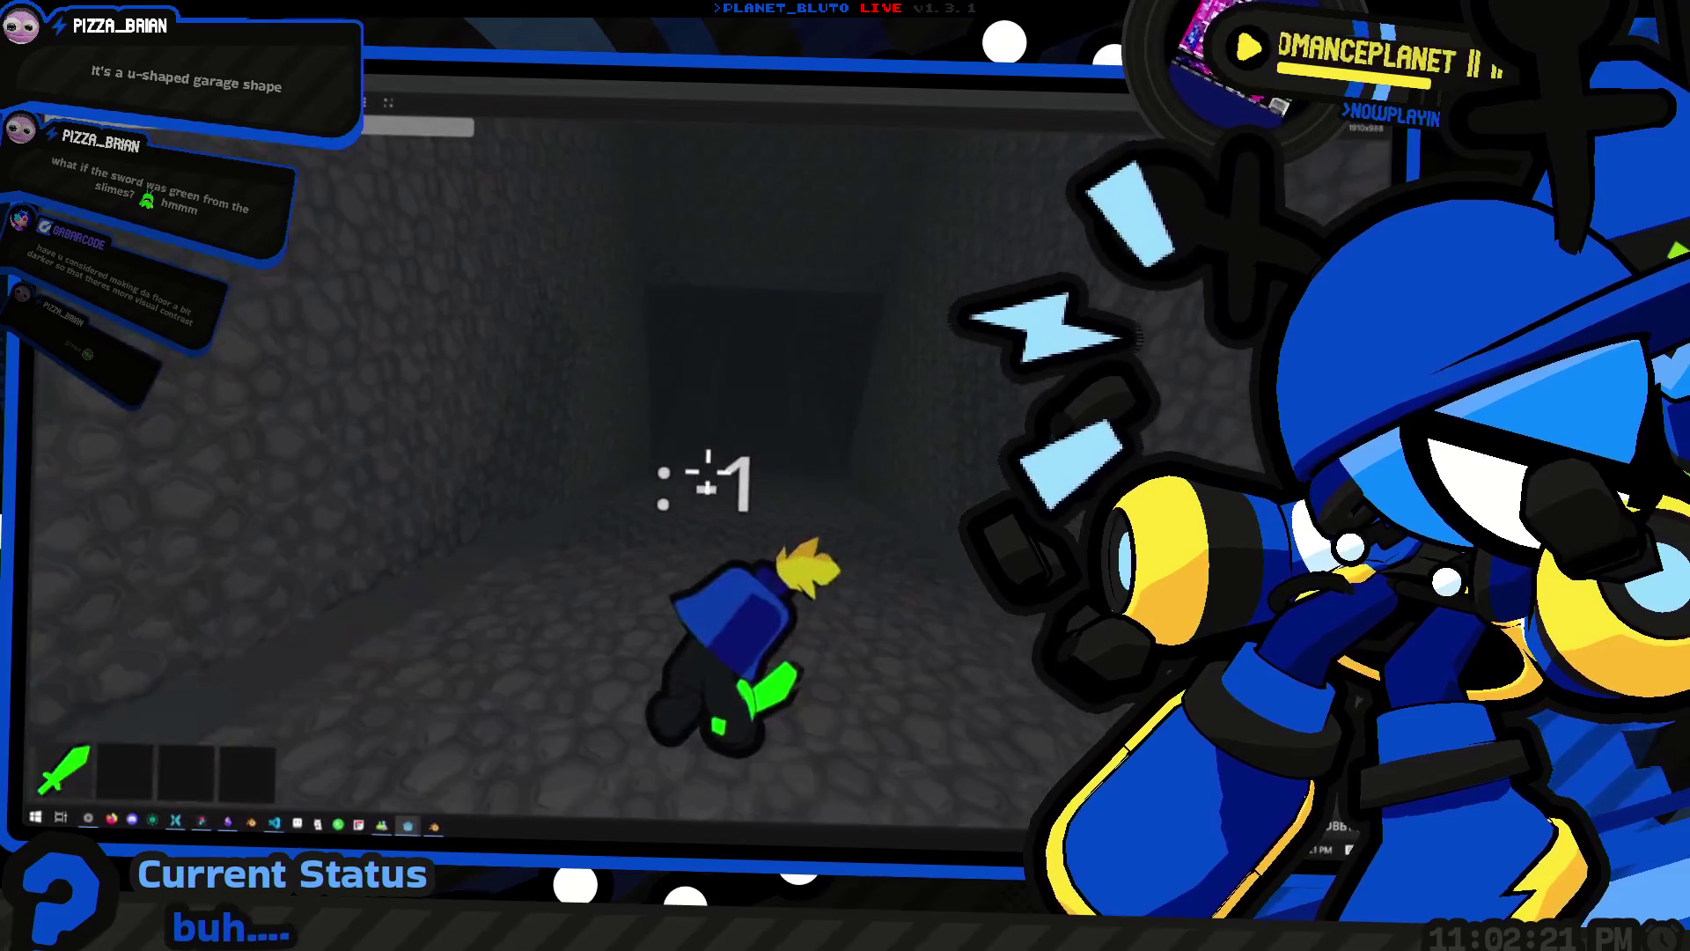
Jump, run into a new brick corridor and crouch-roll down the long corridor
key(space)
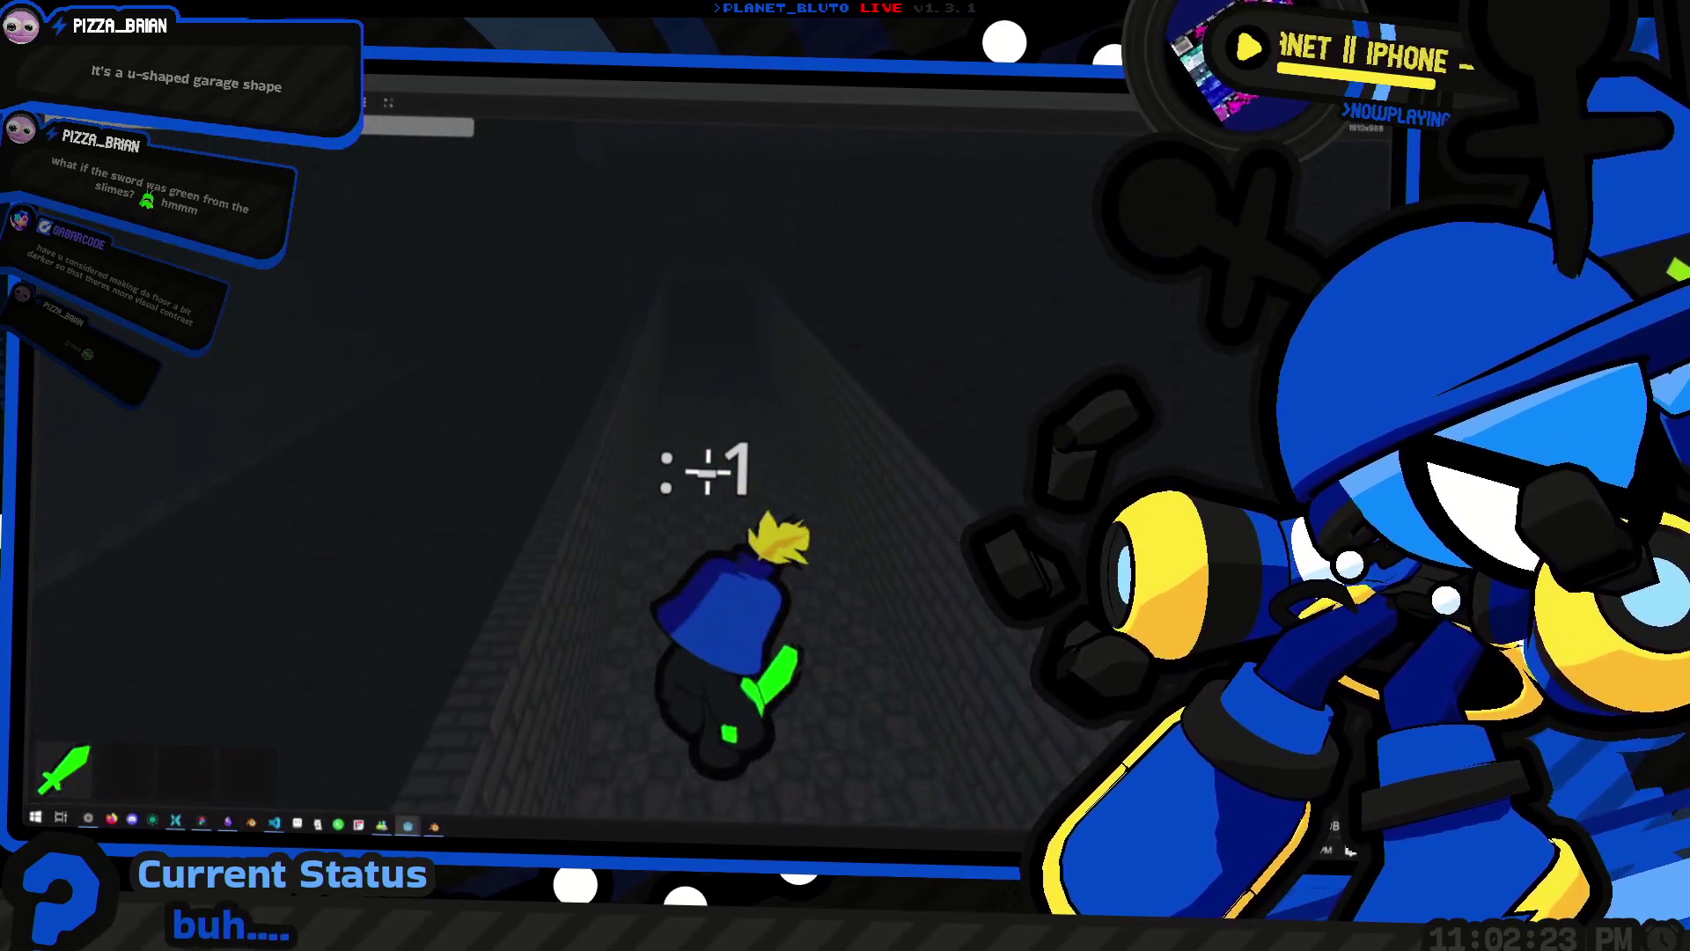
key(w)
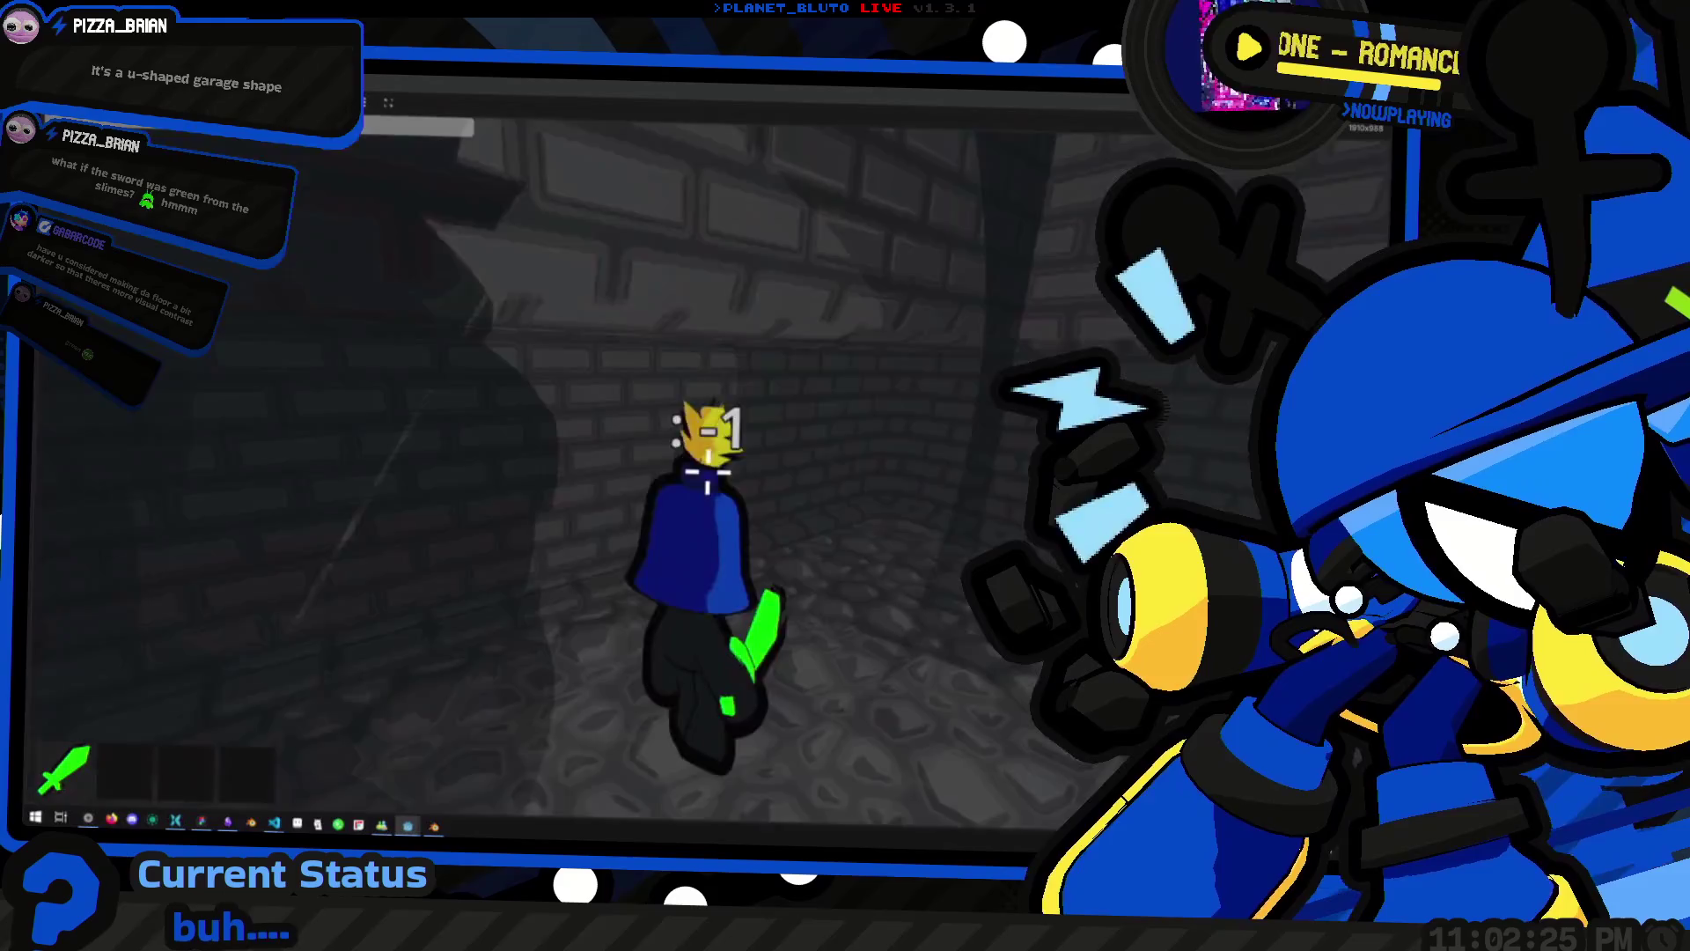
key(w)
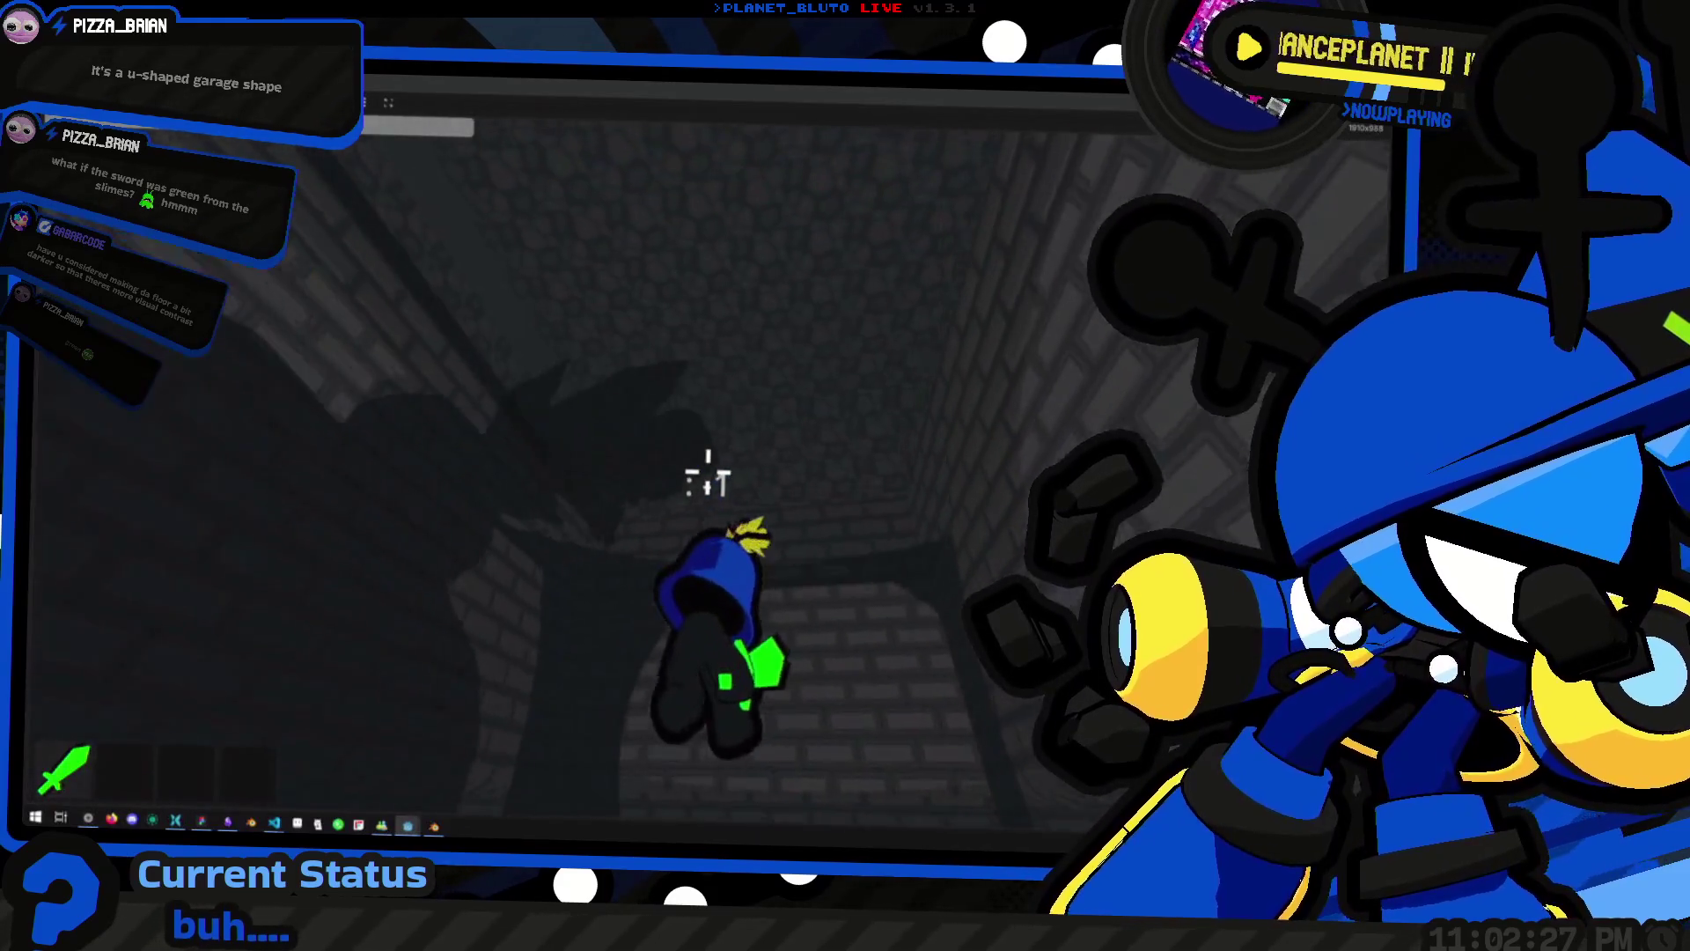
key(w)
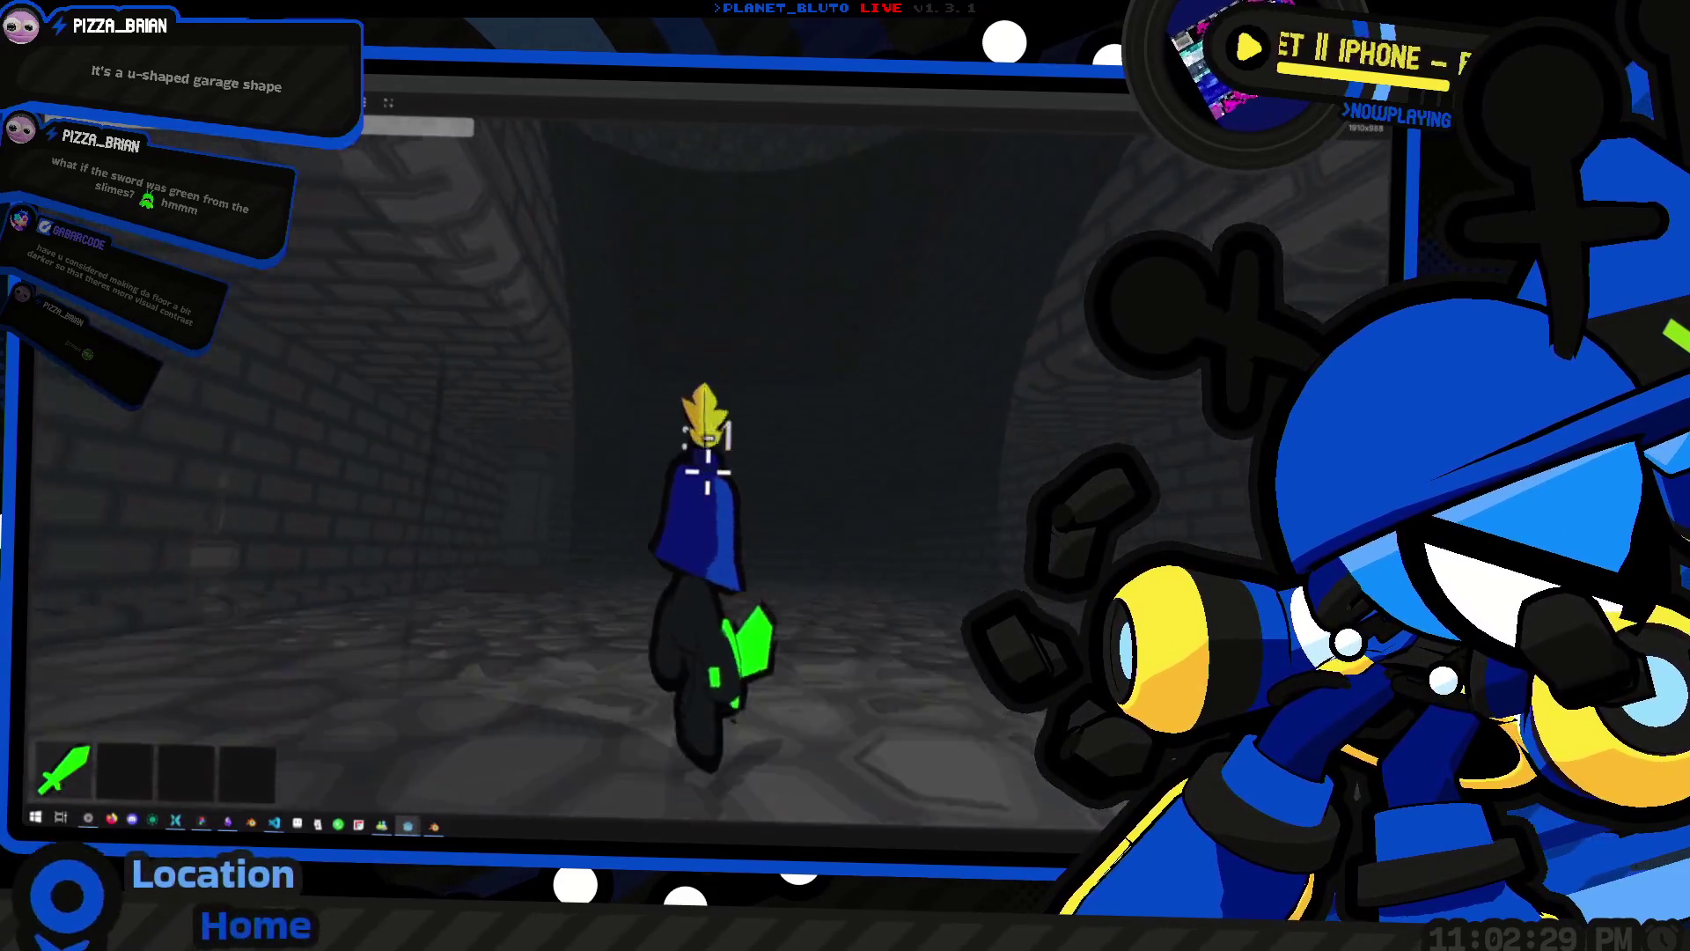
key(ctrl)
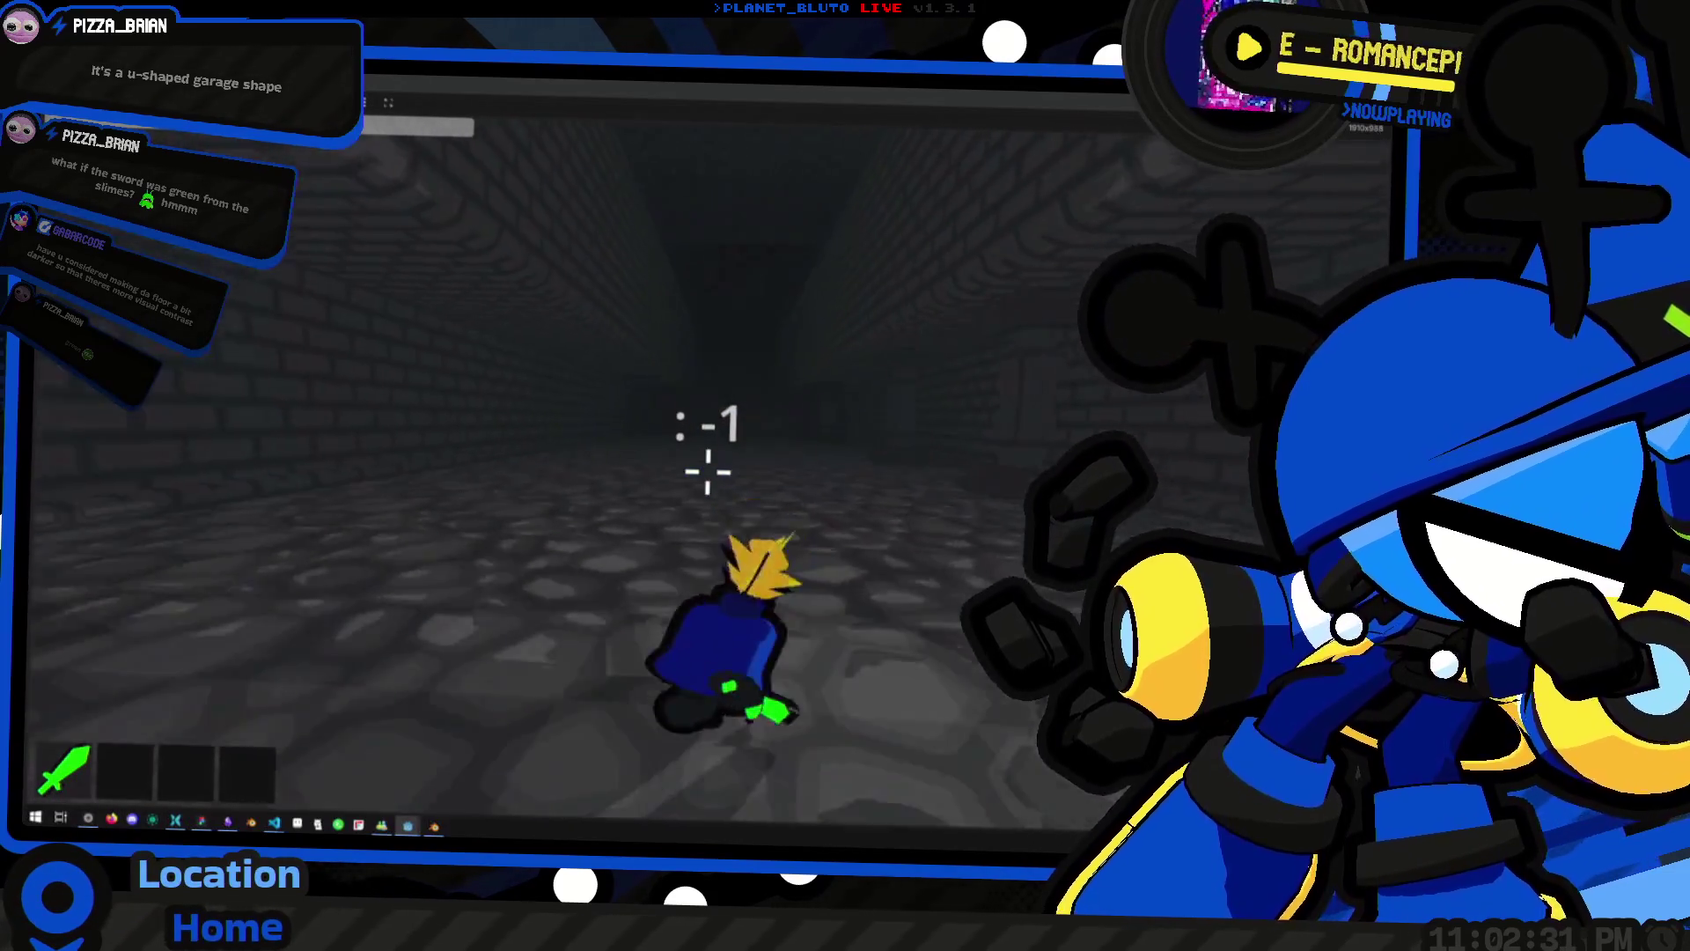
key(w)
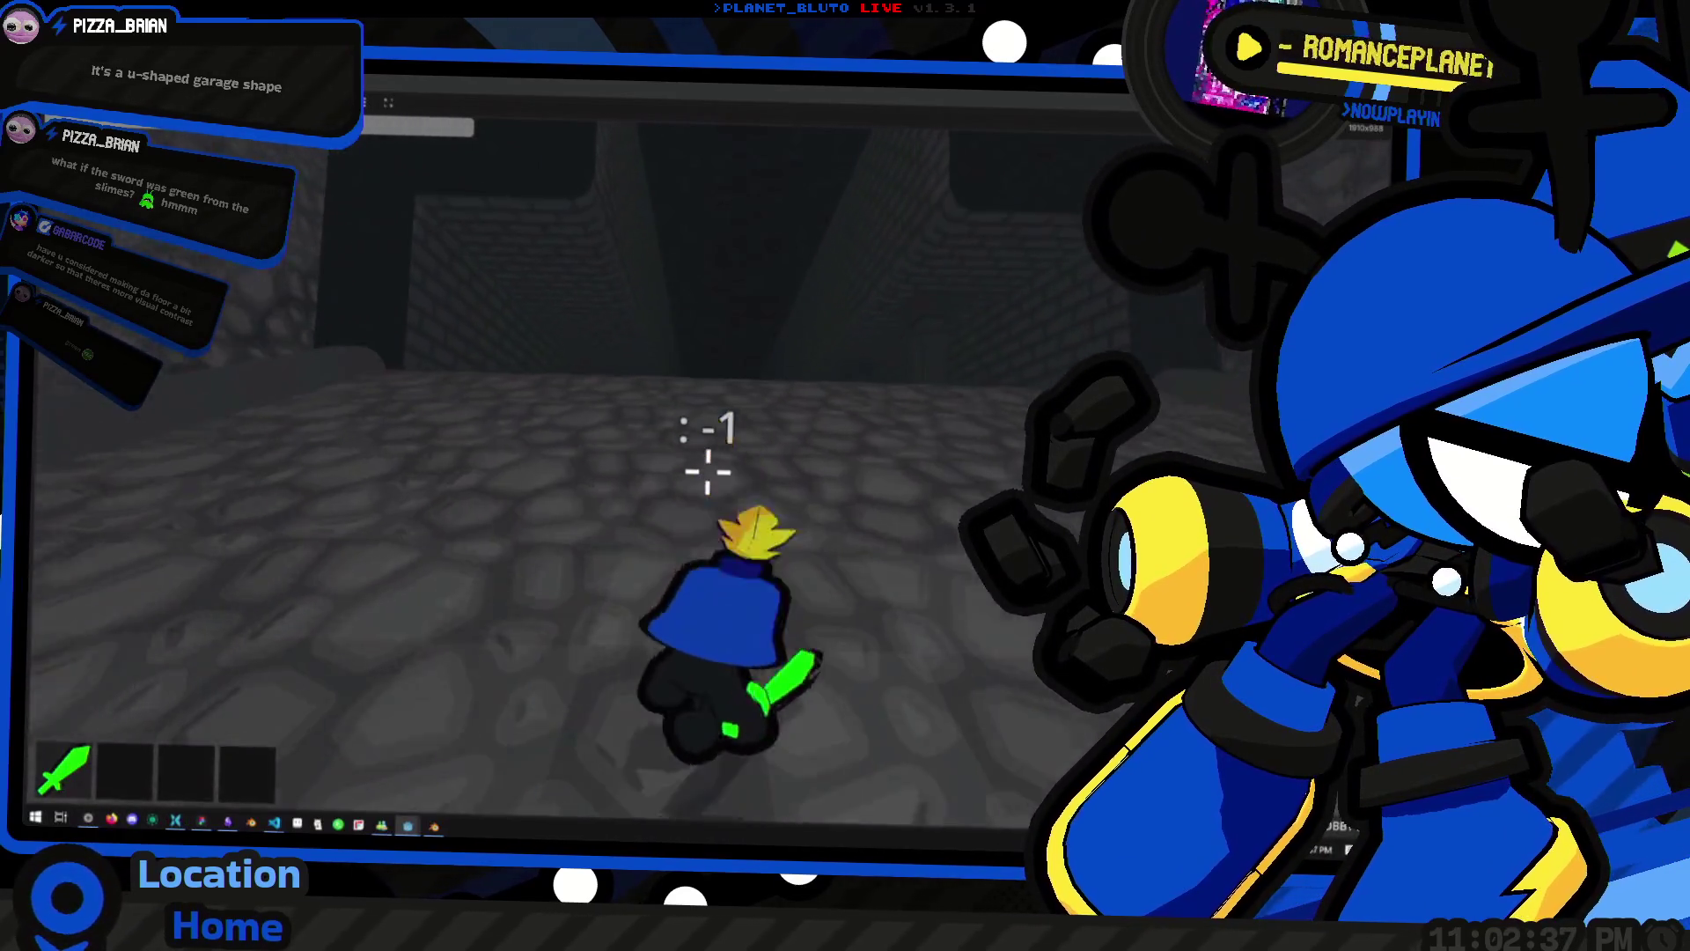
Run on through the brick and stone corridors, then start typing 'mon slime 1' in the console
key(w)
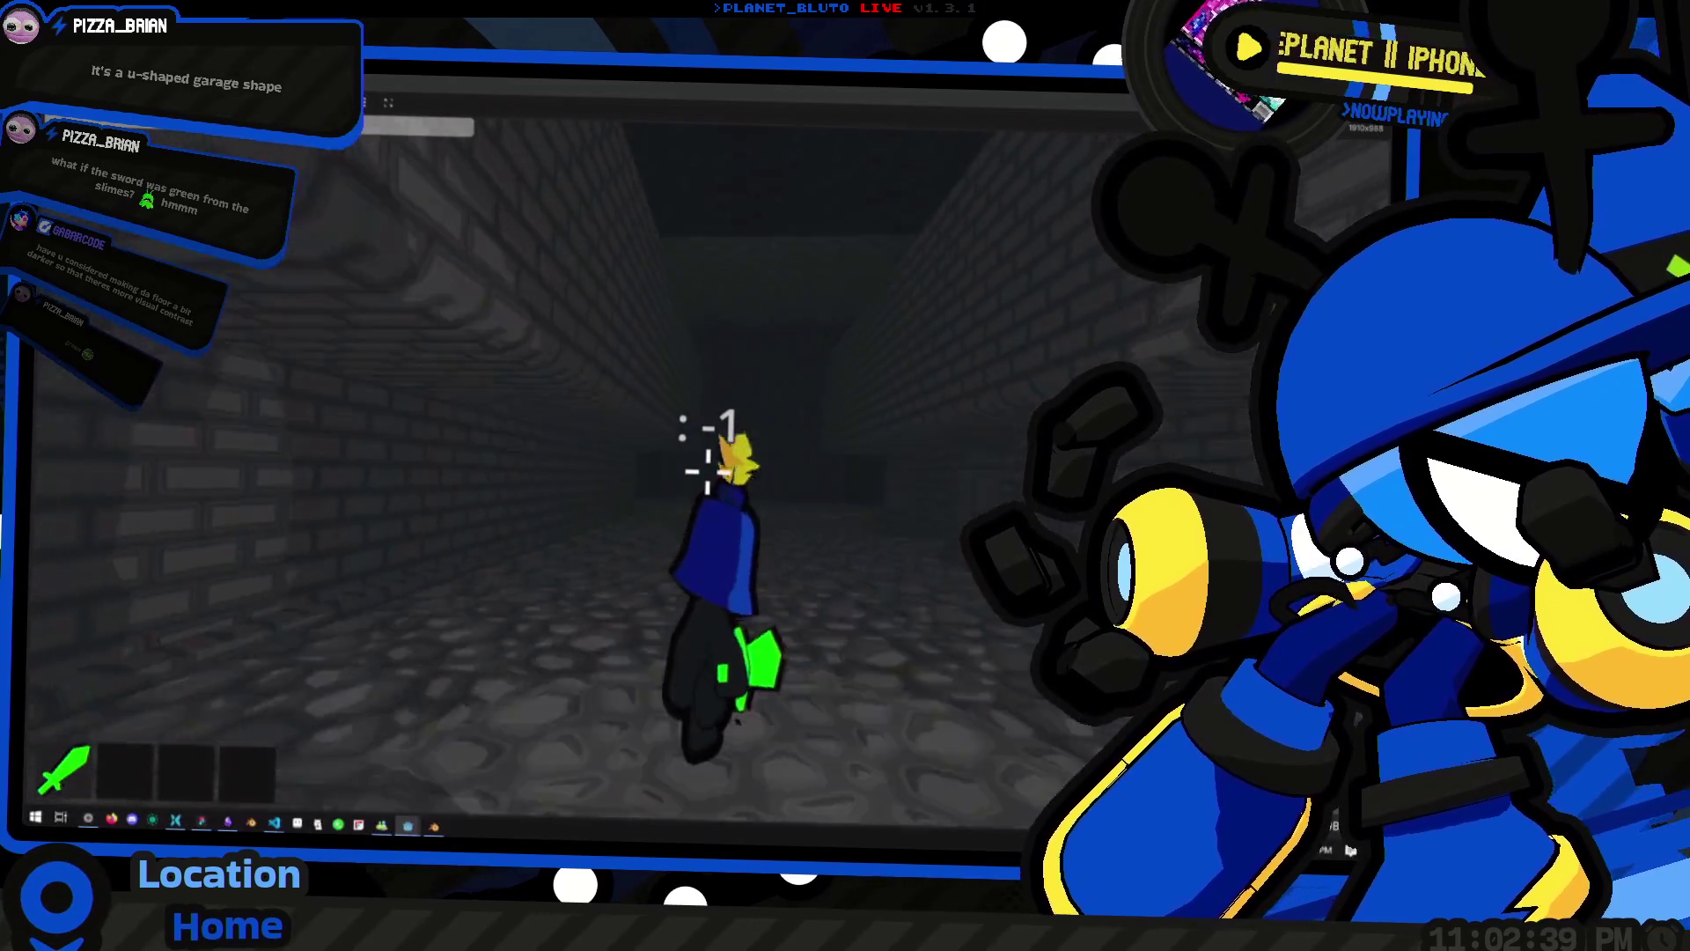
key(w)
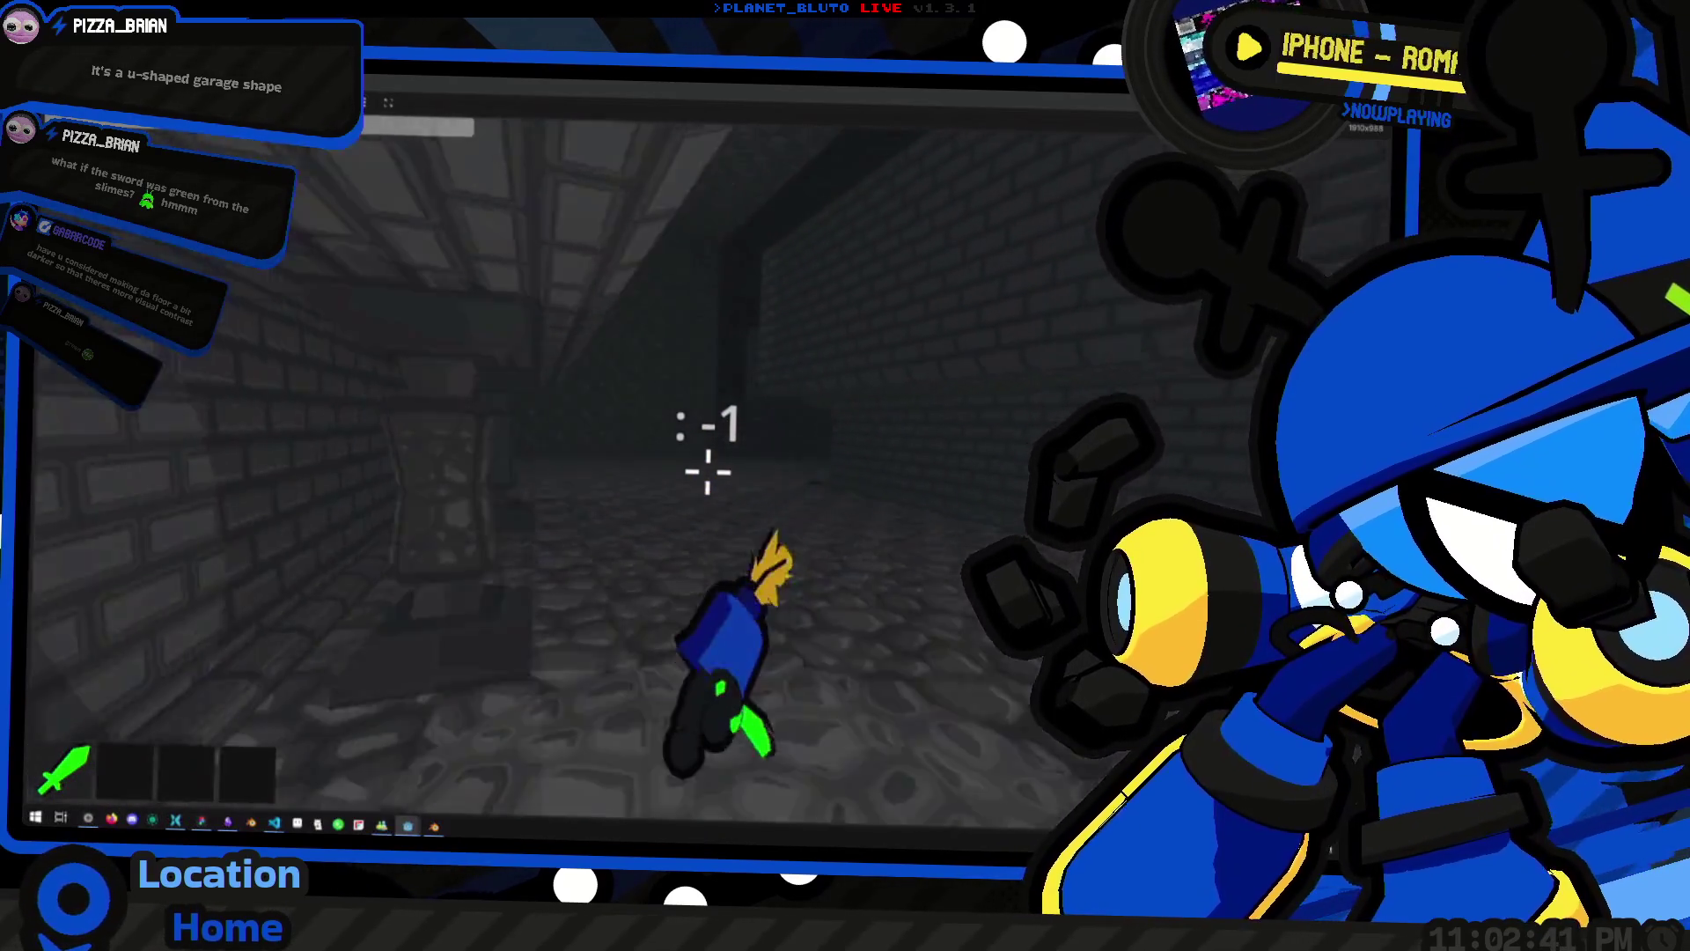
key(w)
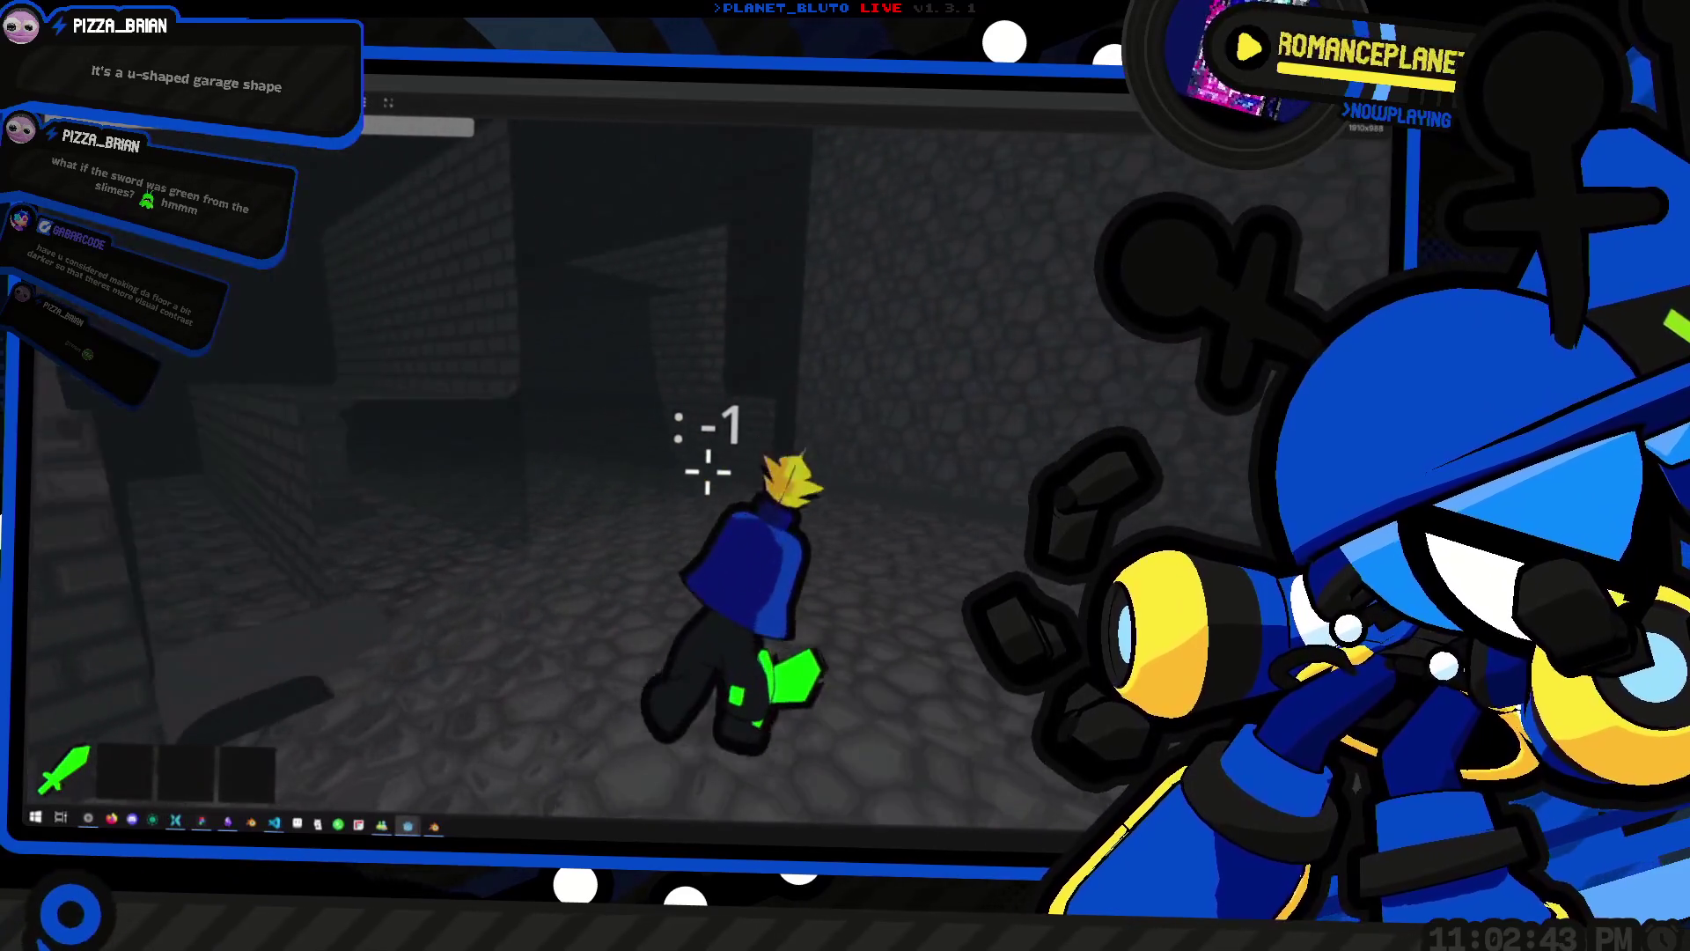
key(w)
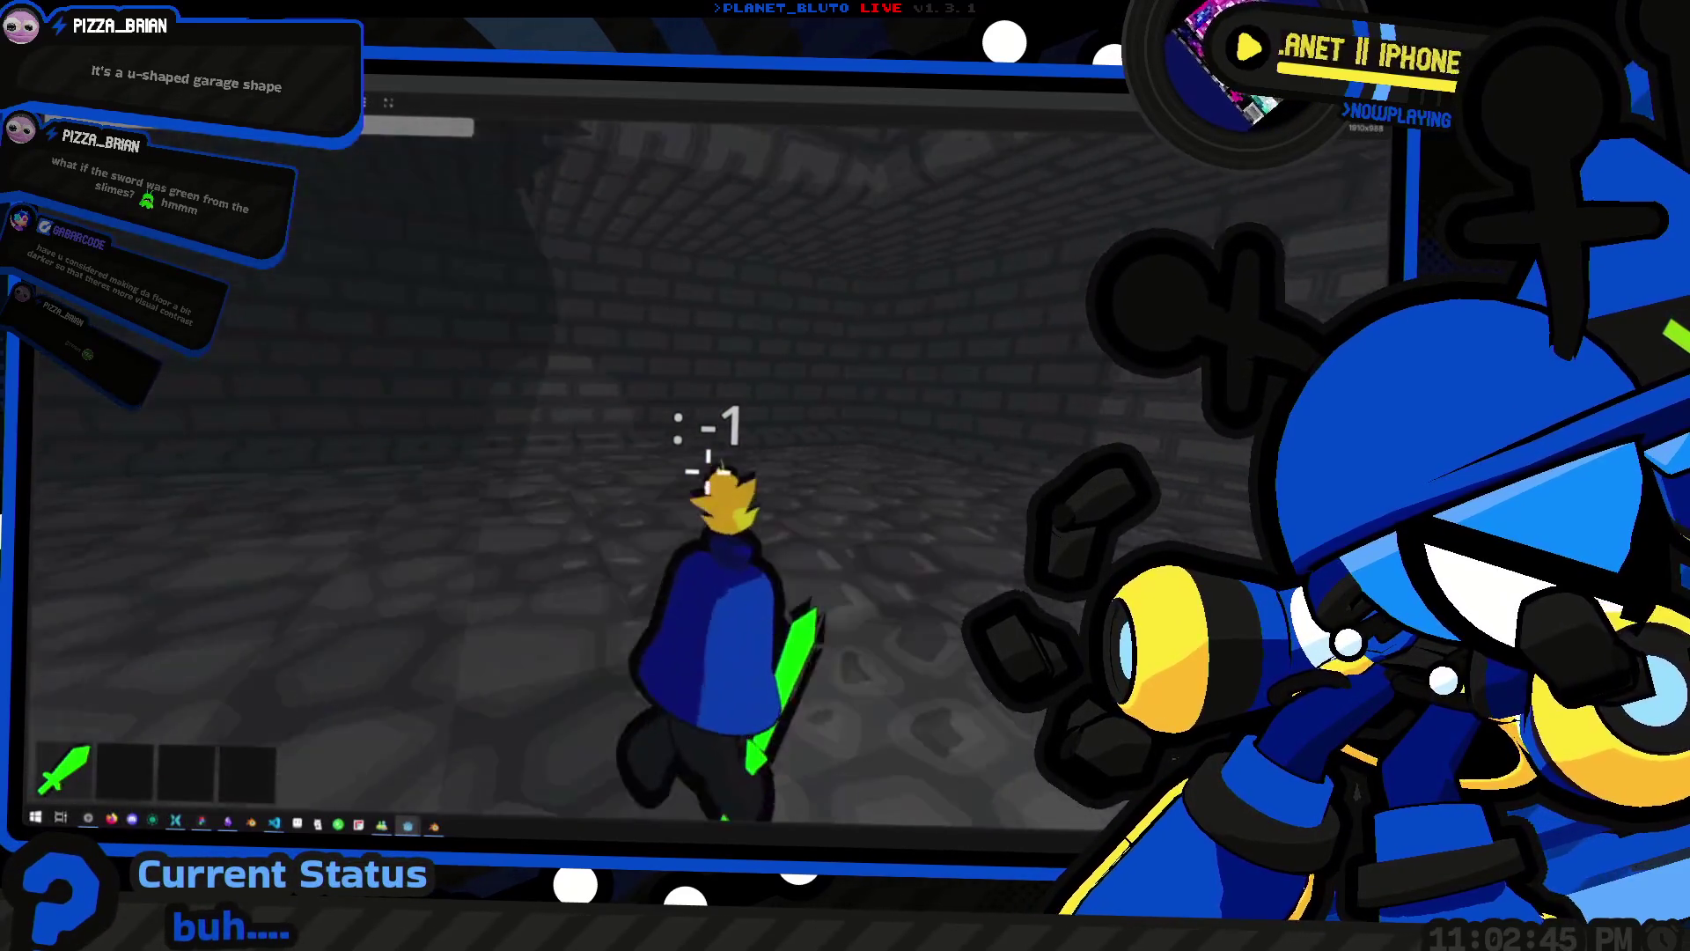
key(w)
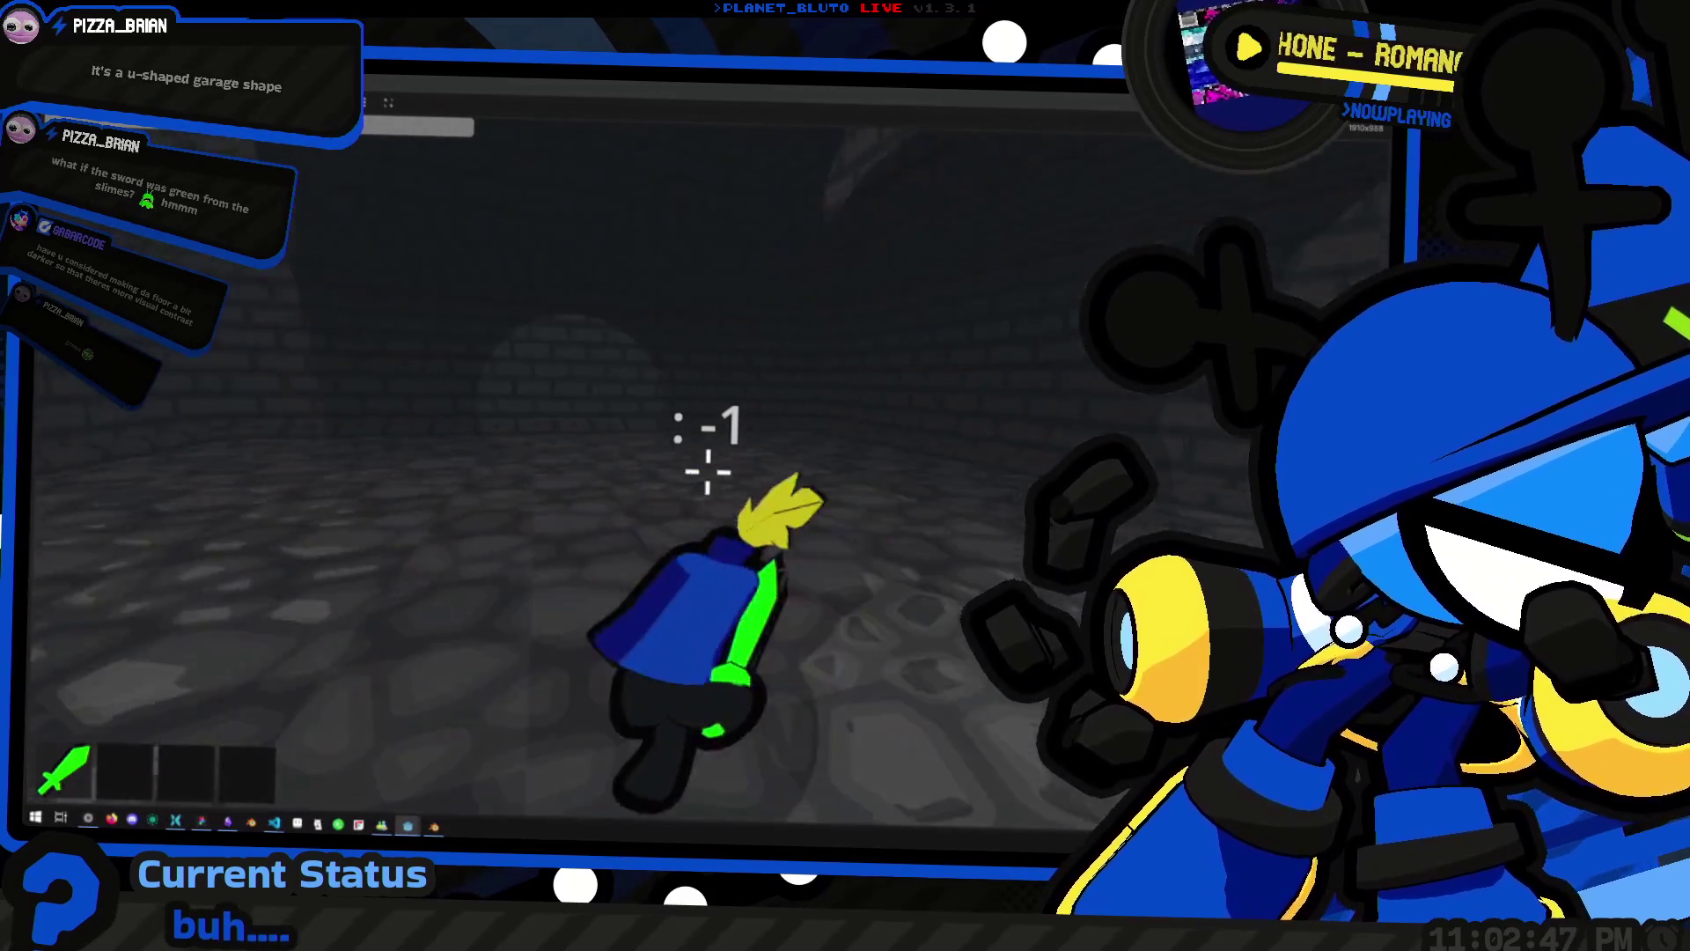
key(w)
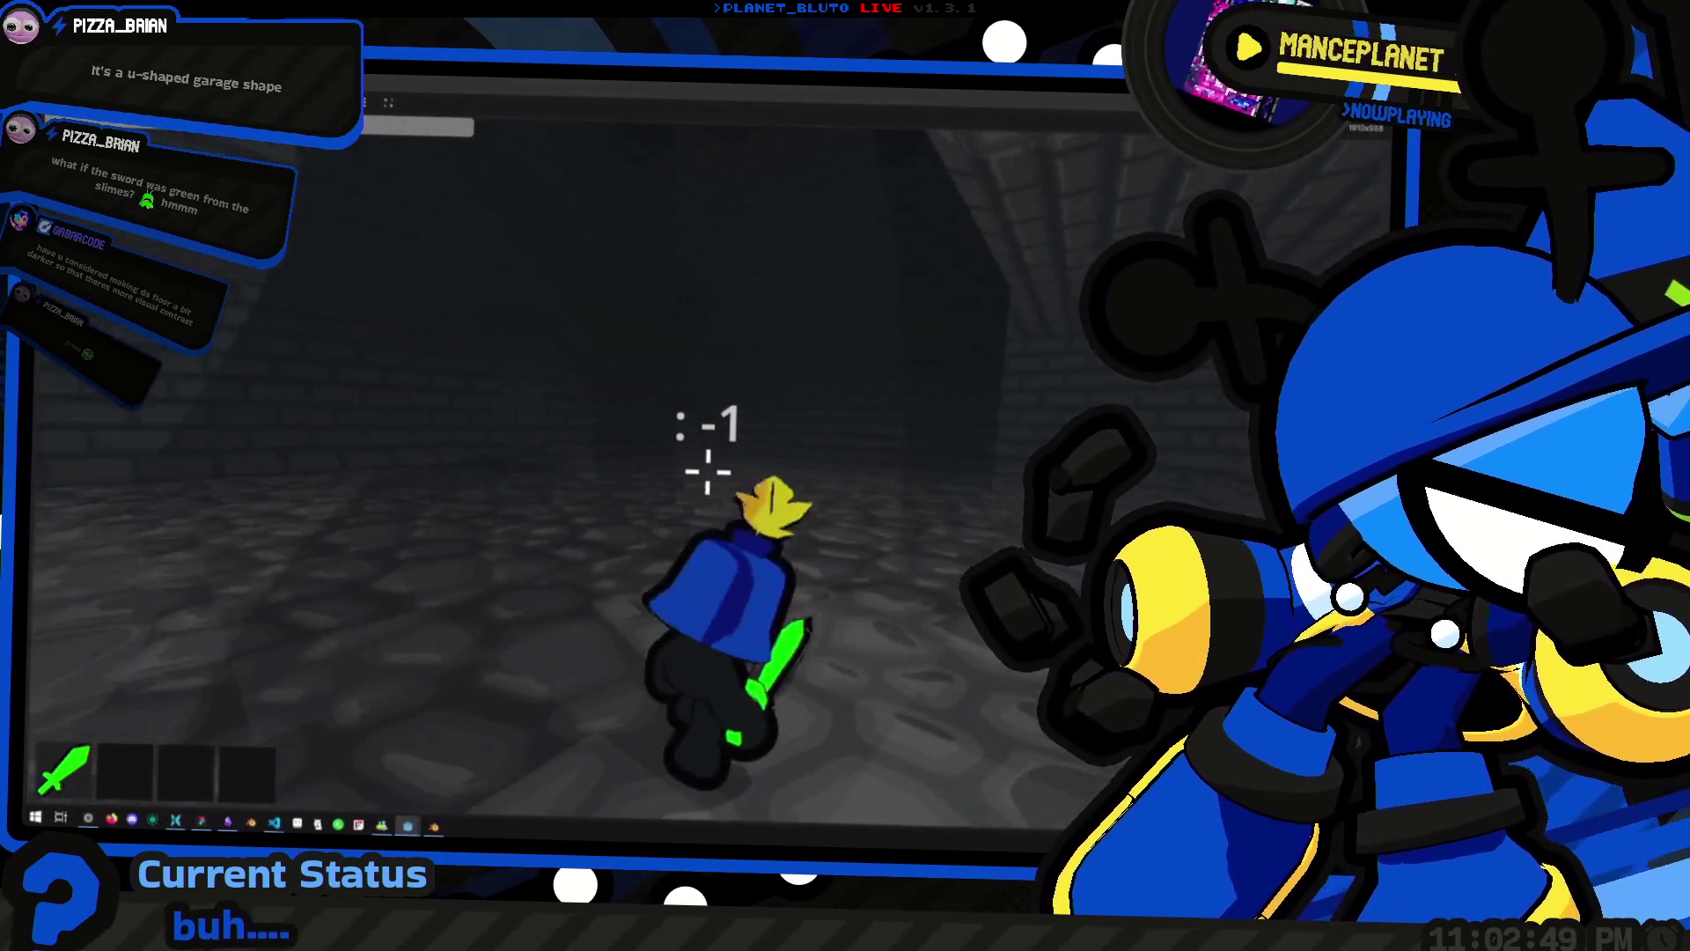
key(grave)
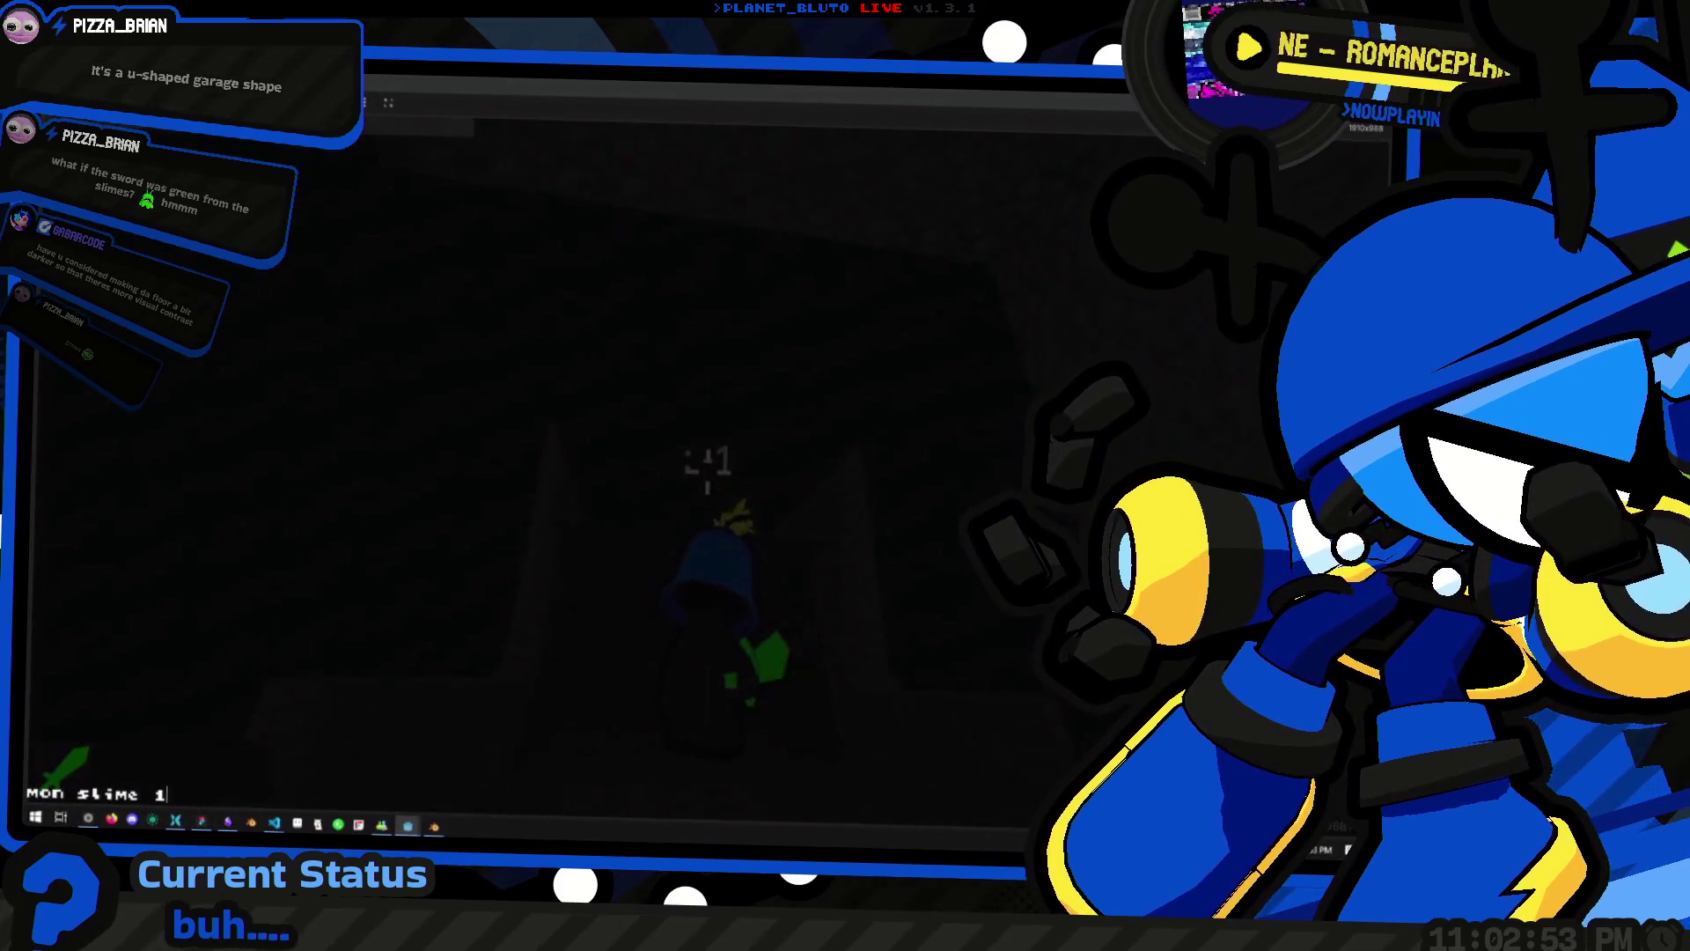
Submit 'mon slime 1' to spawn a slime, stay in the corridor, then bring the console back up
key(Return)
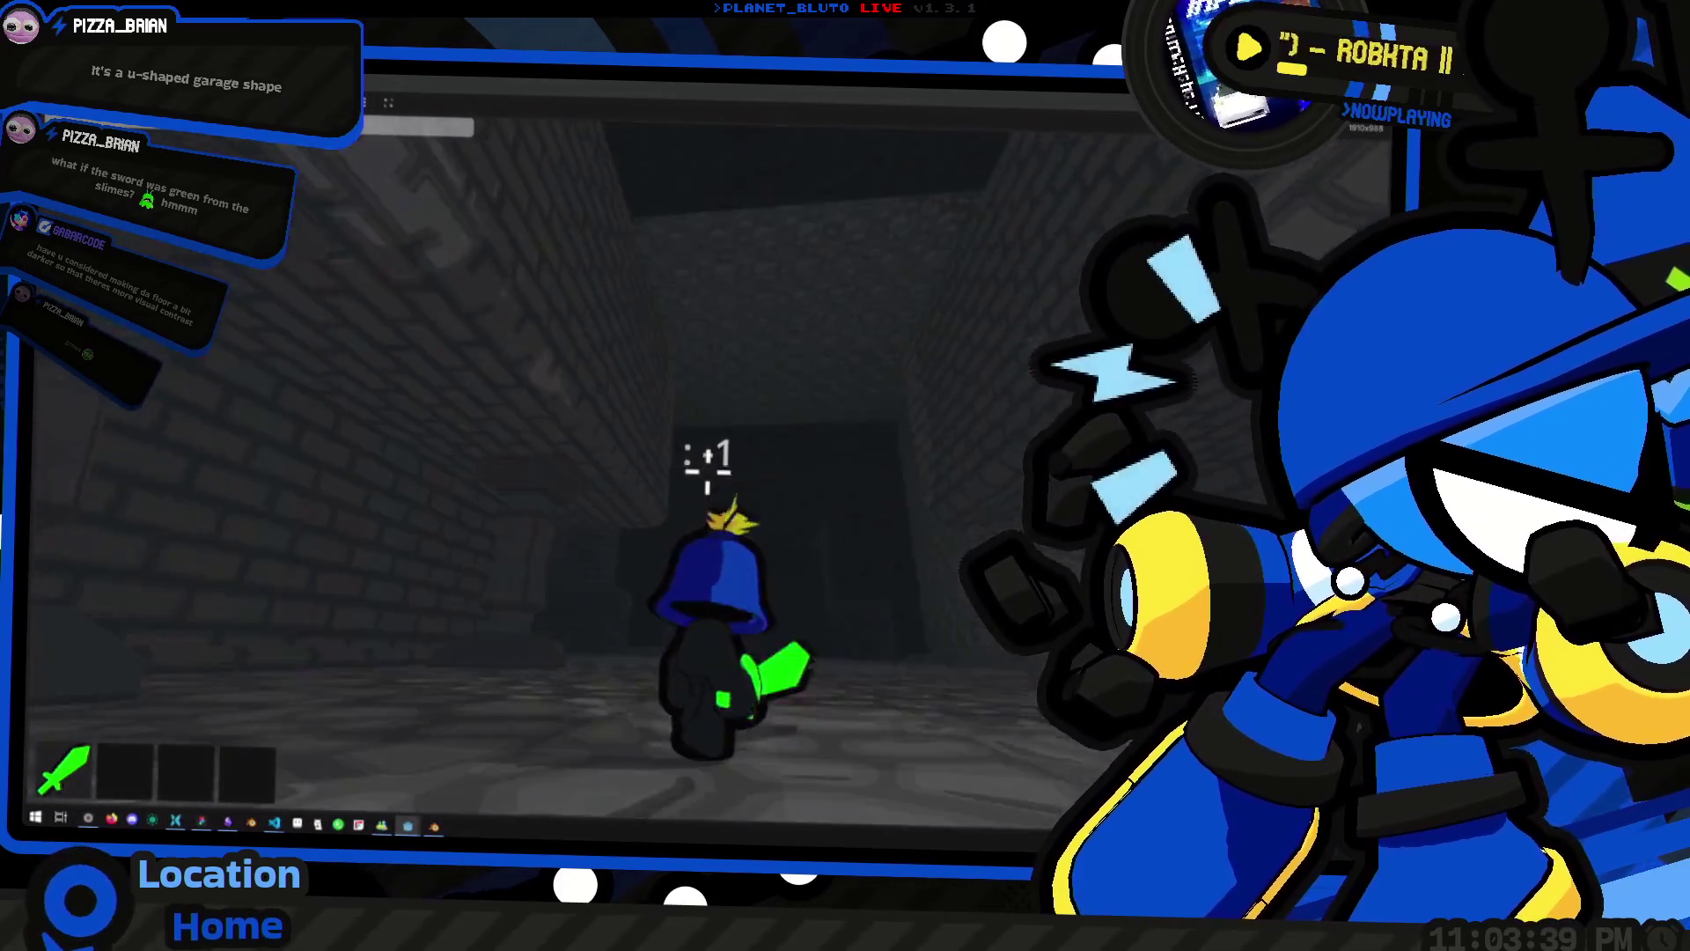
key(grave)
Spawn one slime and strike it twice with the sword, down to 20 hp
key(Return)
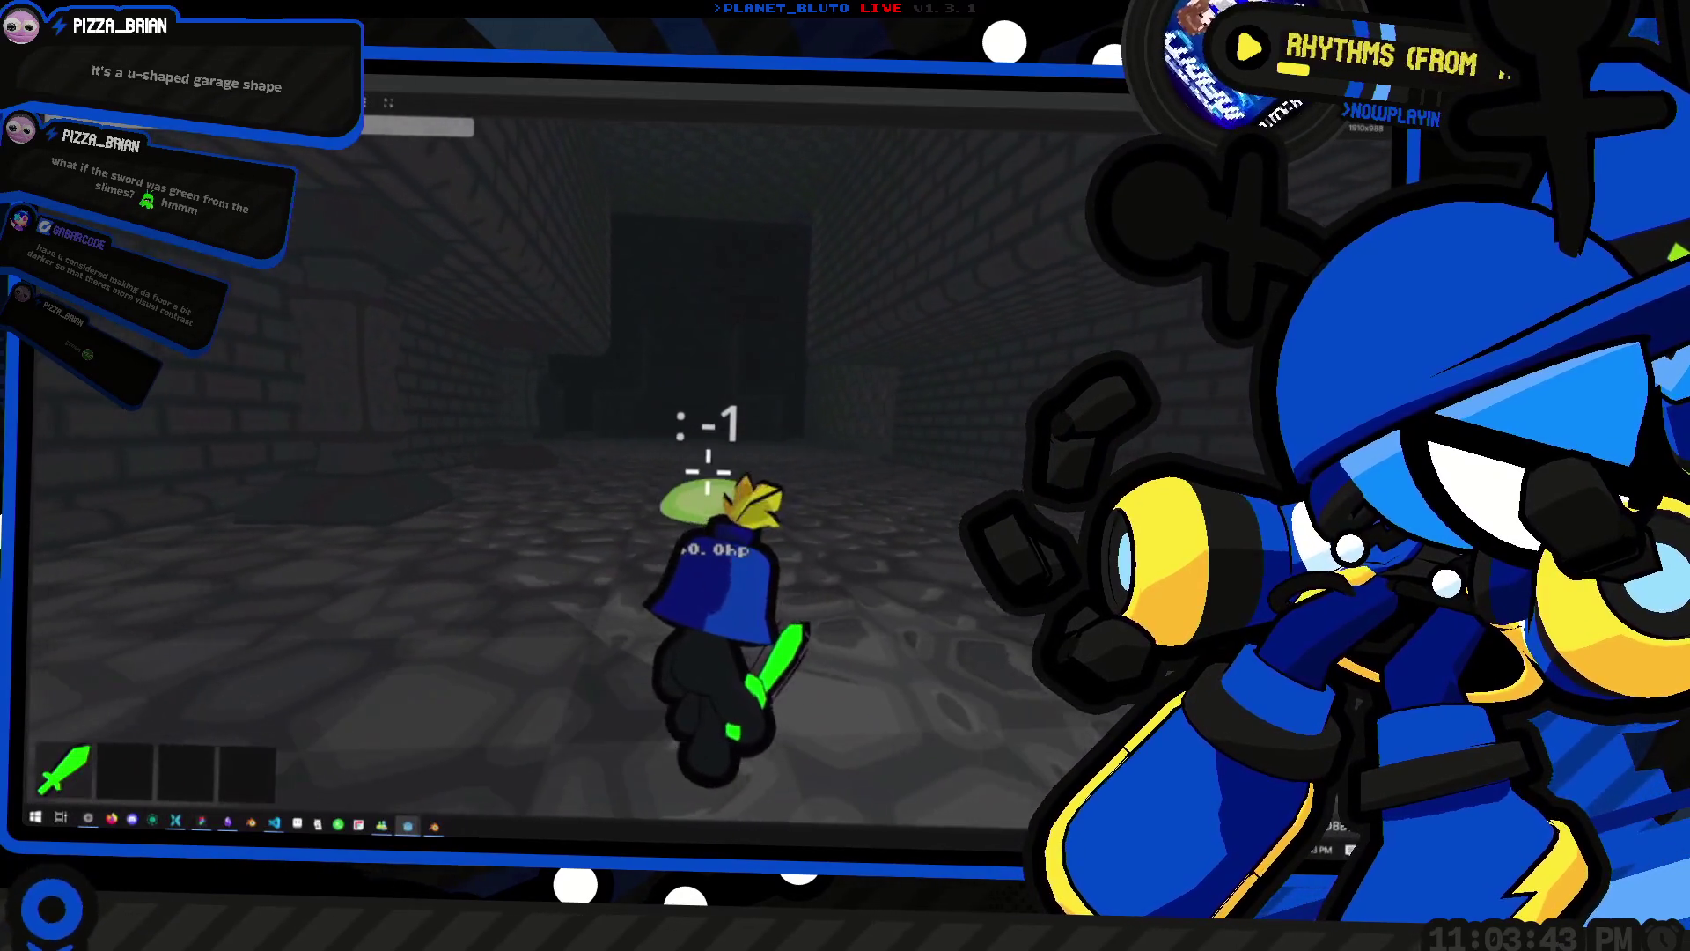
click(707, 471)
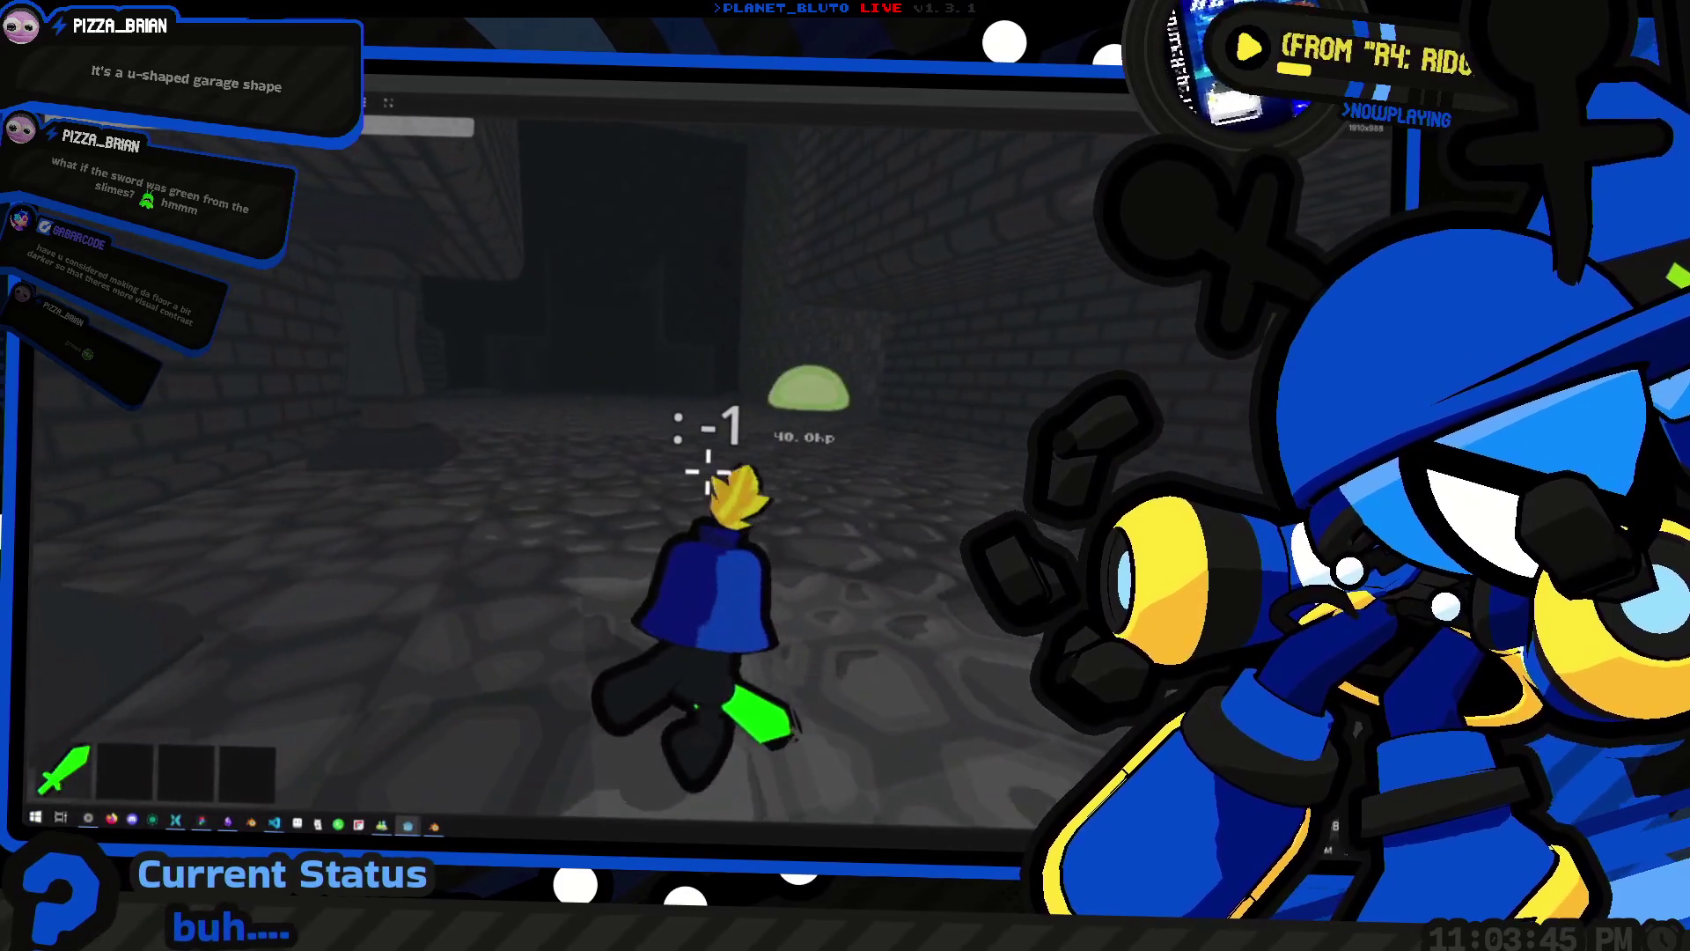
key(w)
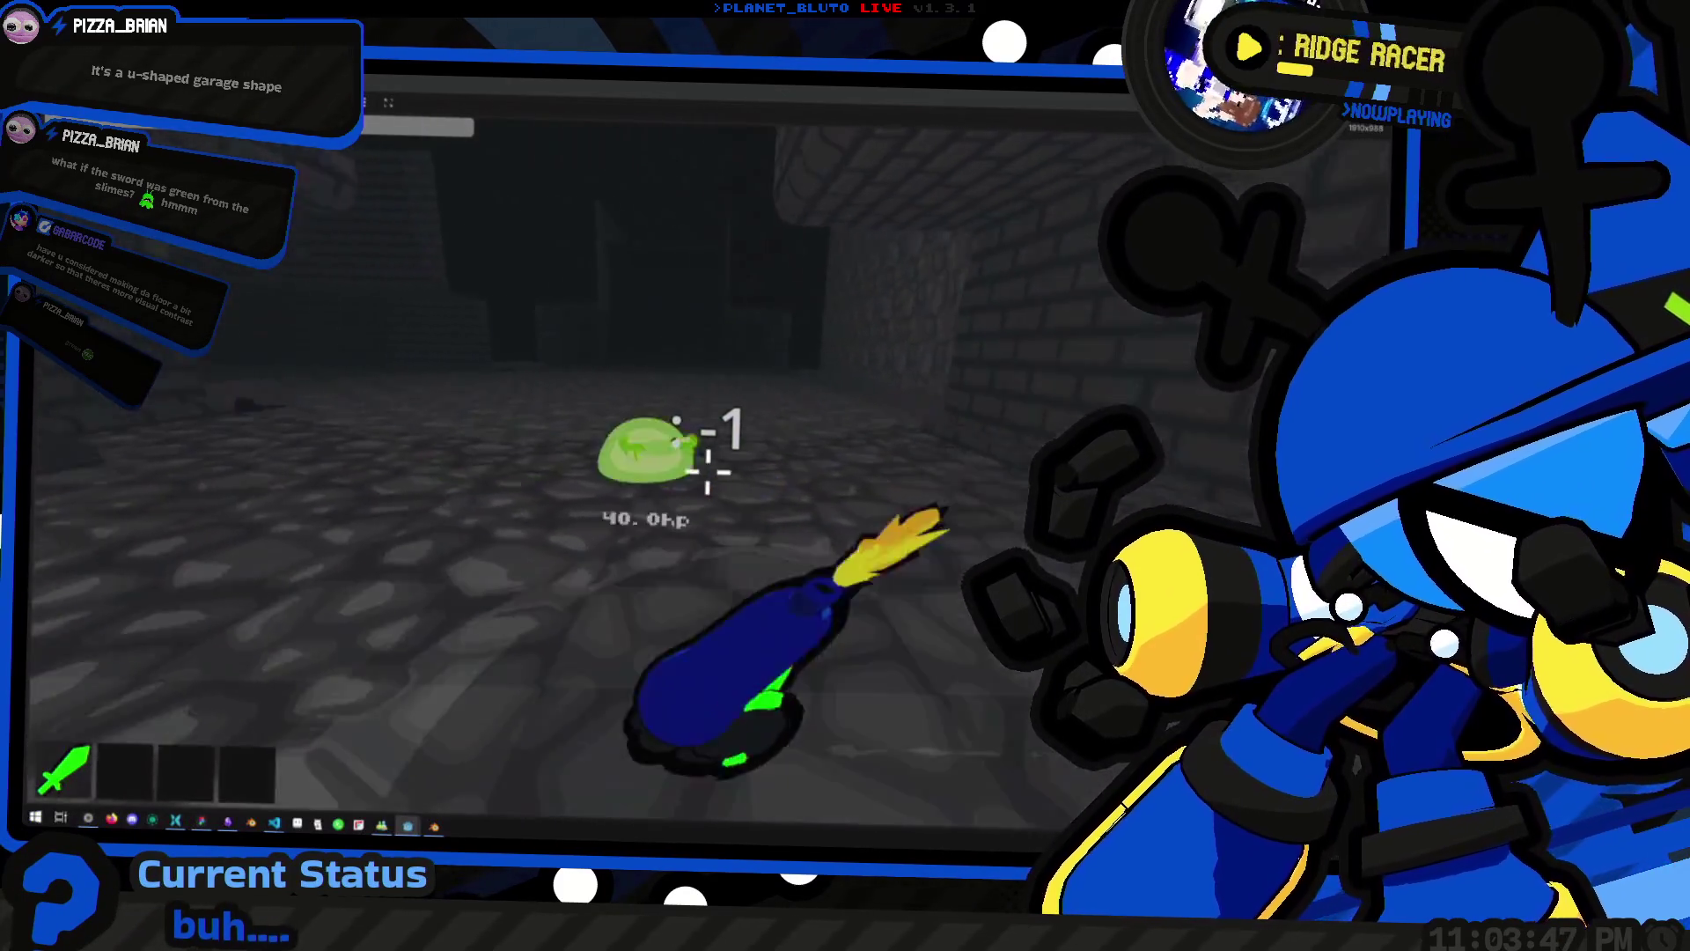
key(w)
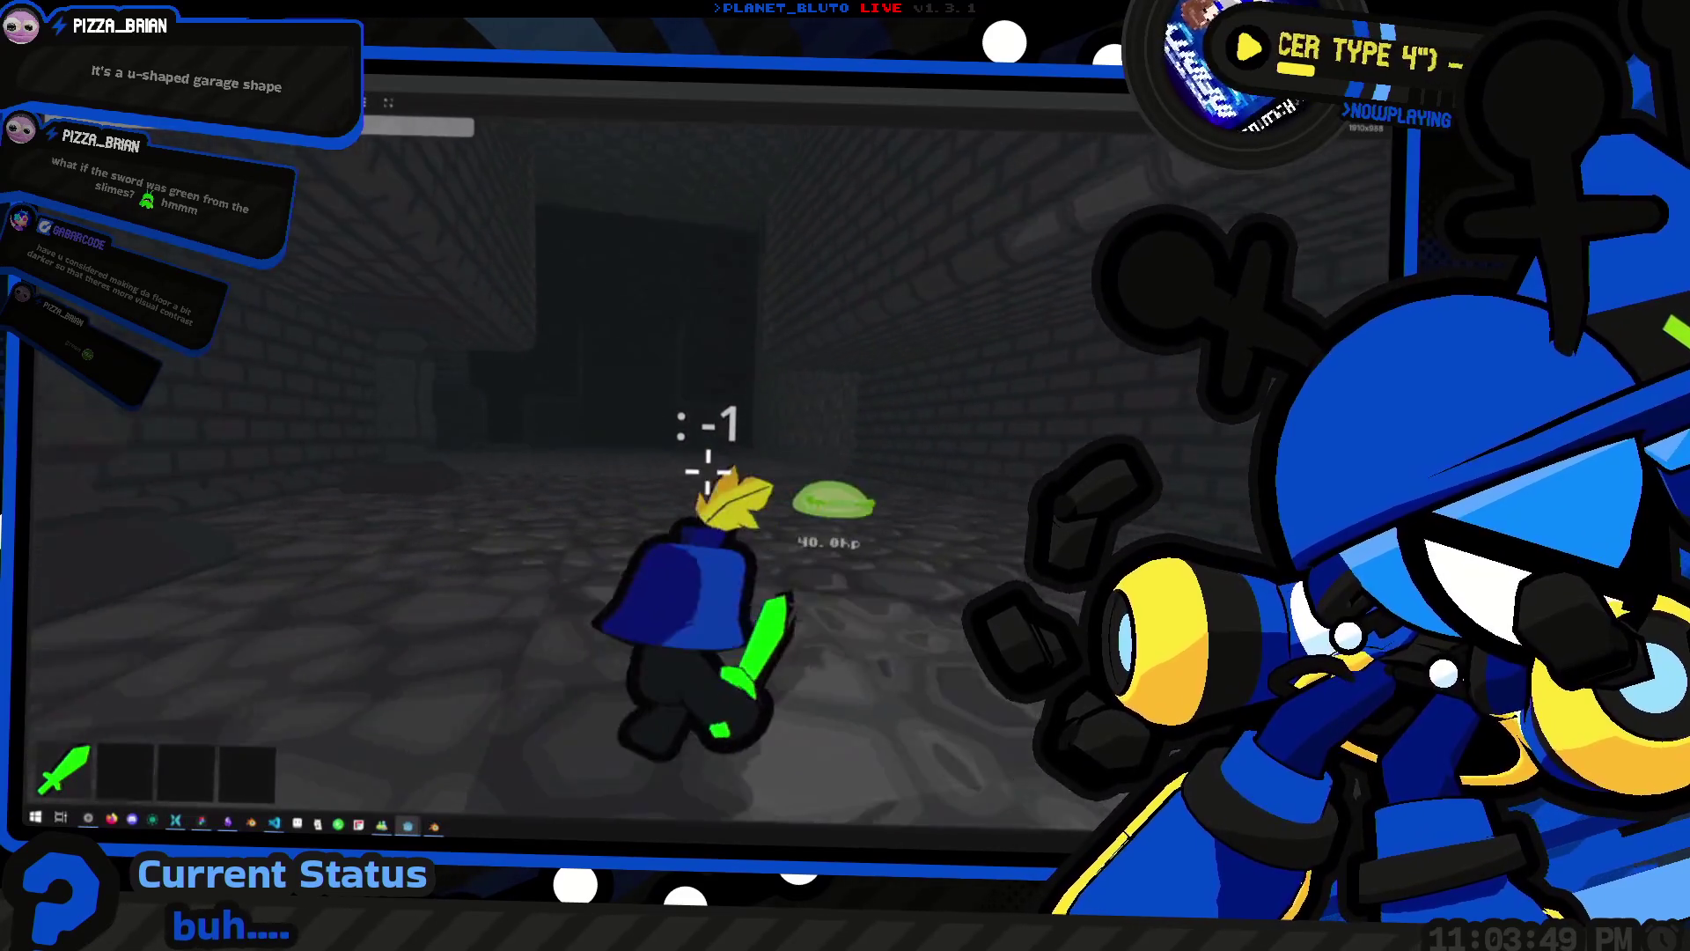
key(w)
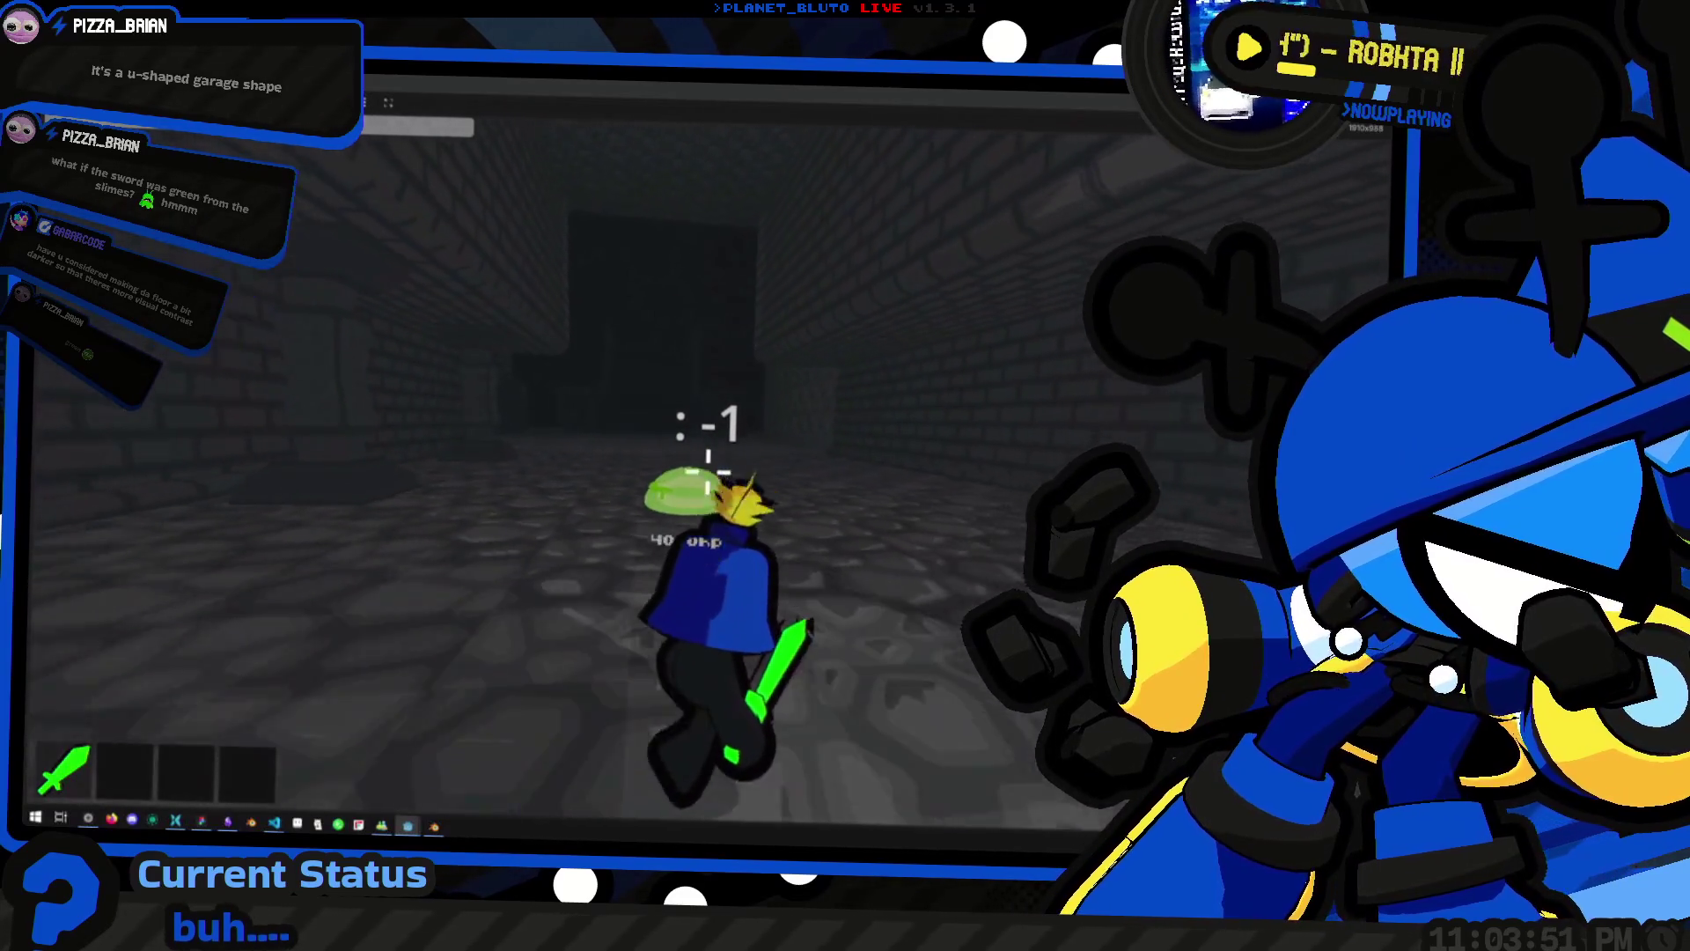
click(708, 466)
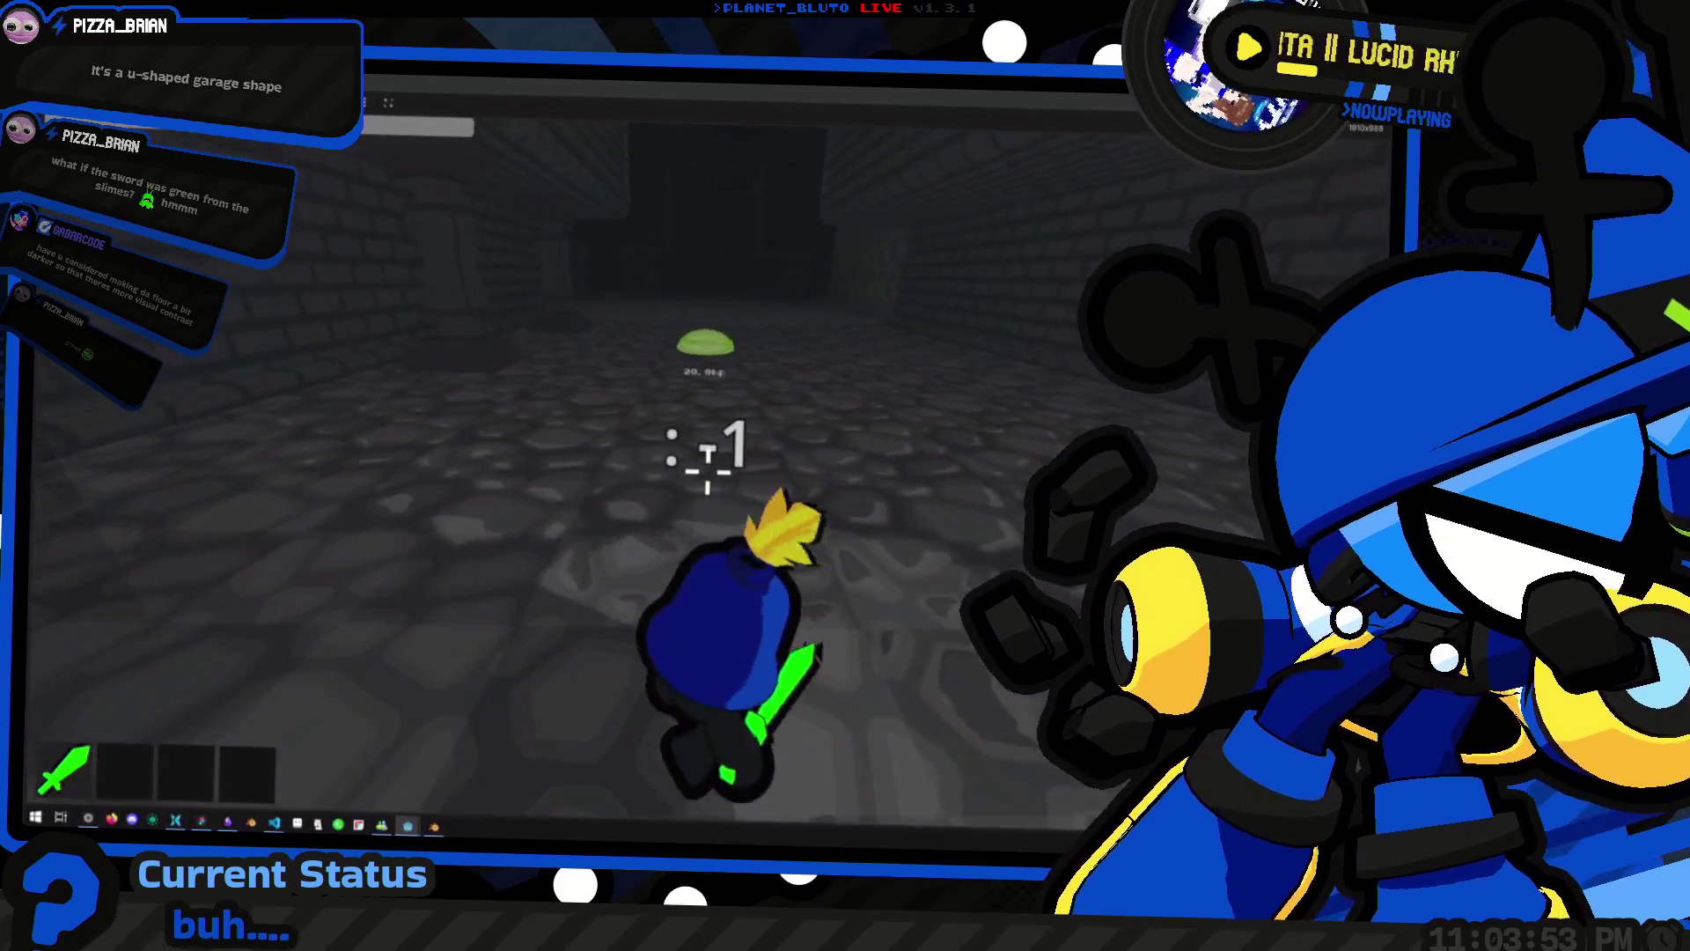
Chase the green slime down the corridor and hit it from 40 to 20 hp, then finish it off
key(w)
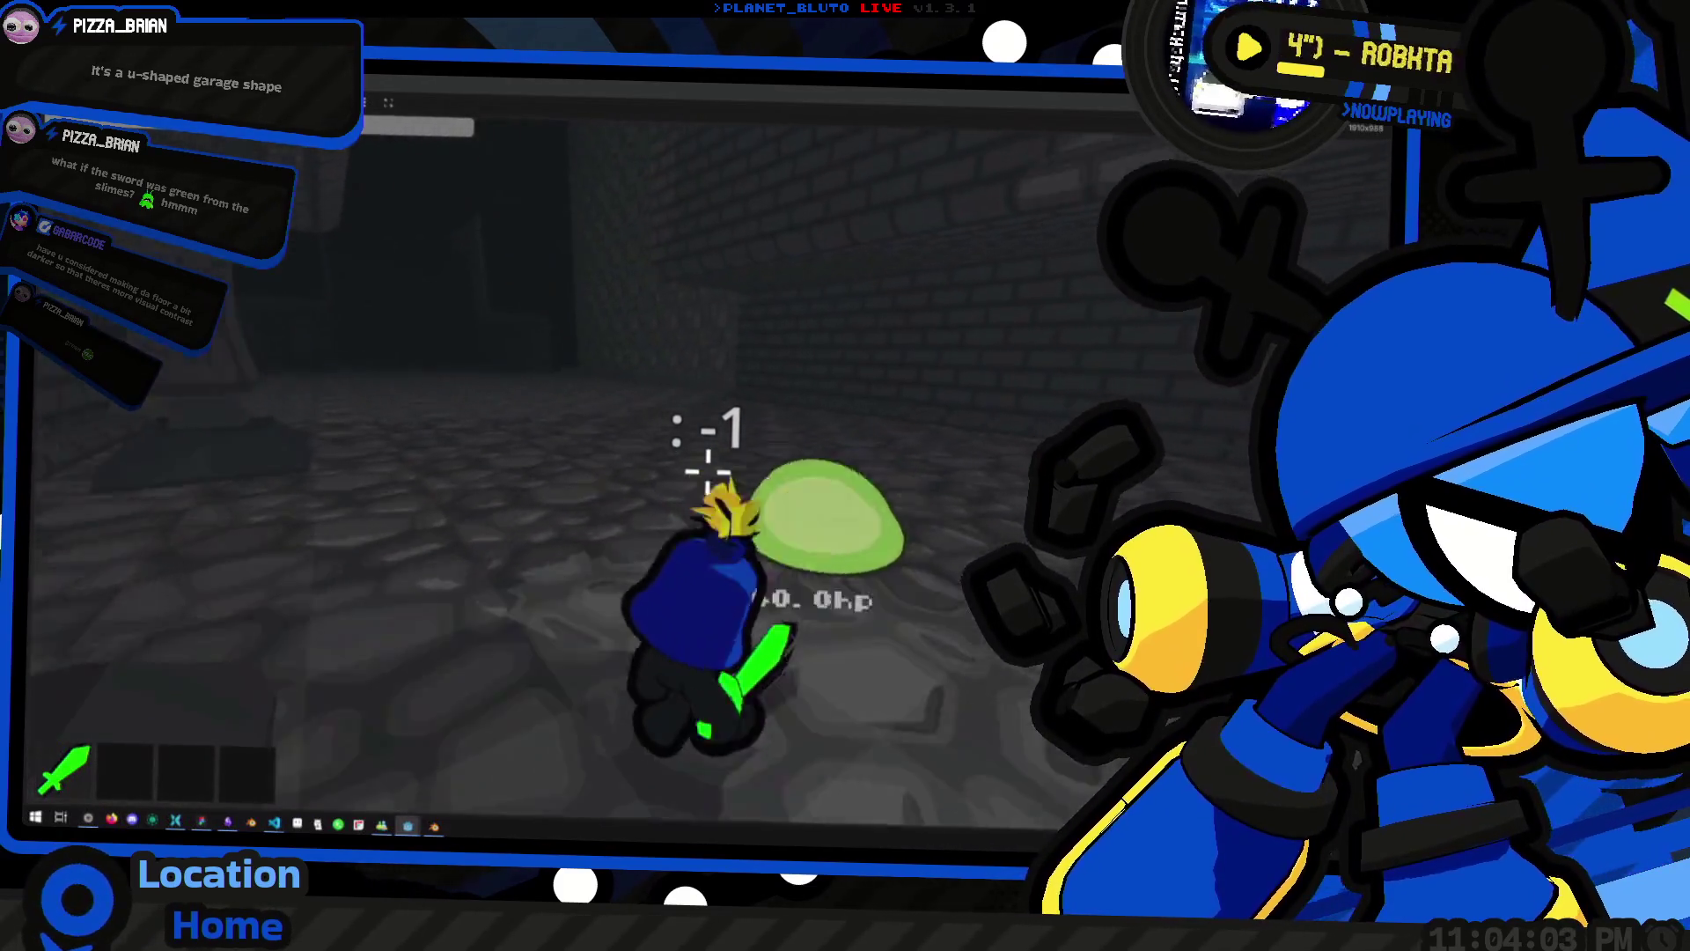
key(w)
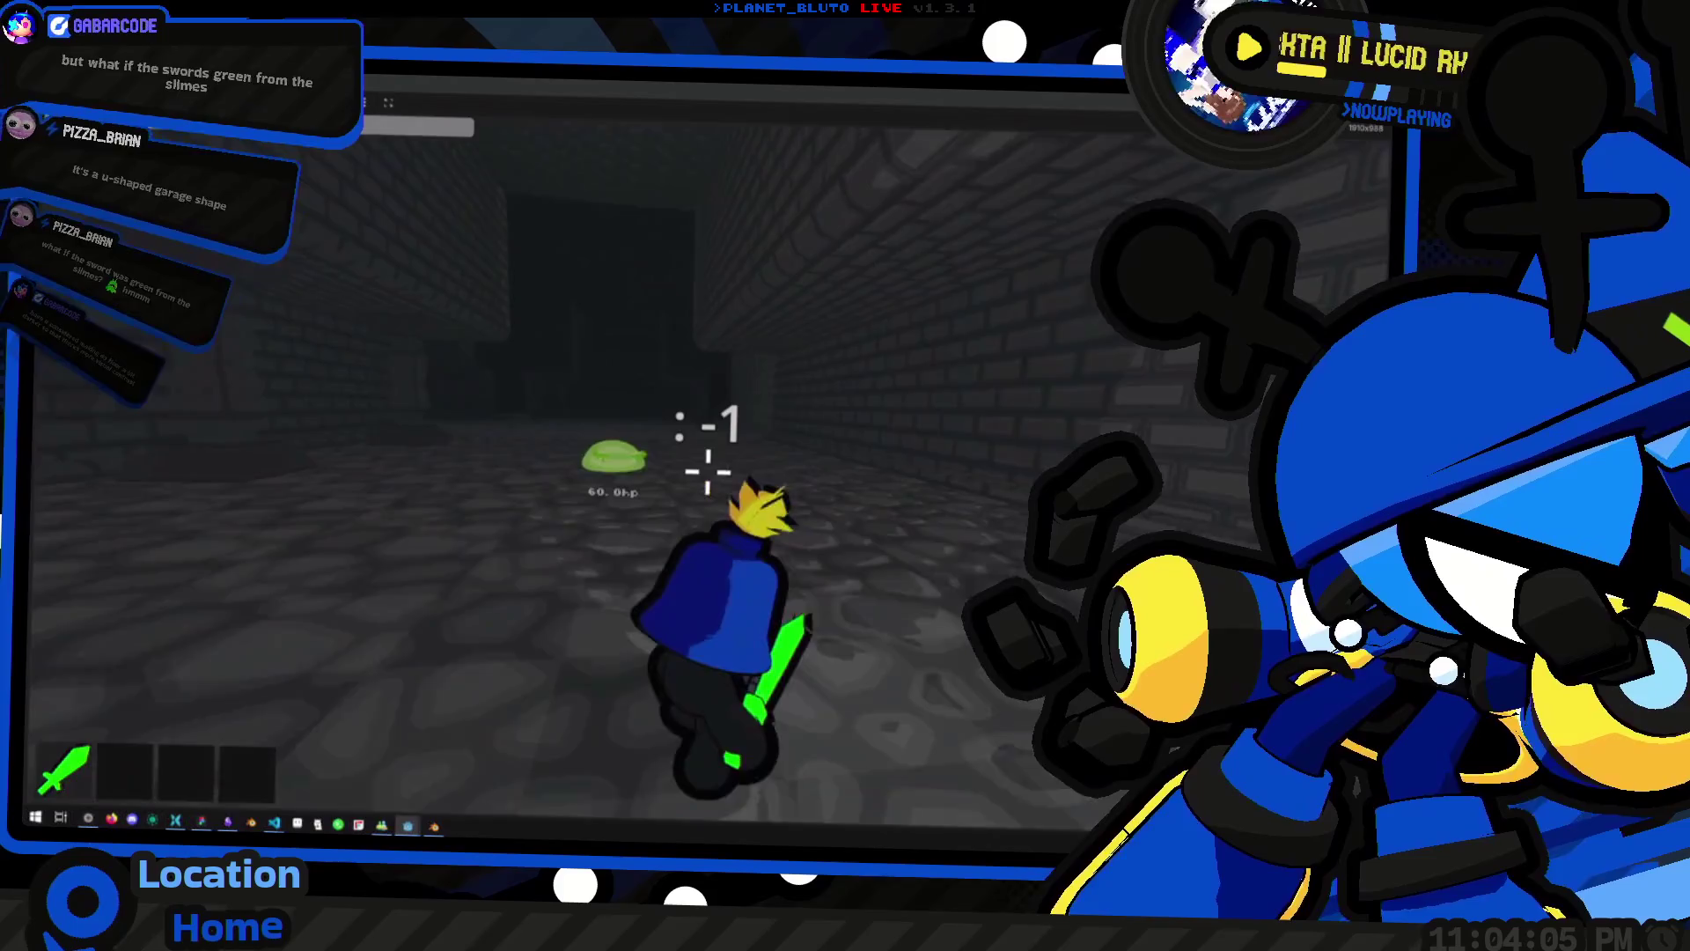
key(w)
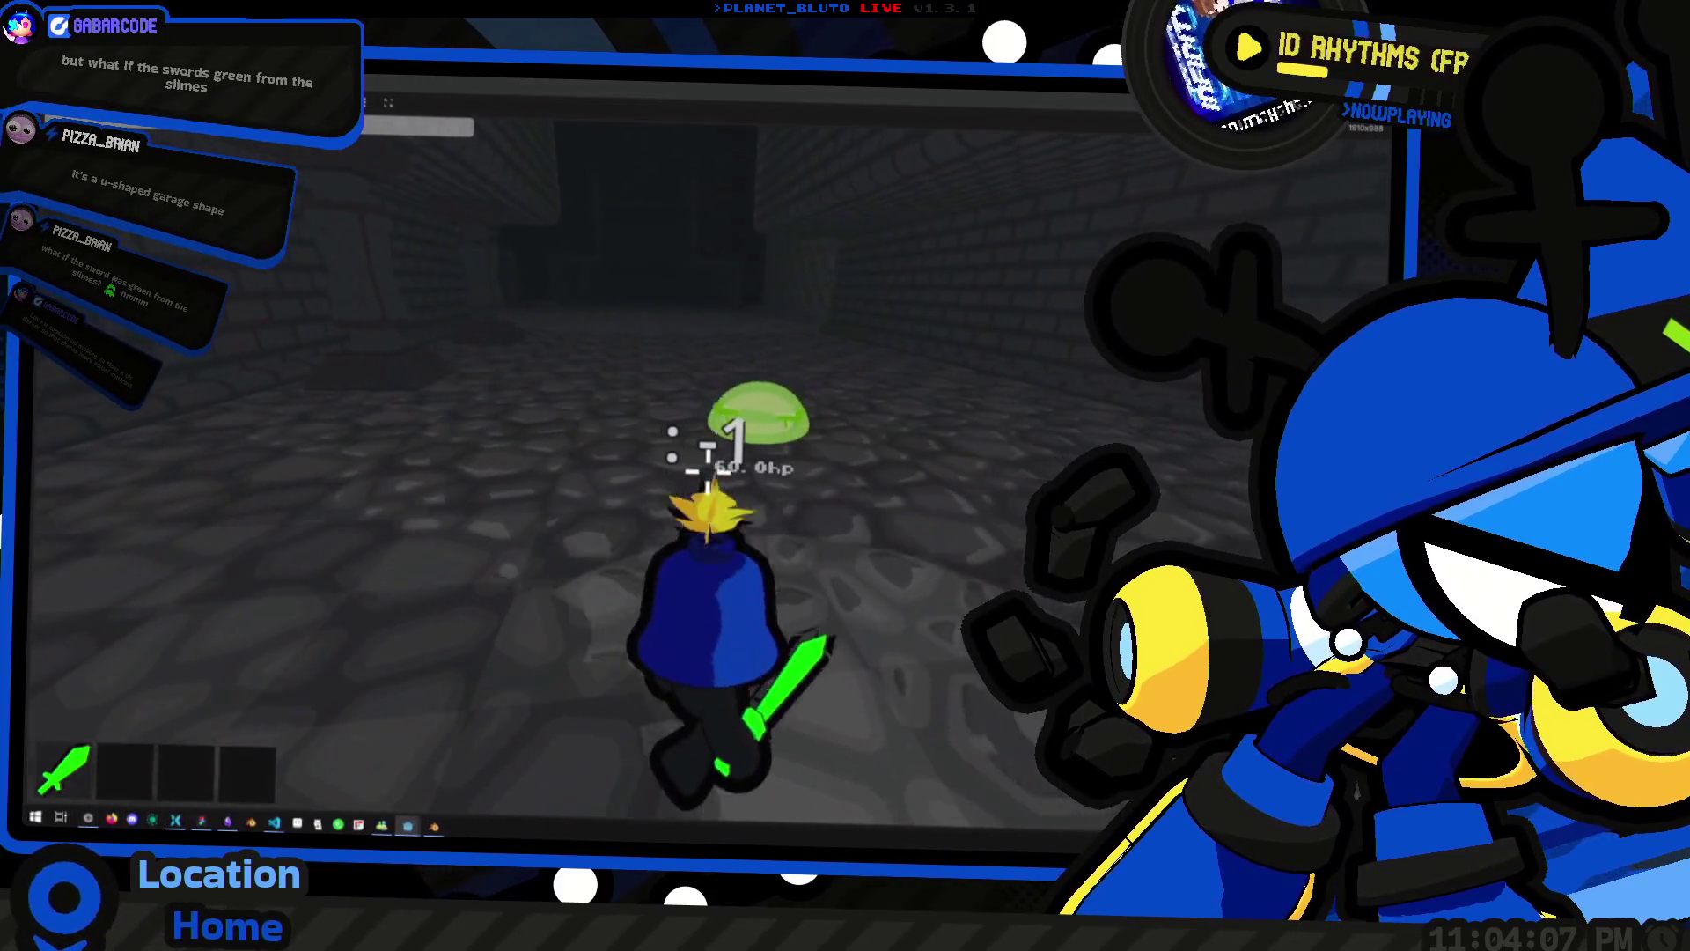
click(708, 454)
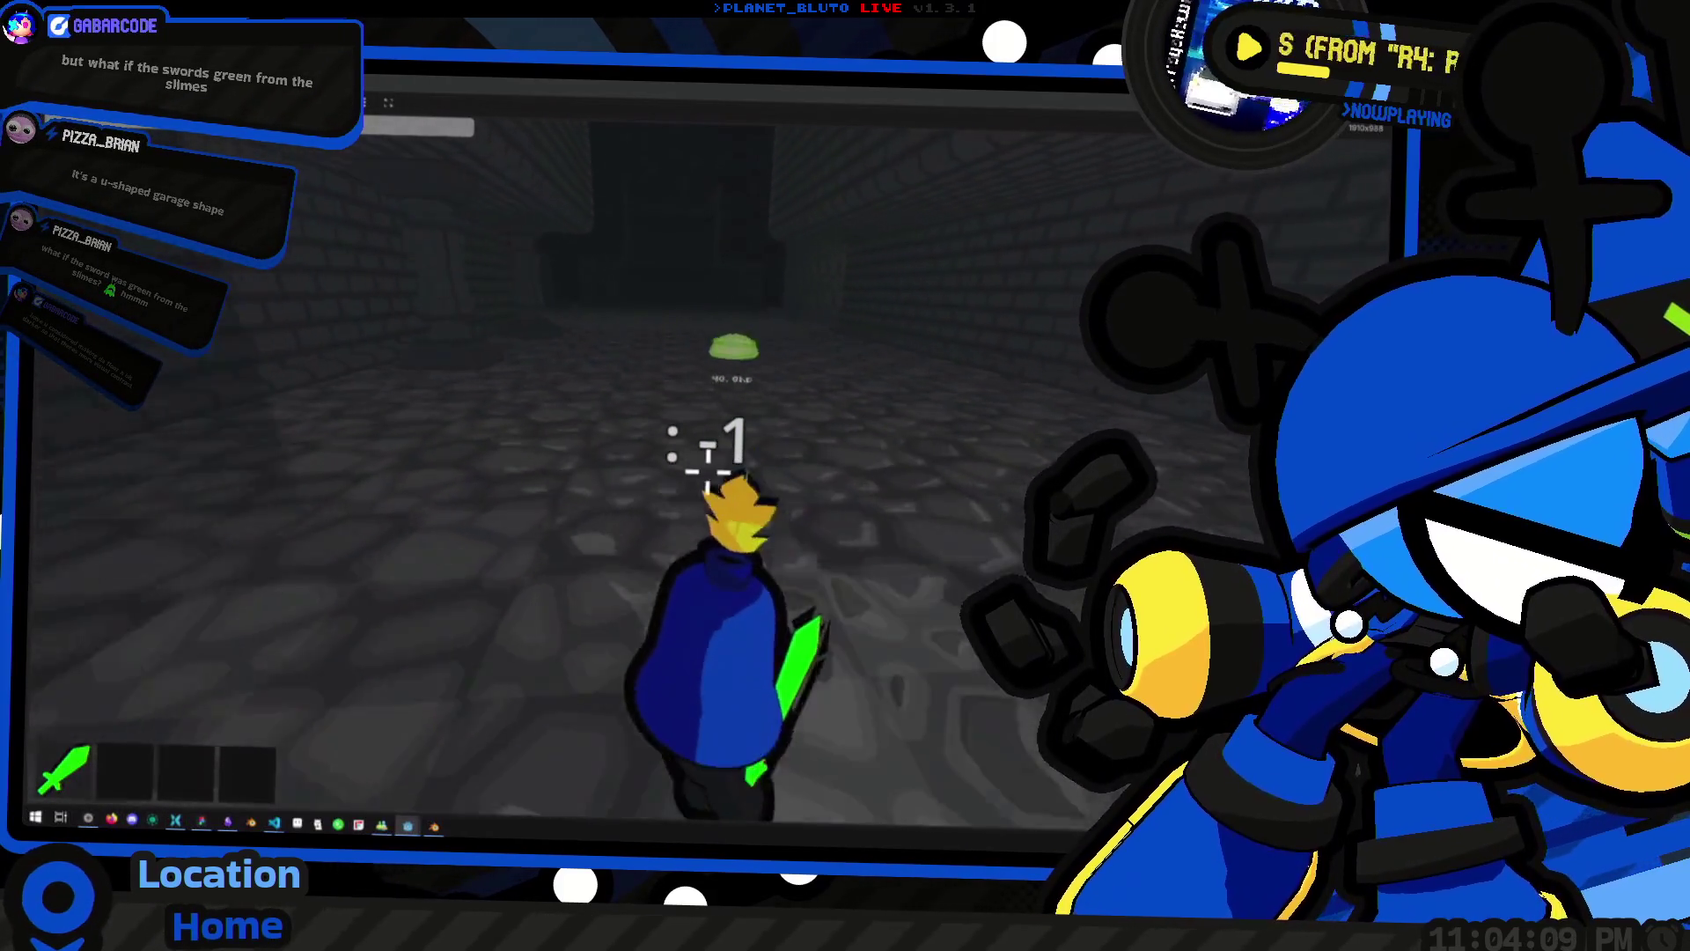
key(w)
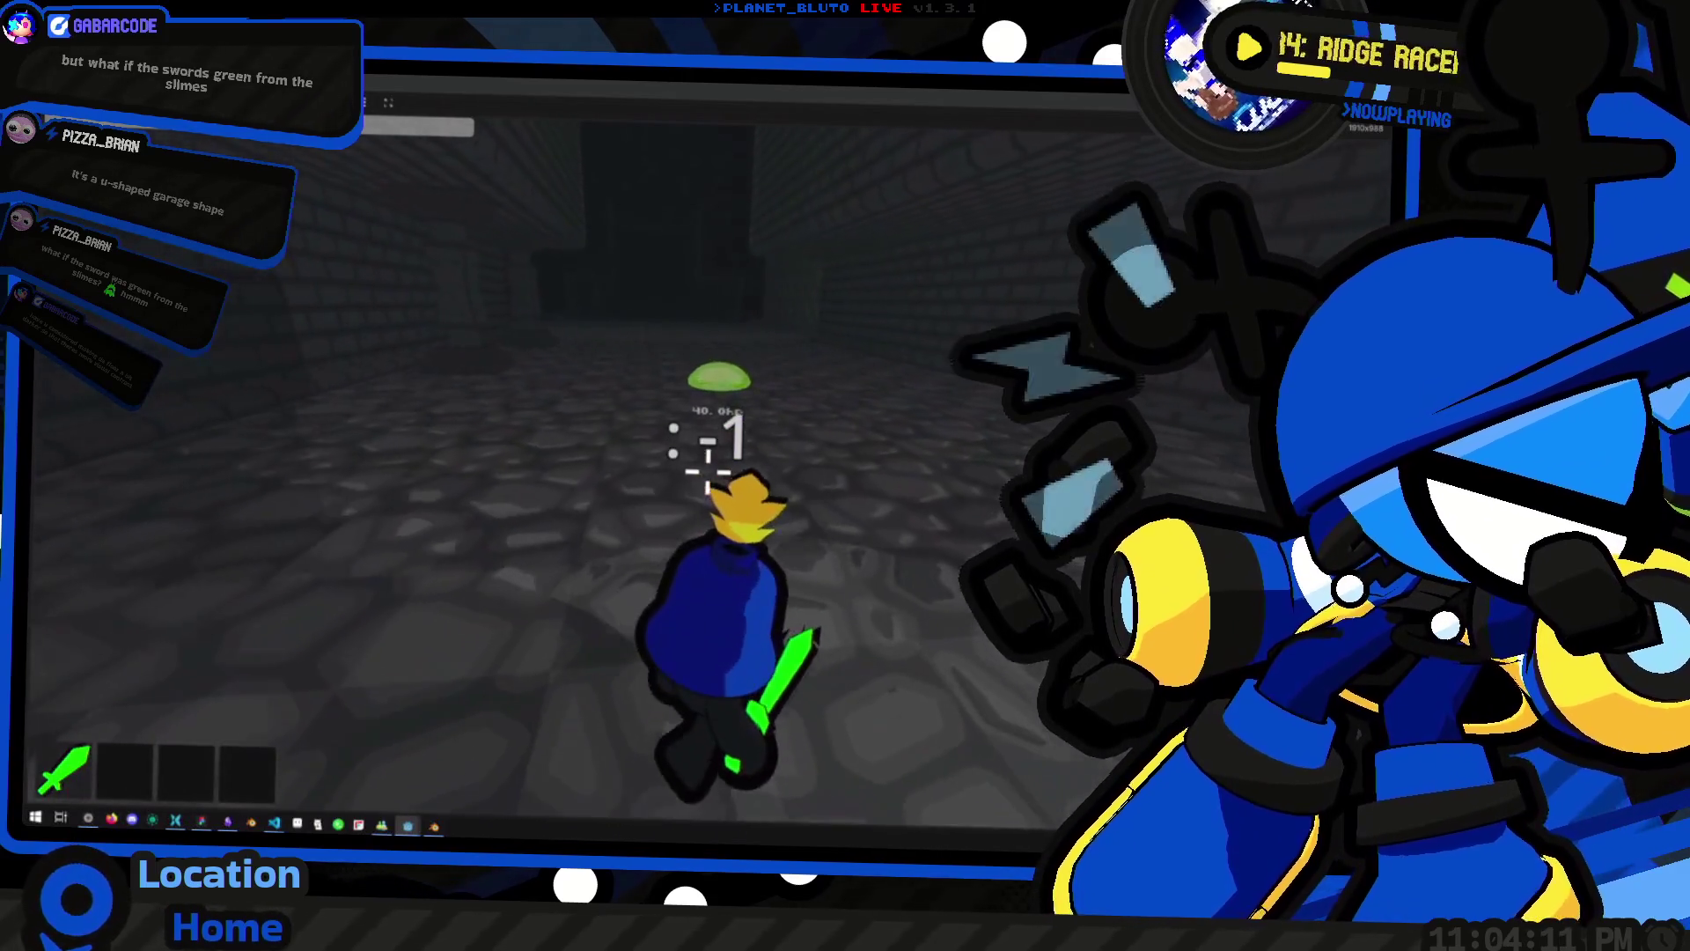
click(709, 453)
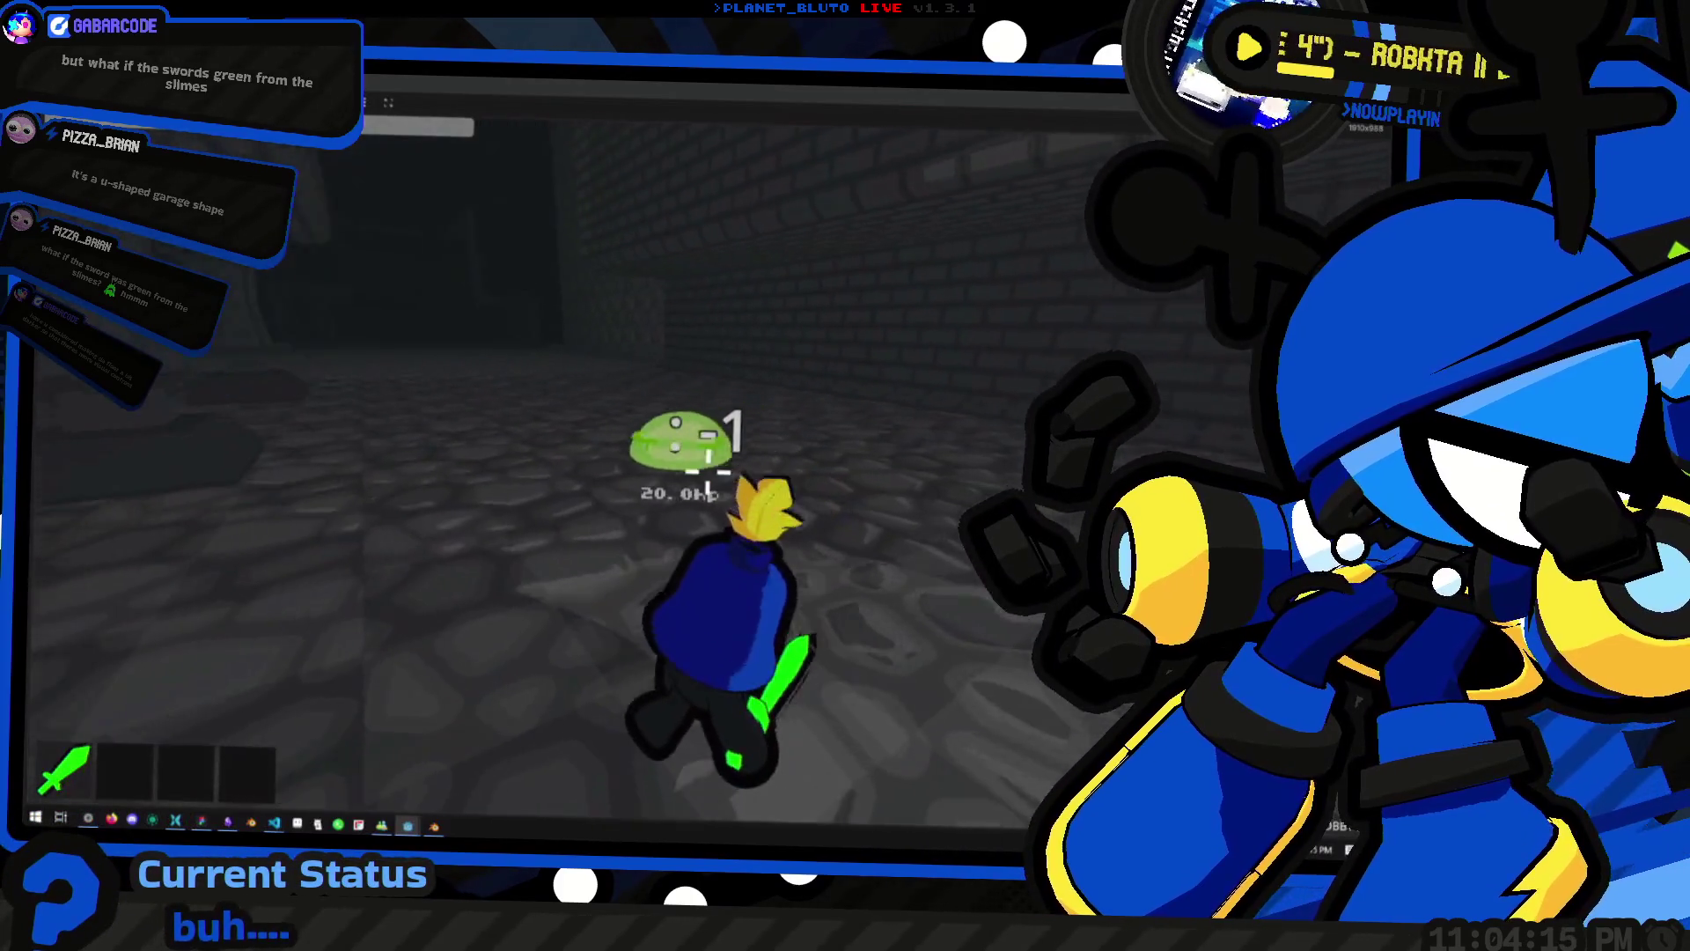
click(708, 471)
Walk down the dark corridor and hit the new slime to 40, then 20 HP
key(w)
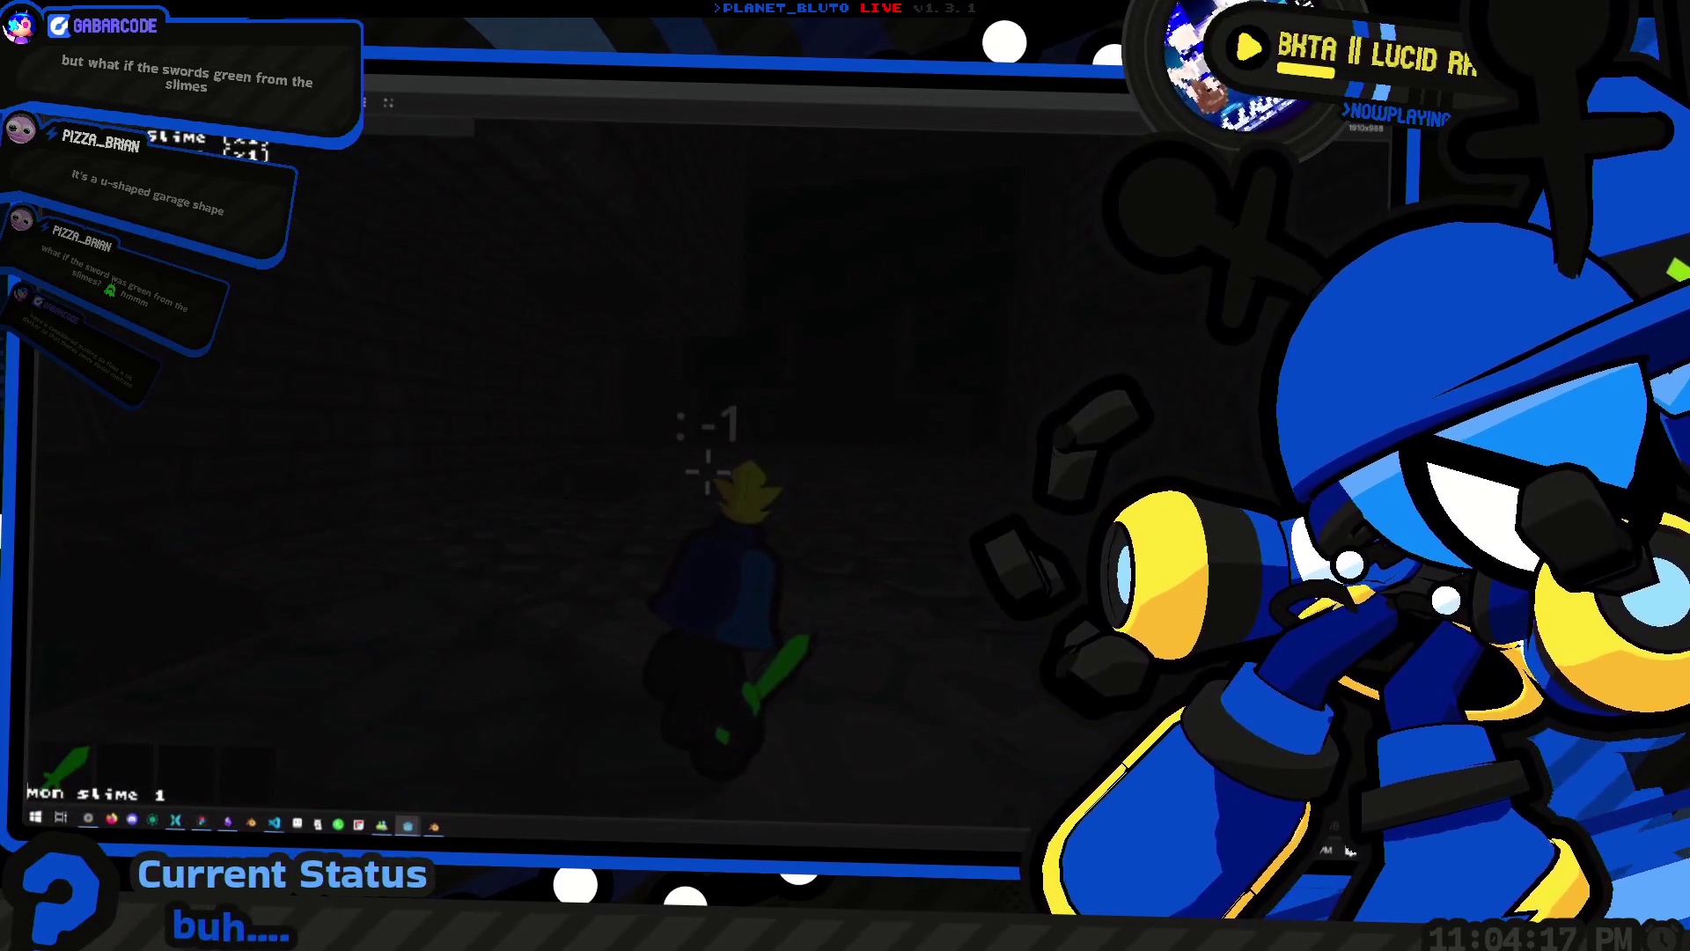
key(w)
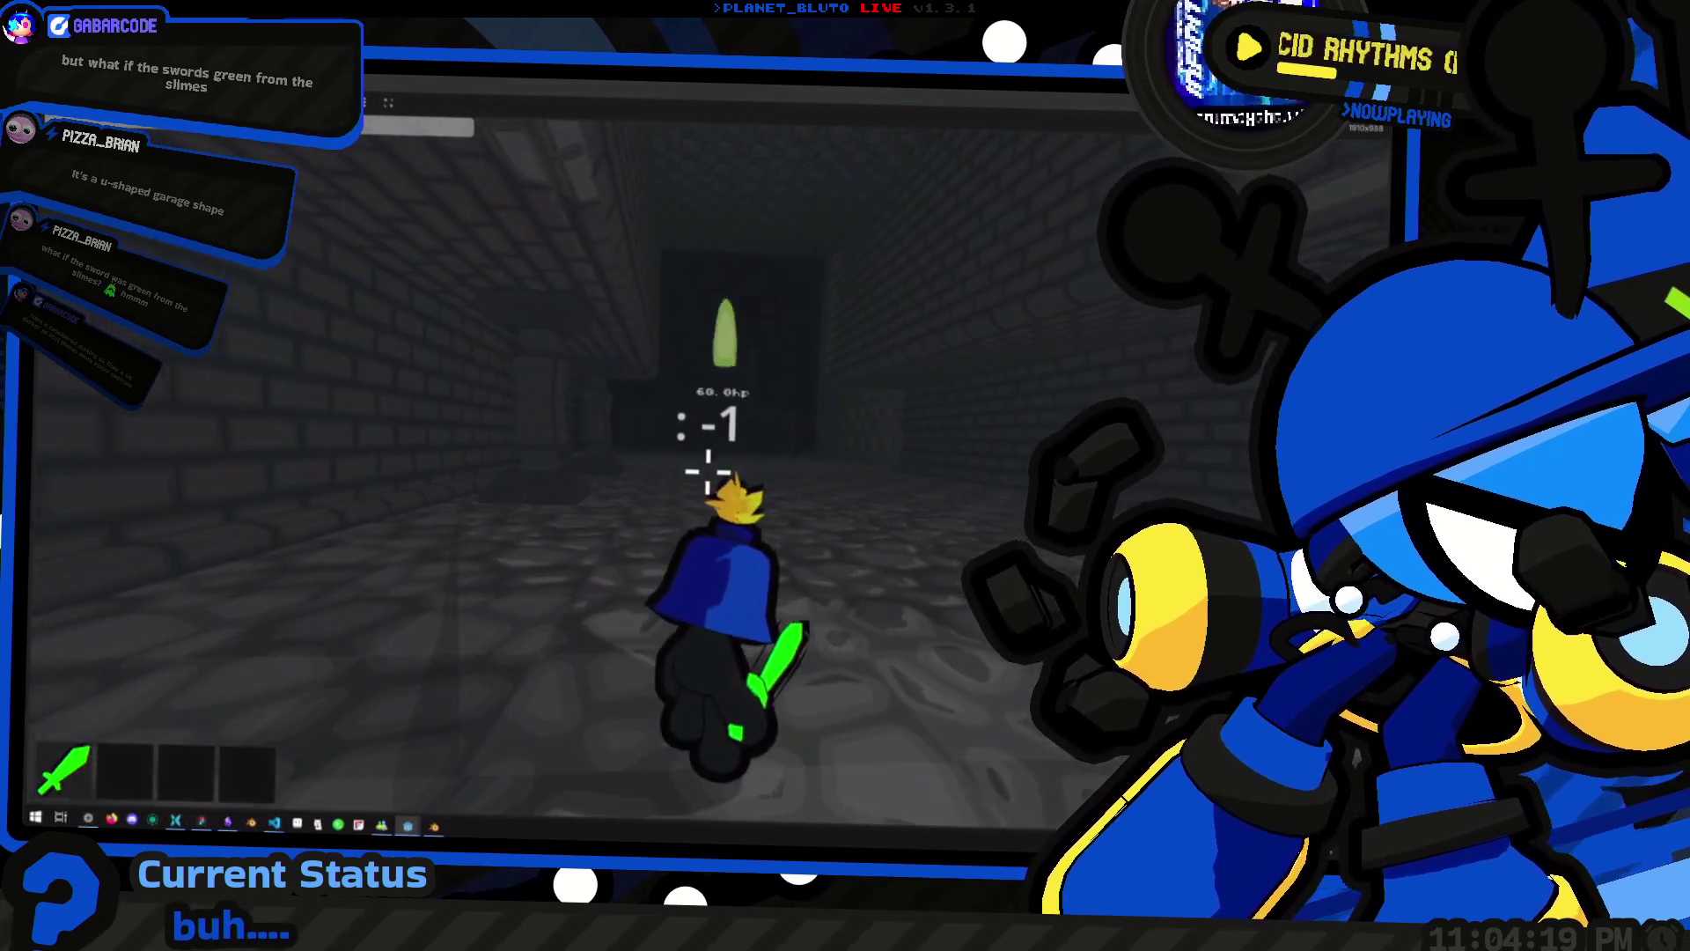
click(708, 476)
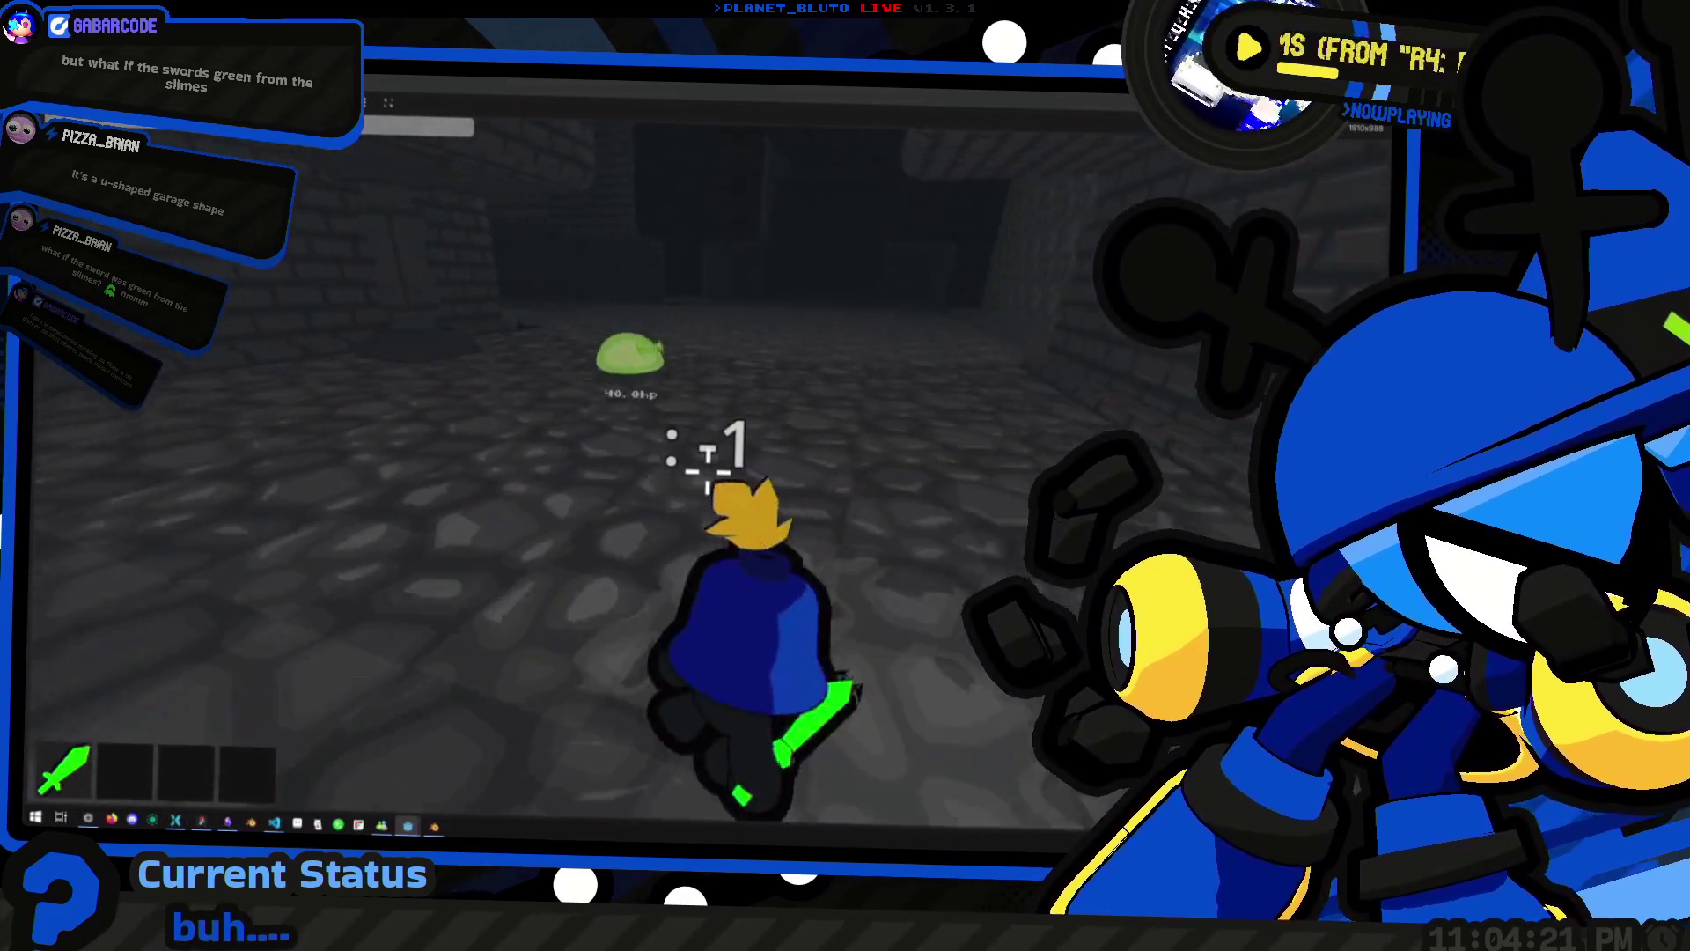
key(w)
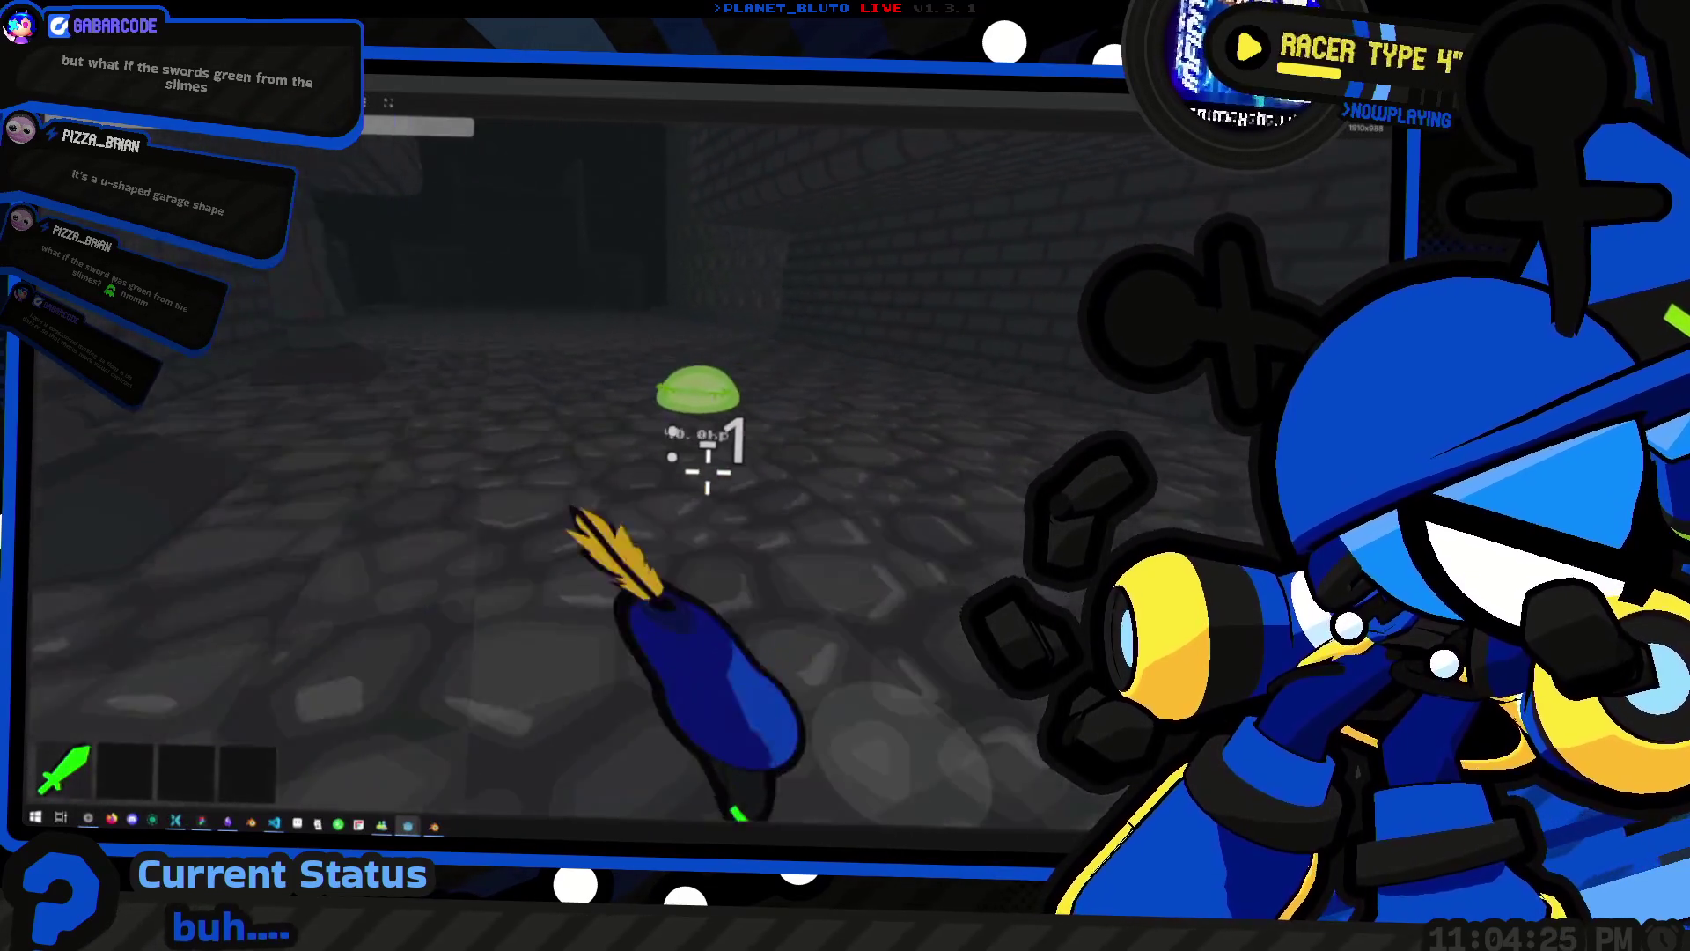
click(708, 476)
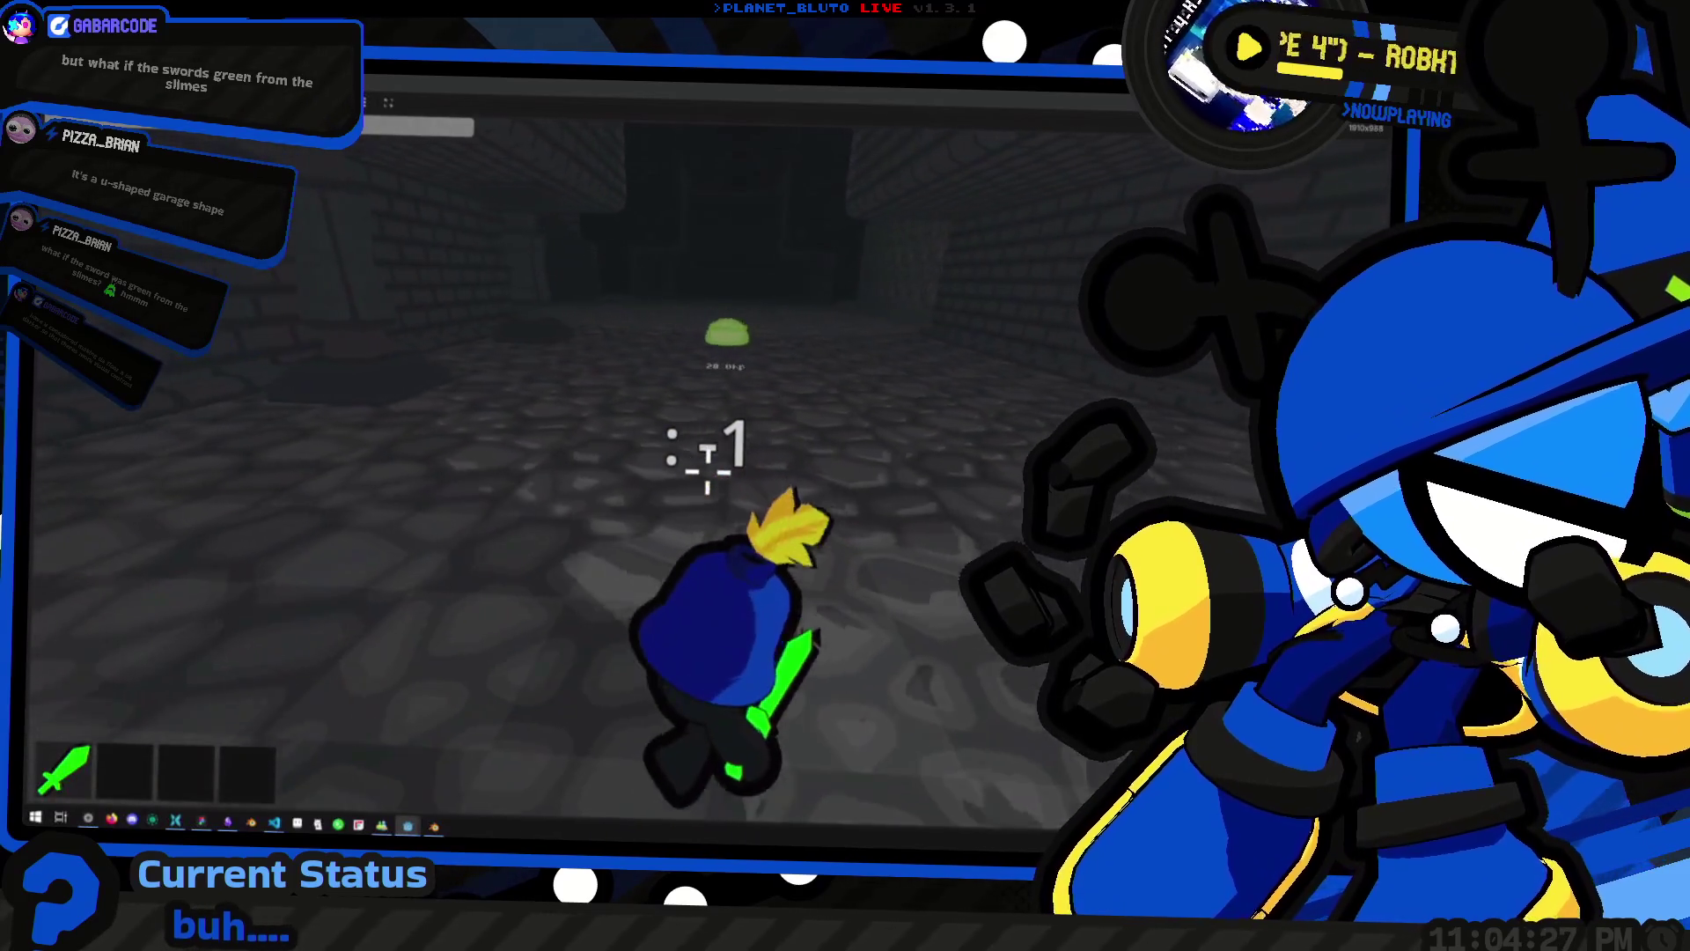
Kill the green slime, then spawn one blue slime with 'mon slime 1 blue'
key(d)
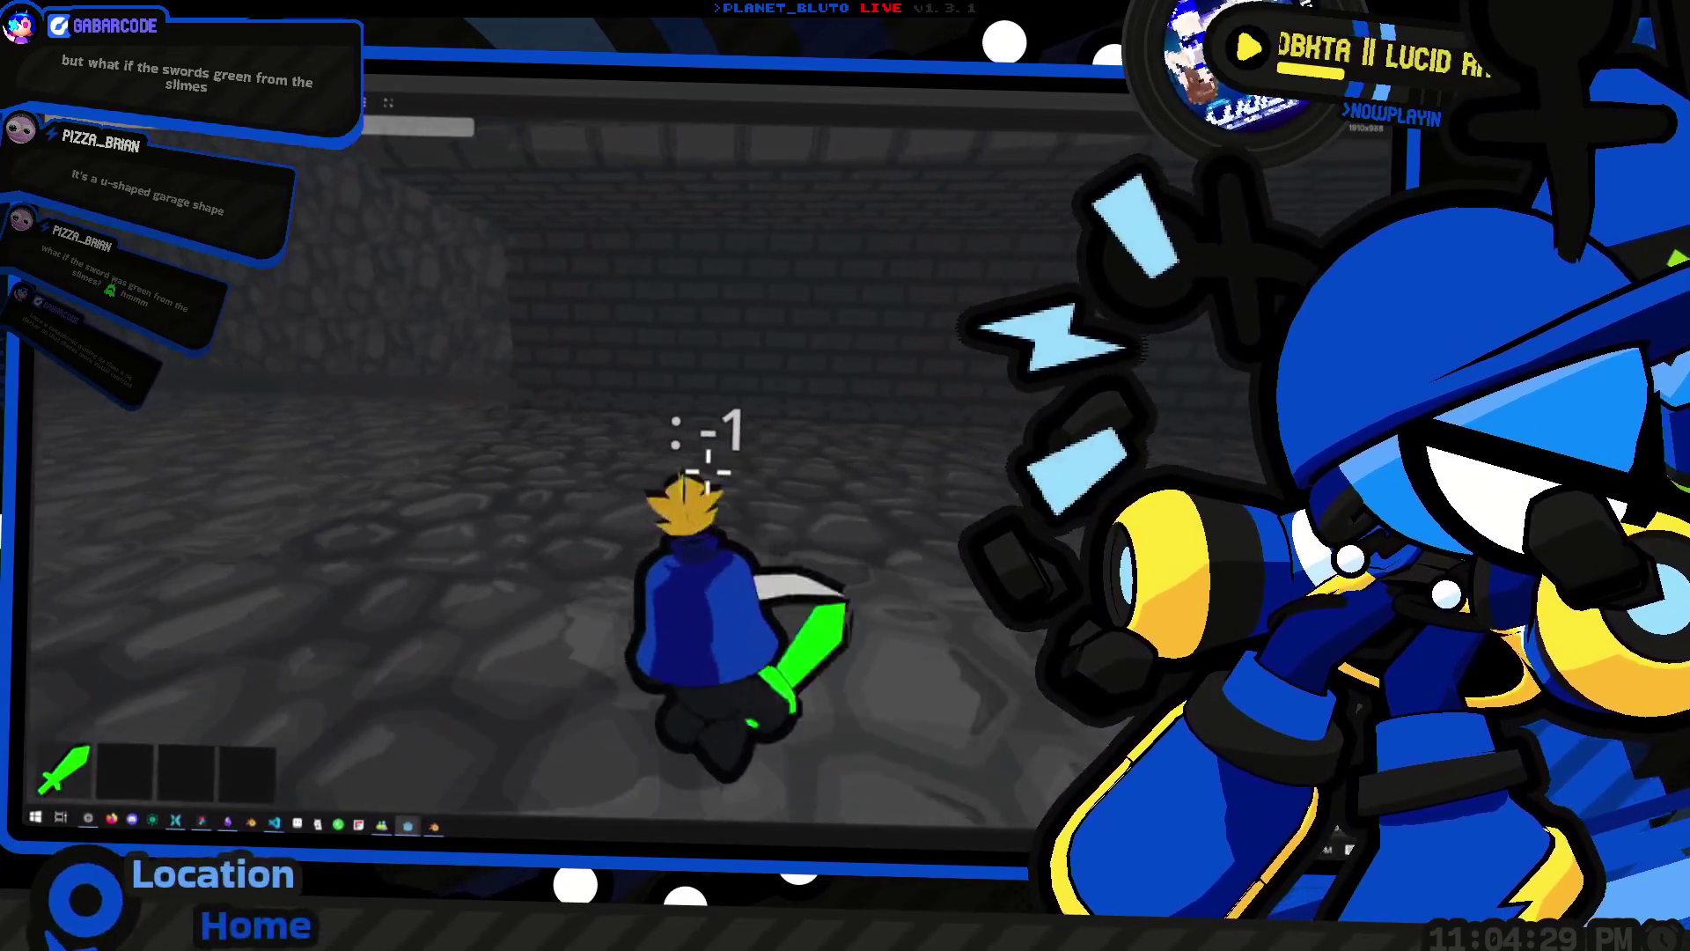
click(709, 475)
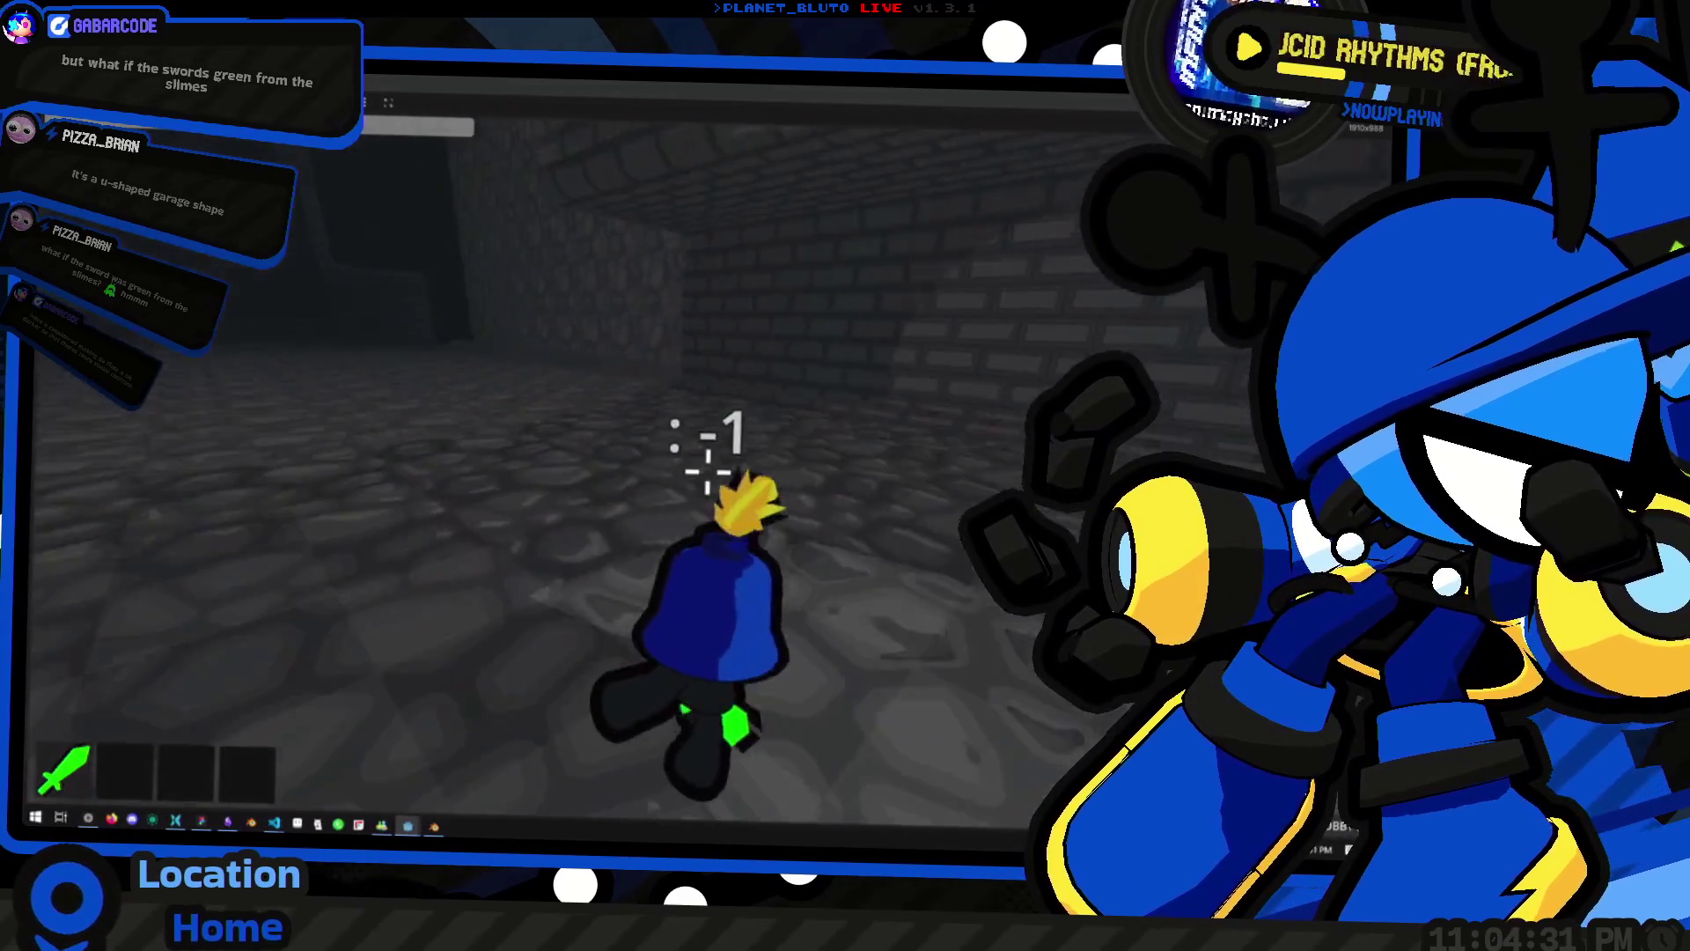
key(grave)
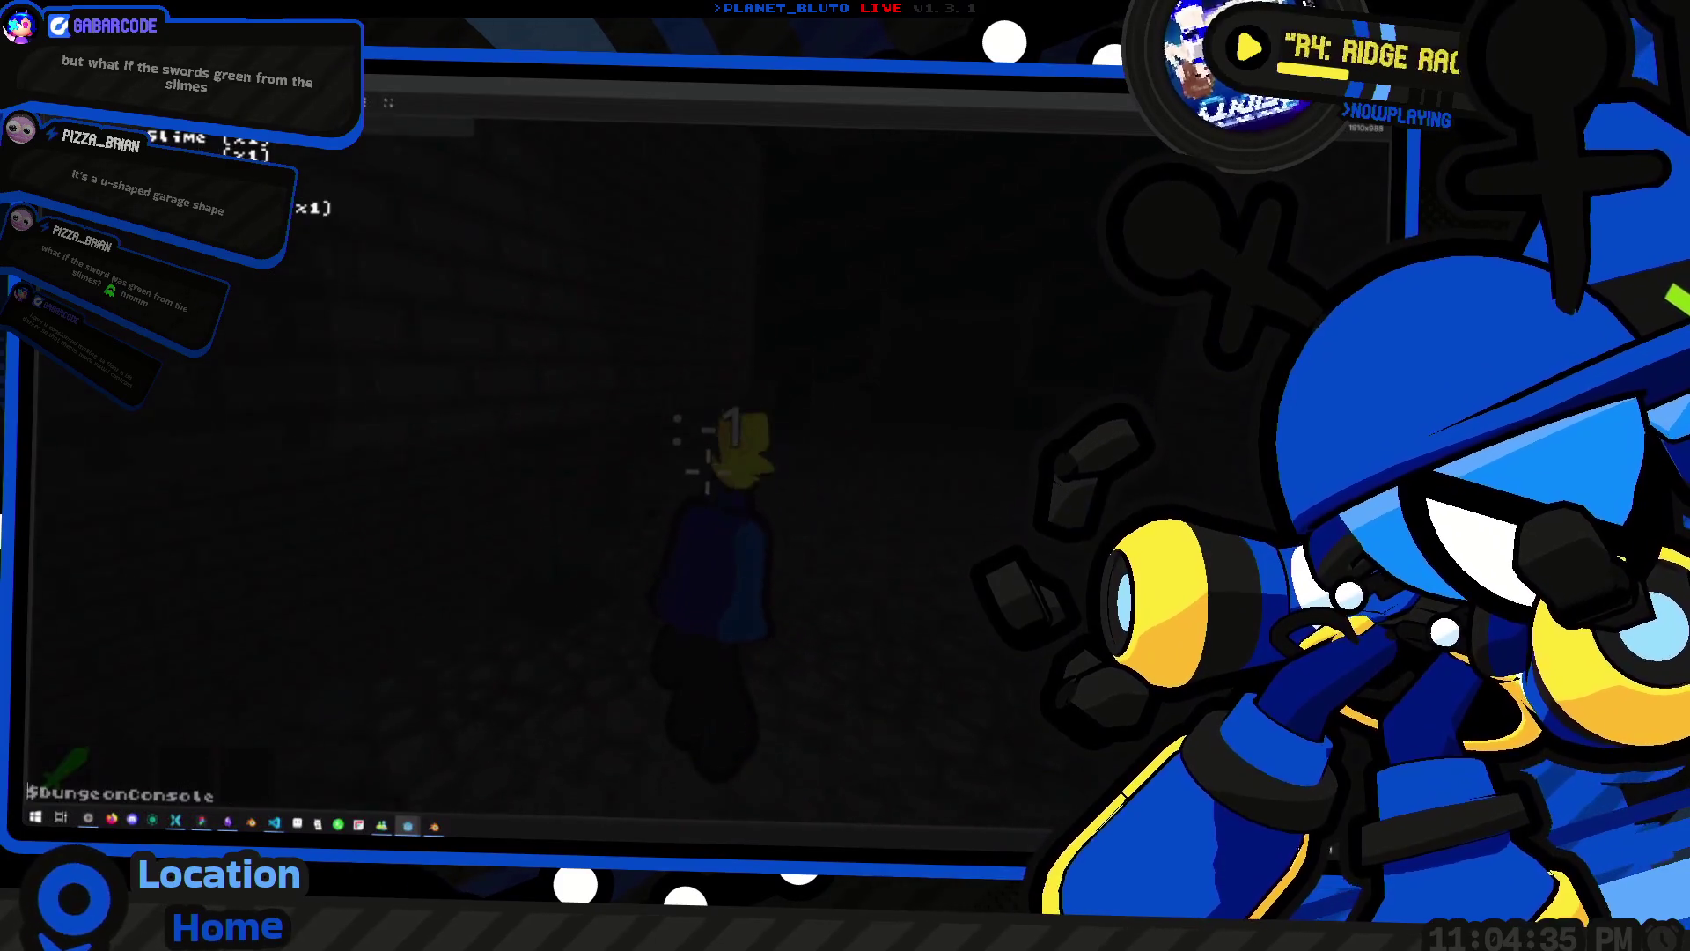
key(Return)
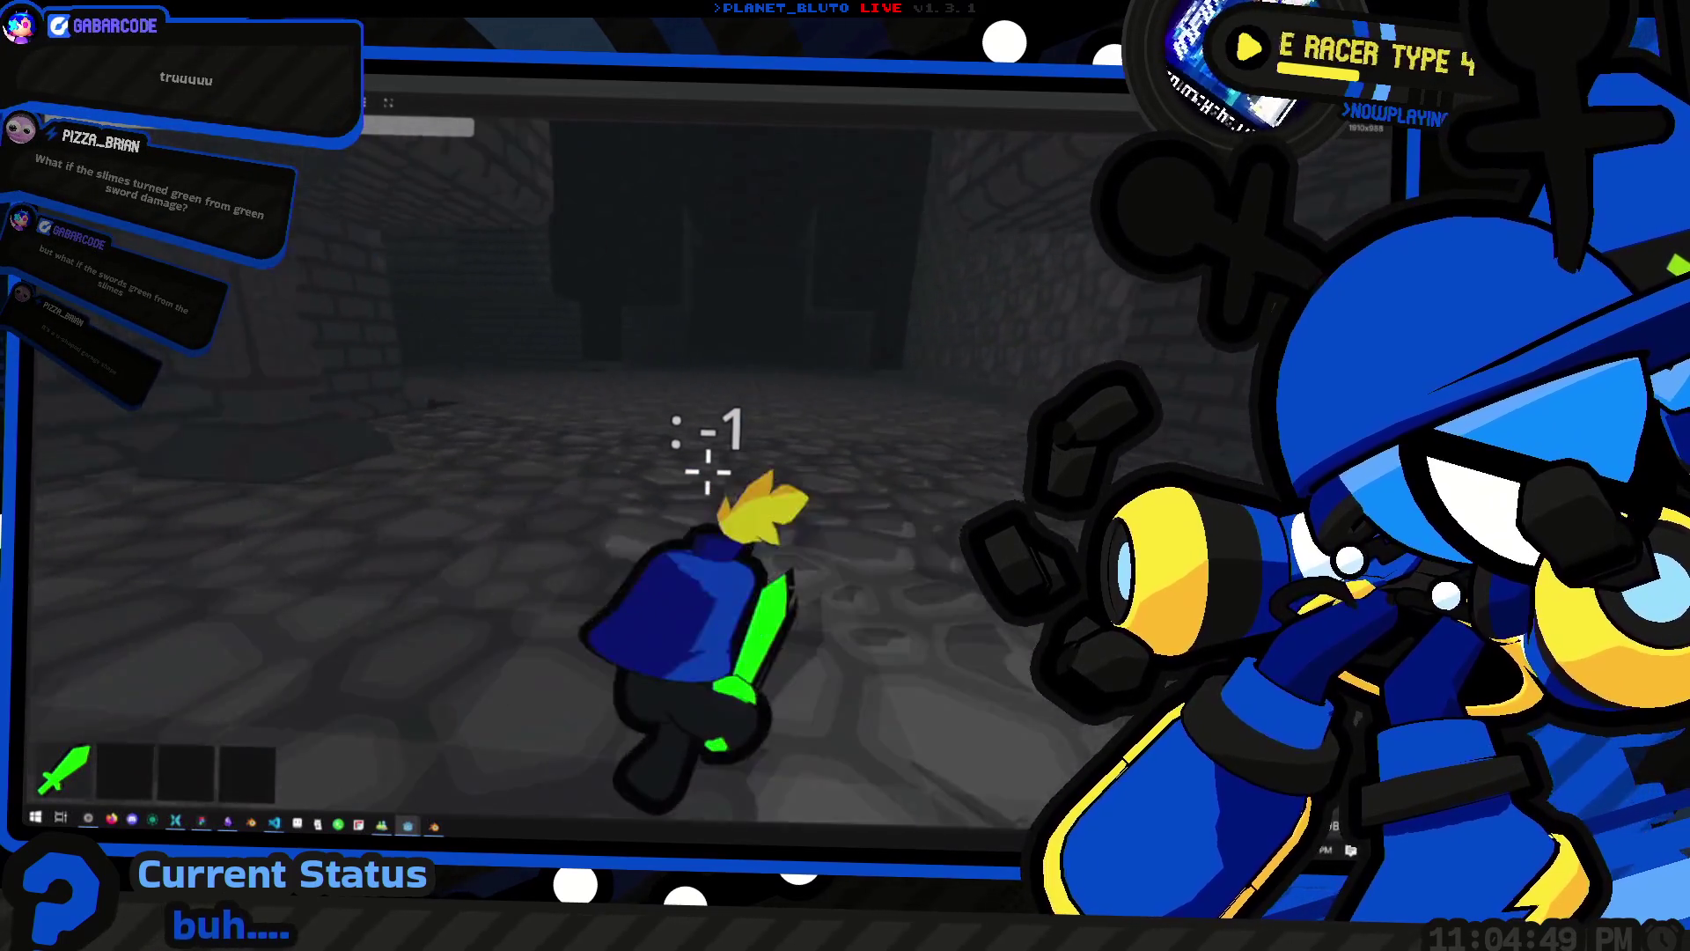
Run 'mon slime 1 blue' in the console and strike the blue slime twice, down to 40 hp
key(grave)
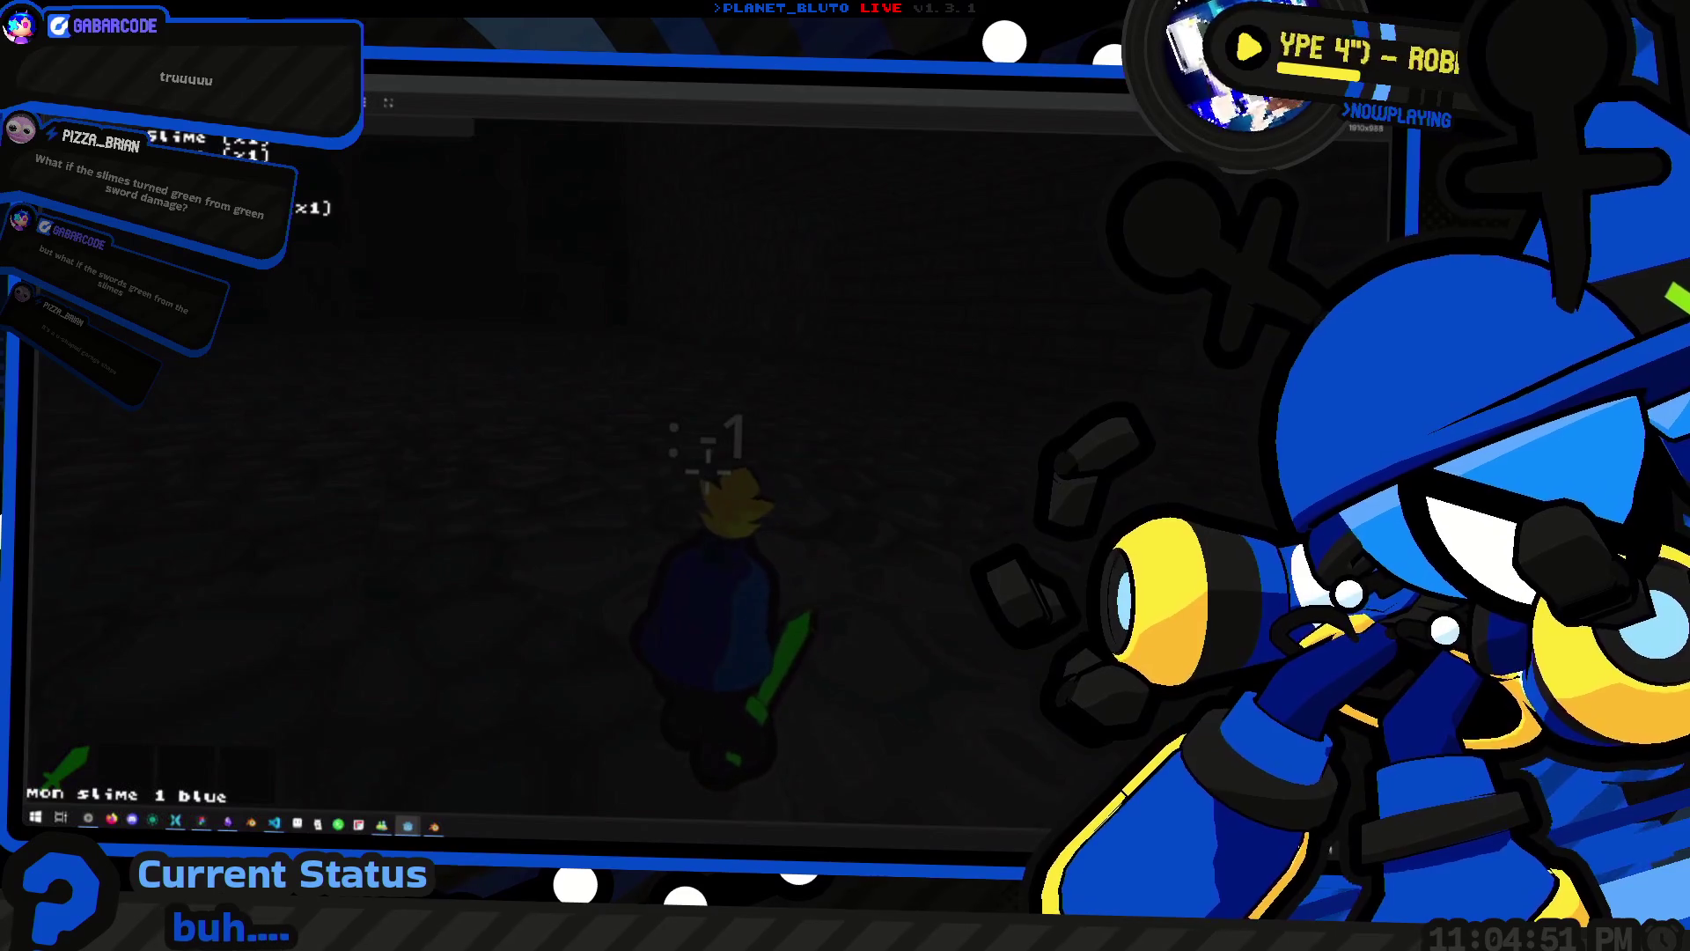
key(Return)
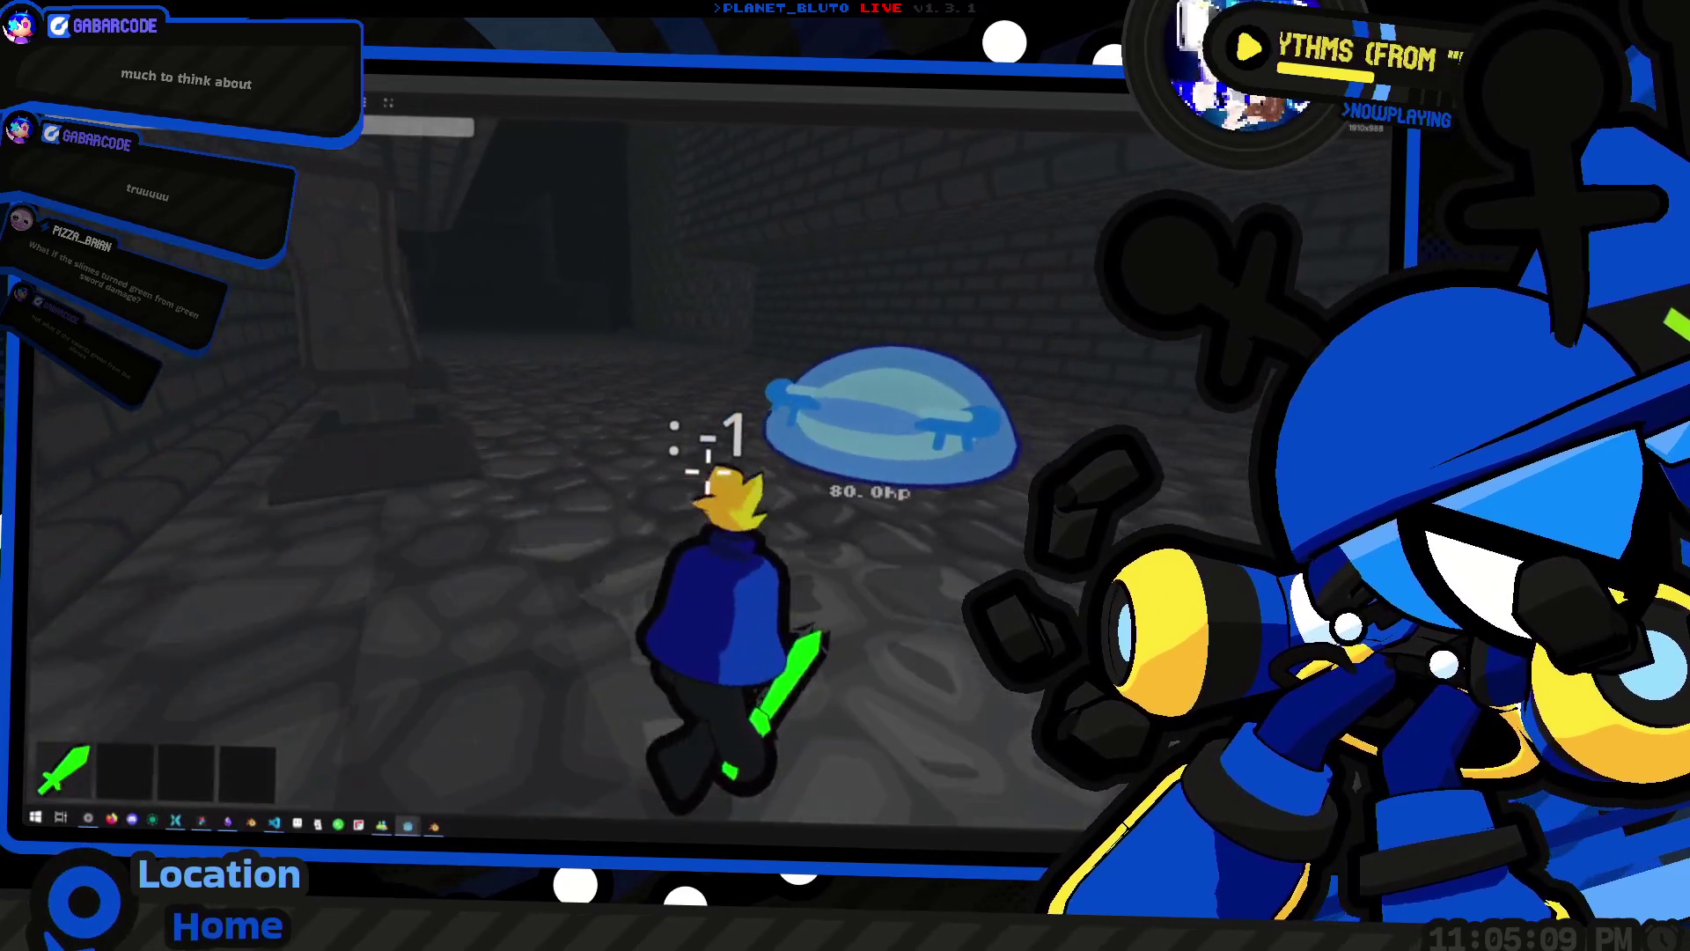
click(707, 473)
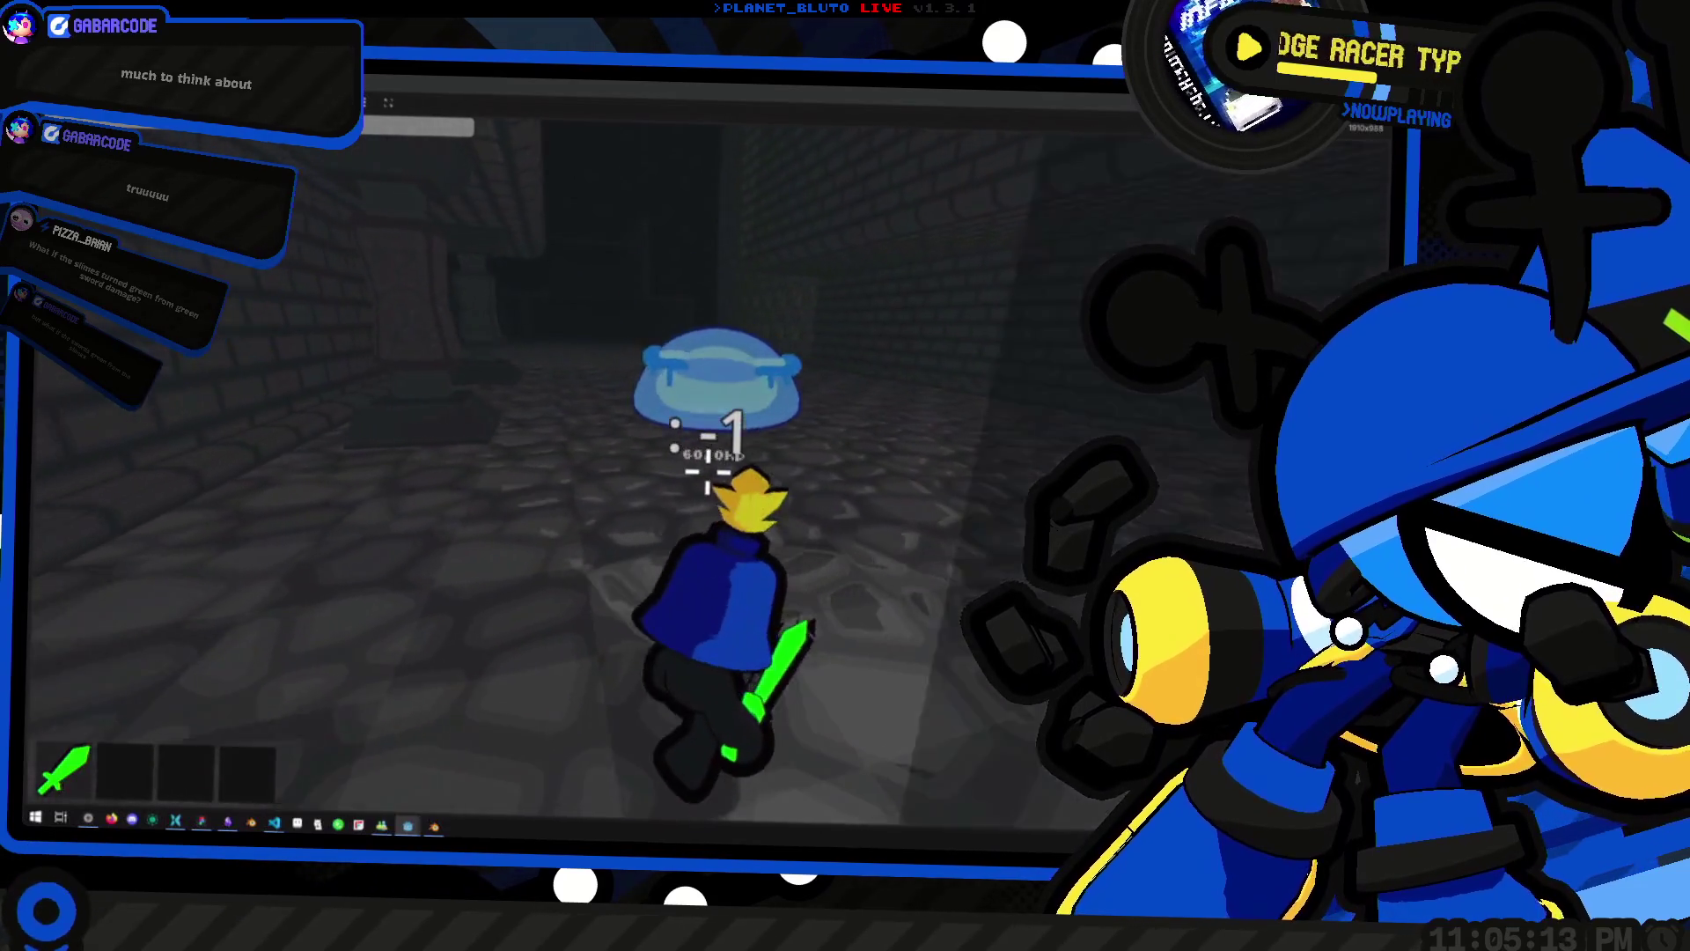
click(708, 473)
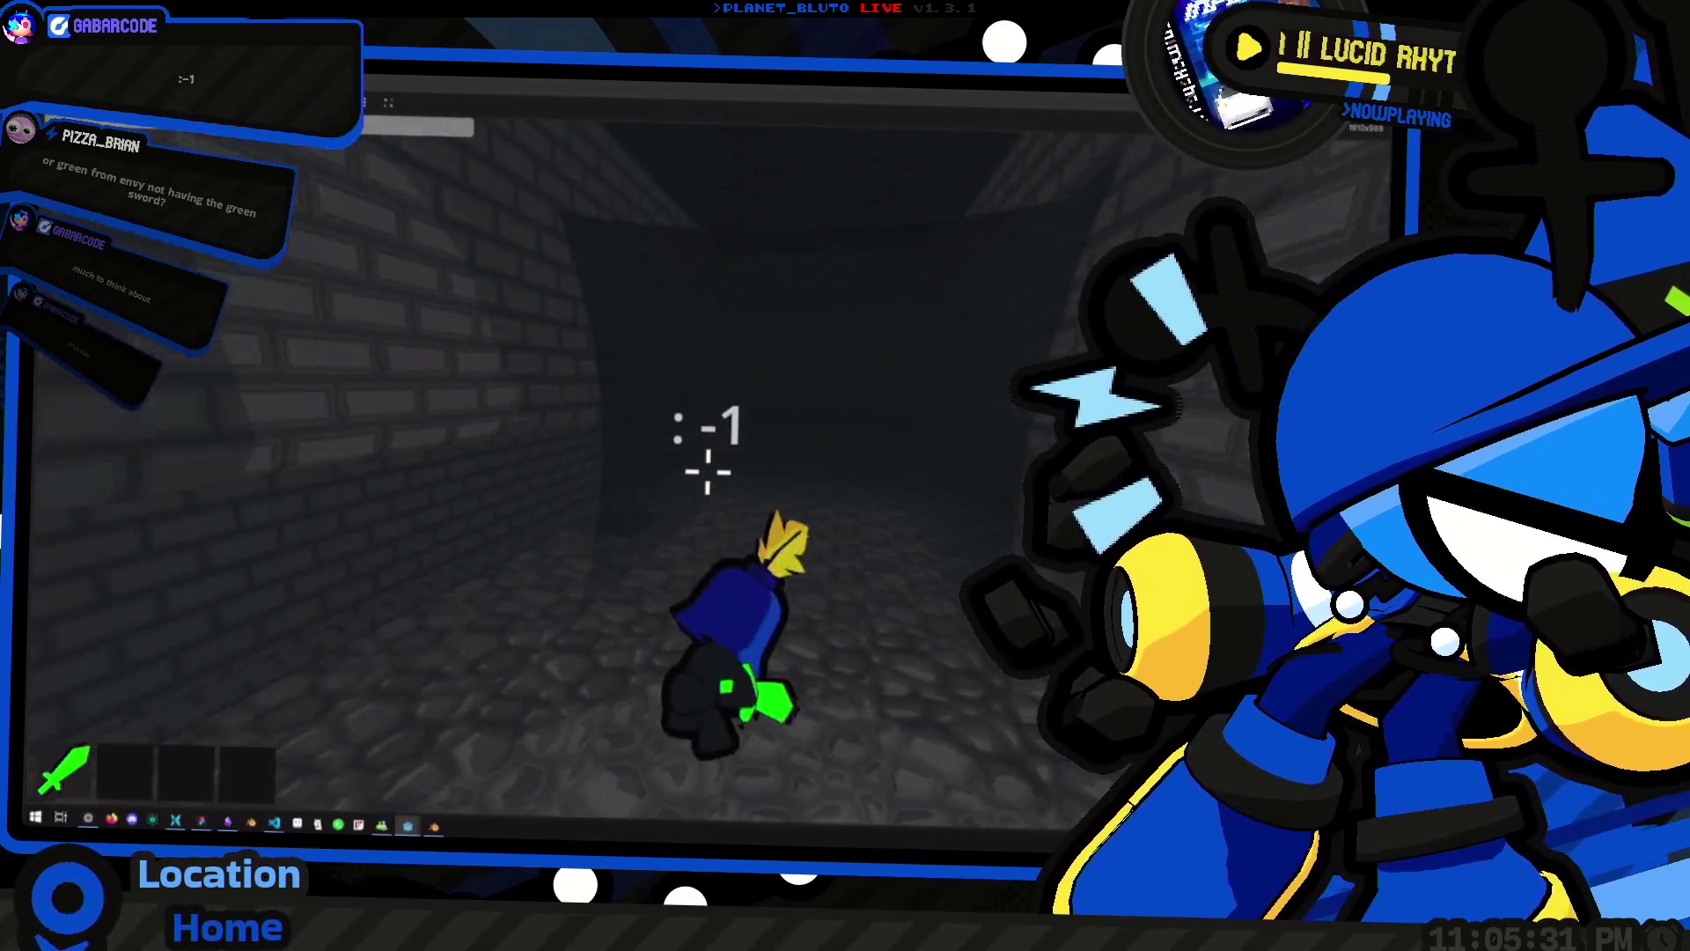
Run down the brick corridor and spawn a pink slime from the debug console
key(w)
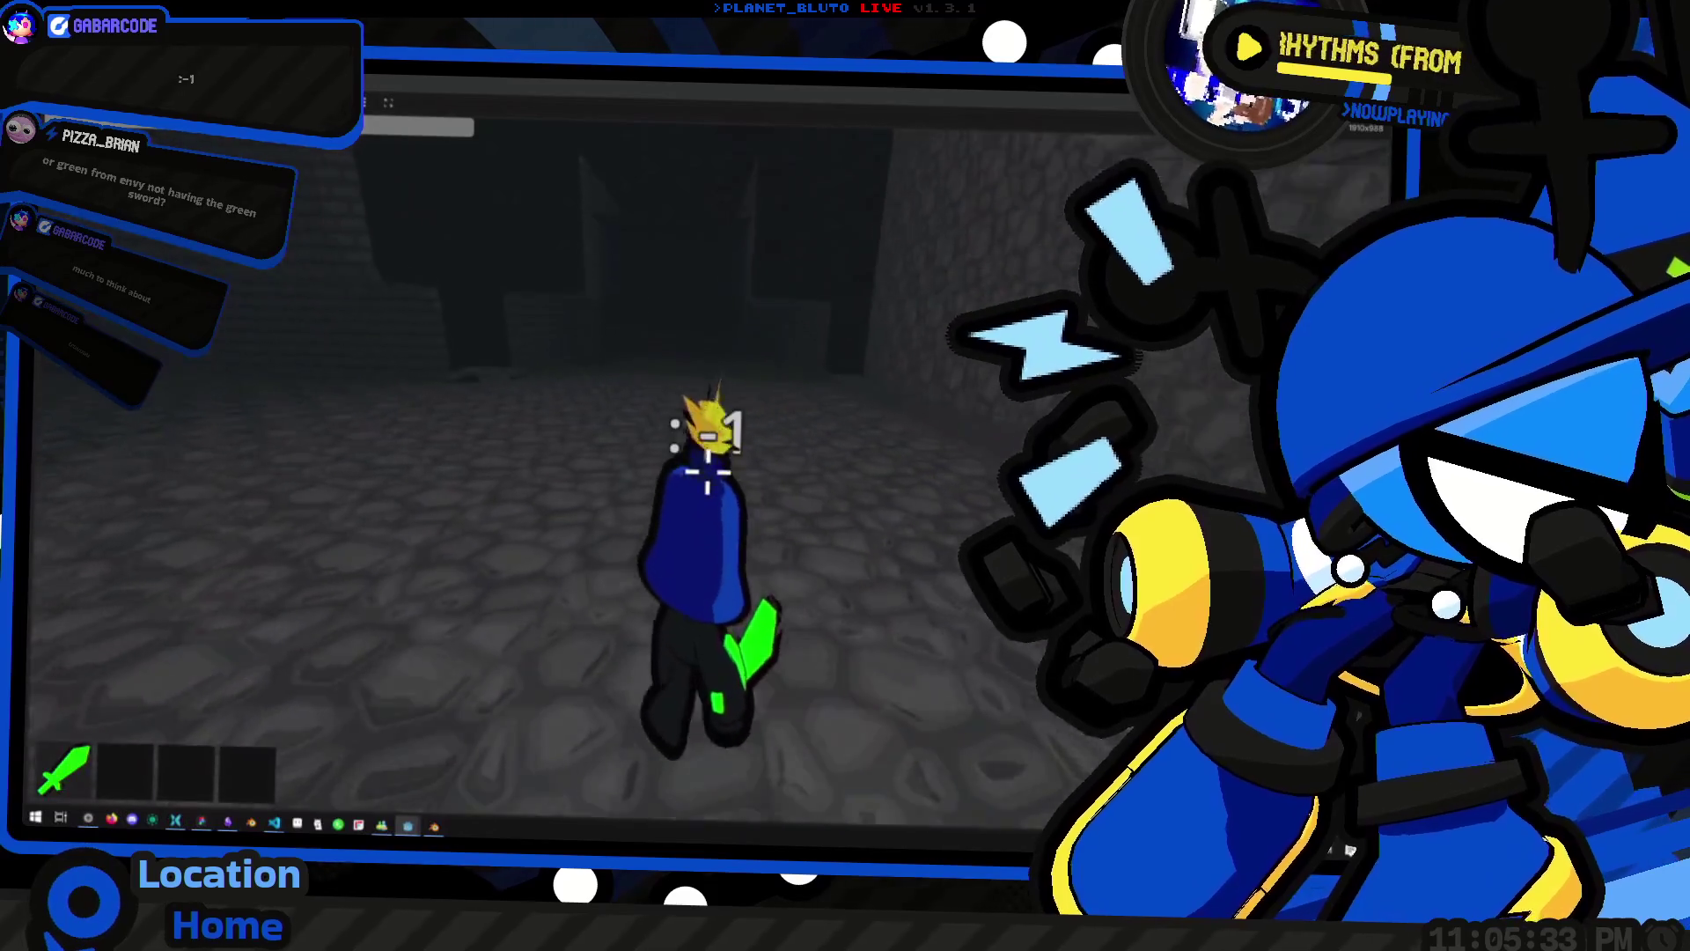
key(w)
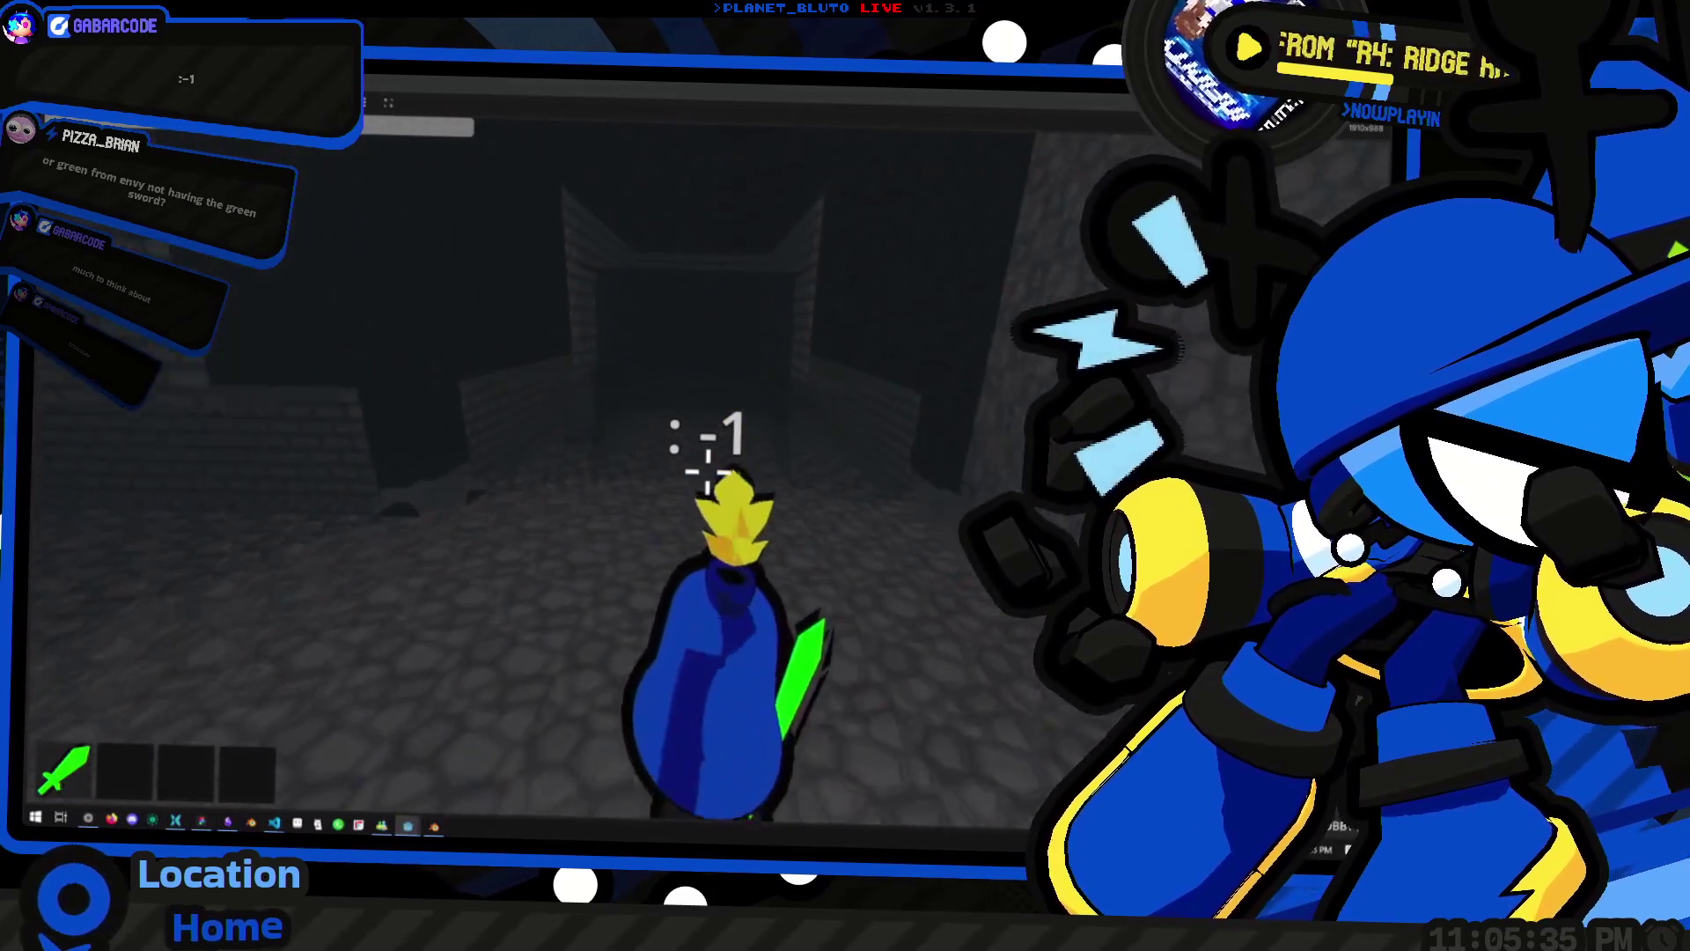
key(w)
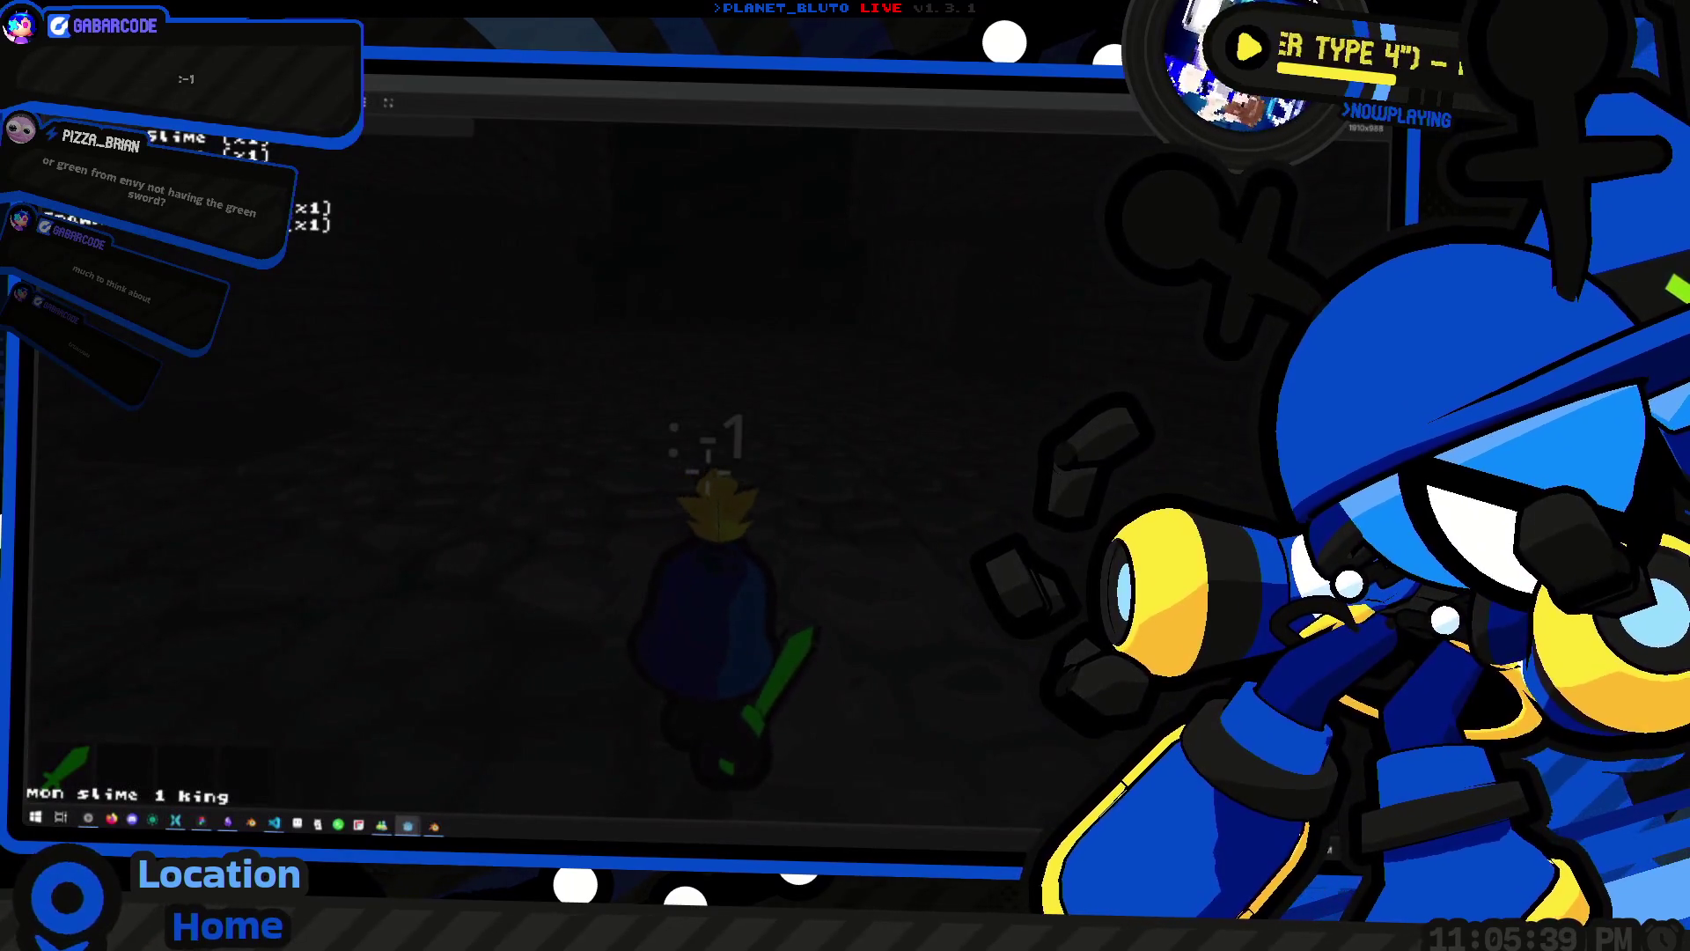
key(Return)
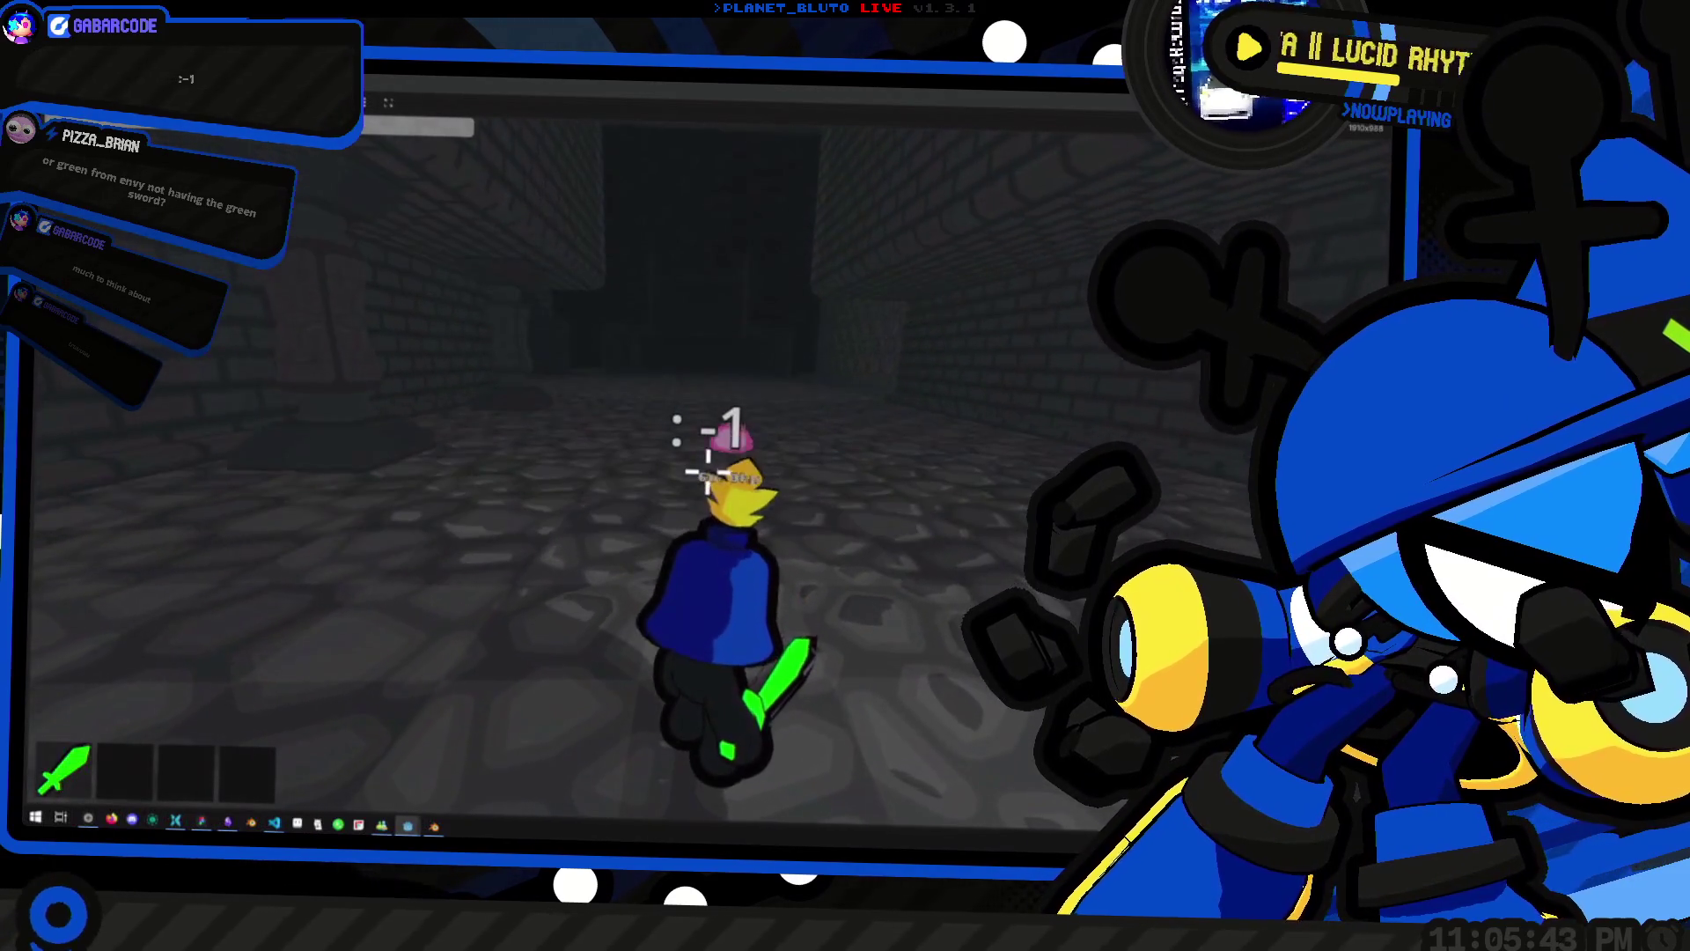
Walk up to the pink slime and strike it three times to finish it off
key(w)
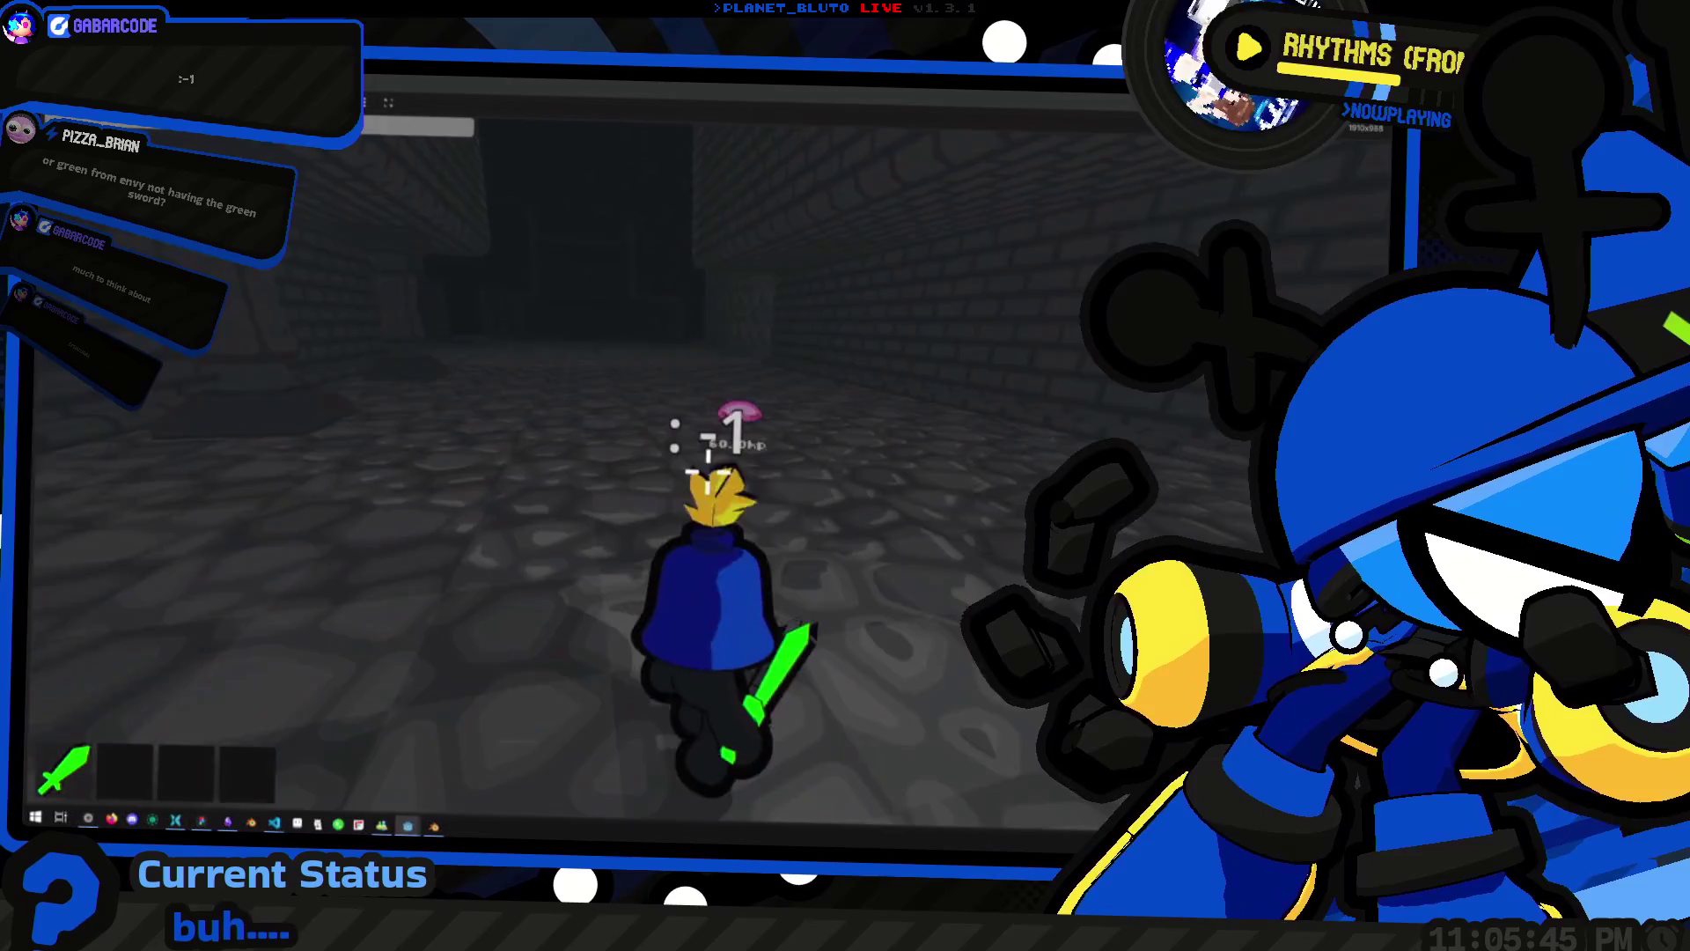
key(w)
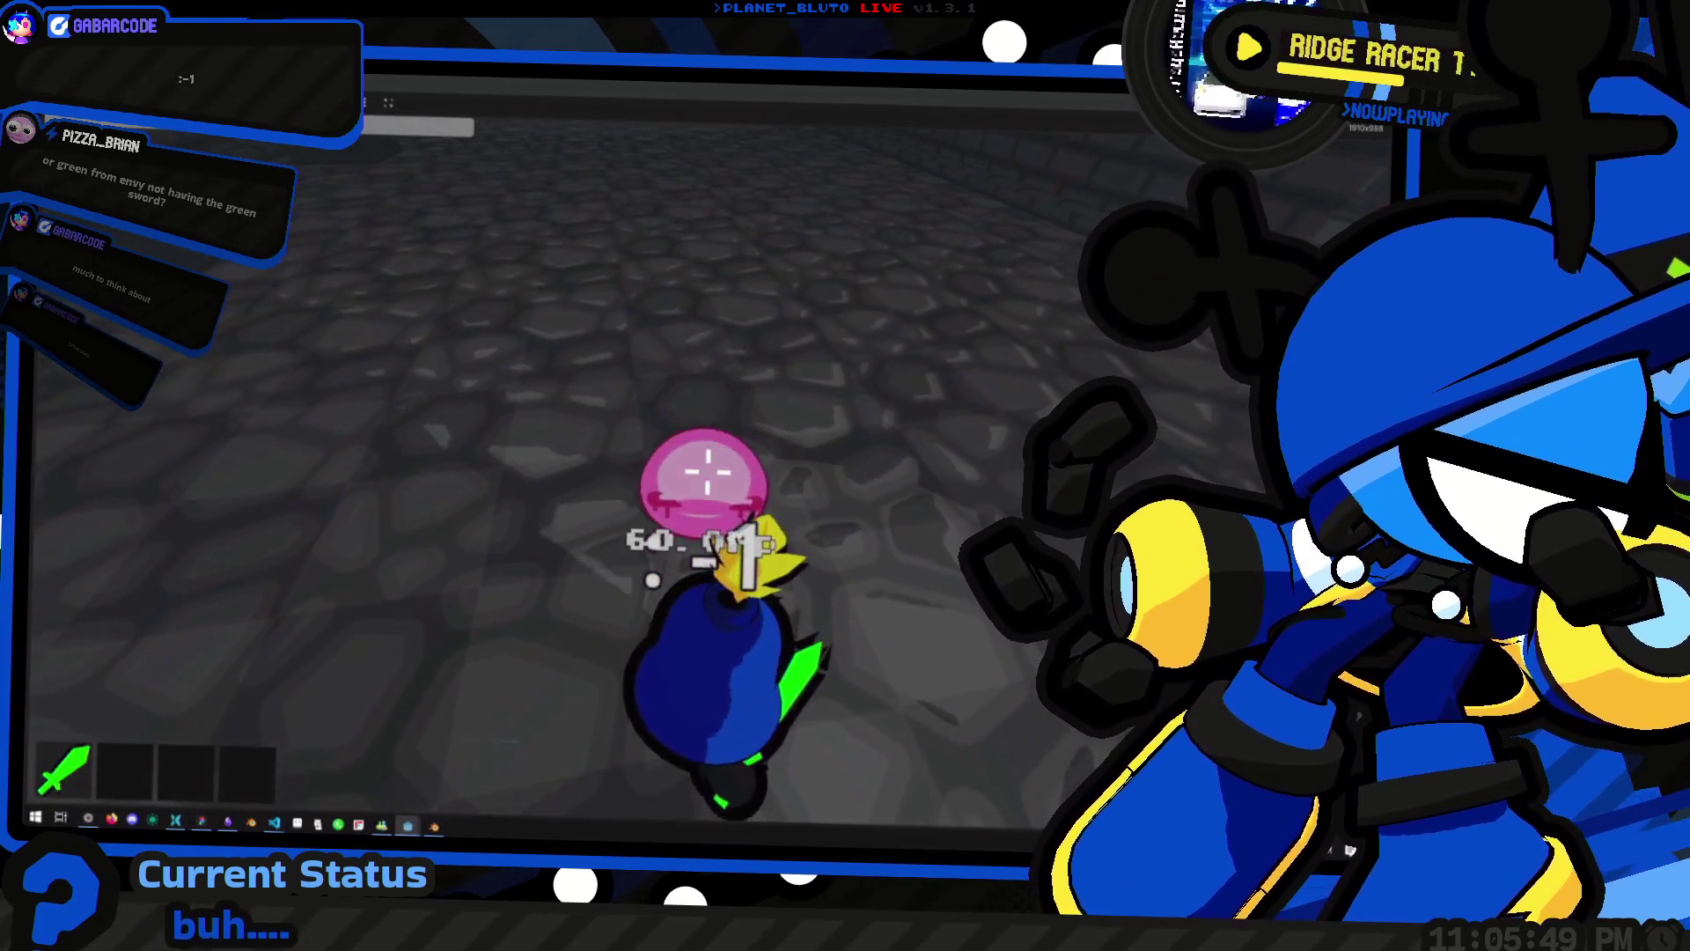
key(w)
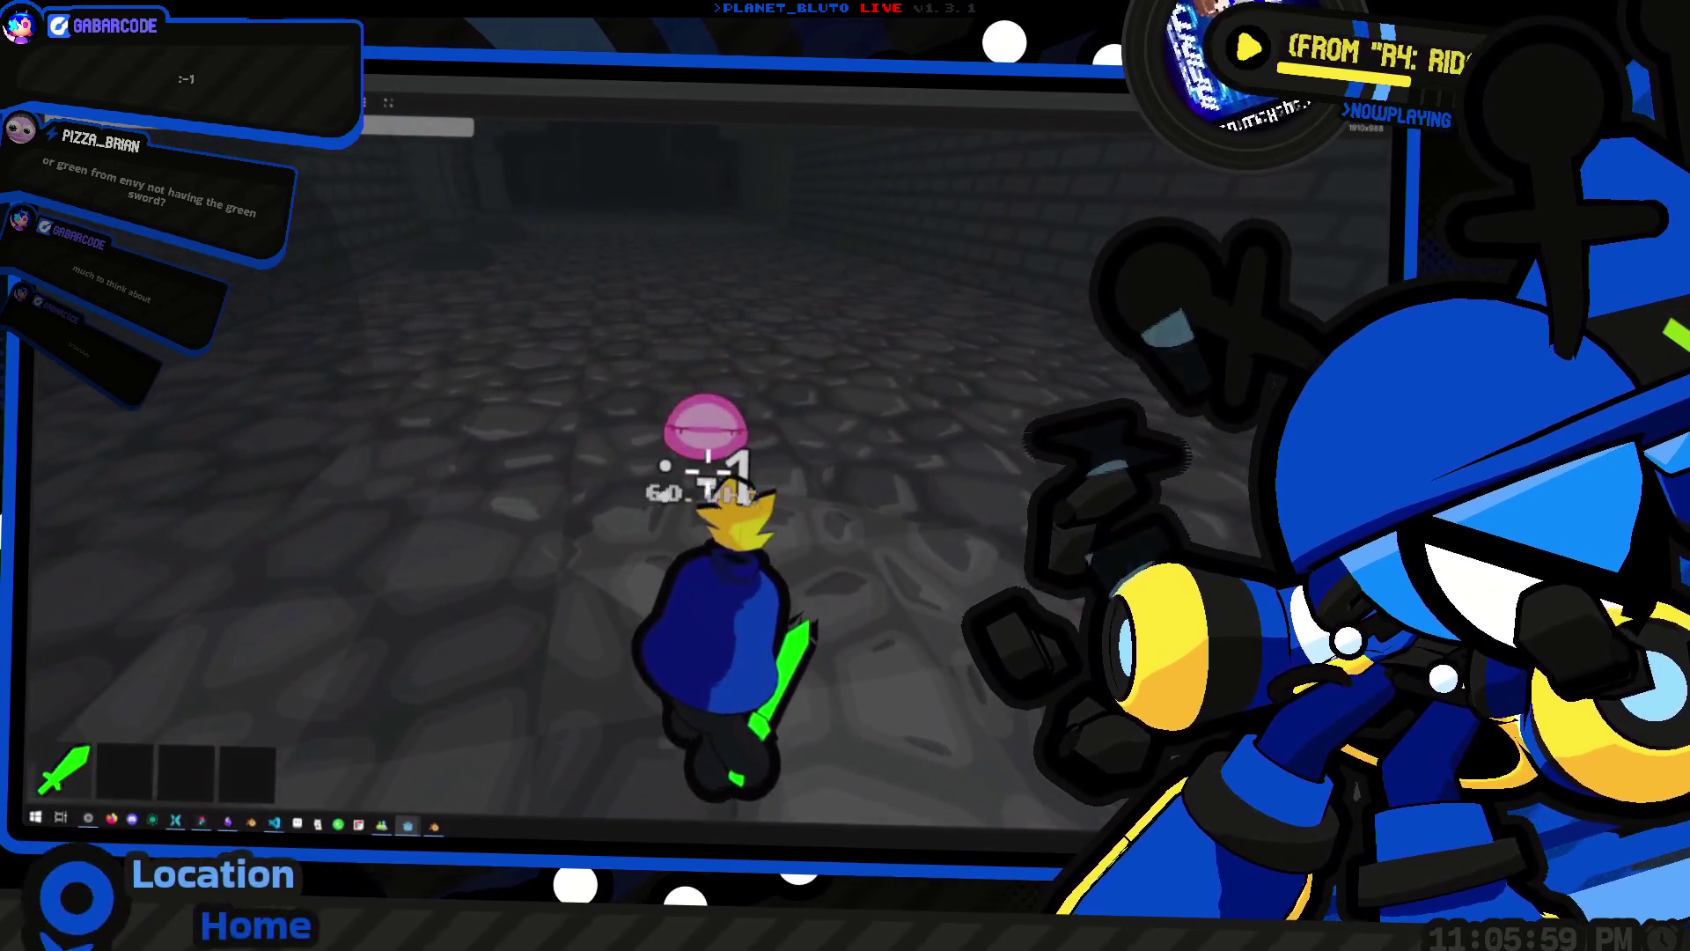
click(706, 476)
click(707, 475)
click(706, 471)
Walk toward the brick wall, turn to the open area, and leave the game for Blender
key(w)
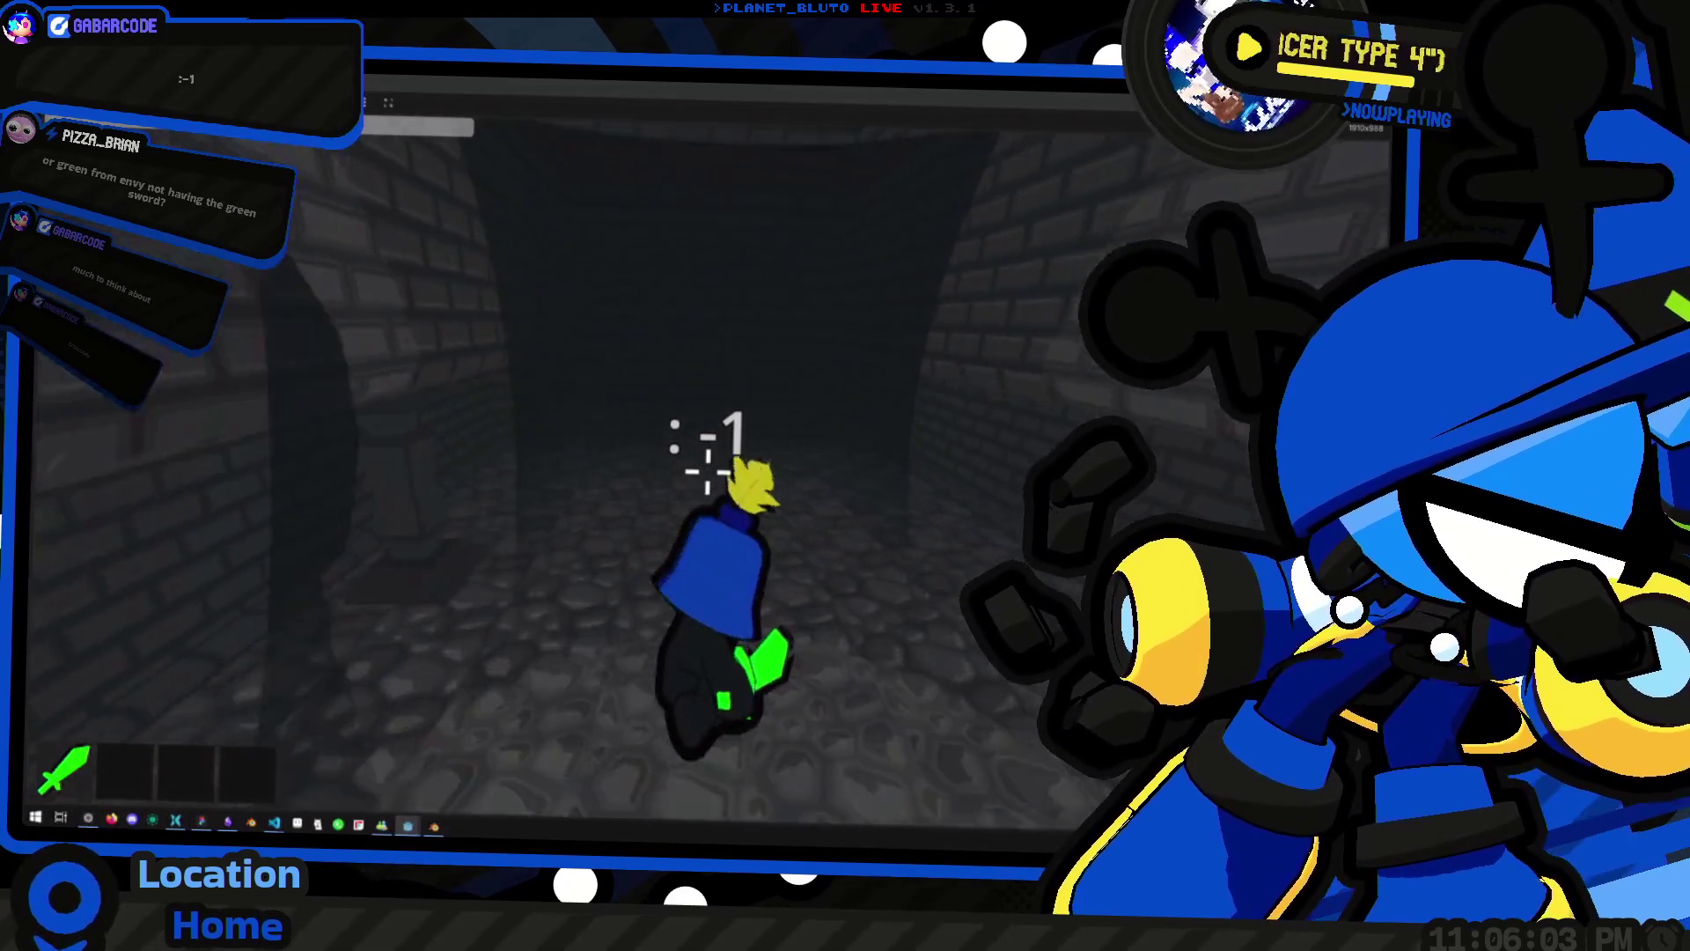
key(w)
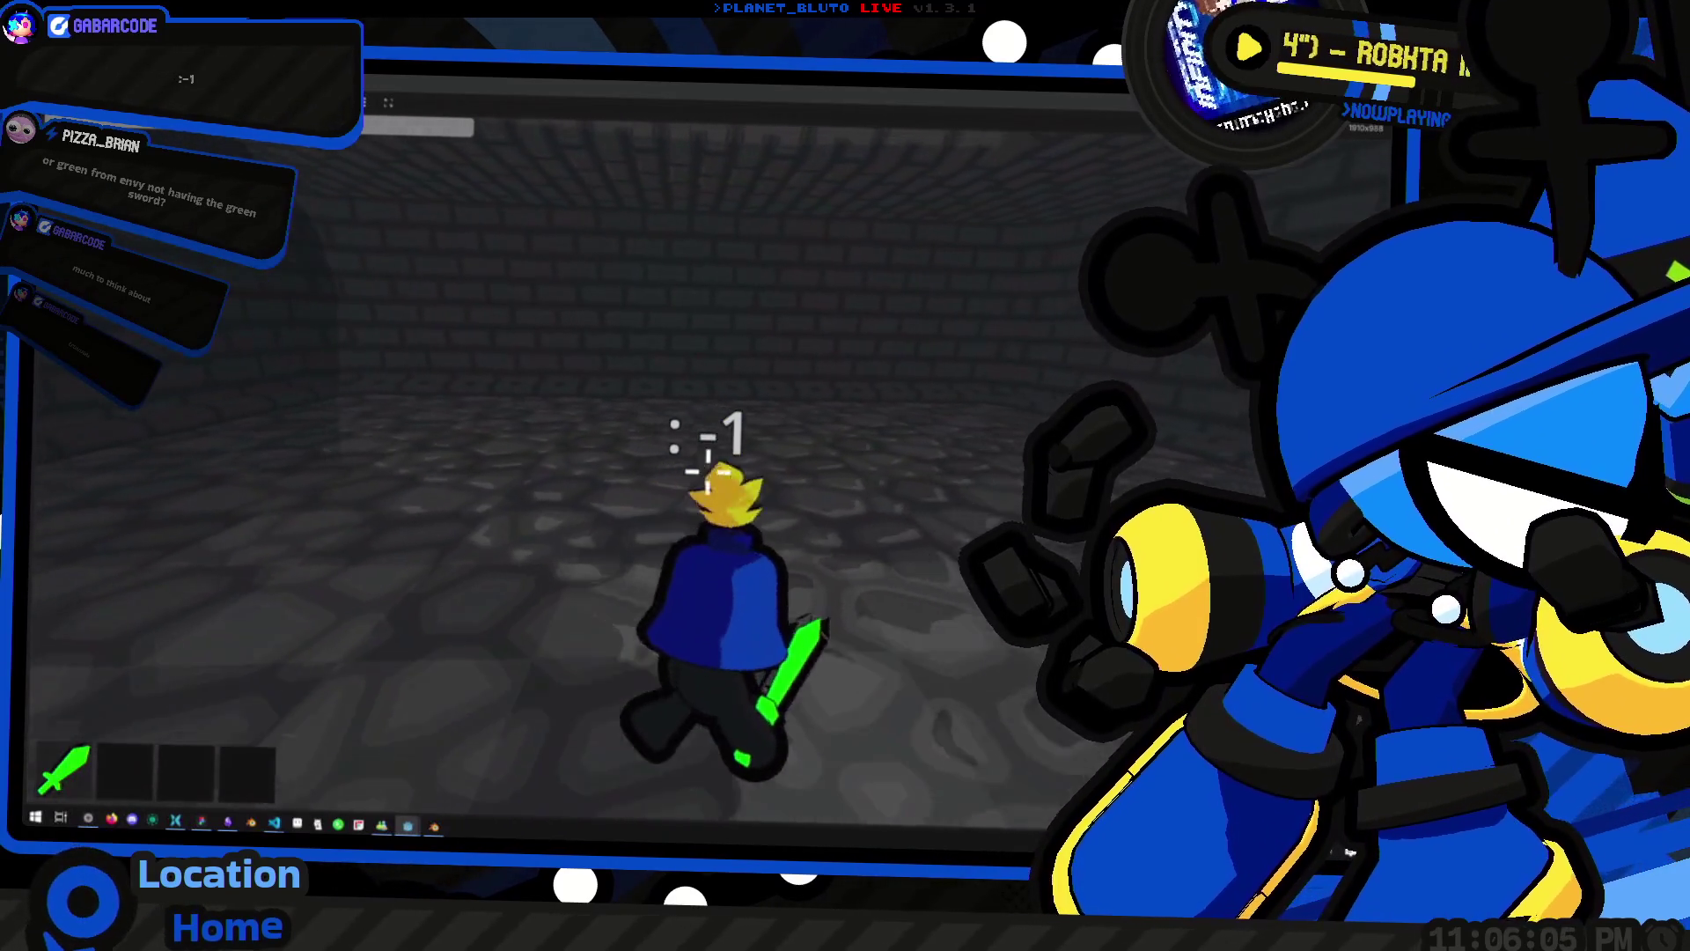
key(w)
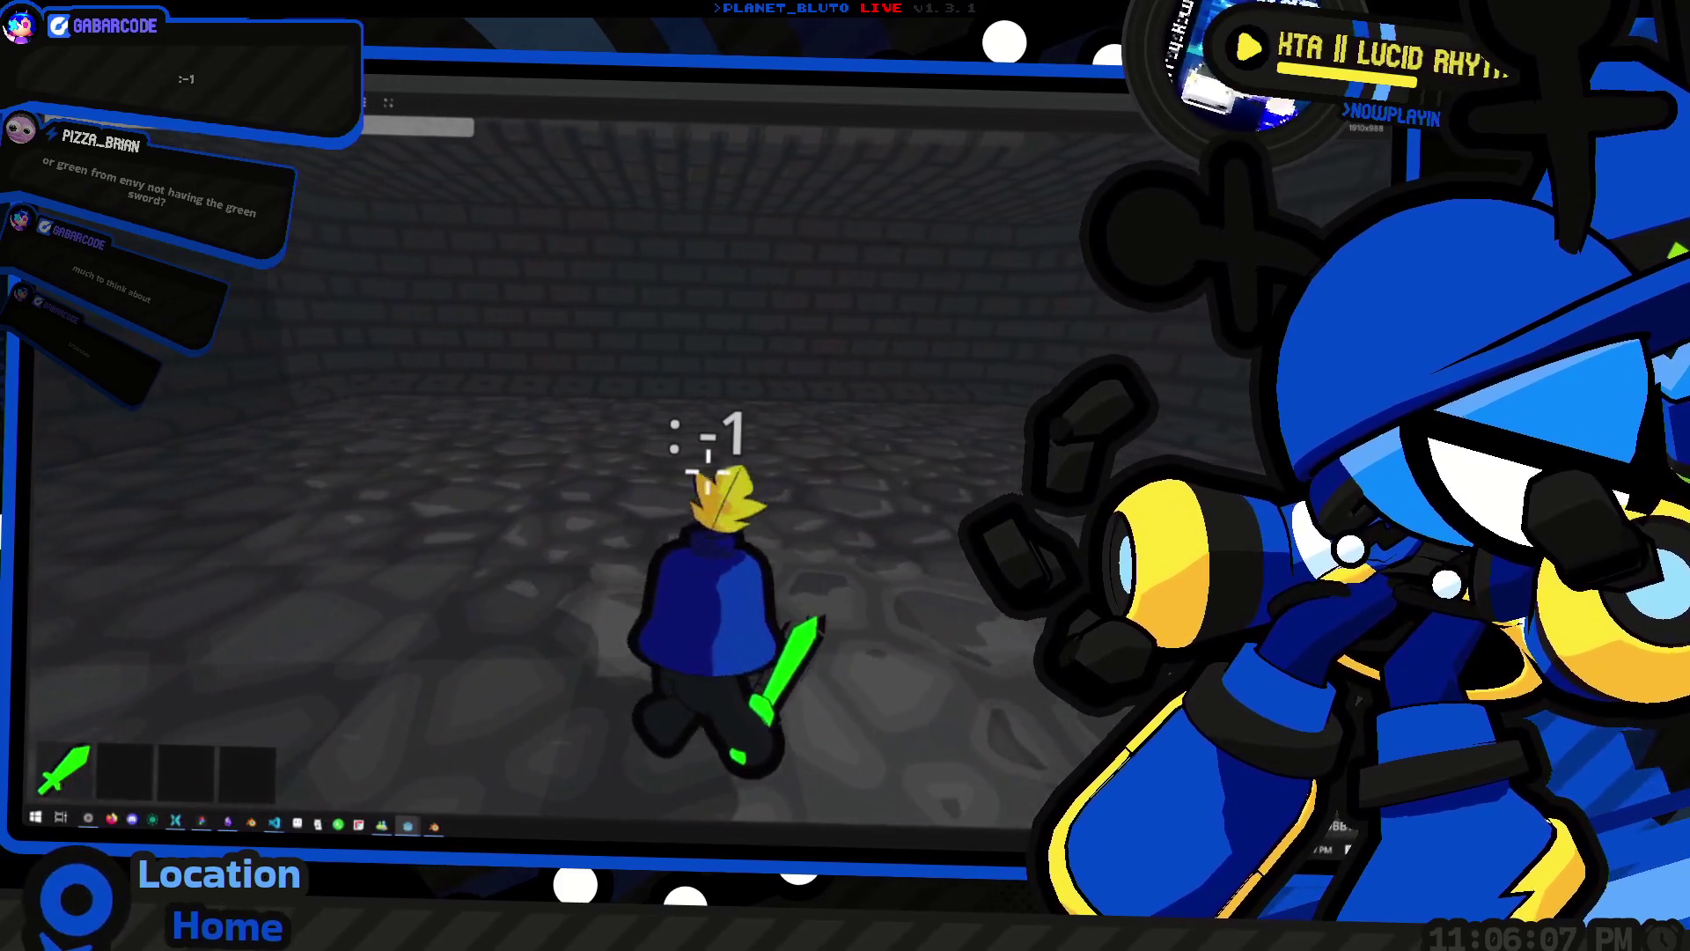
key(w)
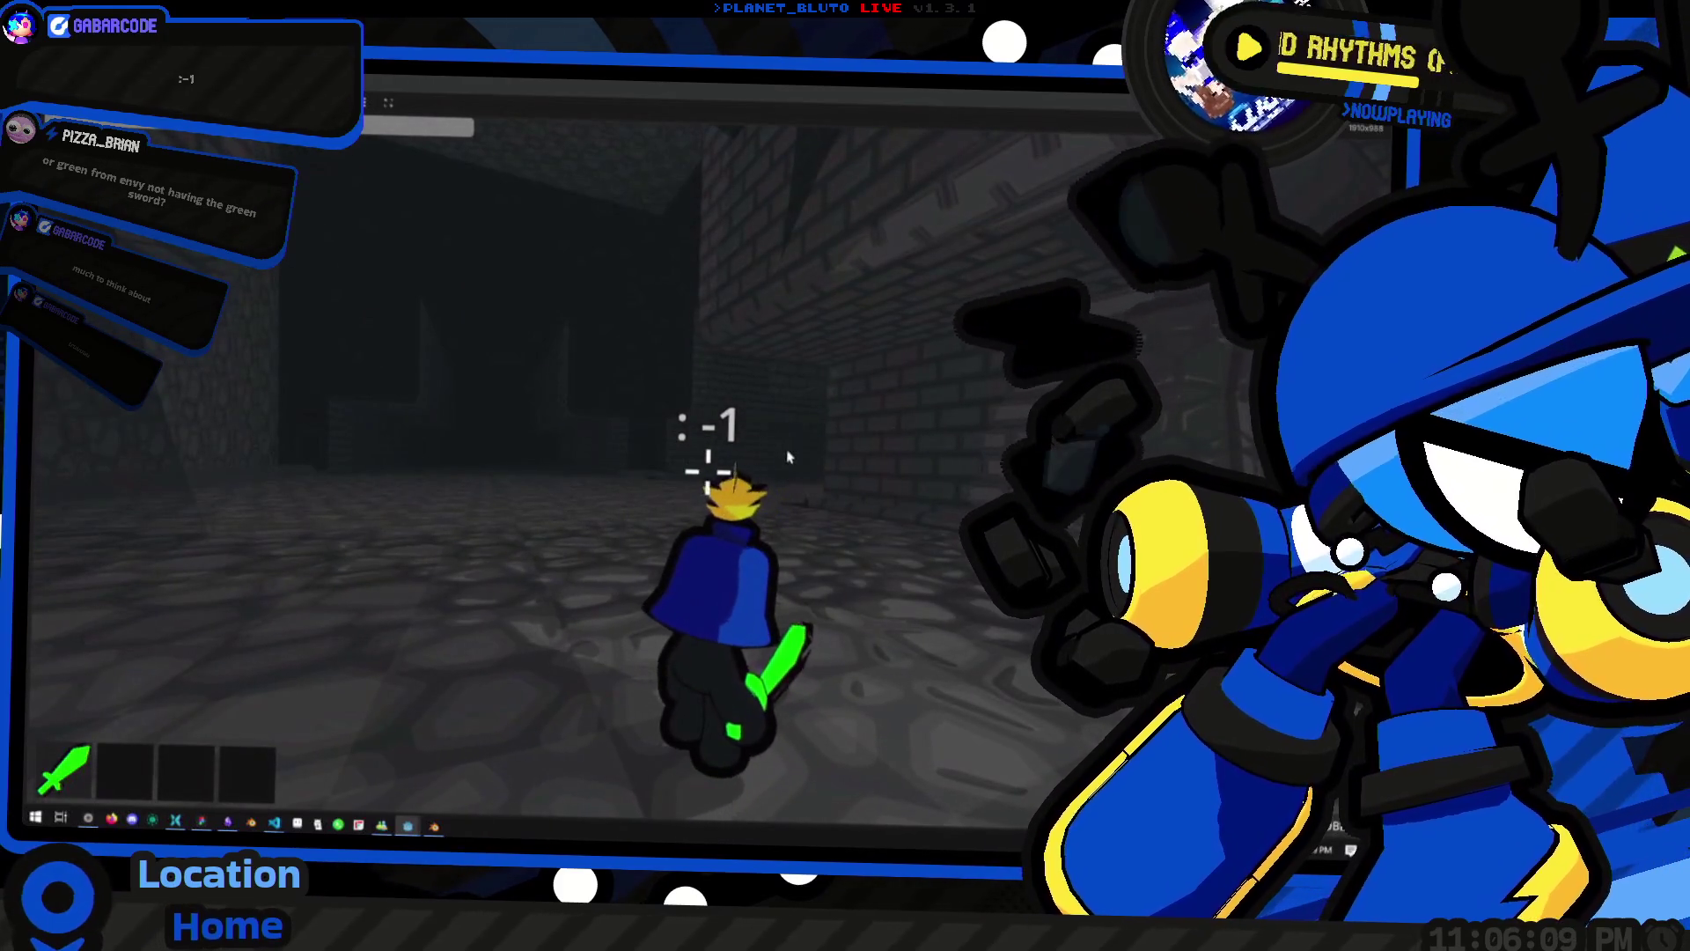
key(Escape)
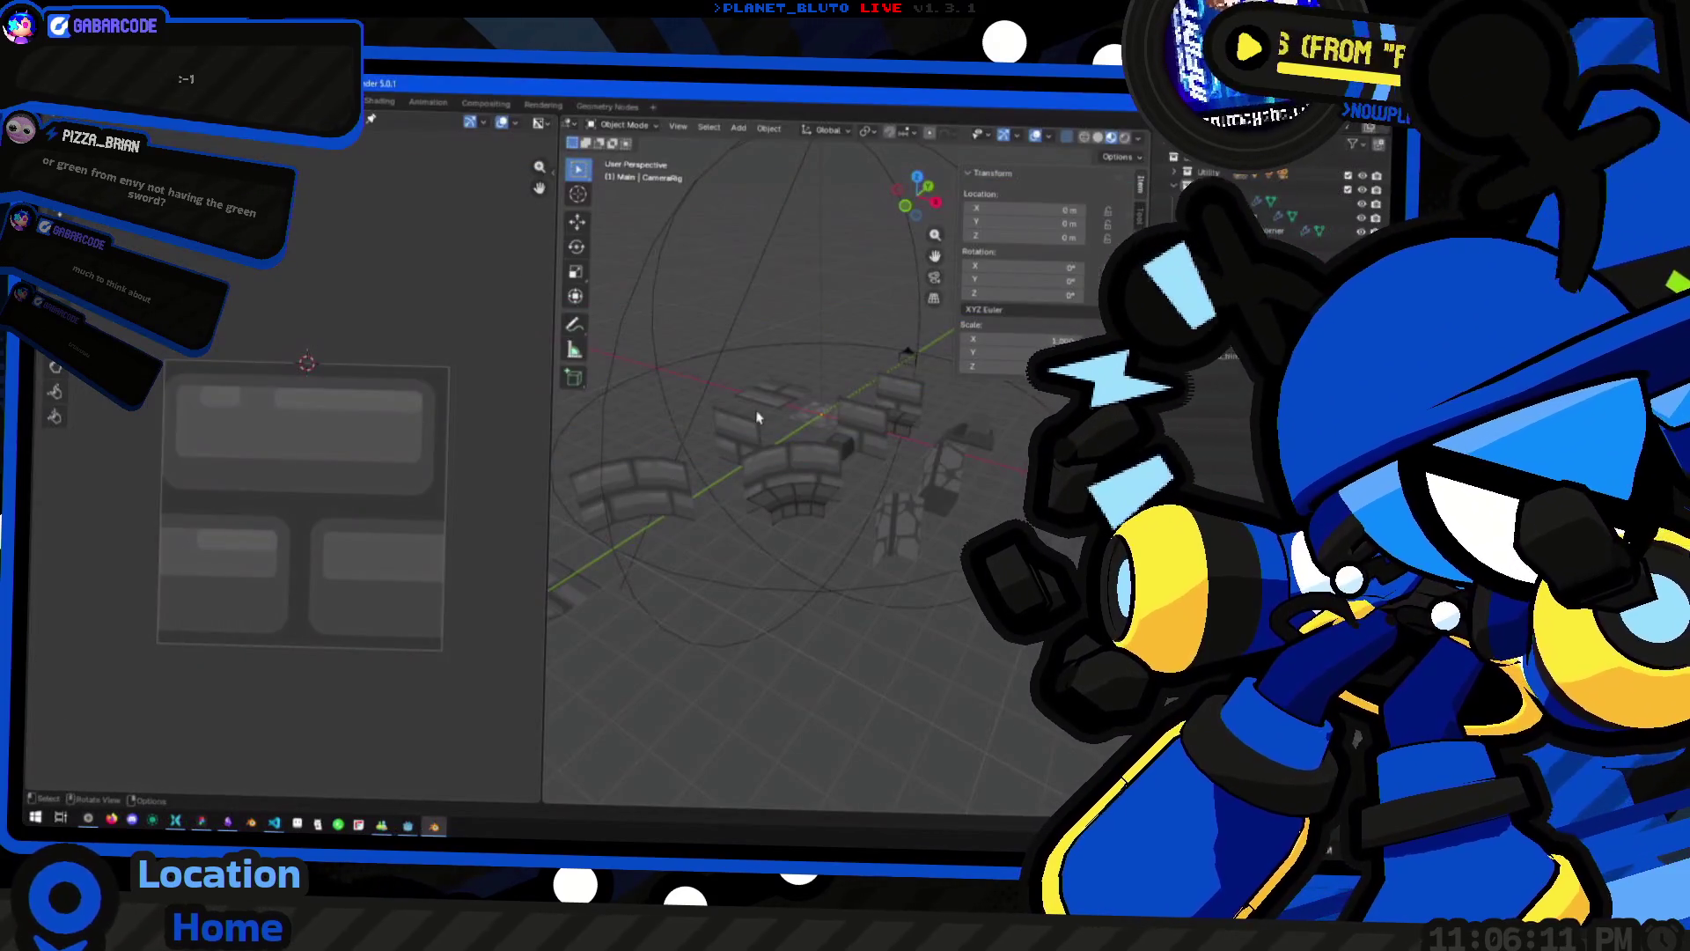
In the Godot editor, select the DeadEnd root node and frame it in the 3D view
key(alt+Tab)
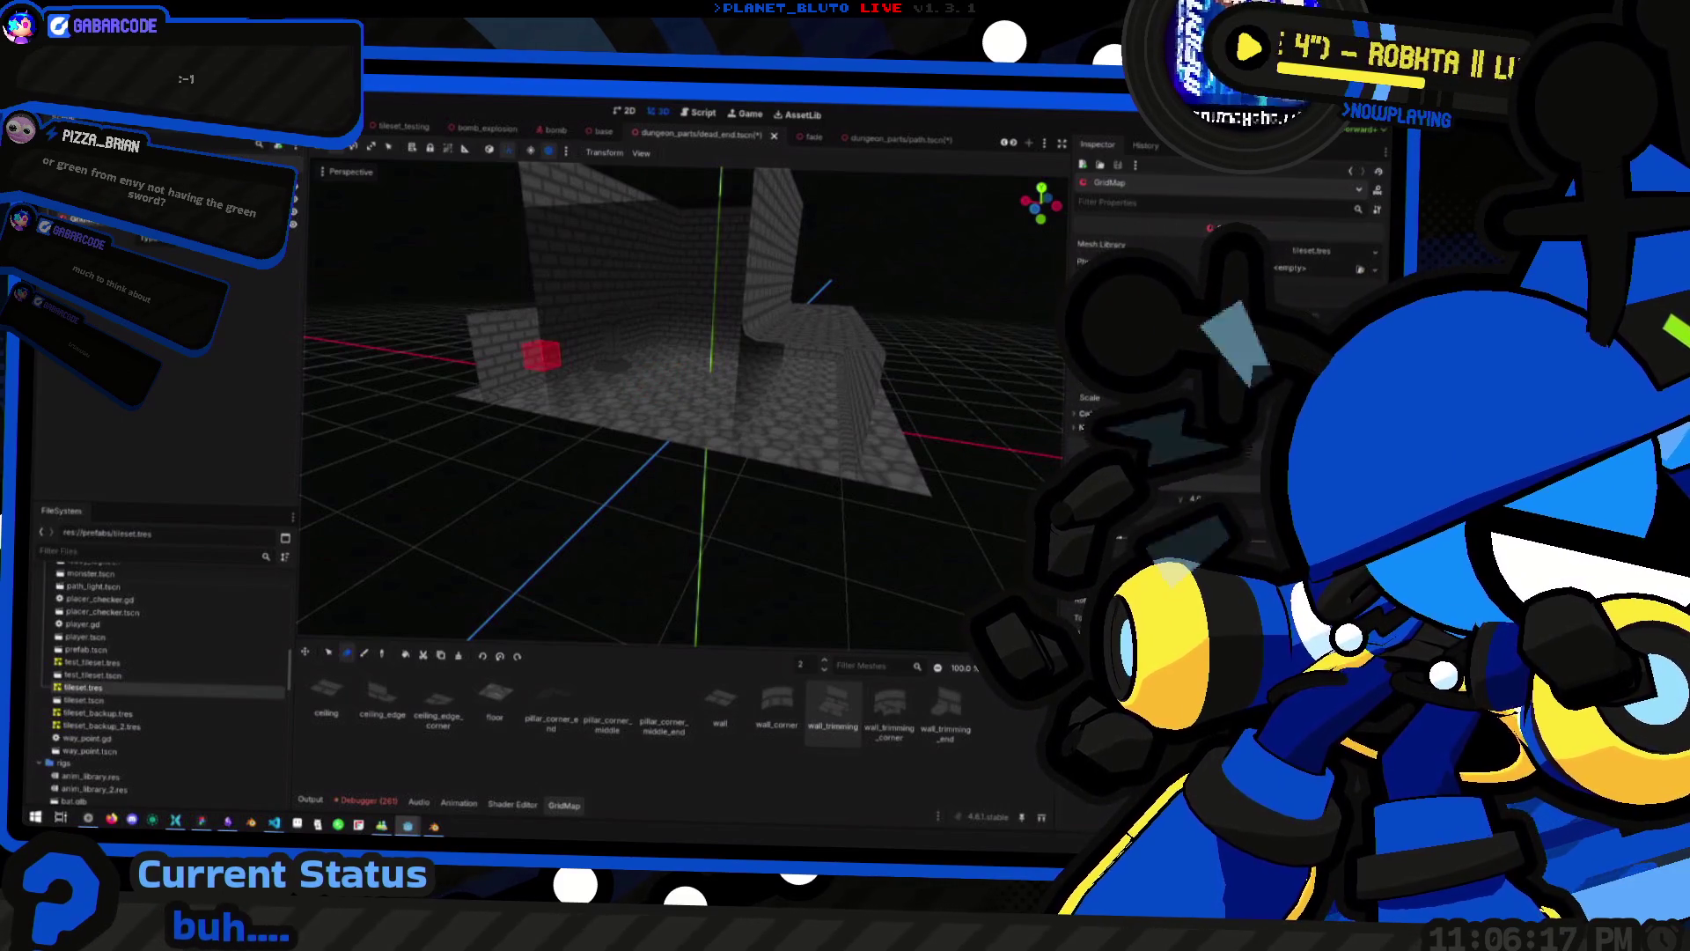
click(79, 219)
key(f)
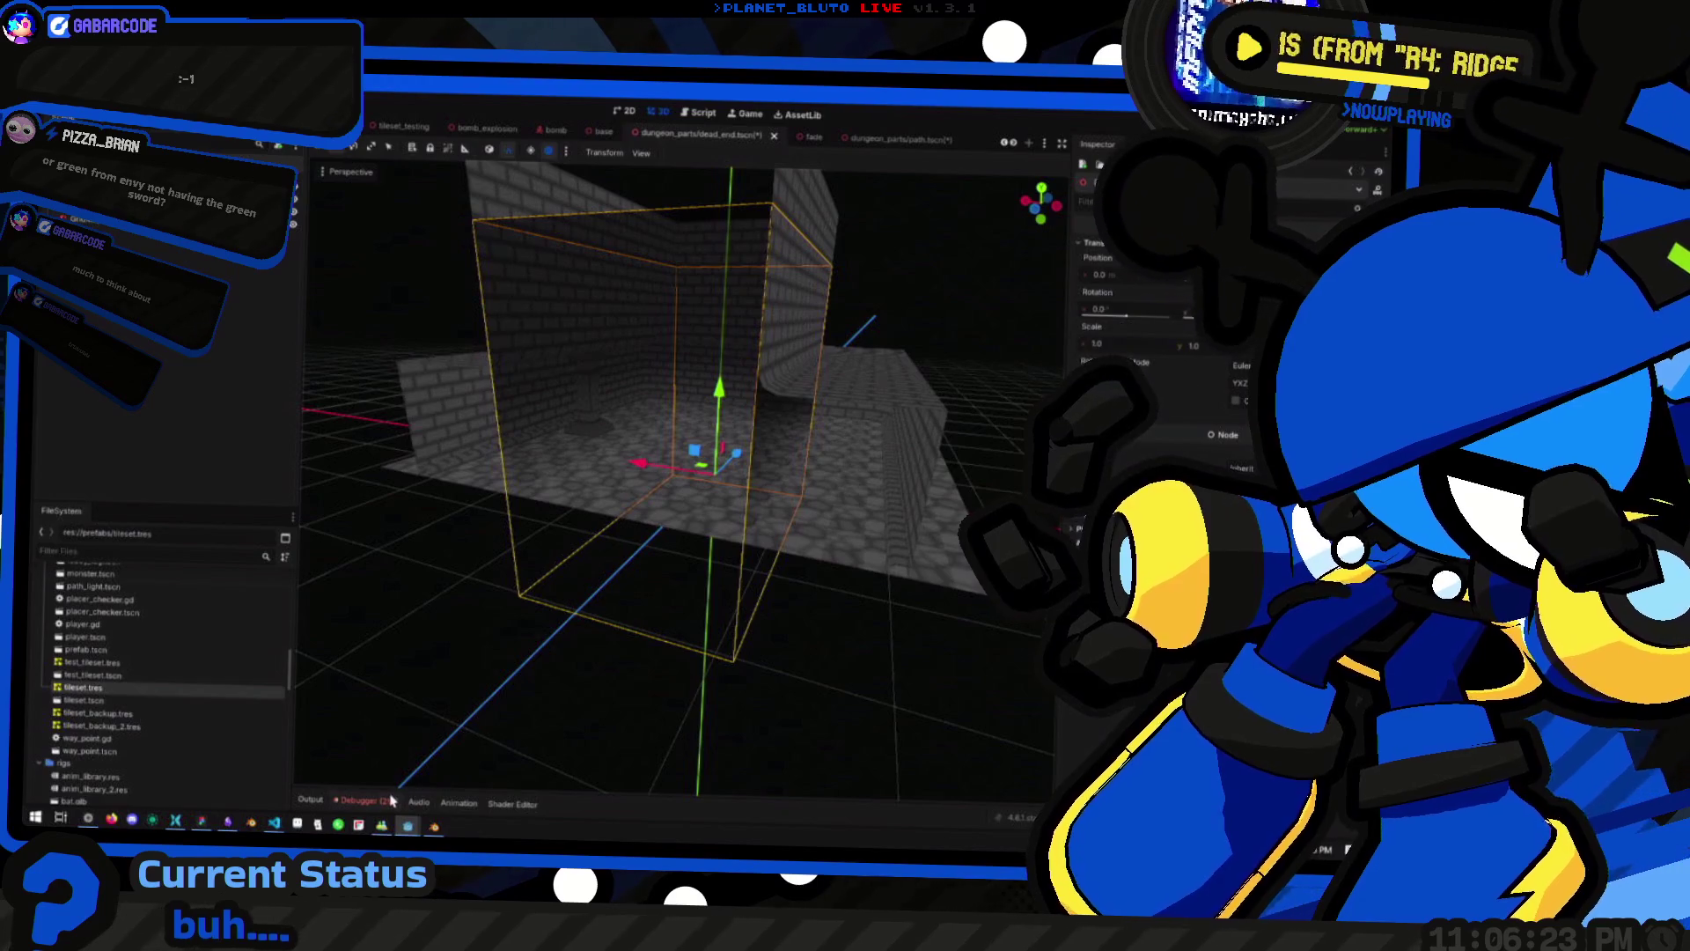
Show the Debugger panel's Profiler tab
click(323, 801)
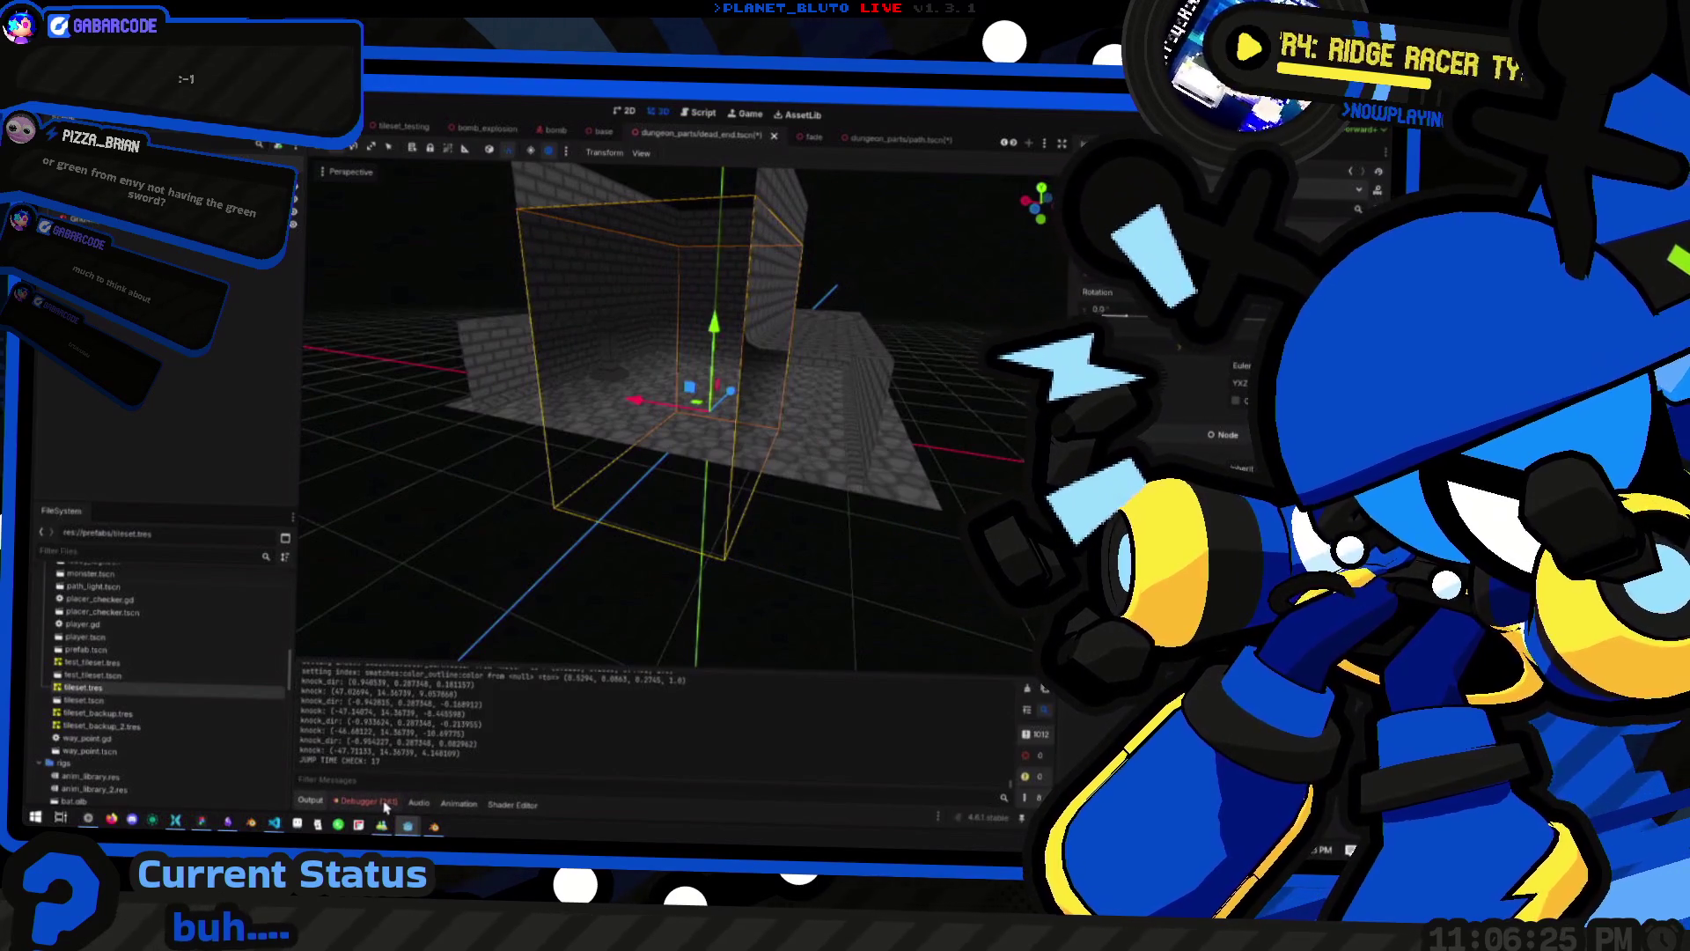
click(370, 801)
click(505, 426)
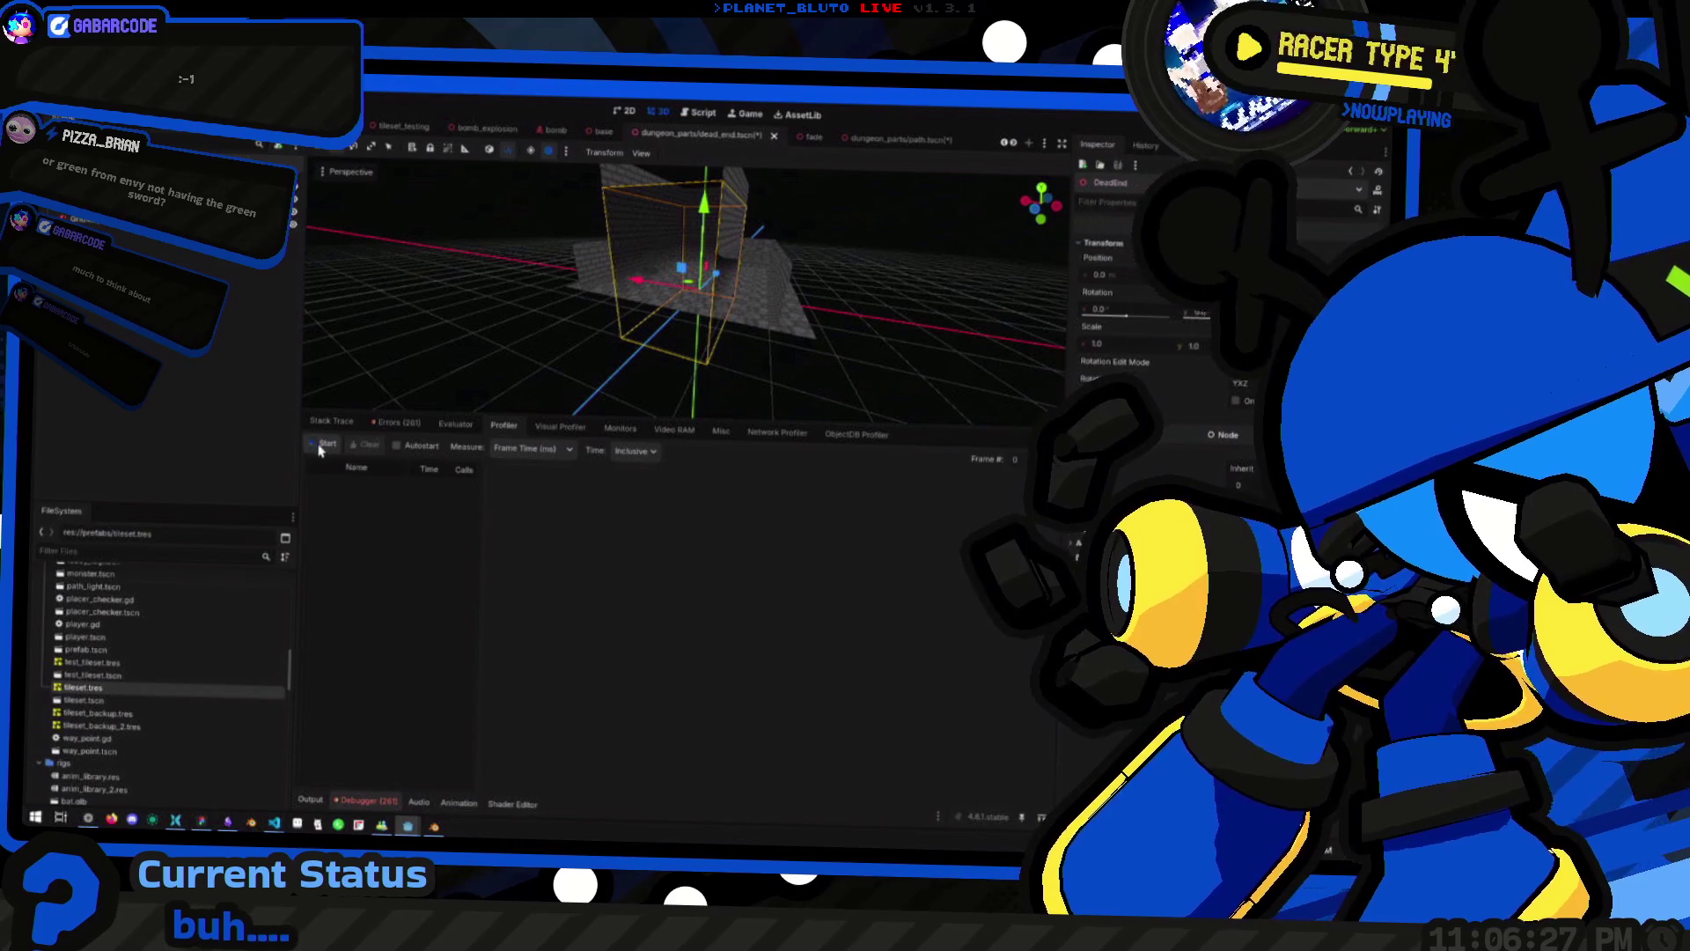
Start the Profiler and scroll through its metrics, showing roughly 30 ms frame times
click(323, 445)
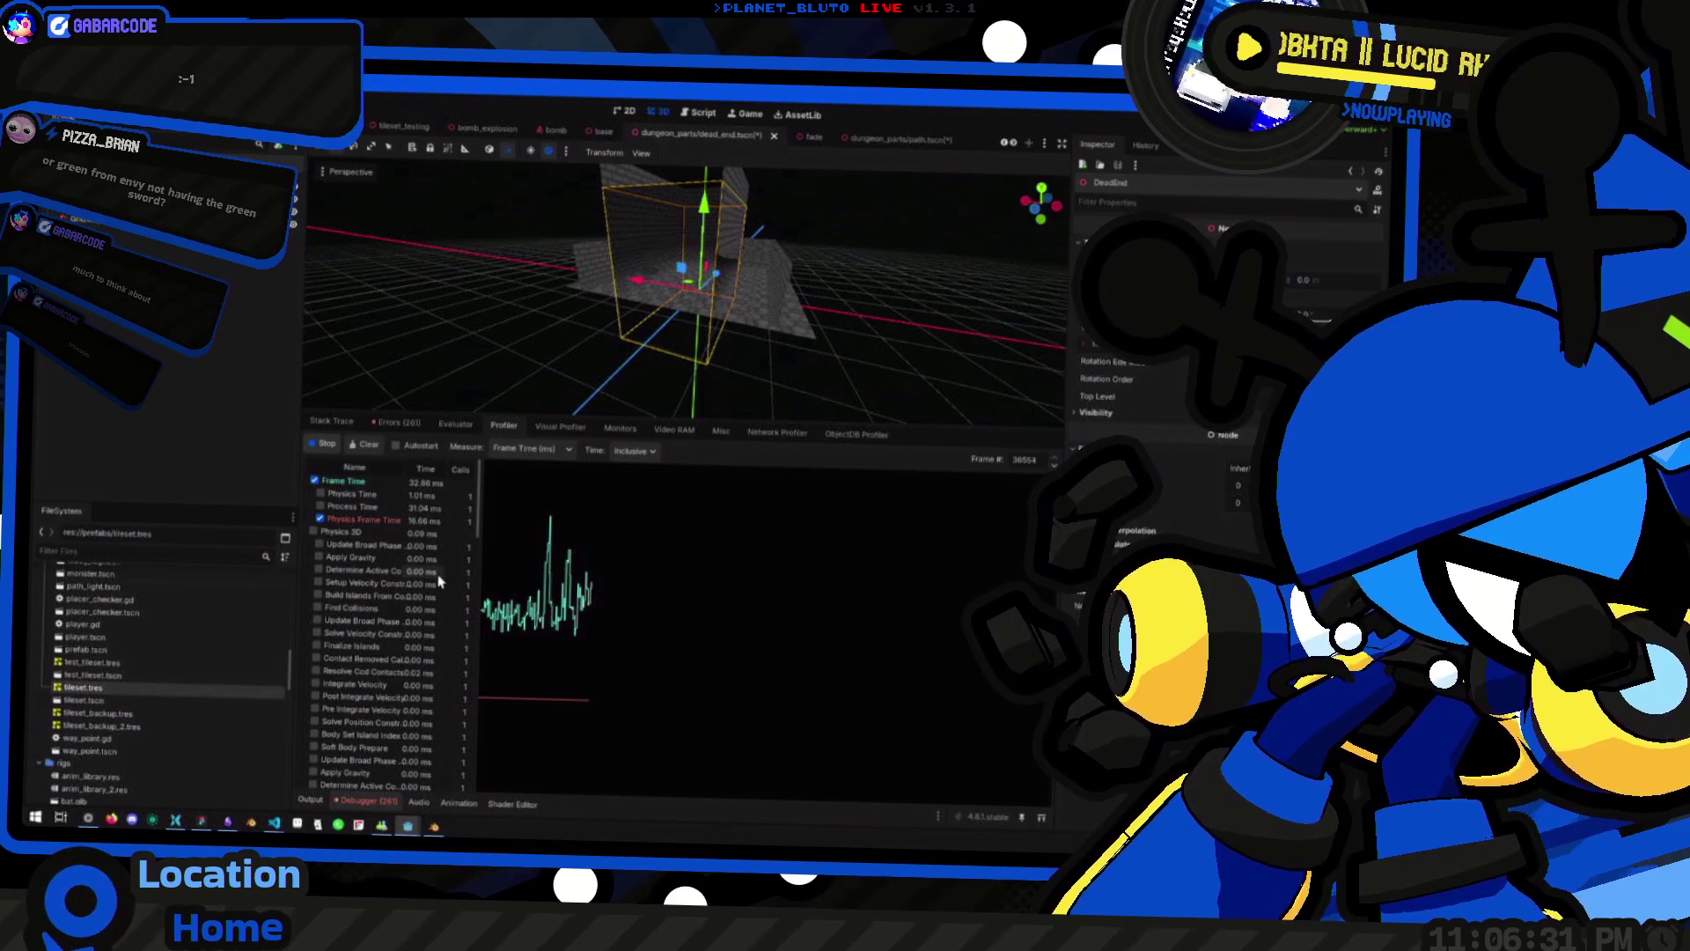
scroll(436, 590, down, 3)
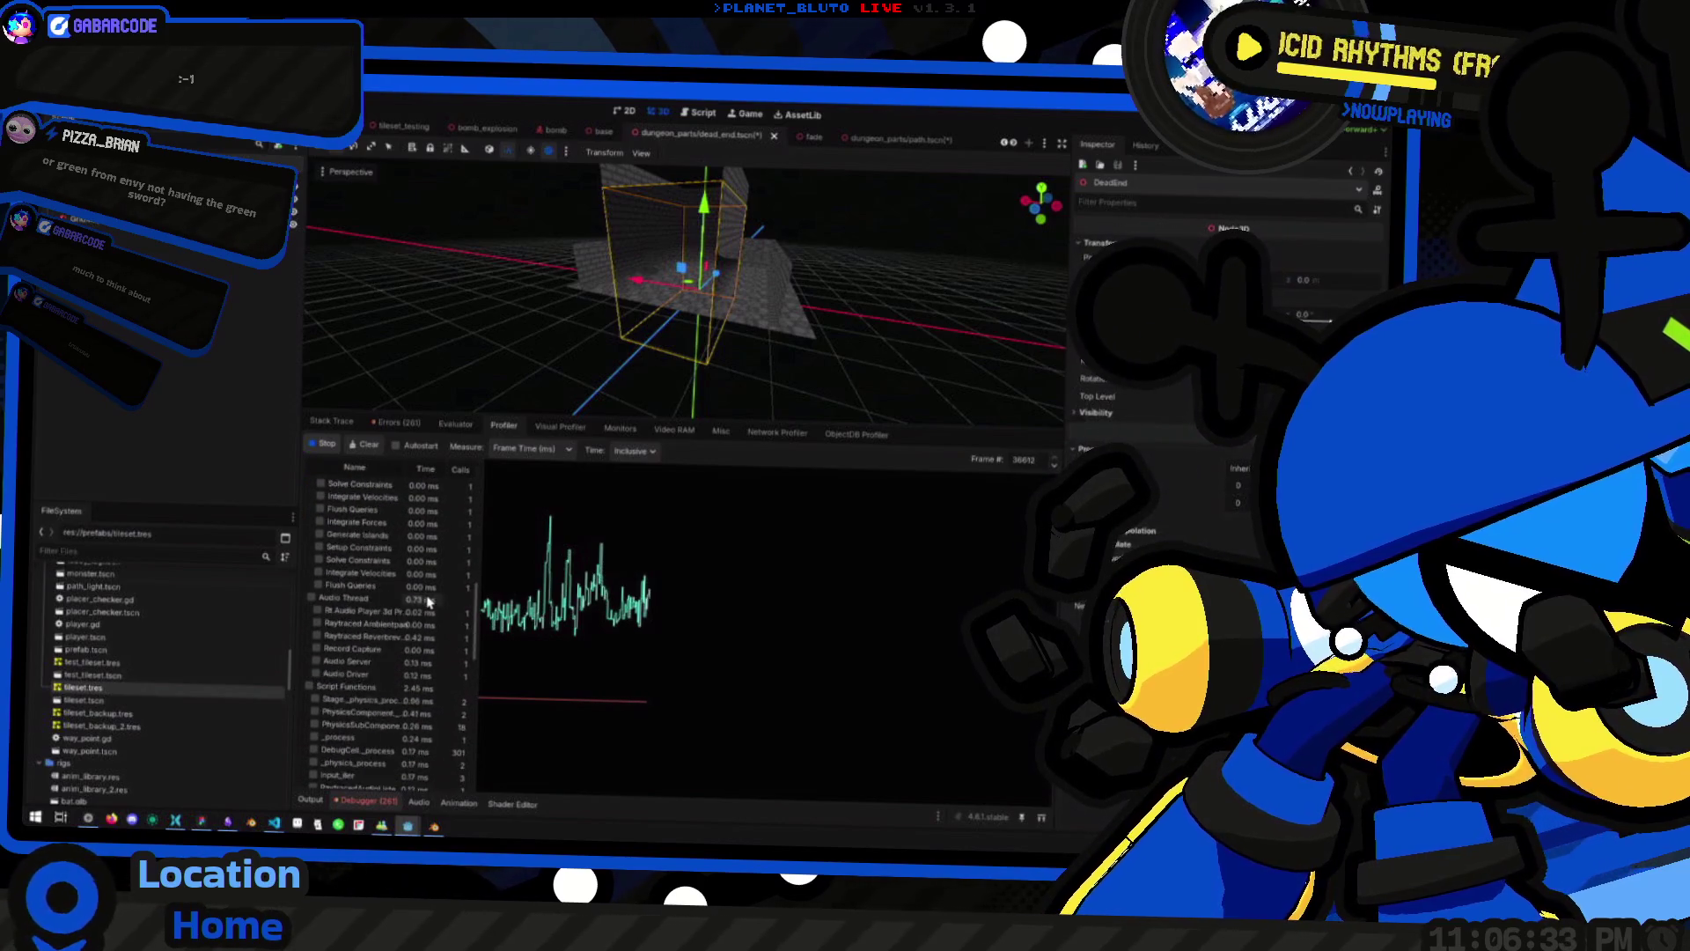
scroll(428, 601, down, 3)
scroll(420, 597, down, 3)
scroll(420, 590, up, 10)
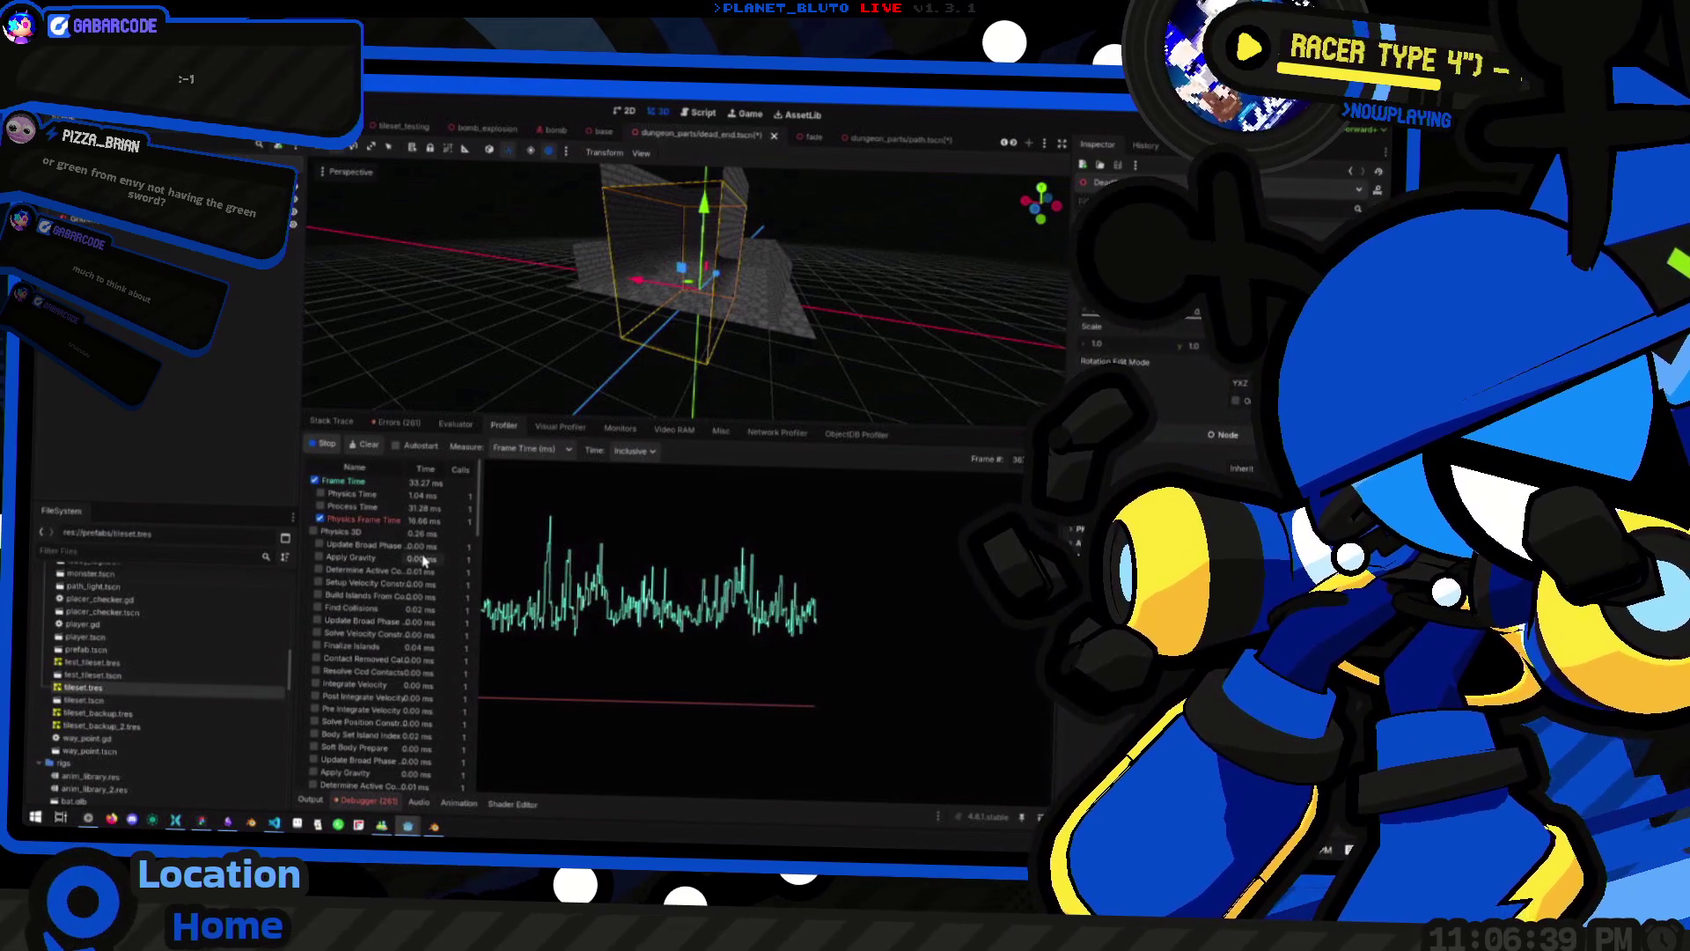
scroll(398, 584, down, 2)
scroll(397, 584, down, 5)
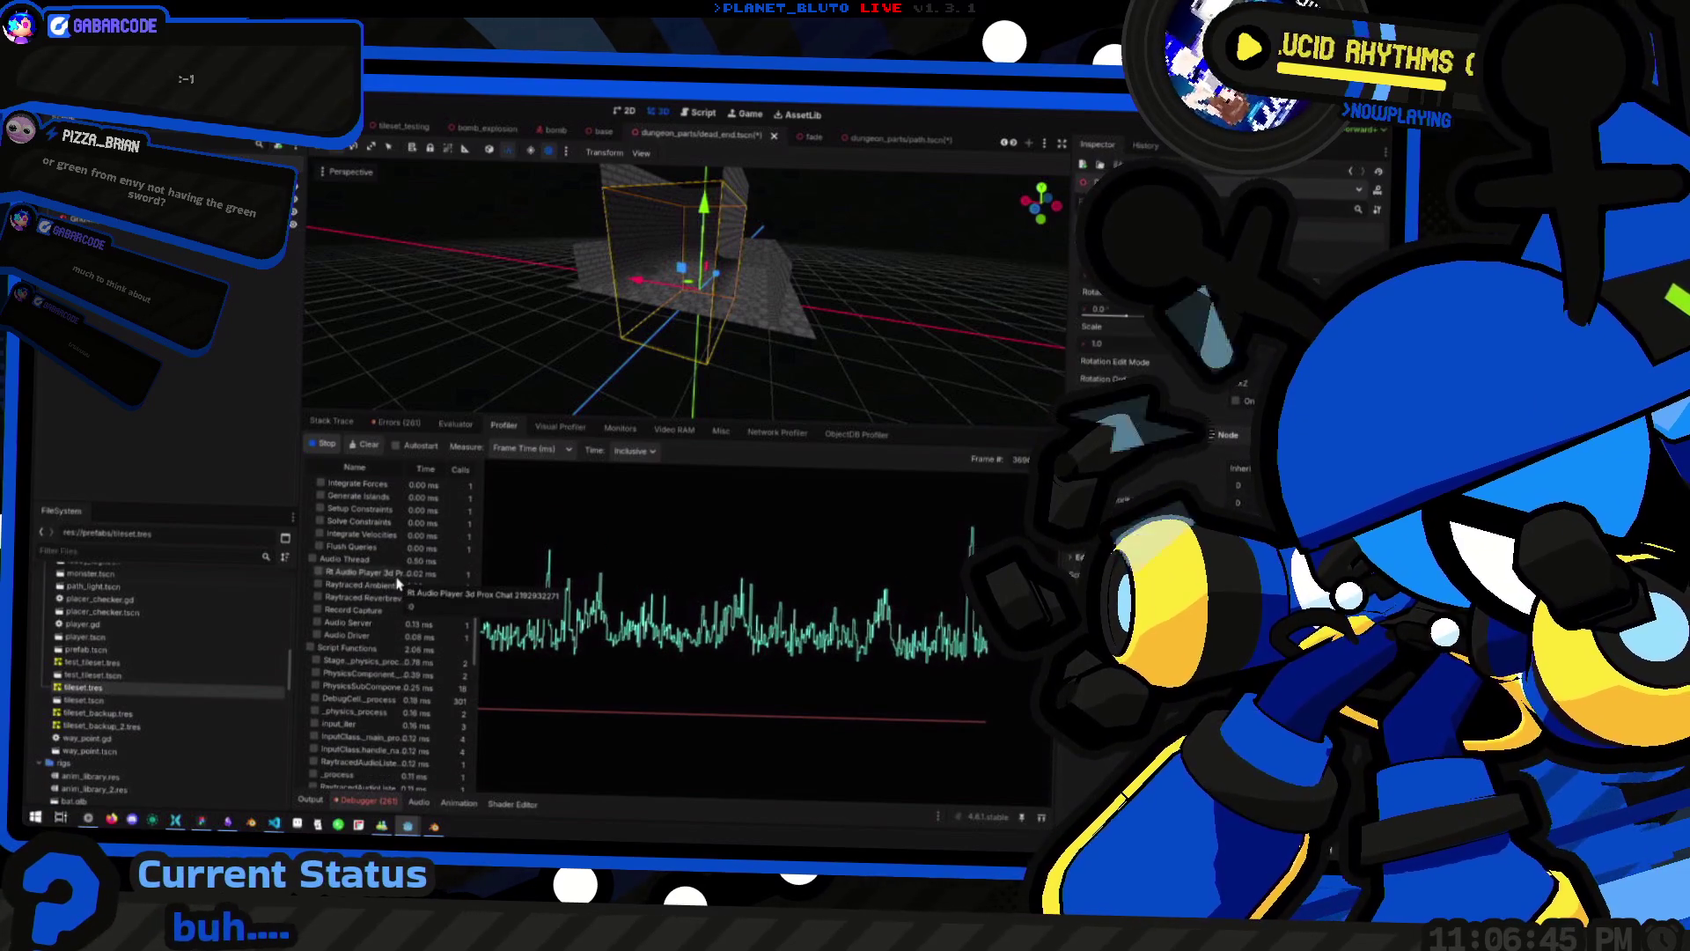
scroll(458, 636, down, 3)
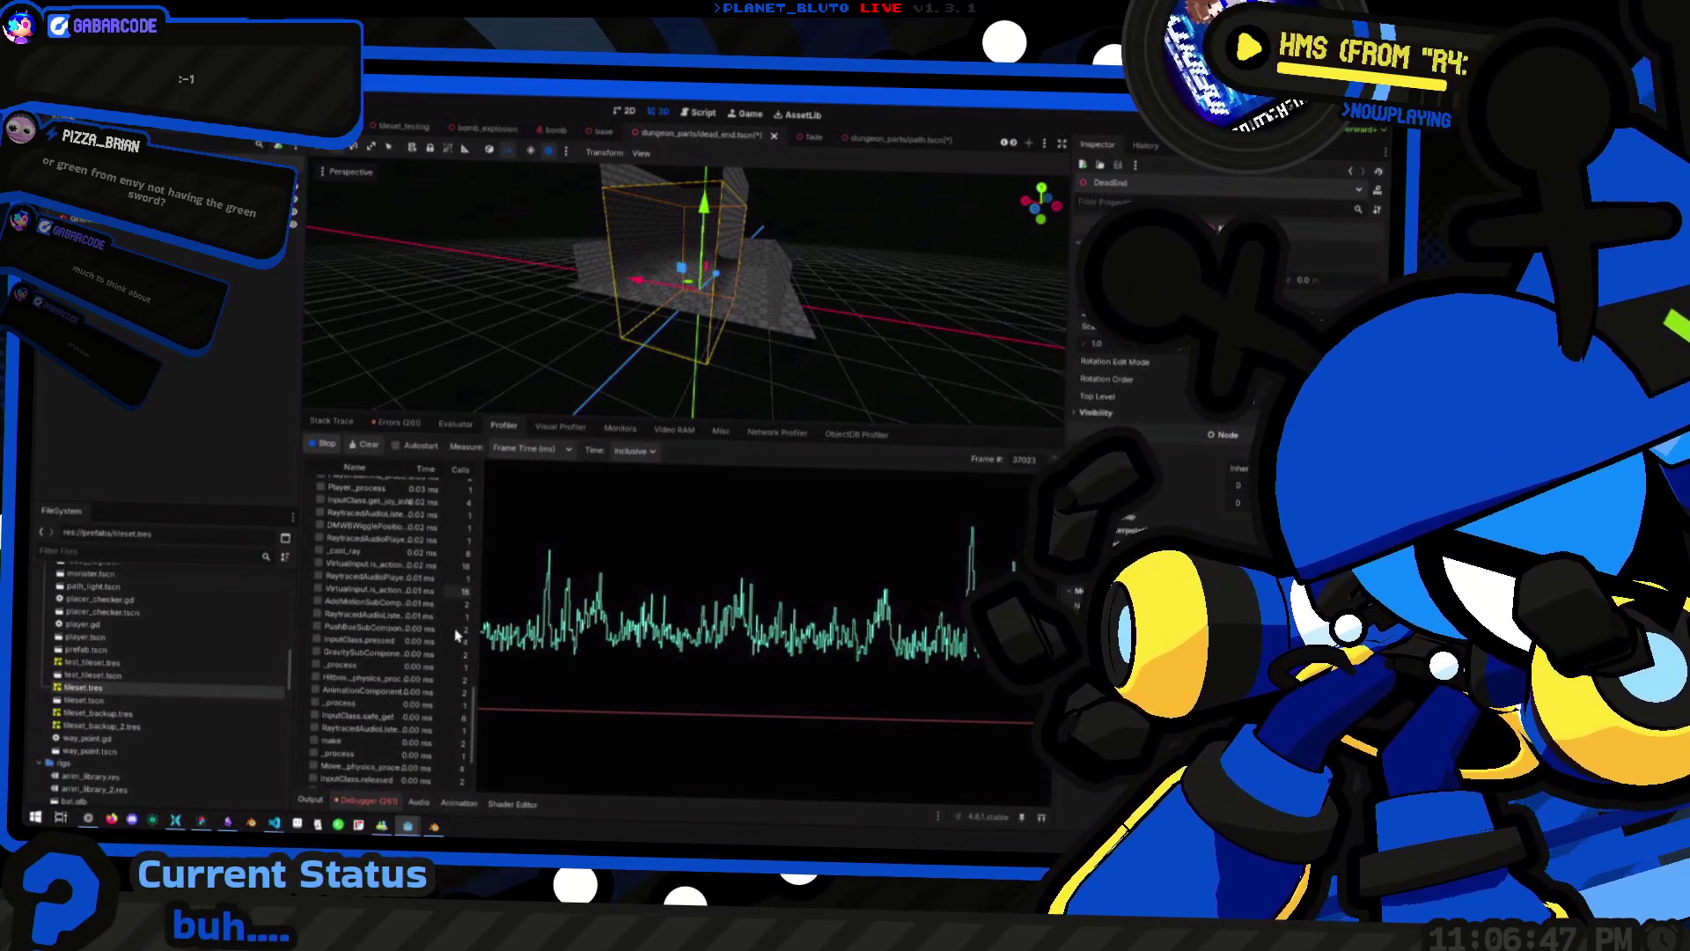
scroll(459, 638, down, 3)
scroll(458, 638, up, 5)
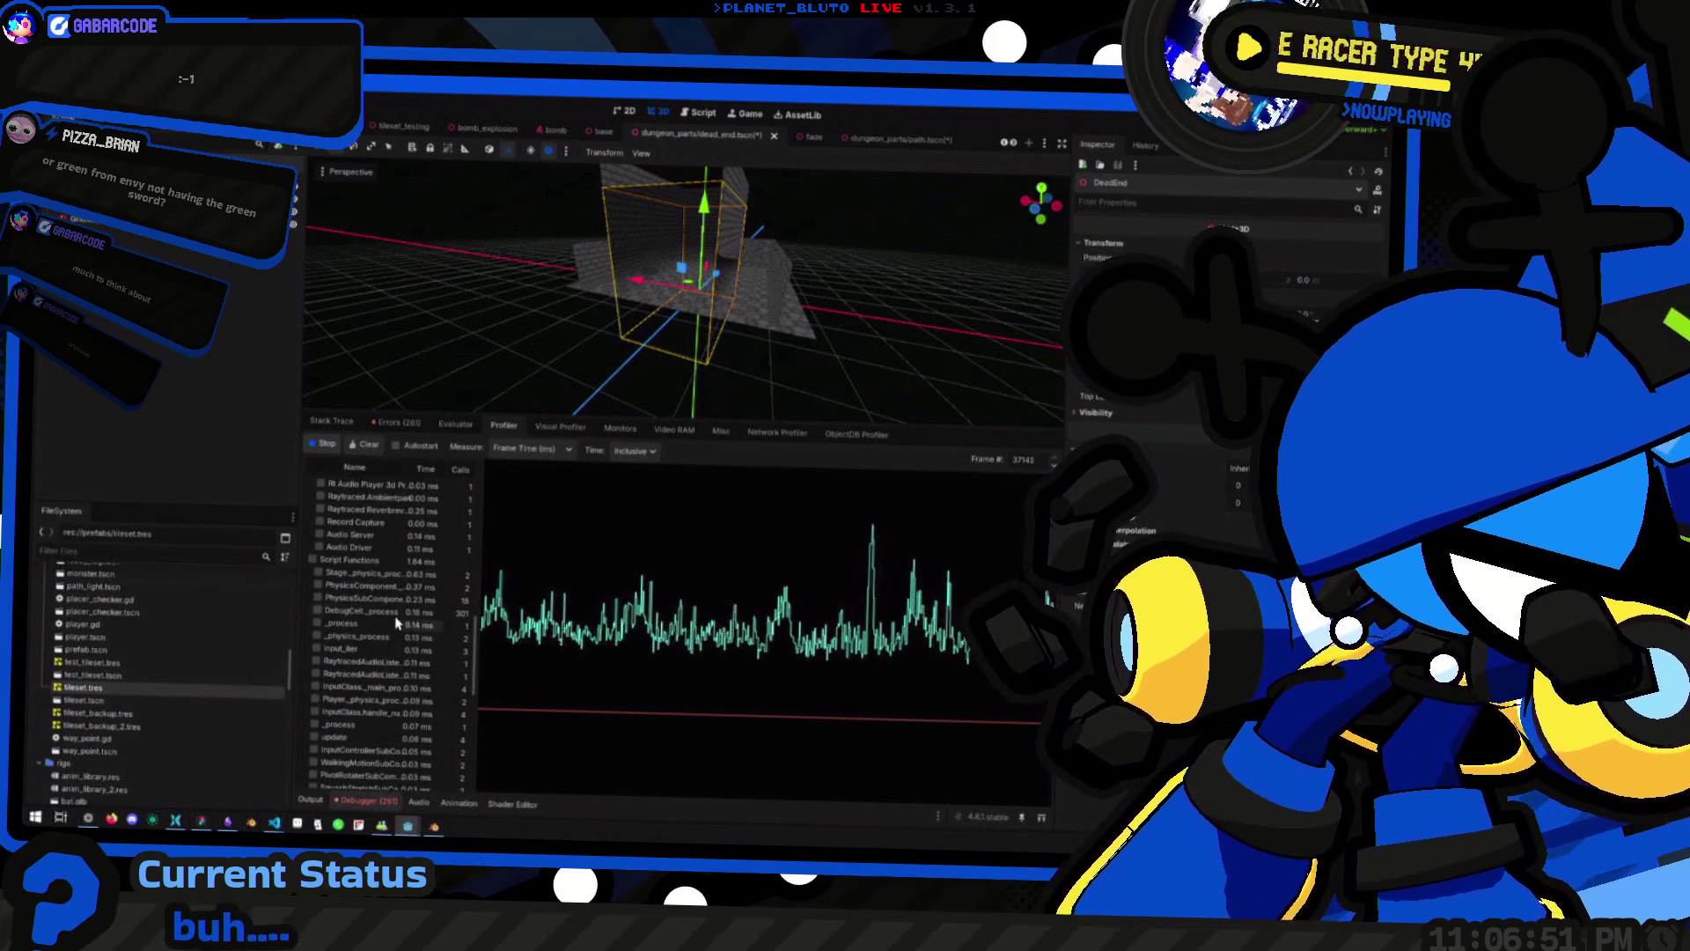
scroll(381, 619, up, 5)
scroll(381, 619, down, 5)
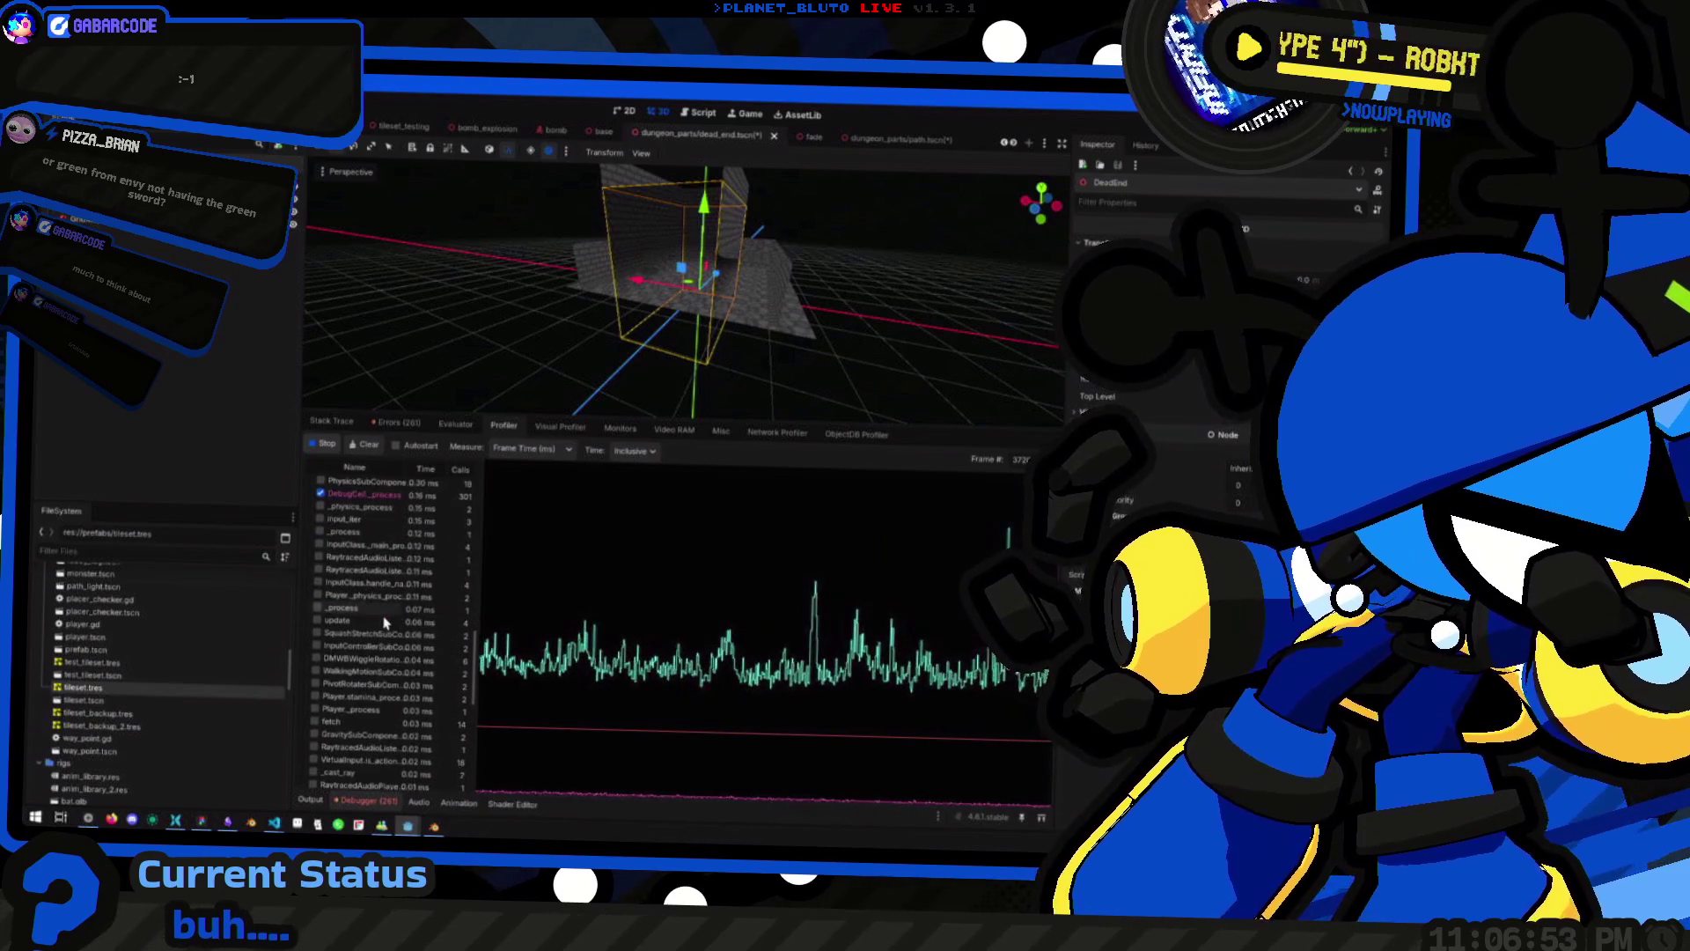
scroll(387, 625, up, 8)
scroll(392, 630, up, 5)
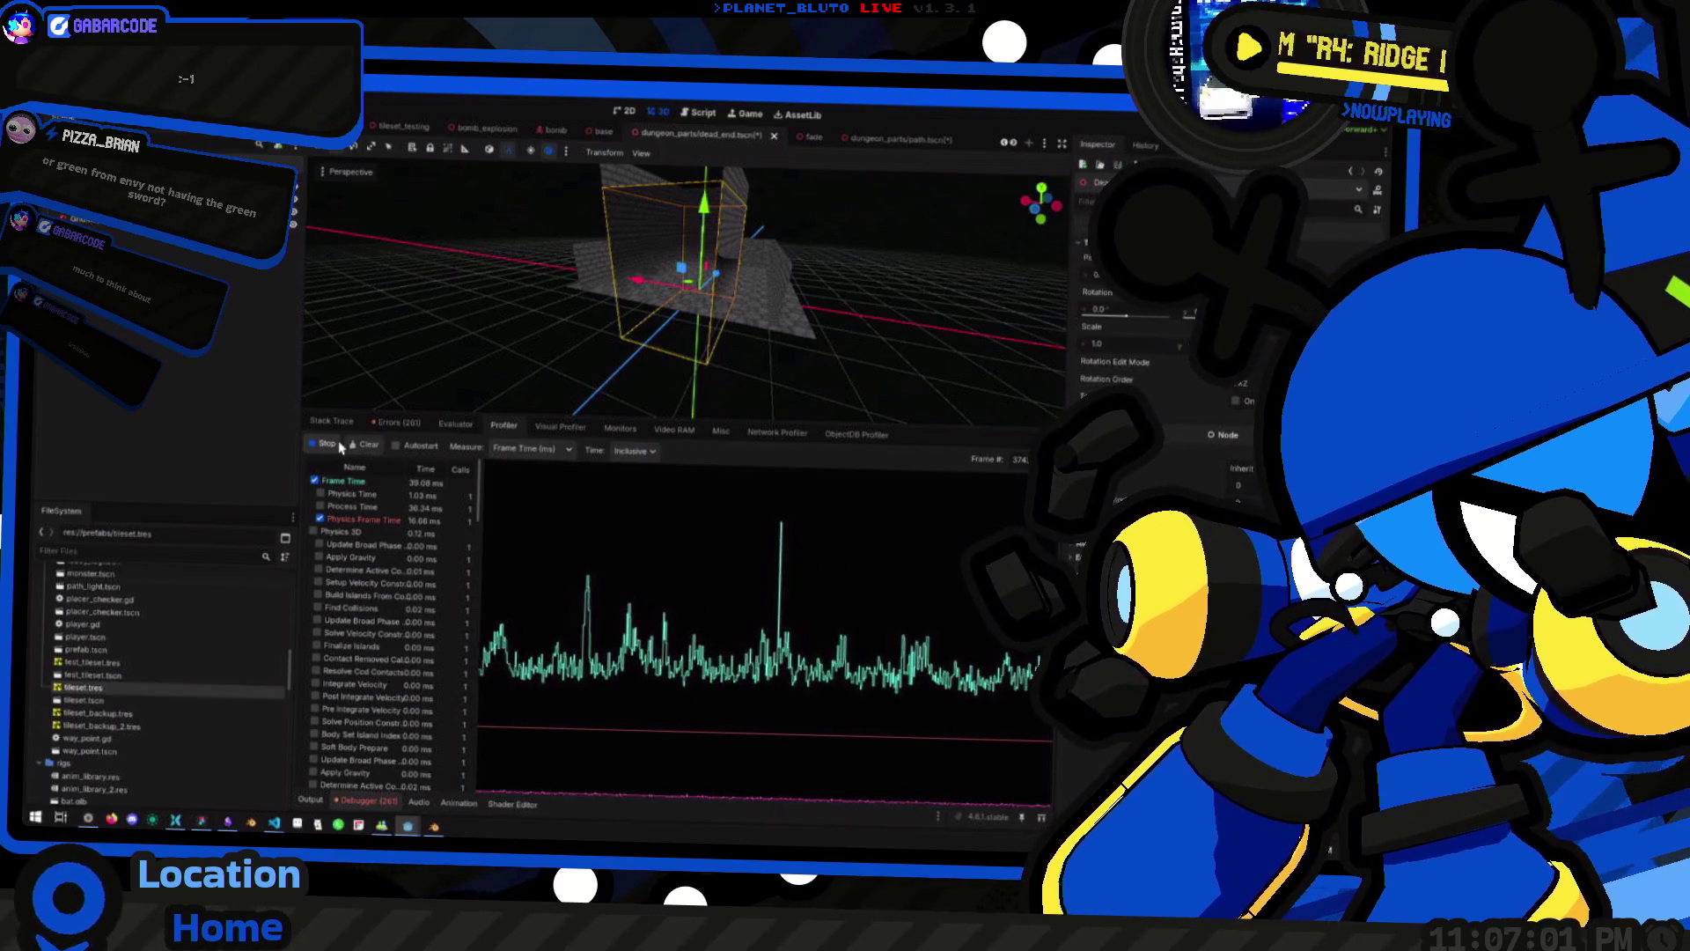
Clear the recorded graph and start recording CPU and GPU frame timings again
click(367, 451)
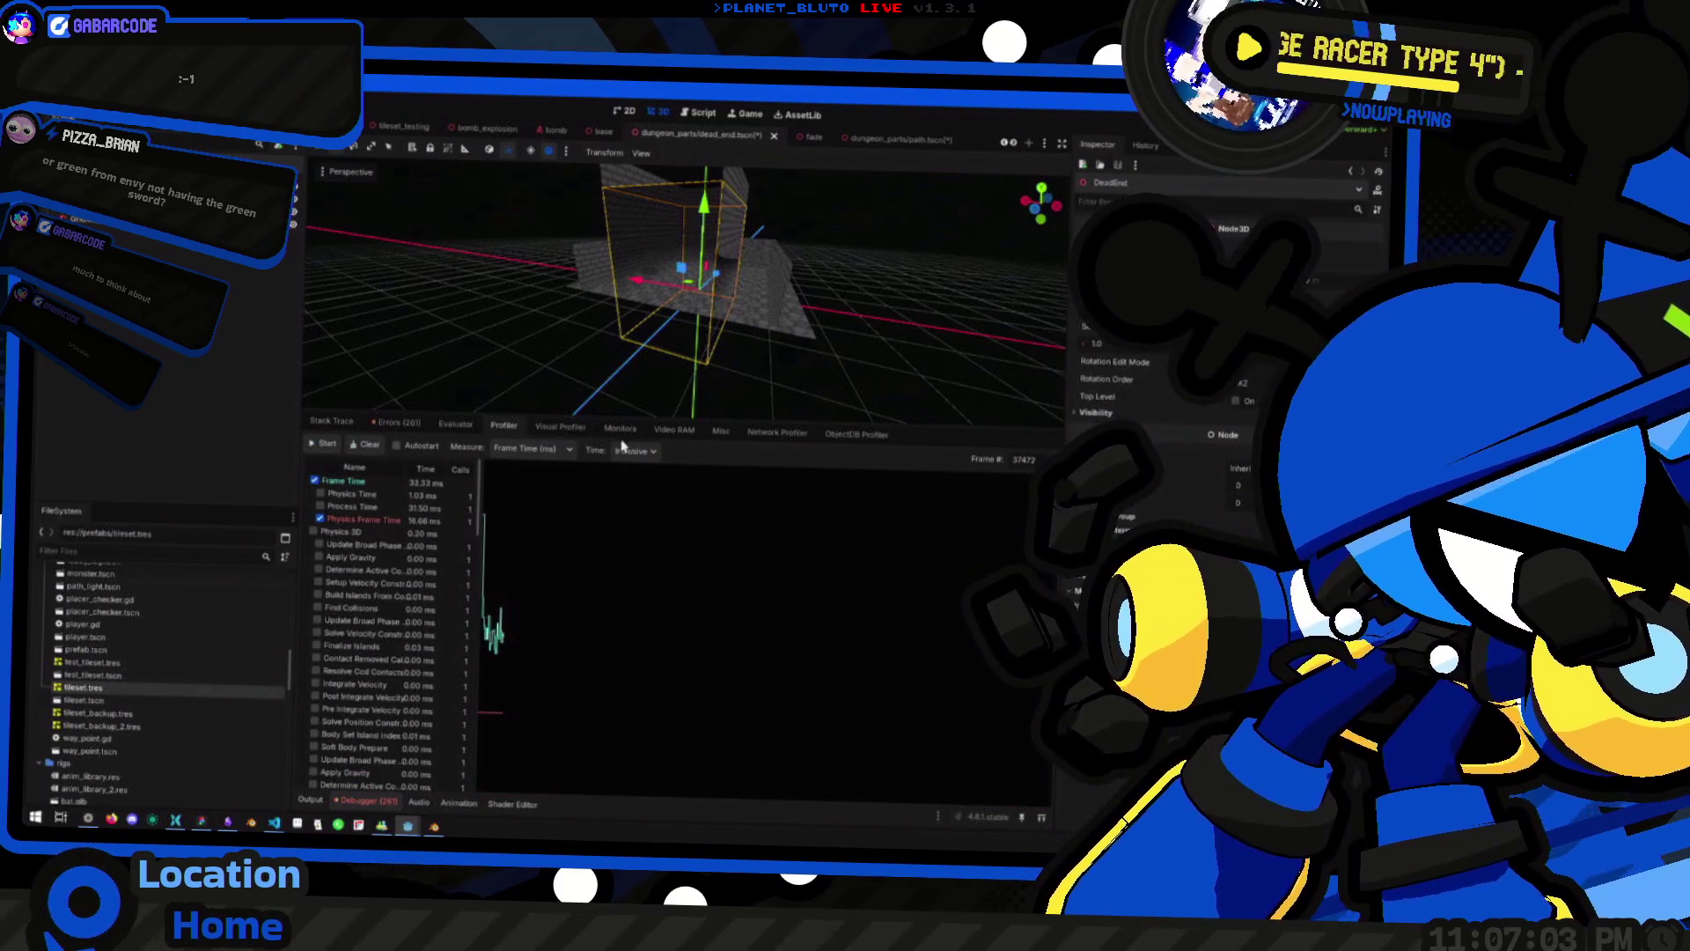
click(560, 427)
click(322, 443)
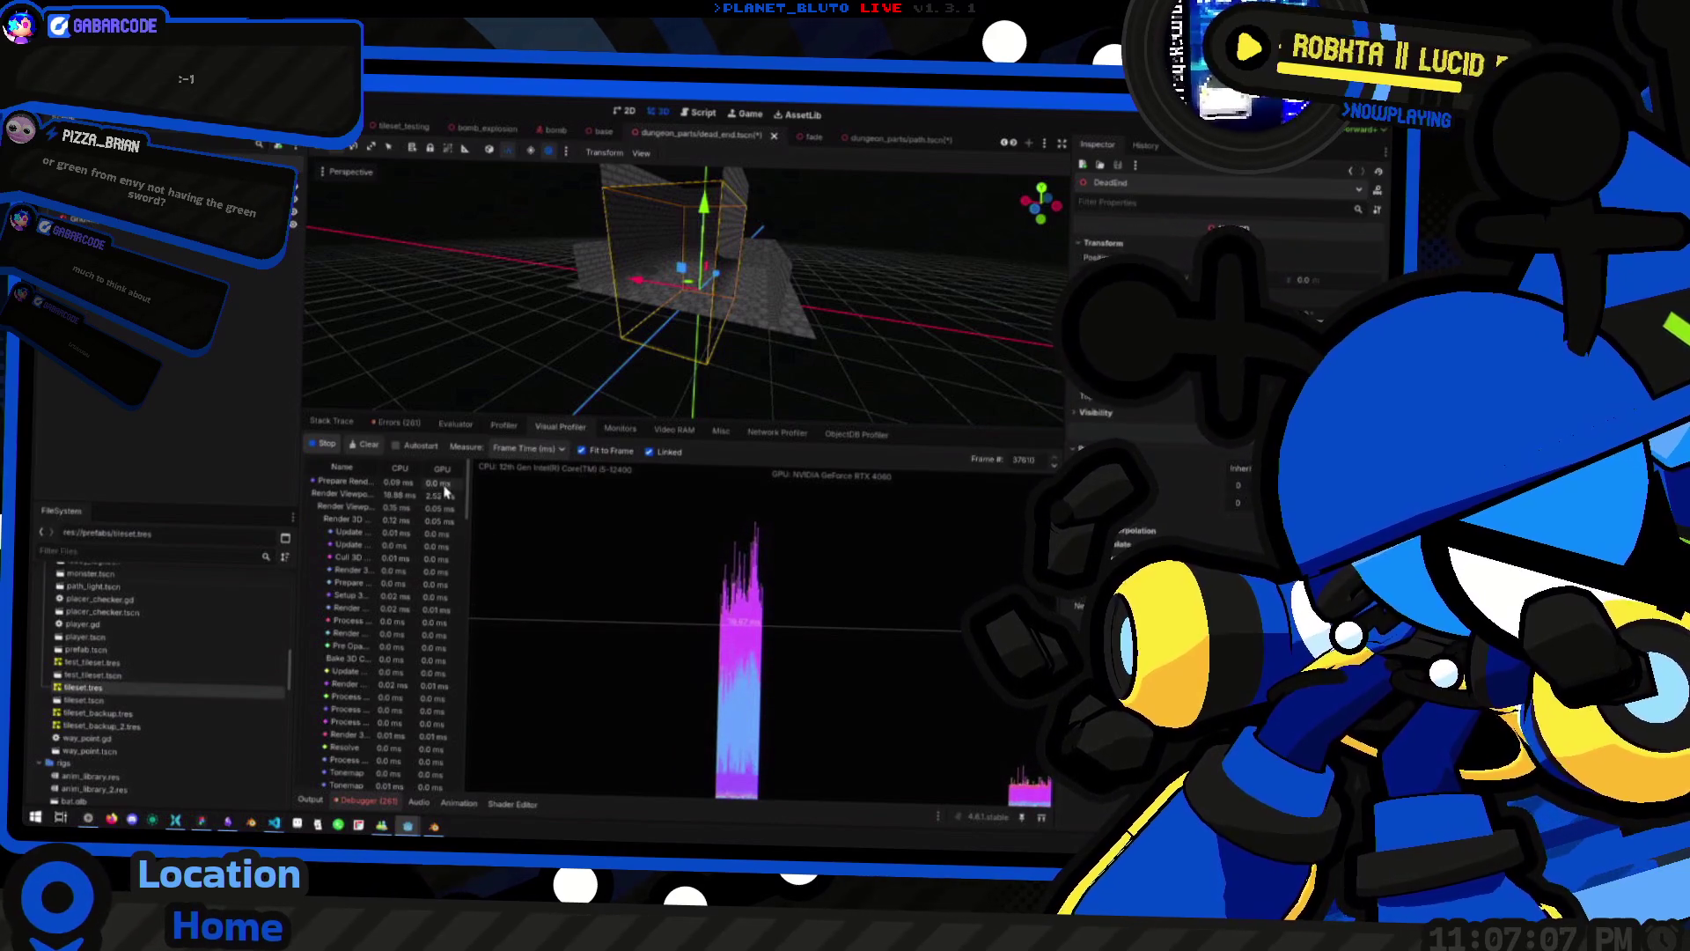
Enlarge the debugger panel and scroll through the Visual Profiler's rendering stages
scroll(447, 533, down, 3)
scroll(449, 575, down, 5)
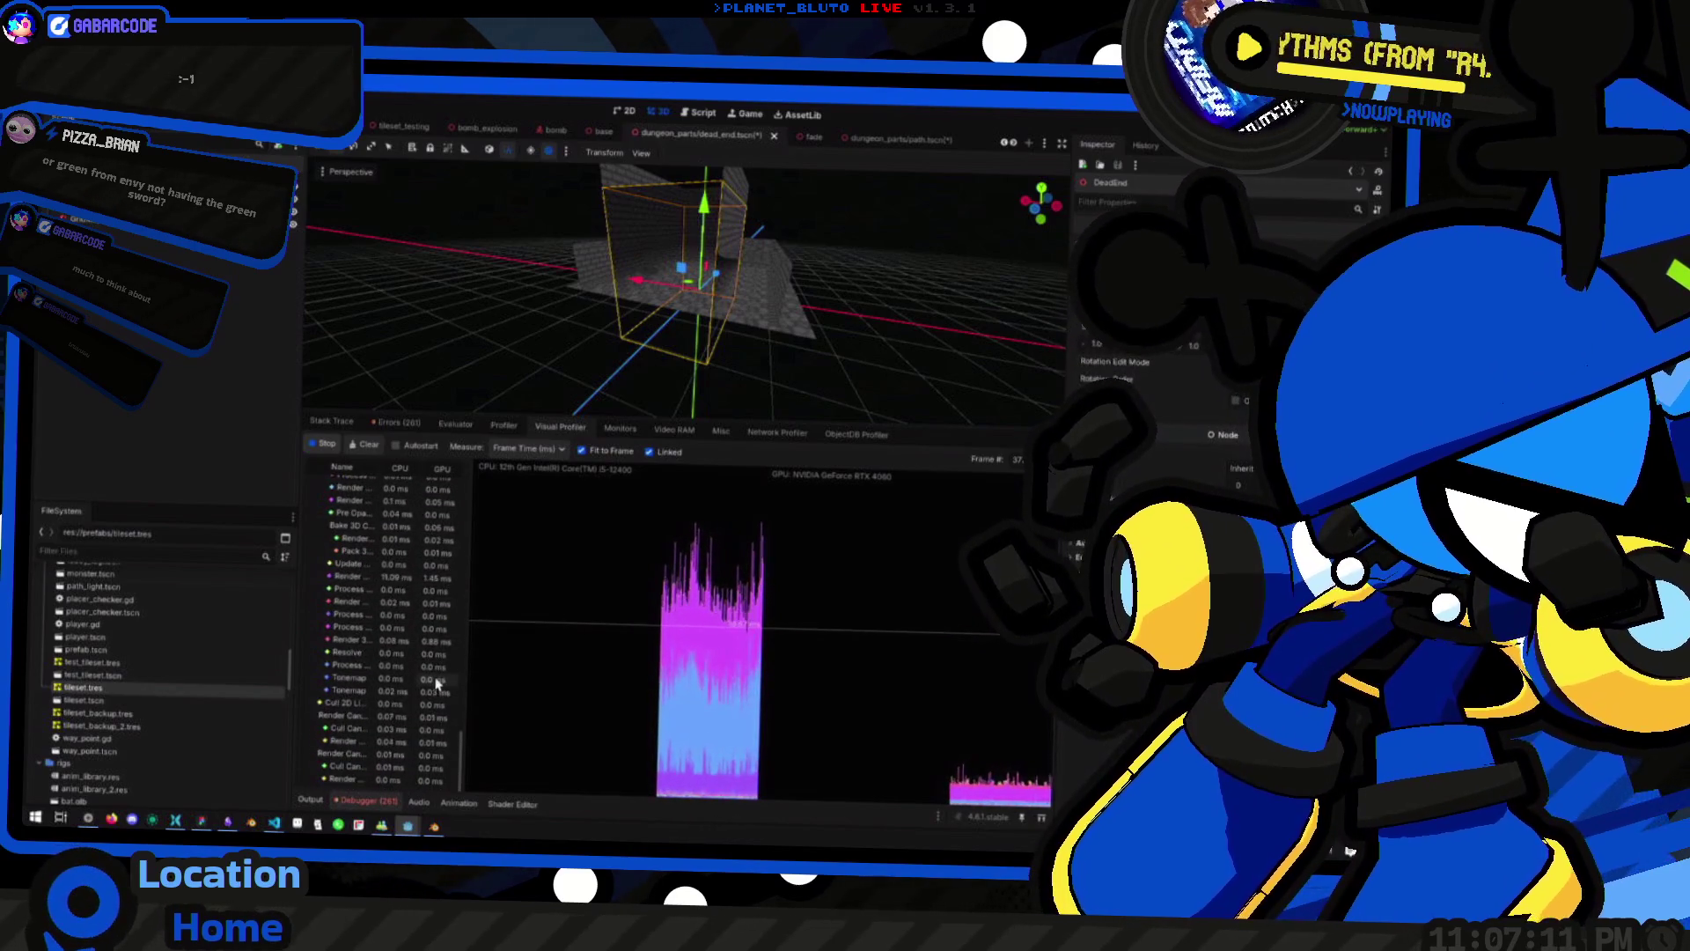
drag(461, 759, 503, 457)
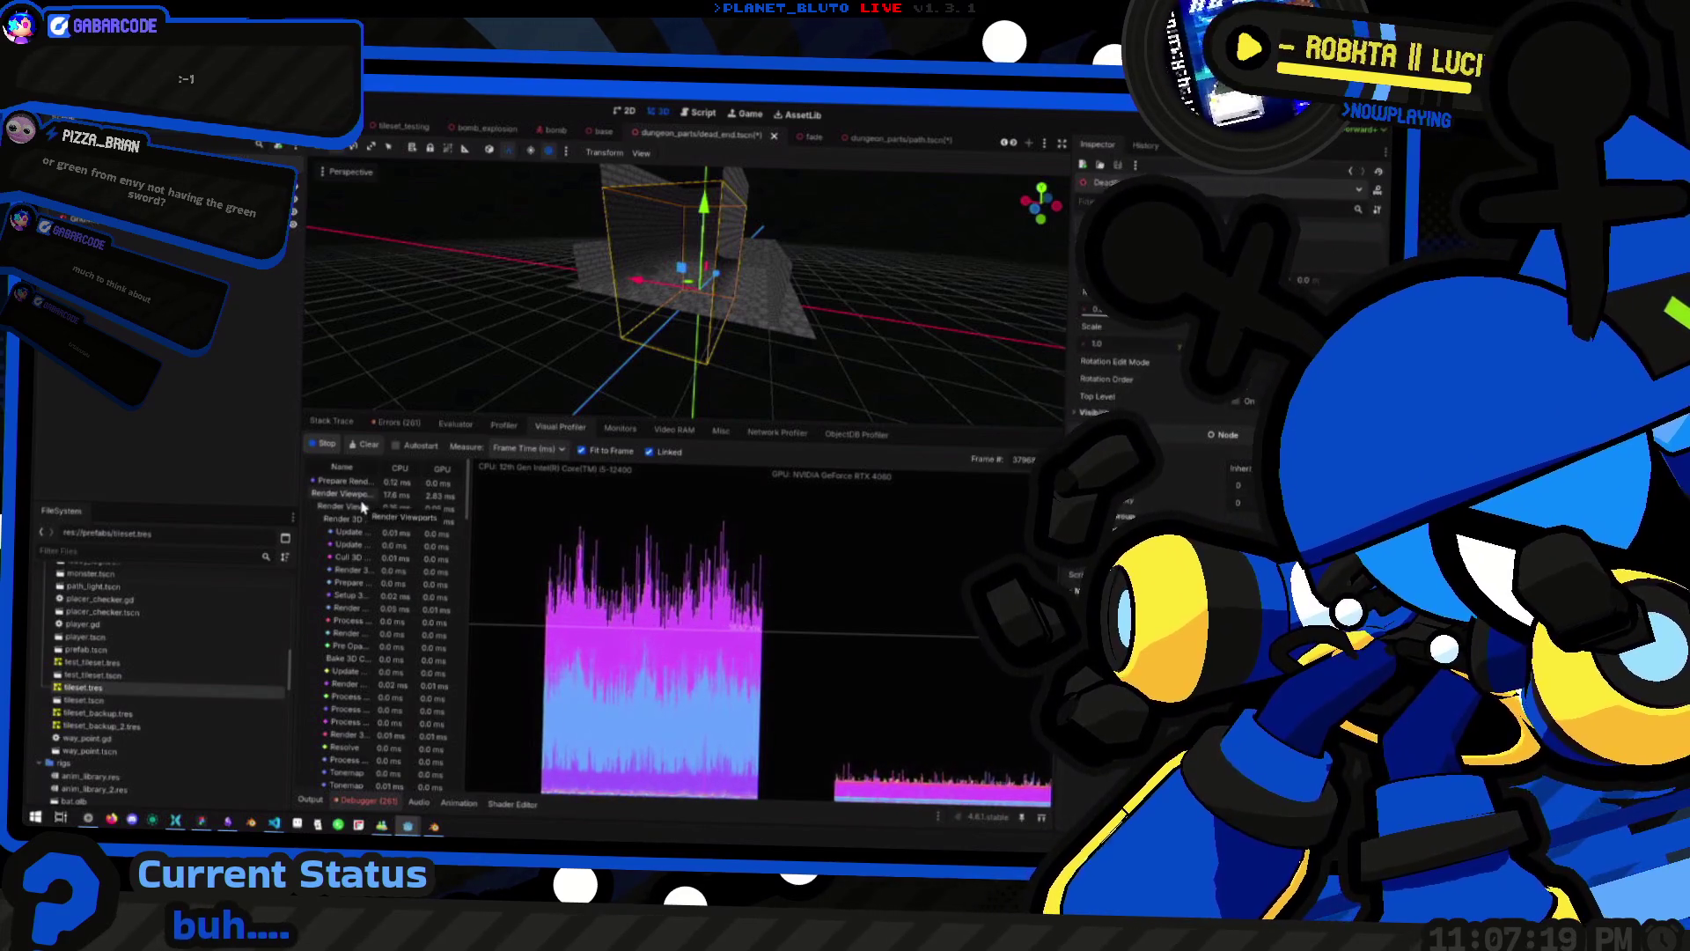
scroll(361, 511, down, 3)
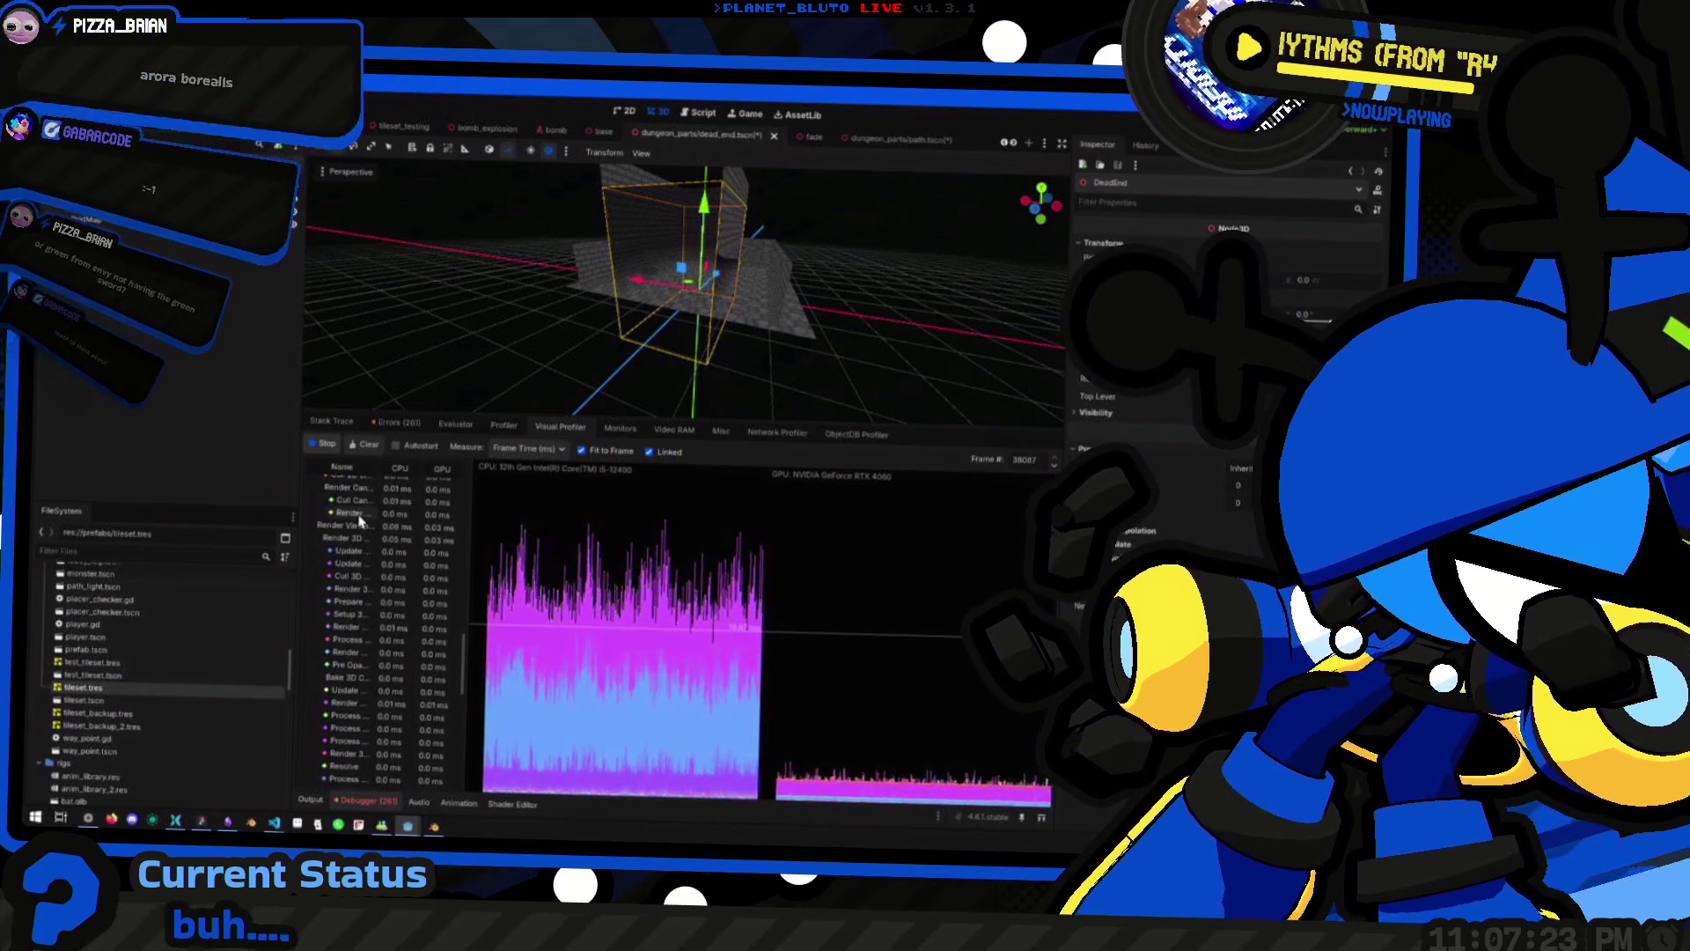
scroll(359, 521, down, 2)
scroll(359, 521, down, 3)
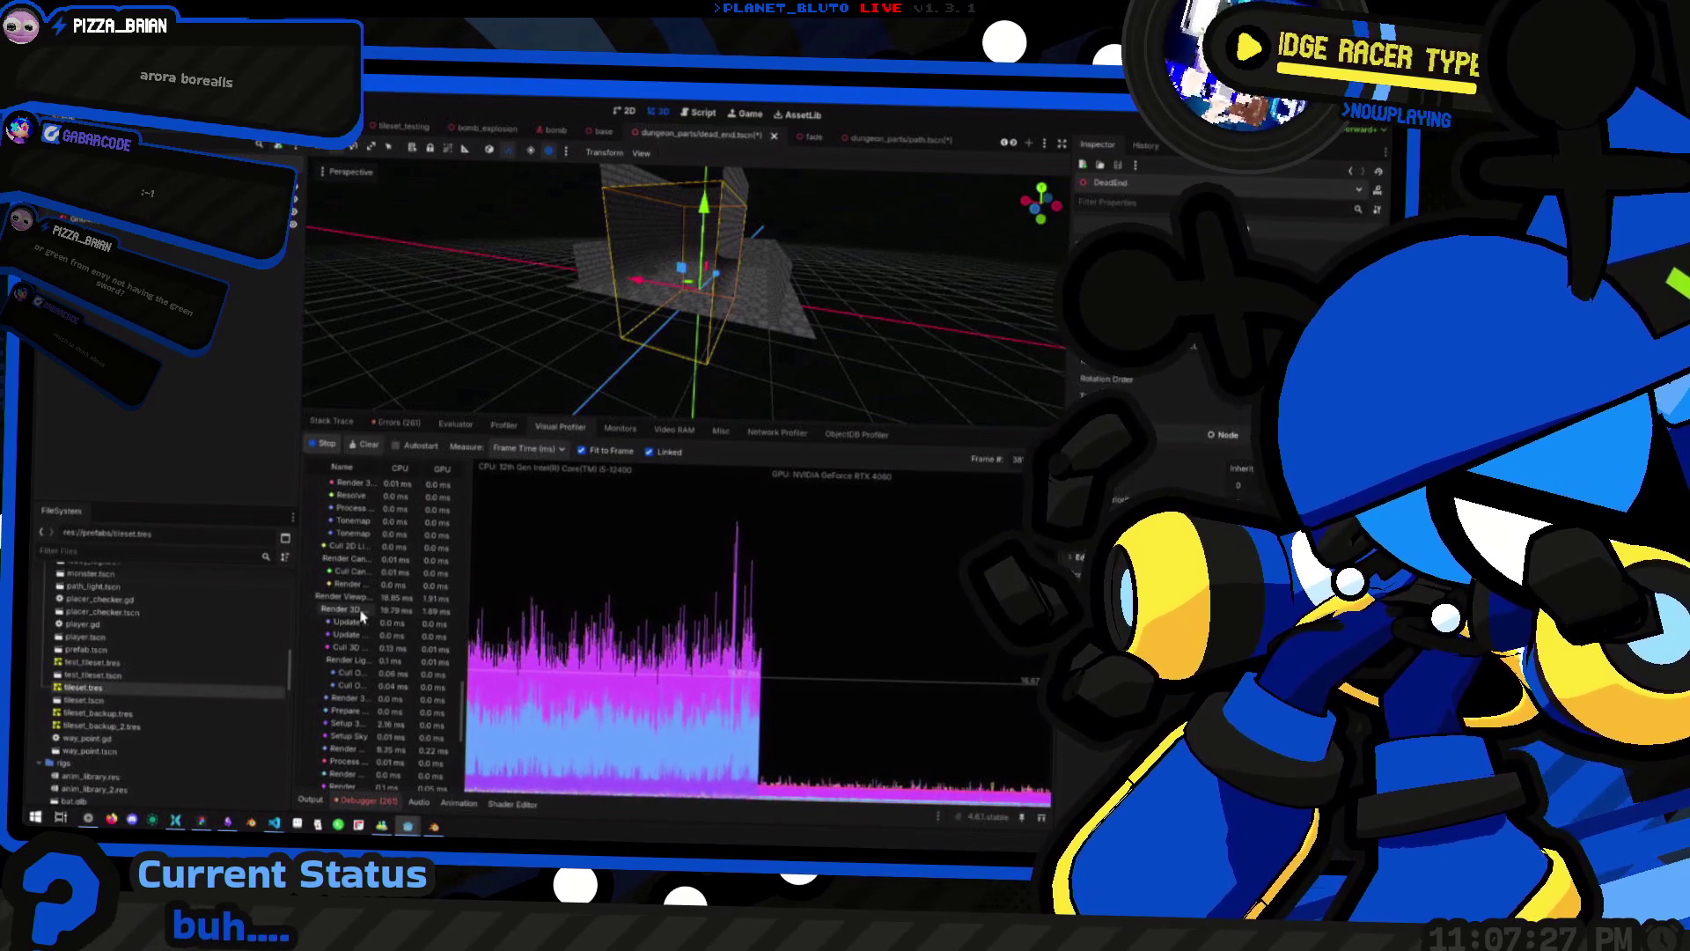
scroll(361, 615, down, 2)
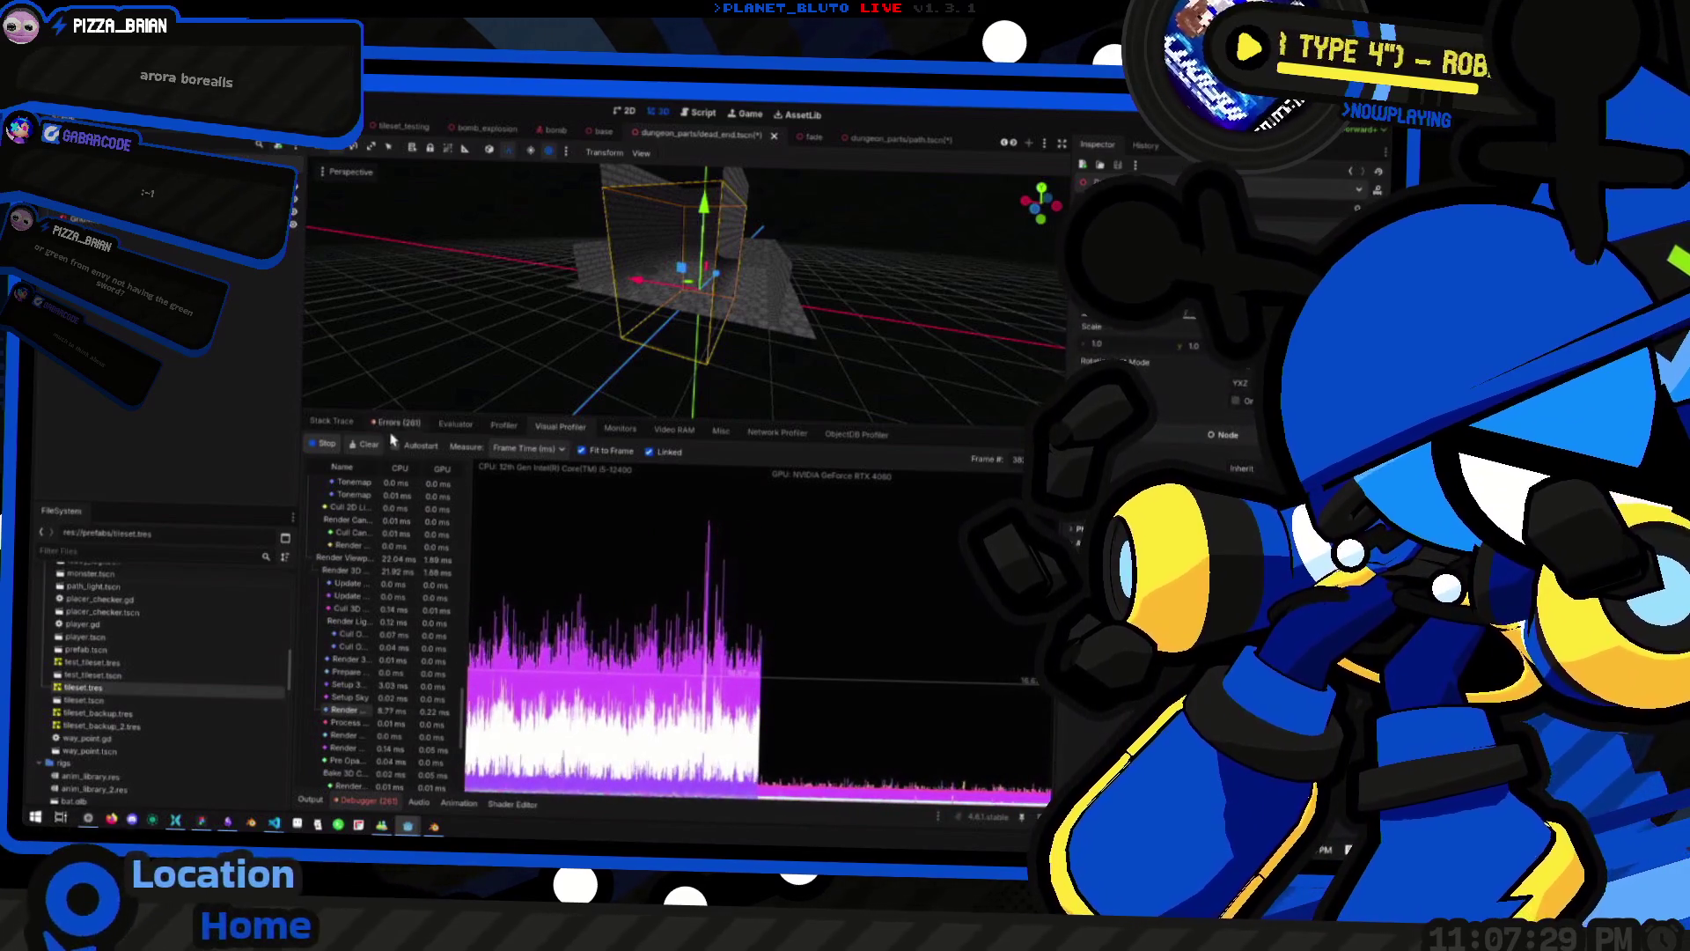
Widen the Name column and highlight Render 3D Scene, Setup 3D Scene and Render Depth Pre-Pass costs
mouse_move(472, 521)
mouse_down()
mouse_move(635, 542)
mouse_move(617, 542)
mouse_up()
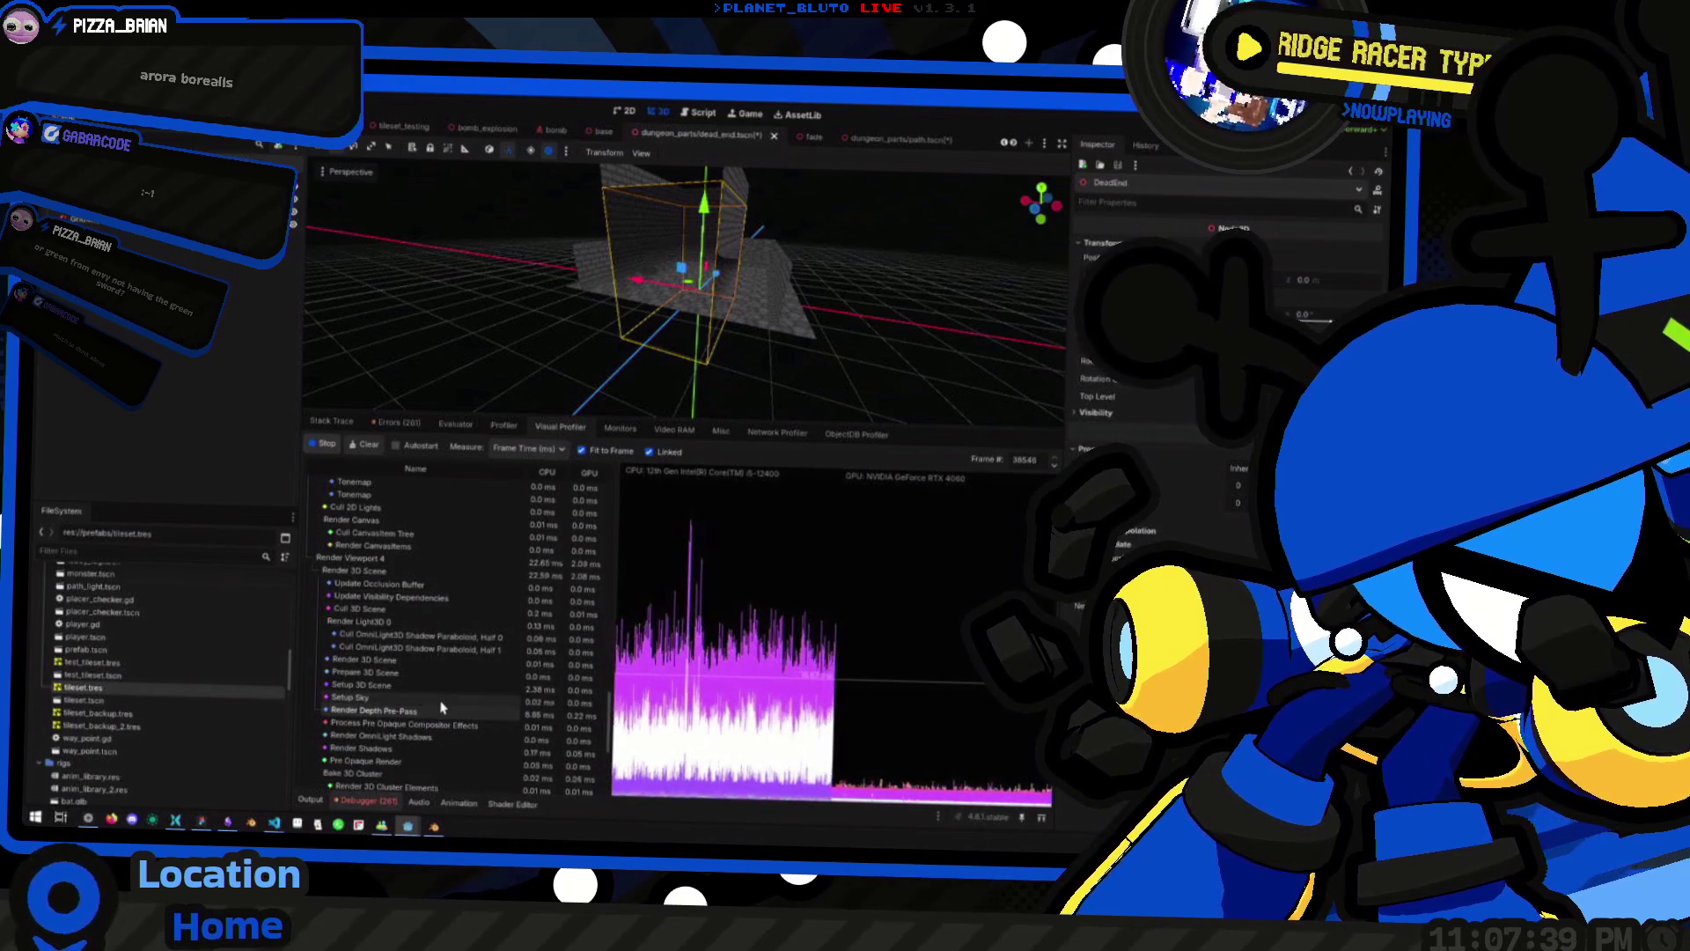
scroll(442, 710, down, 5)
scroll(441, 709, down, 1)
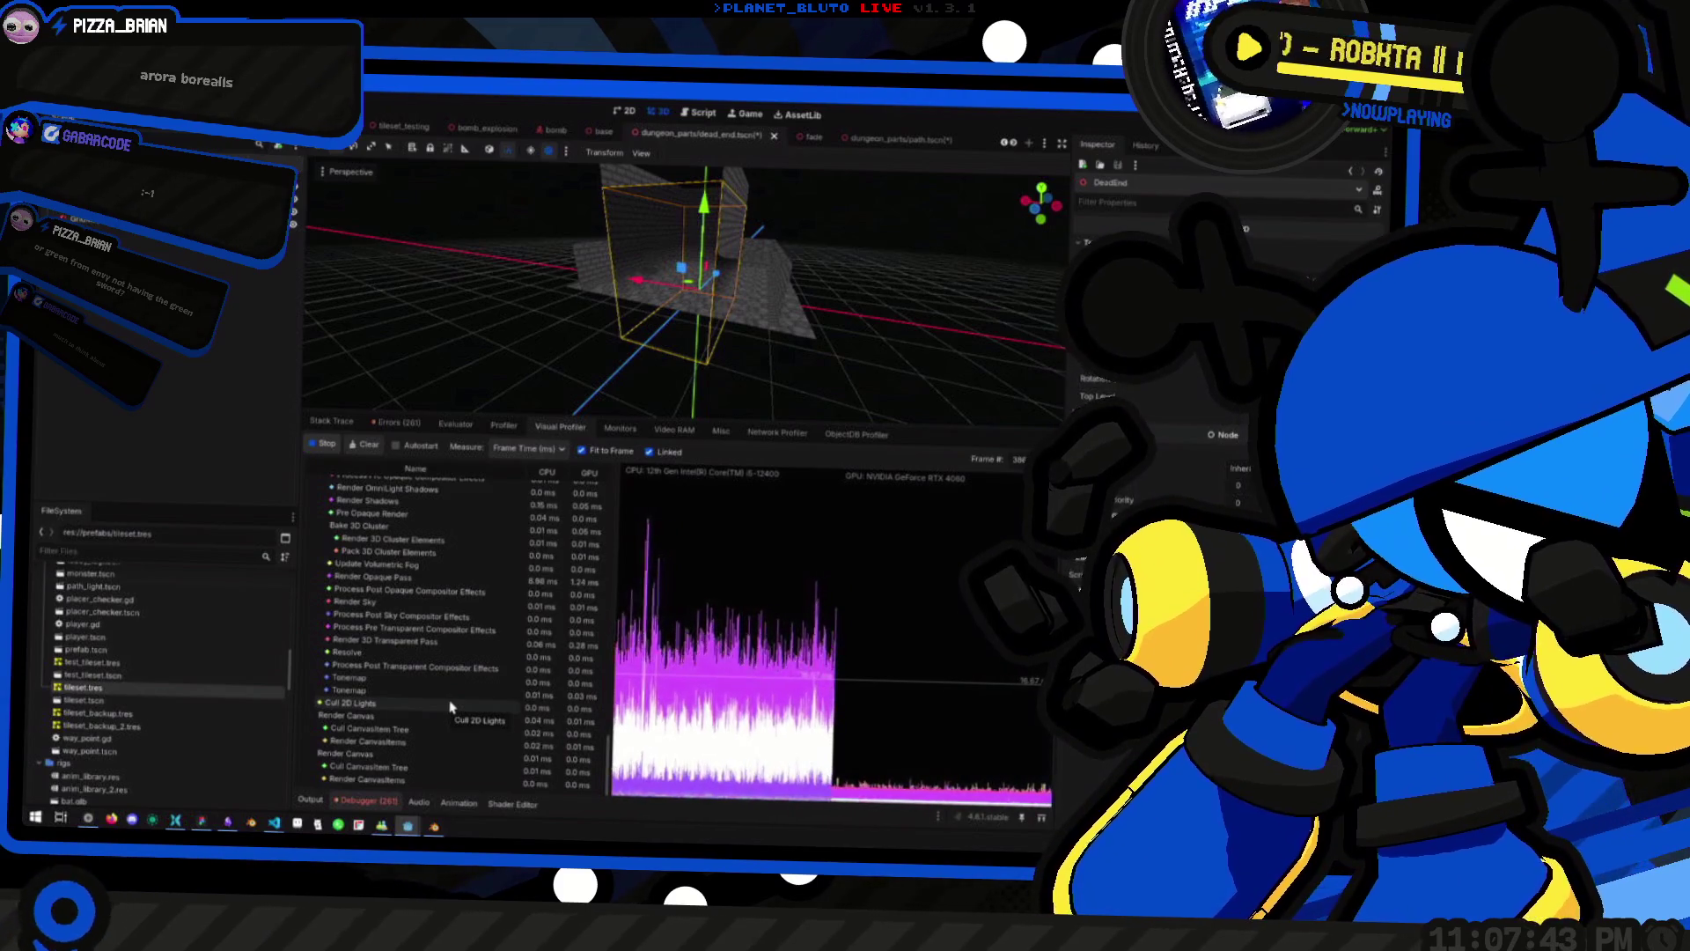
scroll(450, 705, down, 5)
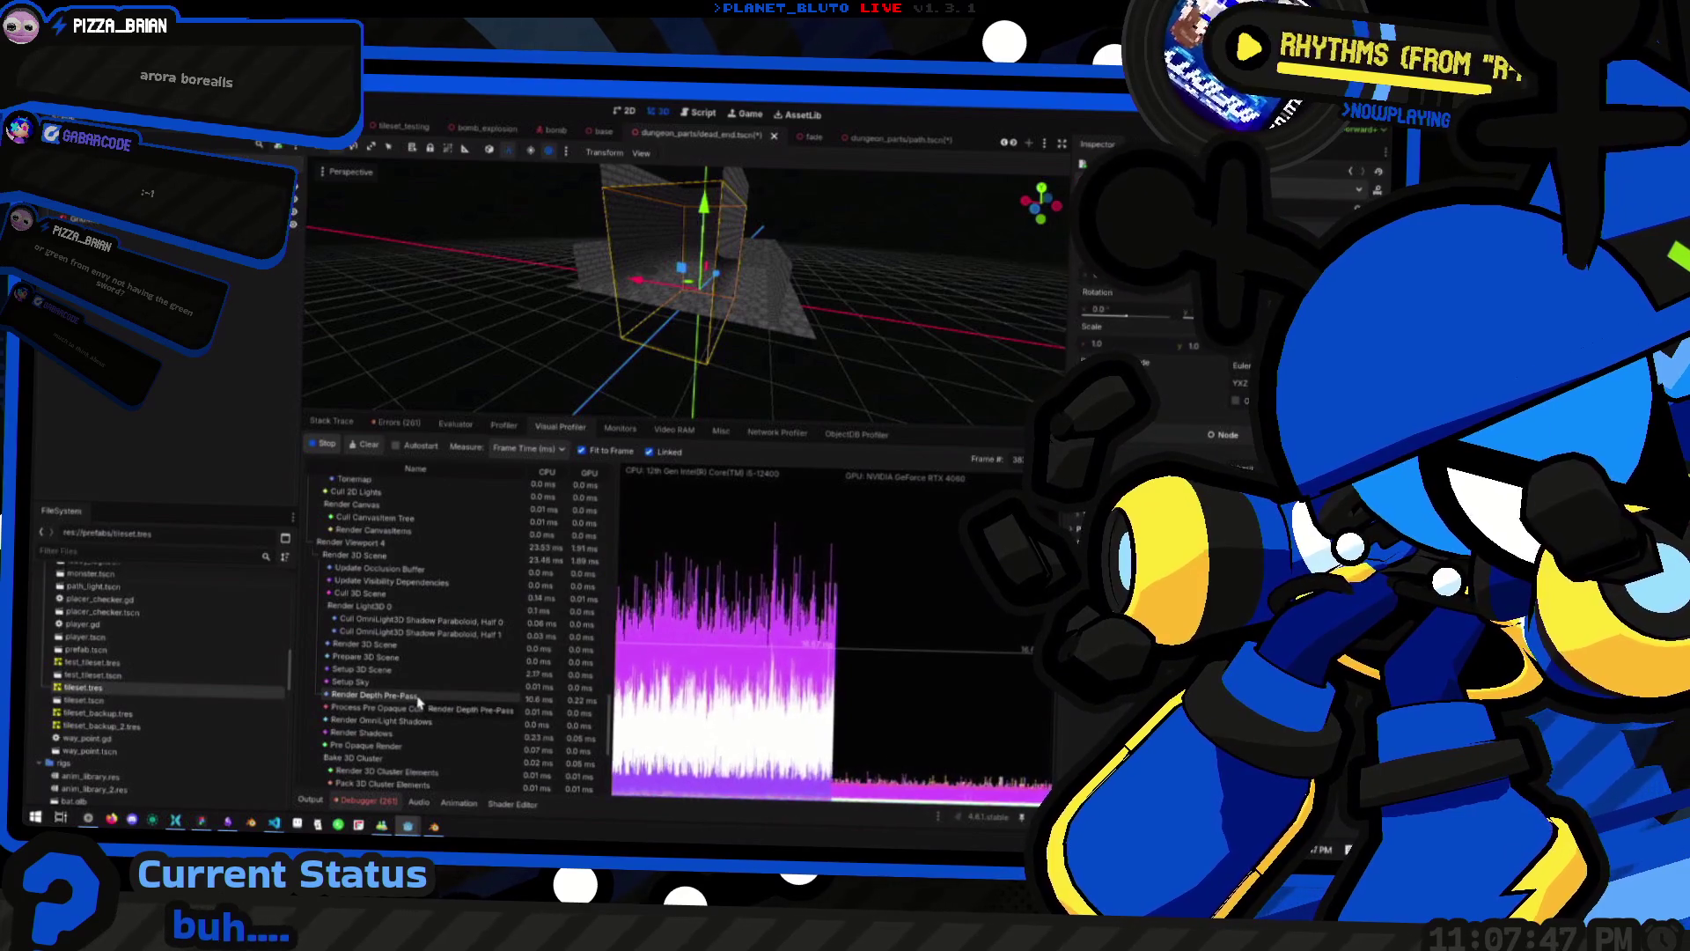
click(407, 556)
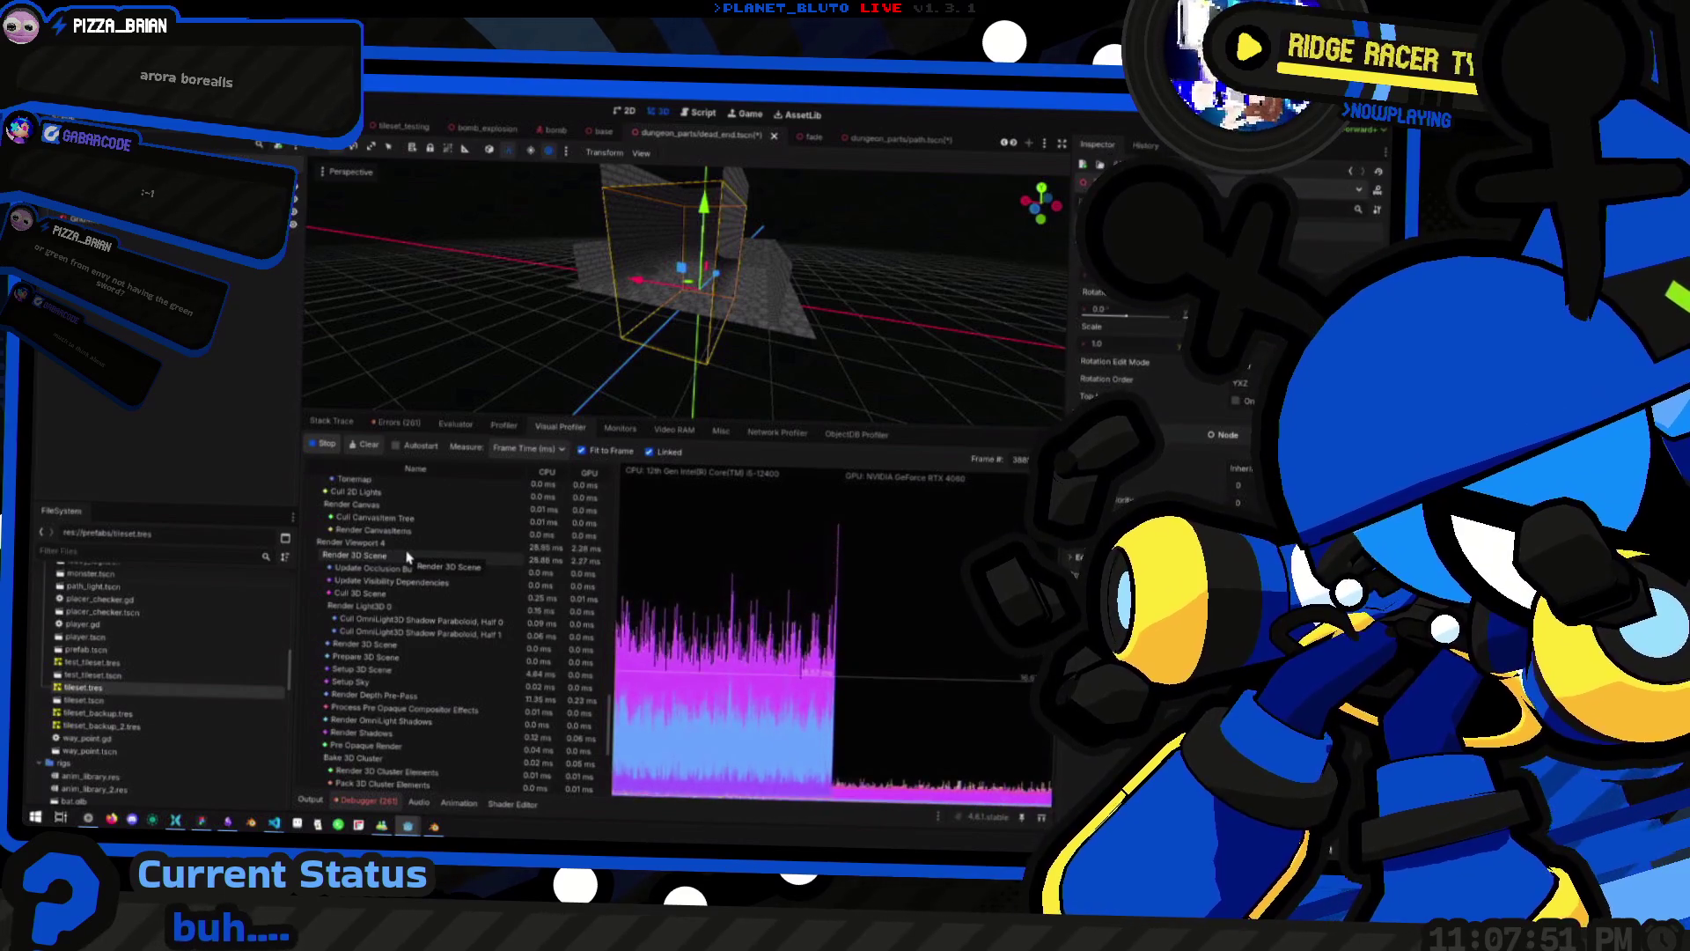
click(380, 672)
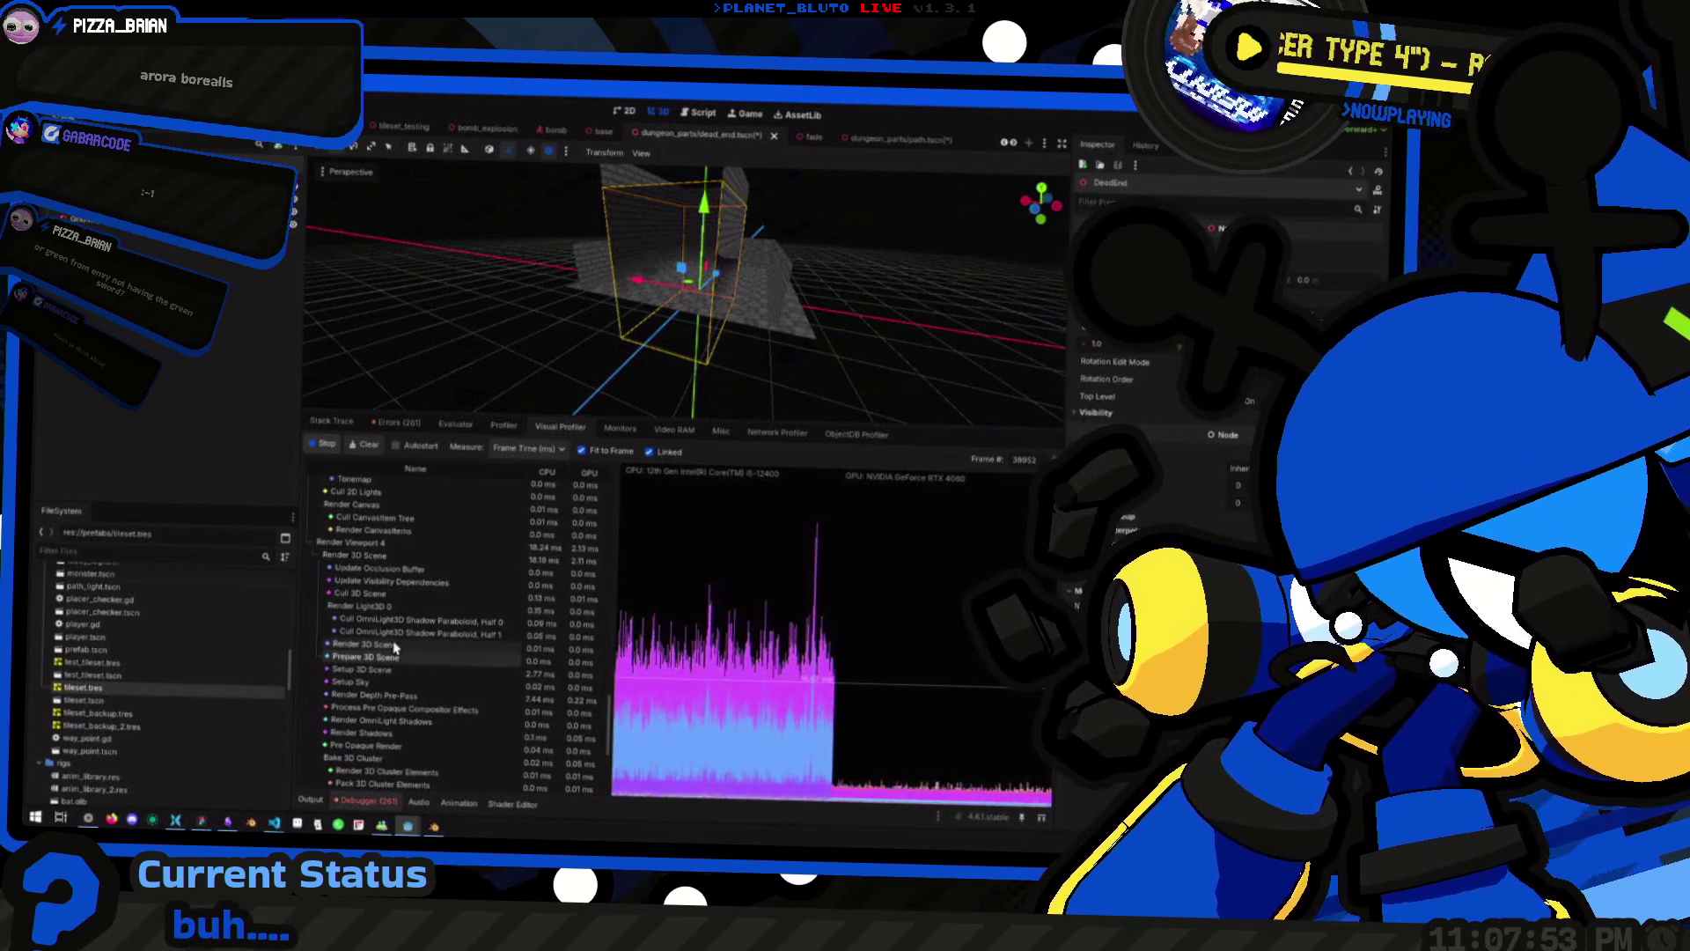
click(398, 695)
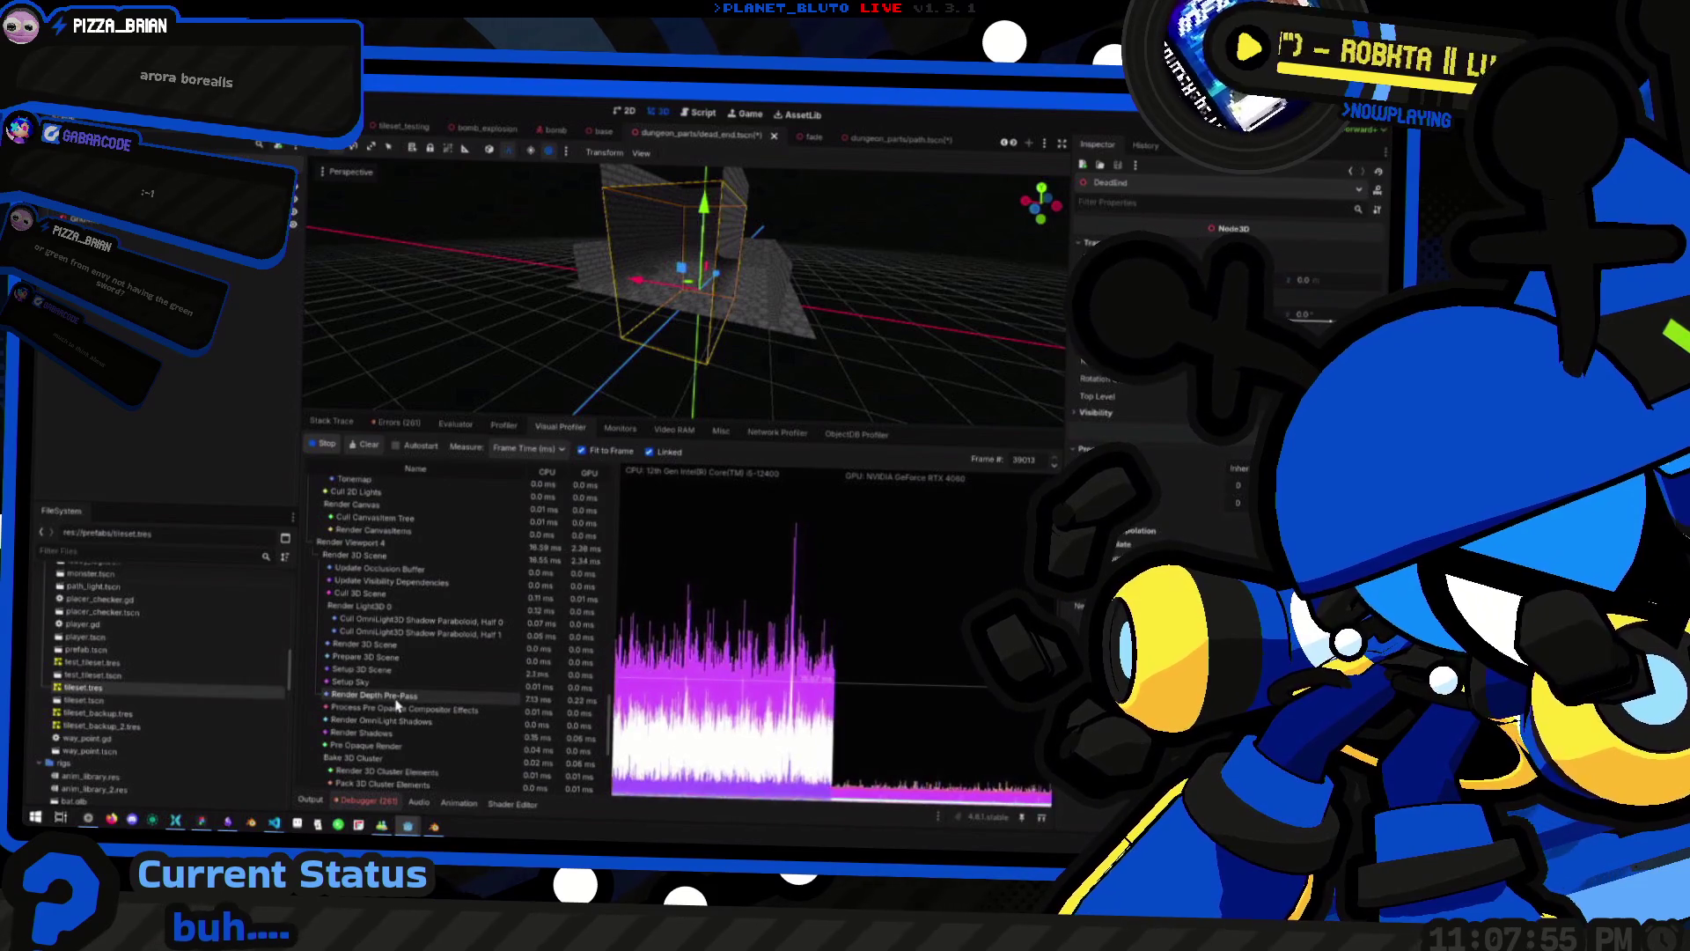
scroll(457, 132, up, 5)
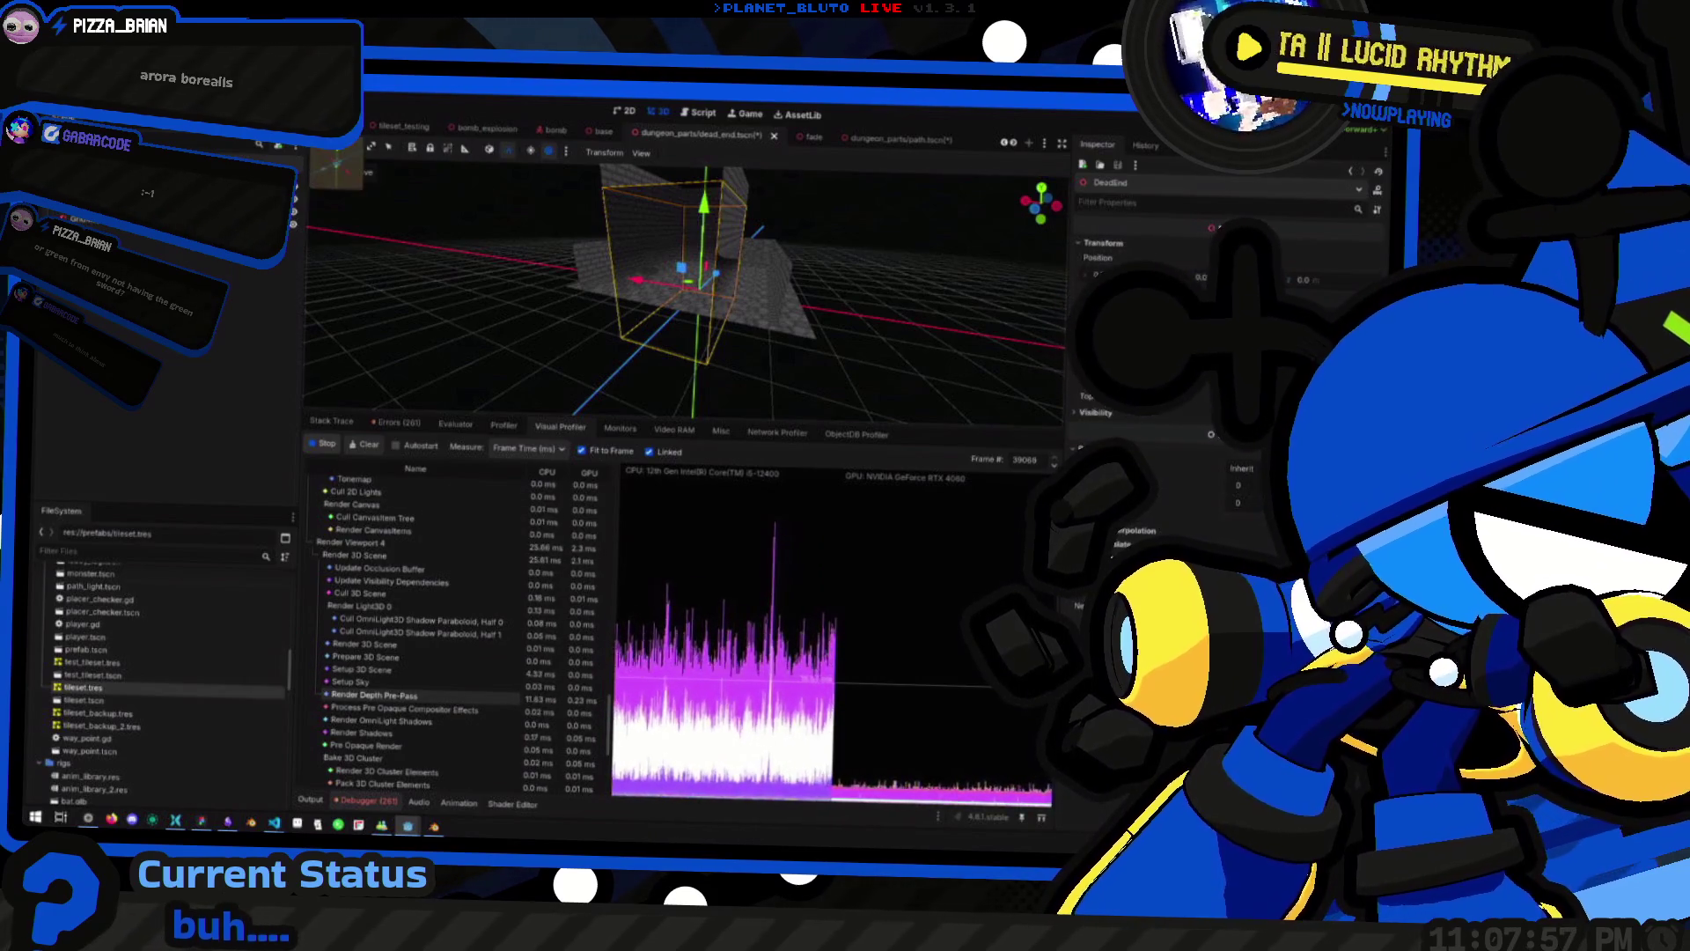
key(alt+shift+o)
text(dungeon)
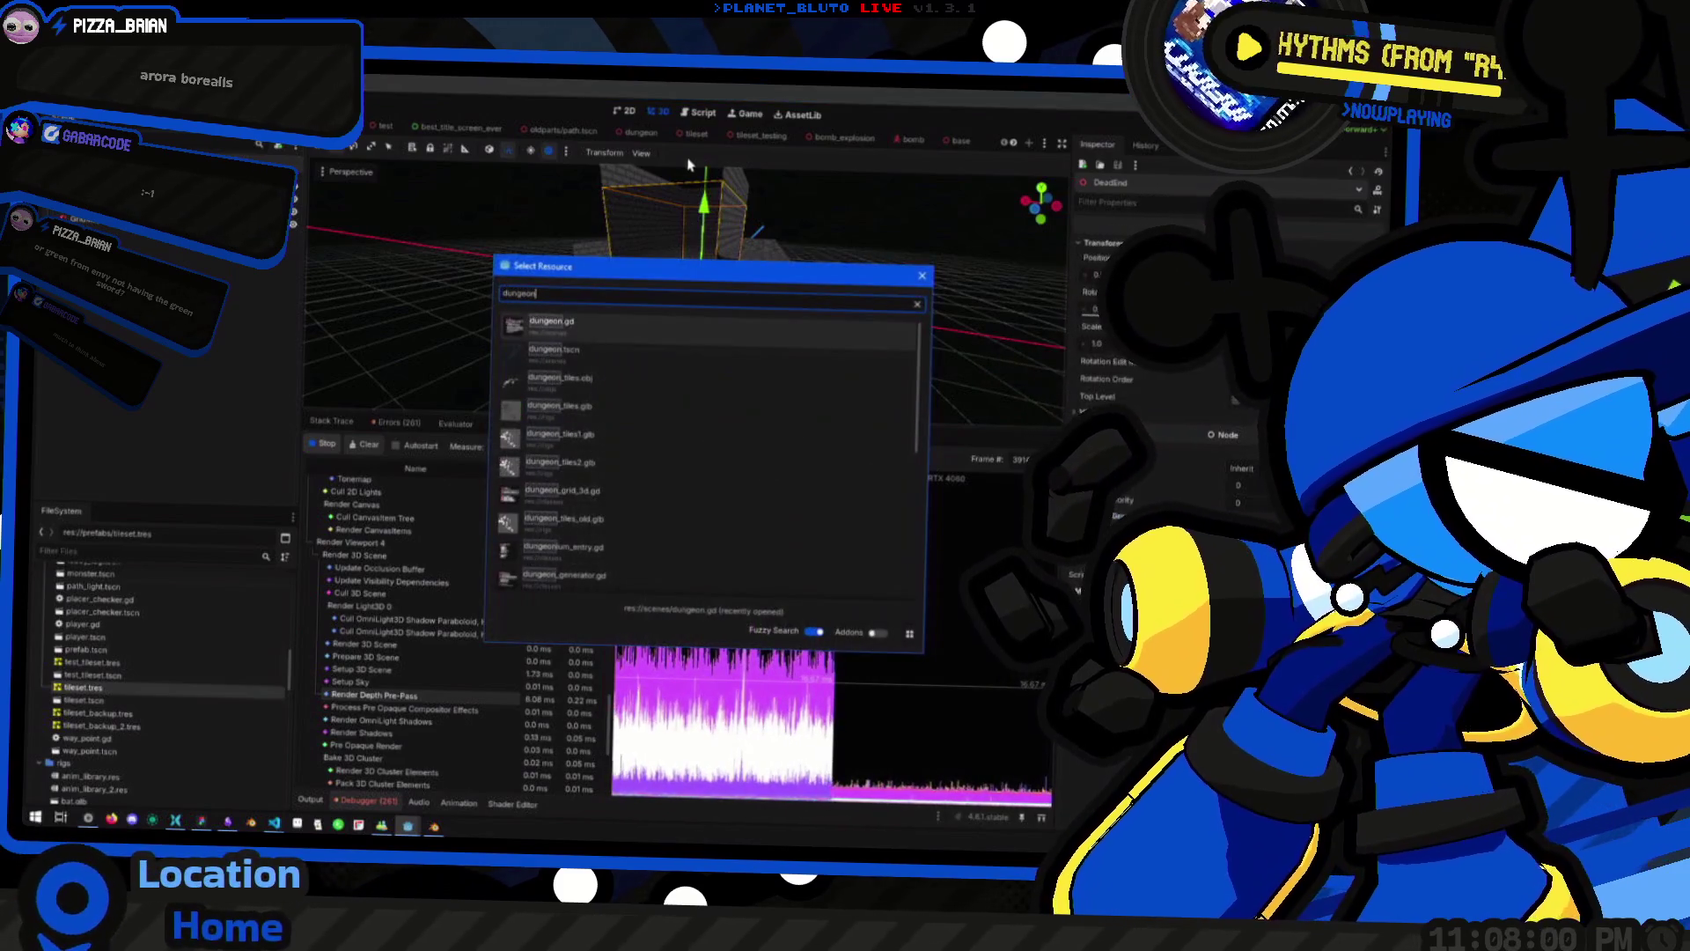
Open dungeon.tscn via Quick Open, select WorldEnvironment and enable Fog
key(Return)
key(alt+shift+o)
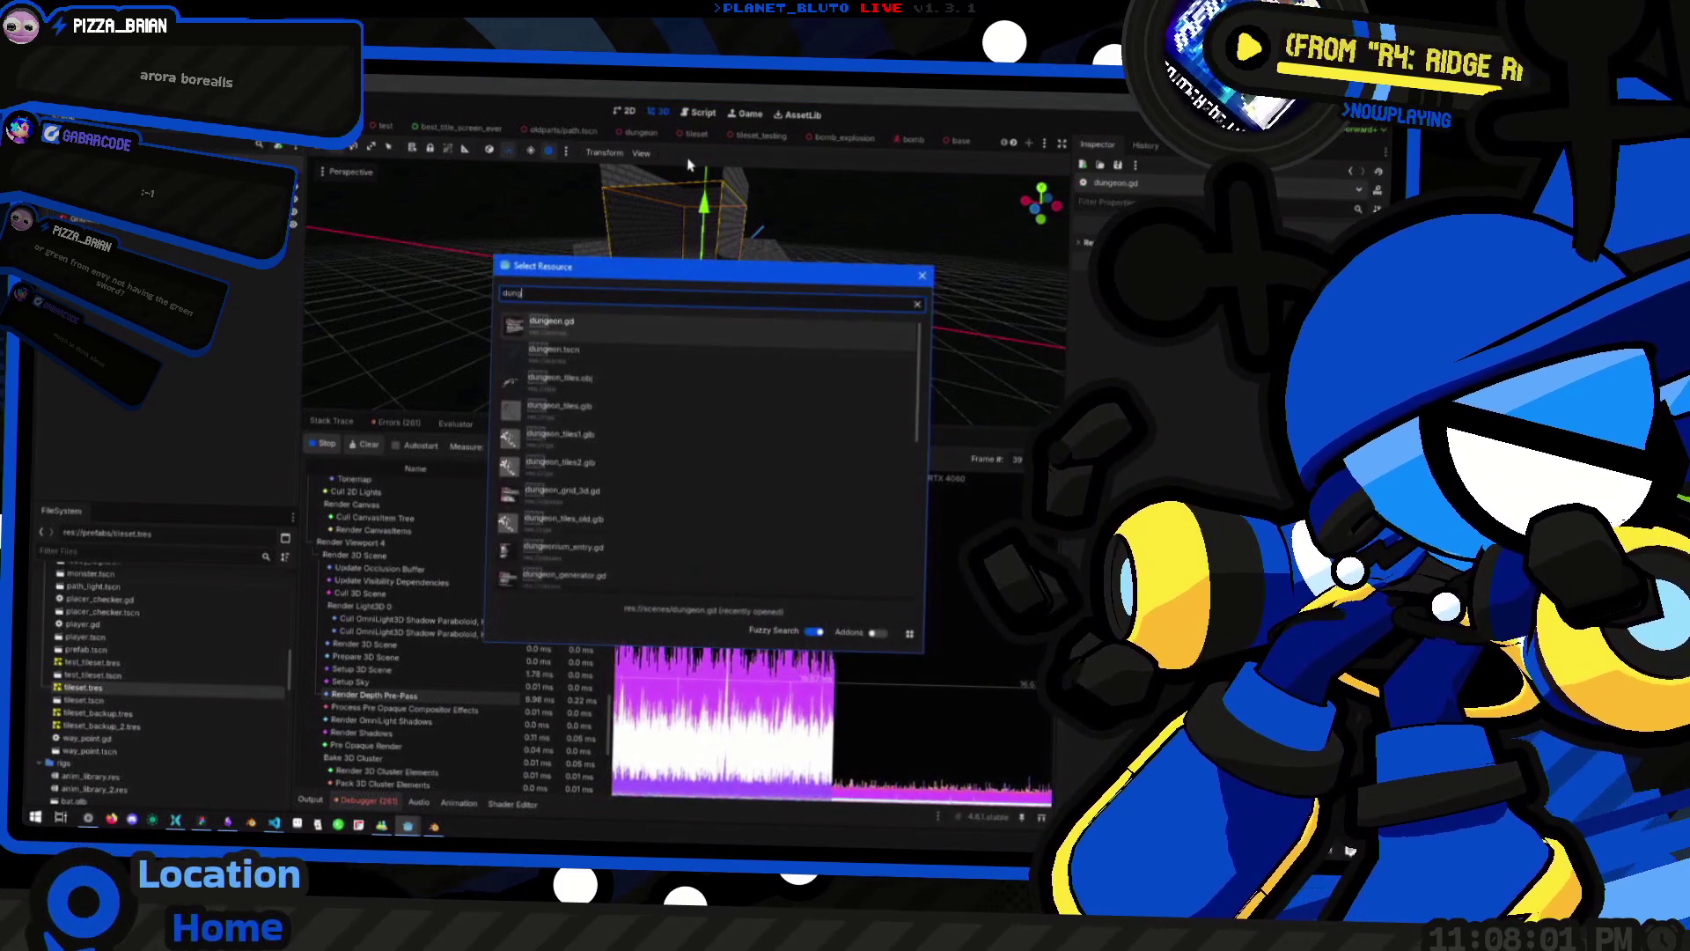
key(Return)
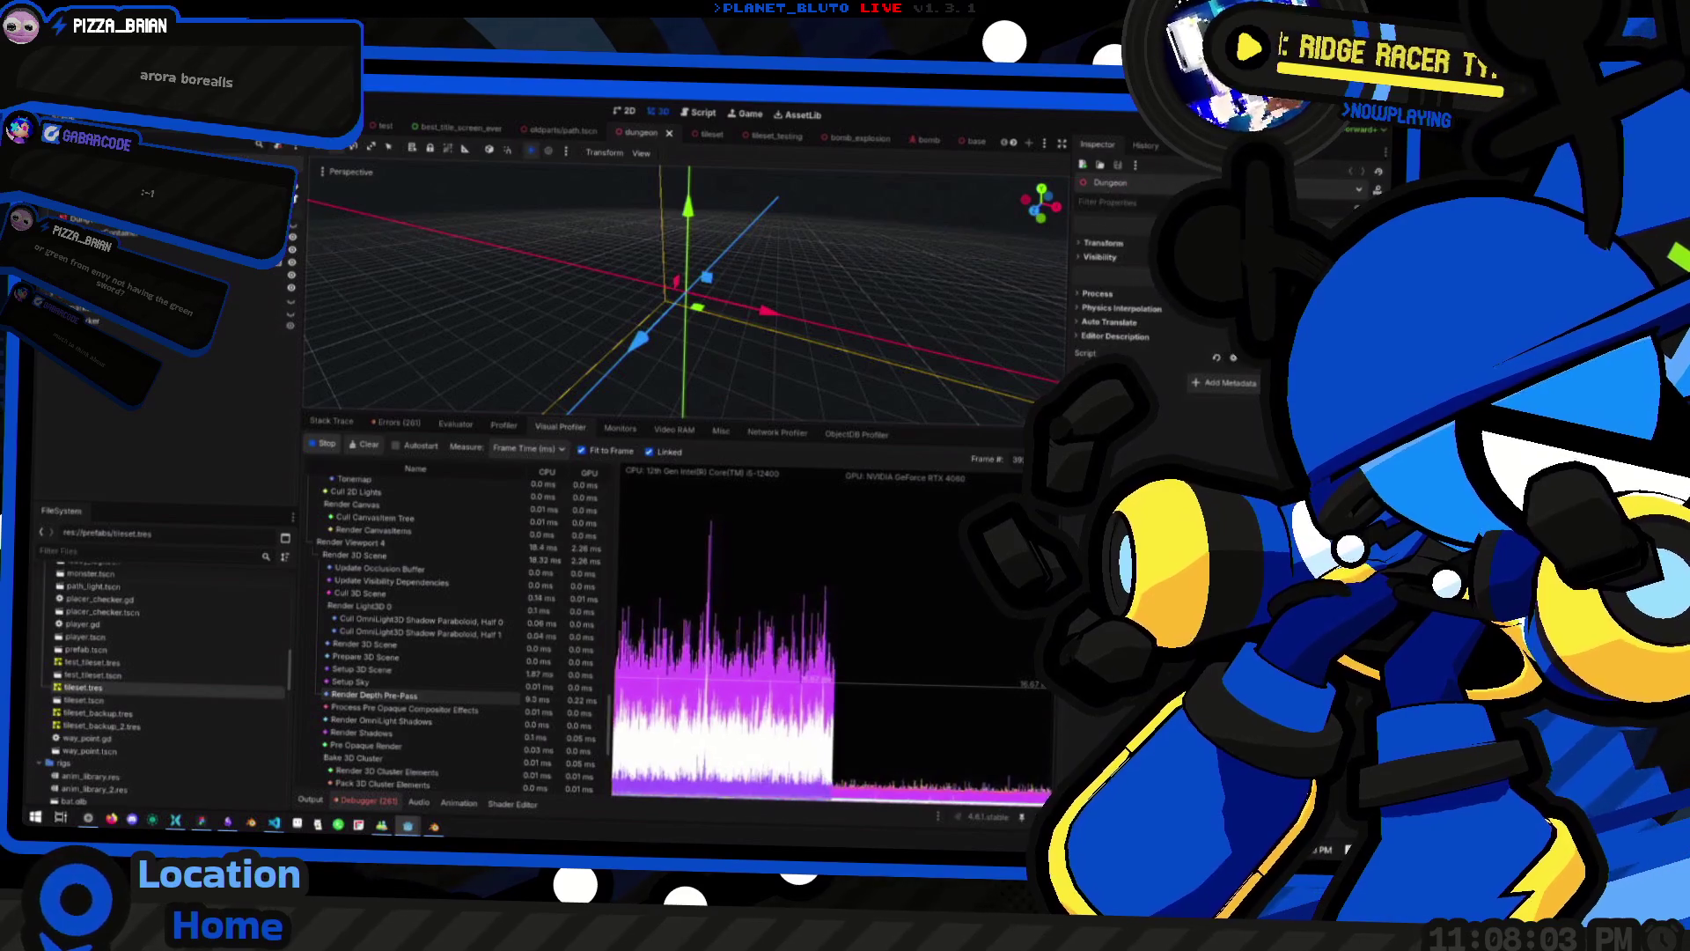
click(576, 275)
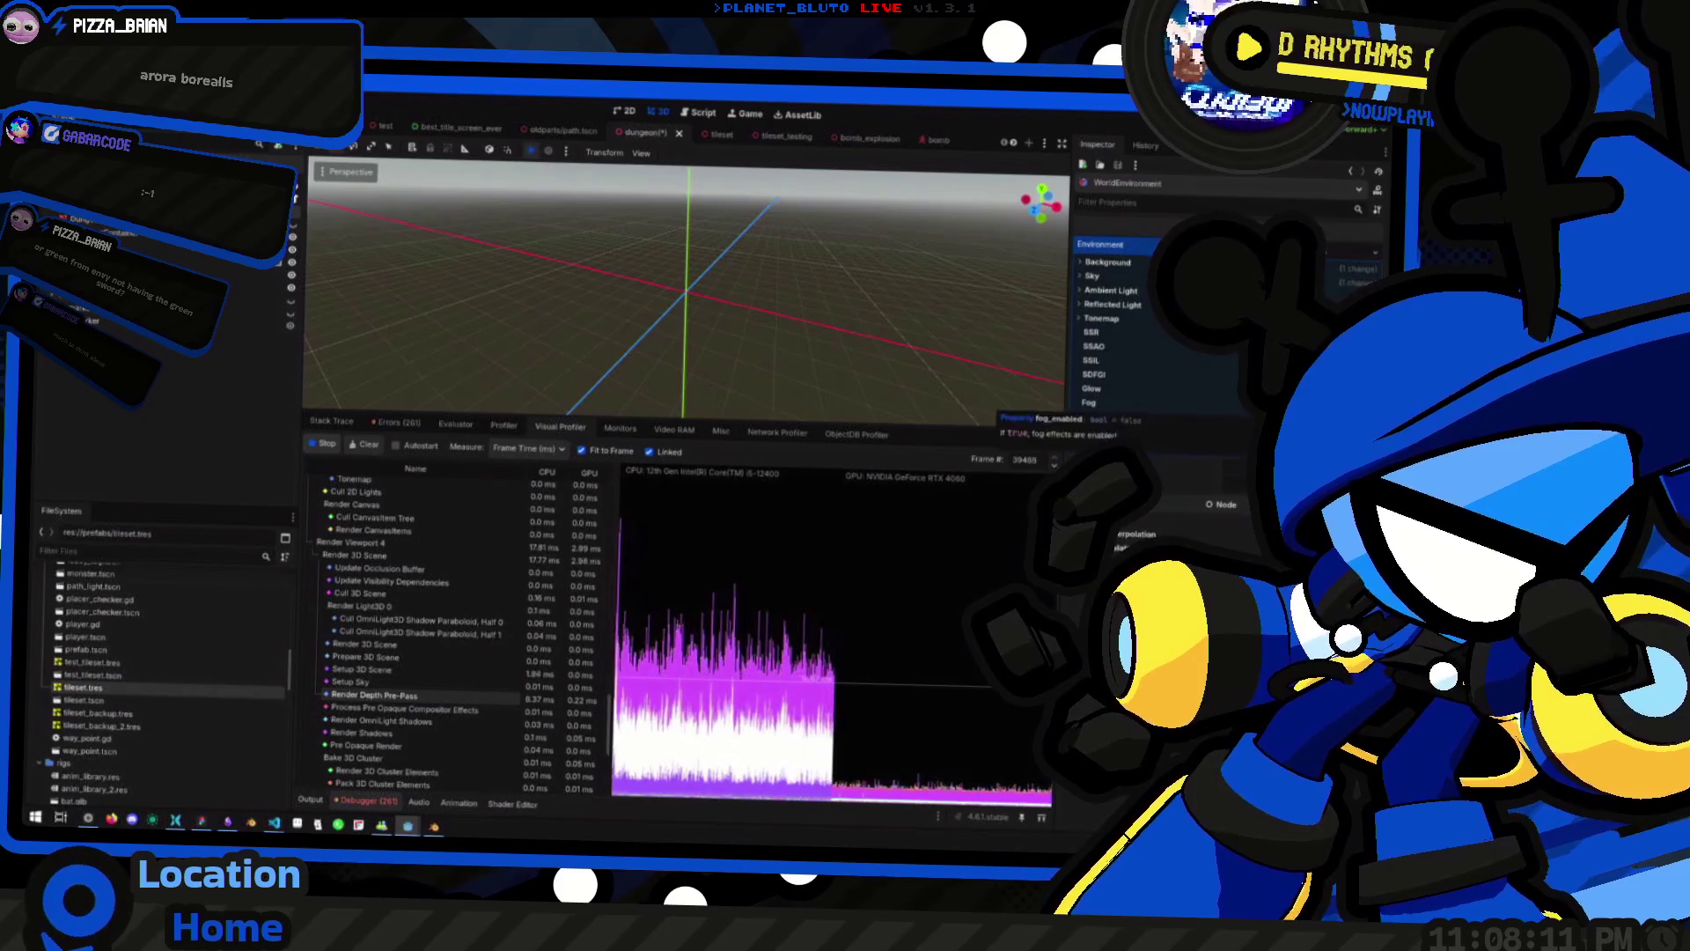
click(1088, 403)
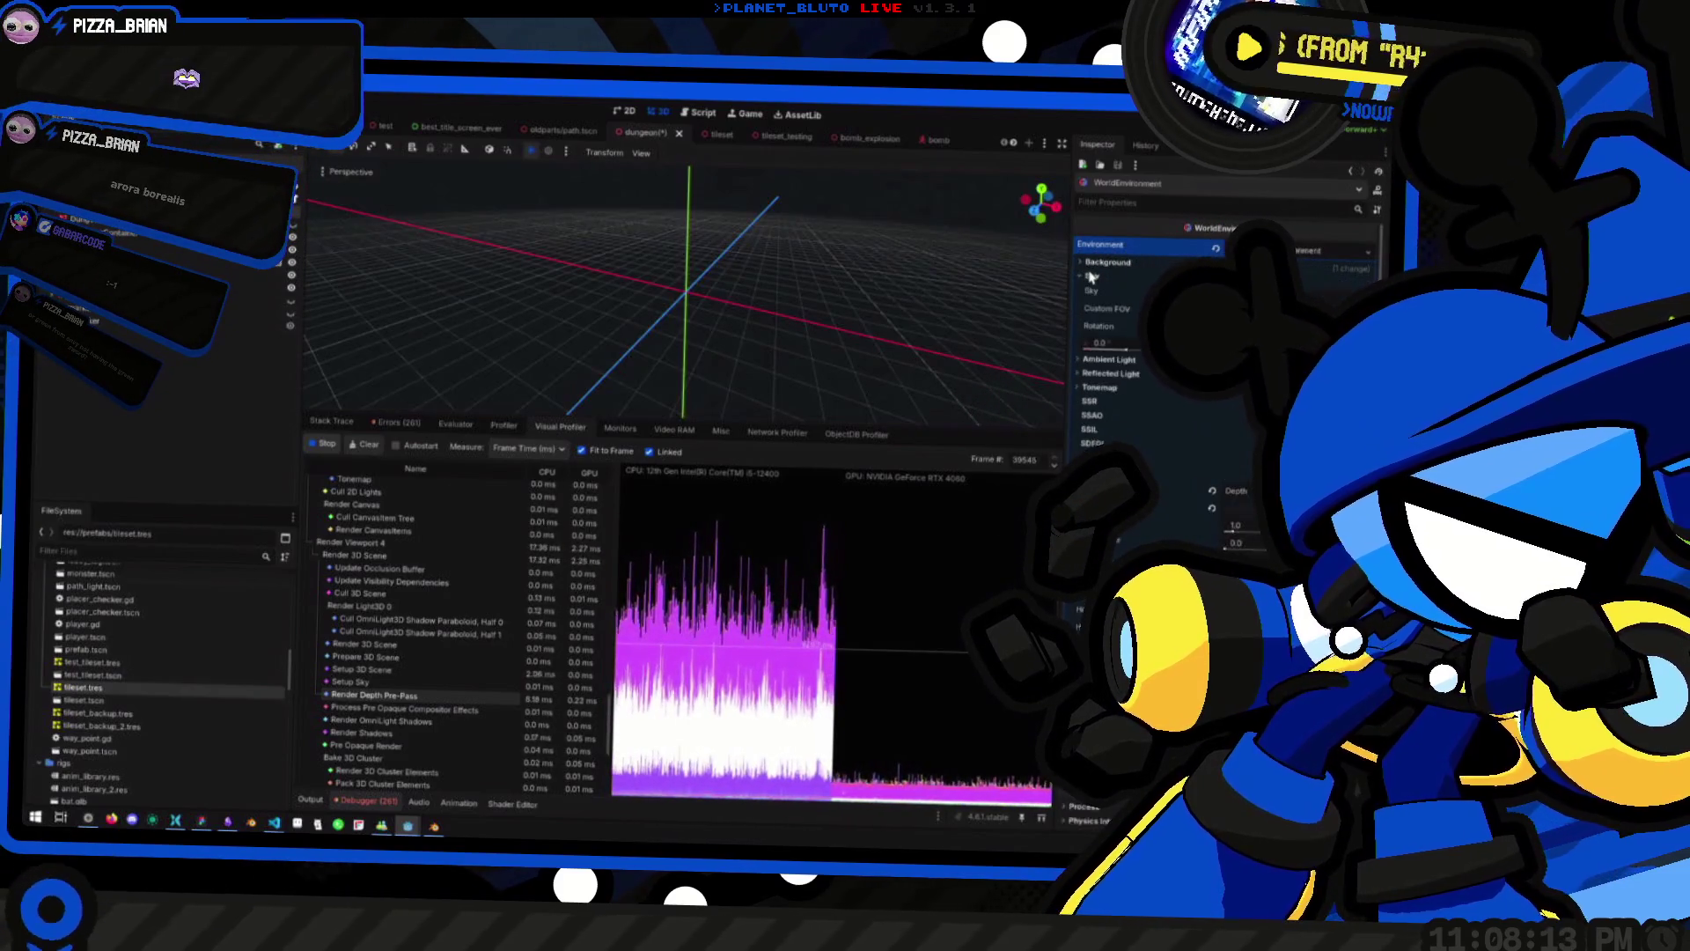
Compare the fogged dungeon in the running game with the Visual Profiler graphs, then restore the game to a smaller window
key(alt+Tab)
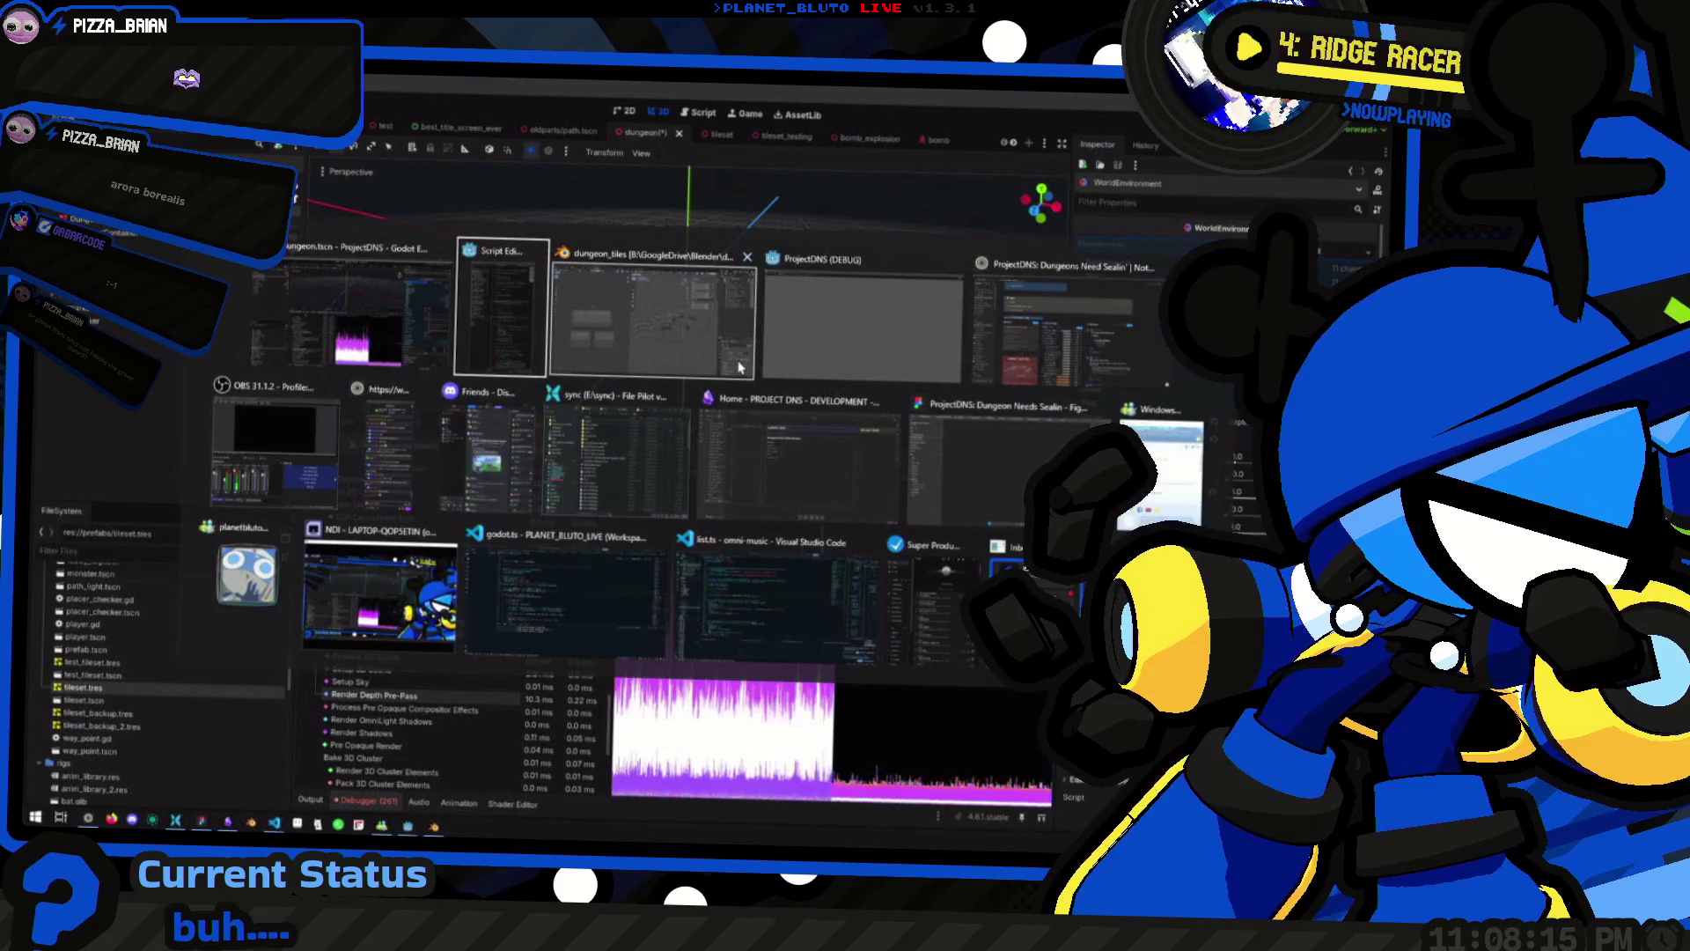
key(alt+Tab)
key(alt+Tab)
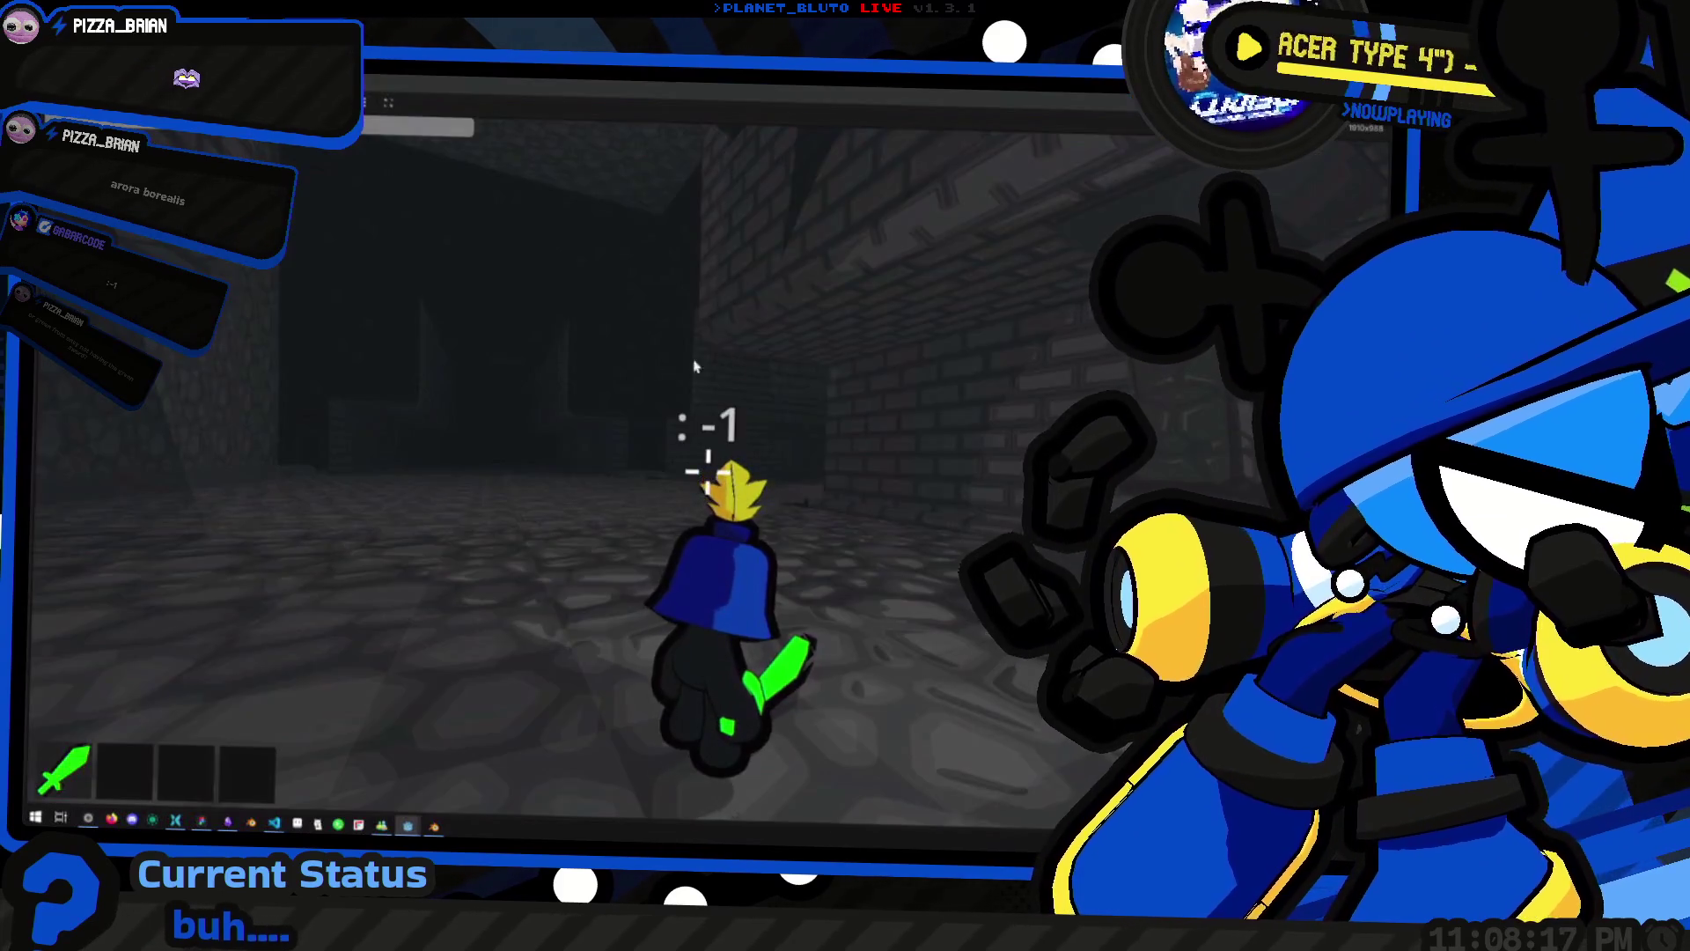
key(w)
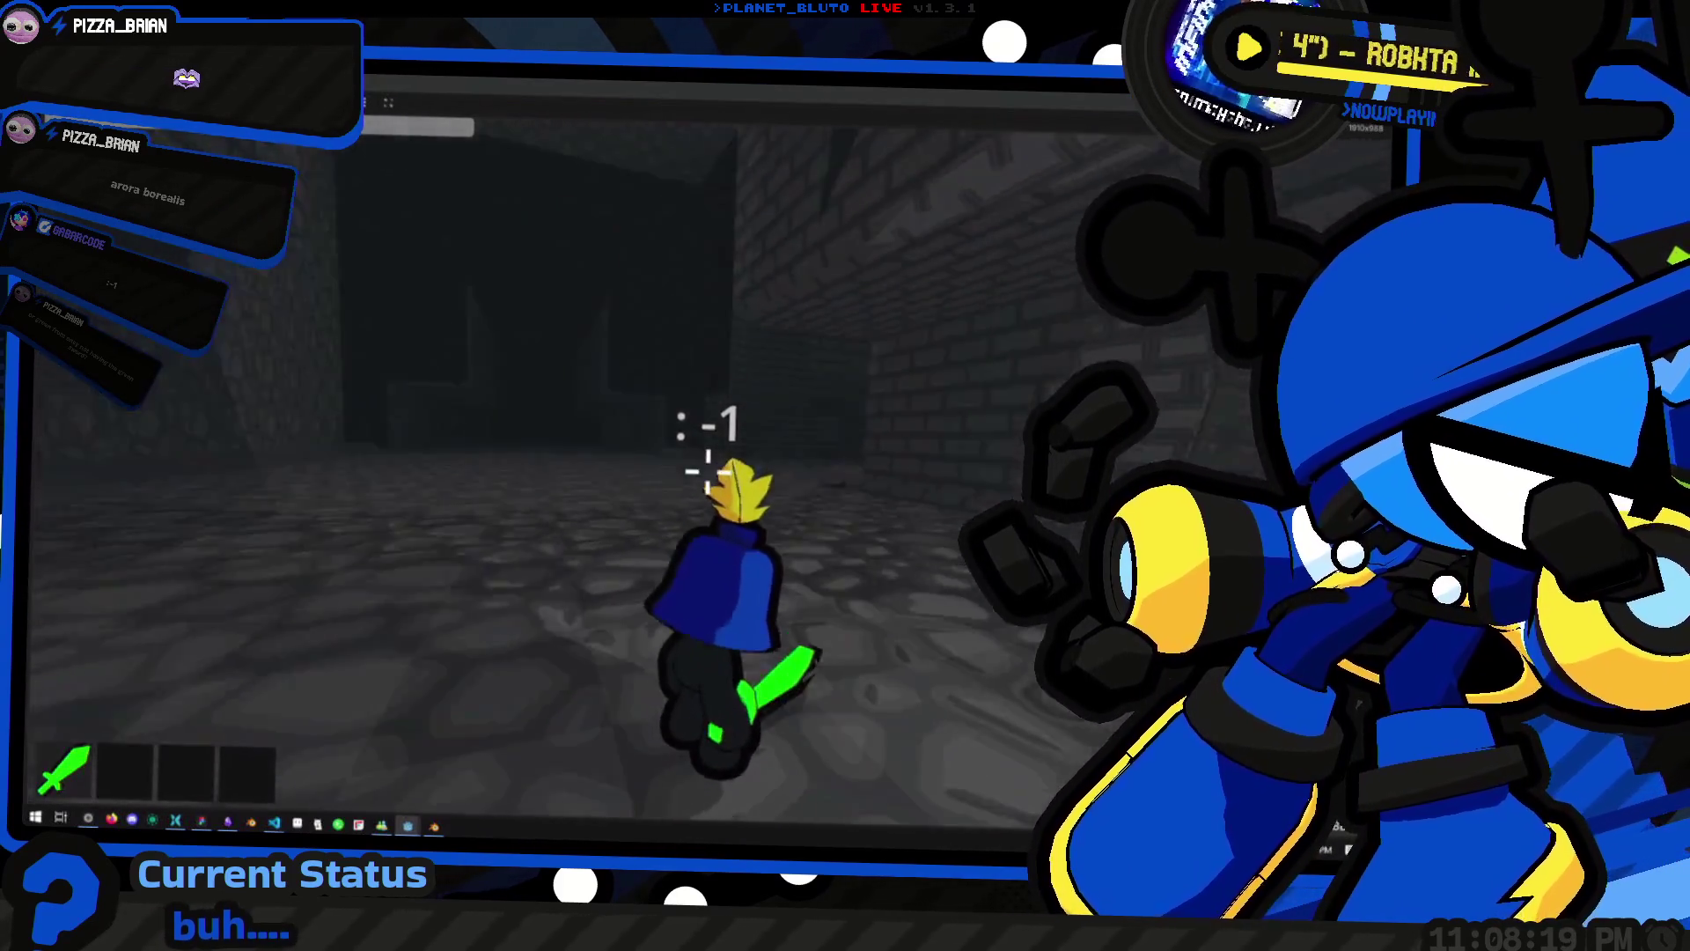
key(alt+Tab)
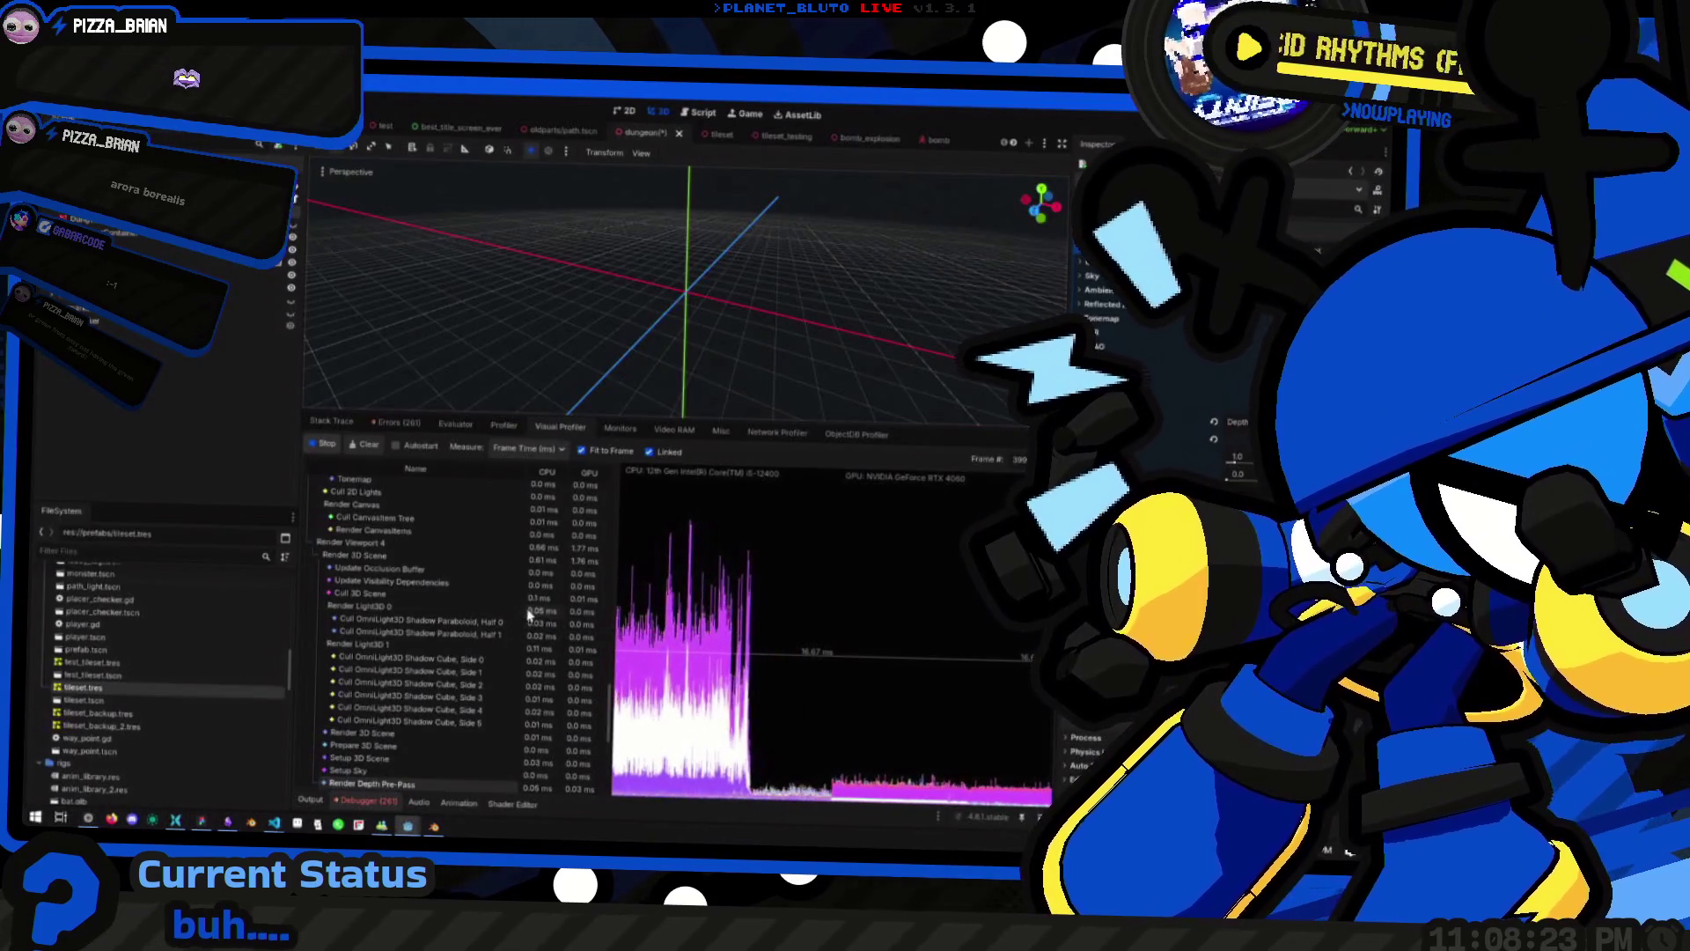
scroll(491, 602, down, 2)
scroll(491, 602, up, 2)
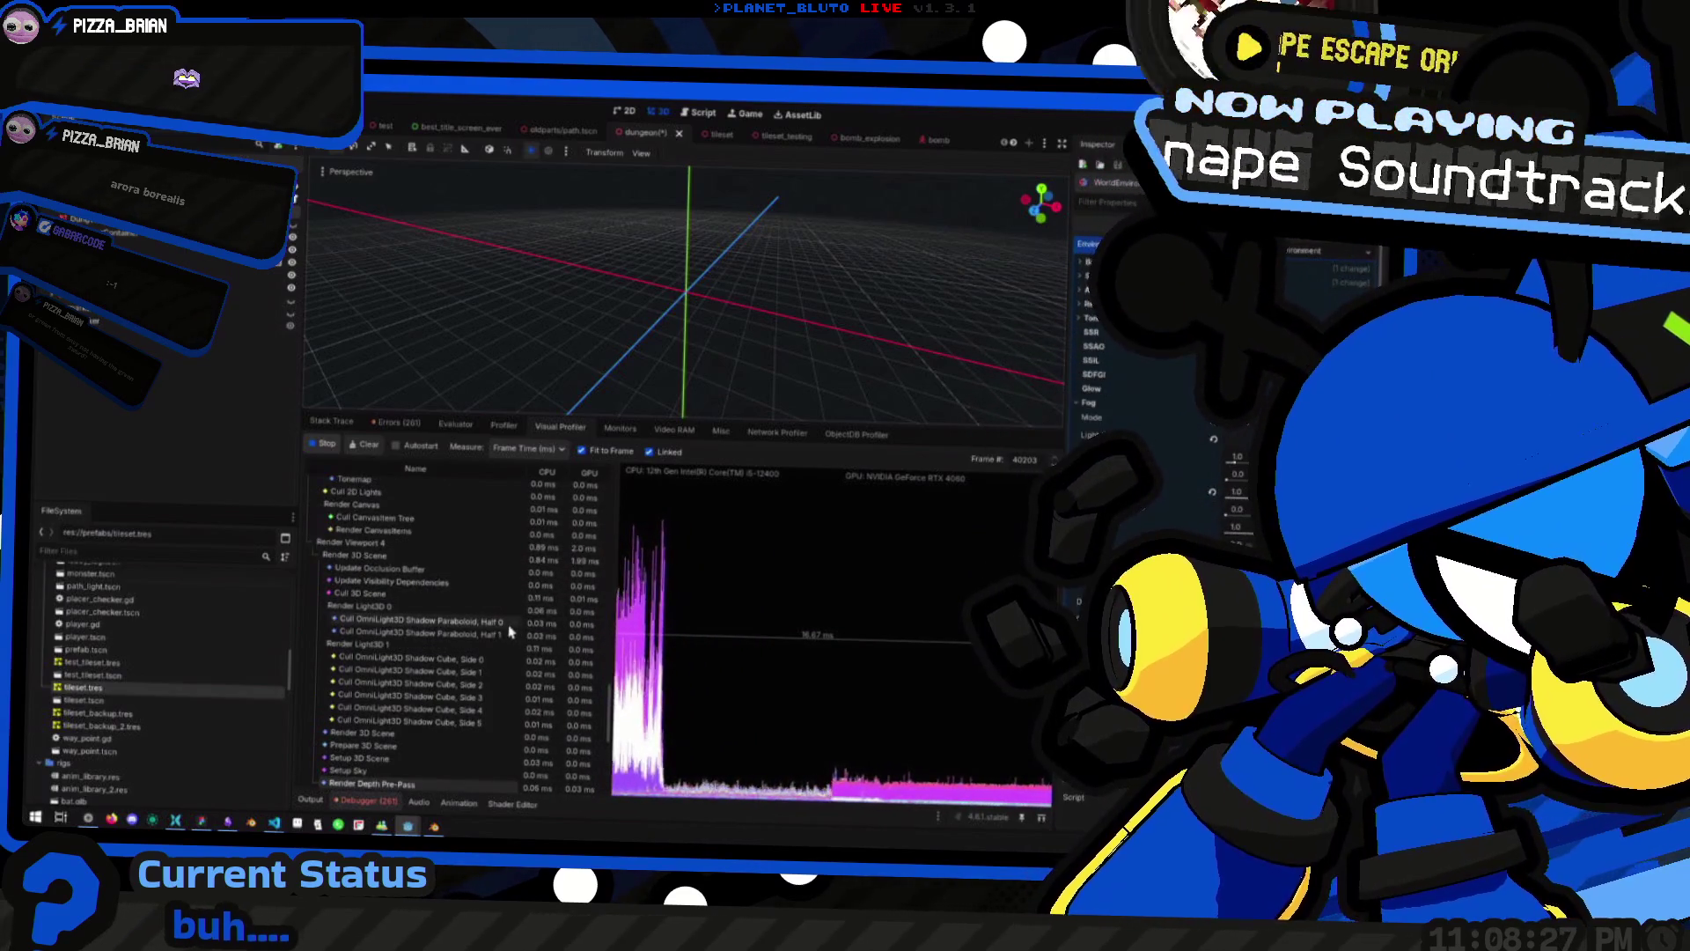
key(alt+Tab)
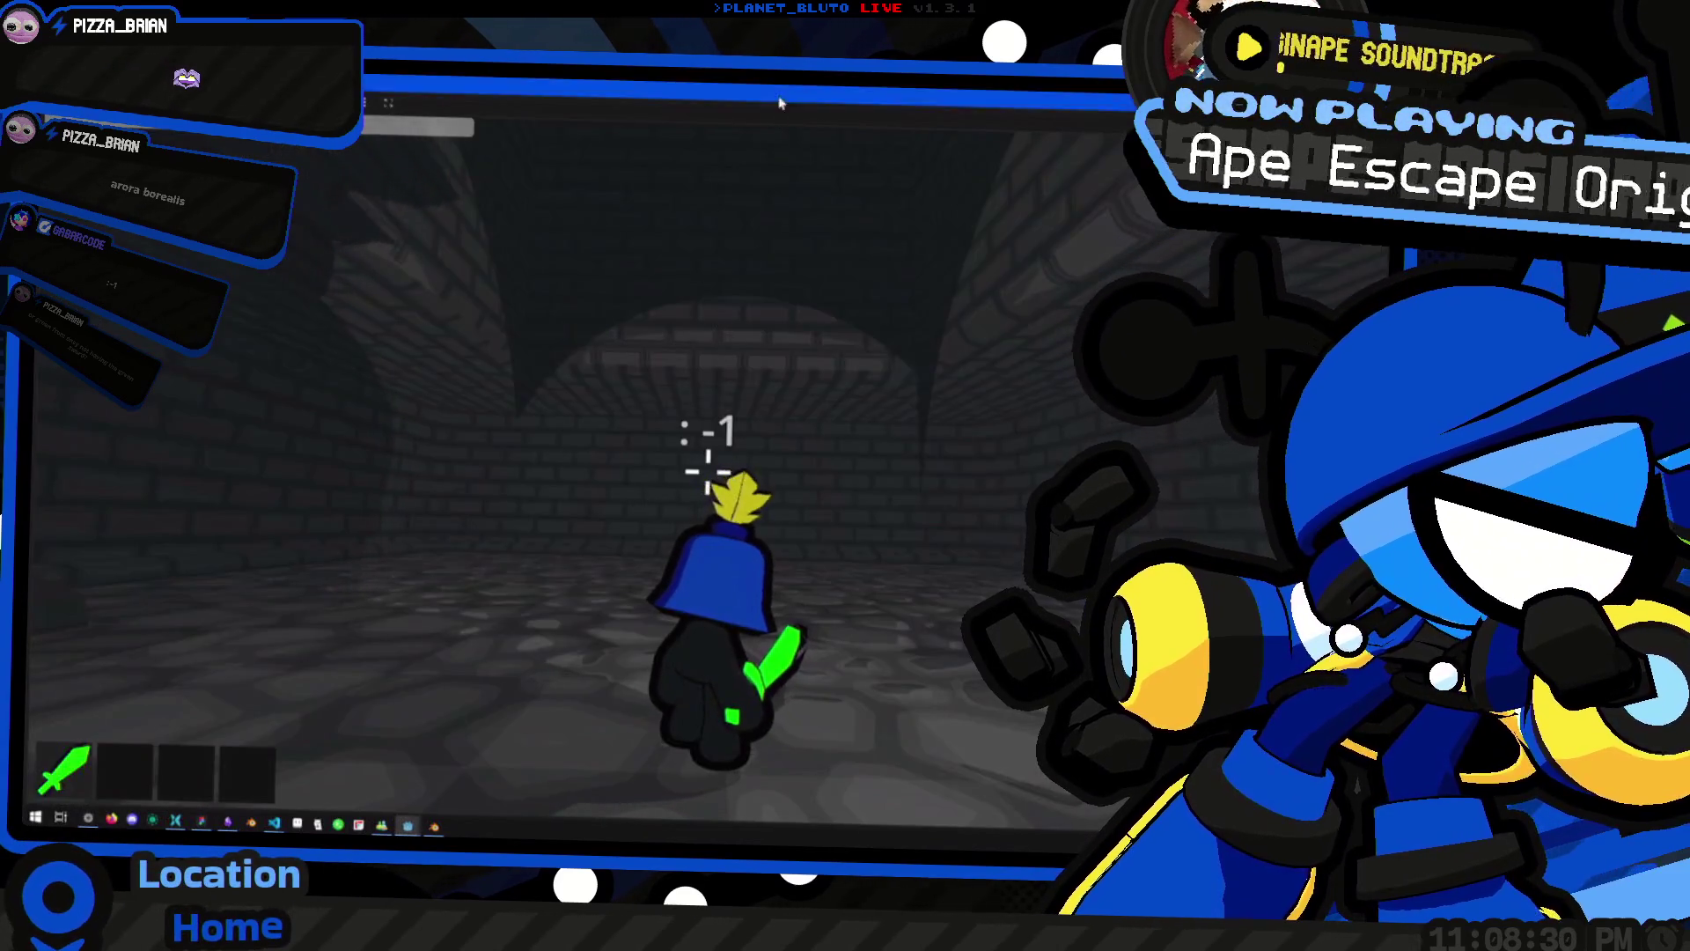
double_click(780, 103)
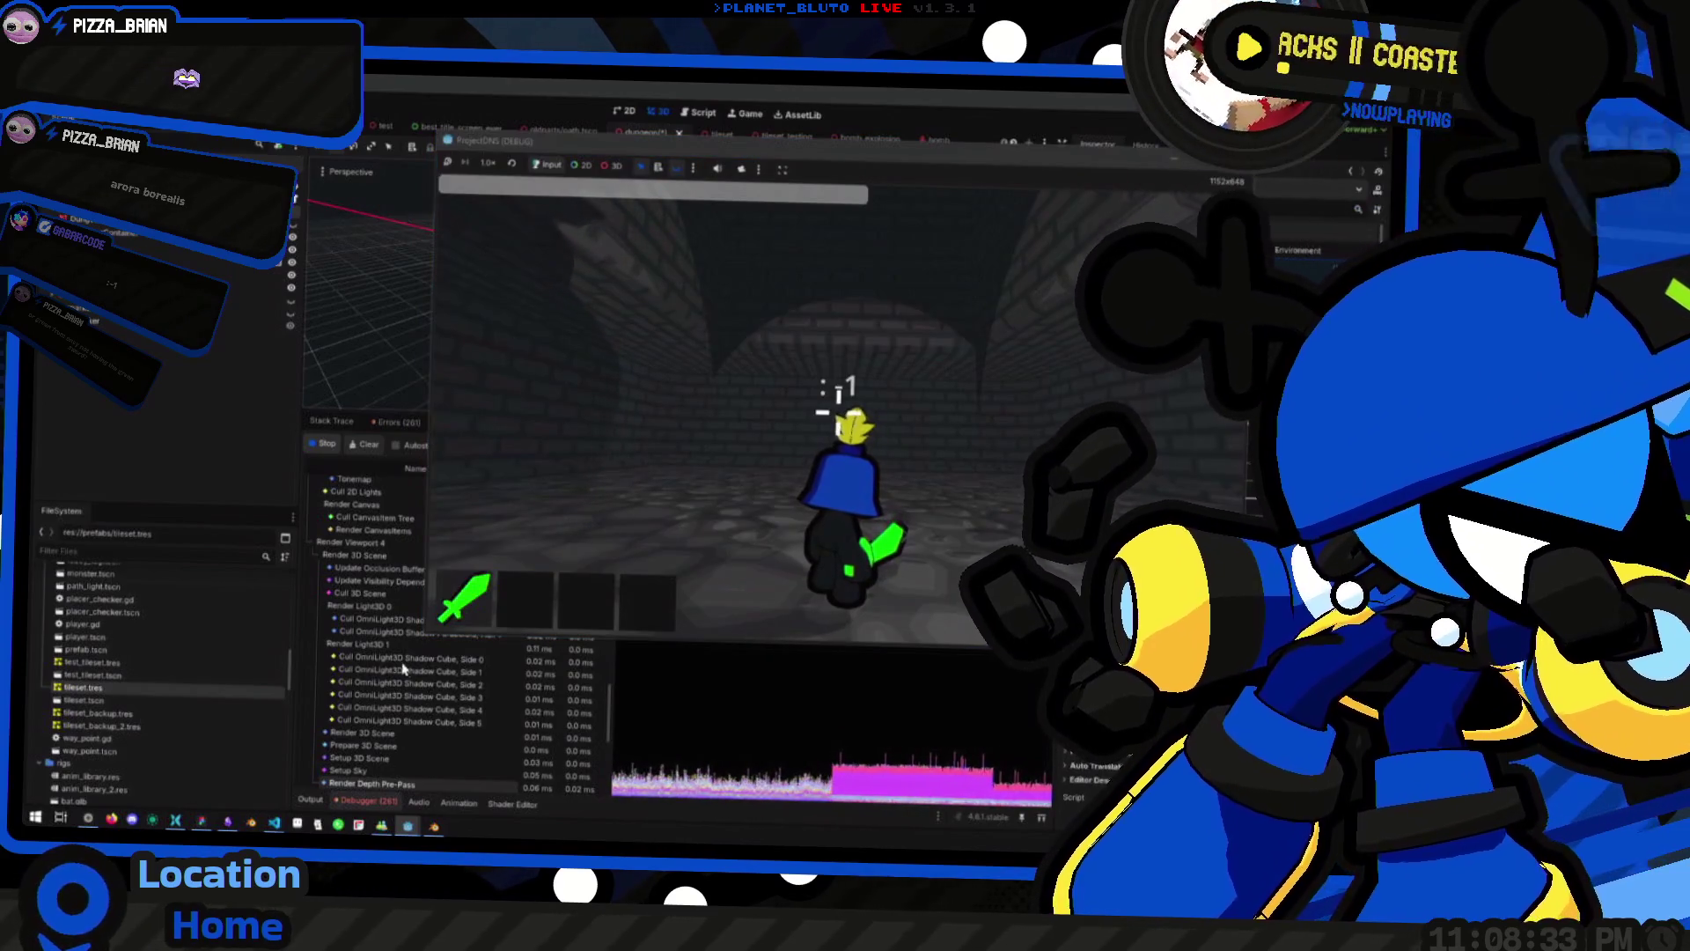
Move the game window to the right beside the profiler graph and widen it slightly to the left
drag(677, 150, 891, 133)
drag(641, 388, 621, 388)
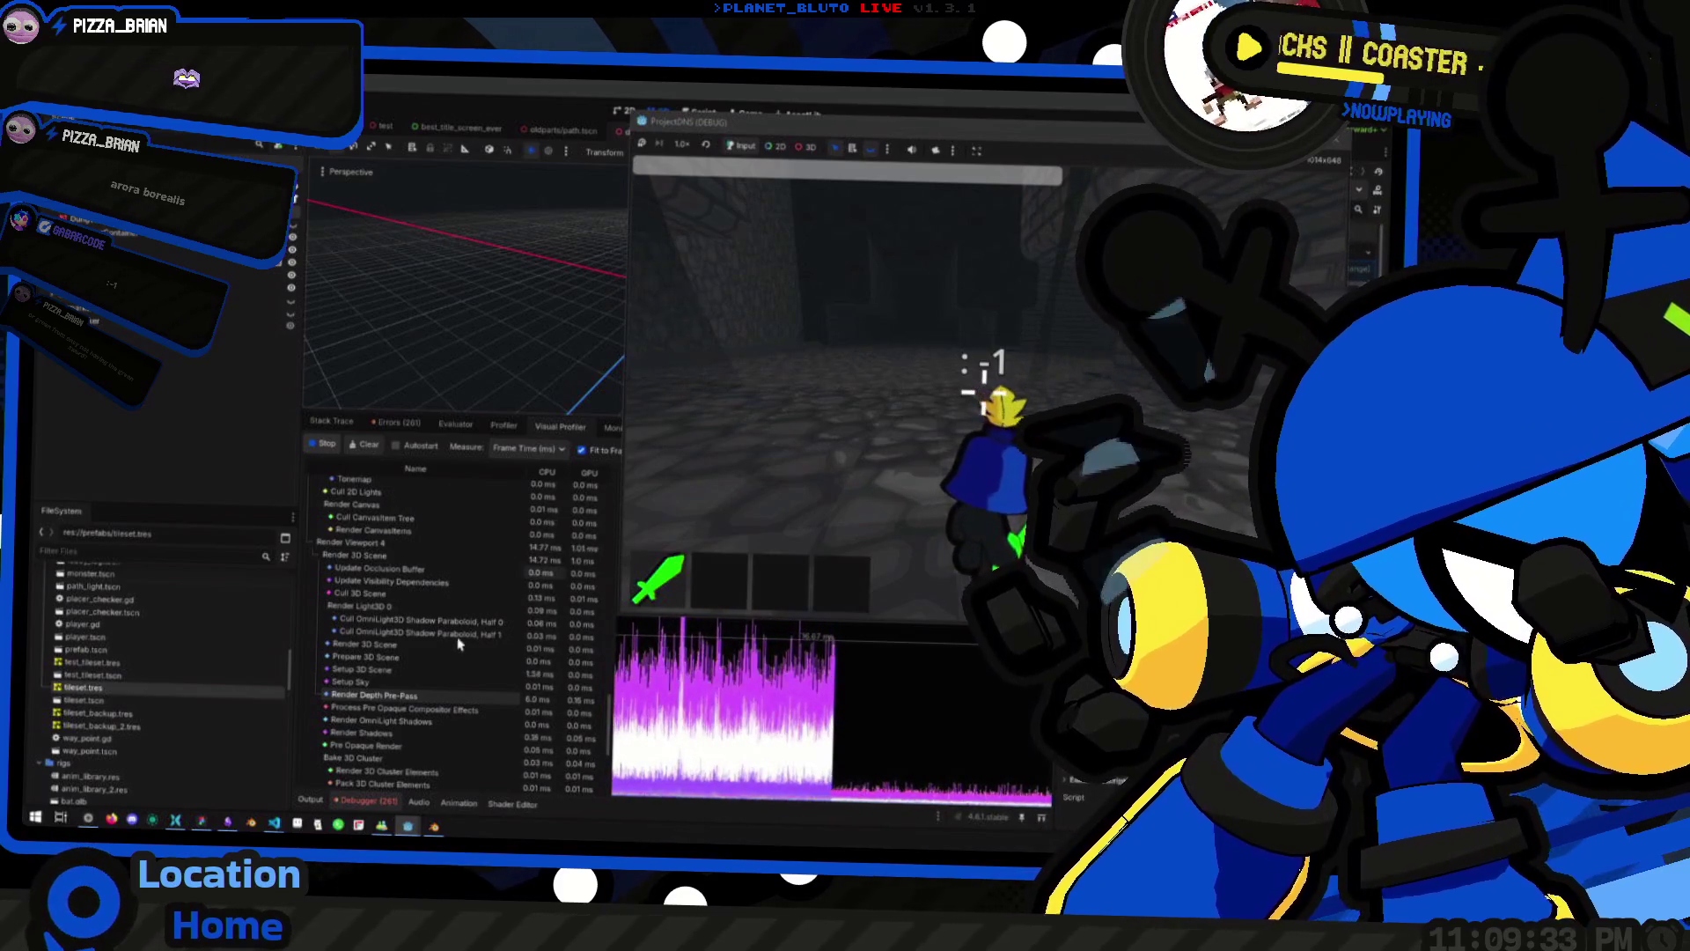
Highlight the Render Viewport 4 cost in the profiler graph
scroll(454, 636, down, 5)
scroll(445, 630, down, 4)
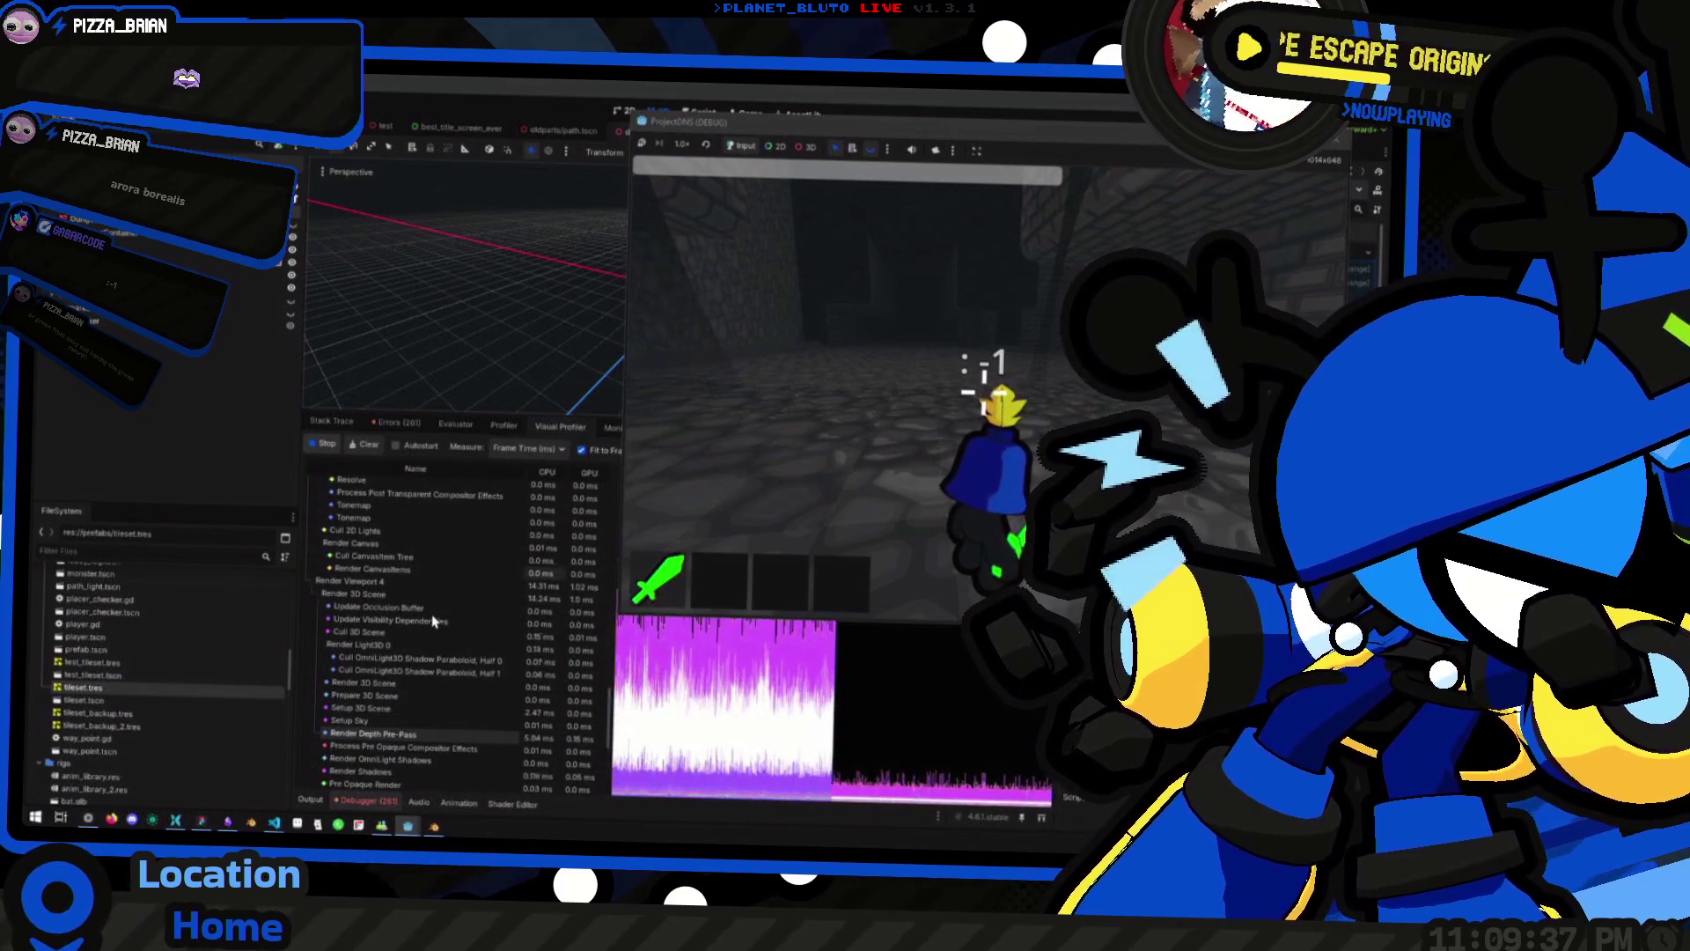
click(401, 583)
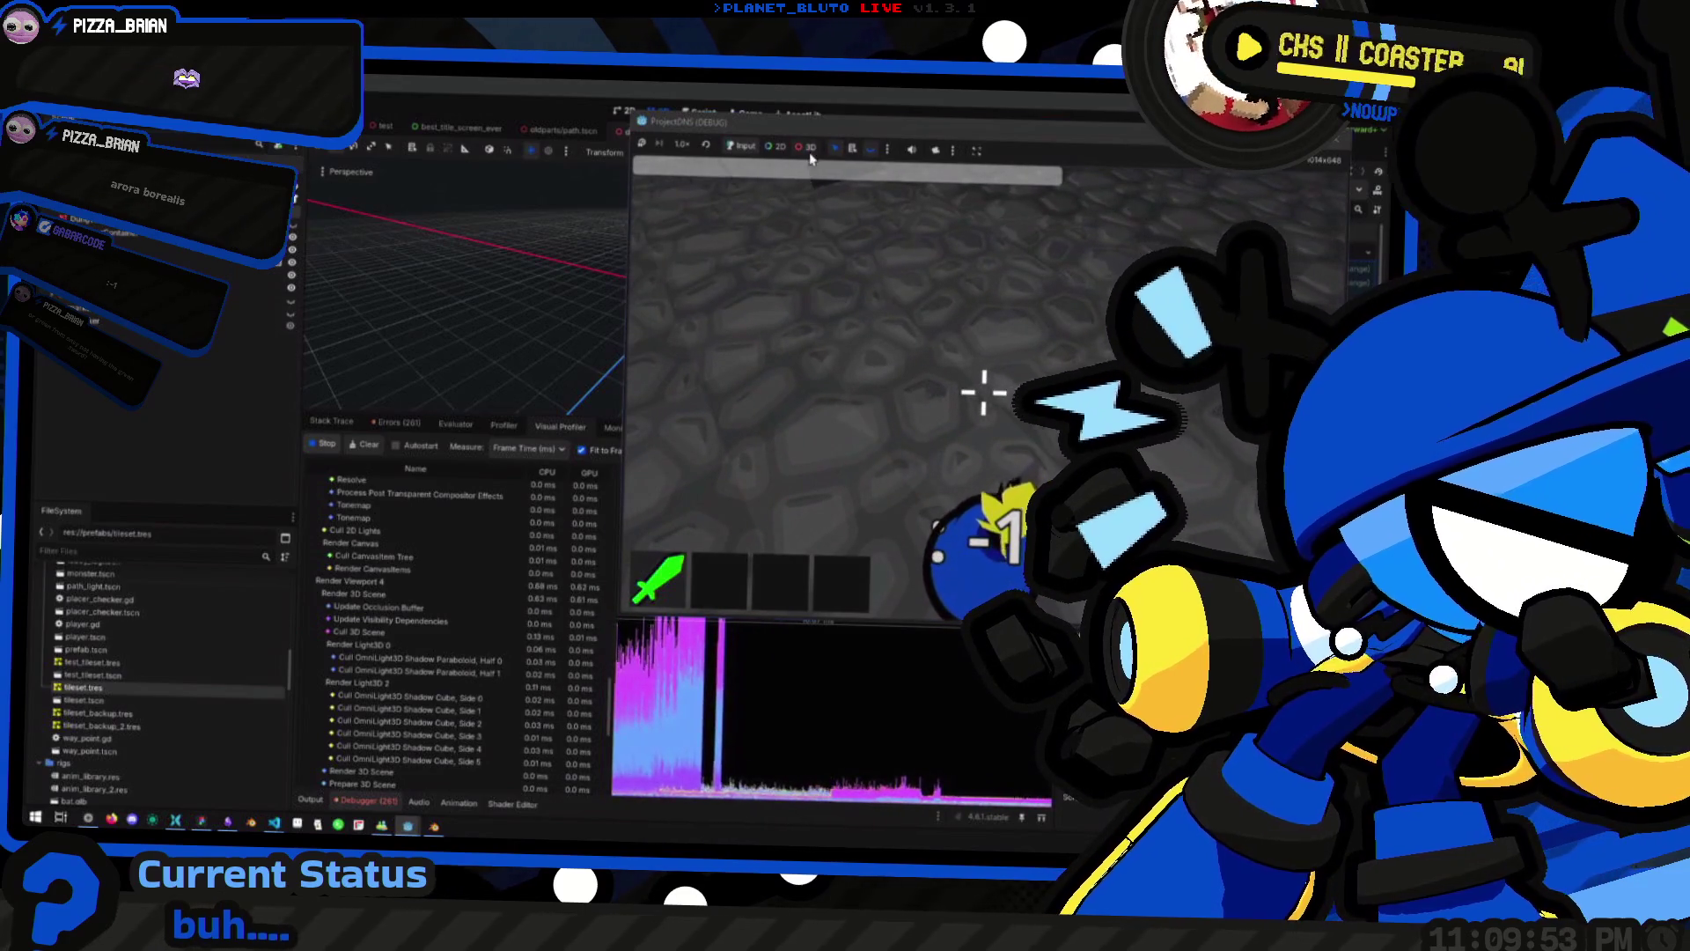
Look around the stone dungeon in the game window, then show the toolbar's three-dot node-selection options
click(935, 151)
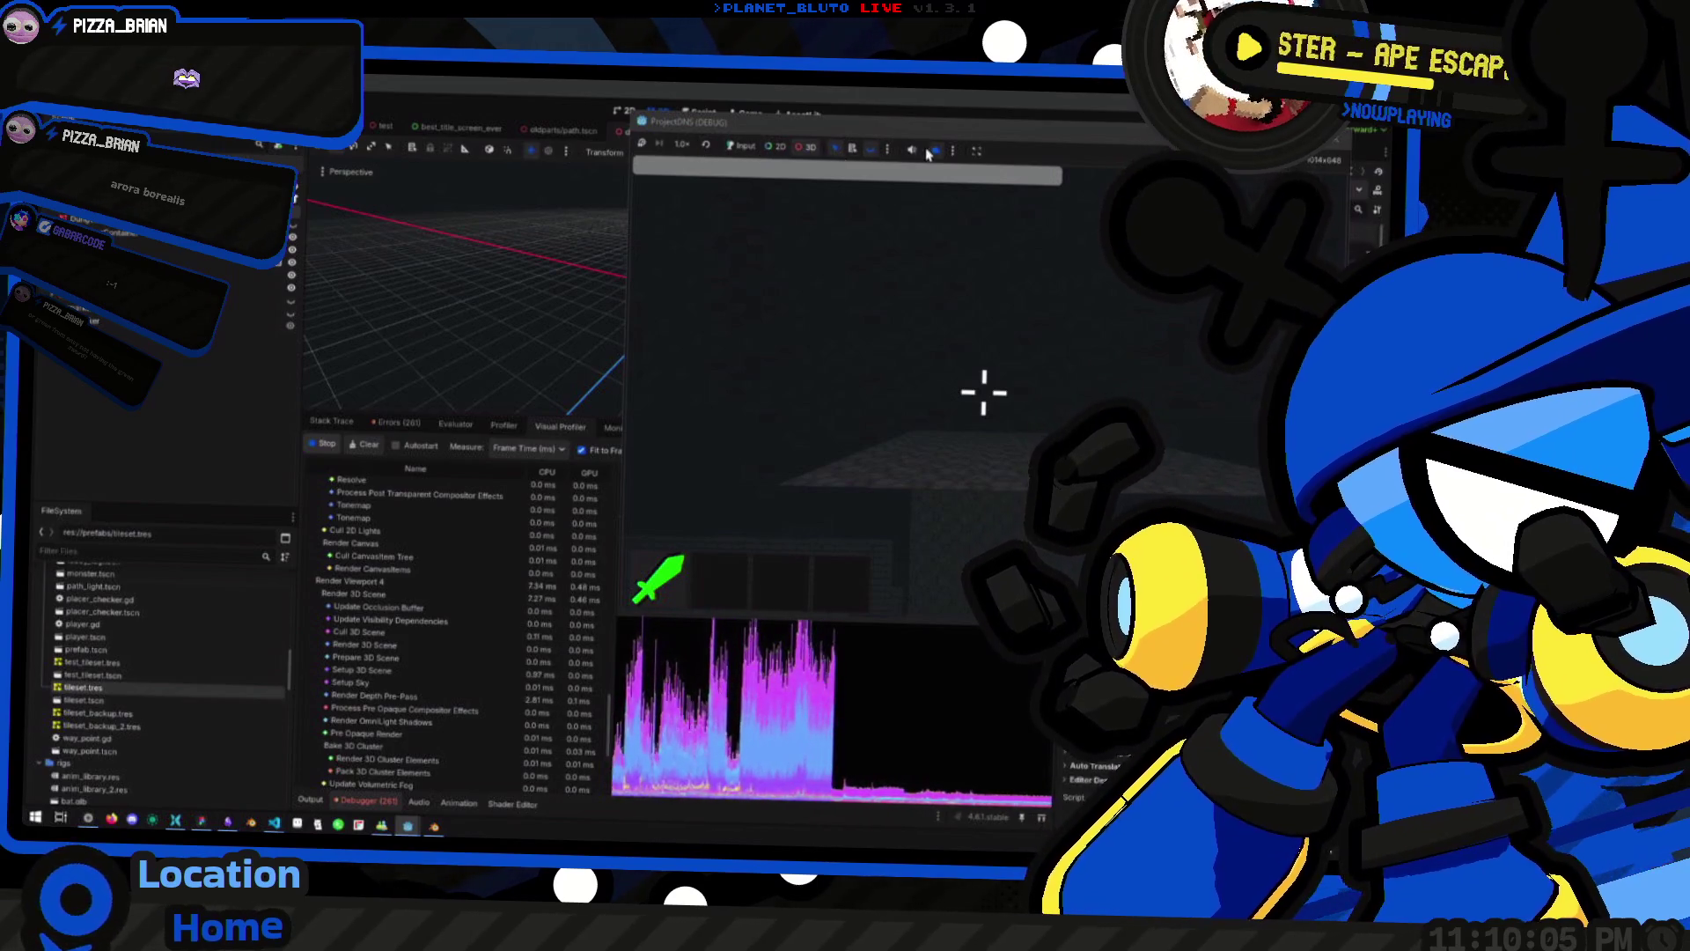
click(958, 156)
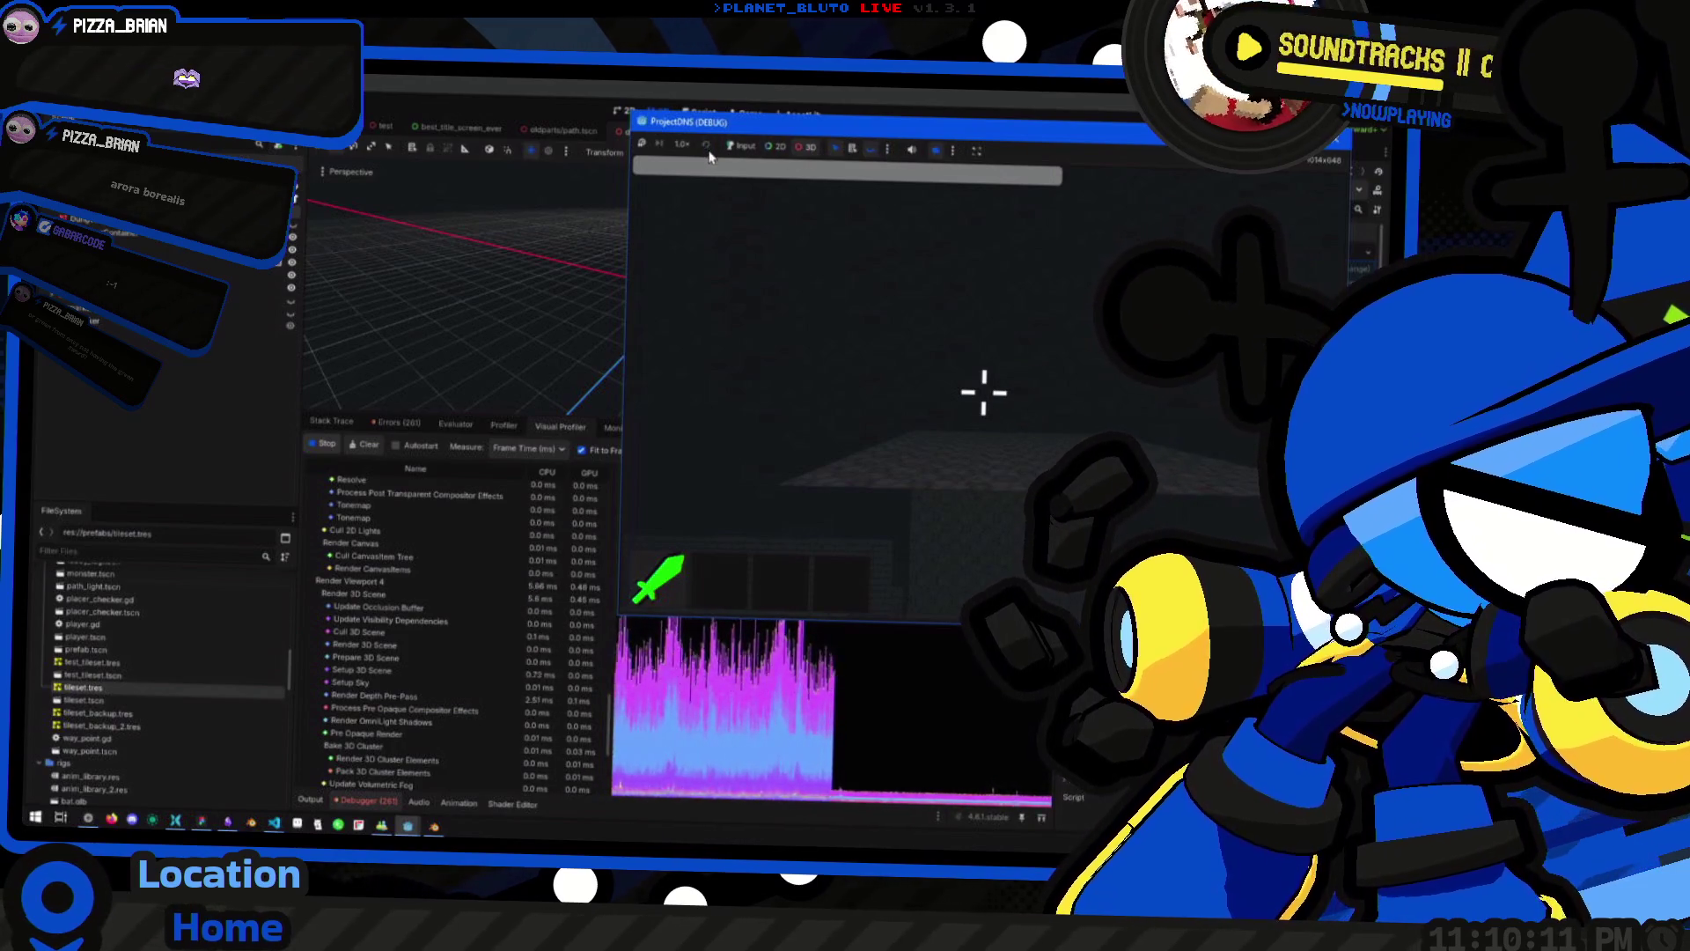
click(758, 264)
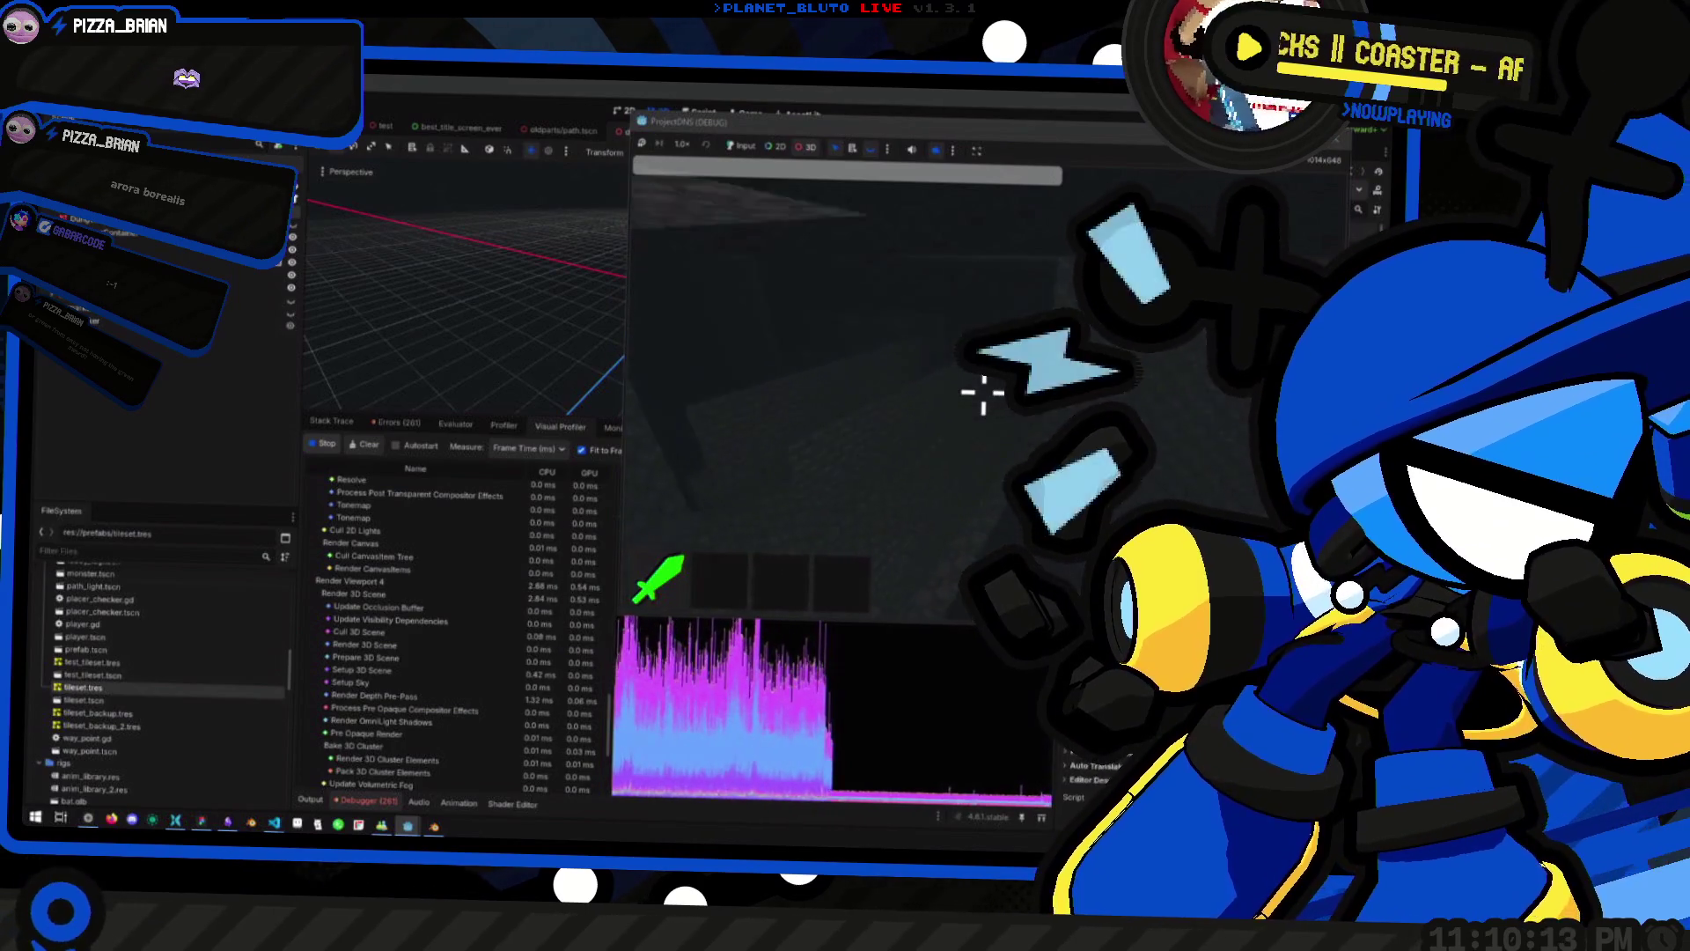
mouse_move(983, 392)
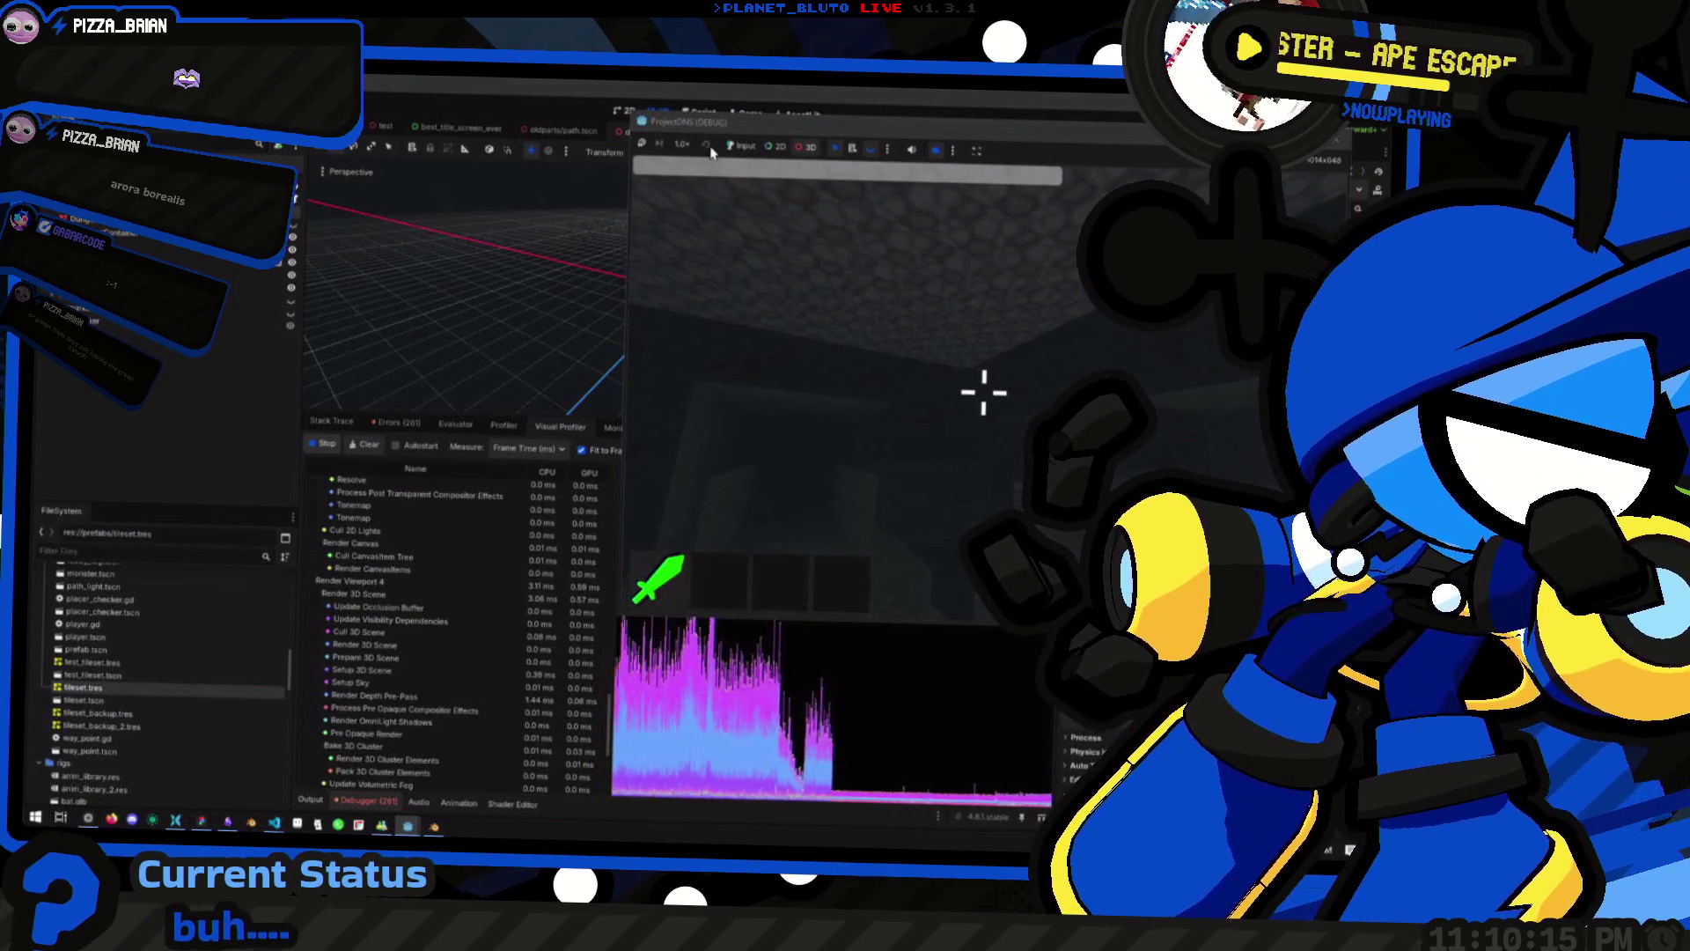
click(892, 159)
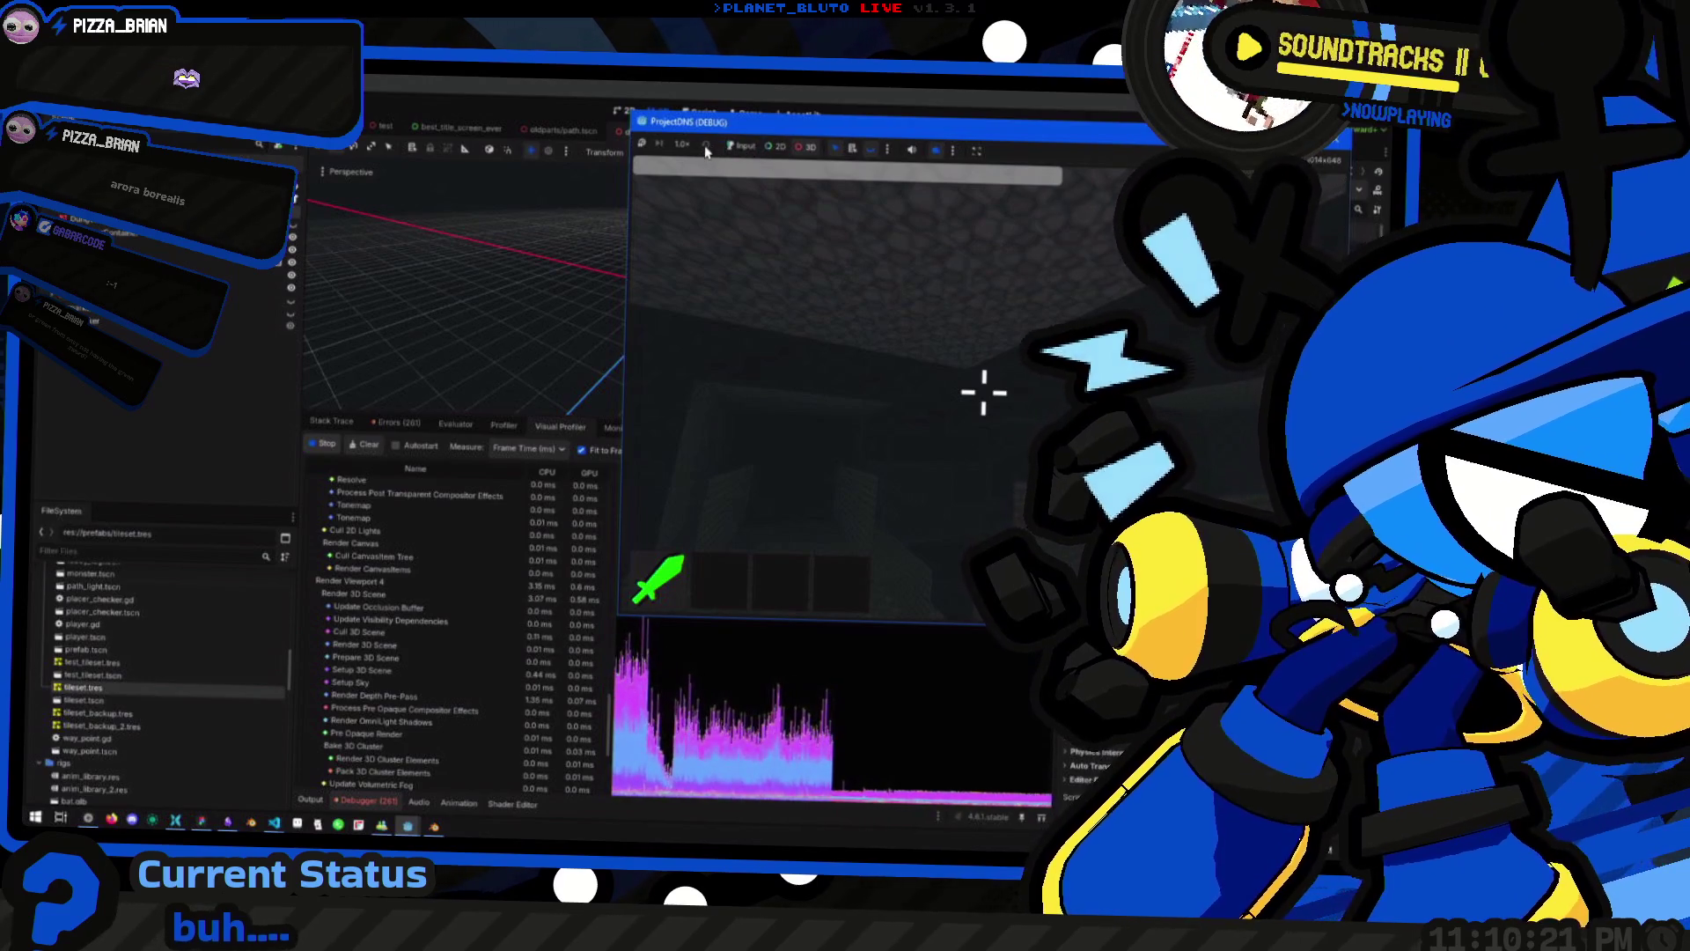
click(887, 151)
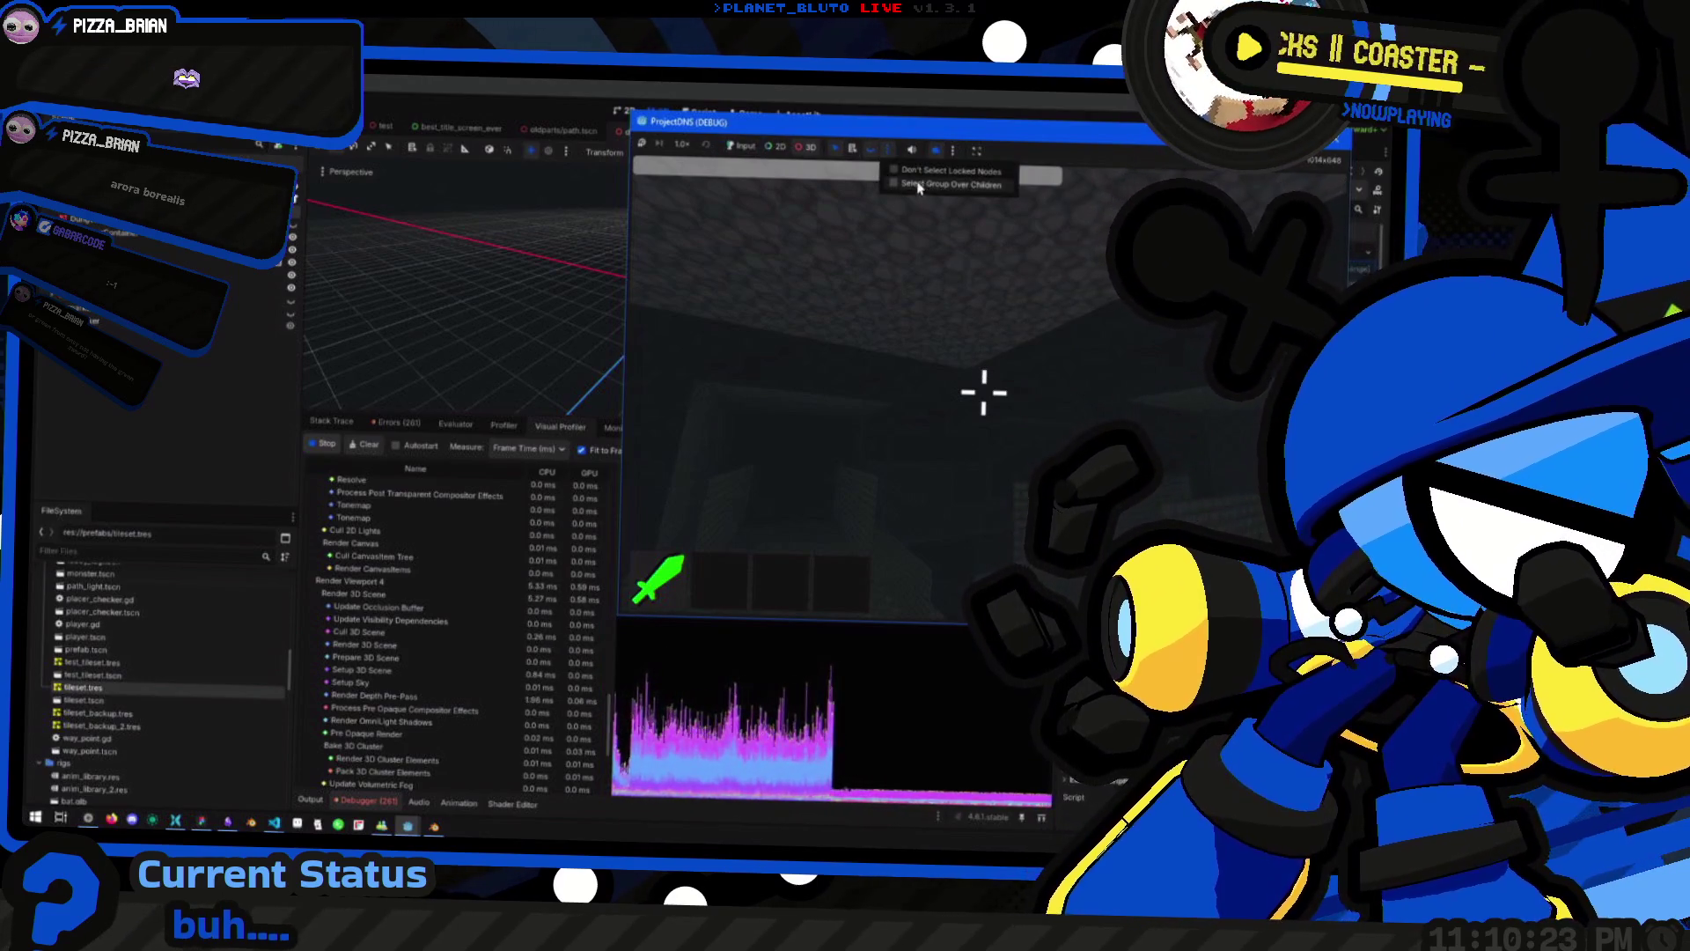
Dismiss the selection options, explore the brick corridor in the game, then stop it with F8
click(918, 188)
click(952, 150)
click(964, 185)
click(964, 185)
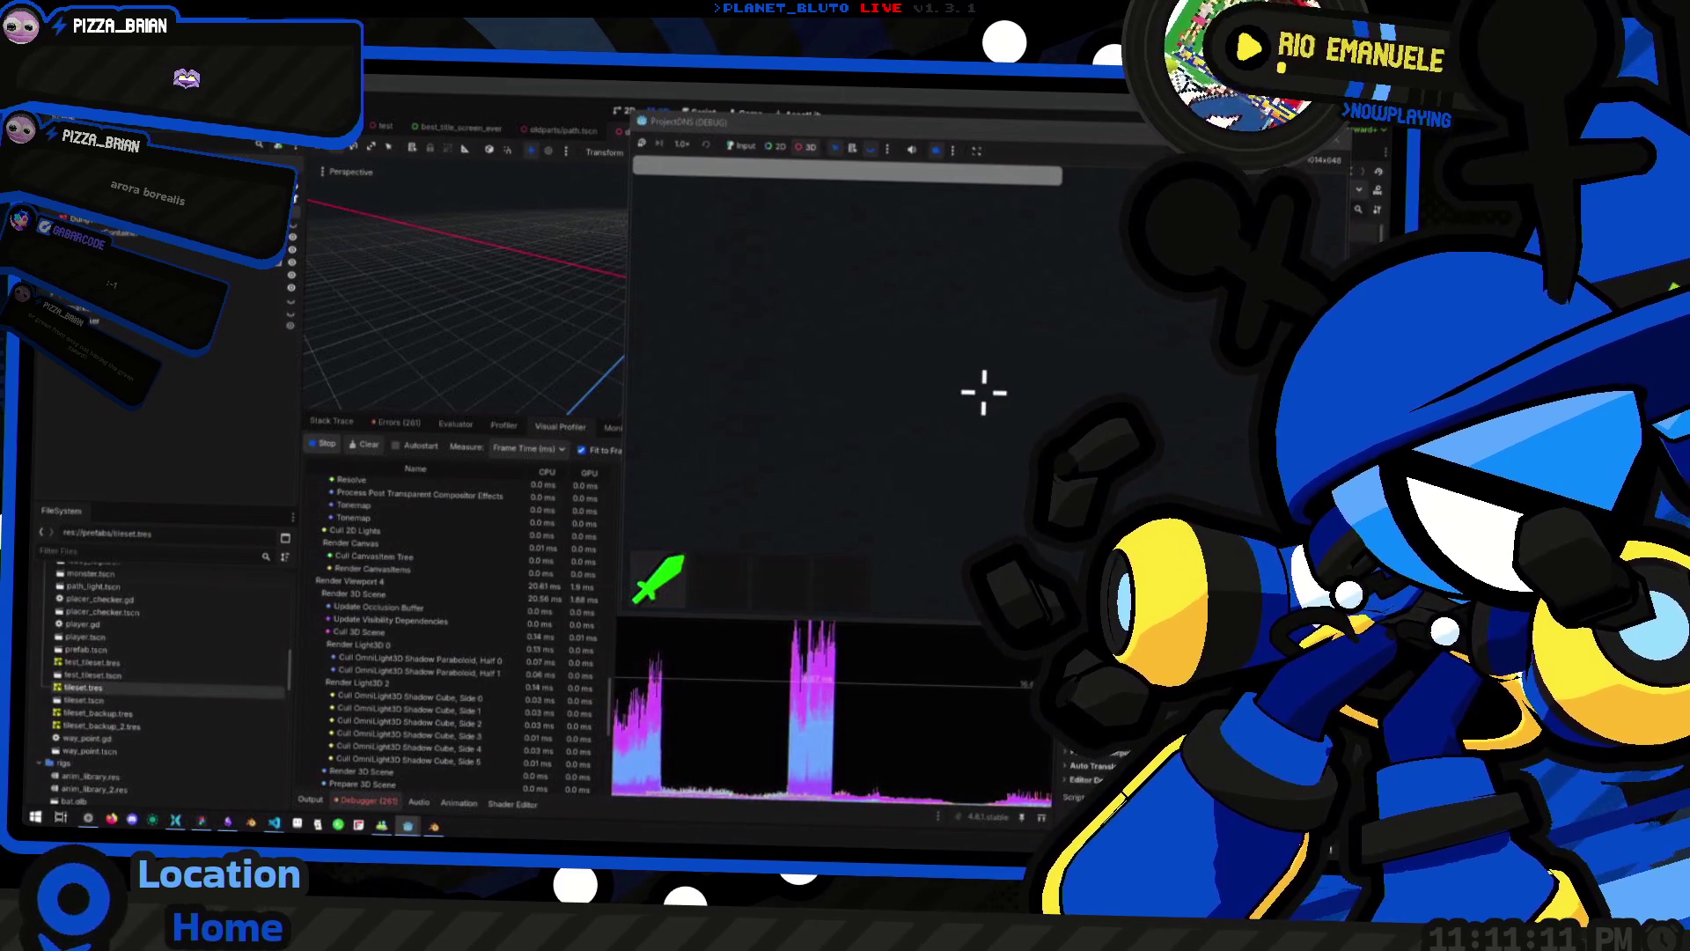
key(F8)
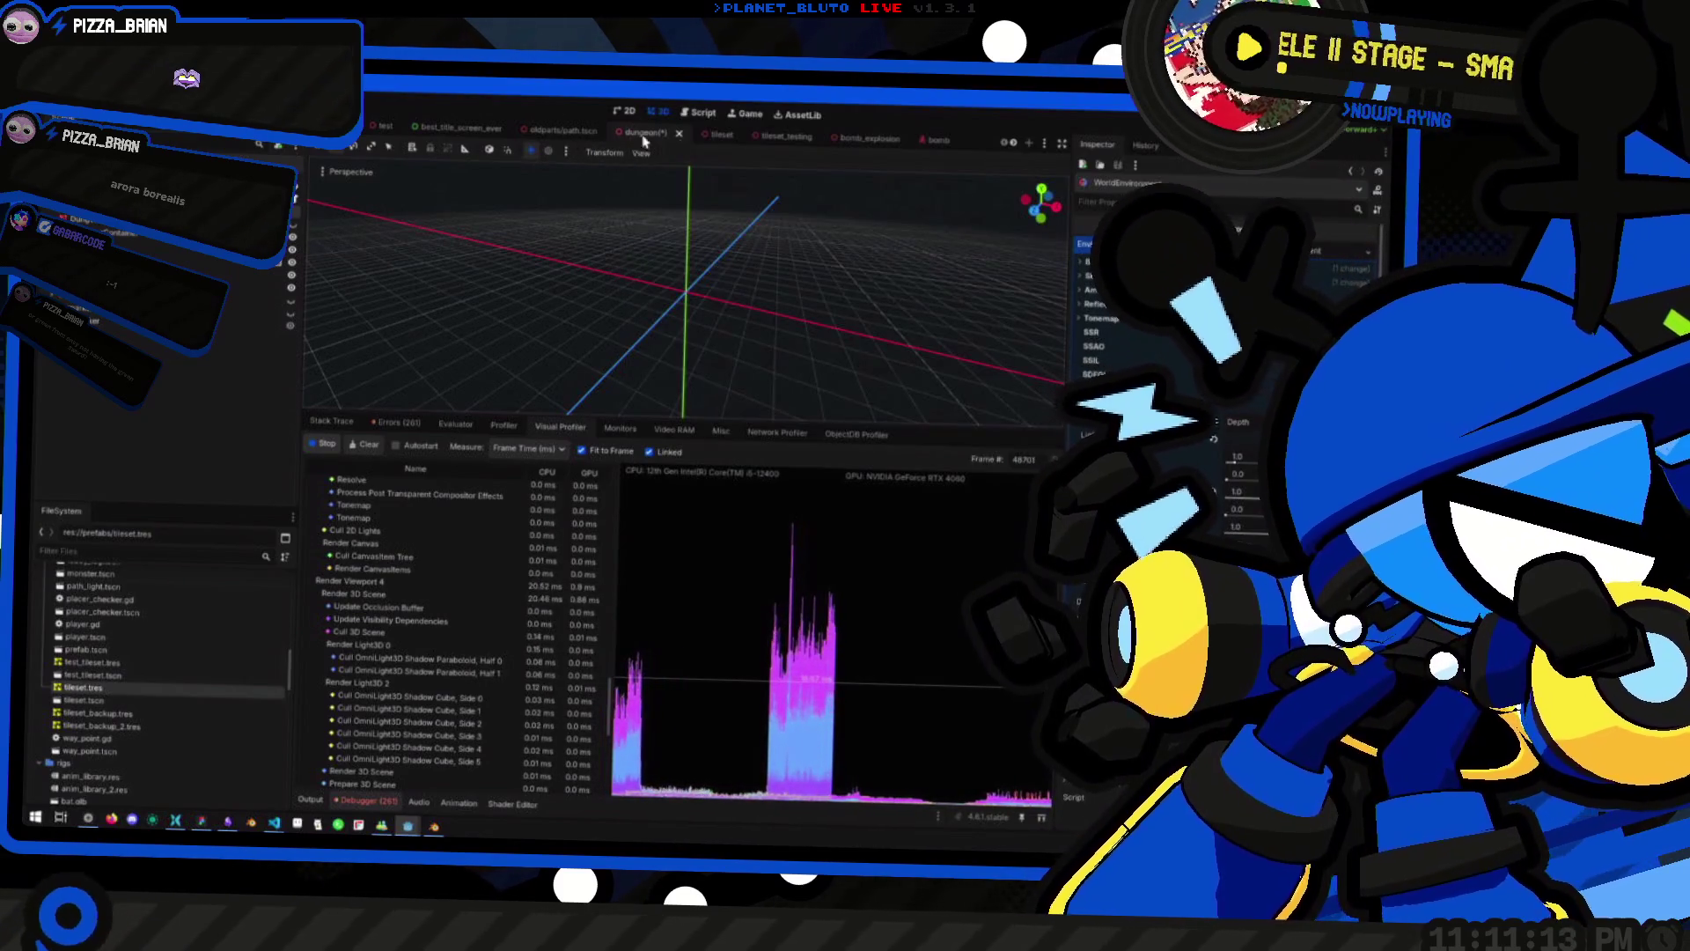
key(F5)
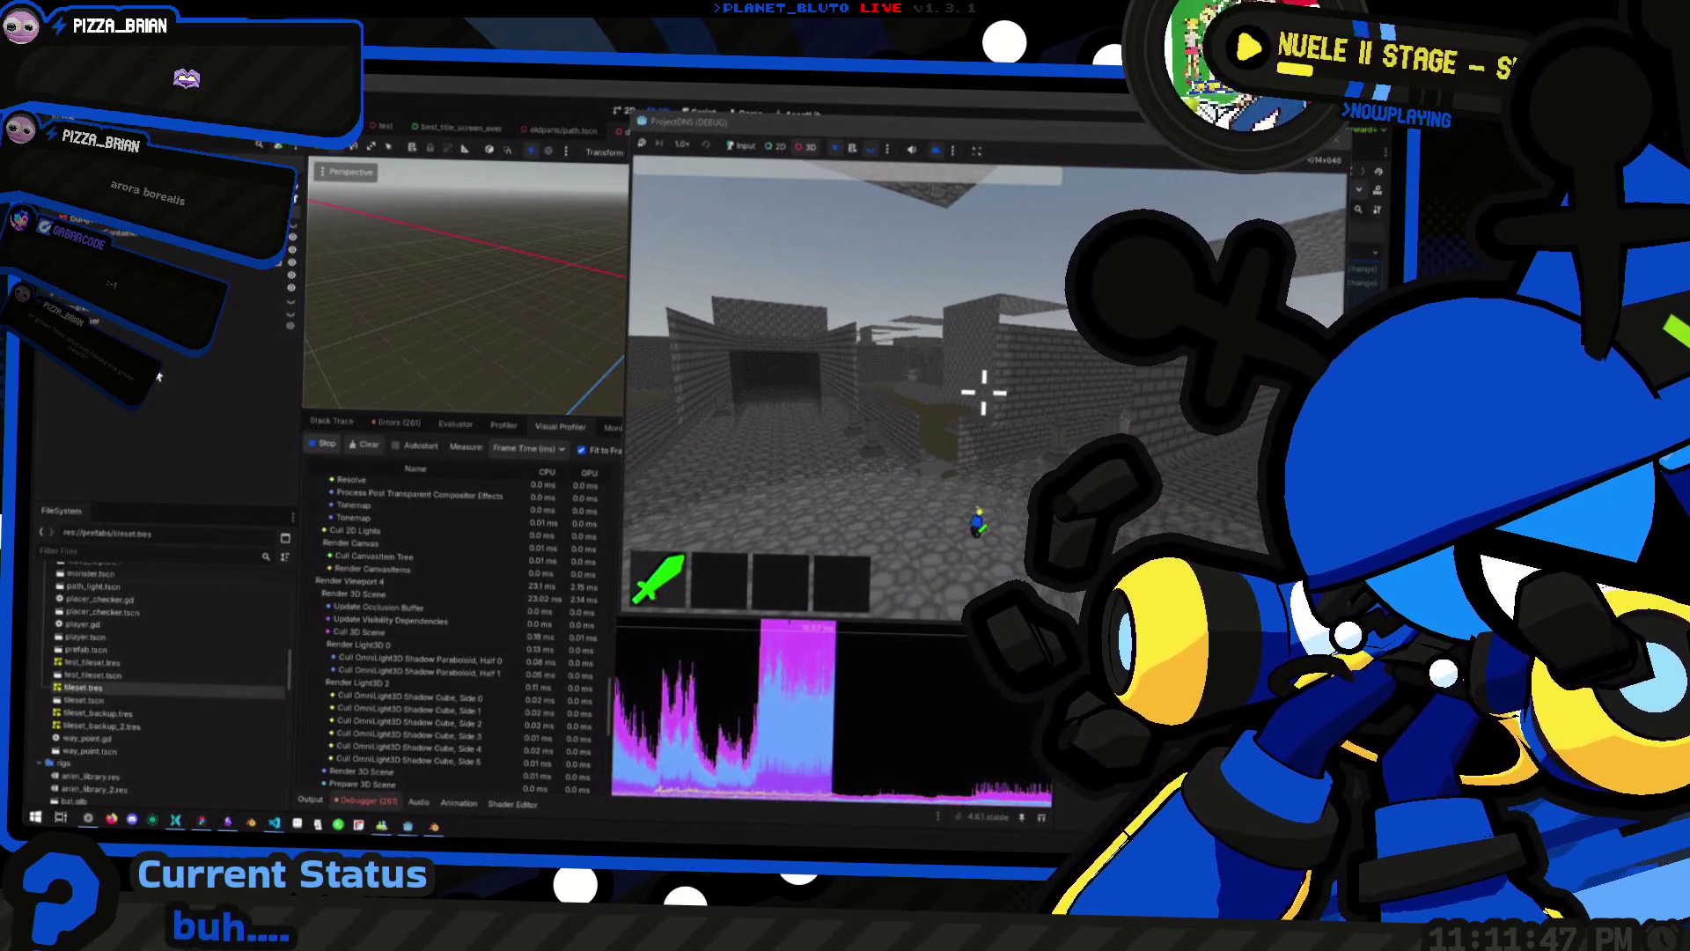
key(F8)
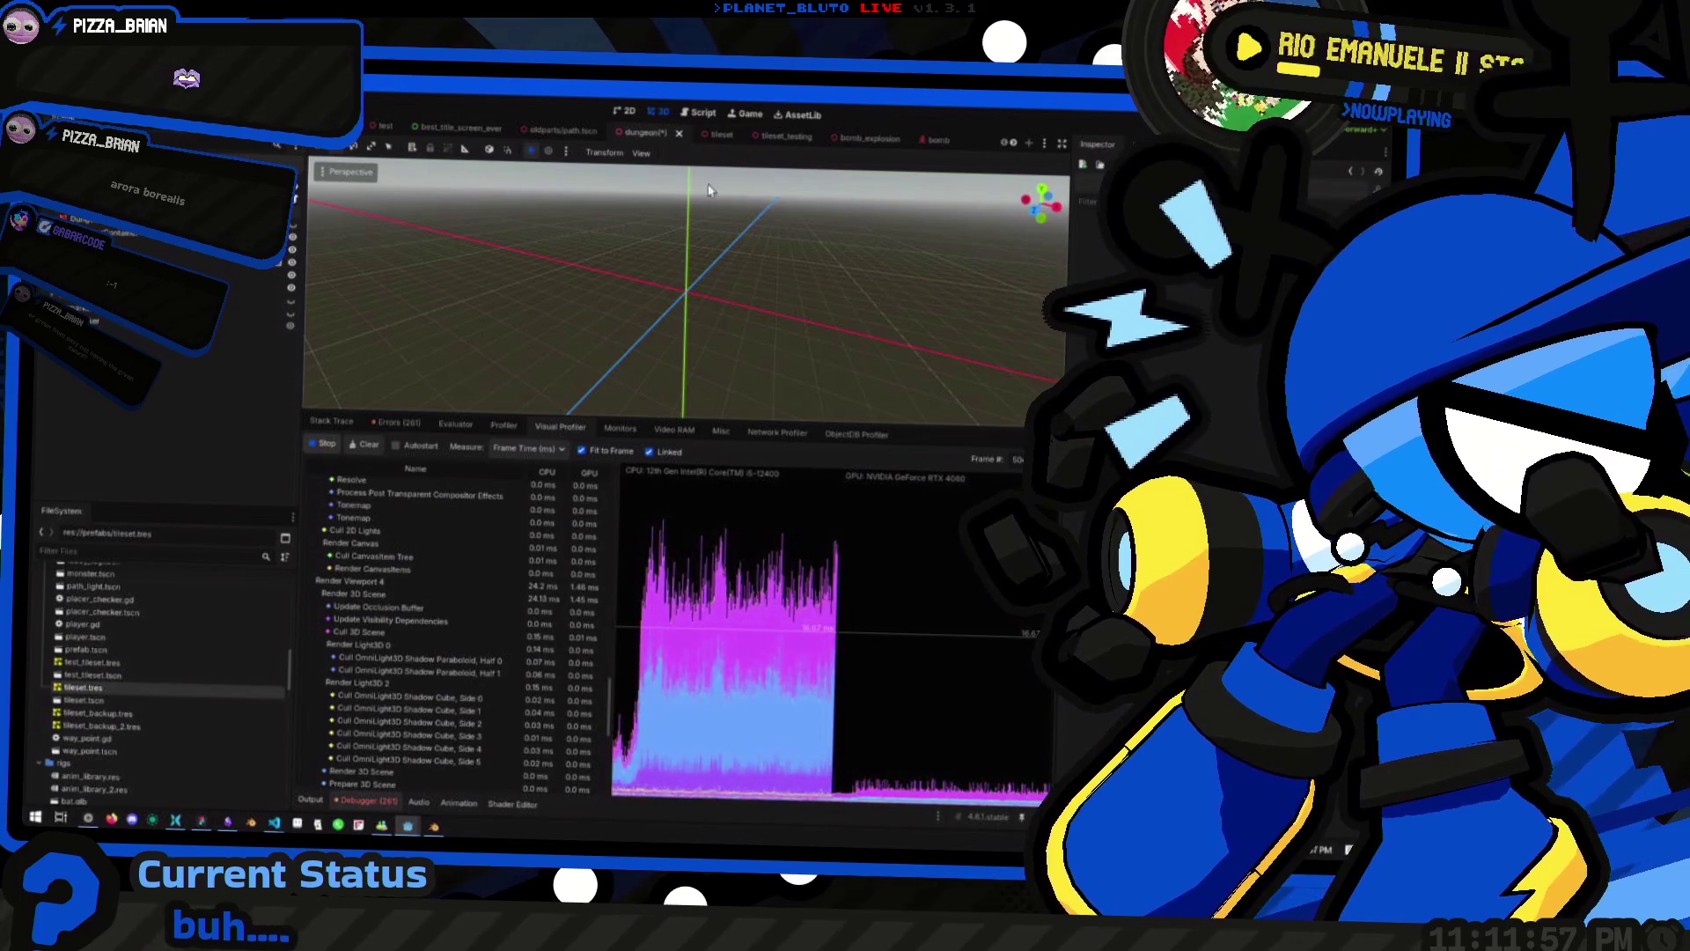
Edit a Visibility Range property on a tileset mesh, then switch to the path scene's GridMap
click(720, 141)
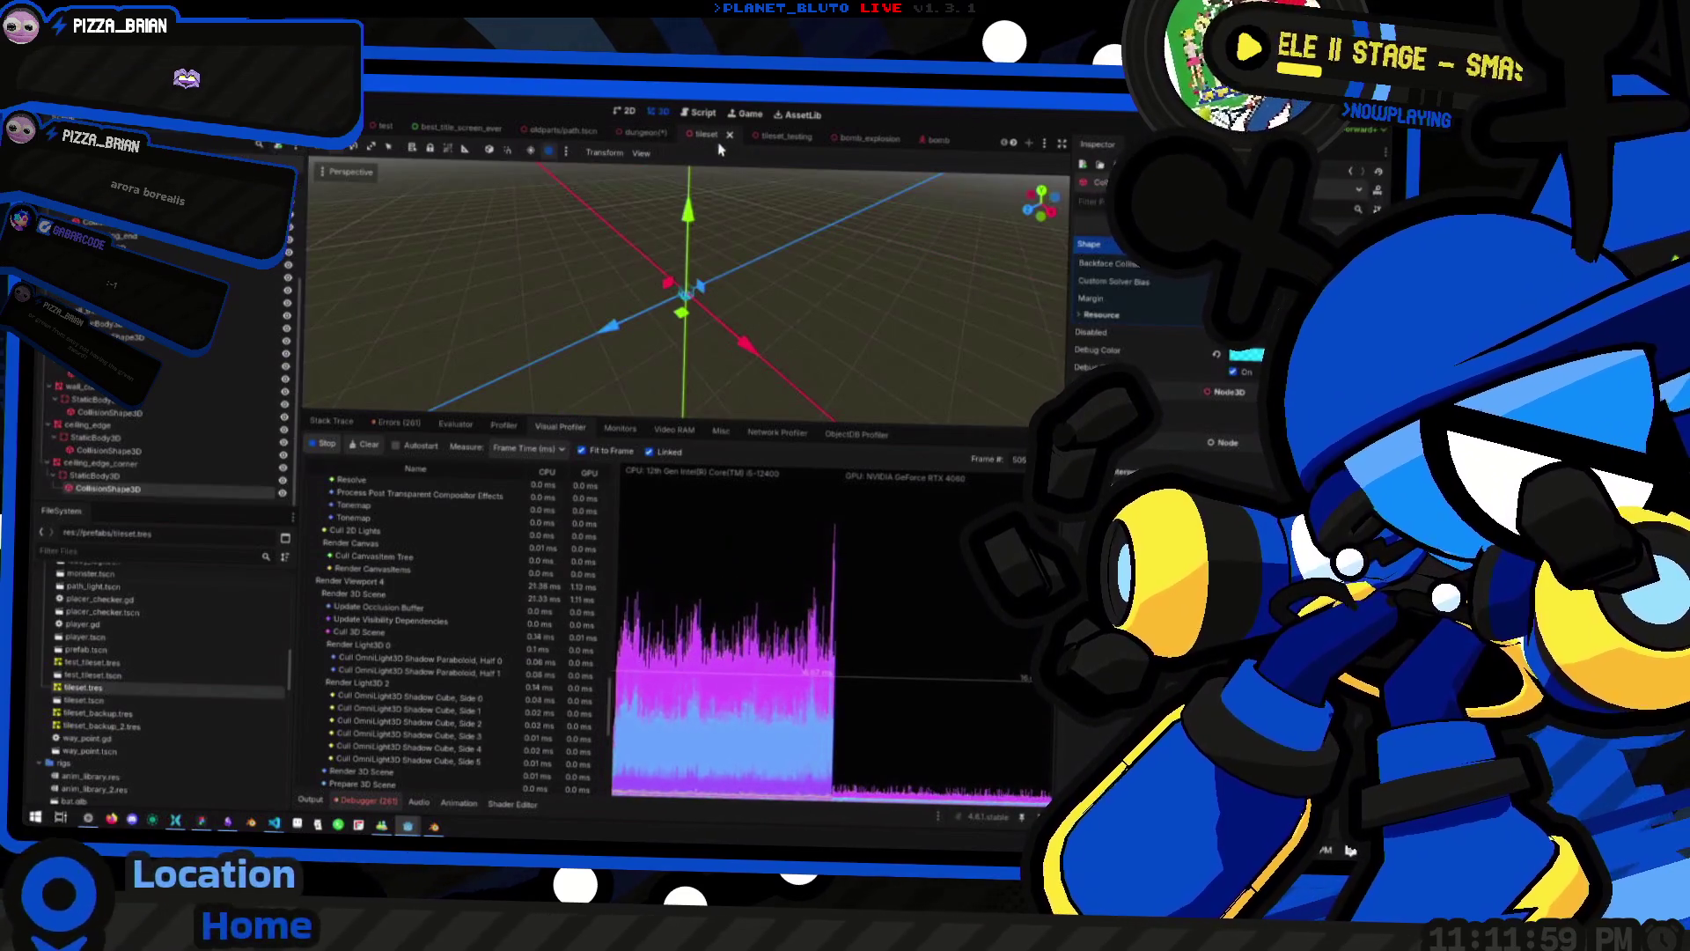
click(251, 315)
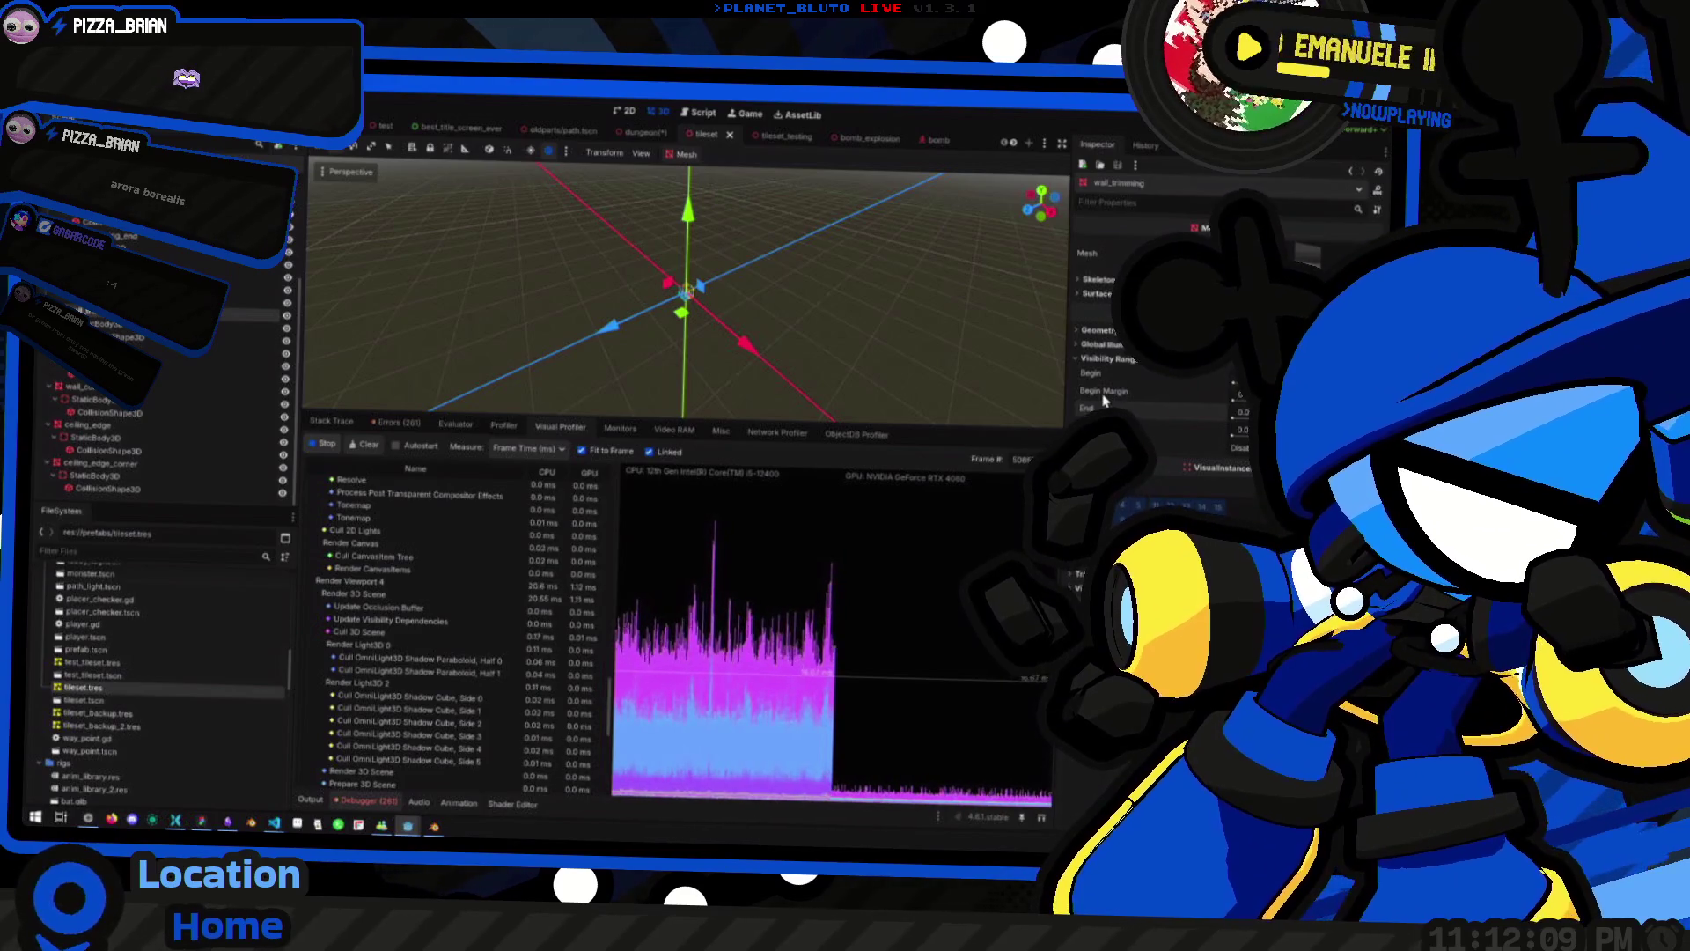
click(1235, 437)
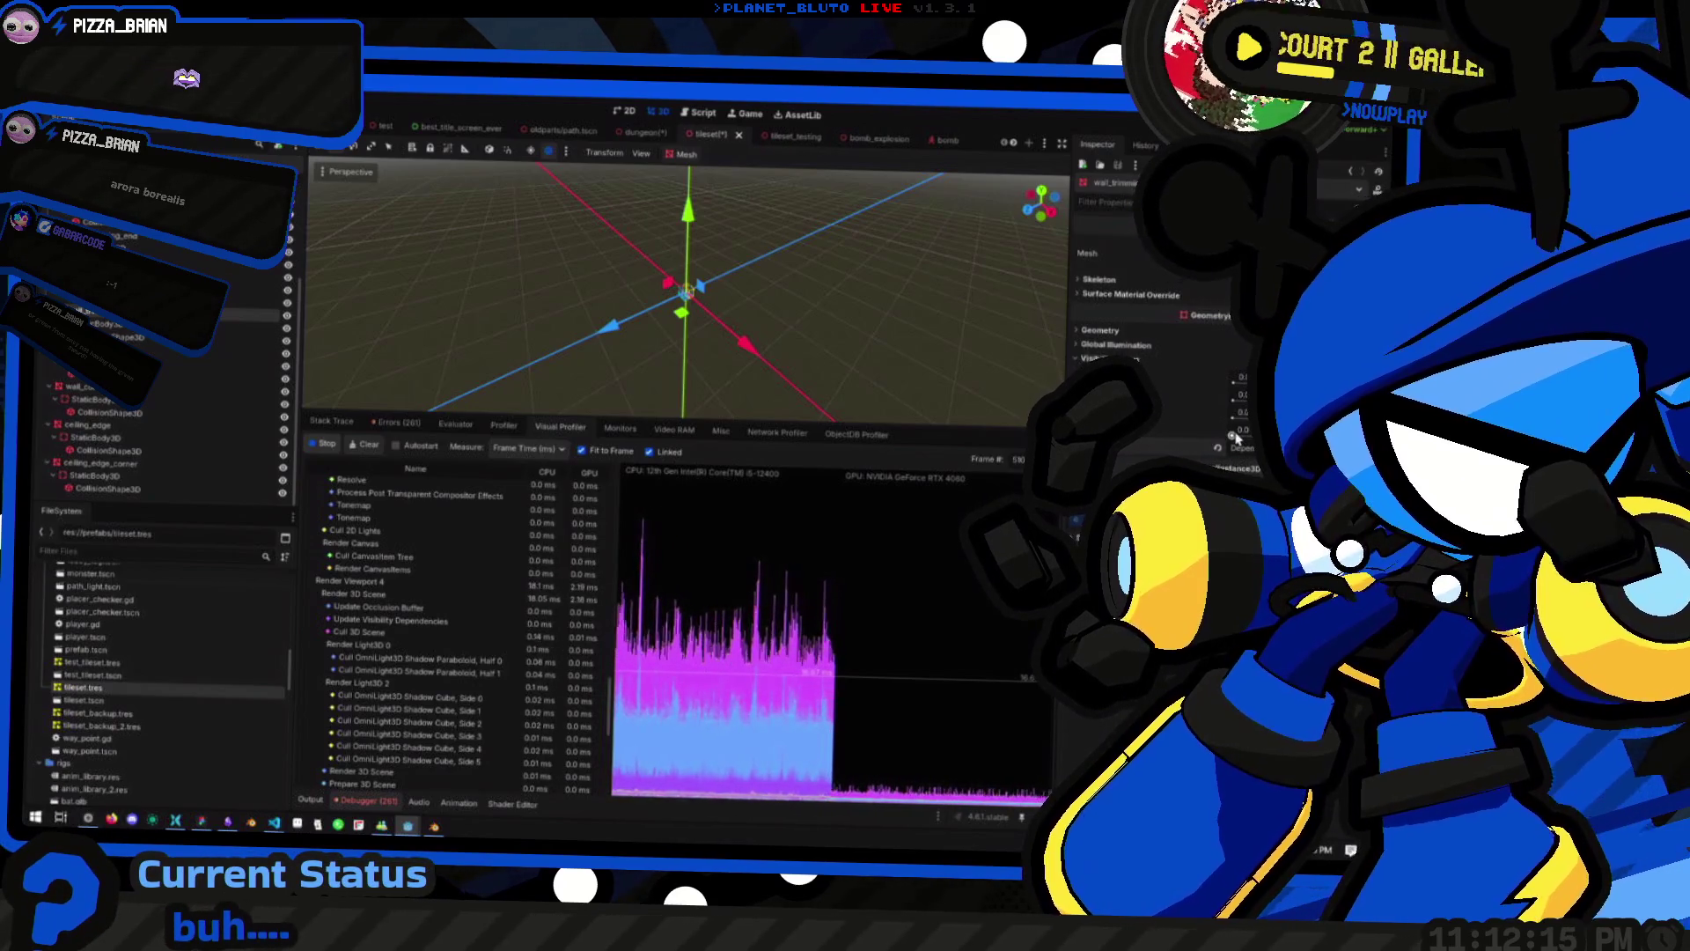
scroll(117, 237, up, 2)
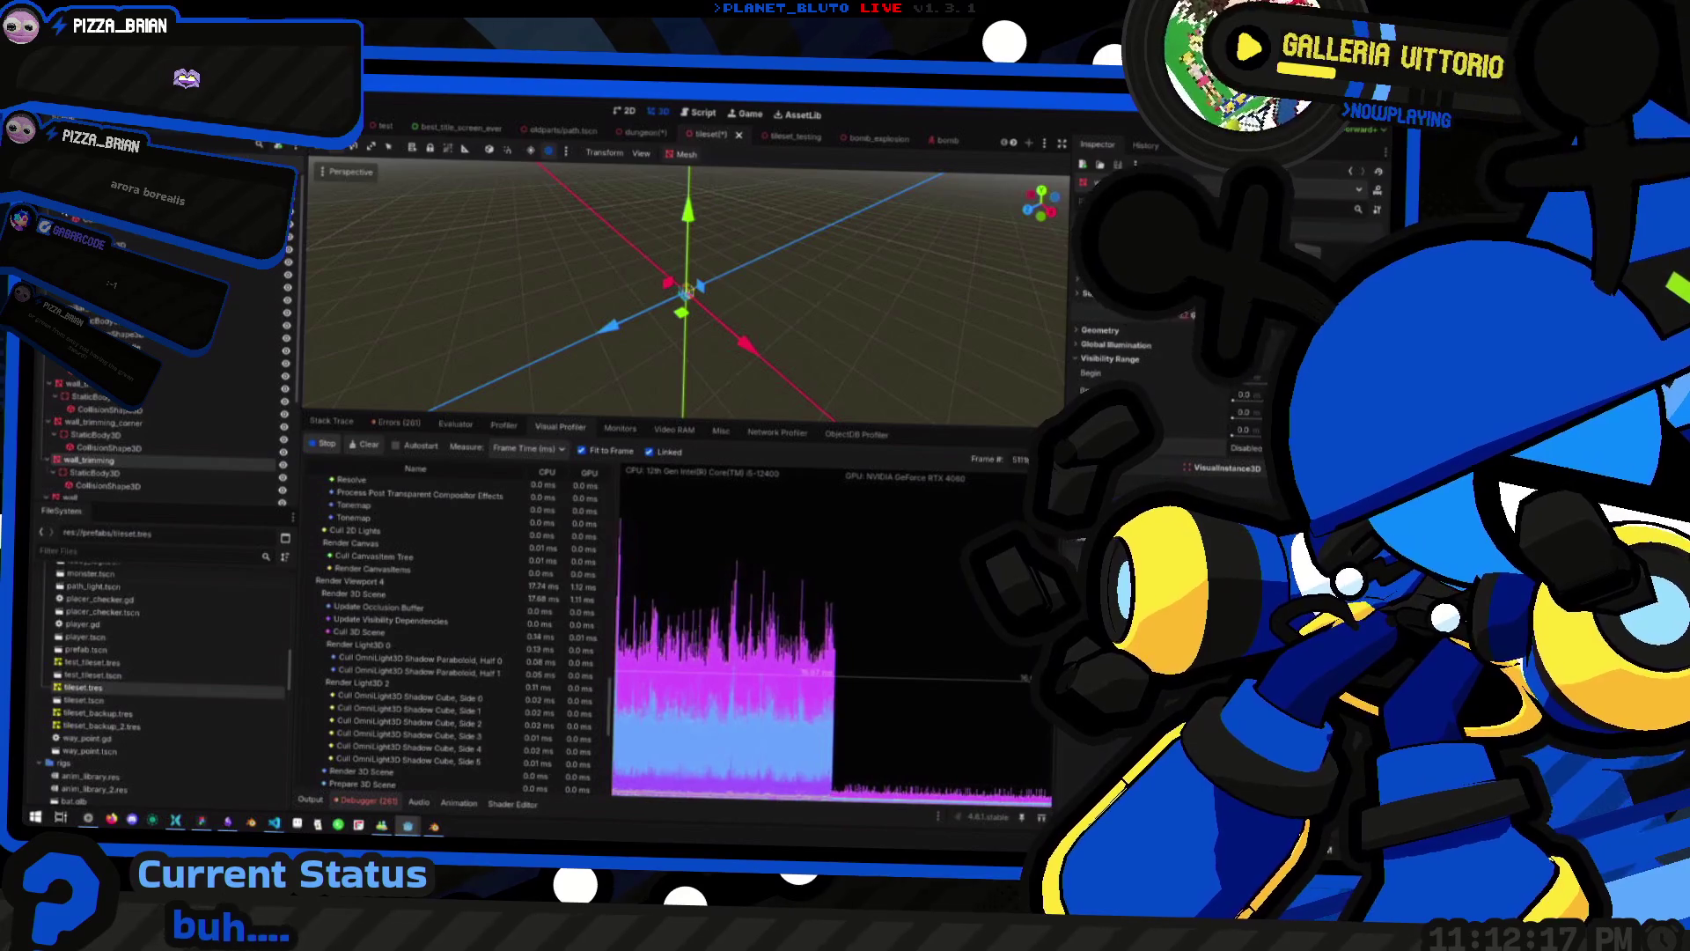
scroll(158, 431, down, 3)
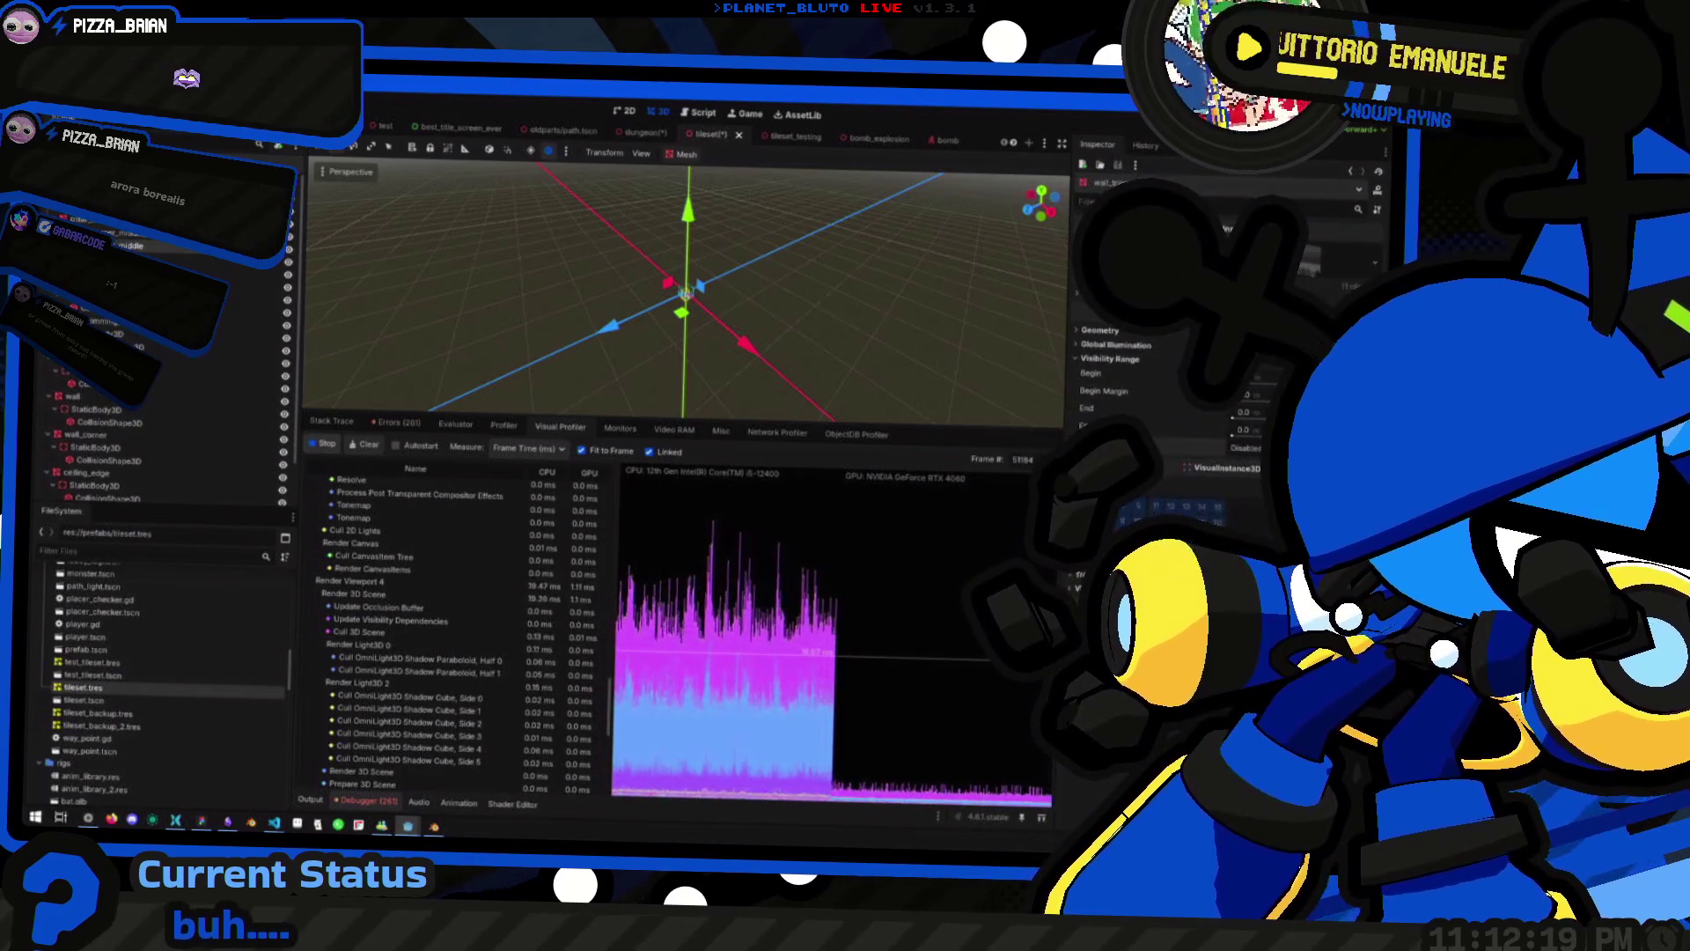
scroll(158, 431, down, 5)
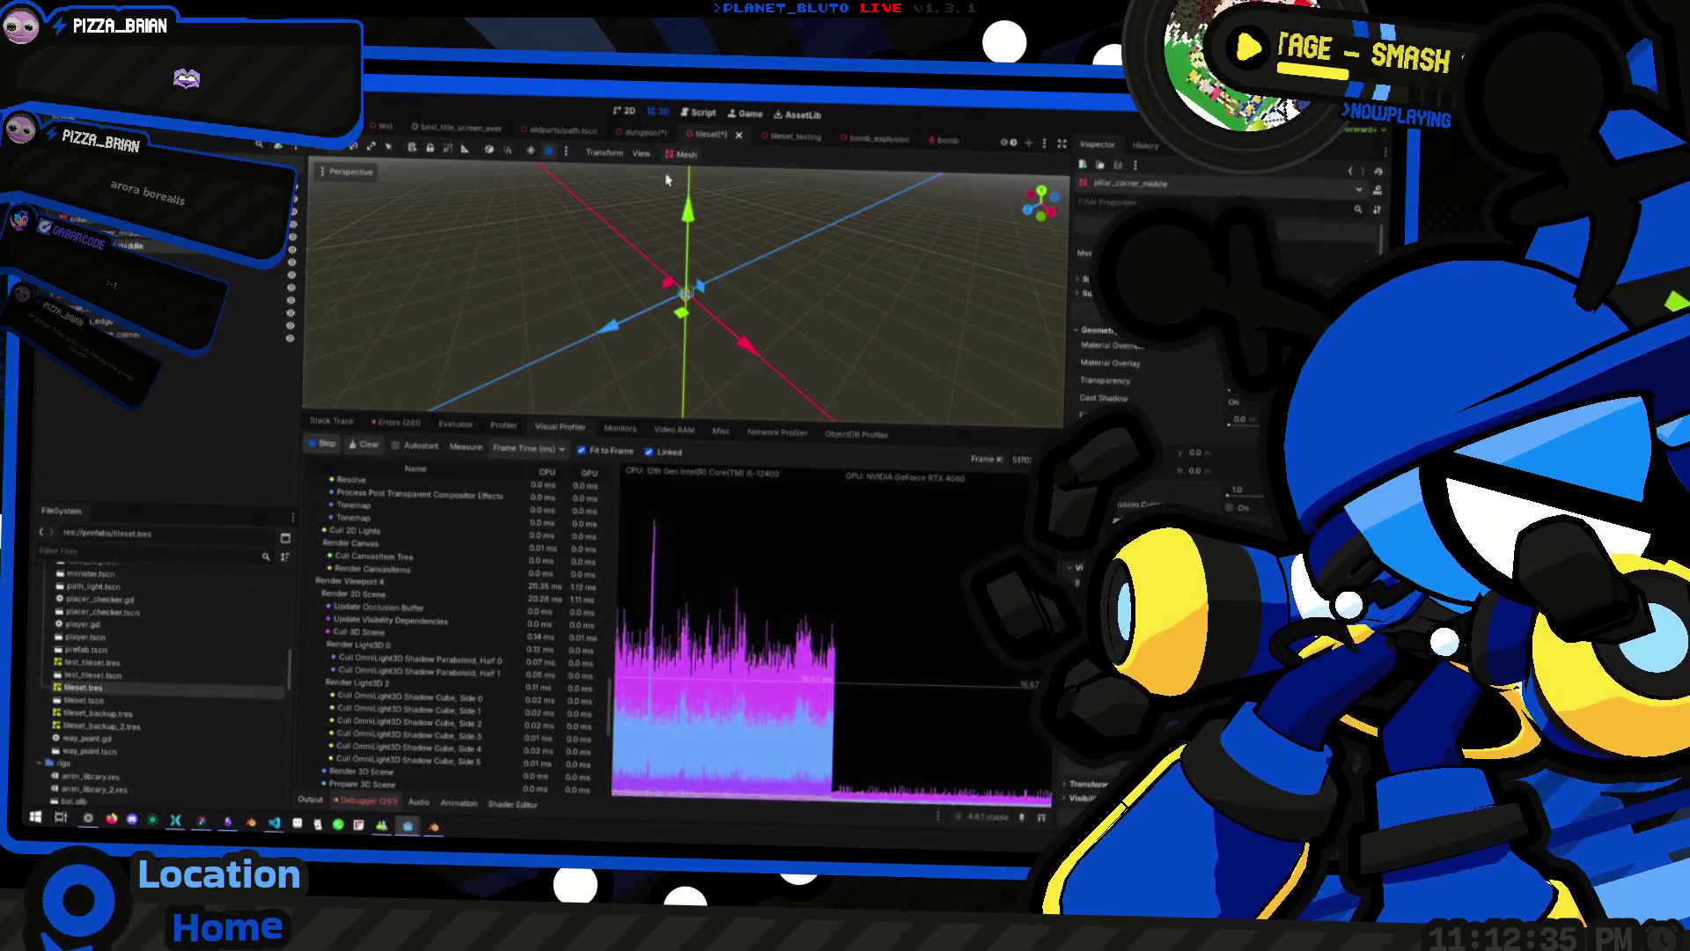
click(643, 134)
click(911, 139)
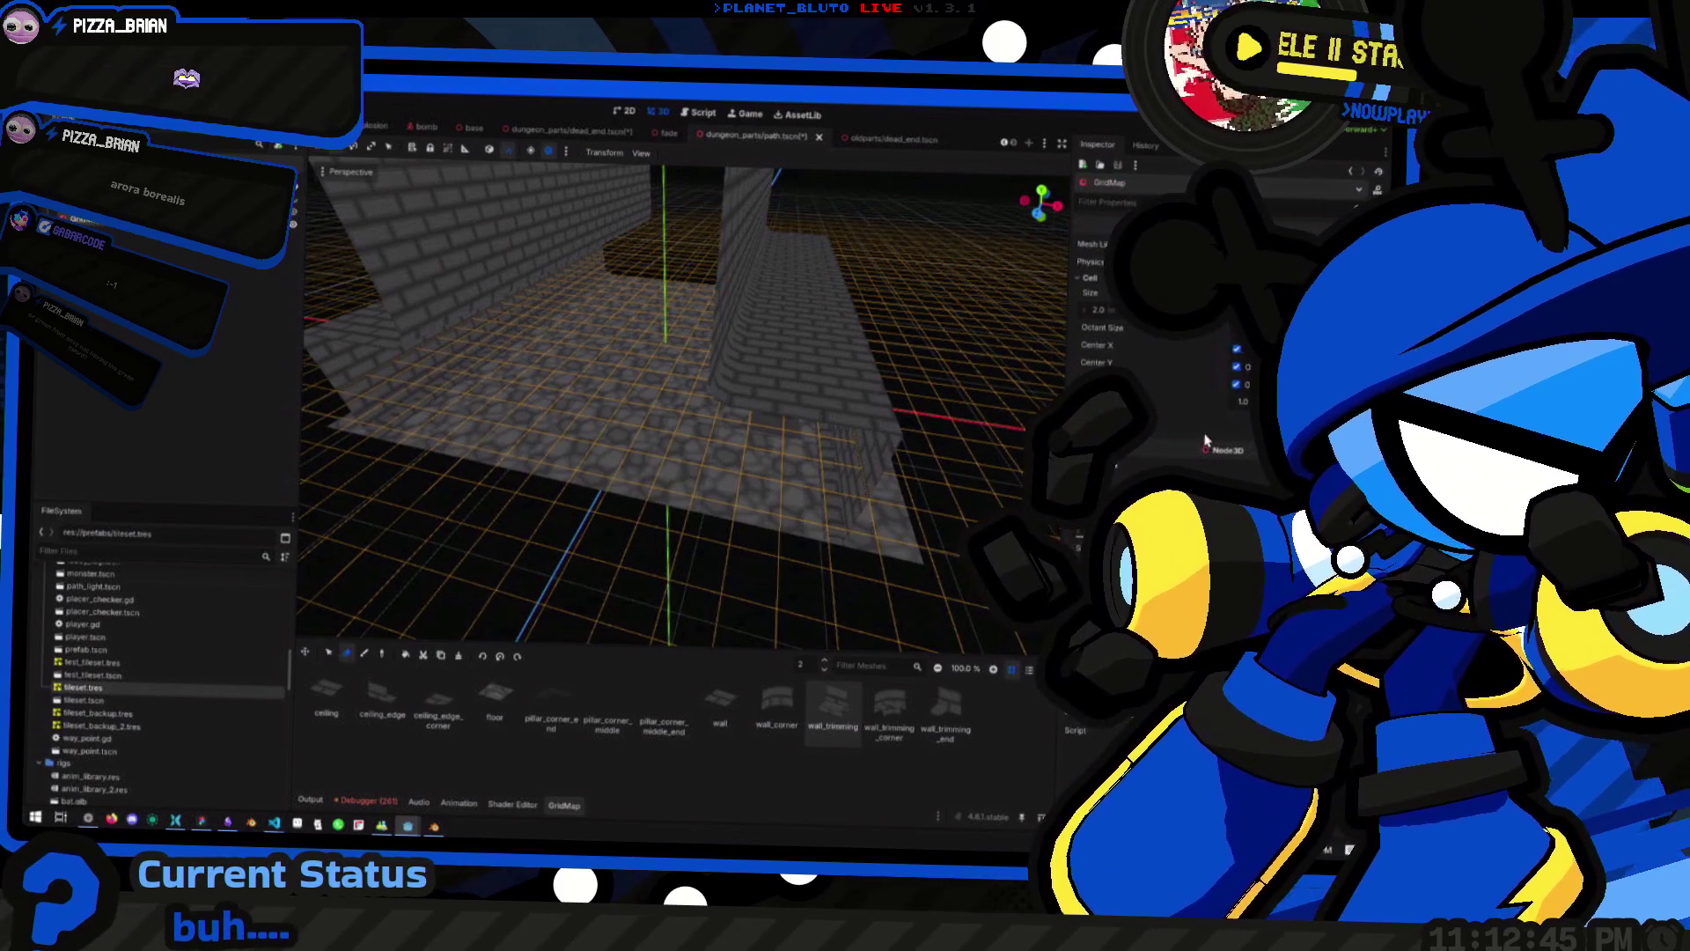
Go through the dungeon scene tab back to the unsaved tileset(*) scene
click(496, 132)
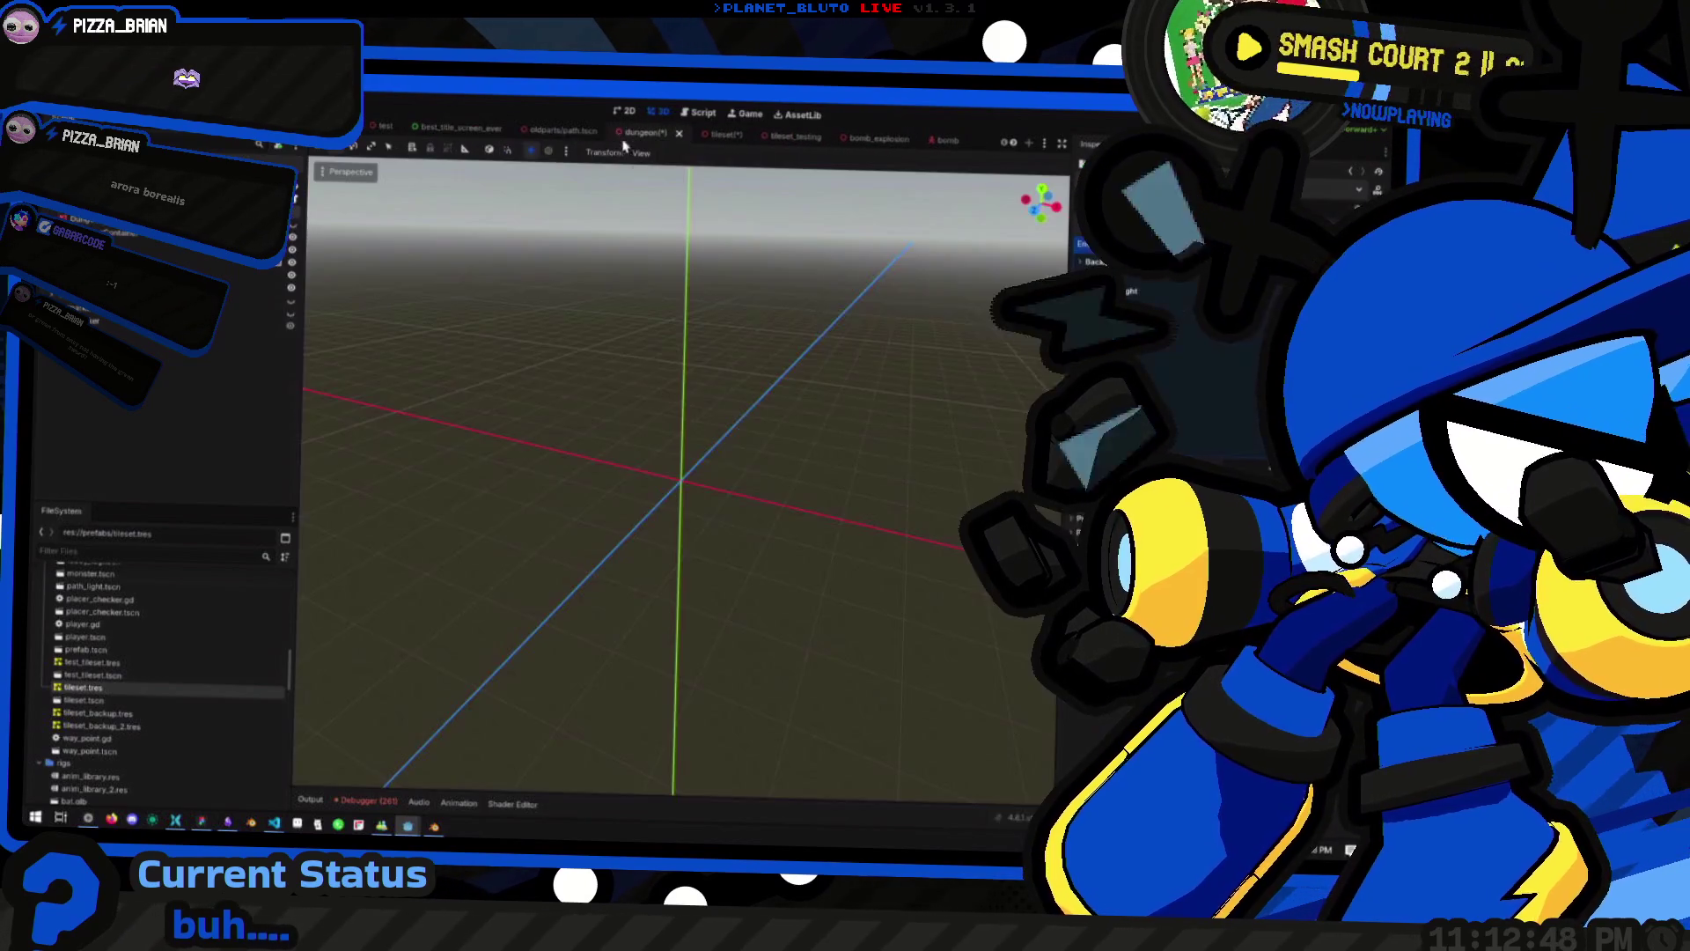
click(652, 134)
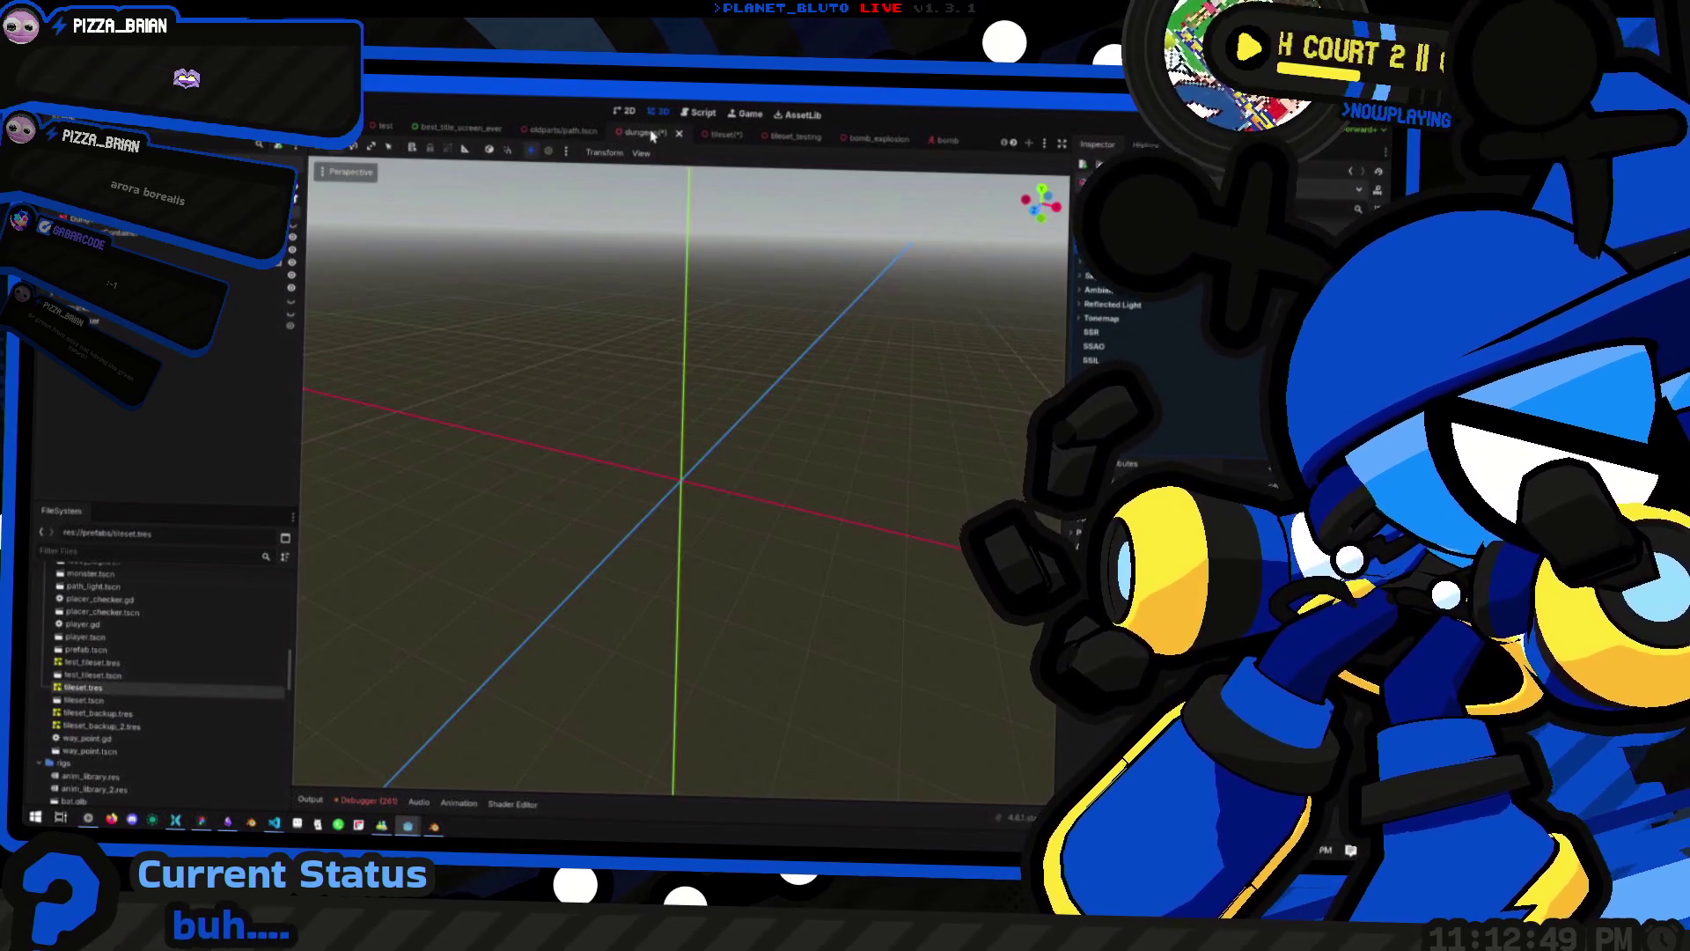
scroll(704, 132, down, 1)
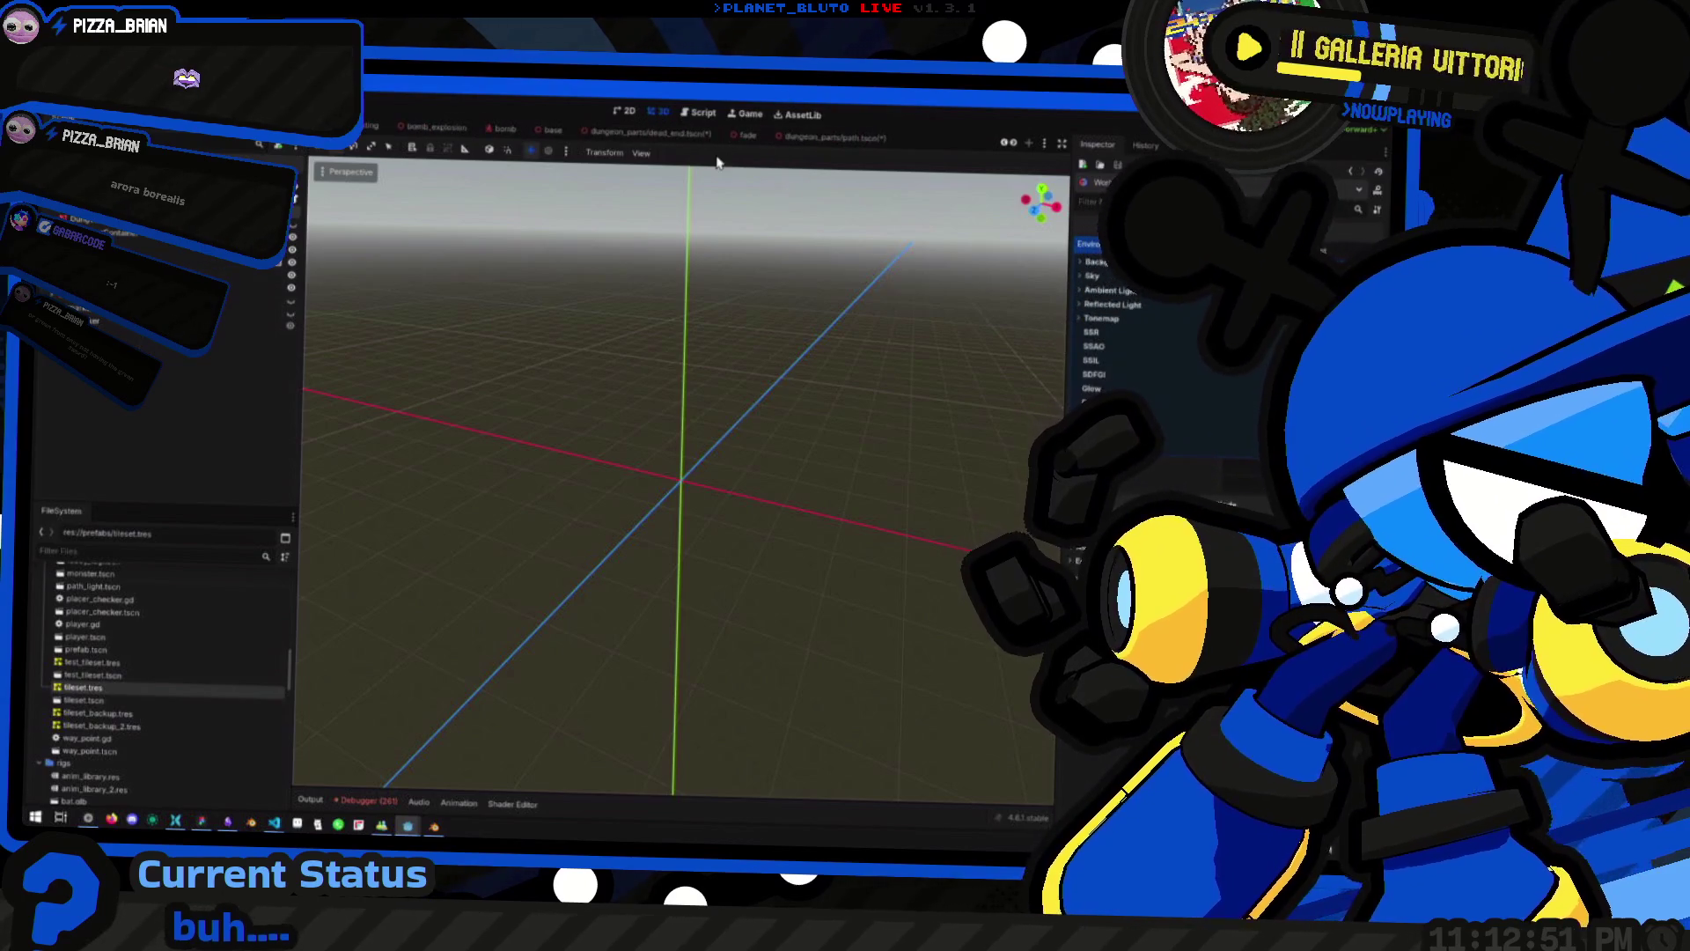
click(705, 146)
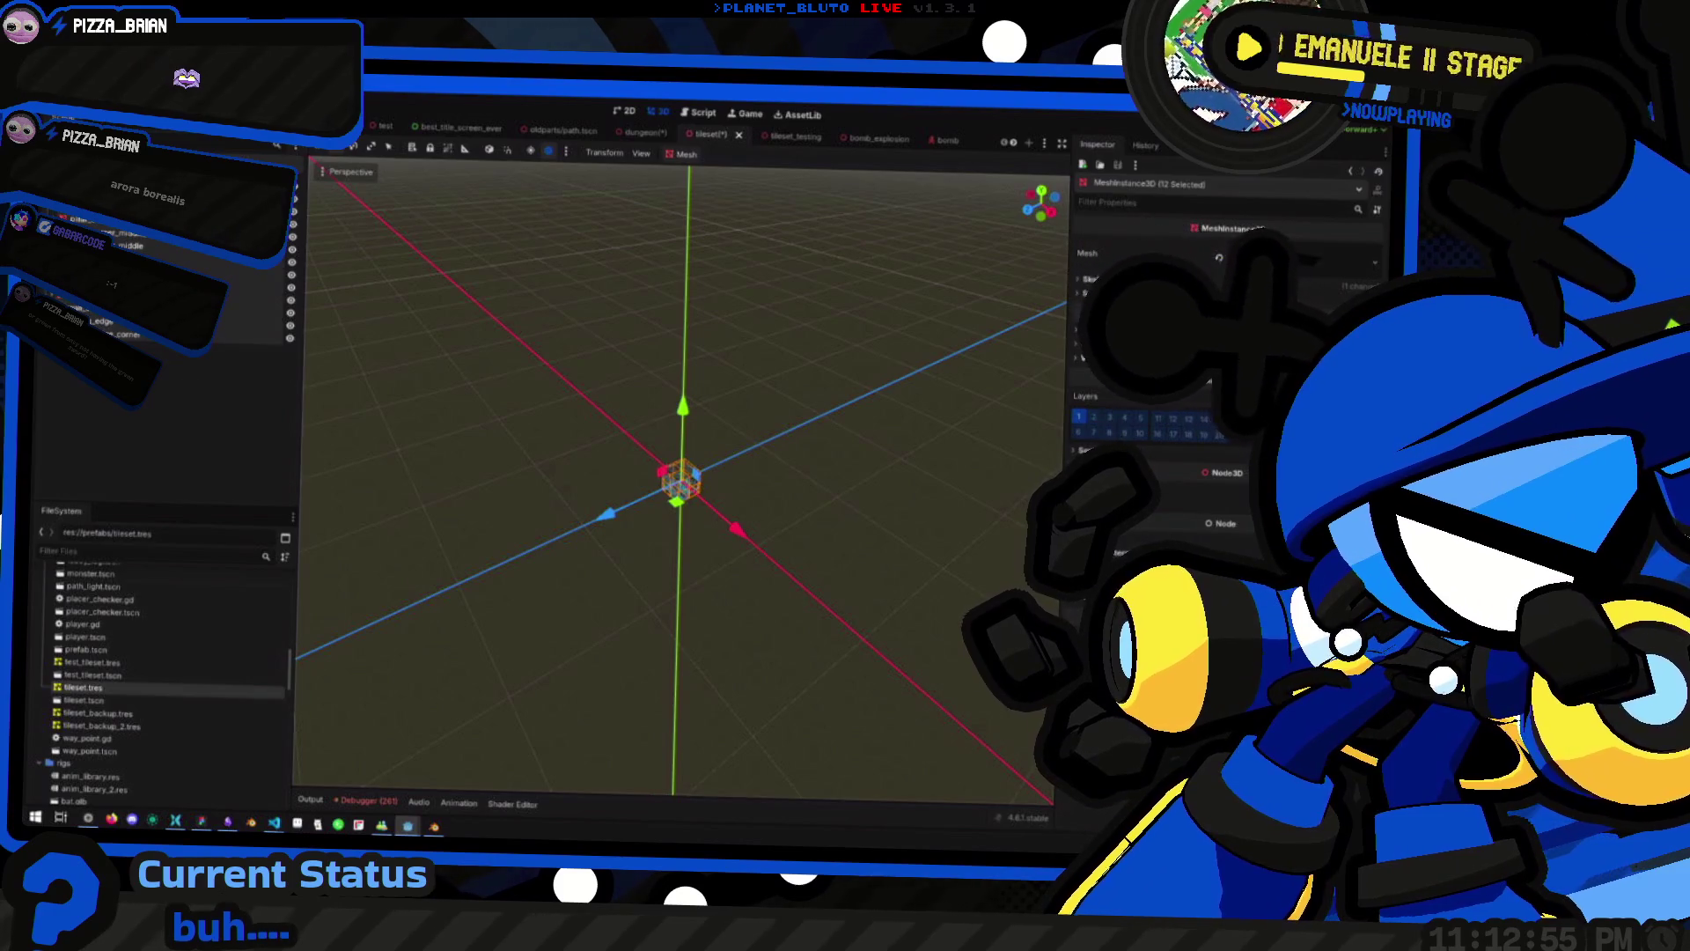
Raise the meshes' visibility range to about 60 and orbit the view to inspect the cubes
scroll(729, 555, up, 5)
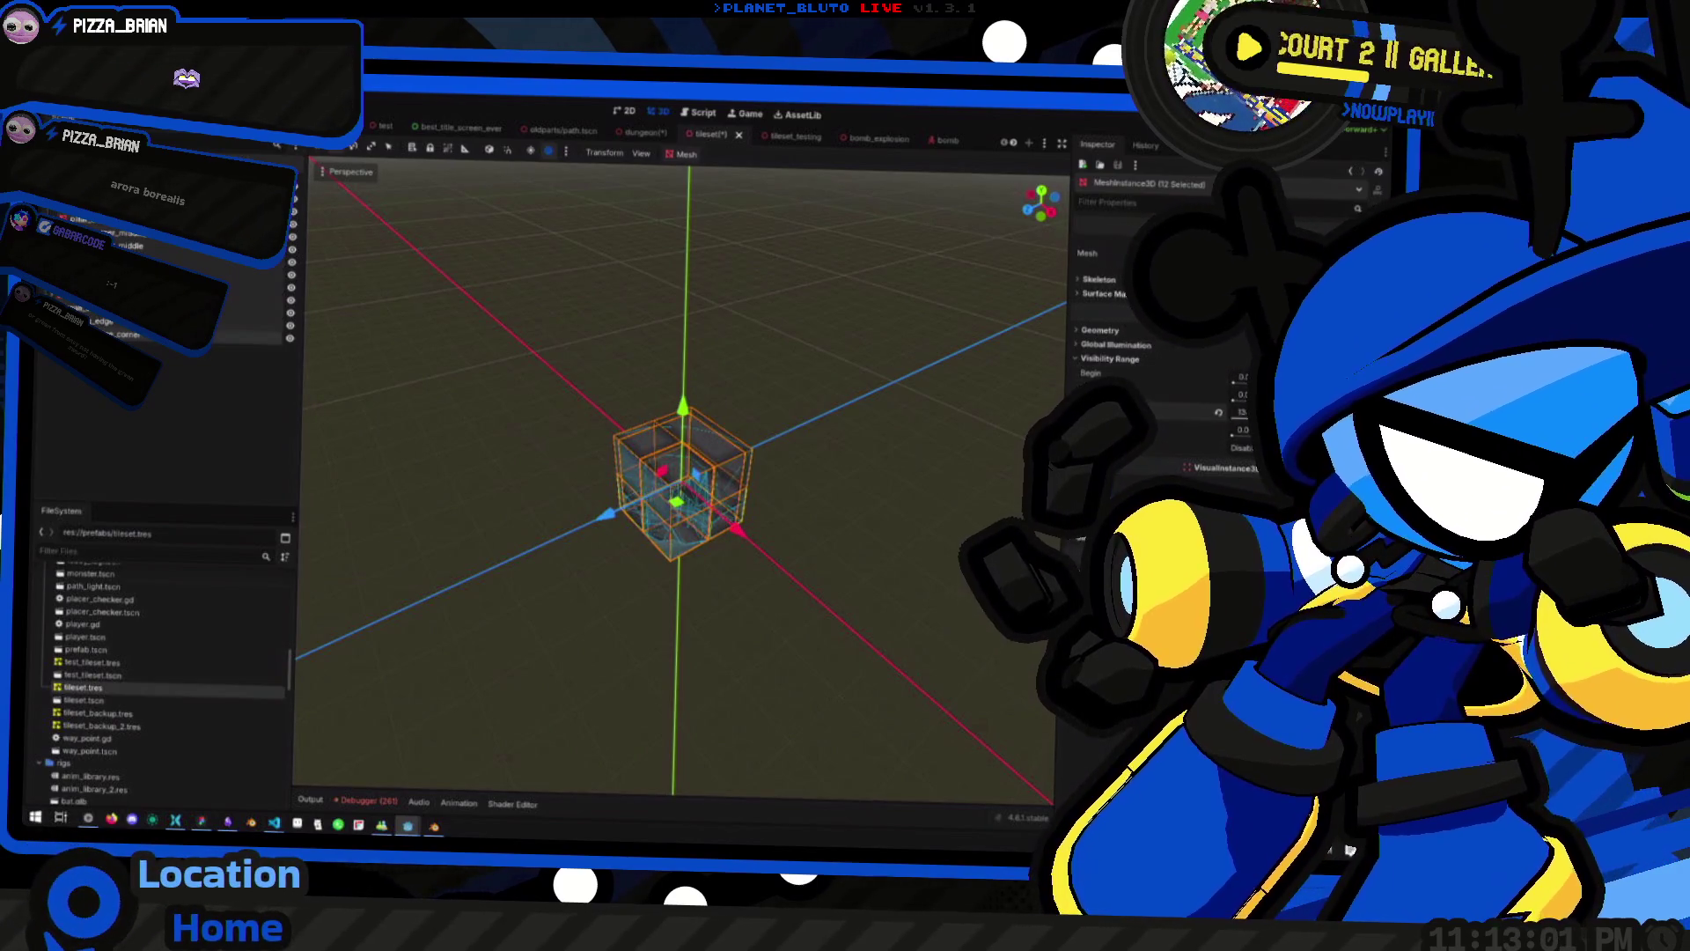
drag(1231, 426, 1285, 426)
scroll(883, 445, down, 5)
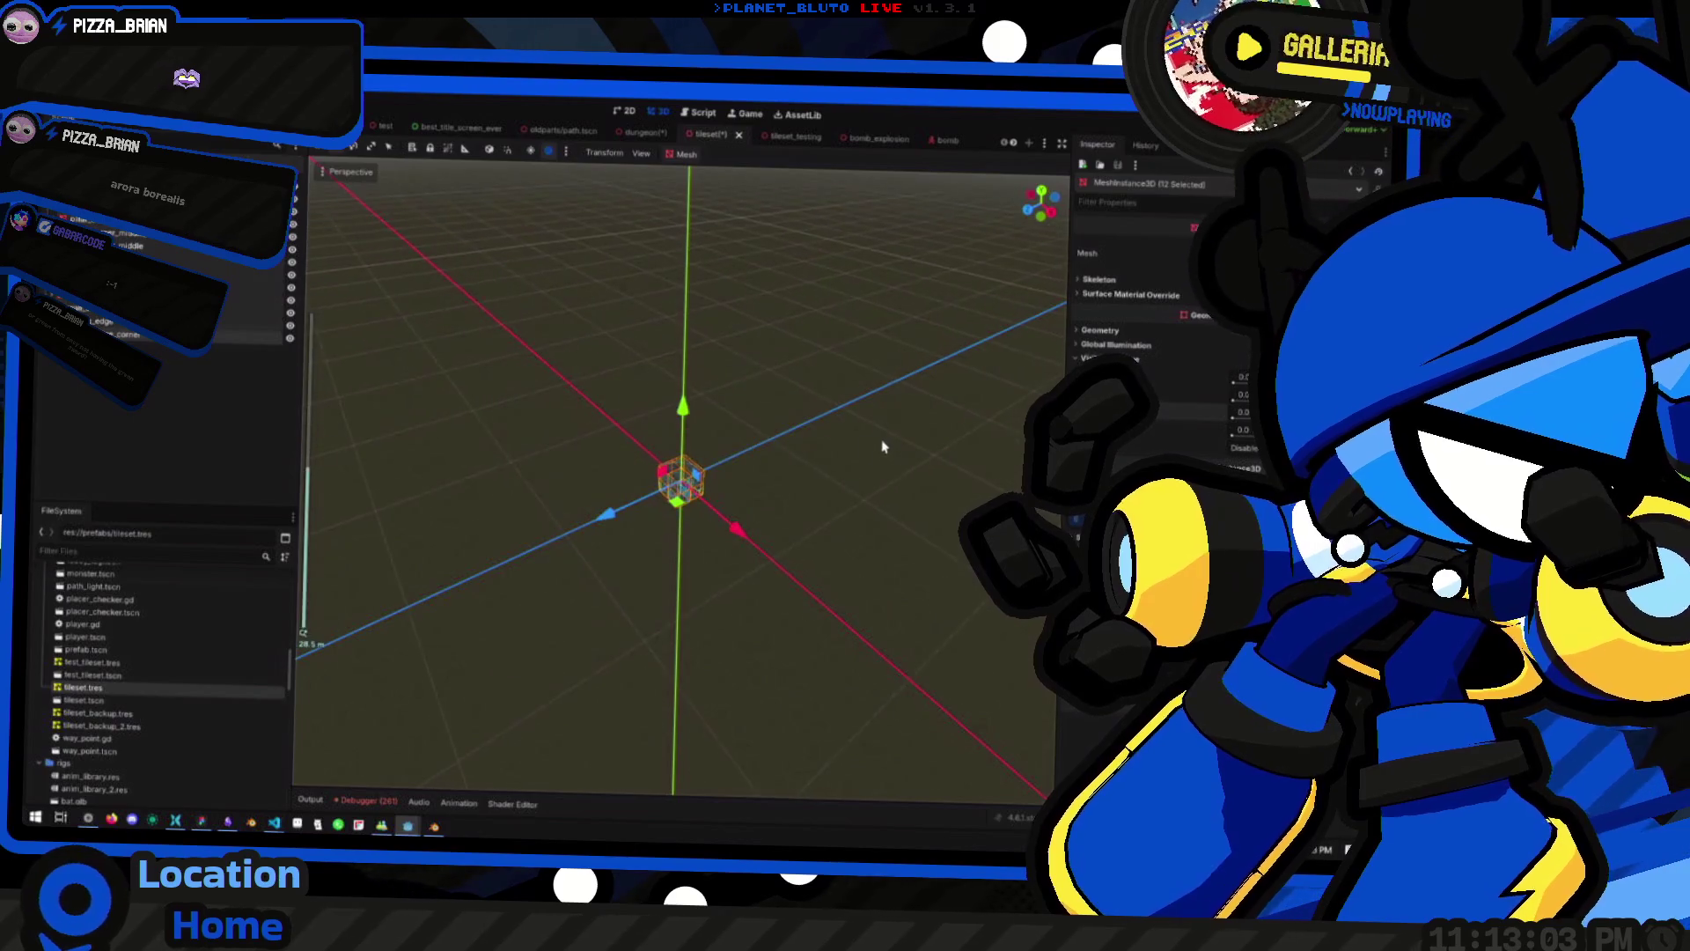
scroll(796, 535, up, 5)
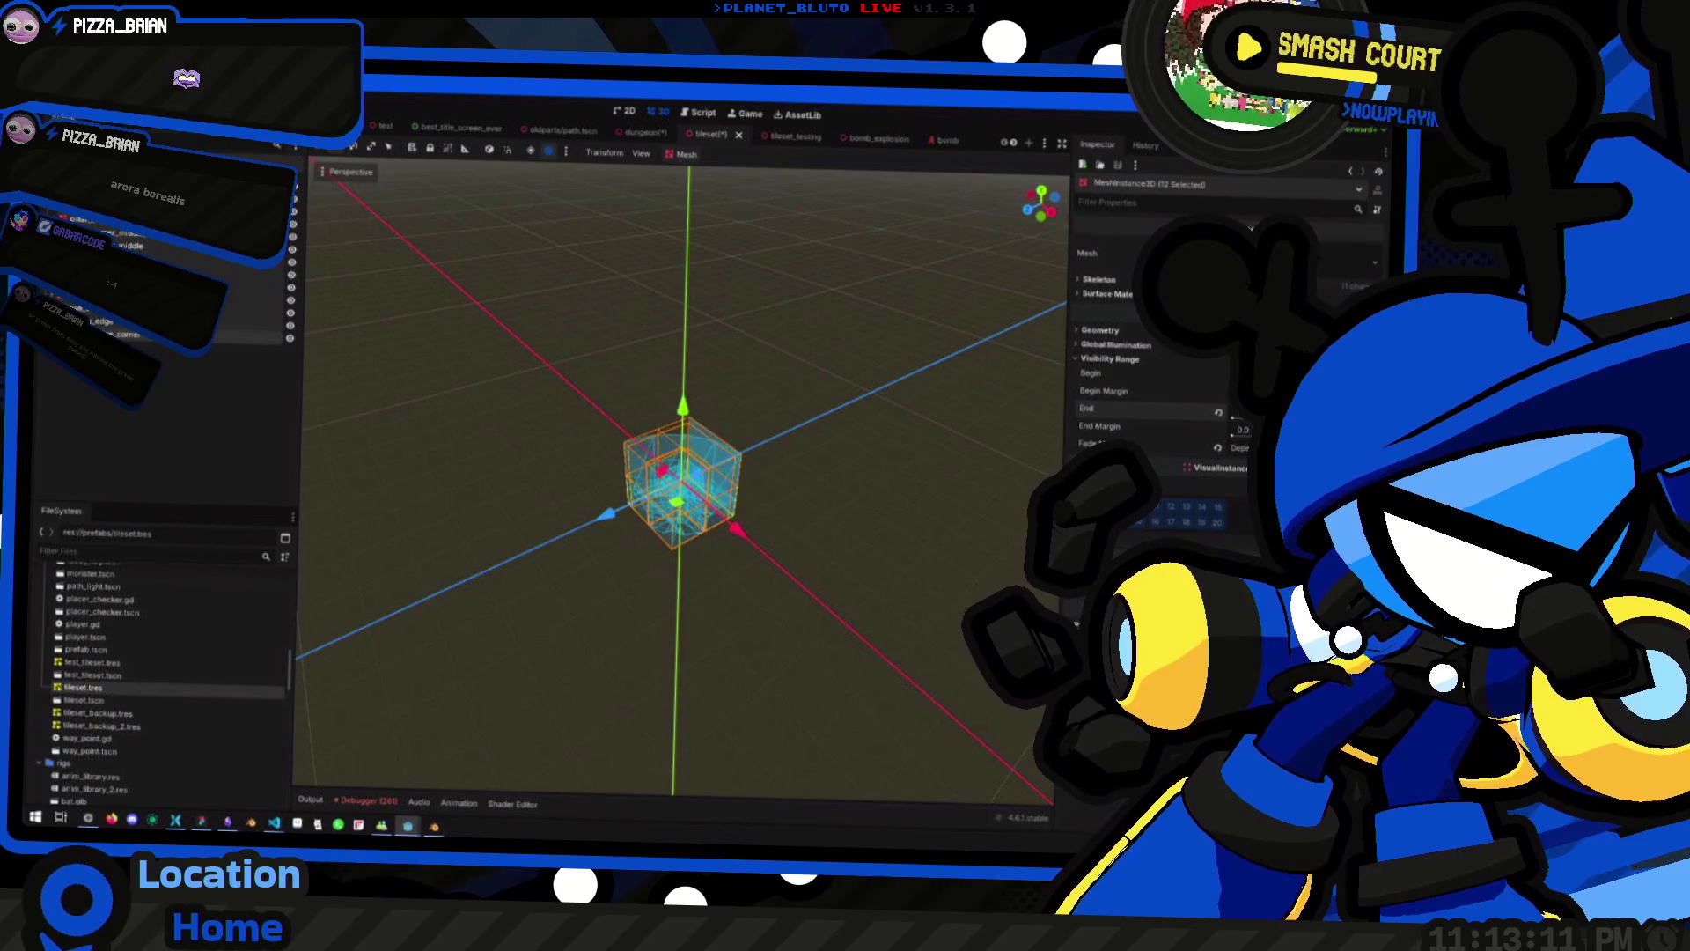
scroll(483, 551, up, 3)
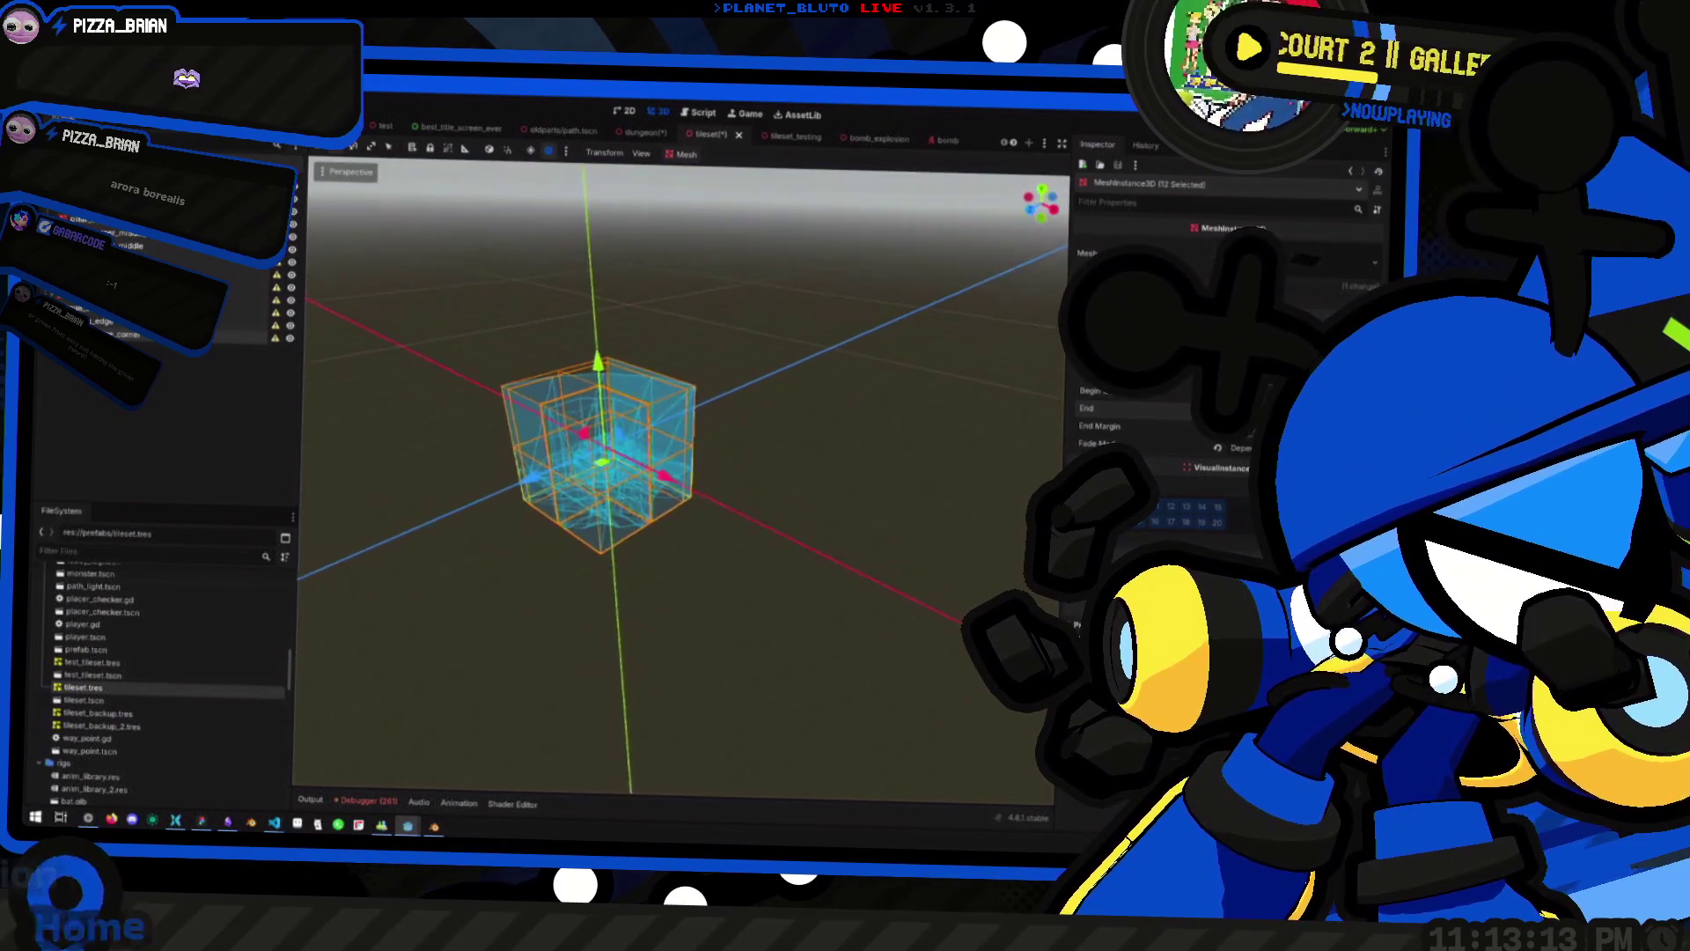
scroll(598, 449, up, 5)
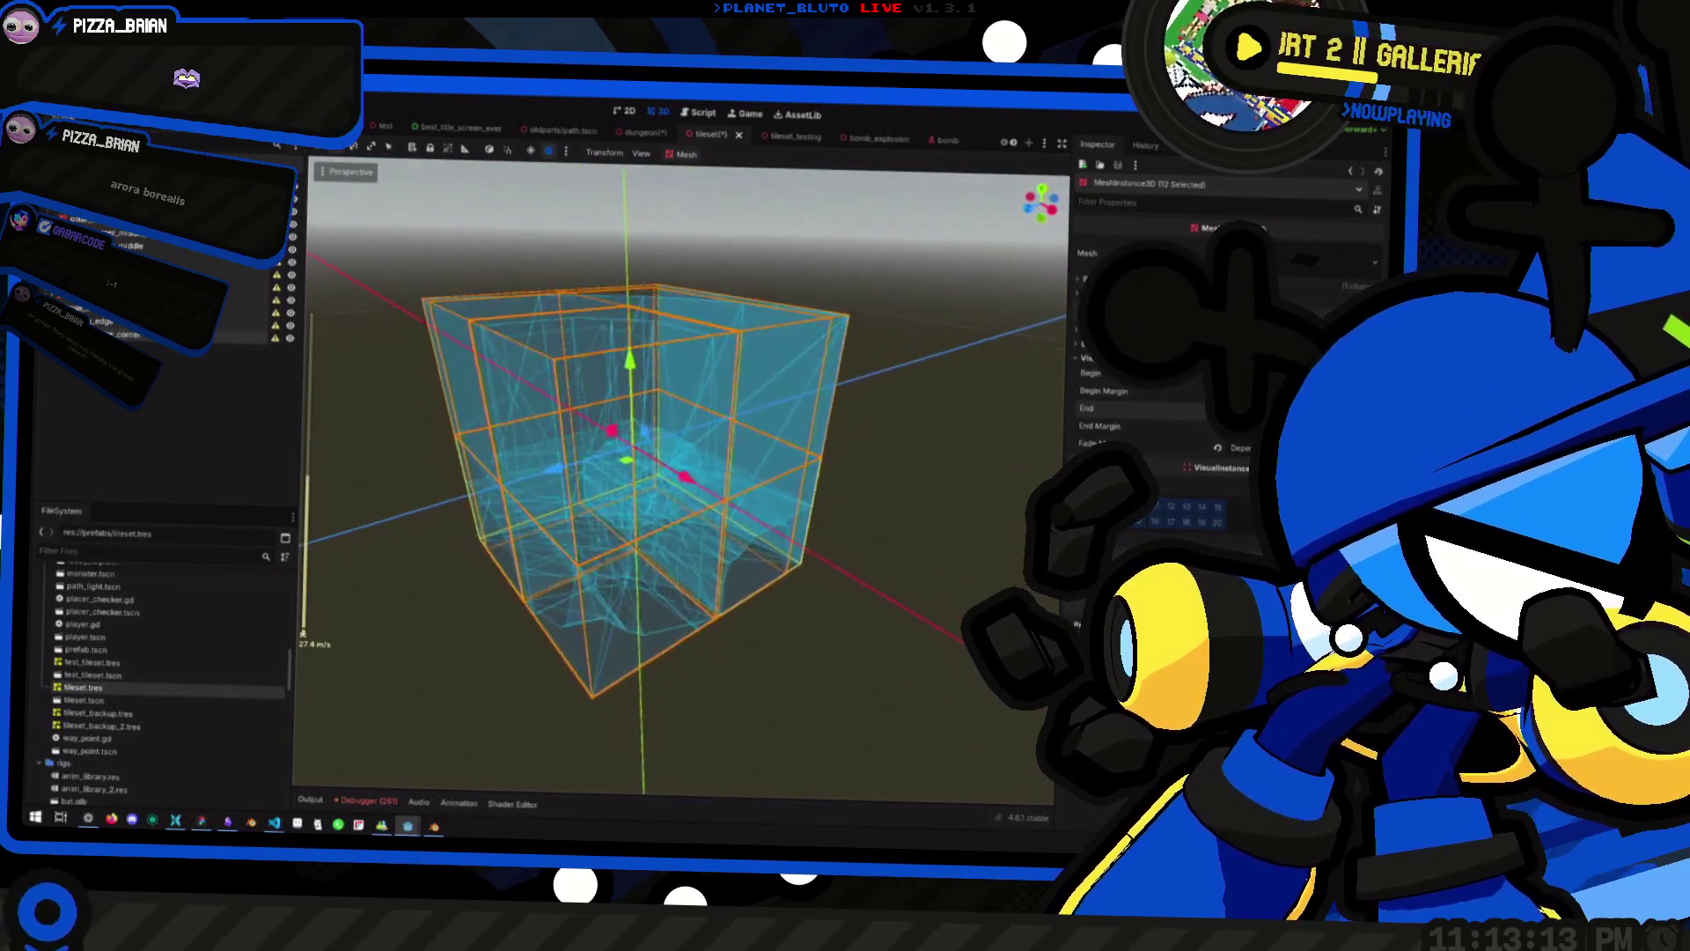
scroll(598, 449, down, 2)
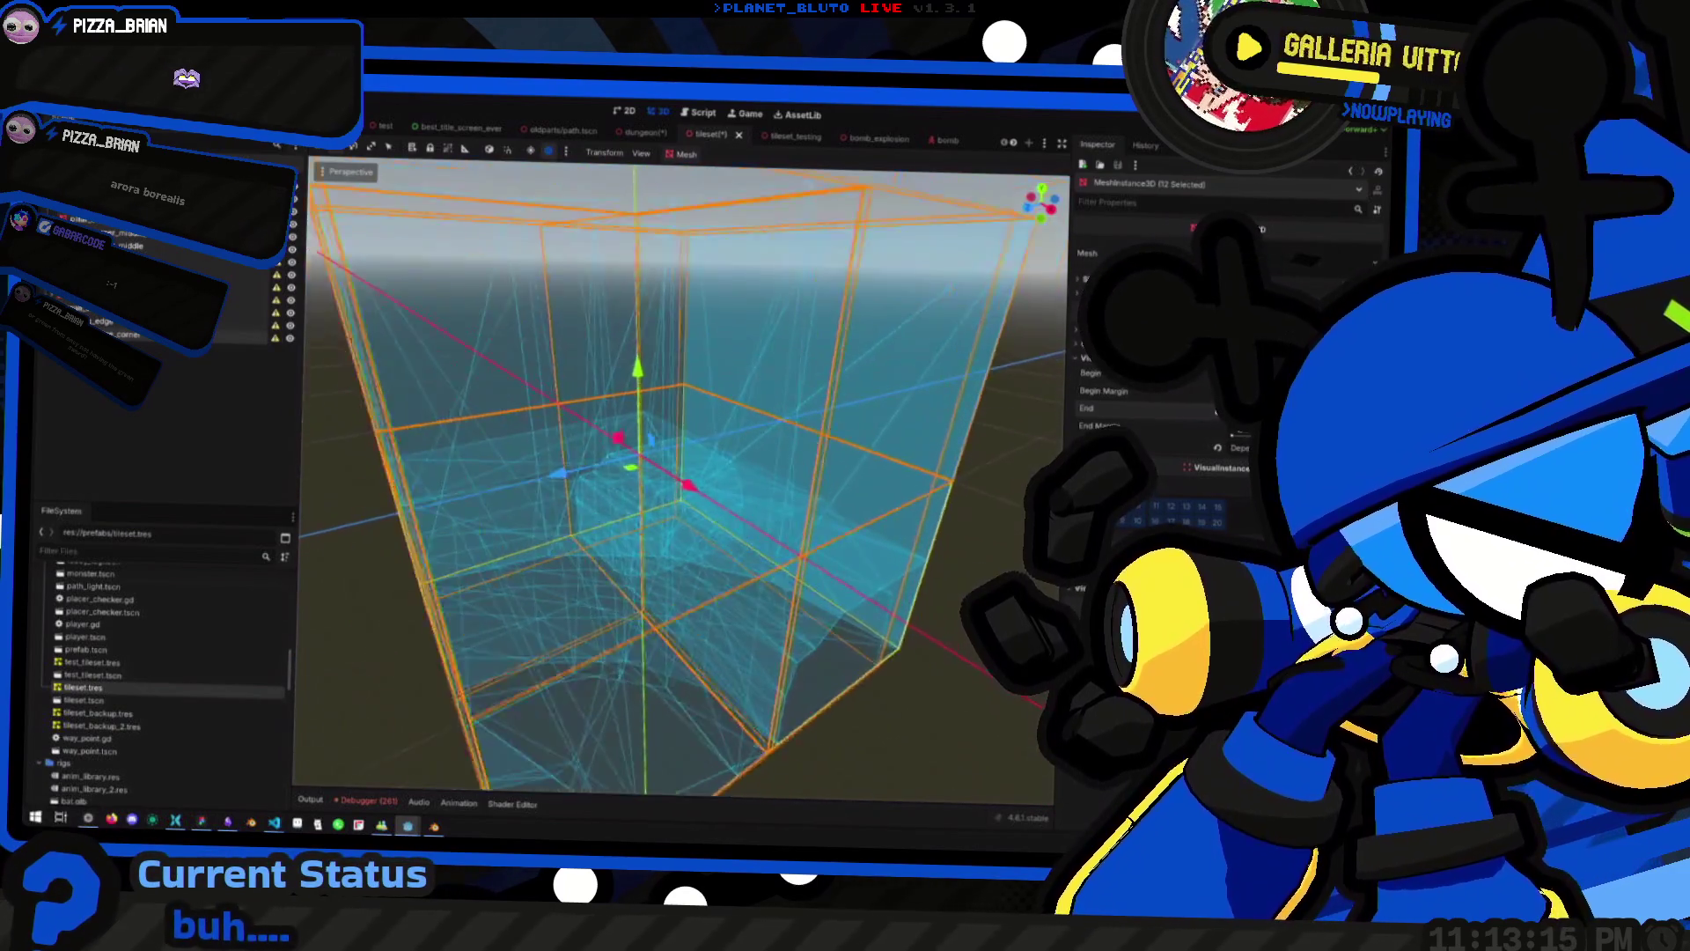
scroll(678, 476, down, 5)
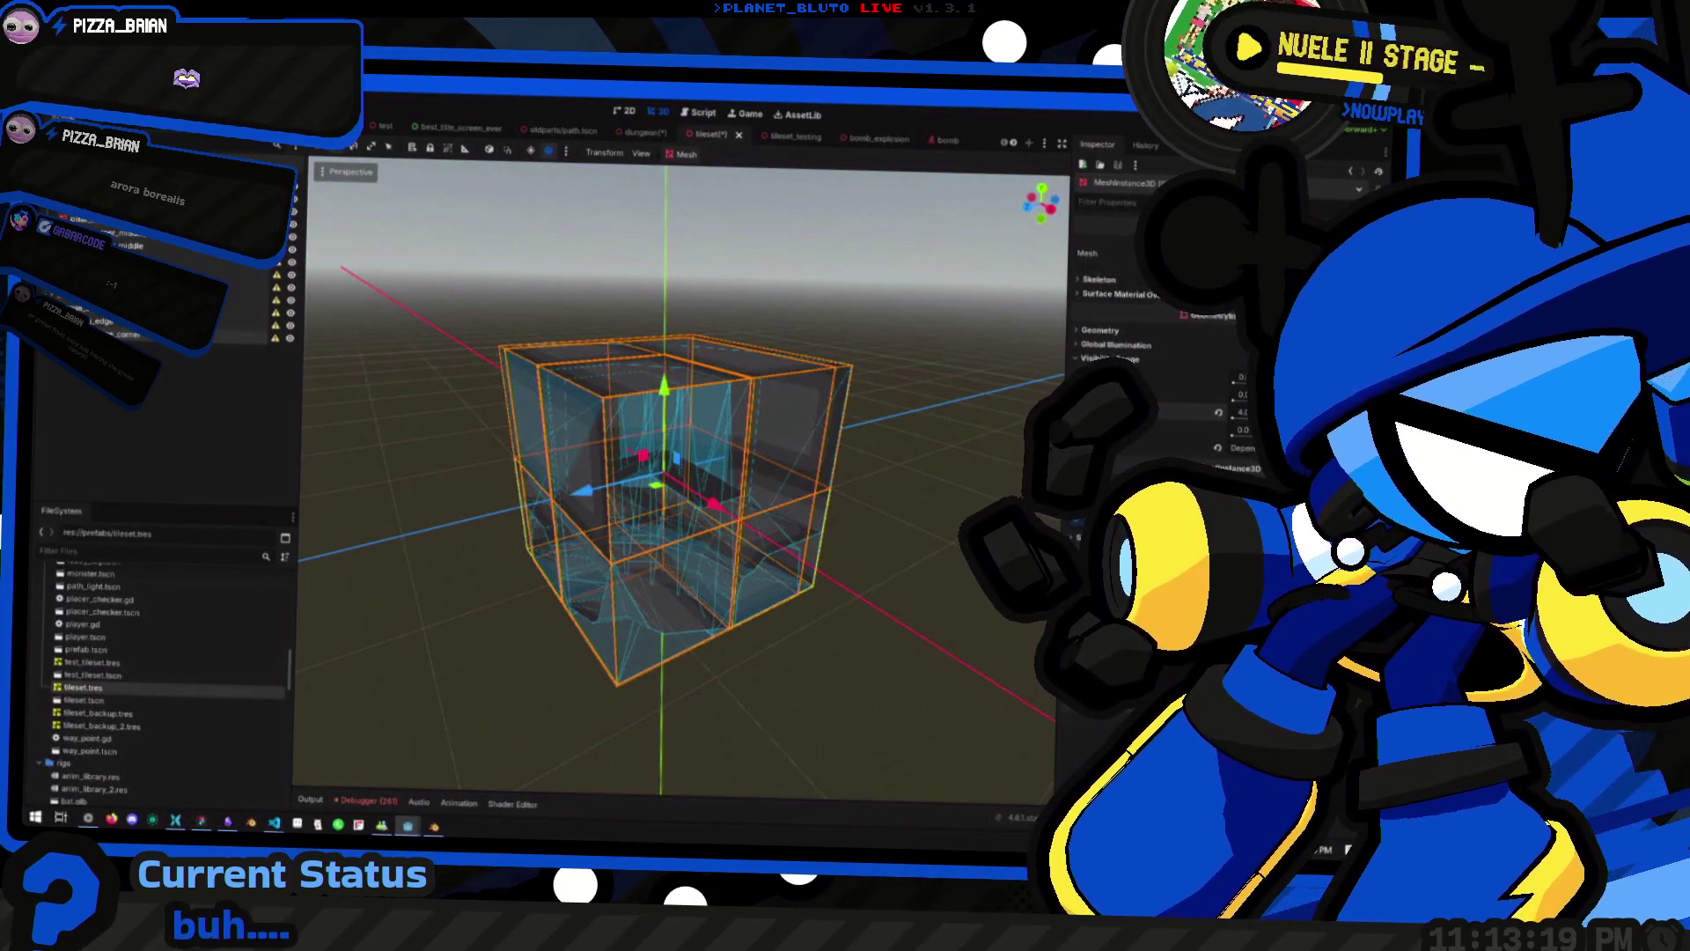
scroll(678, 475, down, 2)
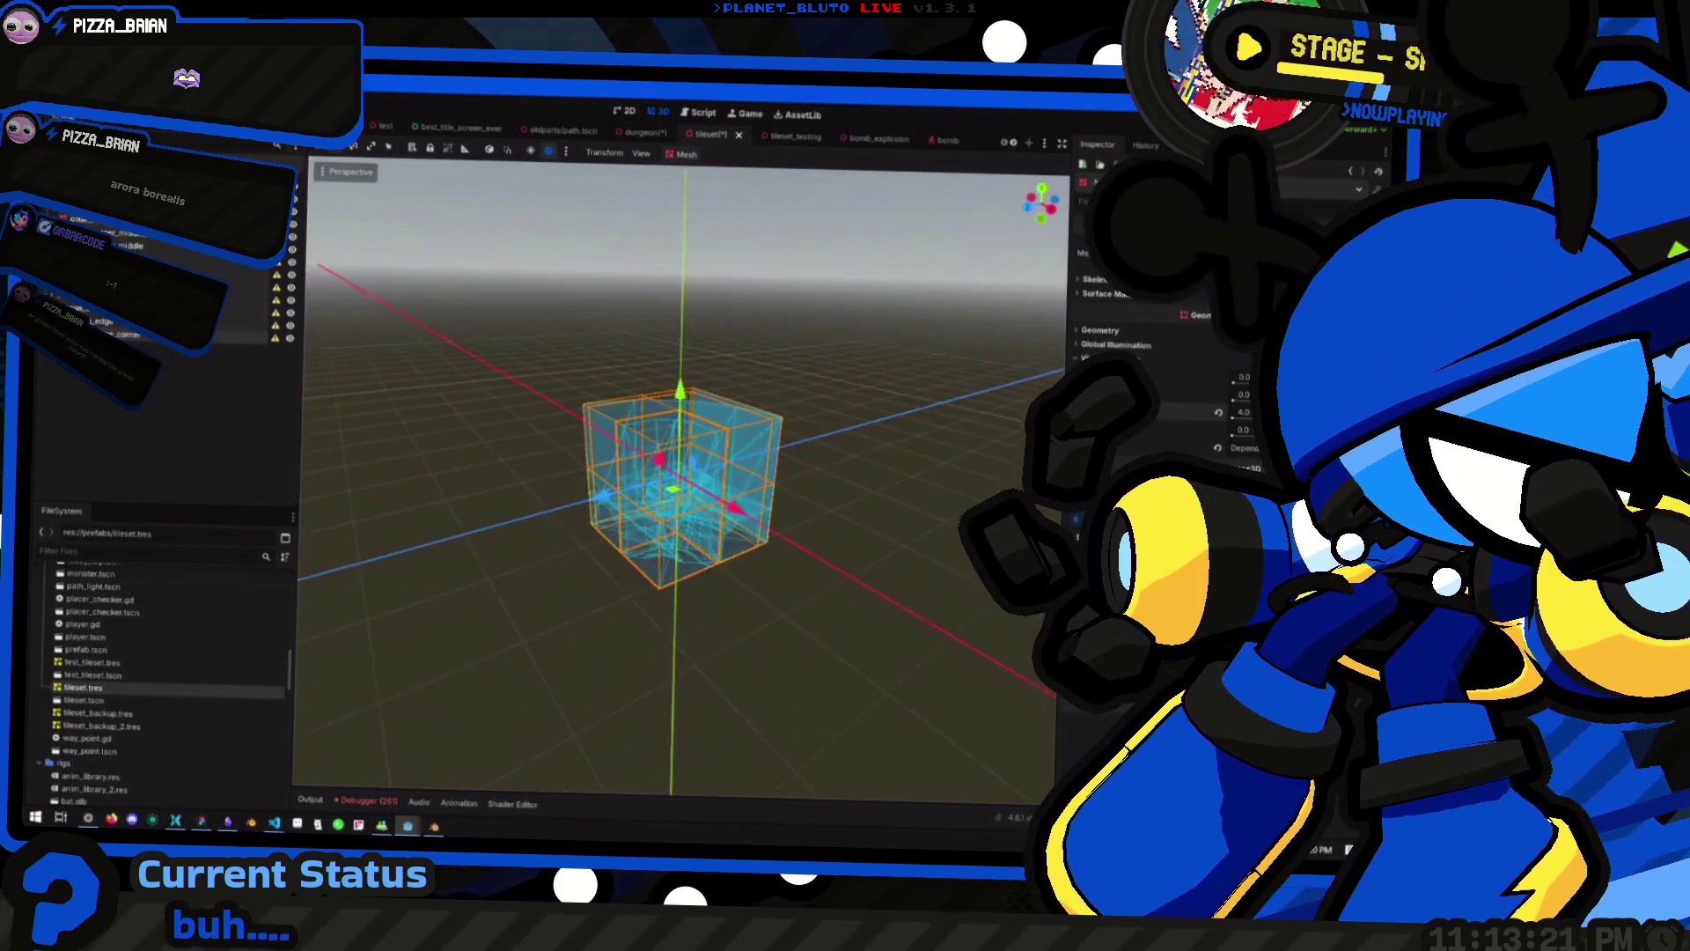
scroll(677, 475, up, 4)
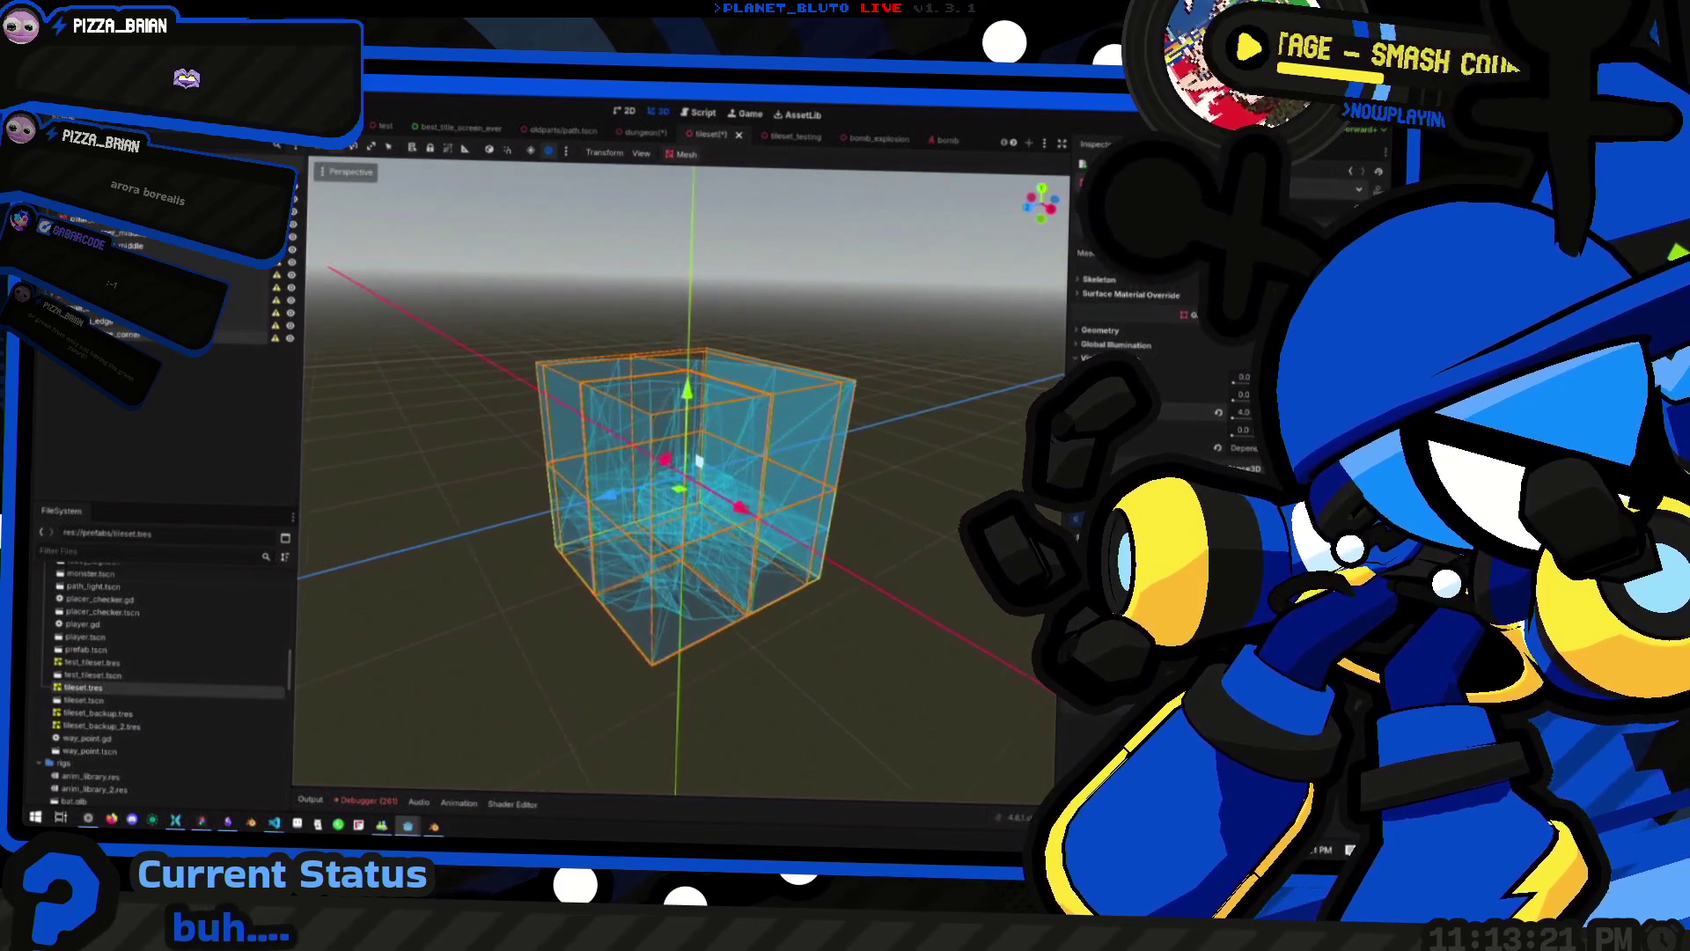
scroll(677, 476, down, 1)
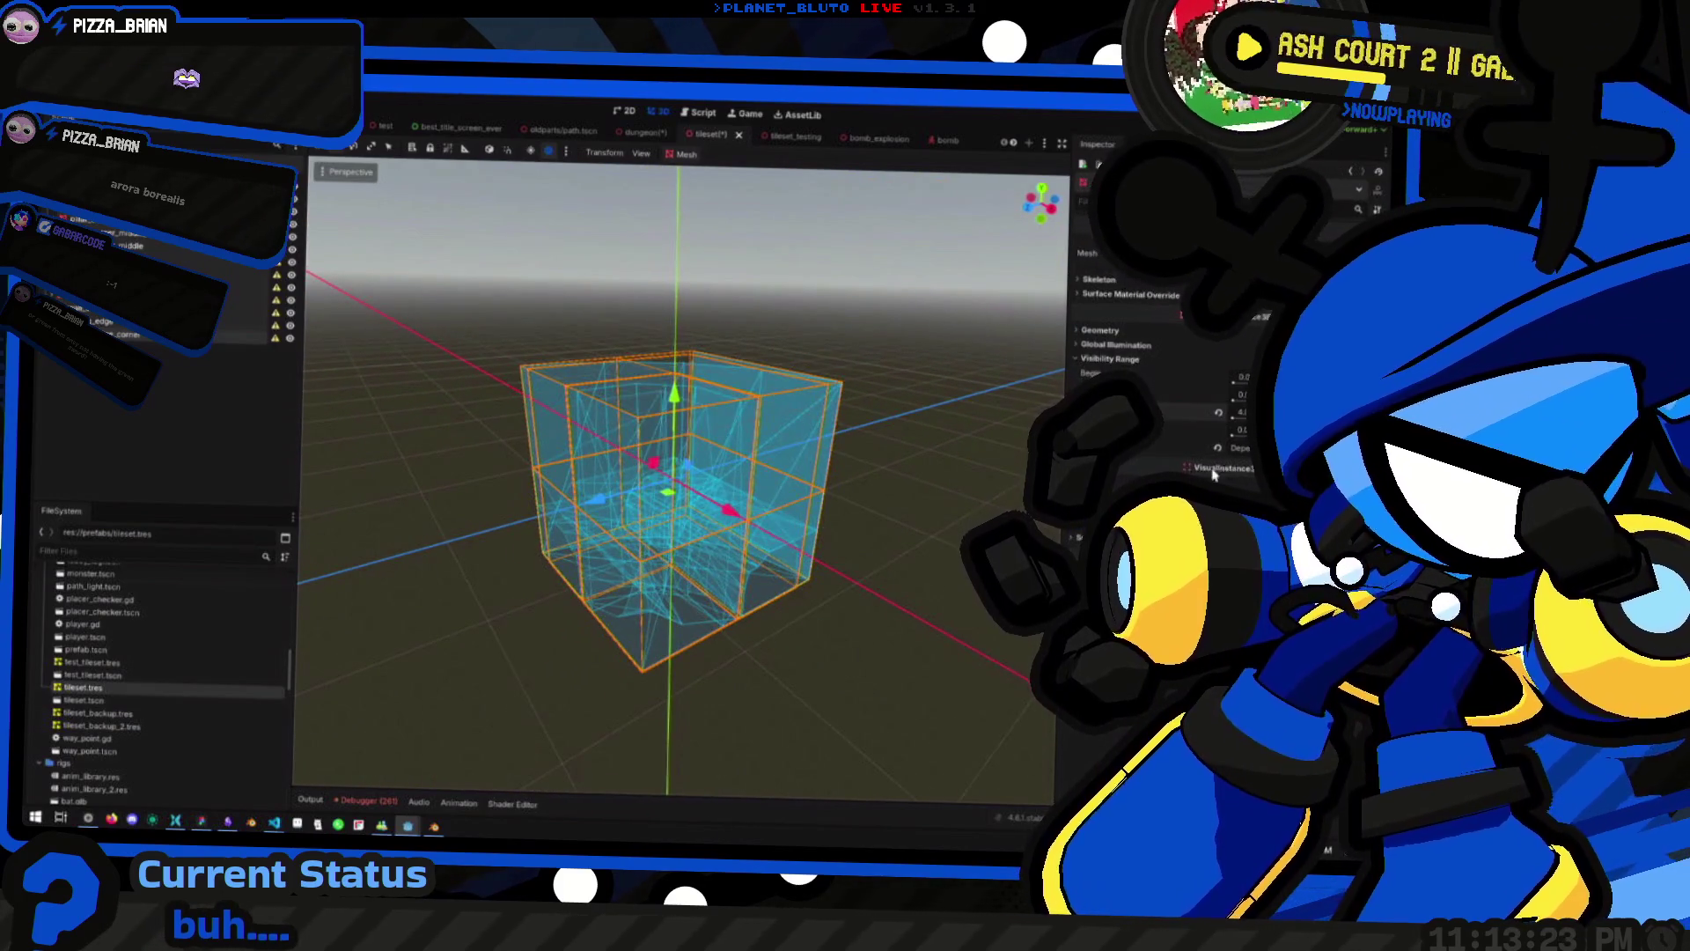
scroll(967, 467, up, 4)
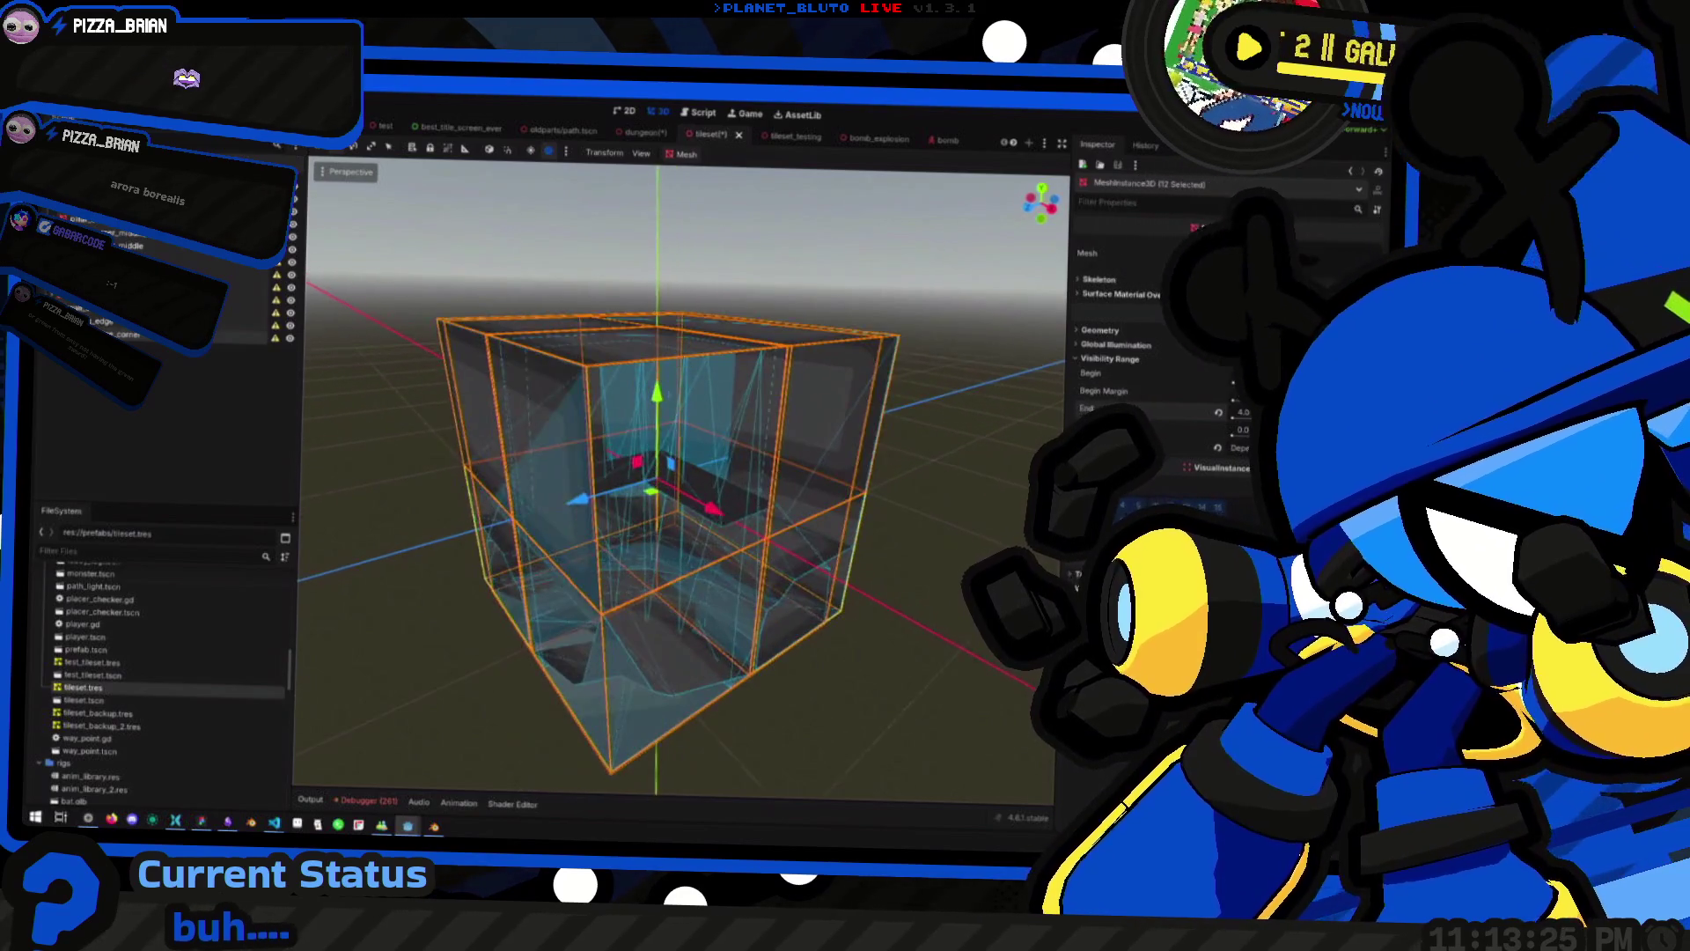
scroll(966, 466, down, 6)
scroll(913, 429, down, 2)
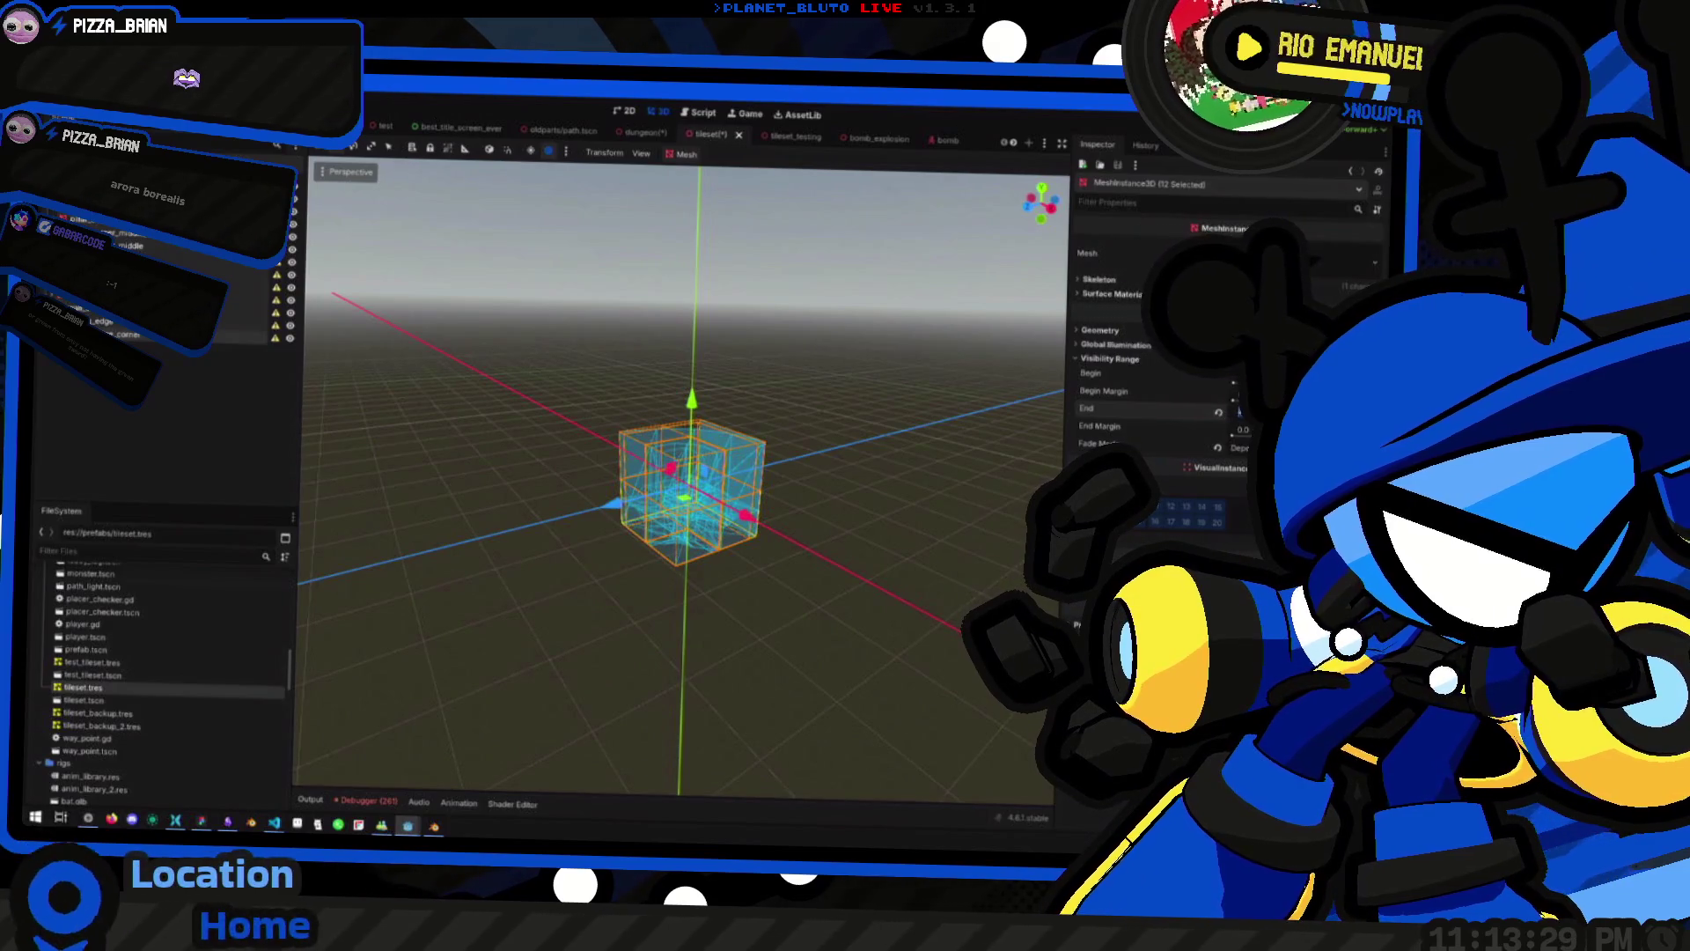
scroll(951, 511, down, 8)
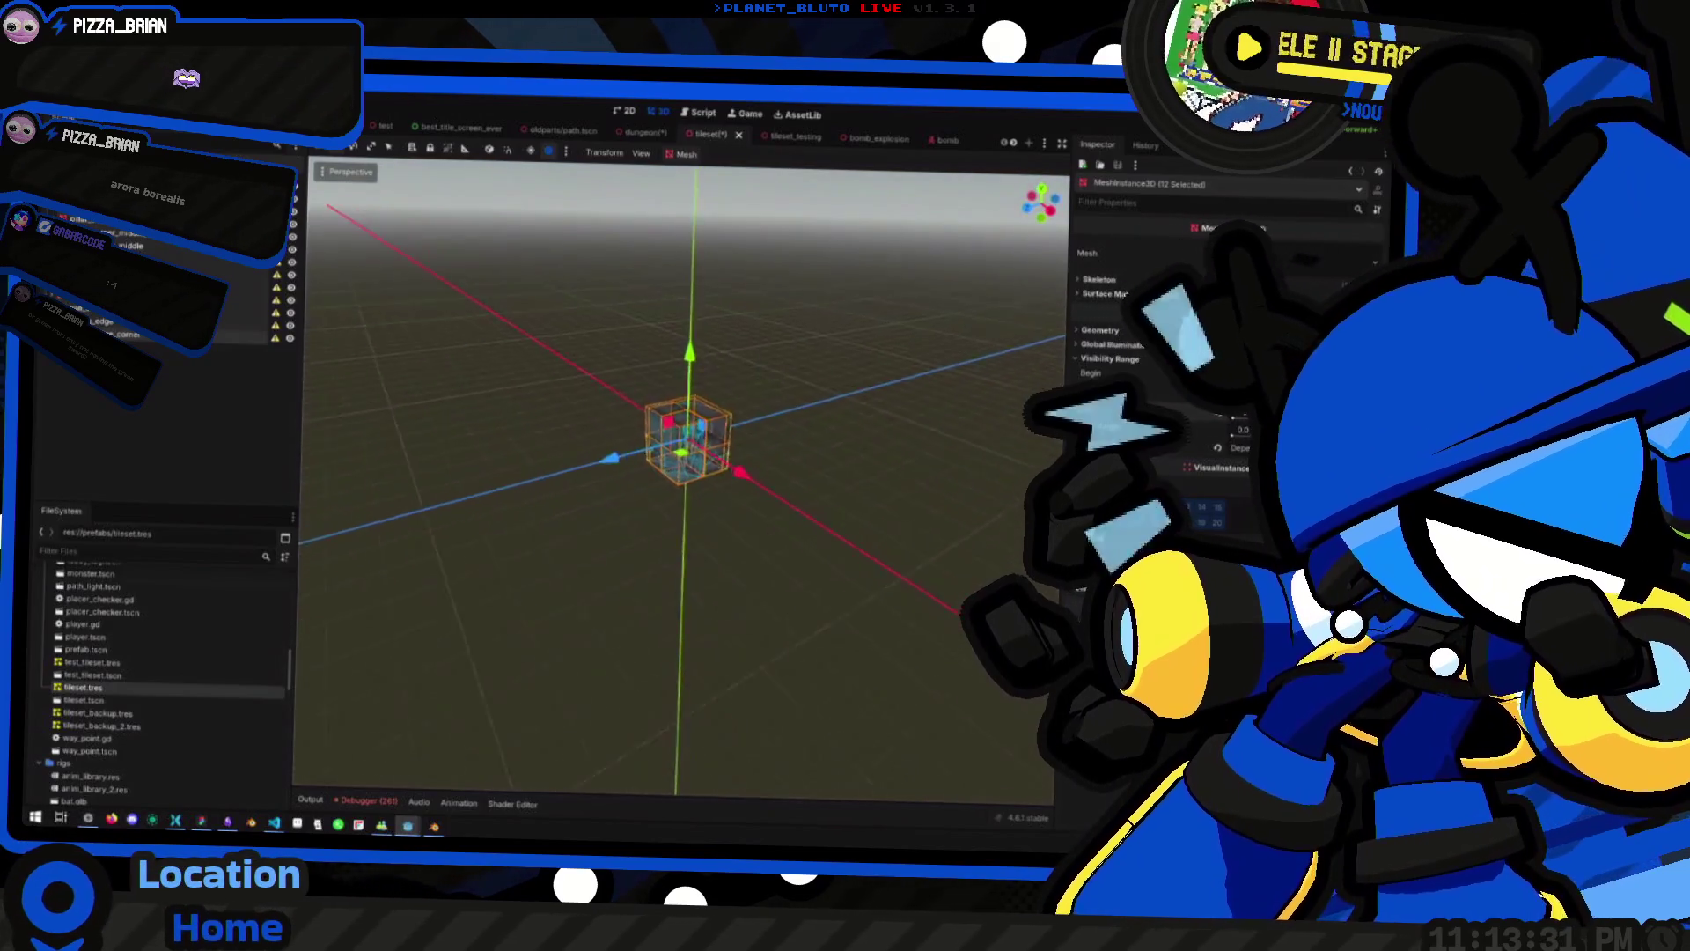
scroll(705, 457, up, 1)
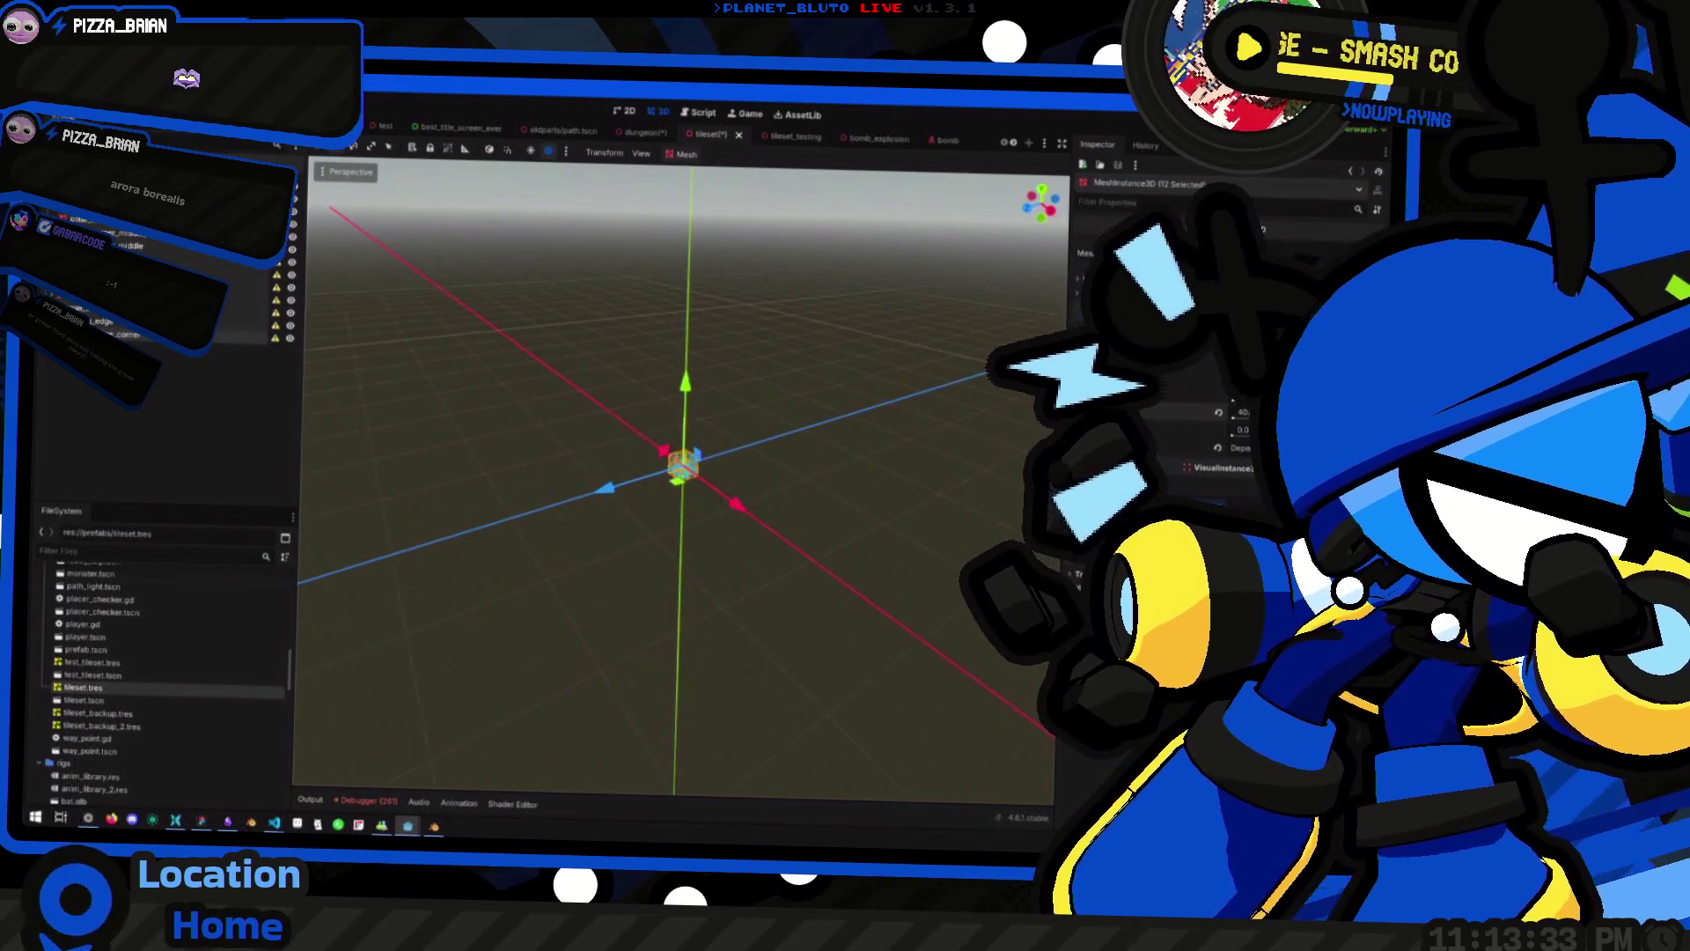
scroll(705, 456, up, 3)
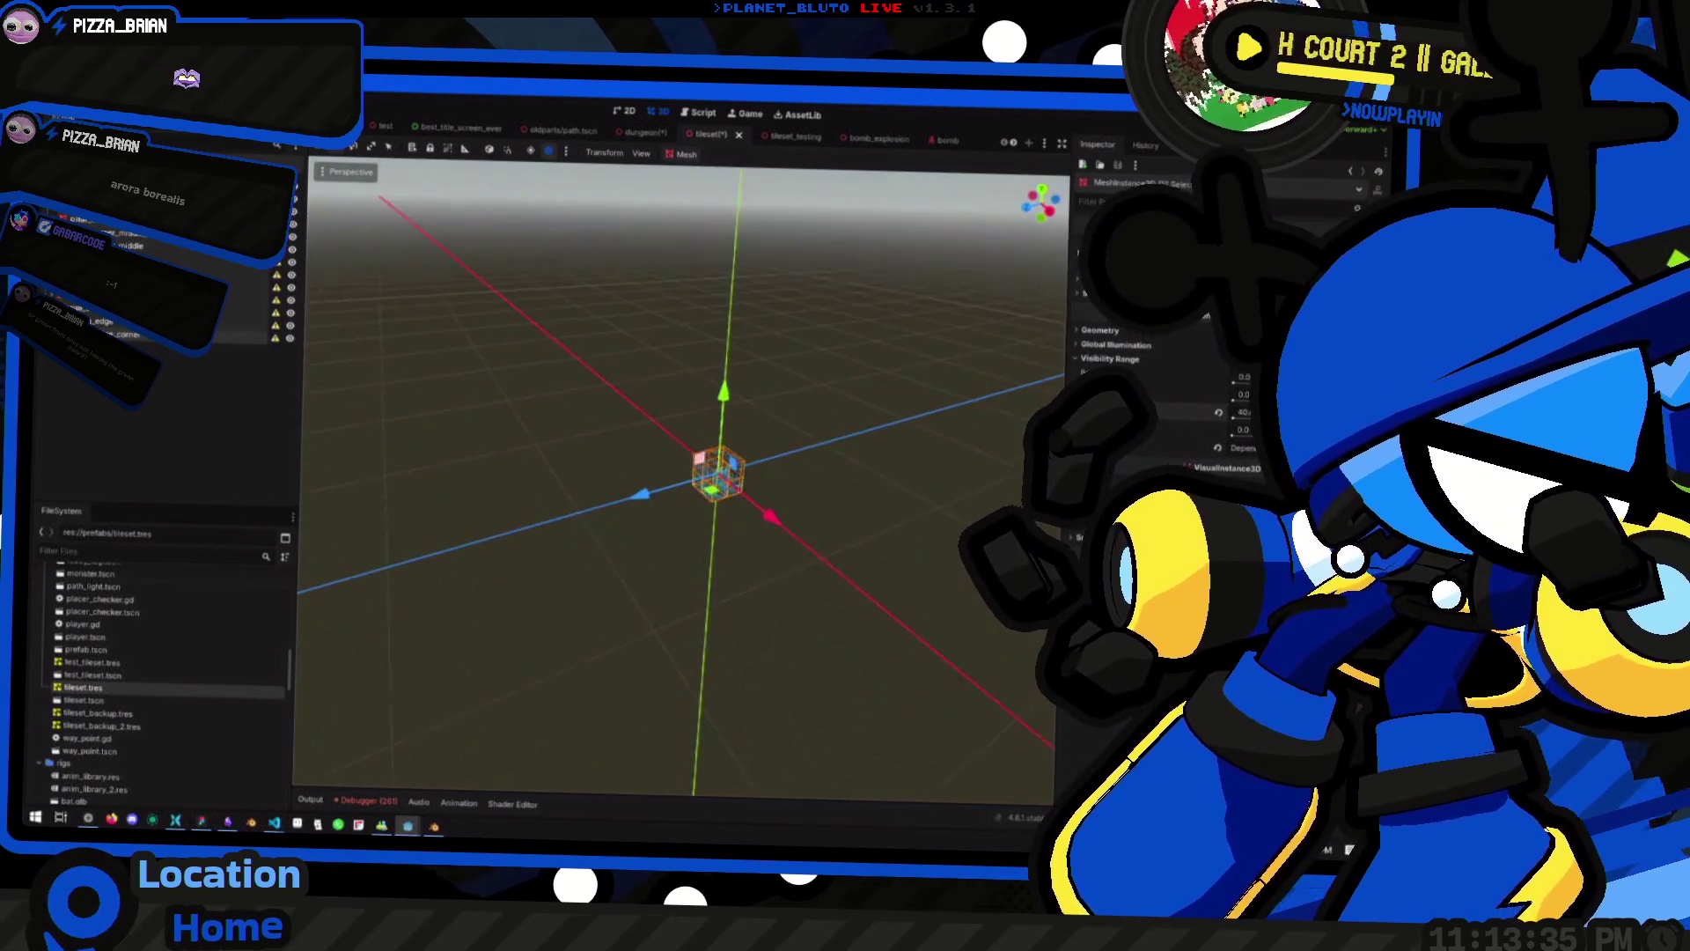
drag(598, 456, 777, 478)
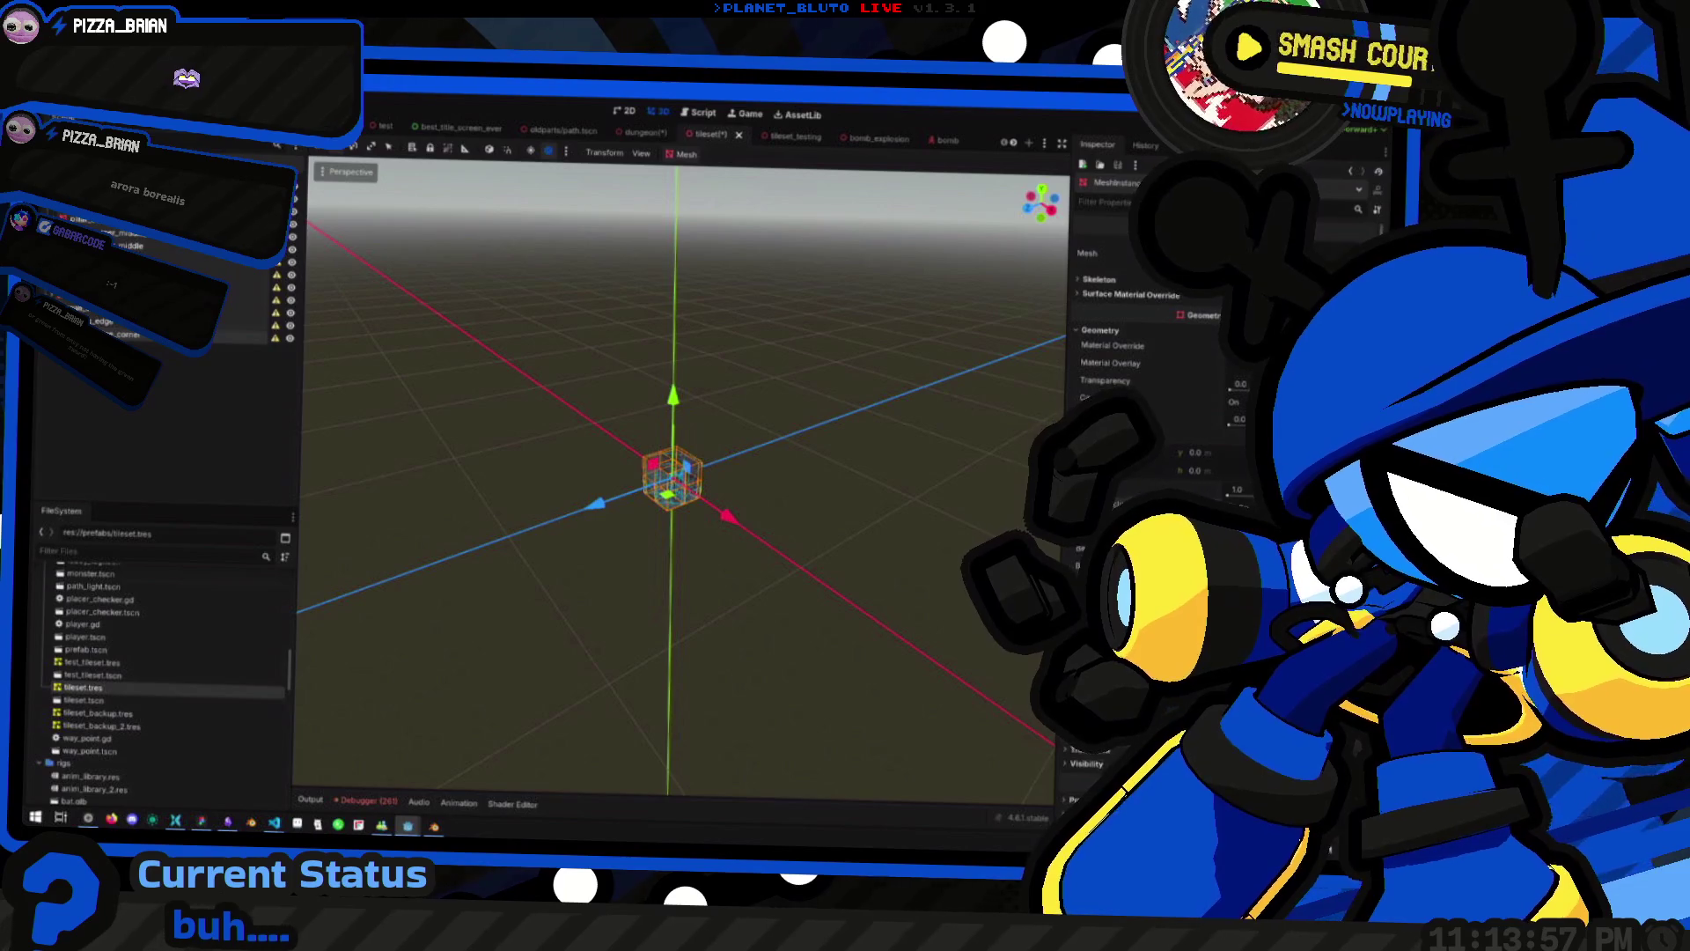
Save the tileset scene with Ctrl+S
key(ctrl+s)
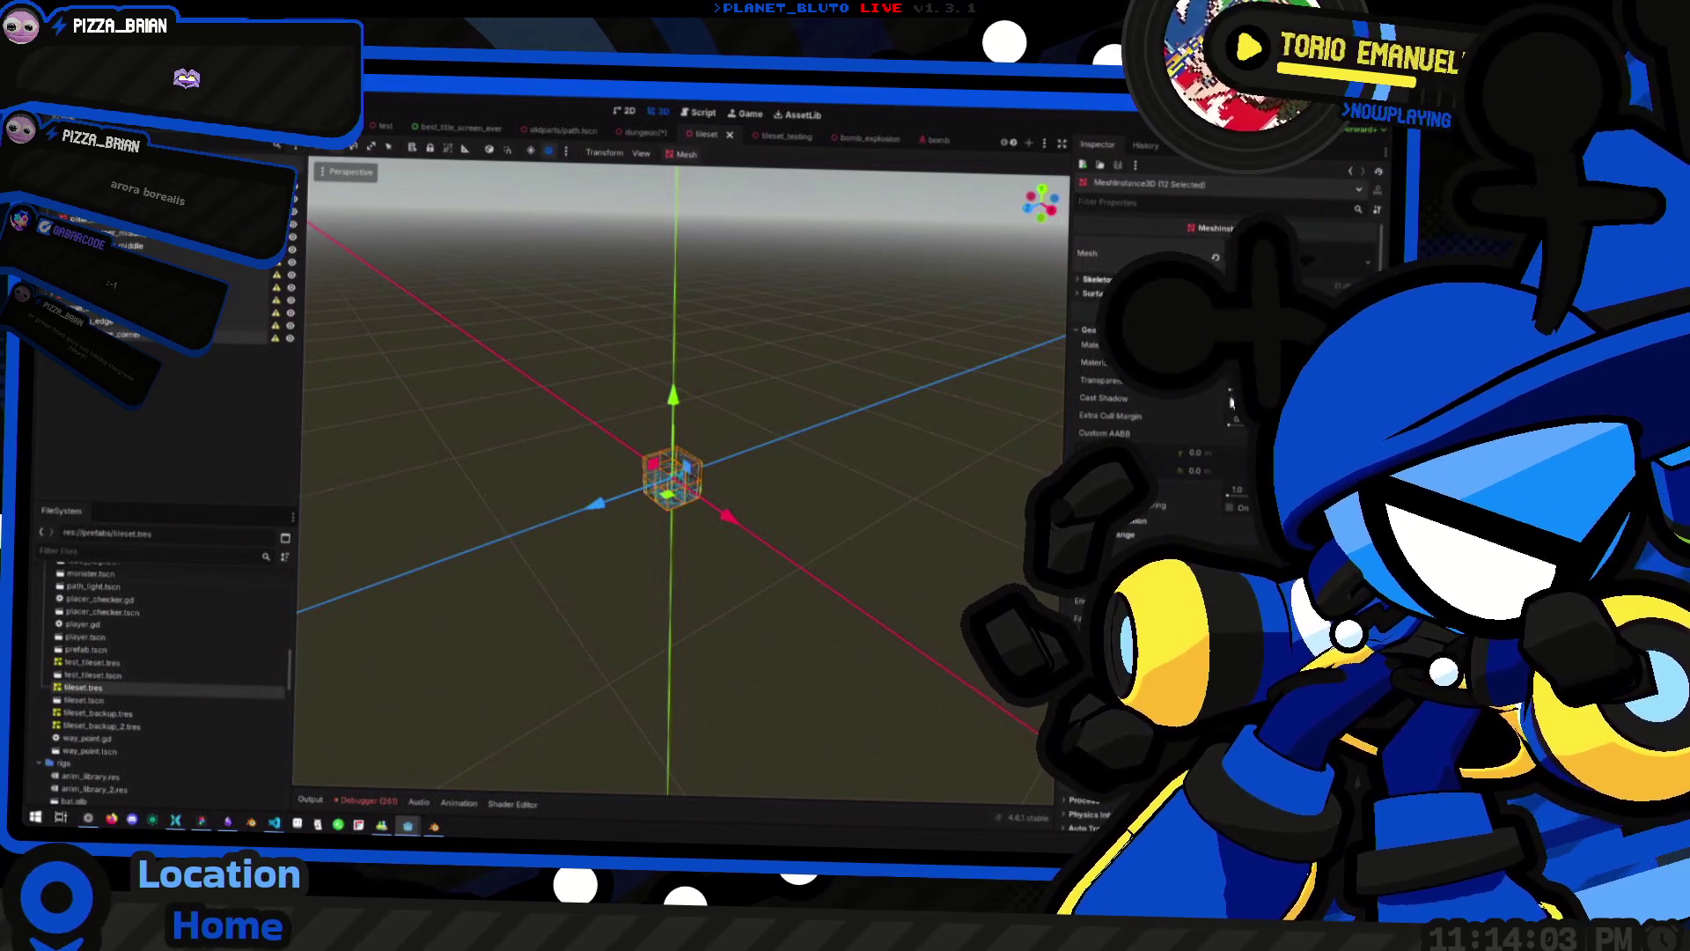
scroll(796, 523, up, 10)
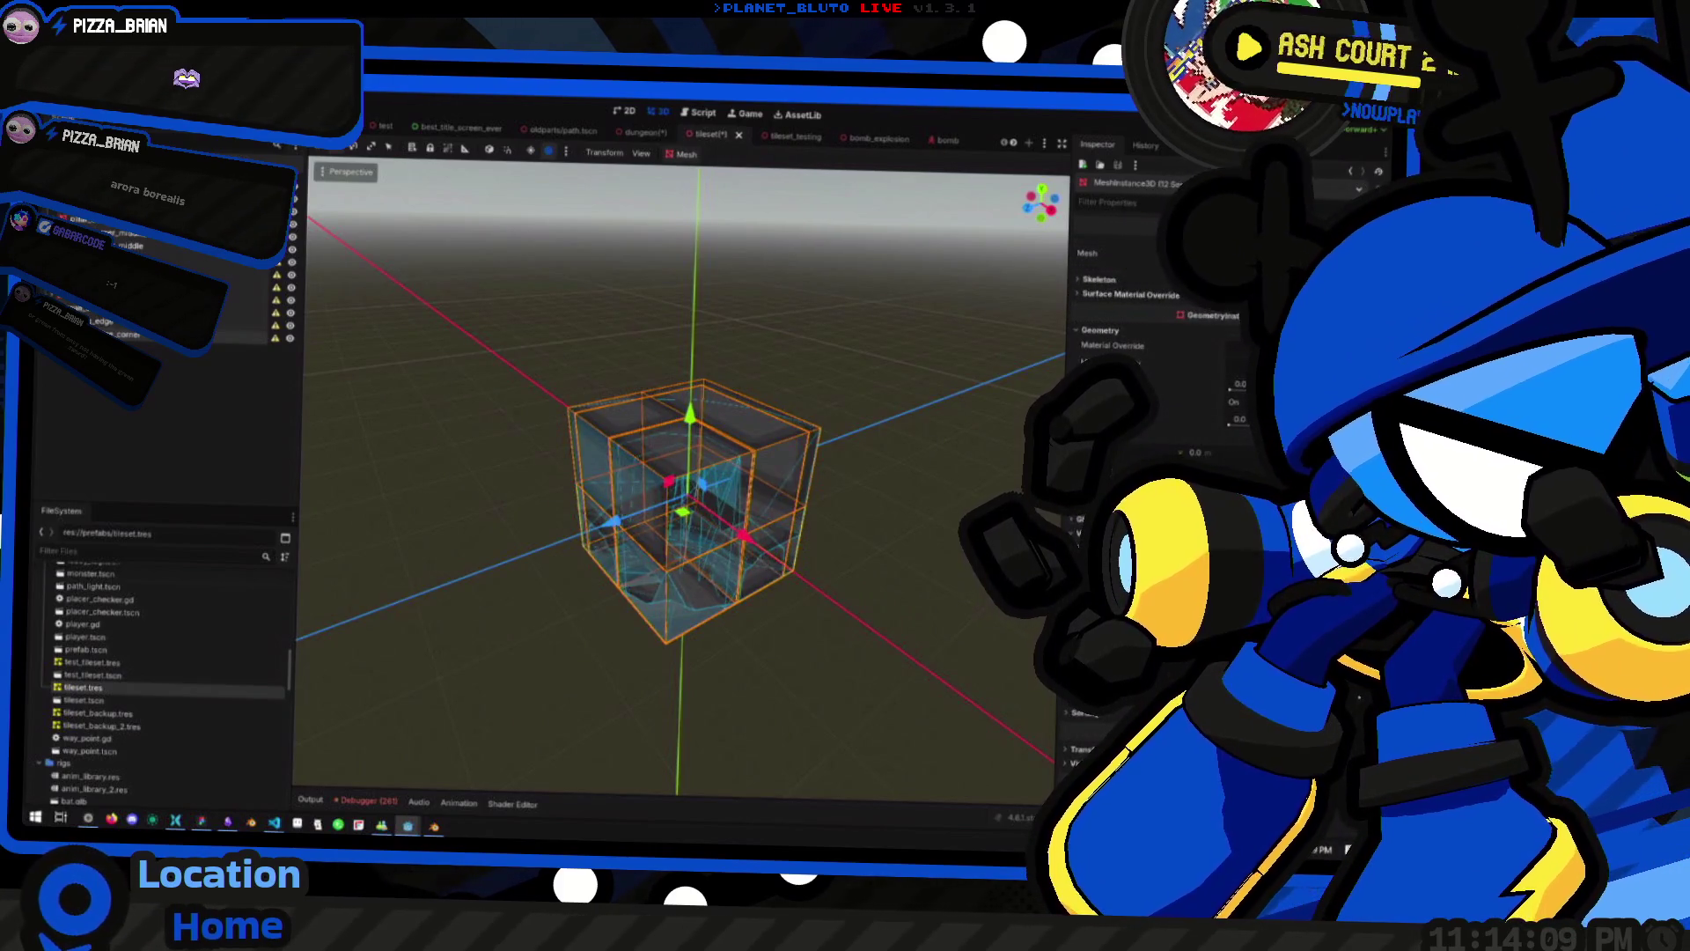
scroll(683, 483, down, 10)
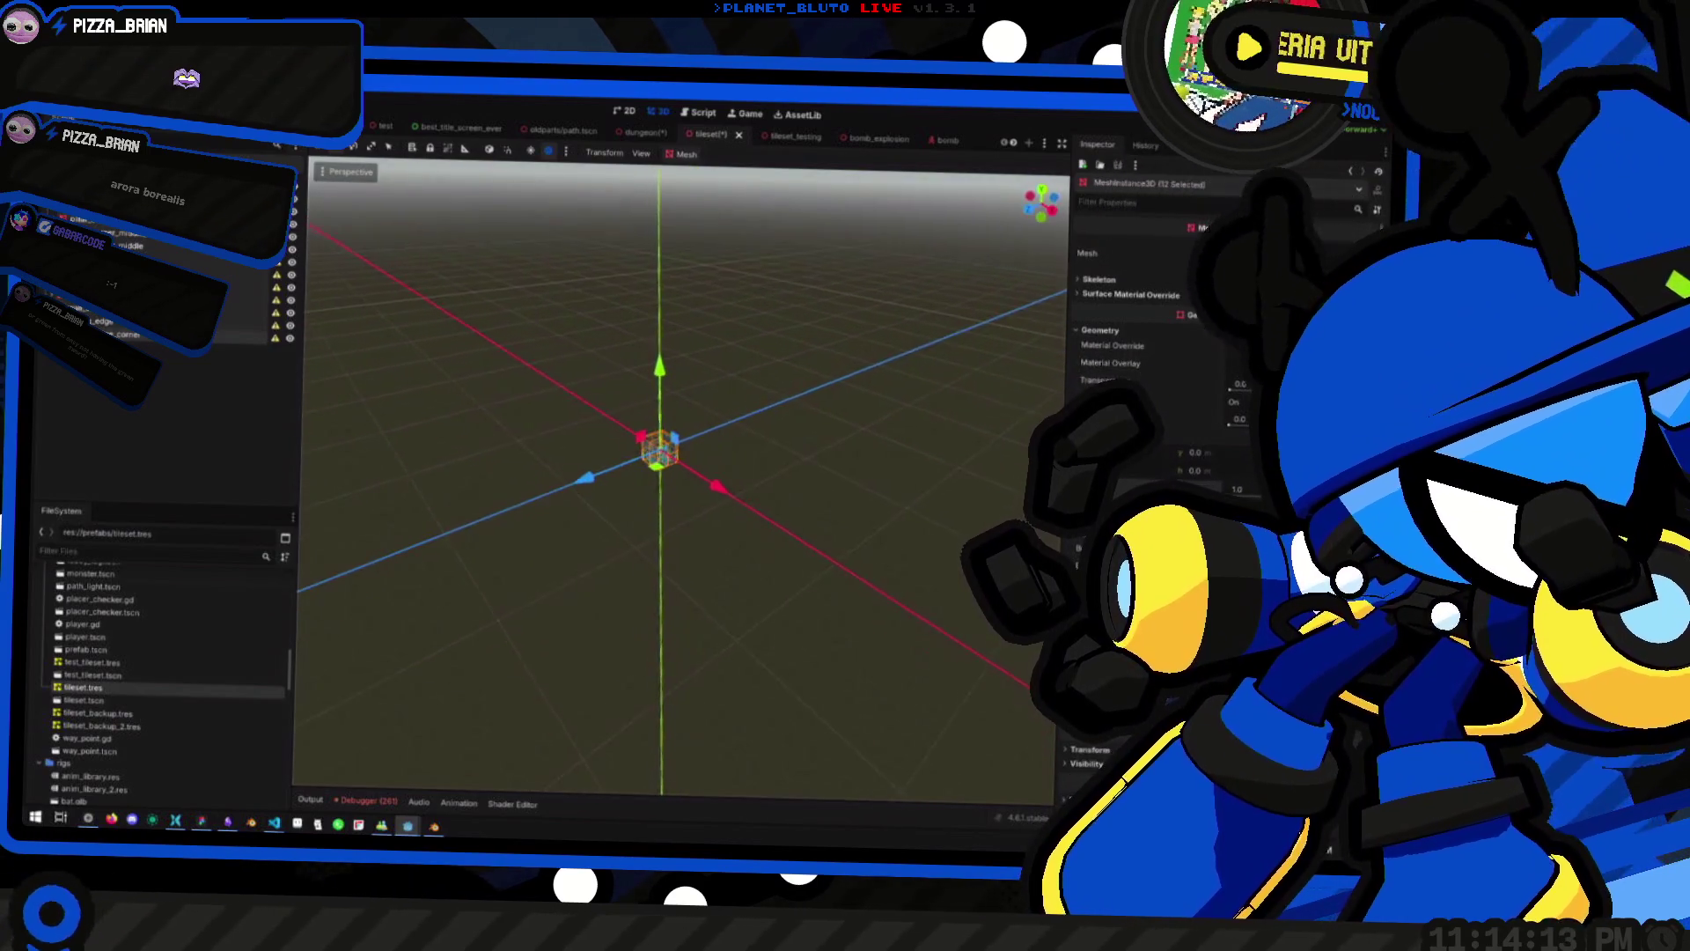
key(ctrl+s)
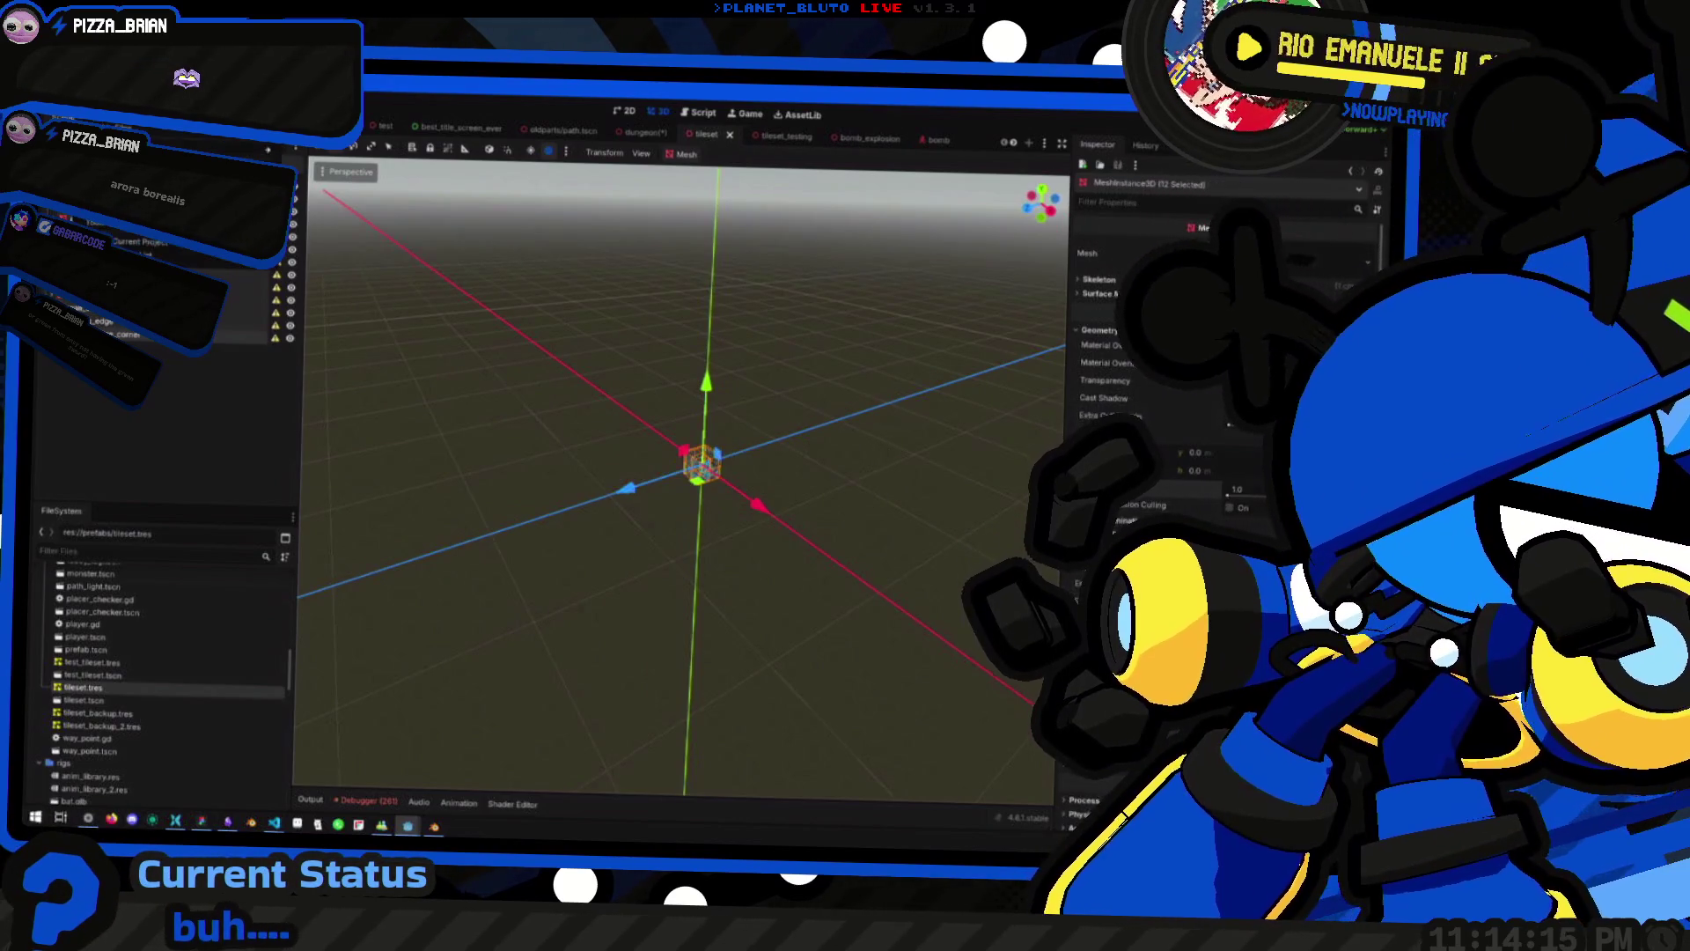
Start a MeshLibrary export from the Scene menu, then cancel it
click(53, 116)
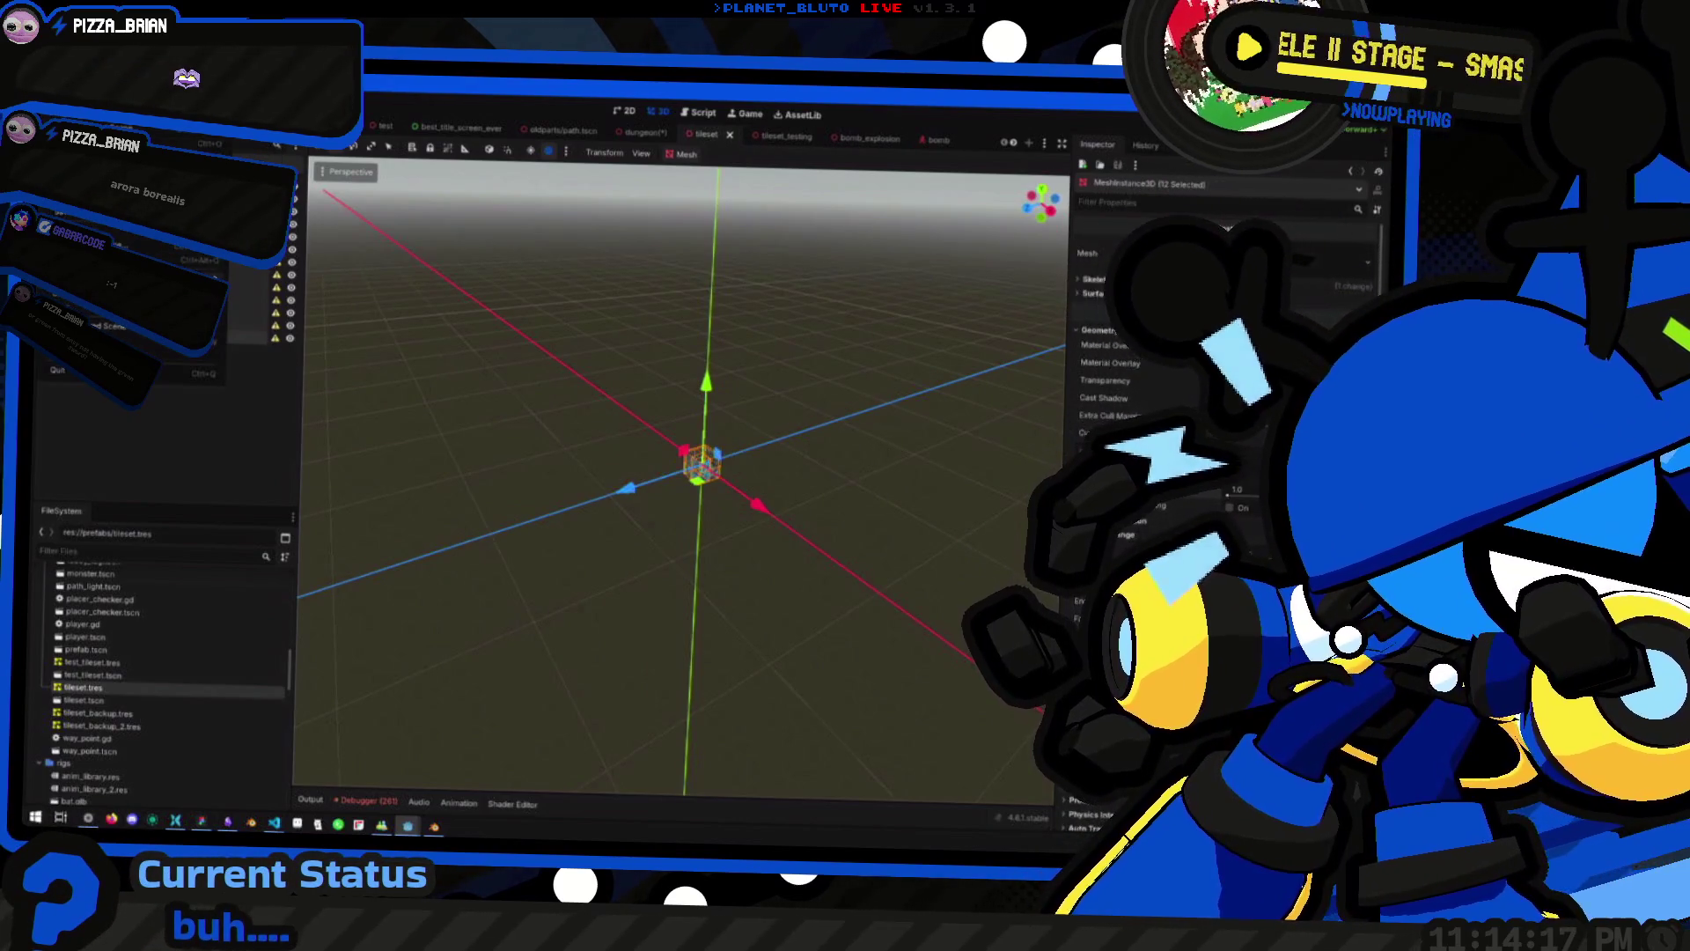
click(273, 295)
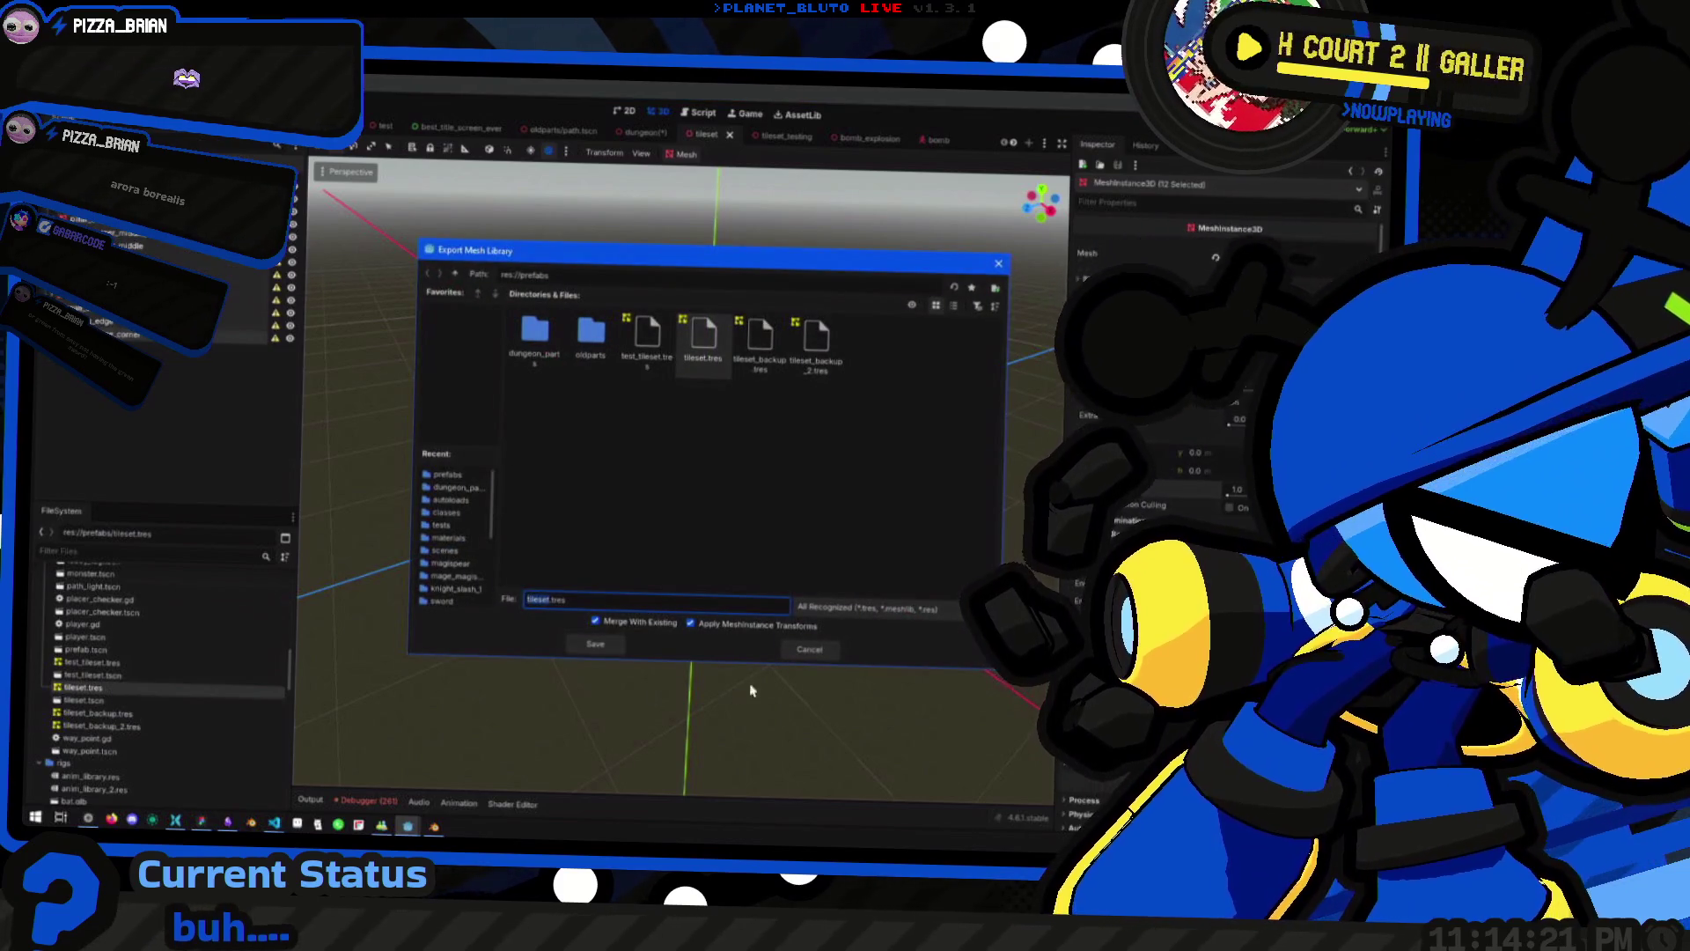
click(814, 649)
Duplicate tileset.tres as tileset_backup_3.tres
right_click(110, 686)
click(167, 704)
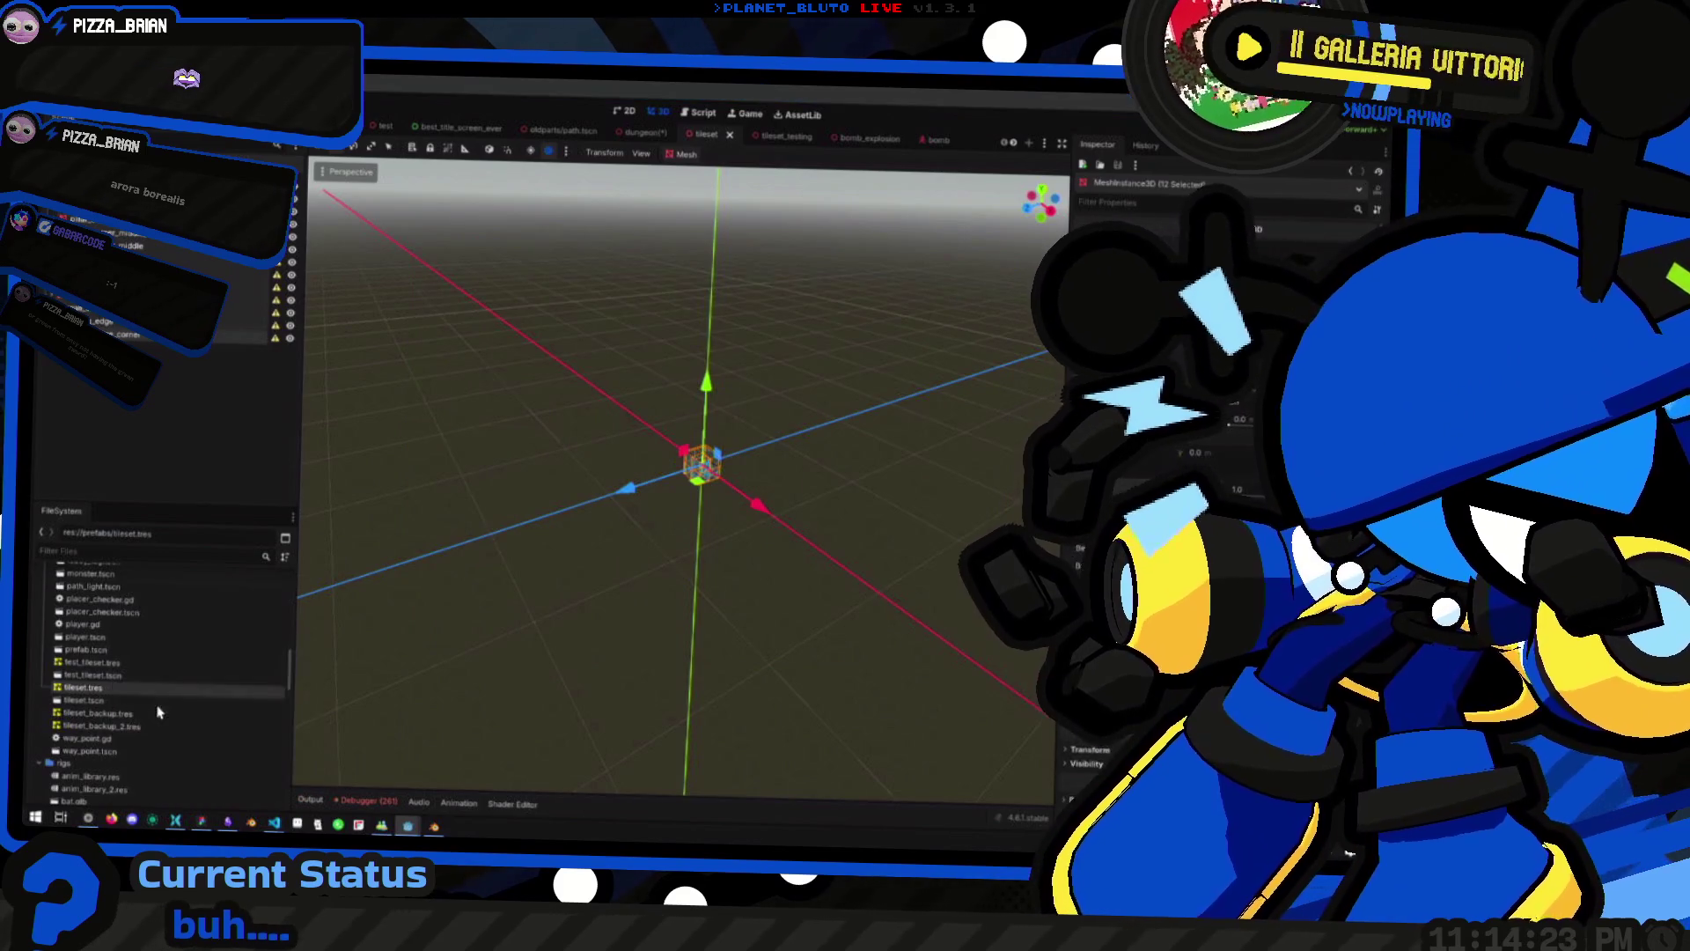
key(Right)
text(_back)
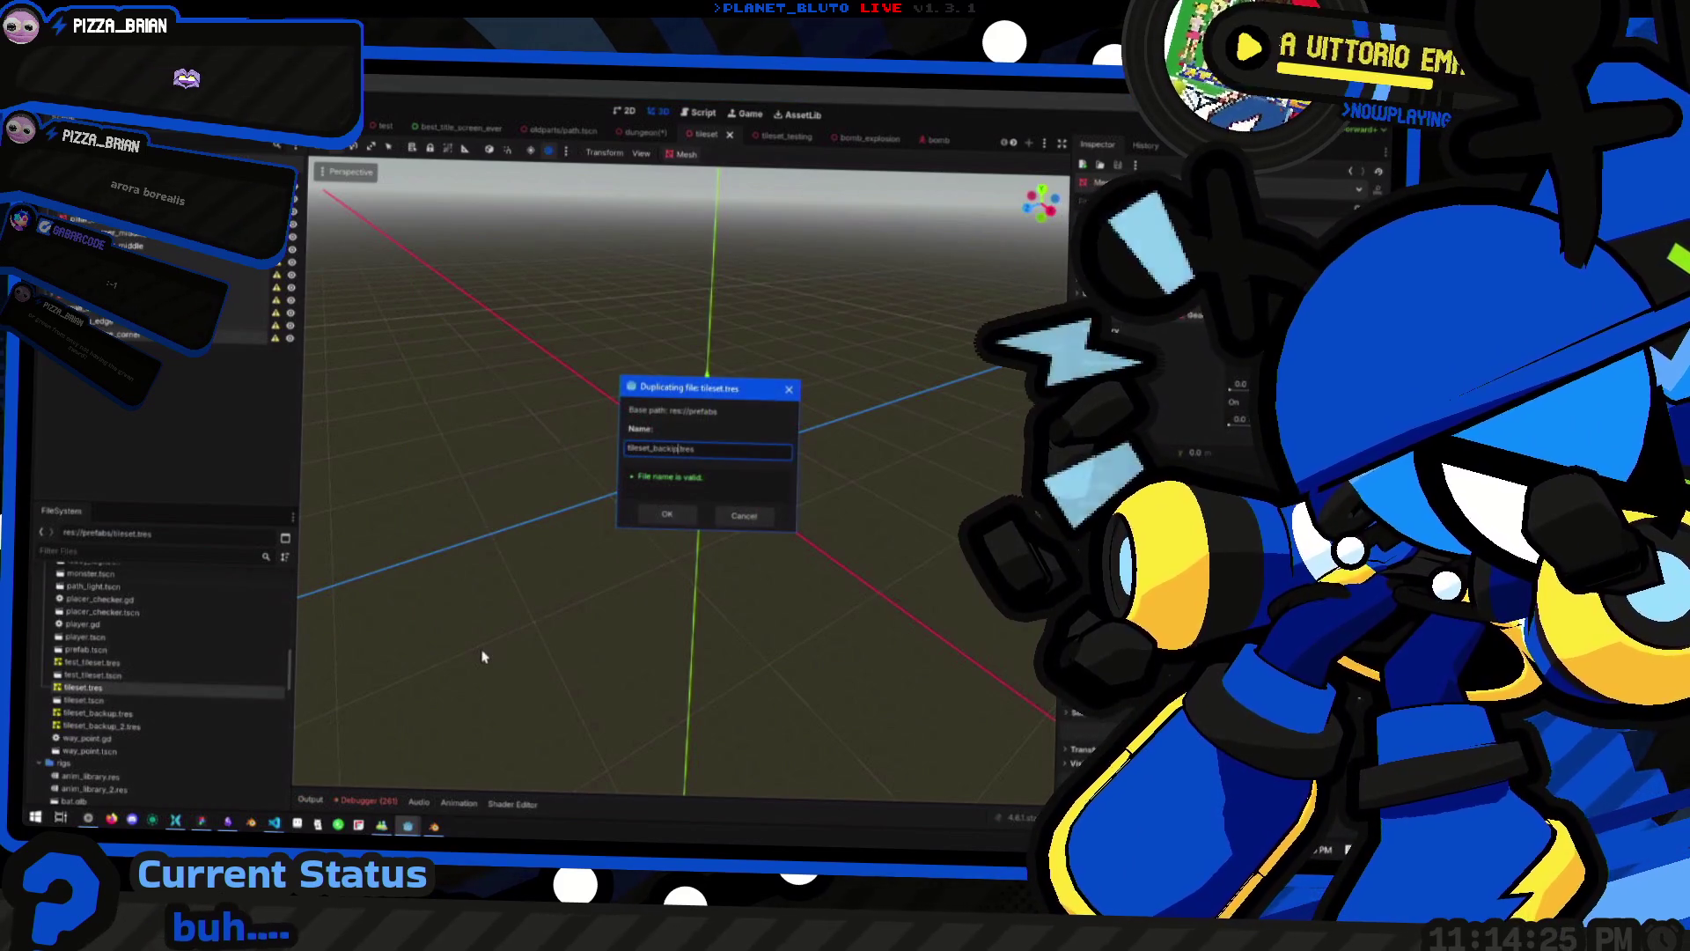
text(up_3)
key(Return)
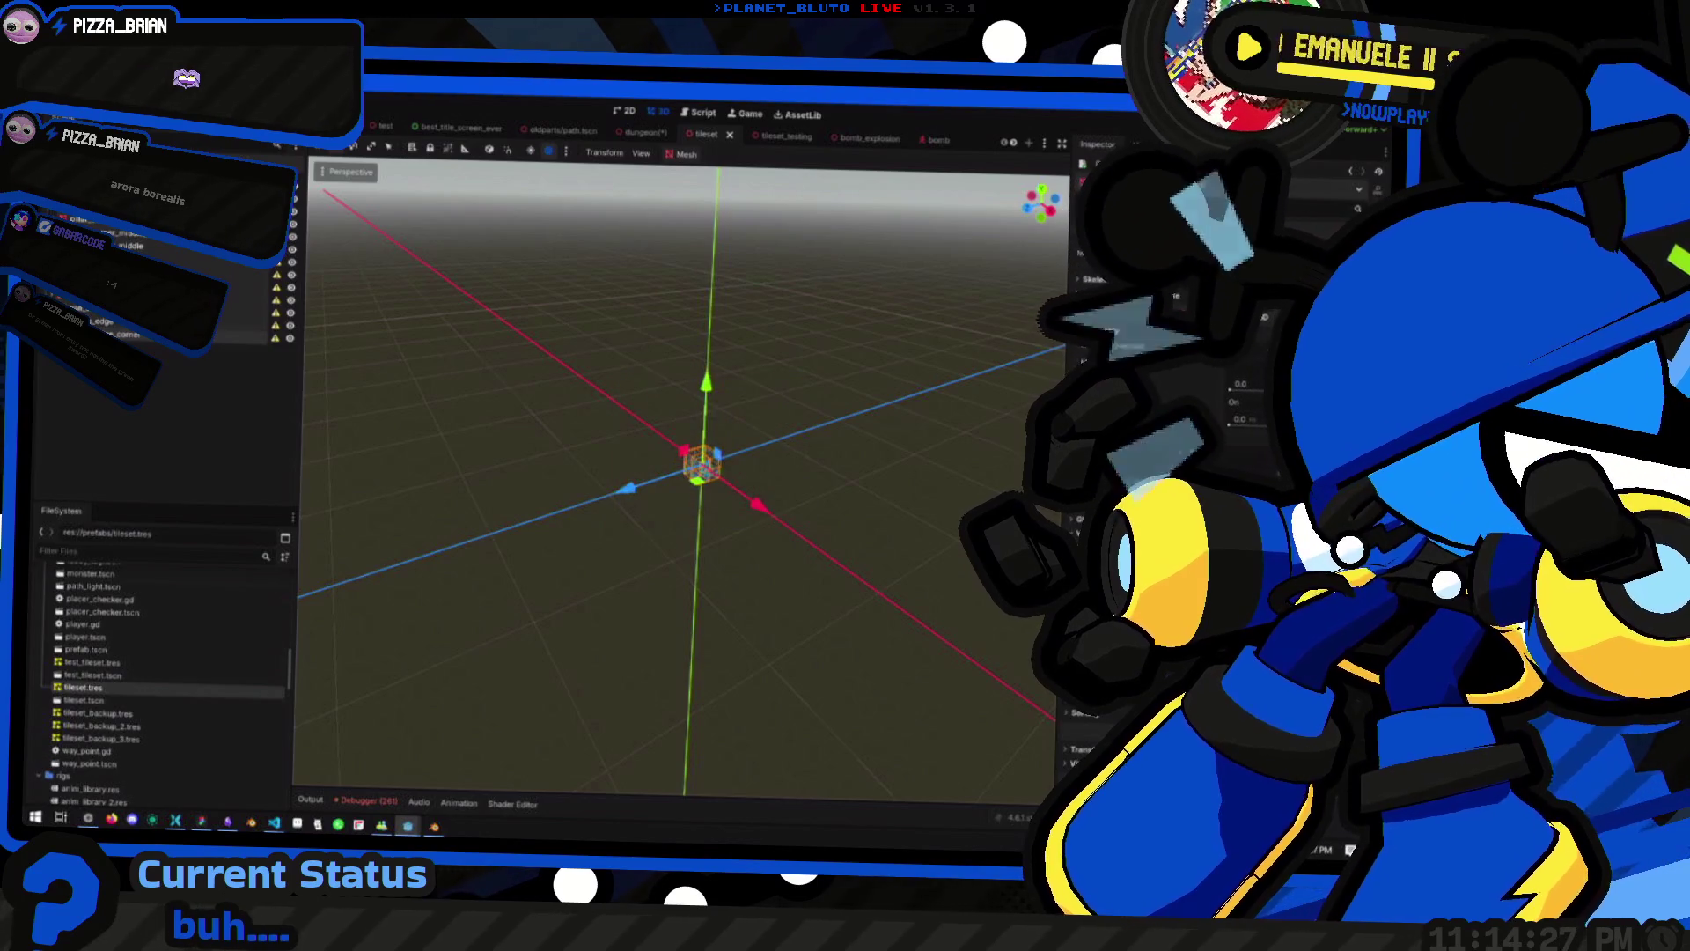
Export the scene as a MeshLibrary overwriting tileset.tres, then run the game with F5
click(277, 286)
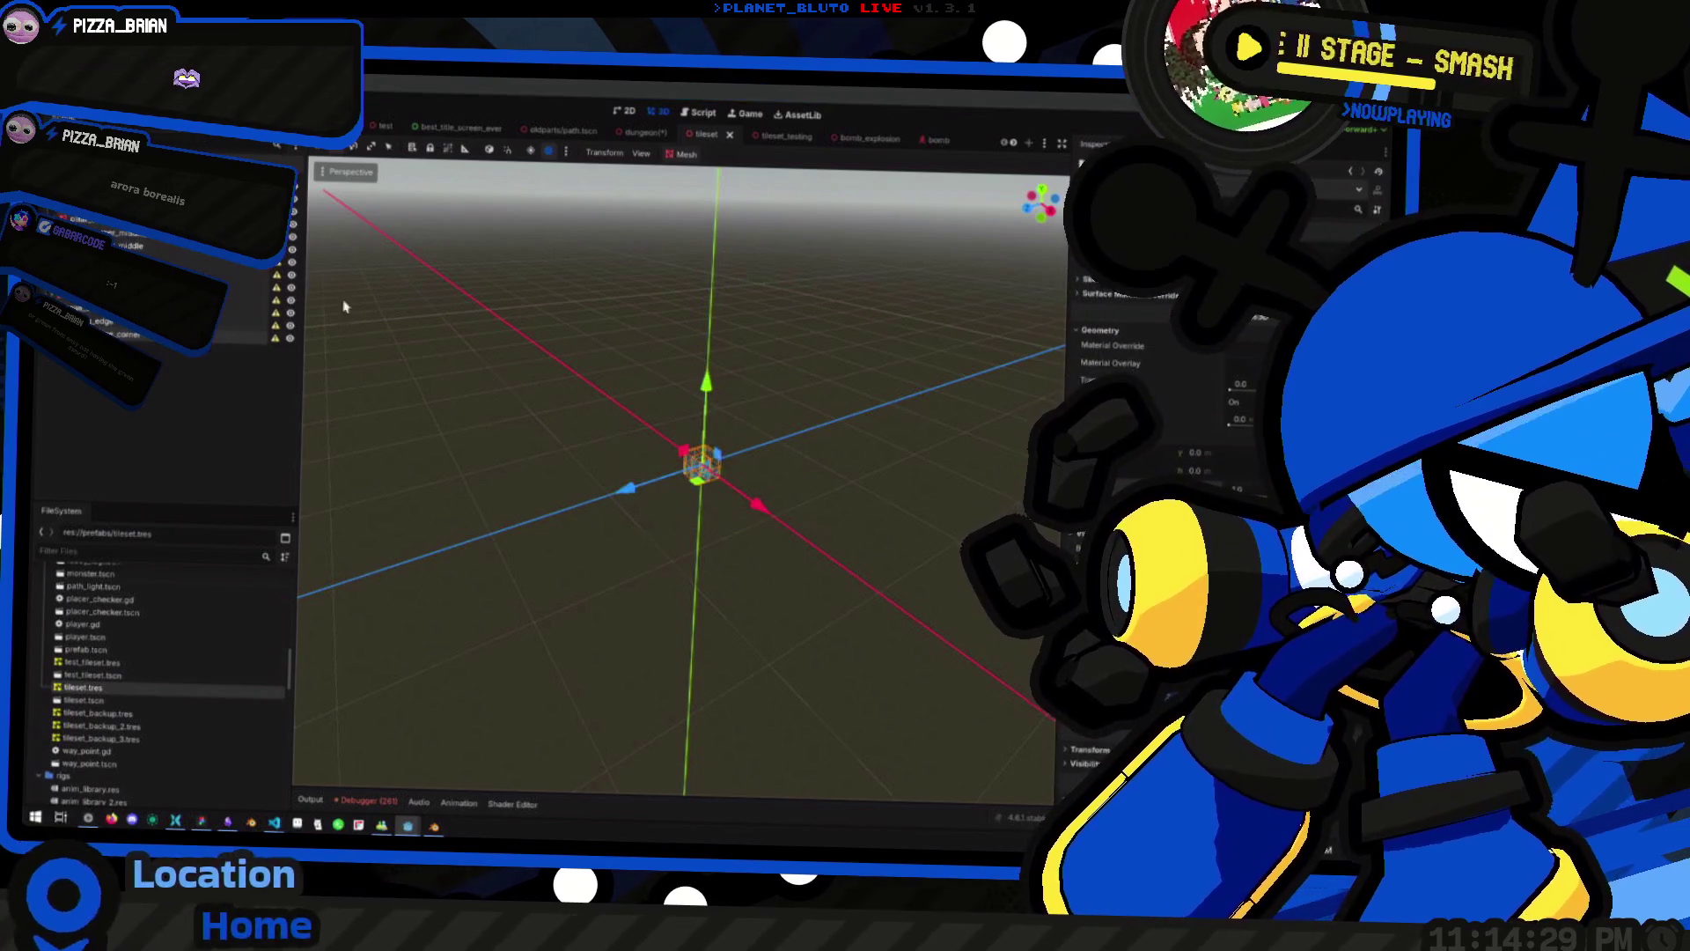
double_click(696, 343)
click(671, 479)
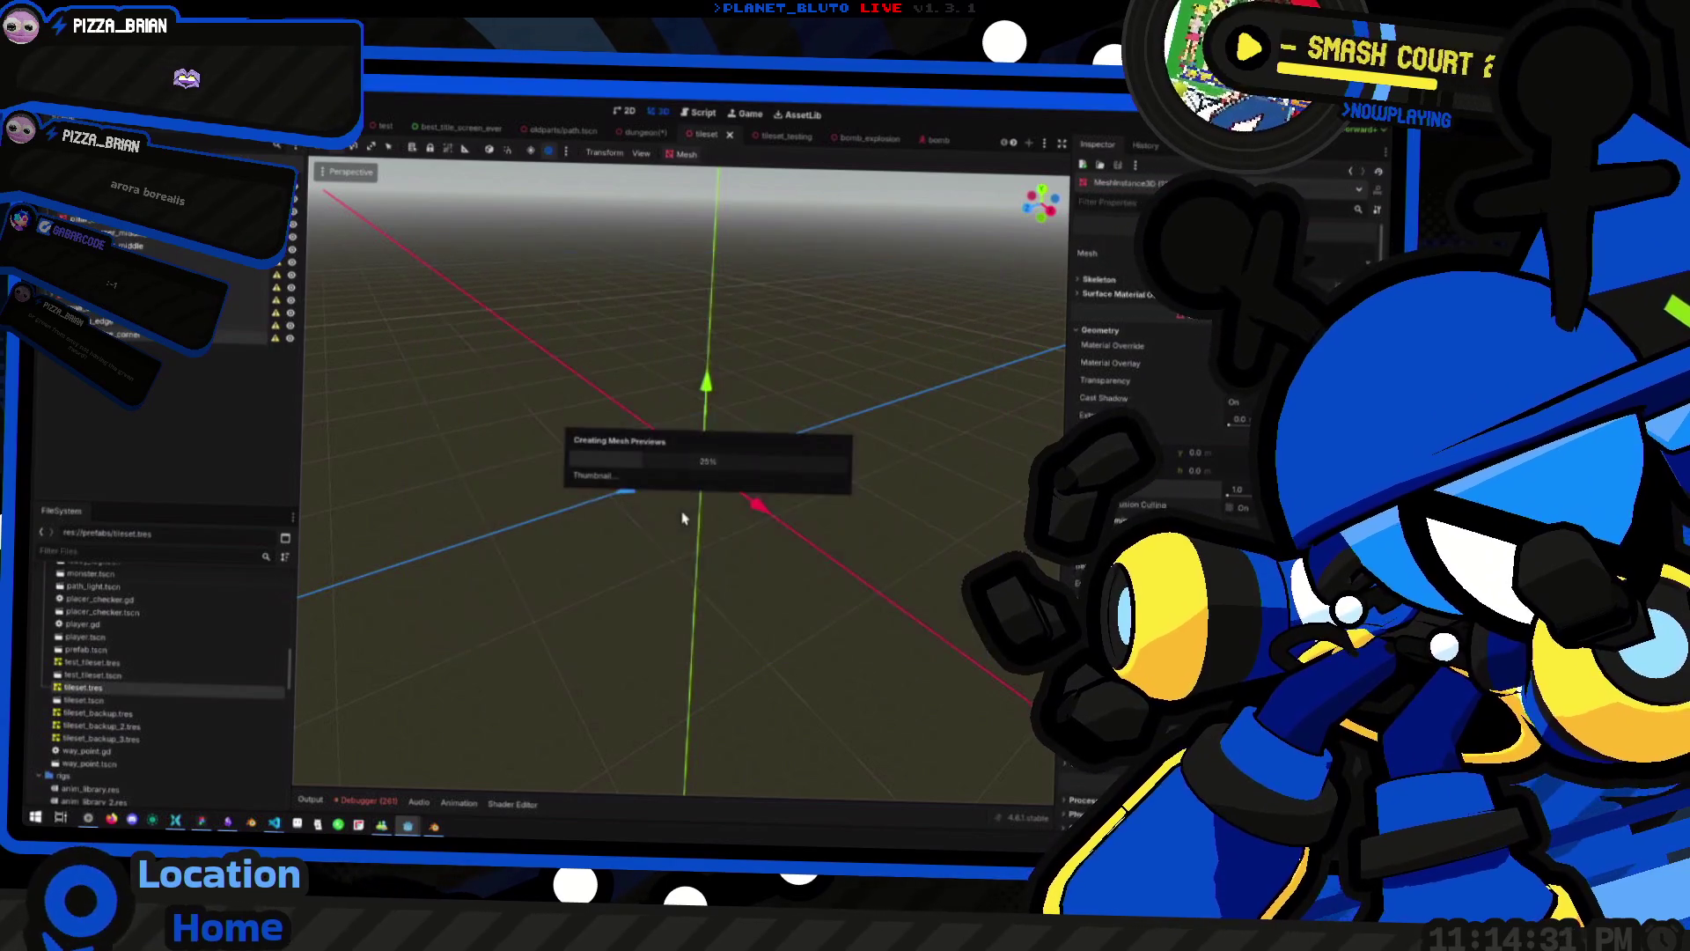
key(F5)
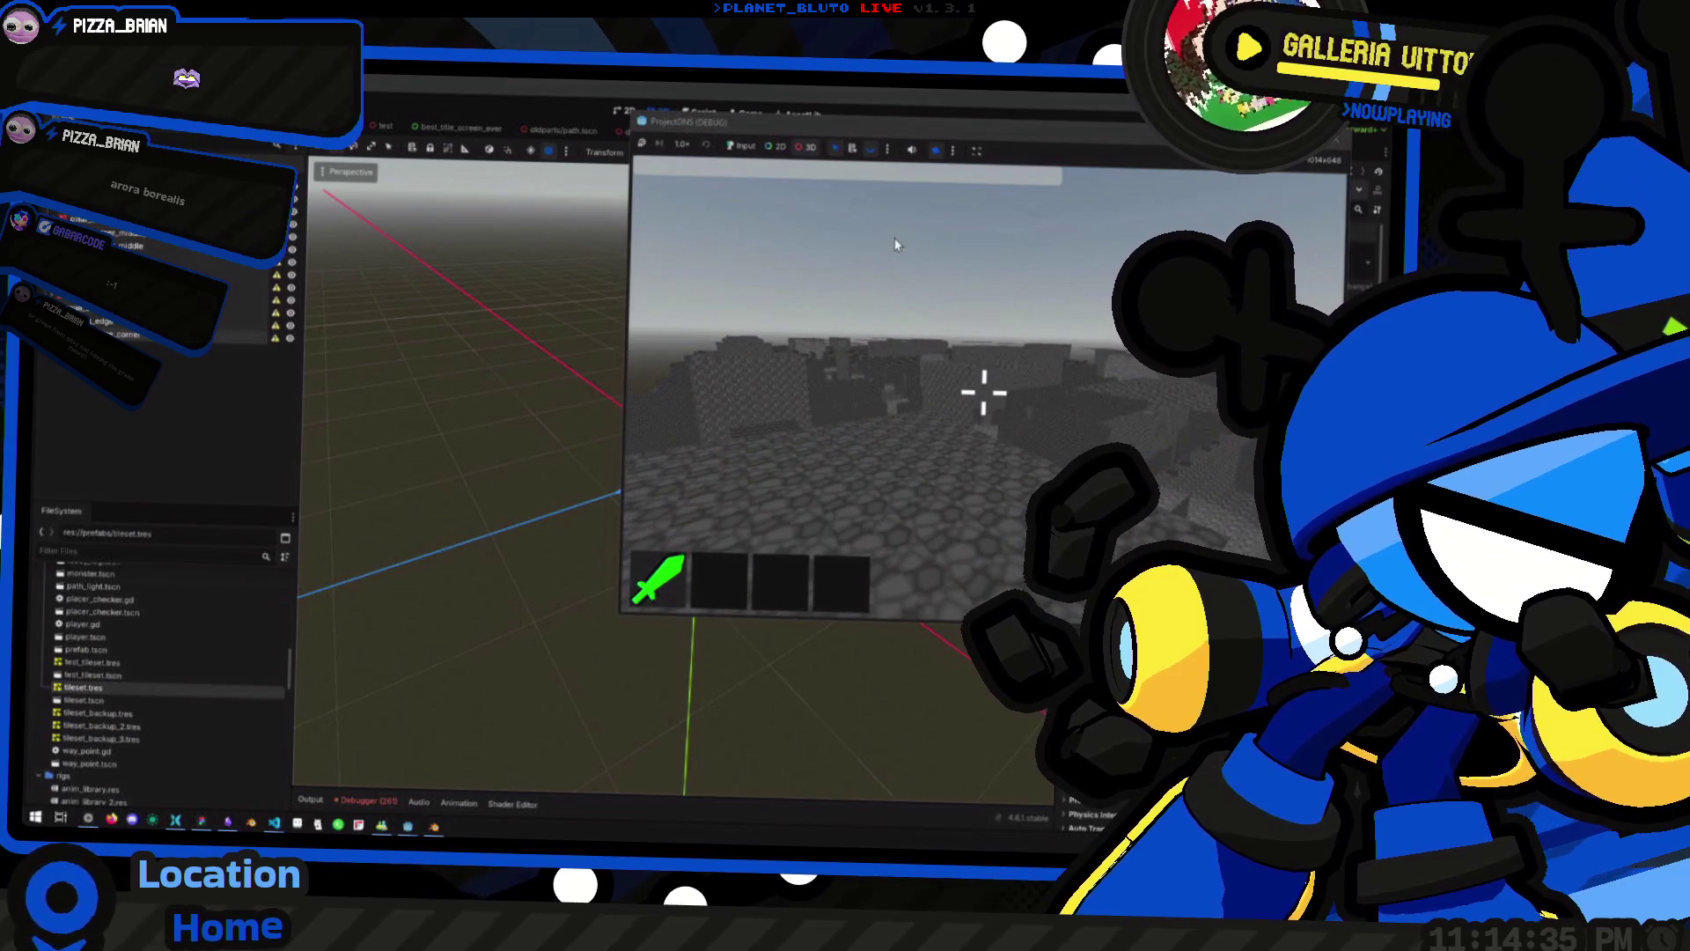
Restart the game and host a session as the Knight class
key(F5)
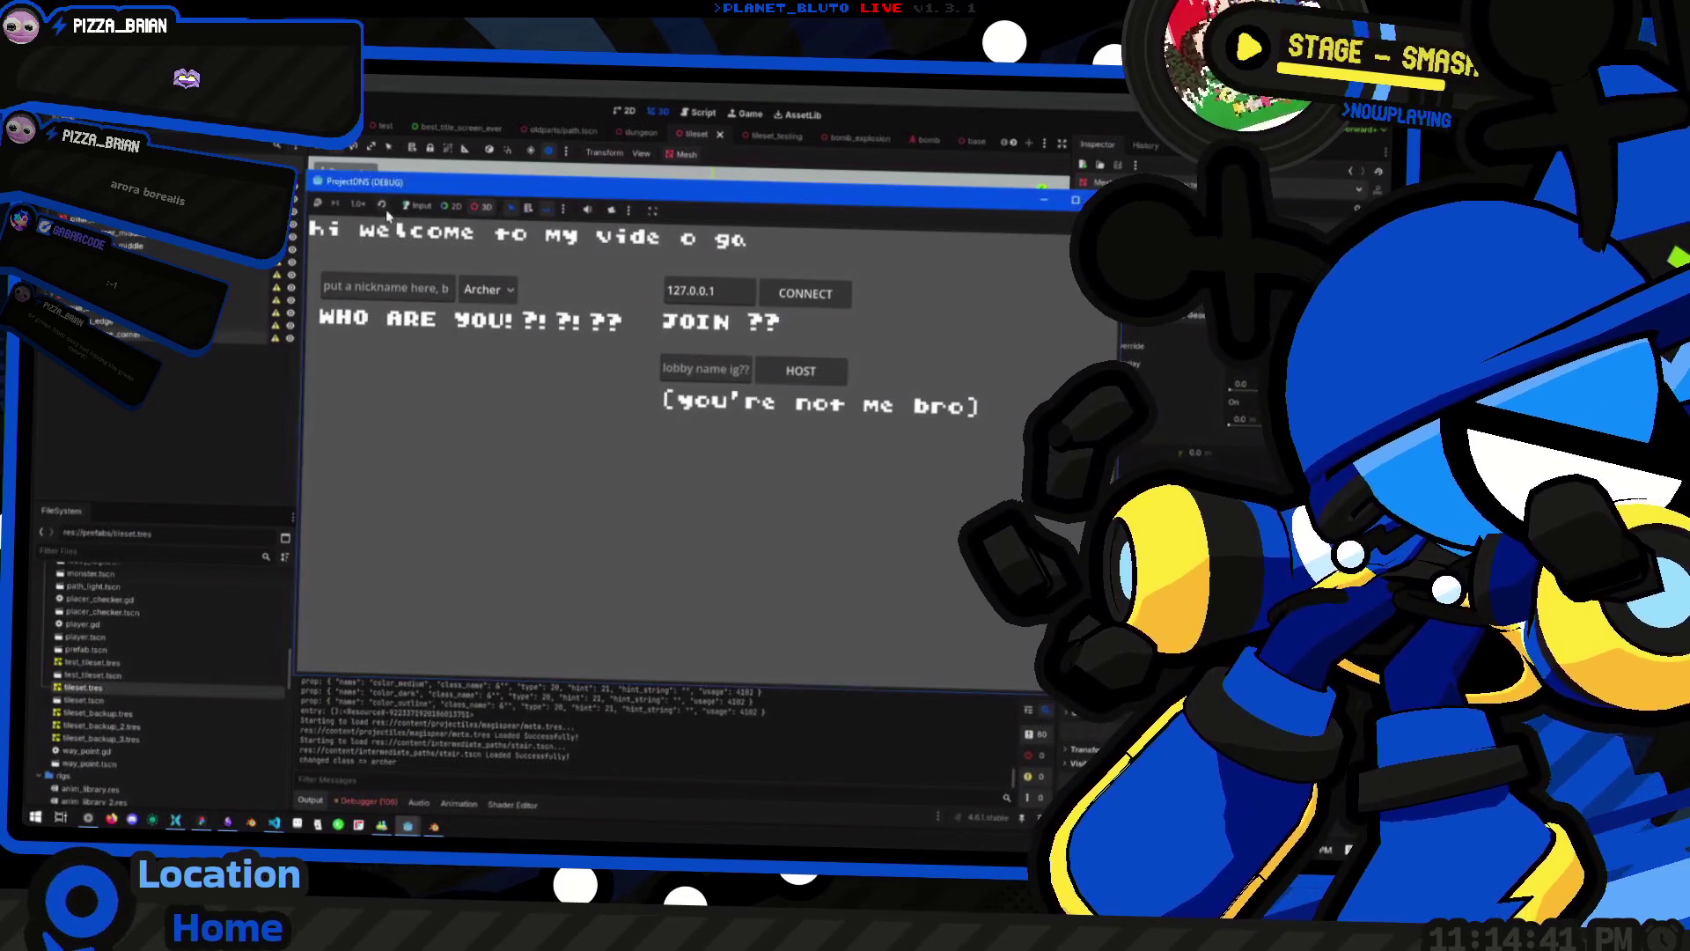
click(488, 289)
click(484, 346)
click(799, 377)
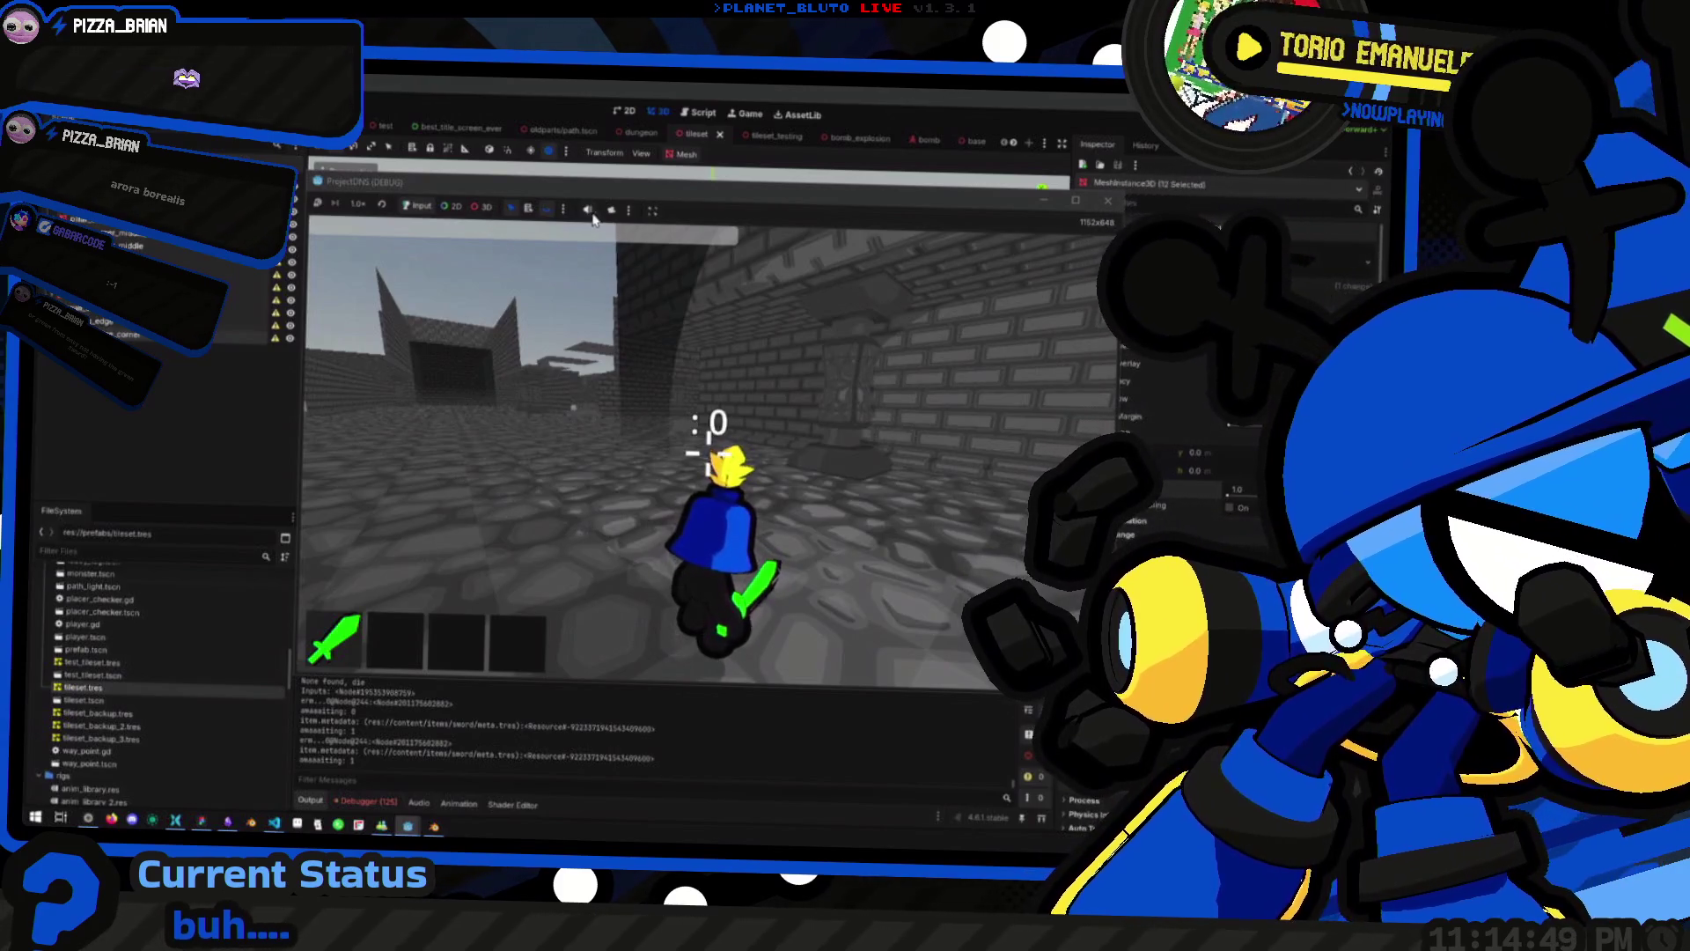
Fly in free look through the brick corridors, archway and rooms, then stop the game with F8
key(w)
click(465, 256)
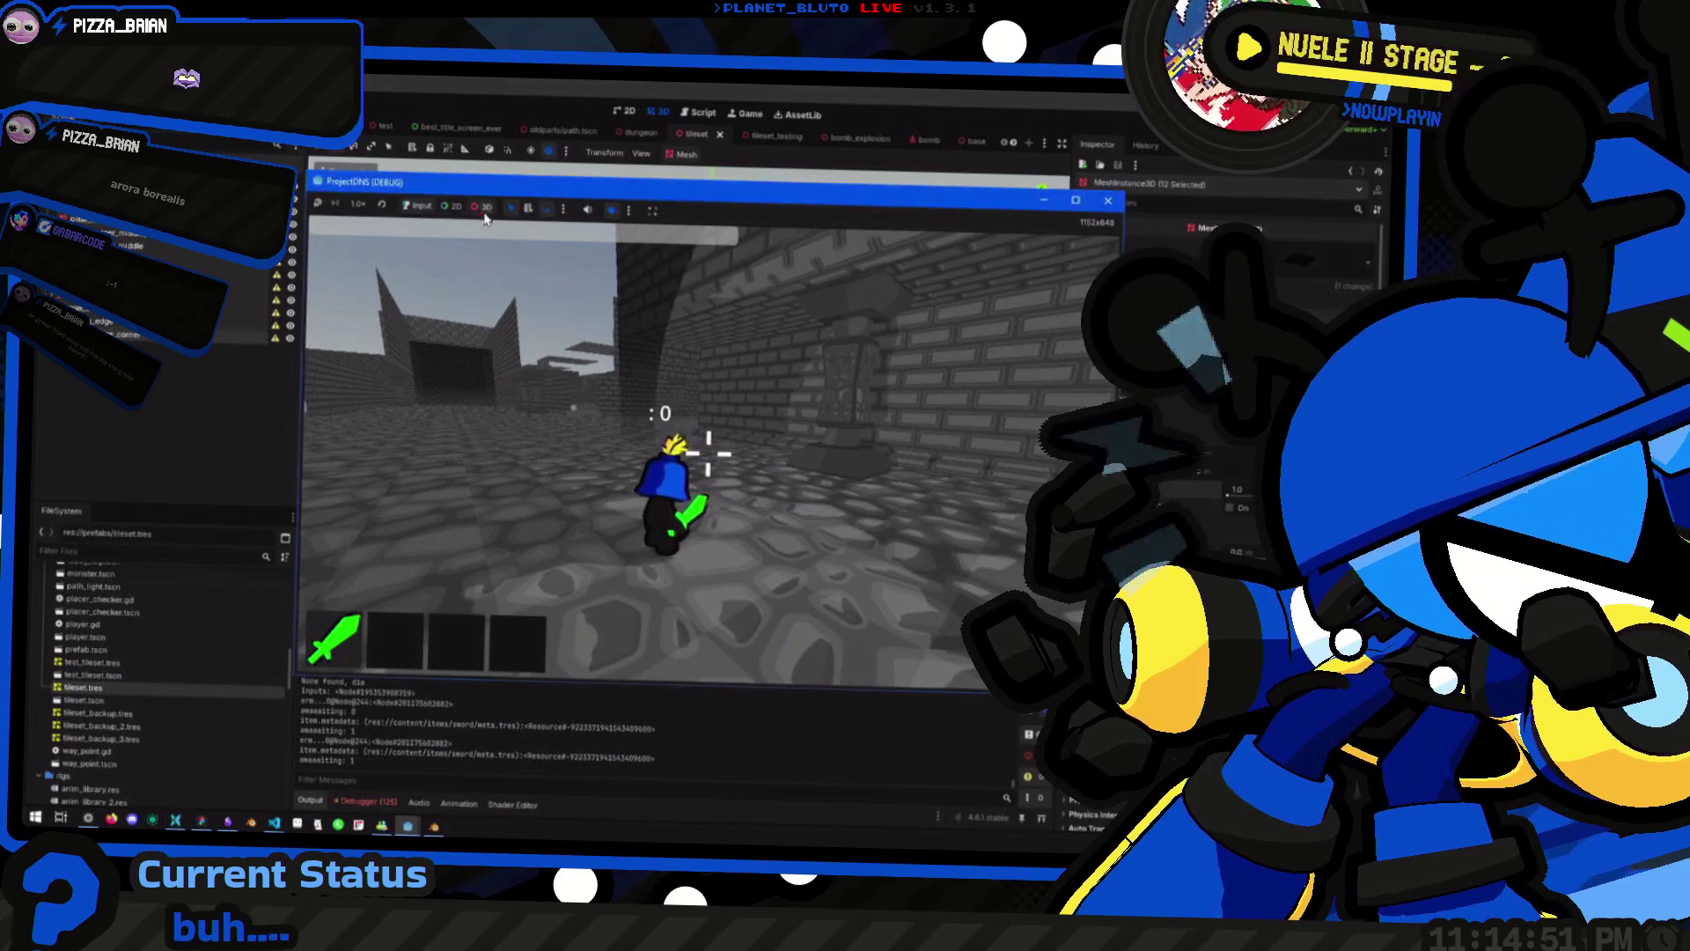
scroll(707, 453, up, 3)
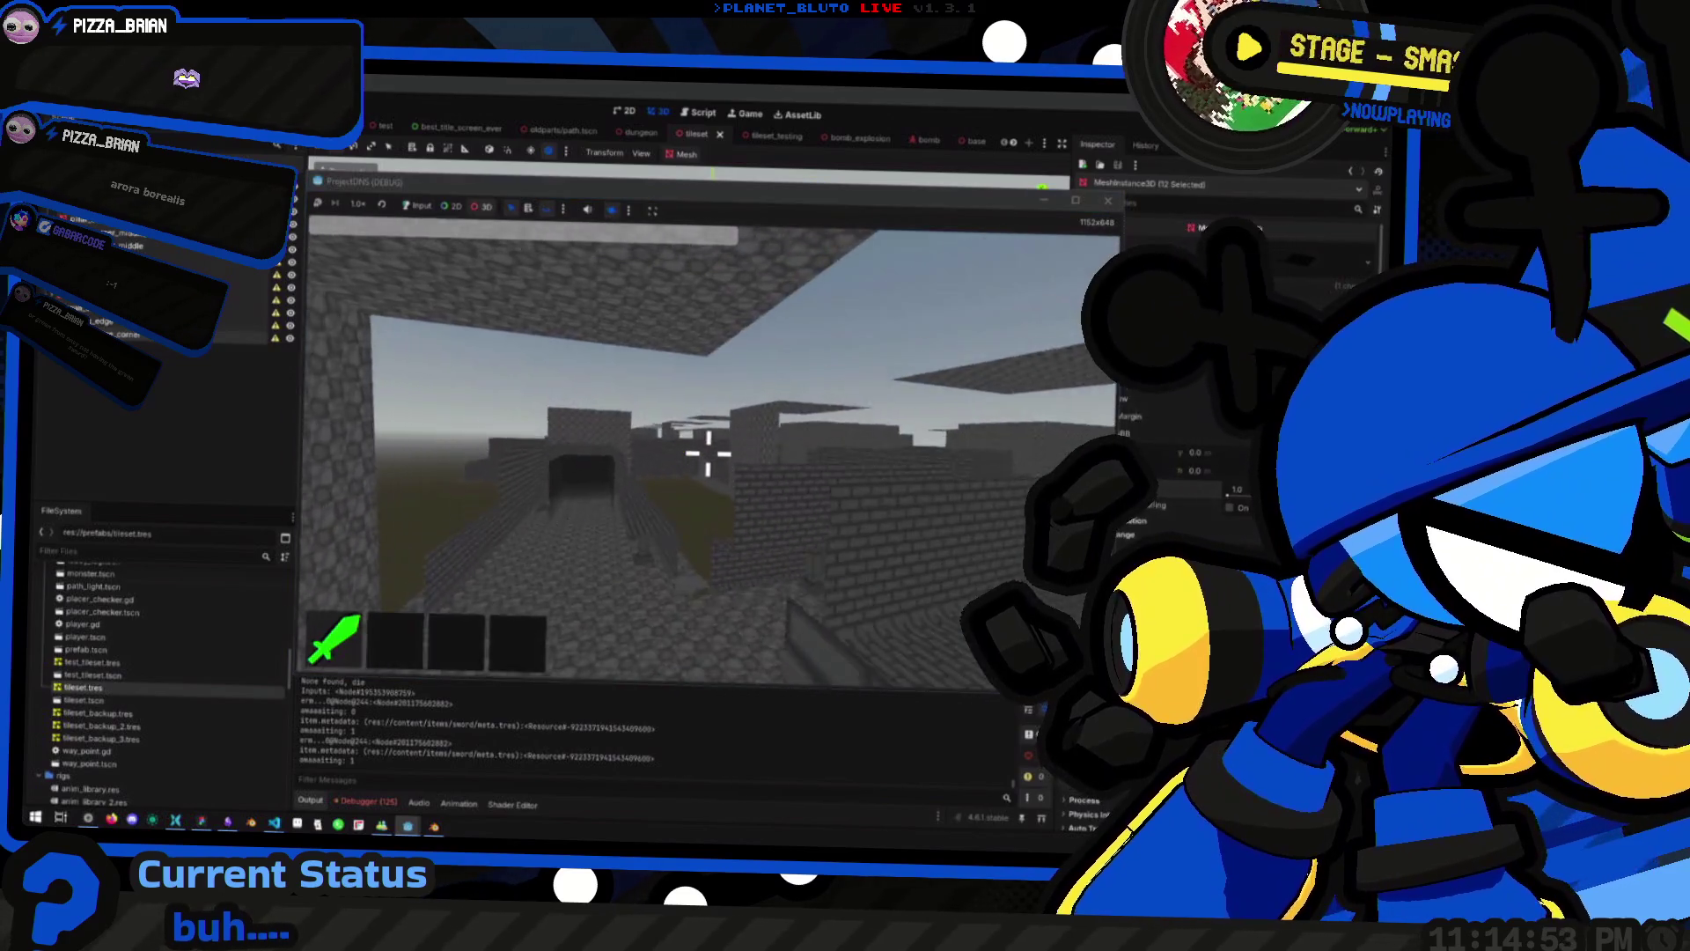
scroll(708, 454, down, 5)
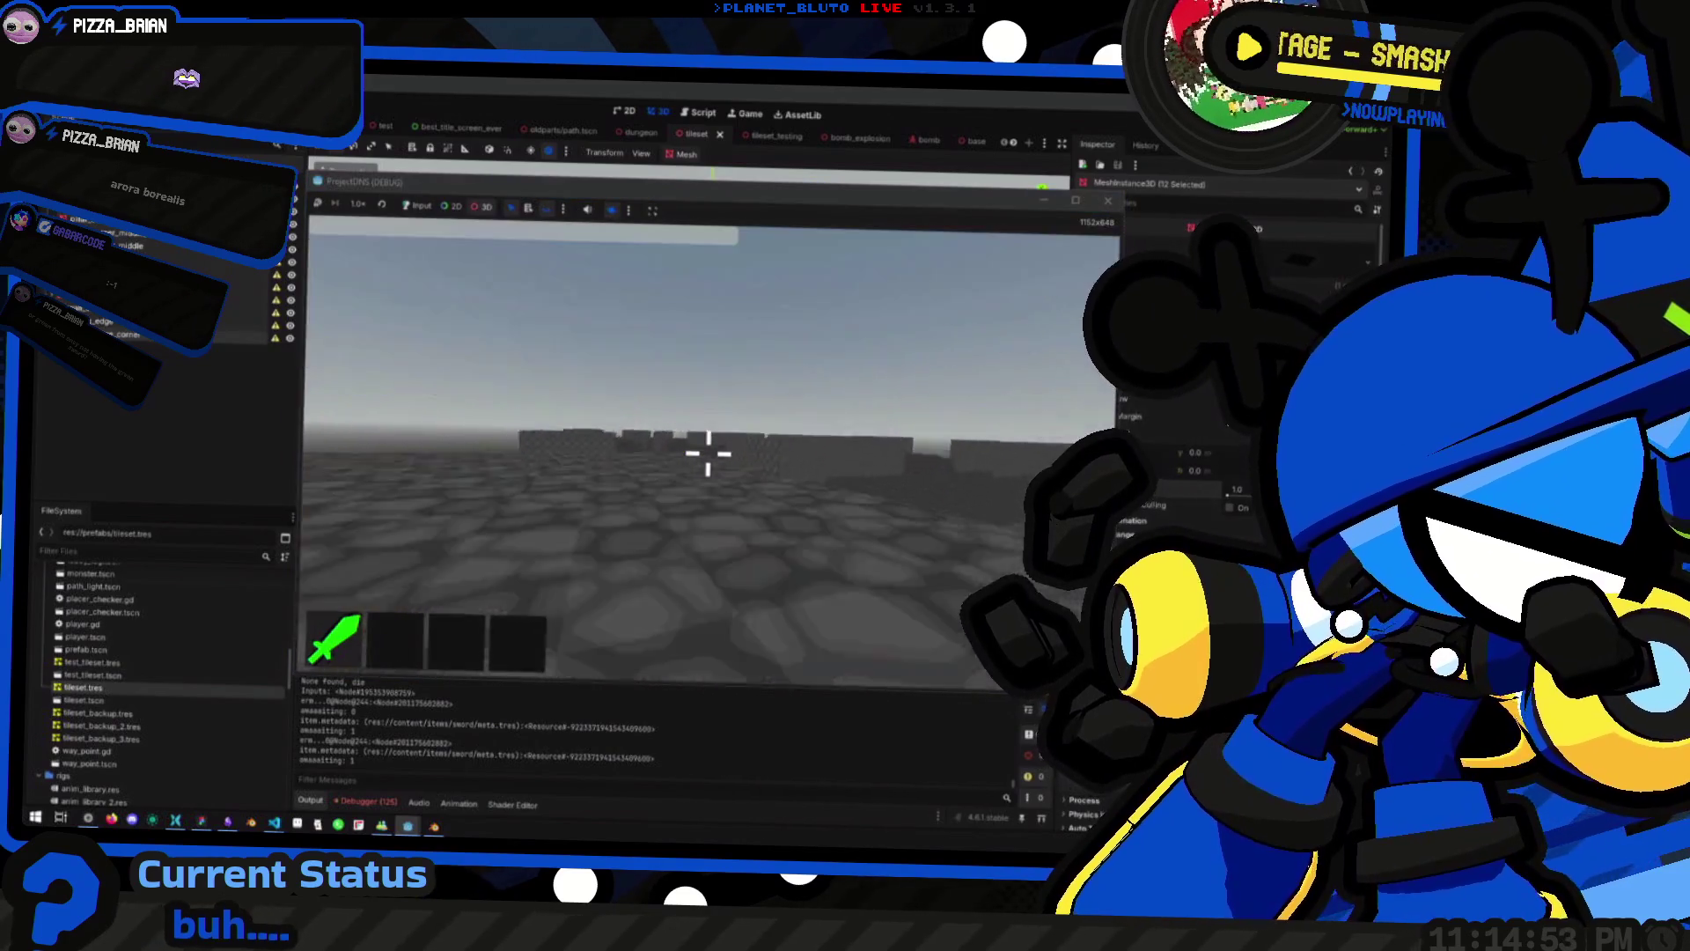
scroll(708, 453, up, 5)
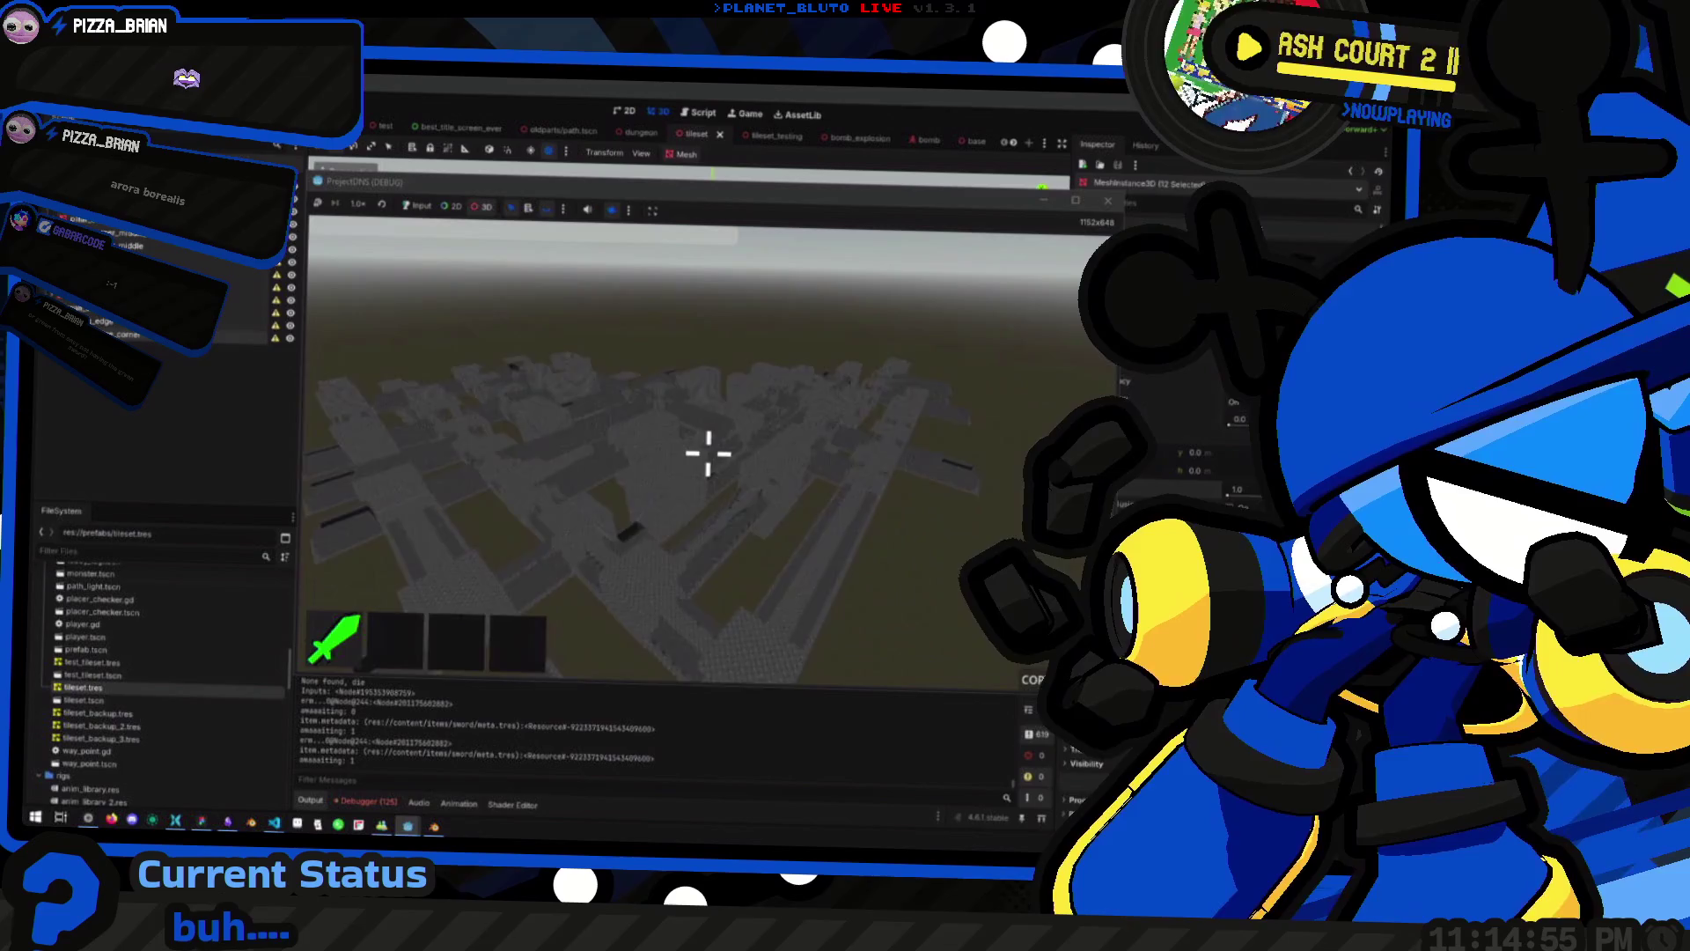
key(w)
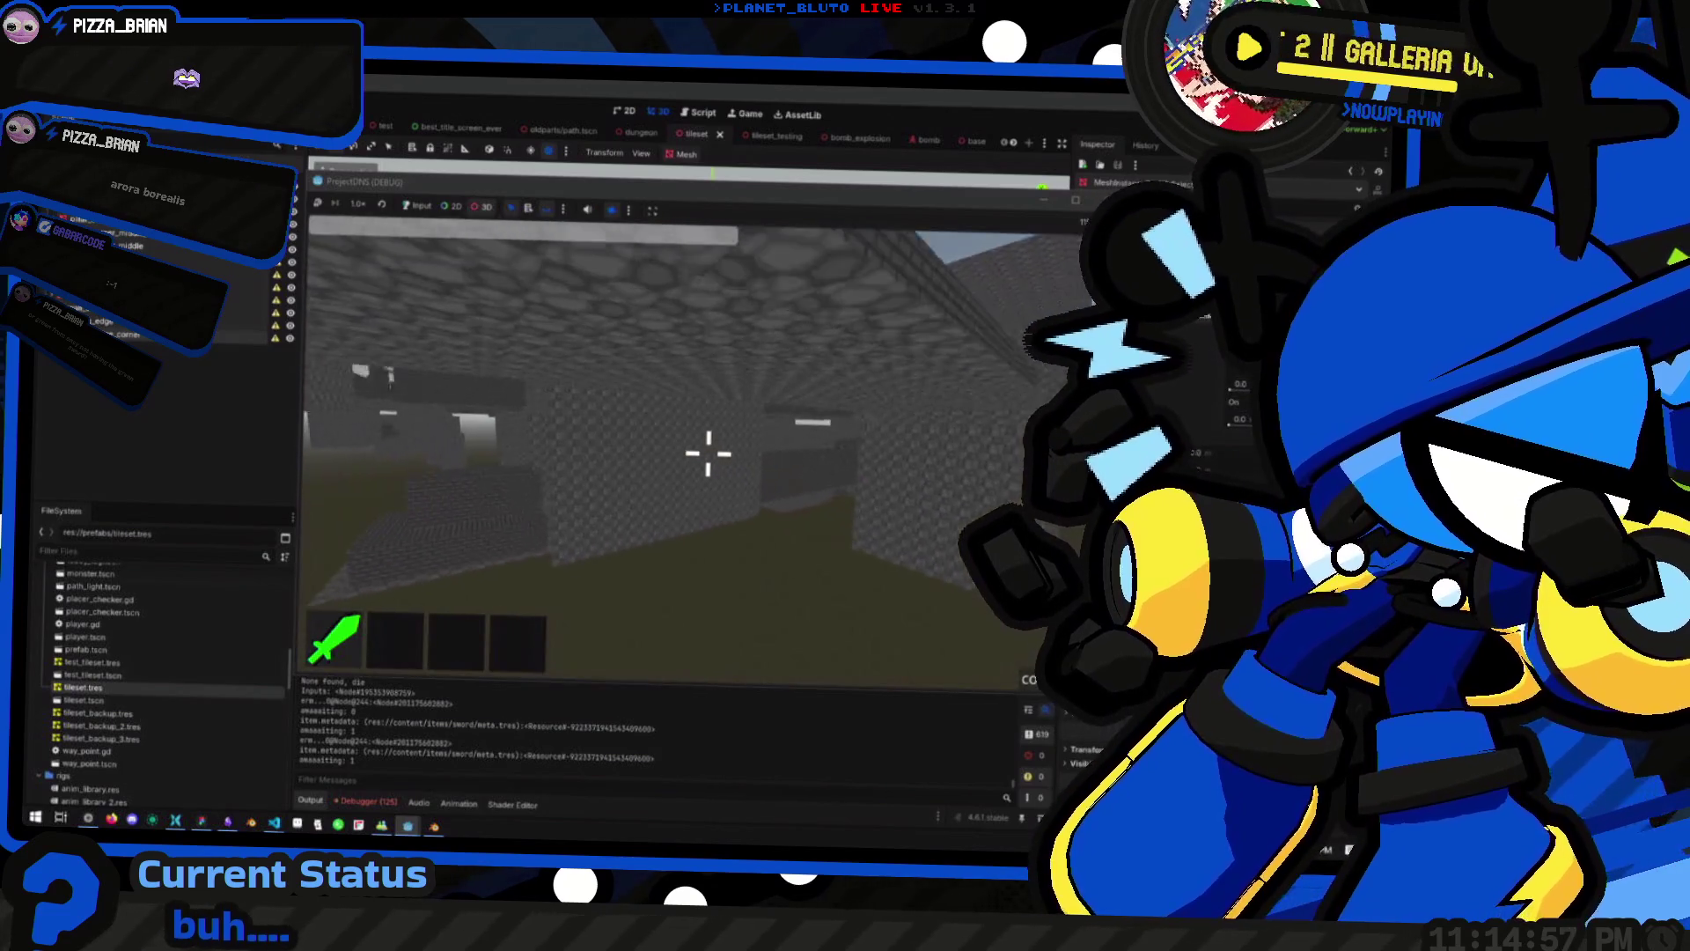
key(w)
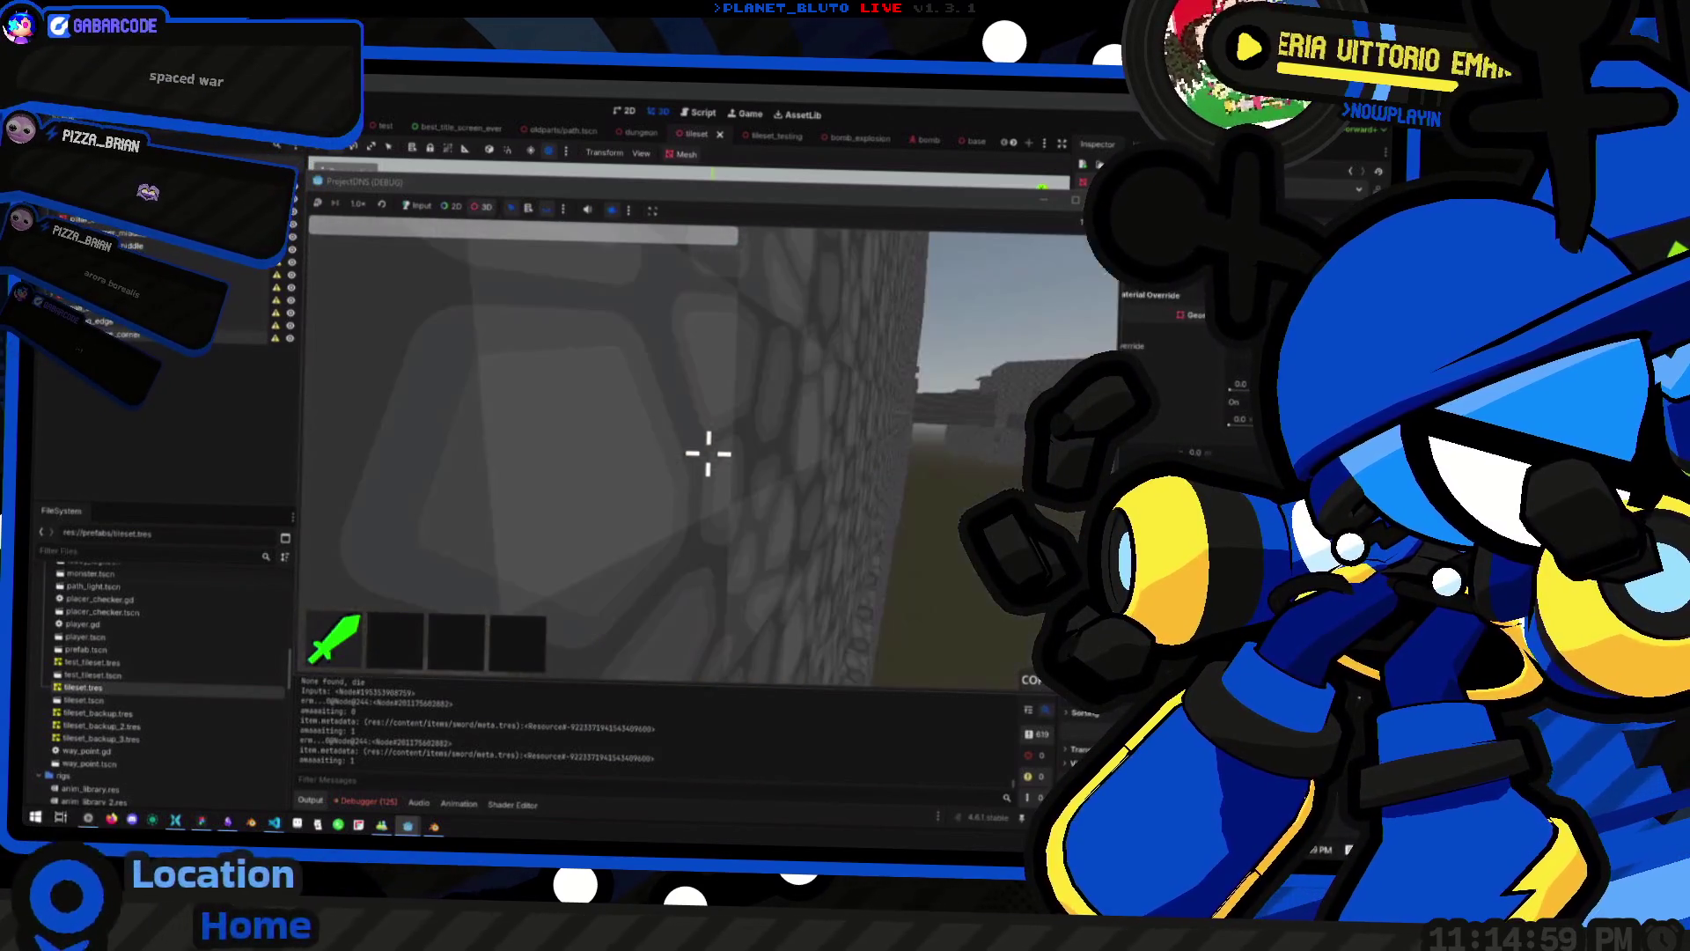
scroll(708, 454, down, 5)
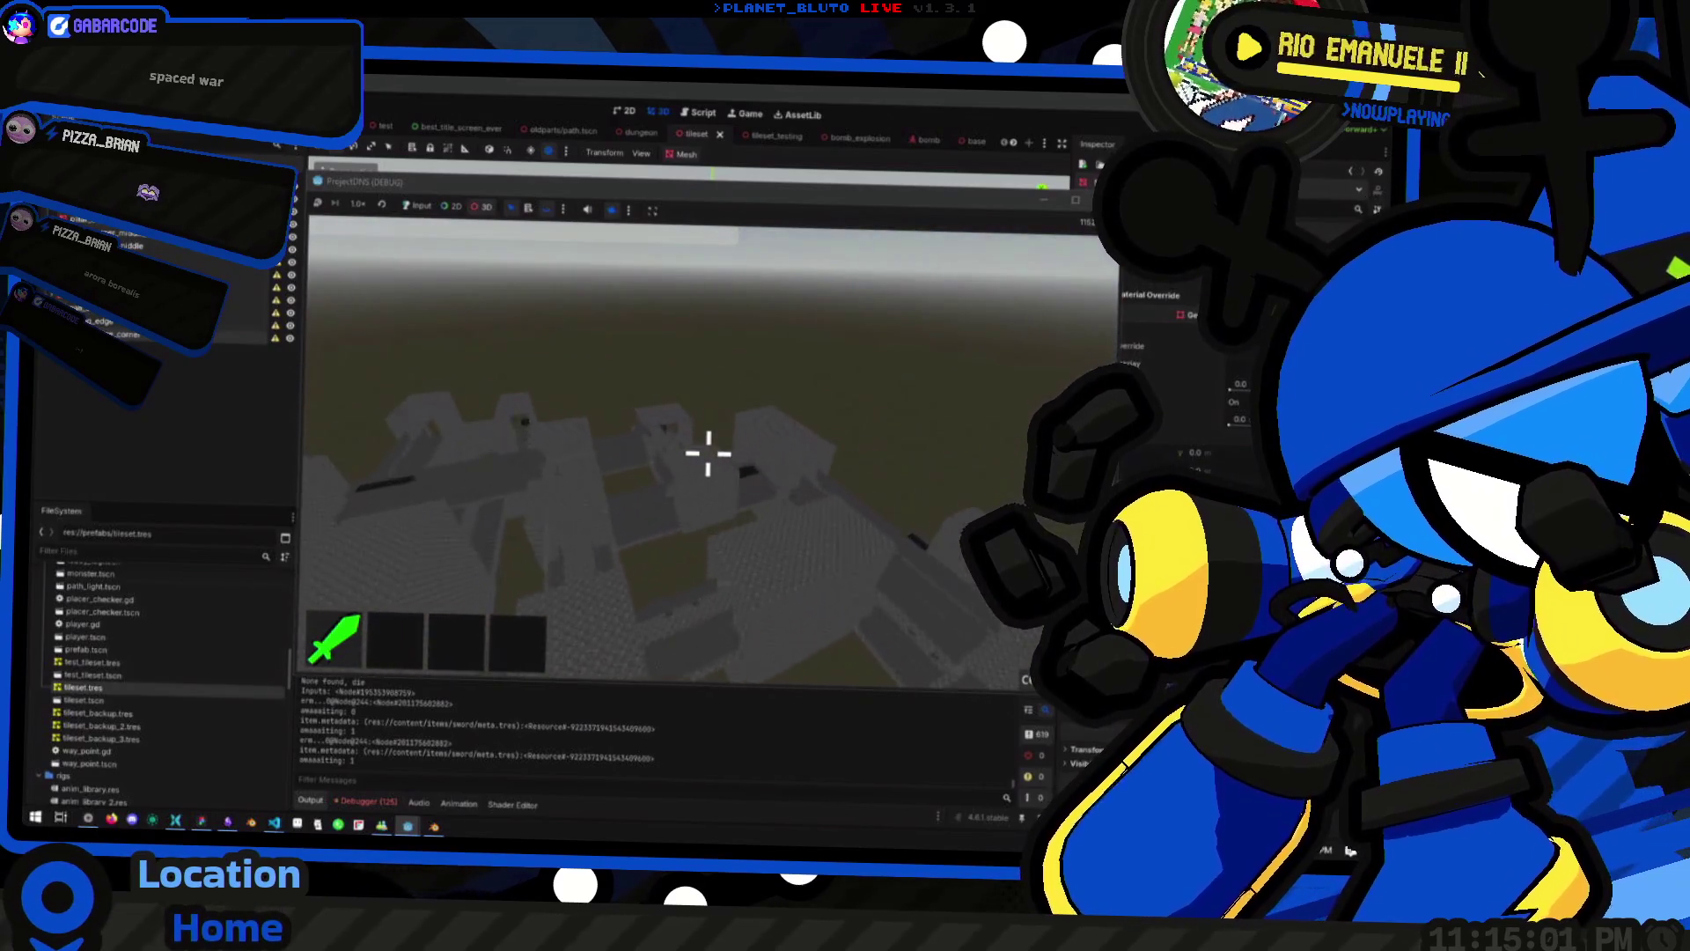
key(w)
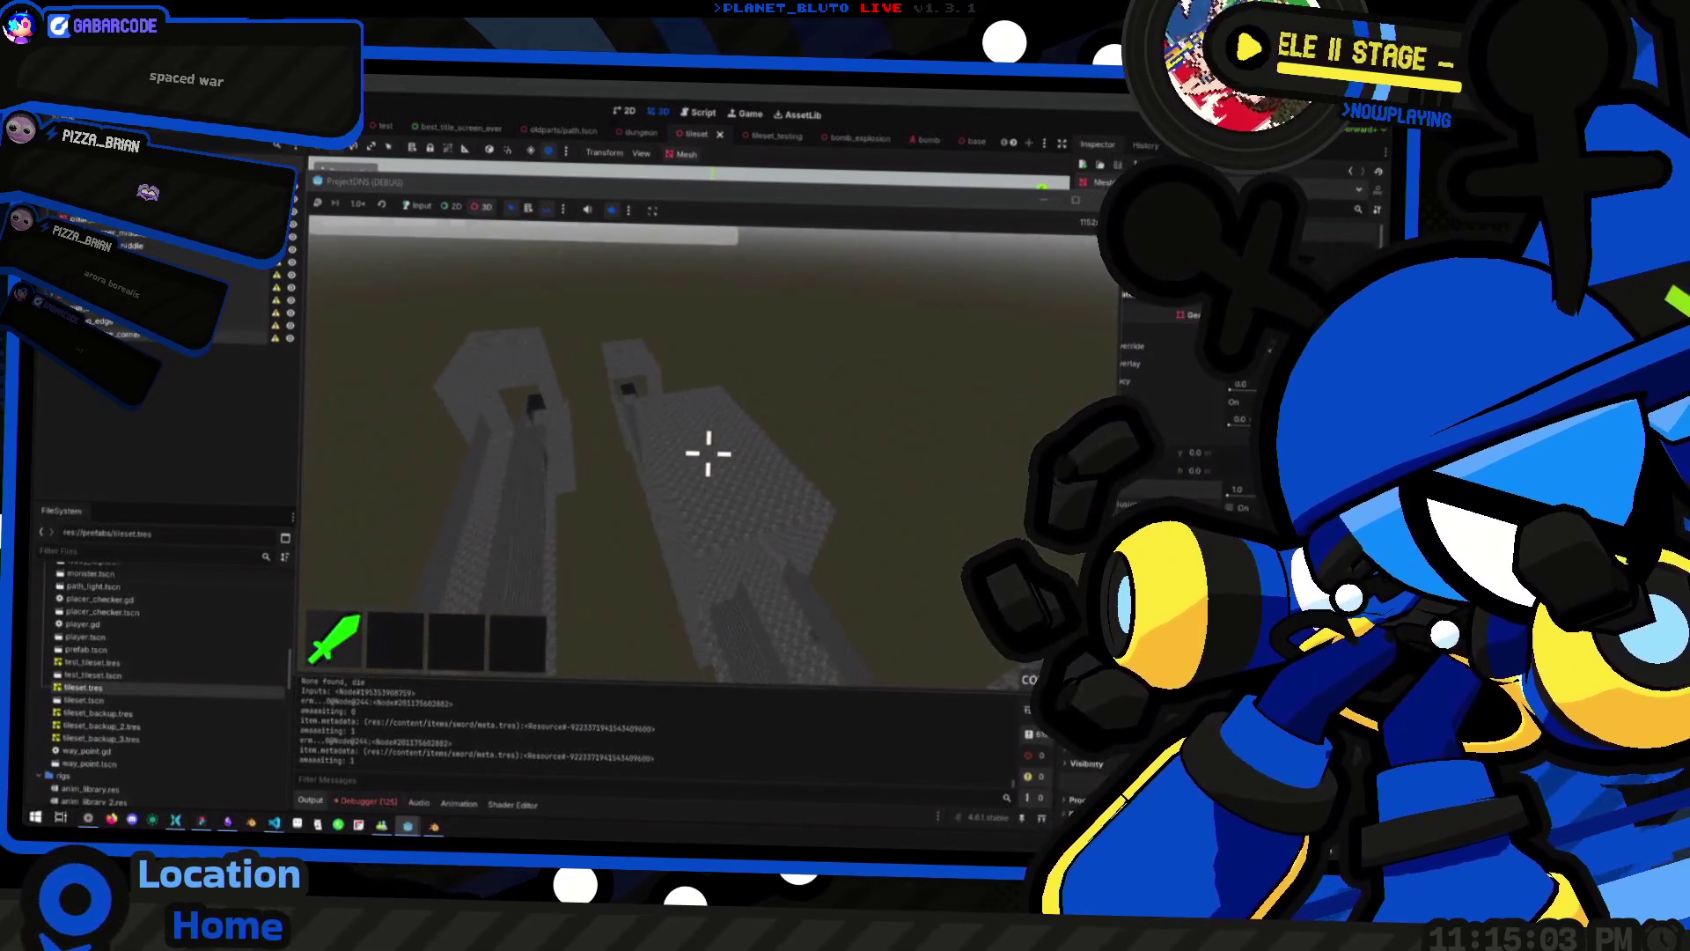
key(w)
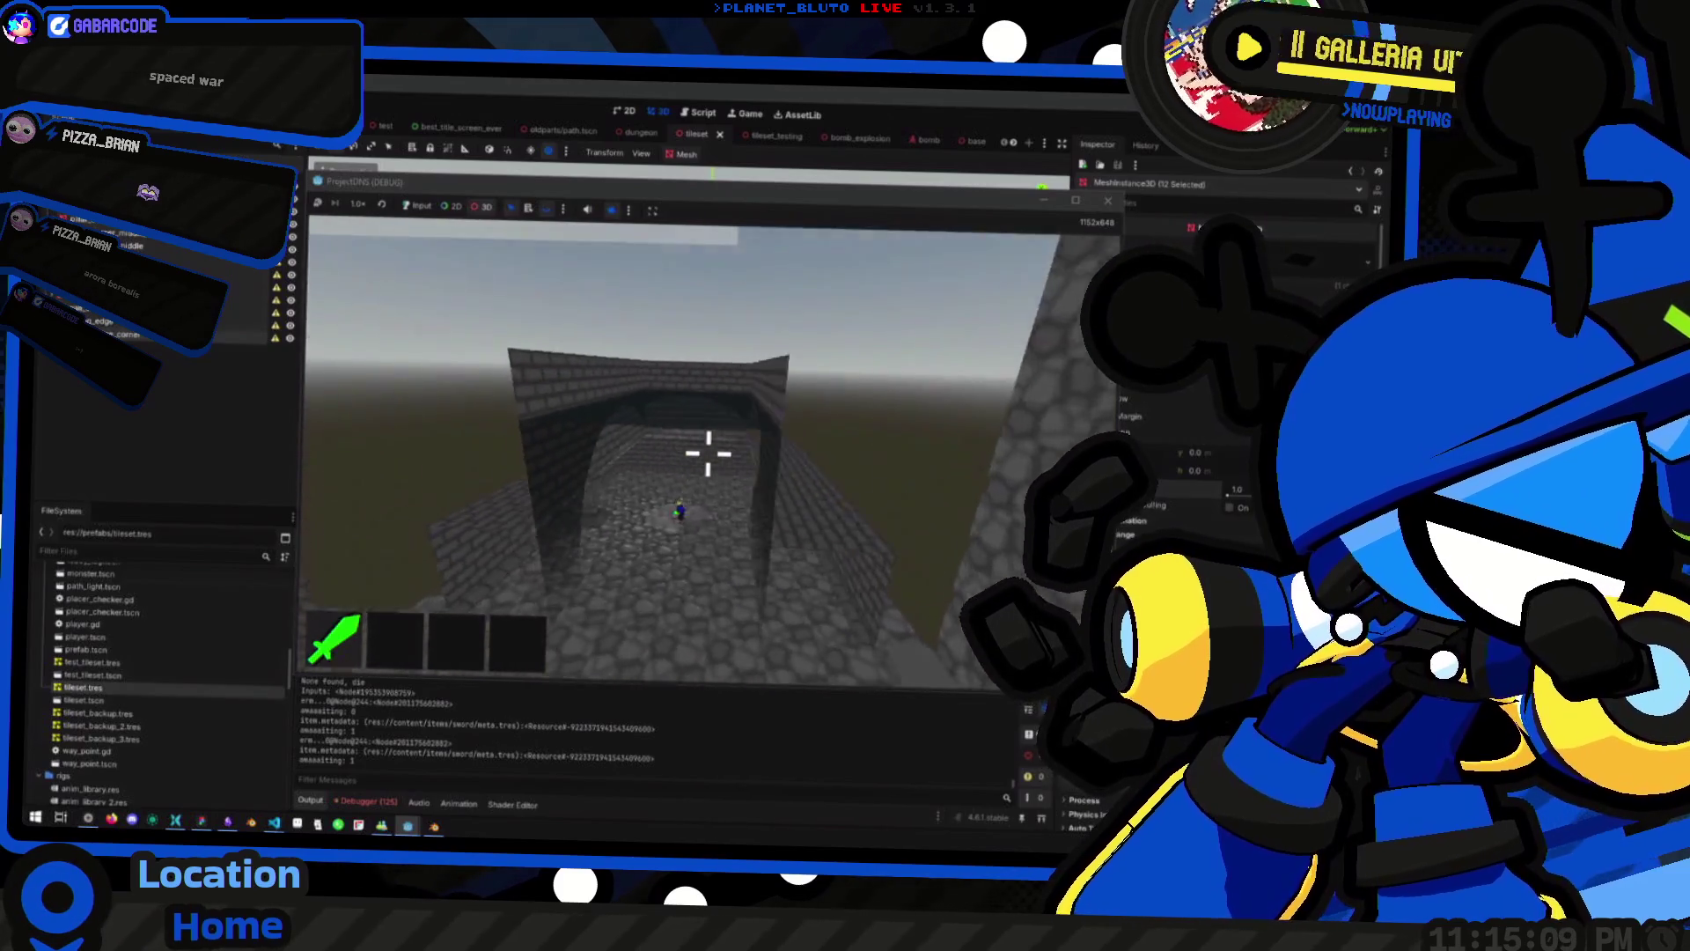
key(w)
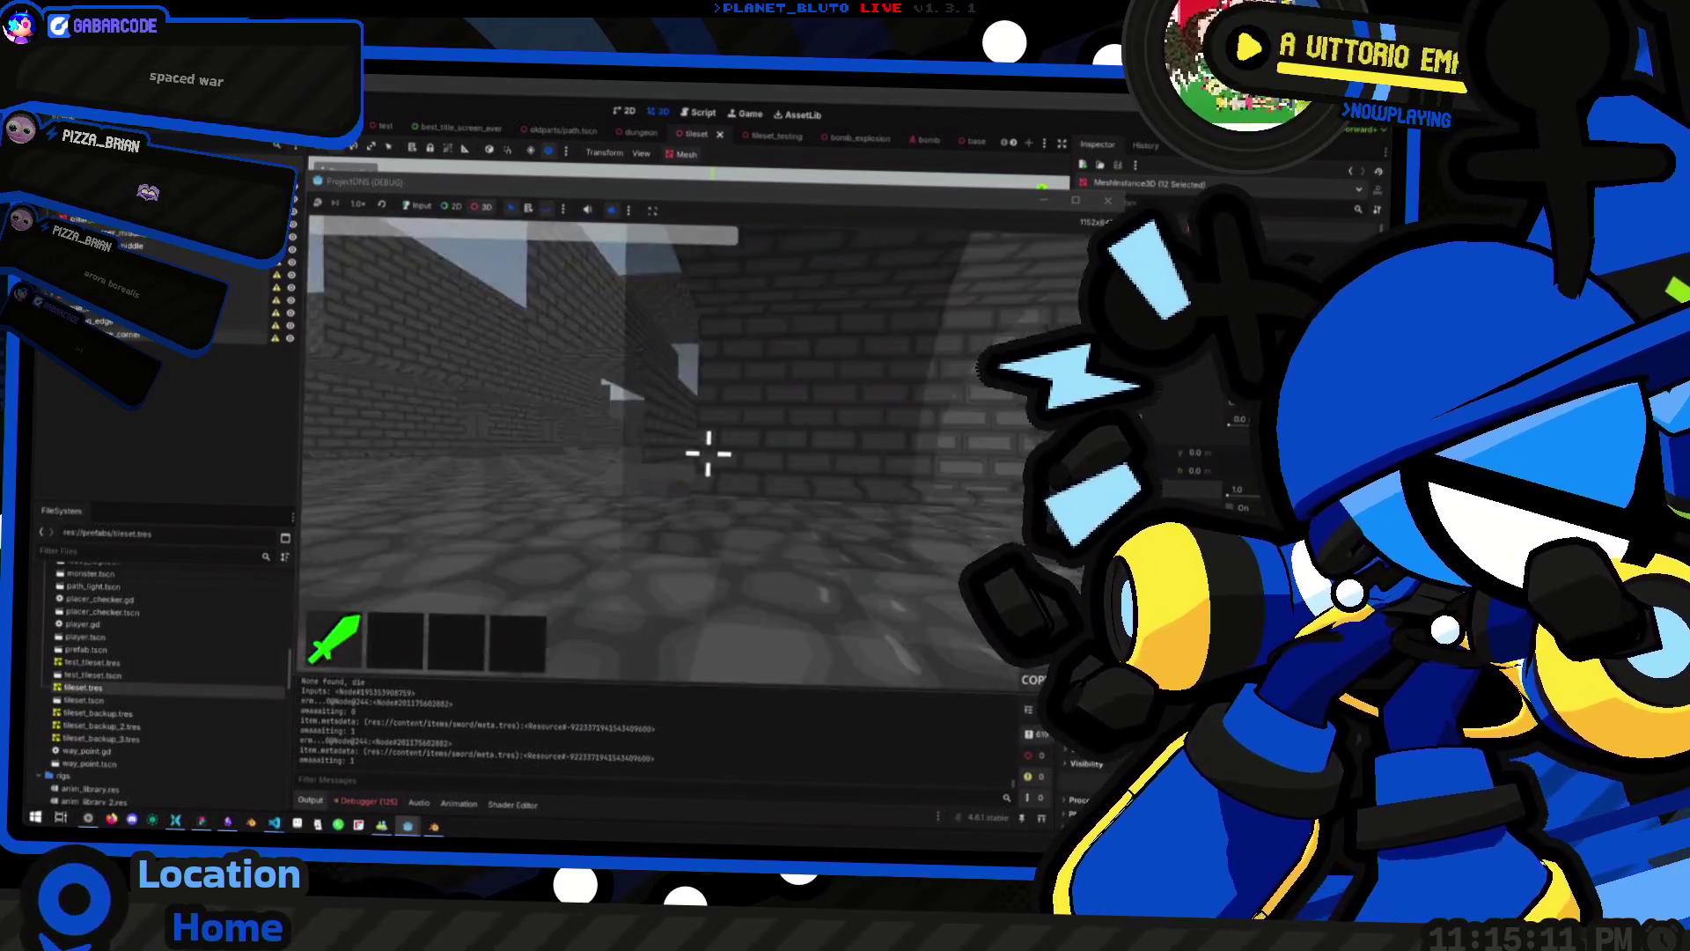
key(w)
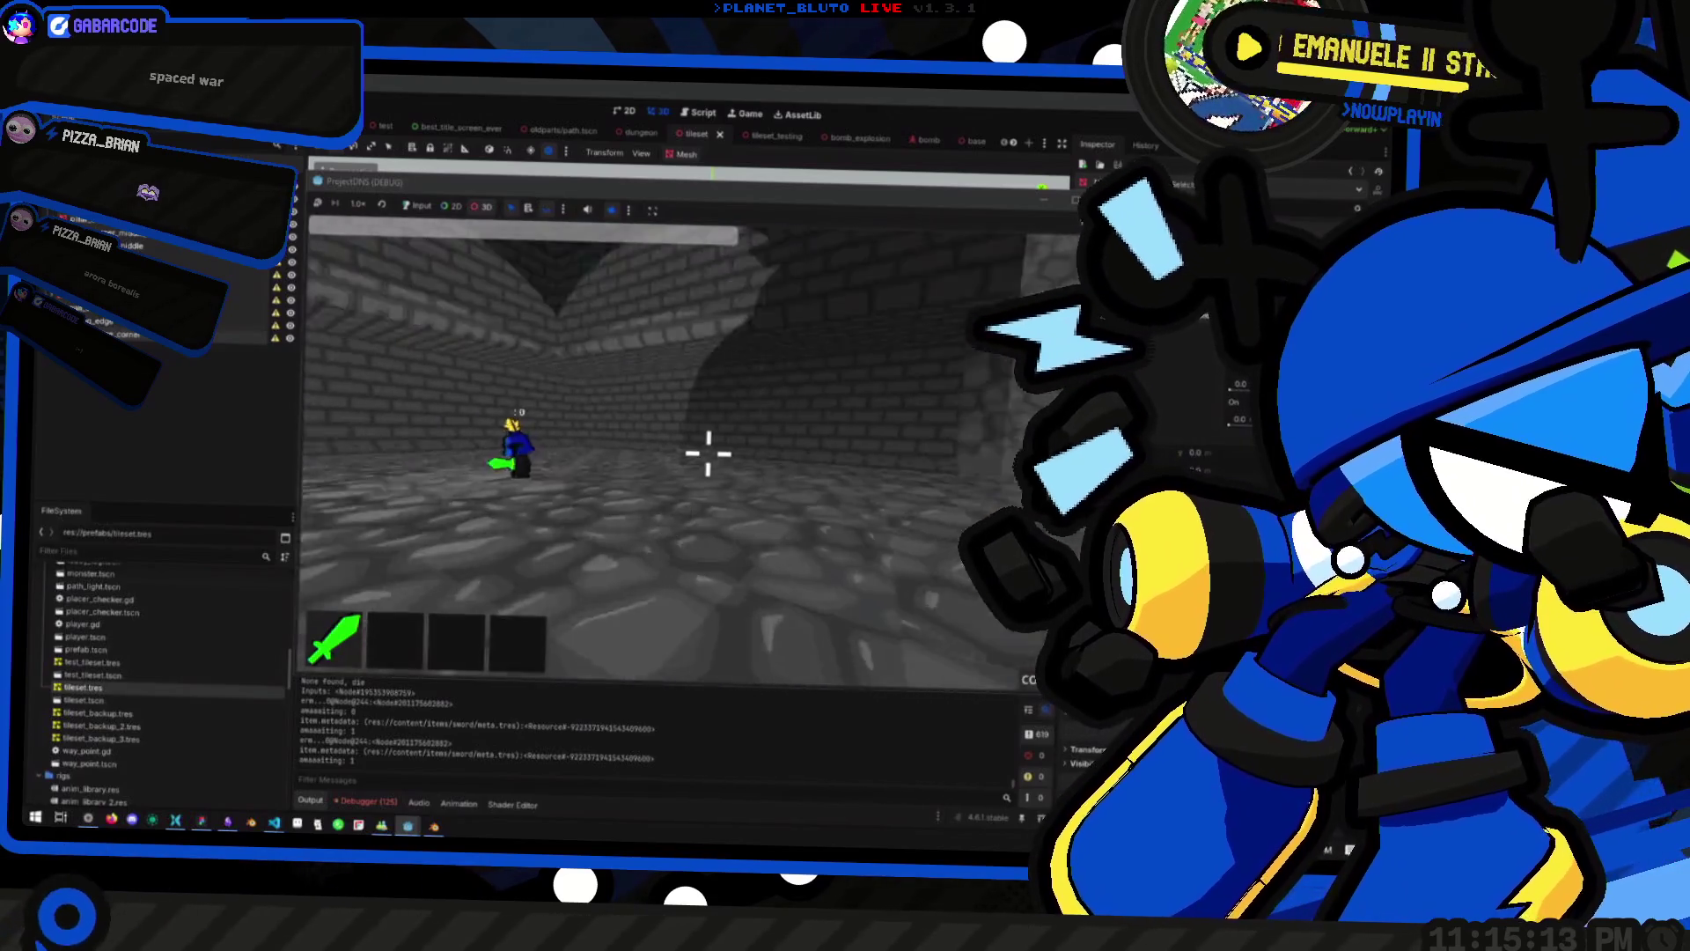
key(w)
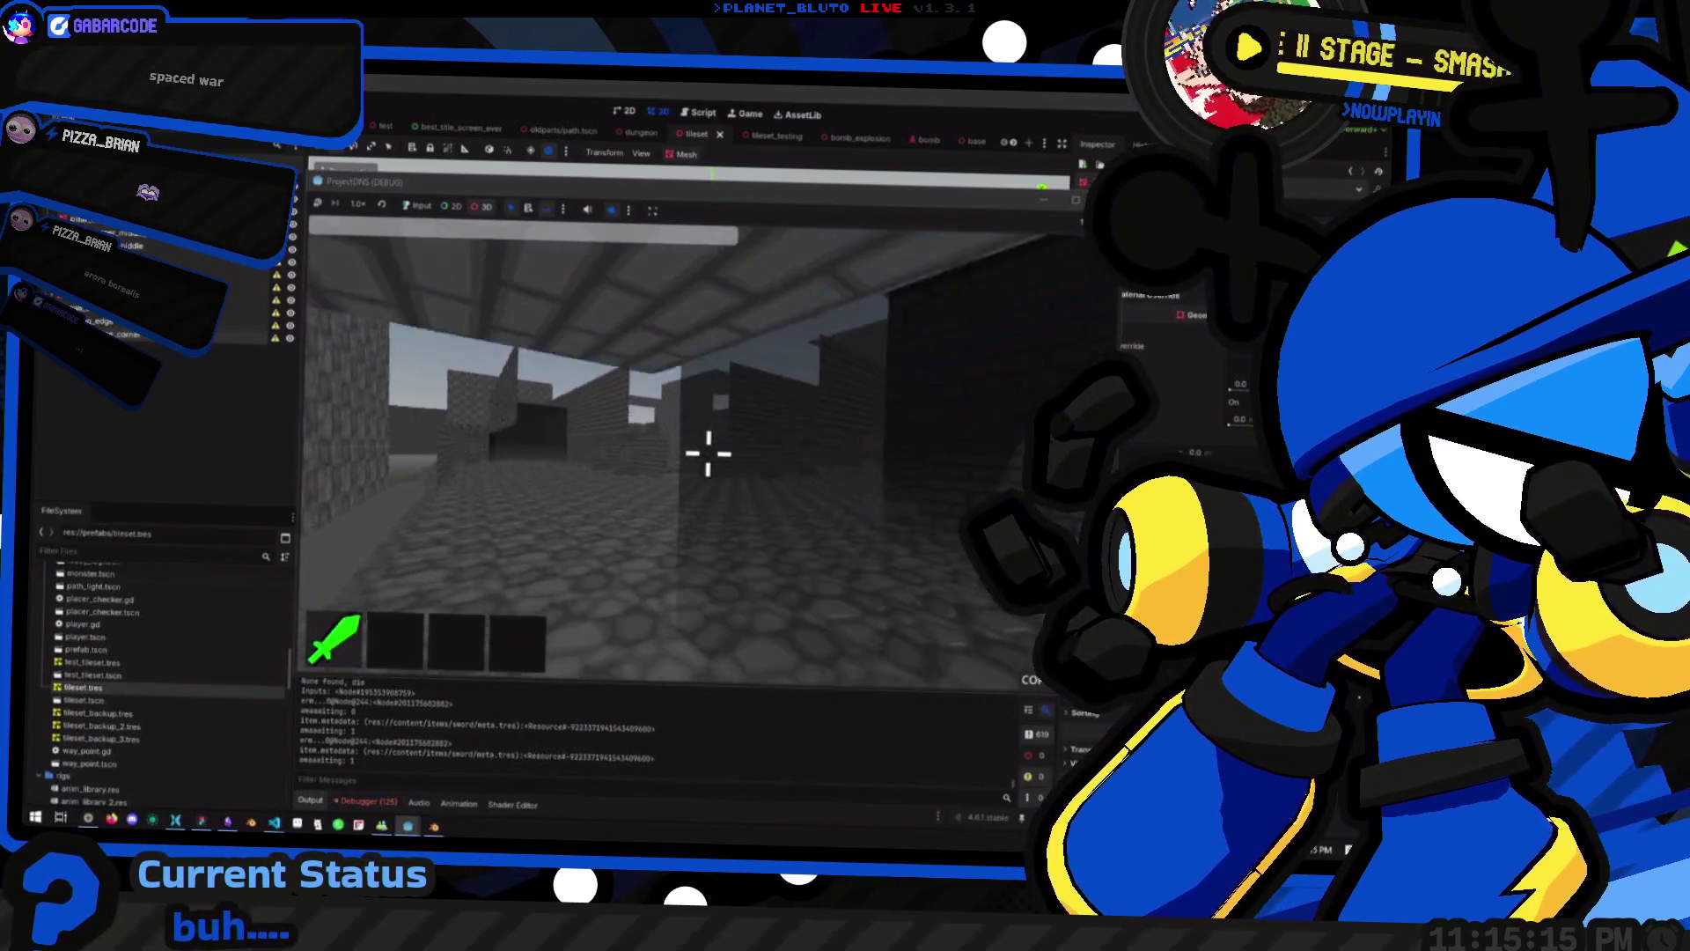
key(w)
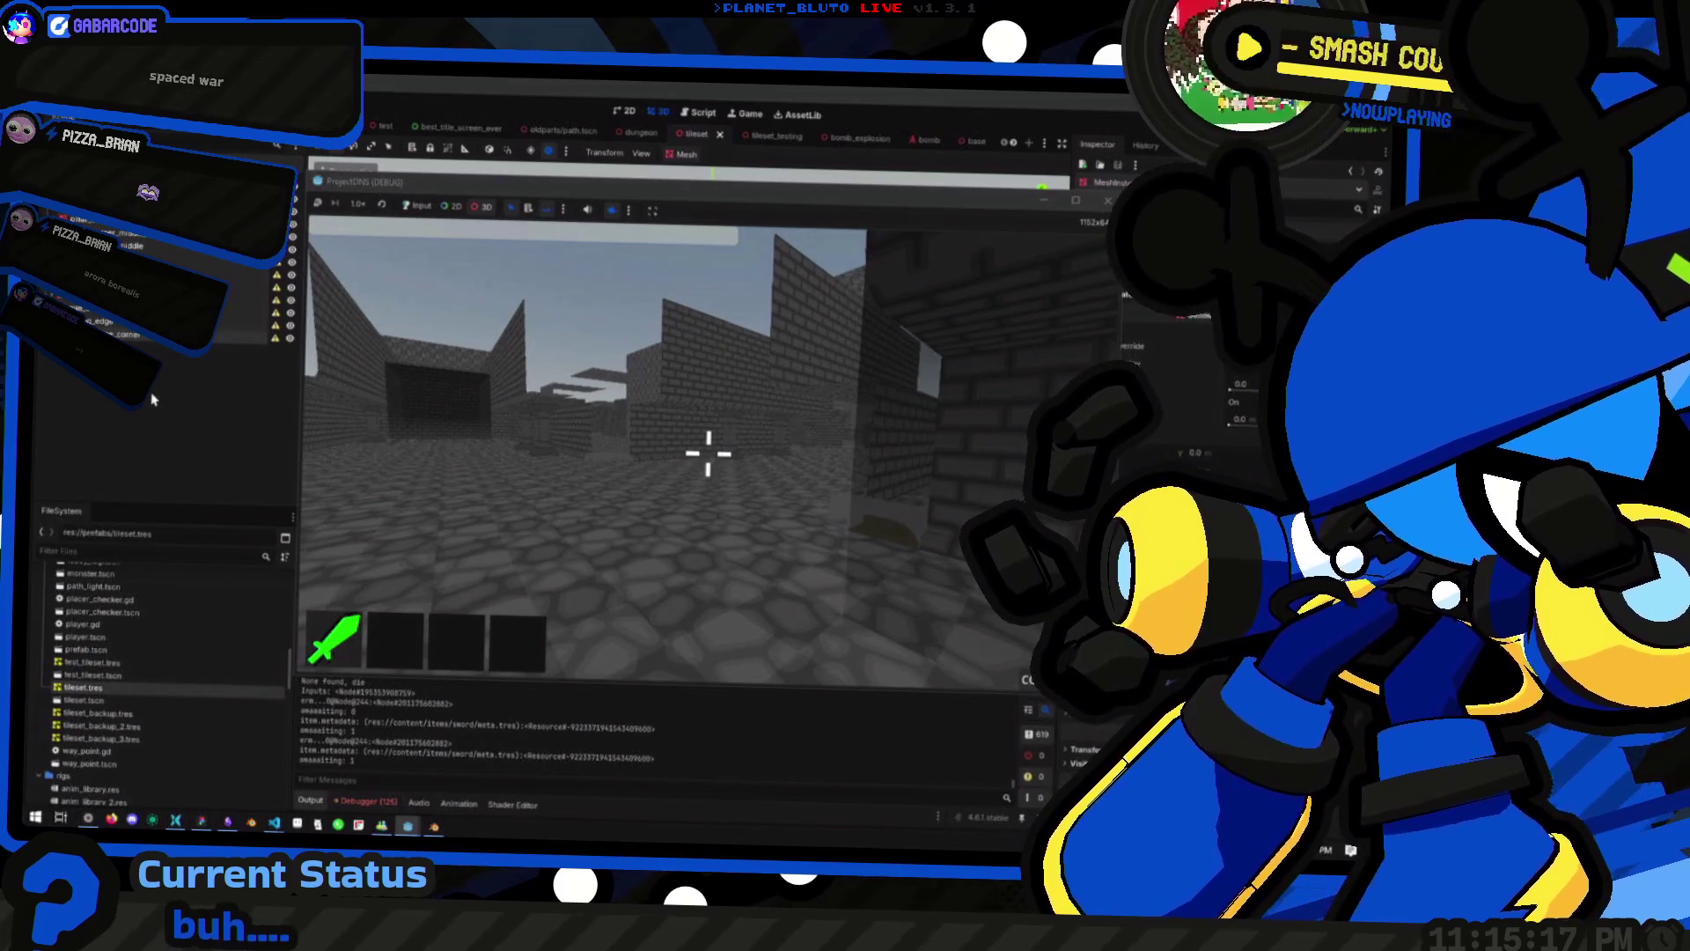
key(F8)
mouse_move(276, 345)
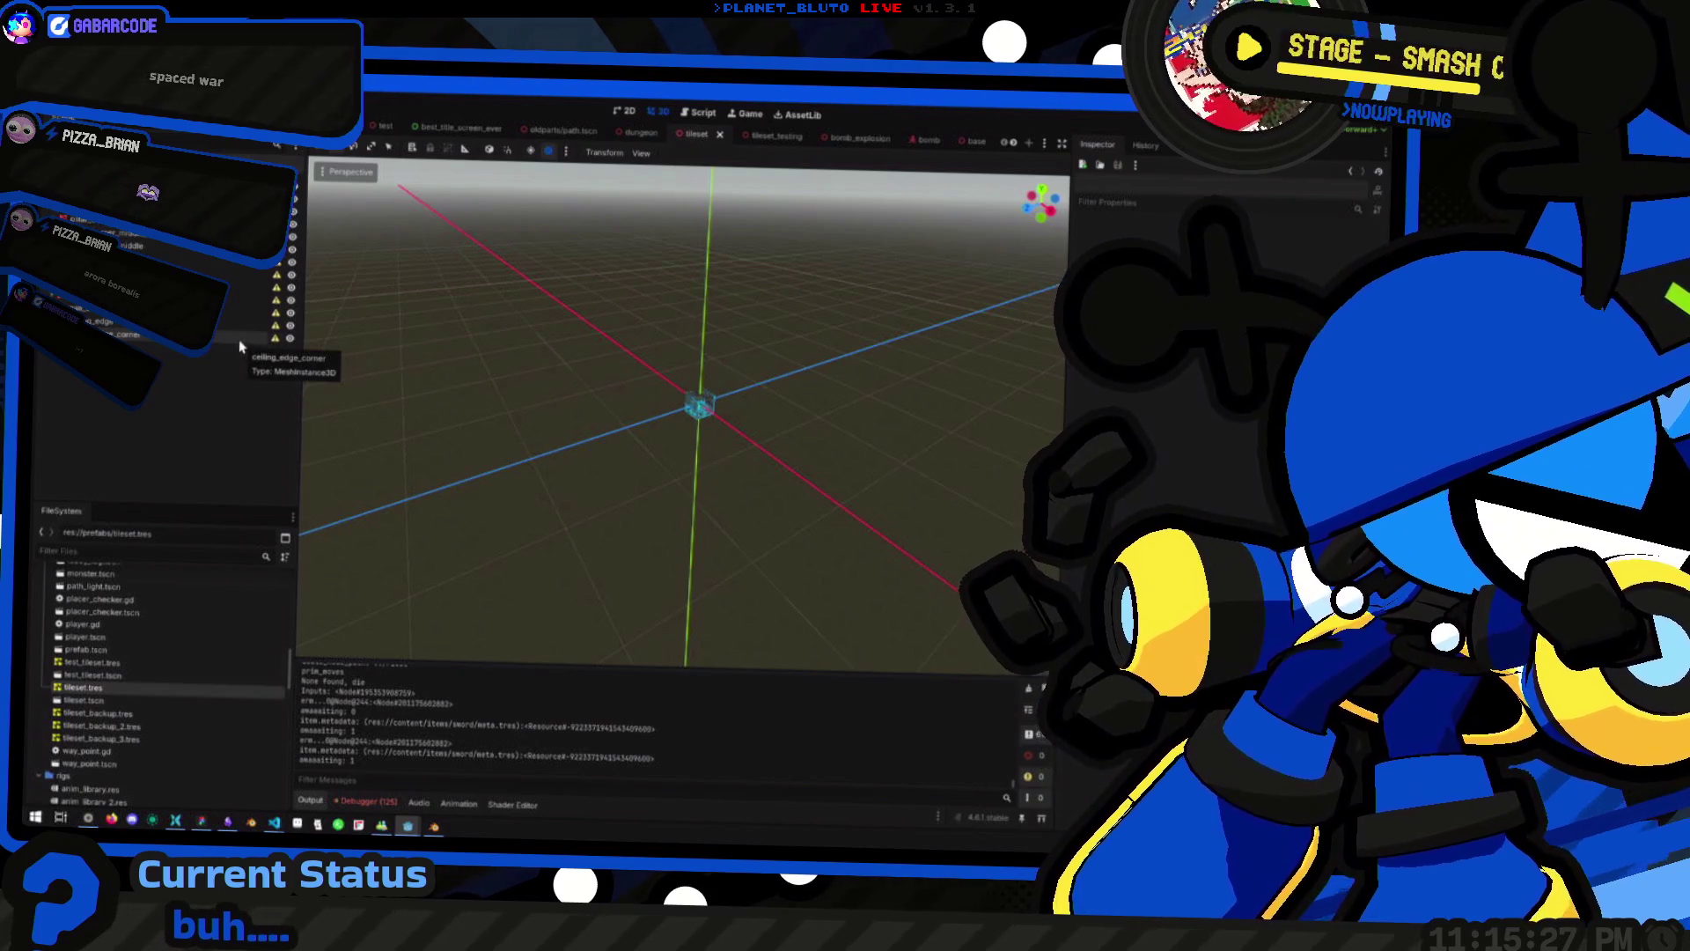
click(239, 343)
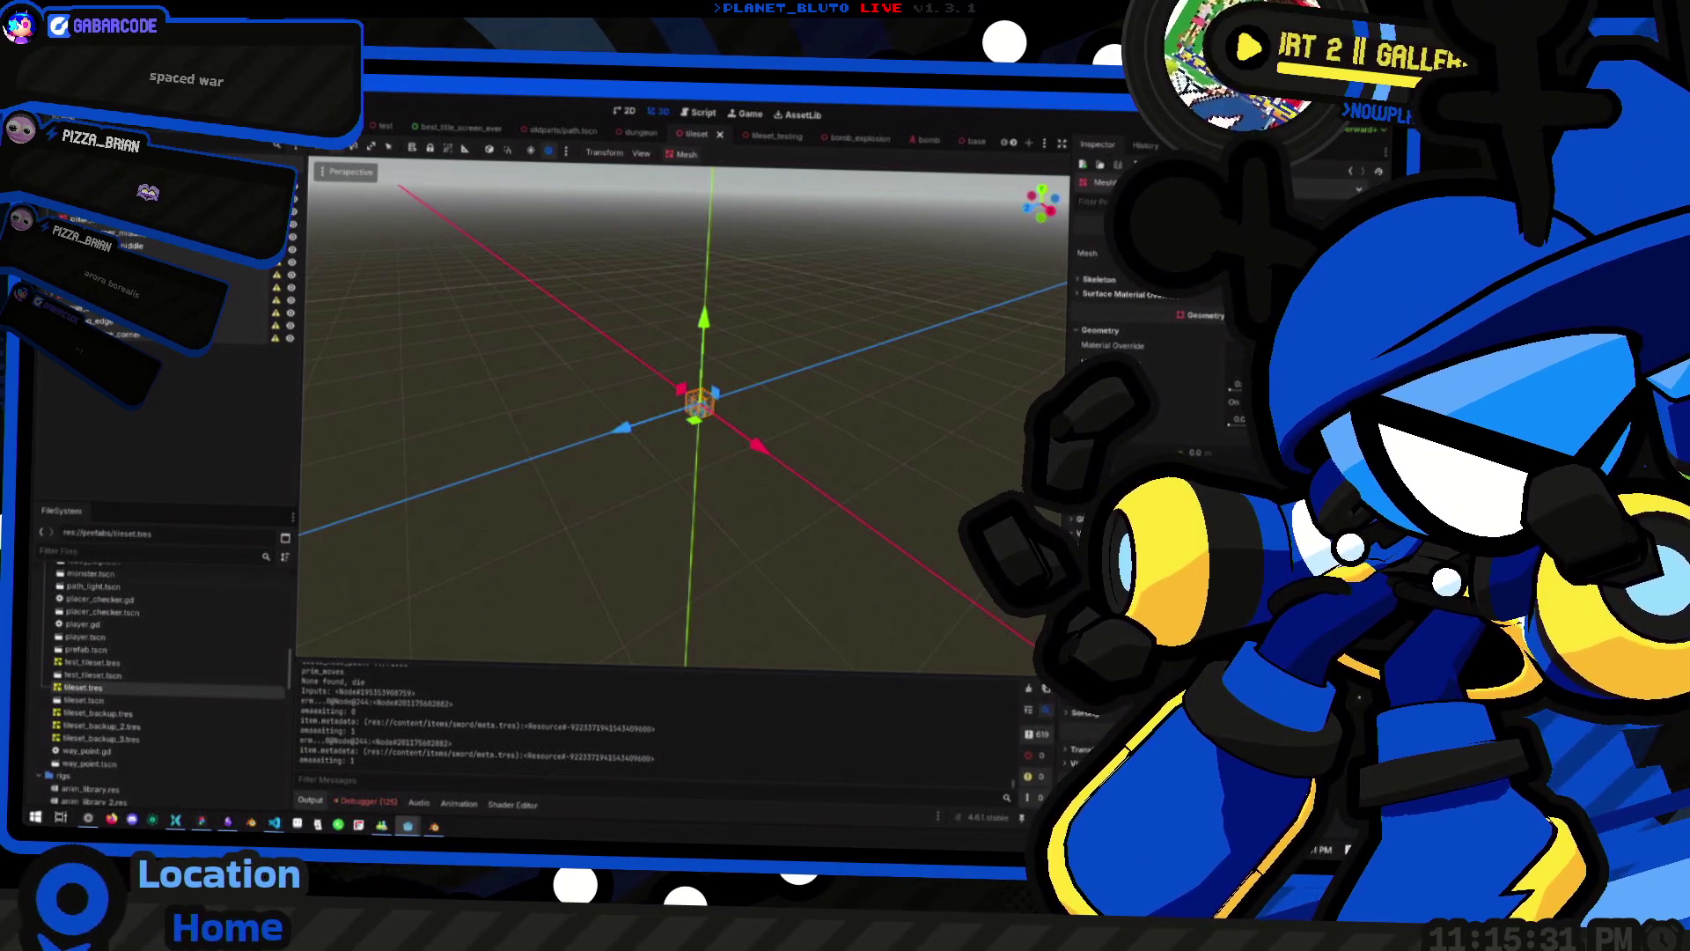
scroll(816, 429, up, 3)
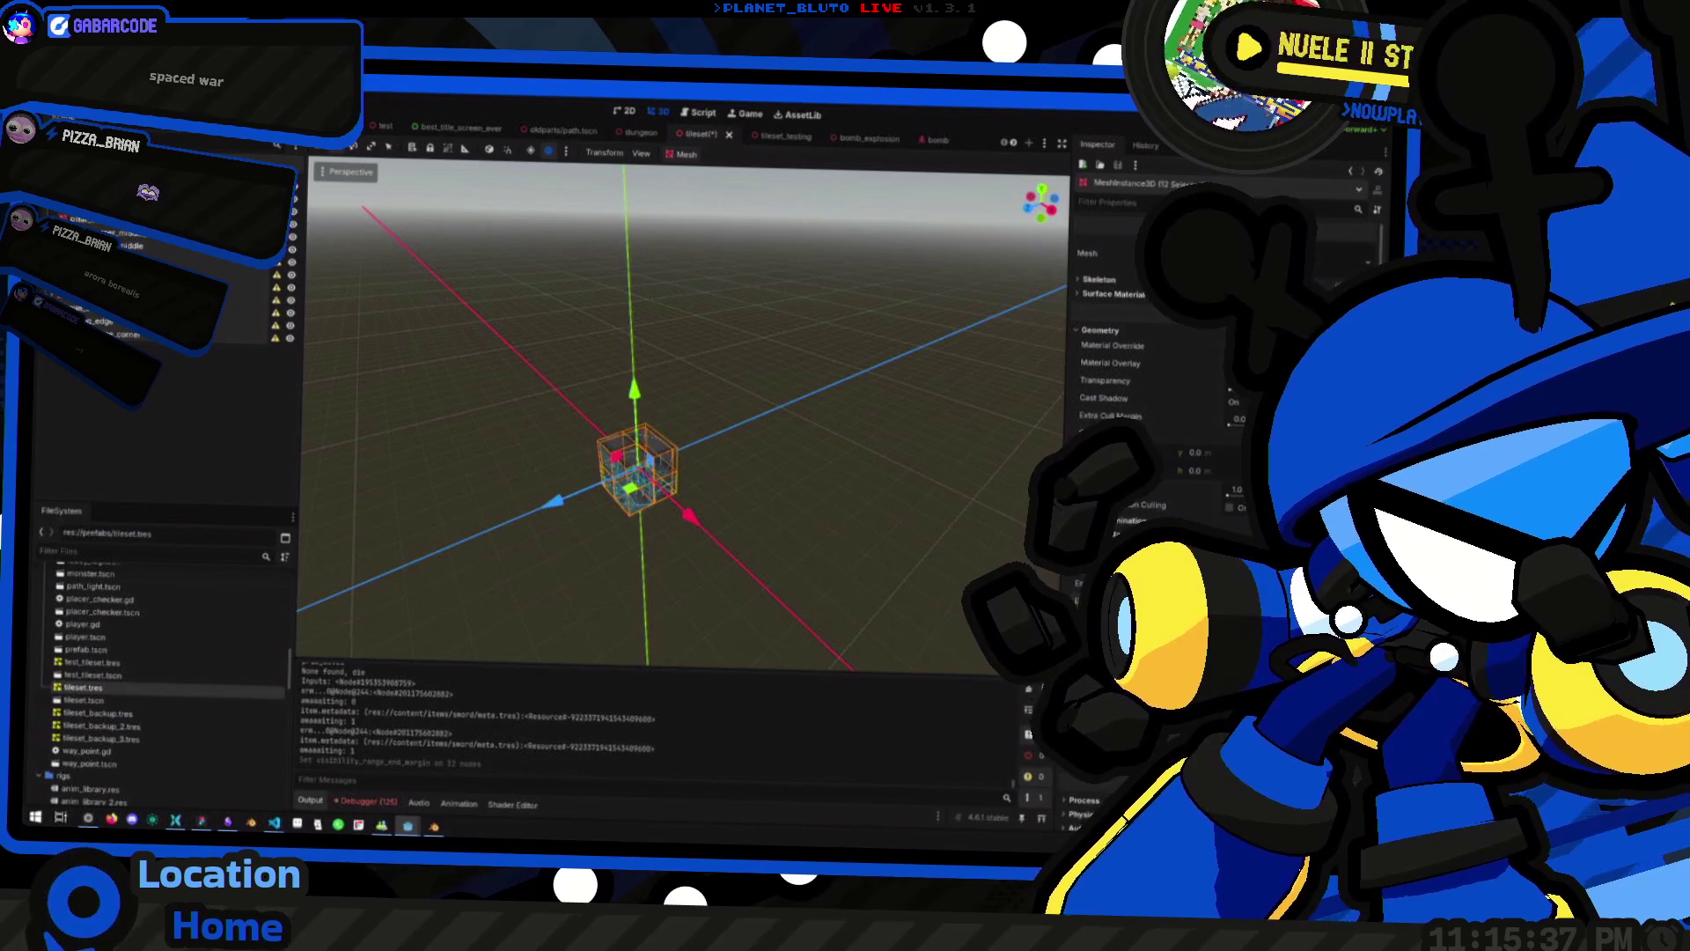
scroll(677, 423, down, 3)
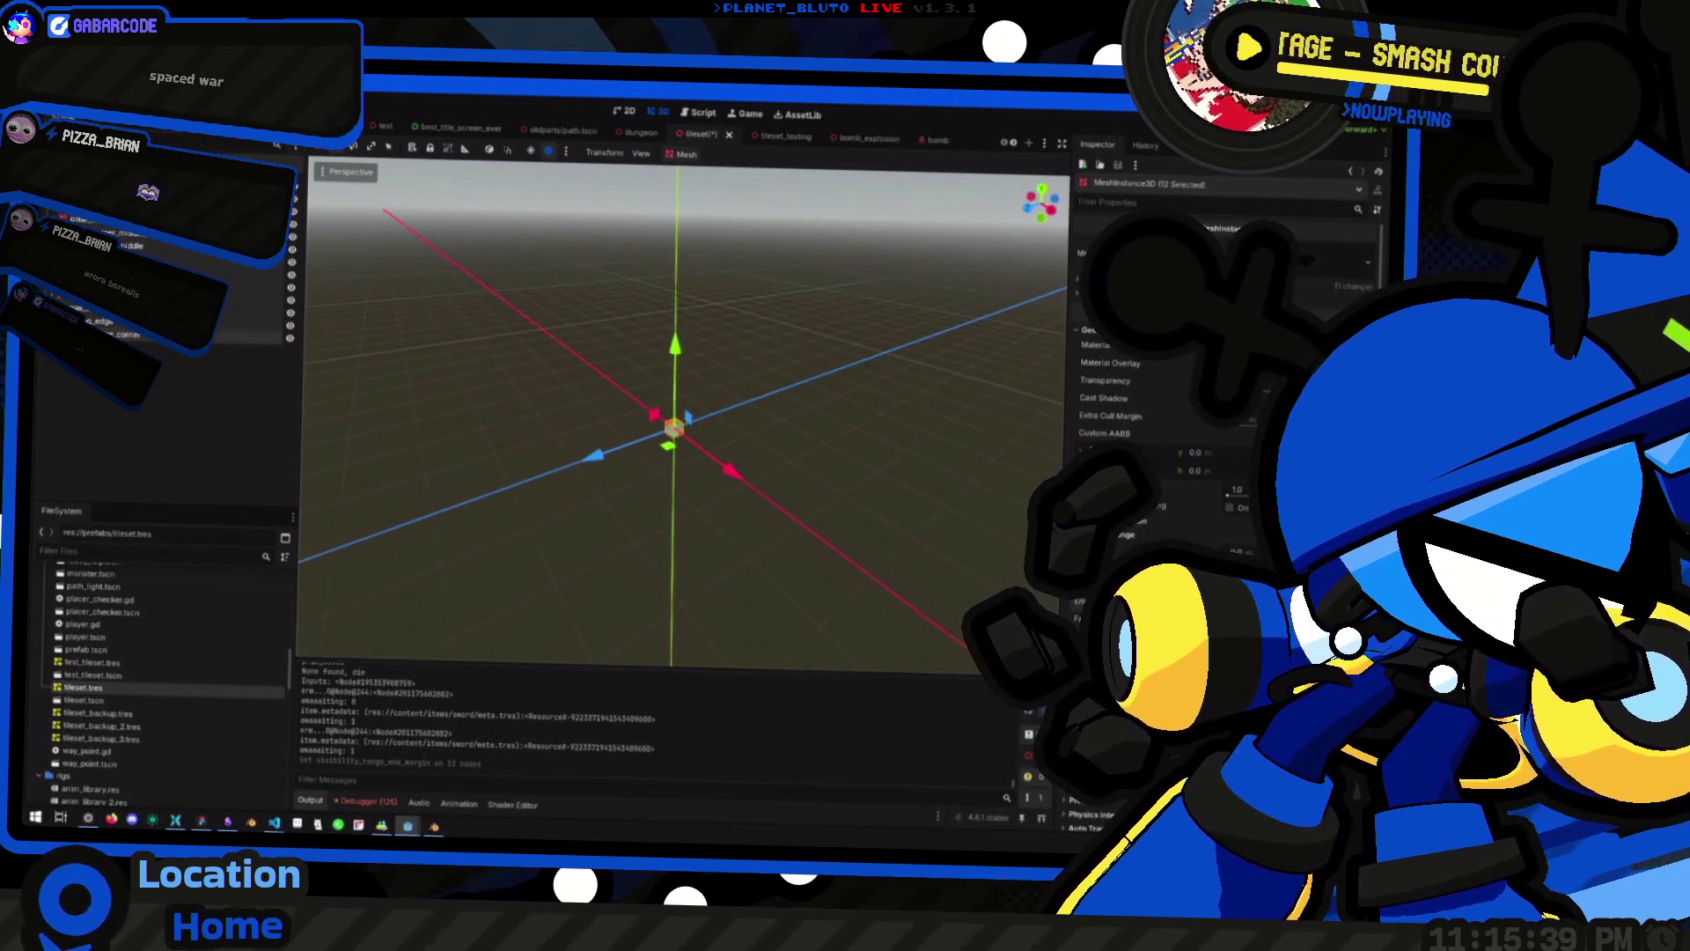
scroll(677, 423, up, 2)
scroll(678, 422, up, 10)
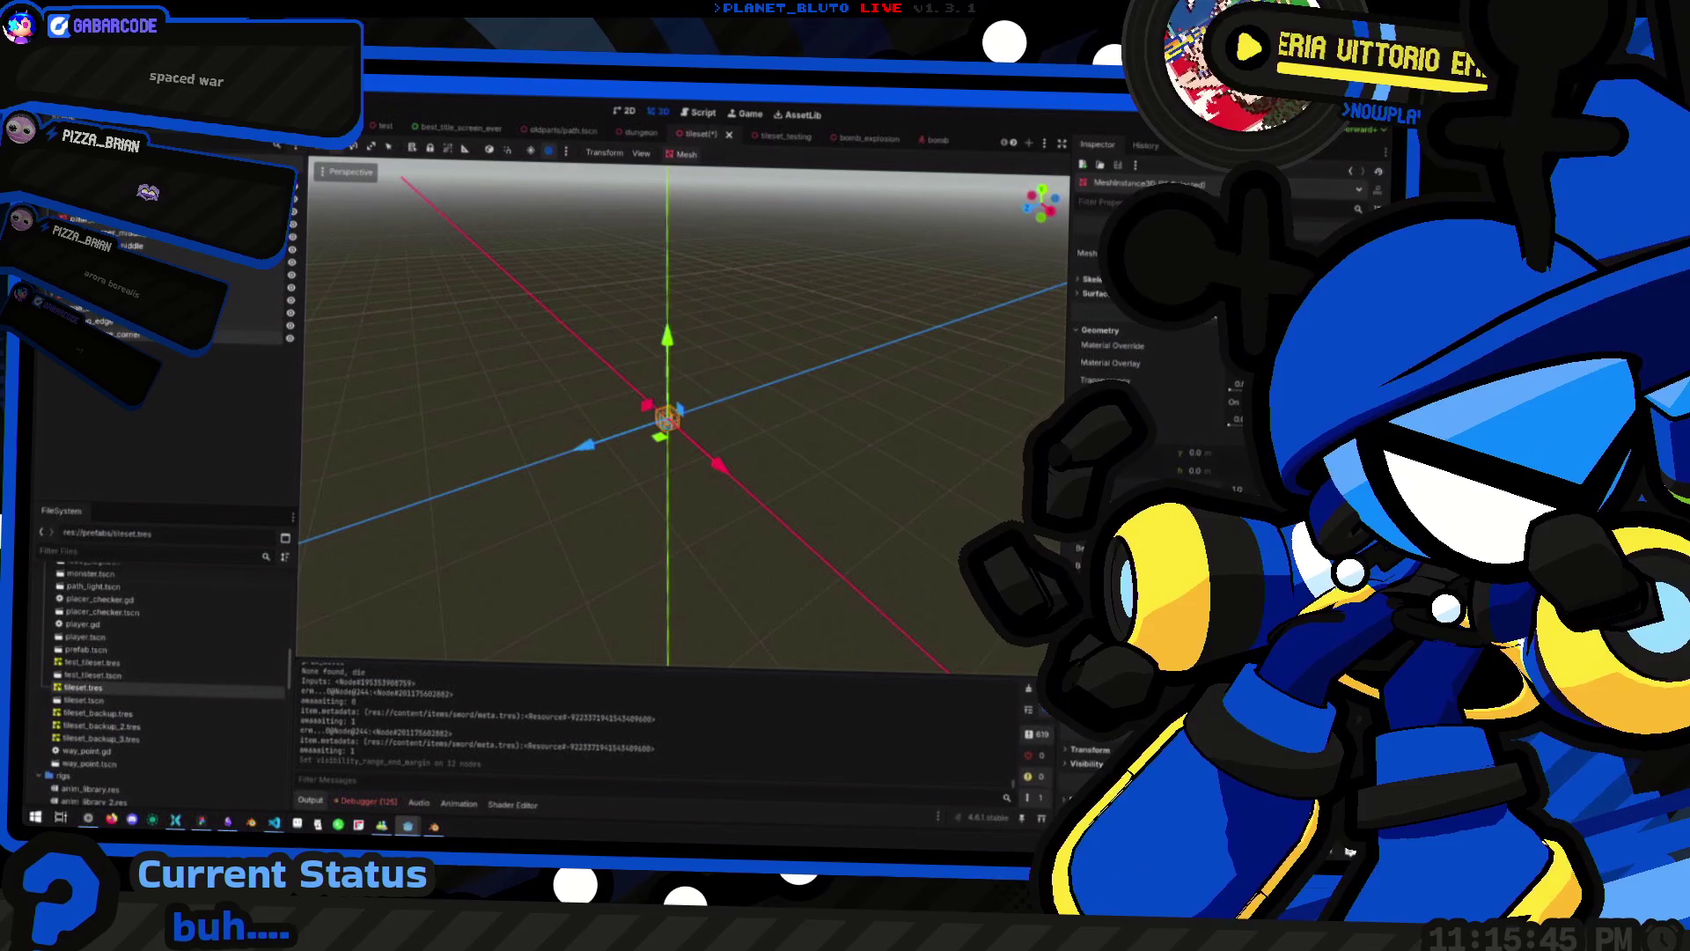
scroll(891, 575, up, 4)
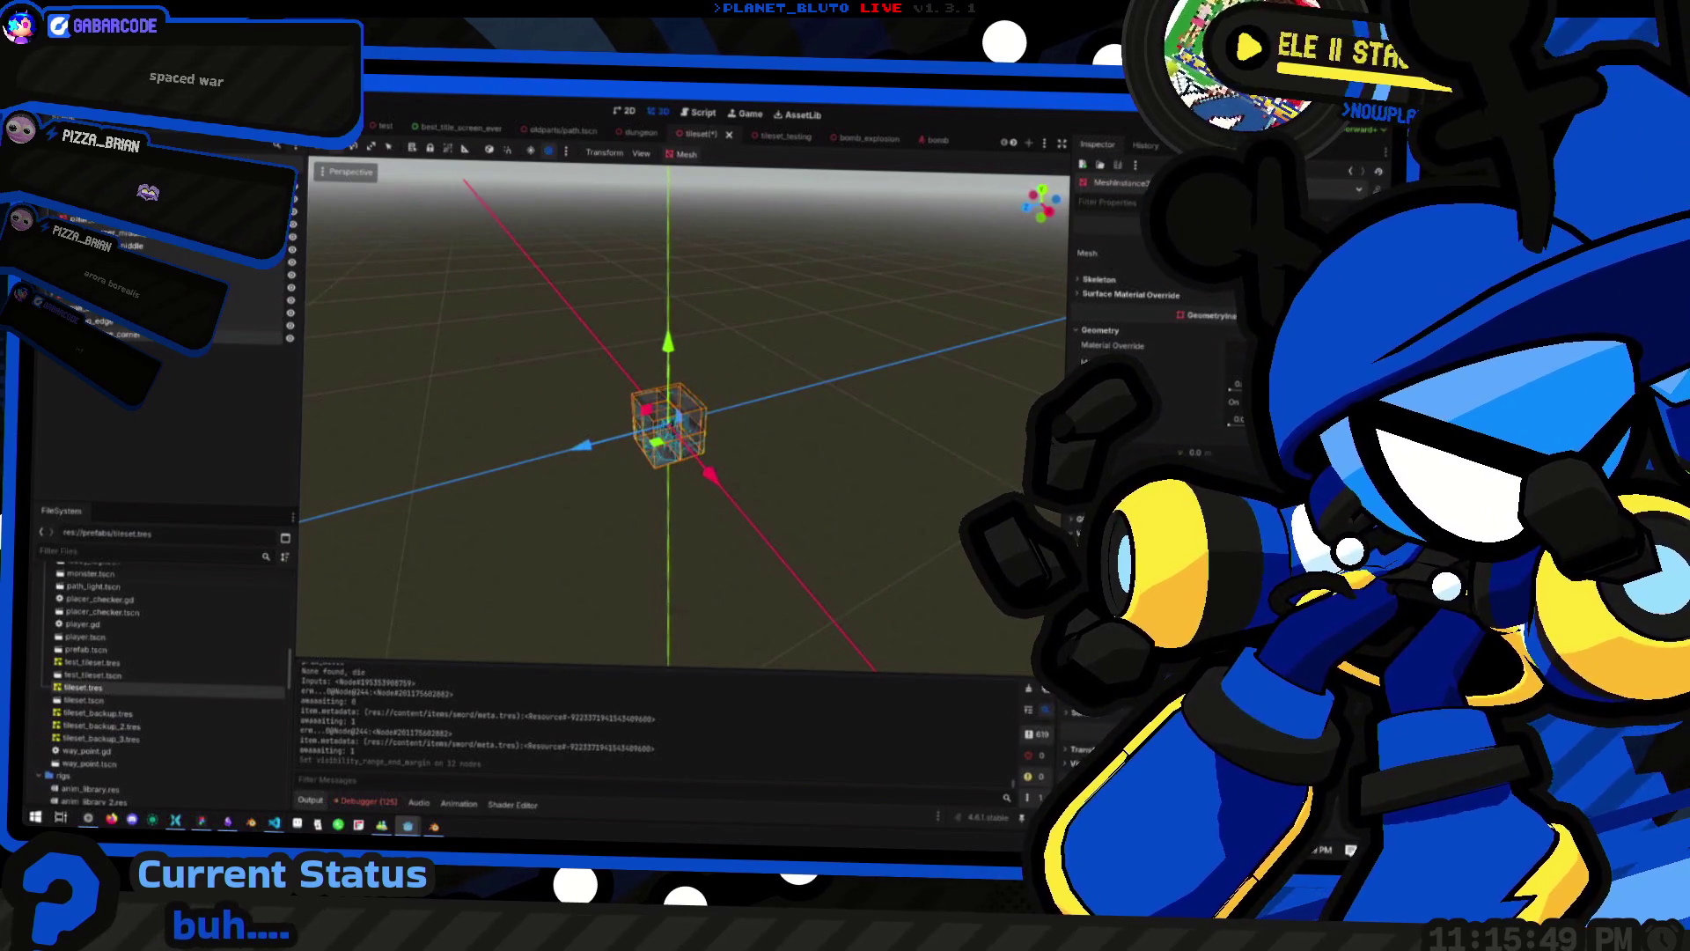
scroll(682, 414, down, 3)
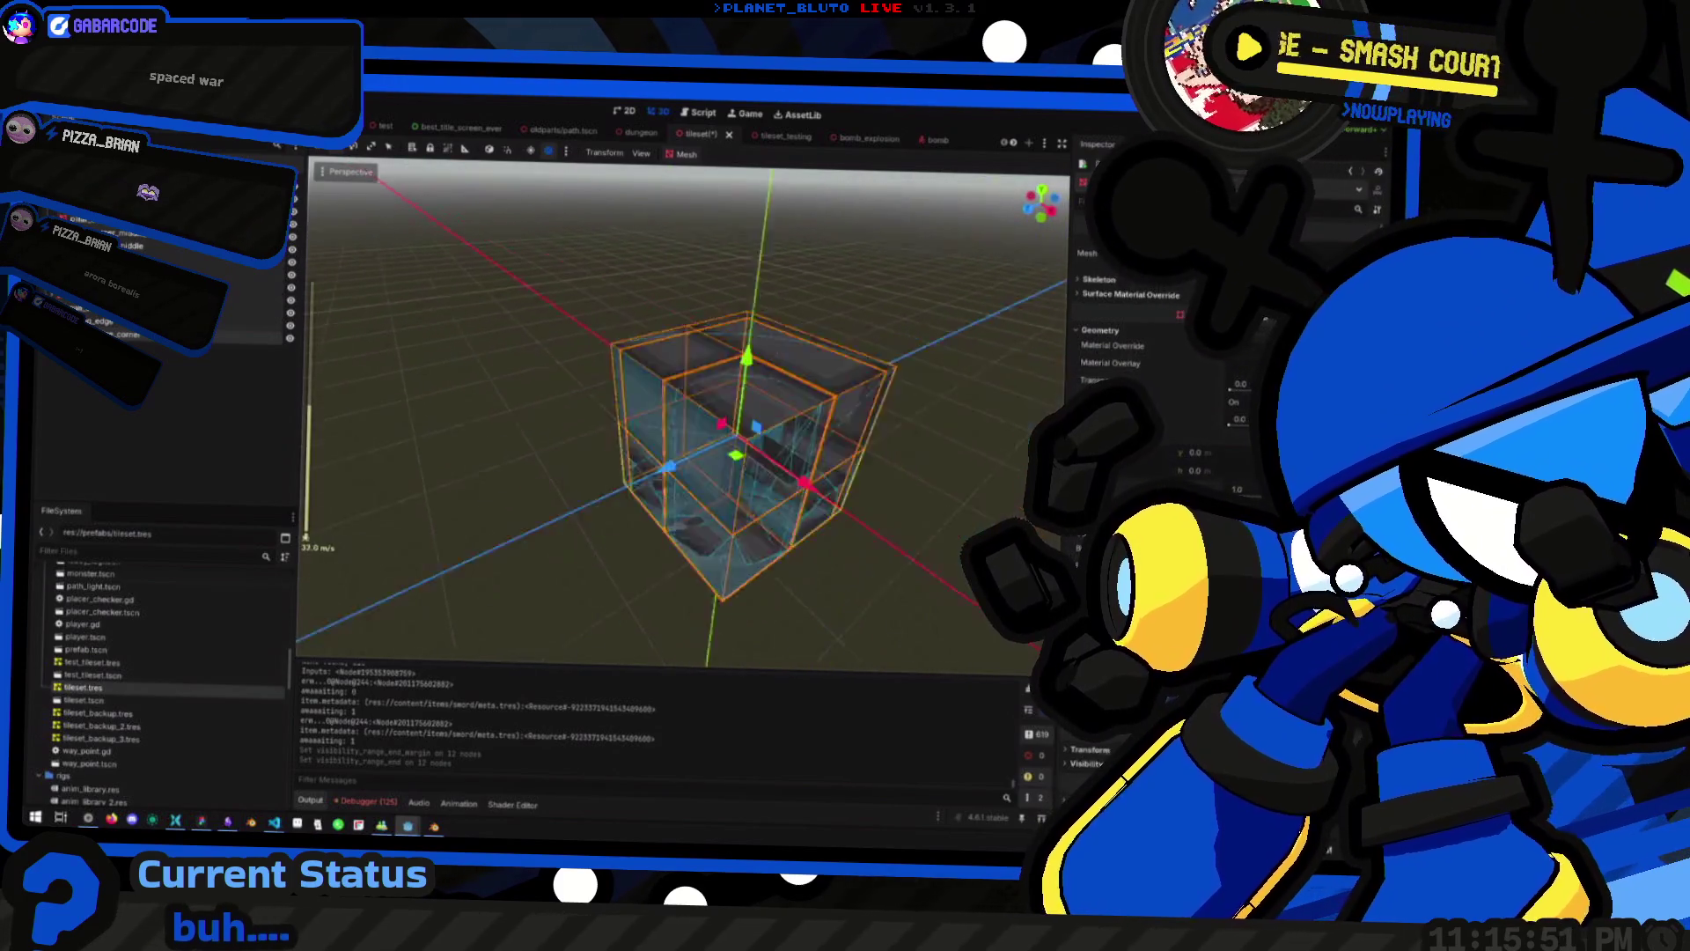
scroll(682, 414, down, 10)
scroll(669, 431, down, 2)
scroll(669, 432, up, 2)
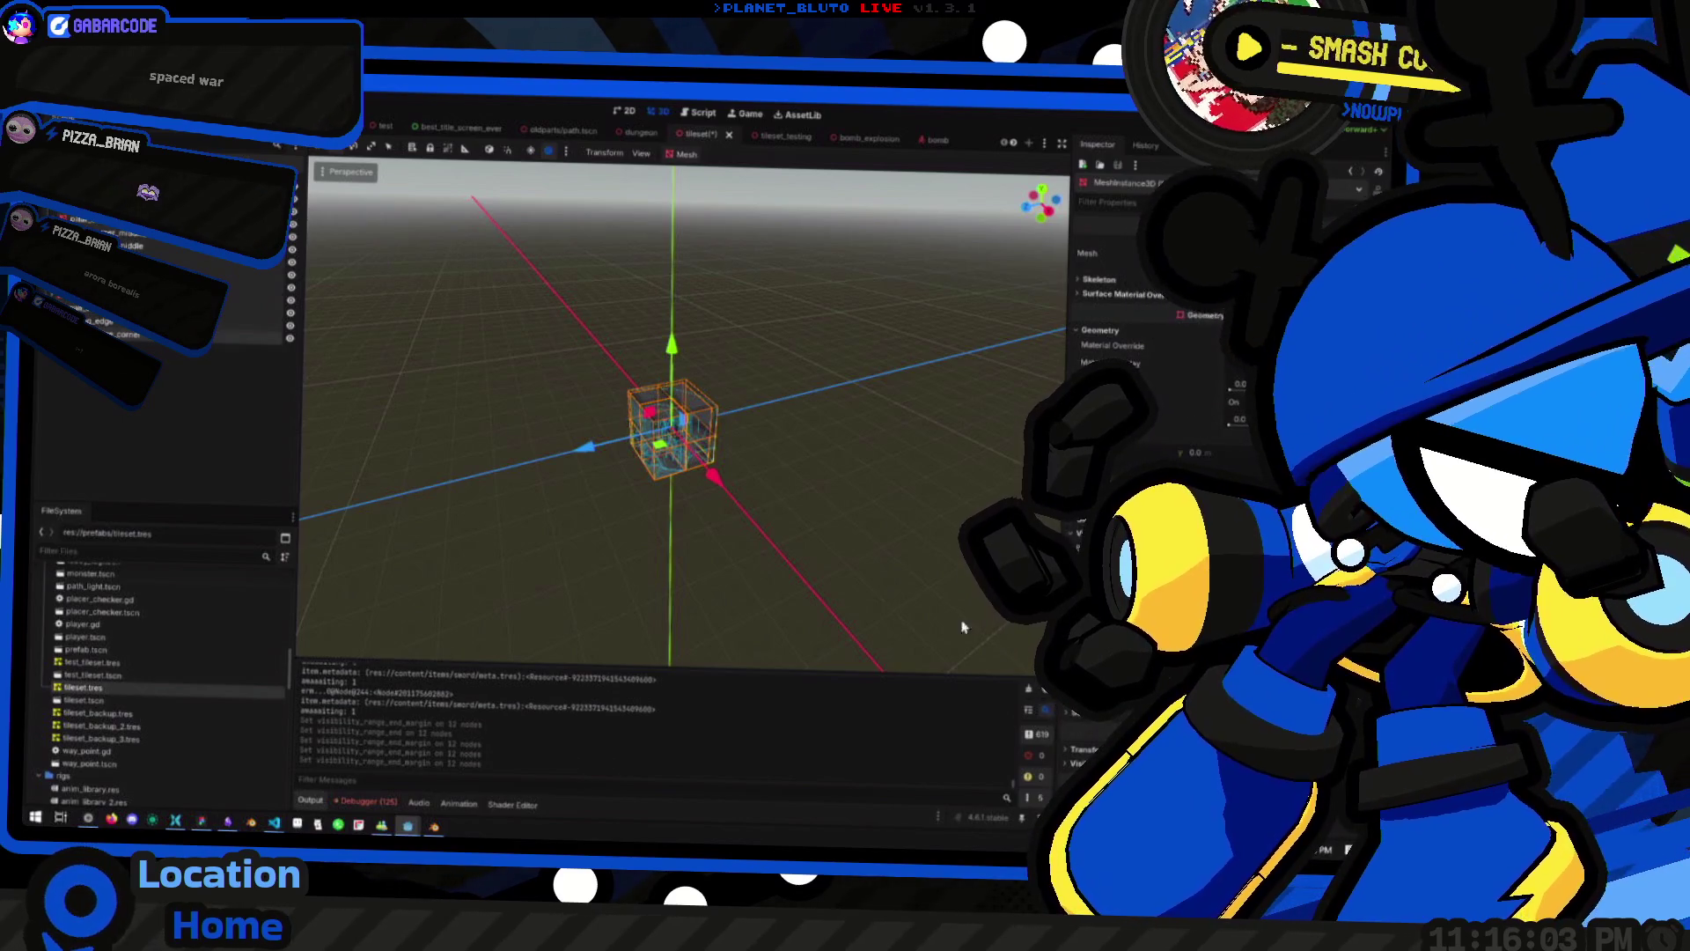
scroll(695, 453, down, 3)
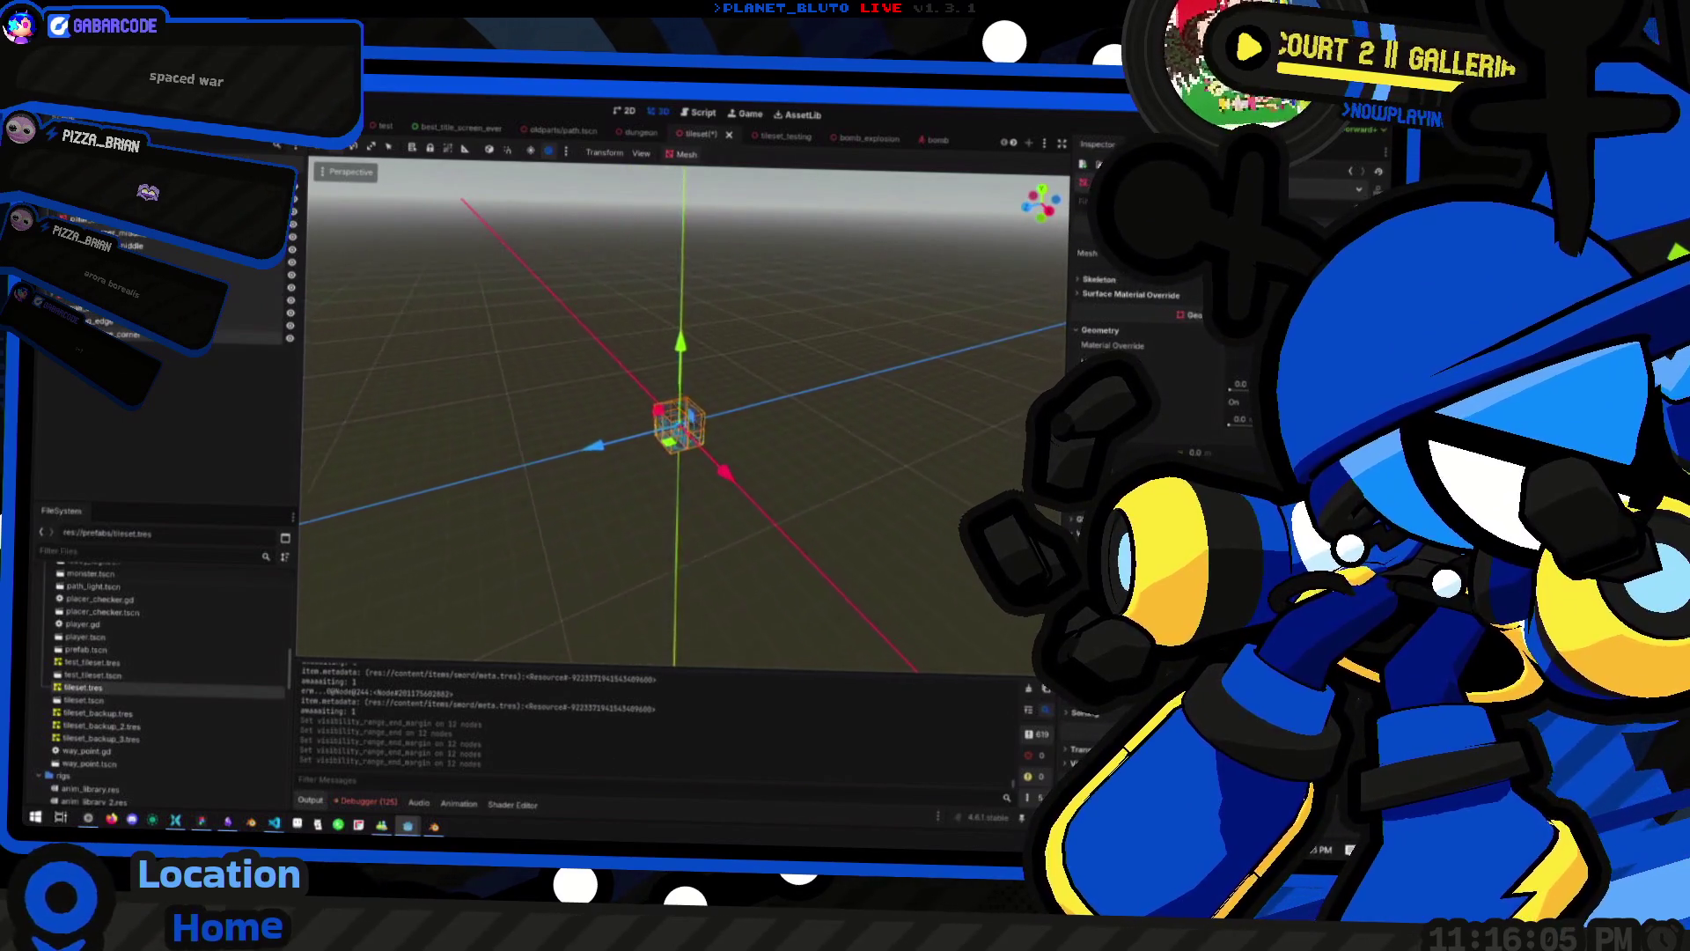
scroll(682, 466, up, 4)
scroll(682, 466, up, 1)
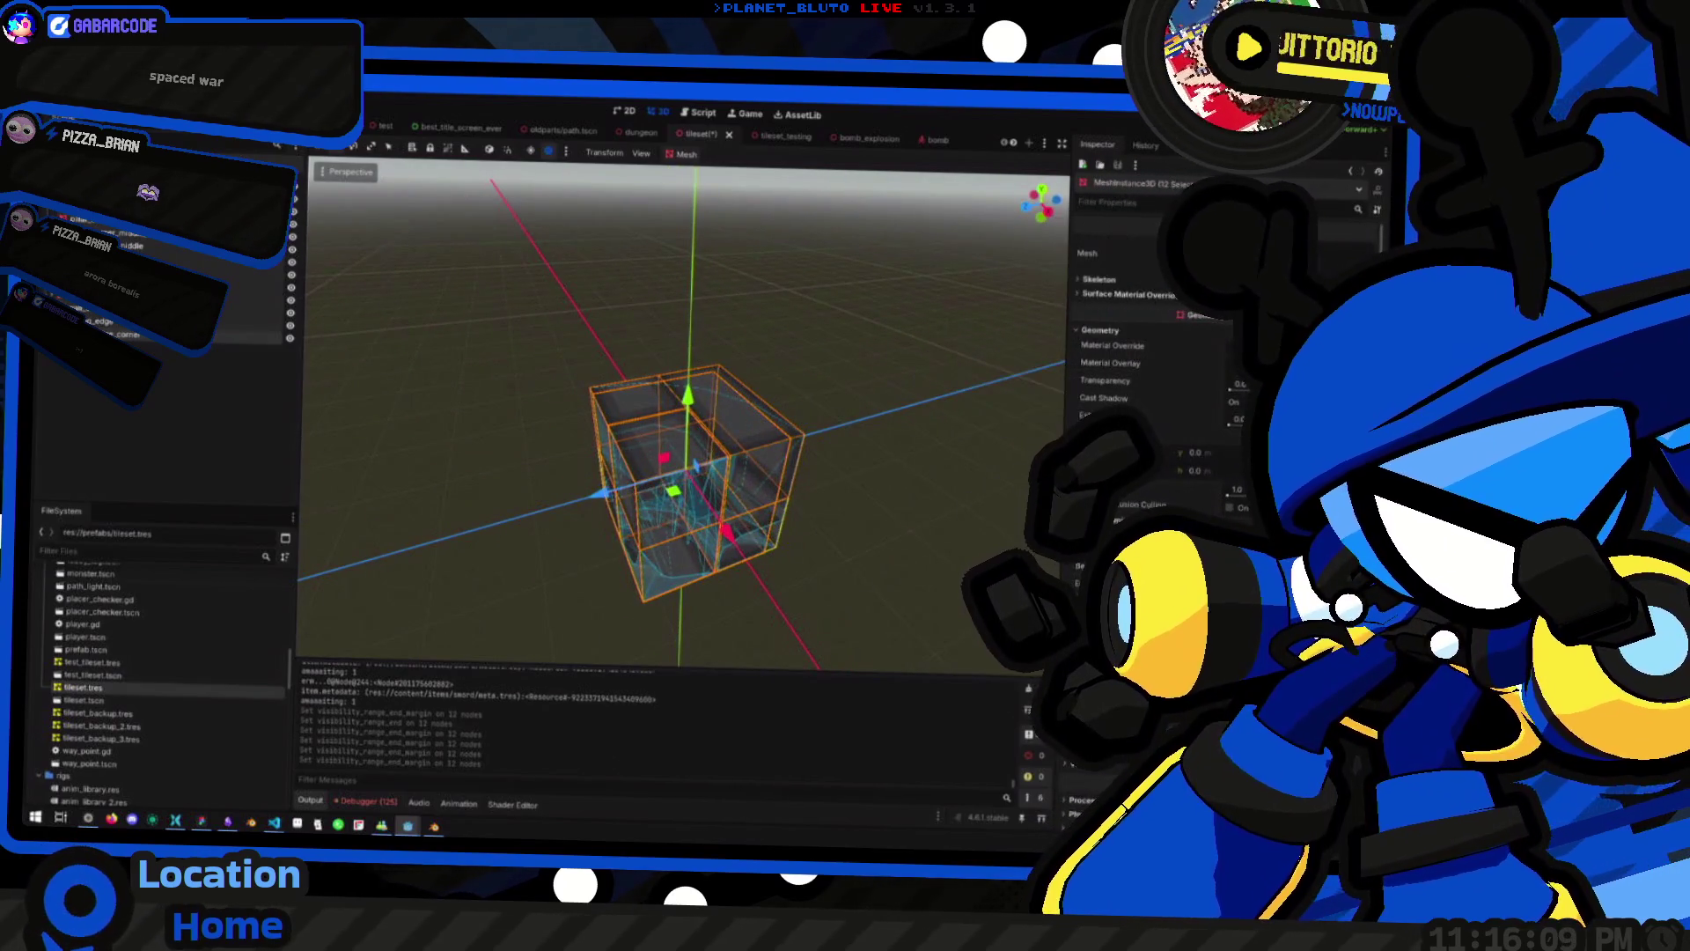
scroll(753, 603, down, 10)
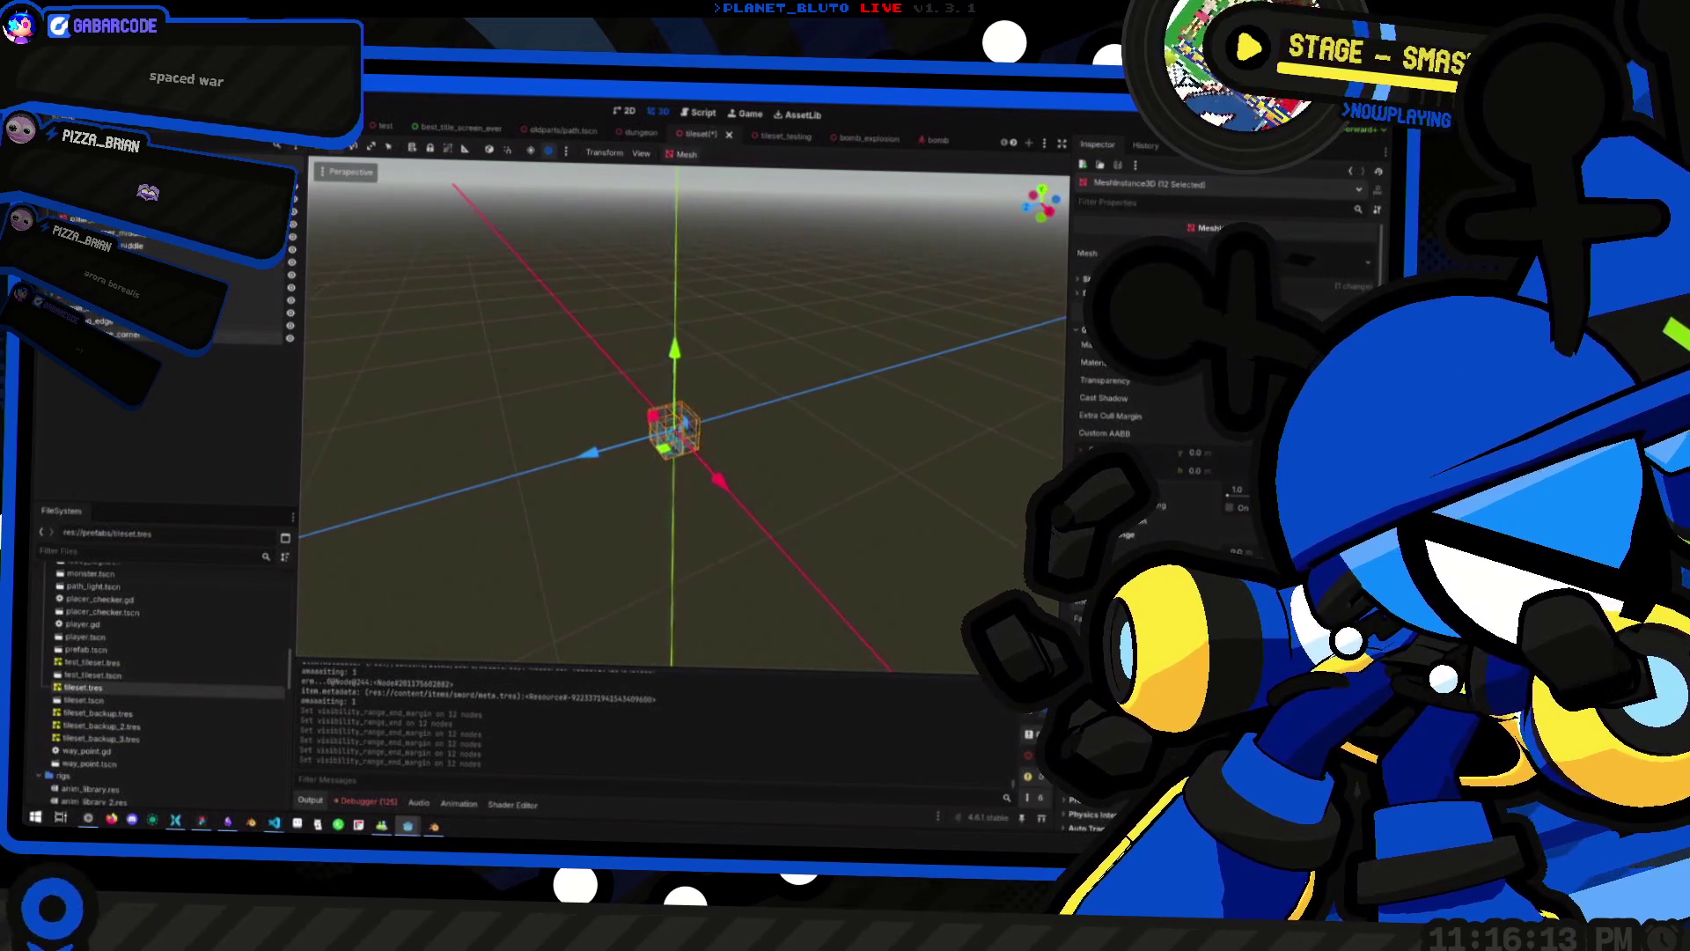
scroll(790, 605, up, 5)
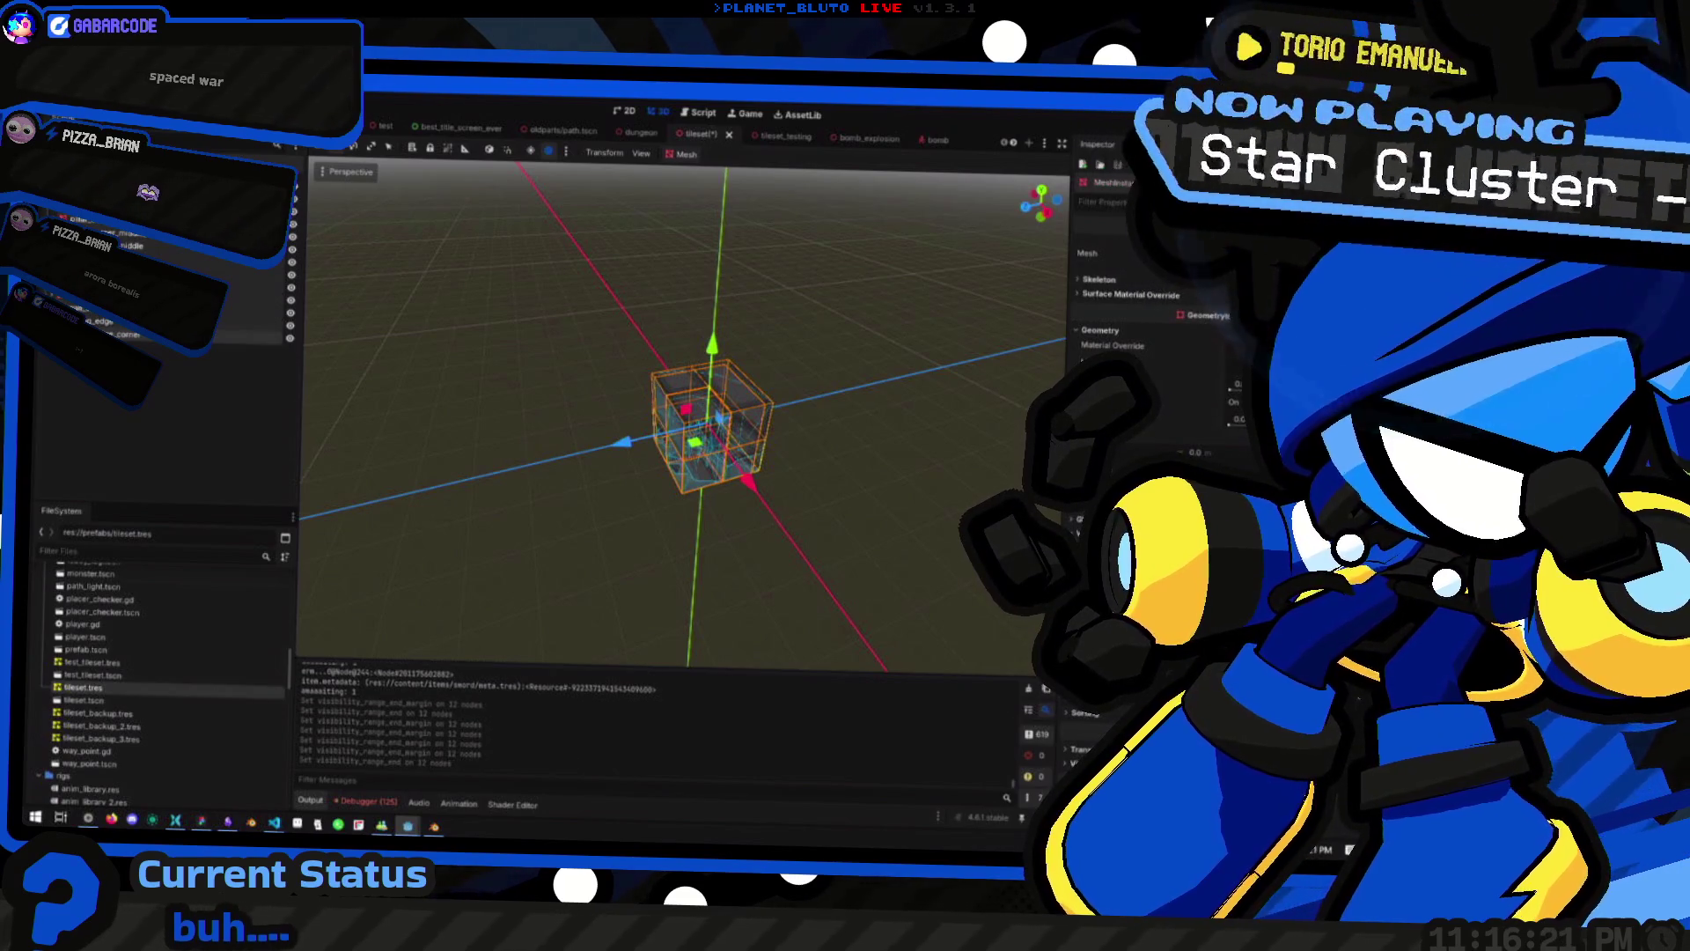
Save with Ctrl+S, then export as MeshLibrary, choosing tileset.tres and confirming the overwrite
drag(918, 557, 899, 556)
key(ctrl+s)
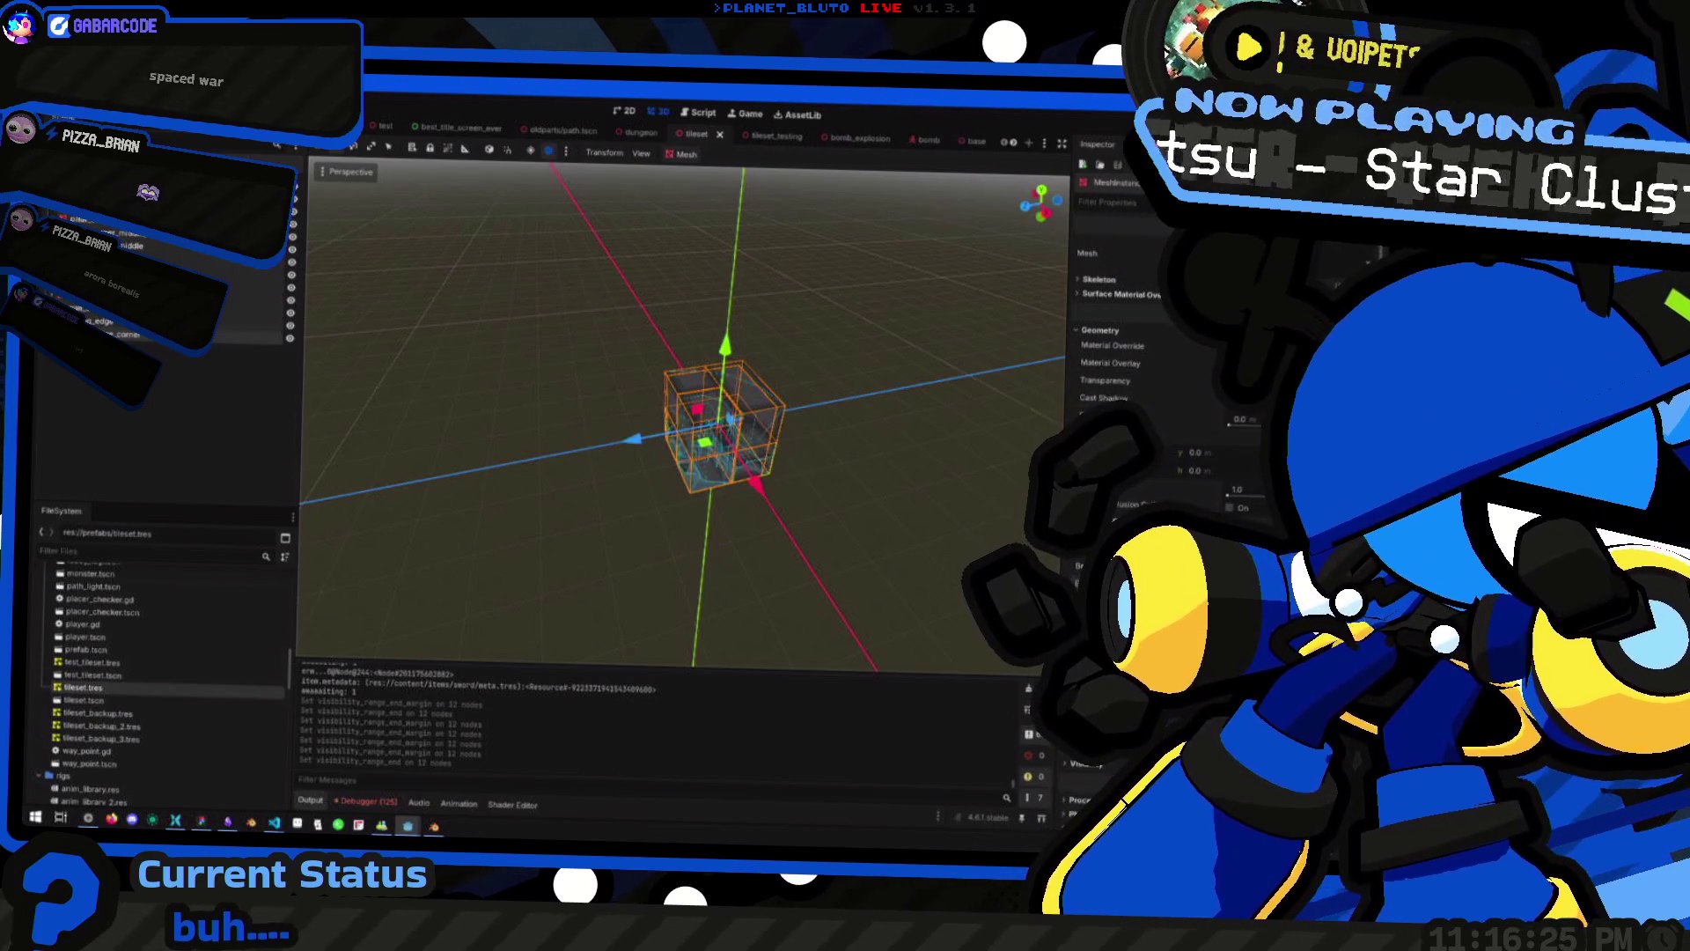
click(53, 115)
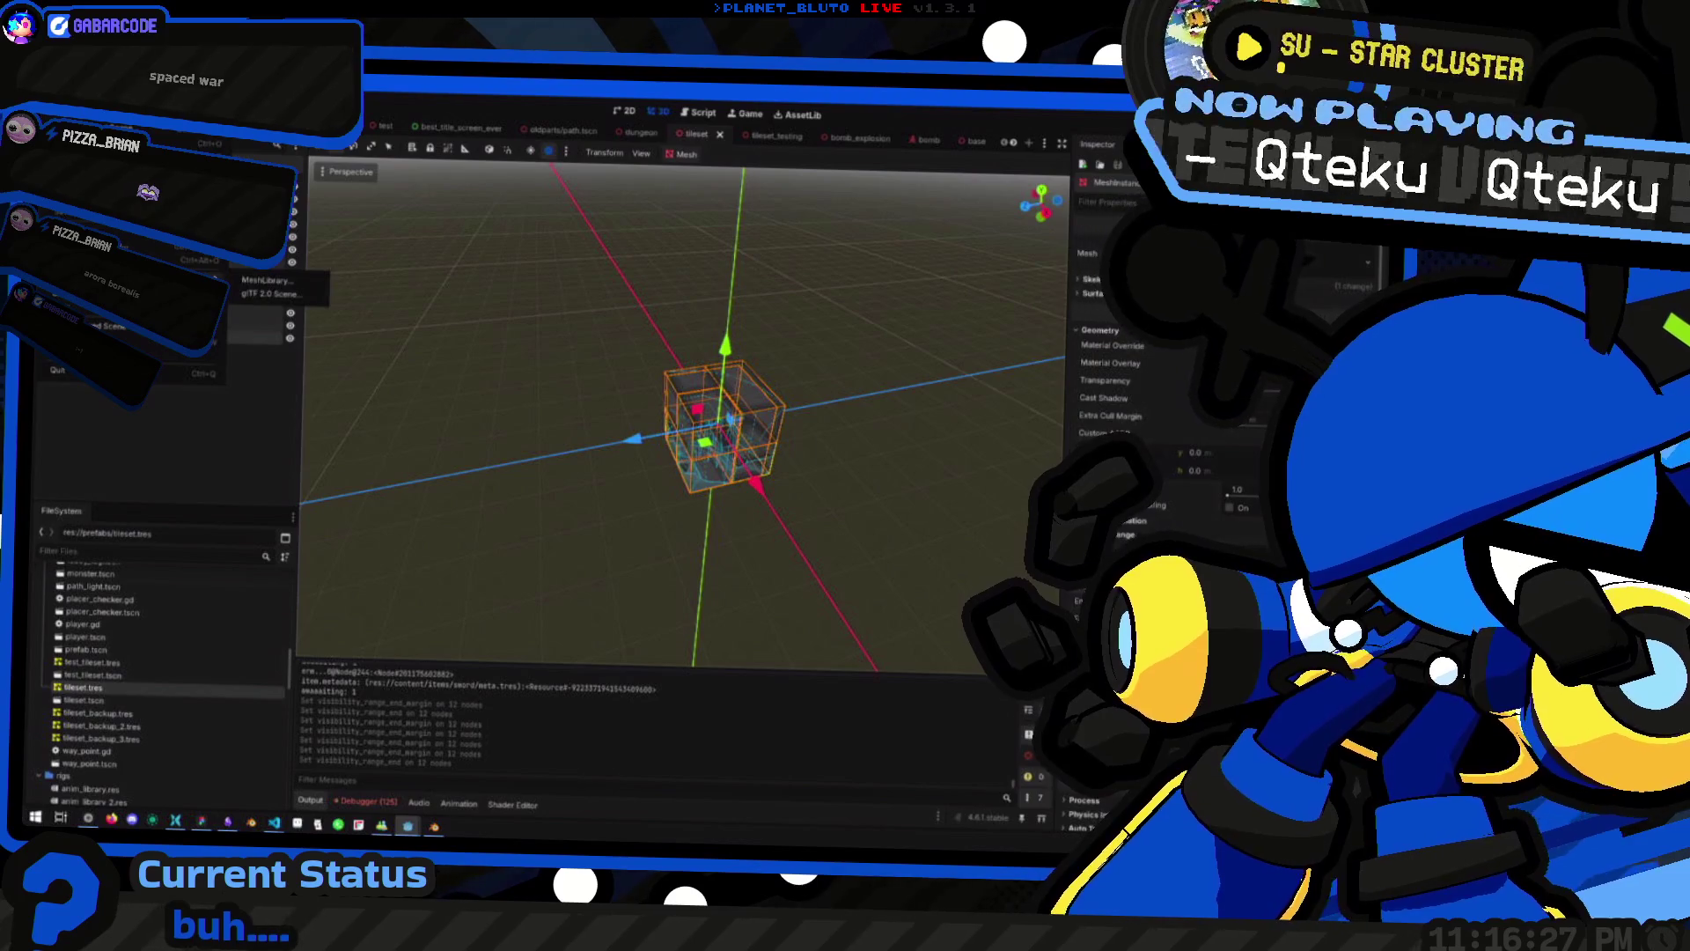
click(273, 285)
double_click(702, 339)
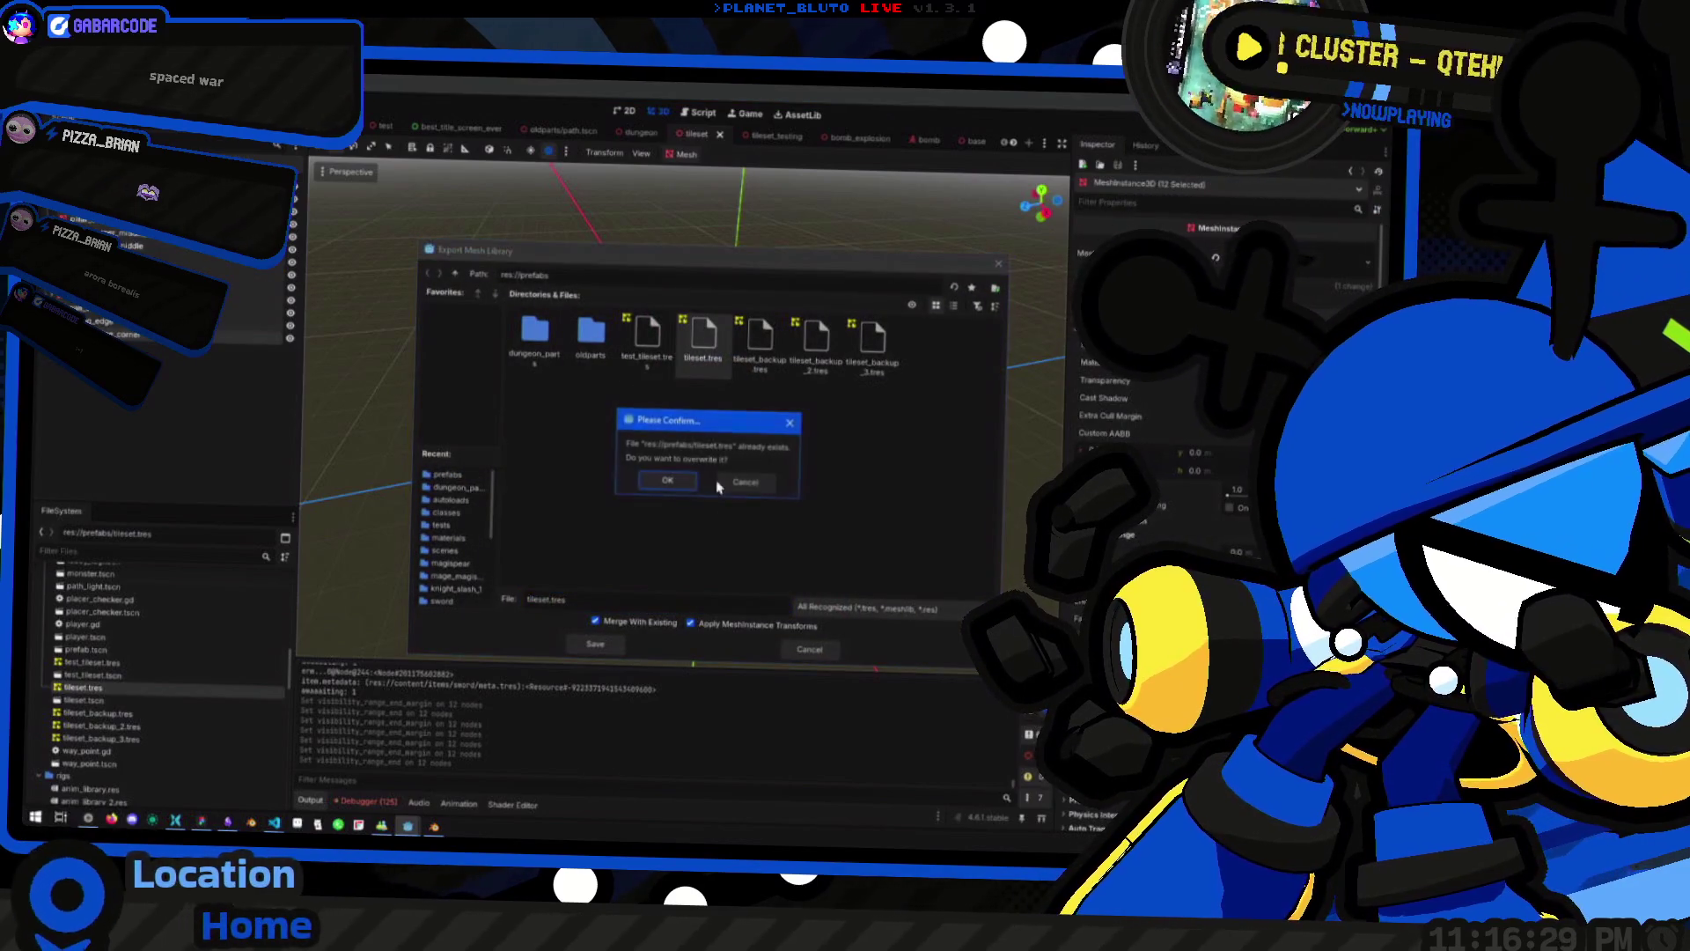
click(669, 490)
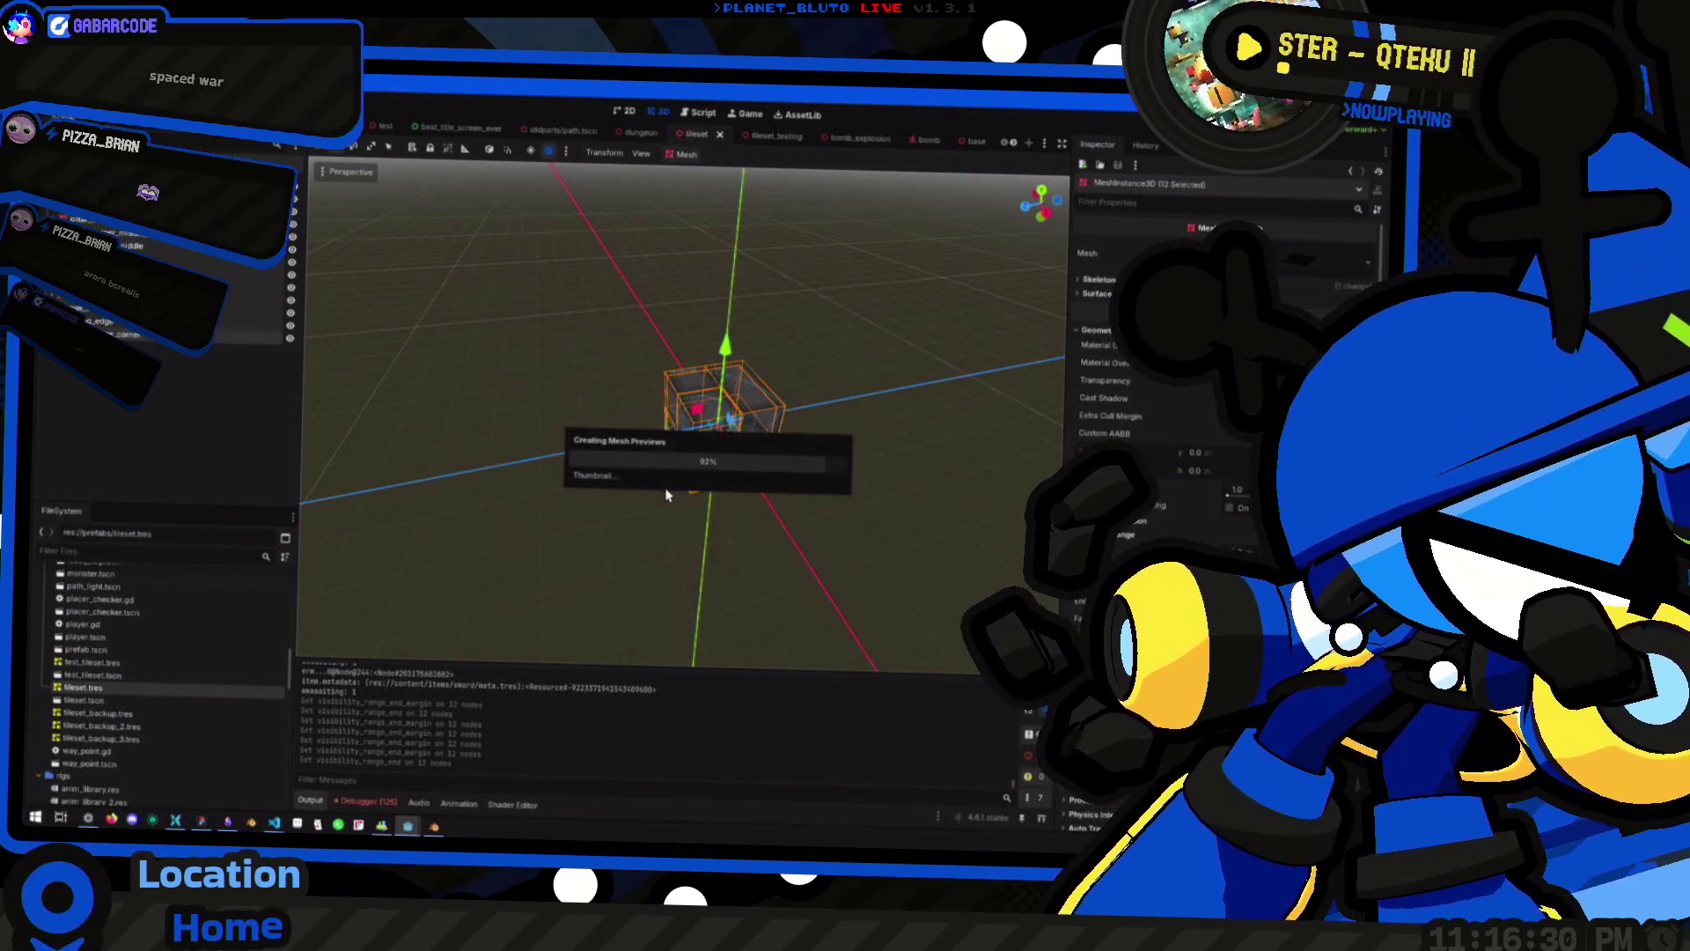
scroll(773, 144, down, 5)
Switch to path.tscn, fly the camera into the brick corridor, and open the GridMap's Mesh Library
click(786, 141)
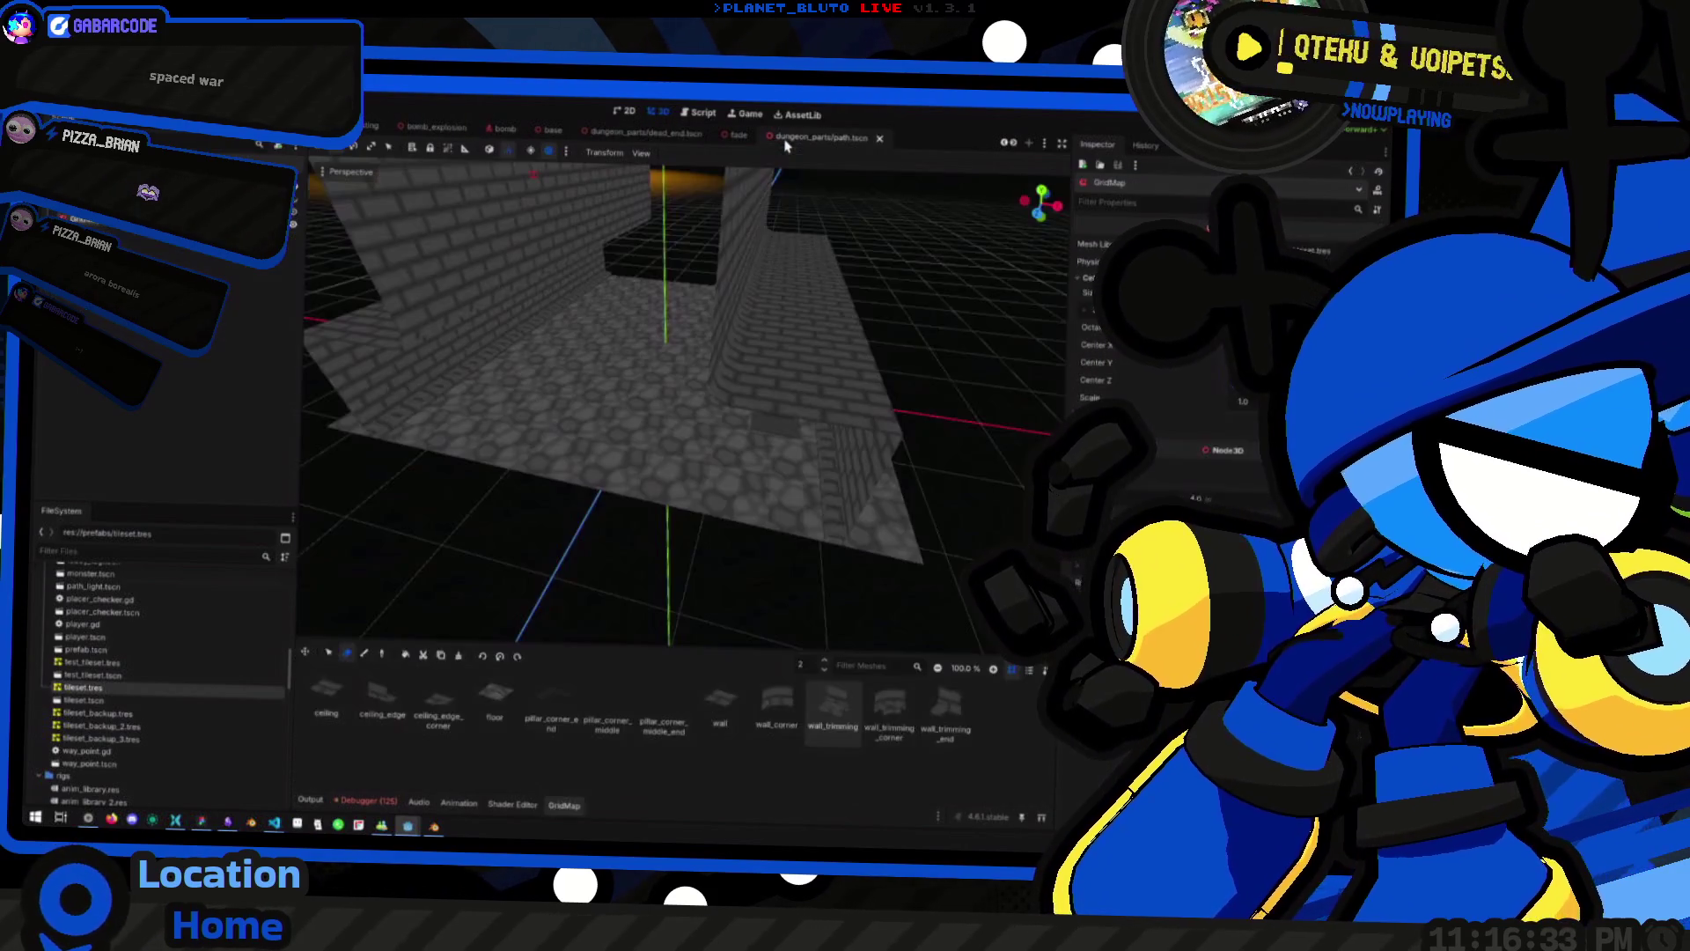
scroll(620, 339, down, 15)
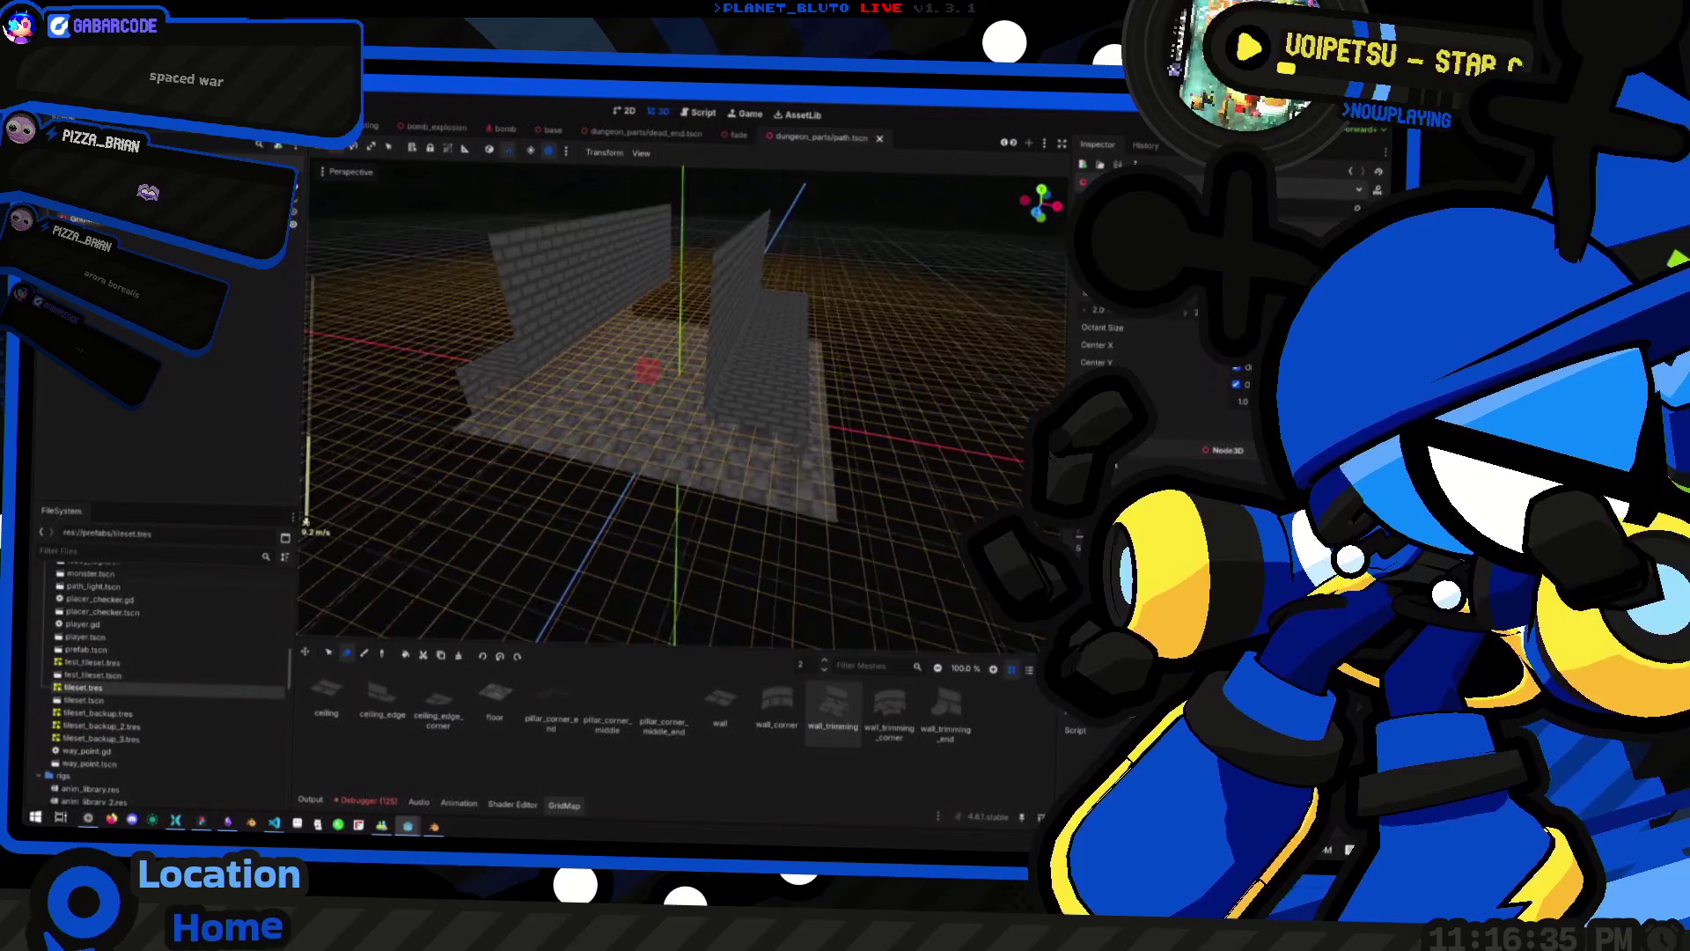
key(w)
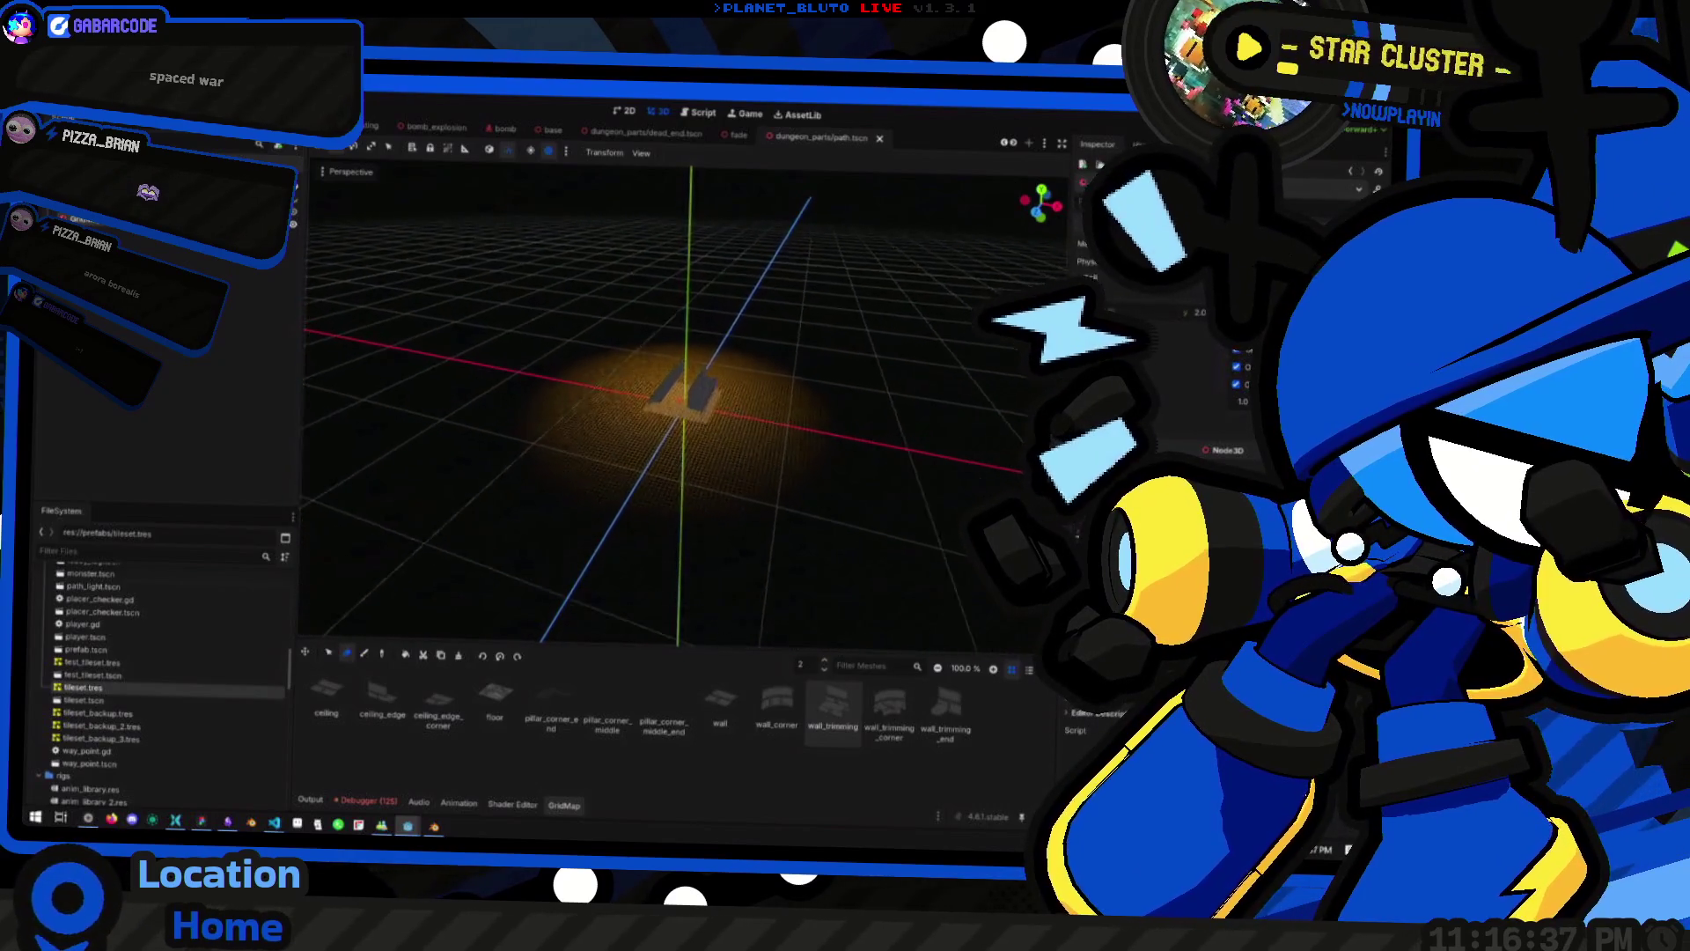
key(w)
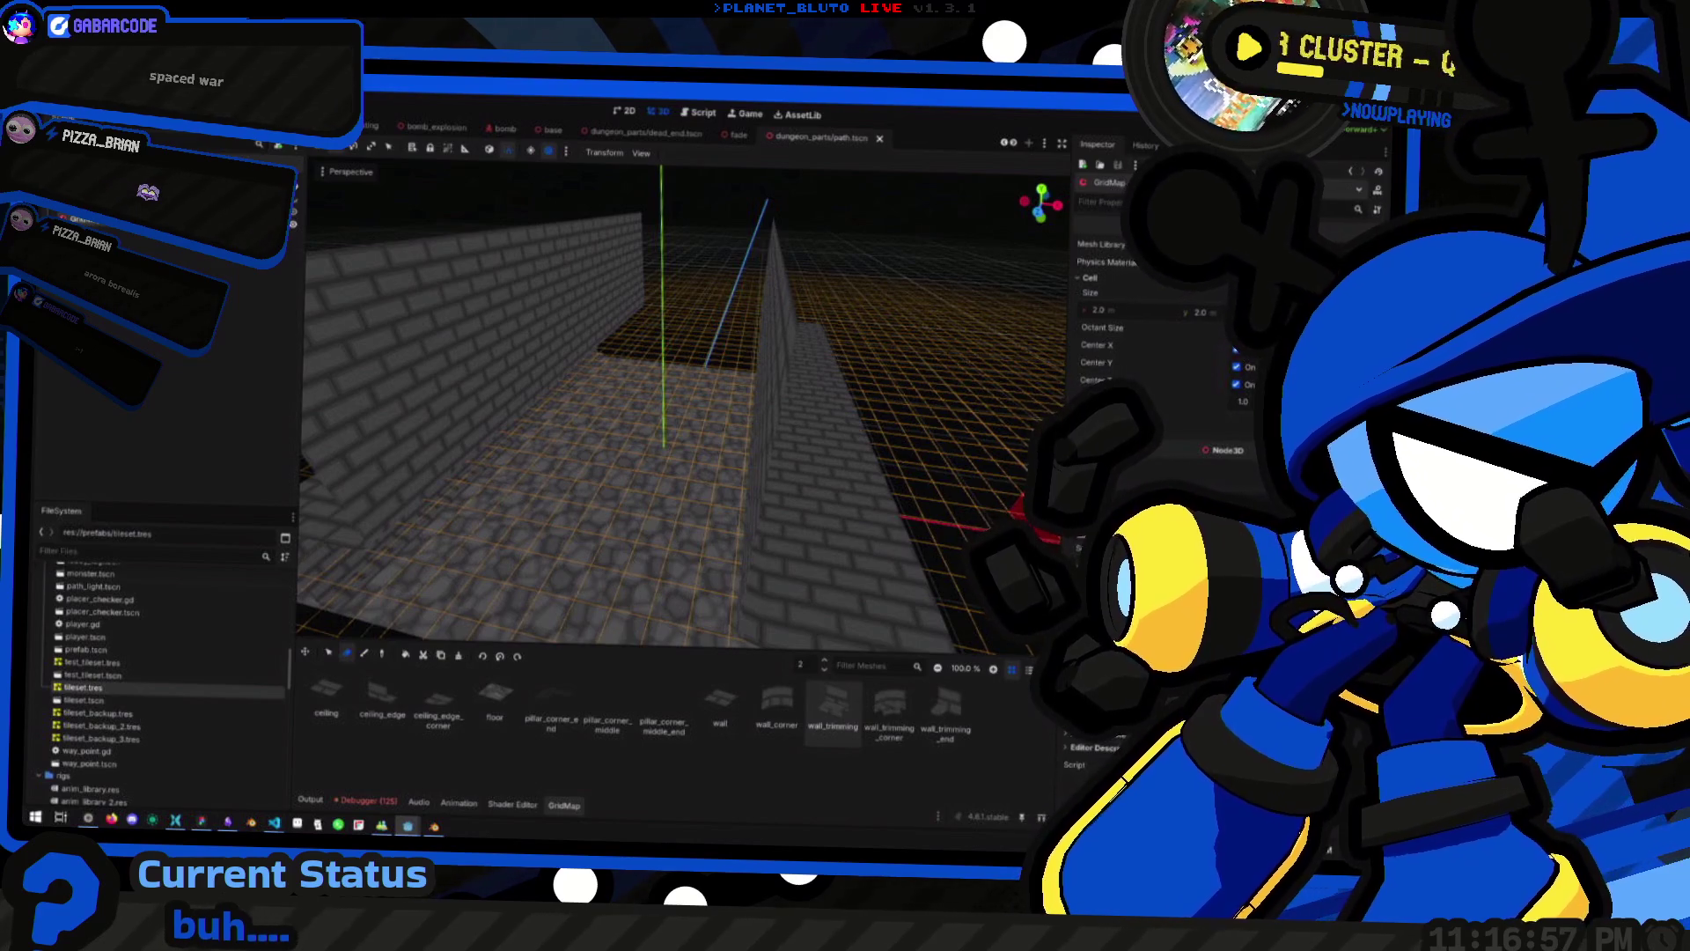
click(1180, 244)
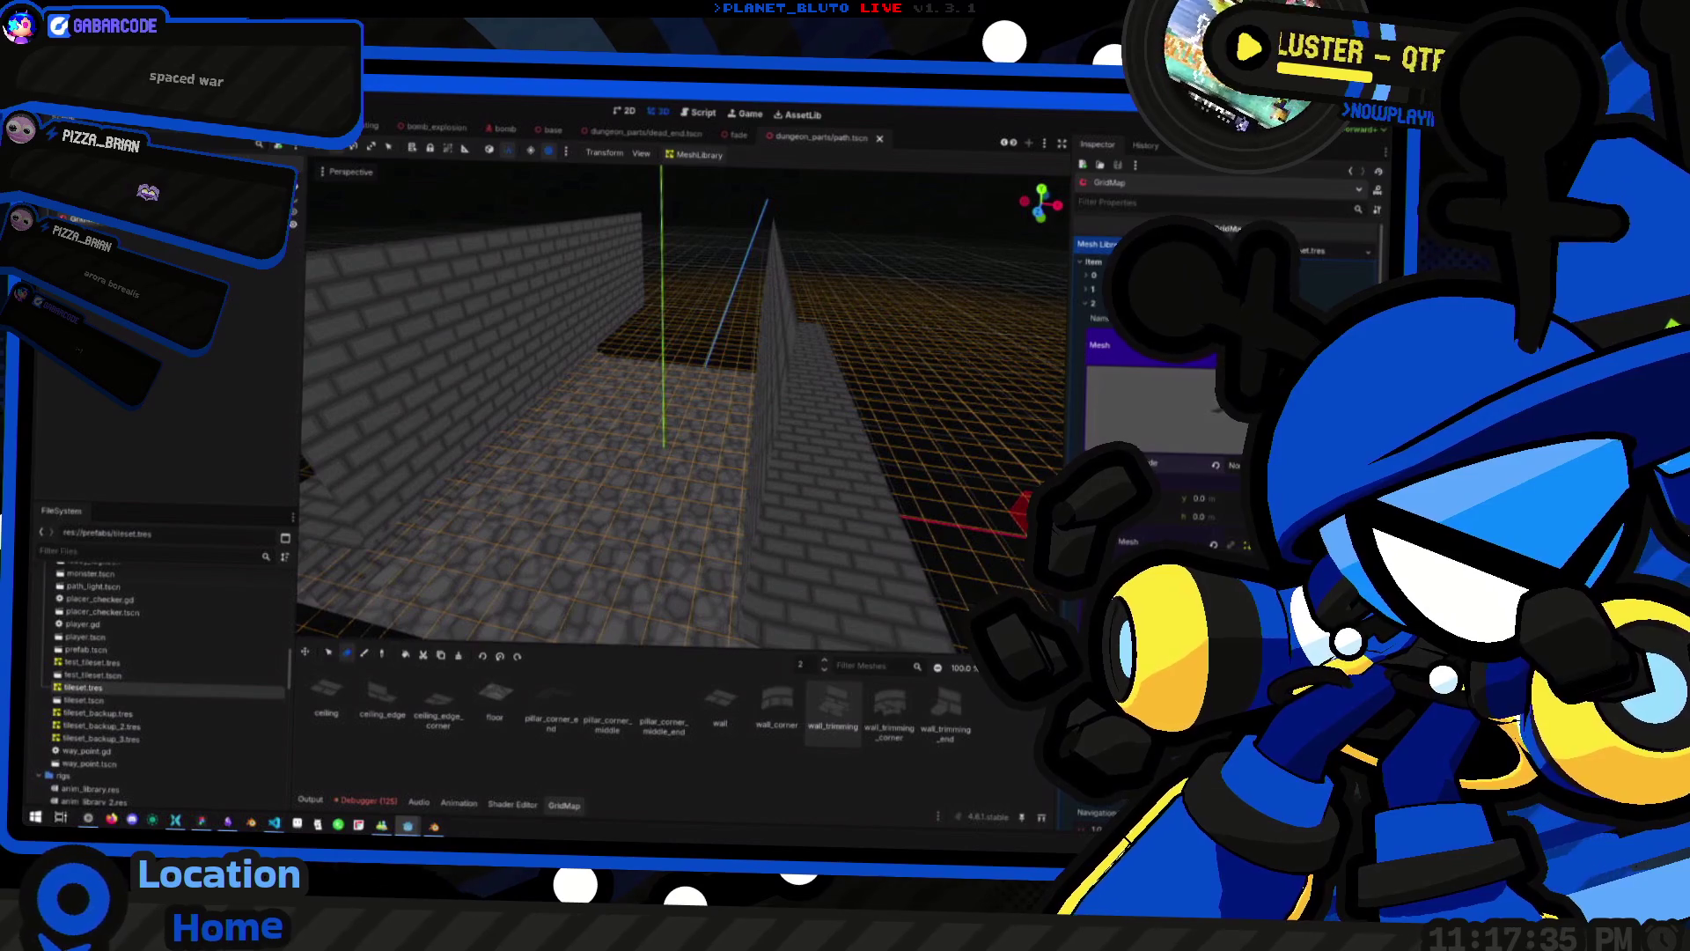
Show the spatial shader's code and scroll the Inspector back up to the GridMap properties
click(513, 804)
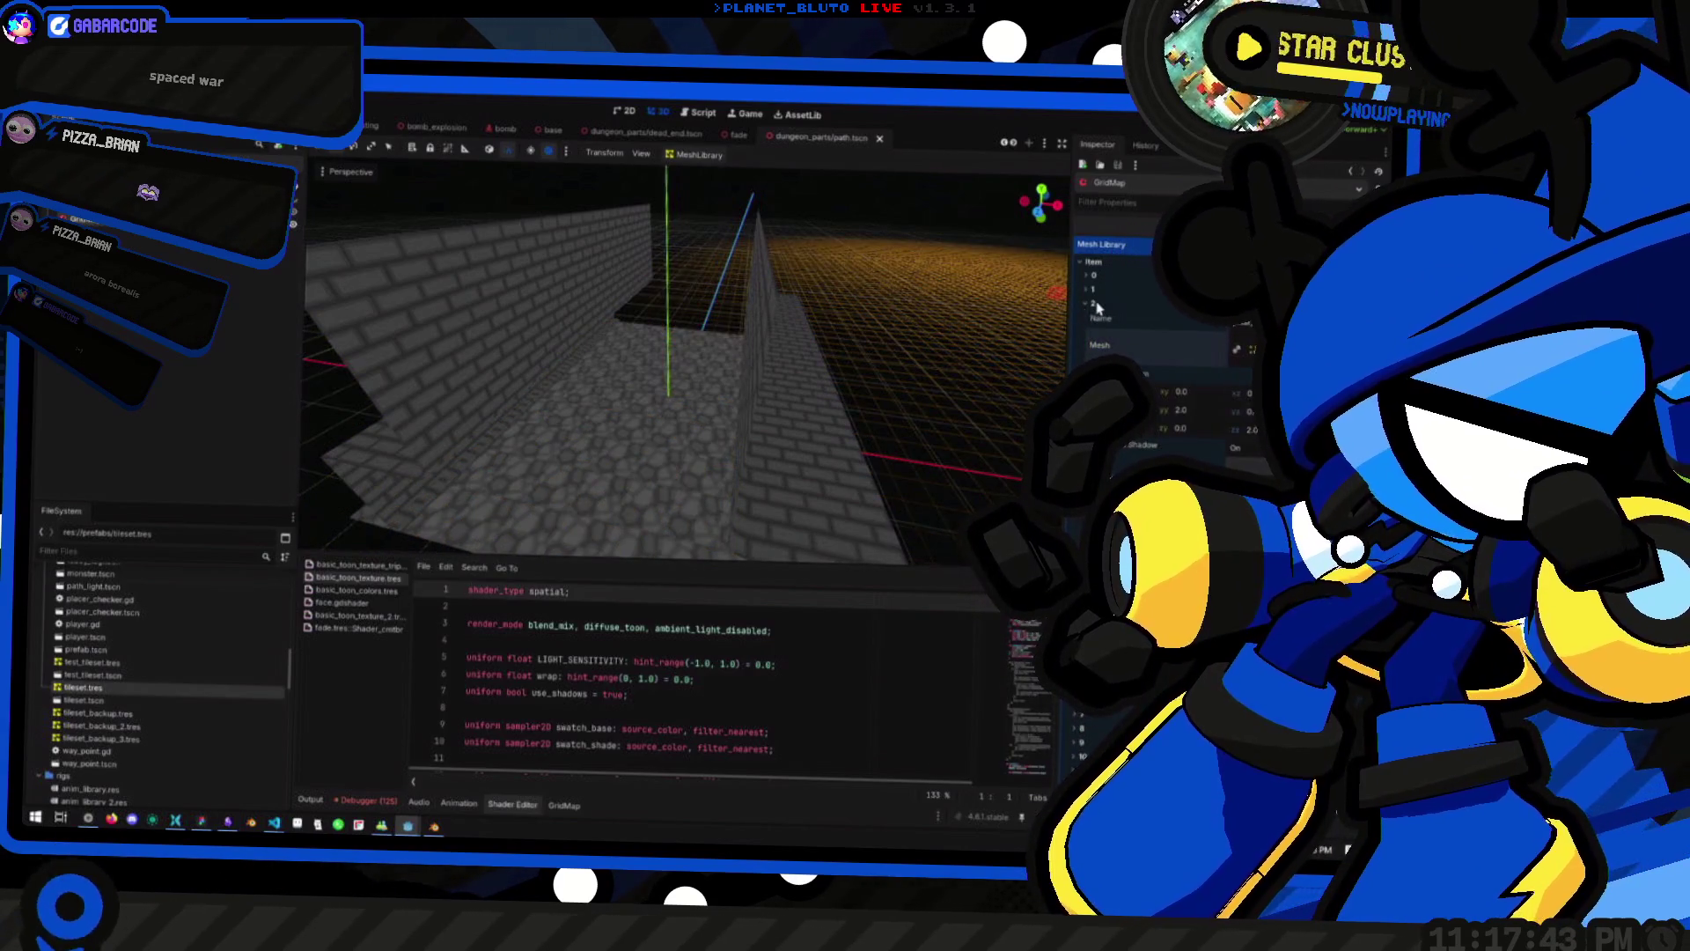
scroll(1144, 308, down, 5)
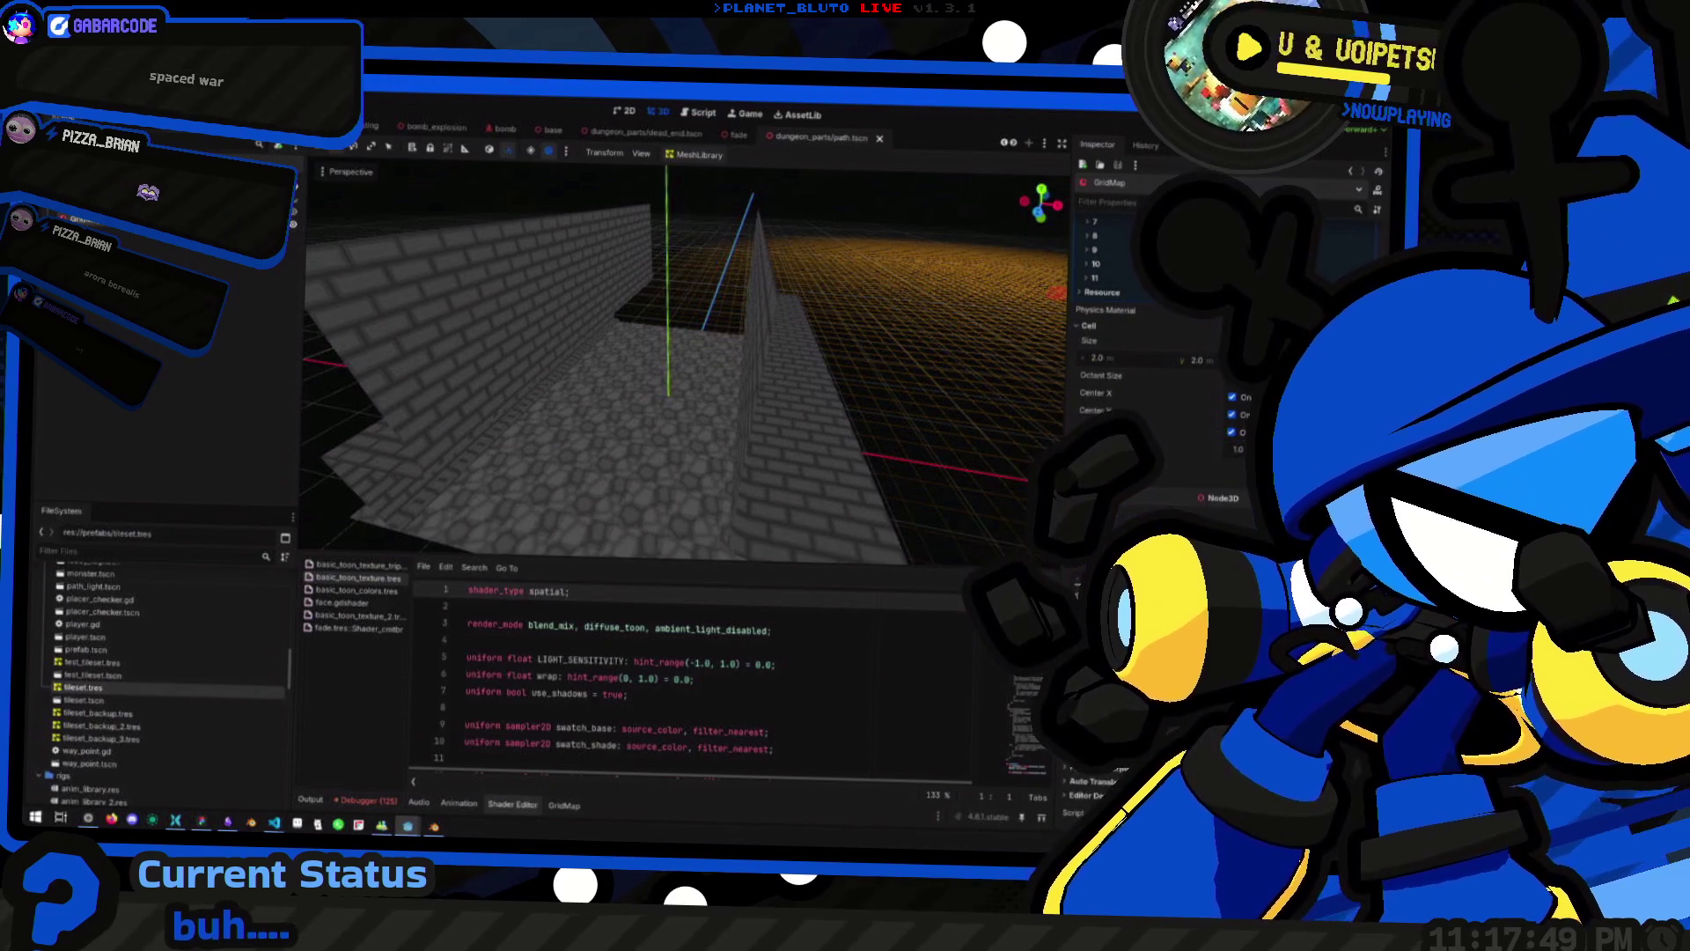
scroll(1144, 352, down, 1)
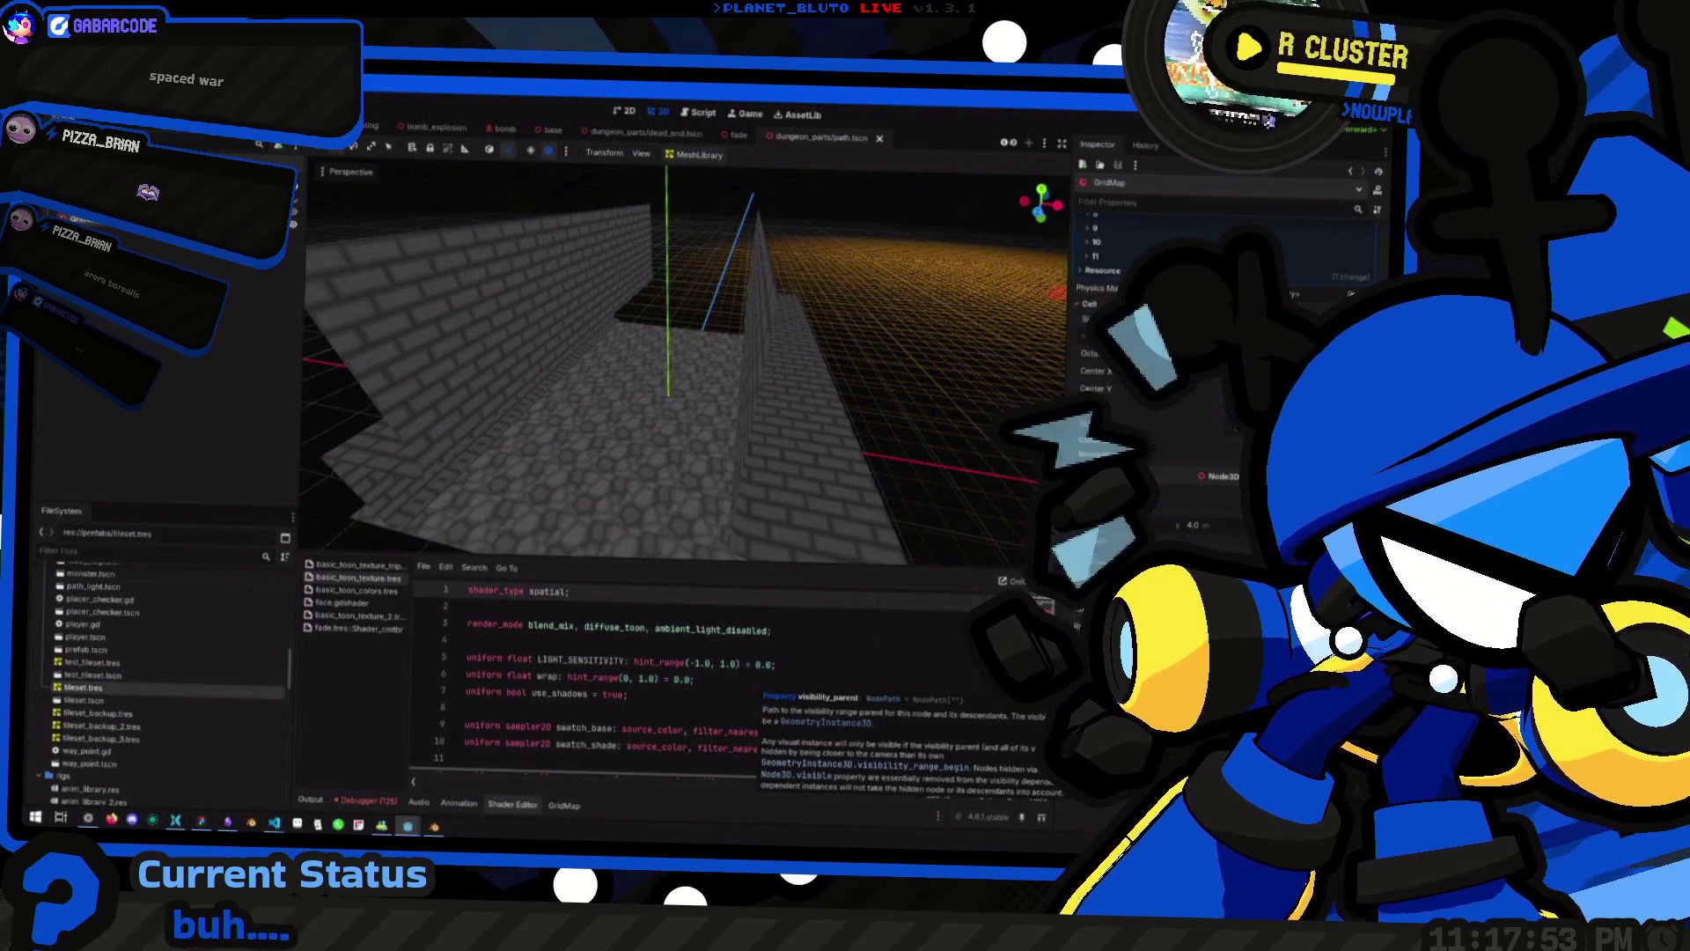
scroll(1145, 352, up, 1)
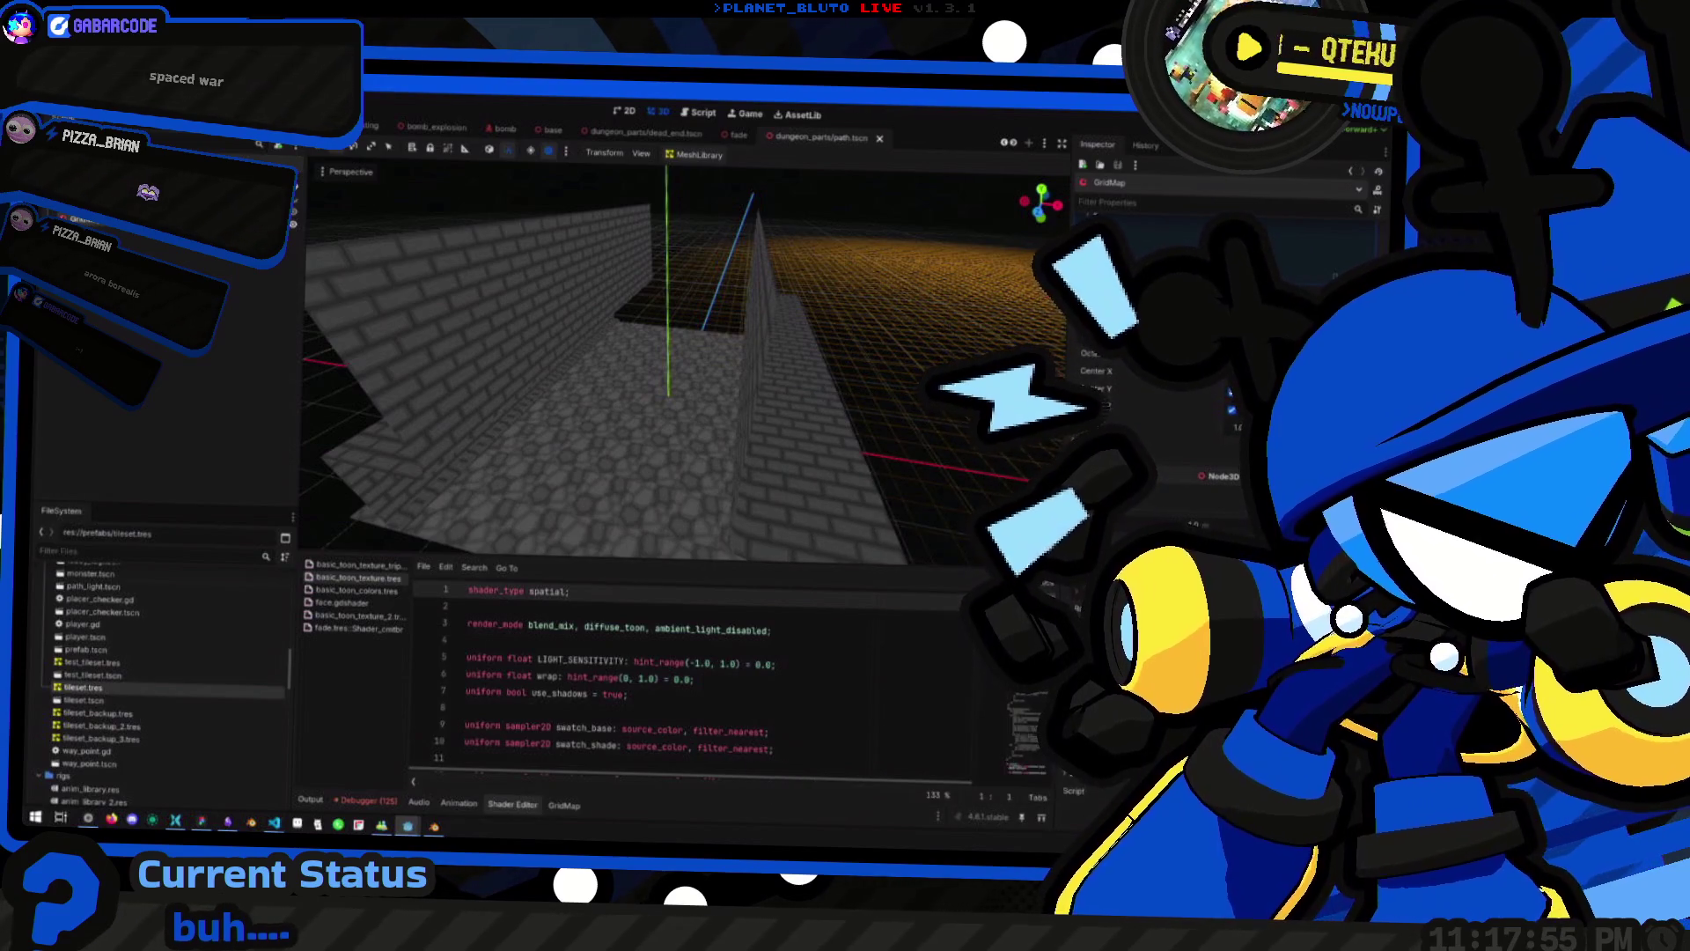
scroll(1144, 352, up, 3)
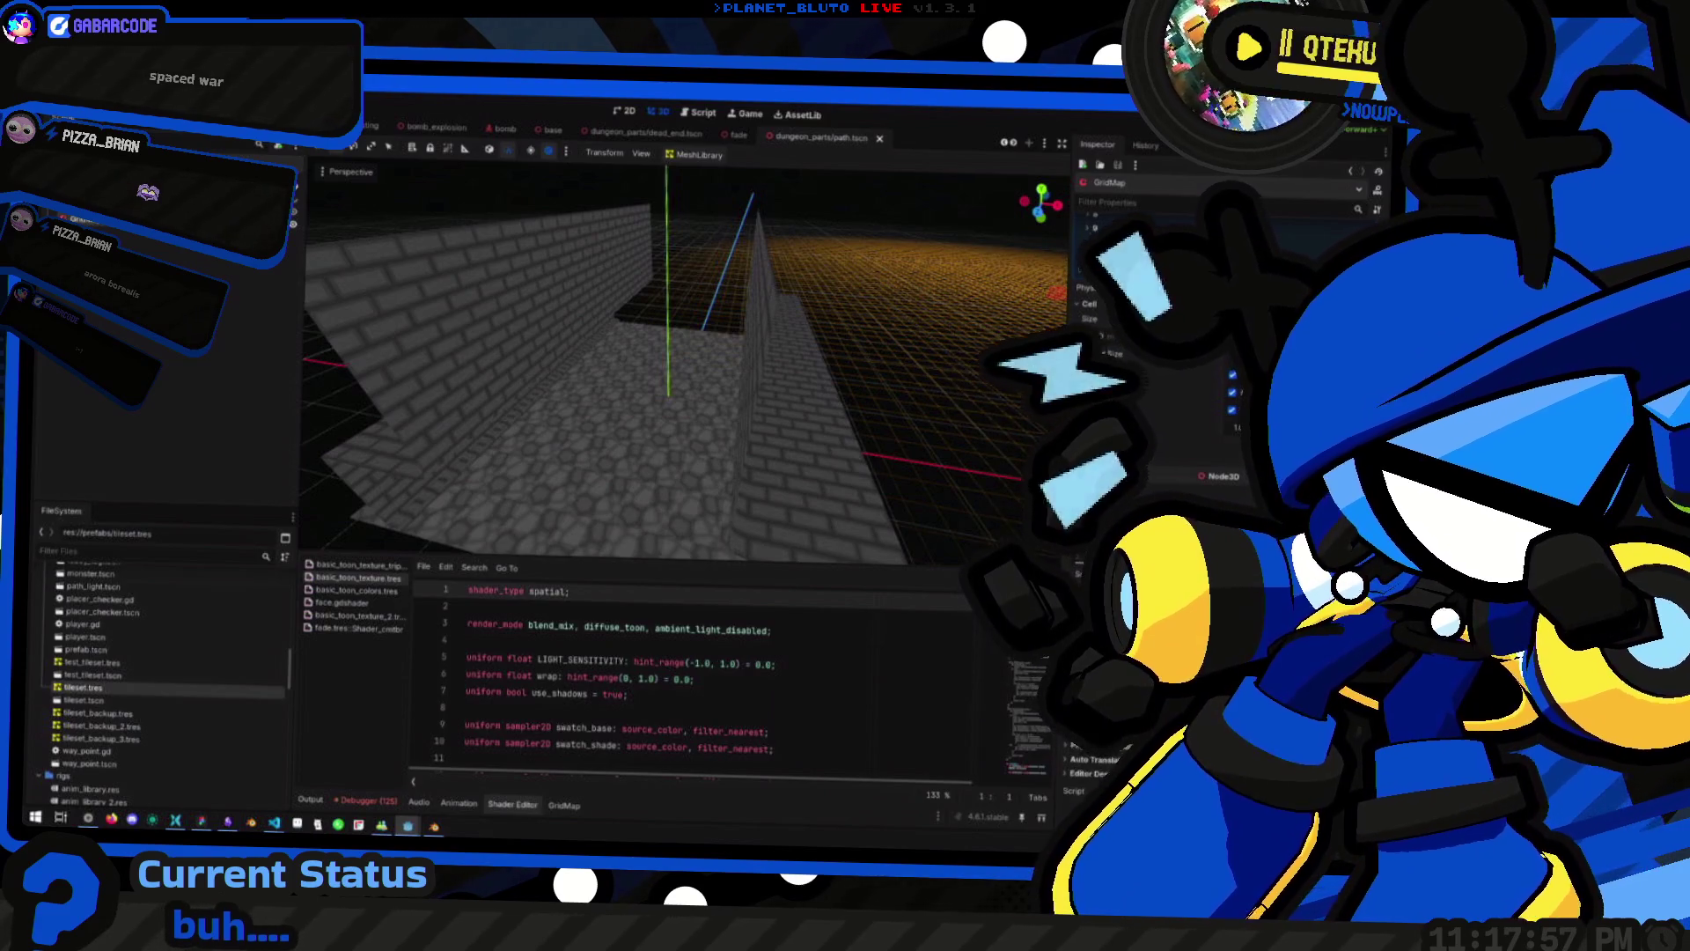
scroll(1145, 352, up, 5)
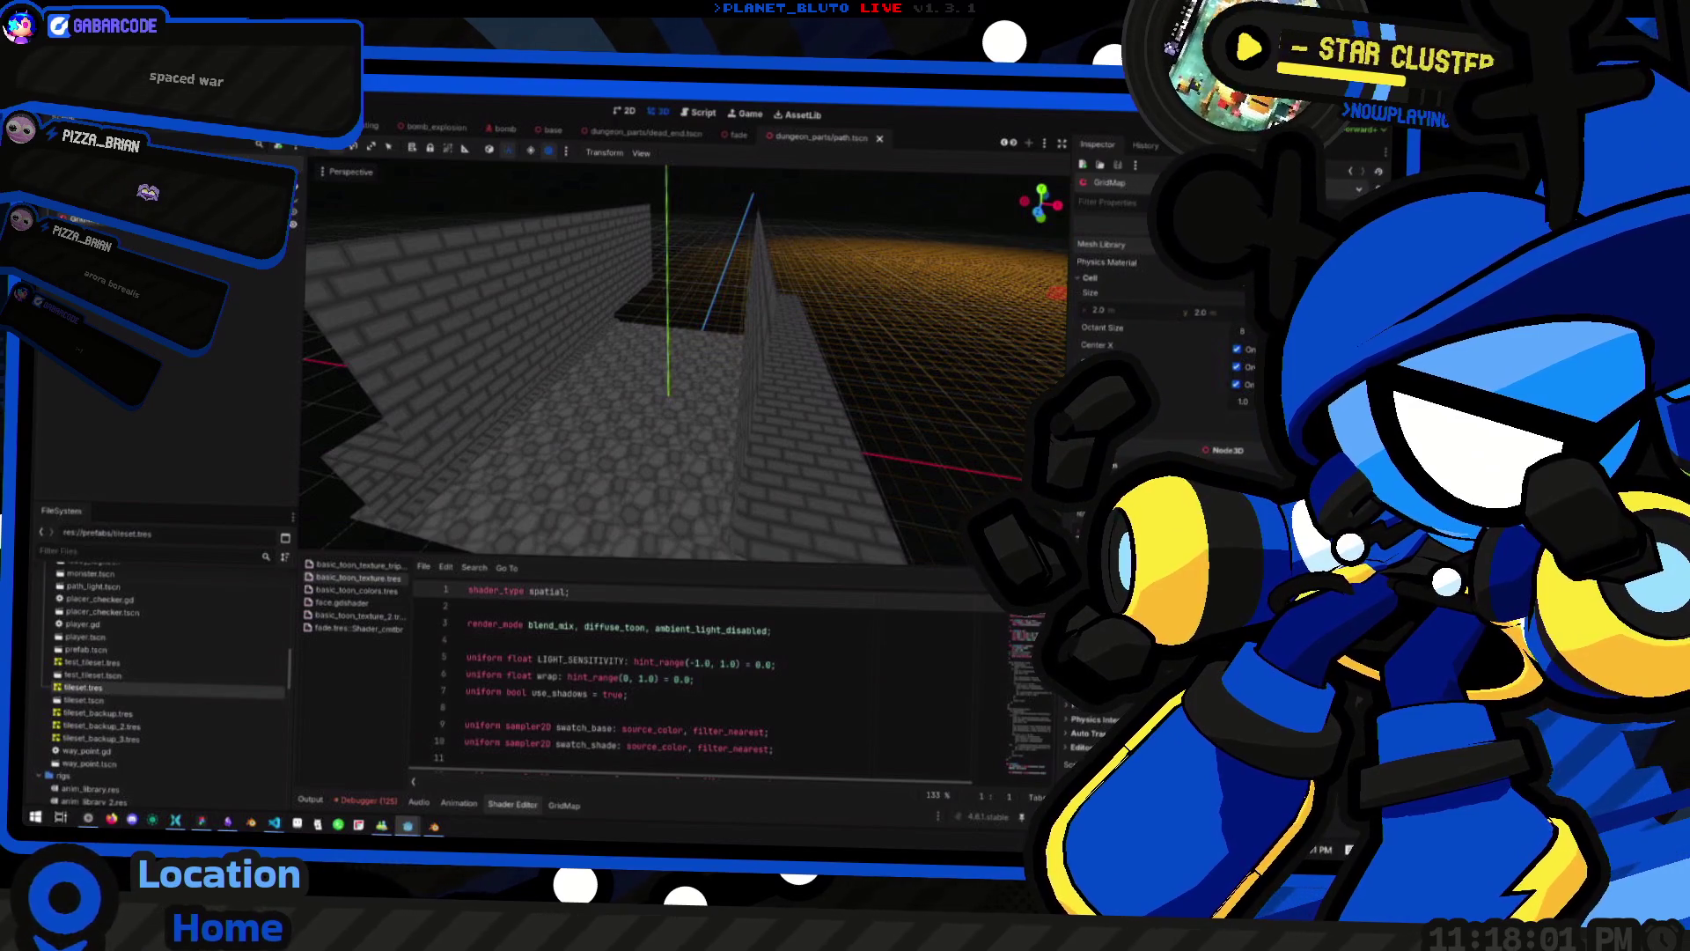
Lower the GridMap editing floor to ground level with Q
key(q)
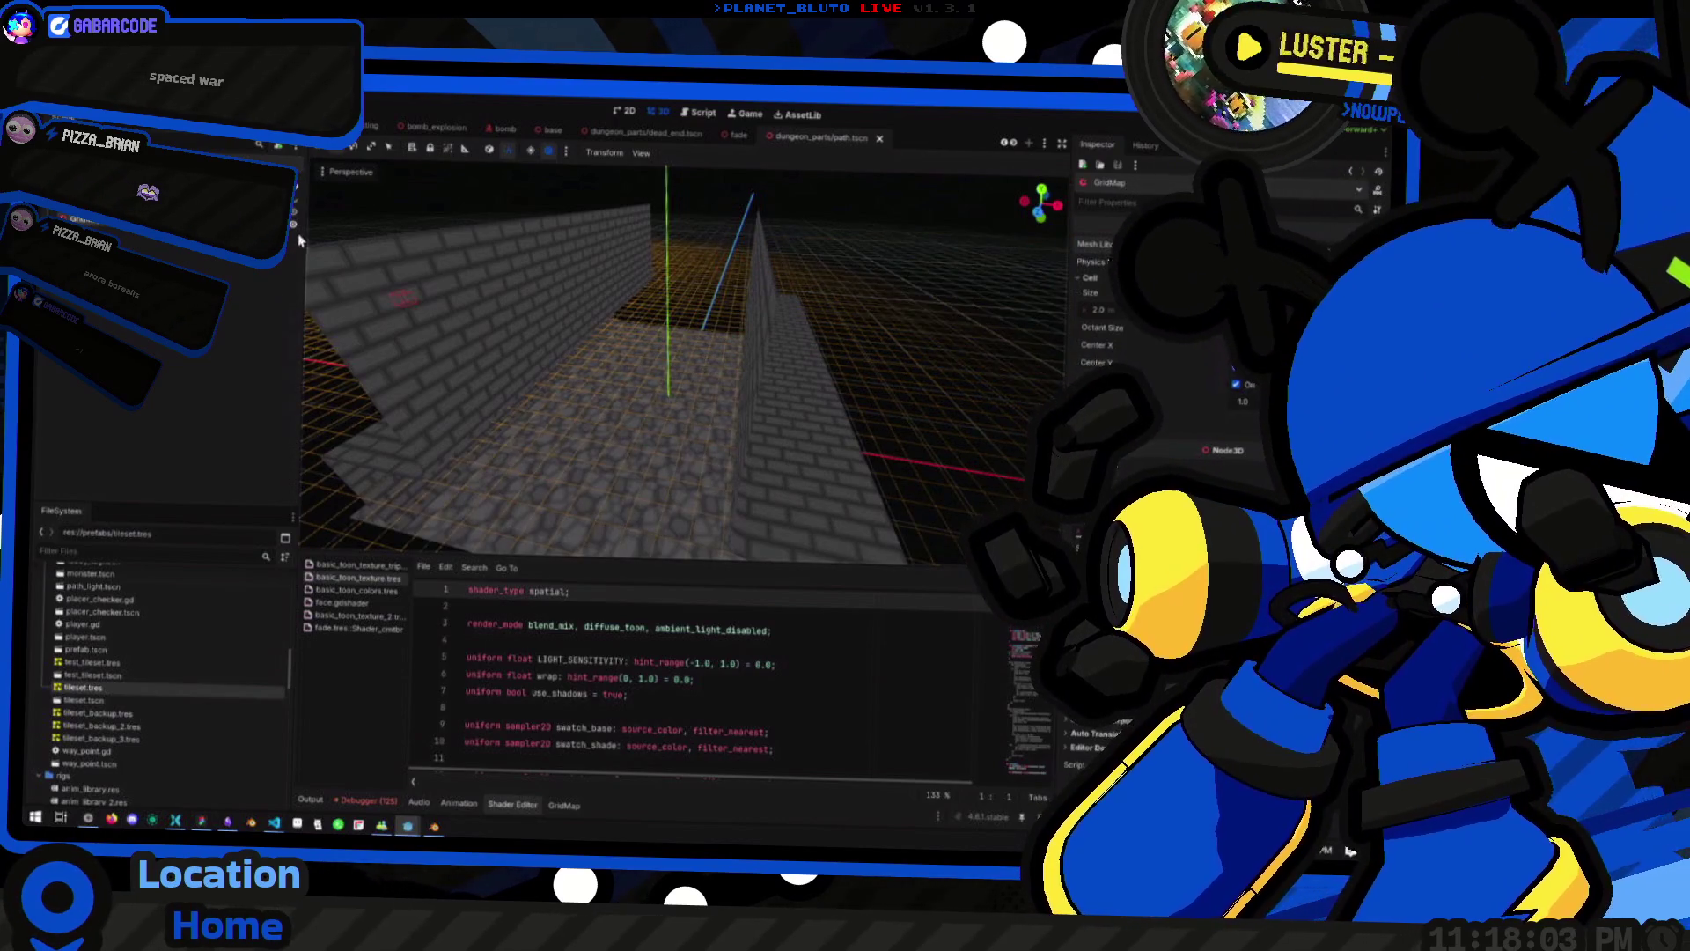
scroll(300, 239, up, 5)
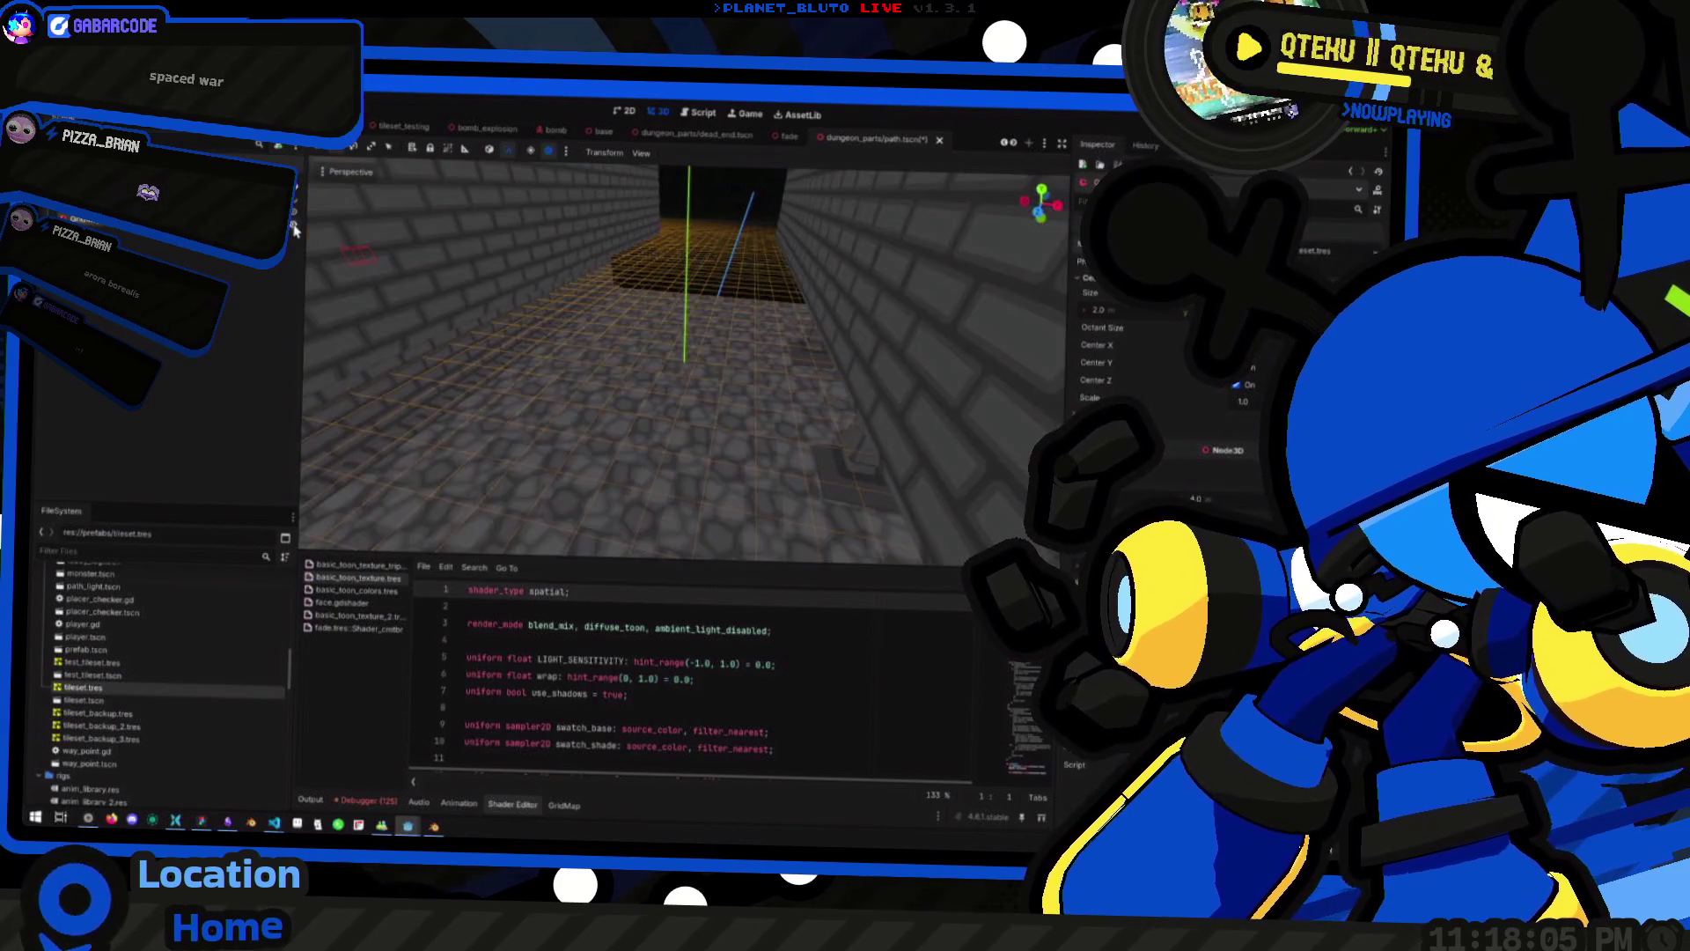
scroll(357, 267, down, 5)
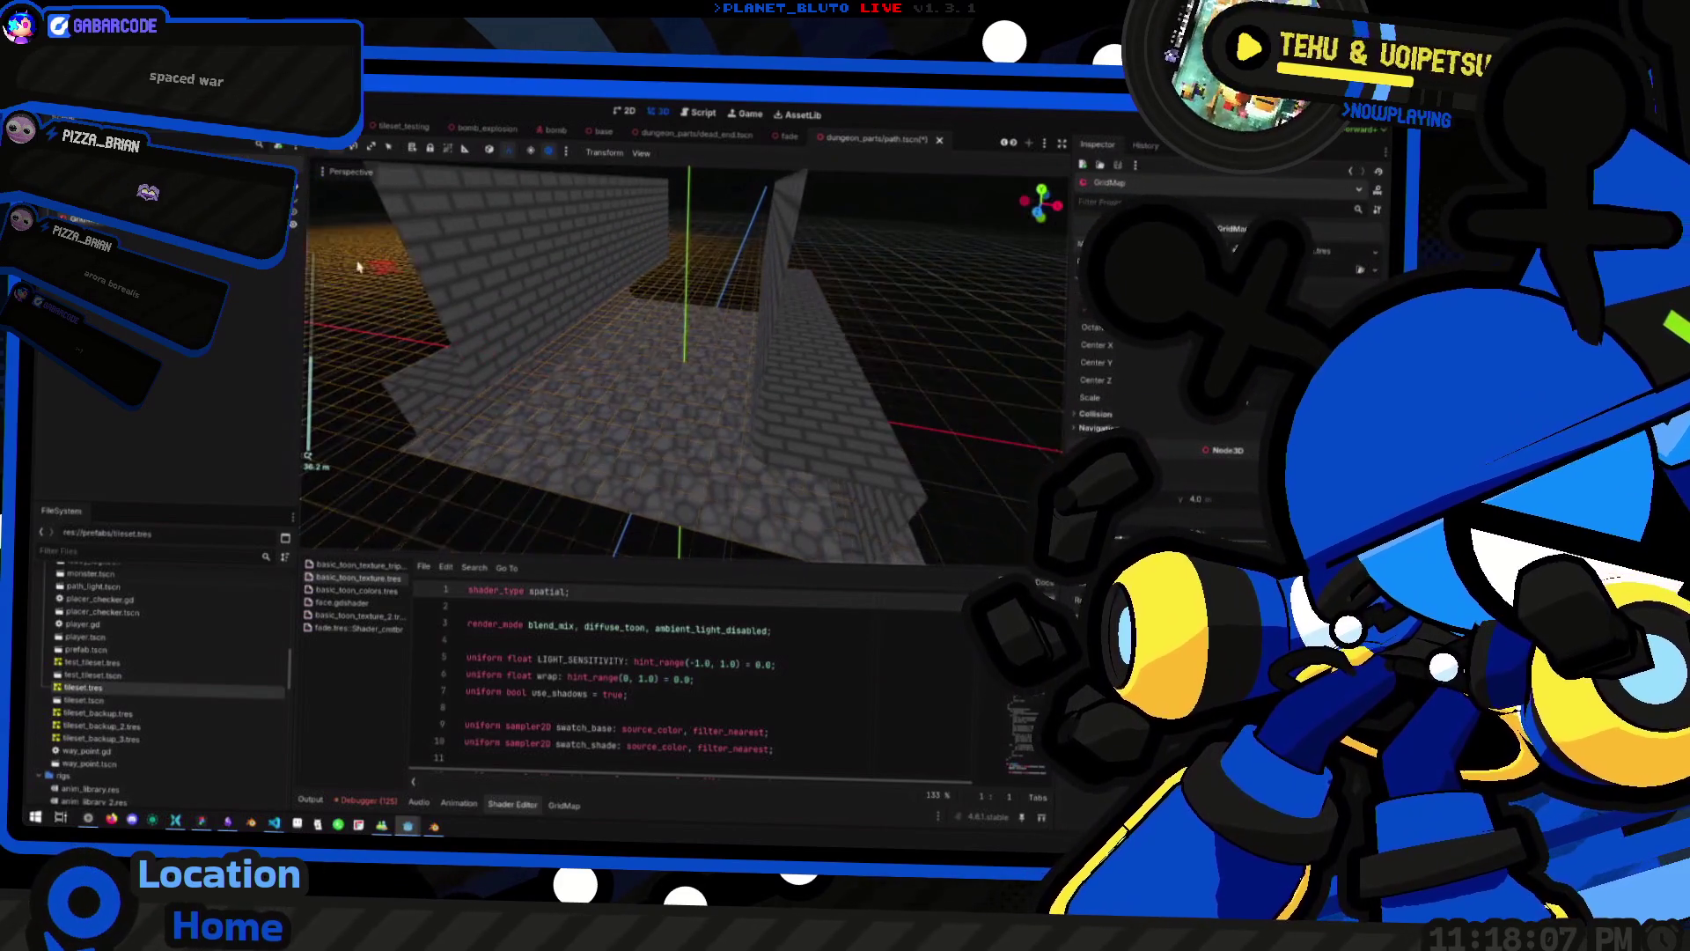
Test-run the level a few times with F5, then select the GridMap to show its tile palette
key(F5)
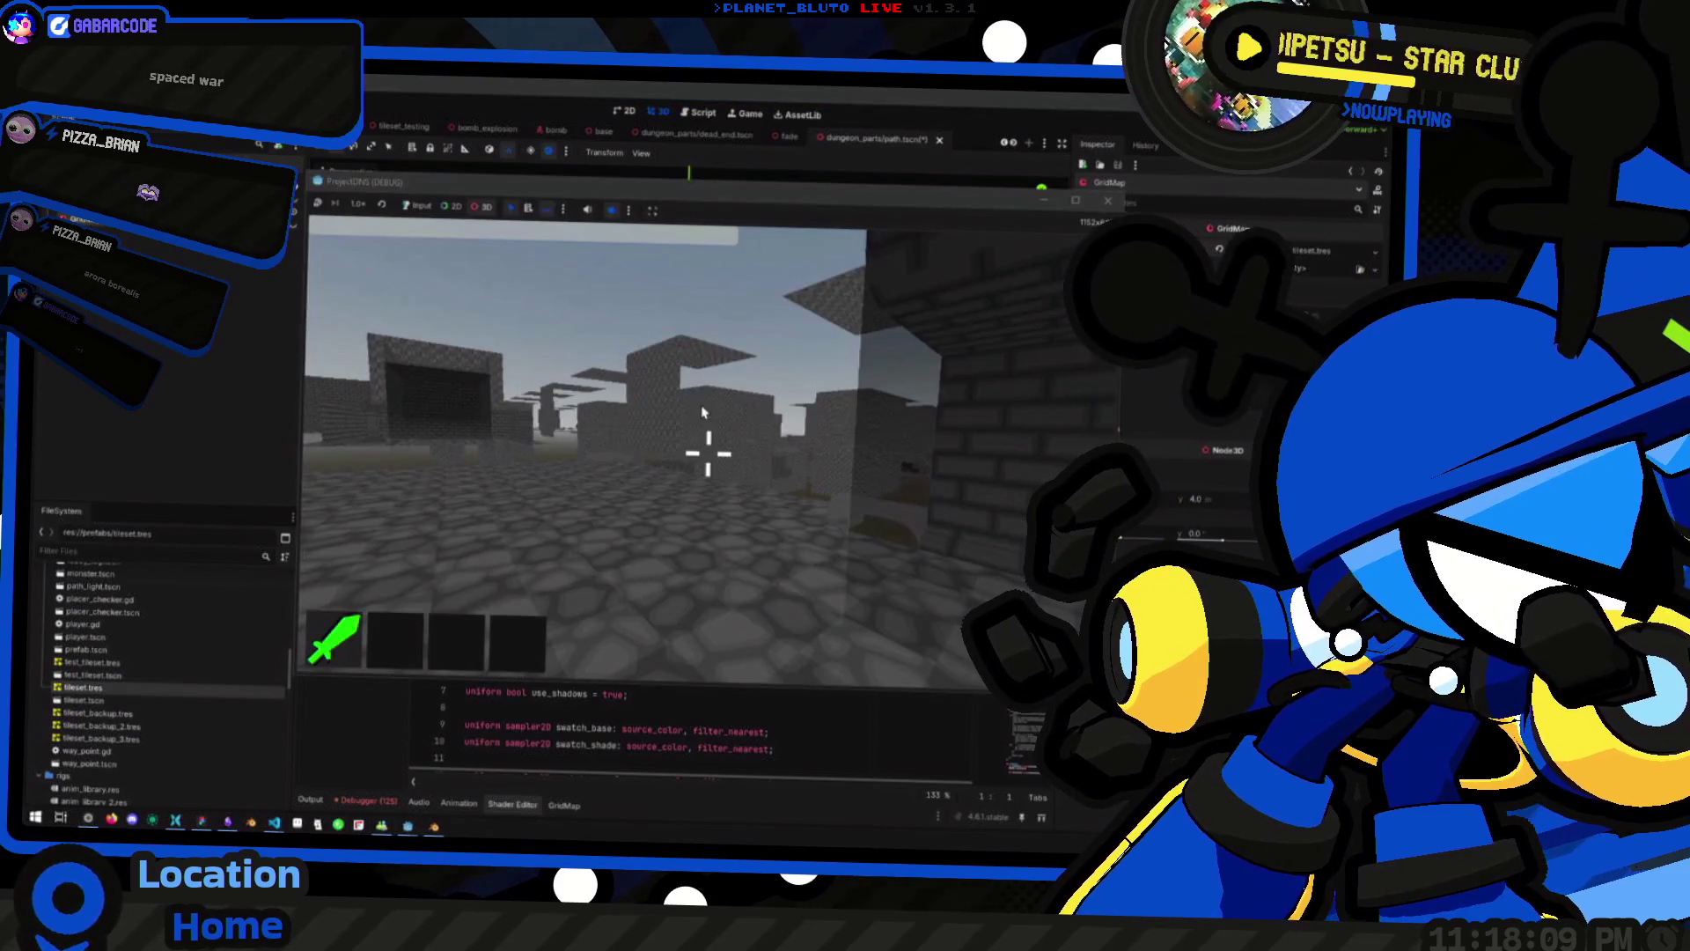
click(702, 412)
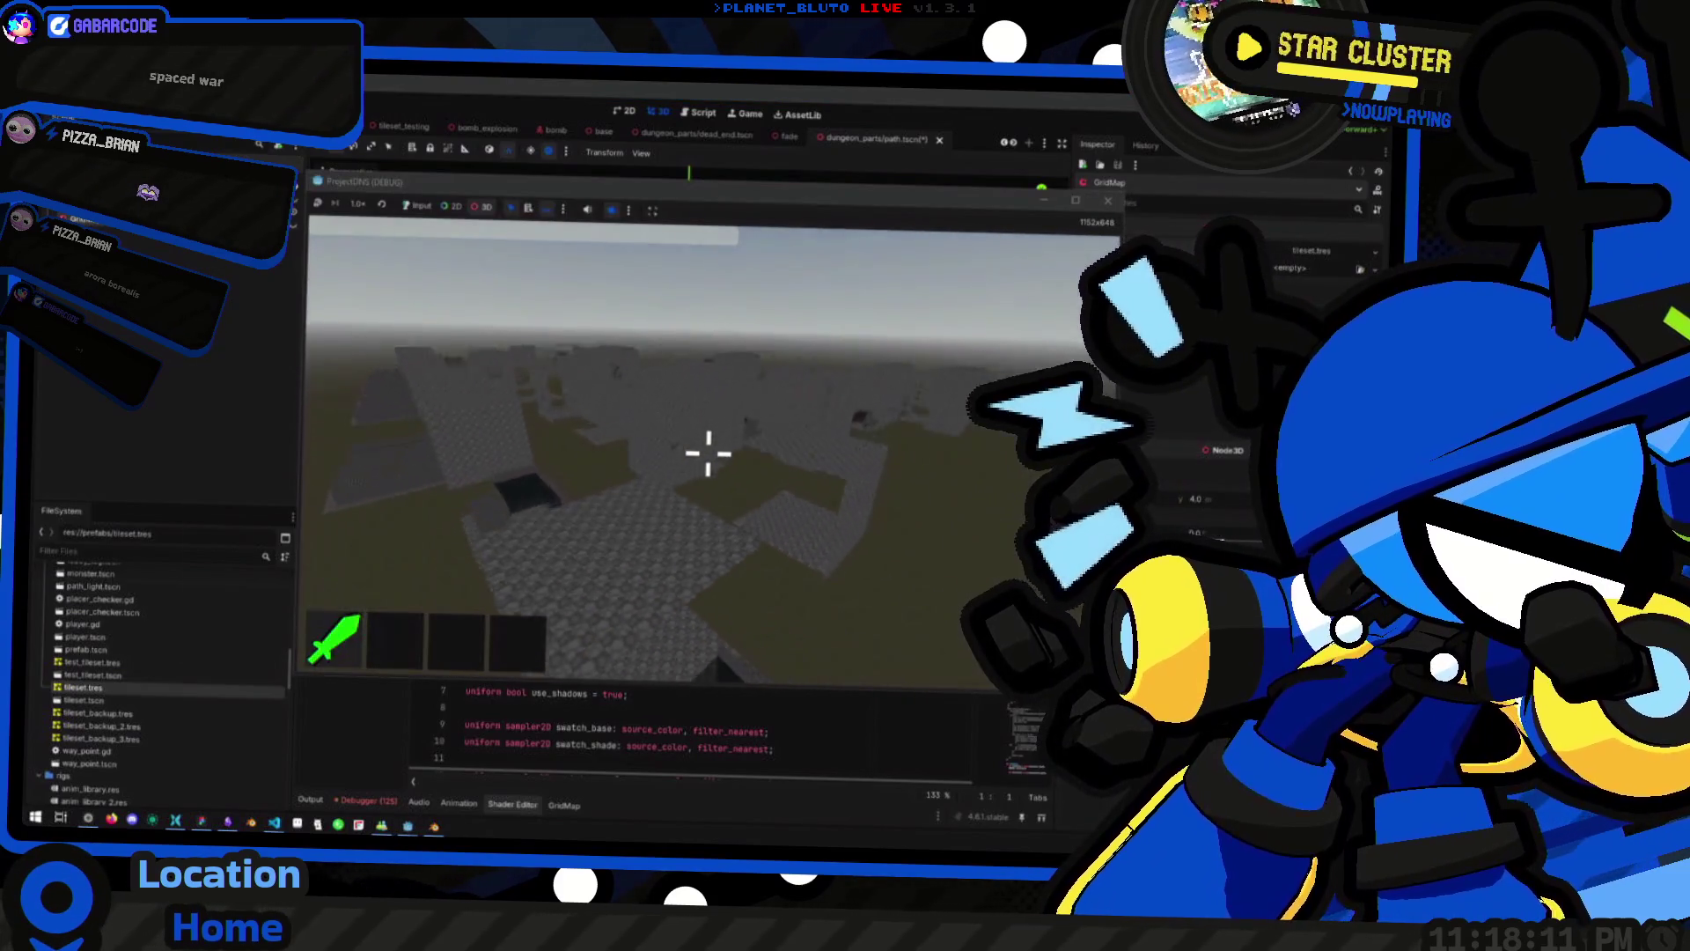
key(F8)
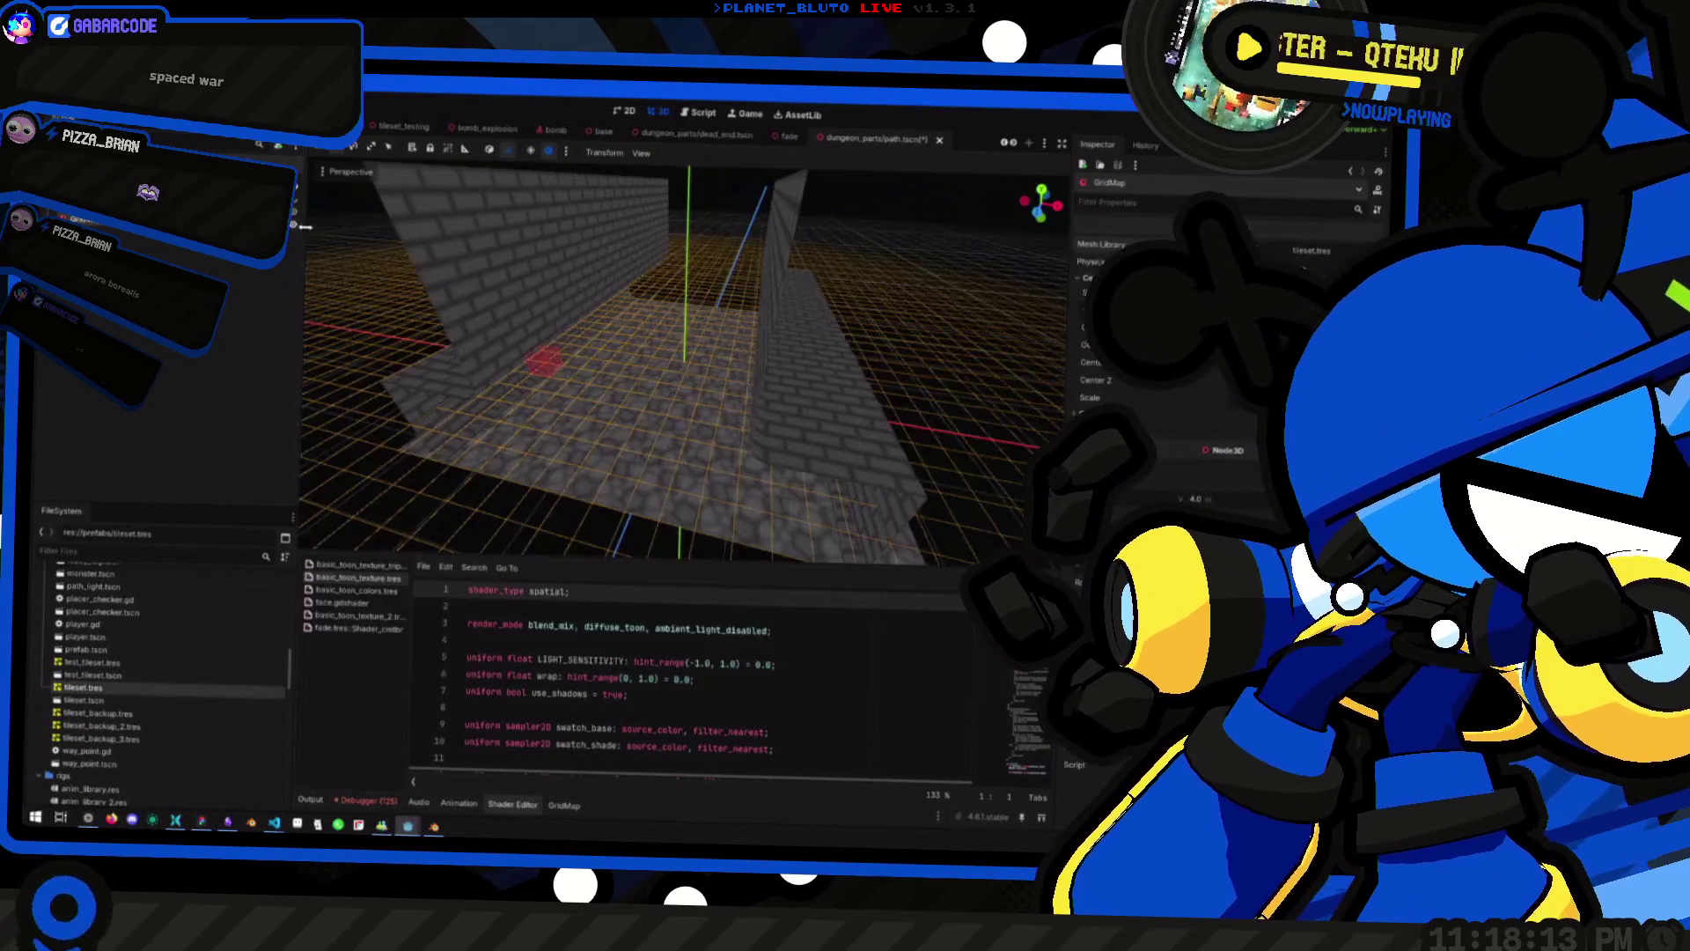
key(F5)
key(F8)
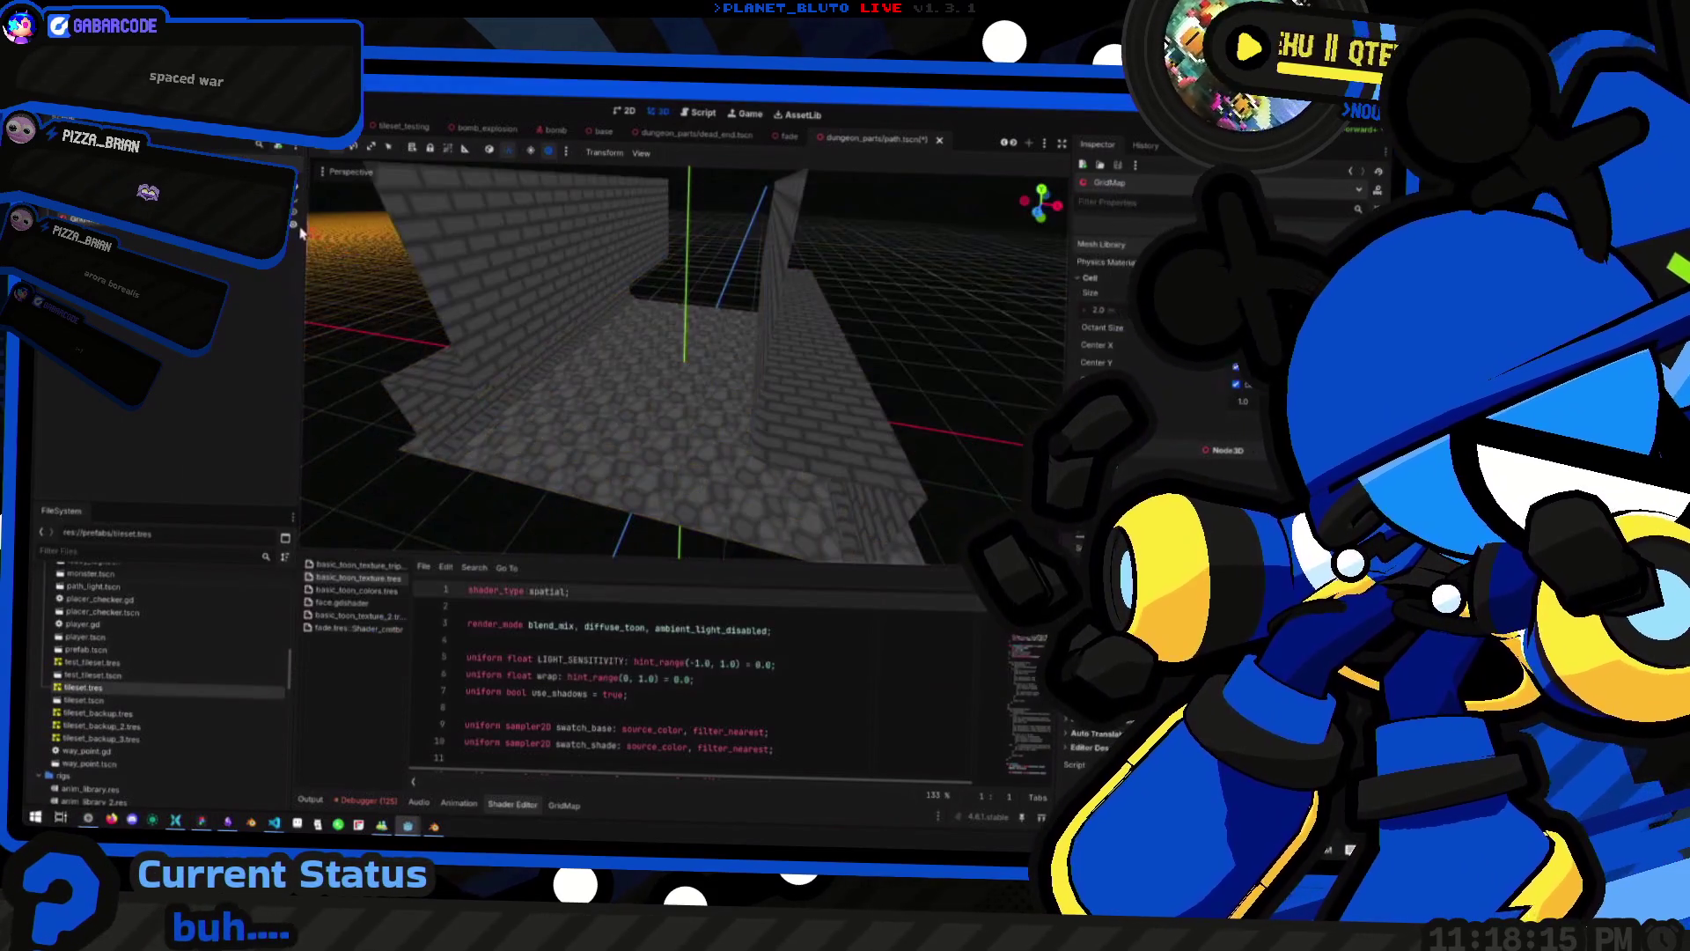
key(F5)
key(F8)
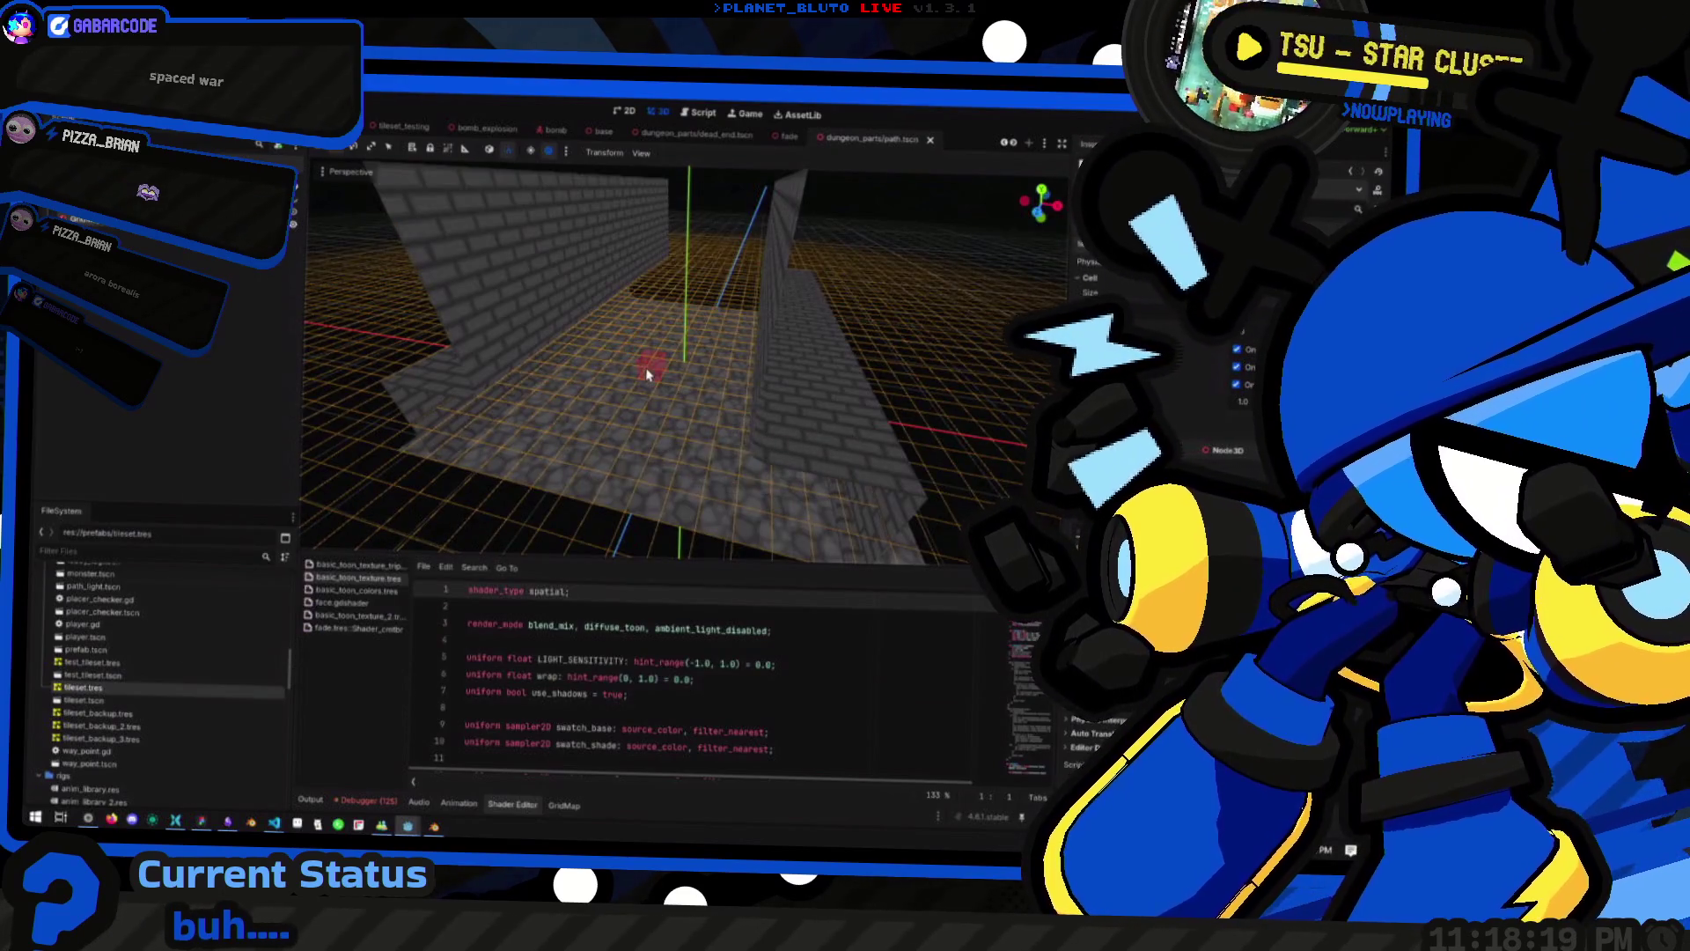
click(603, 385)
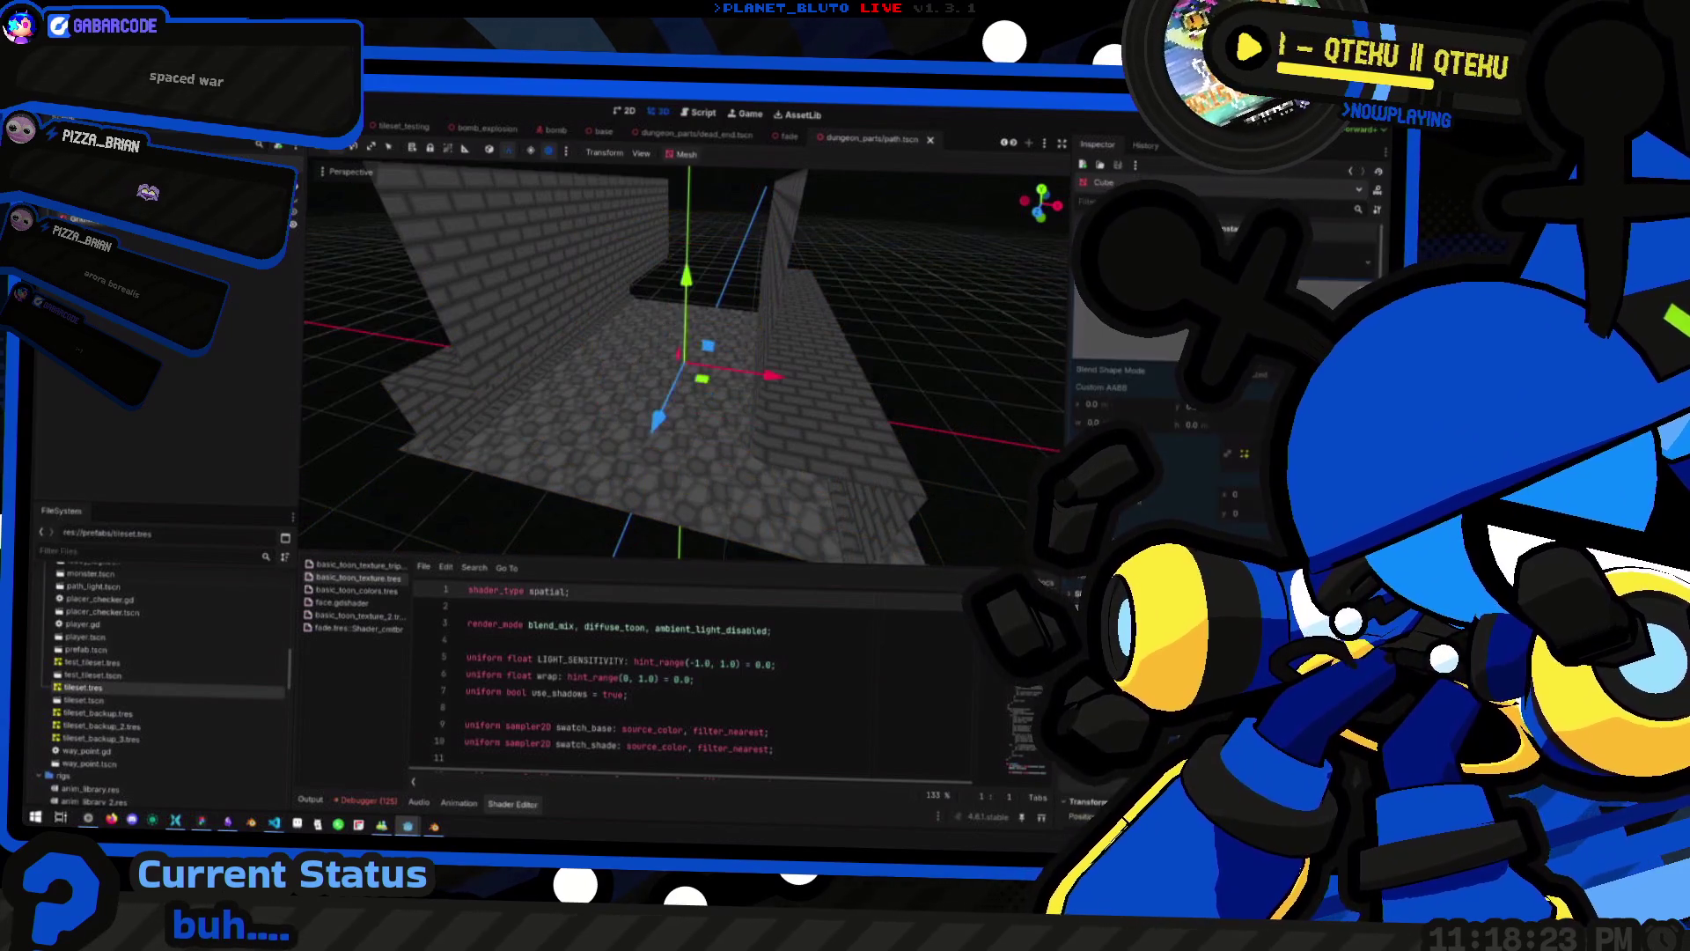
click(158, 236)
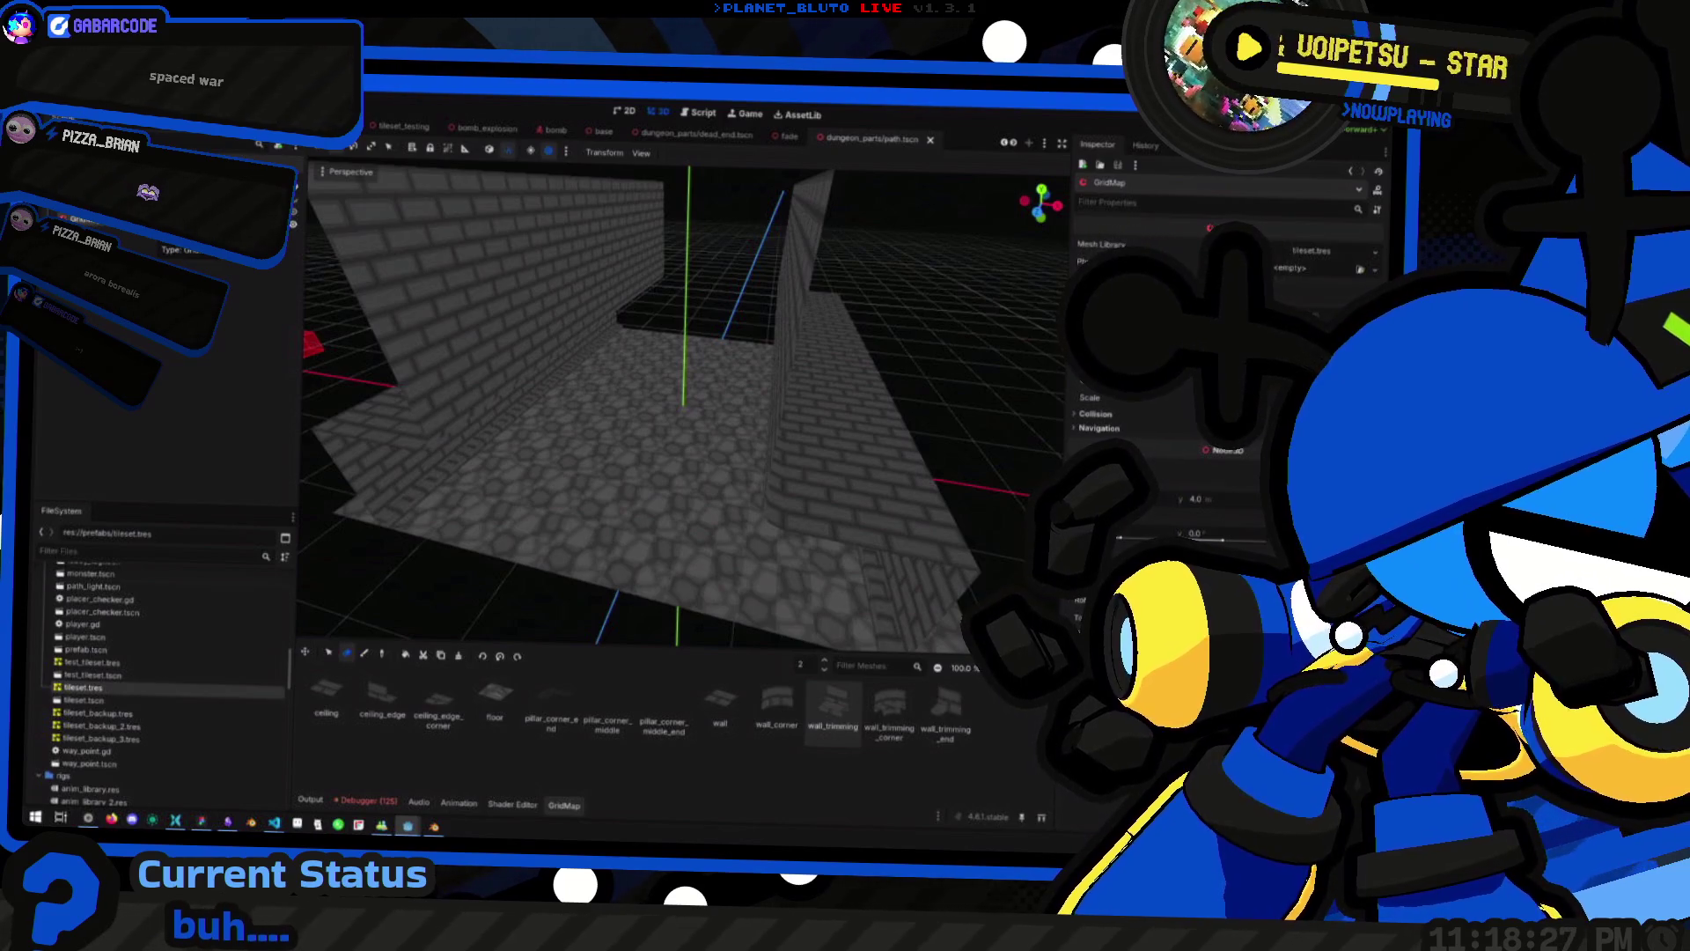
Focus the view on the fade node, select the Path node, and return to 3D view
click(666, 356)
key(f)
click(88, 176)
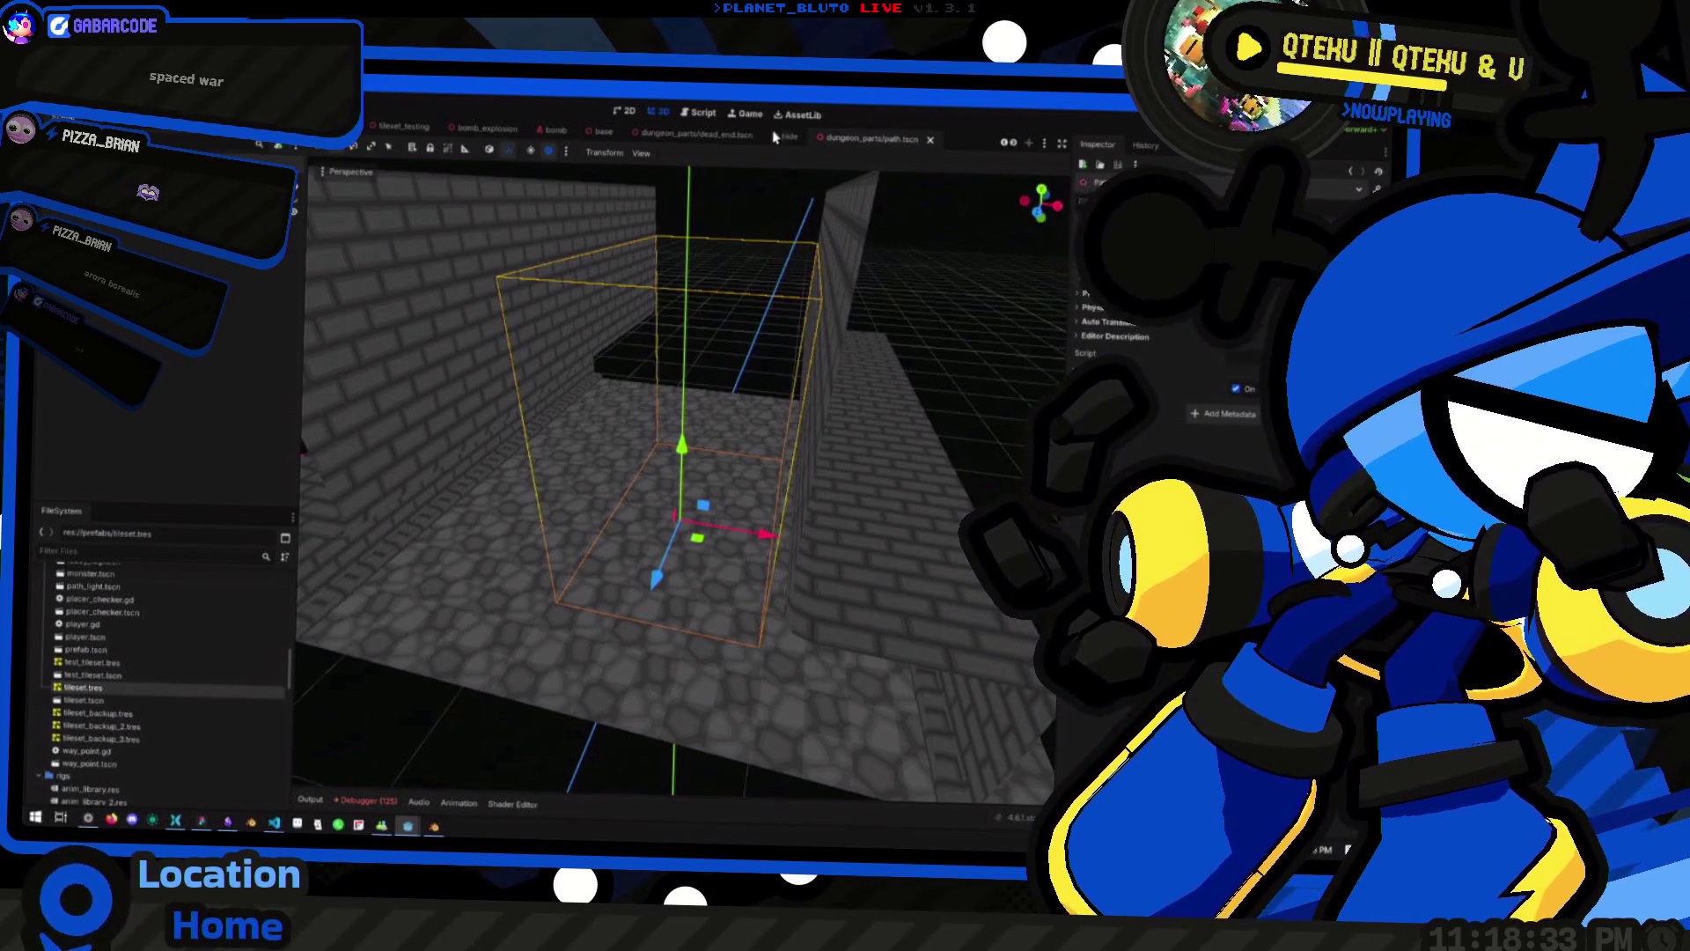
click(698, 113)
click(659, 111)
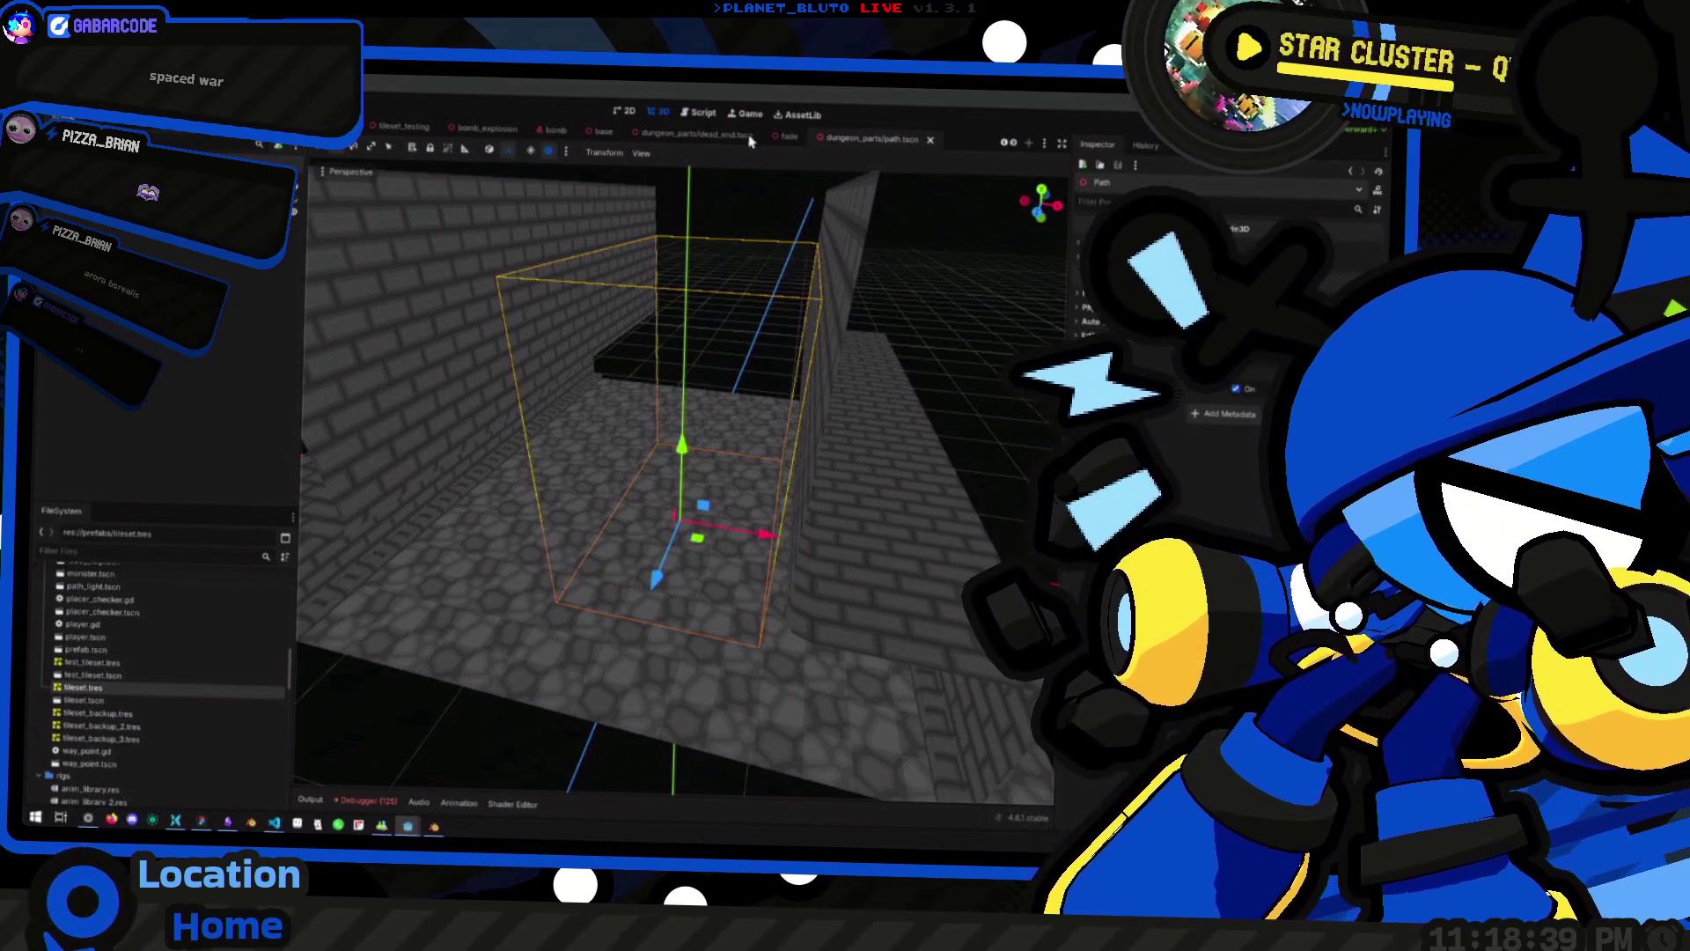
Open the oldparts/dead_end.tscn scene and select its StaticBody3D node
scroll(781, 148, down, 1)
scroll(782, 148, down, 1)
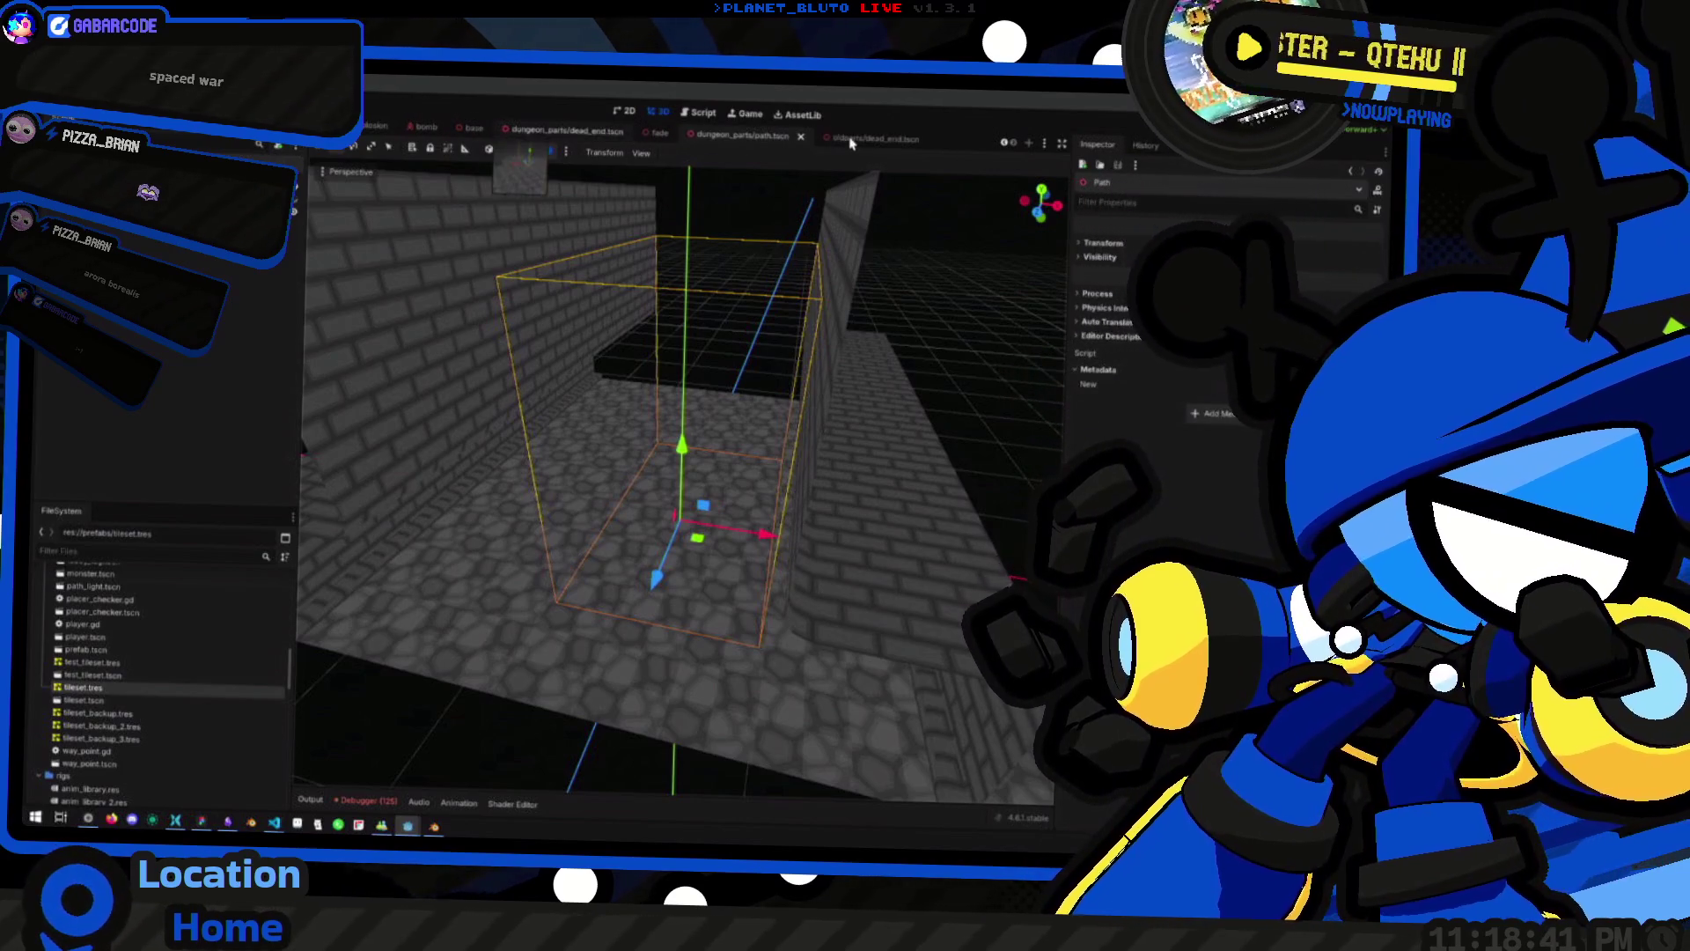
click(854, 138)
click(92, 397)
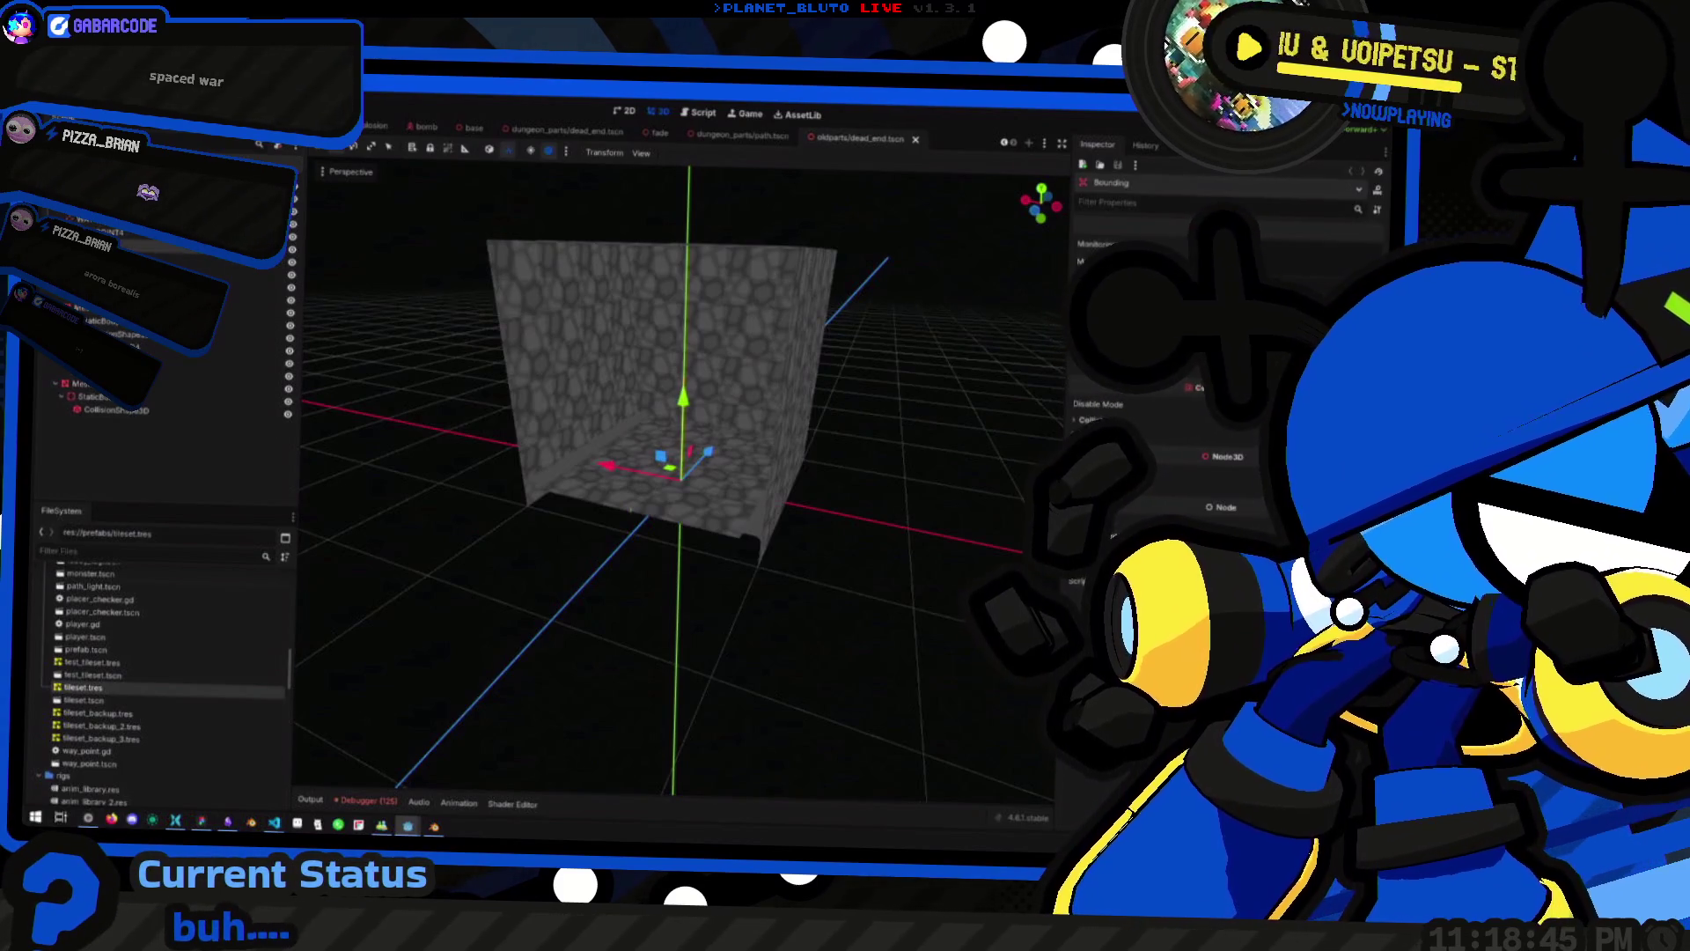
Paste the Bounding area into the dead_end scene
click(1180, 143)
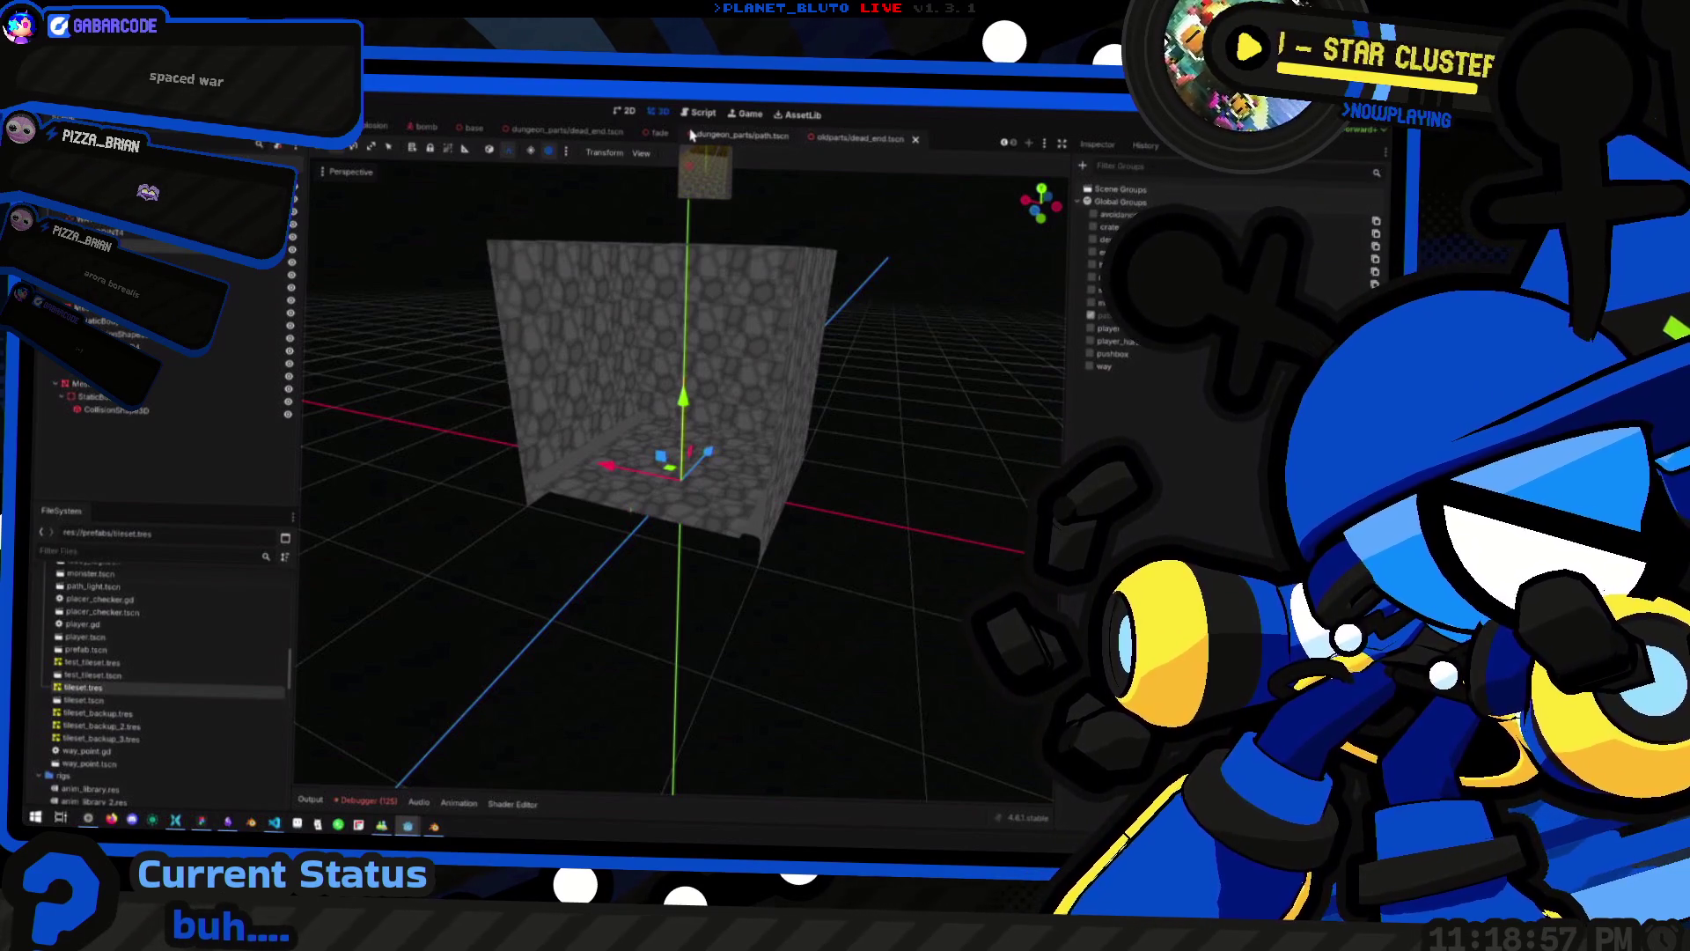
key(ctrl+z)
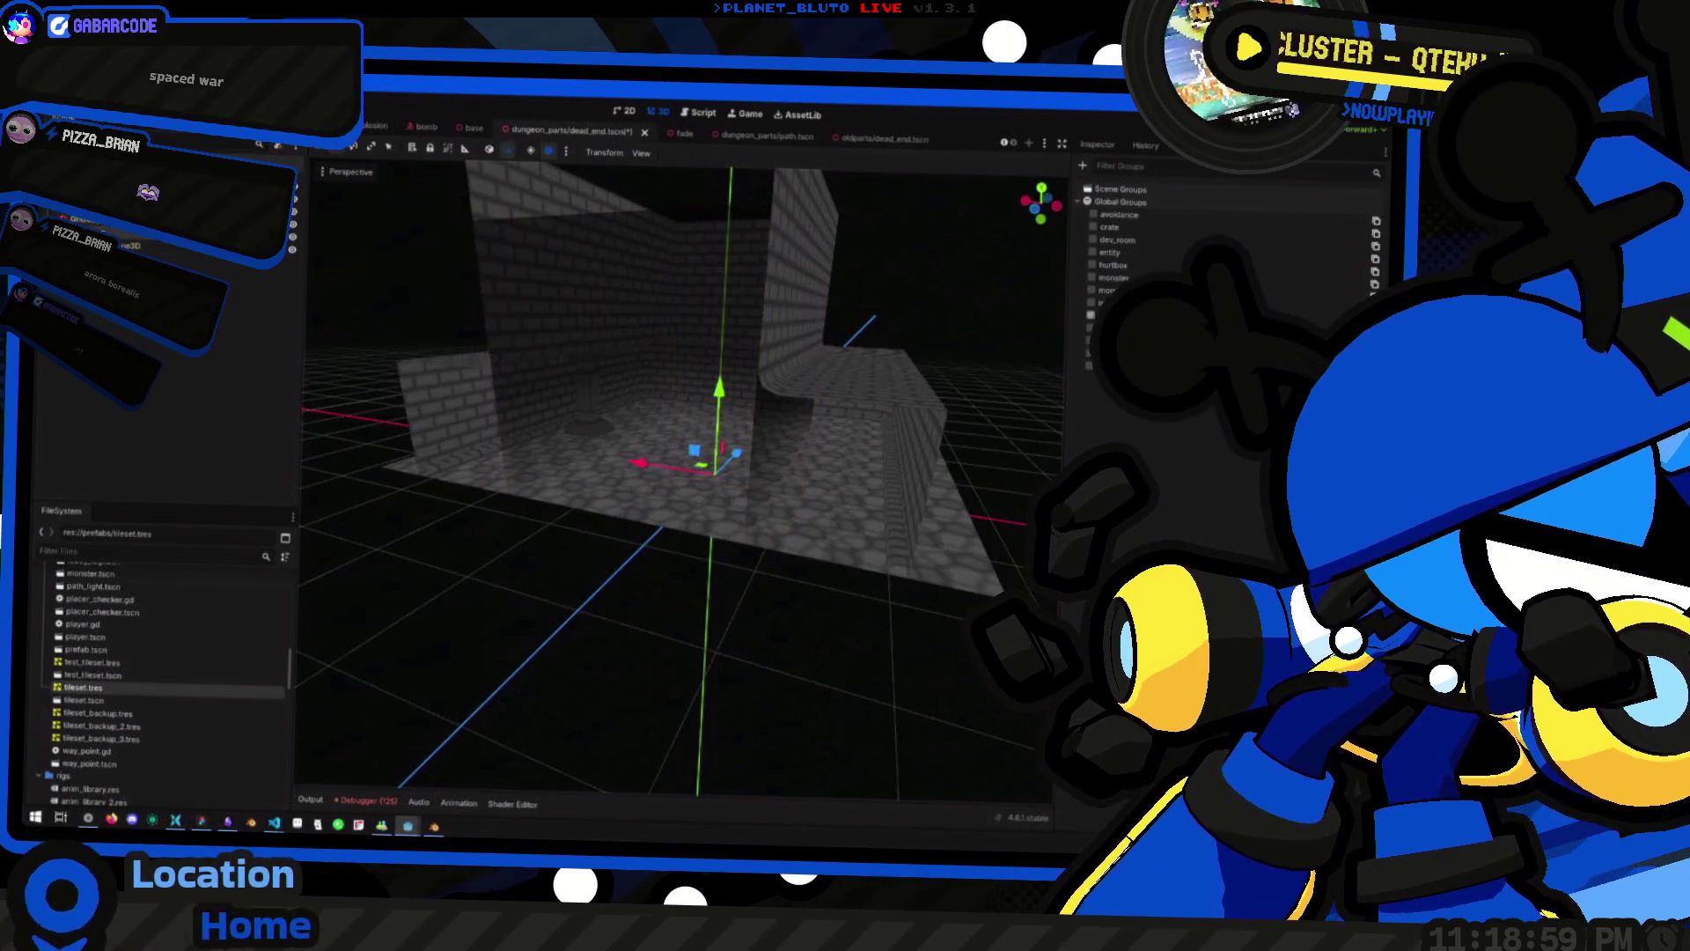
drag(523, 343, 616, 369)
drag(720, 373, 633, 370)
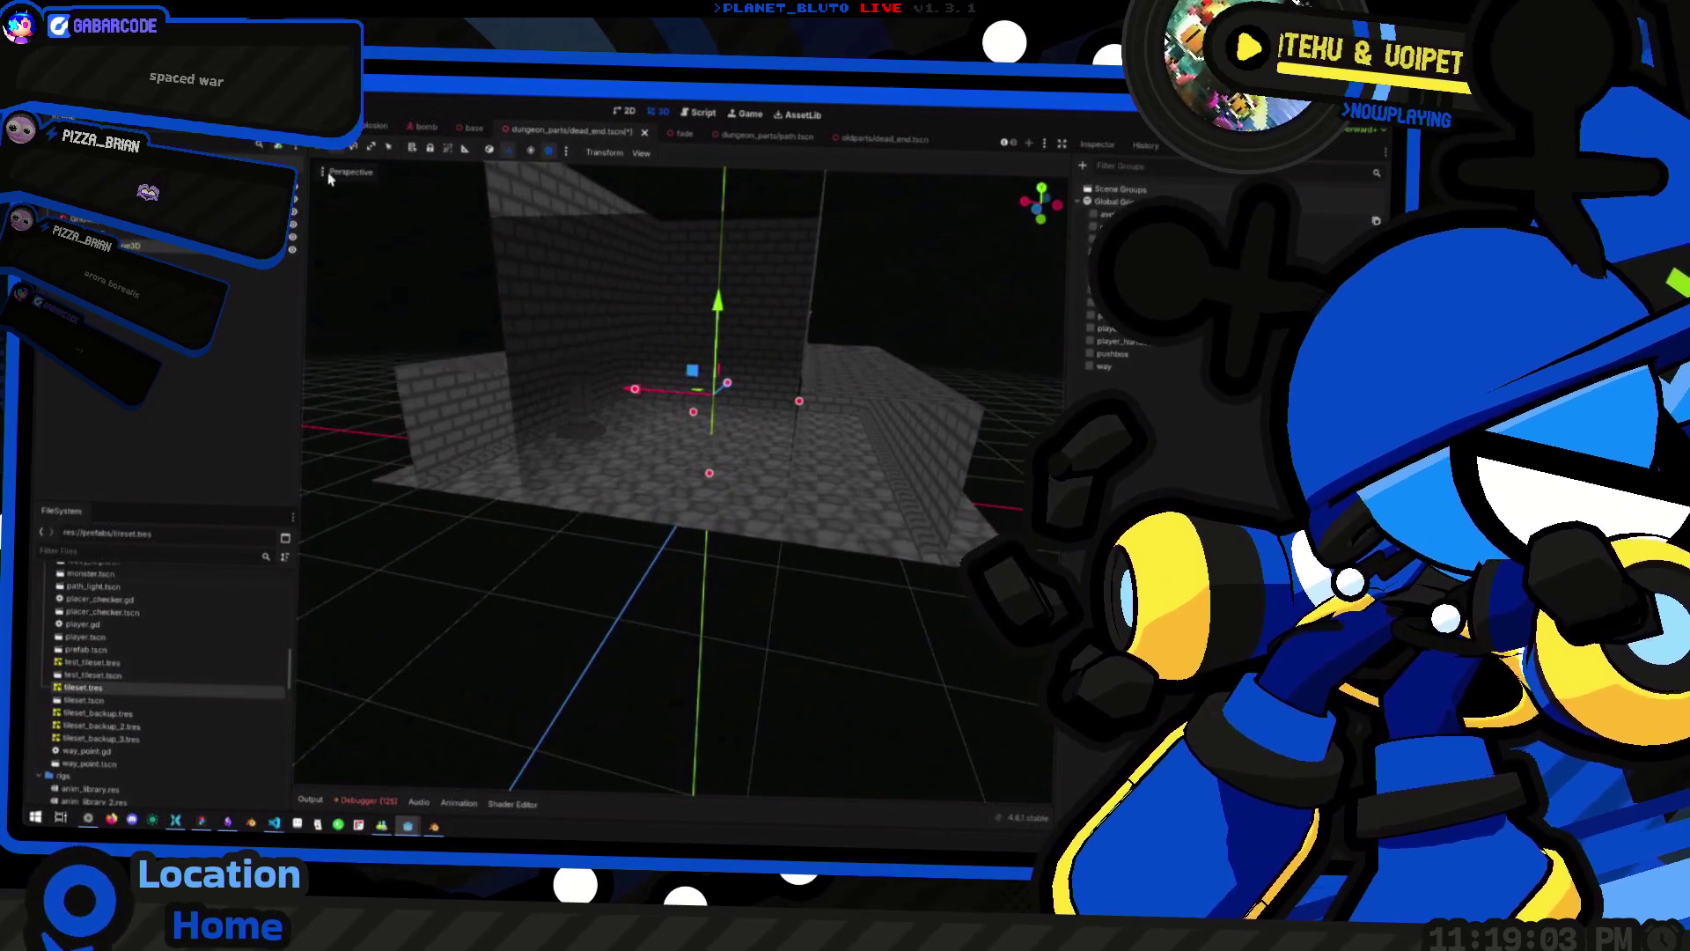
click(350, 173)
click(362, 176)
Check the gizmo visibility options and pick a debug colour for the collision shape
click(641, 153)
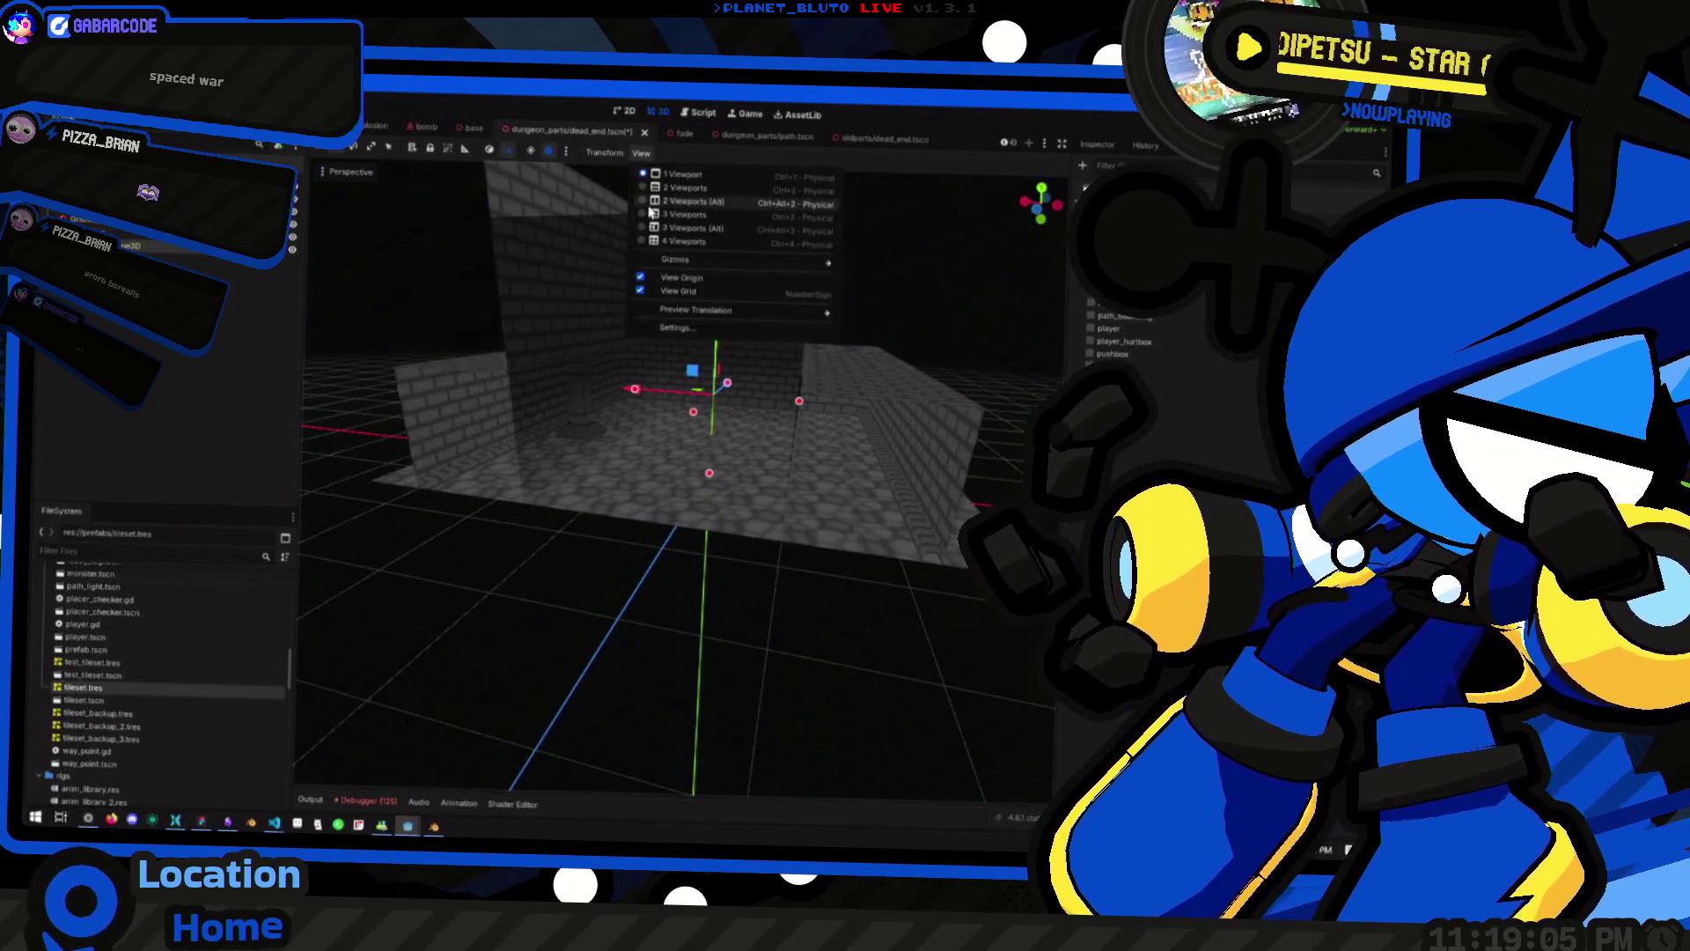
mouse_move(704, 260)
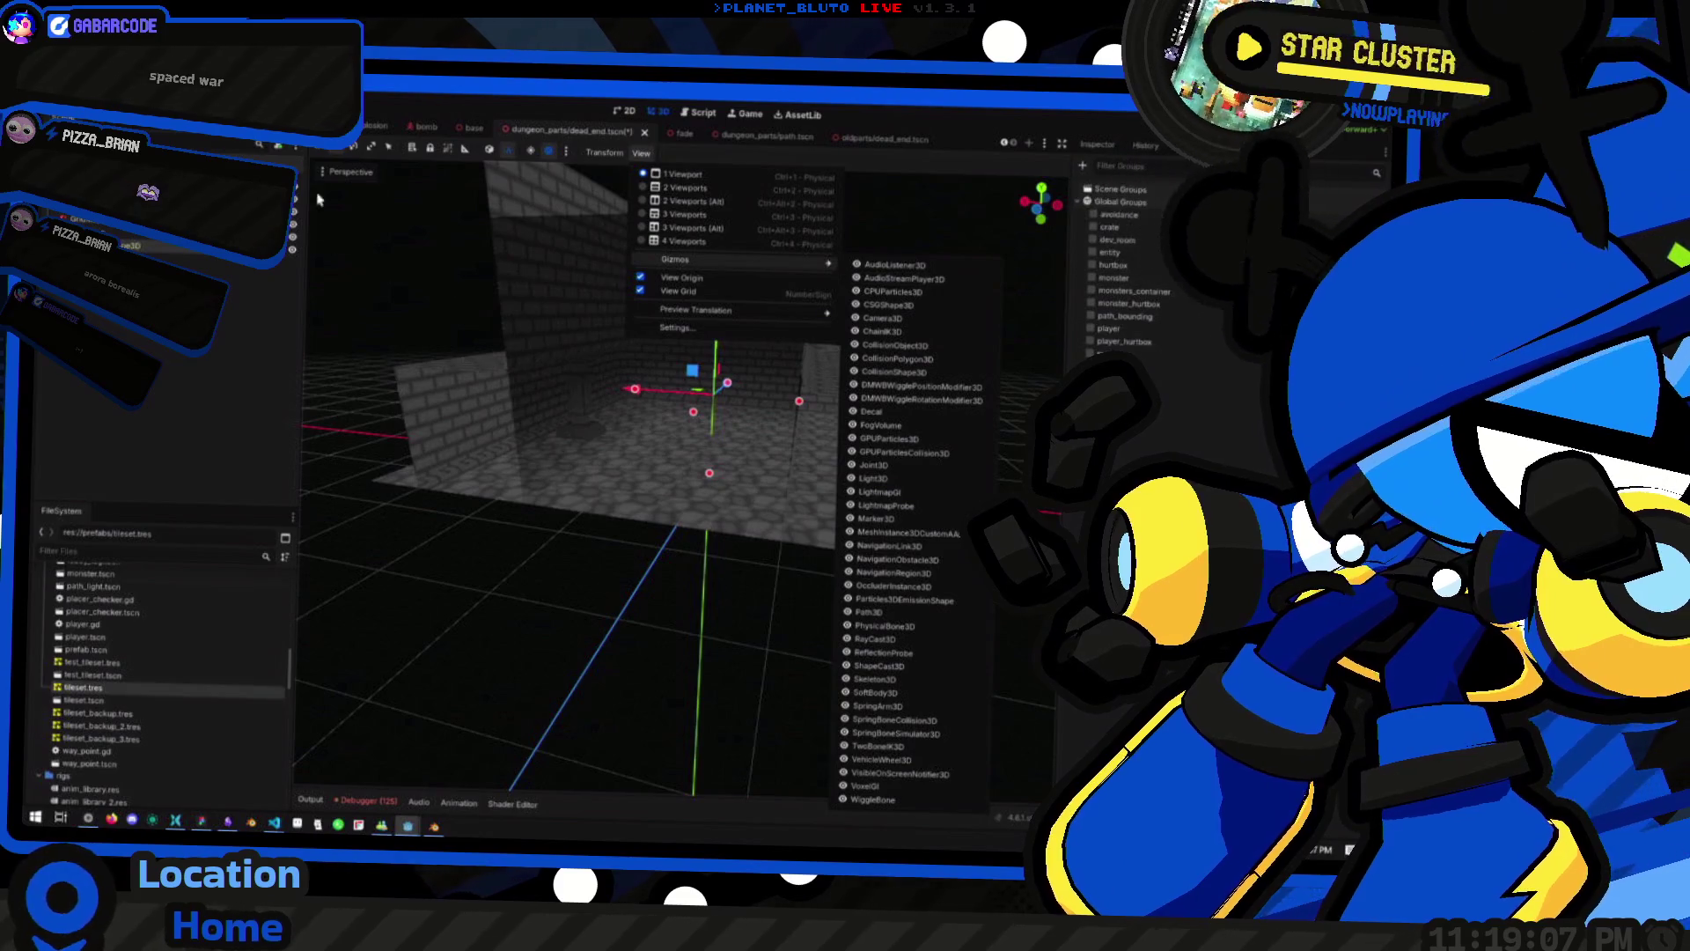
click(338, 177)
click(350, 173)
click(354, 397)
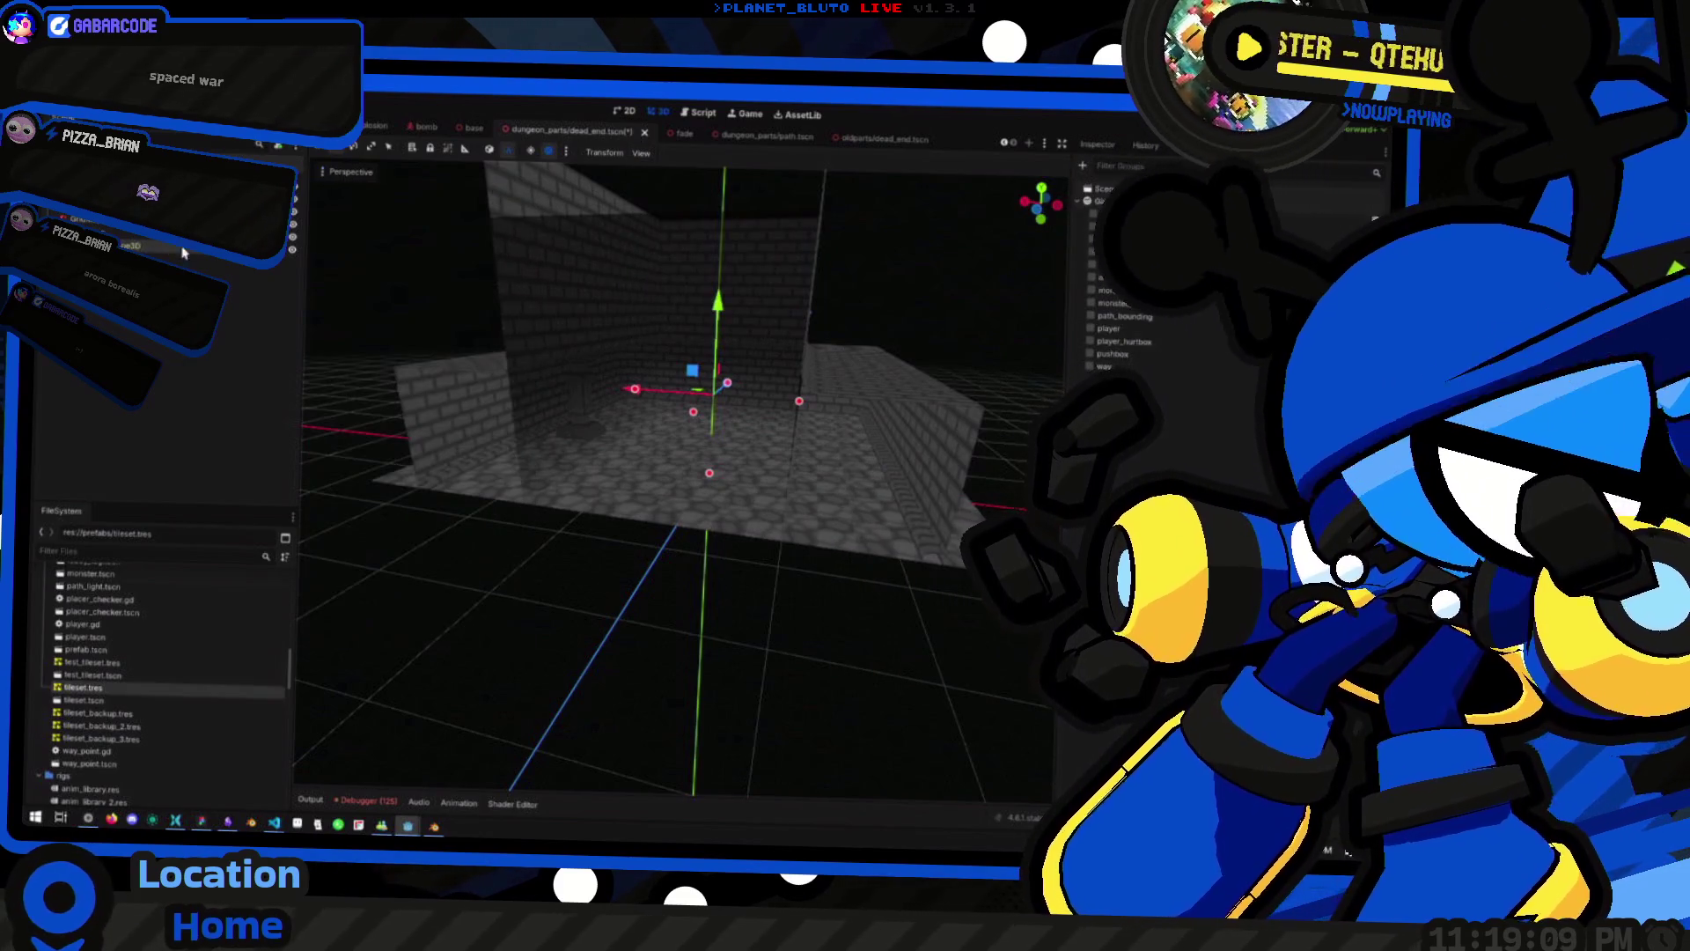
click(1223, 279)
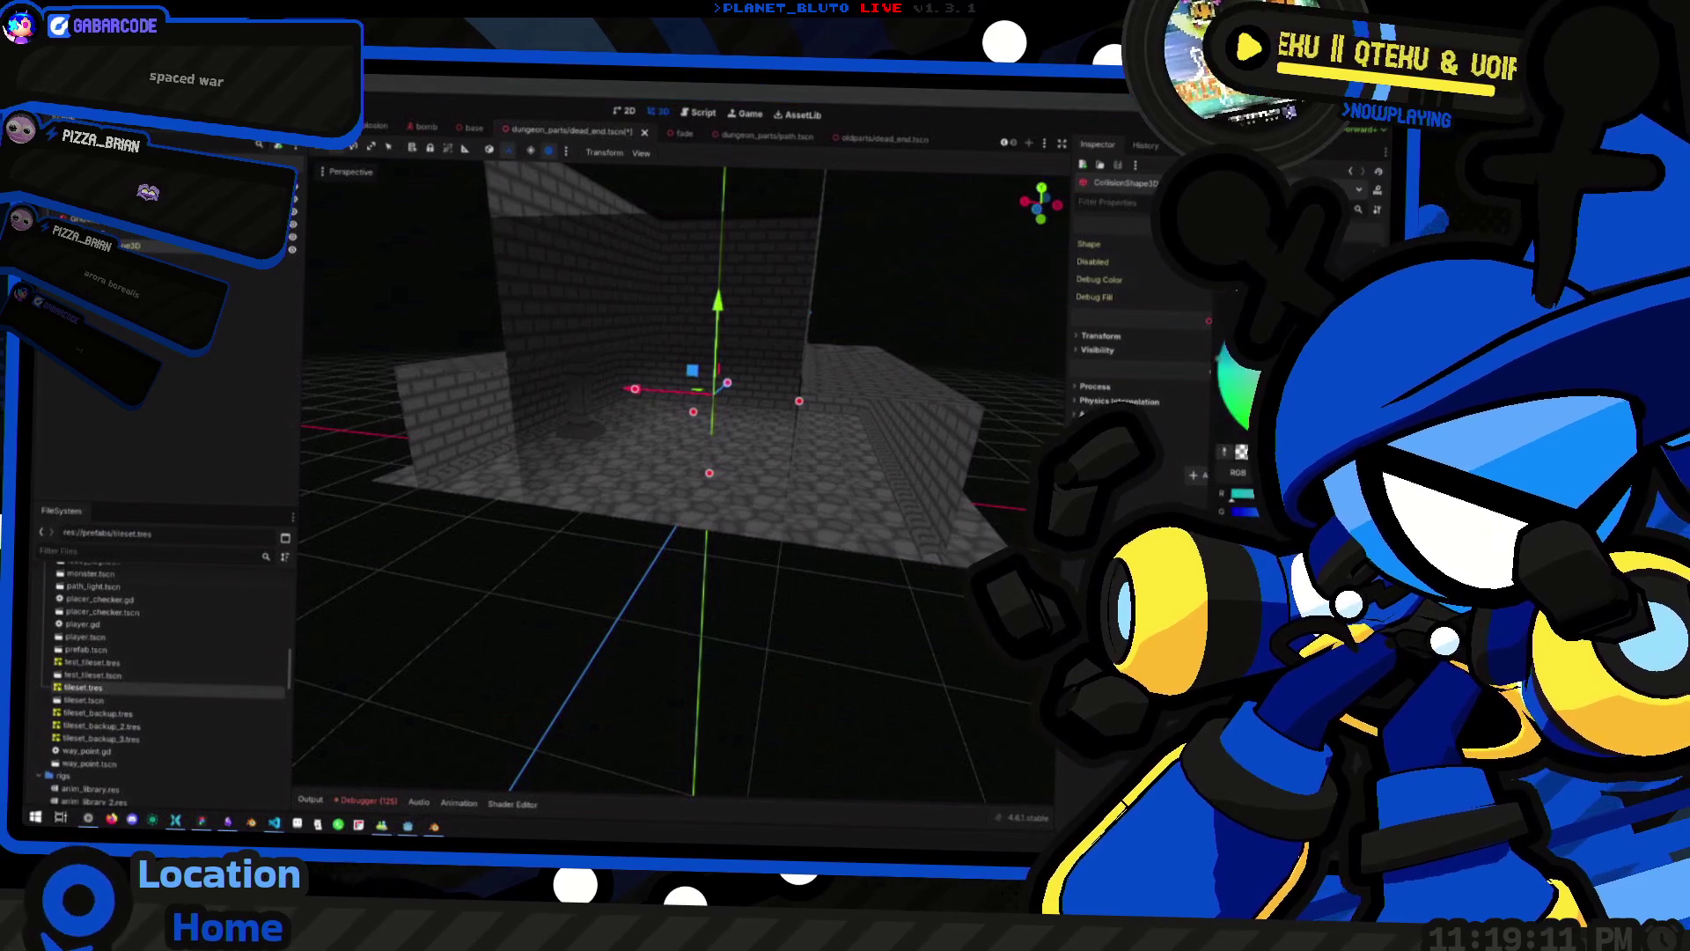
Set the Bounding box shape size to 40.0 and raise it up the Y axis
mouse_move(744, 601)
mouse_down()
mouse_move(833, 663)
mouse_move(848, 642)
mouse_move(702, 517)
mouse_up()
mouse_move(705, 446)
mouse_down()
mouse_move(664, 453)
mouse_move(788, 418)
mouse_up()
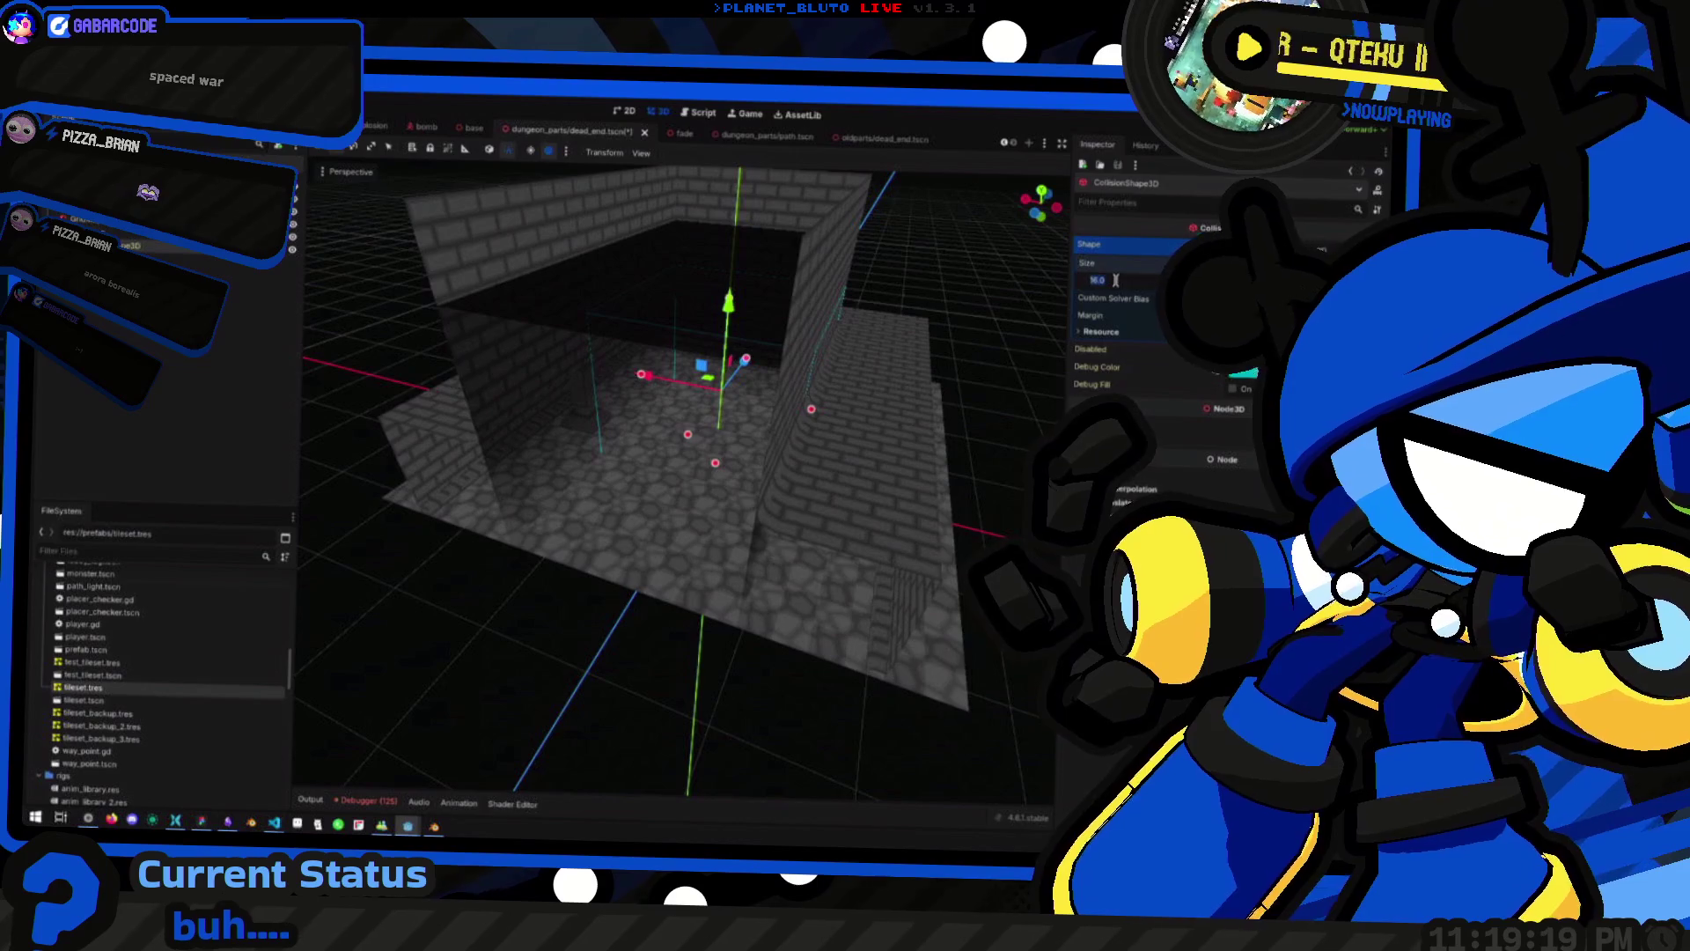
key(Return)
scroll(667, 486, down, 5)
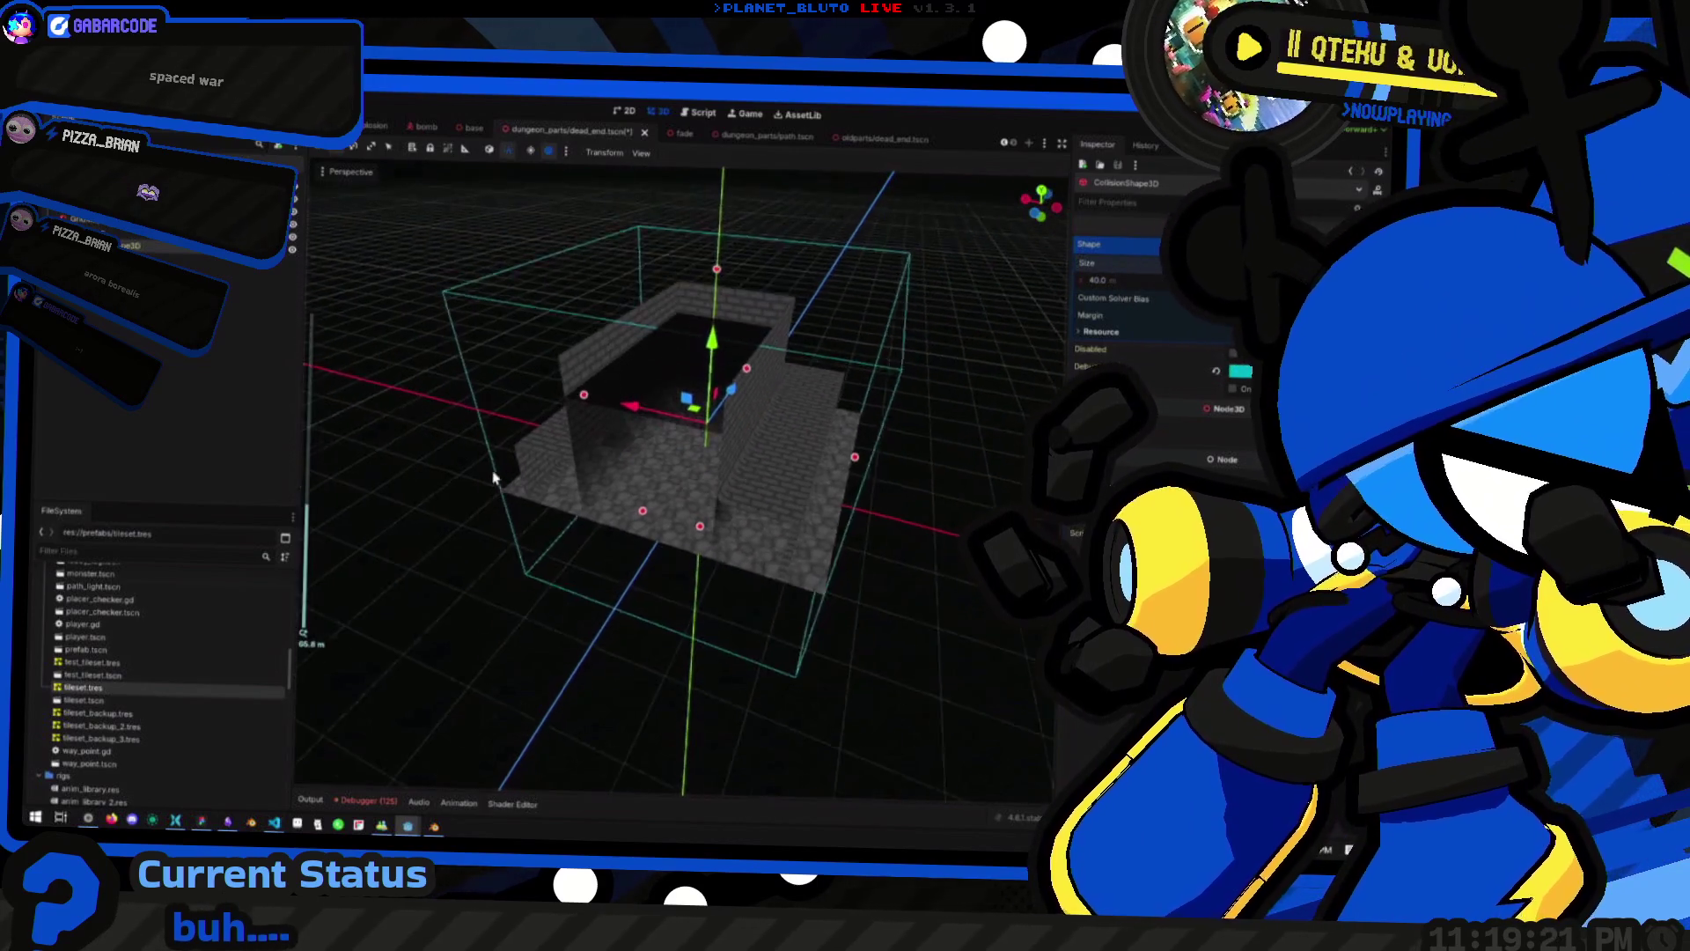
drag(666, 487, 657, 441)
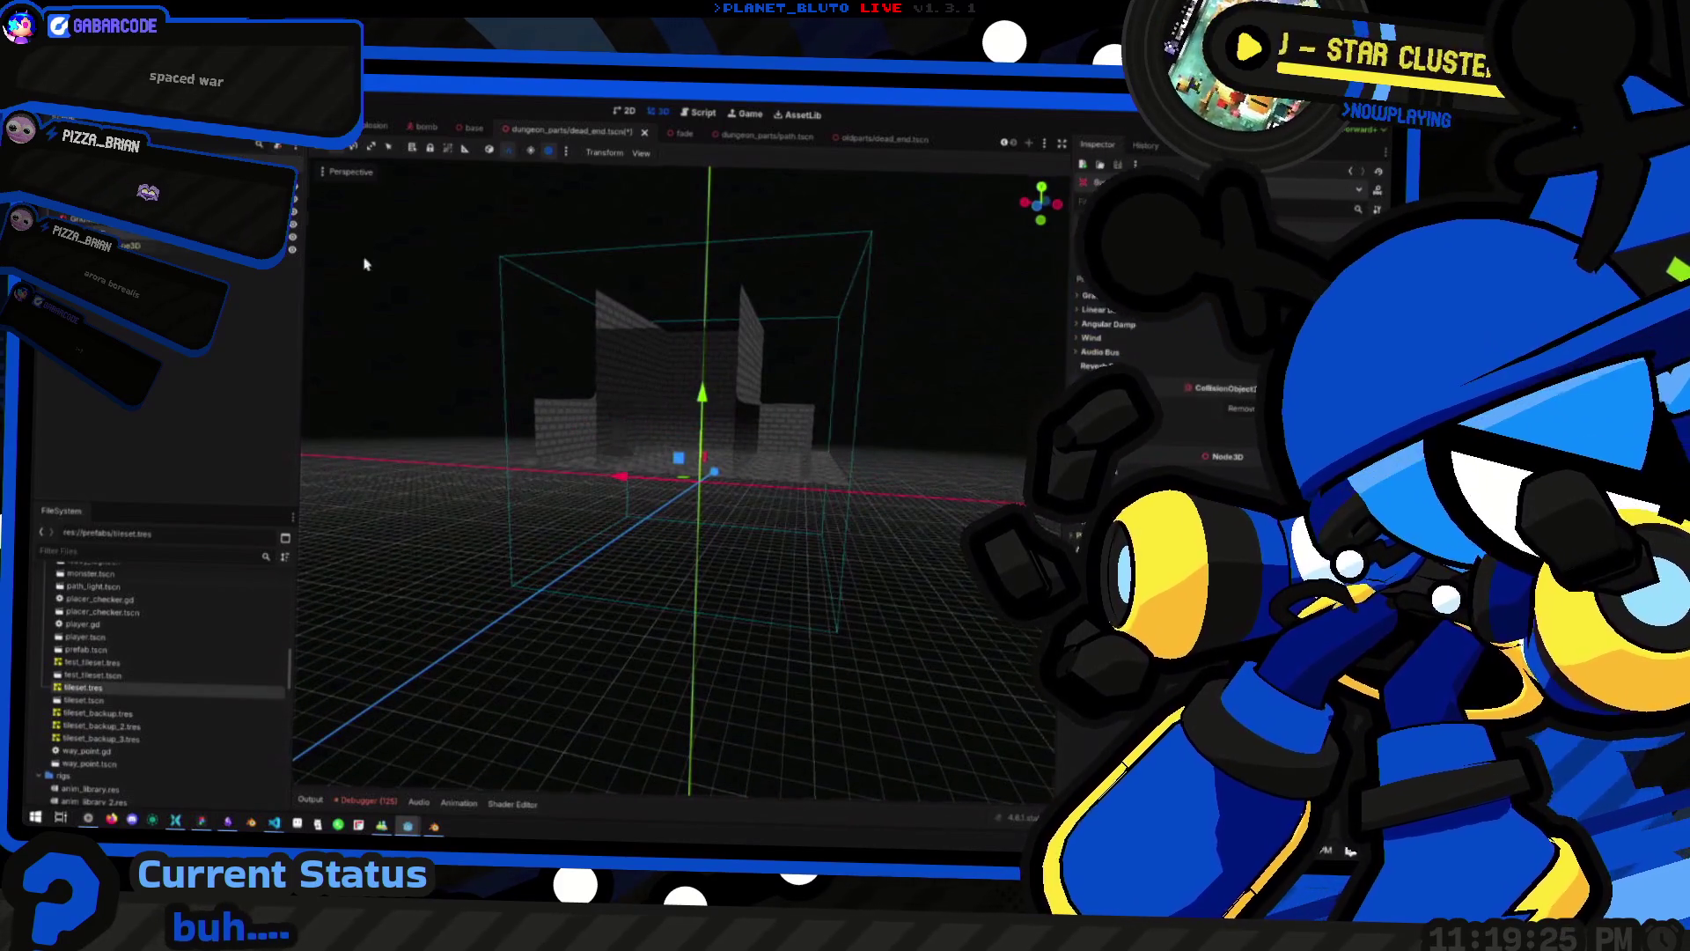
drag(701, 381, 710, 305)
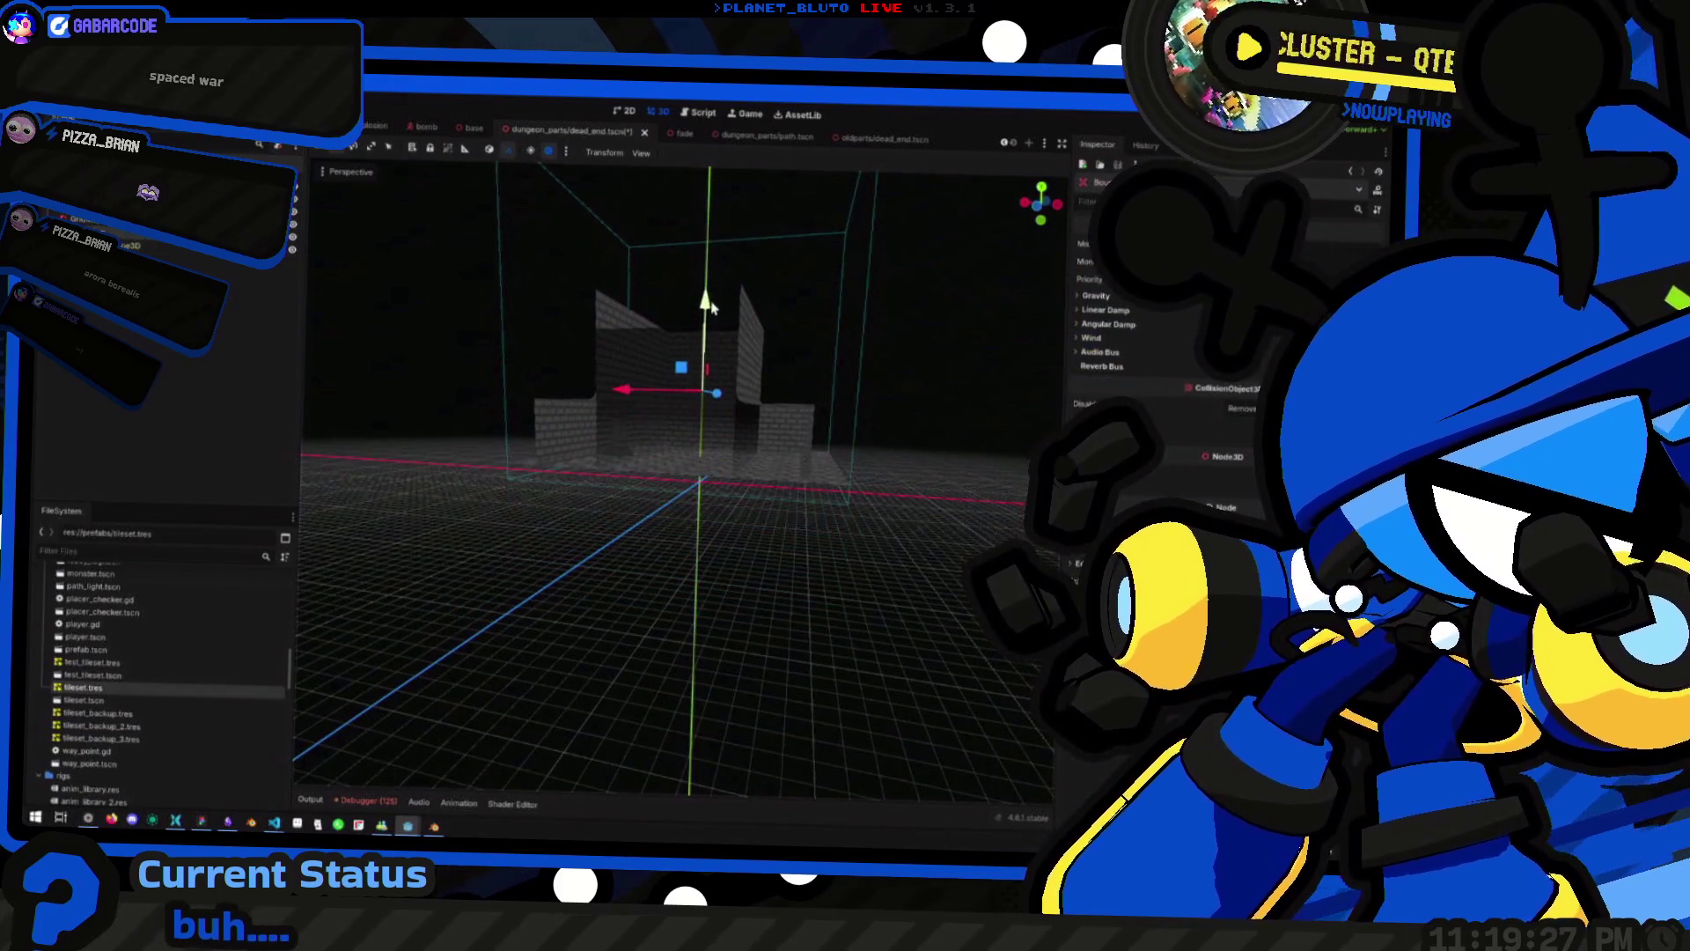
Check the box from a rear orthogonal view and save the dead_end scene
click(1039, 207)
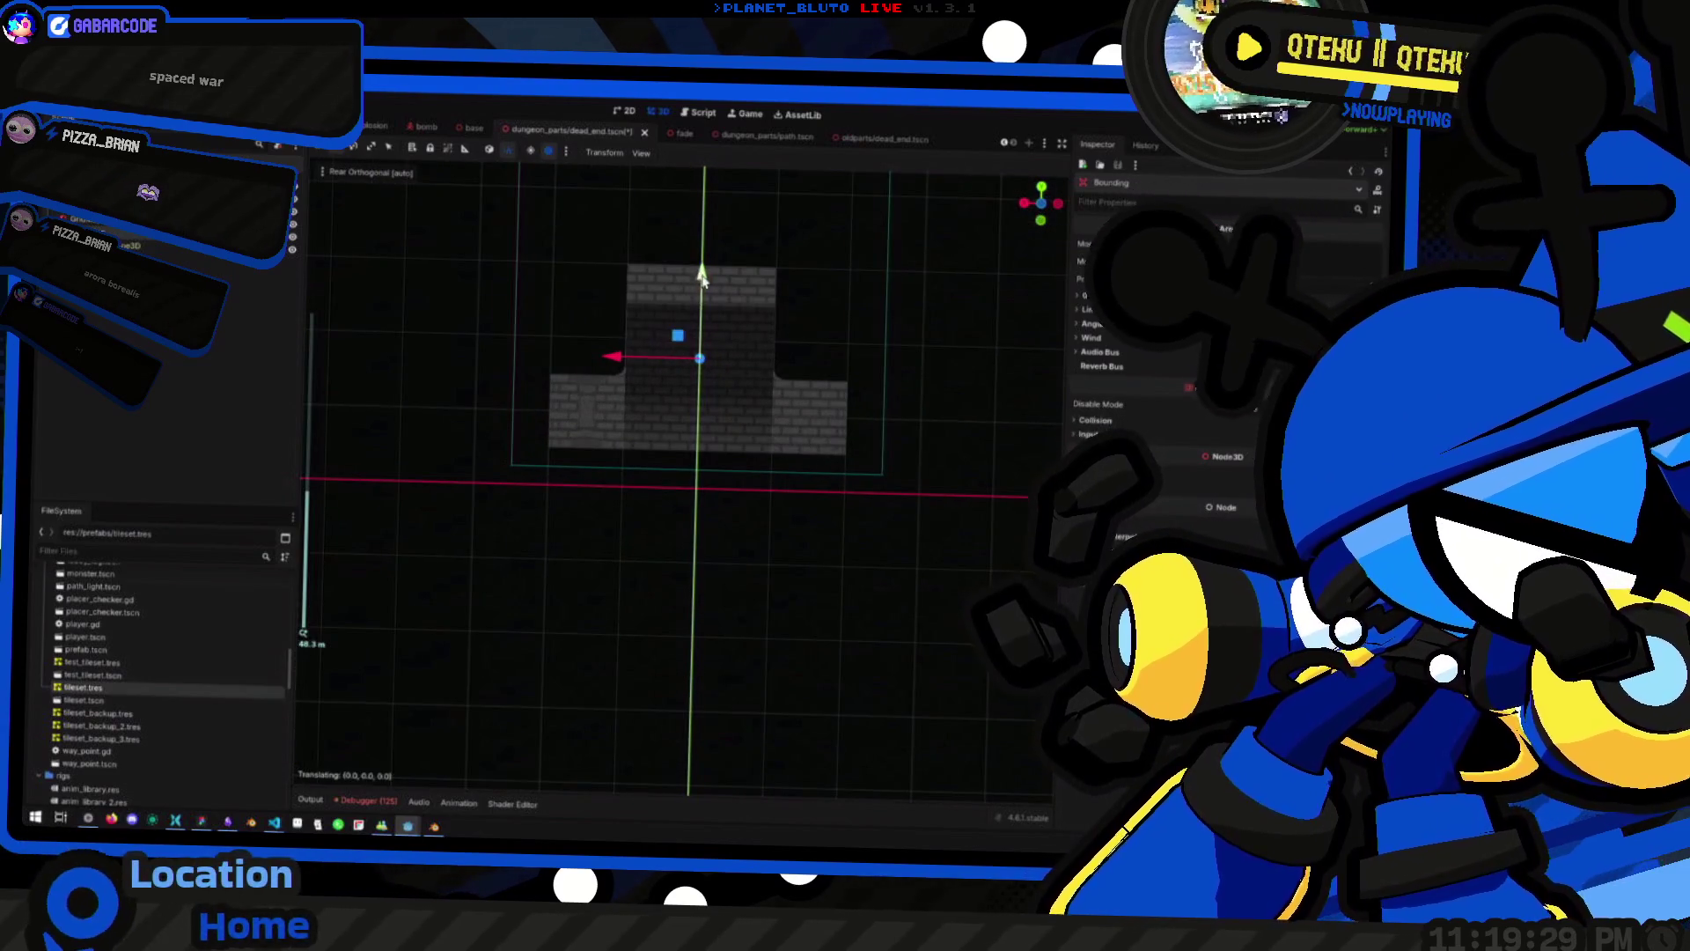
mouse_move(704, 293)
mouse_down()
mouse_move(766, 369)
mouse_move(690, 465)
mouse_move(694, 436)
mouse_move(639, 547)
mouse_move(695, 440)
mouse_move(773, 445)
mouse_move(705, 493)
mouse_move(774, 472)
mouse_move(716, 377)
mouse_move(766, 484)
mouse_move(702, 457)
mouse_move(664, 467)
mouse_move(639, 426)
mouse_move(683, 456)
mouse_move(445, 439)
mouse_up()
scroll(715, 434, up, 4)
scroll(738, 431, down, 3)
scroll(773, 476, up, 2)
key(ctrl+s)
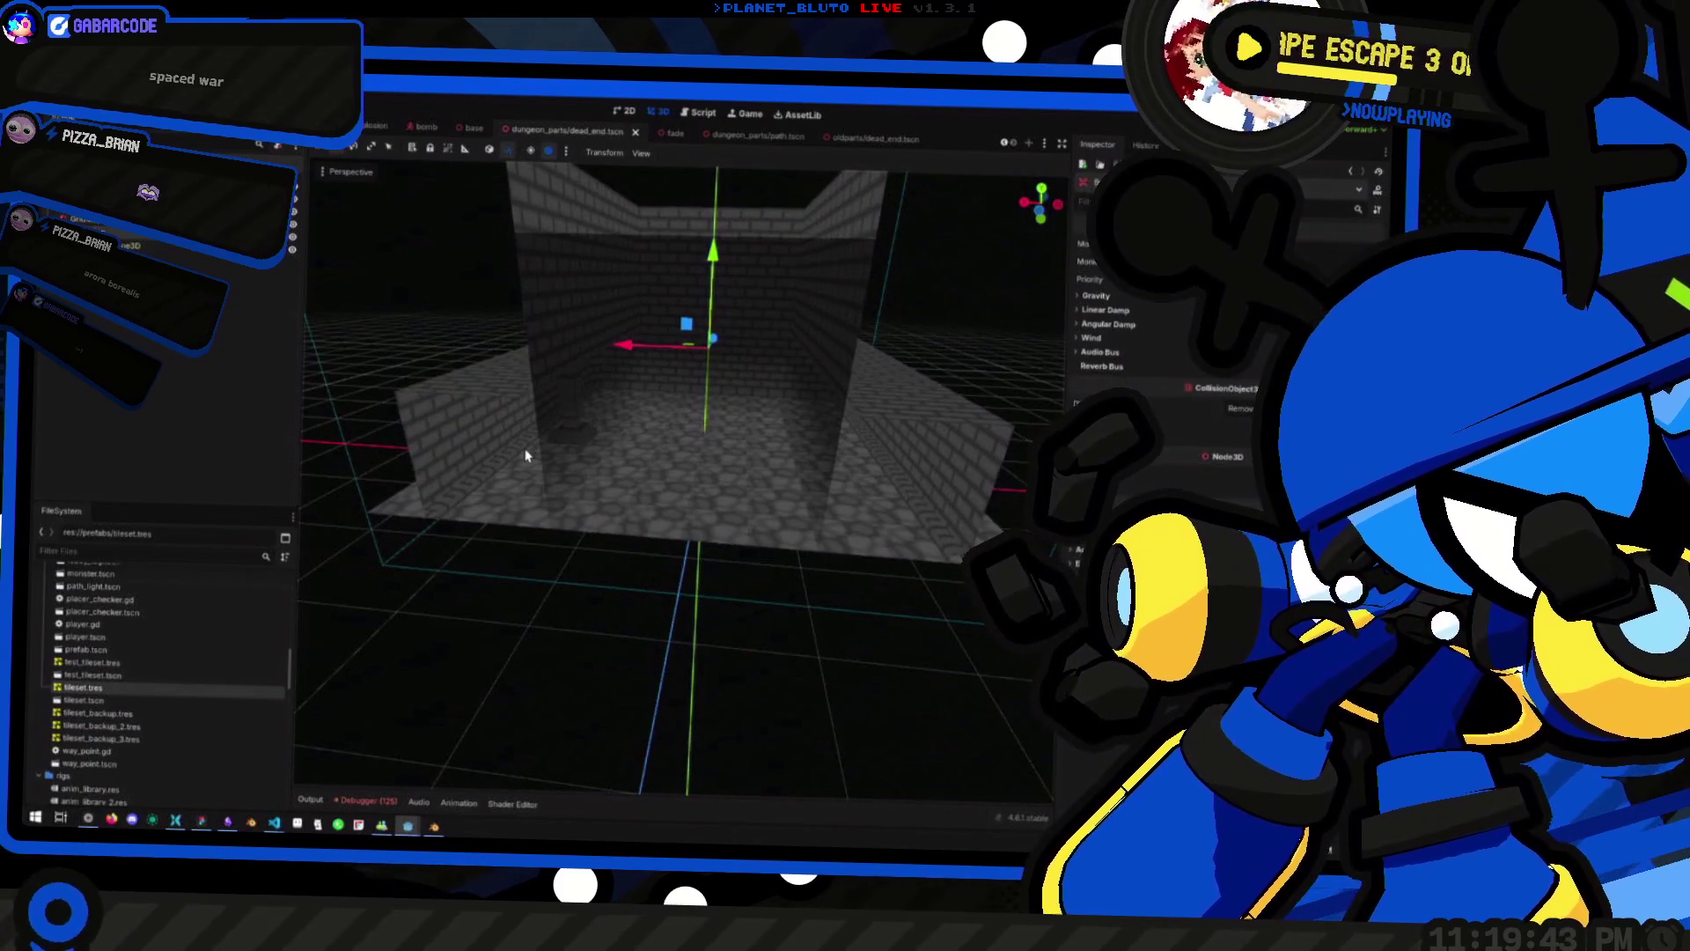
Review the collision shape and Bounding node around the room, then switch to path.tscn
click(401, 365)
drag(401, 365, 778, 486)
scroll(352, 400, down, 5)
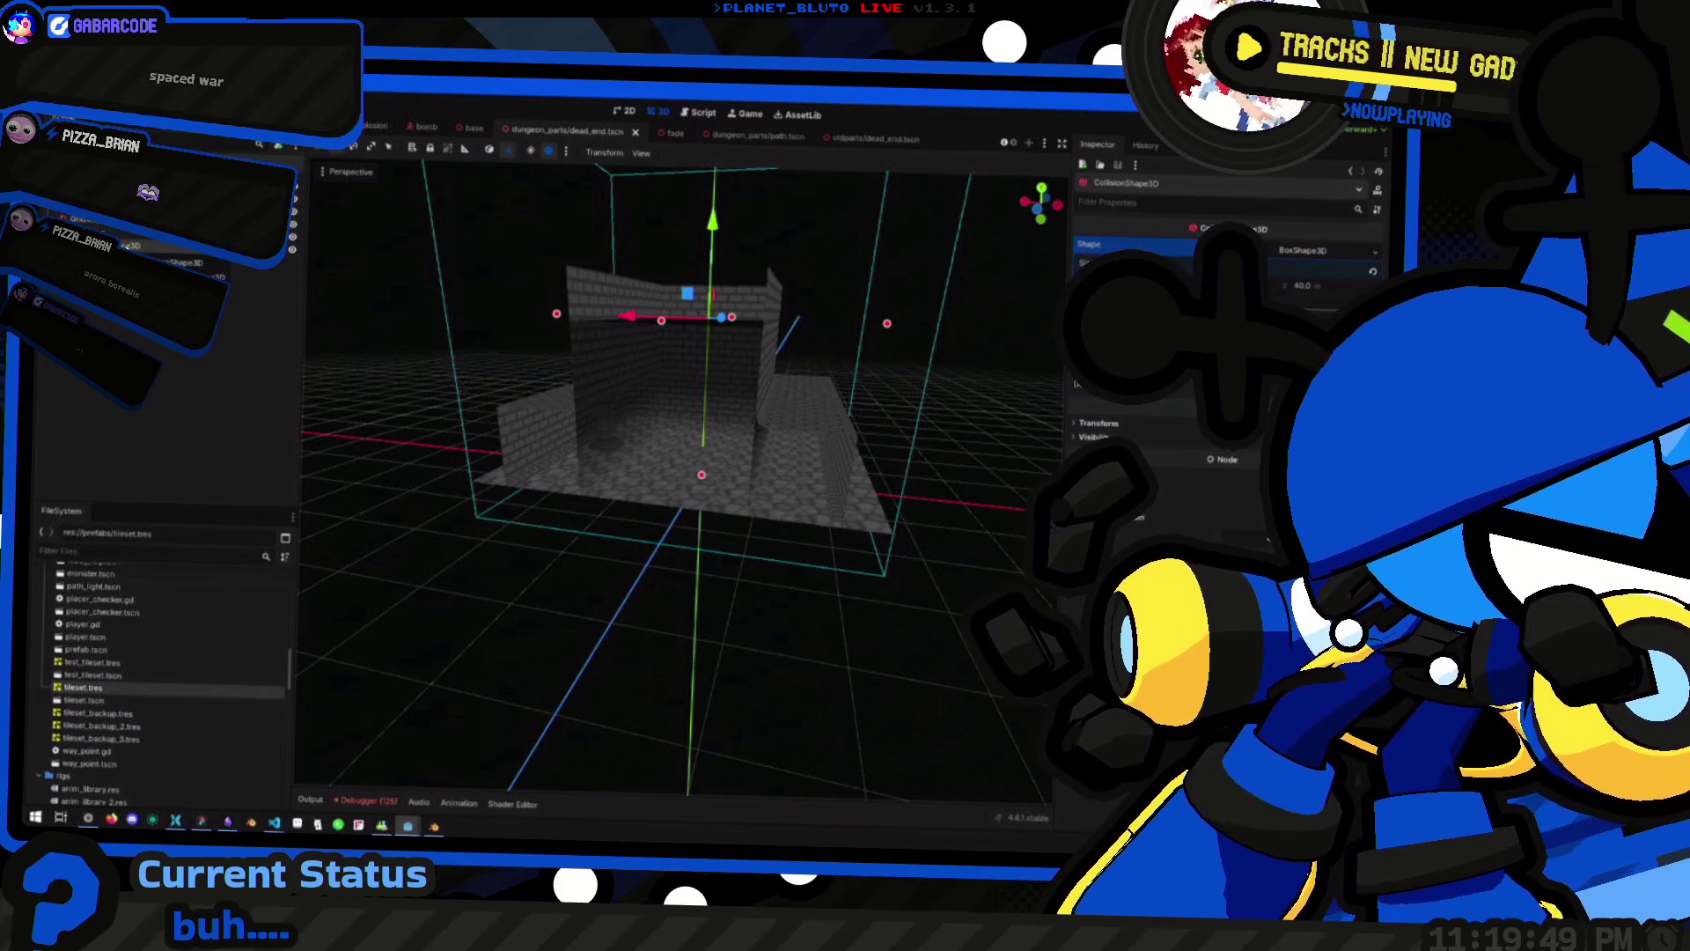
click(128, 244)
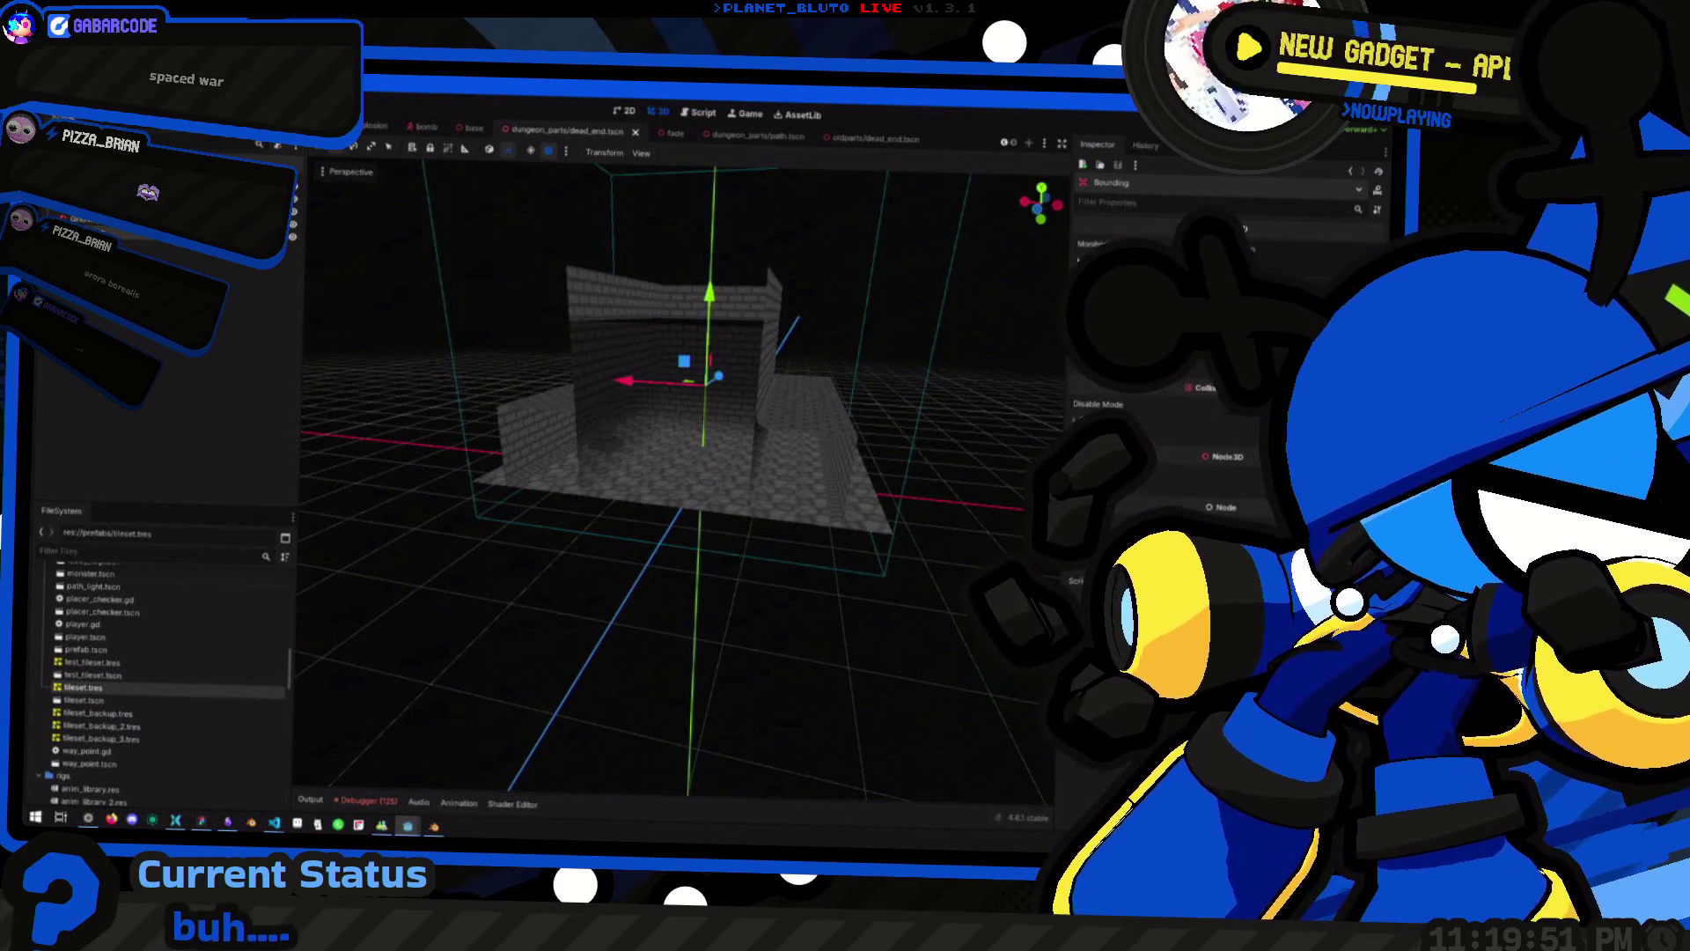
mouse_move(744, 432)
mouse_down()
mouse_move(513, 409)
mouse_move(519, 432)
mouse_up()
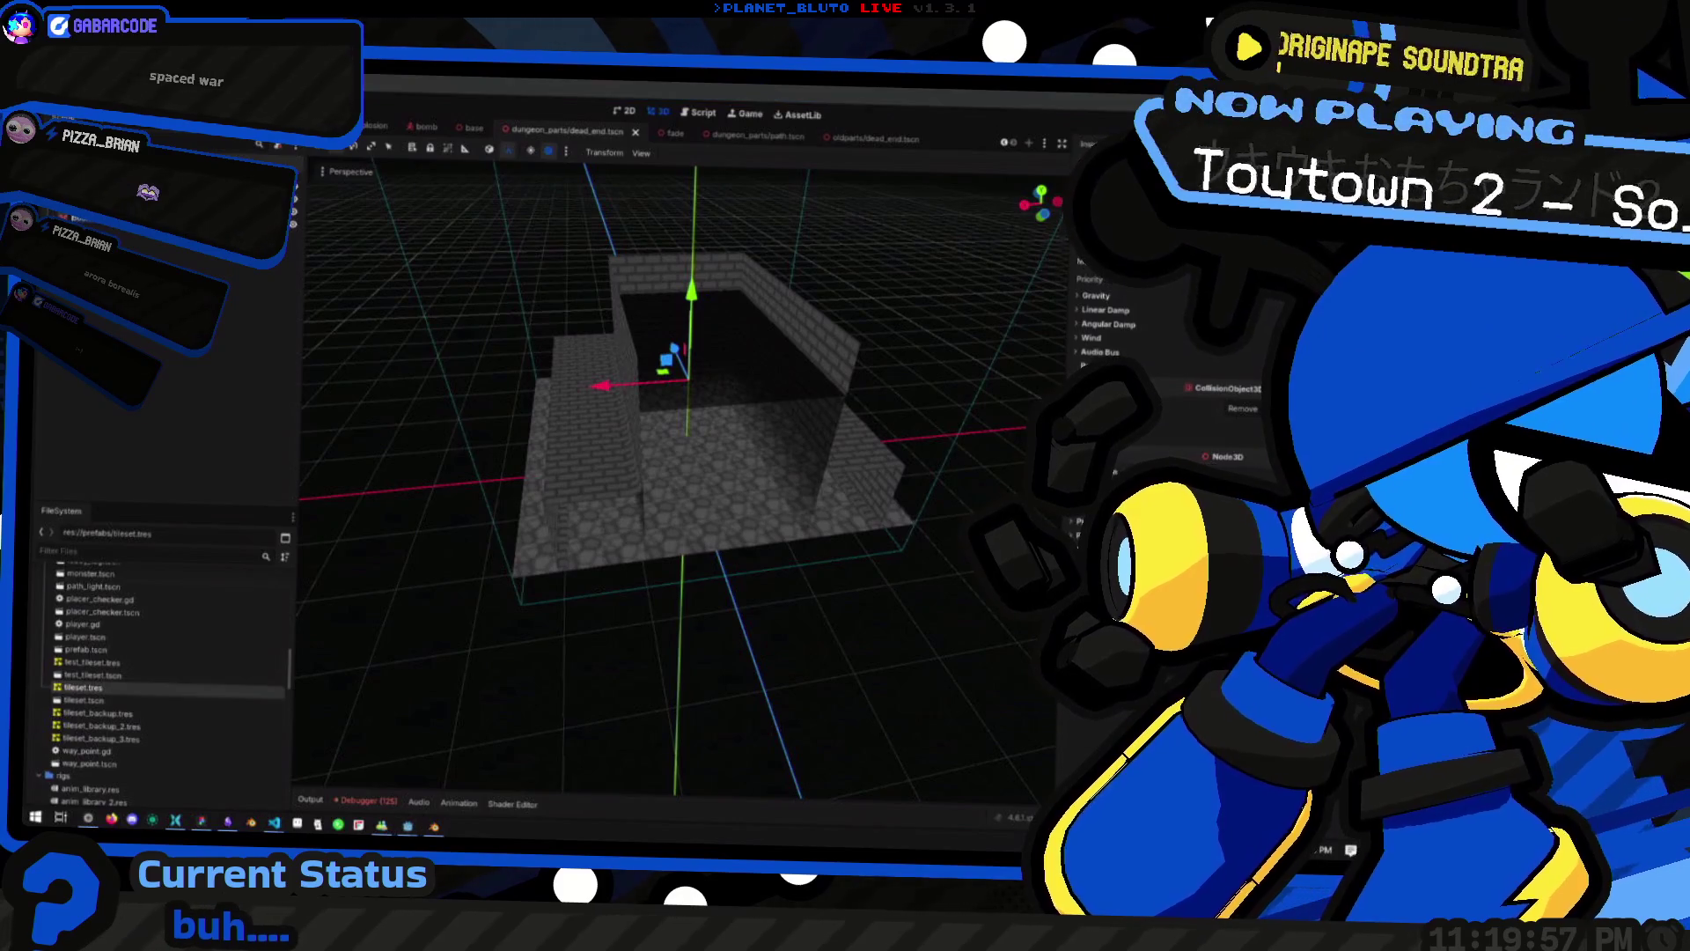
click(768, 138)
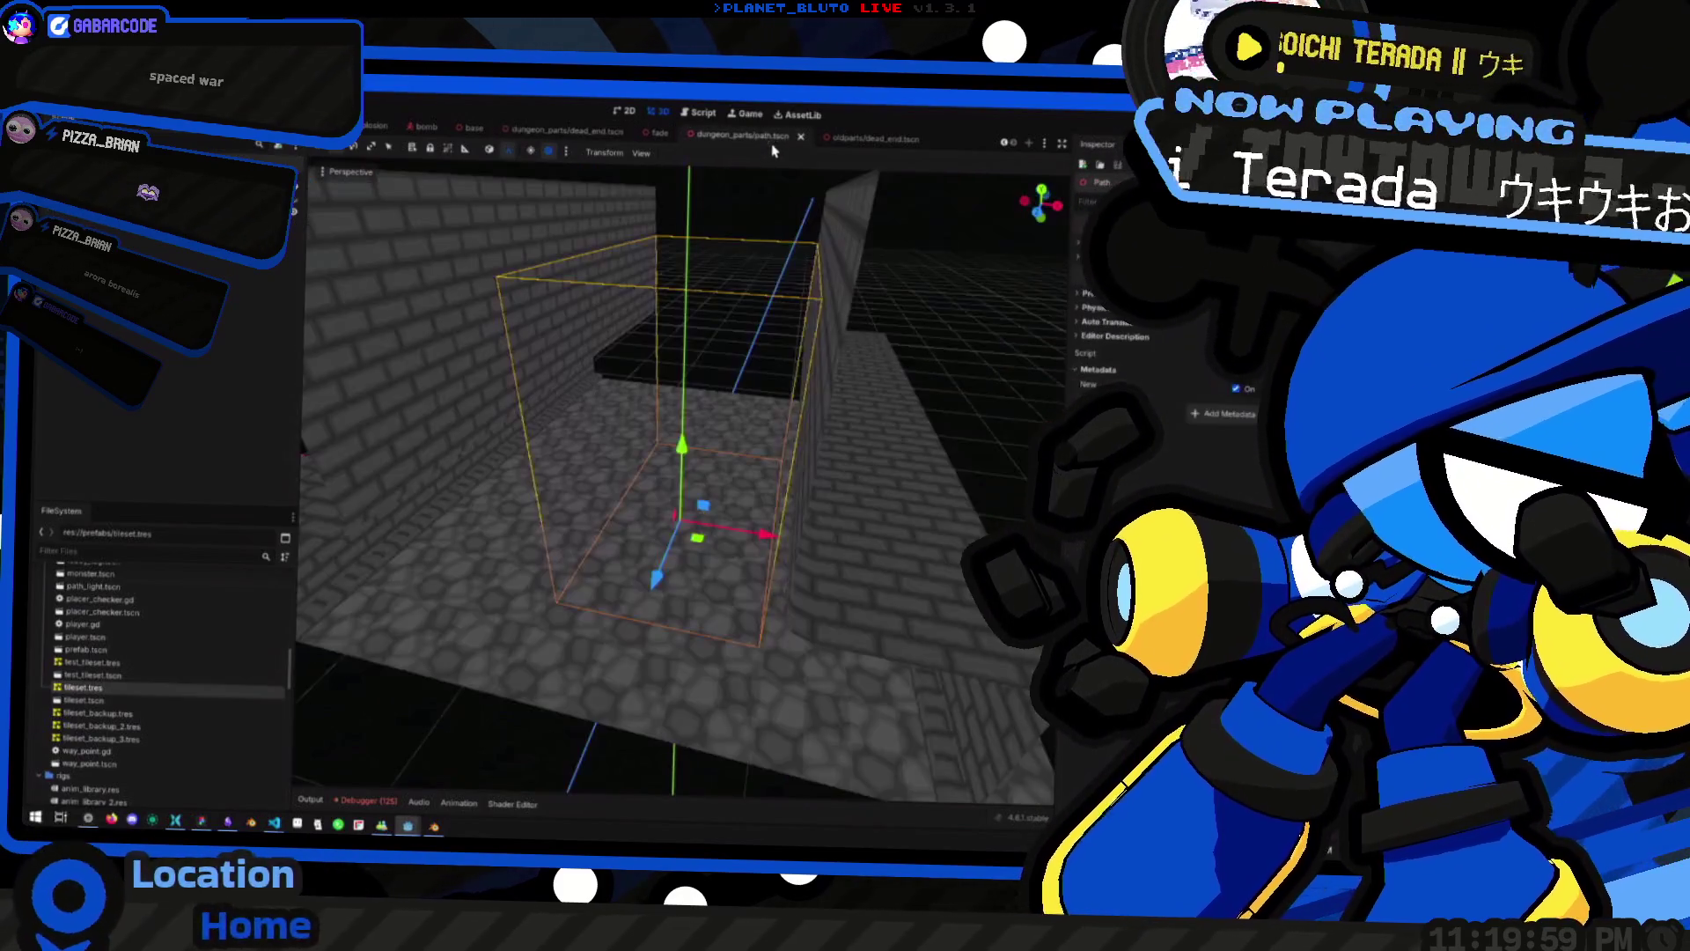
Paste the Bounding area into the path scene and save it
key(Delete)
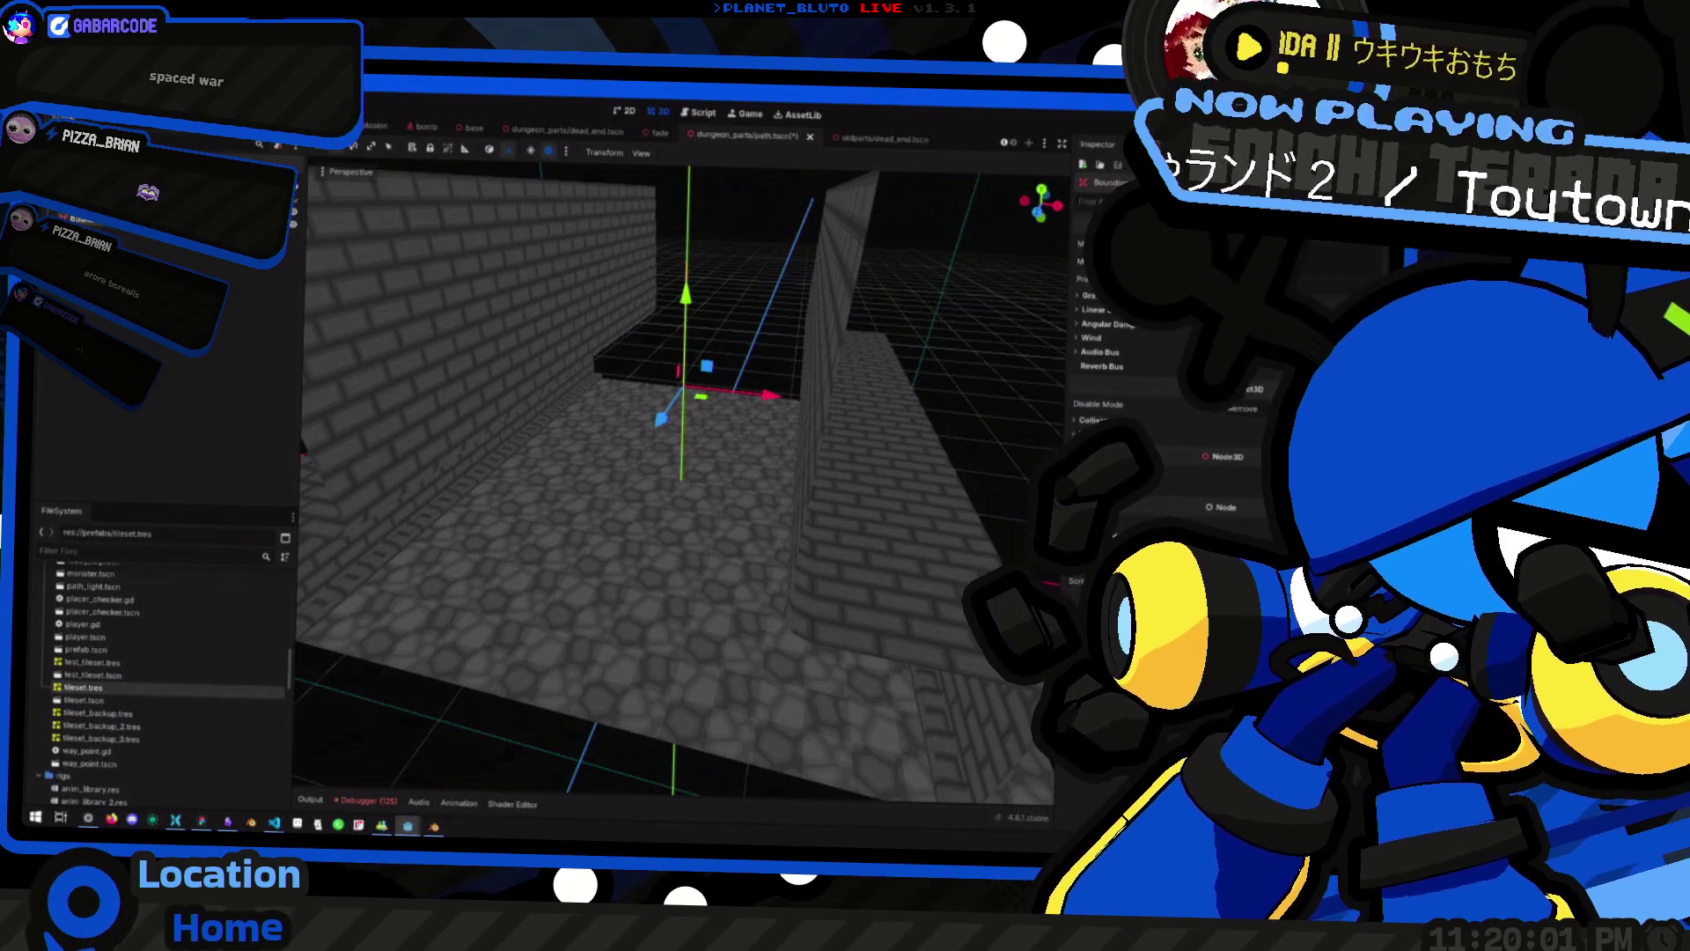
key(ctrl+z)
scroll(664, 516, down, 8)
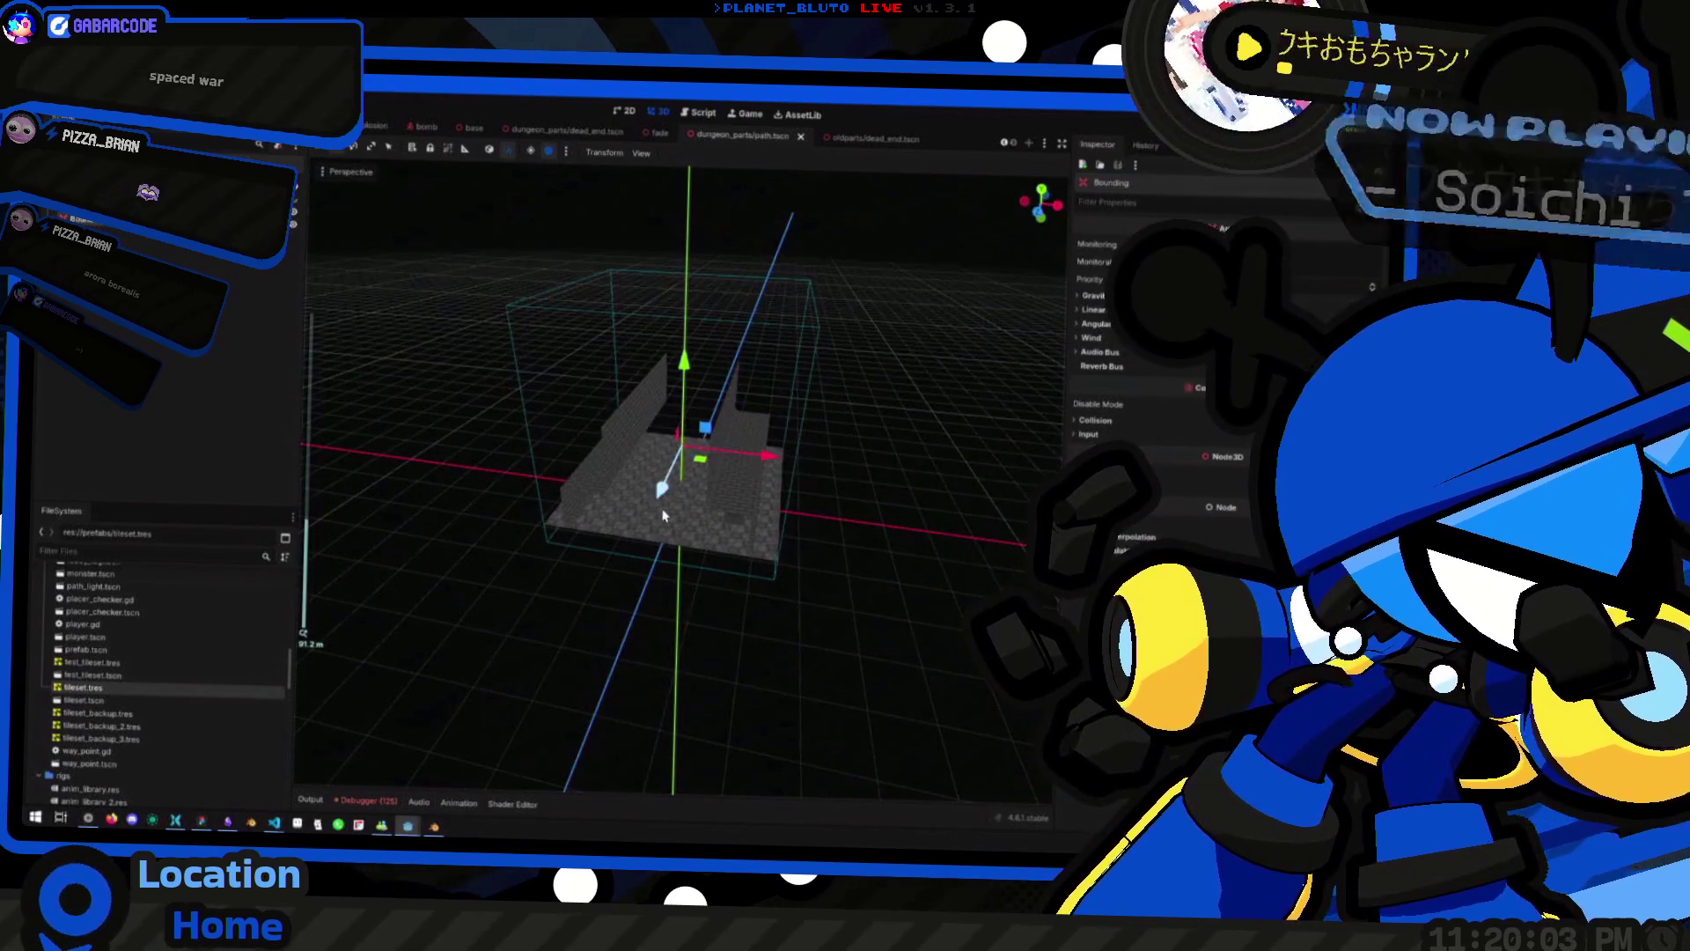
scroll(664, 515, up, 6)
scroll(622, 491, down, 3)
Glance at the script editor, return to 3D, and switch to the player scene
click(698, 112)
click(657, 112)
scroll(395, 127, up, 3)
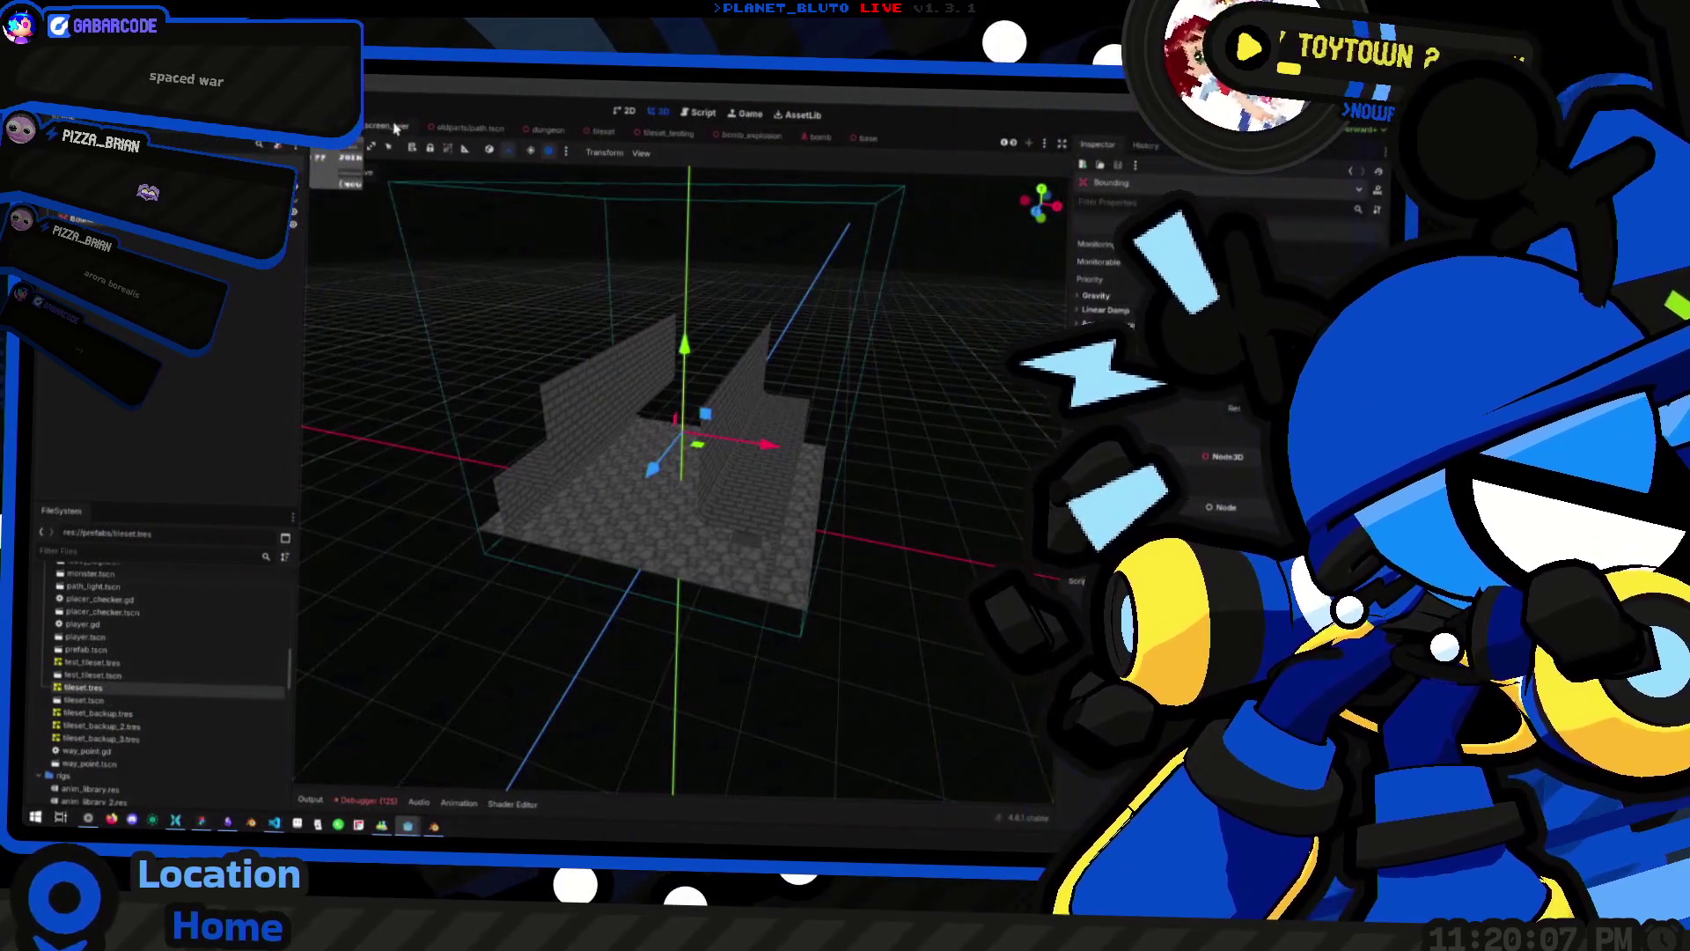
click(395, 128)
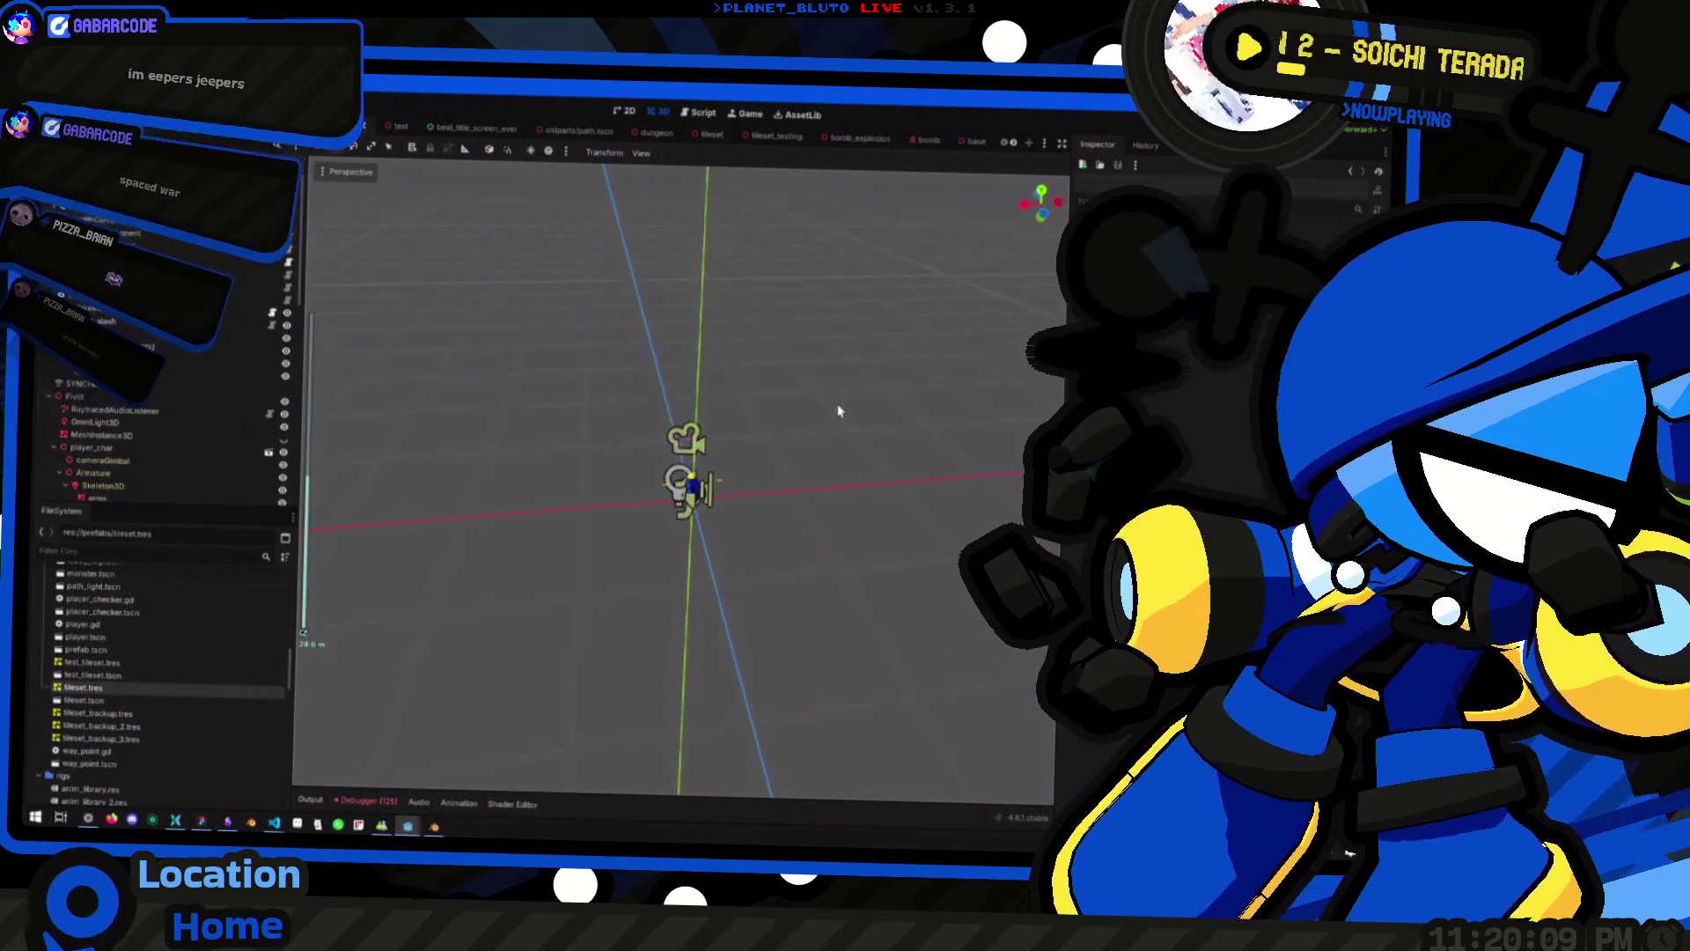
Select the player character and frame it in the 3D view
scroll(830, 452, up, 10)
mouse_move(760, 459)
mouse_down()
mouse_move(622, 479)
mouse_move(687, 493)
mouse_move(686, 526)
mouse_move(739, 528)
mouse_up()
scroll(739, 528, down, 8)
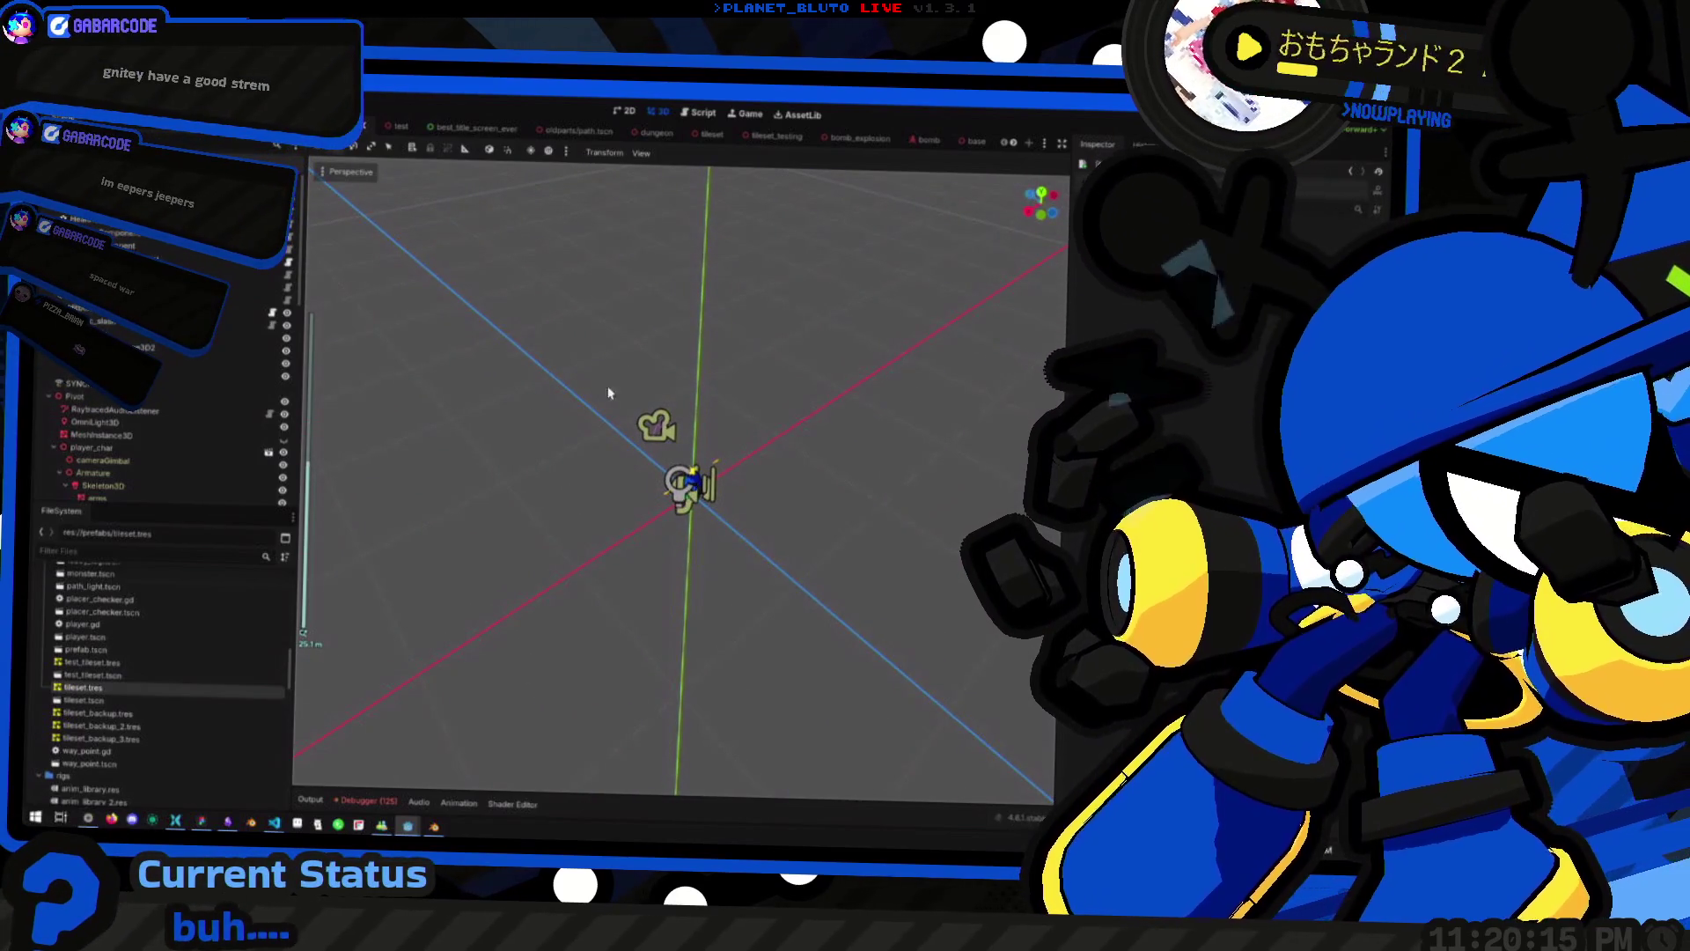
click(691, 482)
mouse_move(584, 428)
mouse_down()
mouse_move(823, 461)
mouse_move(843, 502)
mouse_move(792, 484)
mouse_up()
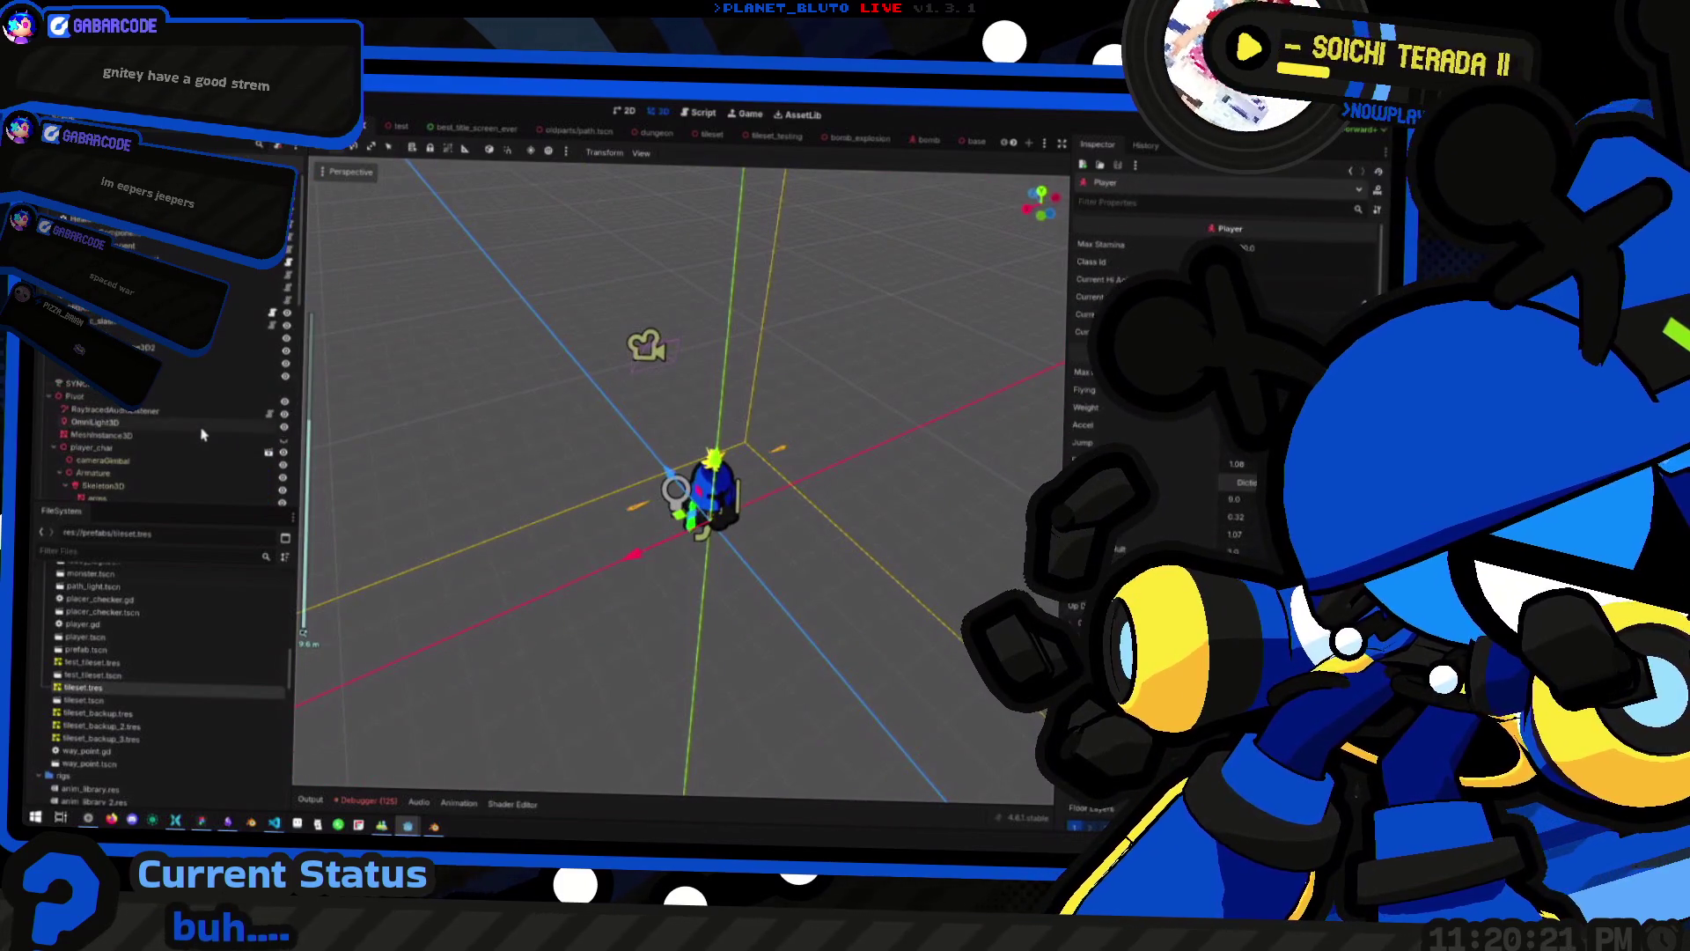
double_click(74, 397)
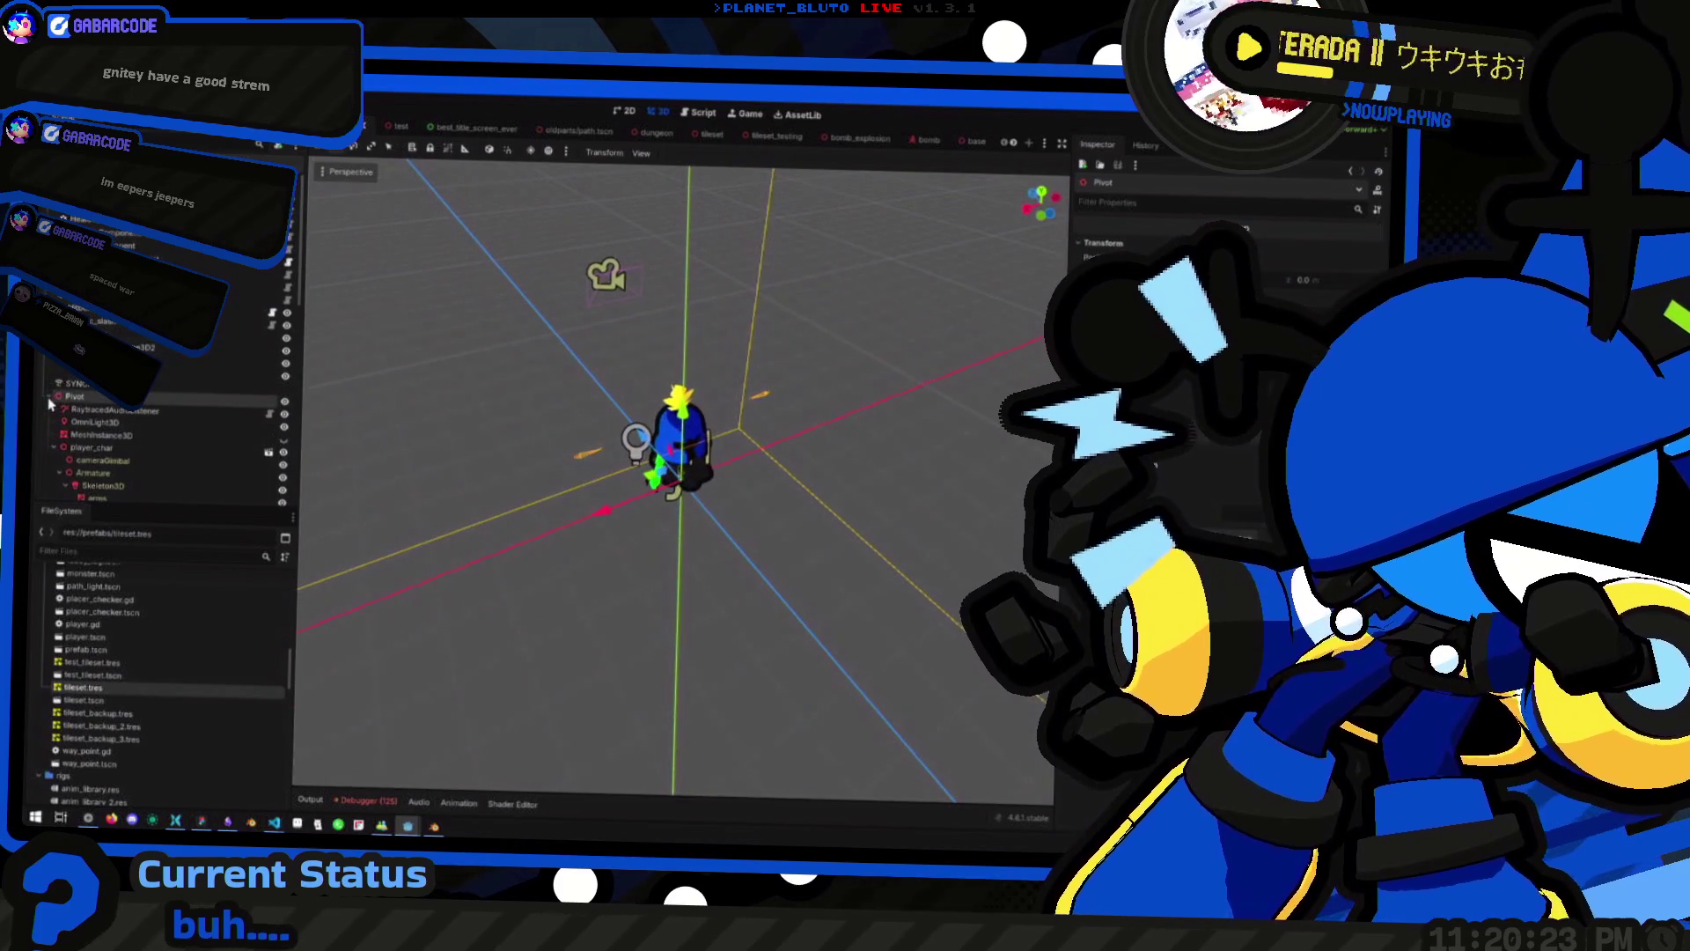
Collapse and re-expand the HUD node, then bring up the Create New Node chooser
scroll(132, 423, down, 3)
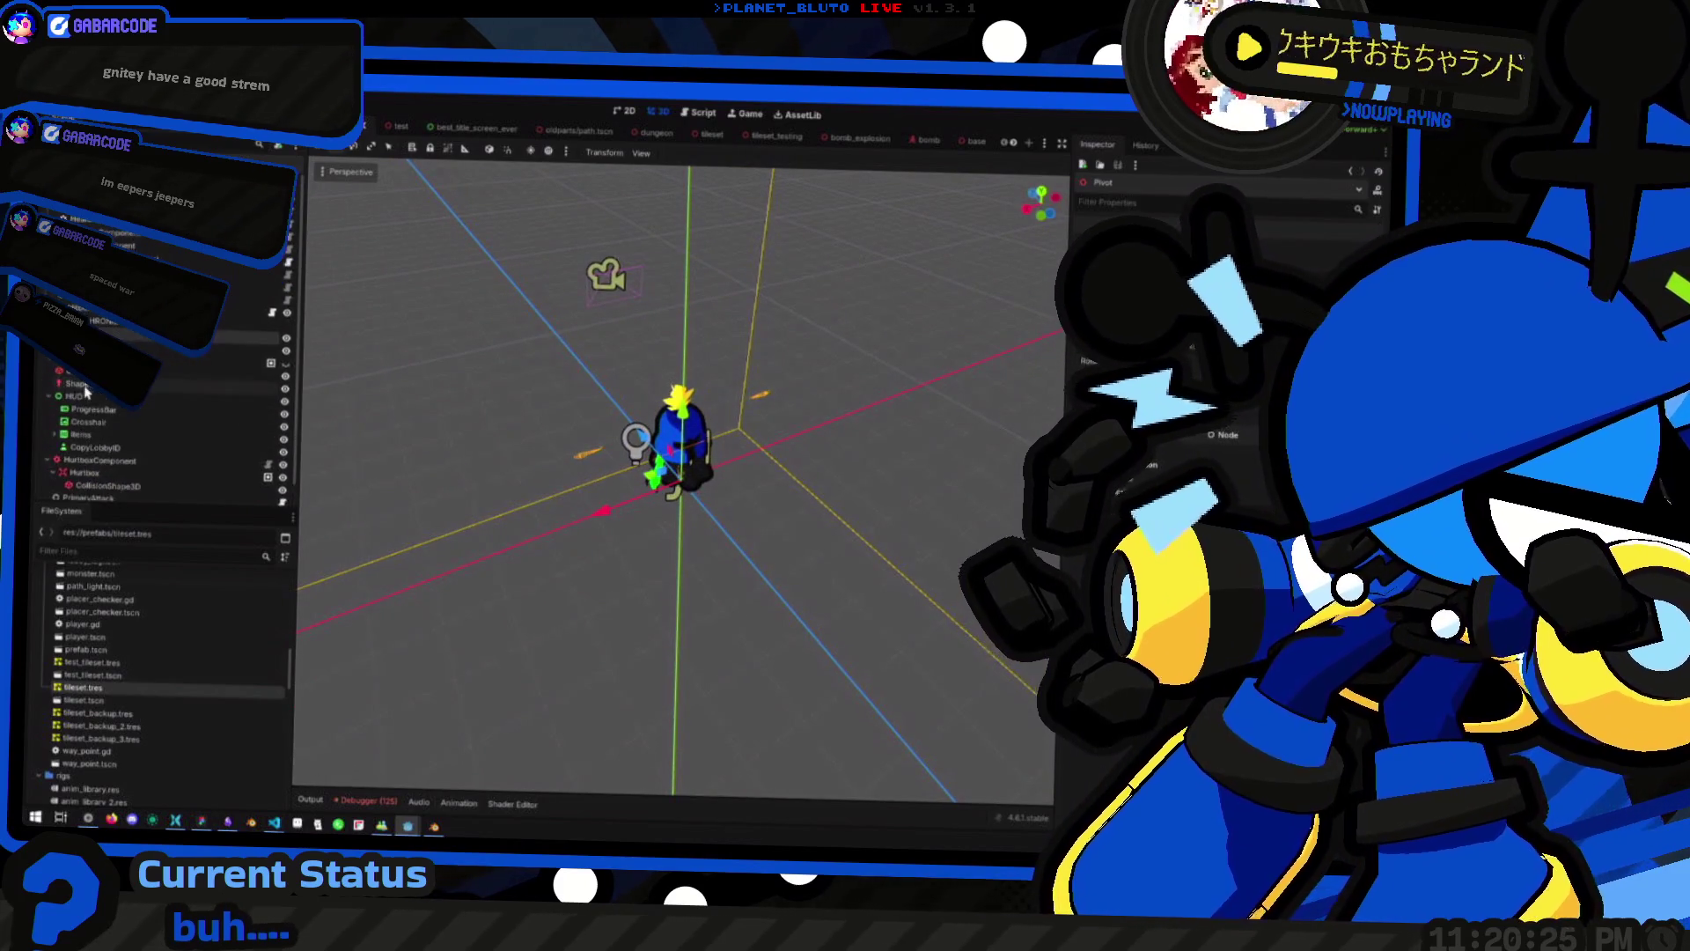
click(51, 397)
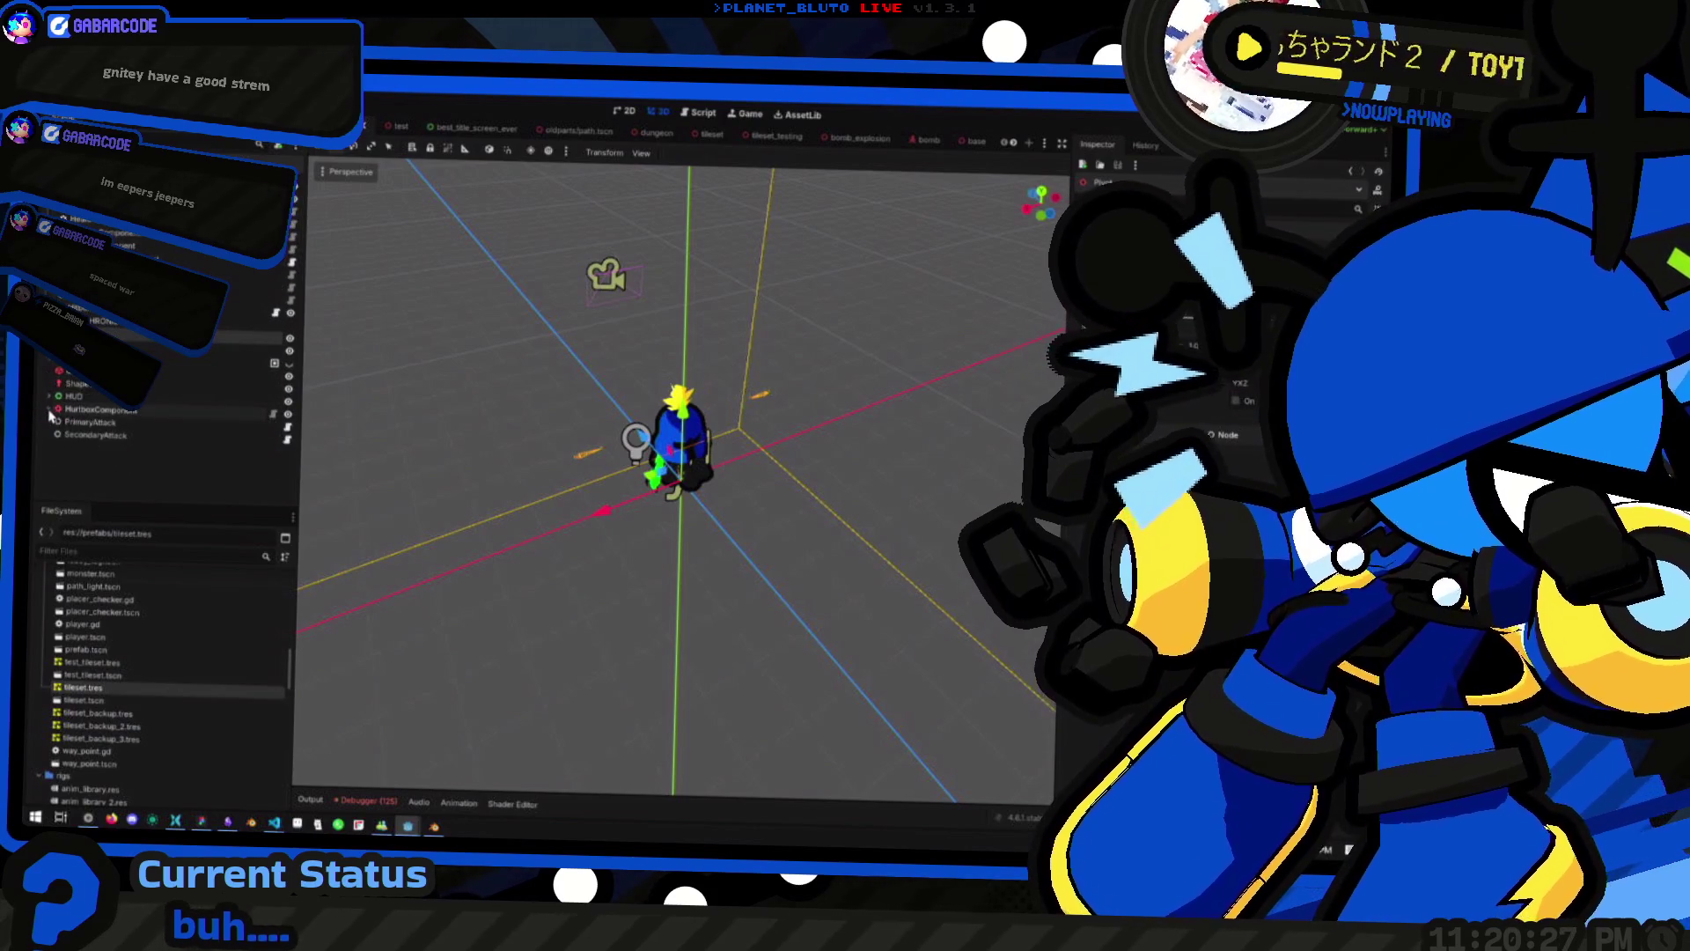
click(50, 395)
scroll(49, 370, up, 1)
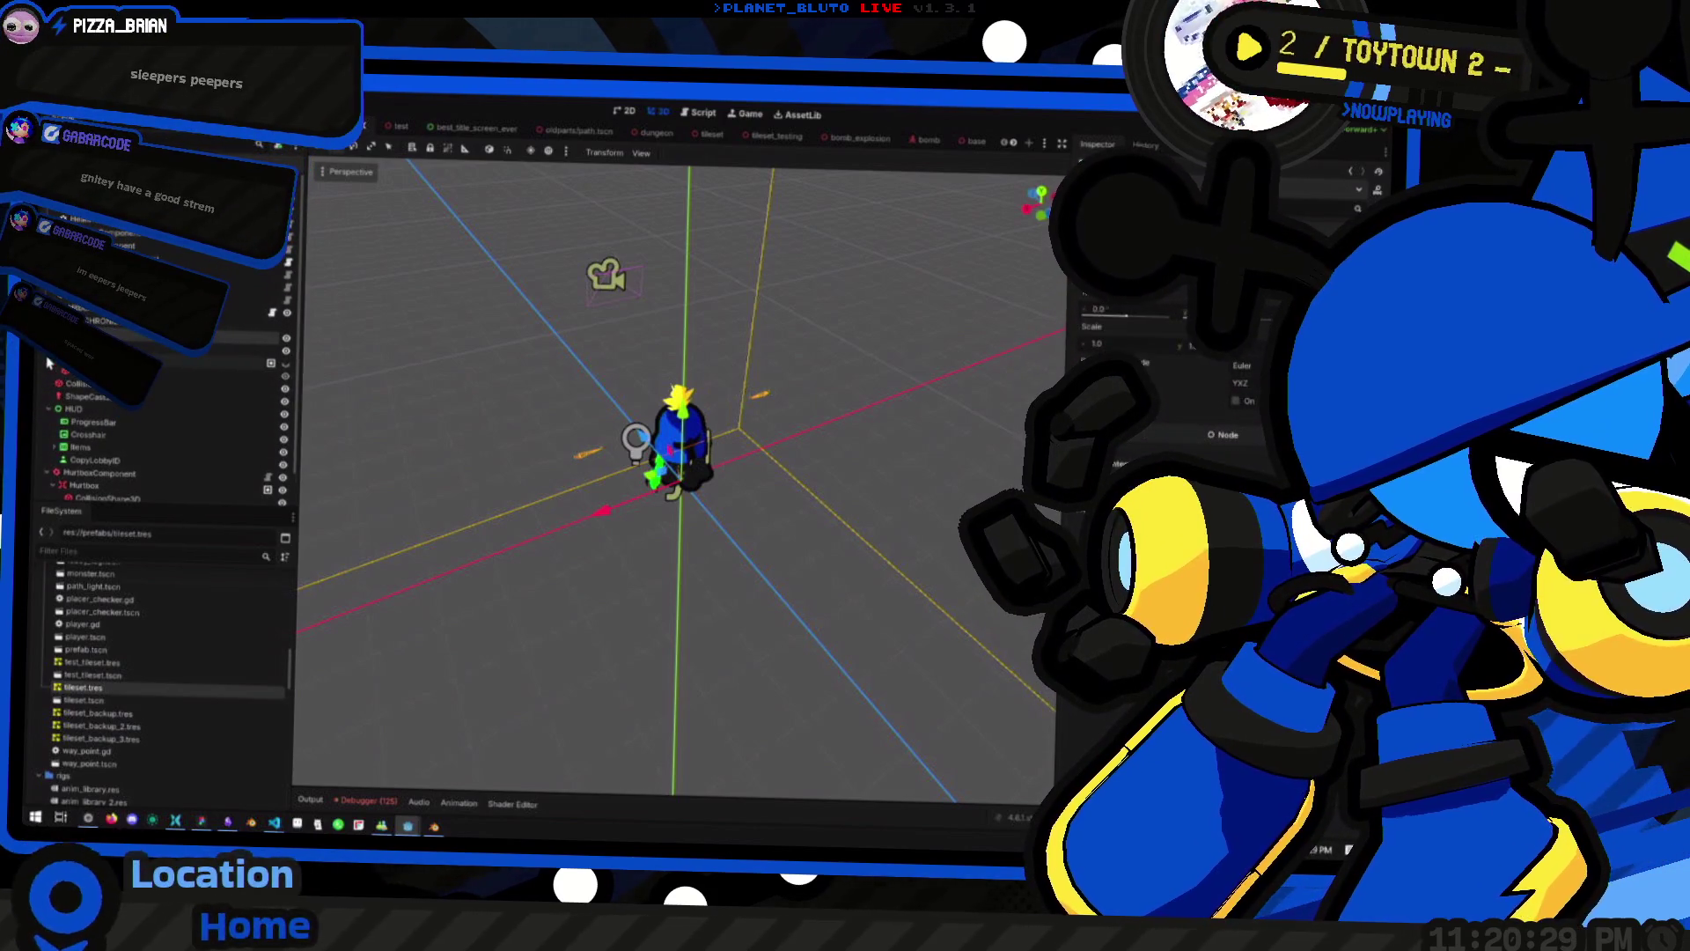
key(ctrl+a)
Dismiss the 'Grid' search and add an Area3D node renamed Renderer
text(Grid)
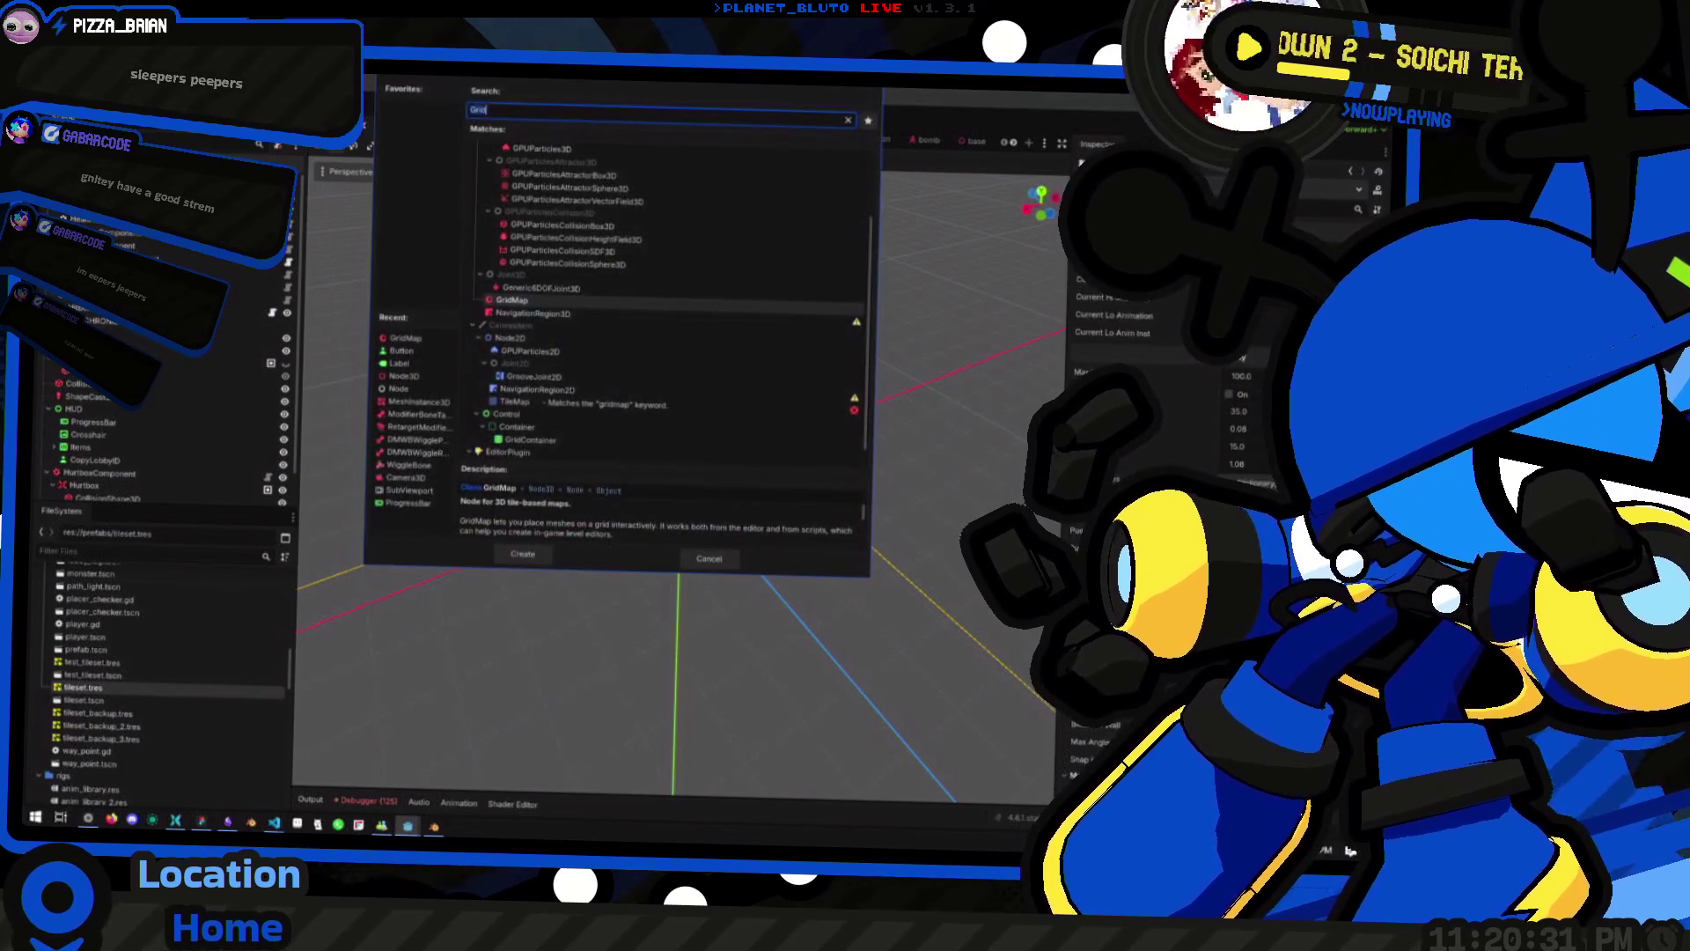
key(Return)
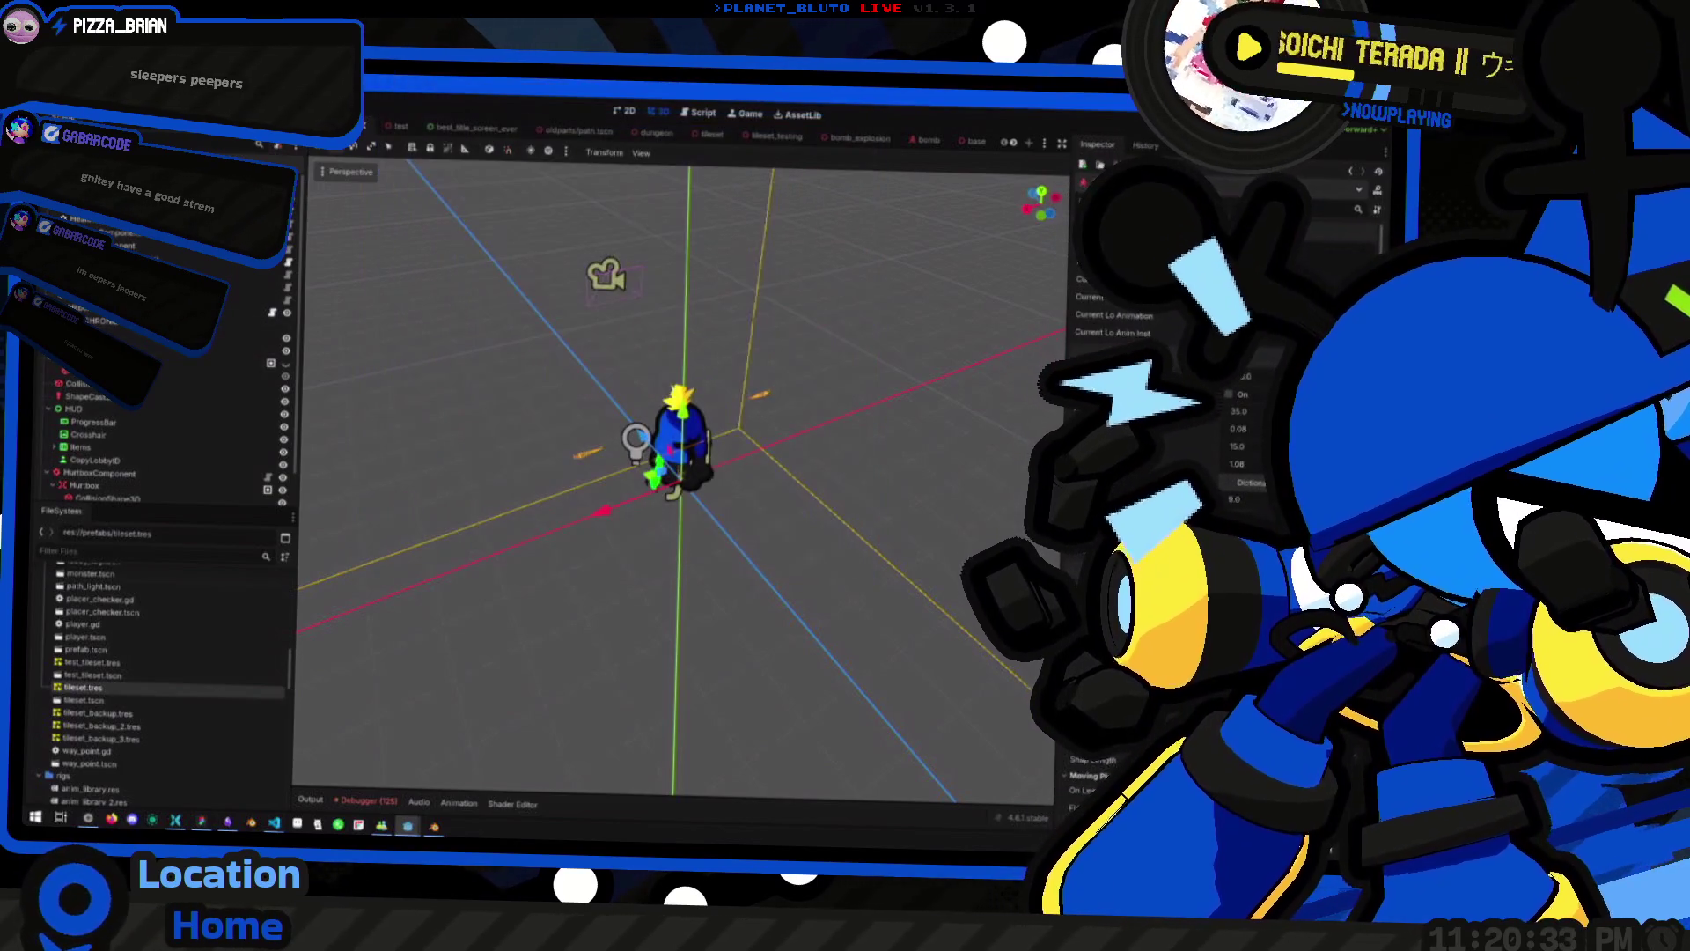
key(ctrl+a)
text(Area3D)
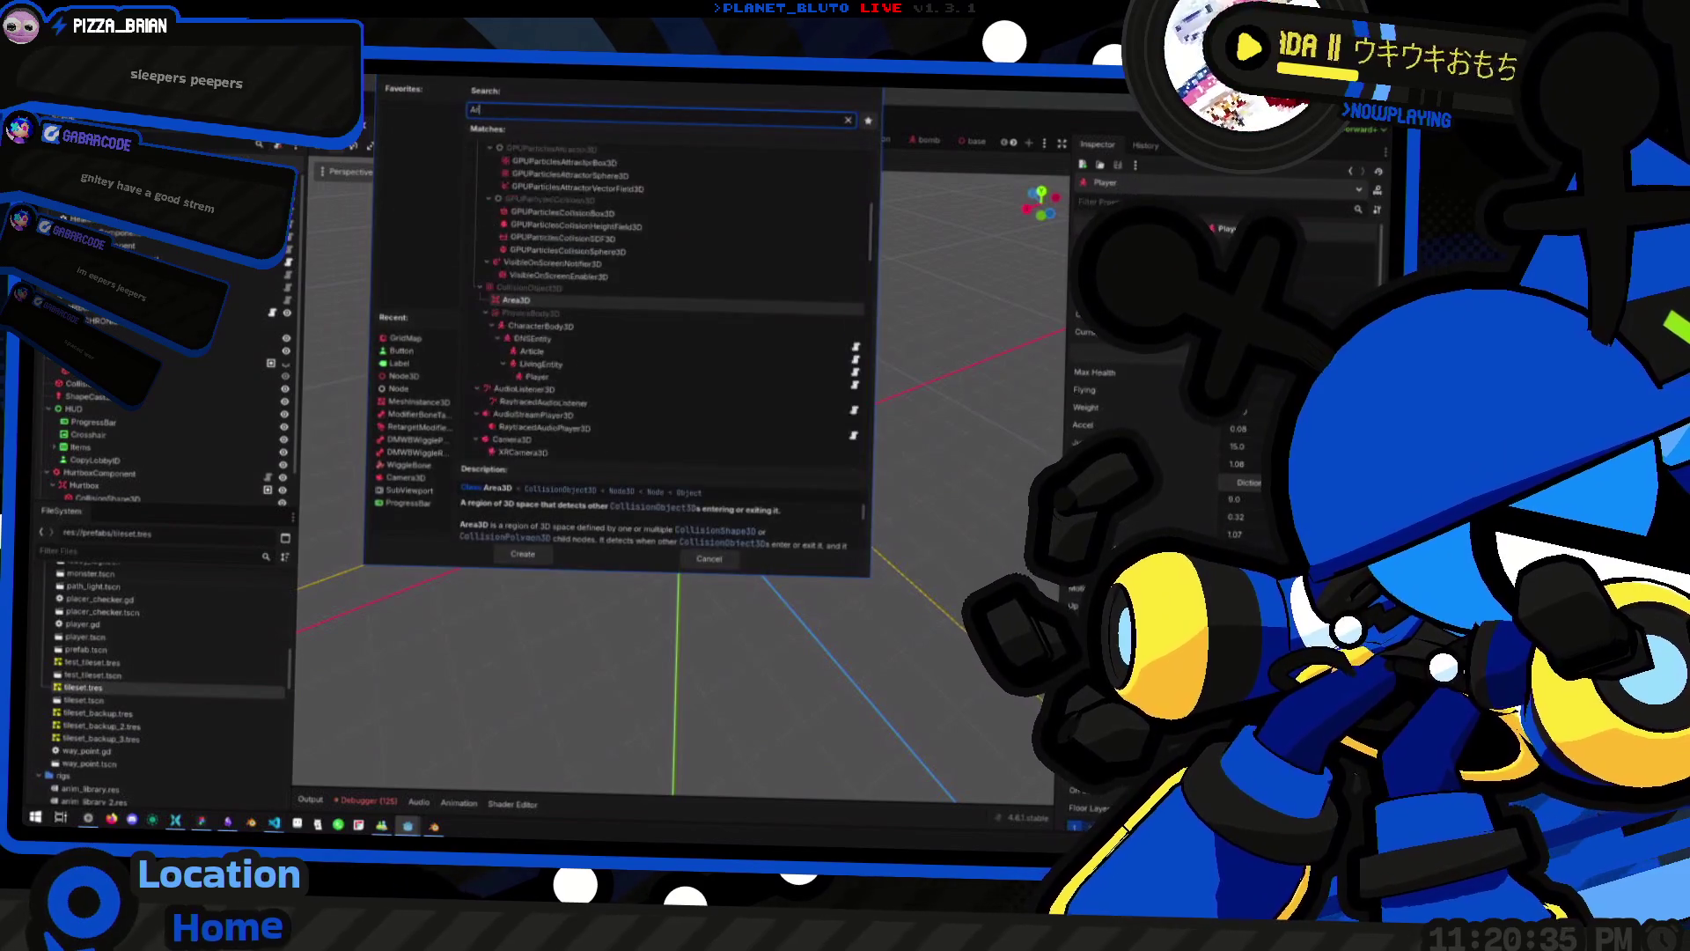
key(Return)
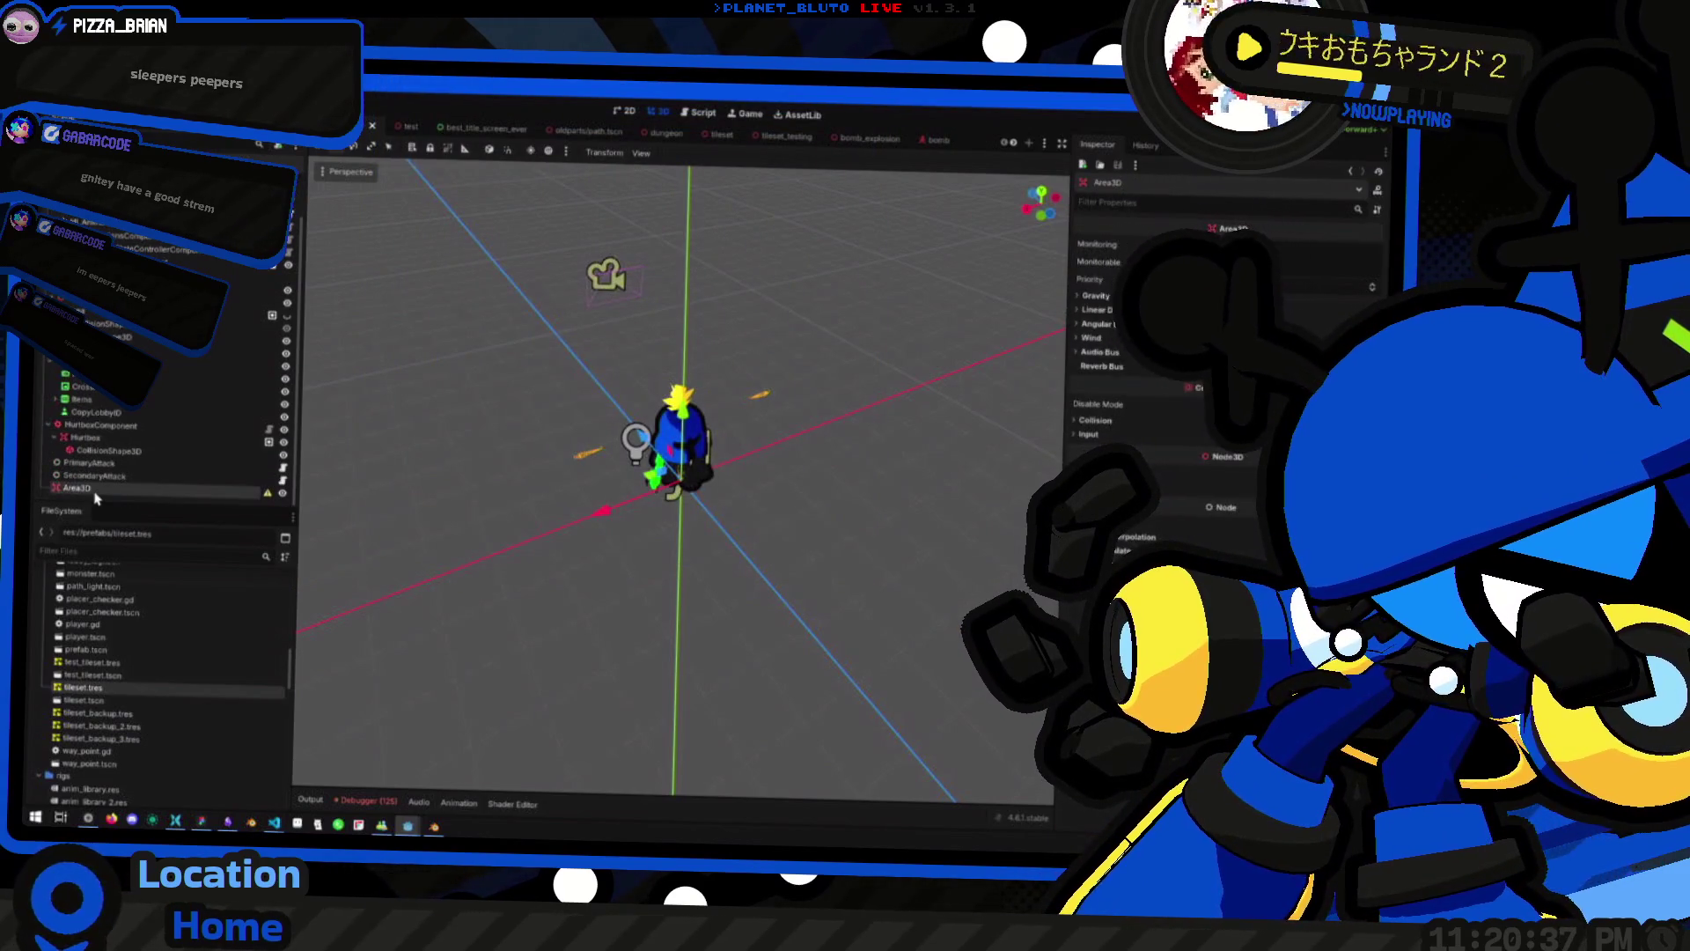
double_click(88, 488)
text(enderer)
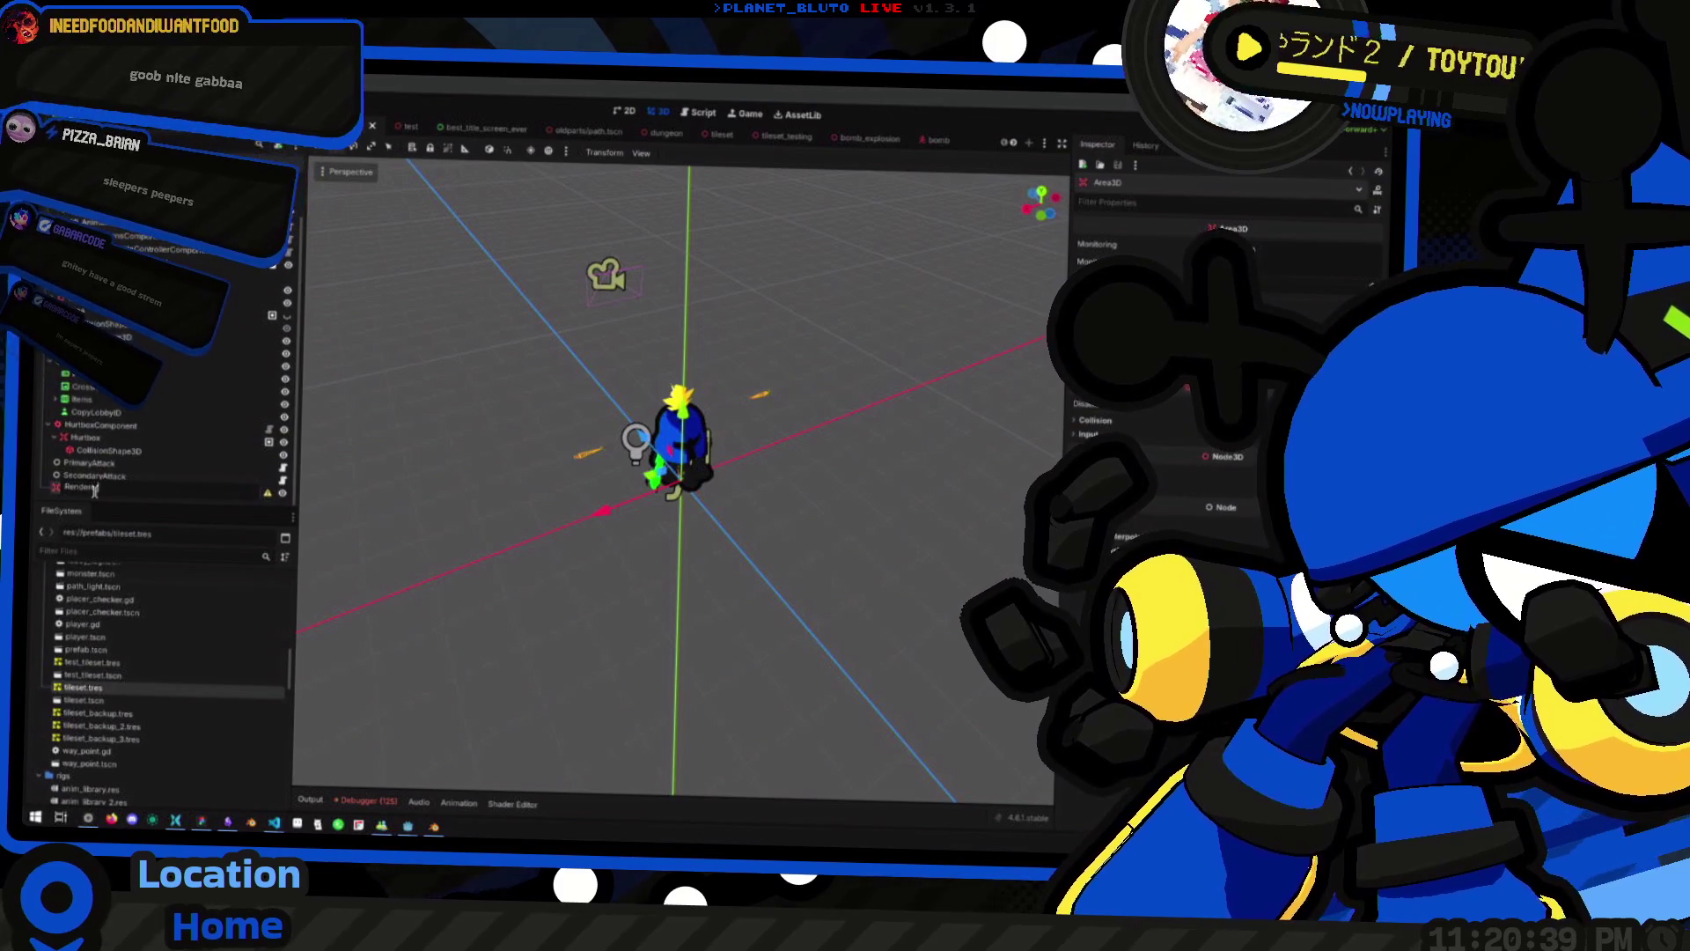
key(Return)
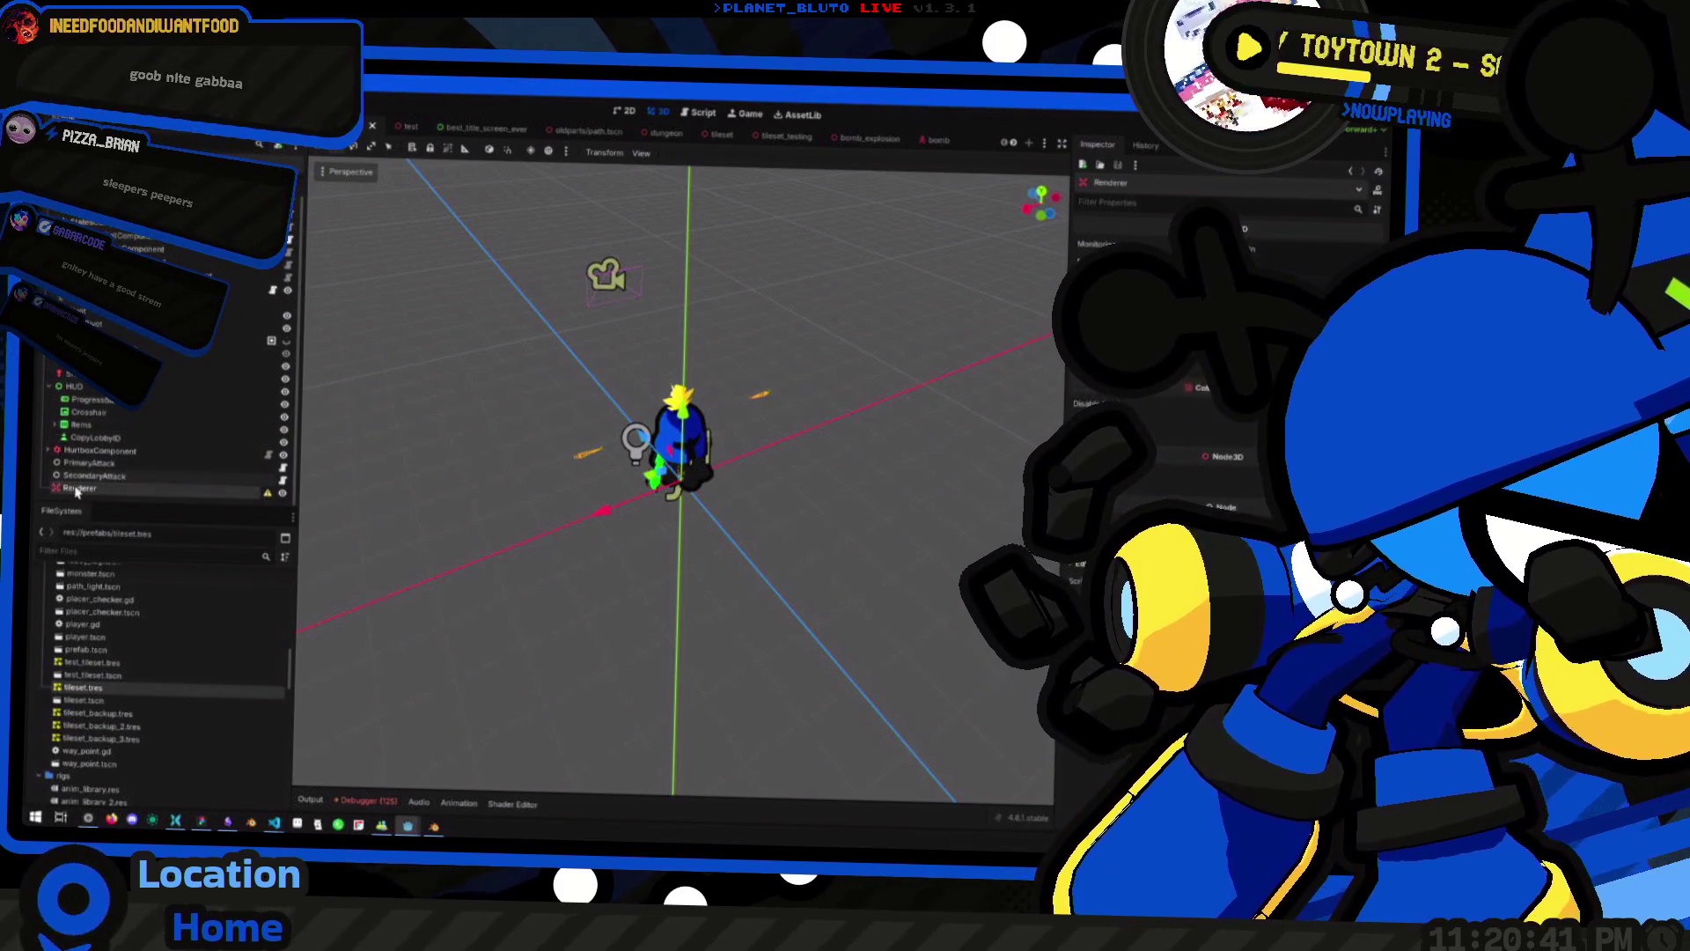
Add a CollisionShape3D child under Renderer and pick its debug colour
key(ctrl+a)
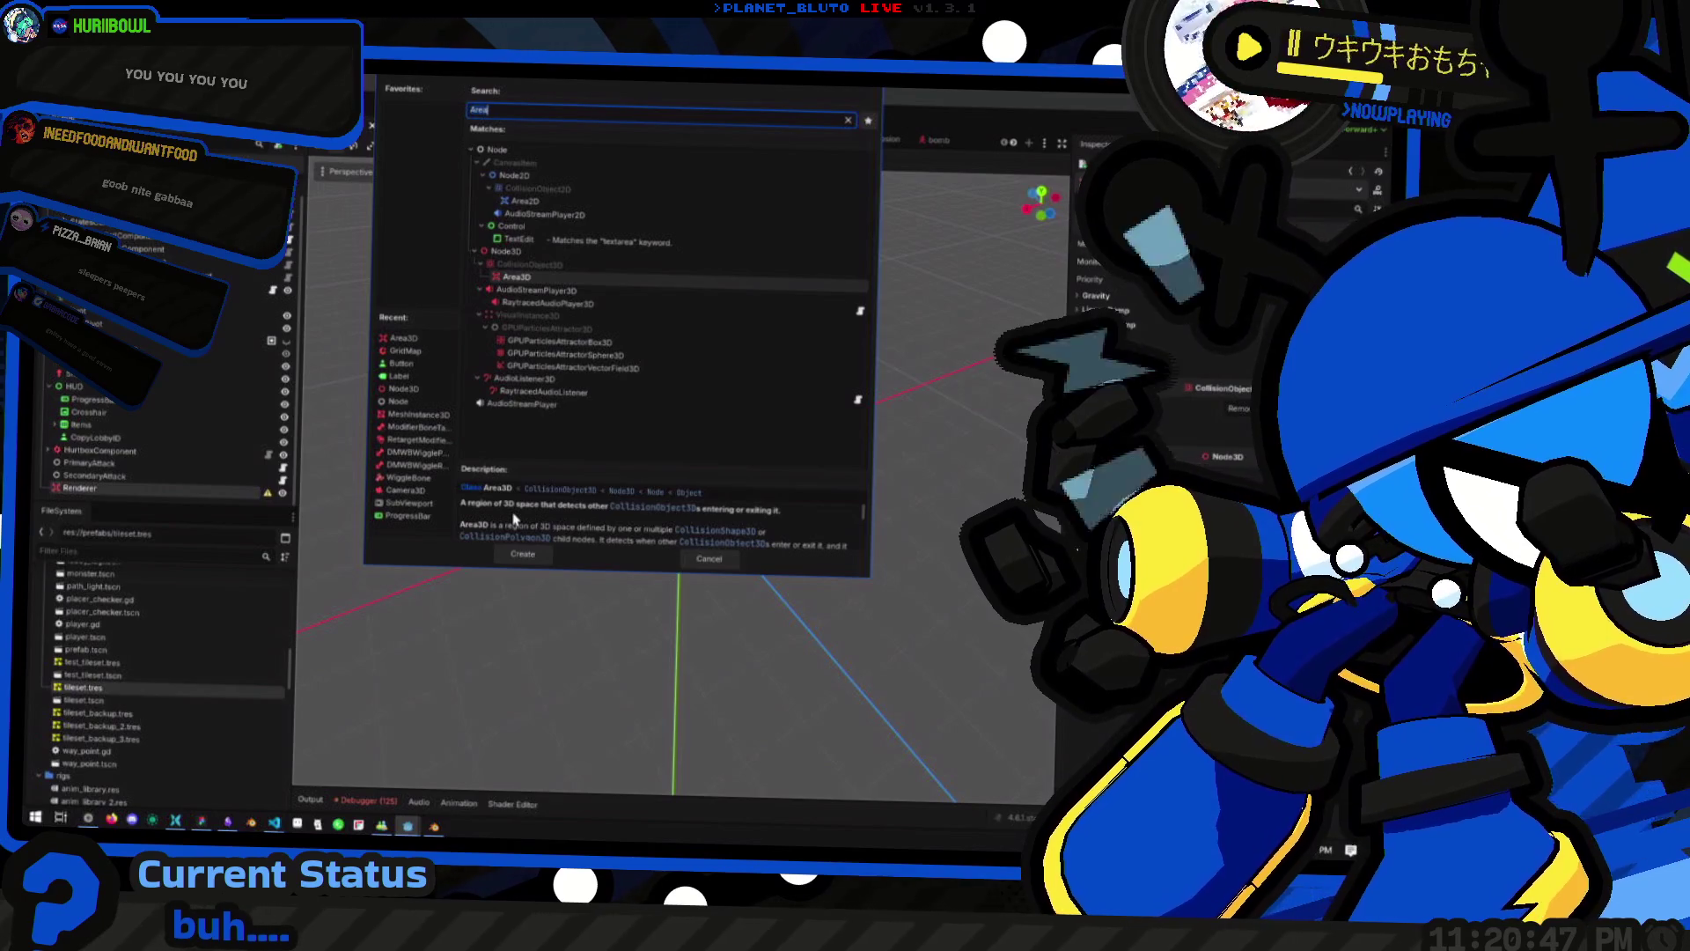
text(Coll)
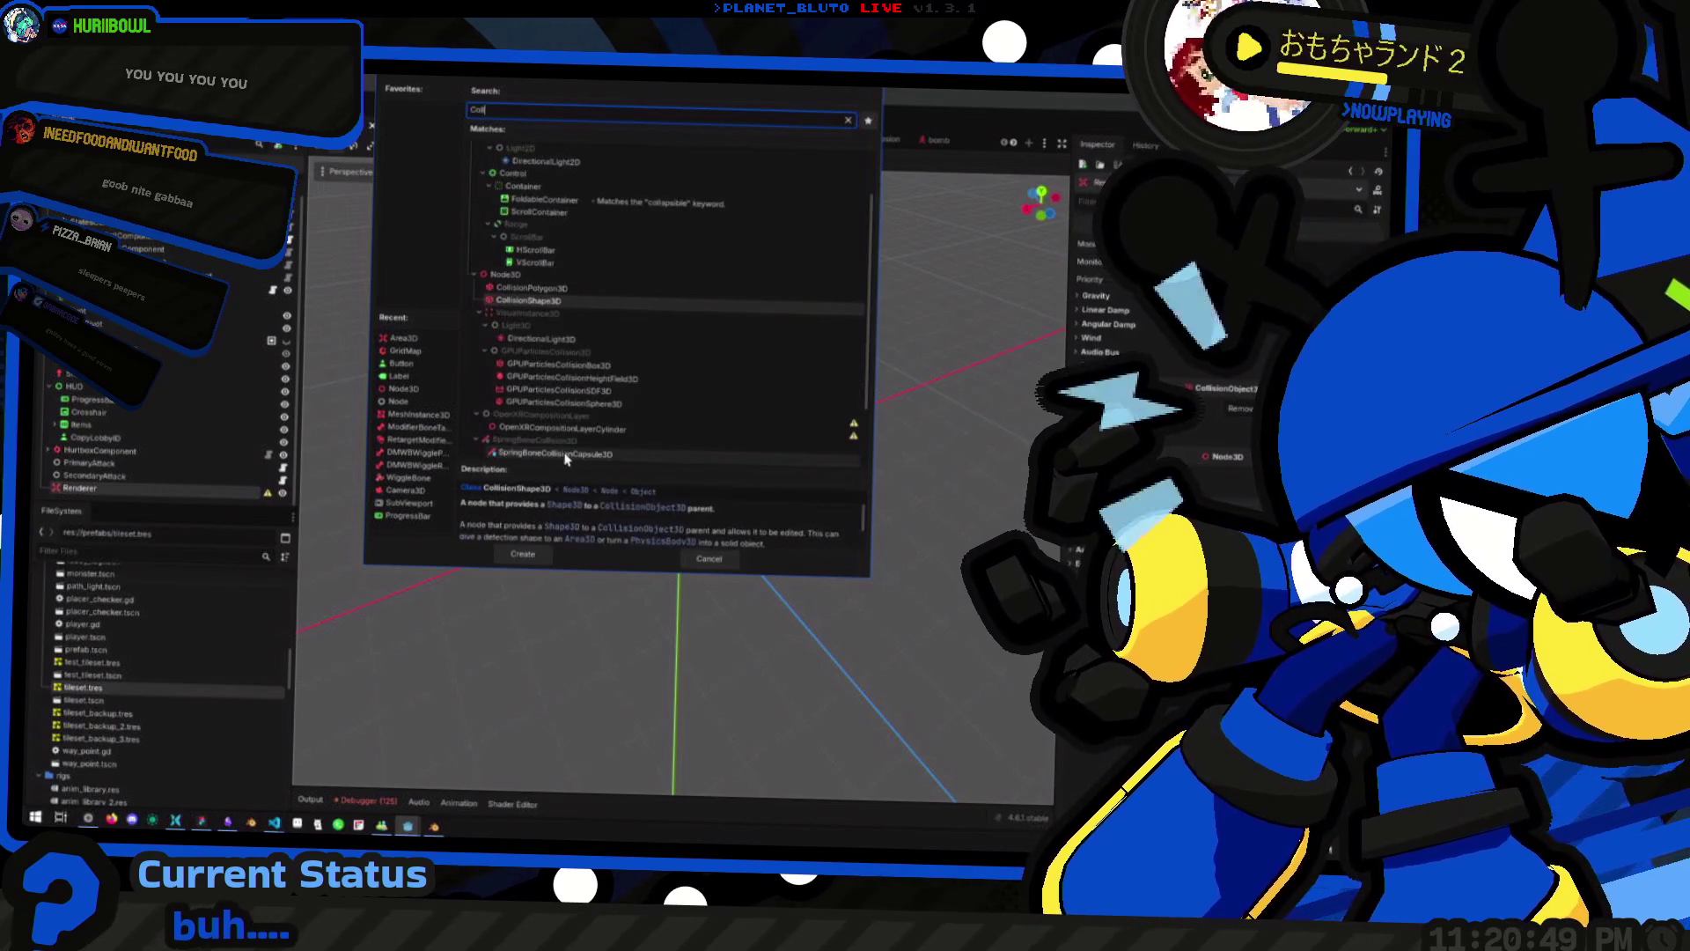
key(Return)
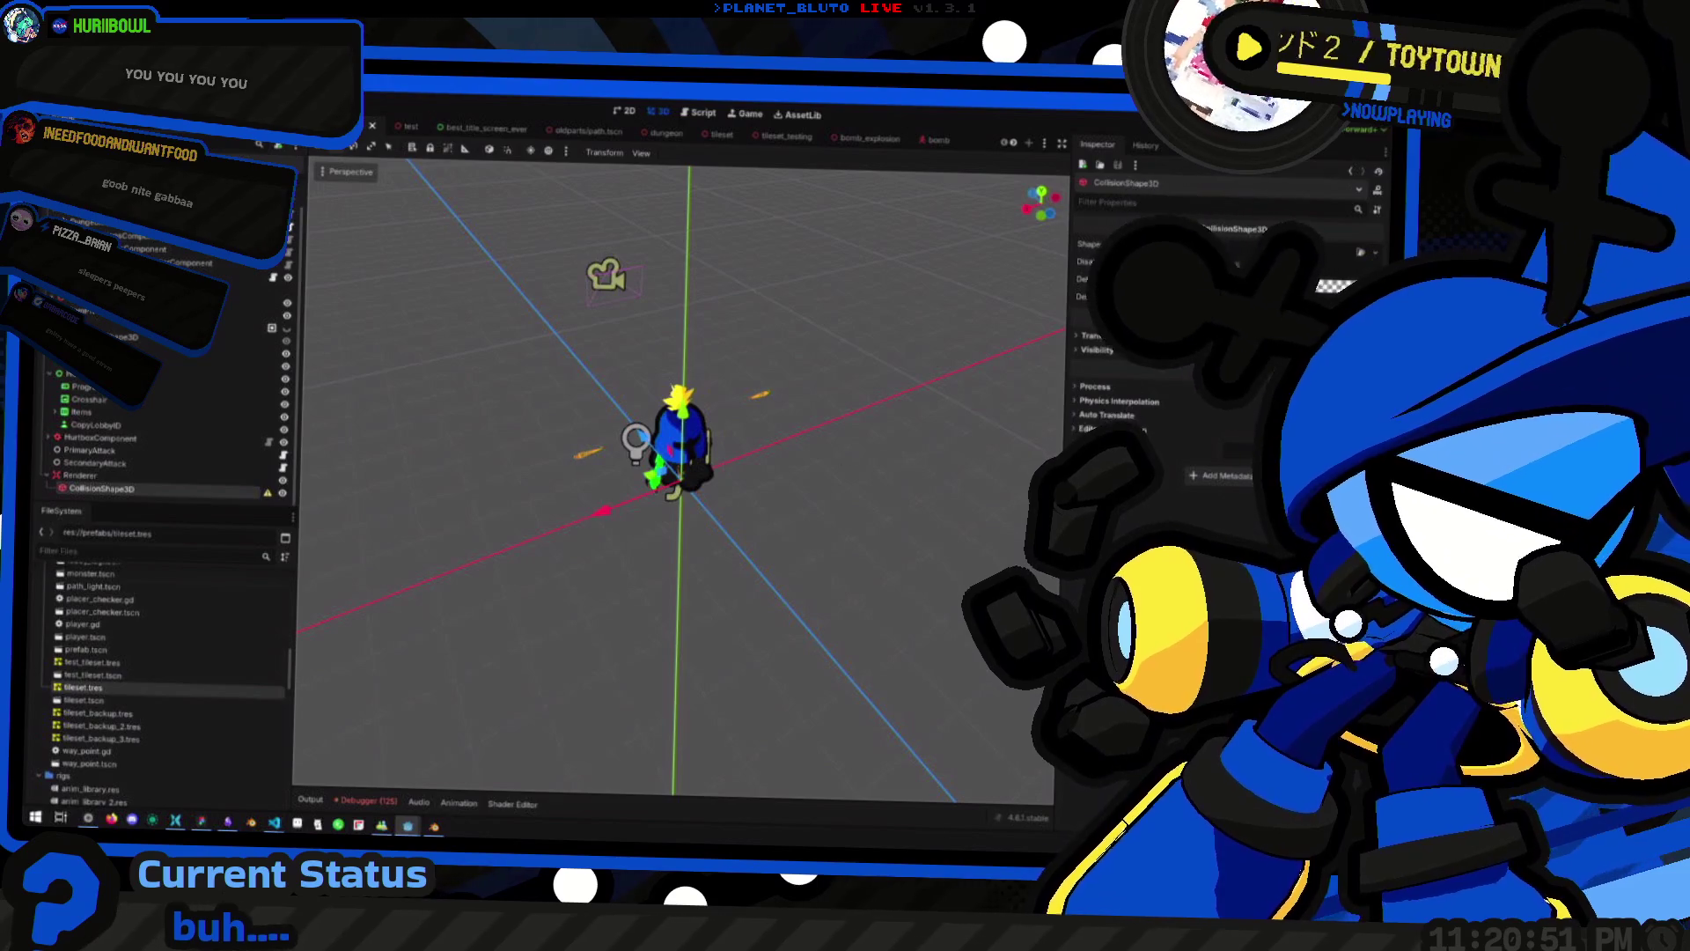
click(1352, 286)
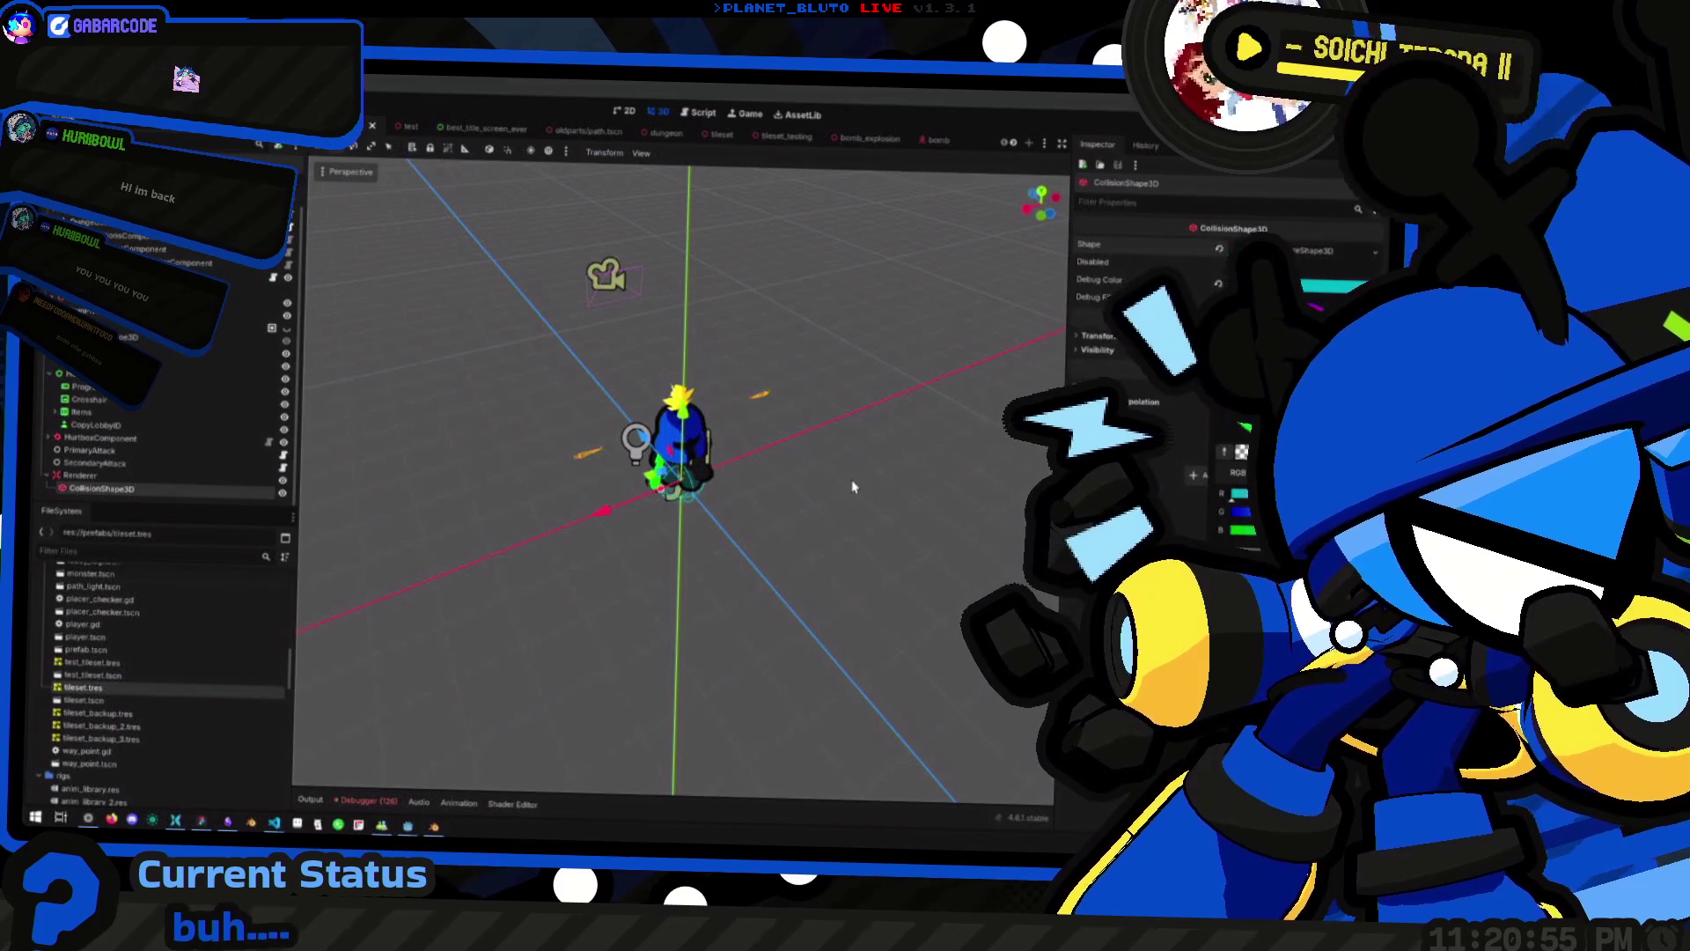
Enlarge the collision sphere's radius to about 18
mouse_move(800, 484)
mouse_down()
mouse_move(757, 480)
mouse_move(792, 476)
mouse_move(889, 519)
mouse_up()
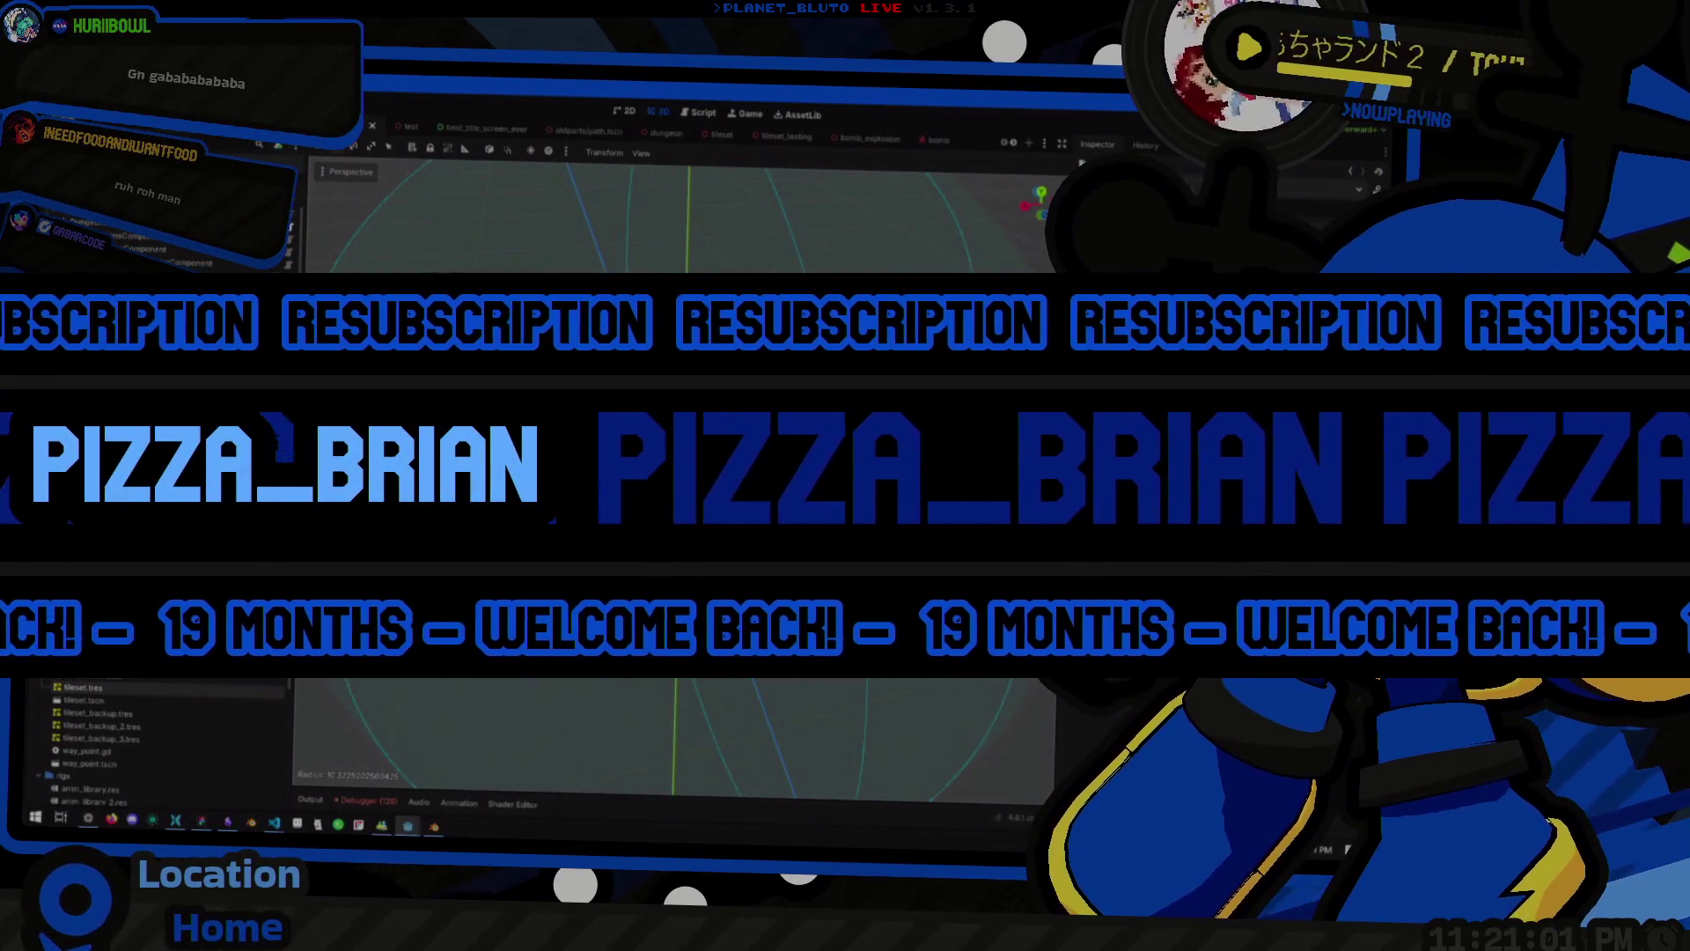
scroll(711, 491, down, 3)
drag(711, 491, 723, 482)
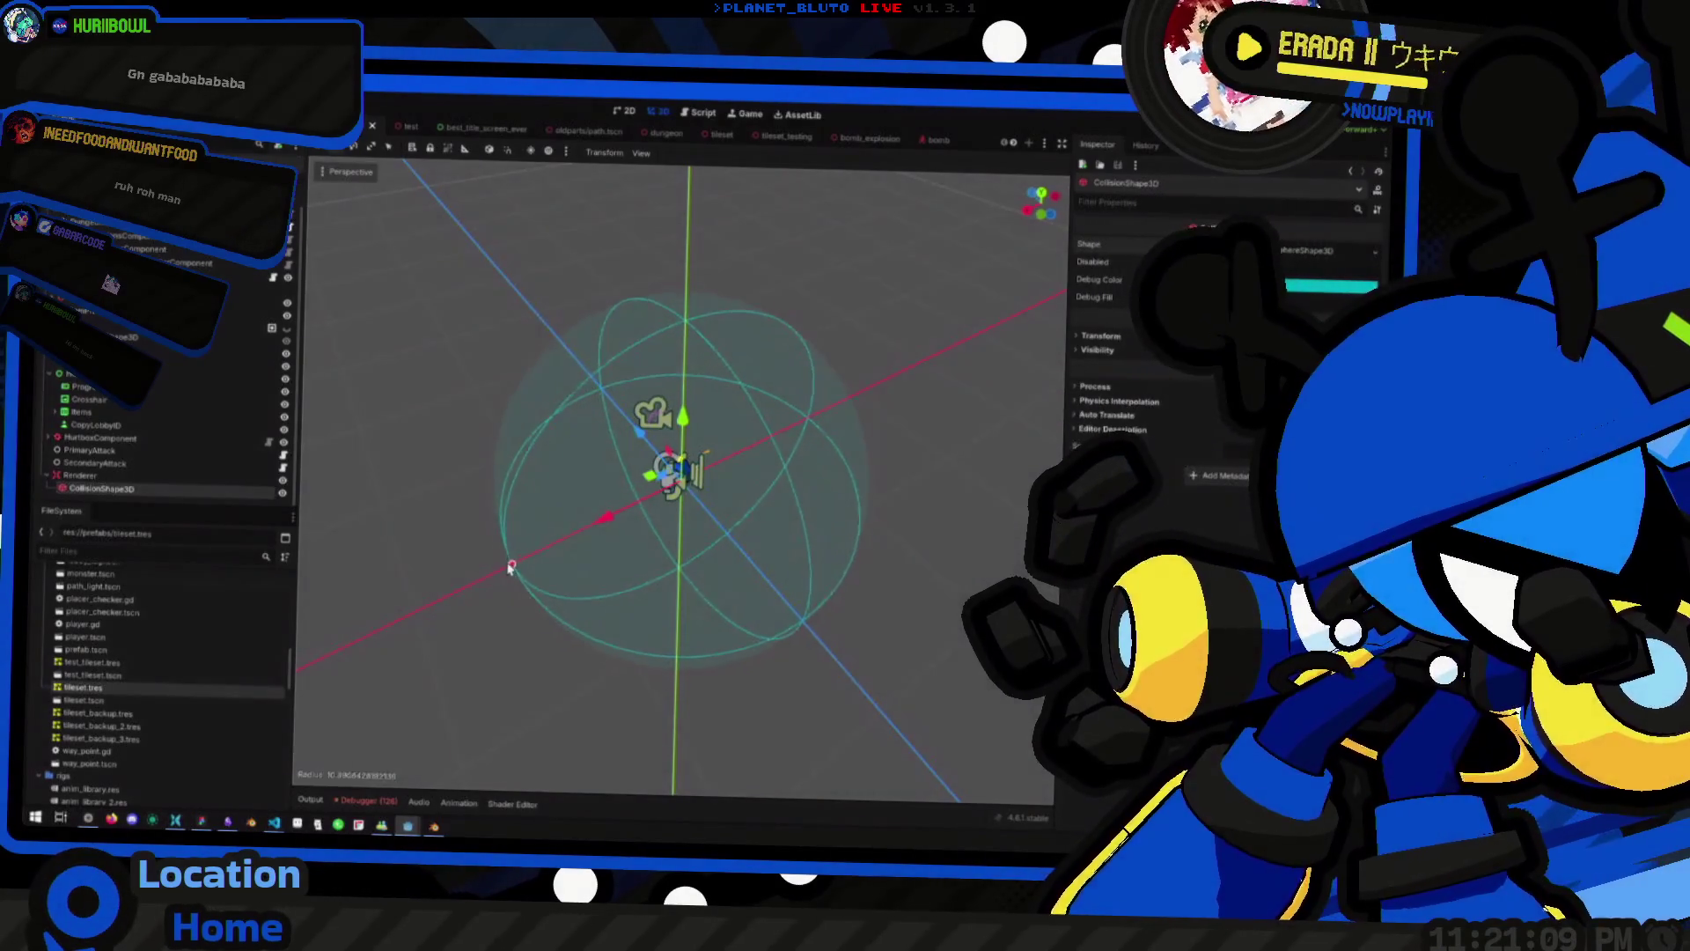
drag(524, 558, 300, 583)
Grow the collision sphere further to a radius of about 55.58
scroll(765, 513, down, 3)
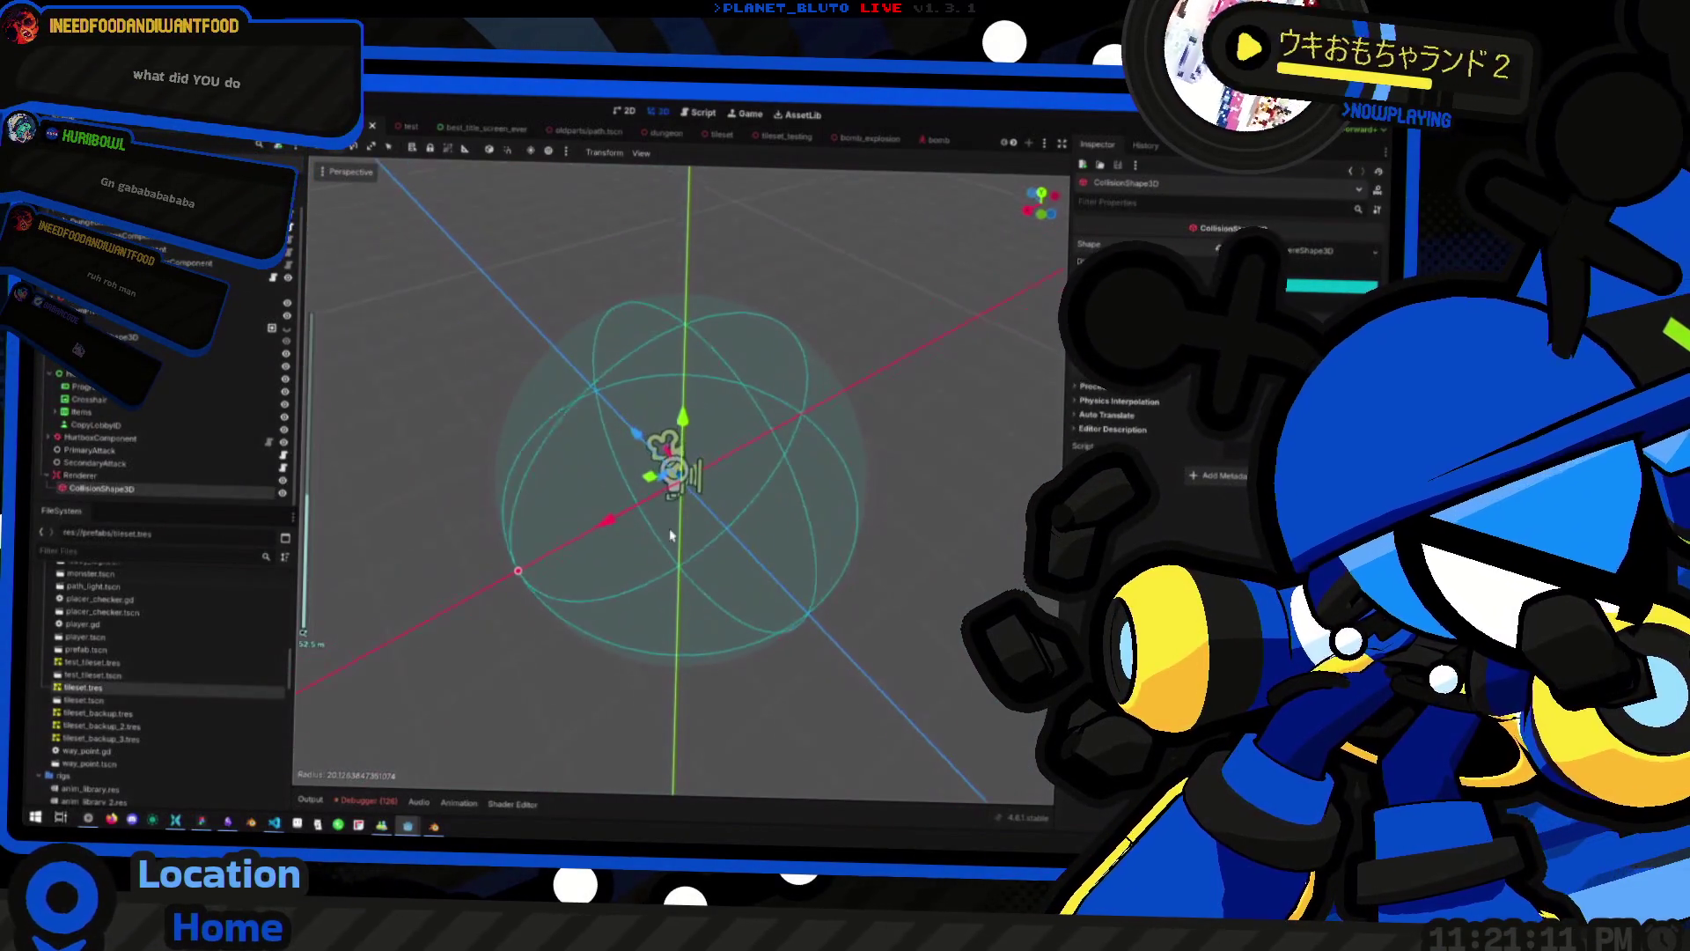
scroll(765, 513, up, 10)
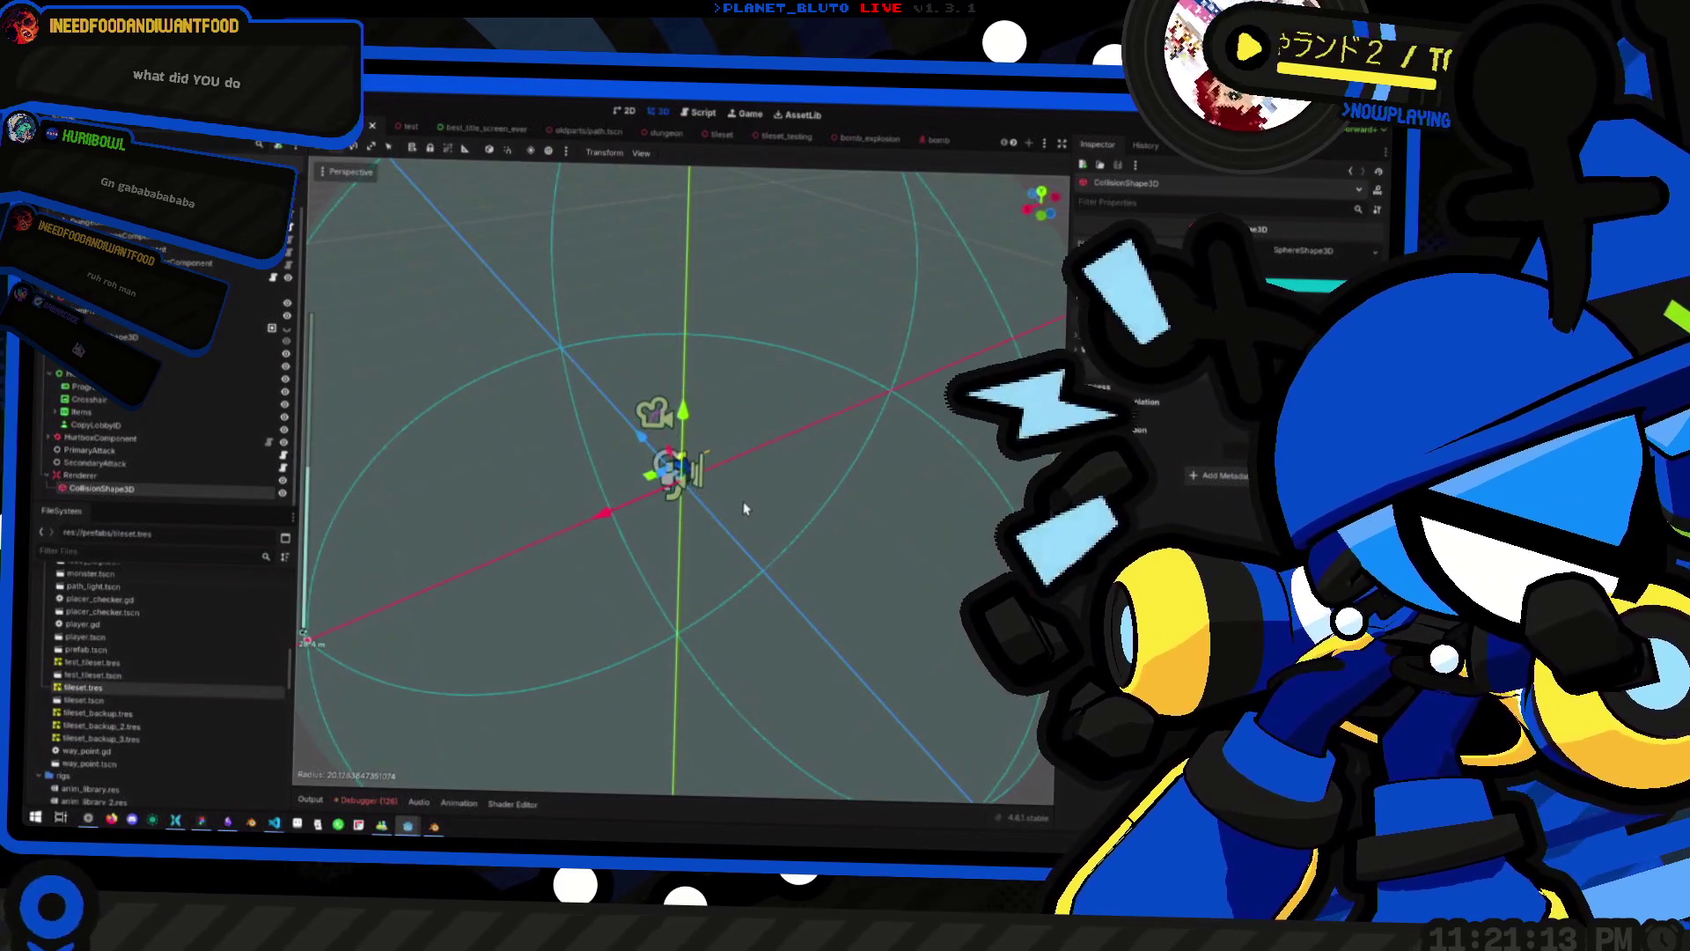
scroll(734, 485, down, 5)
scroll(753, 483, up, 3)
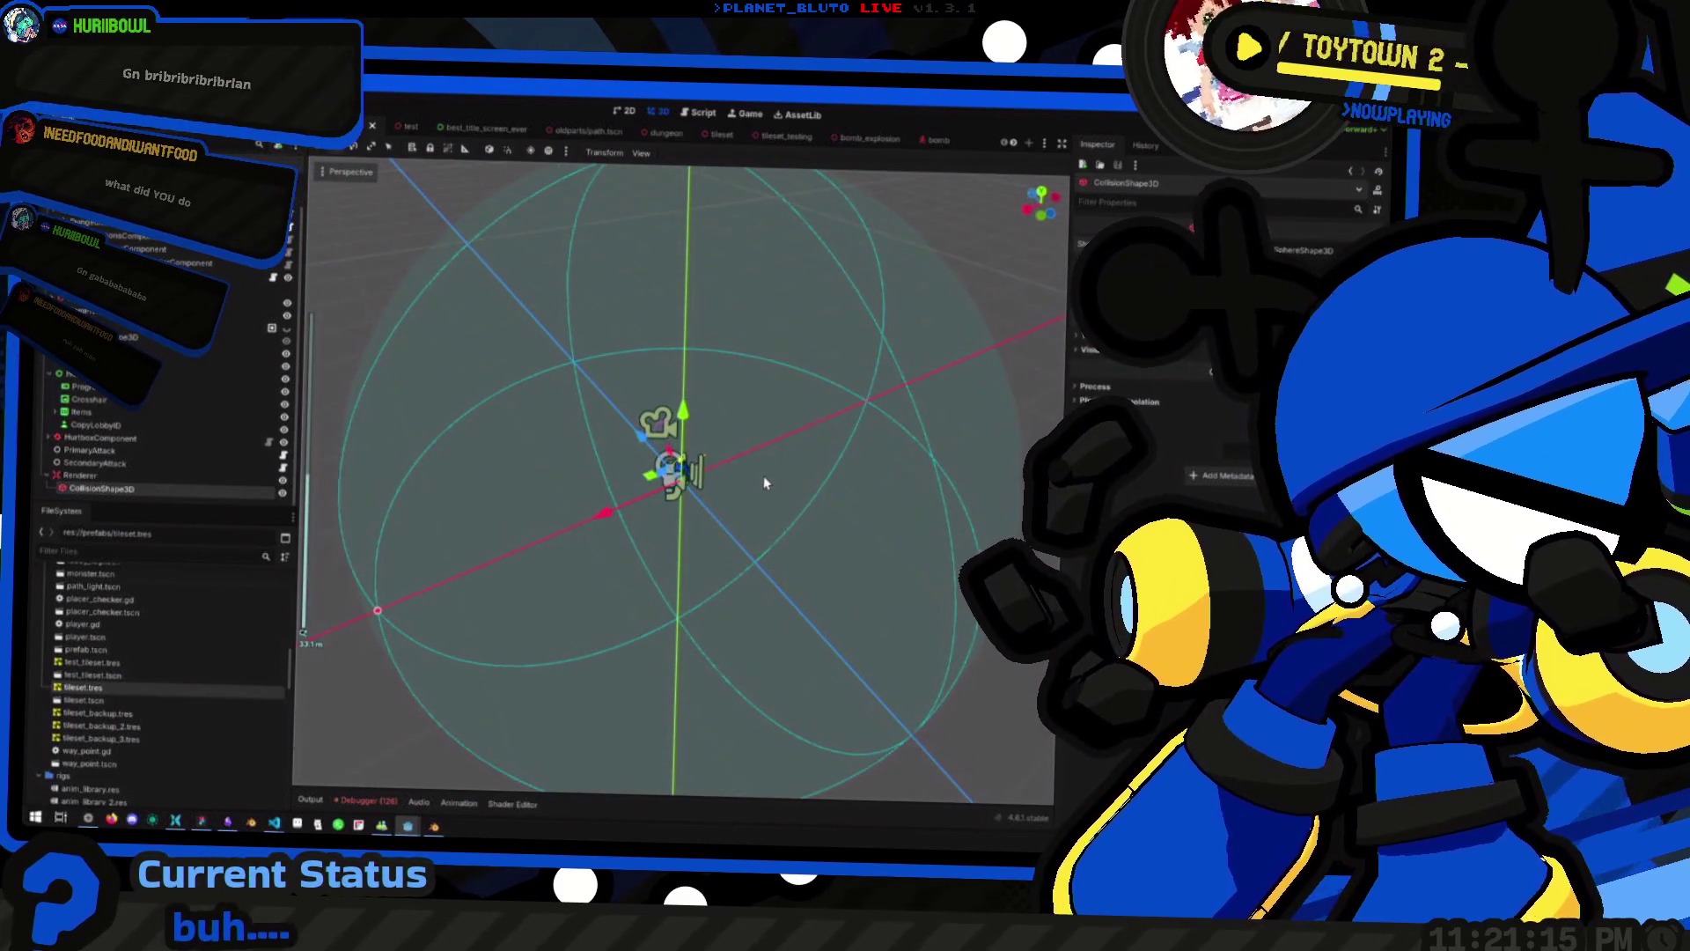
scroll(778, 457, down, 4)
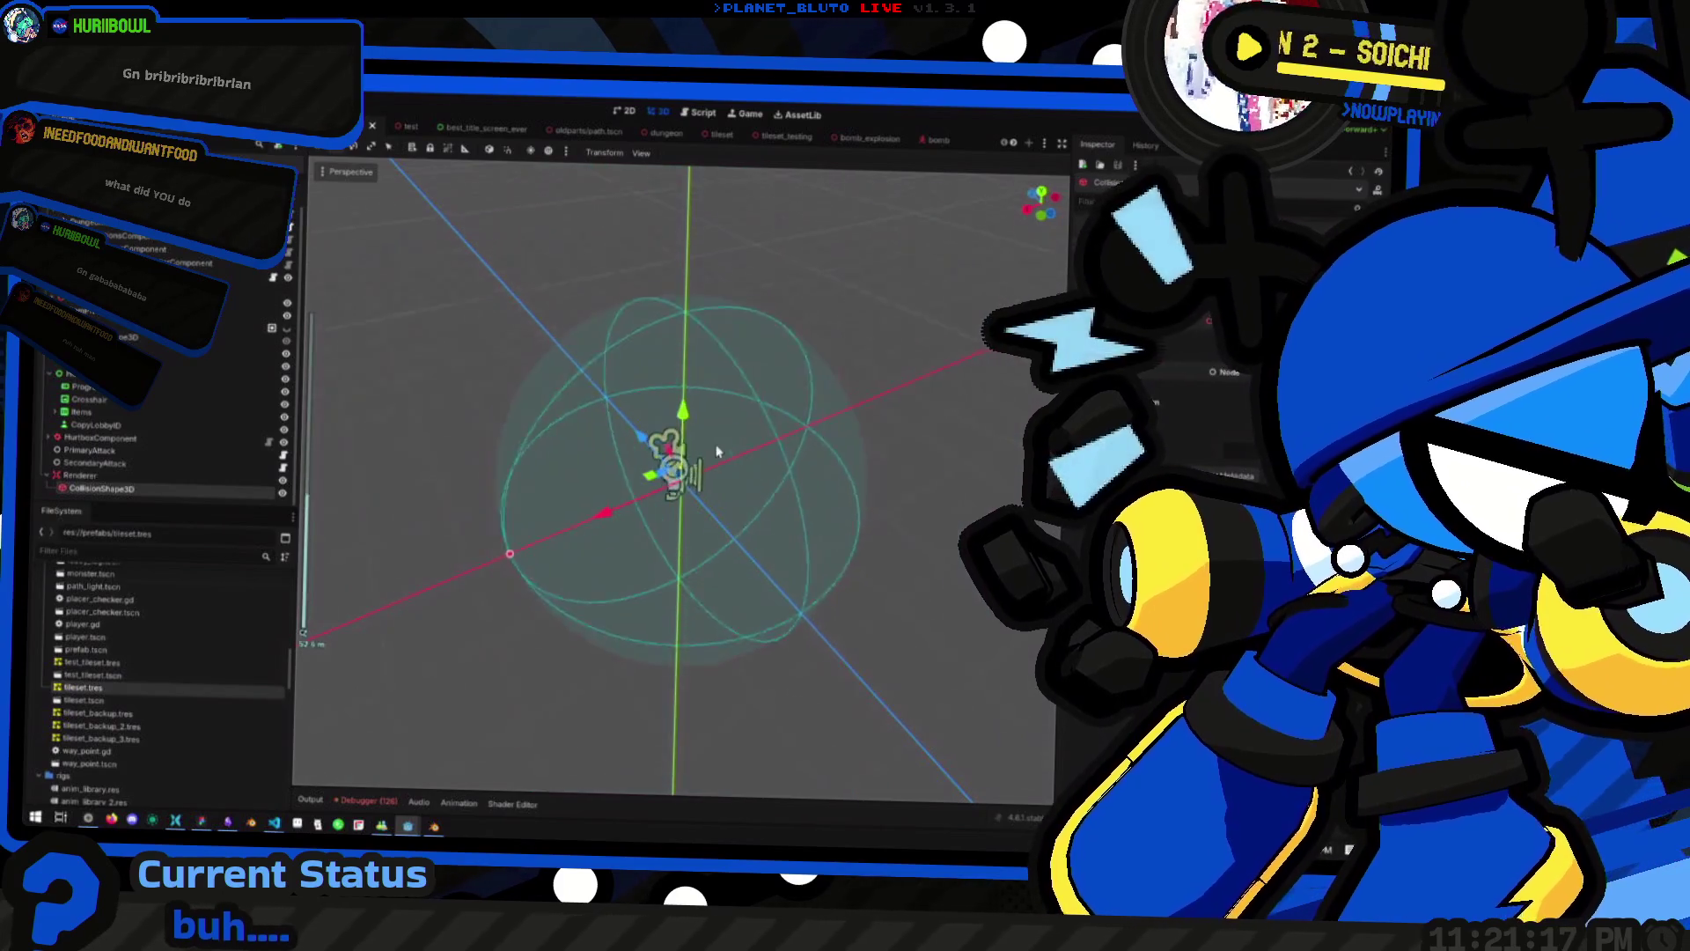
scroll(704, 476, up, 3)
scroll(625, 493, down, 3)
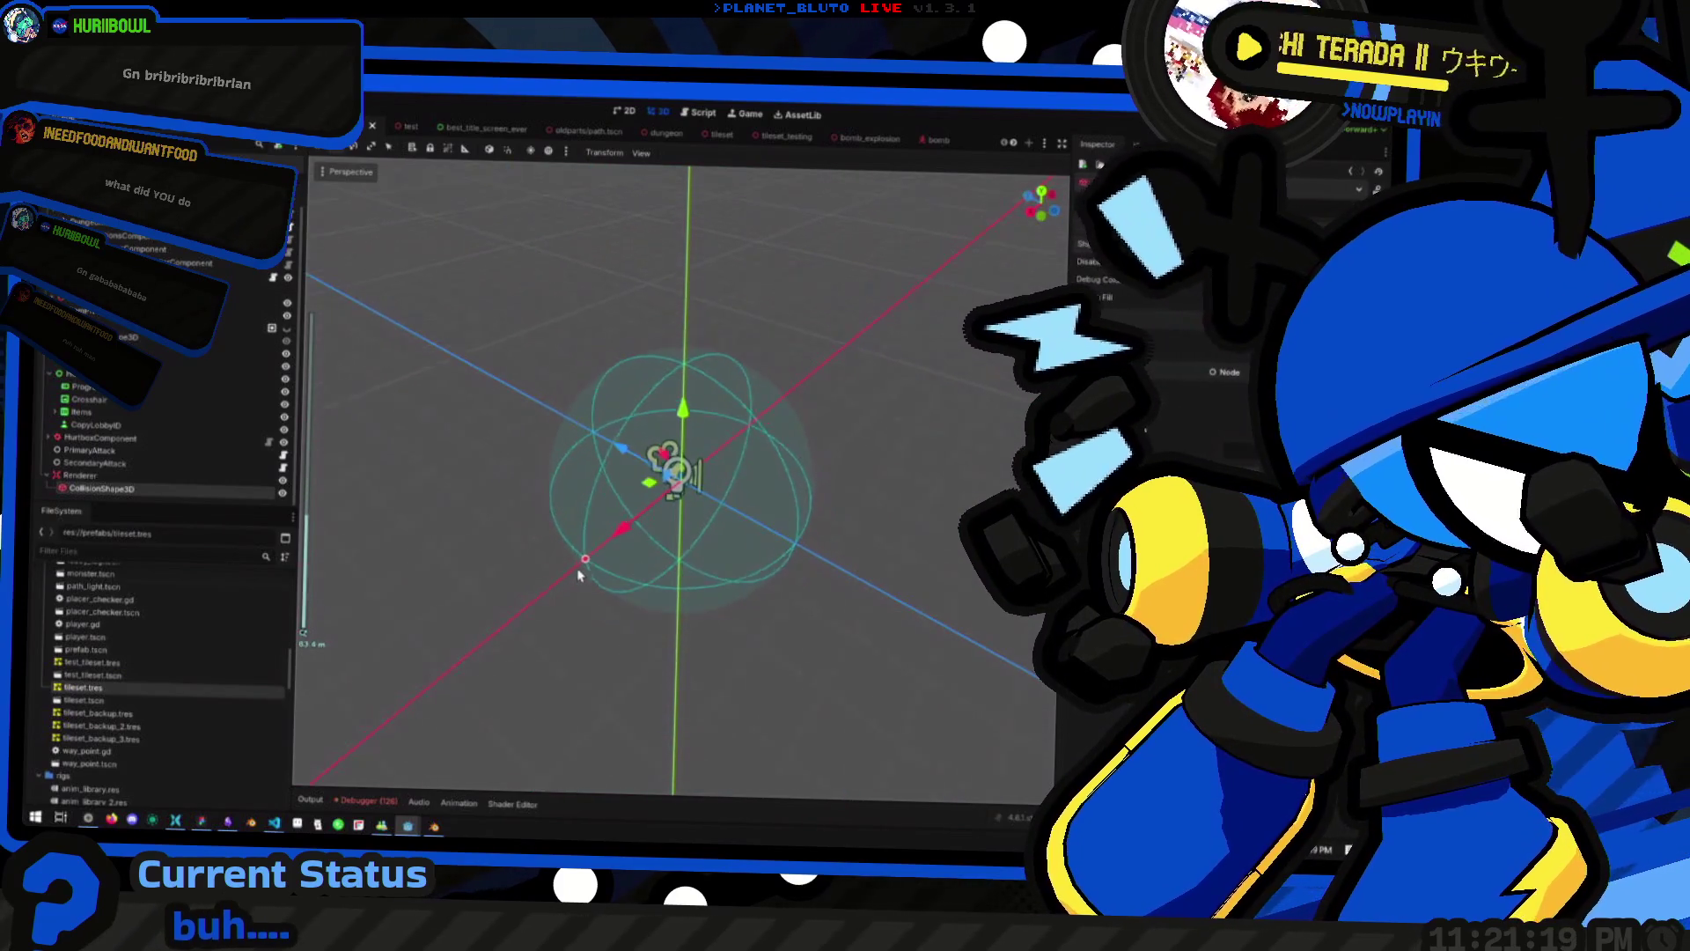
mouse_move(590, 503)
mouse_down()
mouse_move(308, 504)
mouse_move(437, 494)
mouse_move(351, 502)
mouse_move(387, 504)
mouse_up()
scroll(604, 512, down, 3)
Select Renderer and start attaching a new renderer.gd Area3D script
click(849, 623)
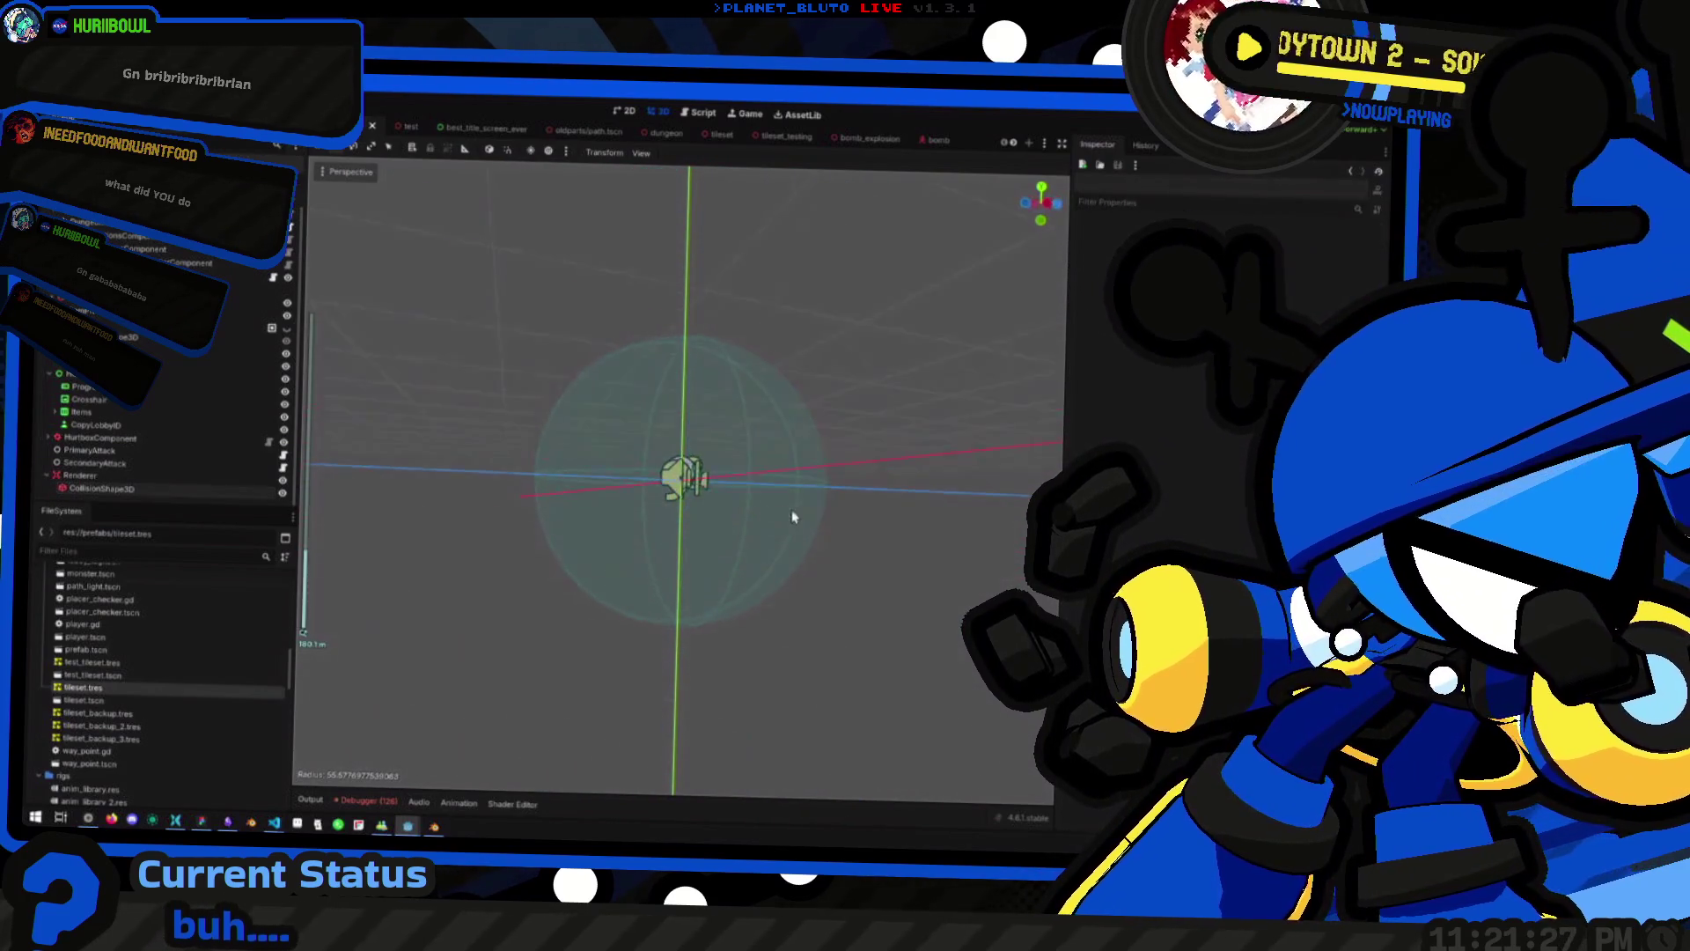
drag(771, 517, 837, 604)
click(154, 480)
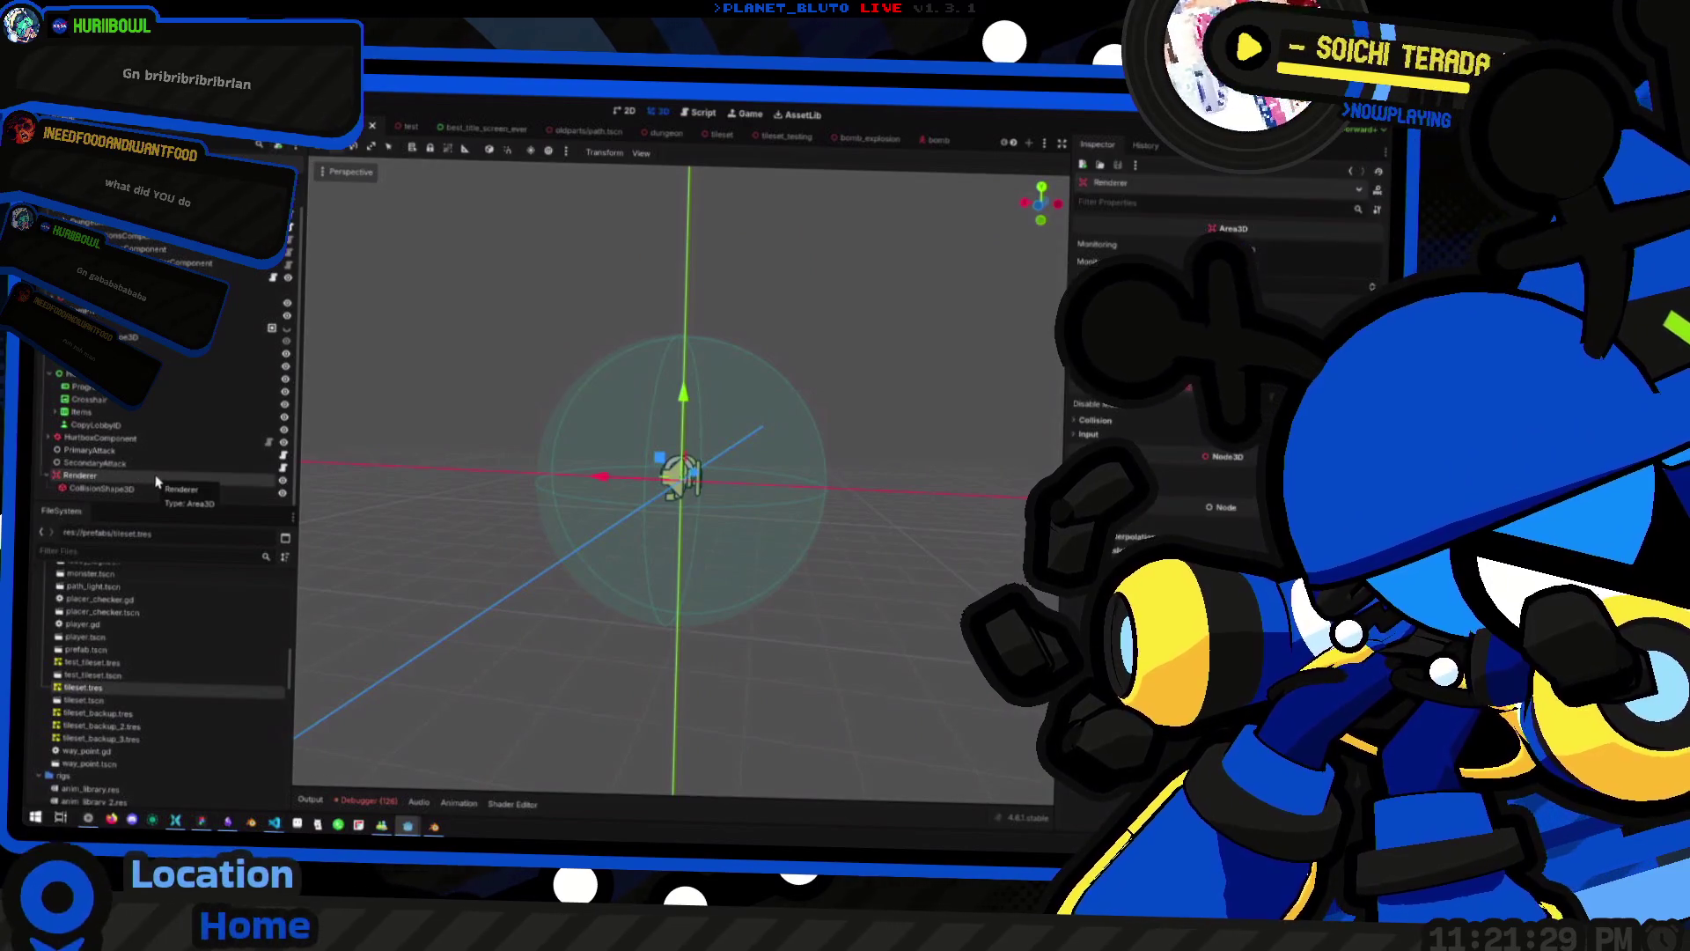
click(277, 147)
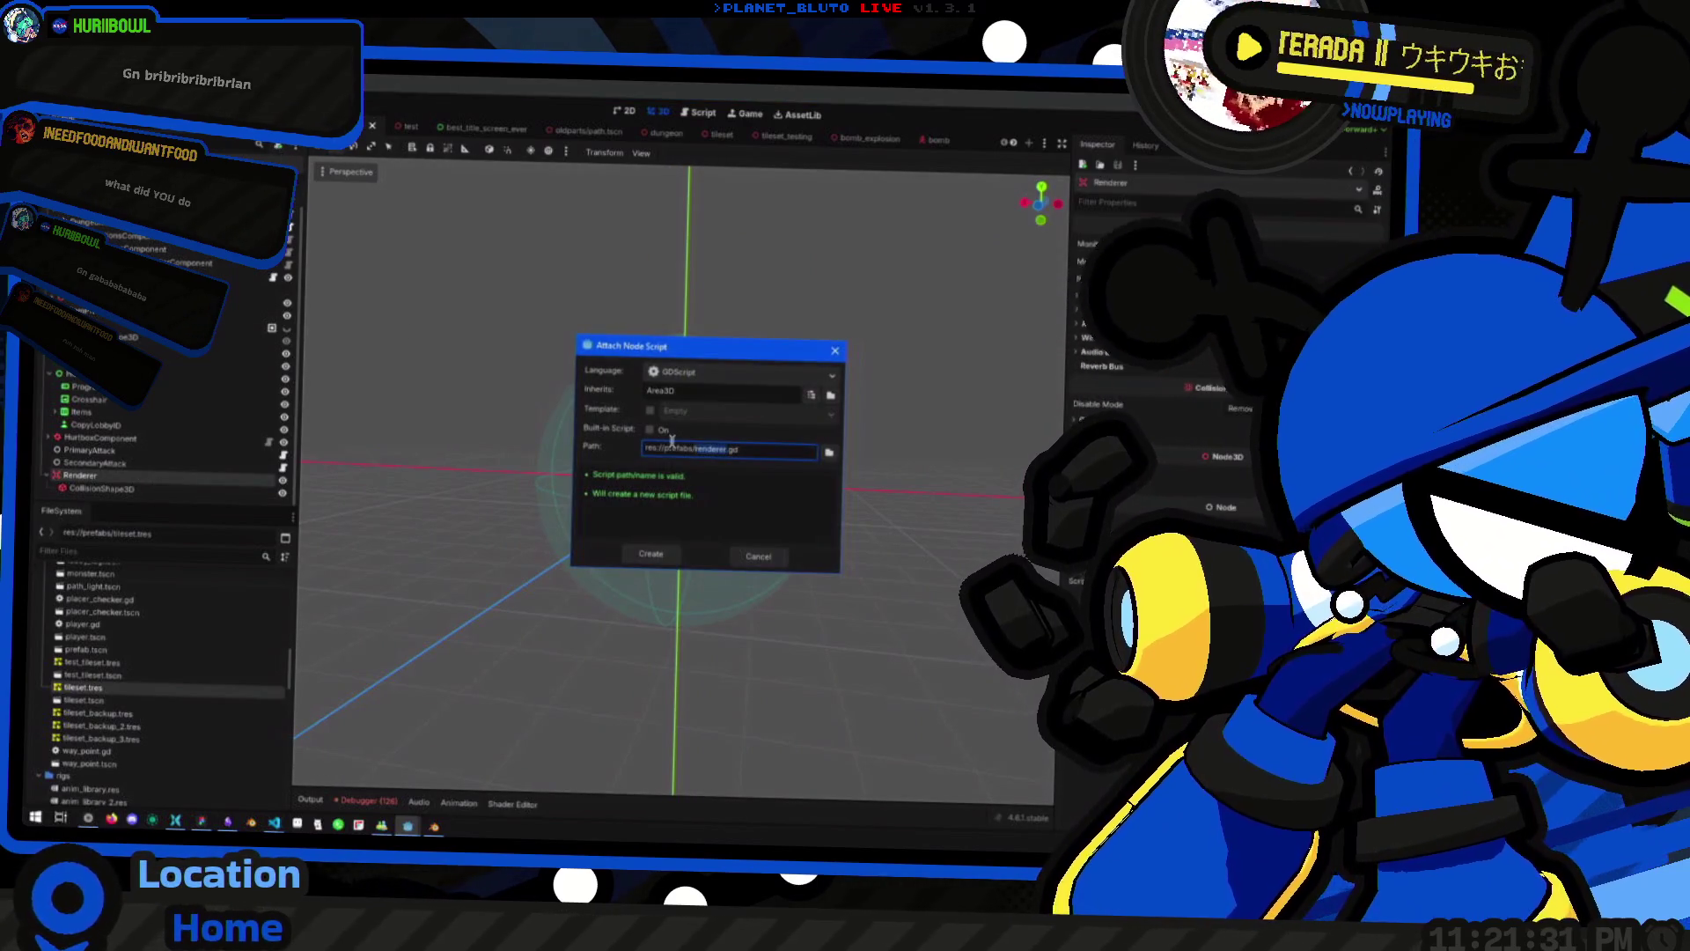
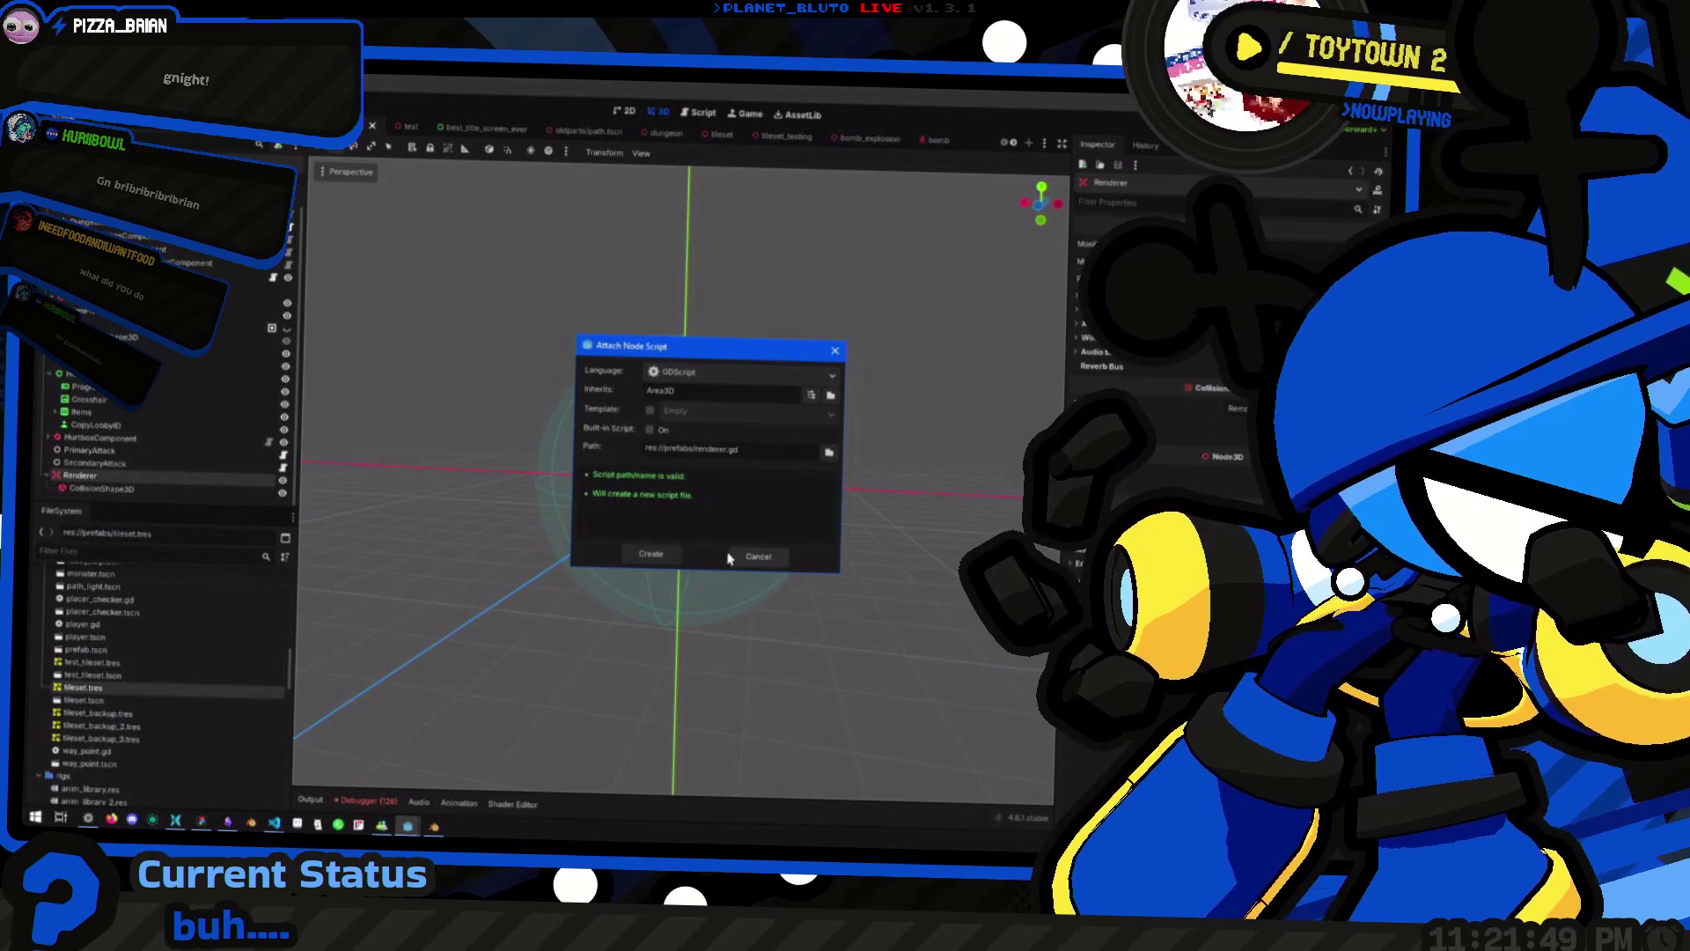
Create renderer.gd for the Renderer node and comment out the generated _process stub
click(656, 555)
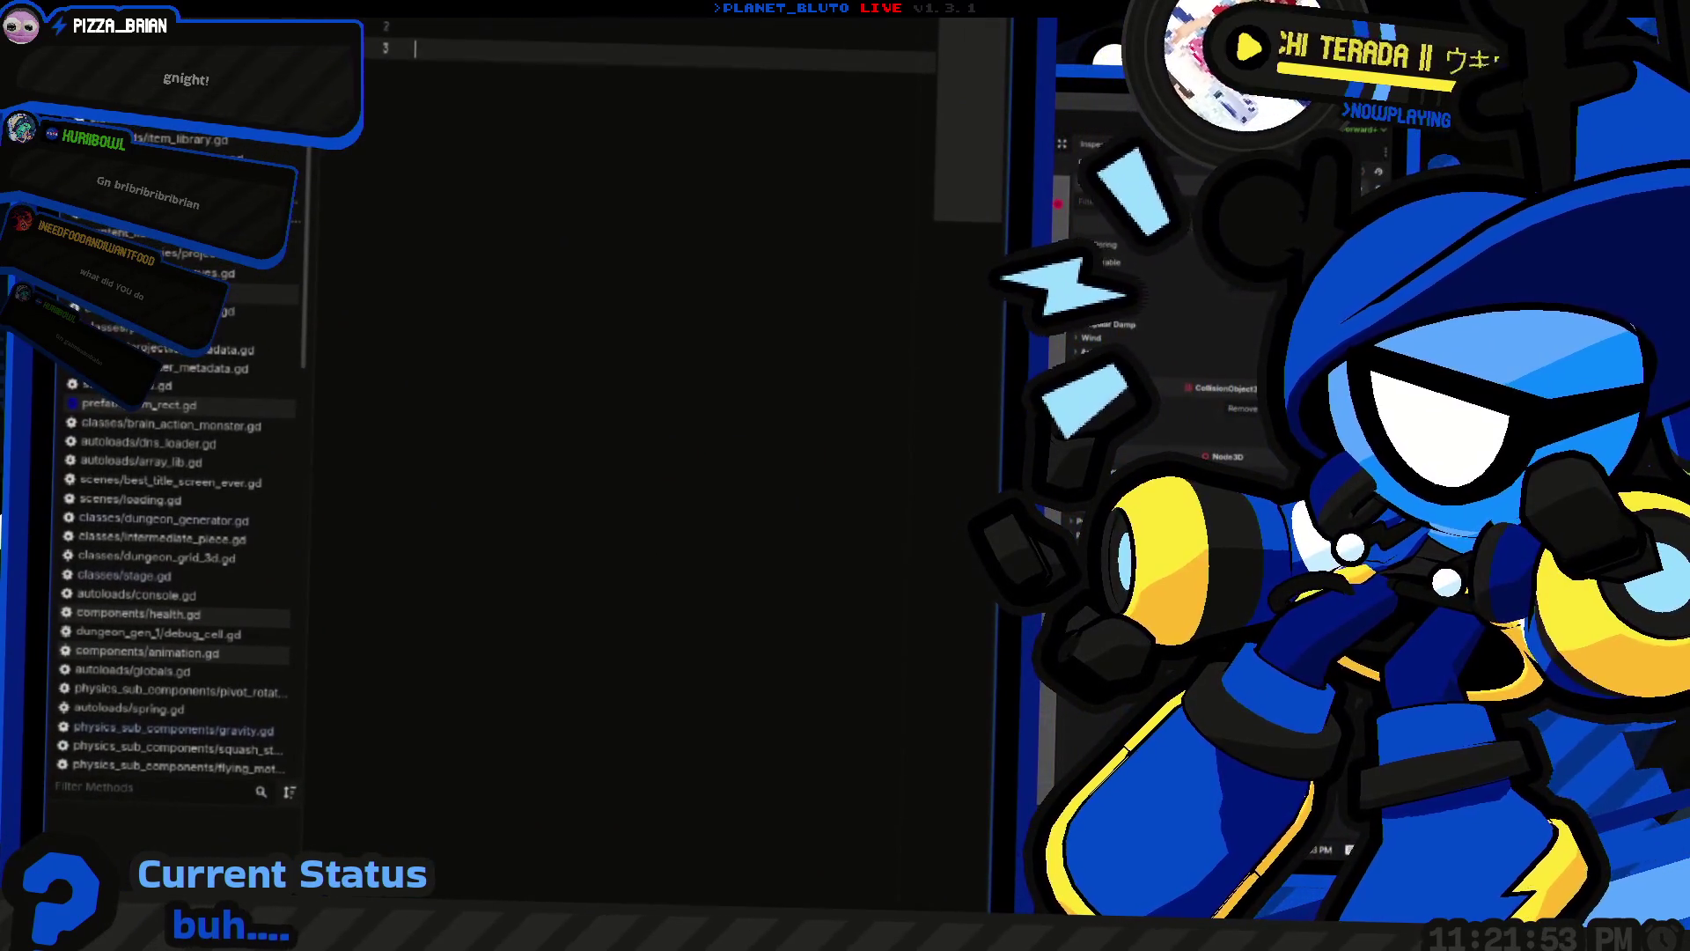
text(func)
key(Return)
key(Return)
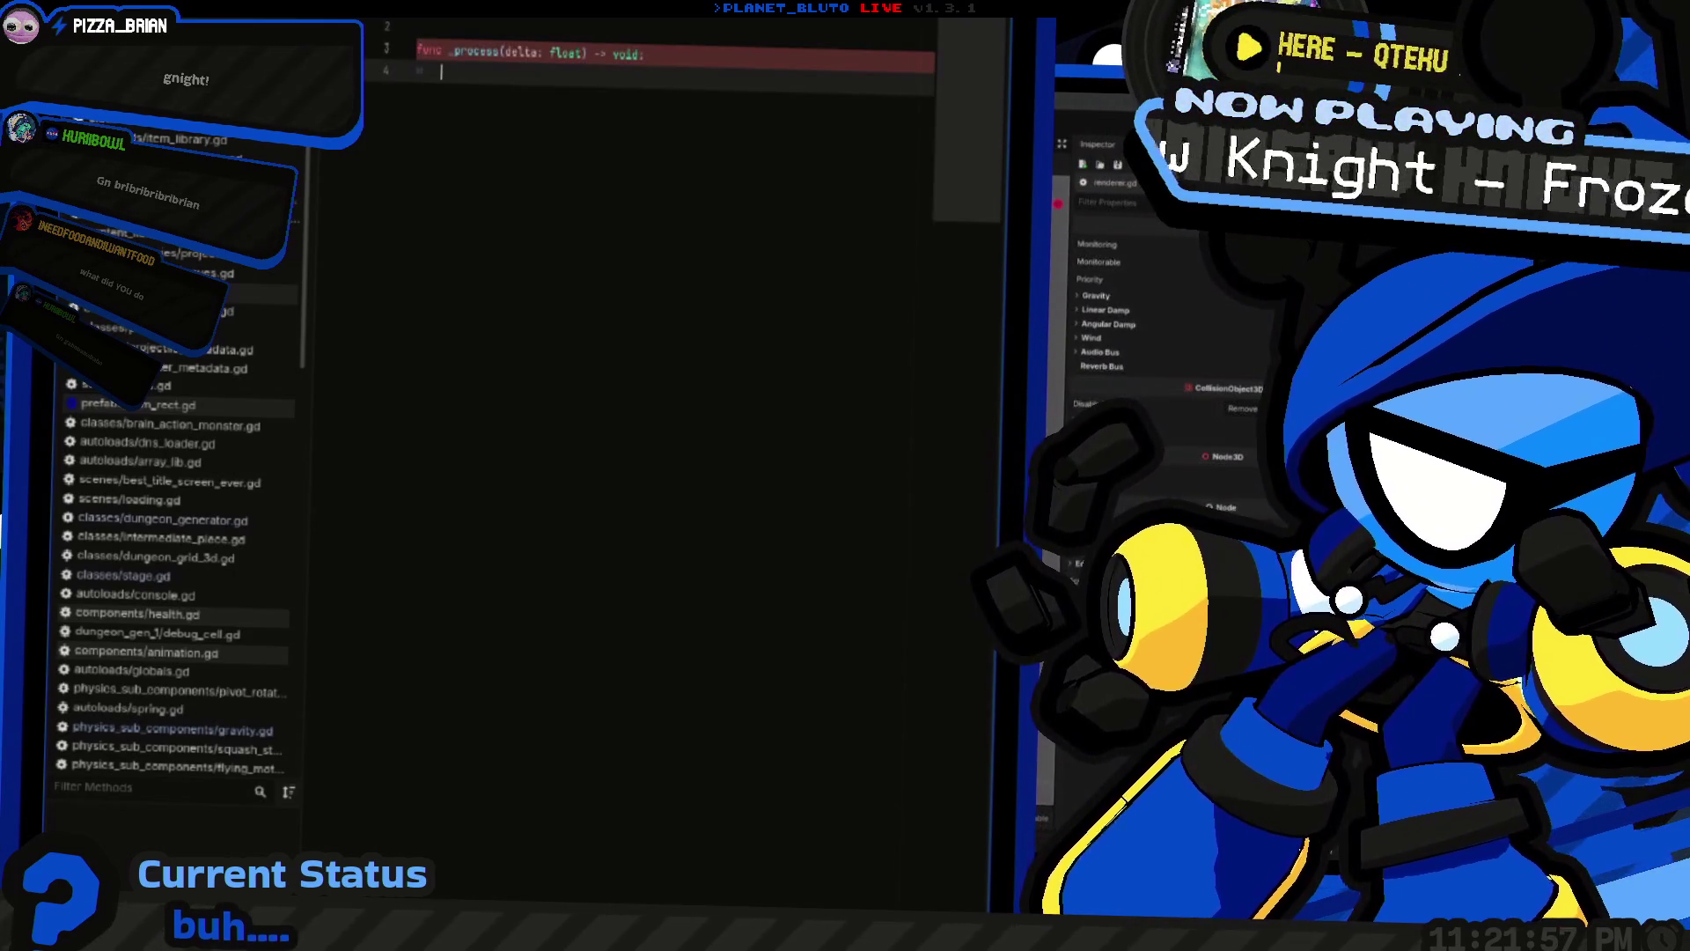
text(sep)
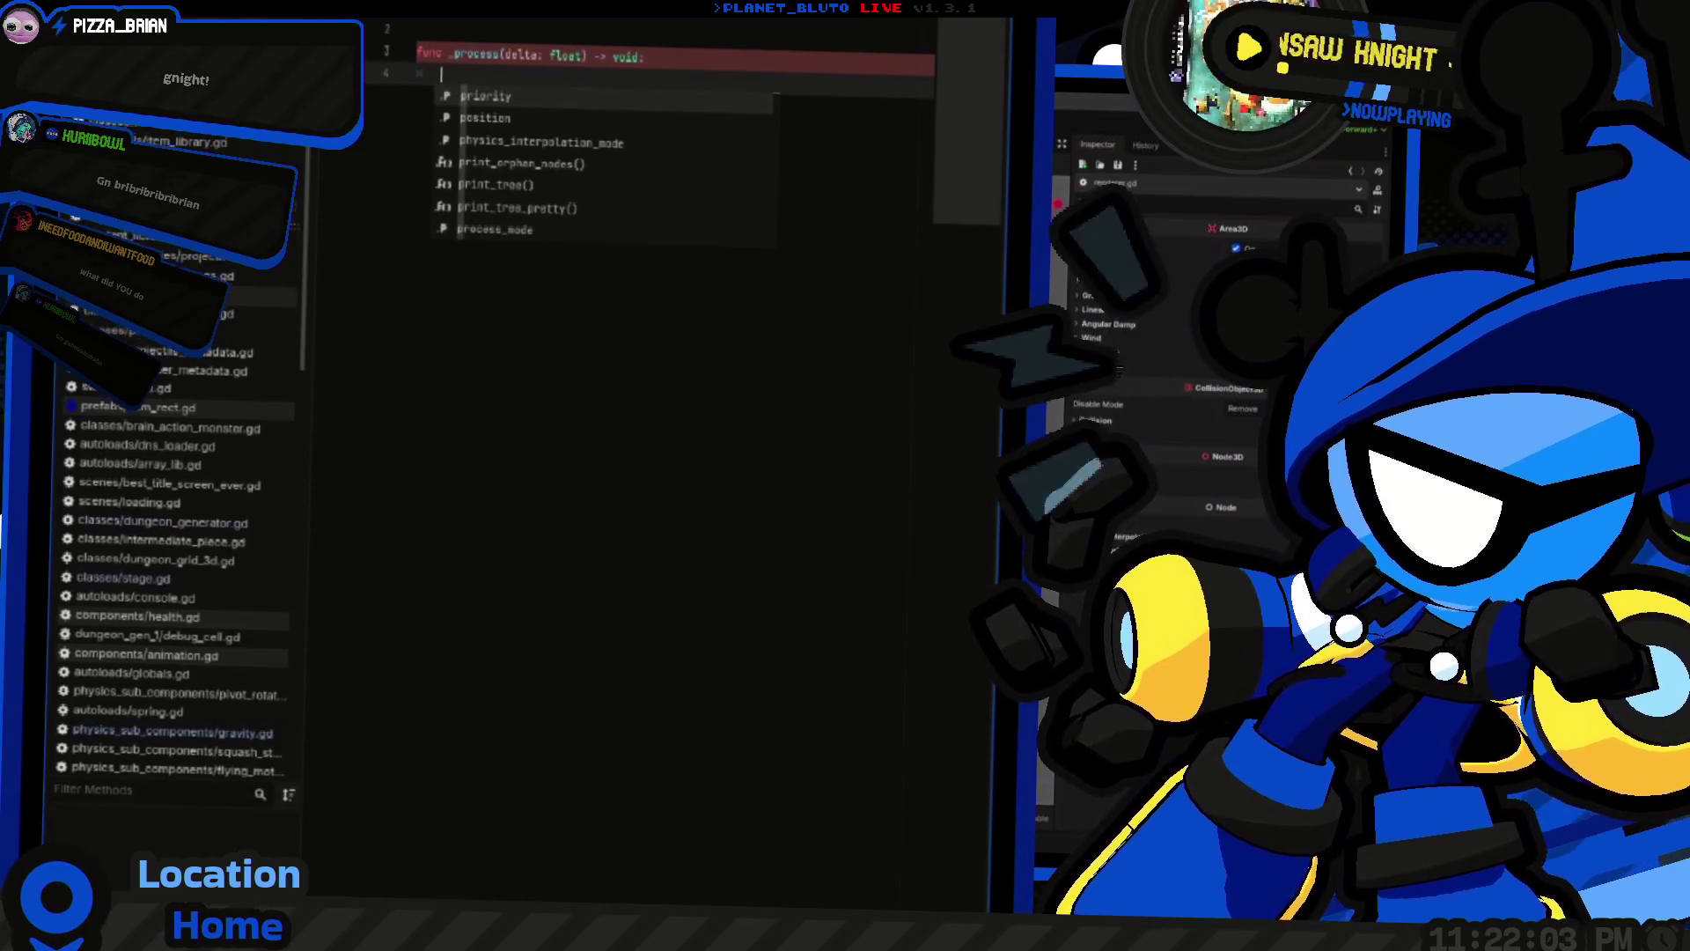
key(BackSpace)
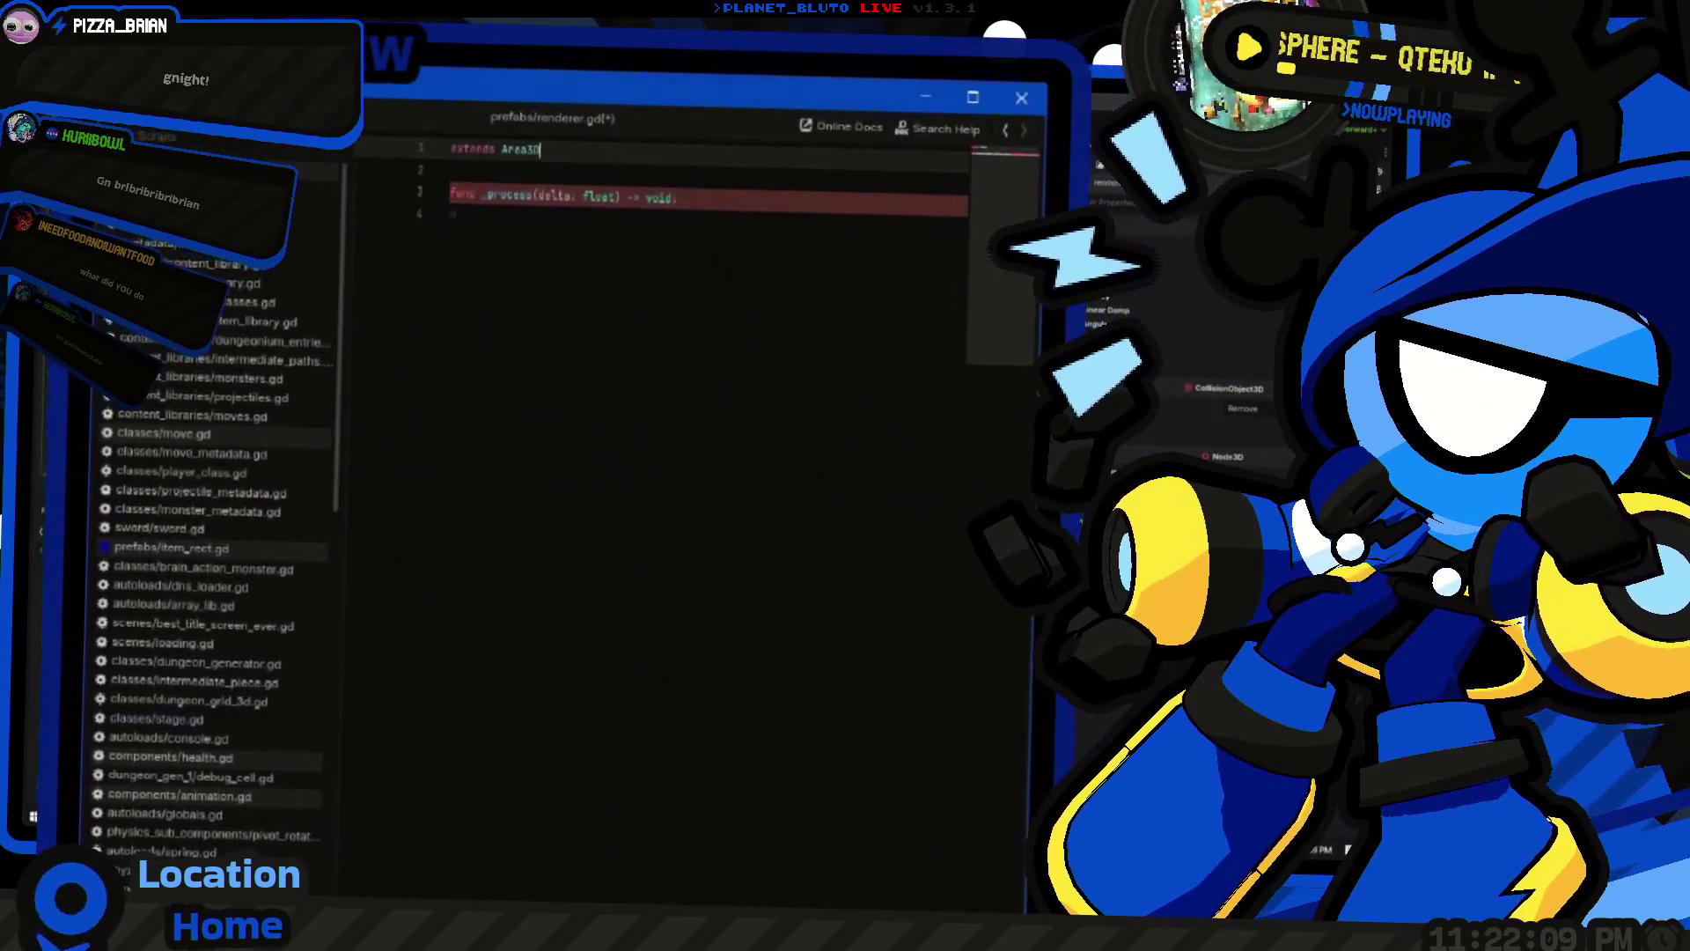
key(Return)
key(Return)
Write _ready() so it calls area_entered.connect(_handle_area)
text(func _re)
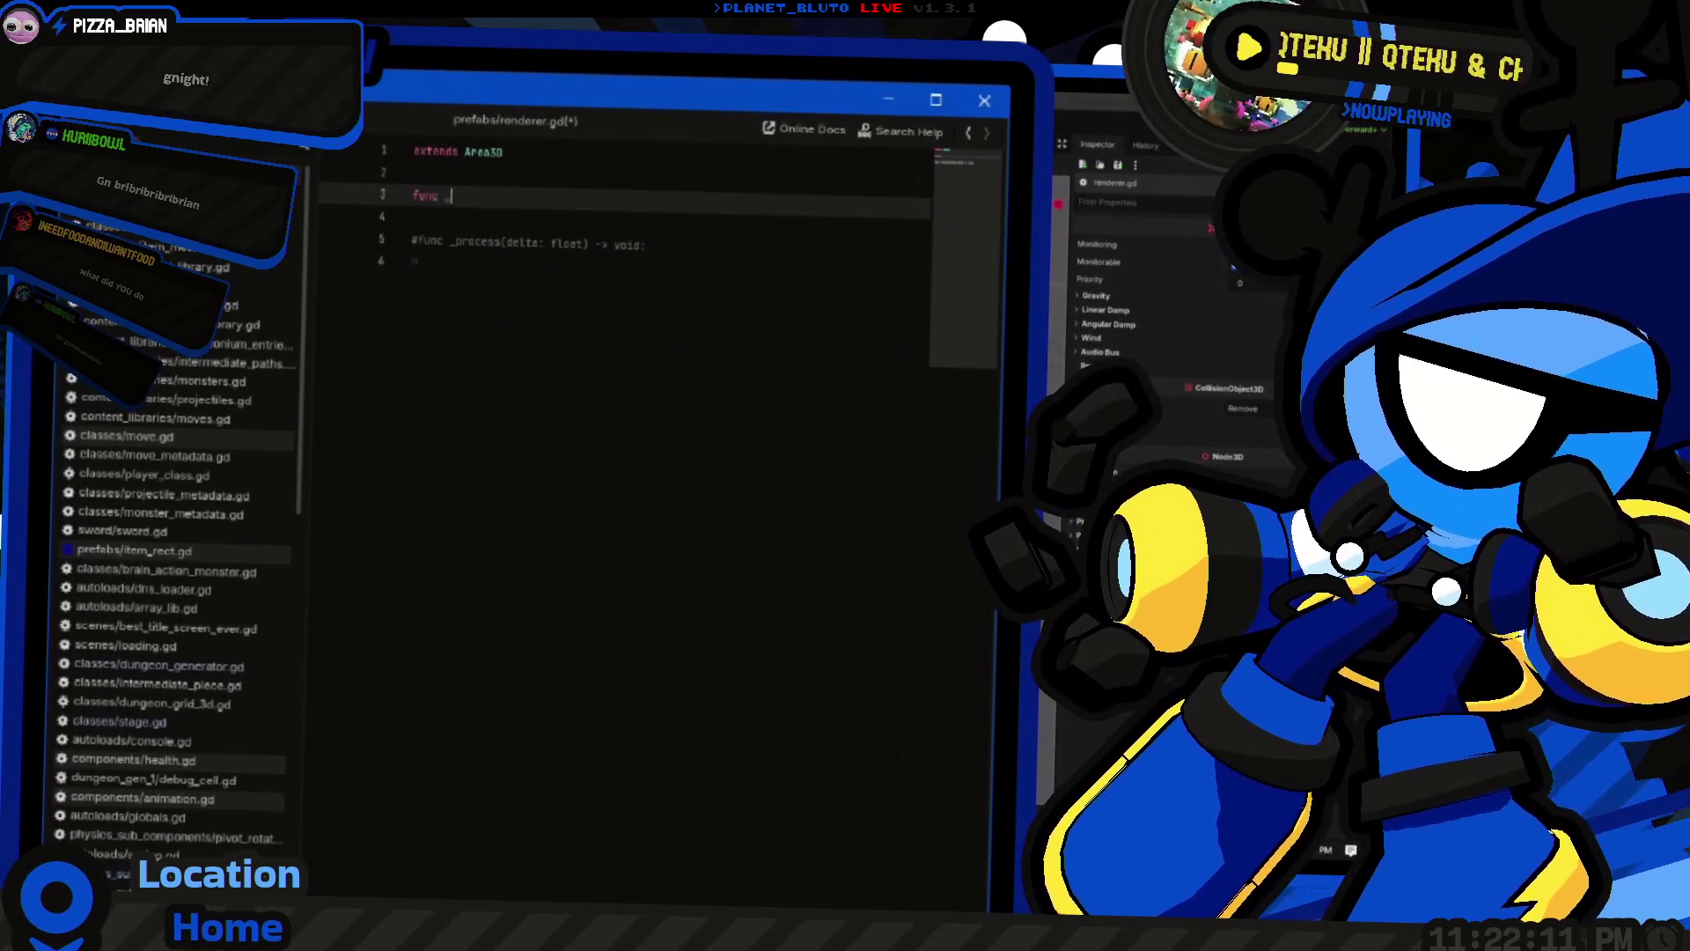
key(Return)
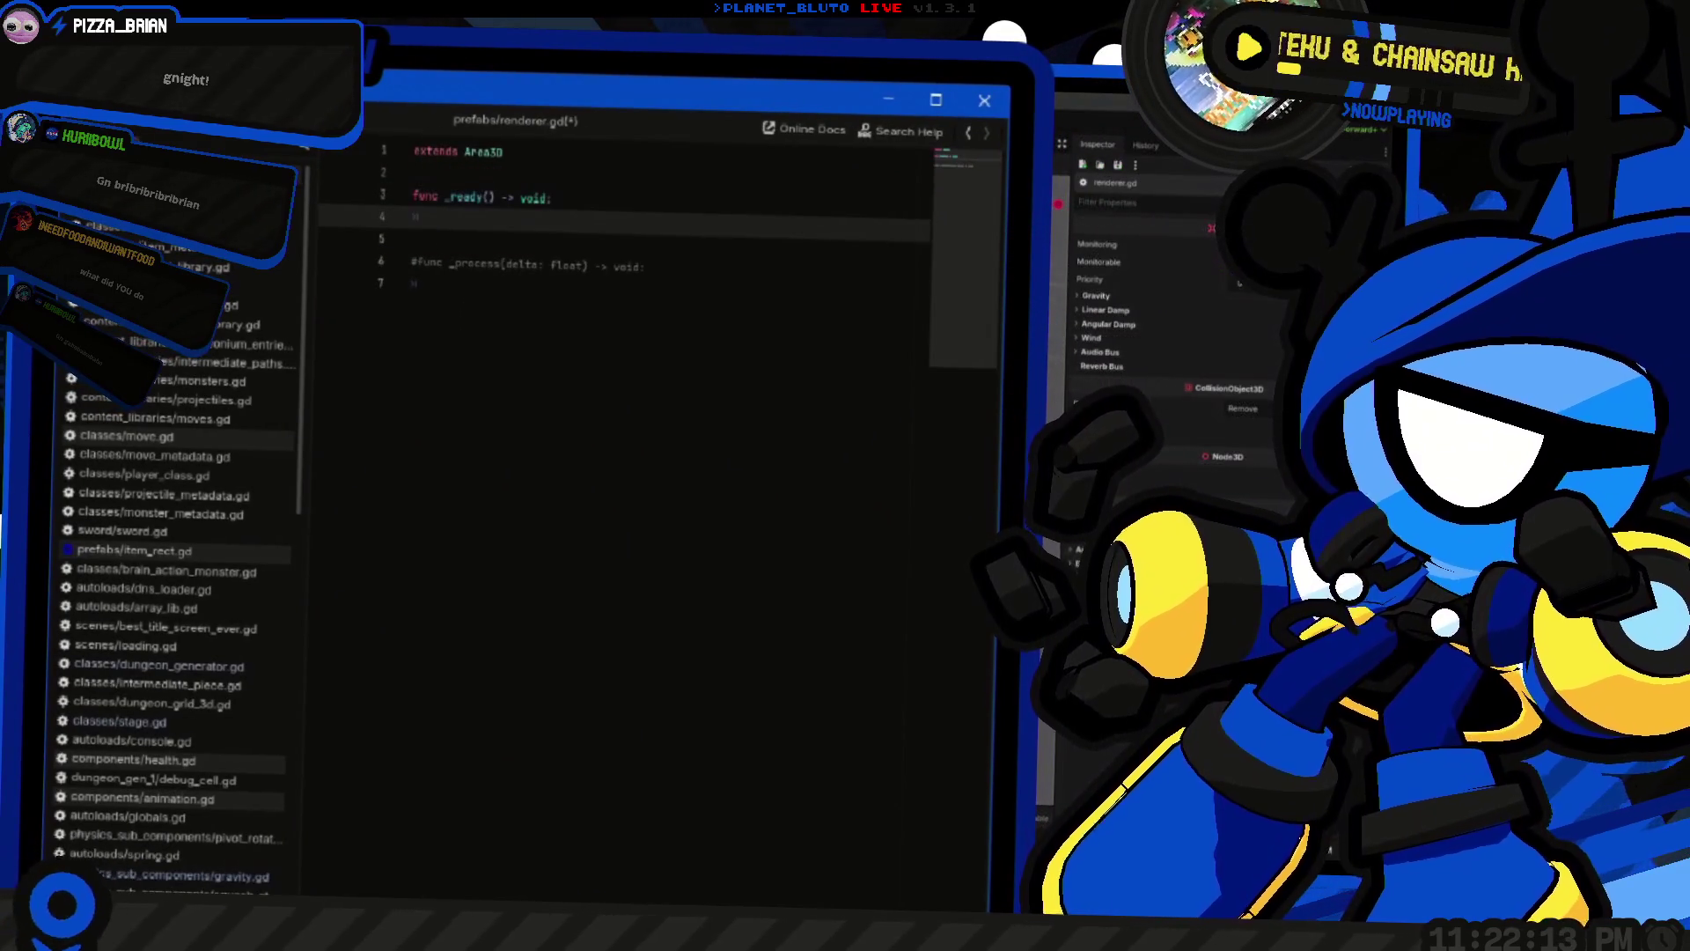
text(area_entered.)
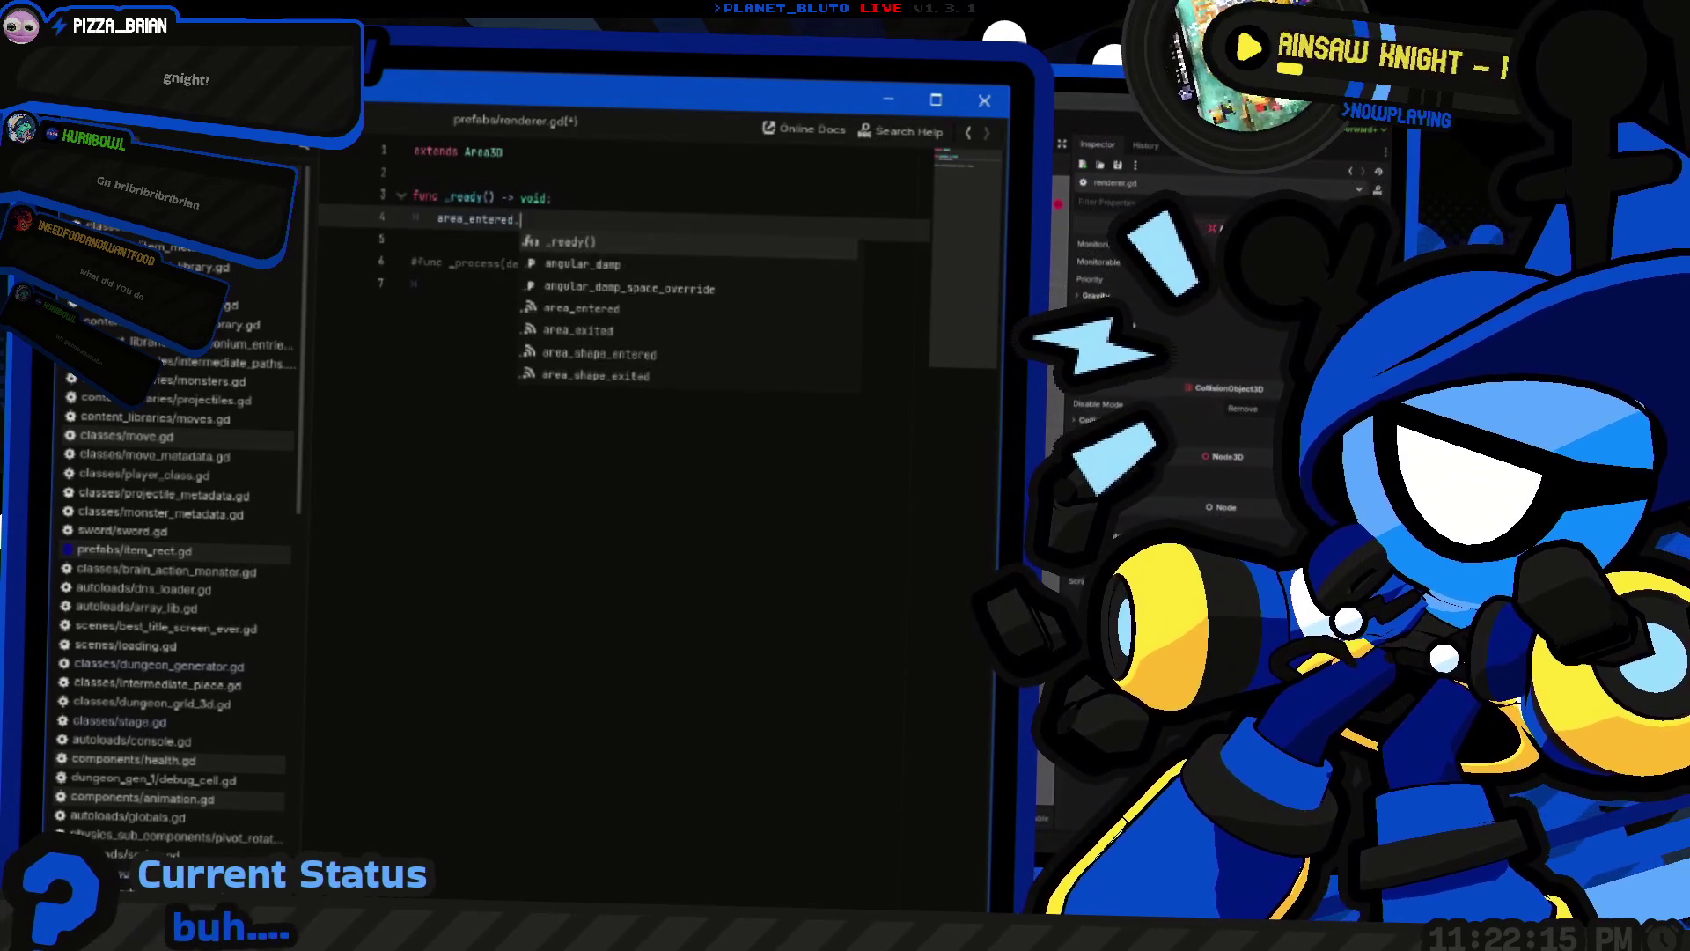
text(connect(_handle_)
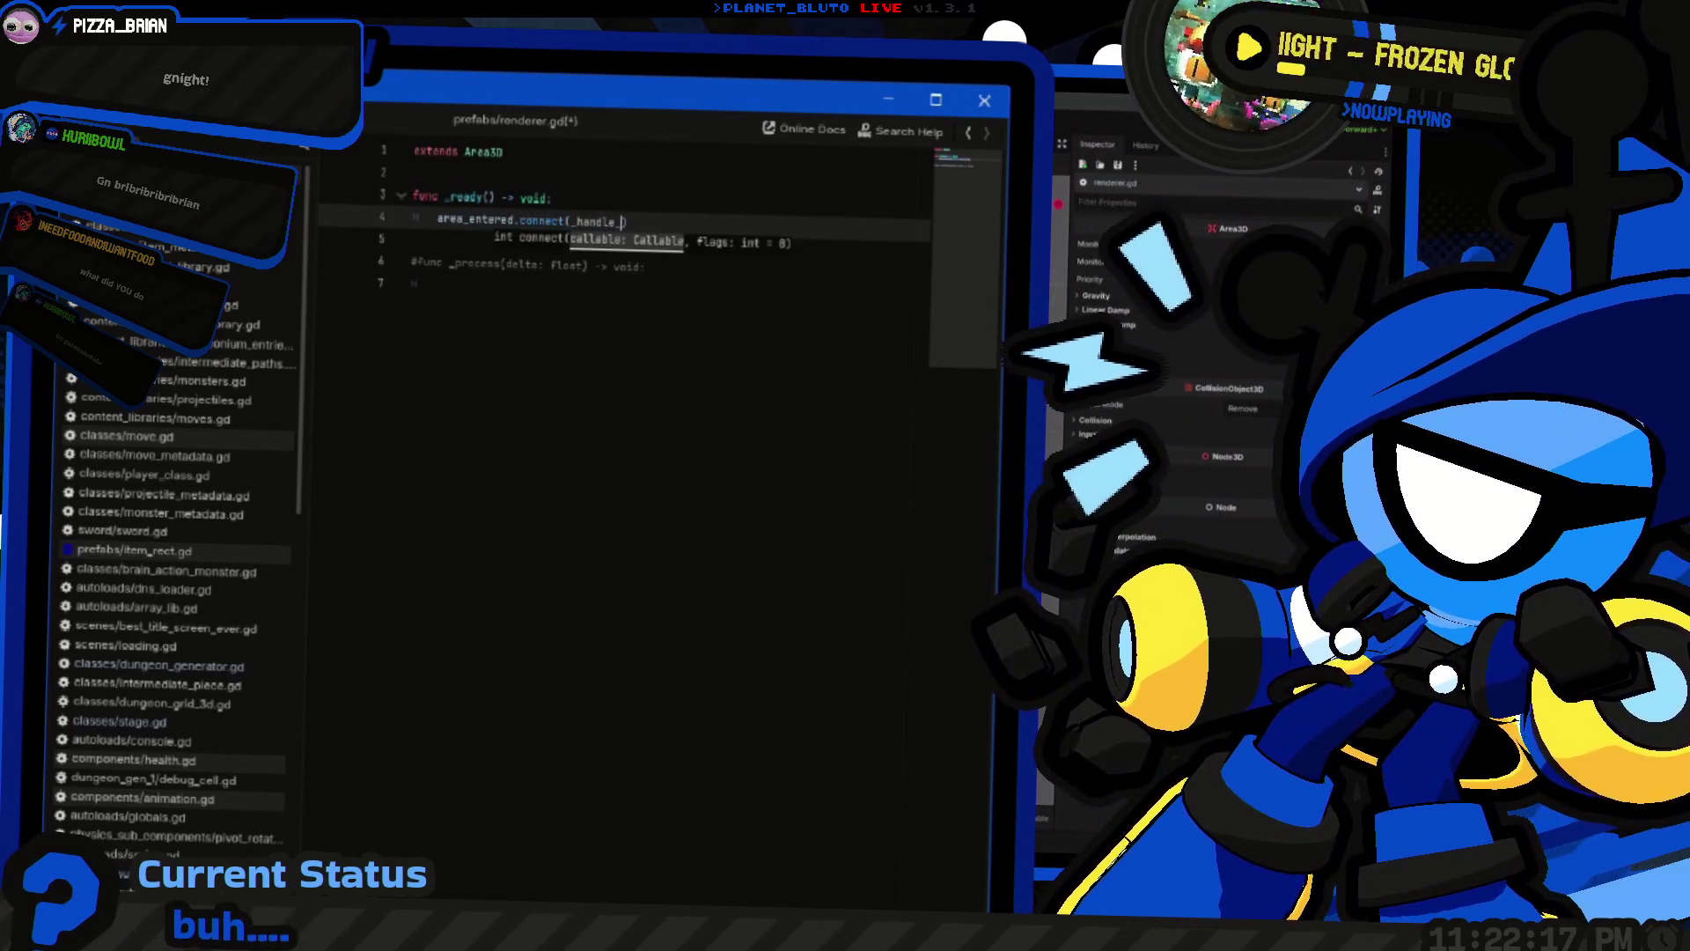
key(End)
key(Home)
key(Return)
key(Return)
Add a _handle_area(area: Area3D) function with a pass placeholder body
key(Up)
key(Up)
text(fu)
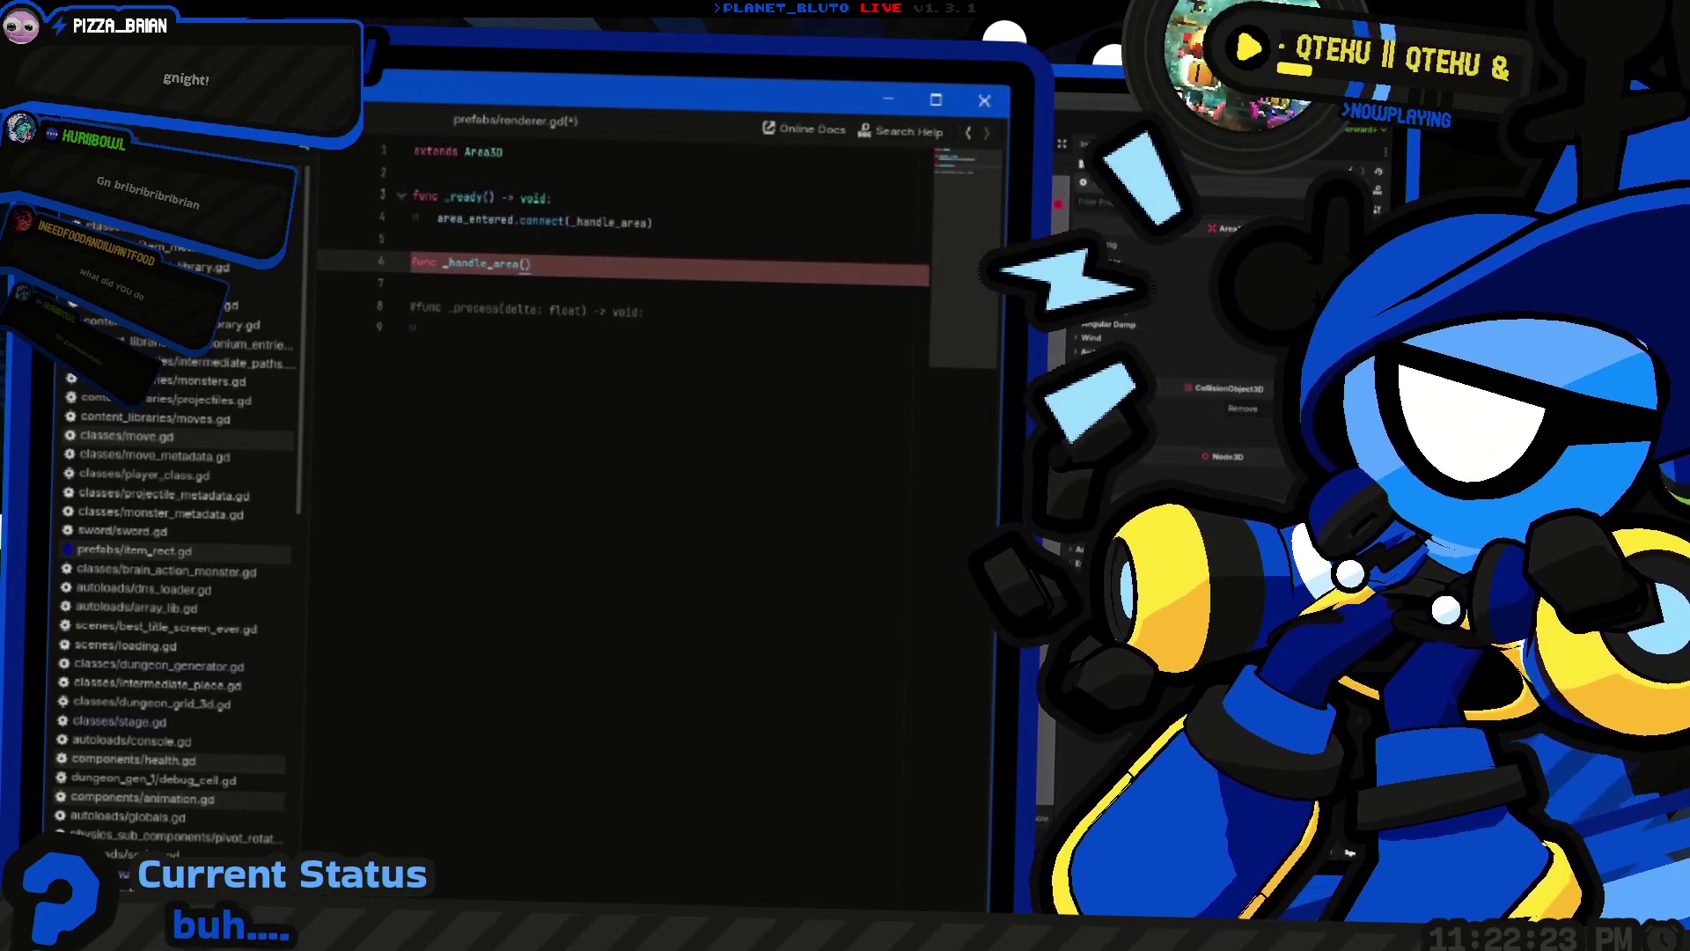
text(:)
key(Return)
text(pass)
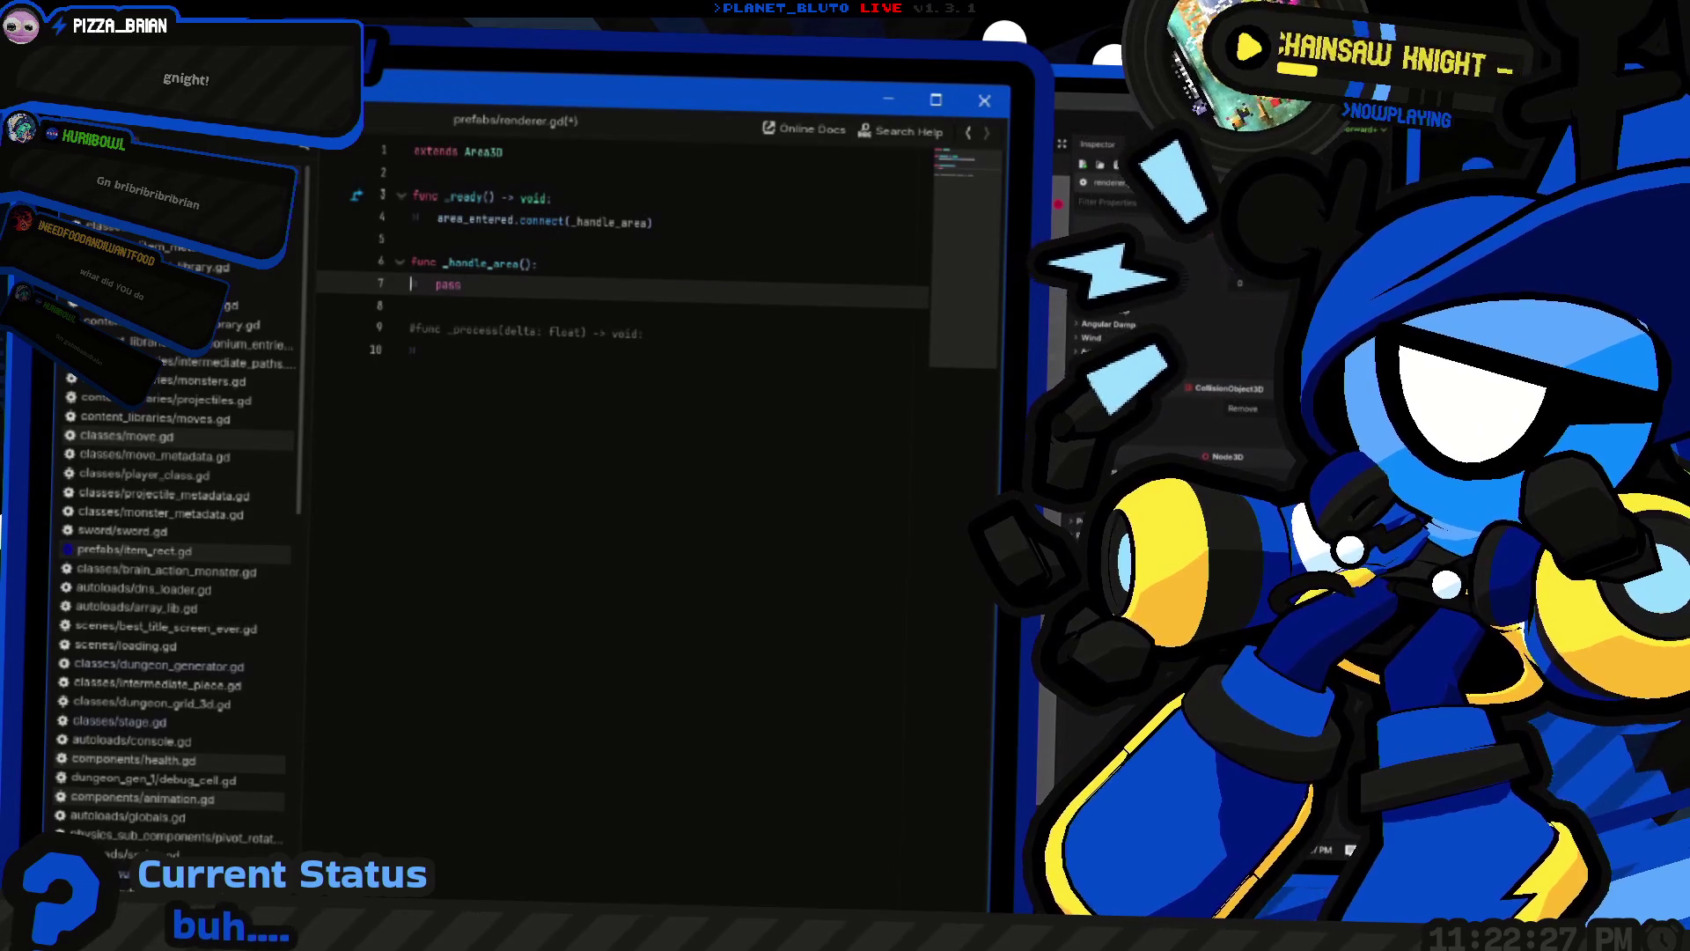
click(538, 264)
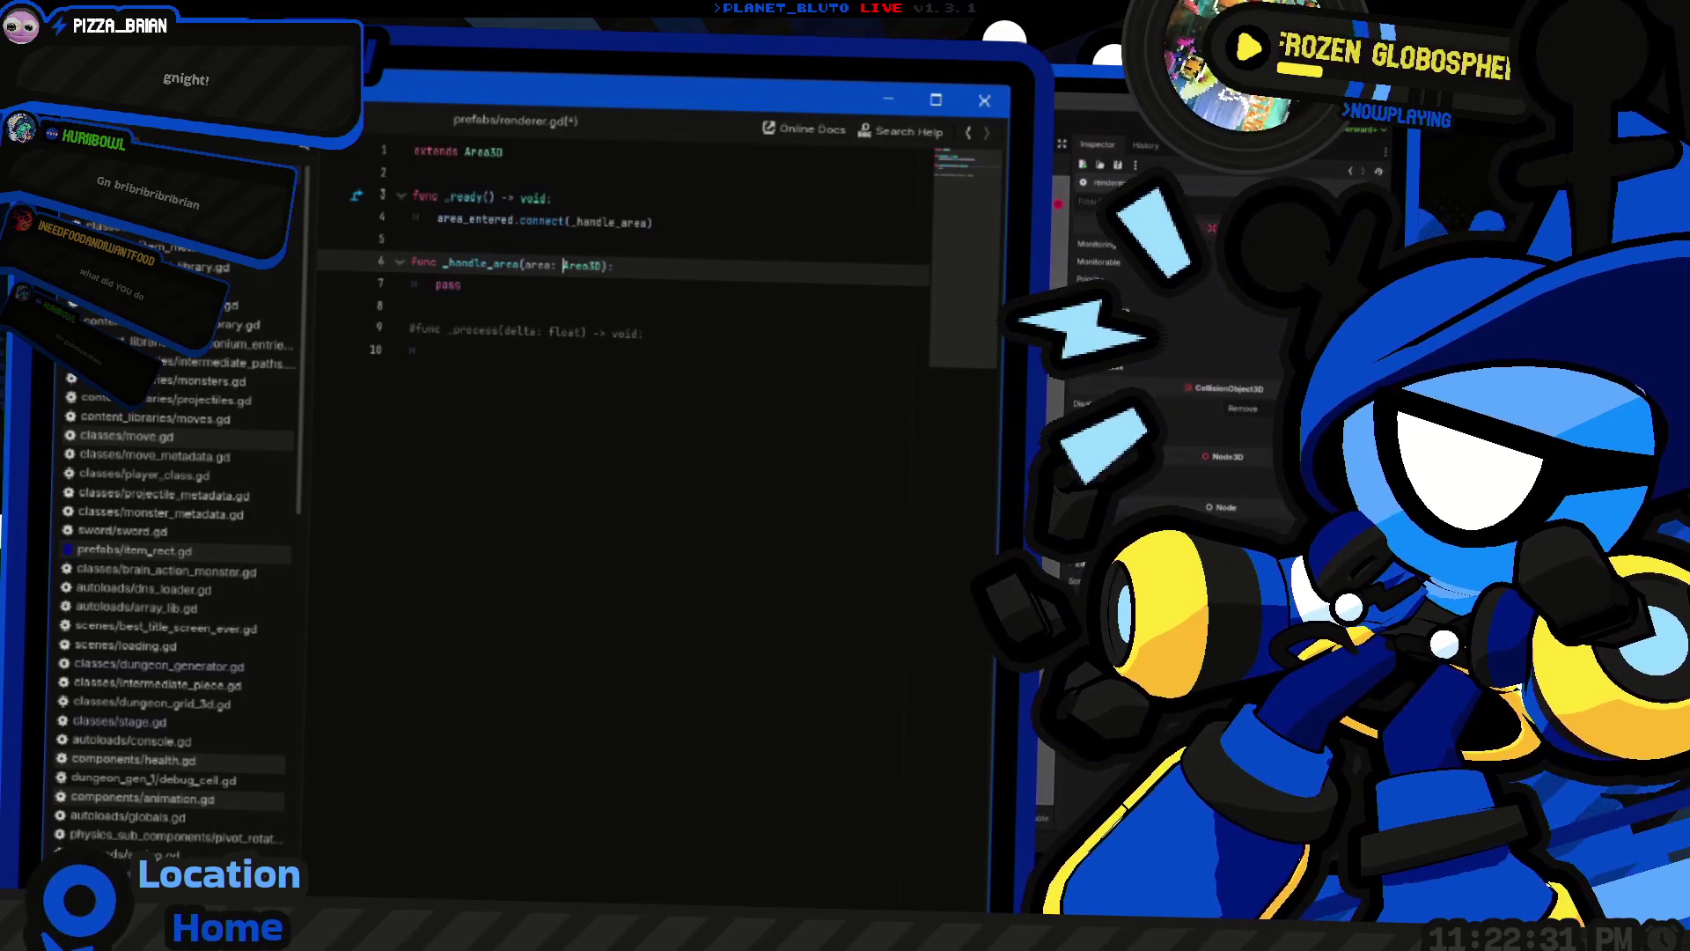
click(462, 284)
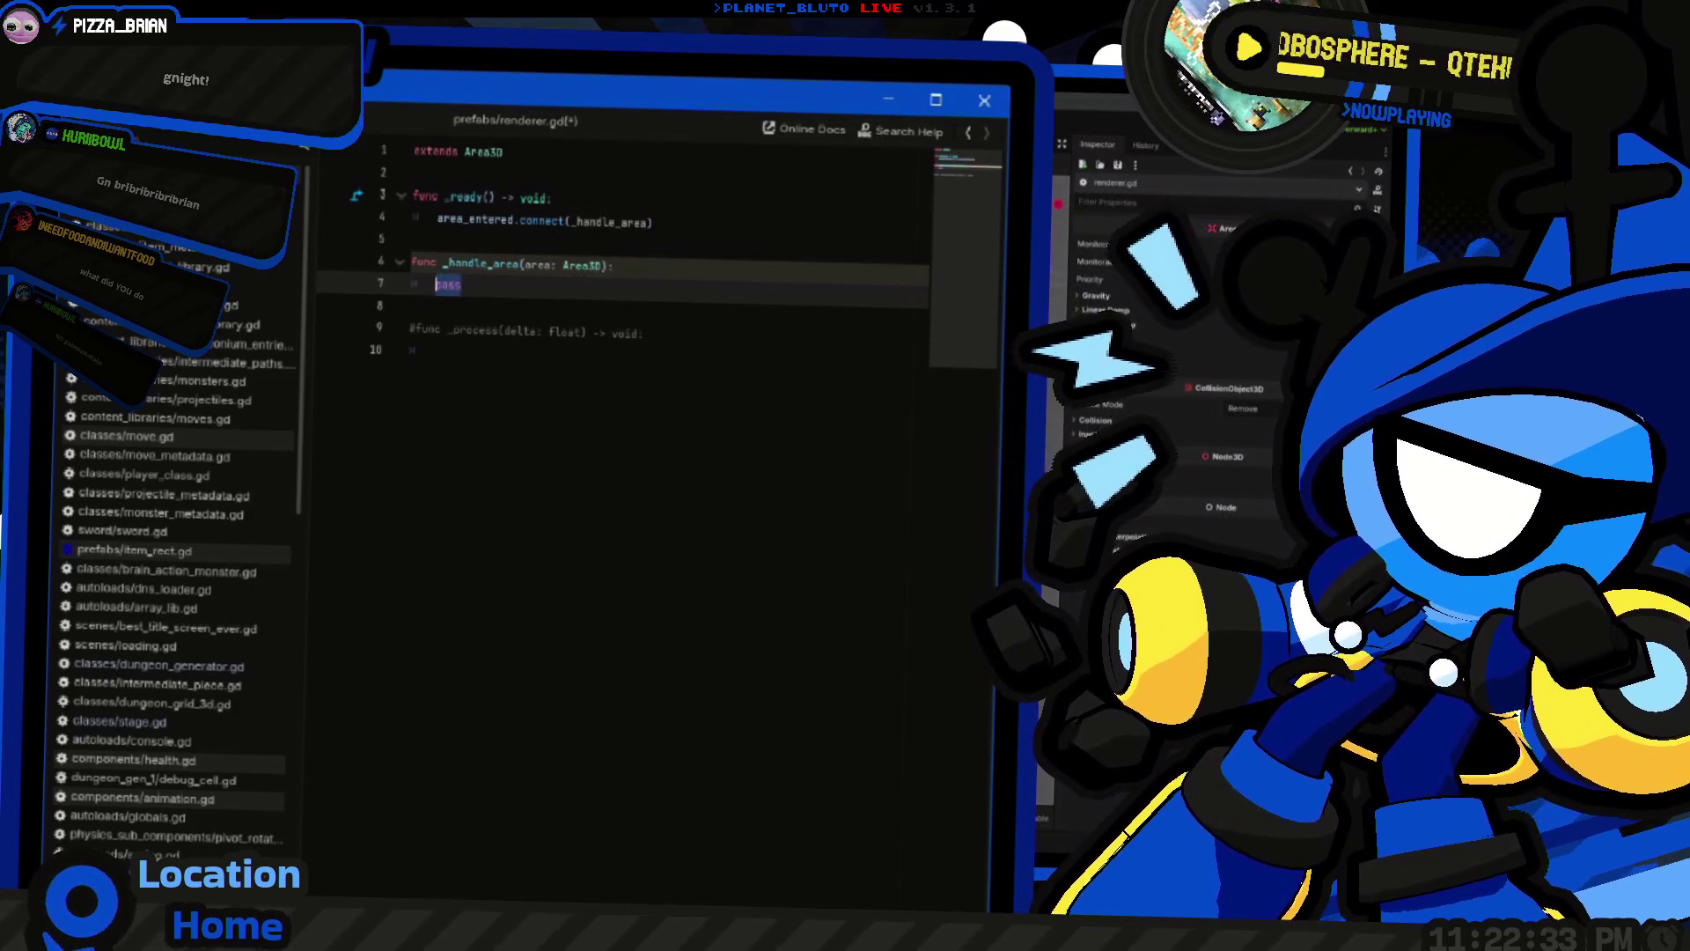
Write area.is_in_group("bound") in _handle_area and check the groups in oldparts/path.tscn
text(area)
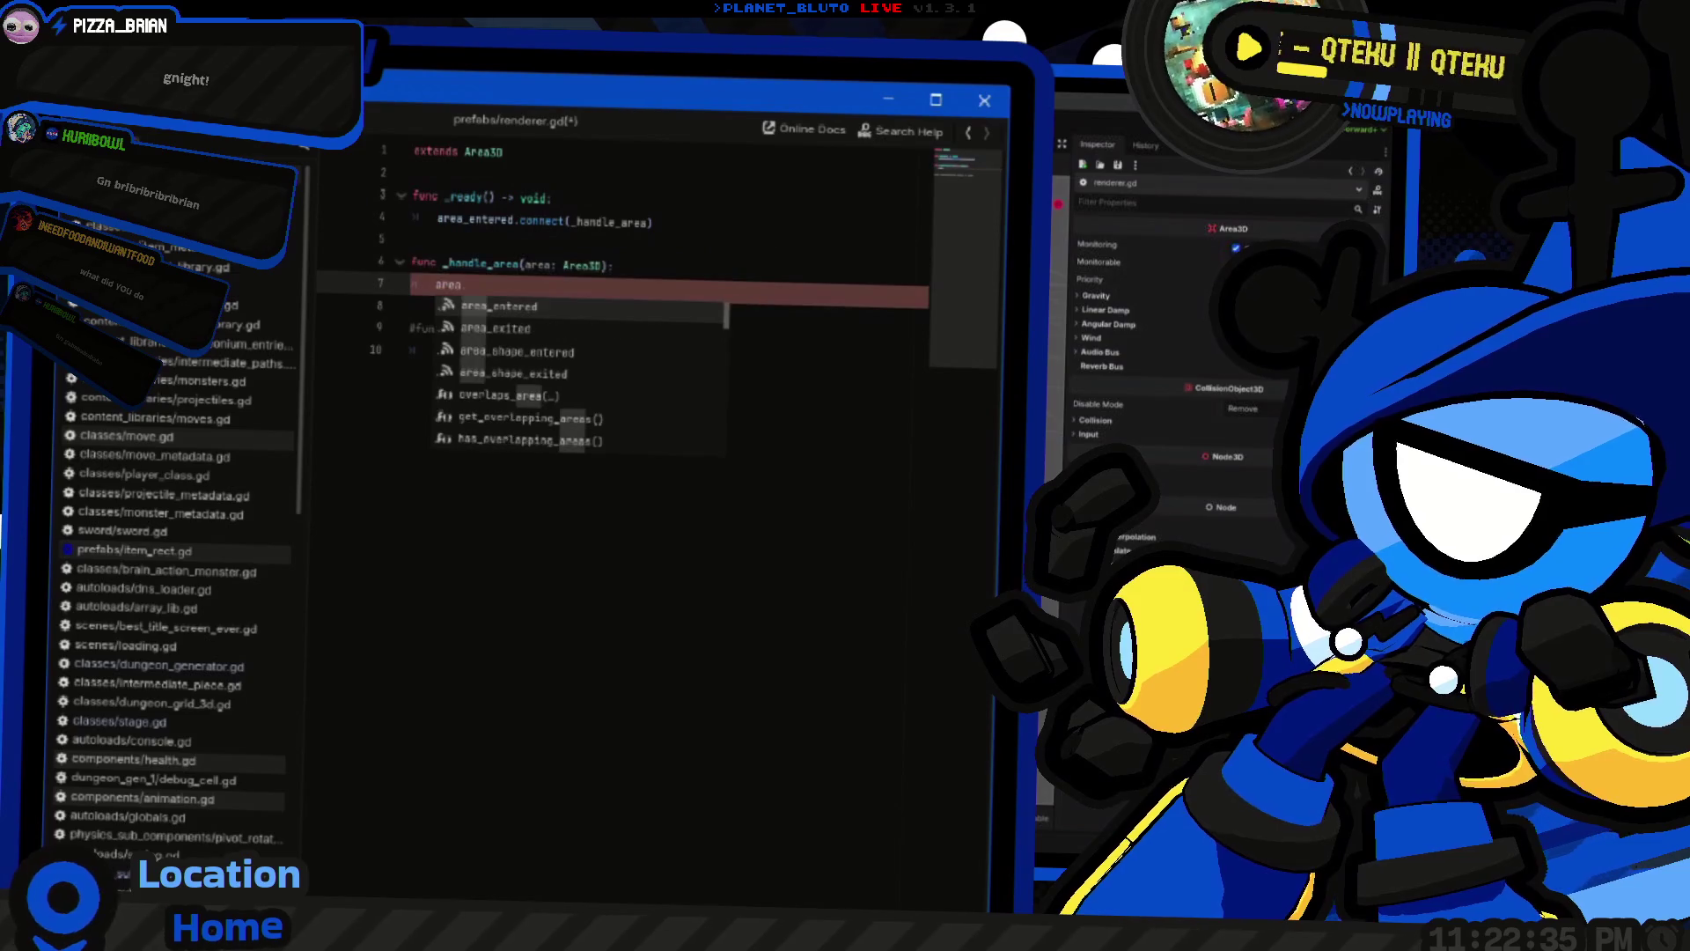
key(ctrl+F2)
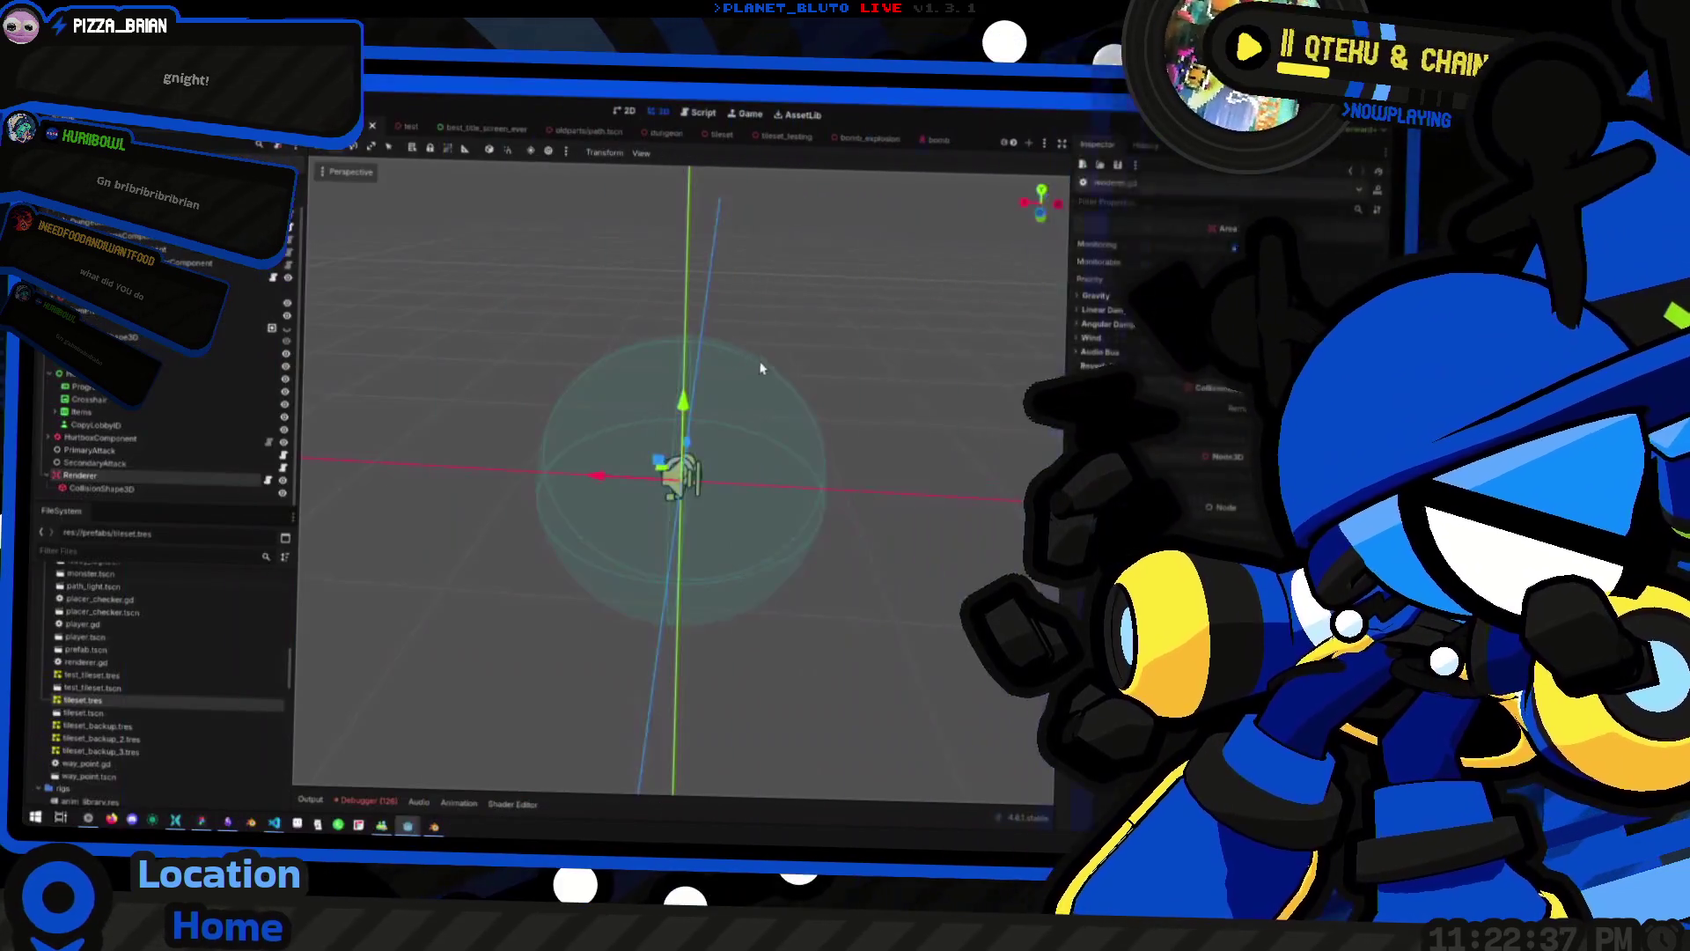
scroll(898, 167, down, 3)
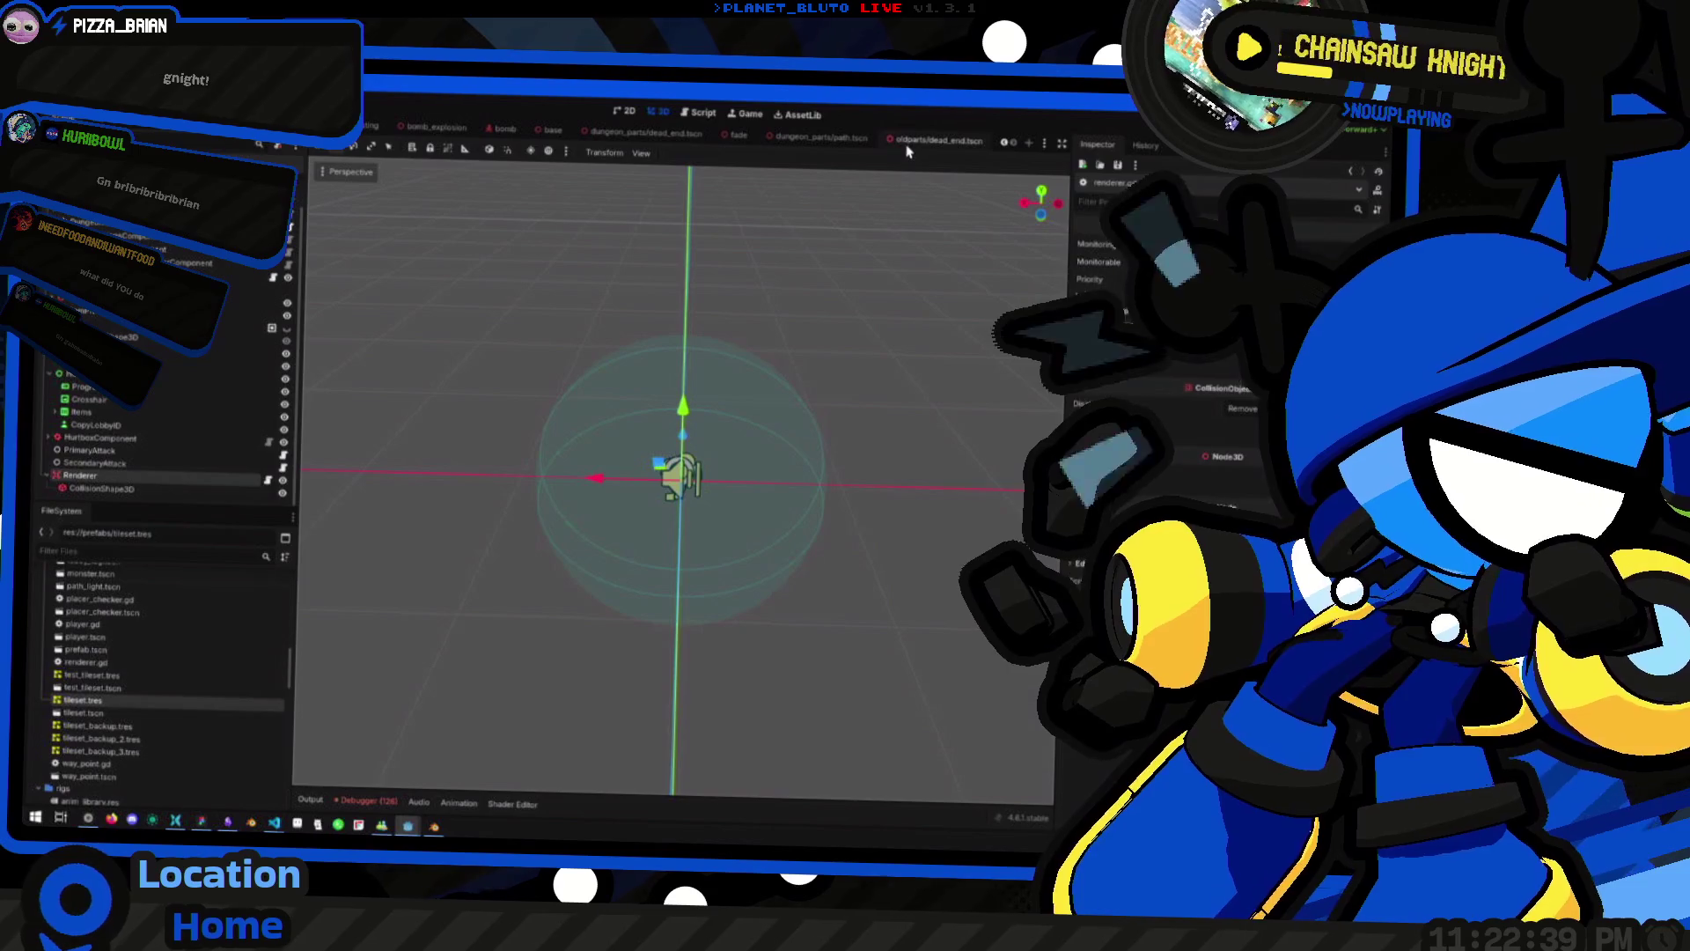
scroll(695, 141, up, 3)
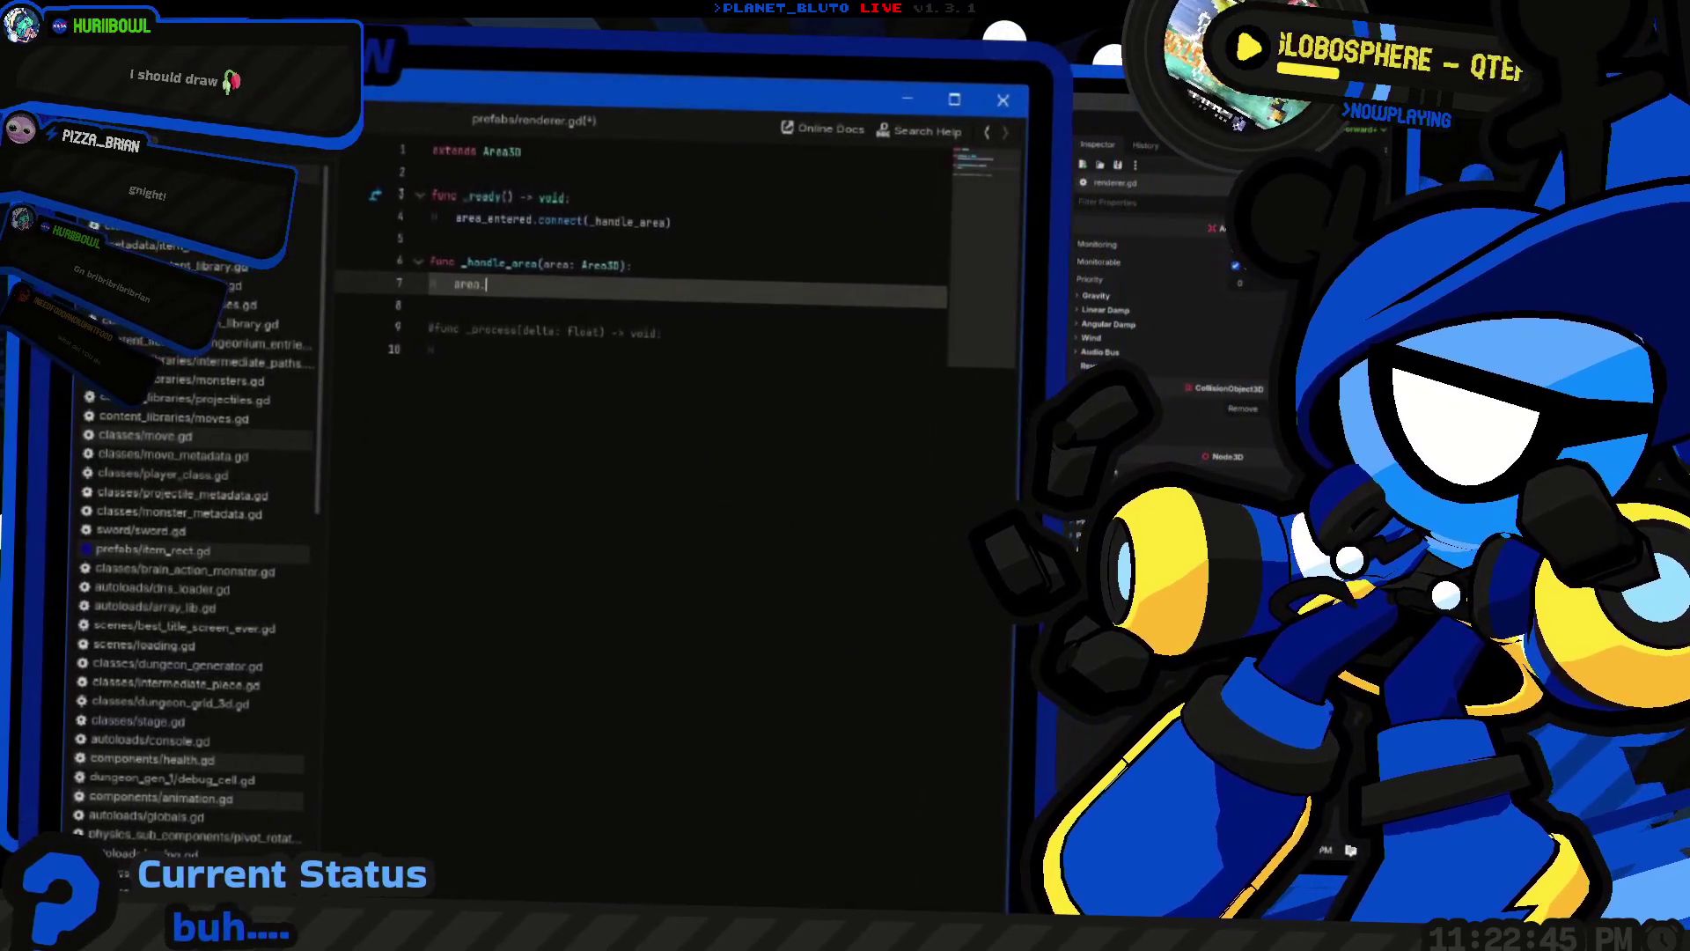
text(.is_in)
key(Return)
text("bound")
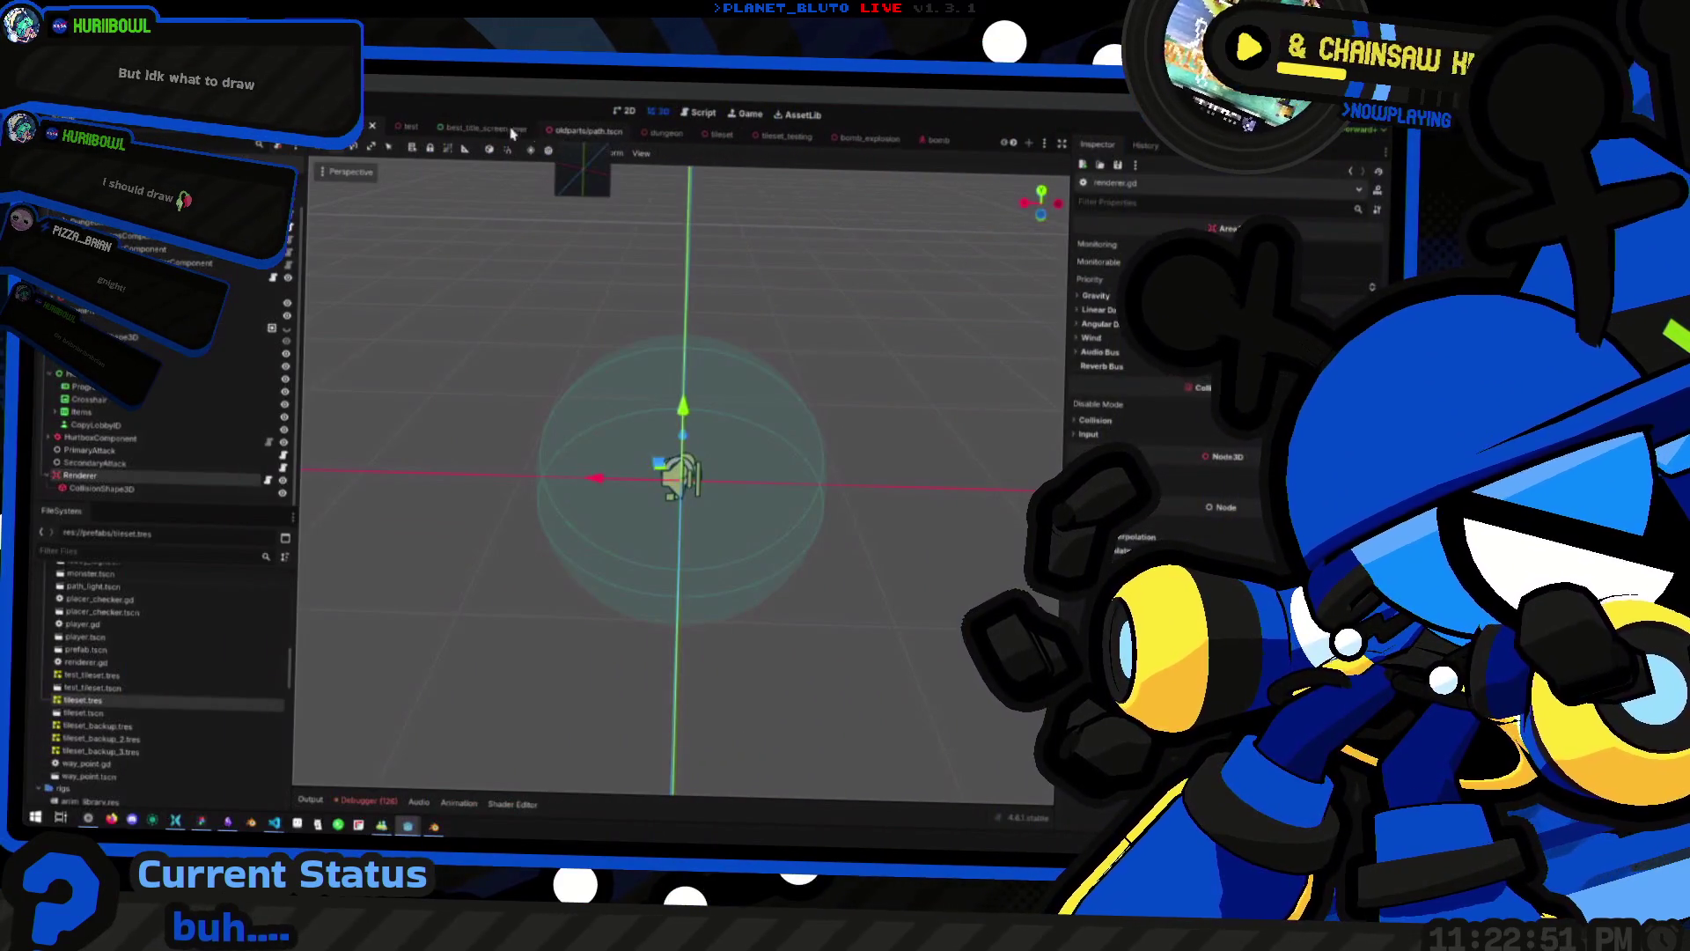
click(590, 133)
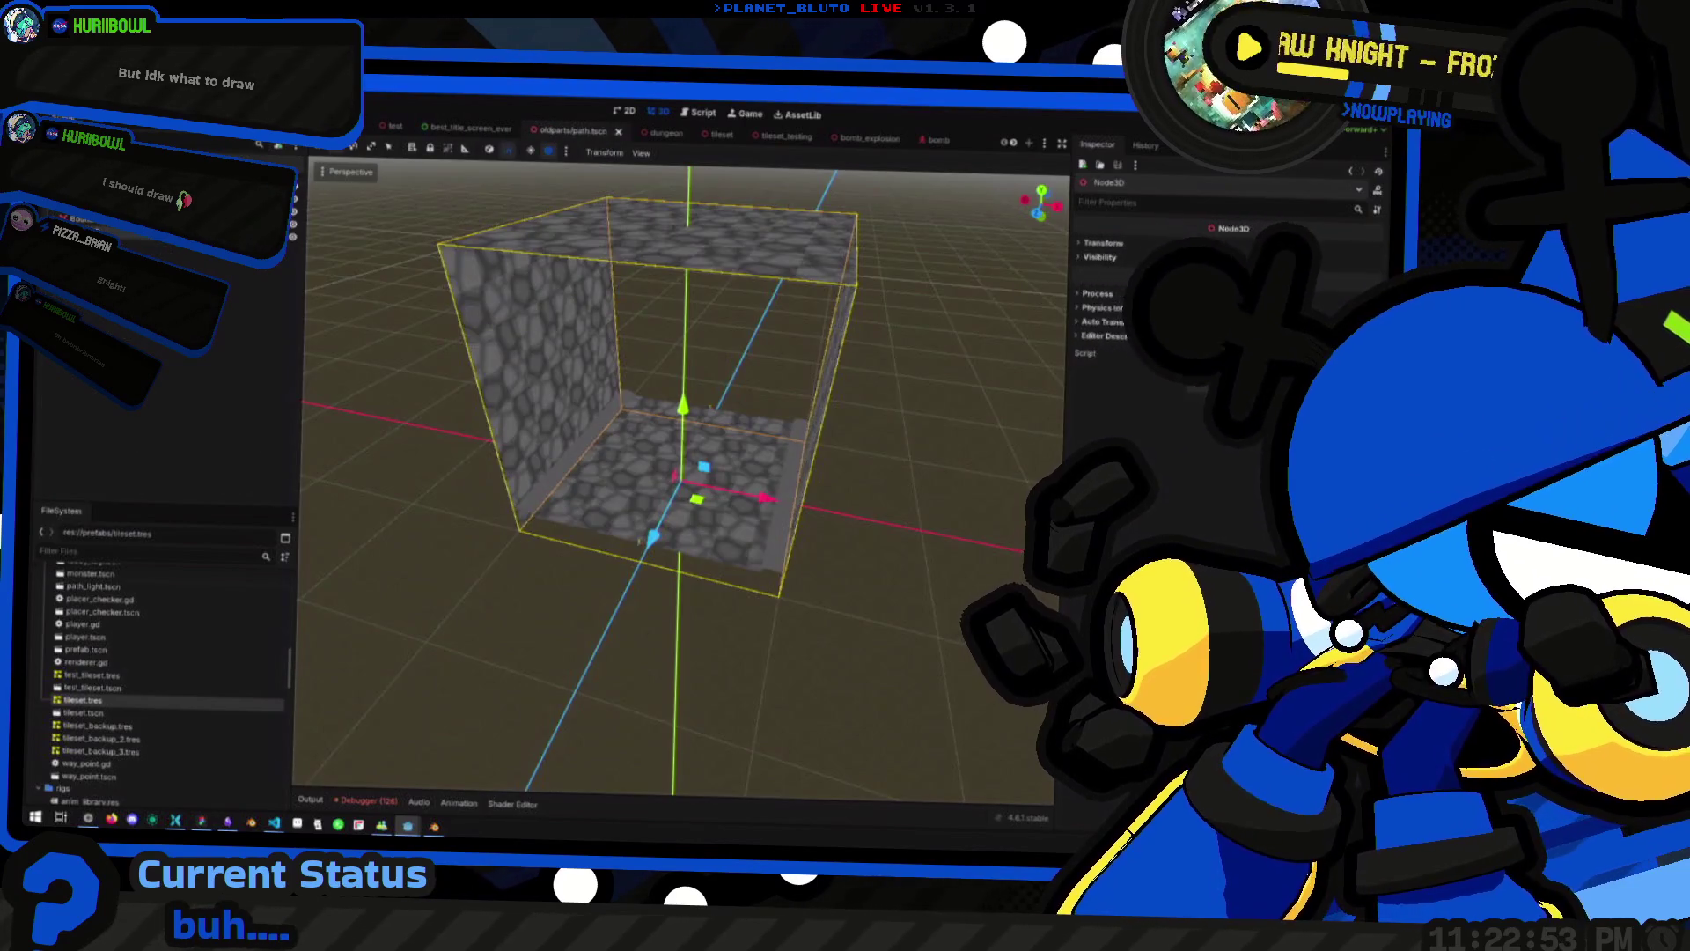
click(1122, 144)
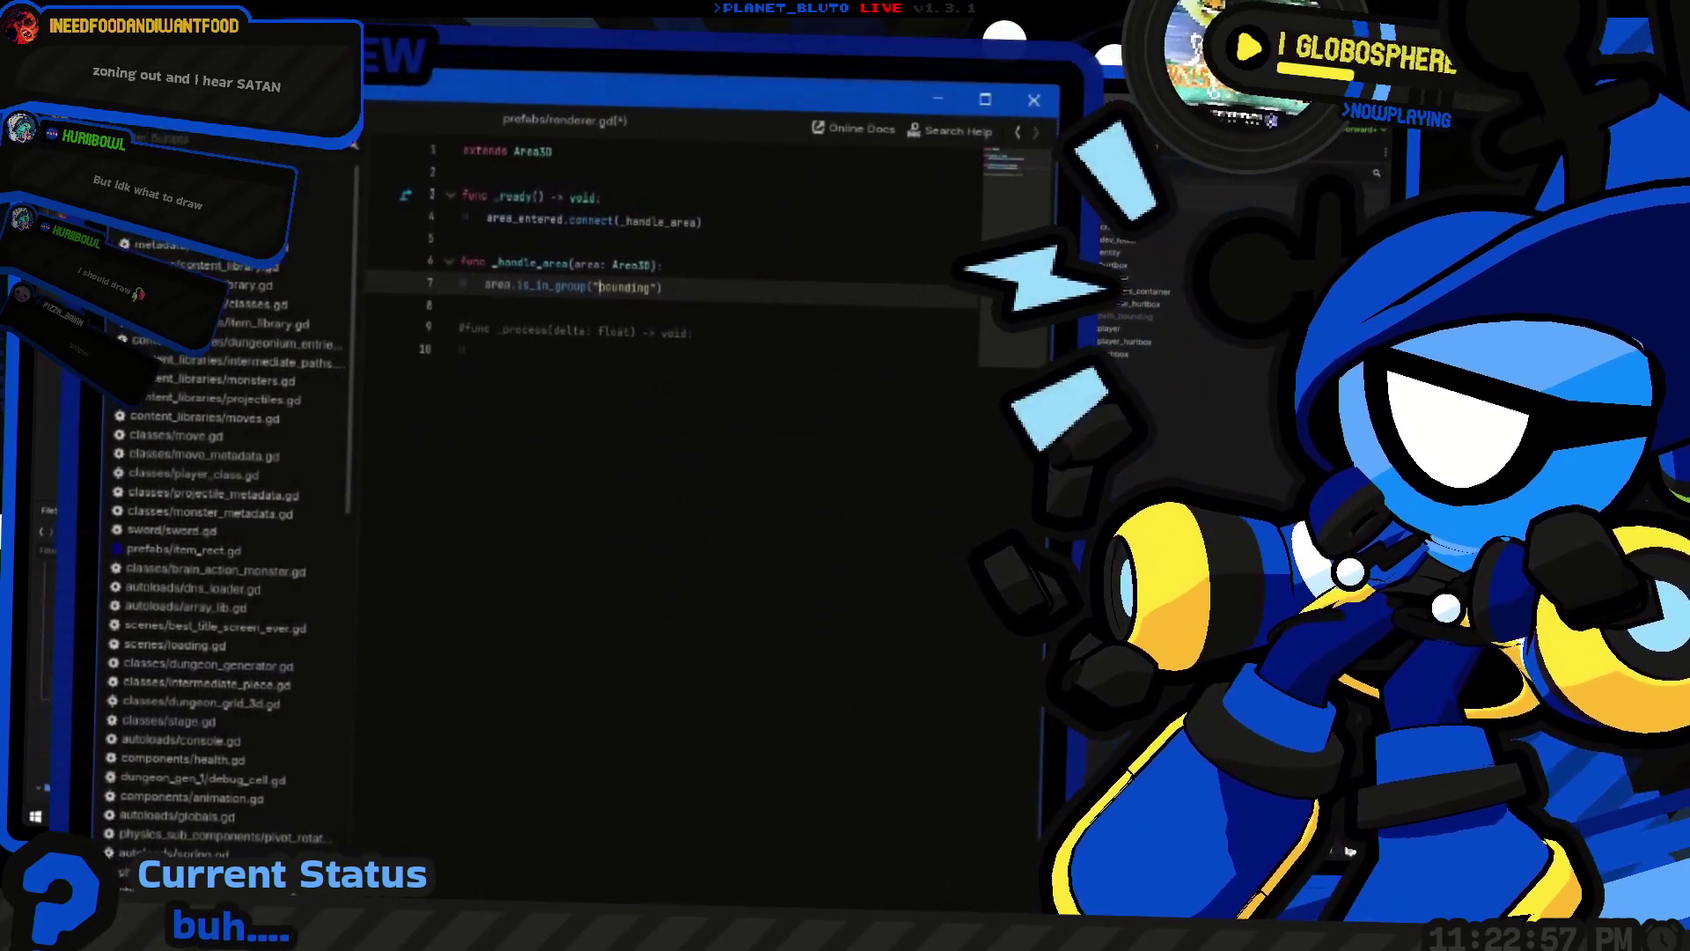
Wrap the check in an if statement testing the "path_bounding" group
text(path_)
key(Home)
text(if ()
click(434, 350)
click(670, 289)
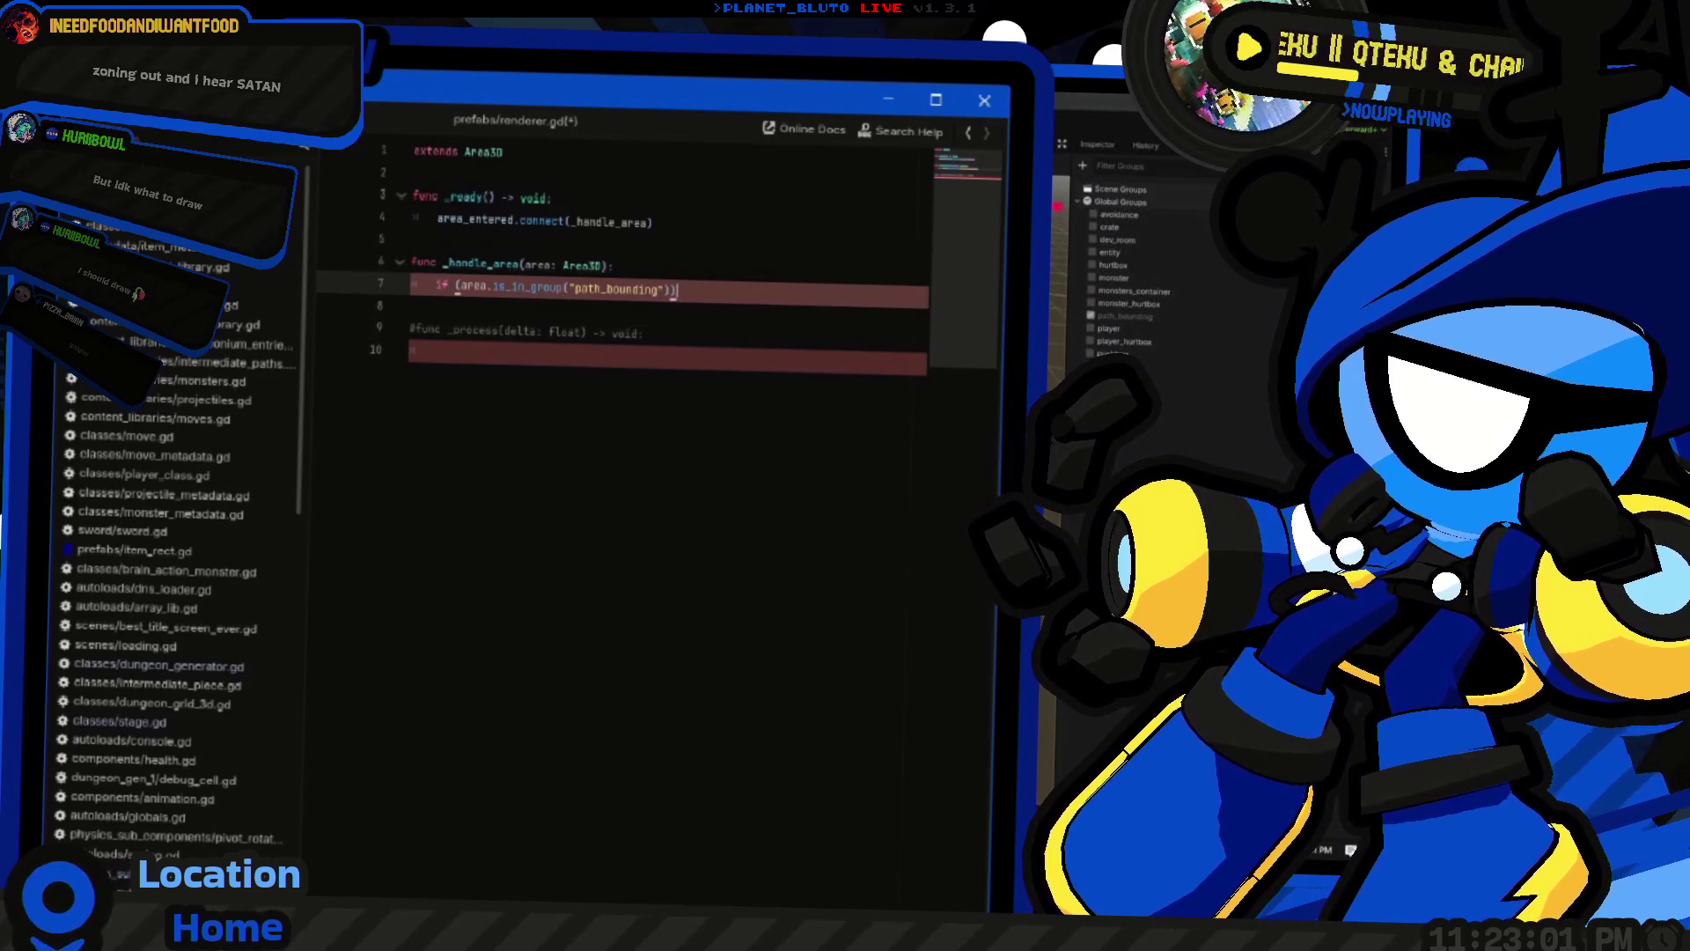
key(Return)
Add an area.get_parent() call inside the if block
text(area.)
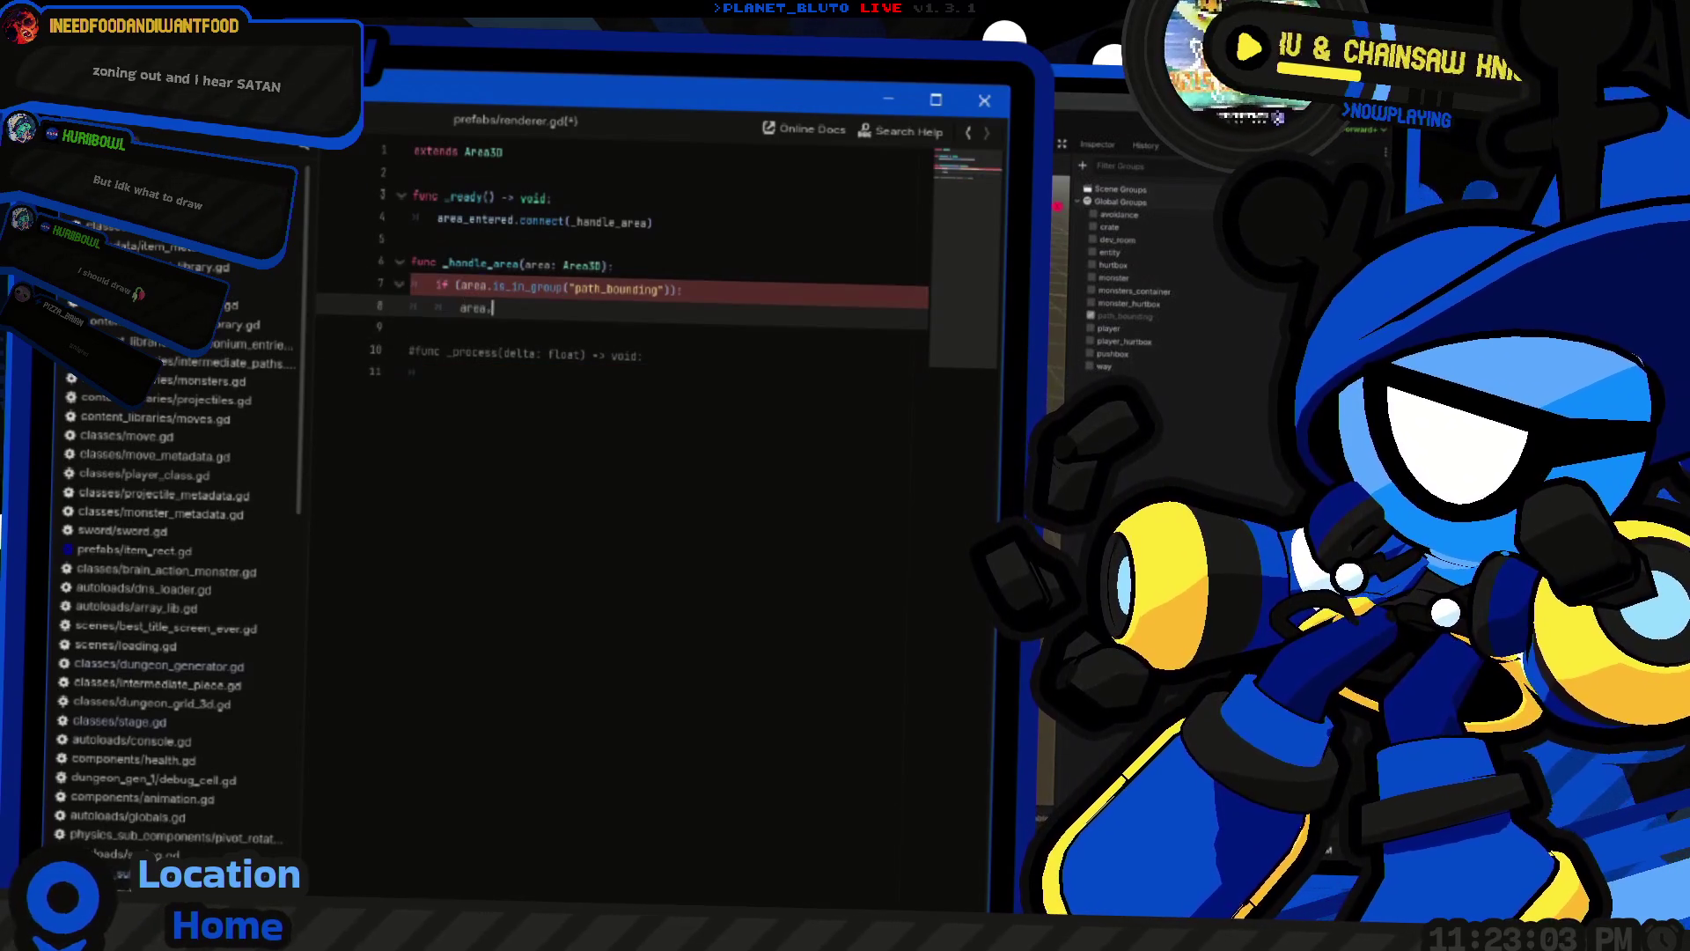
text(get_parent()
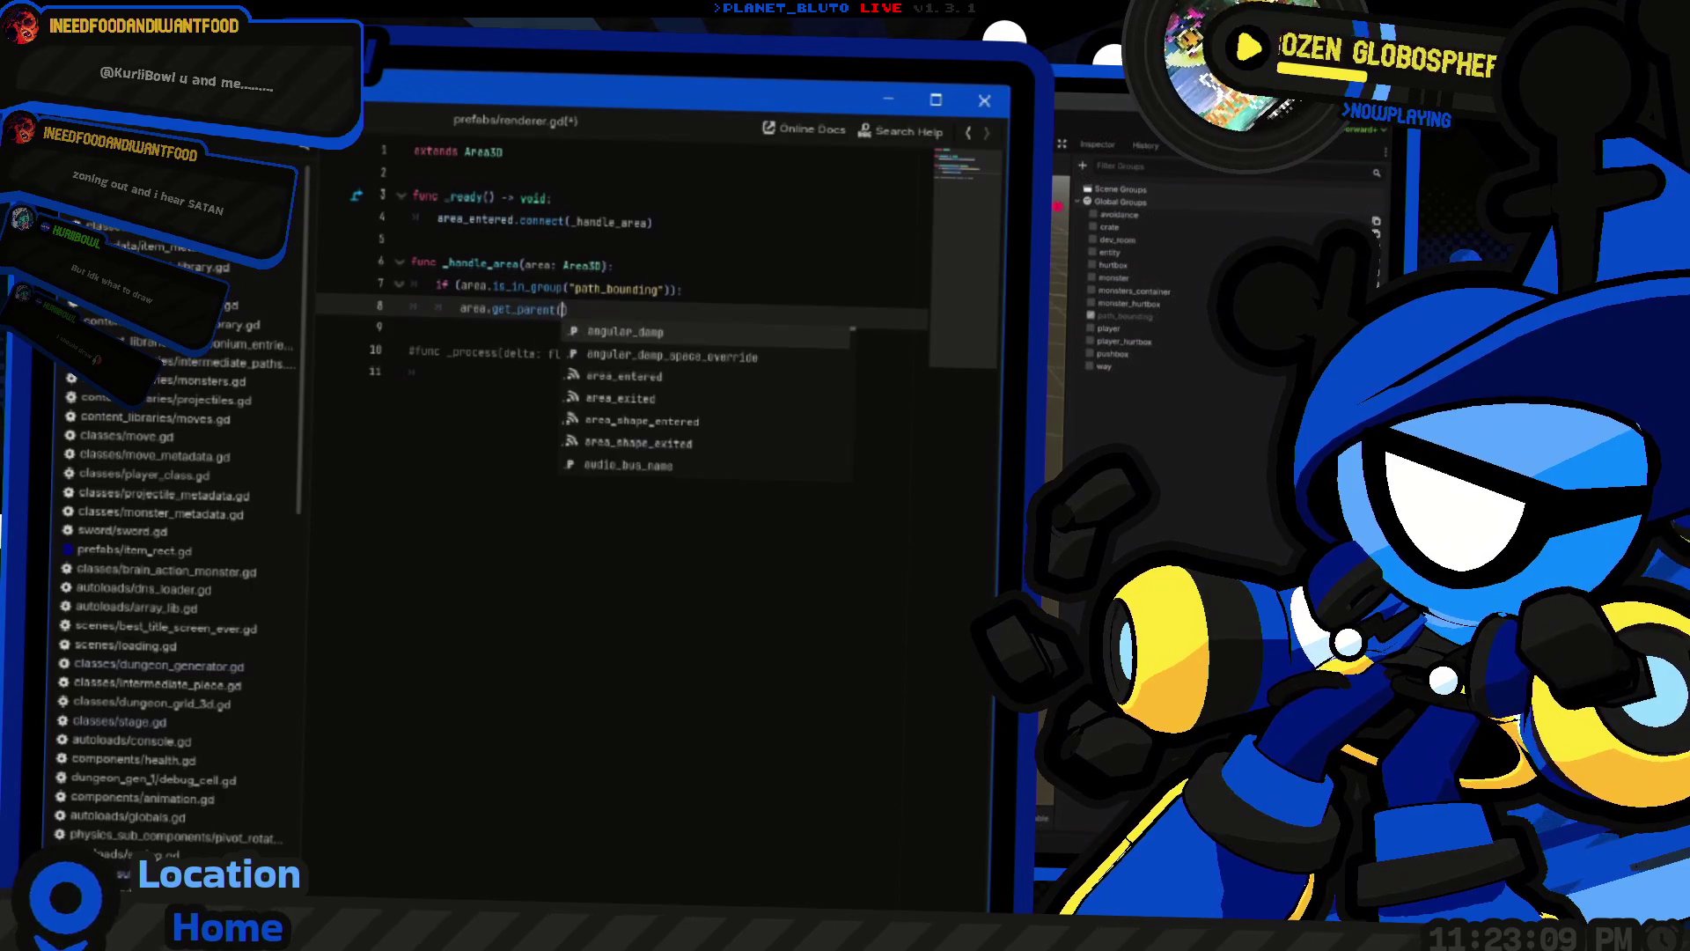
key(Return)
text(.vo)
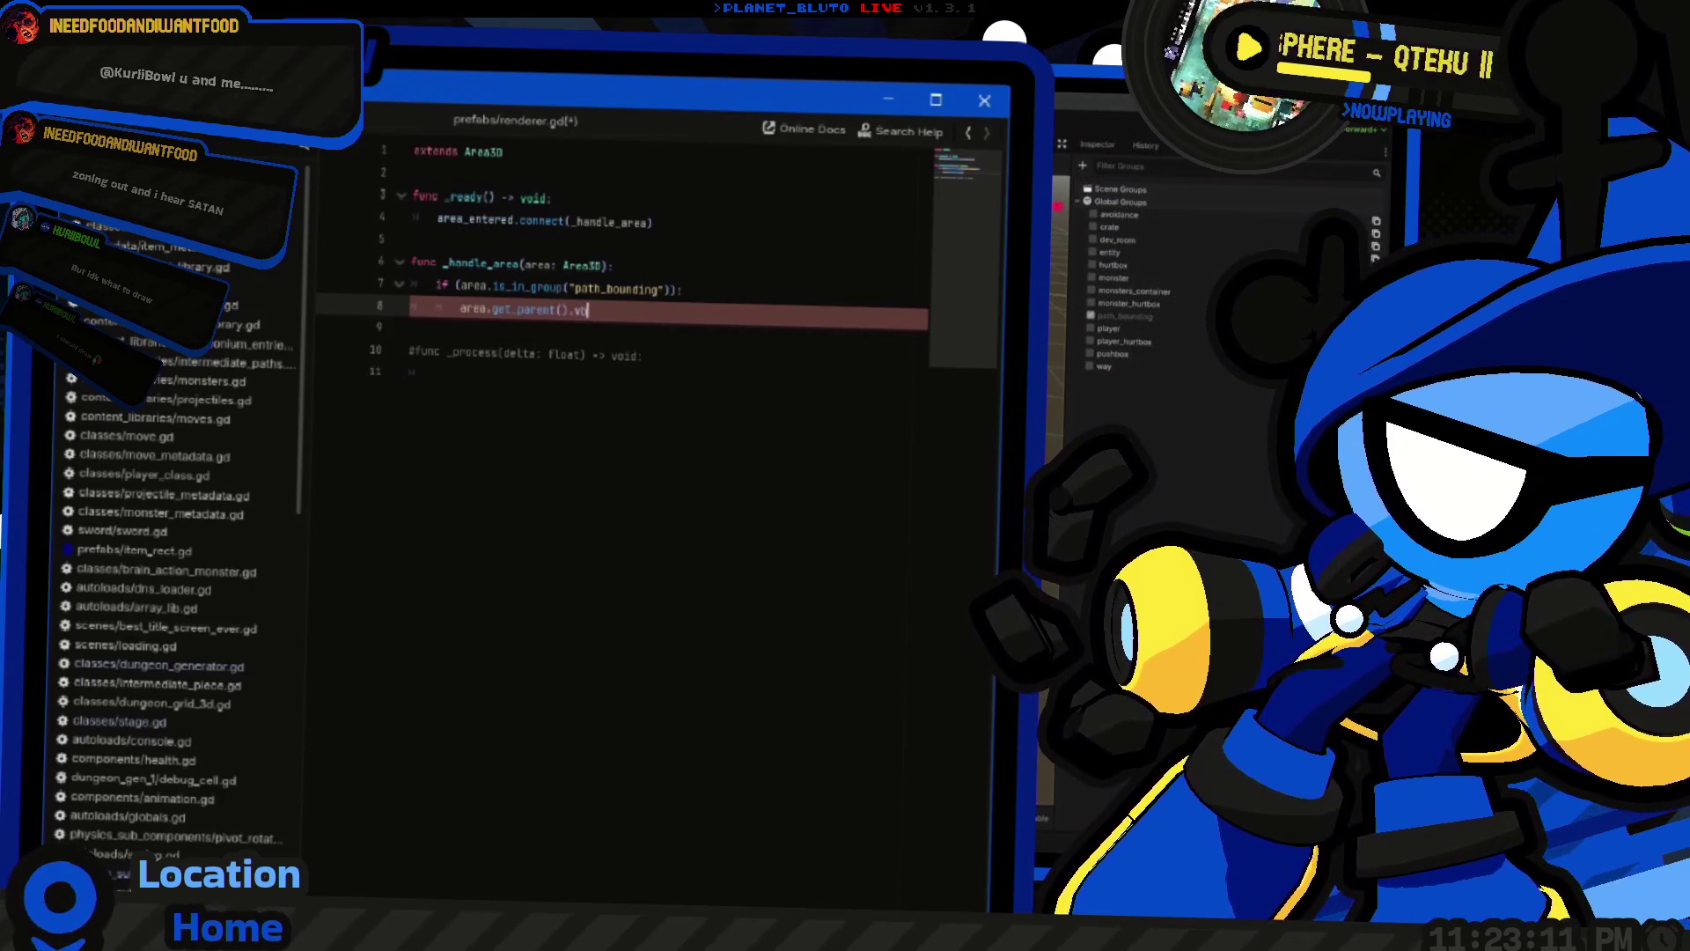
key(BackSpace)
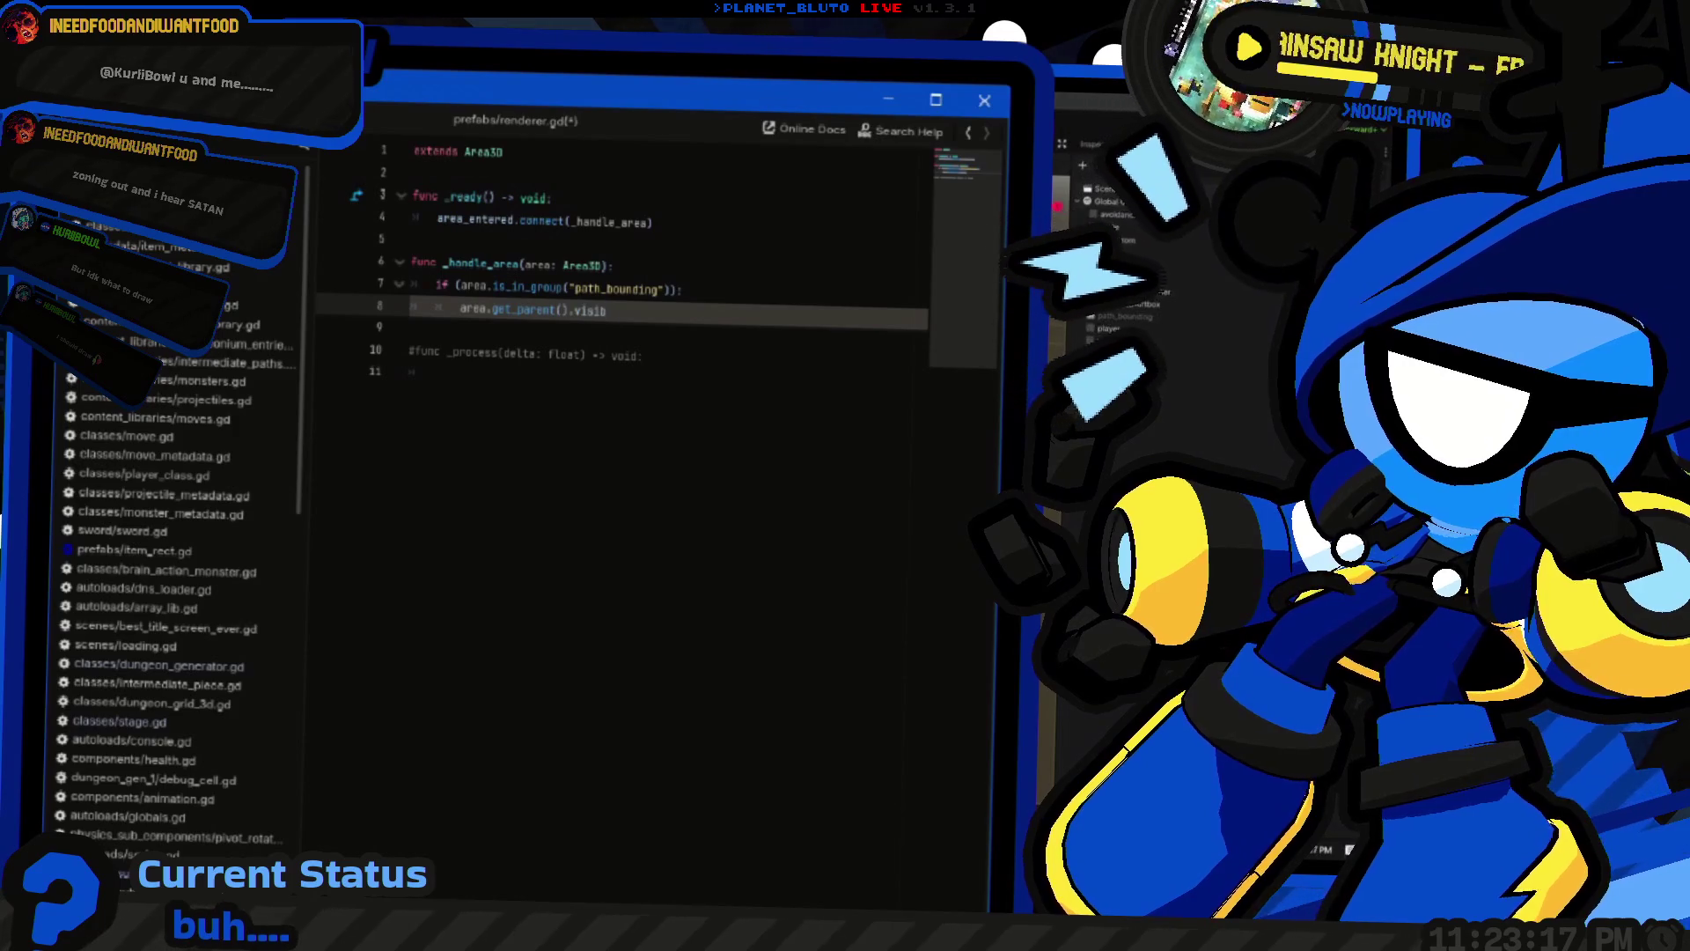
text(le)
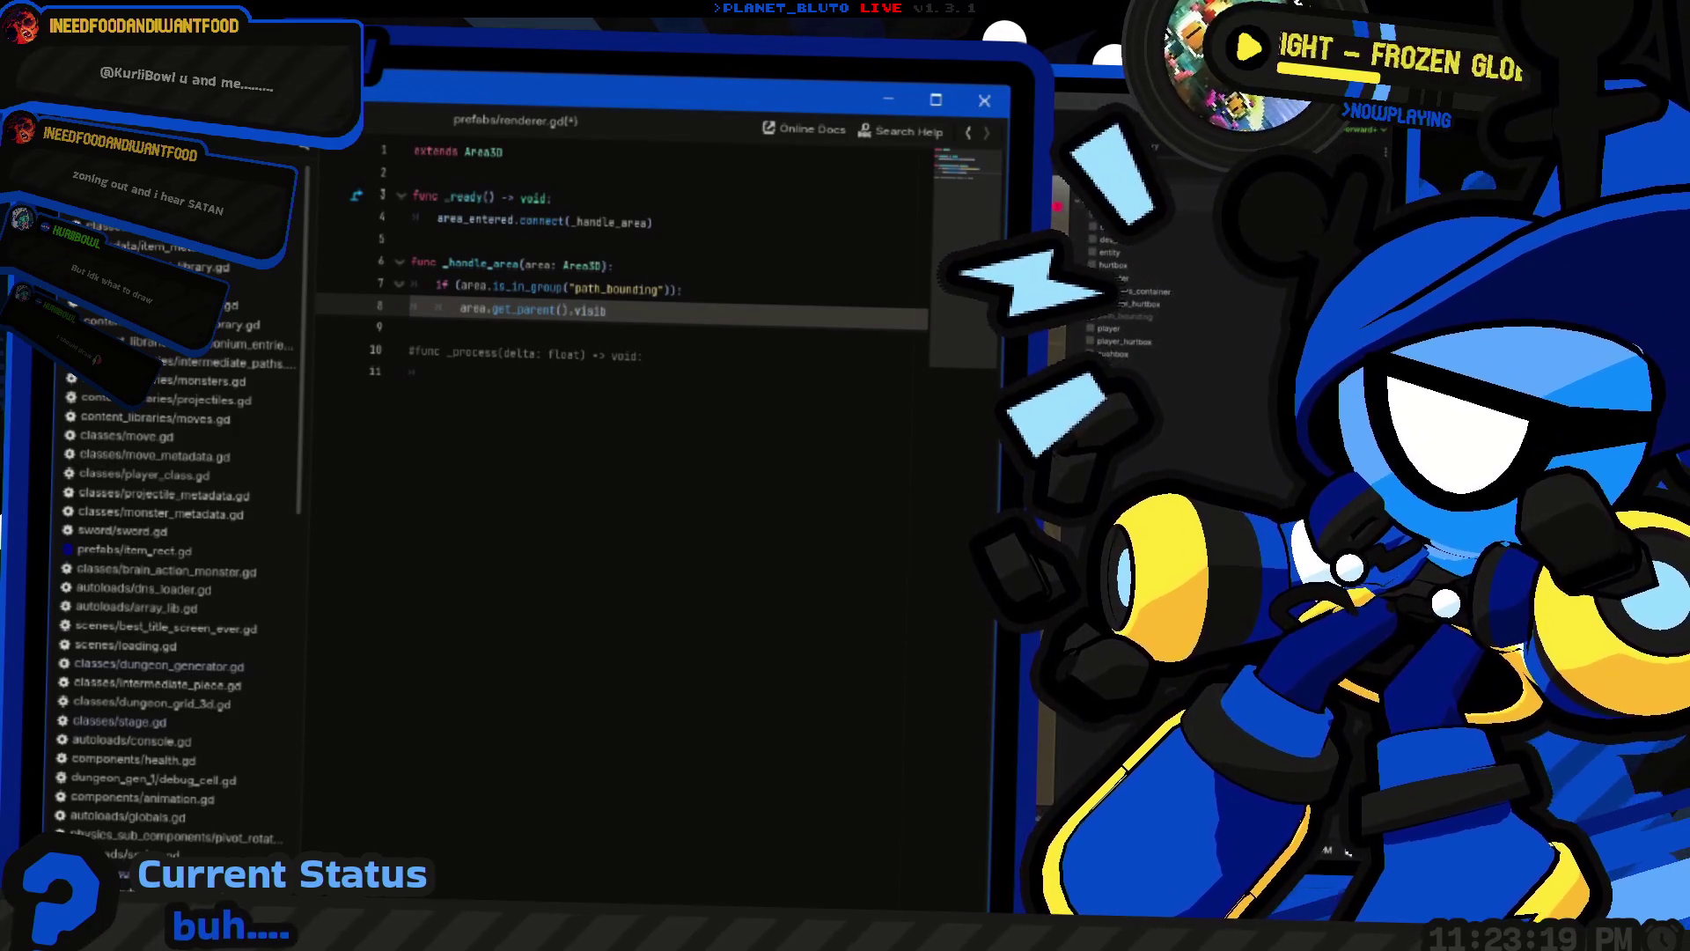
key(BackSpace)
key(BackSpace)
key(BackSpace)
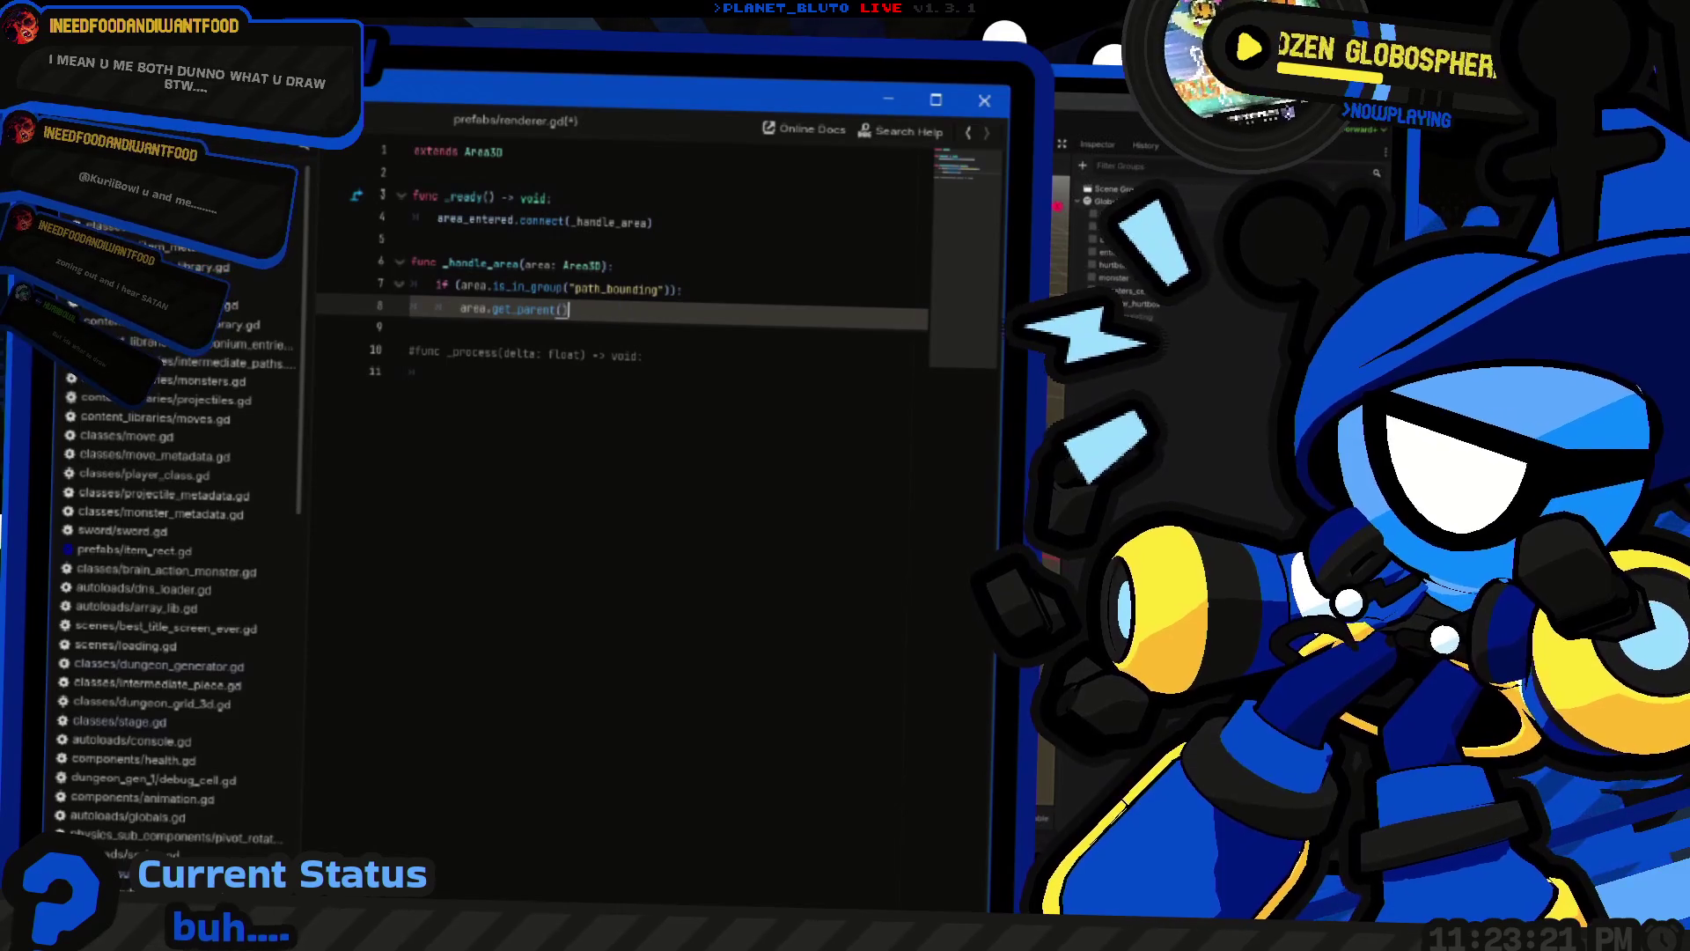
key(shift+Home)
text(()
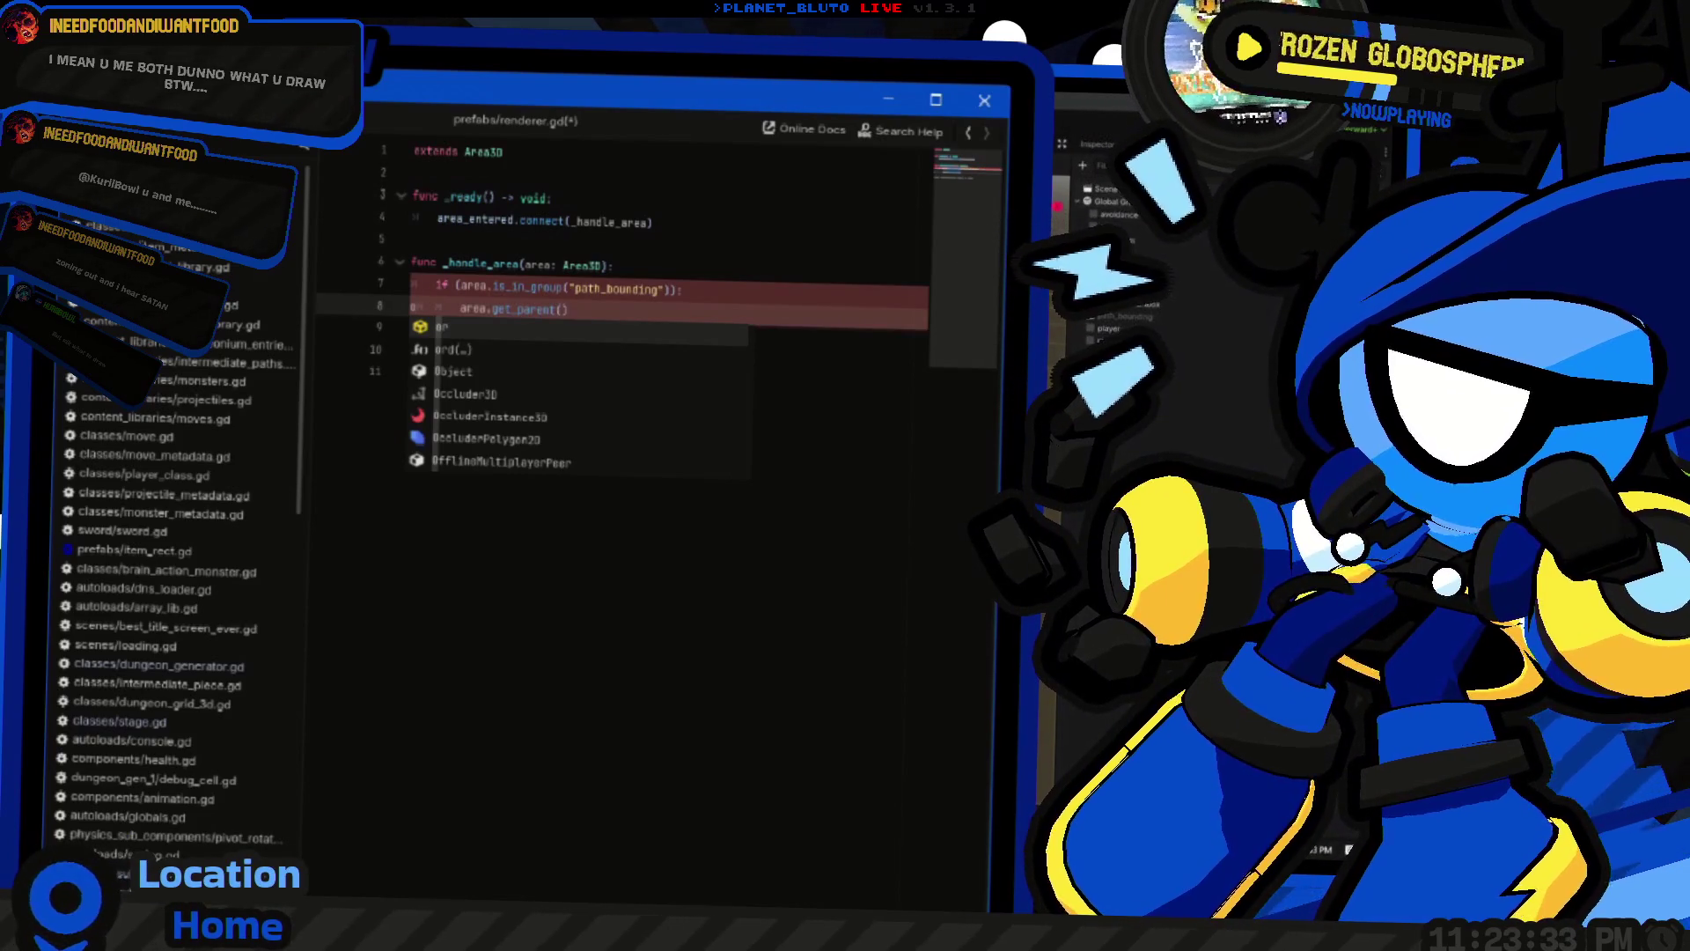
key(BackSpace)
Turn it into the declaration var area_parent: Node3D = area.get_parent()
key(Return)
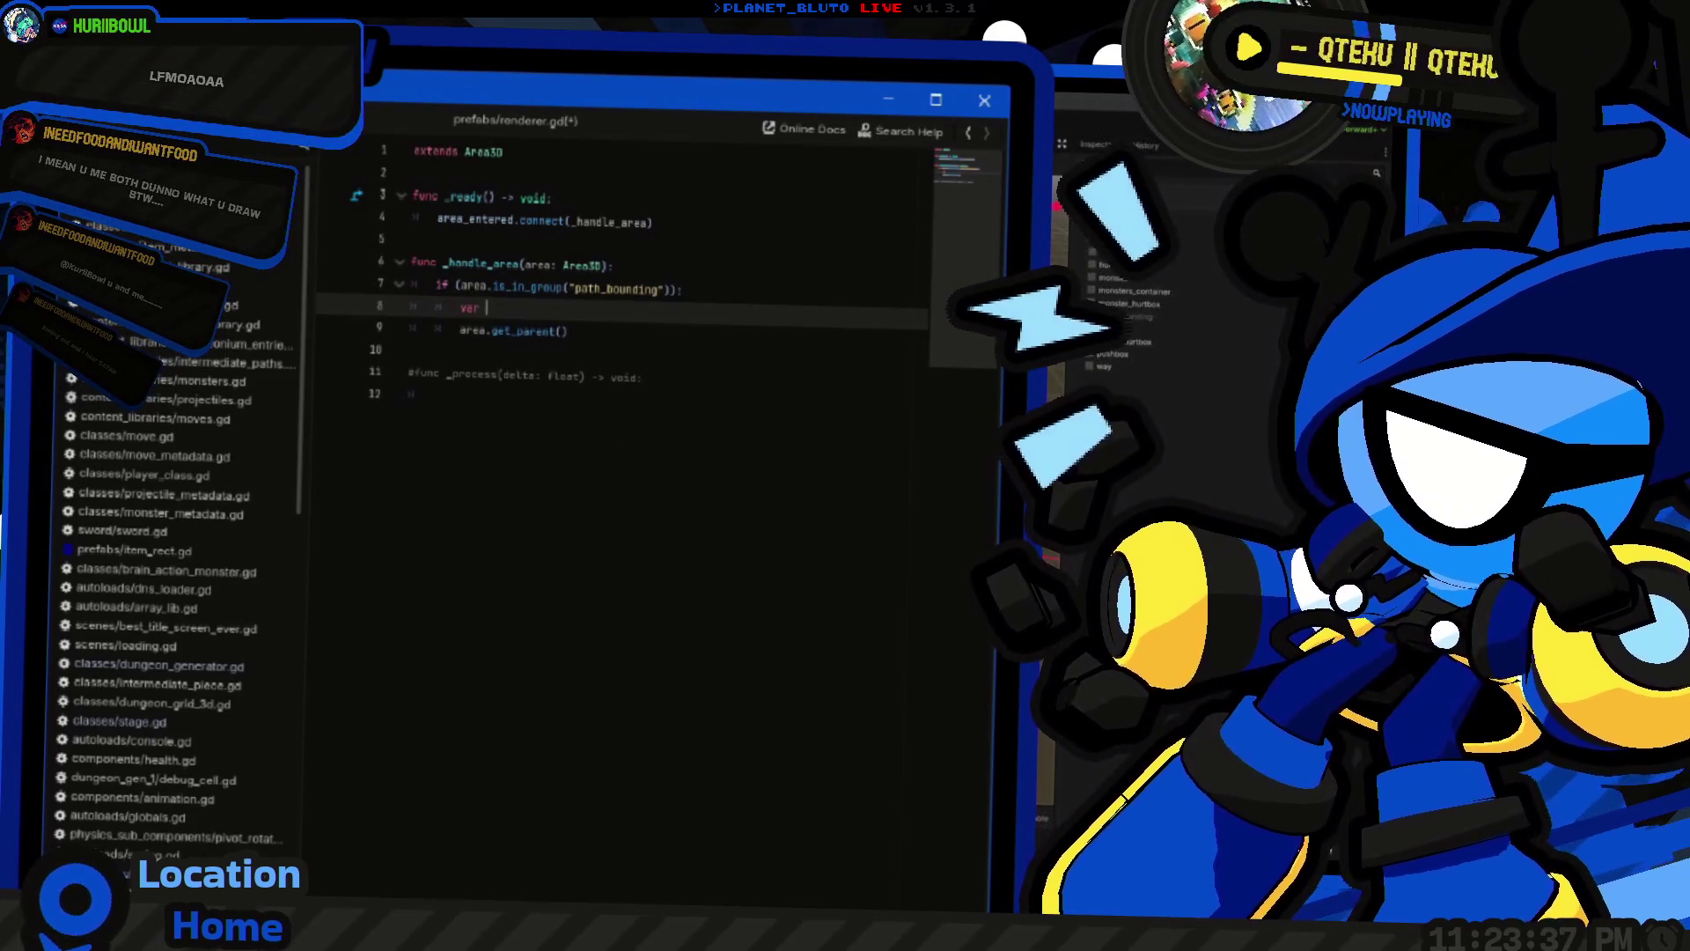
text(parent)
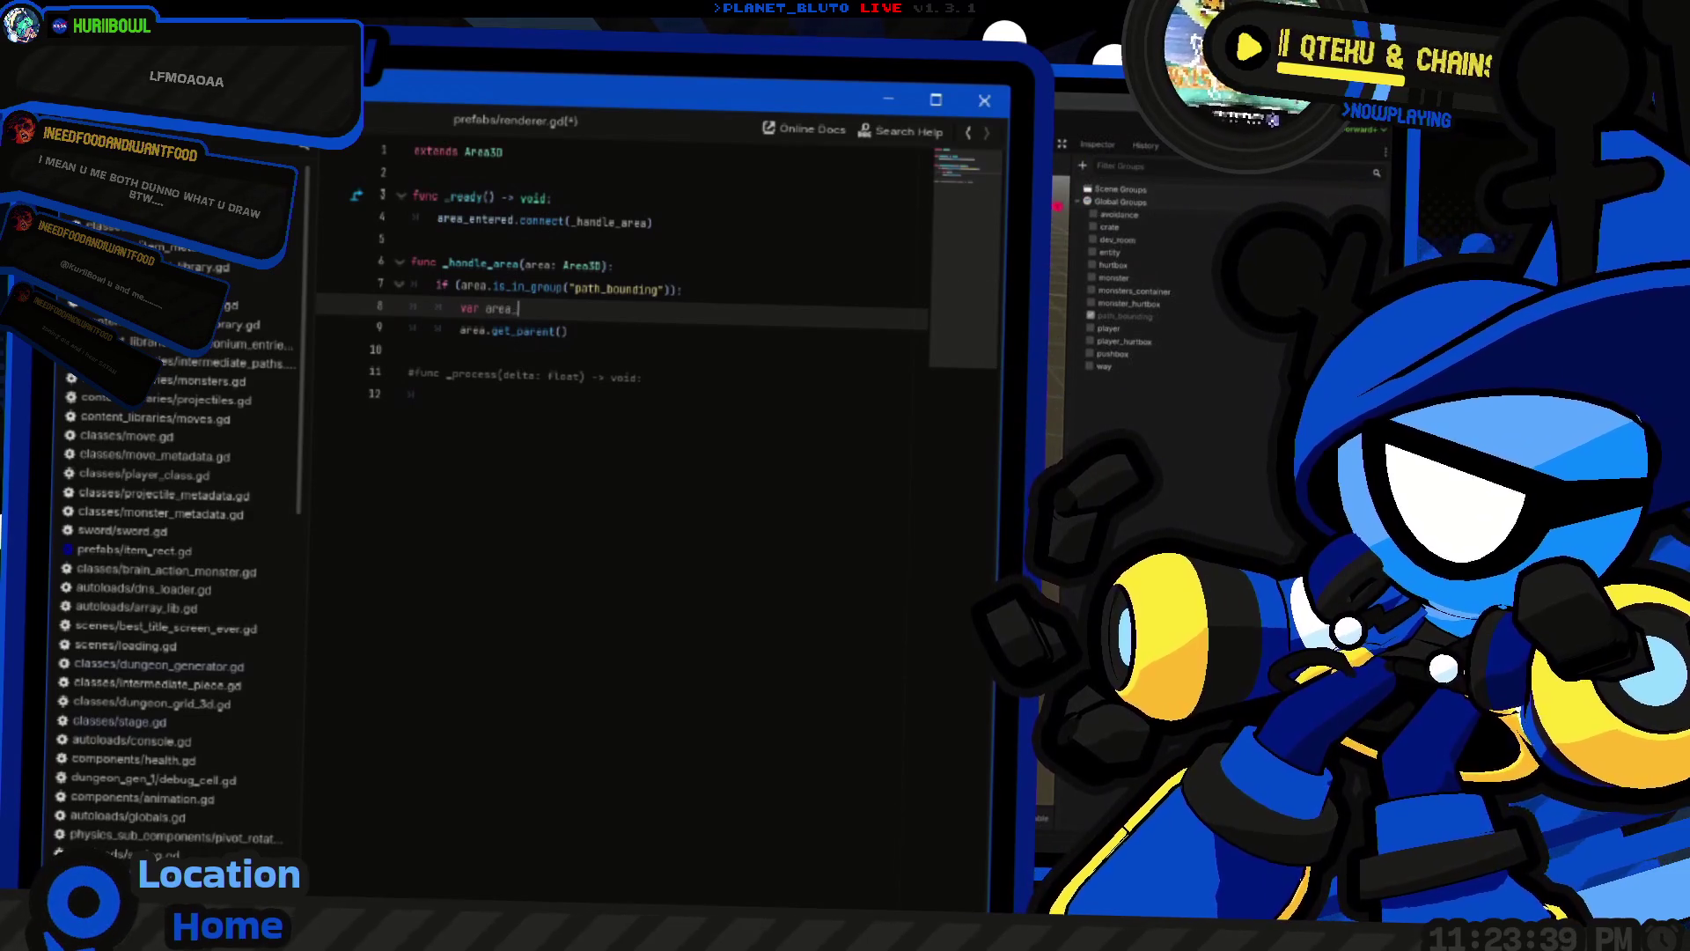
text(: Node3D =)
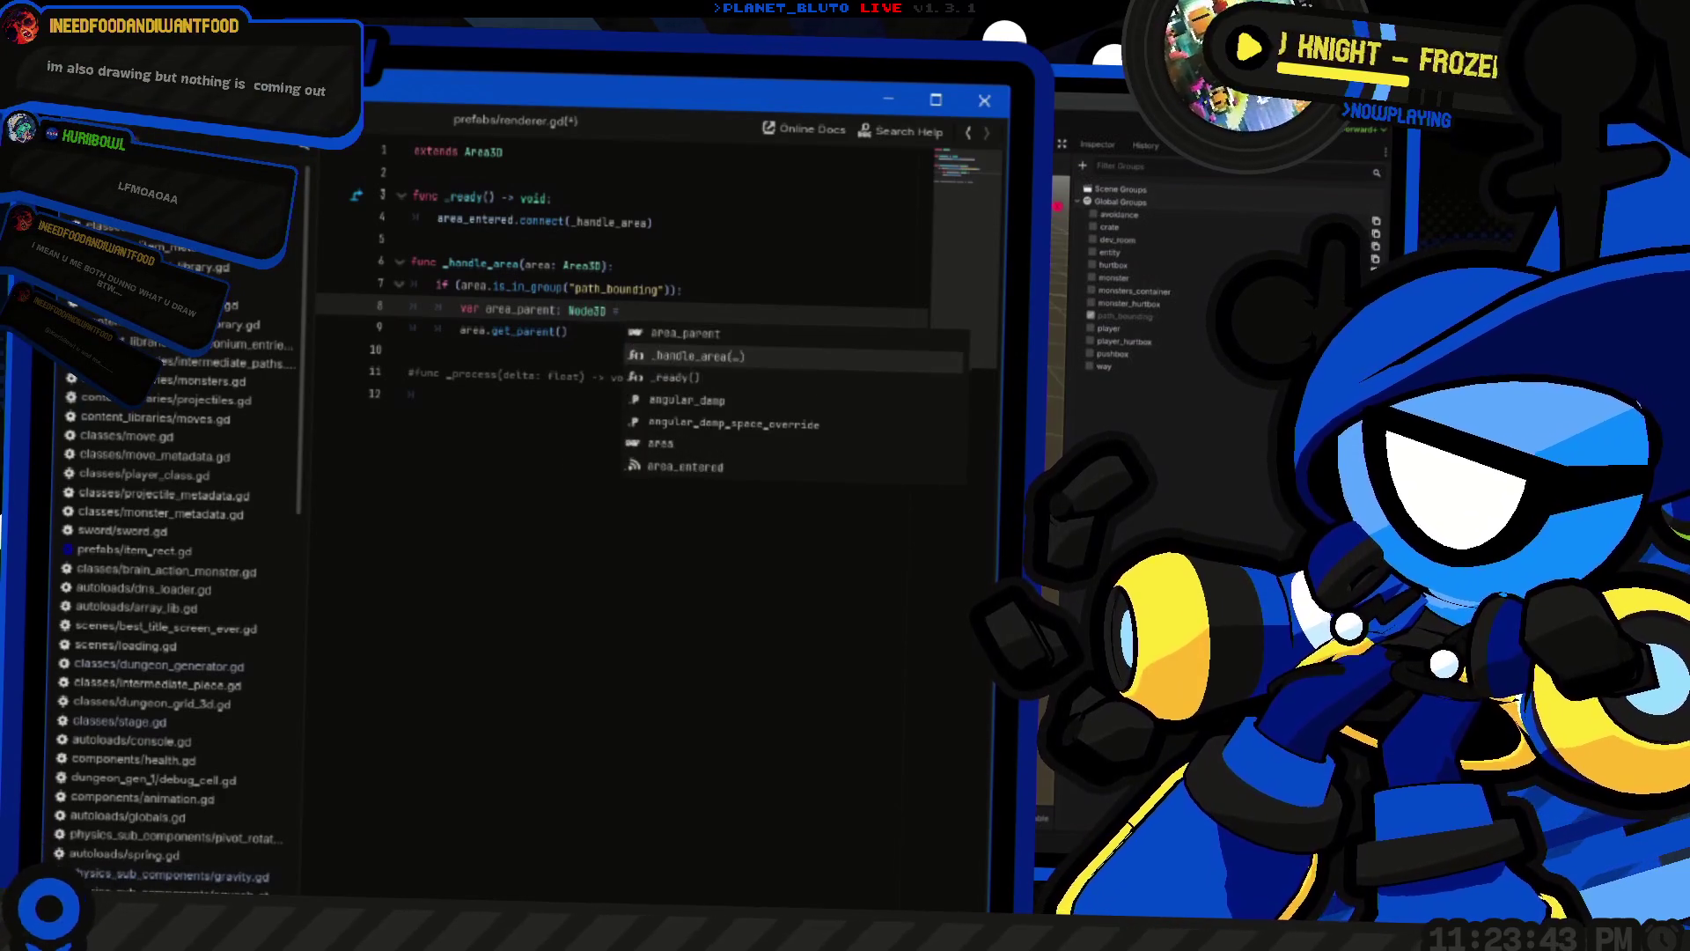
key(Escape)
key(Down)
key(shift+Home)
key(ctrl+x)
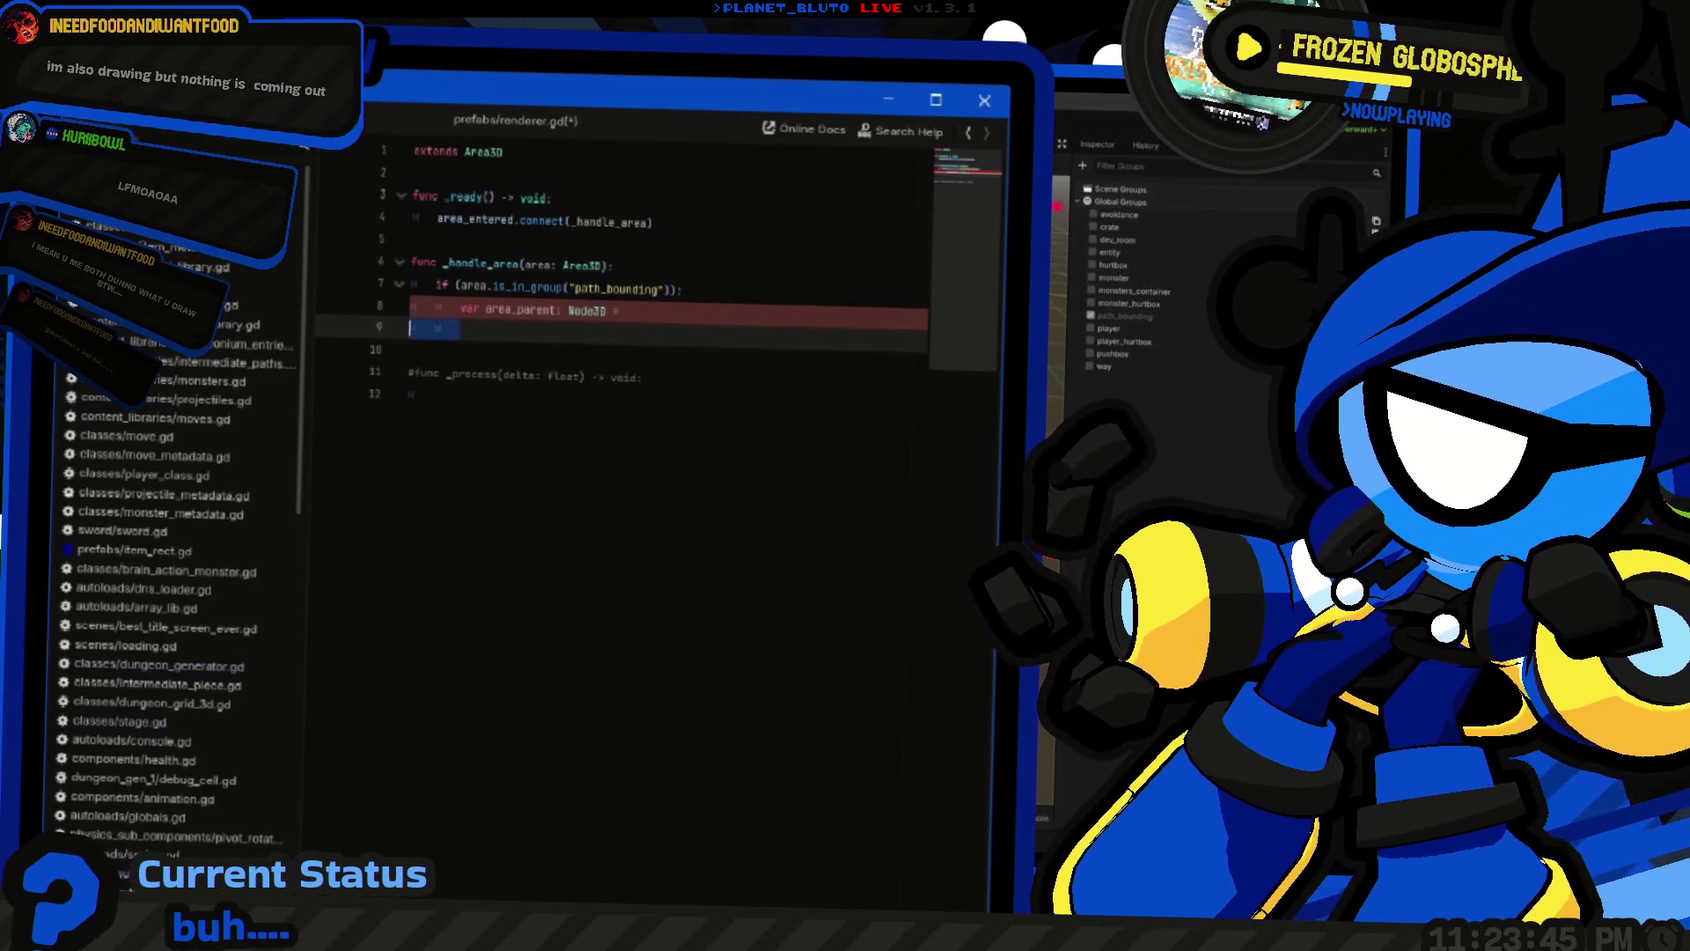
key(BackSpace)
key(BackSpace)
key(BackSpace)
key(End)
key(Return)
text(Bounding)
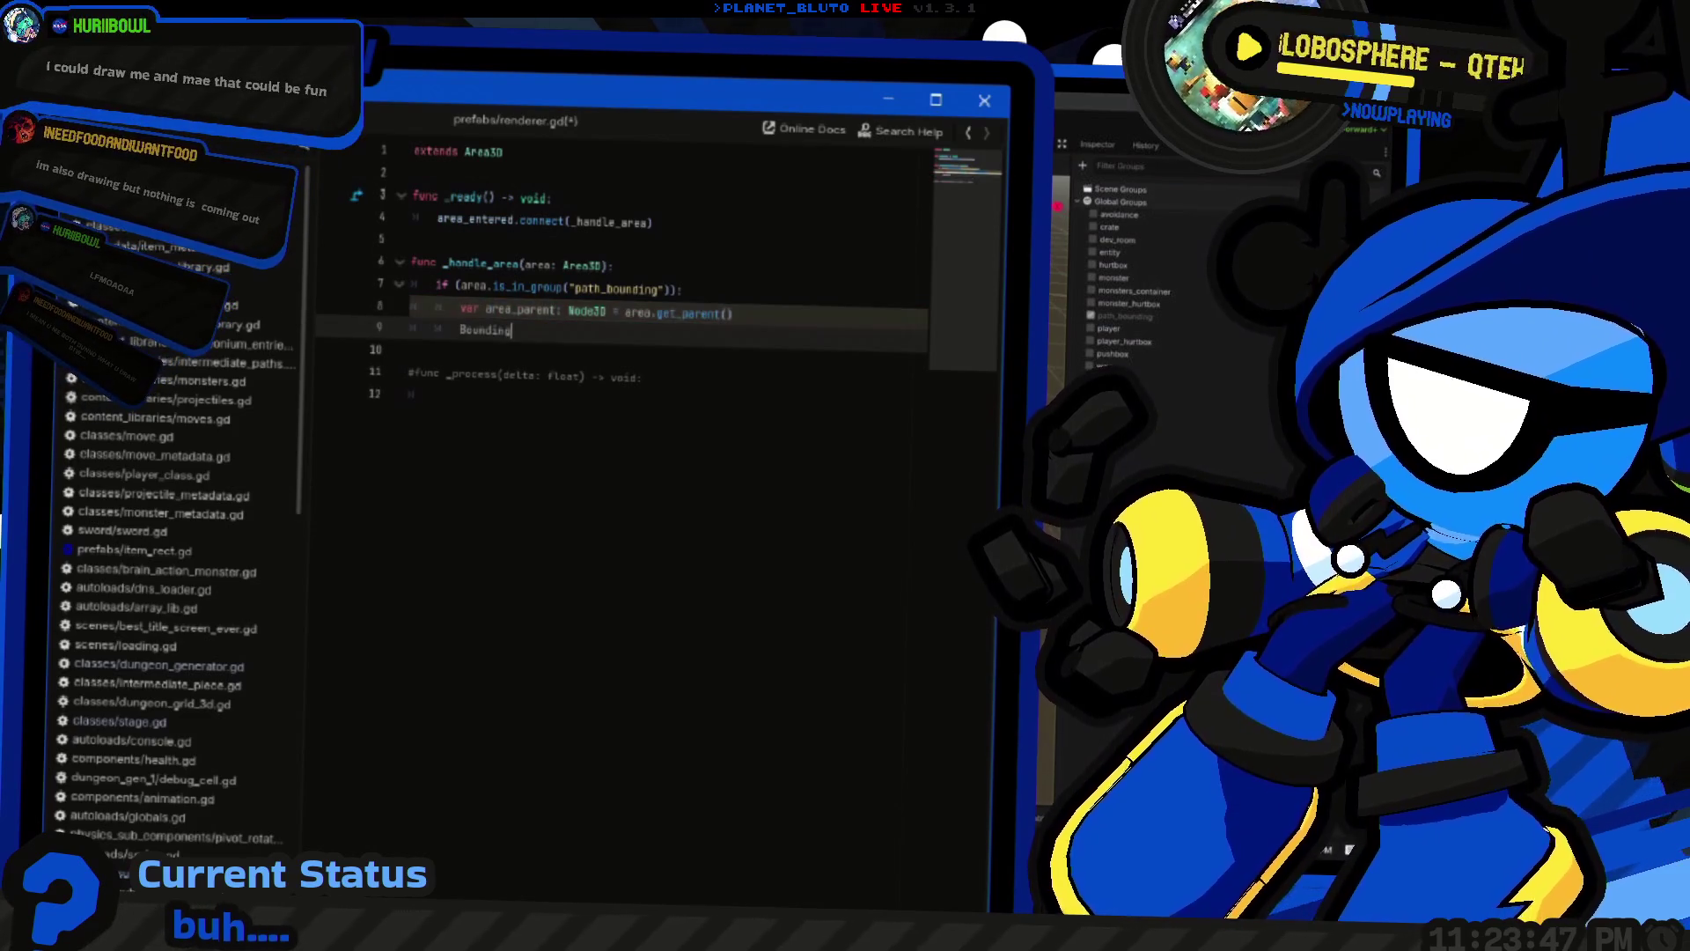
key(ctrl+z)
key(Up)
Begin an area_parent.visible assignment on the line below
key(Down)
text(area_parent.vis)
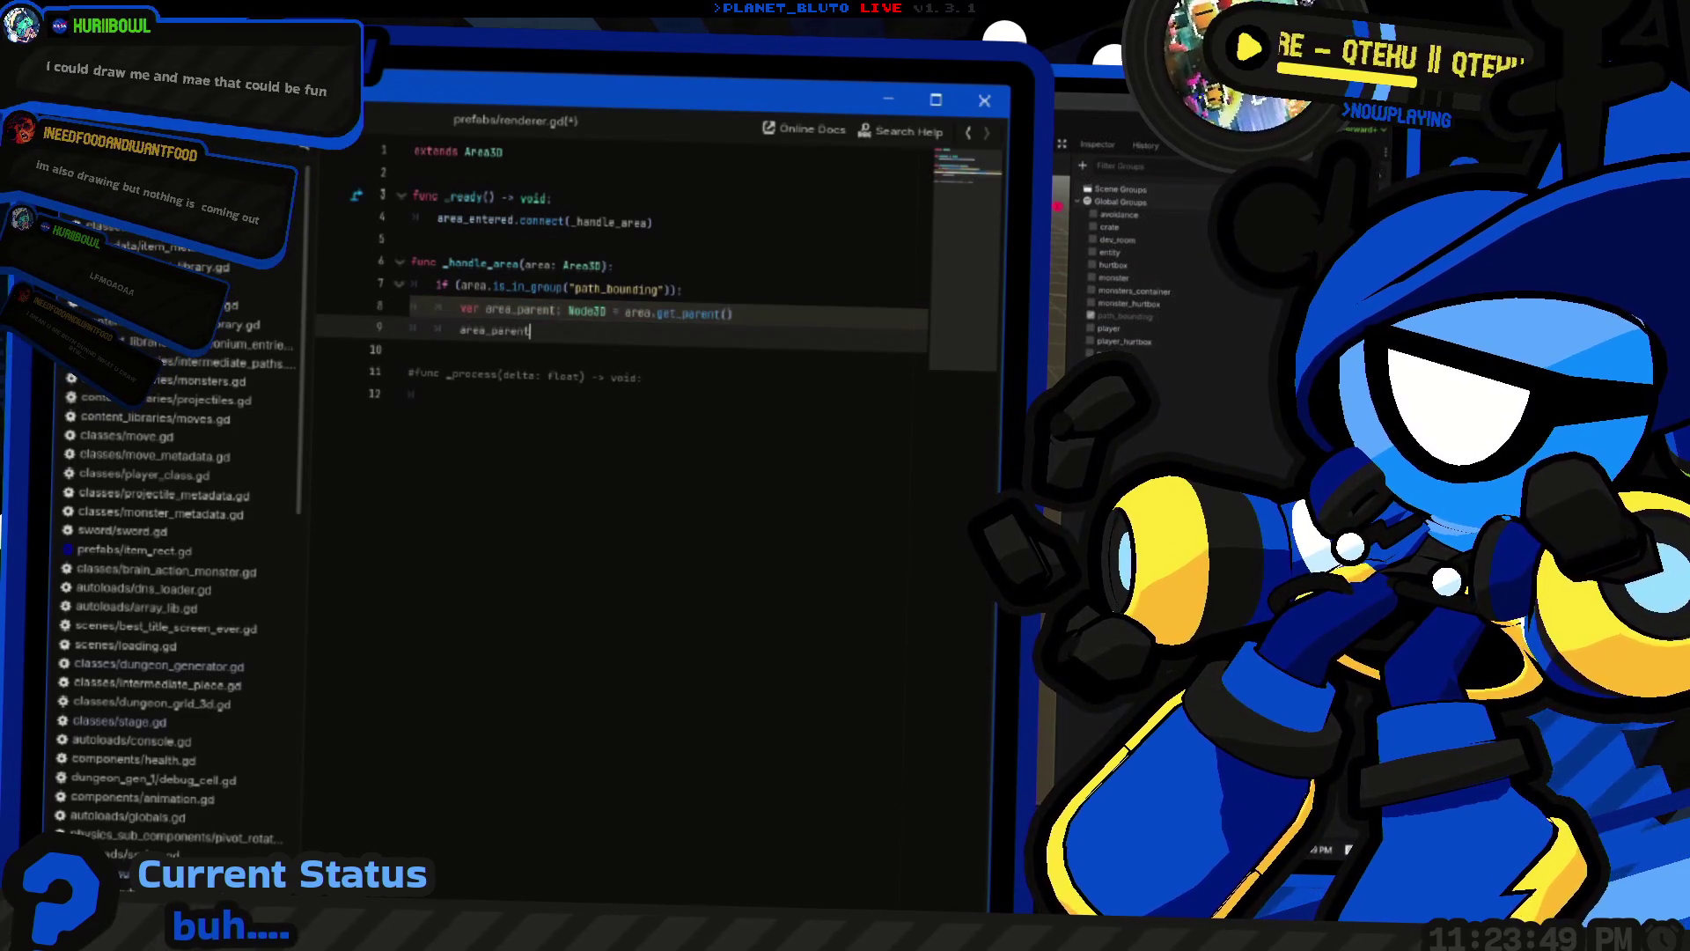
key(Down)
key(Down)
key(Return)
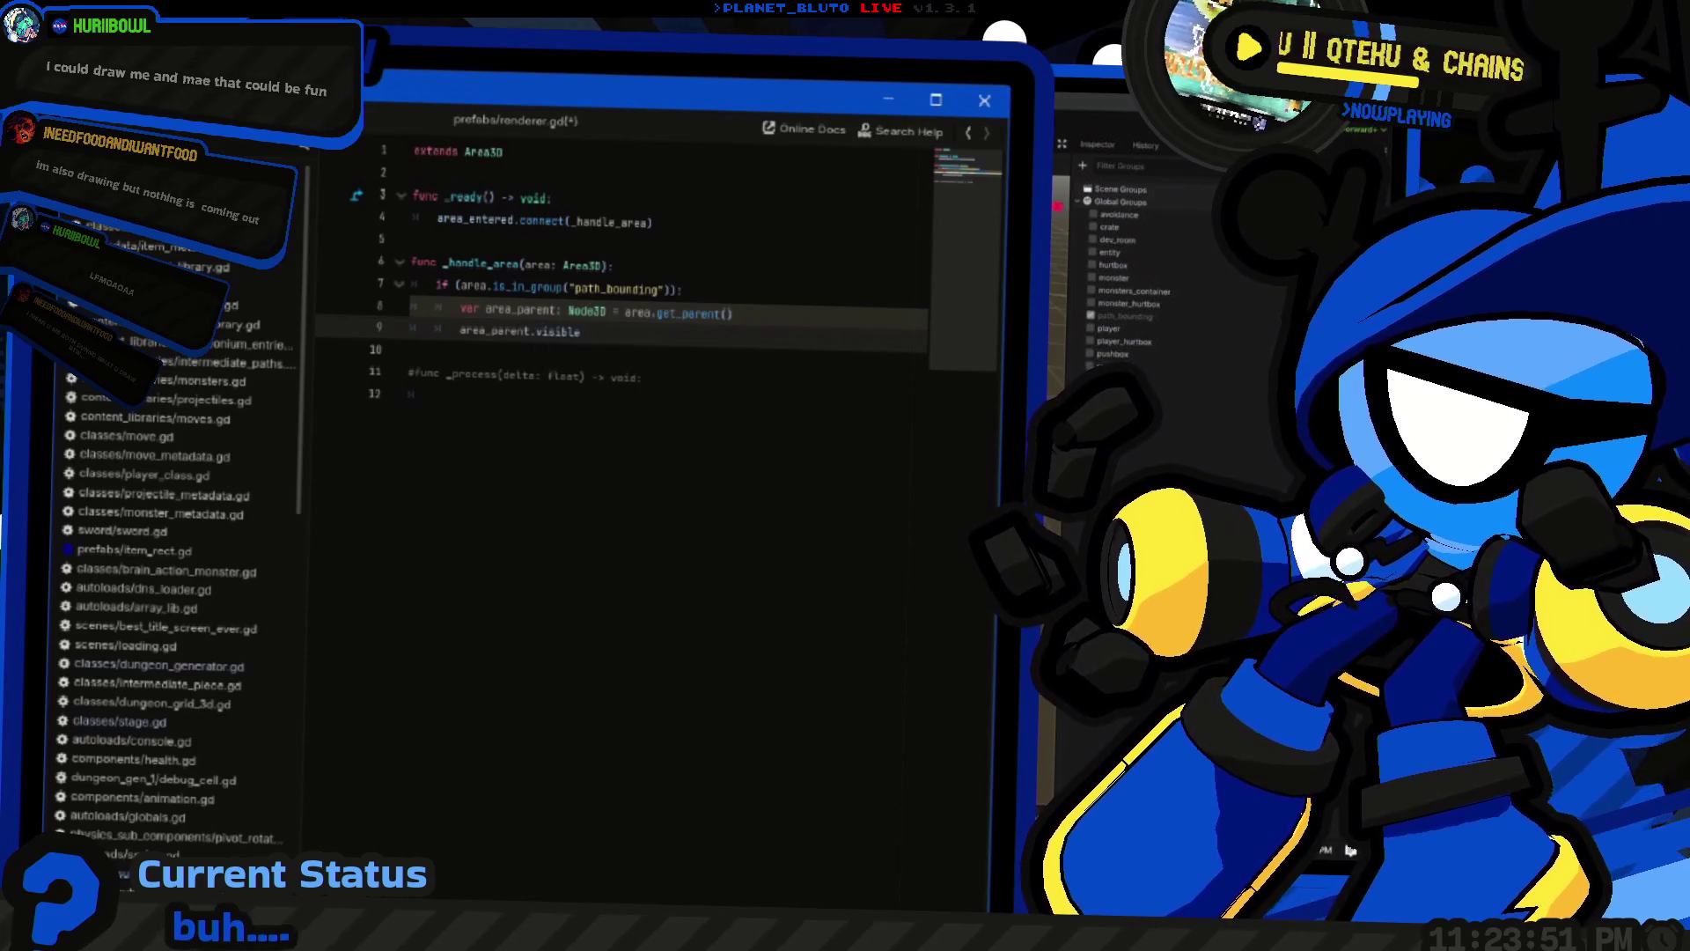
key(ctrl+space)
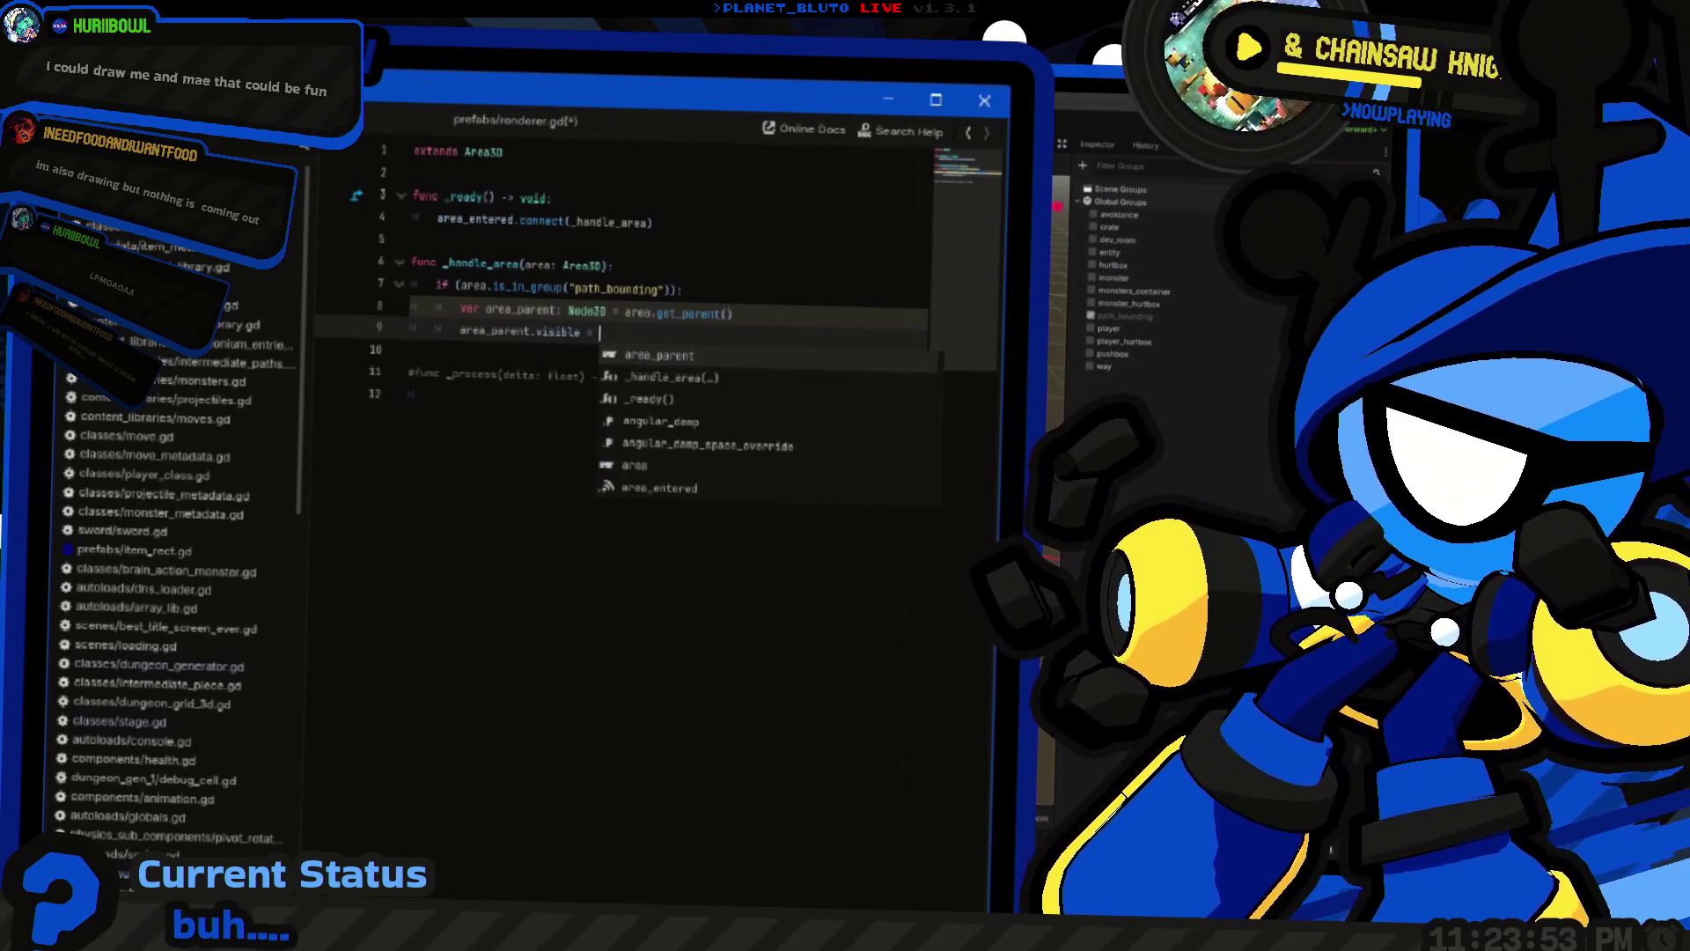
key(Escape)
key(Home)
click(654, 223)
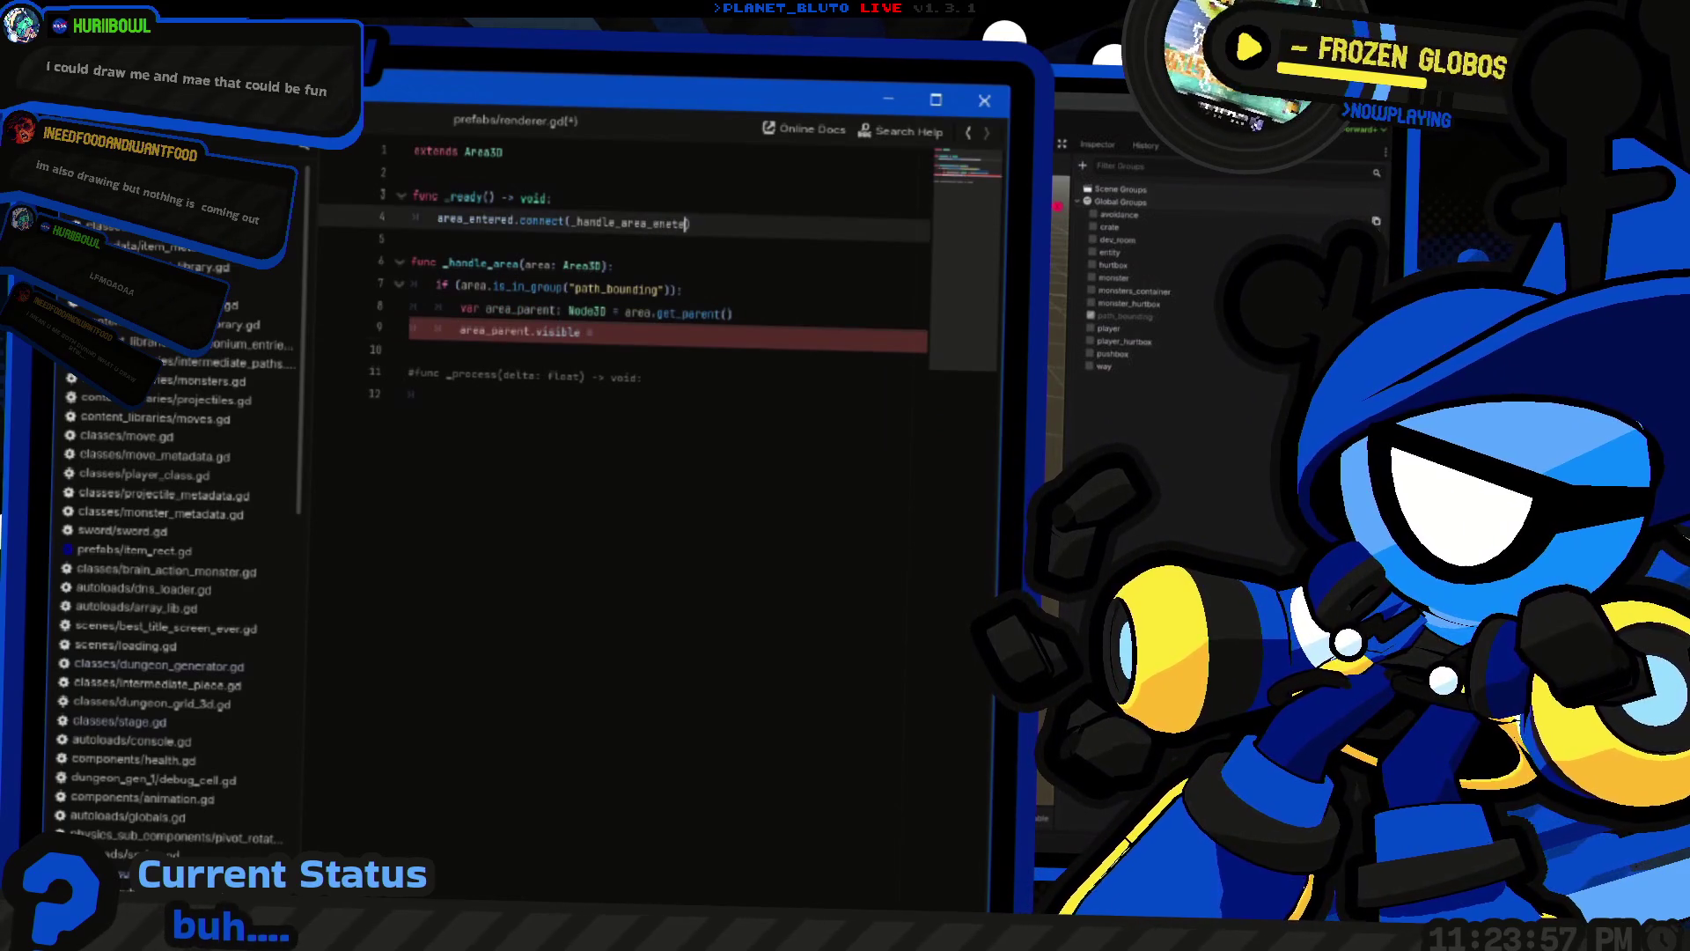
Rename the handler to _handle_area_entered in its definition
key(BackSpace)
key(Down)
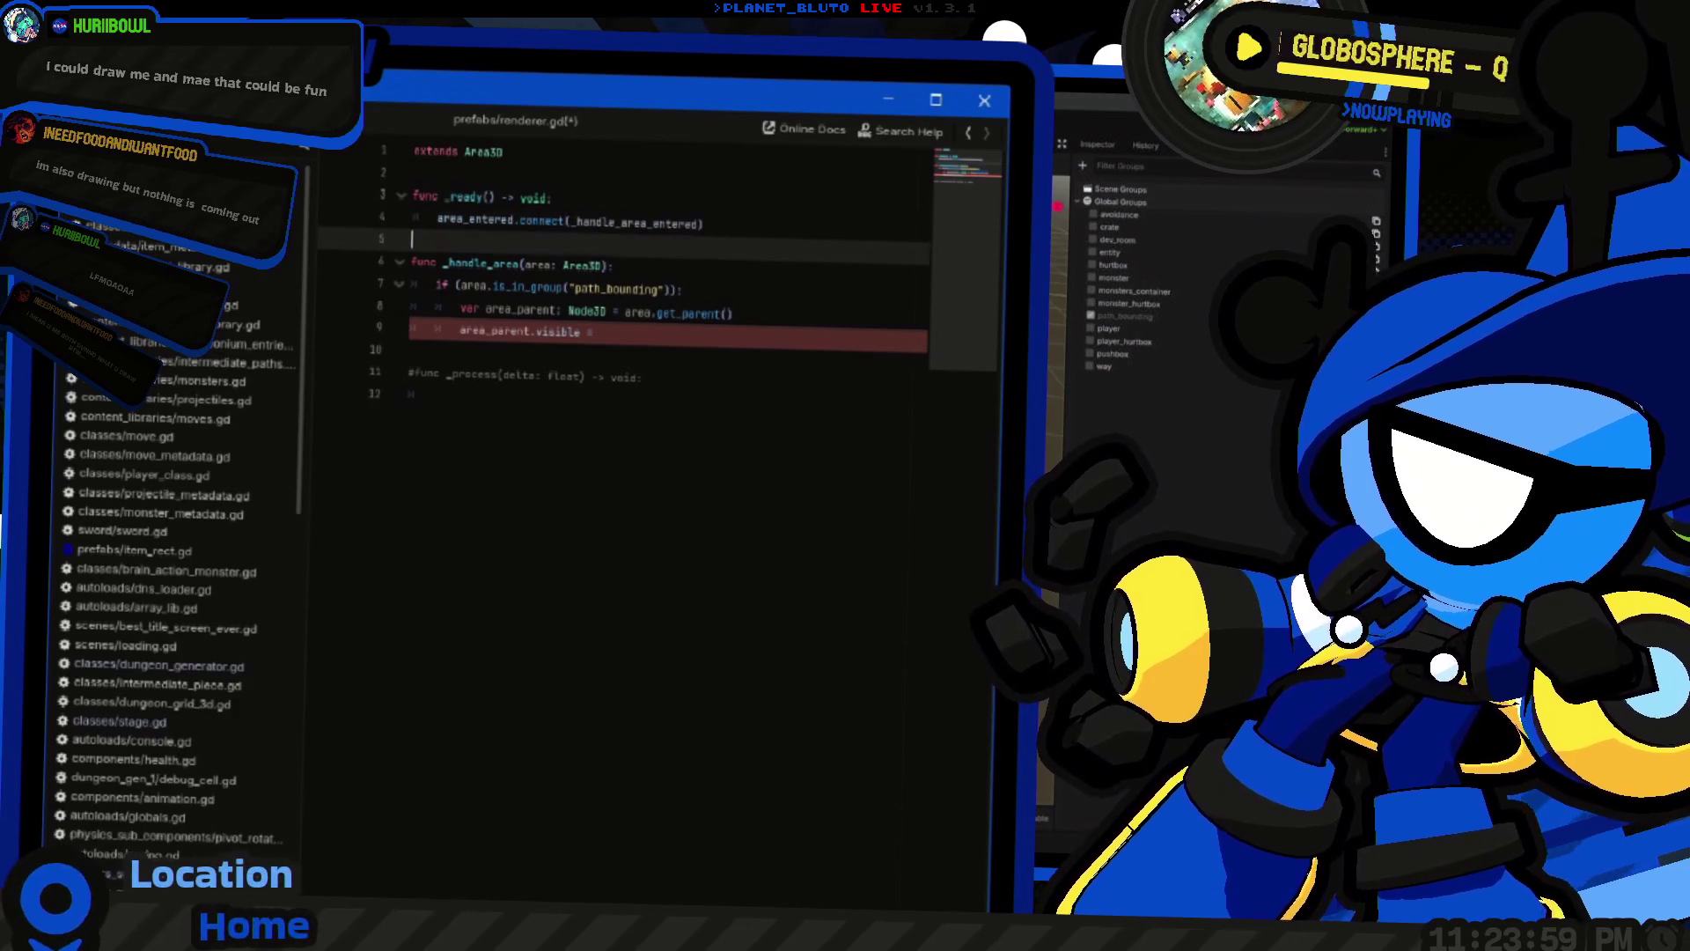
click(533, 264)
text(_entered)
Duplicate the connect line as an area_exited connection to _handle_area_exited
click(461, 220)
key(ctrl+shift+d)
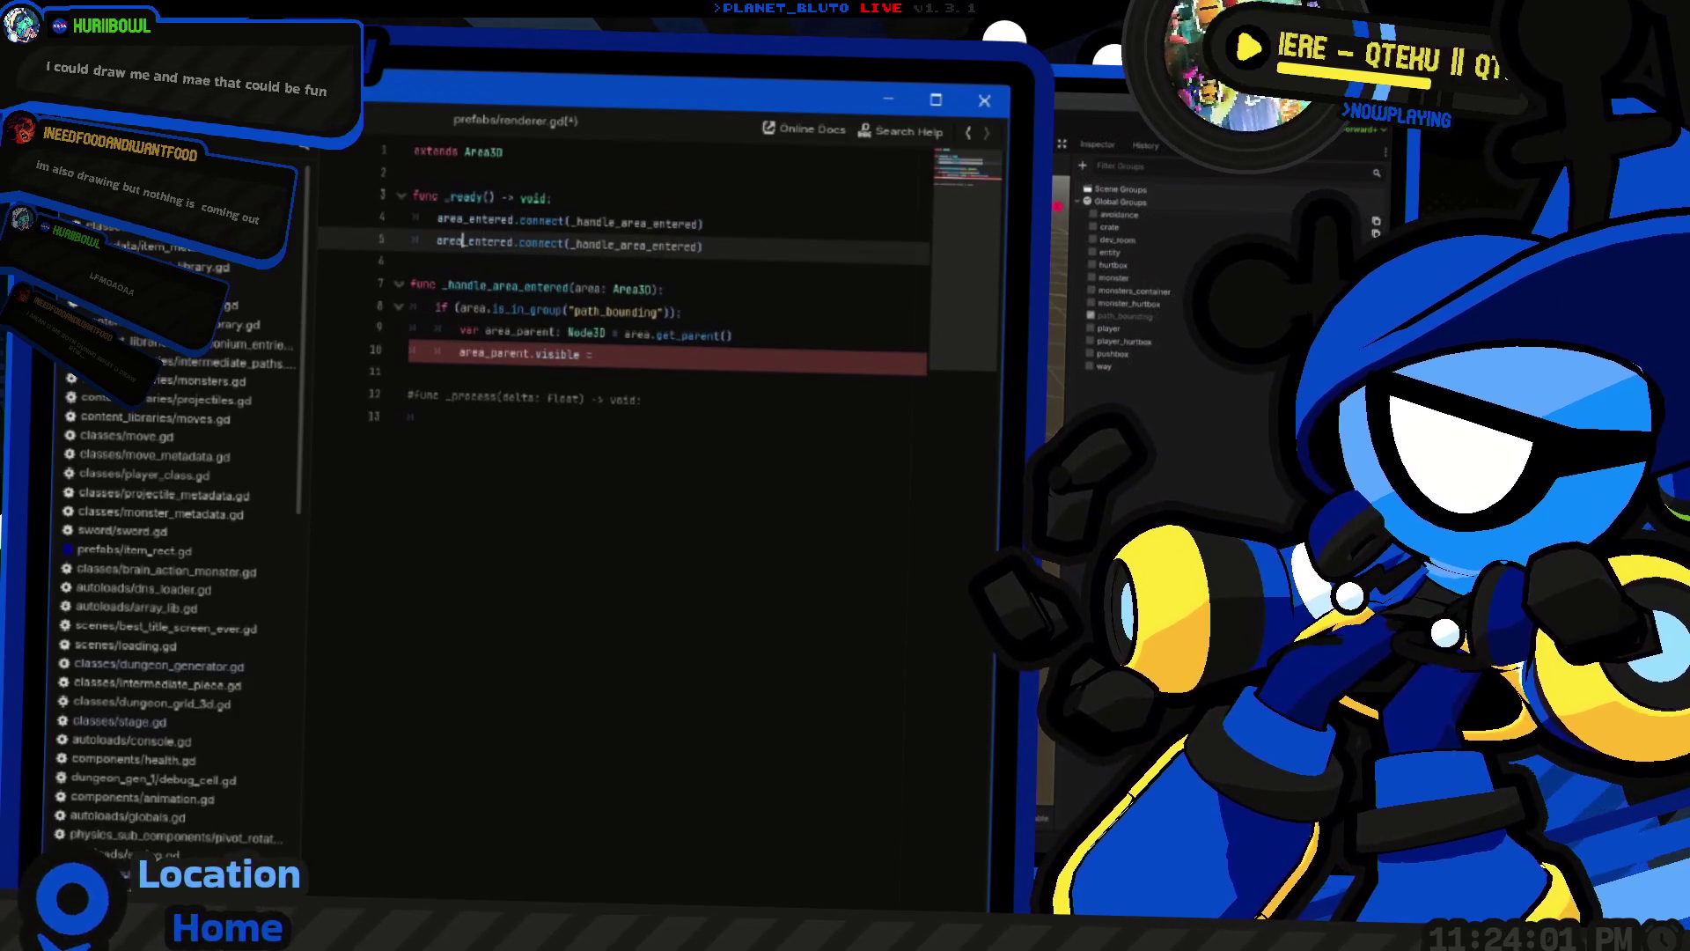
text(exited)
key(End)
key(ctrl+shift+Right)
key(ctrl+l)
text(area_exited)
key(Escape)
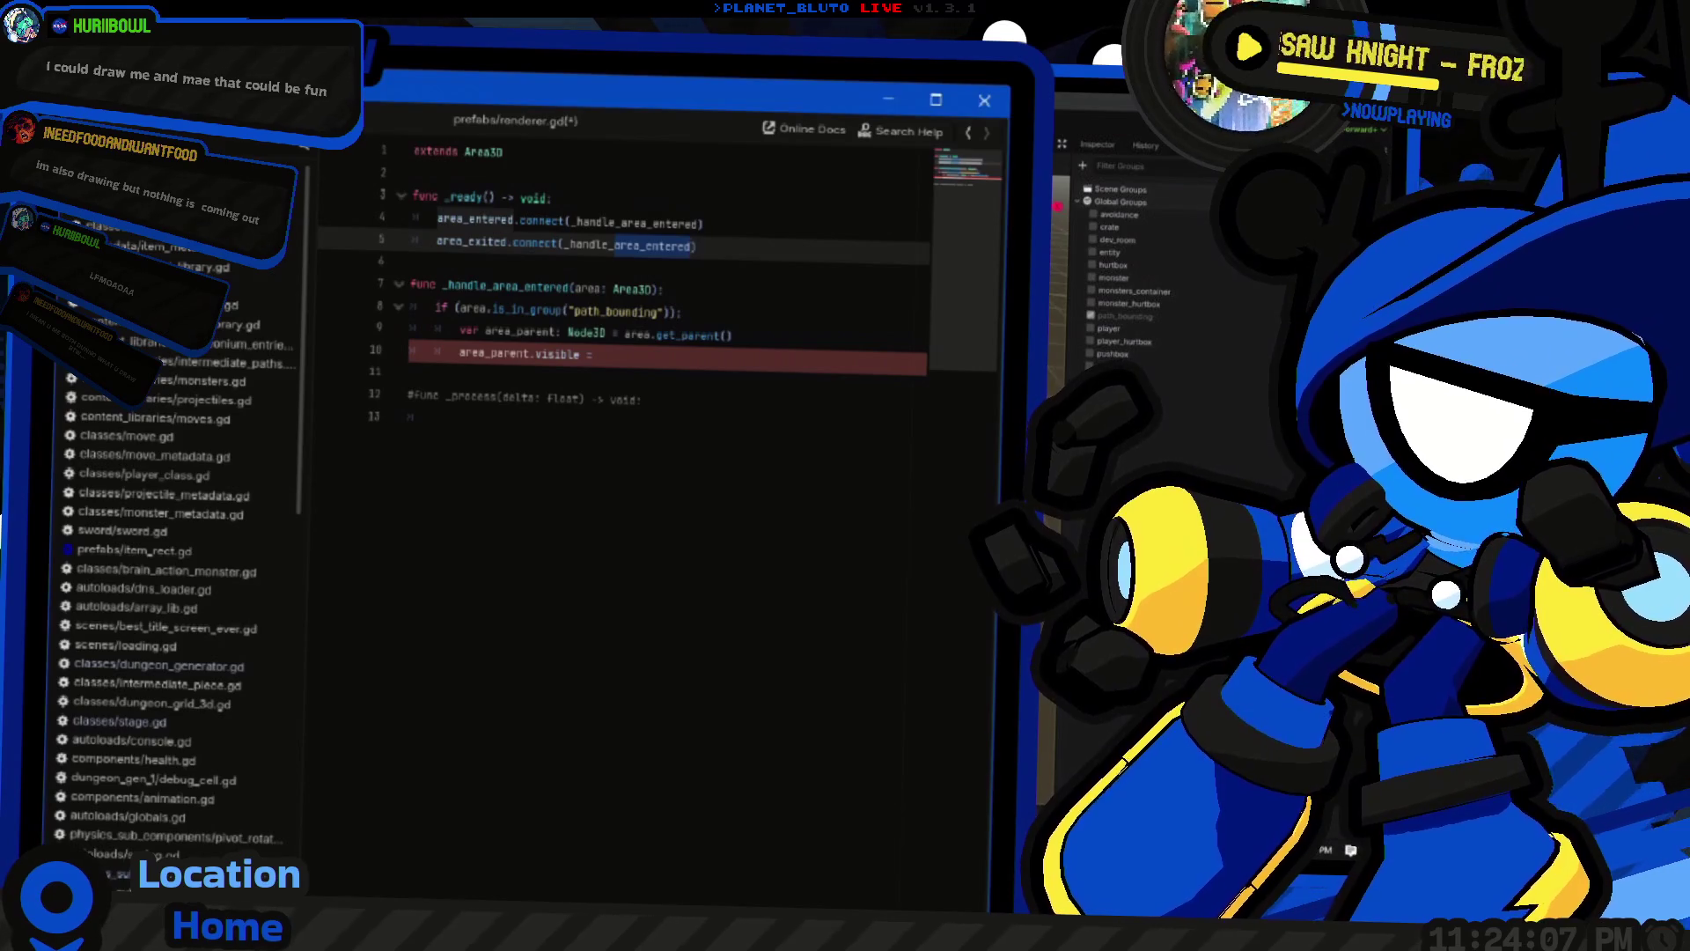
text(area_exited)
key(ctrl+shift+Left)
Add a func _handle_area_exited() with a pass placeholder body
click(409, 396)
key(Return)
key(Return)
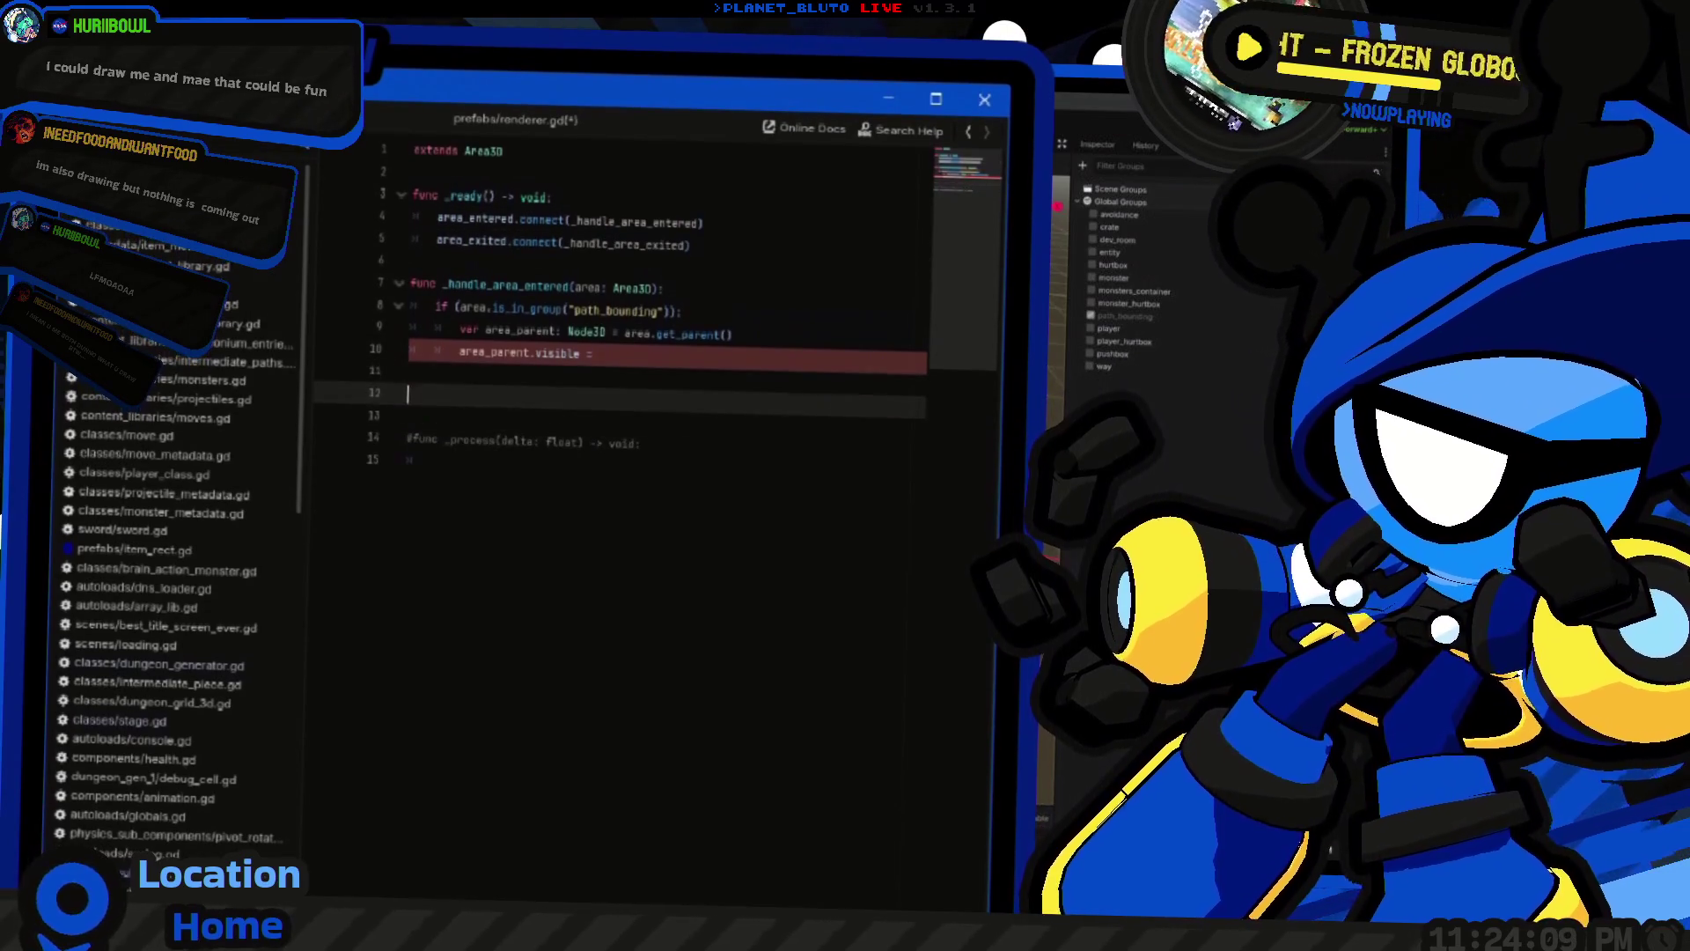
key(Up)
key(Up)
text(func _handle_area_exited())
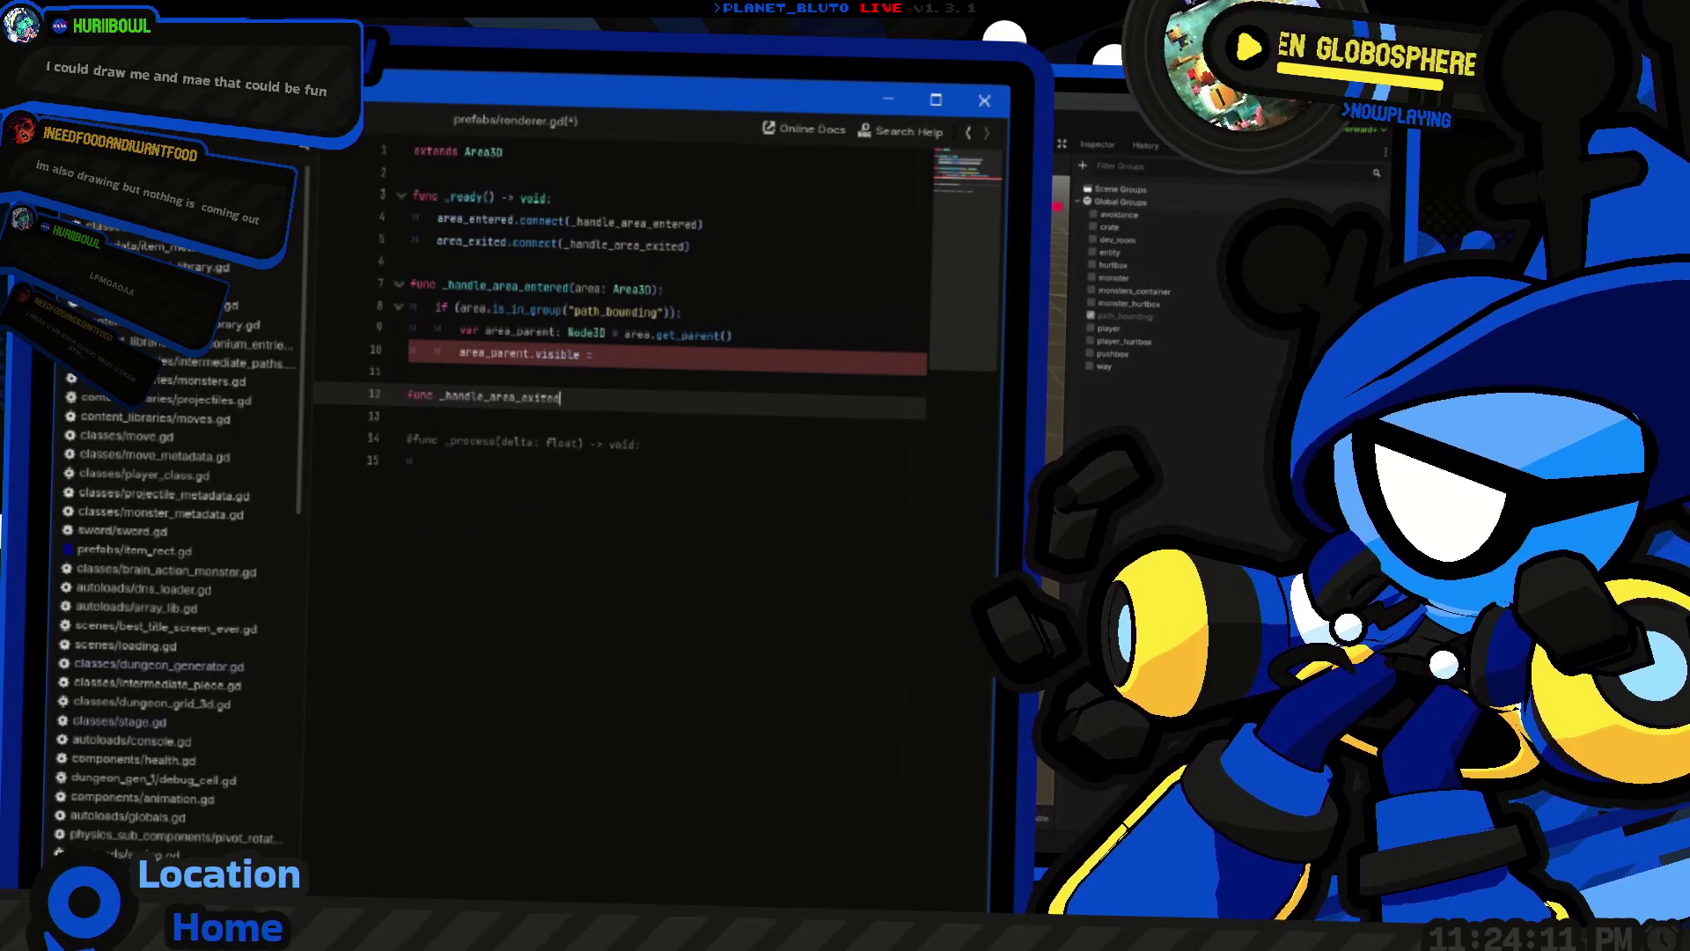
key(Up)
key(Up)
key(Up)
key(Down)
key(Down)
key(Down)
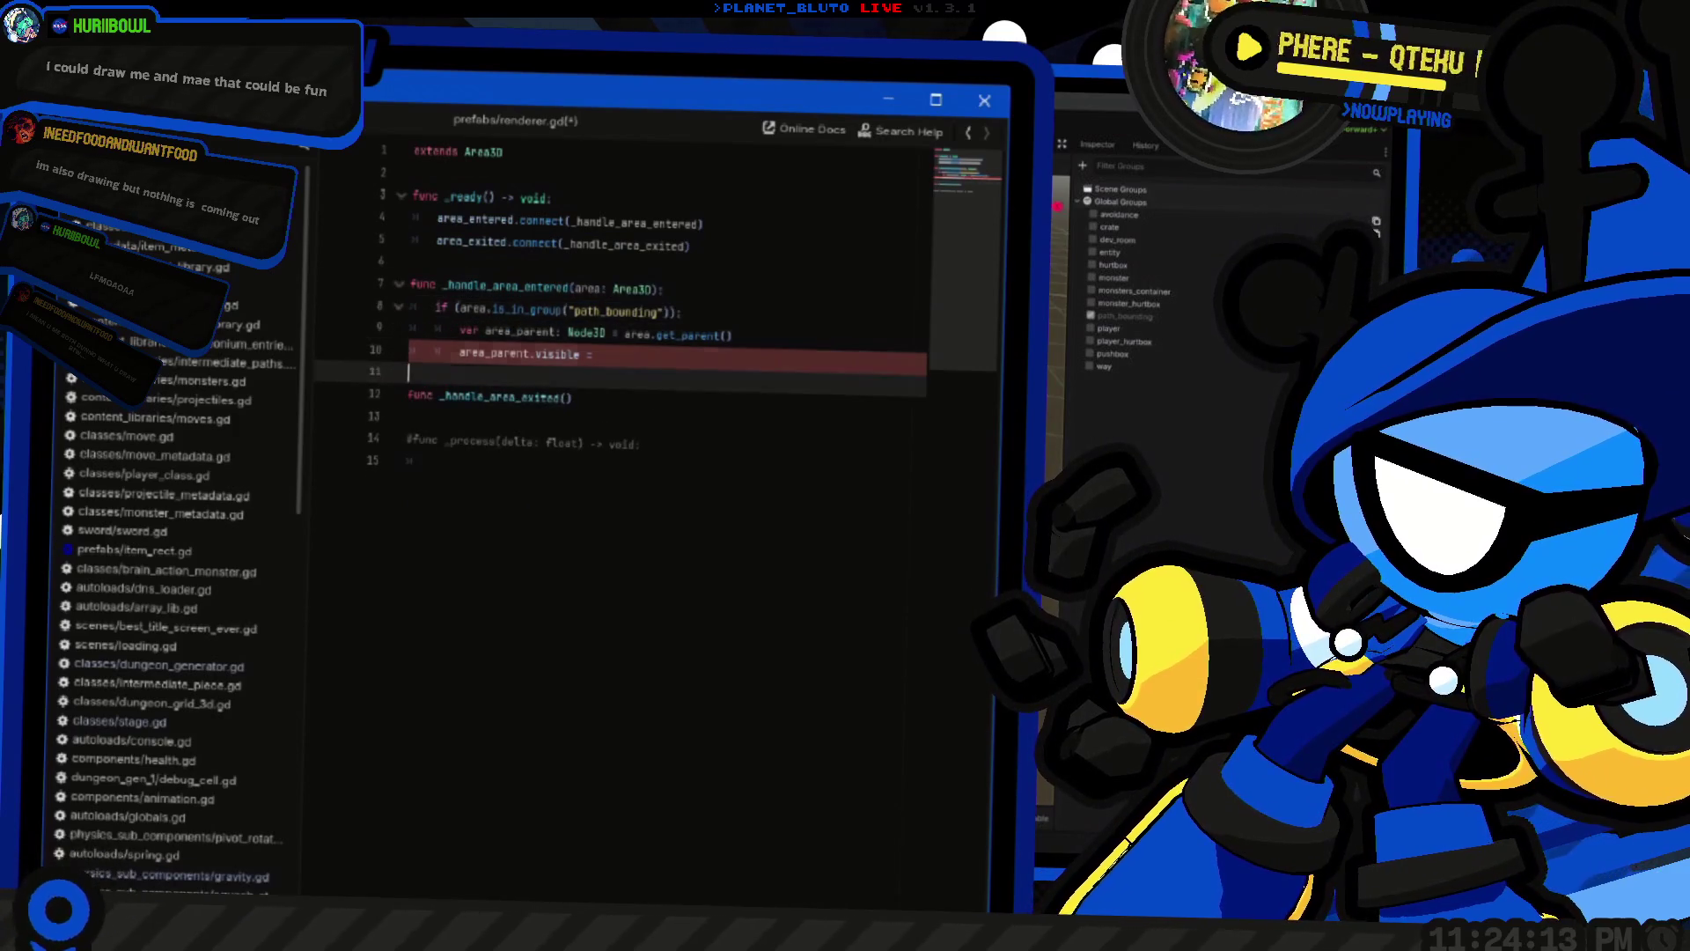
key(Return)
text(pass)
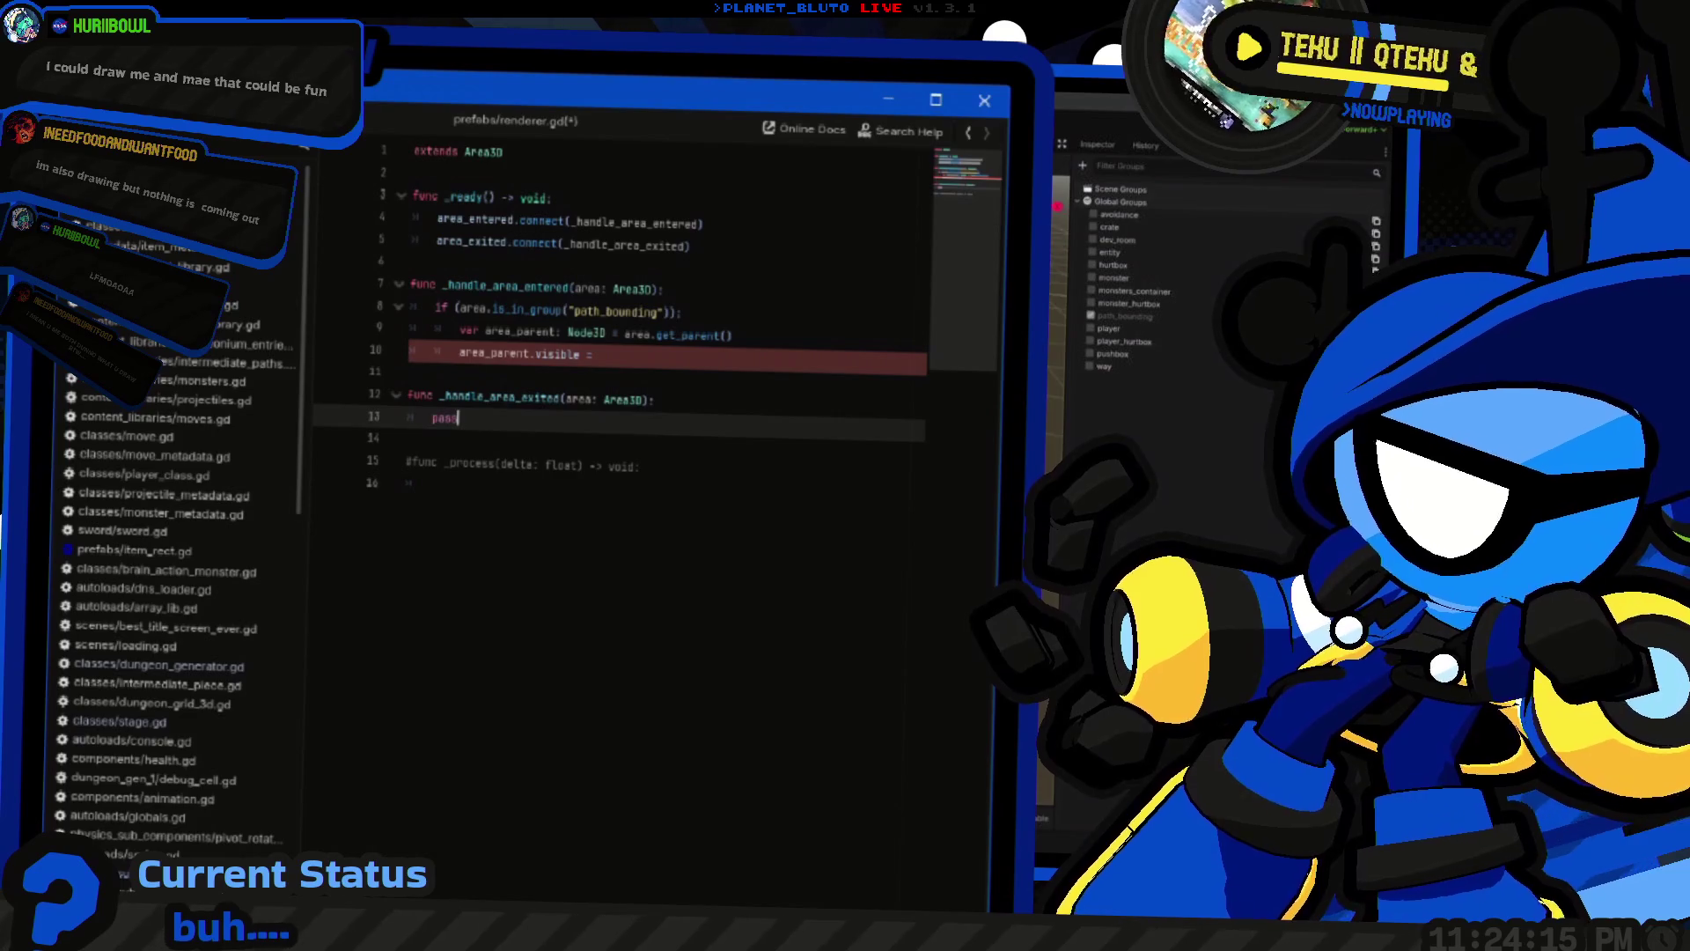
Set area_parent.visible = true in the entered handler
key(Up)
key(Up)
key(Up)
key(Down)
key(Down)
key(Down)
key(End)
key(Down)
key(Down)
text(fal)
key(BackSpace)
key(BackSpace)
key(BackSpace)
text(tru)
key(Return)
Copy the if block into _handle_area_exited and begin a toggle_visibility function
key(shift+Home)
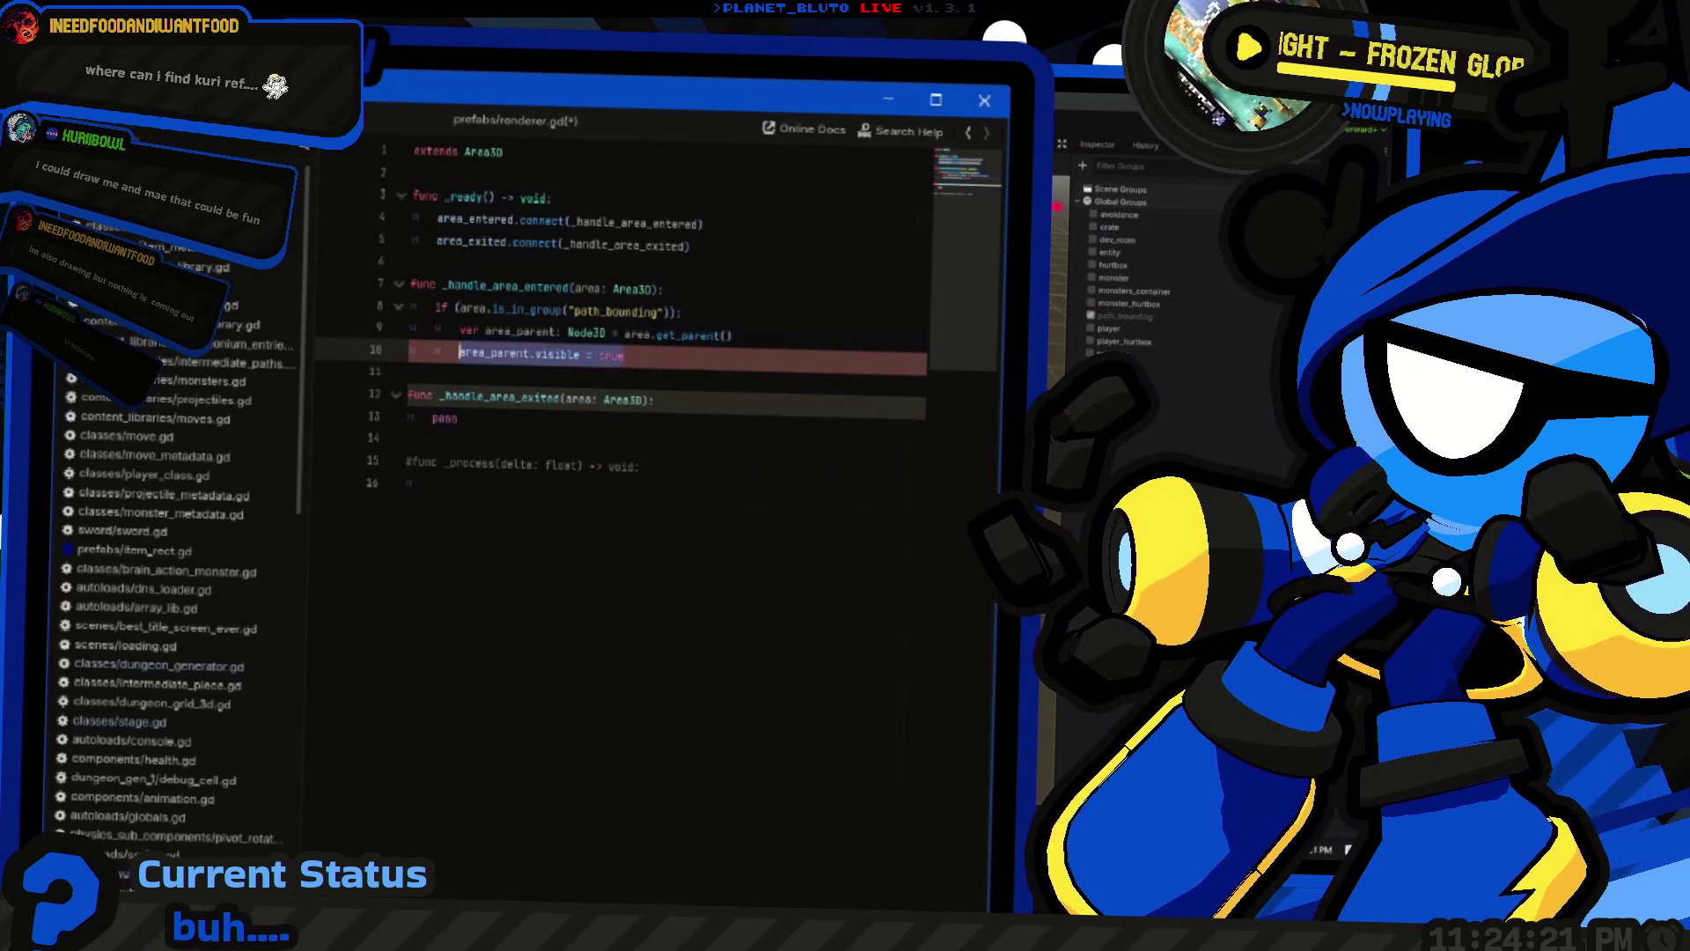
key(shift+Up)
key(shift+Up)
key(ctrl+c)
key(Down)
key(Down)
key(Down)
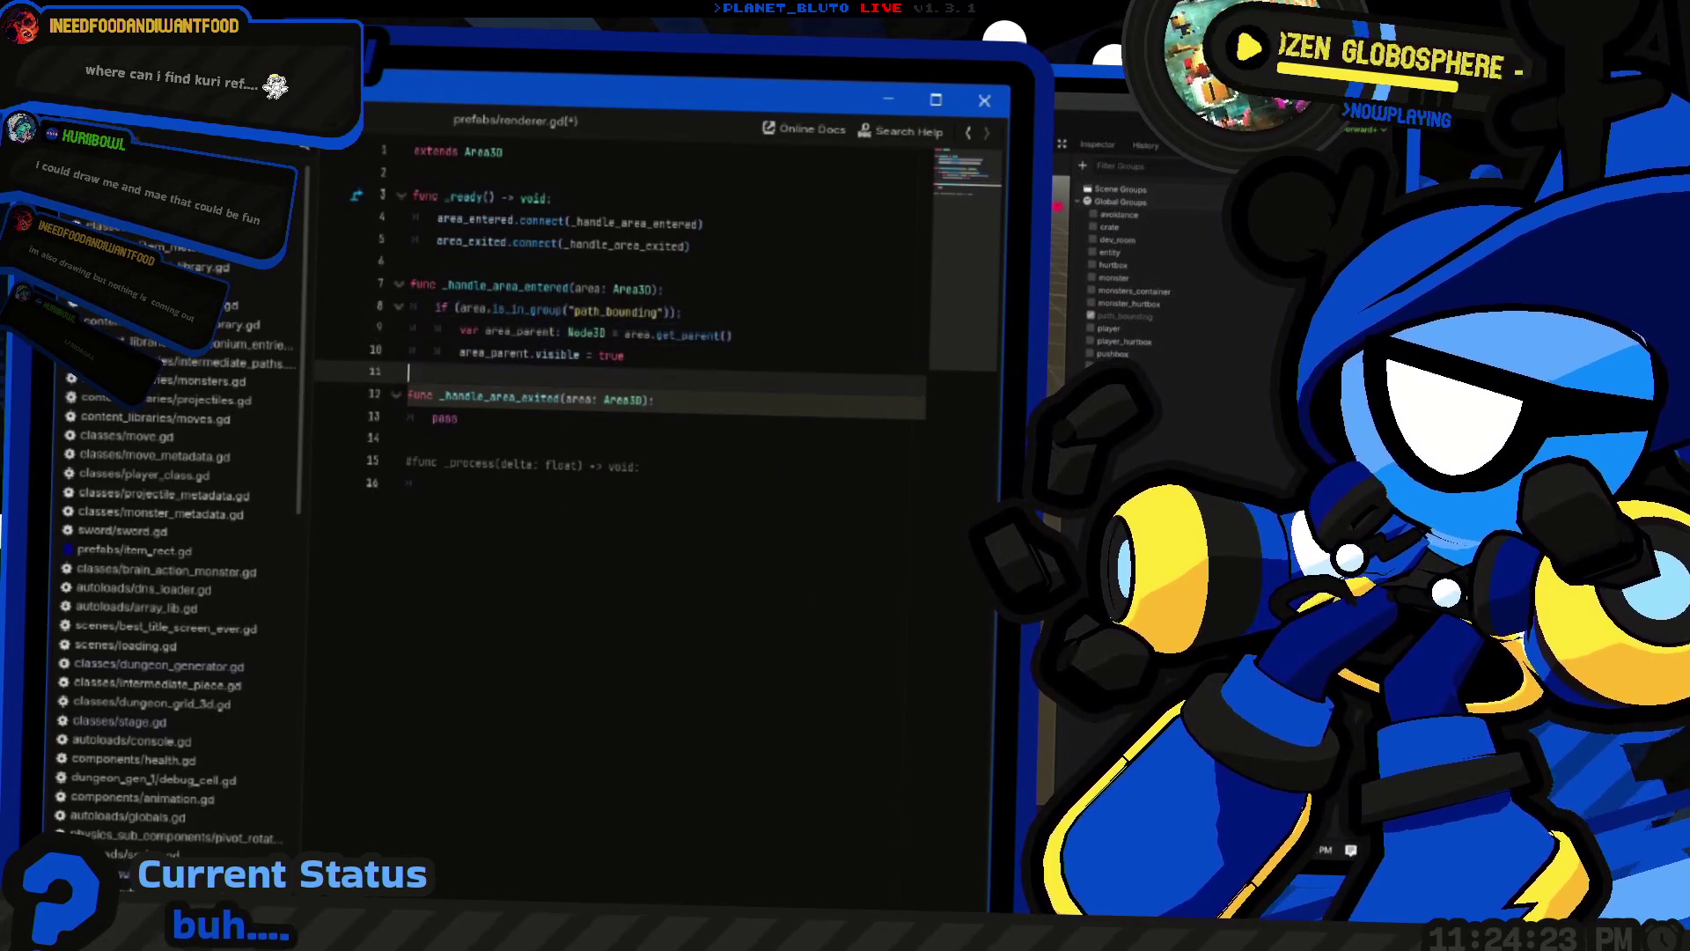
key(End)
key(shift+Home)
key(ctrl+v)
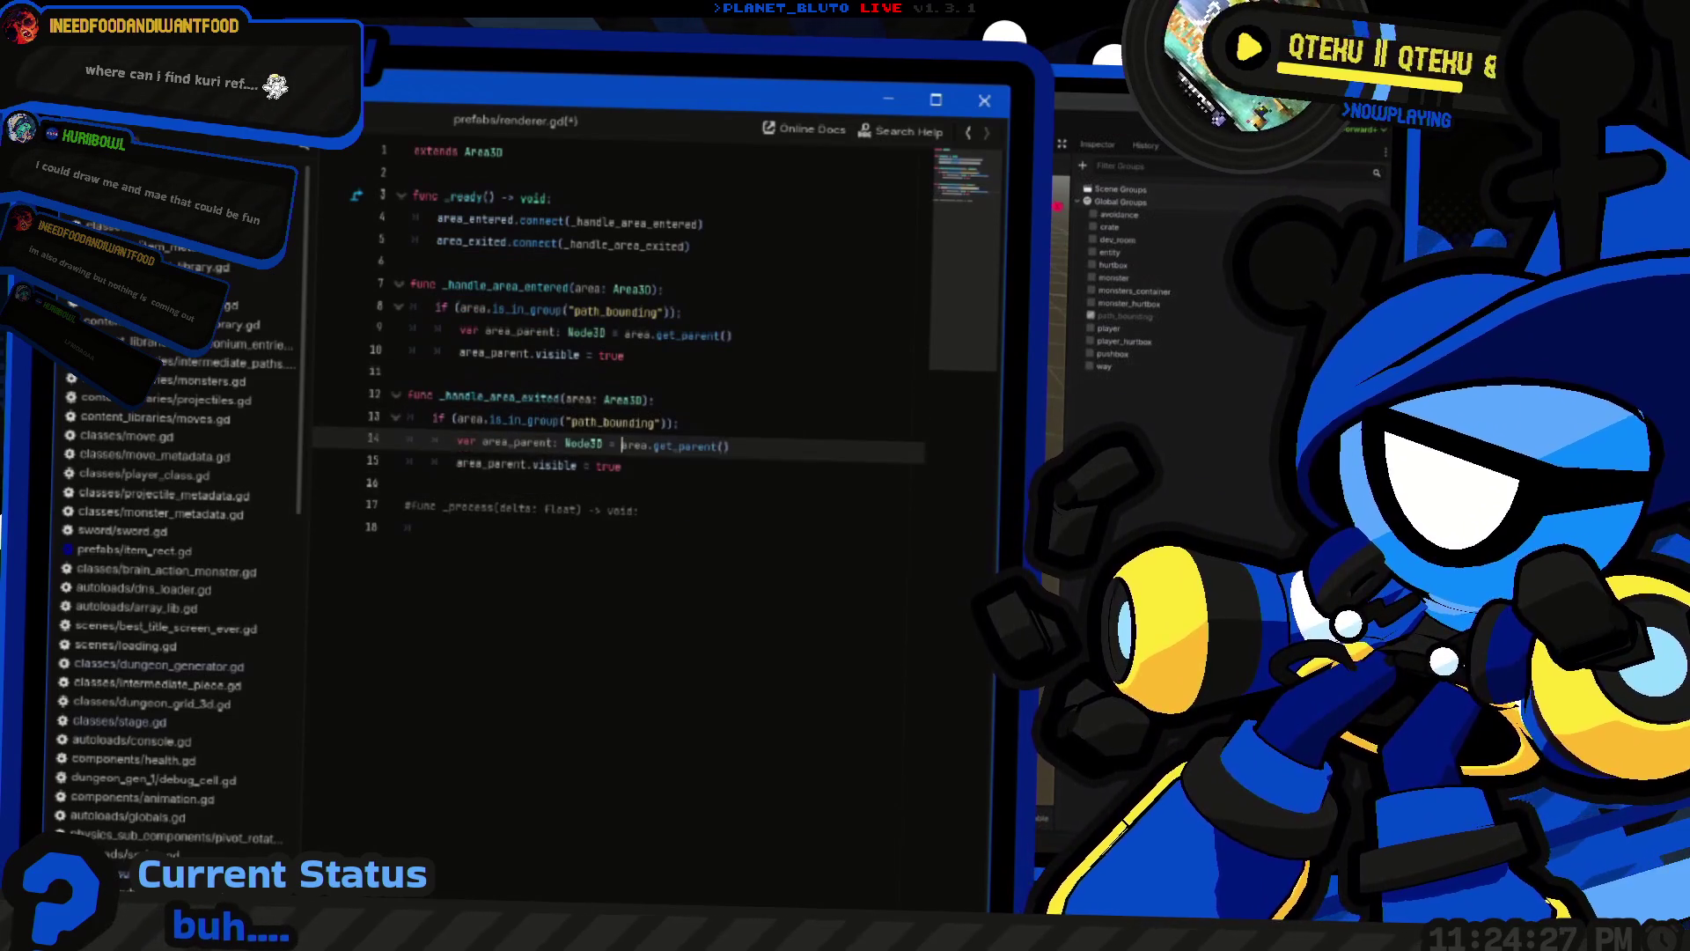
key(Return)
key(Return)
text(func toggle_visibility(area, state: bool)
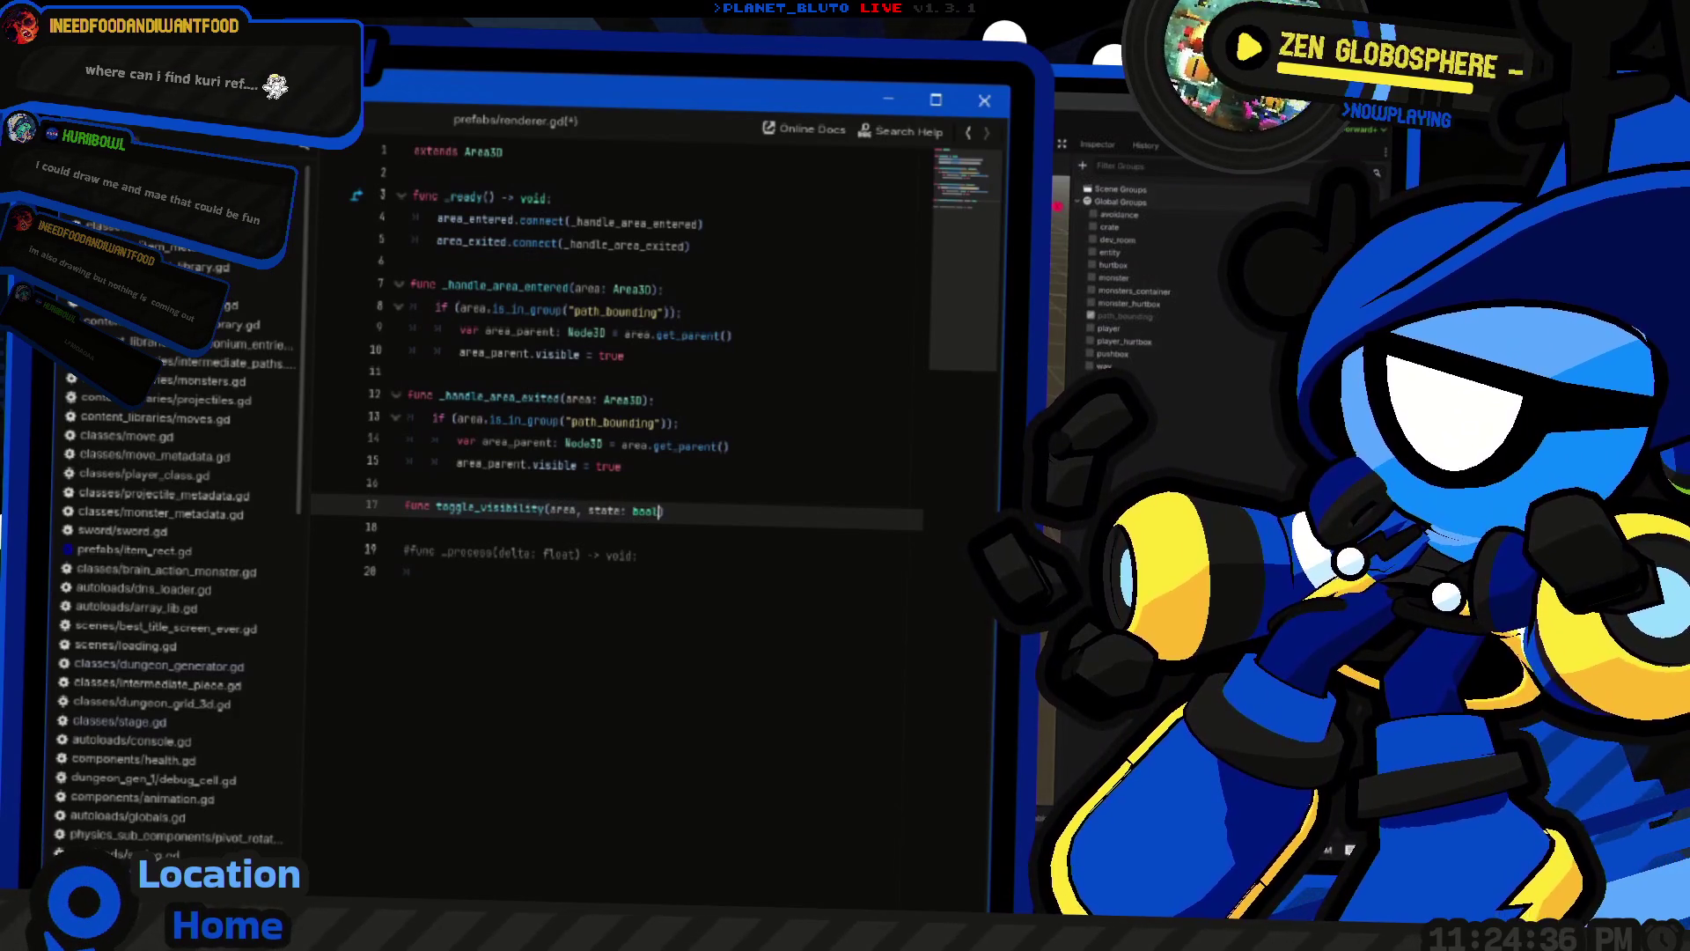
Give toggle_visibility(area: Area3D, state: bool) a body with the if block setting visible to state
click(578, 509)
text(: Area3)
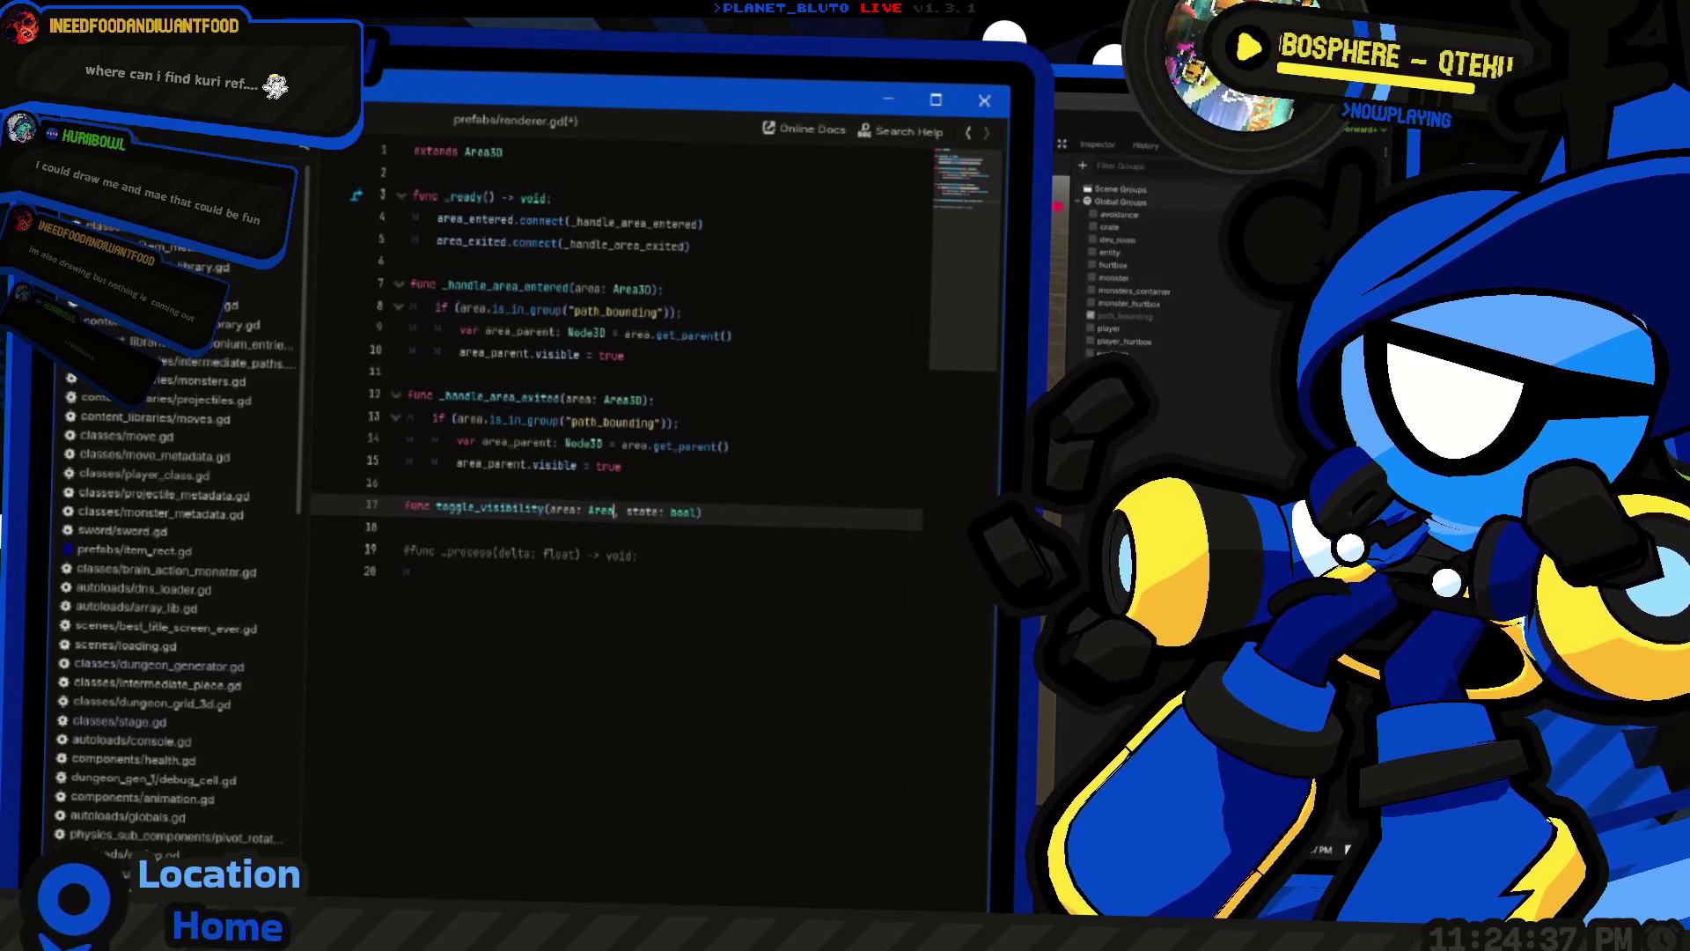
key(Return)
key(End)
text(:)
key(Return)
click(406, 463)
click(408, 526)
key(ctrl+v)
click(619, 555)
click(619, 576)
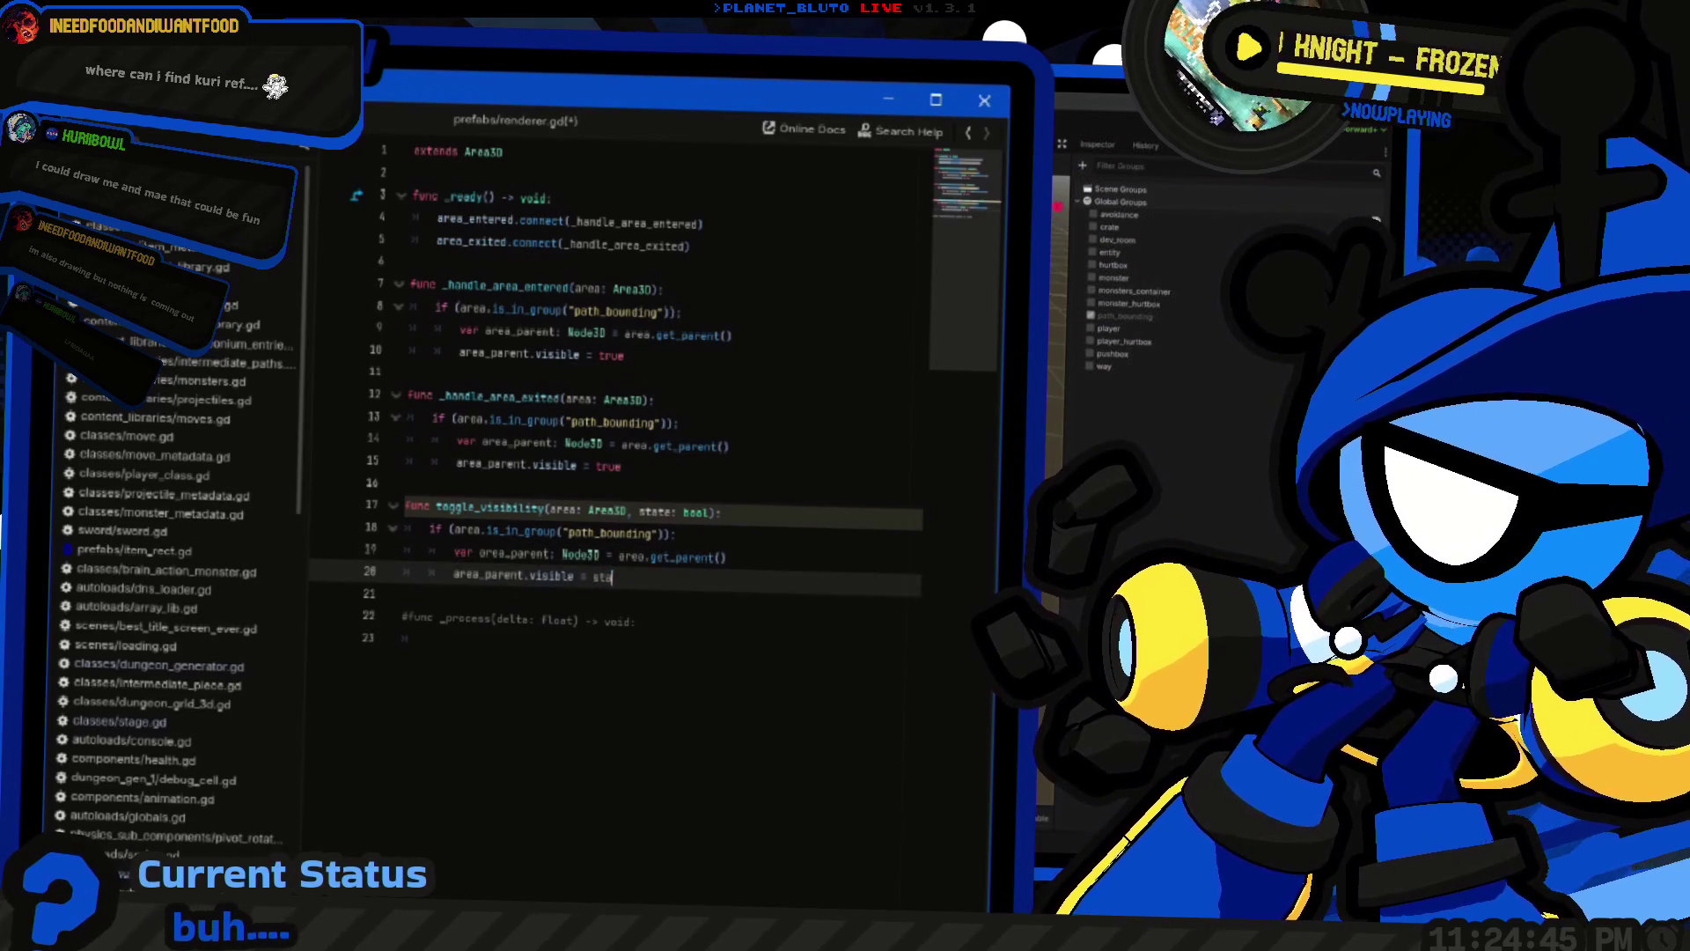
click(621, 510)
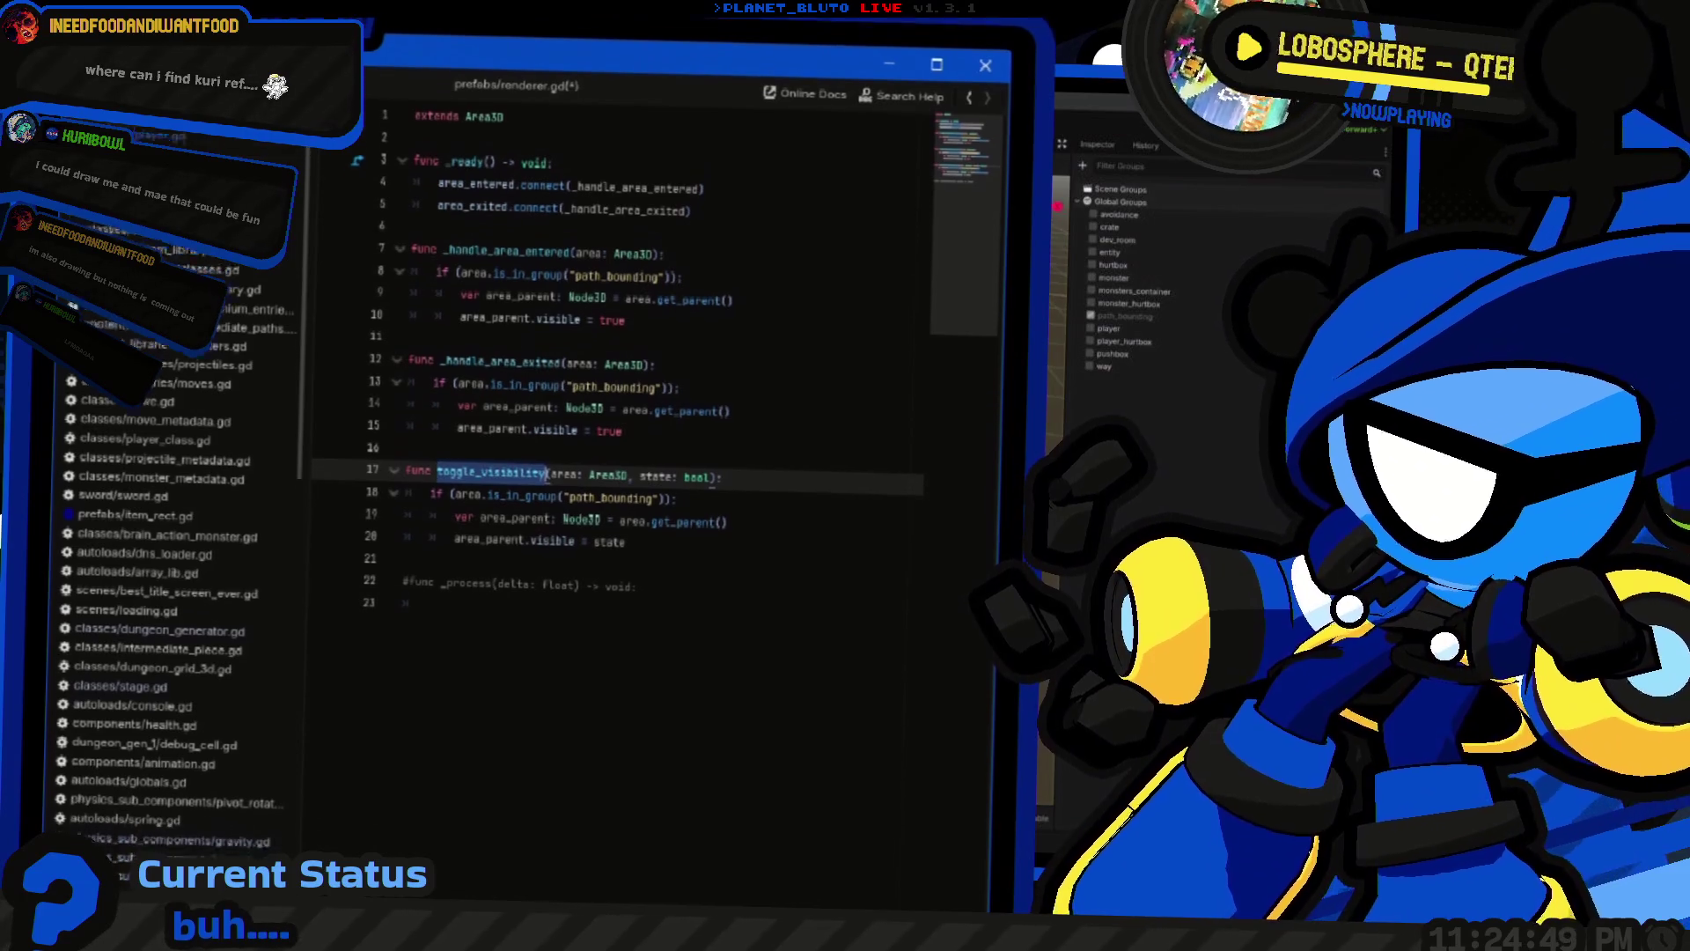
Replace the handler bodies with toggle_visibility(area, false) on exit and toggle_visibility(area, true) on enter
drag(623, 465, 432, 419)
text(toggle_visibility(a)
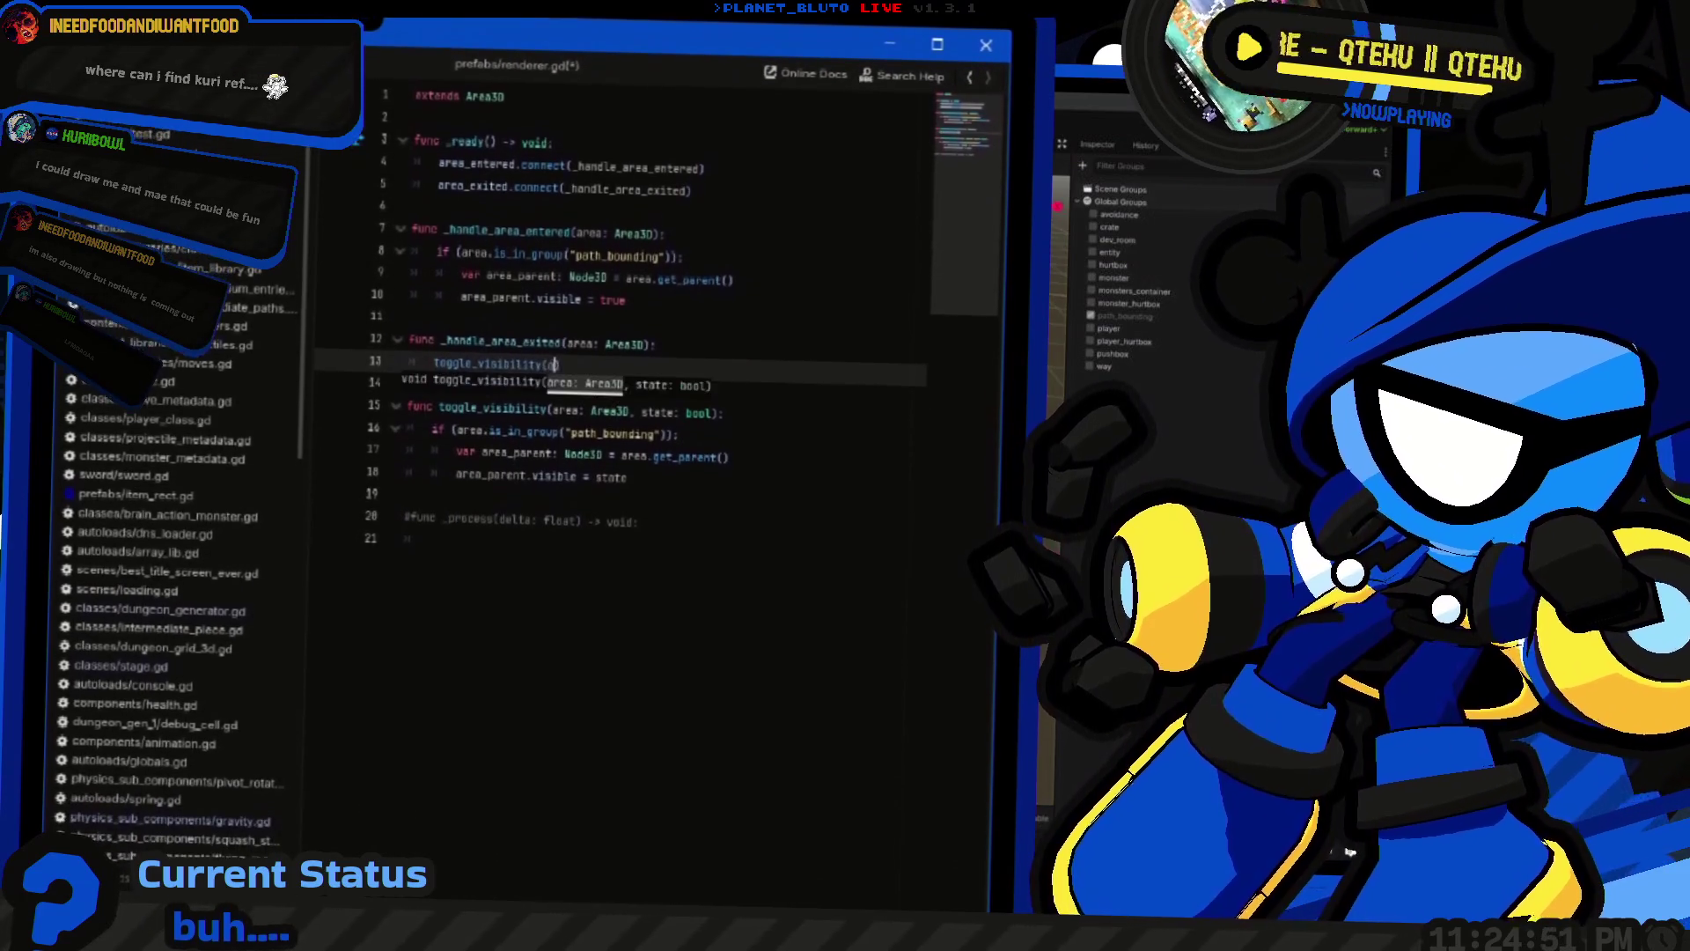
text(rea, f)
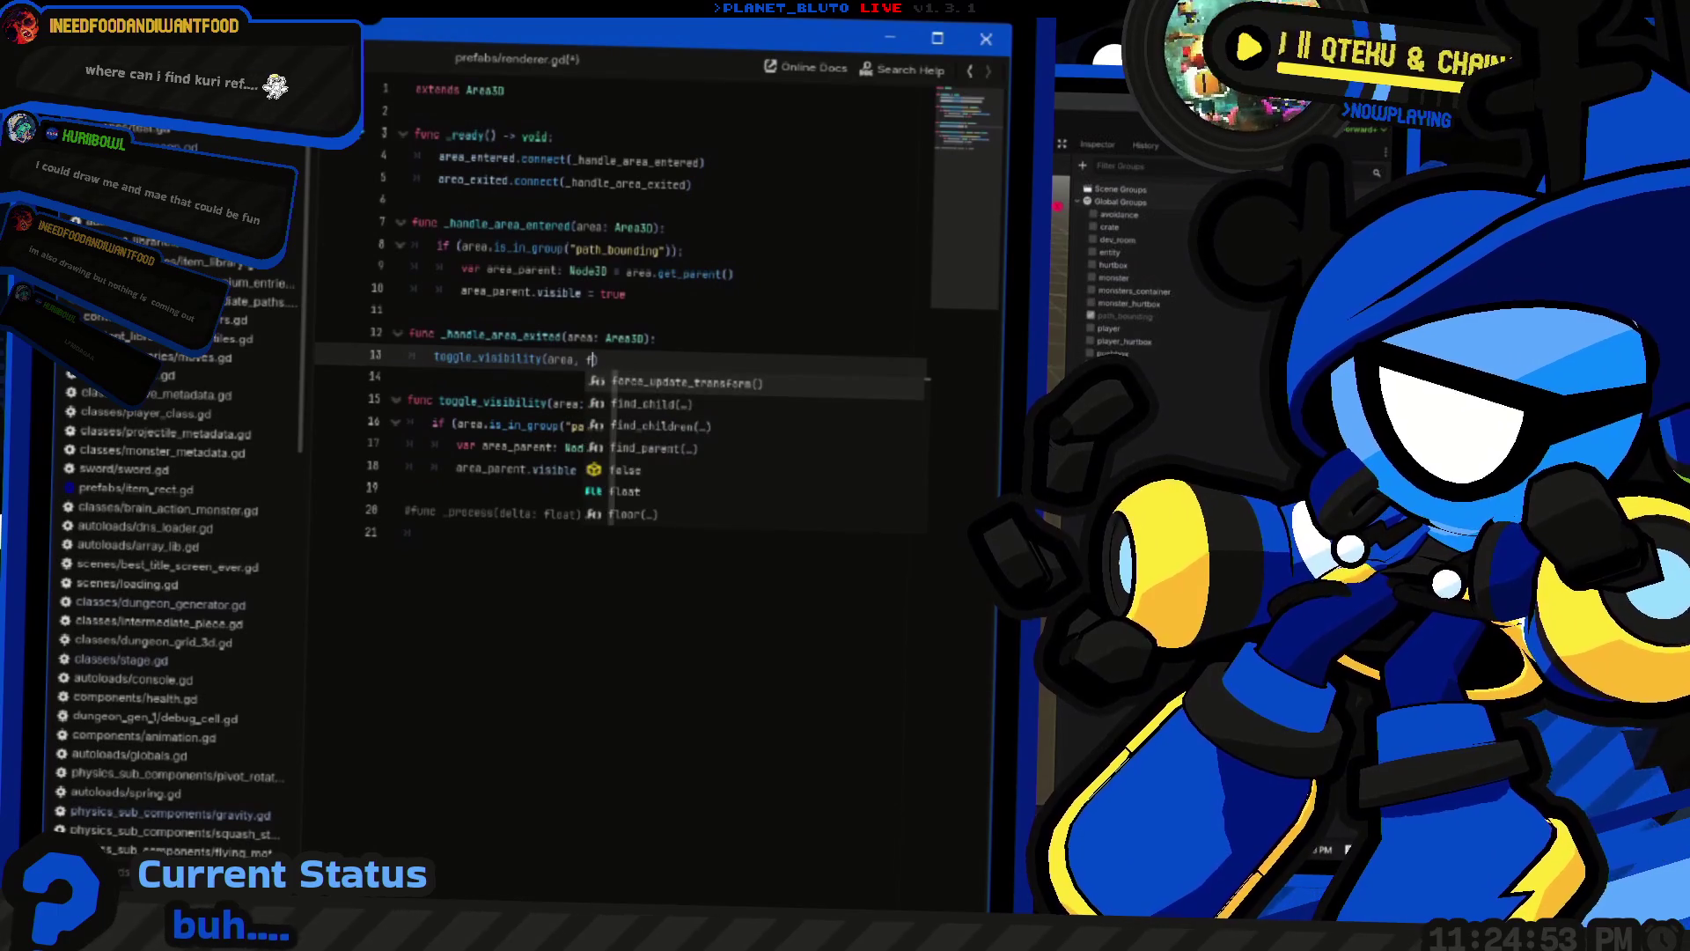
text(a)
key(Return)
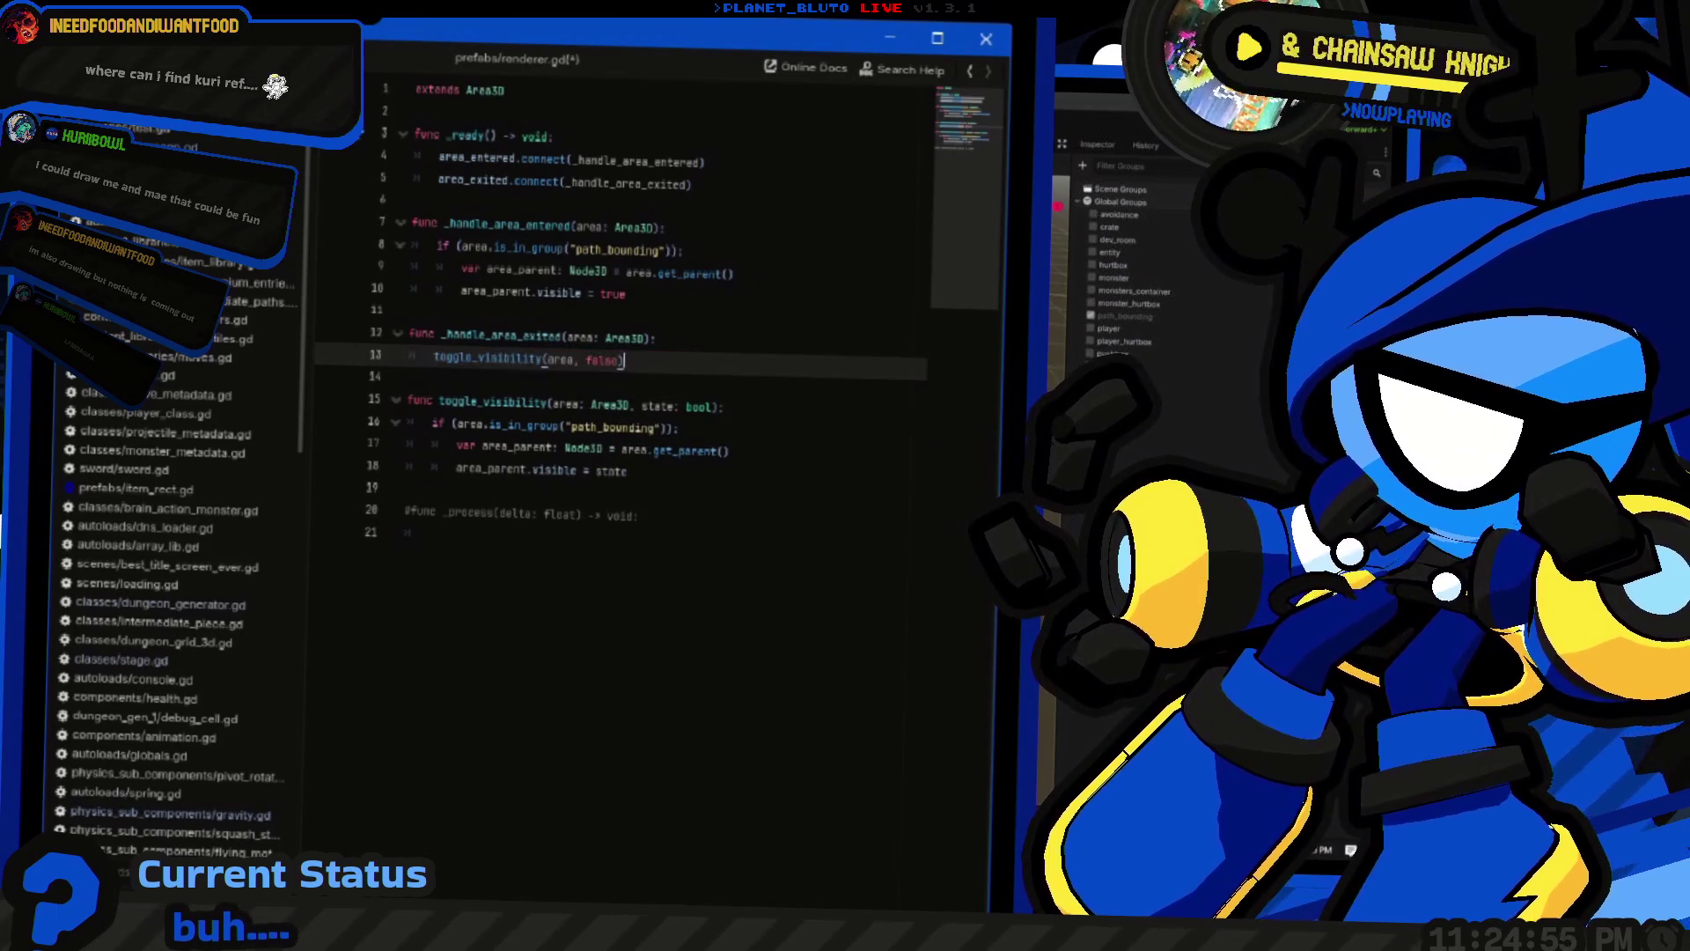
click(411, 310)
key(shift+Up)
key(shift+Up)
key(shift+Up)
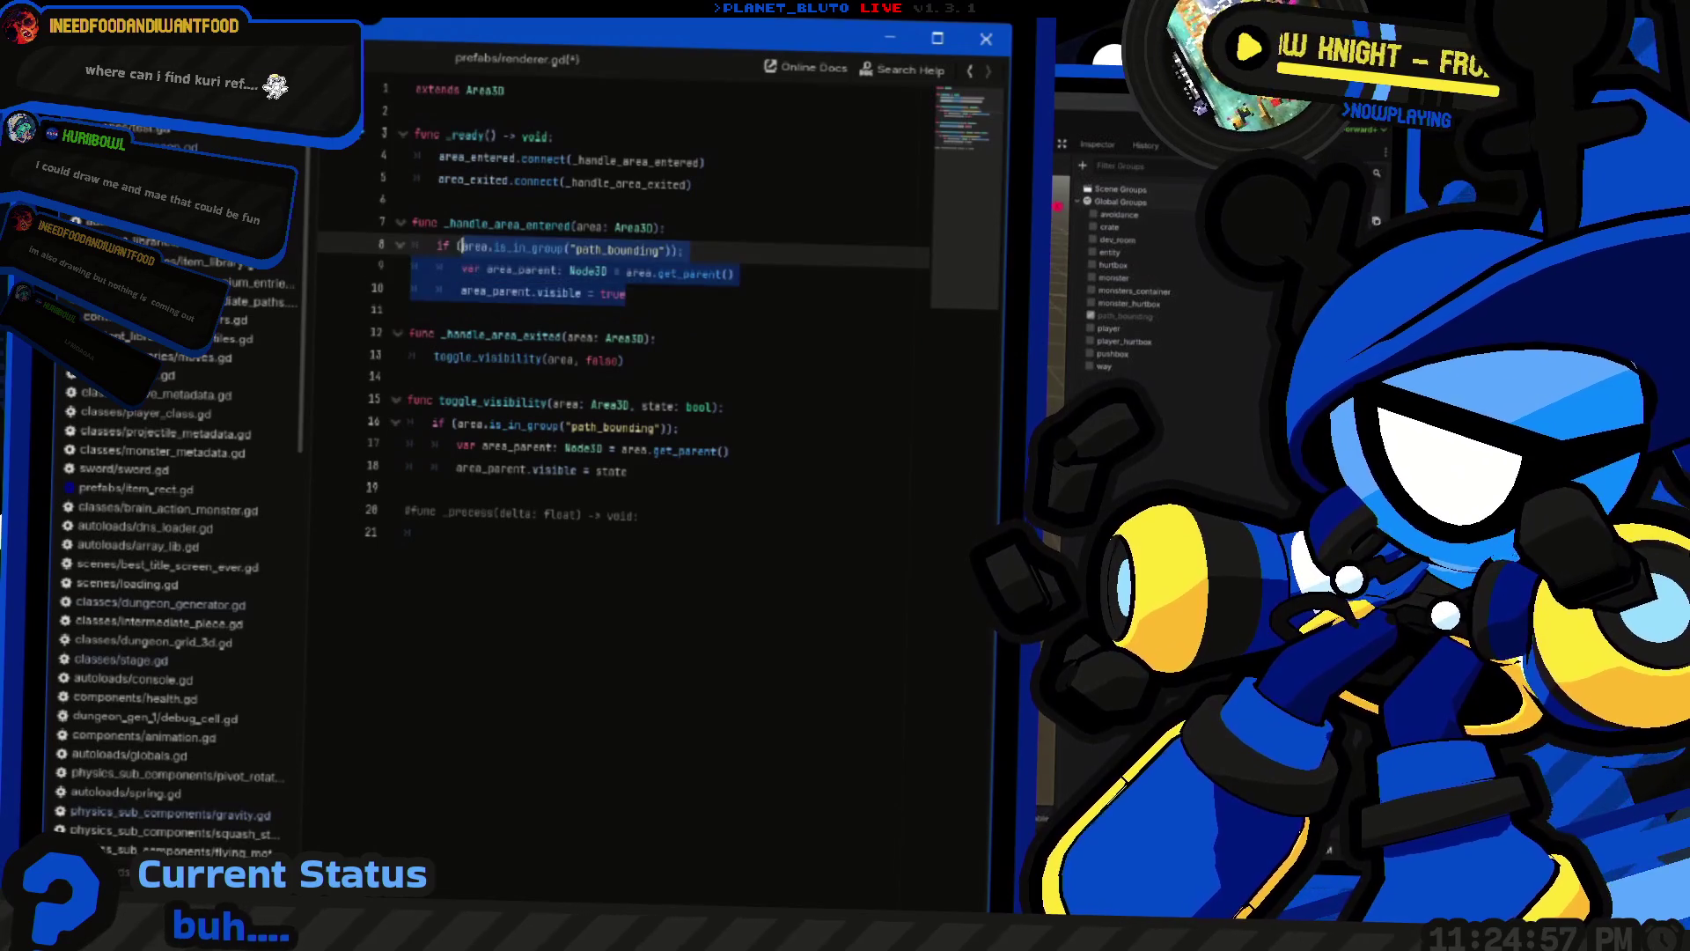
text(toggle_visibility(area, false))
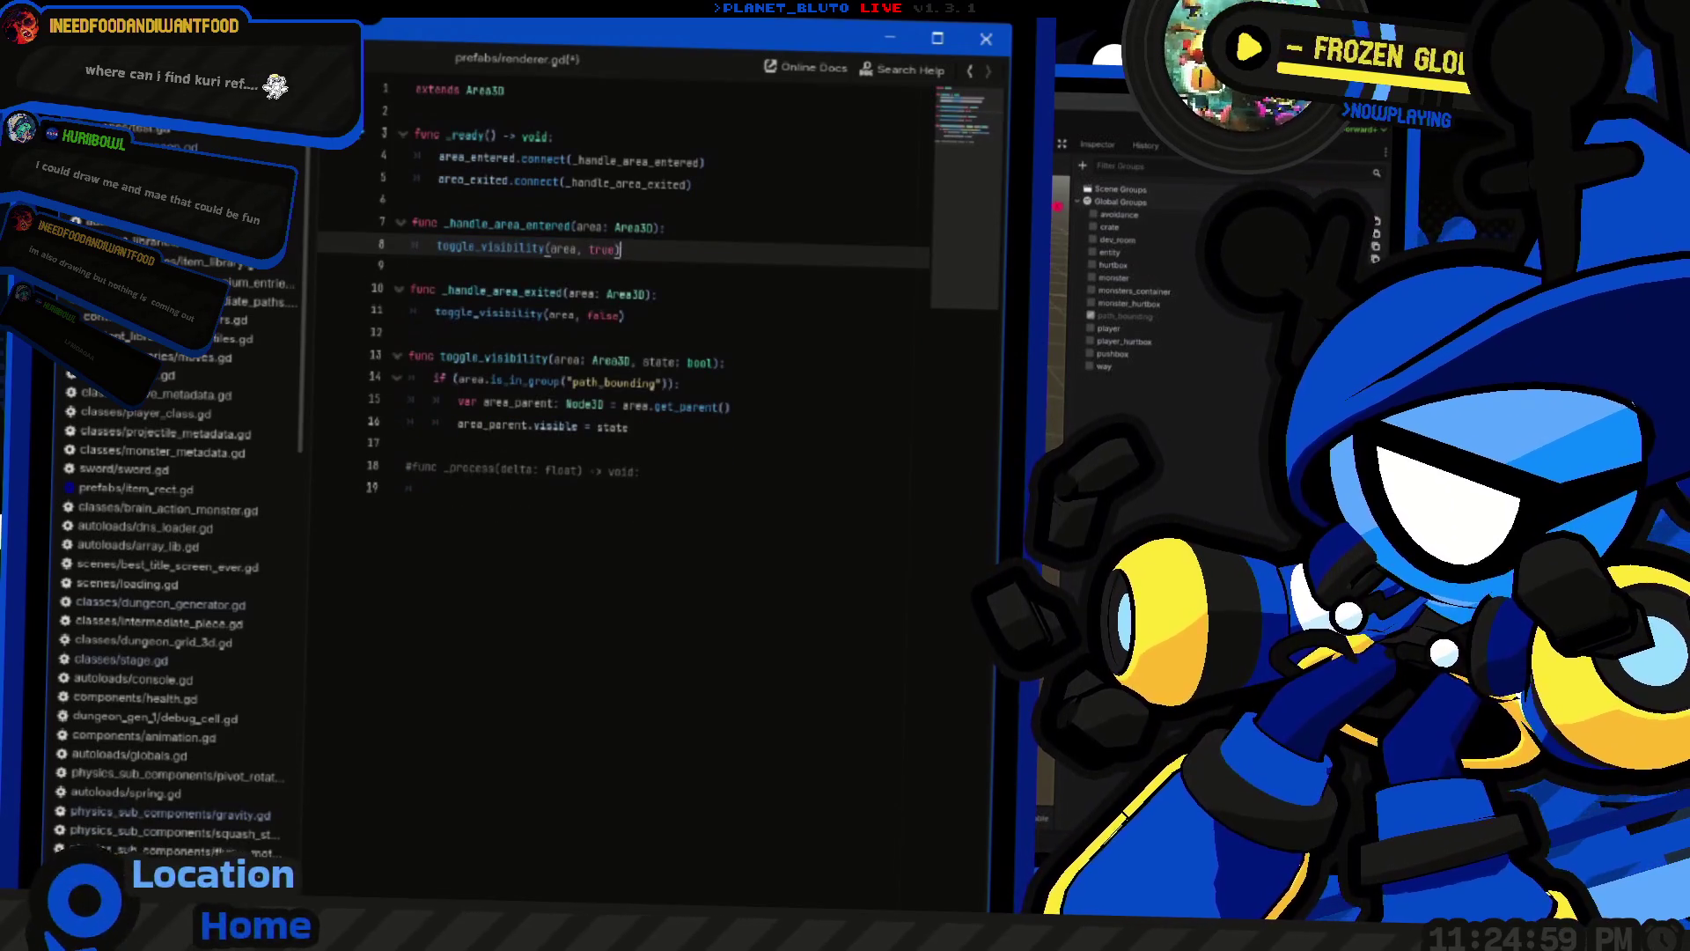
Delete the commented-out _process stub at the end of the script
key(Down)
key(Down)
key(Down)
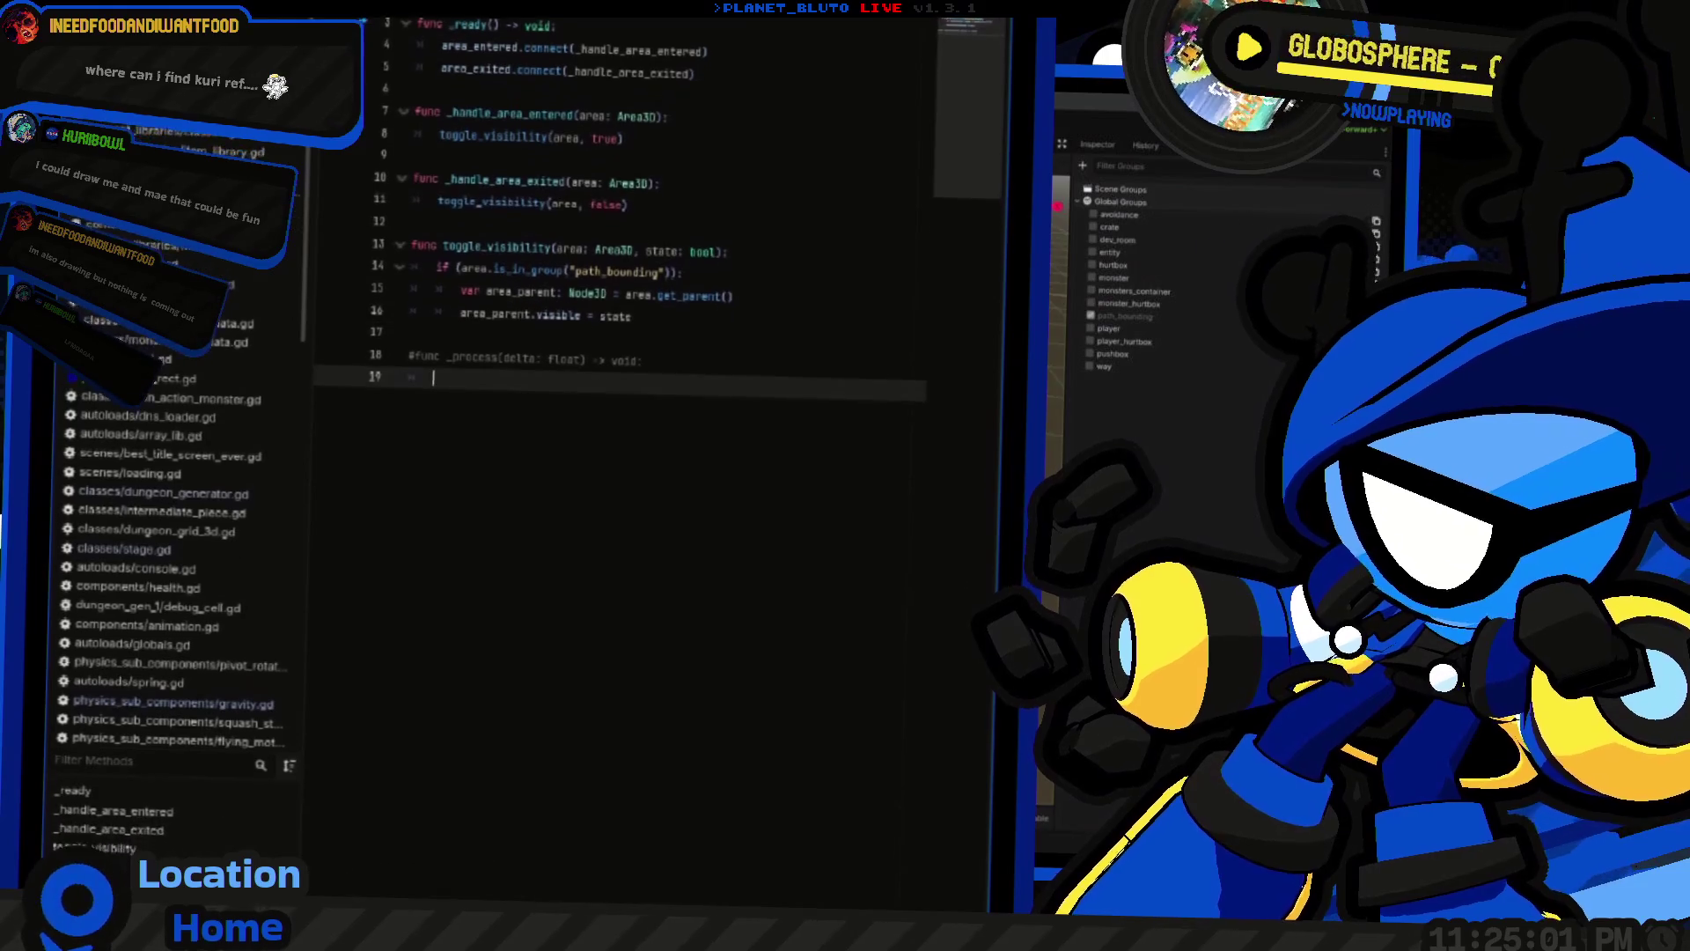
key(shift+Up)
key(shift+Up)
key(shift+Up)
key(BackSpace)
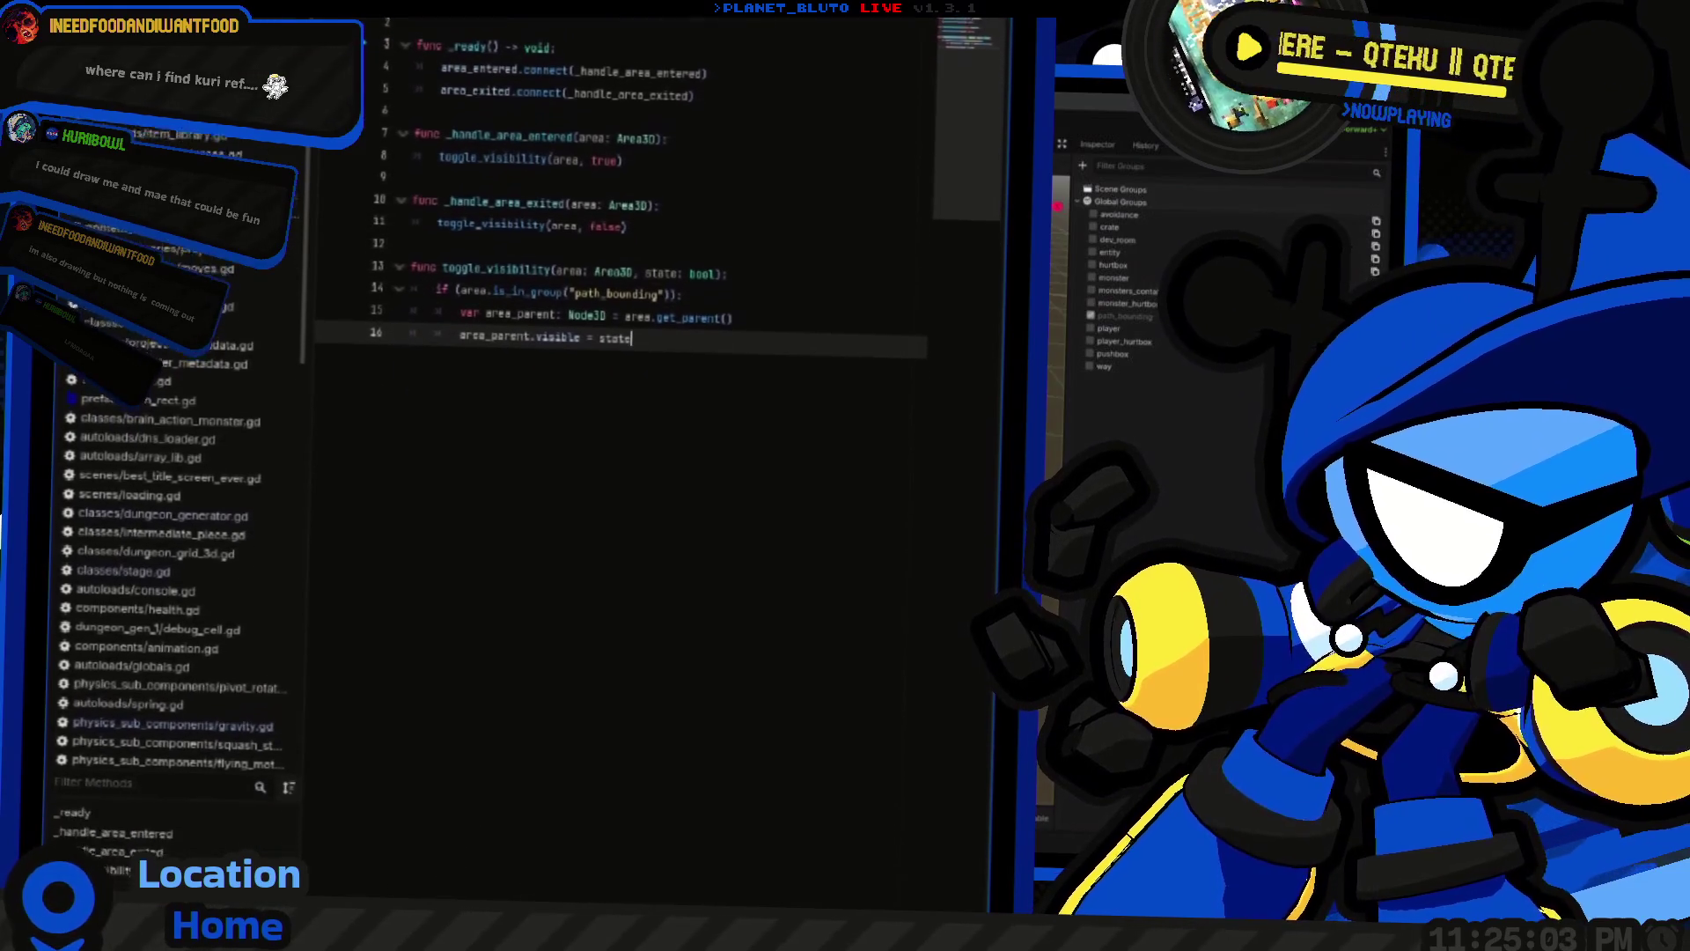
key(ctrl+F2)
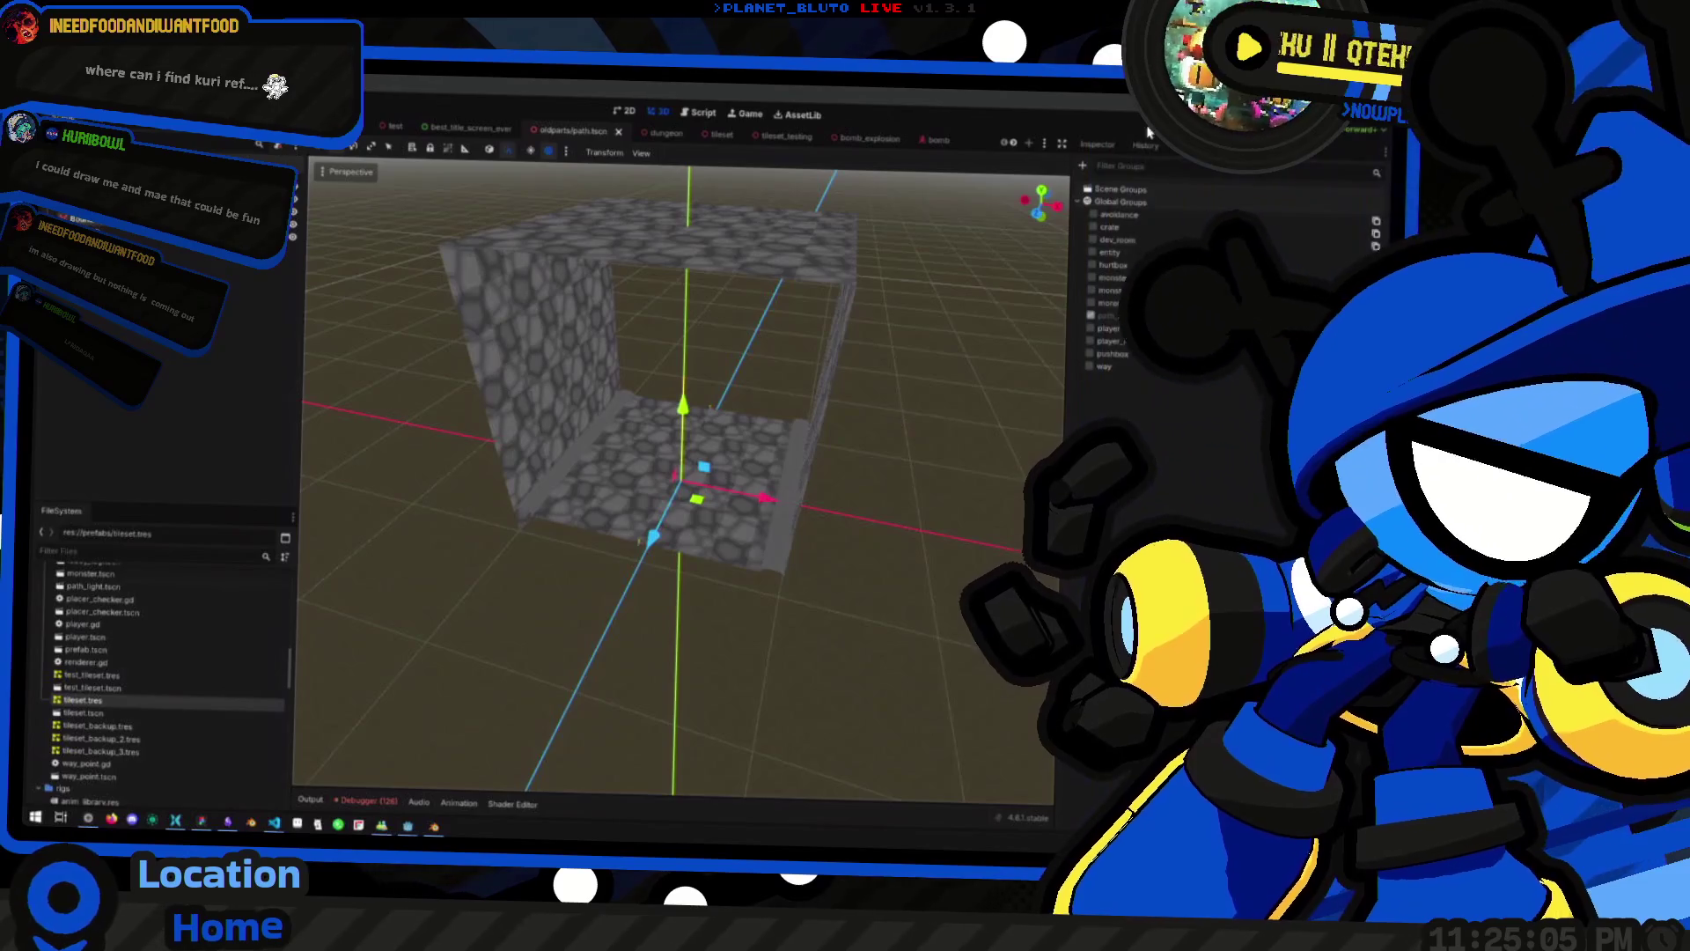
key(F5)
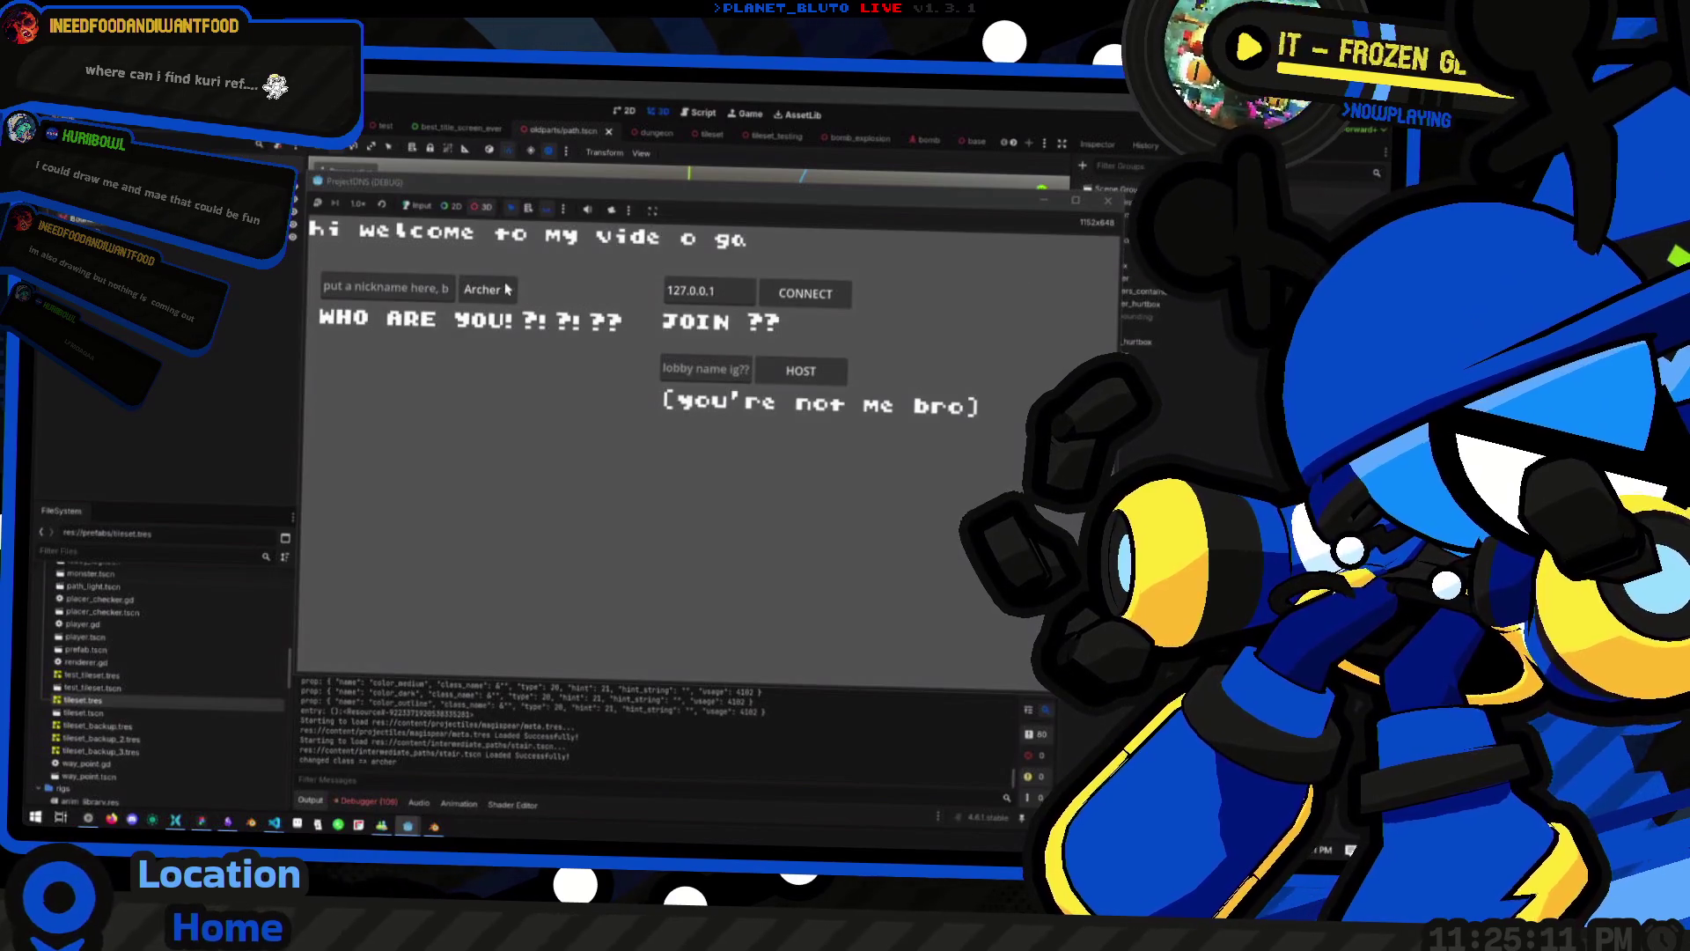
click(487, 289)
click(493, 335)
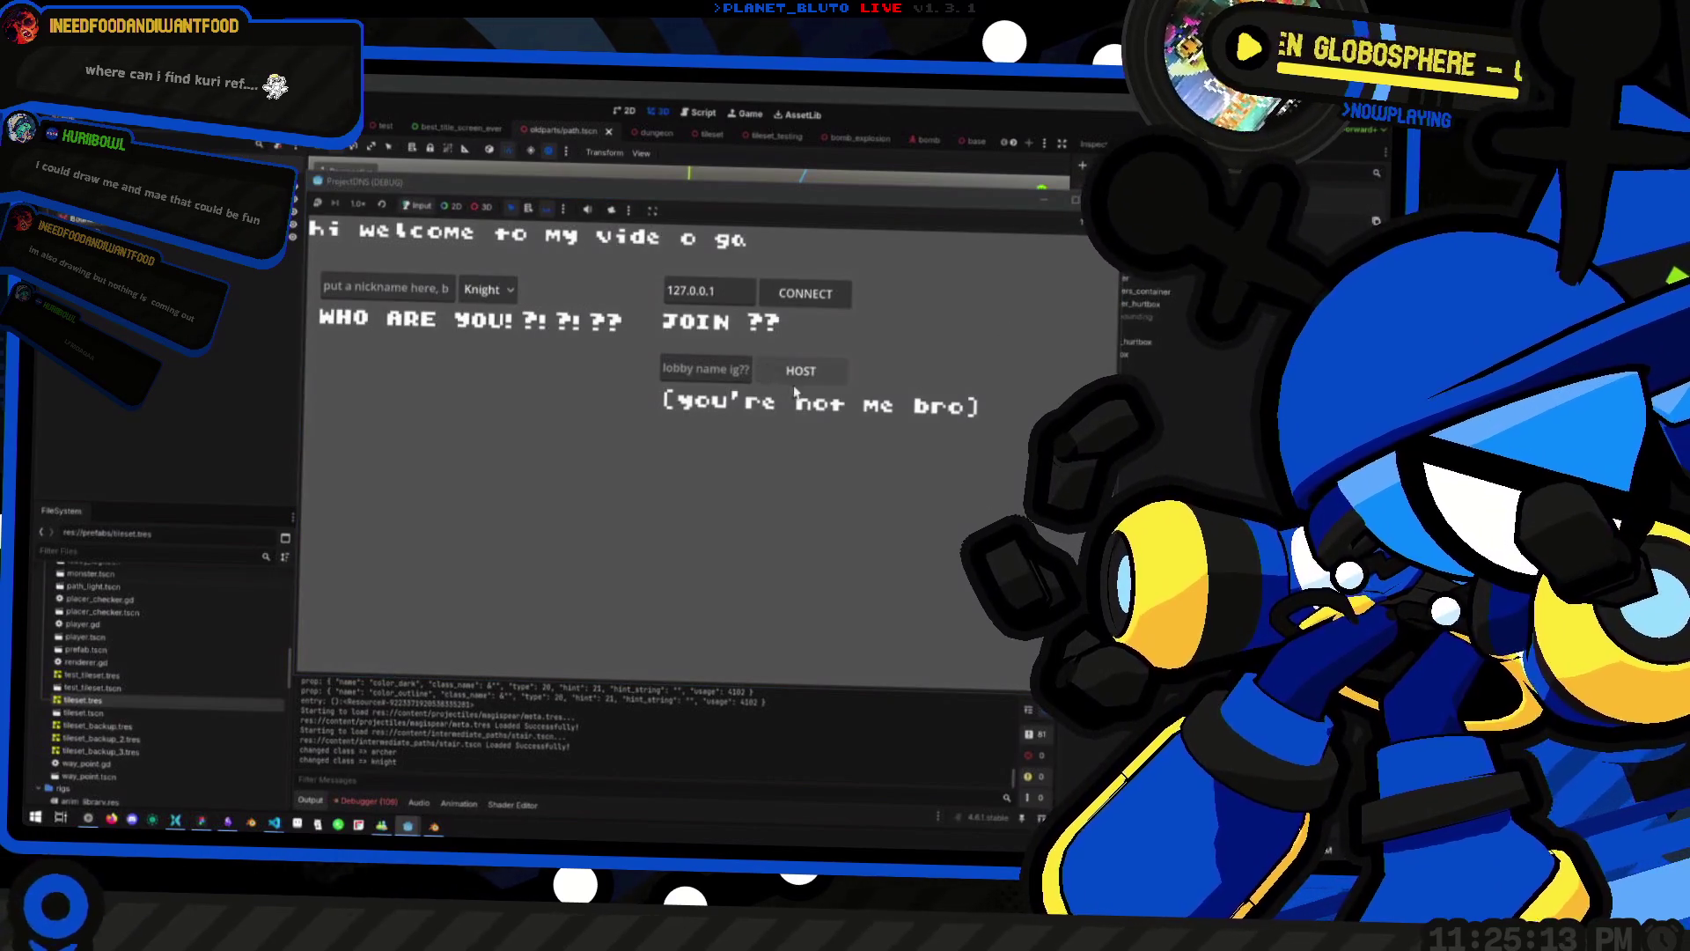
click(796, 373)
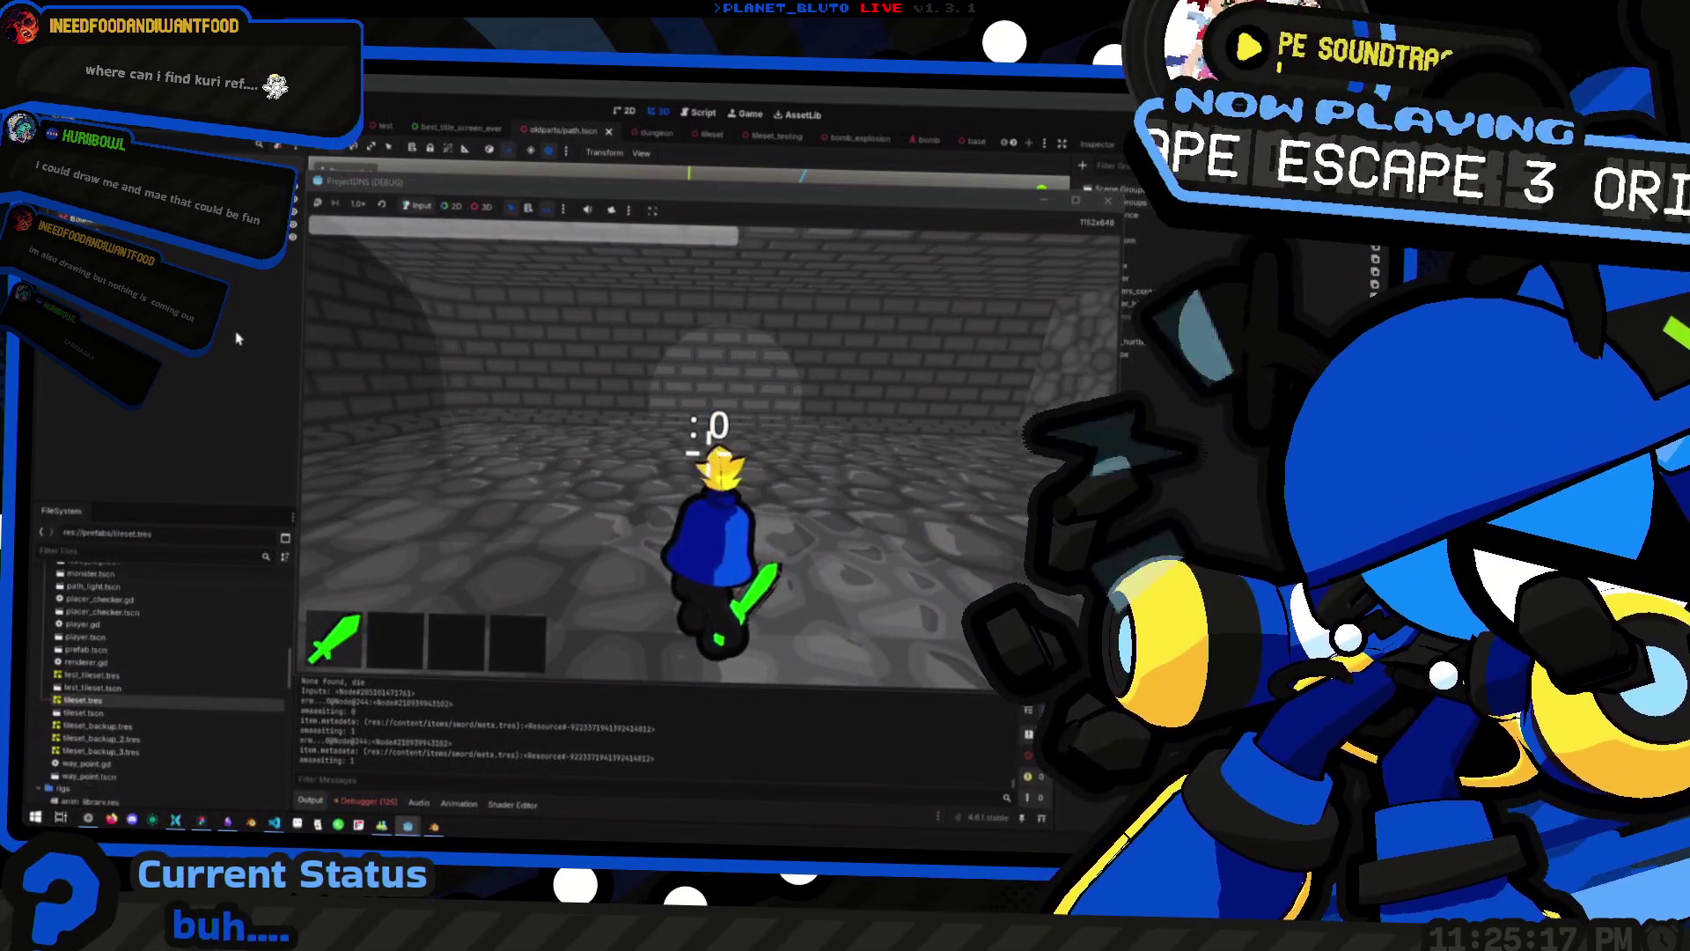
key(F8)
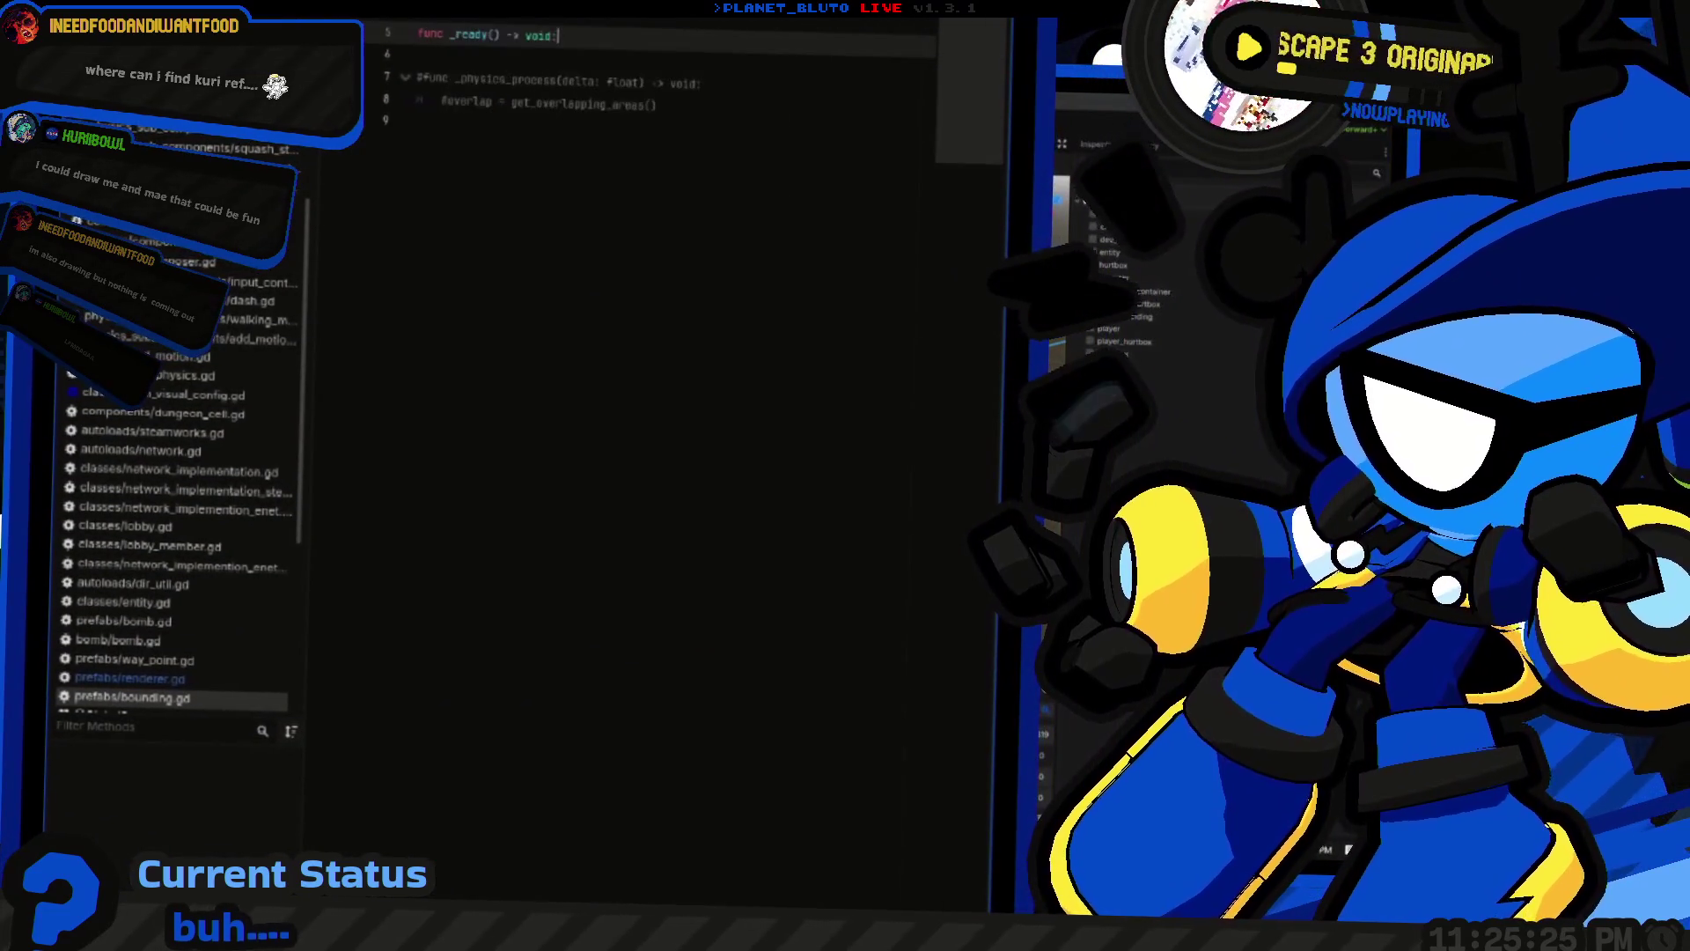
Add get_parent().visible = false to _ready() in bounding.gd
key(Return)
text(get_par)
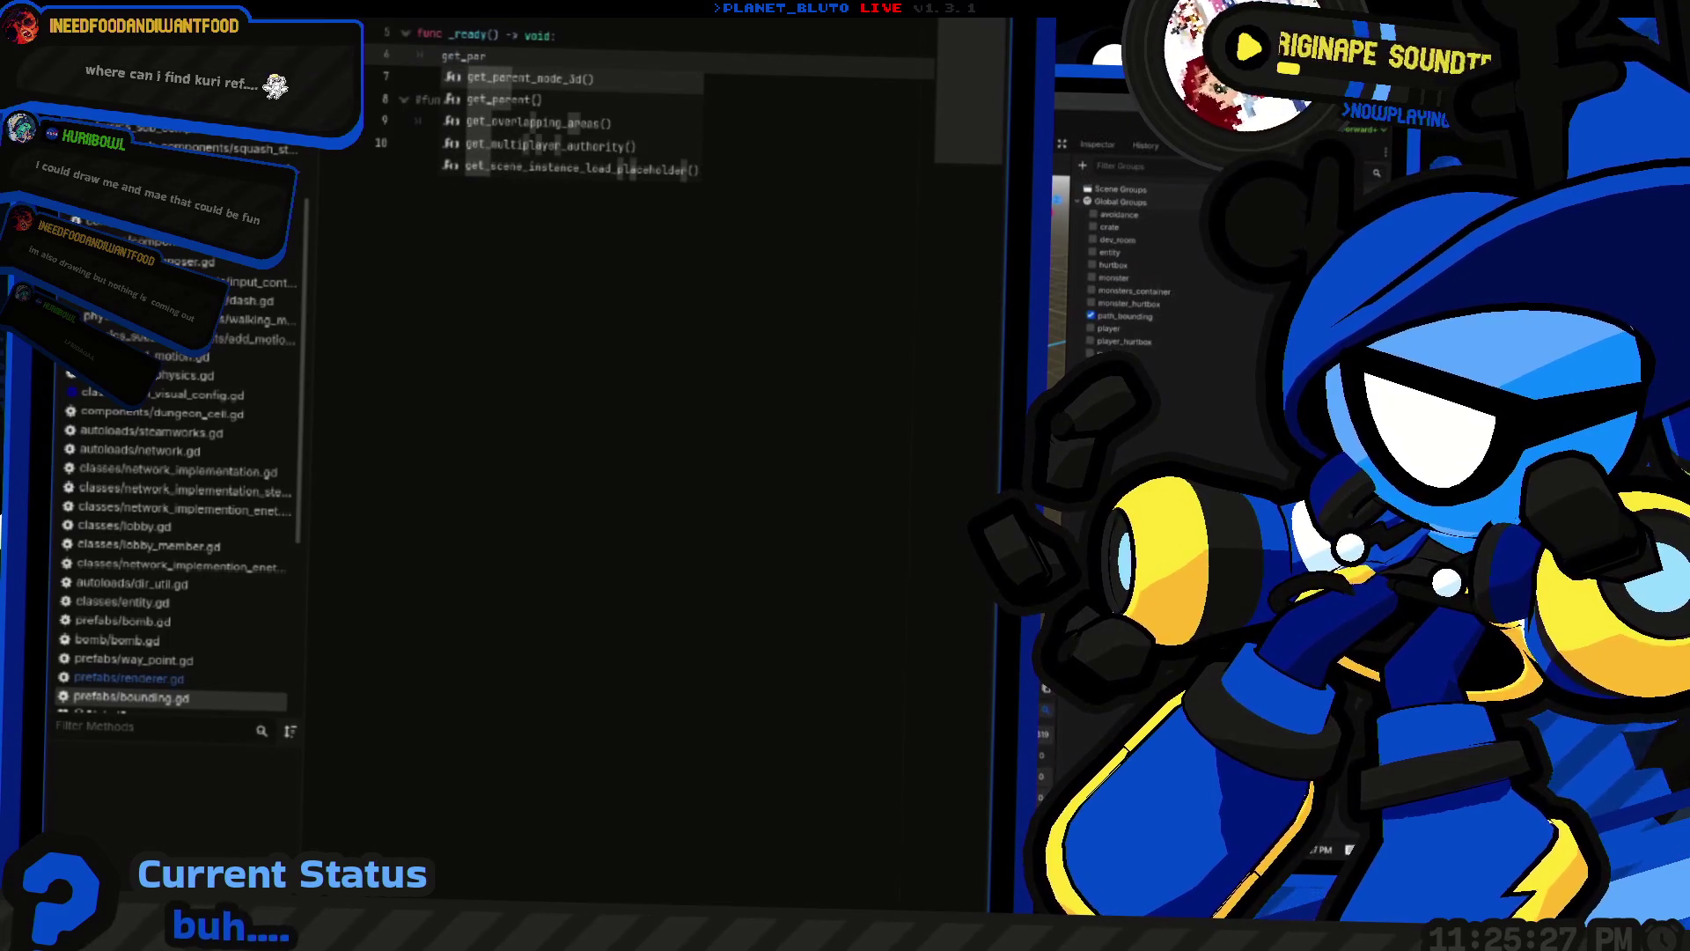
key(Down)
key(Return)
text(.visible = false)
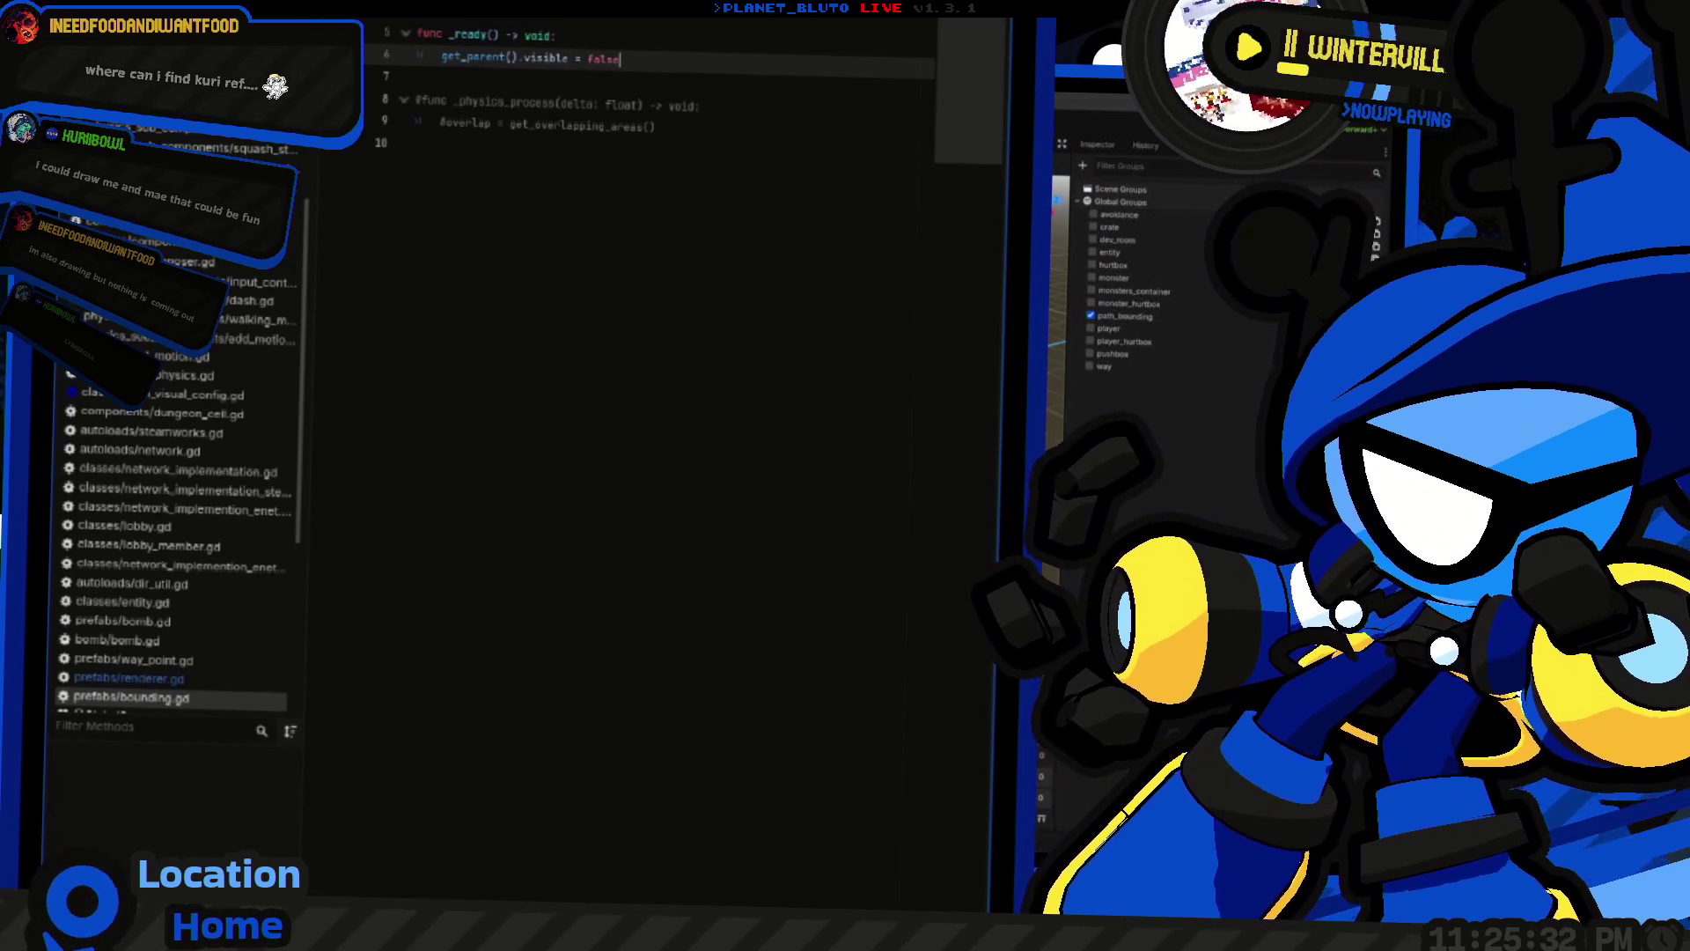
Test-run the game hosting as Knight, jump, then stop the game
key(F5)
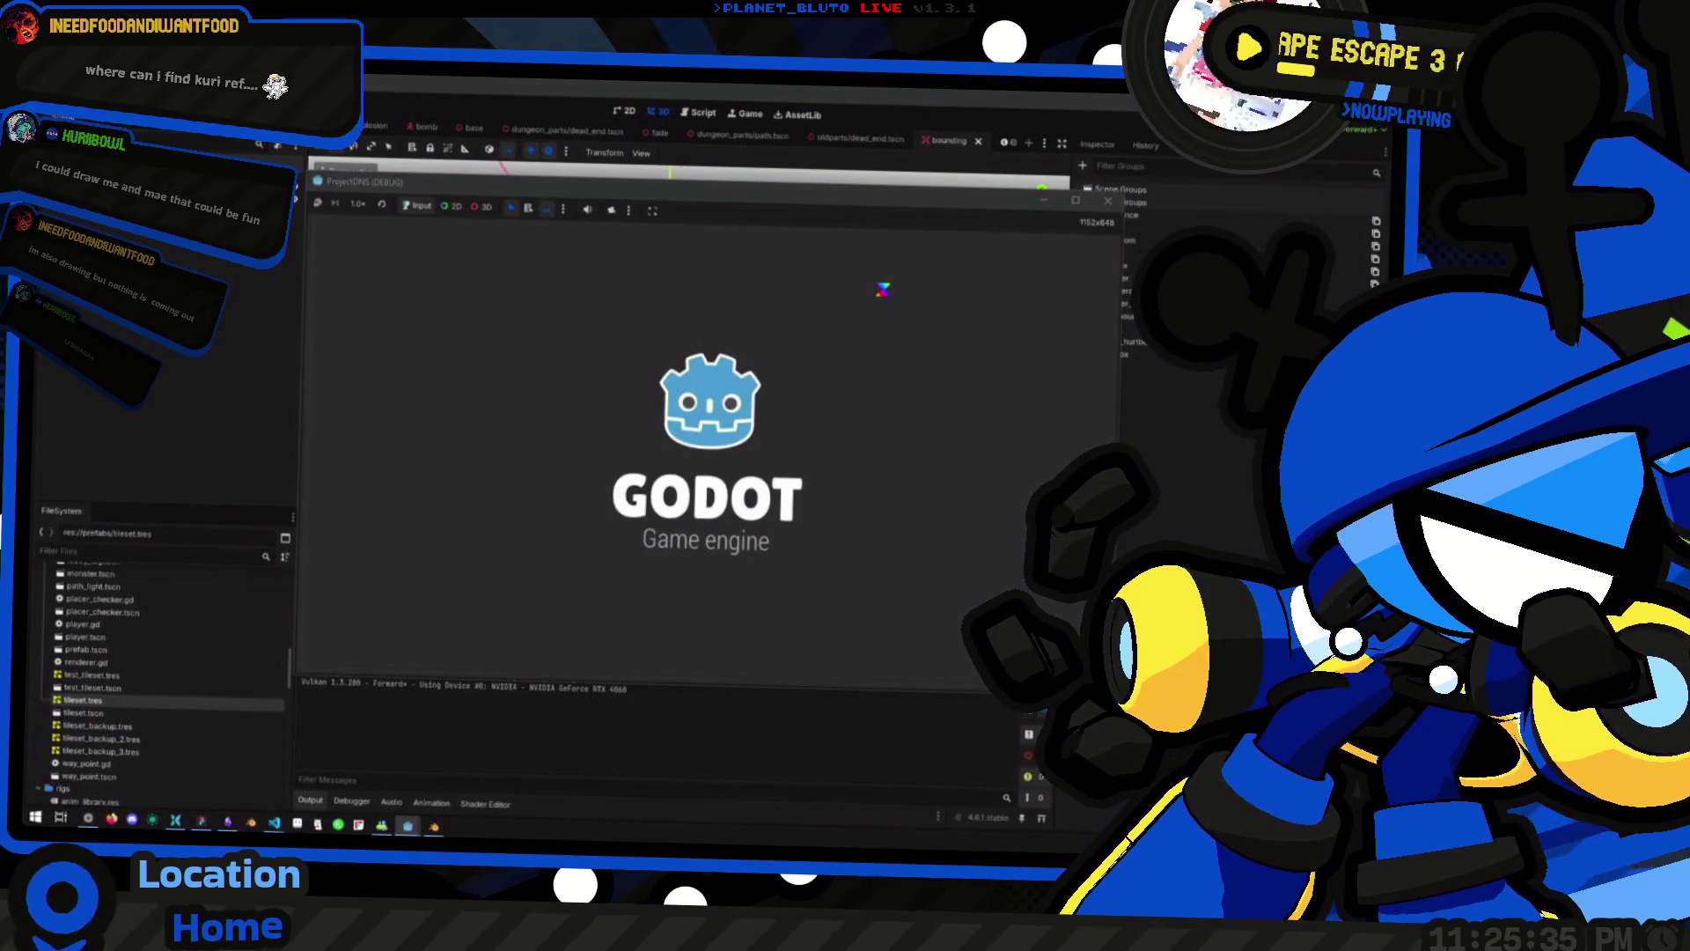
click(487, 290)
click(484, 348)
click(823, 377)
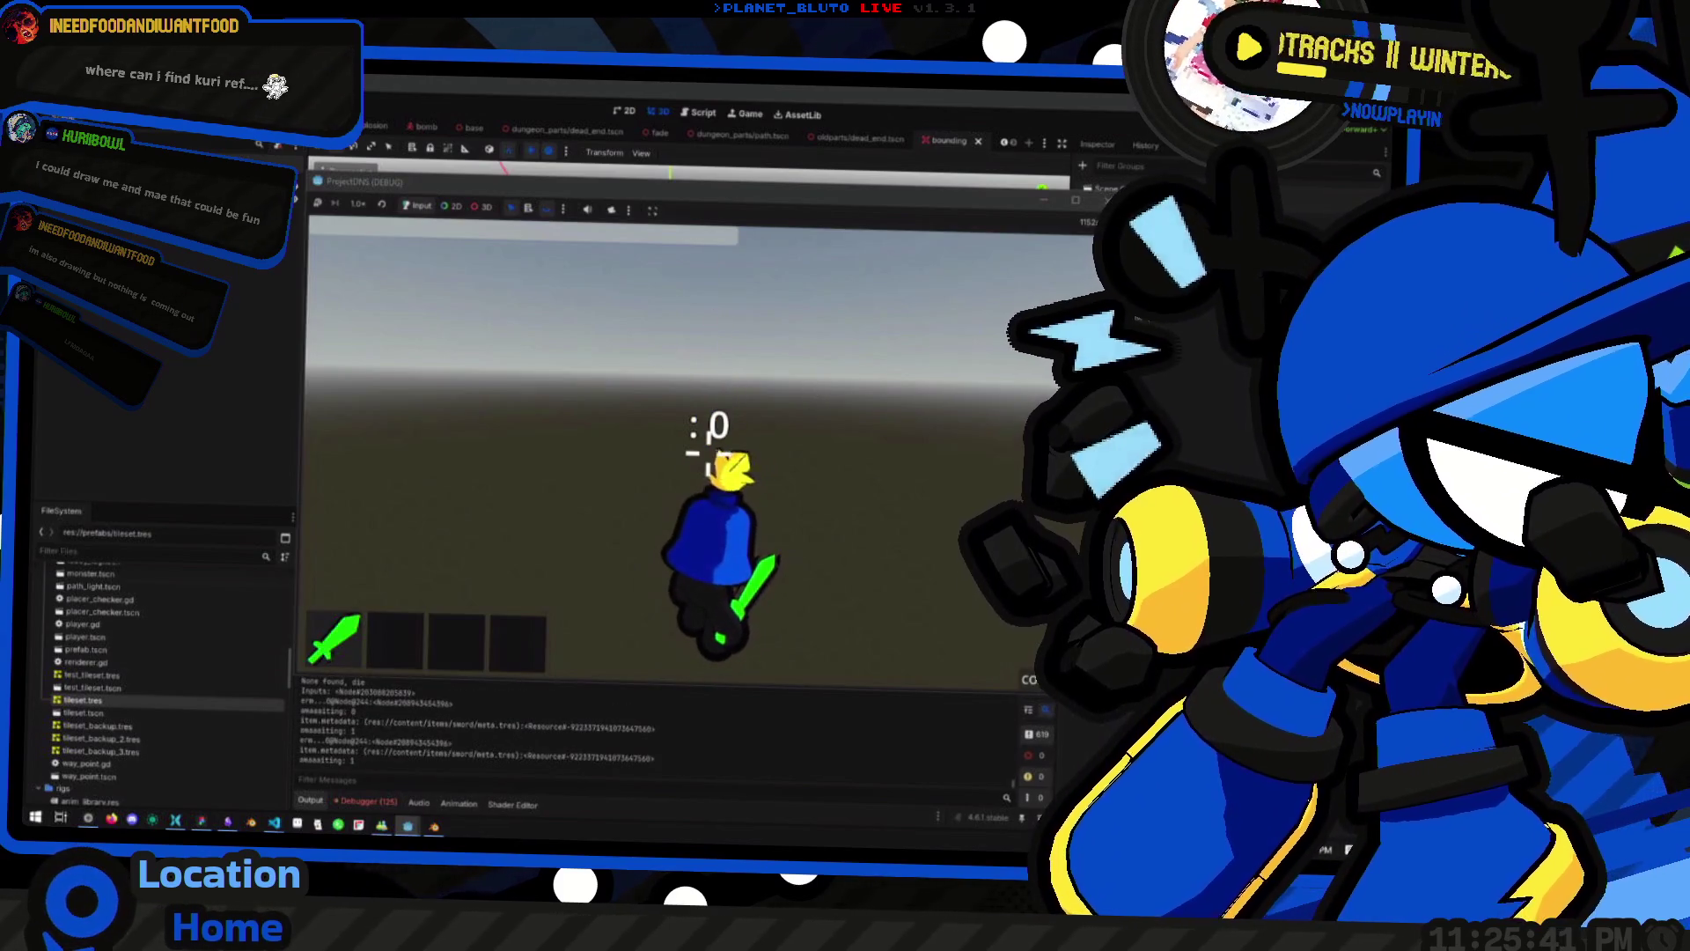
key(space)
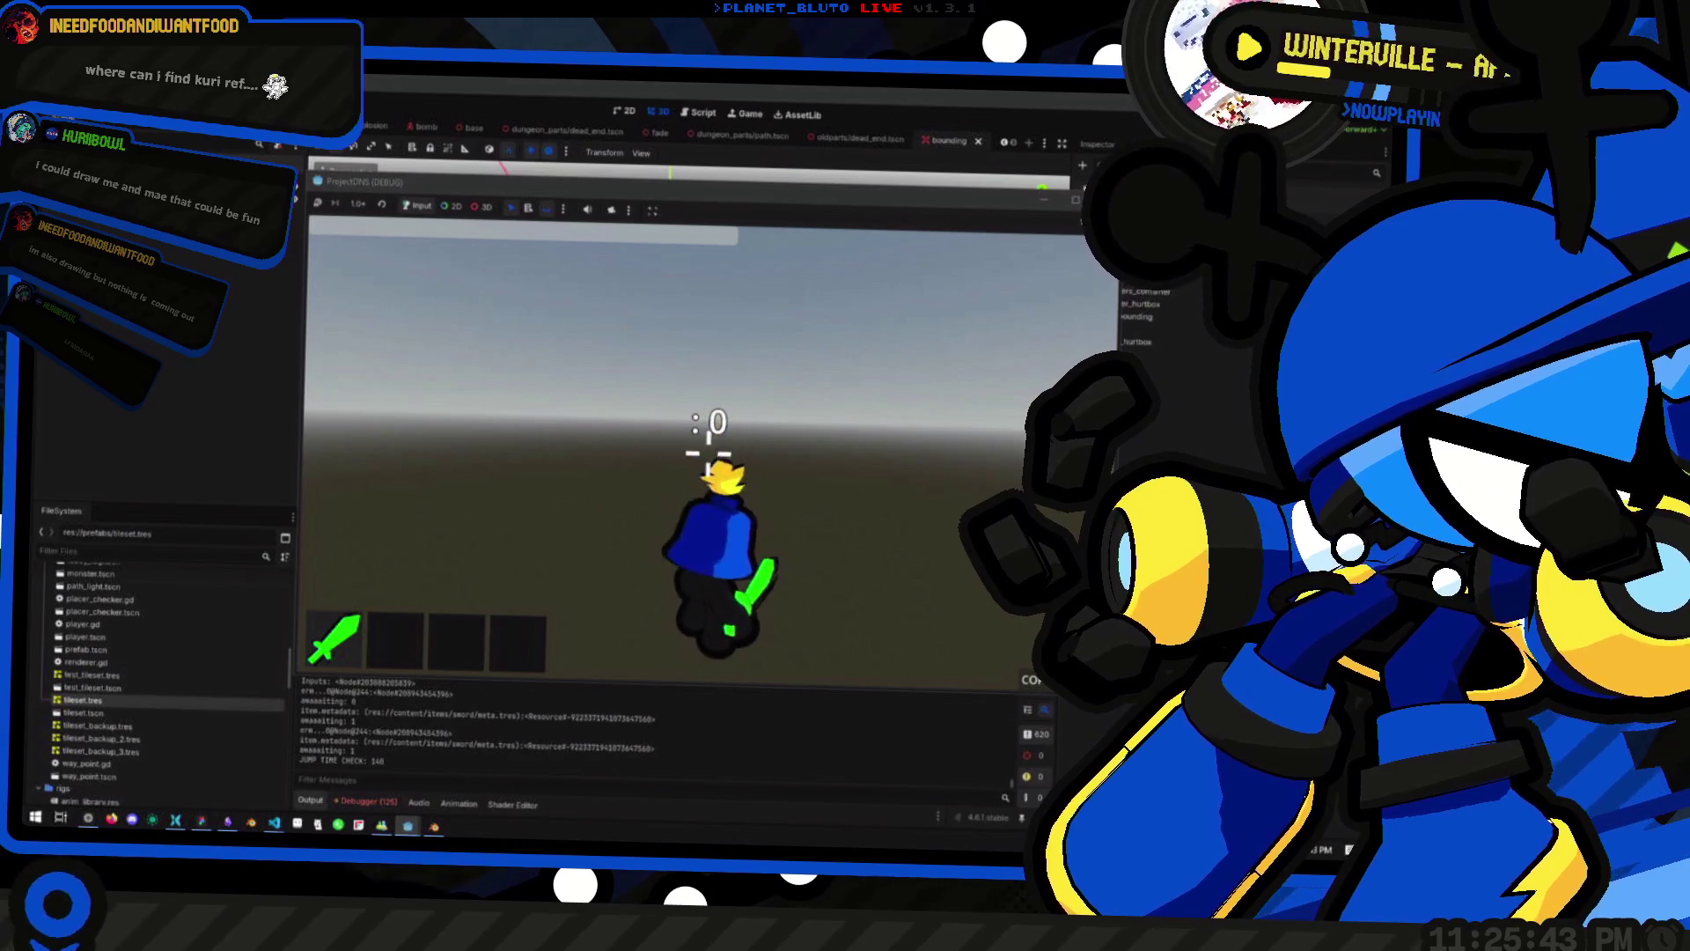
key(F8)
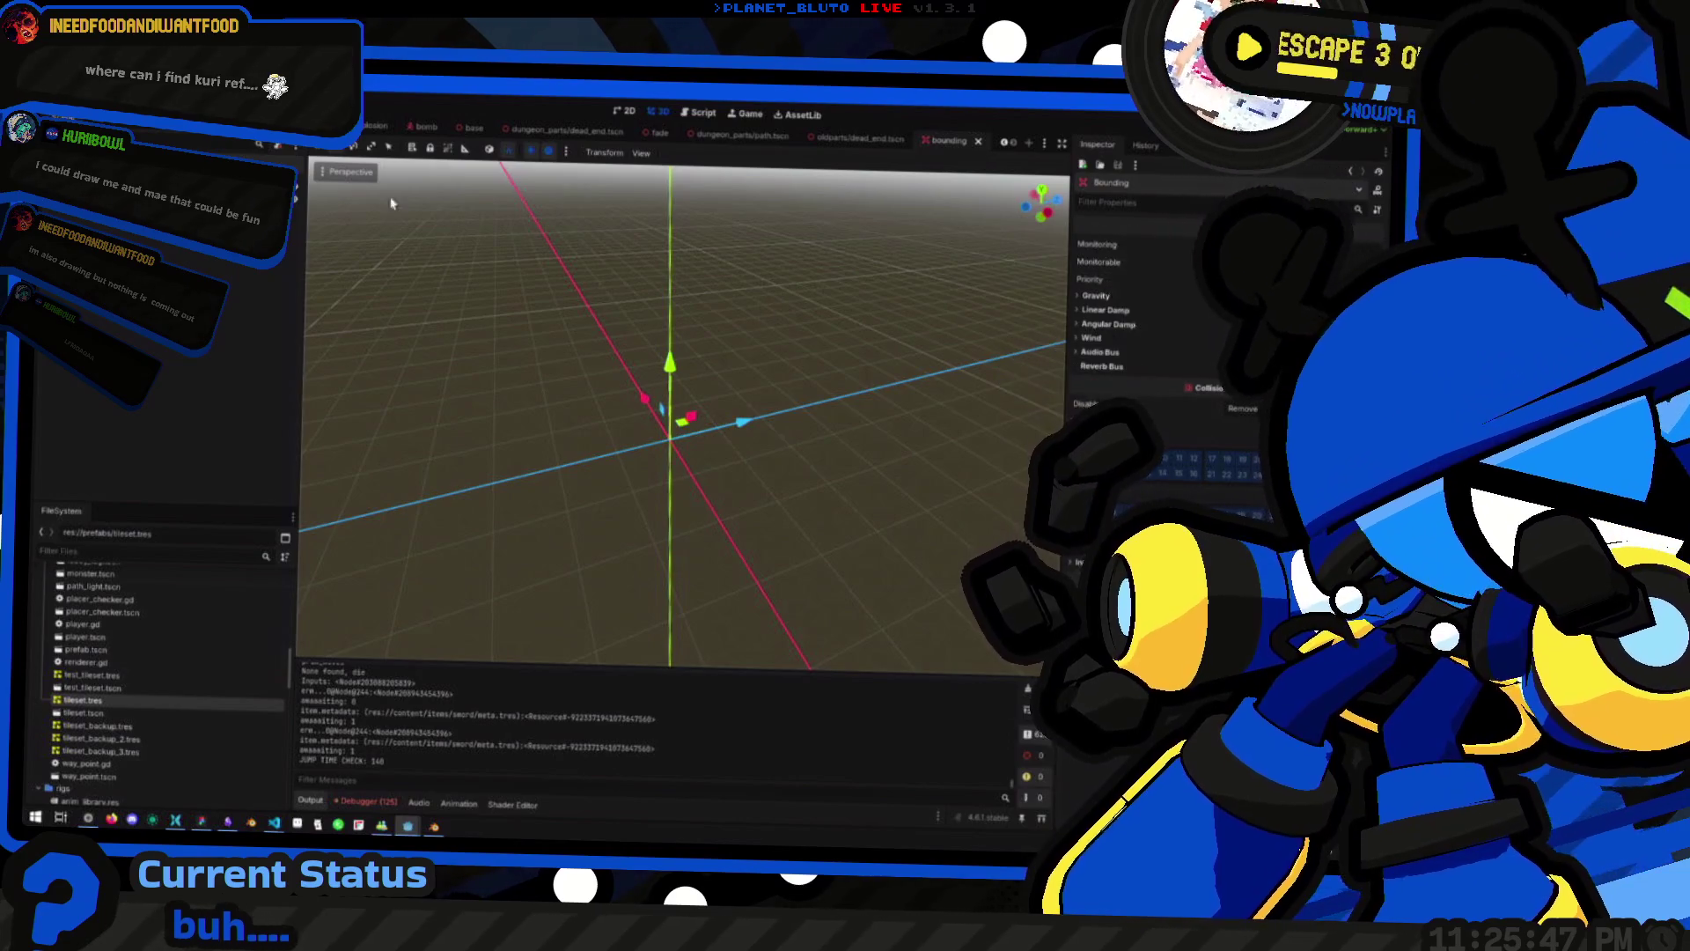
Turn on Monitorable for the Renderer area in the player scene
click(374, 128)
scroll(158, 475, down, 1)
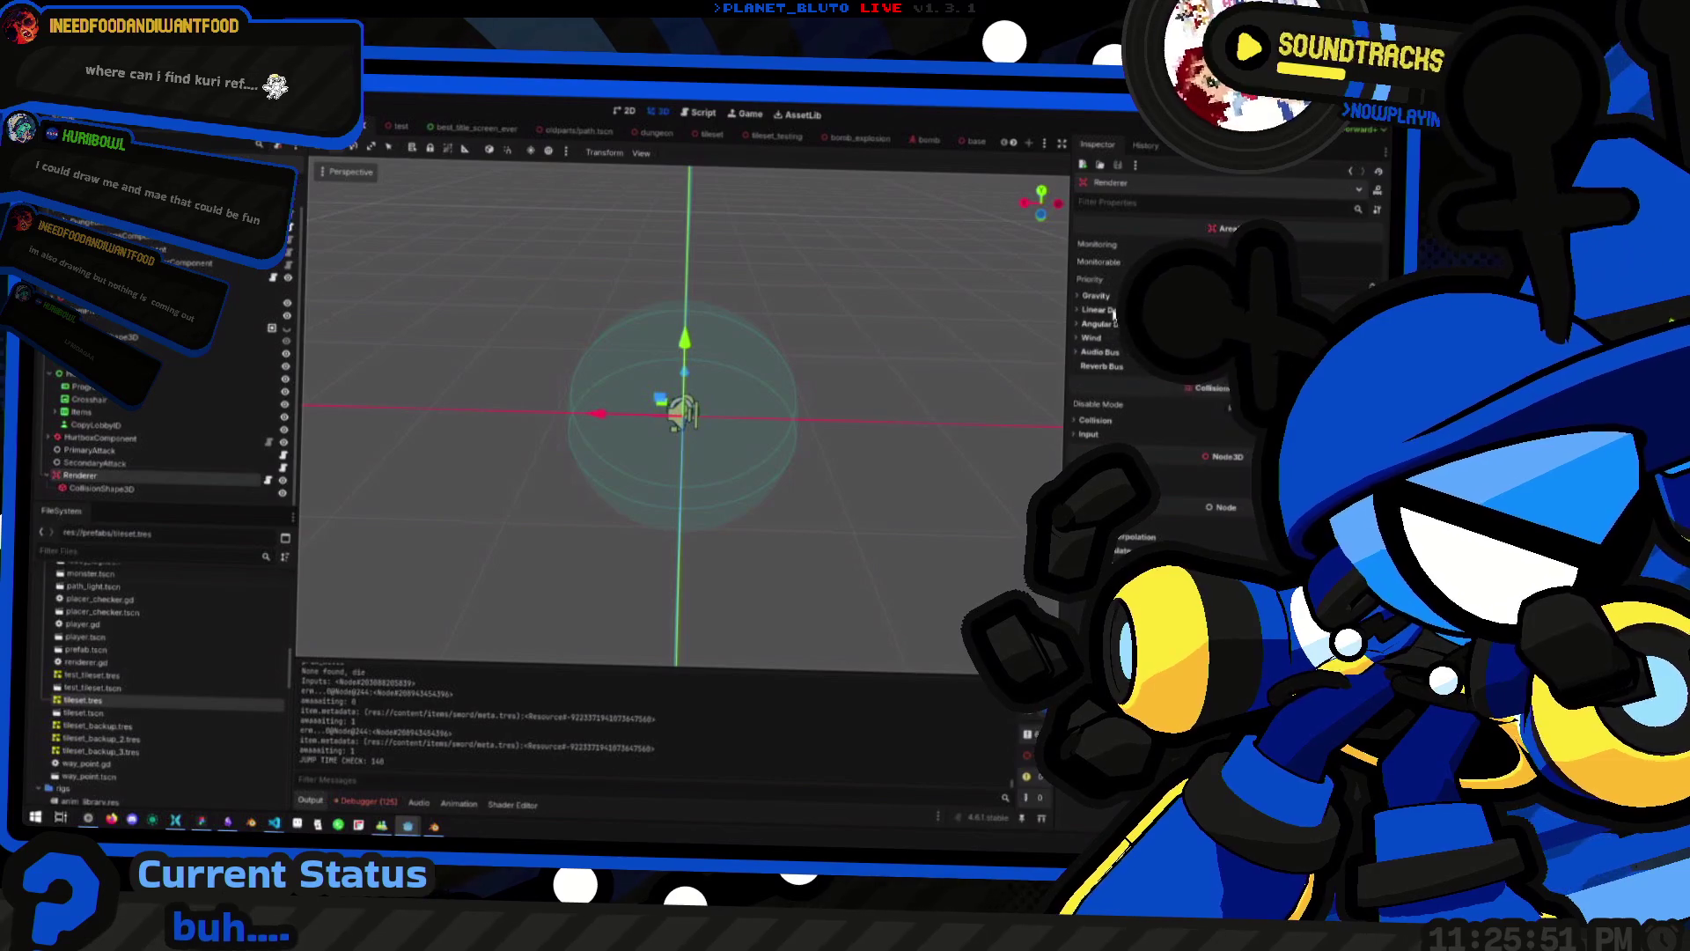
click(1233, 262)
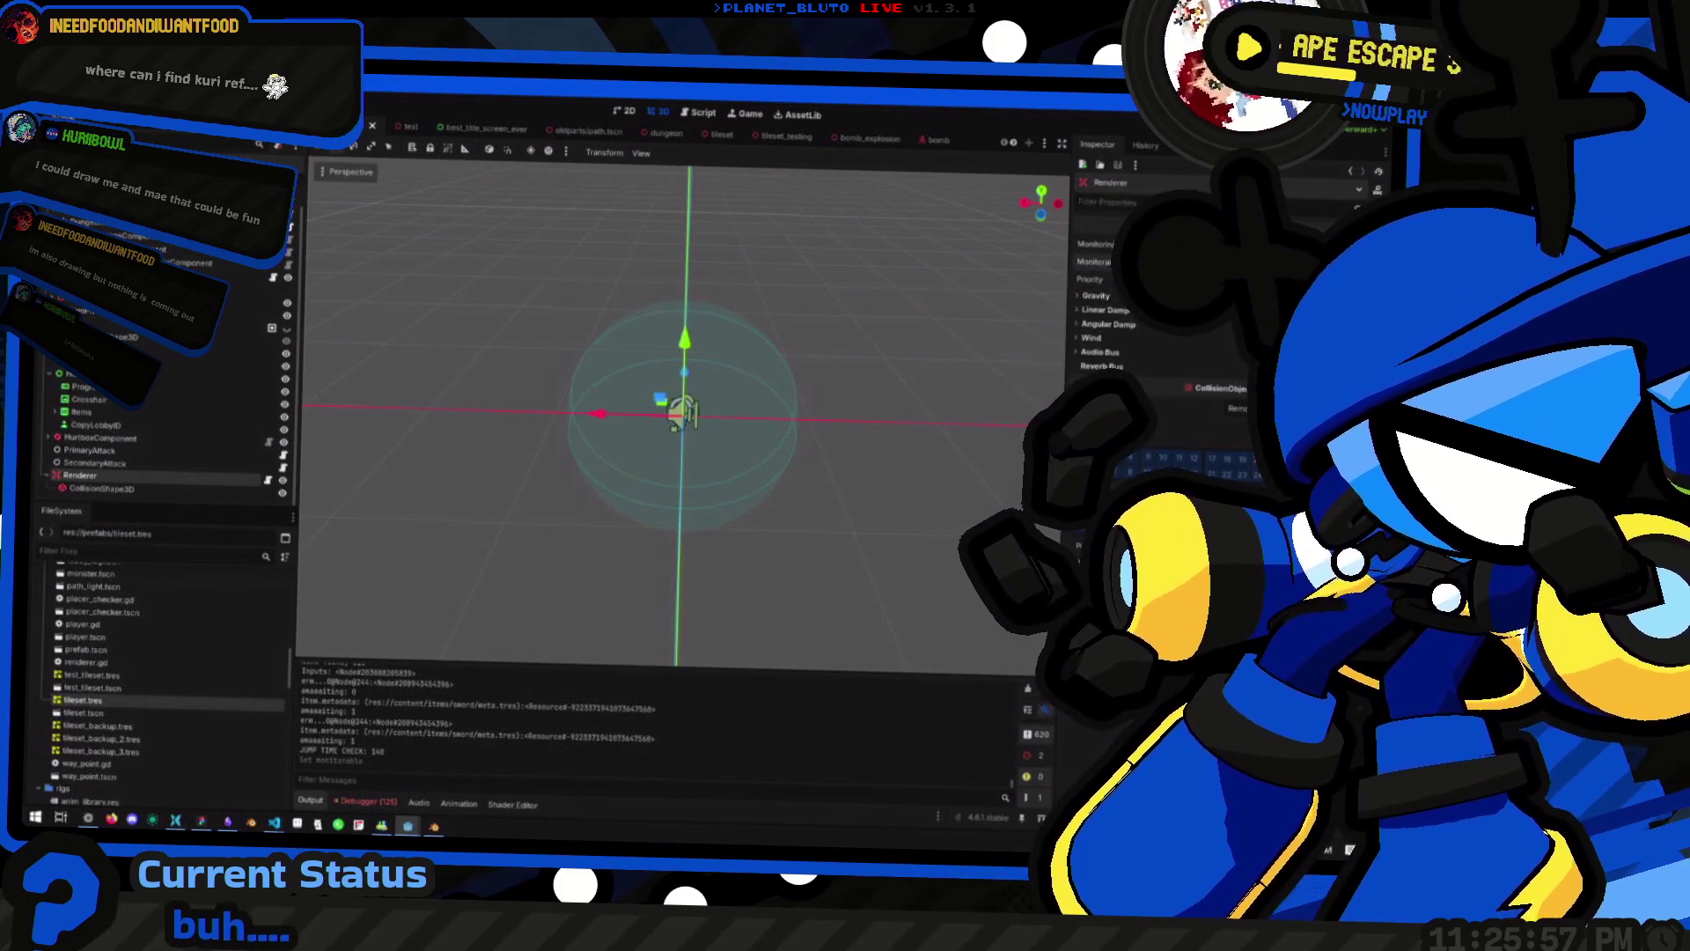
Test-run the game, walk the Knight through the corridors appearing around it, then return to the editor
key(F5)
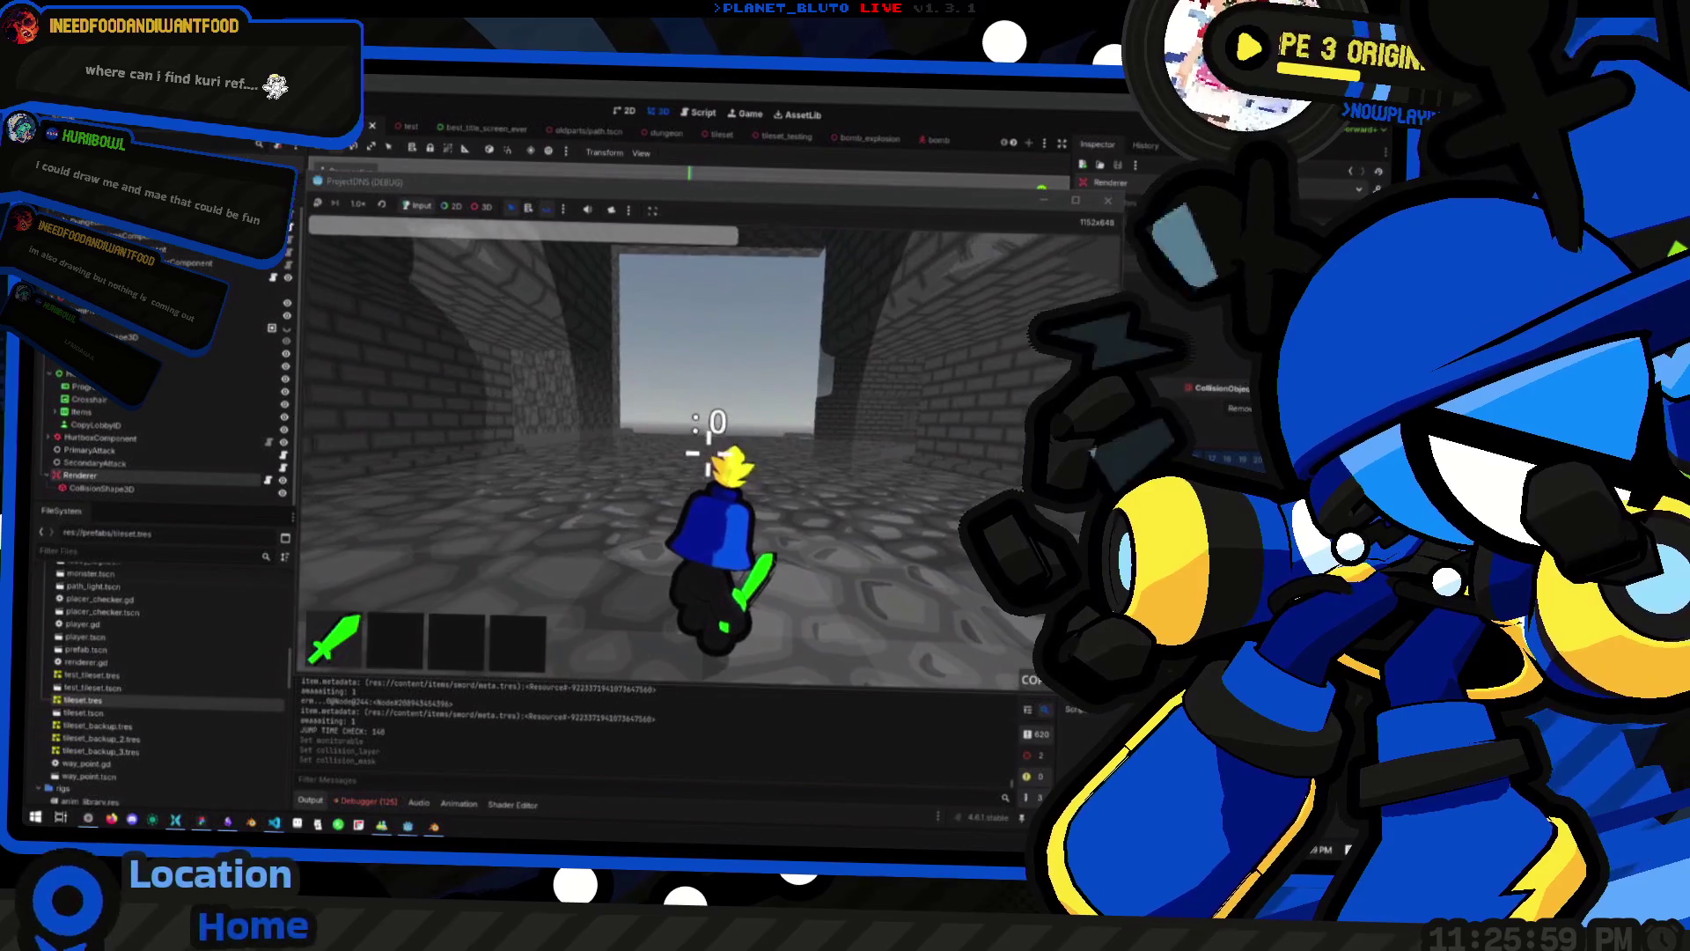
key(w)
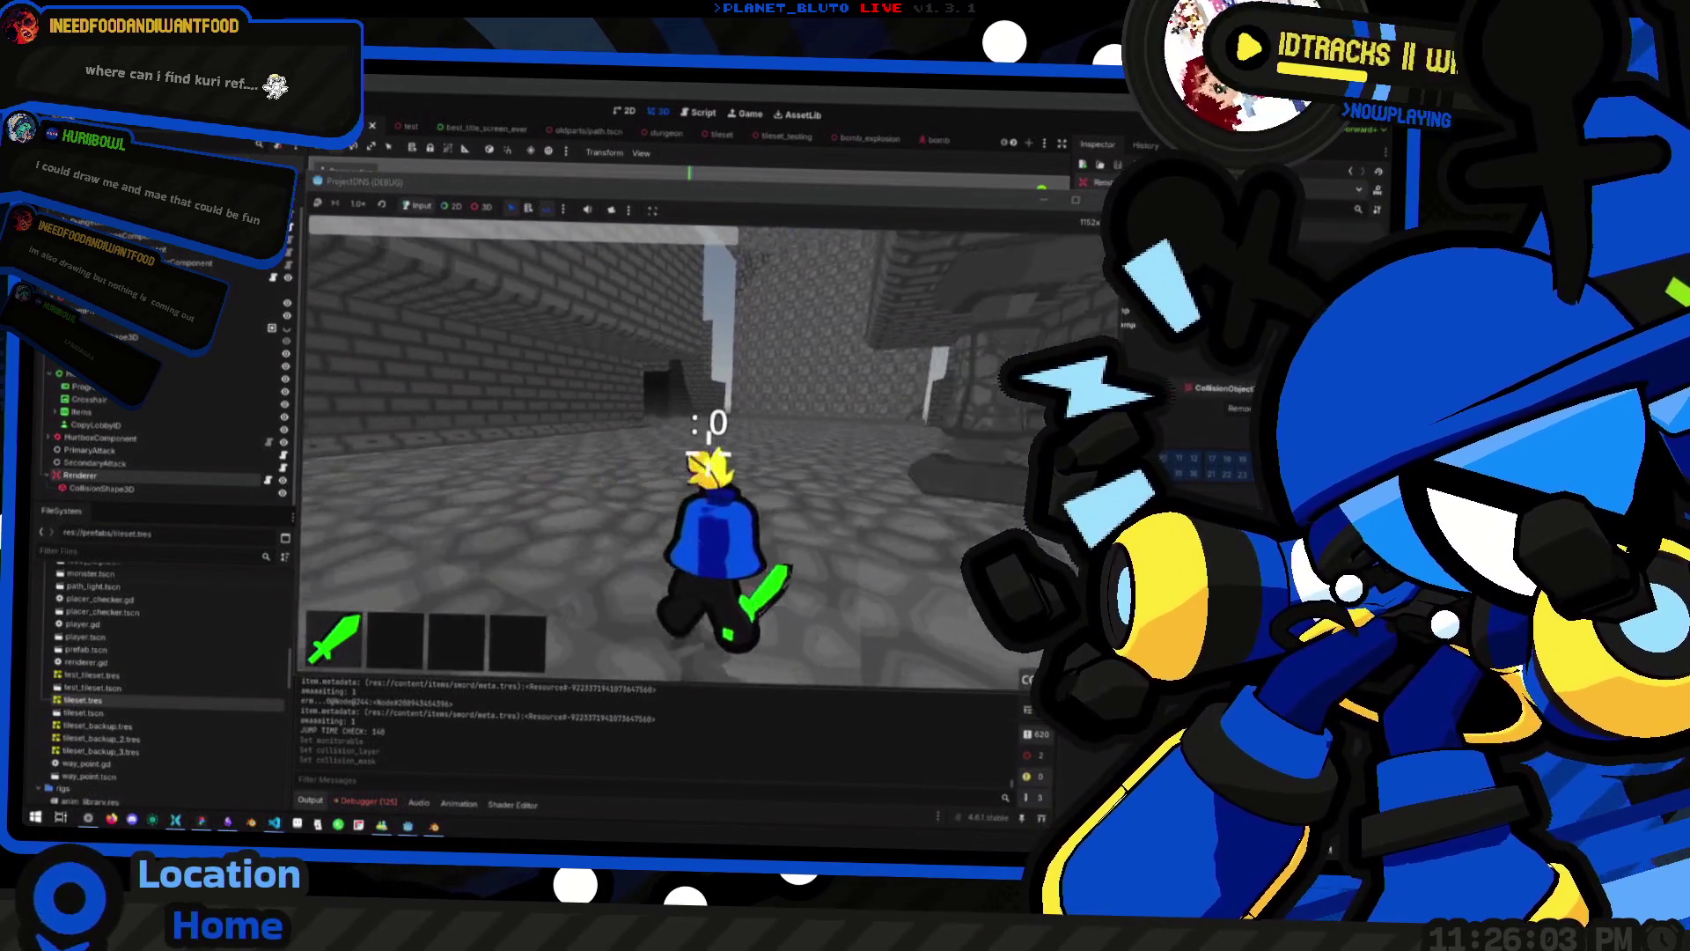
key(w)
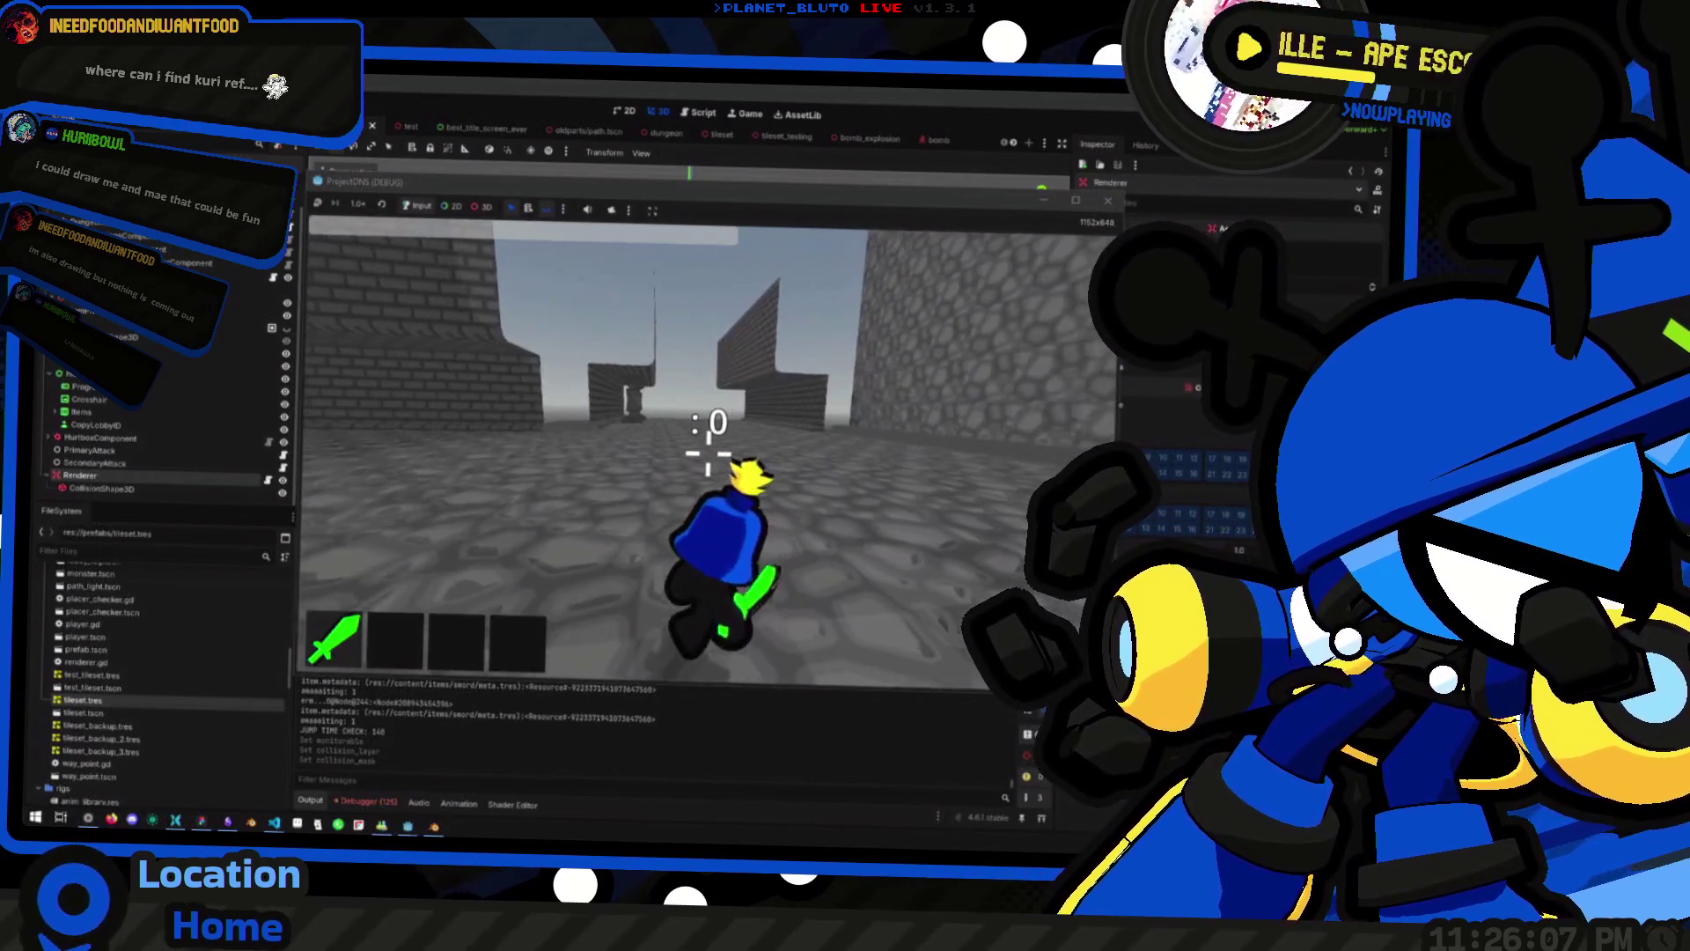
key(space)
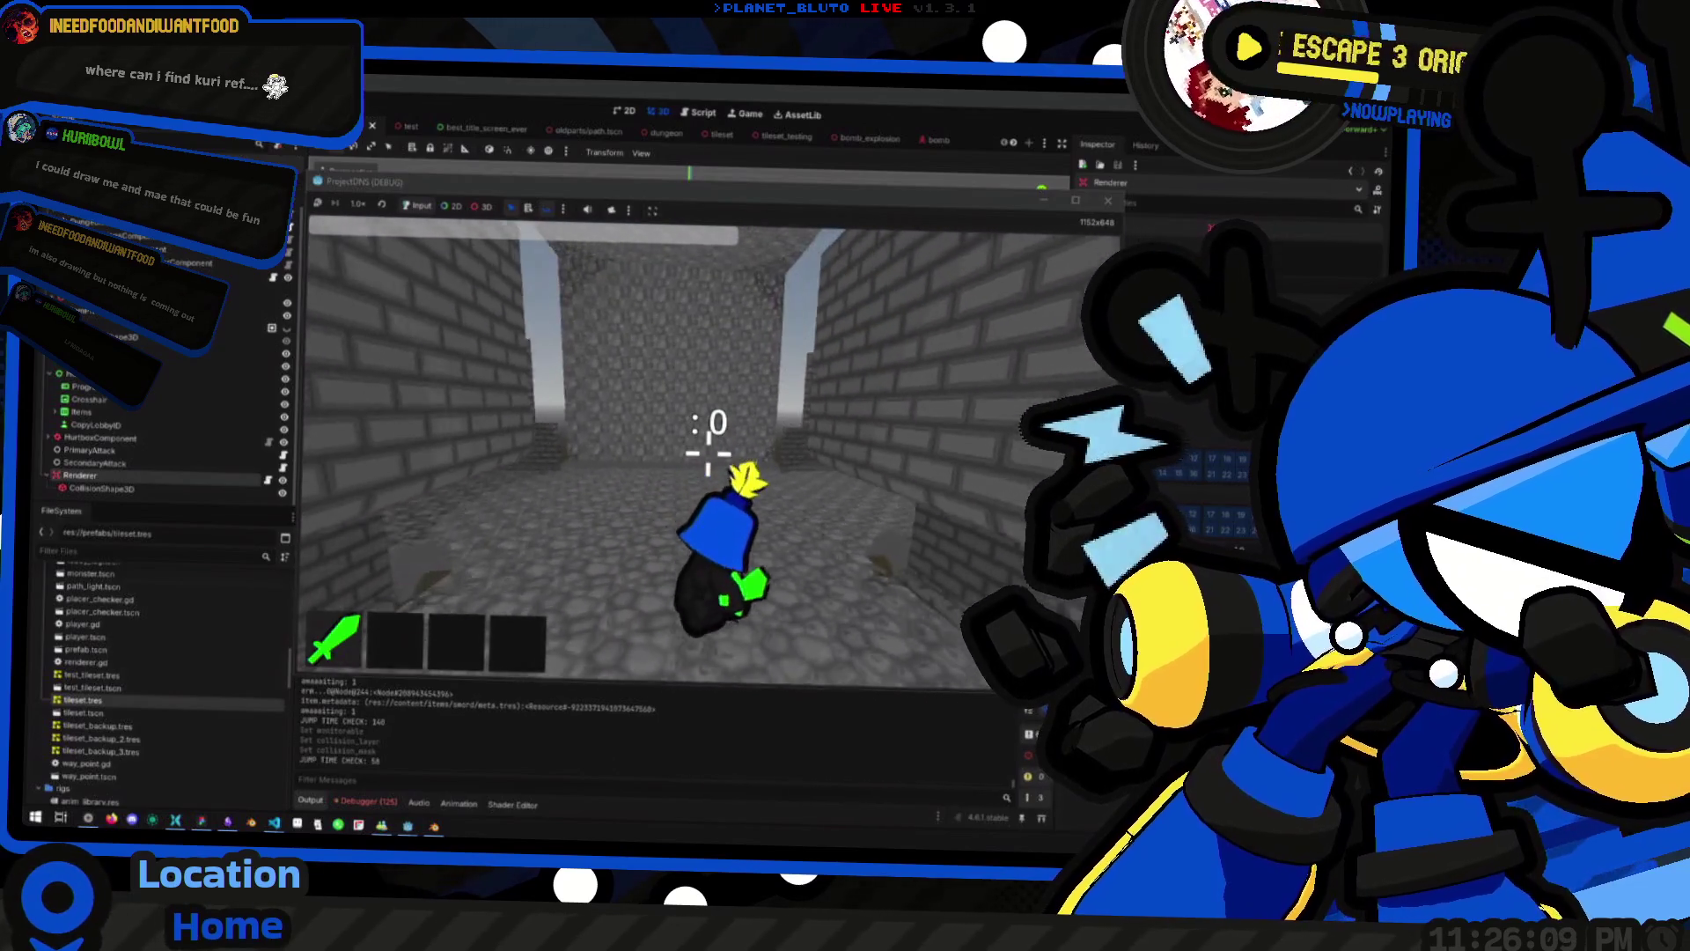
key(space)
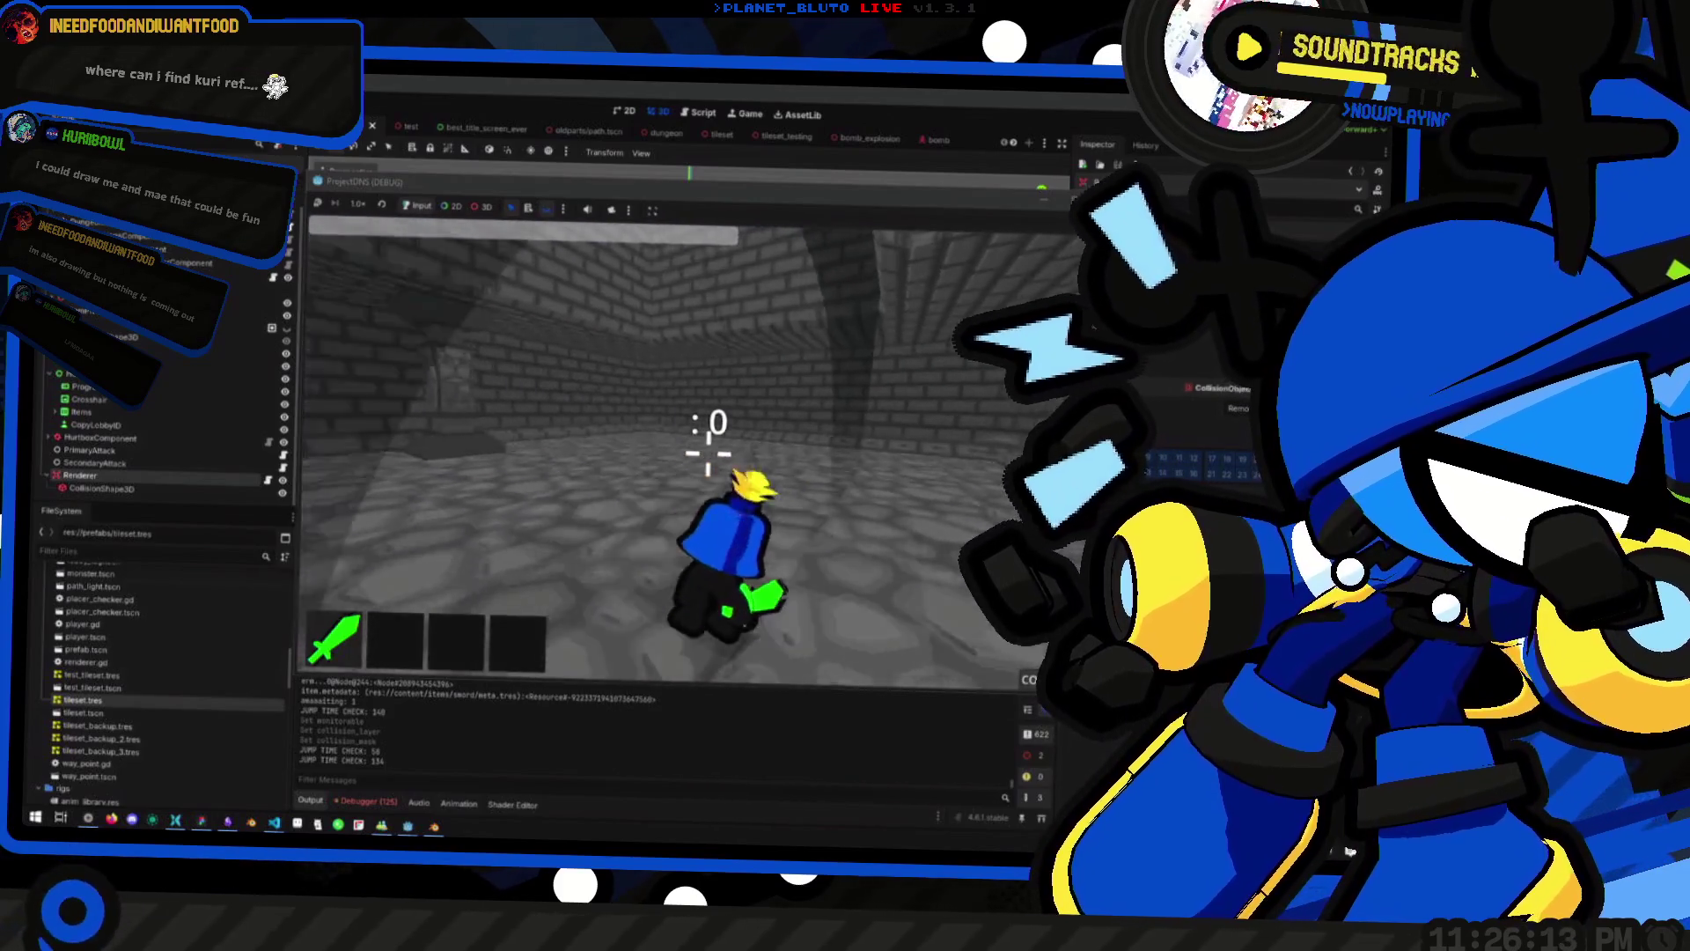
key(alt+Tab)
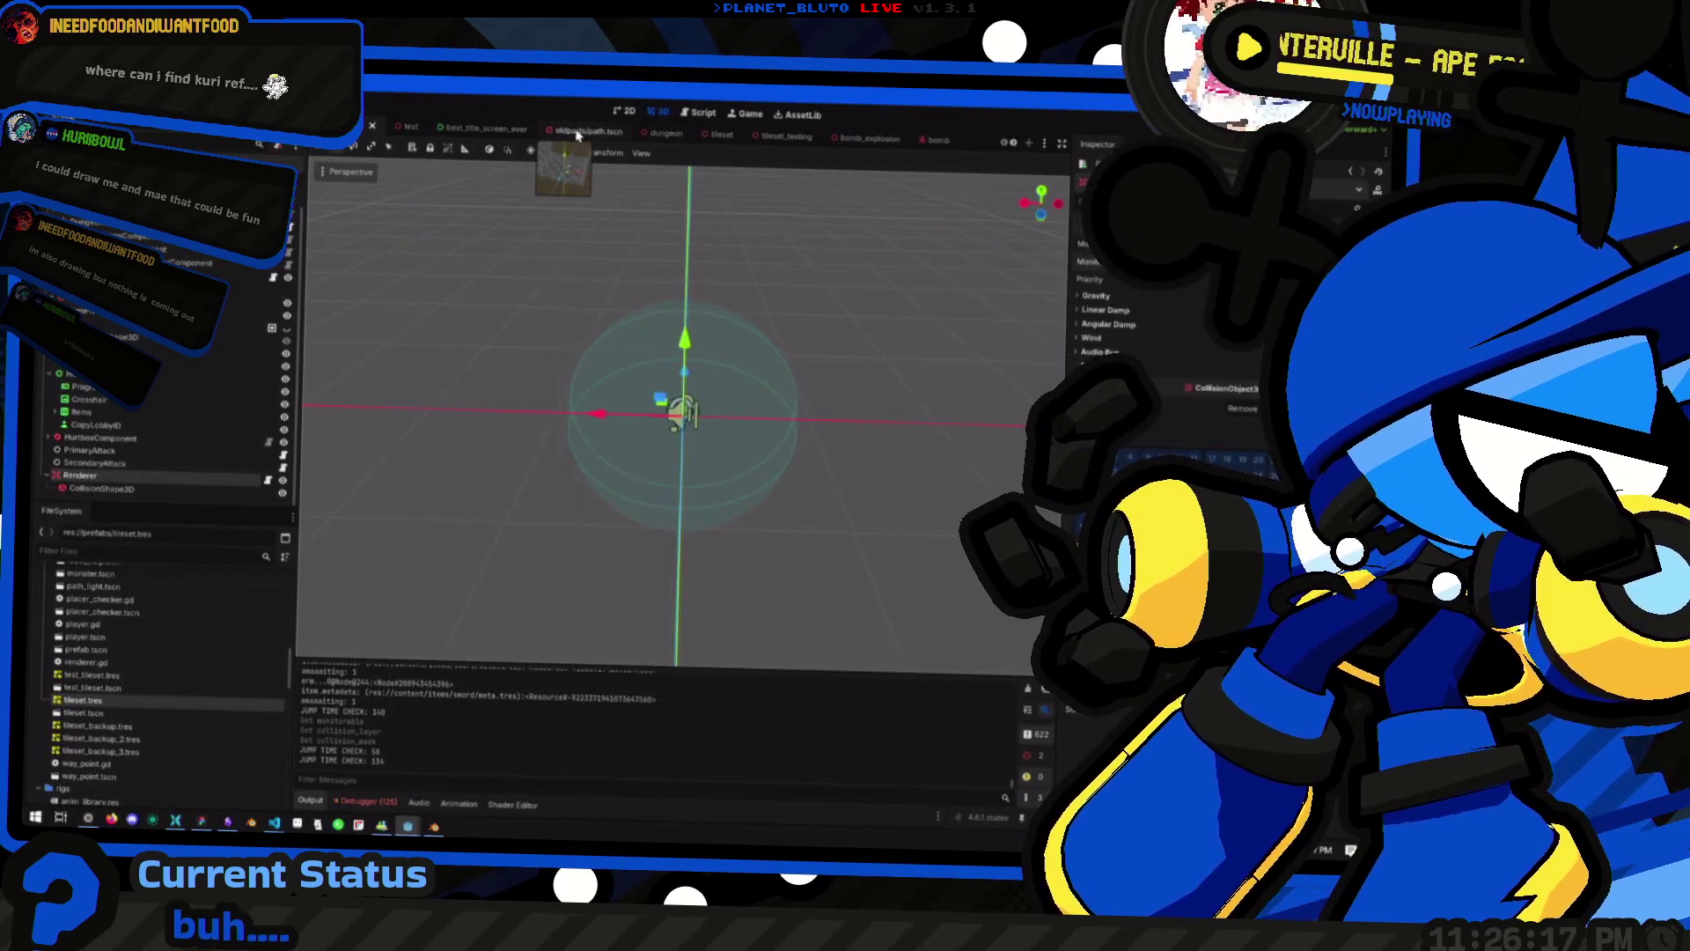
Switch to the dungeon scene, test-run the game through the foggy corridors, and stop it with F8
mouse_move(558, 138)
mouse_down()
mouse_move(347, 169)
mouse_move(387, 127)
mouse_up()
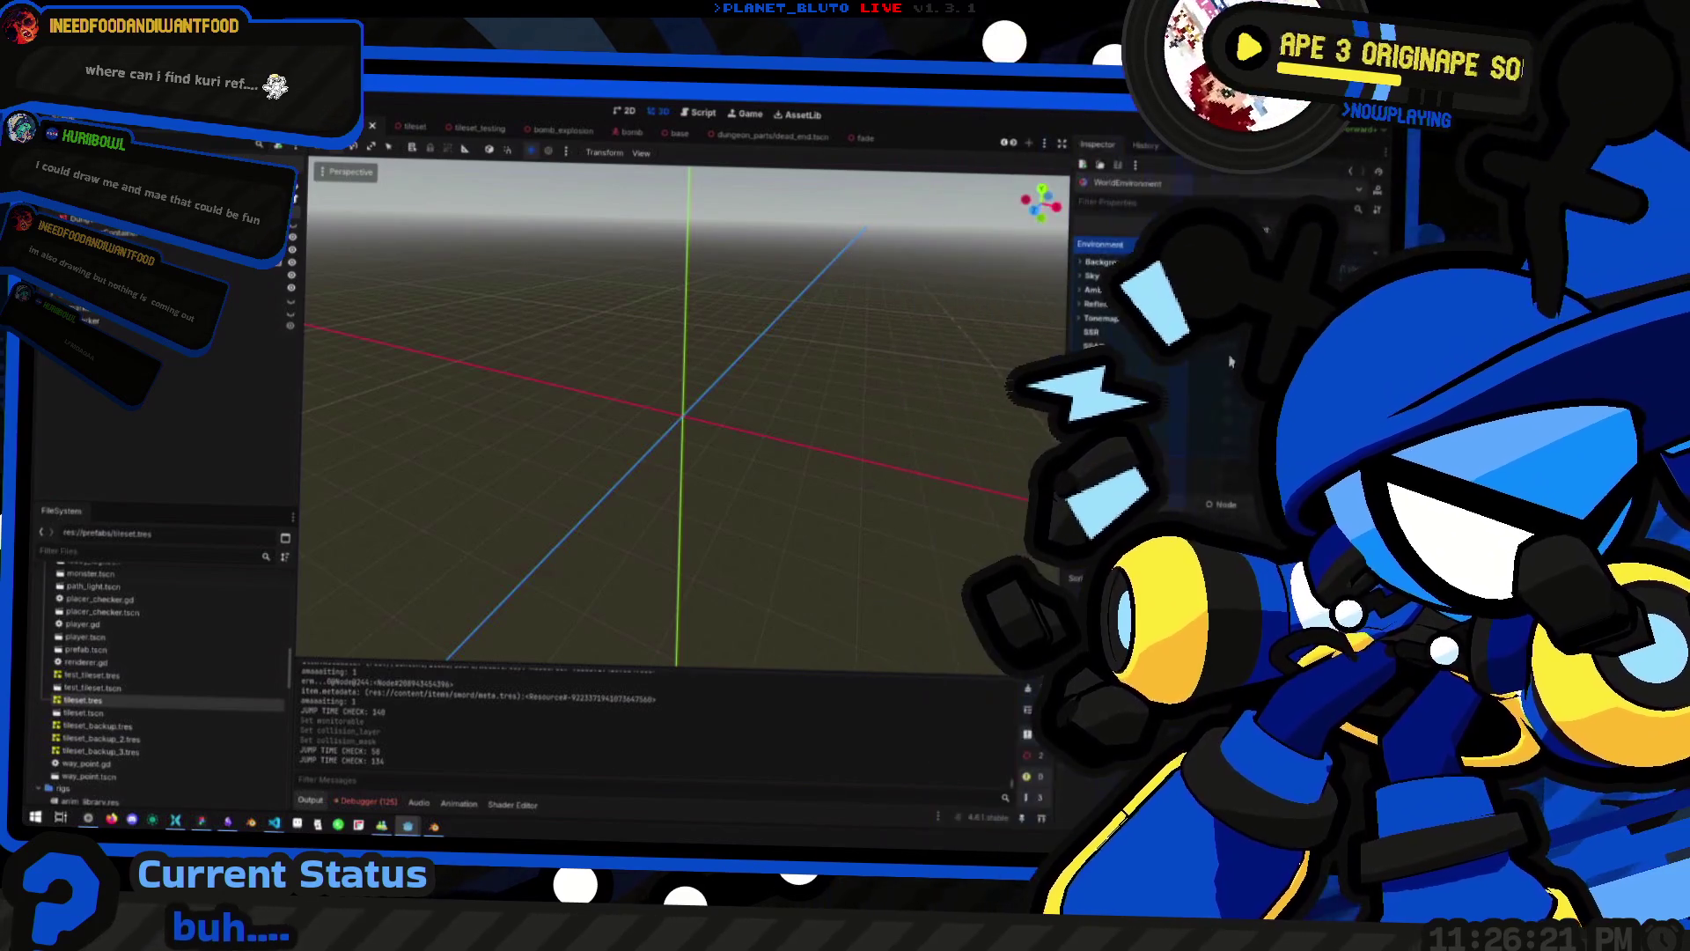
key(F5)
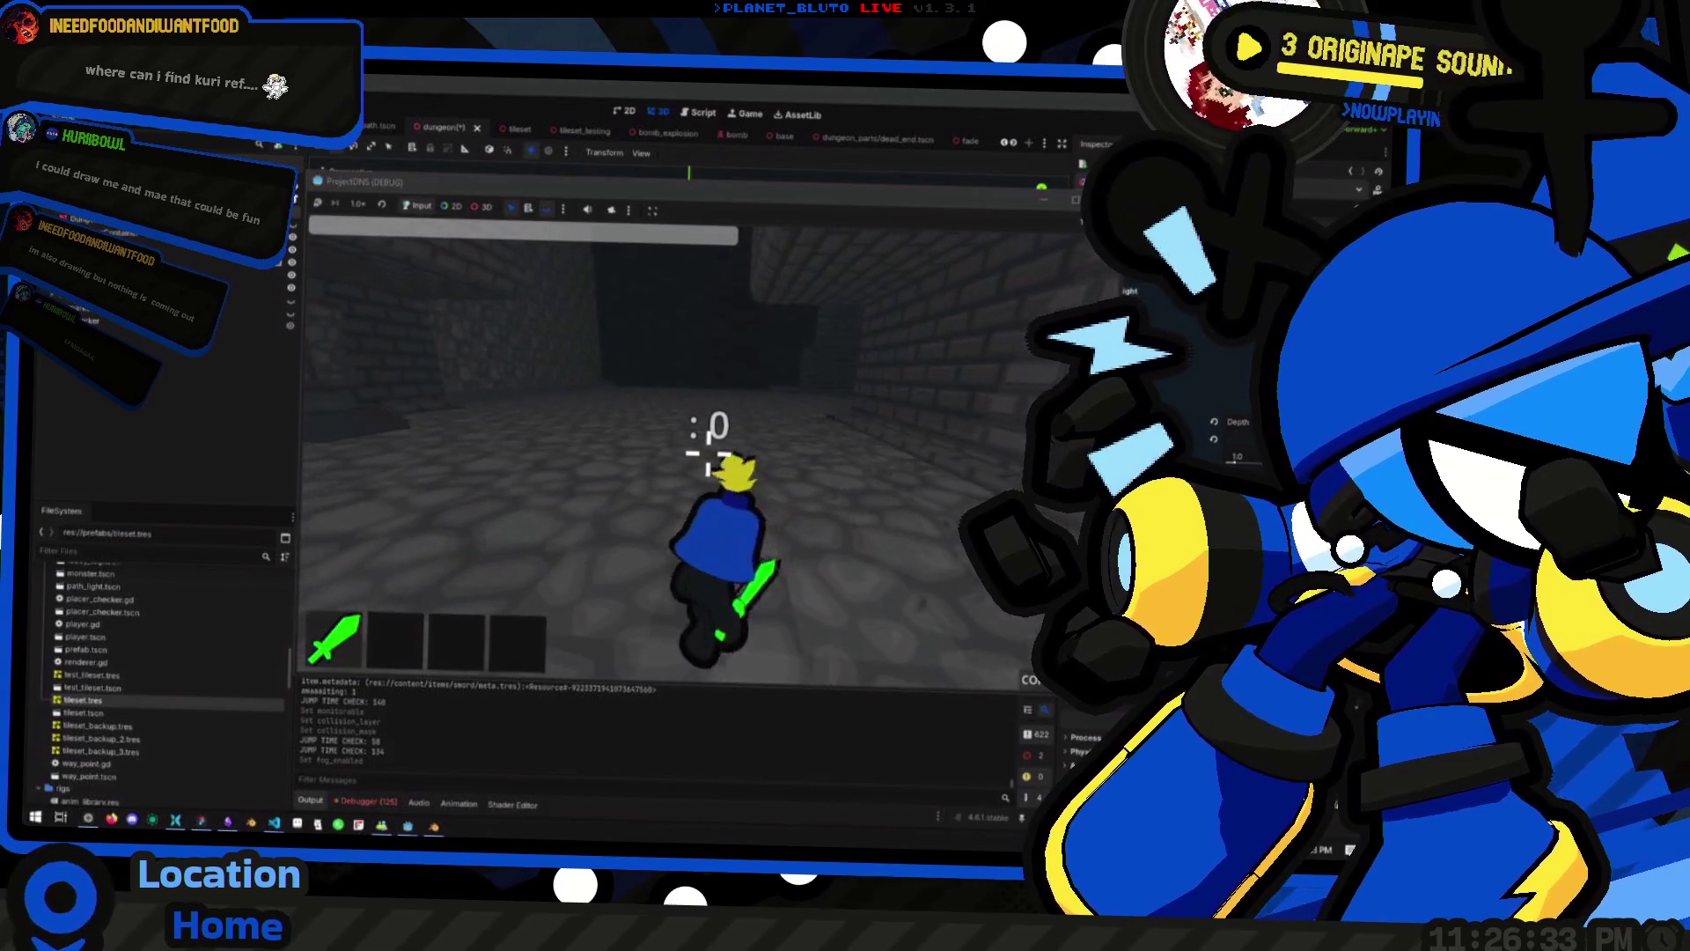
key(space)
key(space)
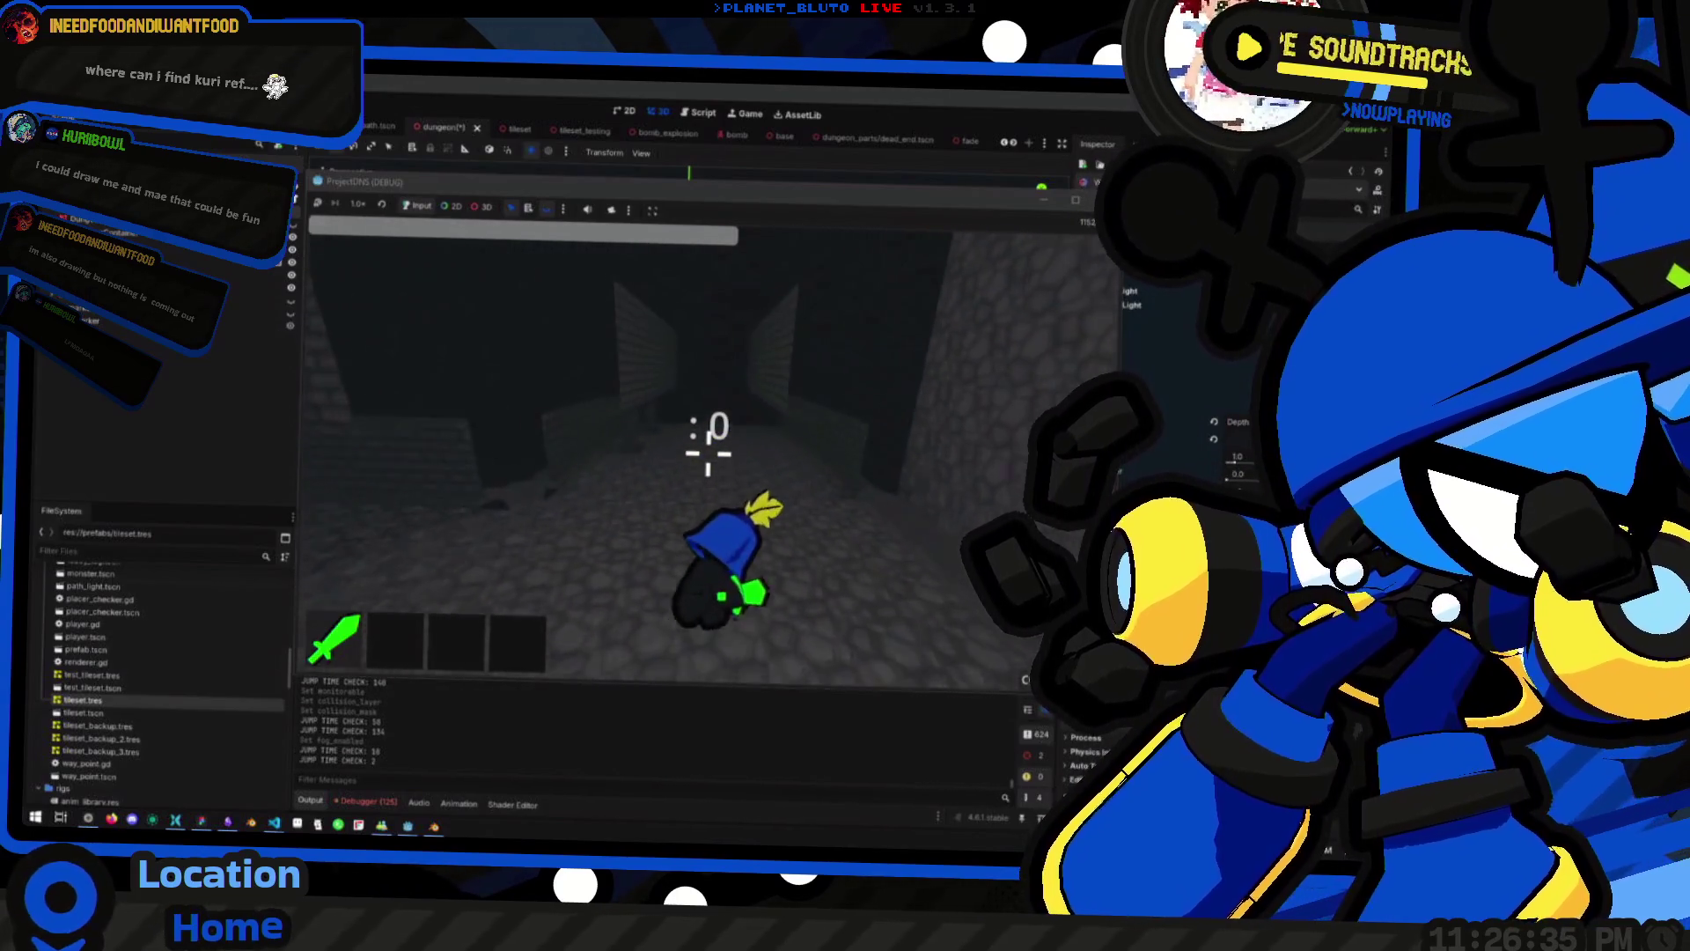
key(space)
key(space)
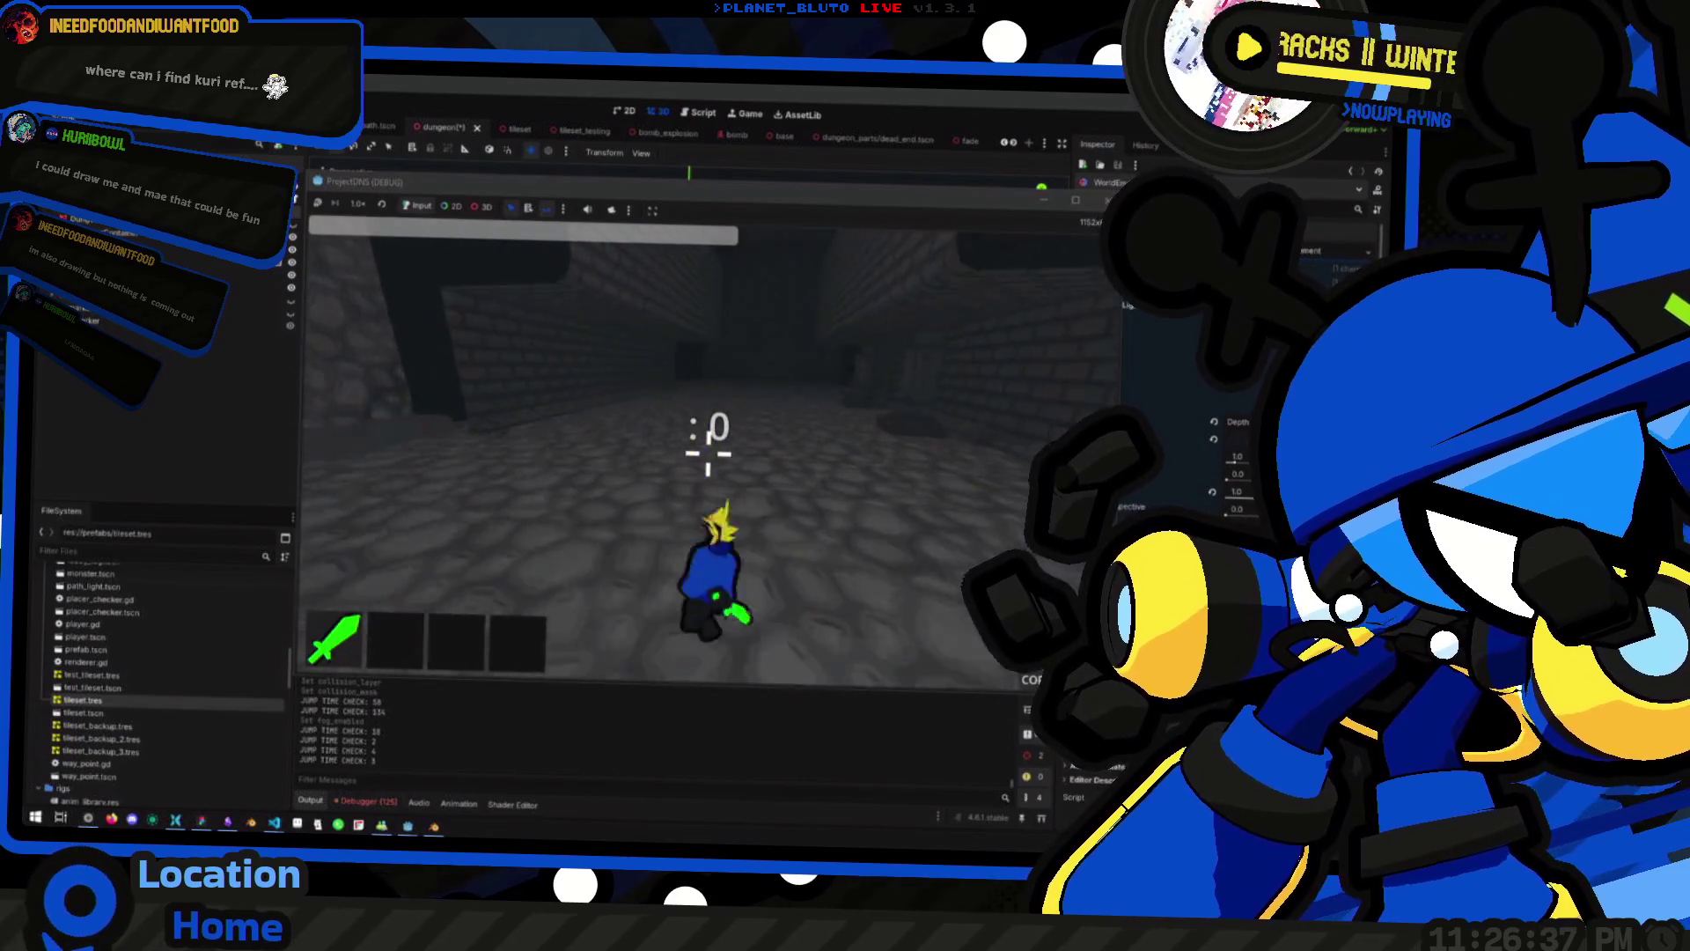
key(space)
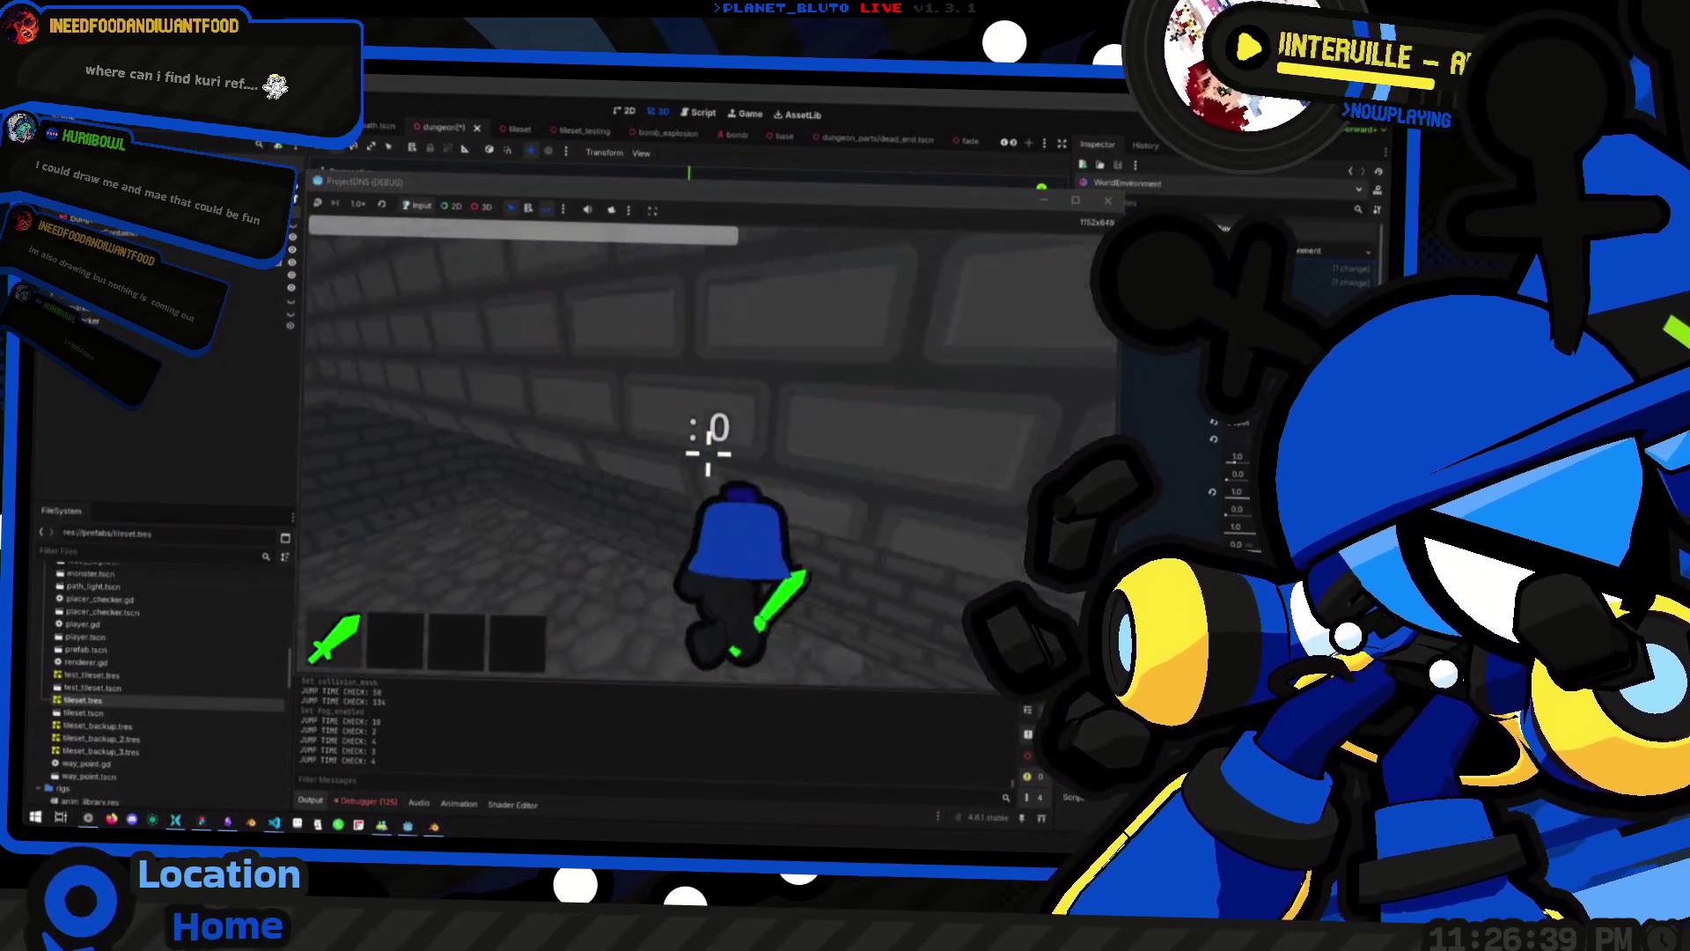
key(space)
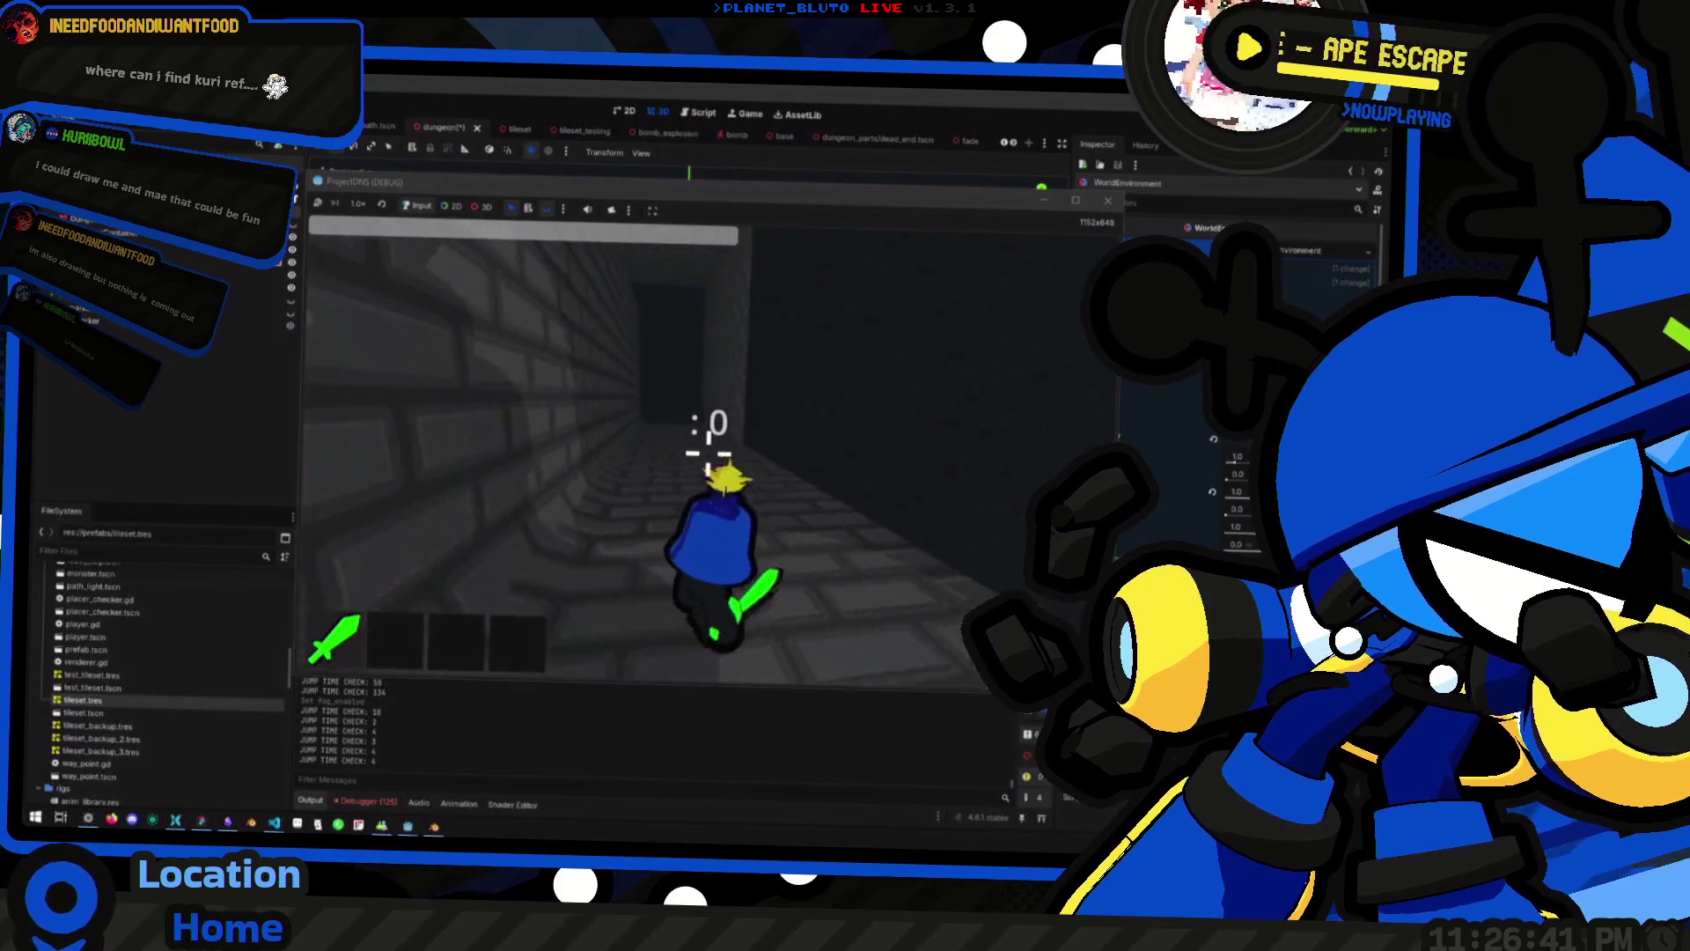
key(space)
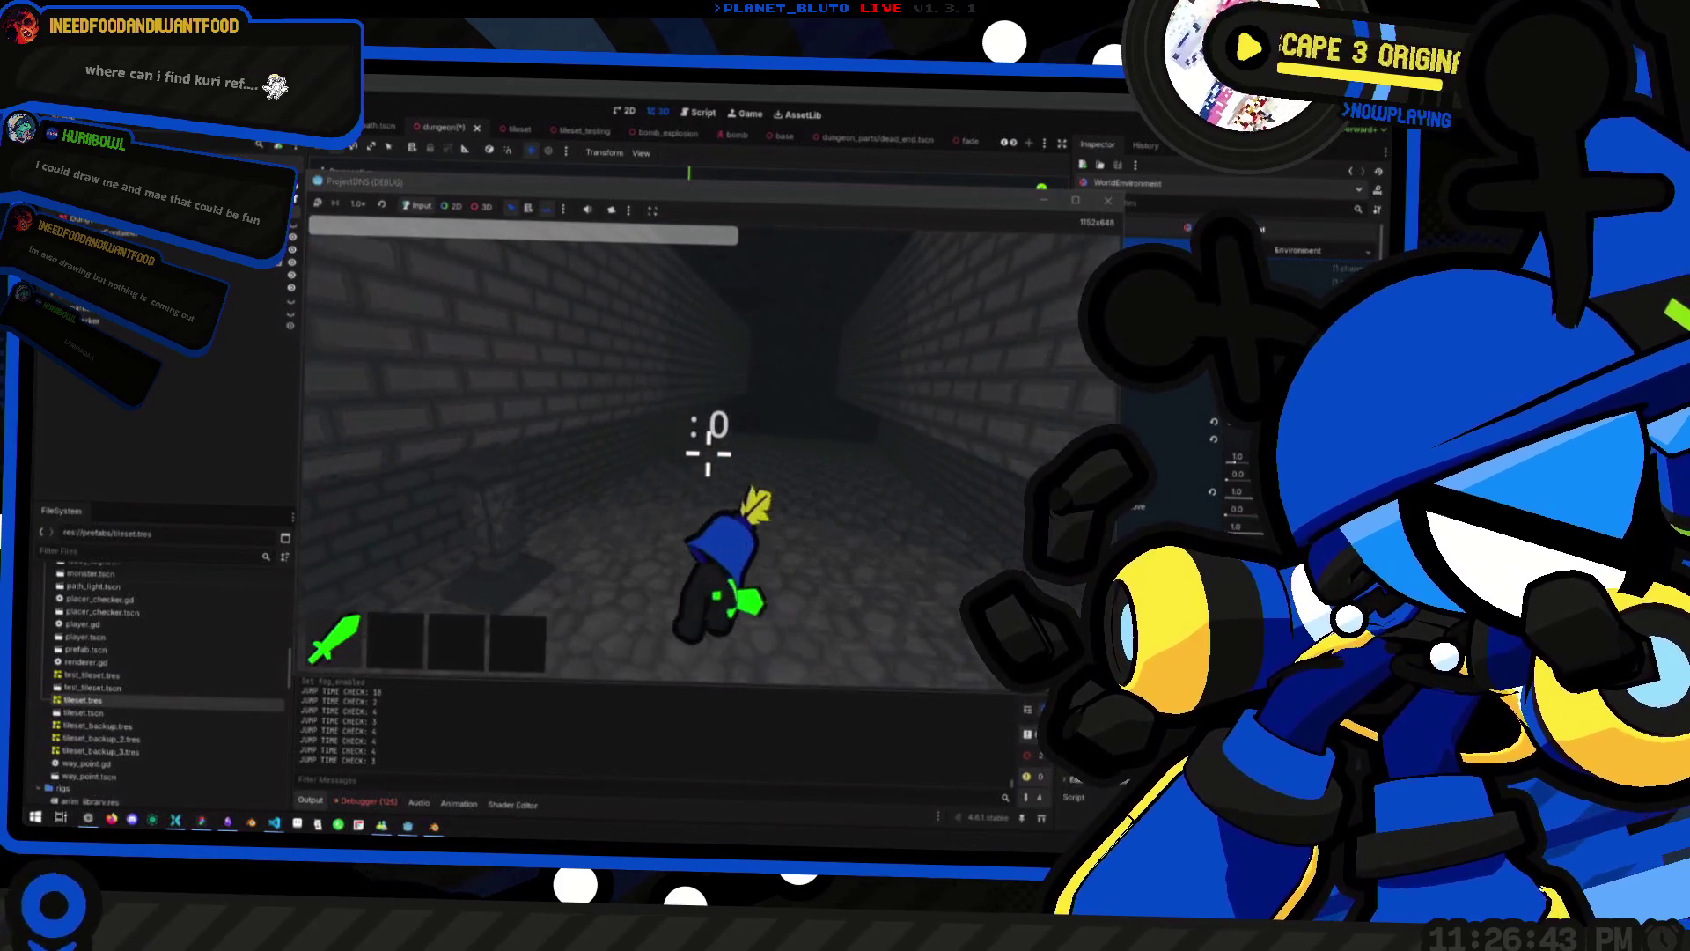
key(F8)
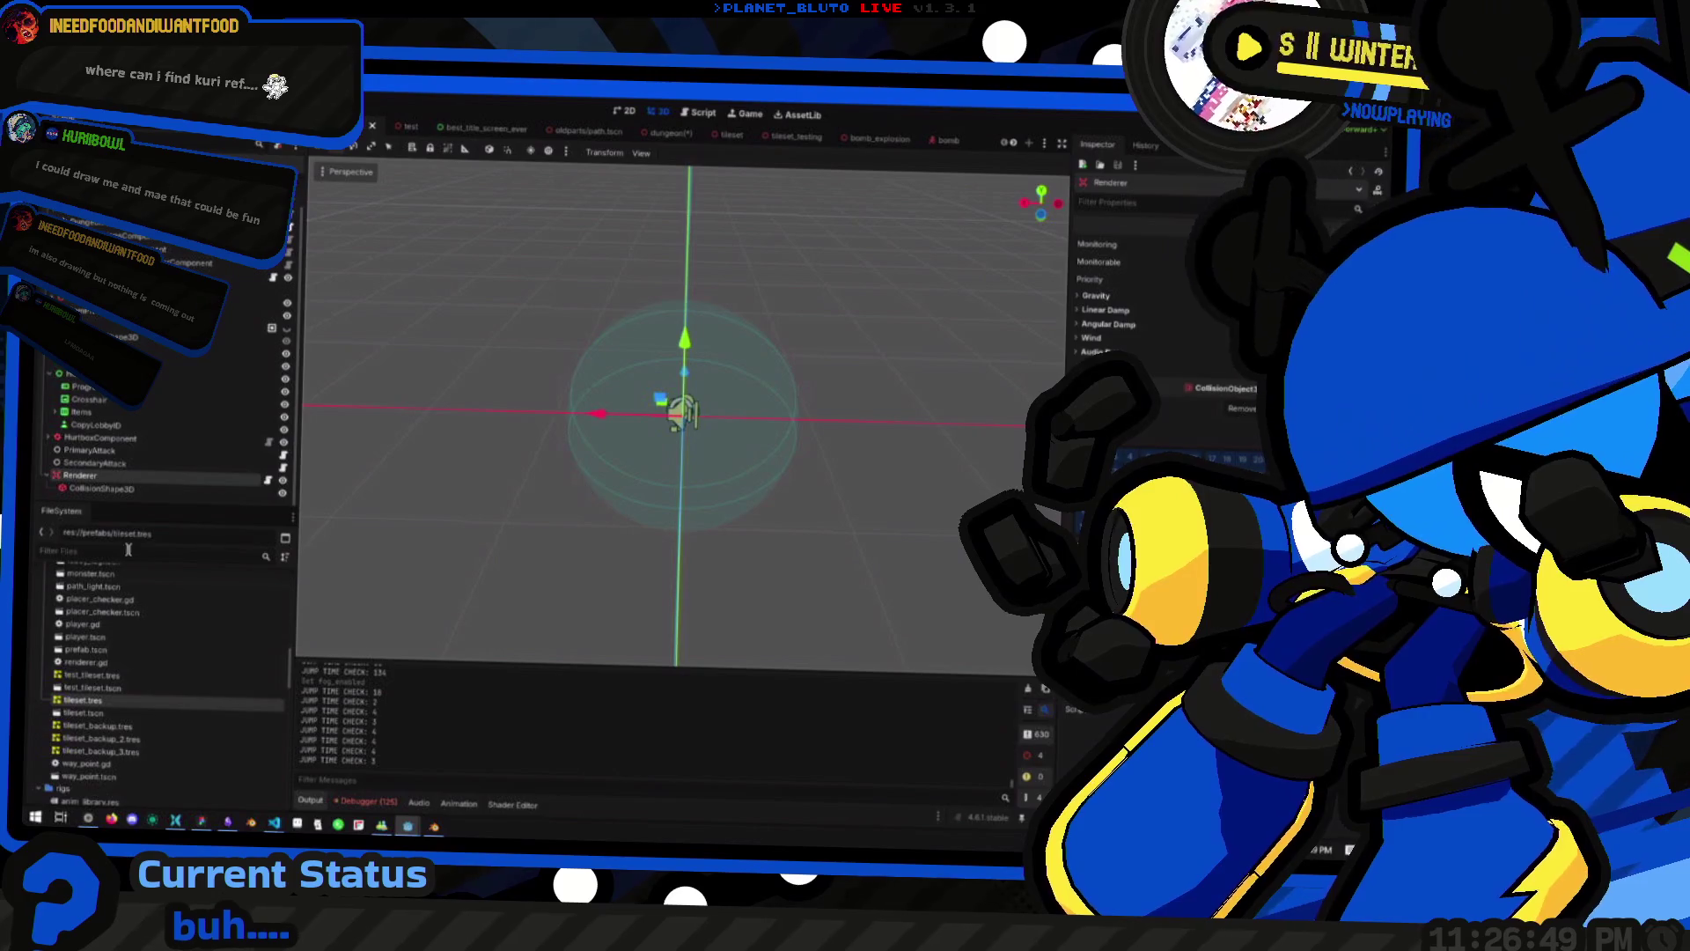
Select the Renderer's CollisionShape3D, relaunch the game, and walk the player into the brick corridor
click(99, 488)
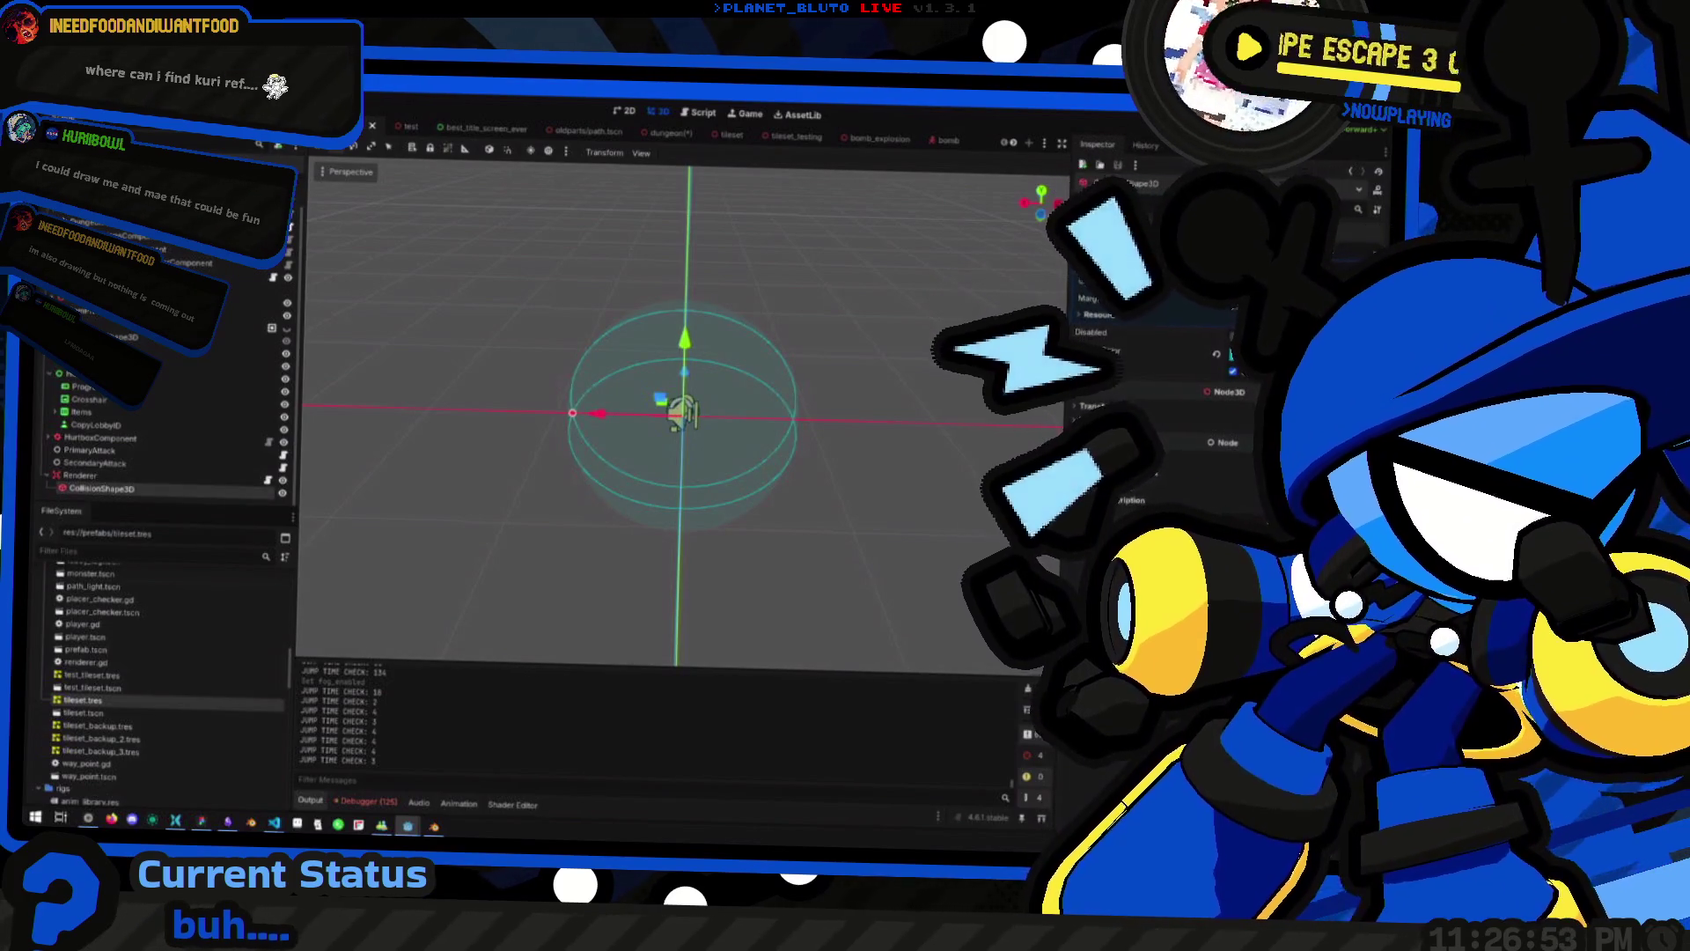
key(F5)
key(w)
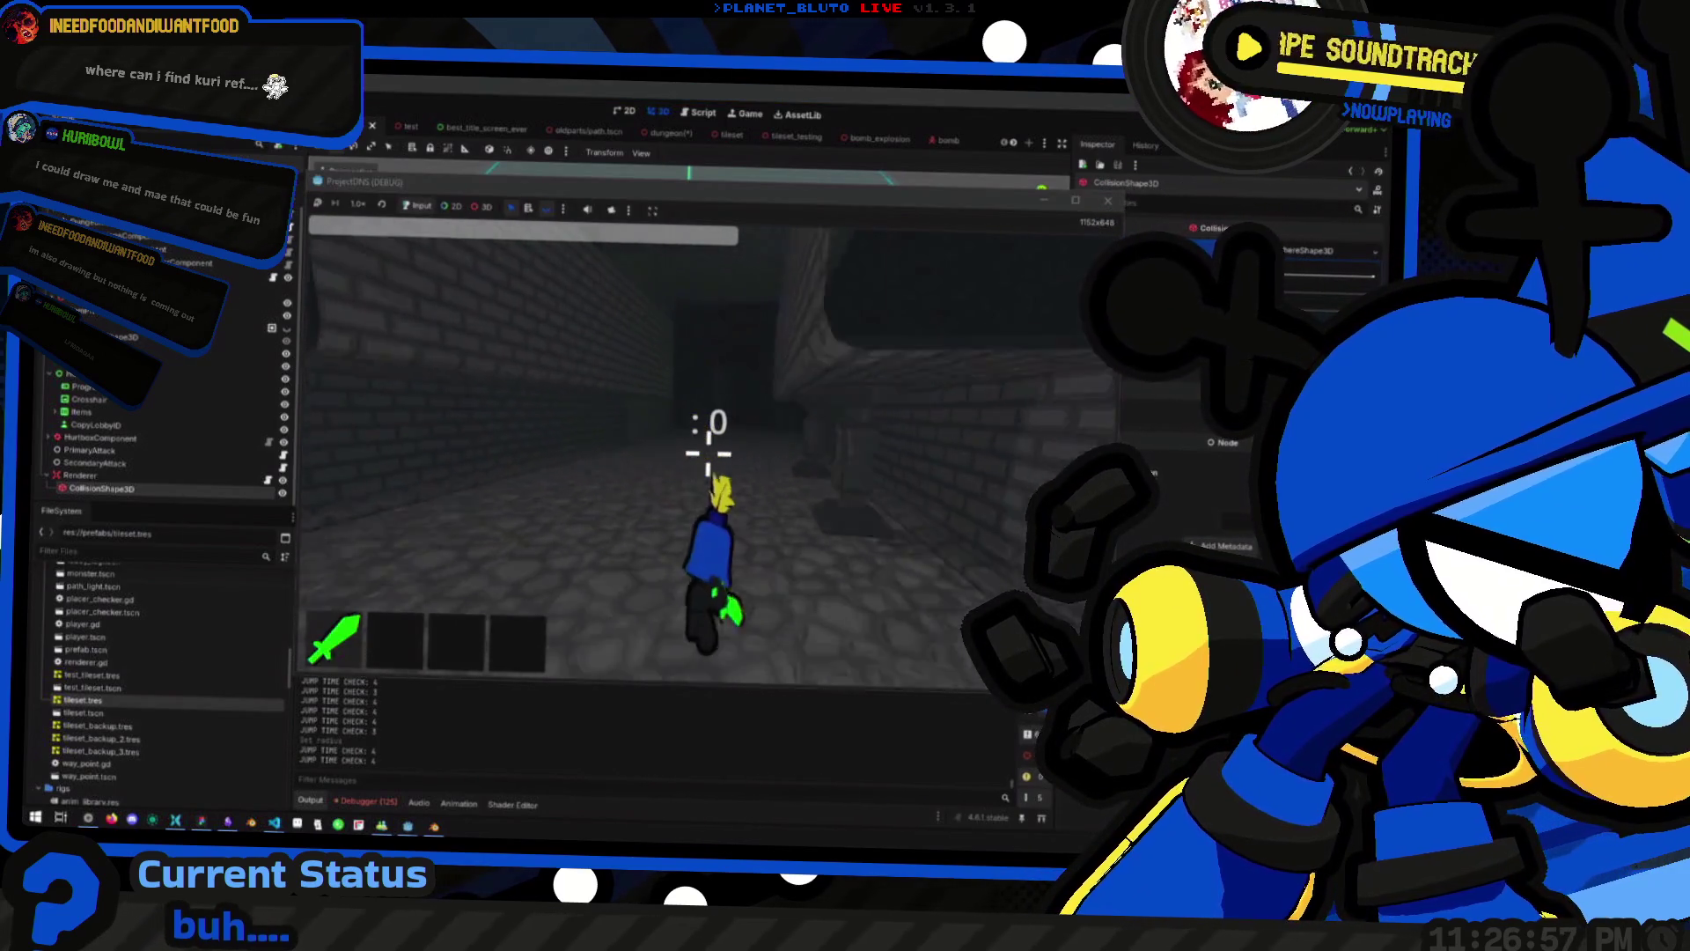
key(space)
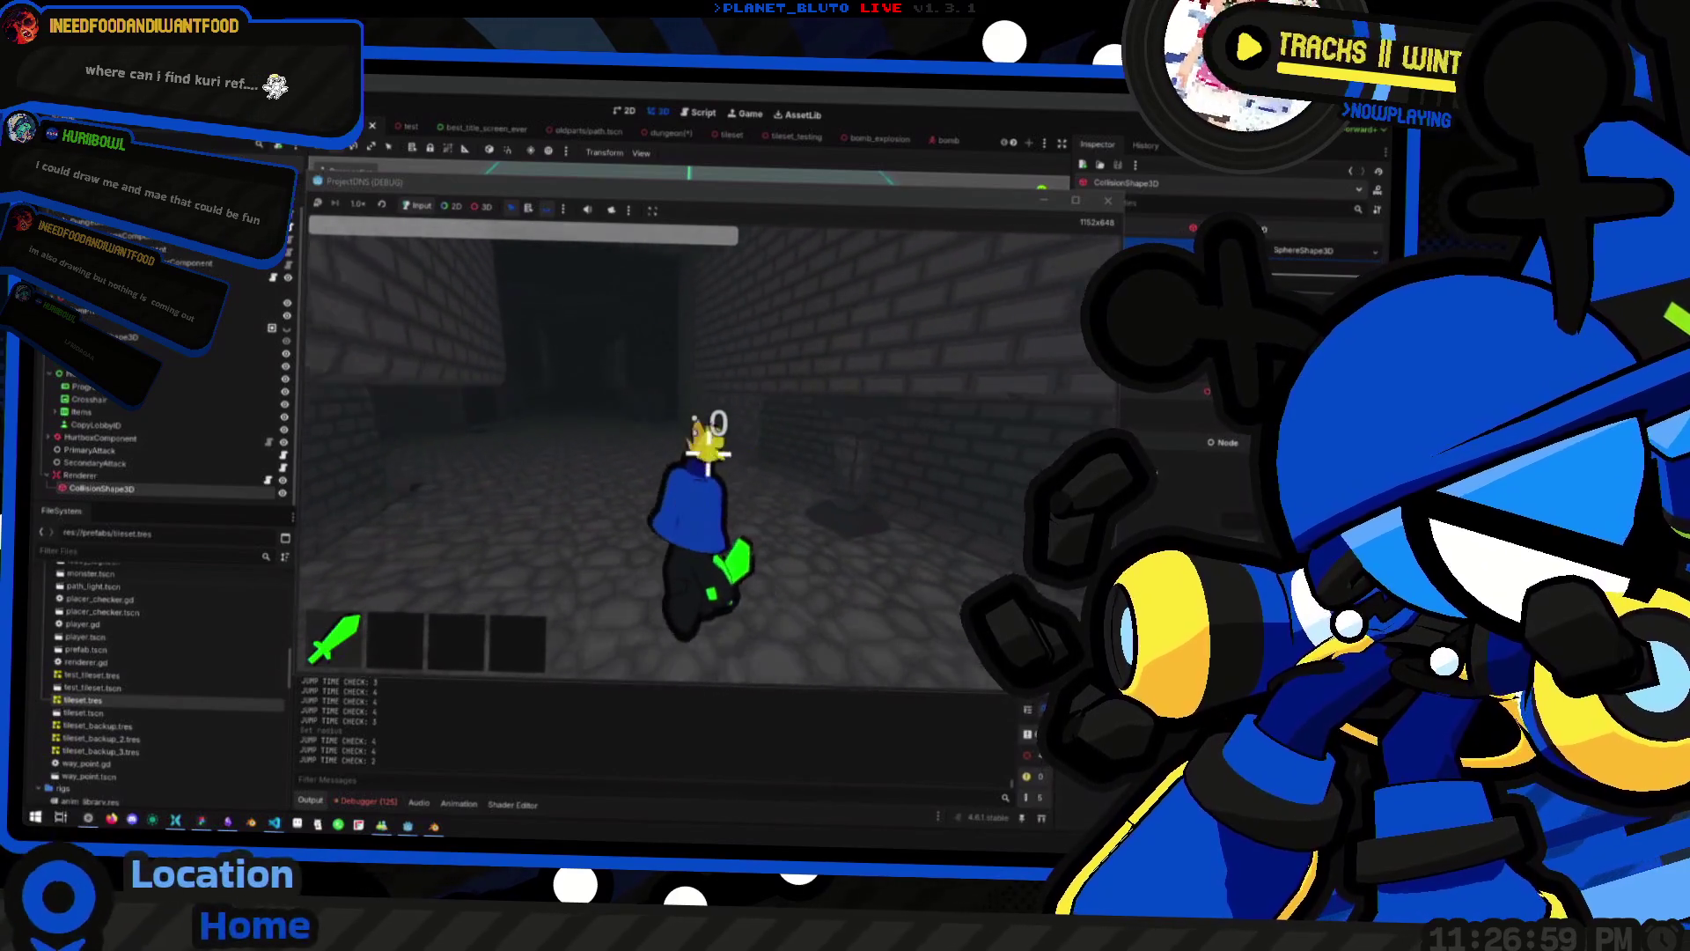
key(space)
key(space)
key(space)
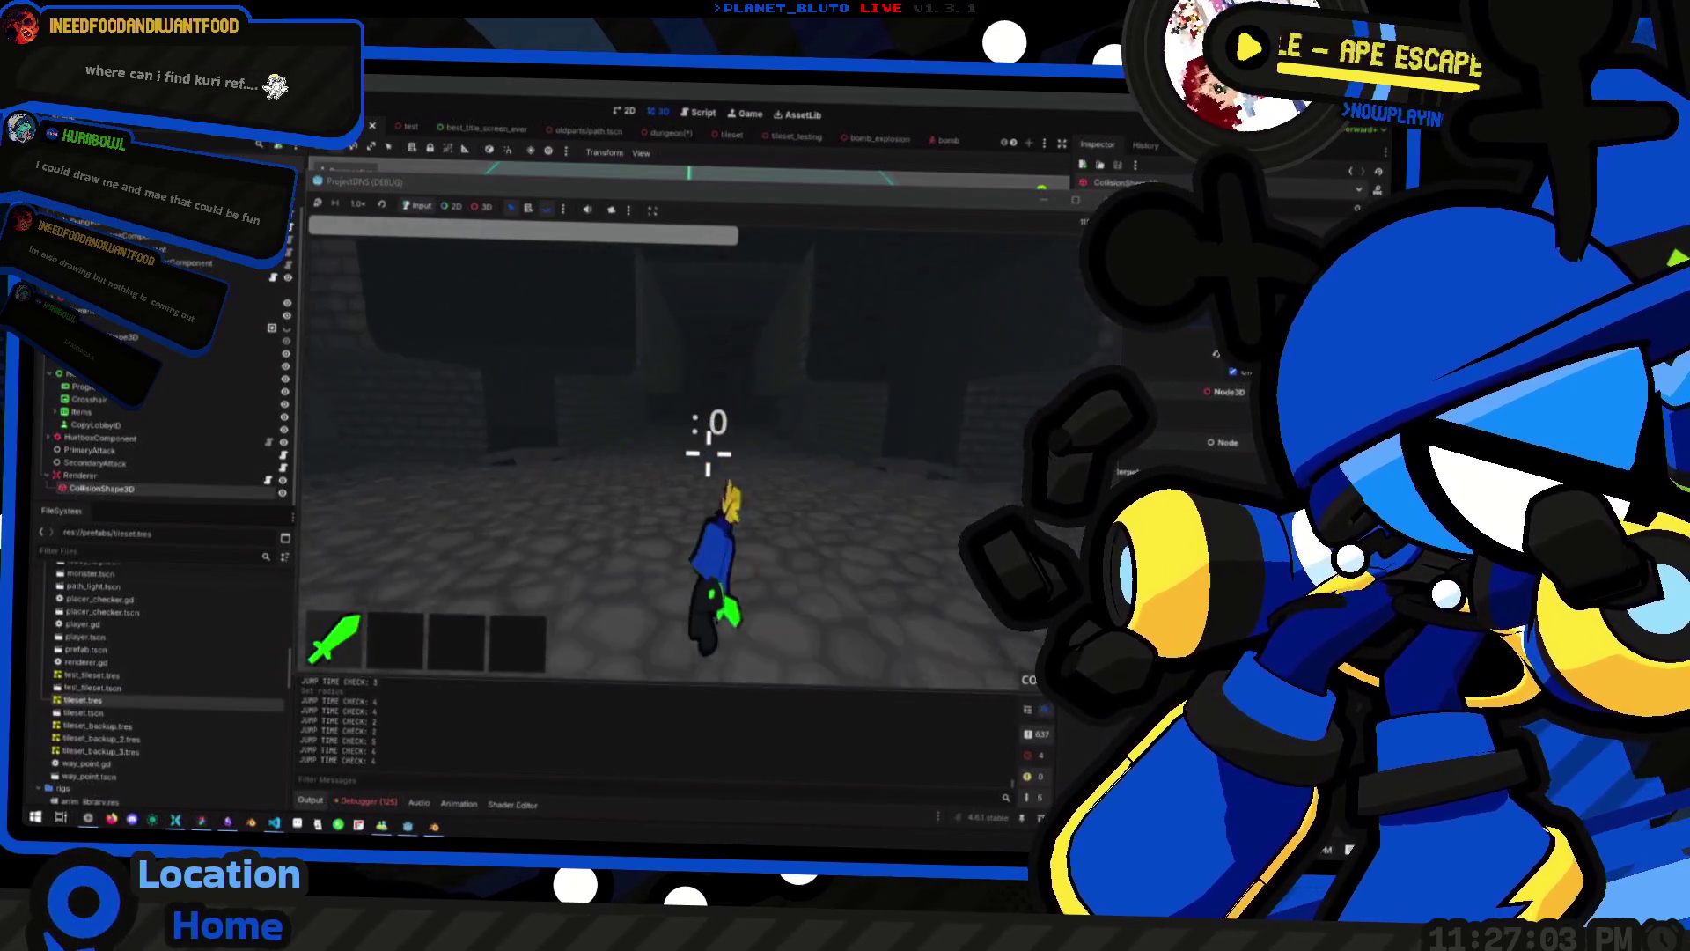
key(space)
key(space)
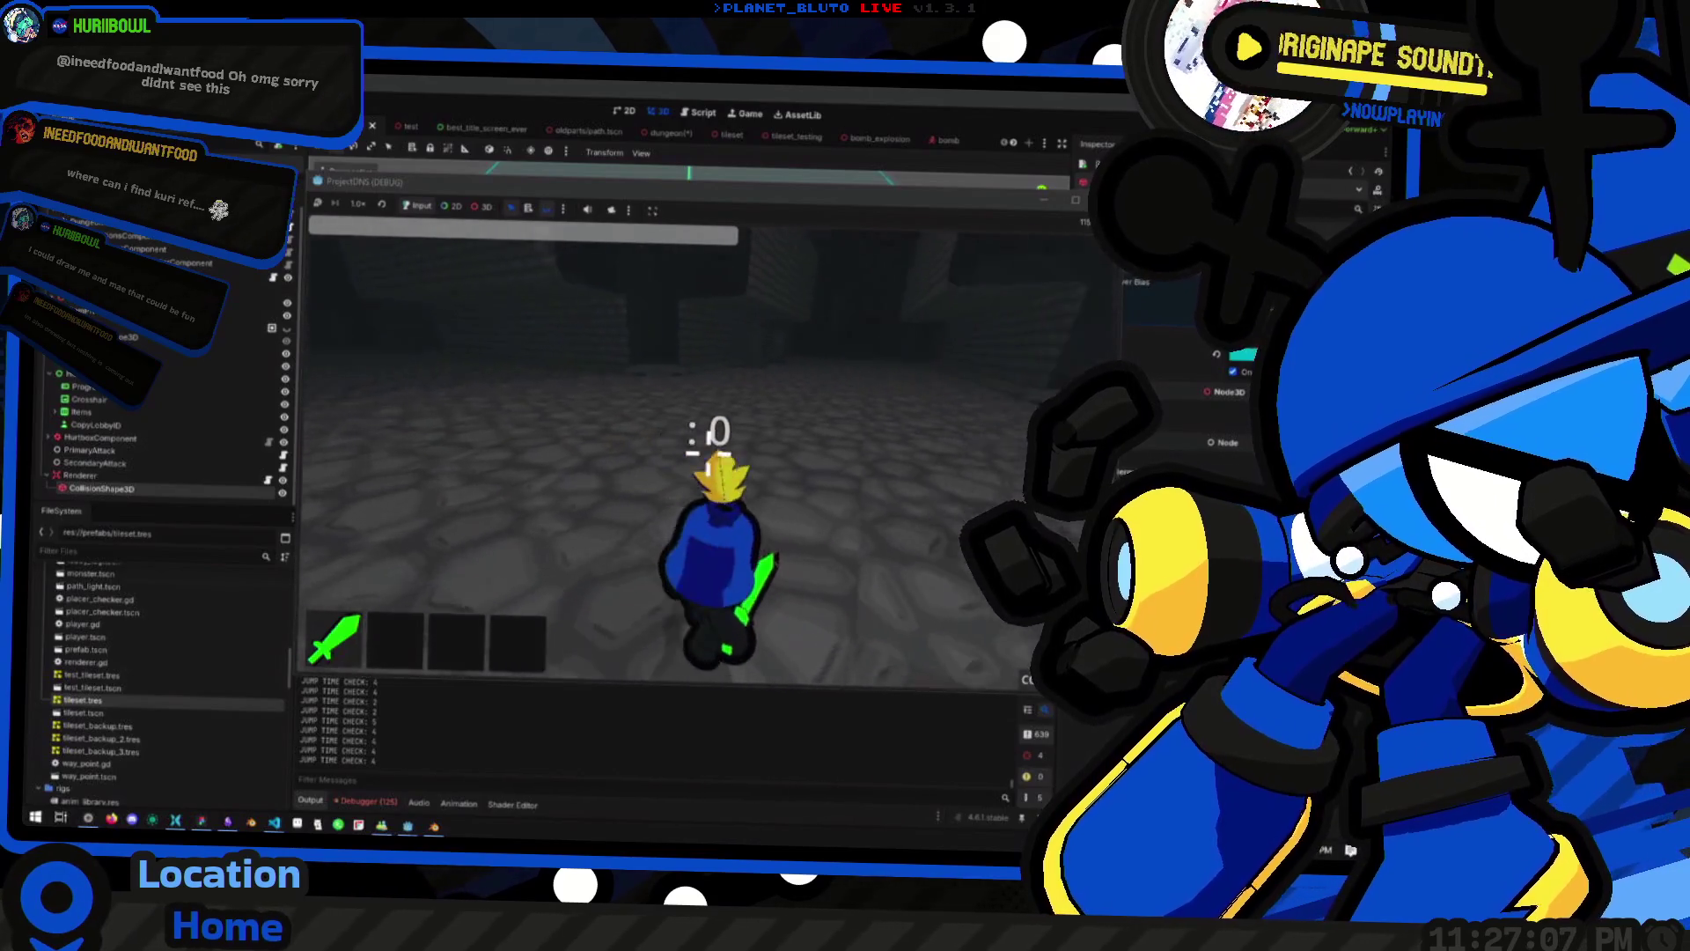
key(space)
key(space)
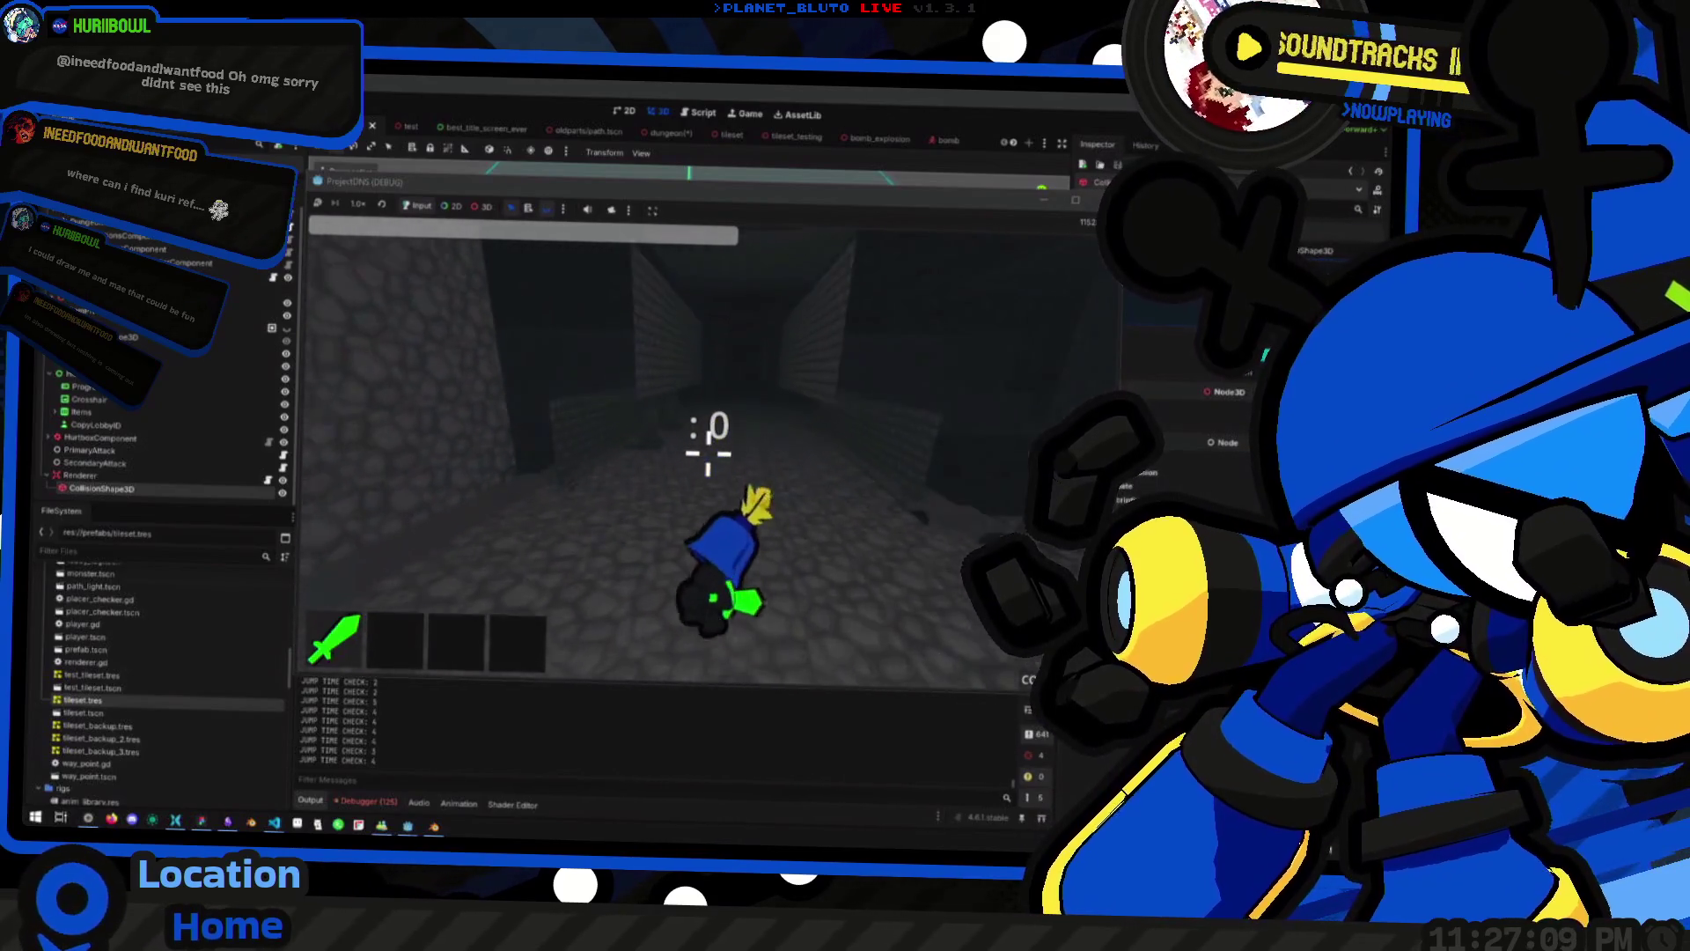
key(space)
key(space)
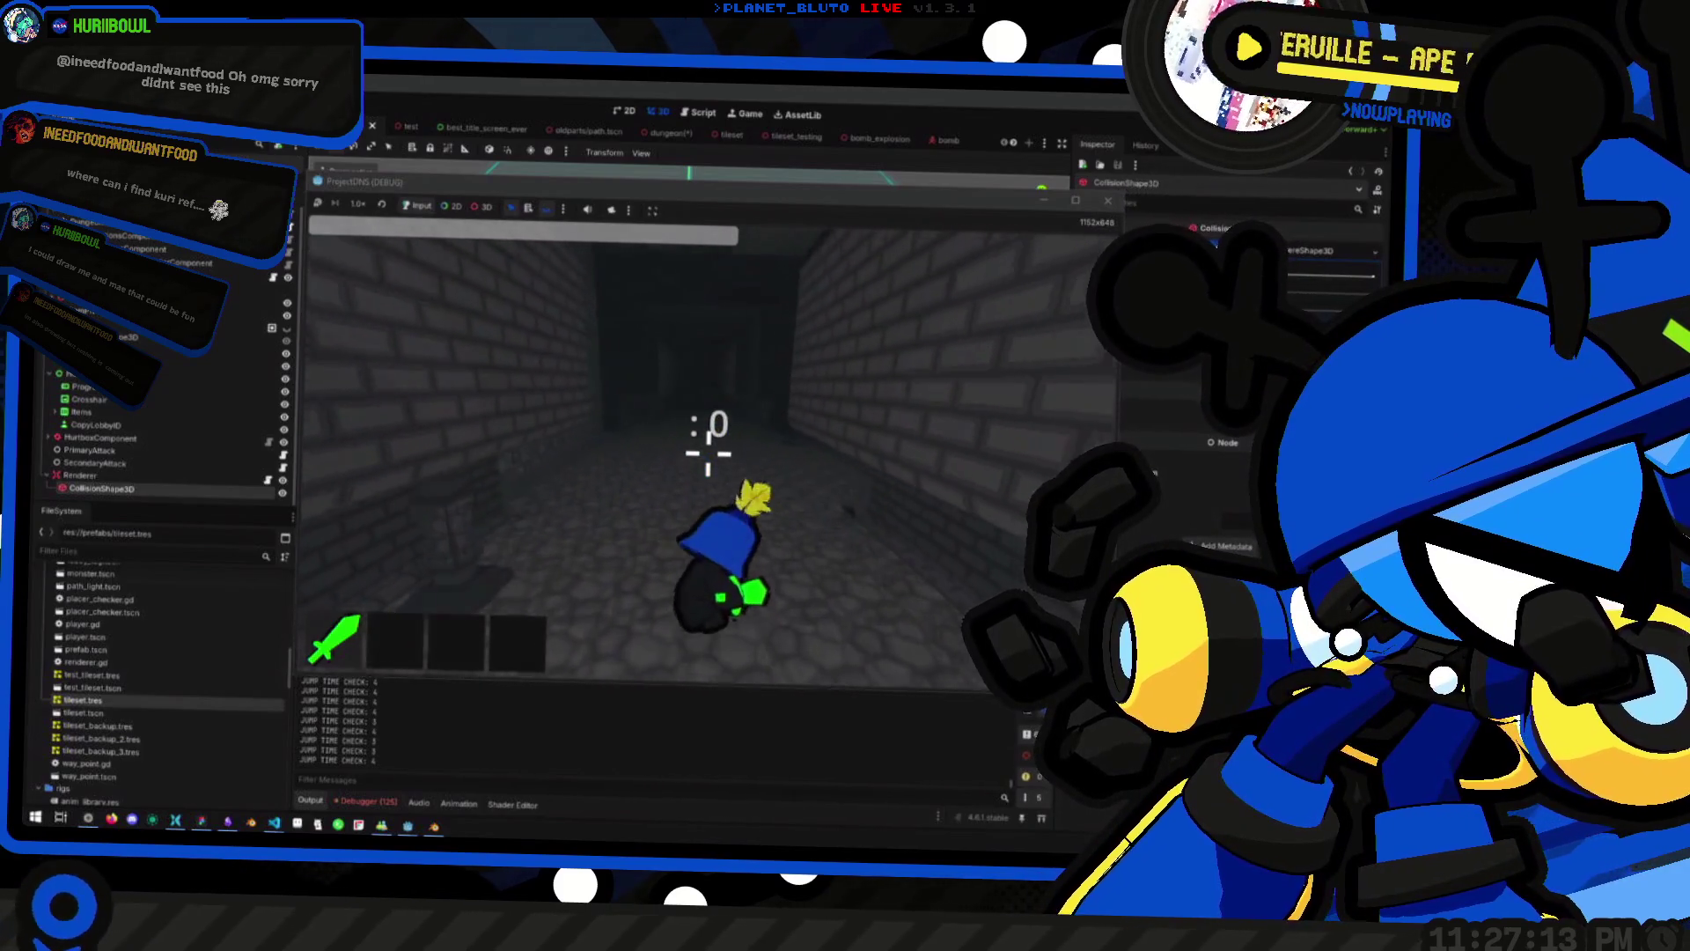
key(space)
key(space)
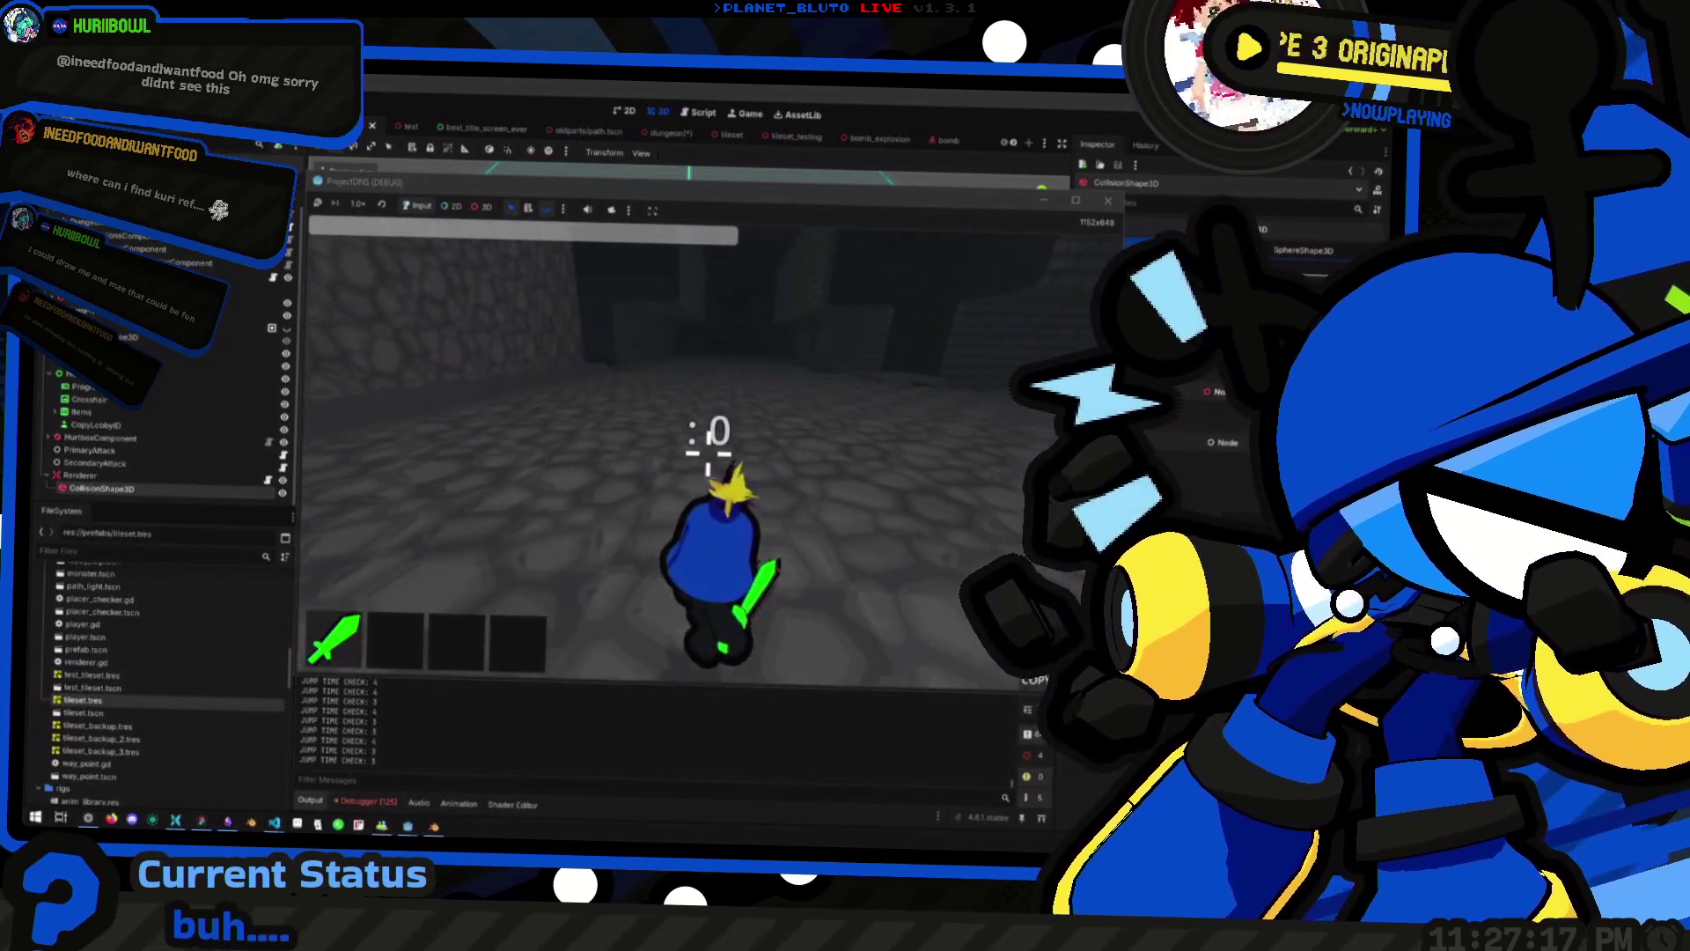
key(Escape)
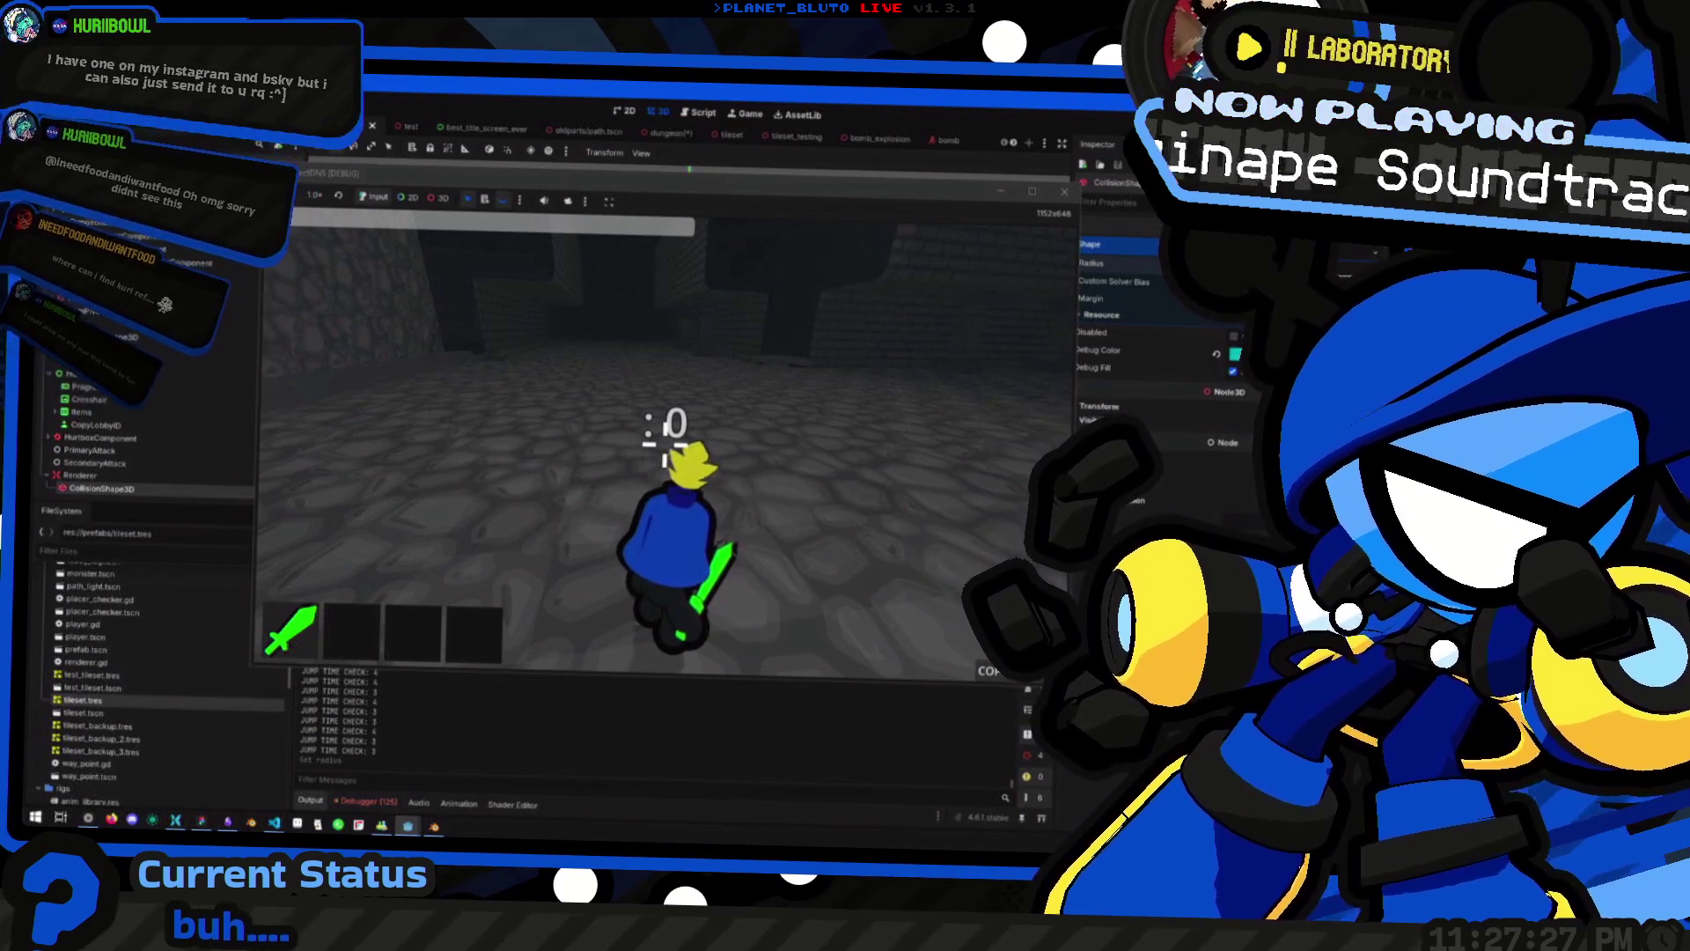
Adjust the SphereShape3D Radius live, then walk and jump through the corridors to test visibility
drag(1370, 275, 1365, 279)
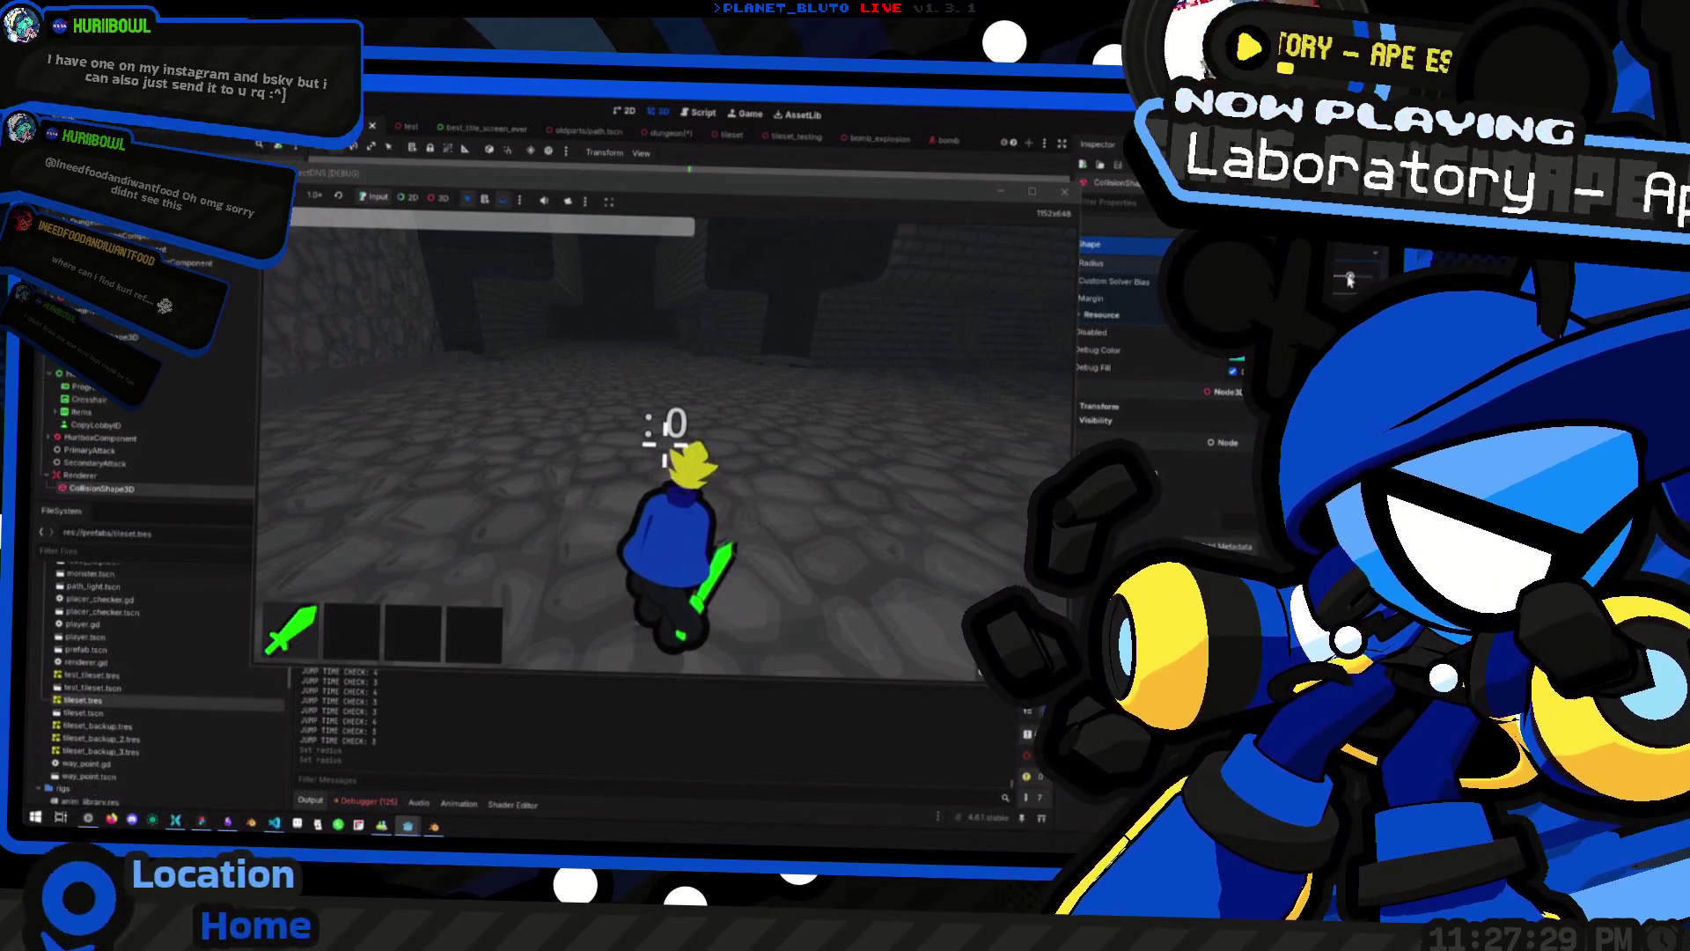
drag(1340, 280, 1343, 280)
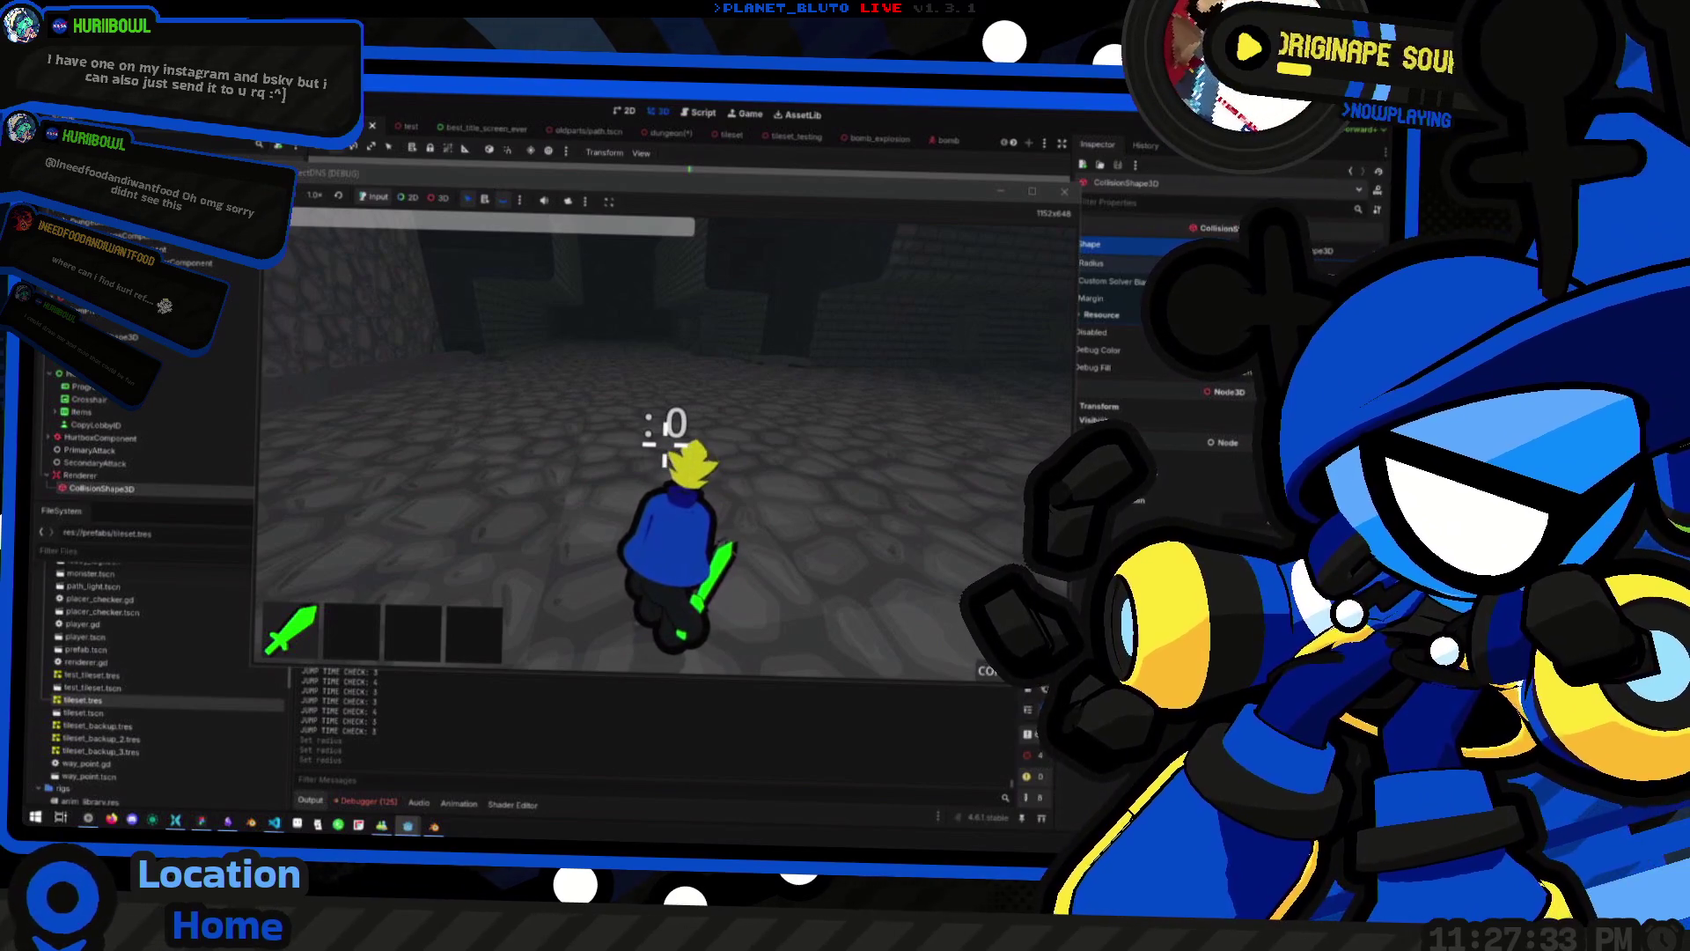
drag(1343, 280, 1347, 280)
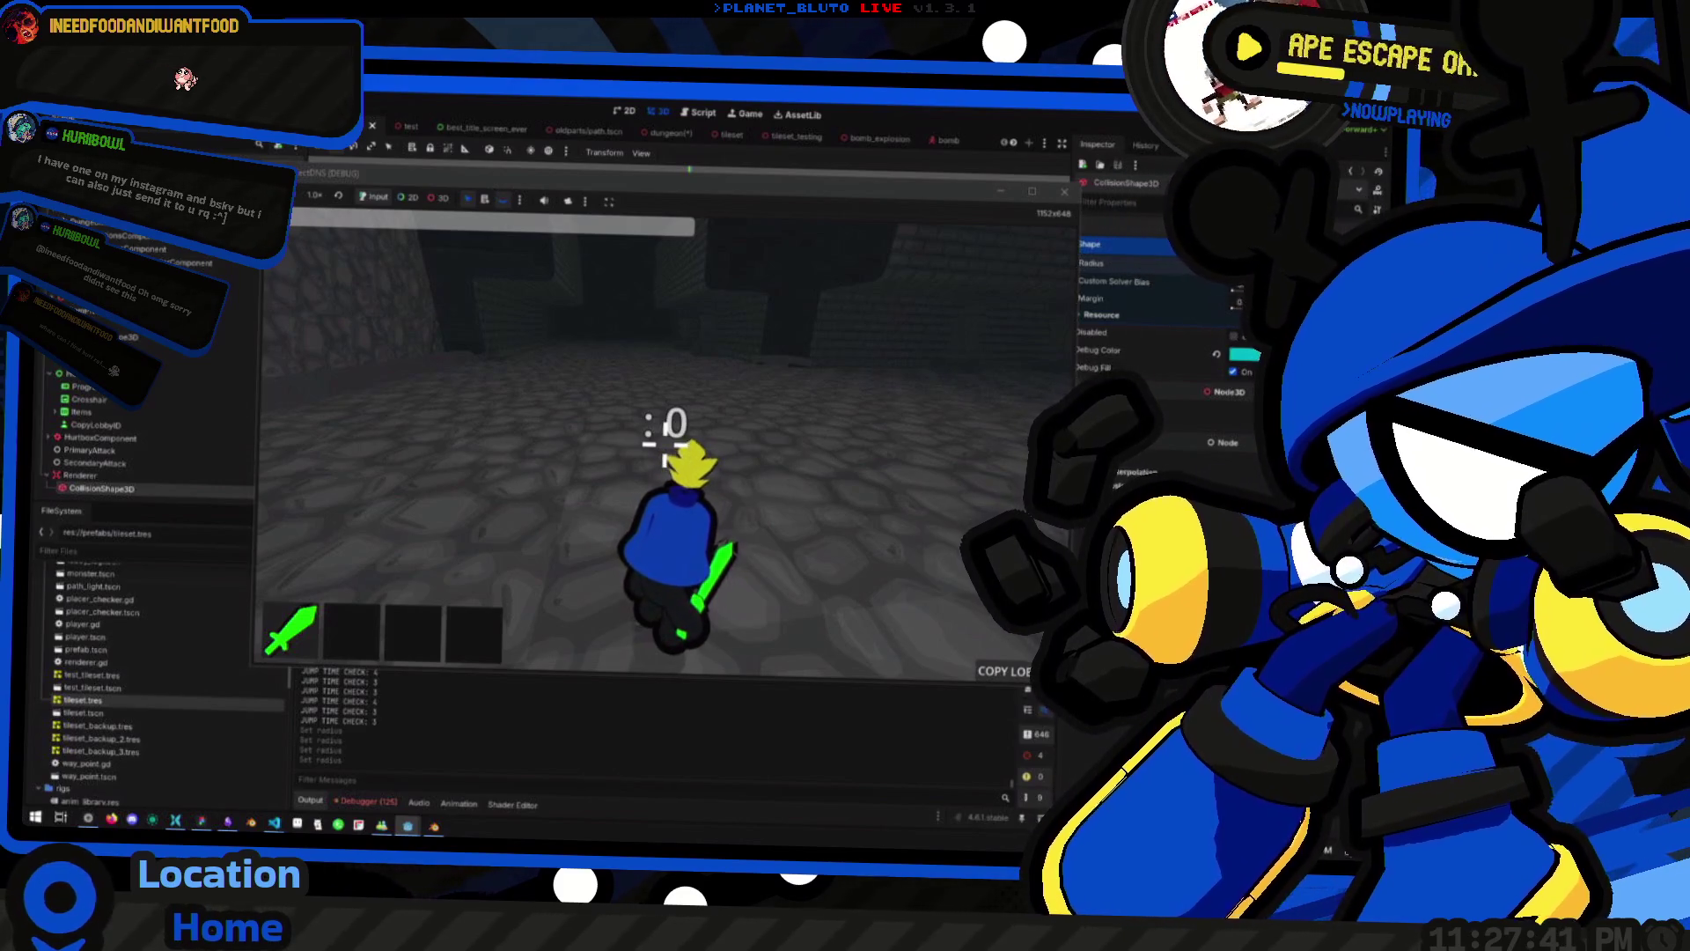
key(space)
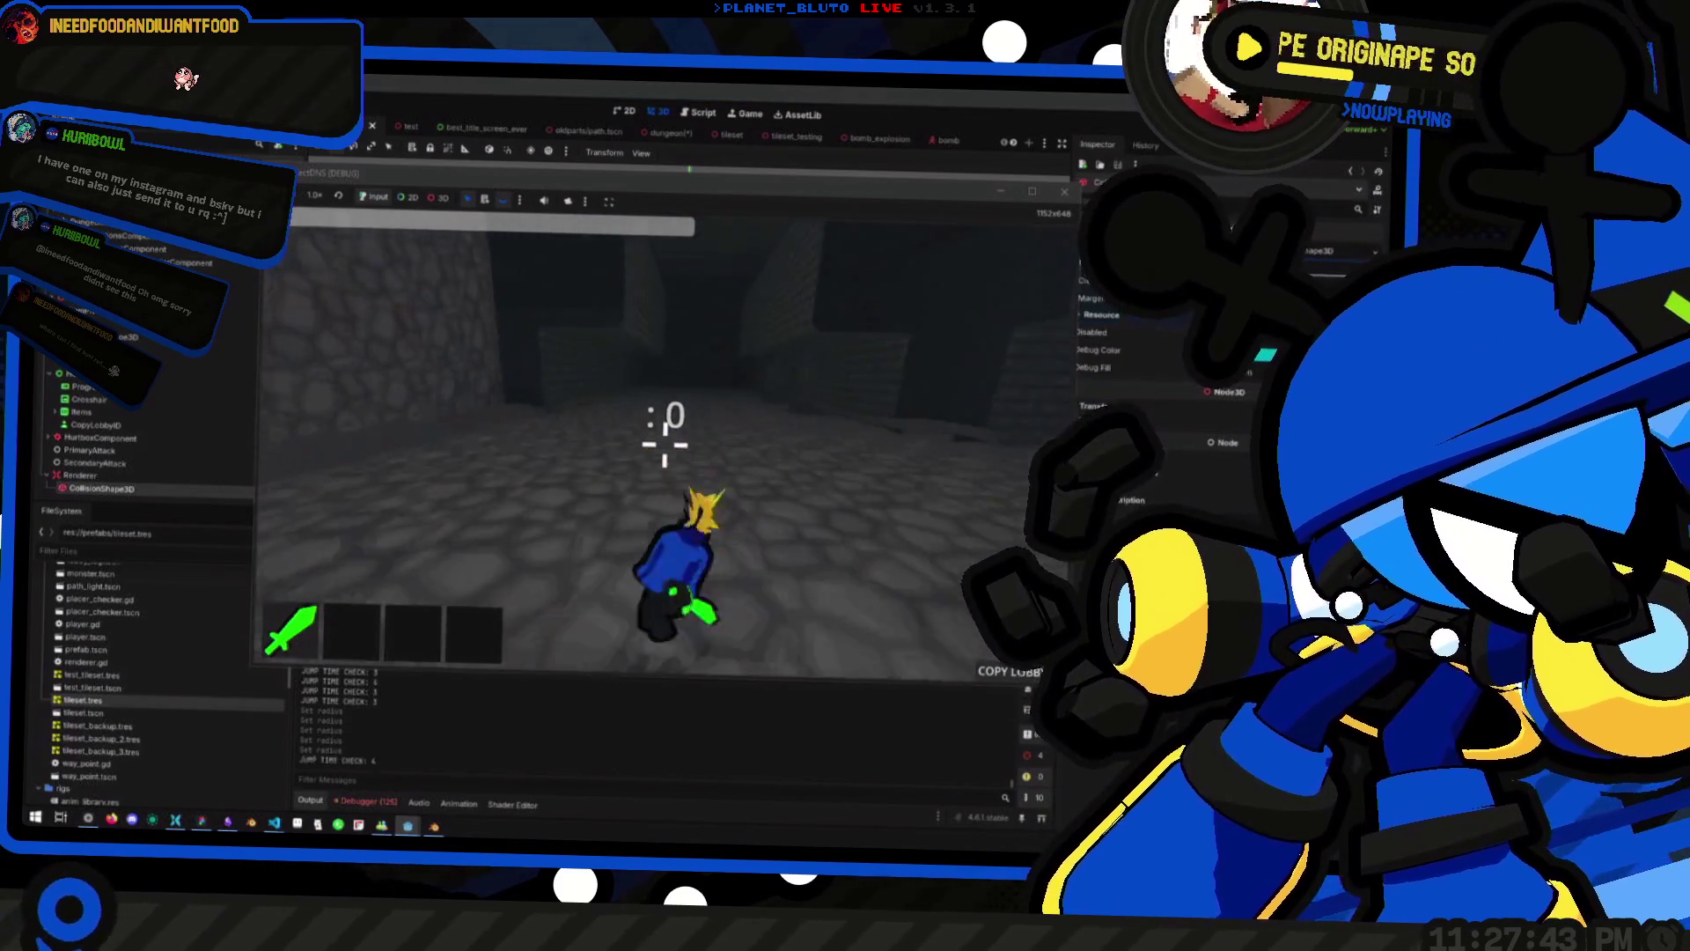
key(space)
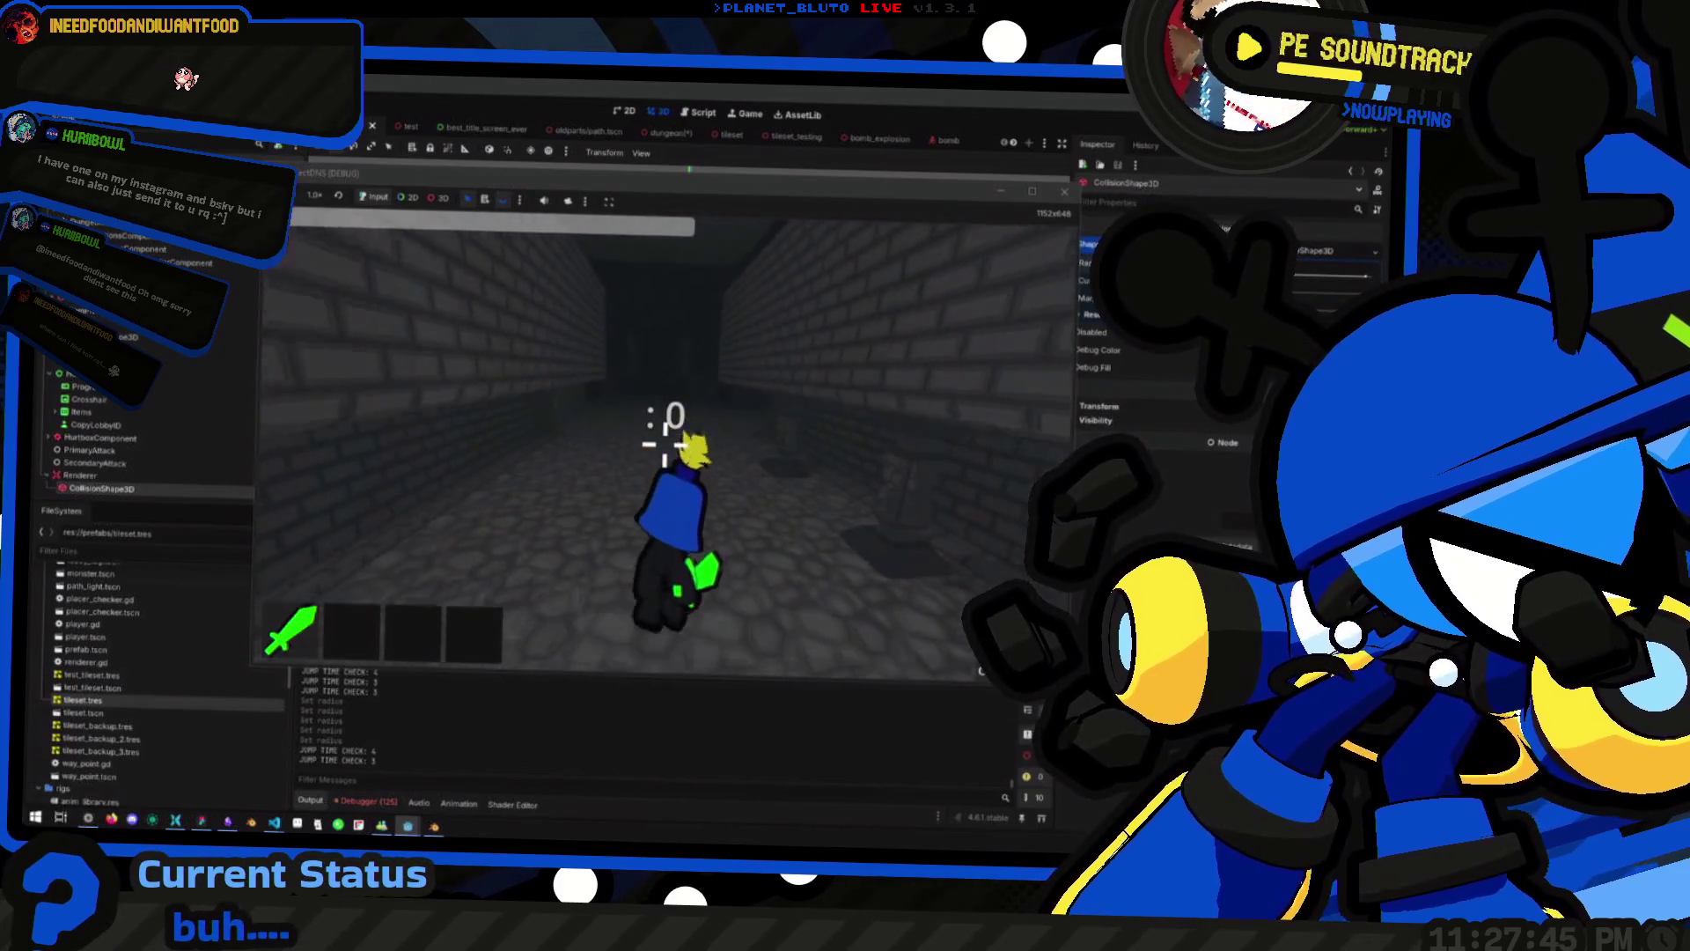
key(space)
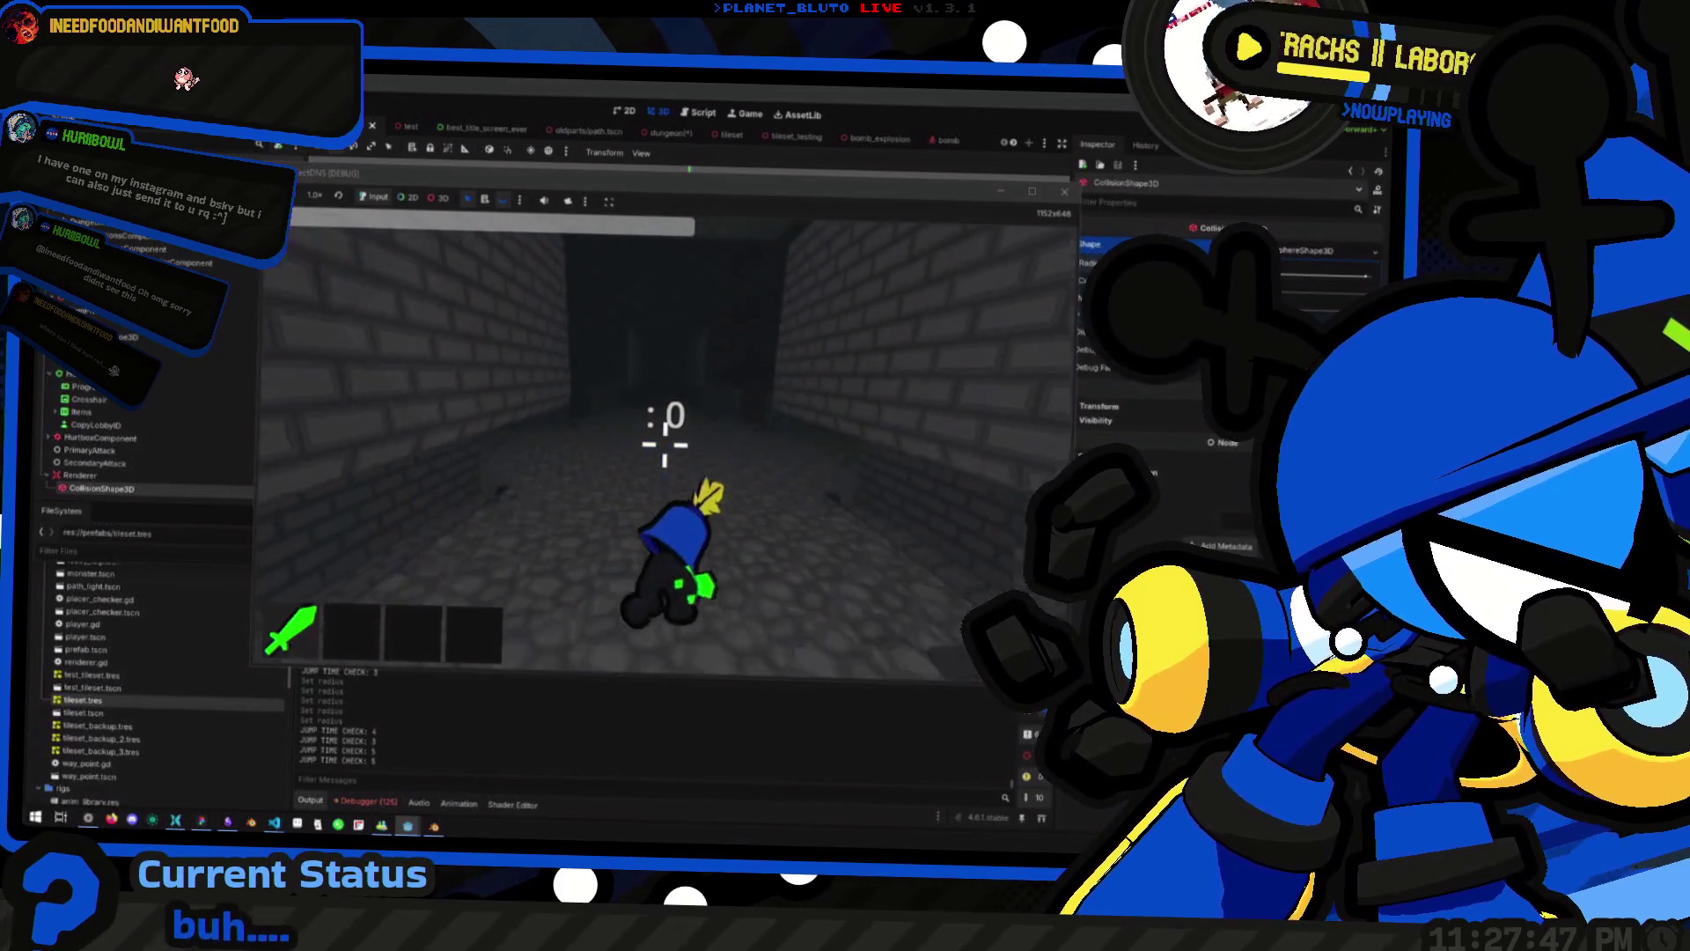
key(space)
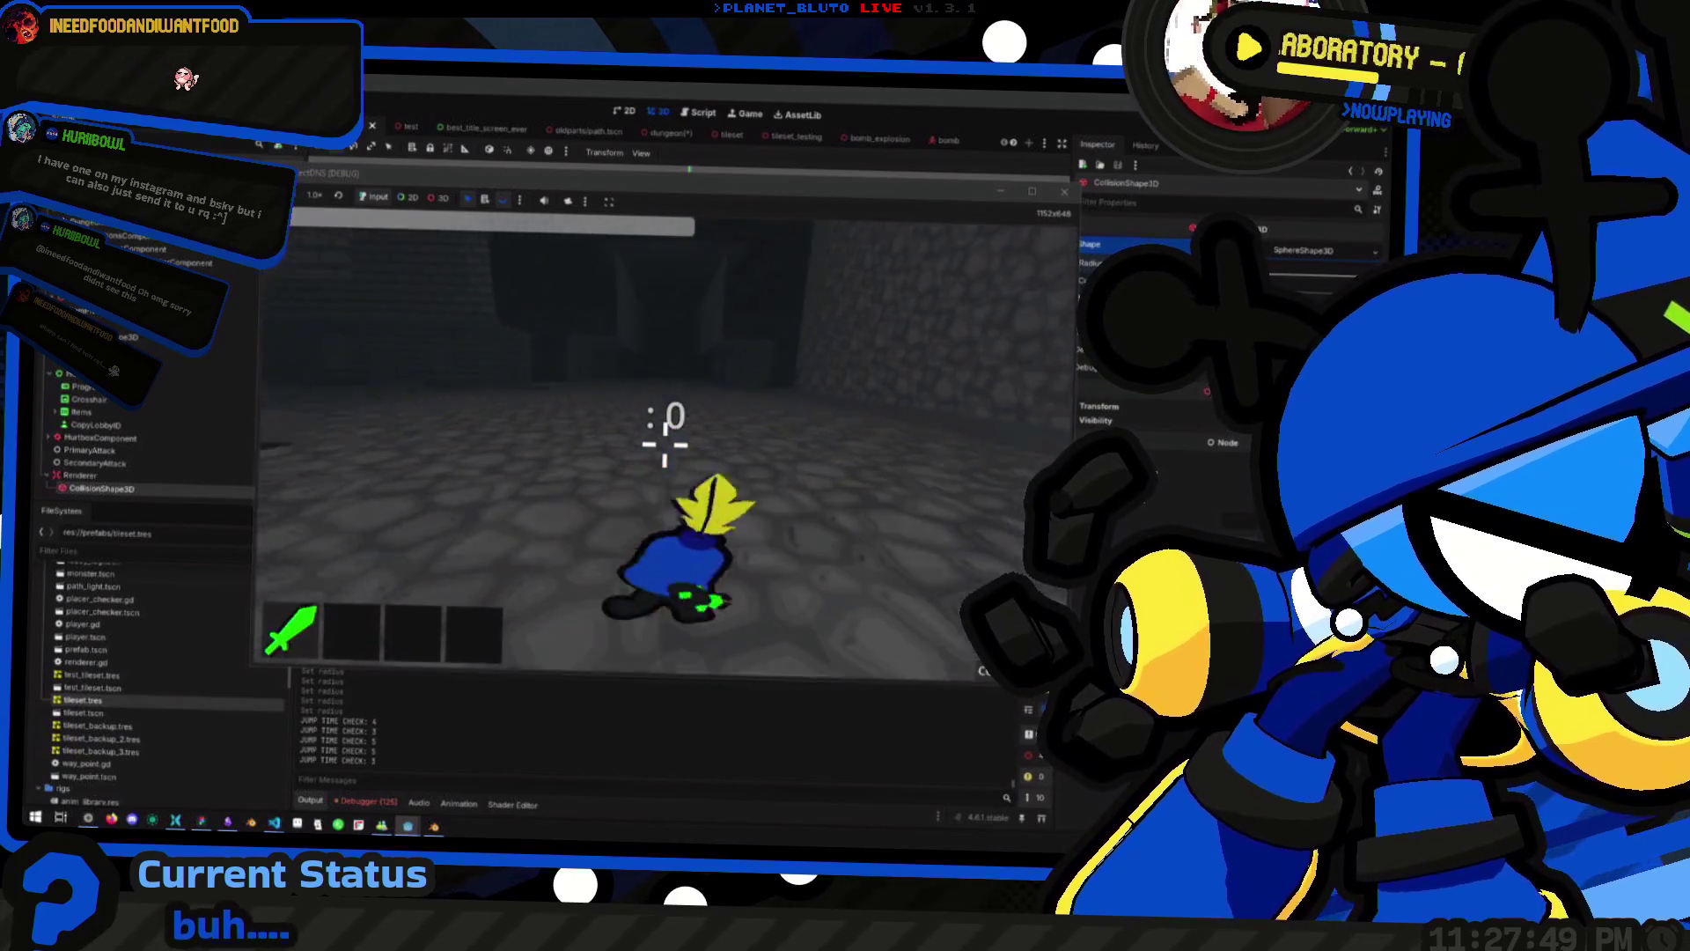
key(space)
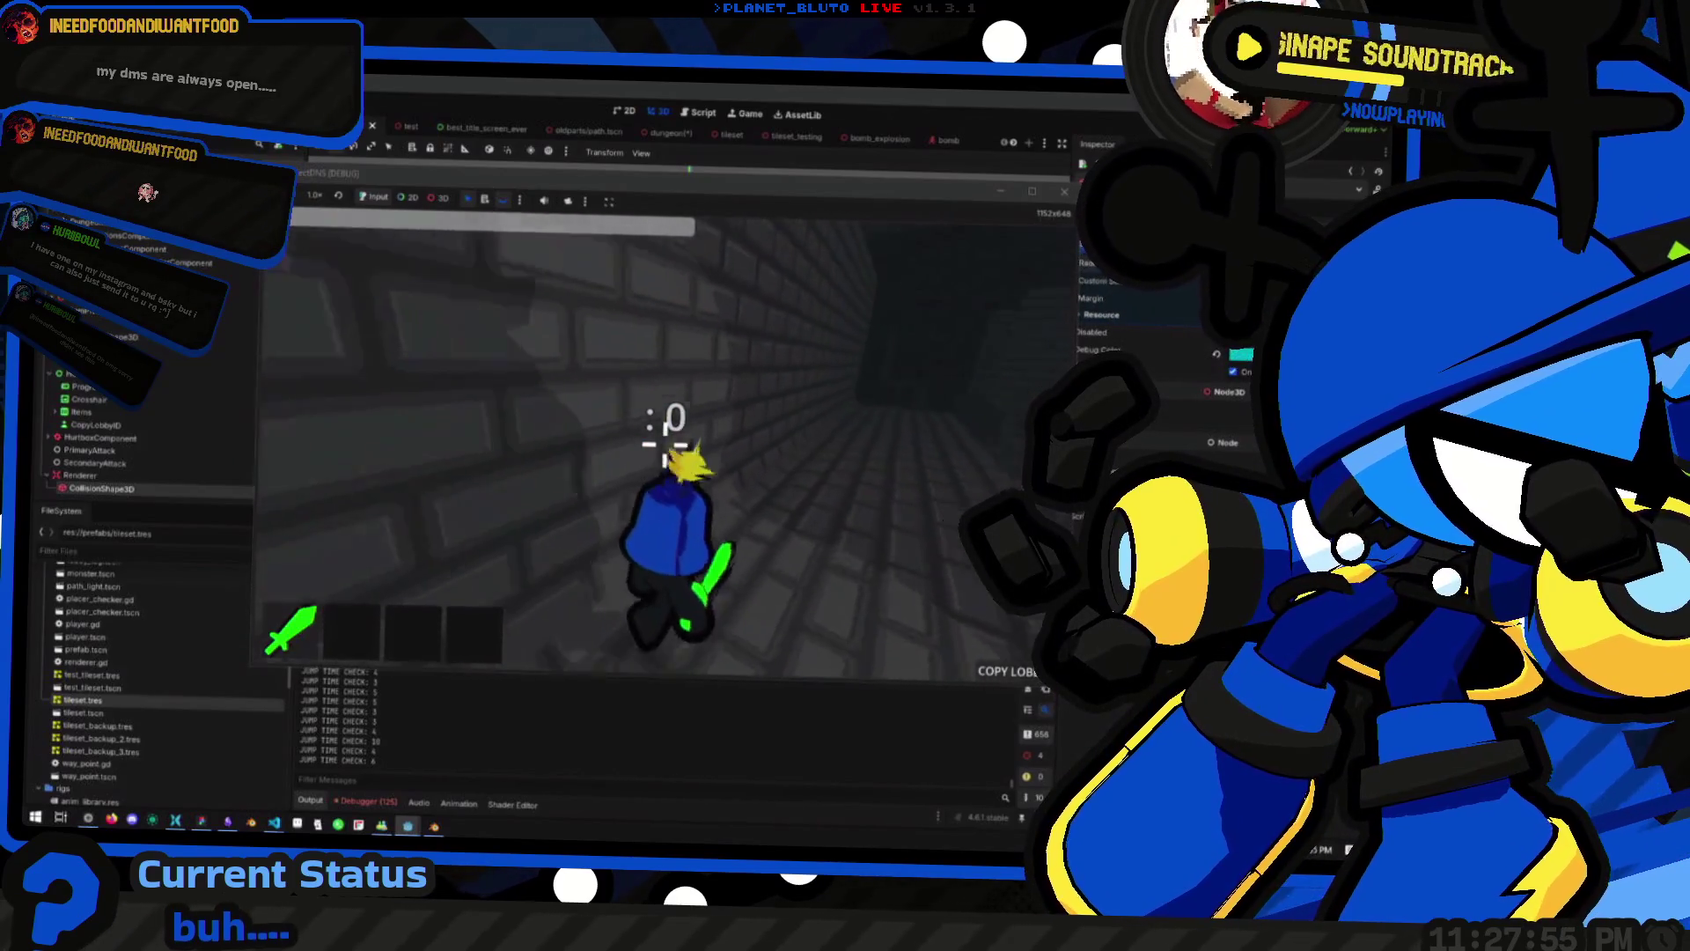
key(space)
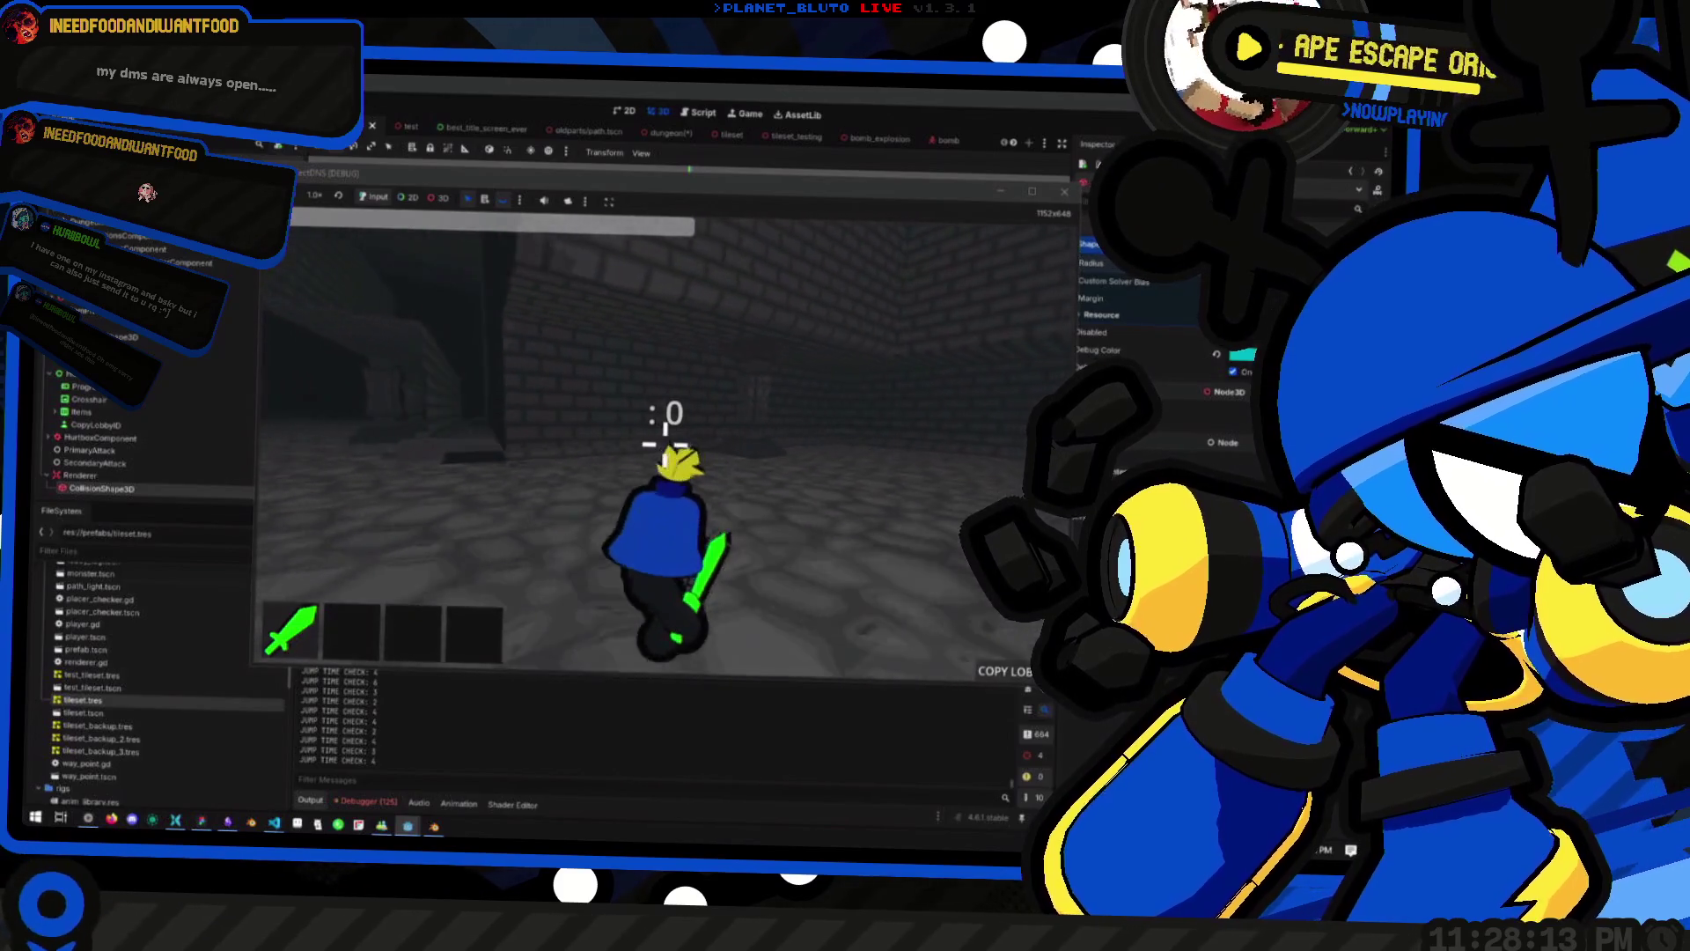
Run, dive, roll and jump the Knight along the dungeon walls toward the doorway
key(w)
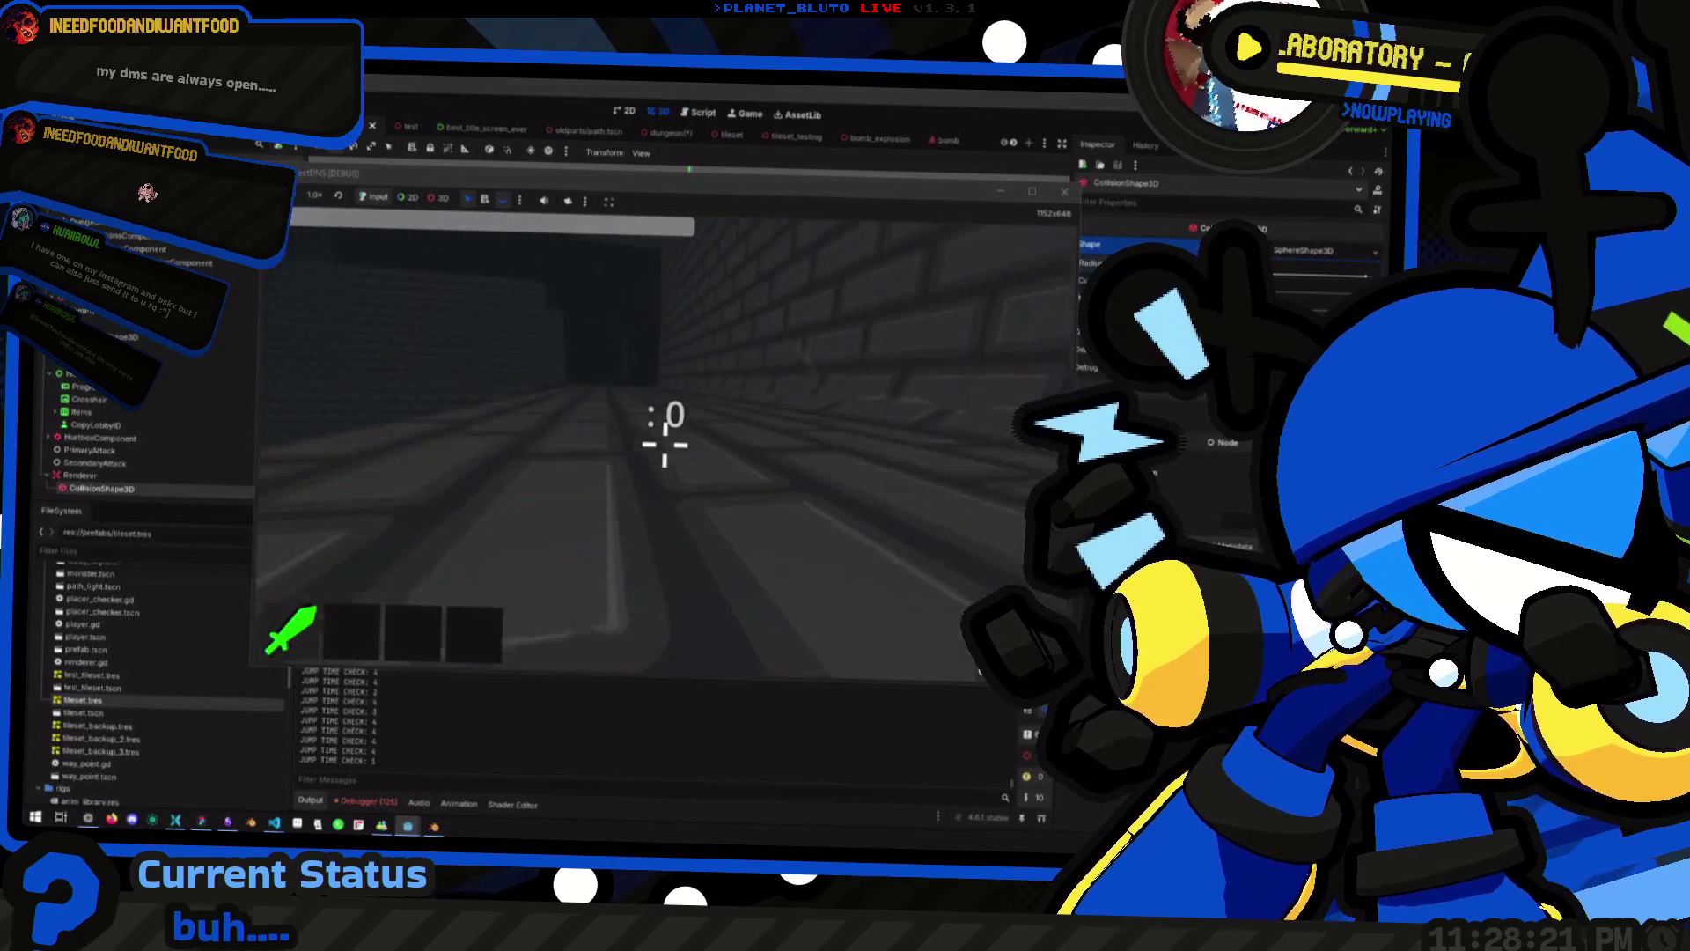
key(w)
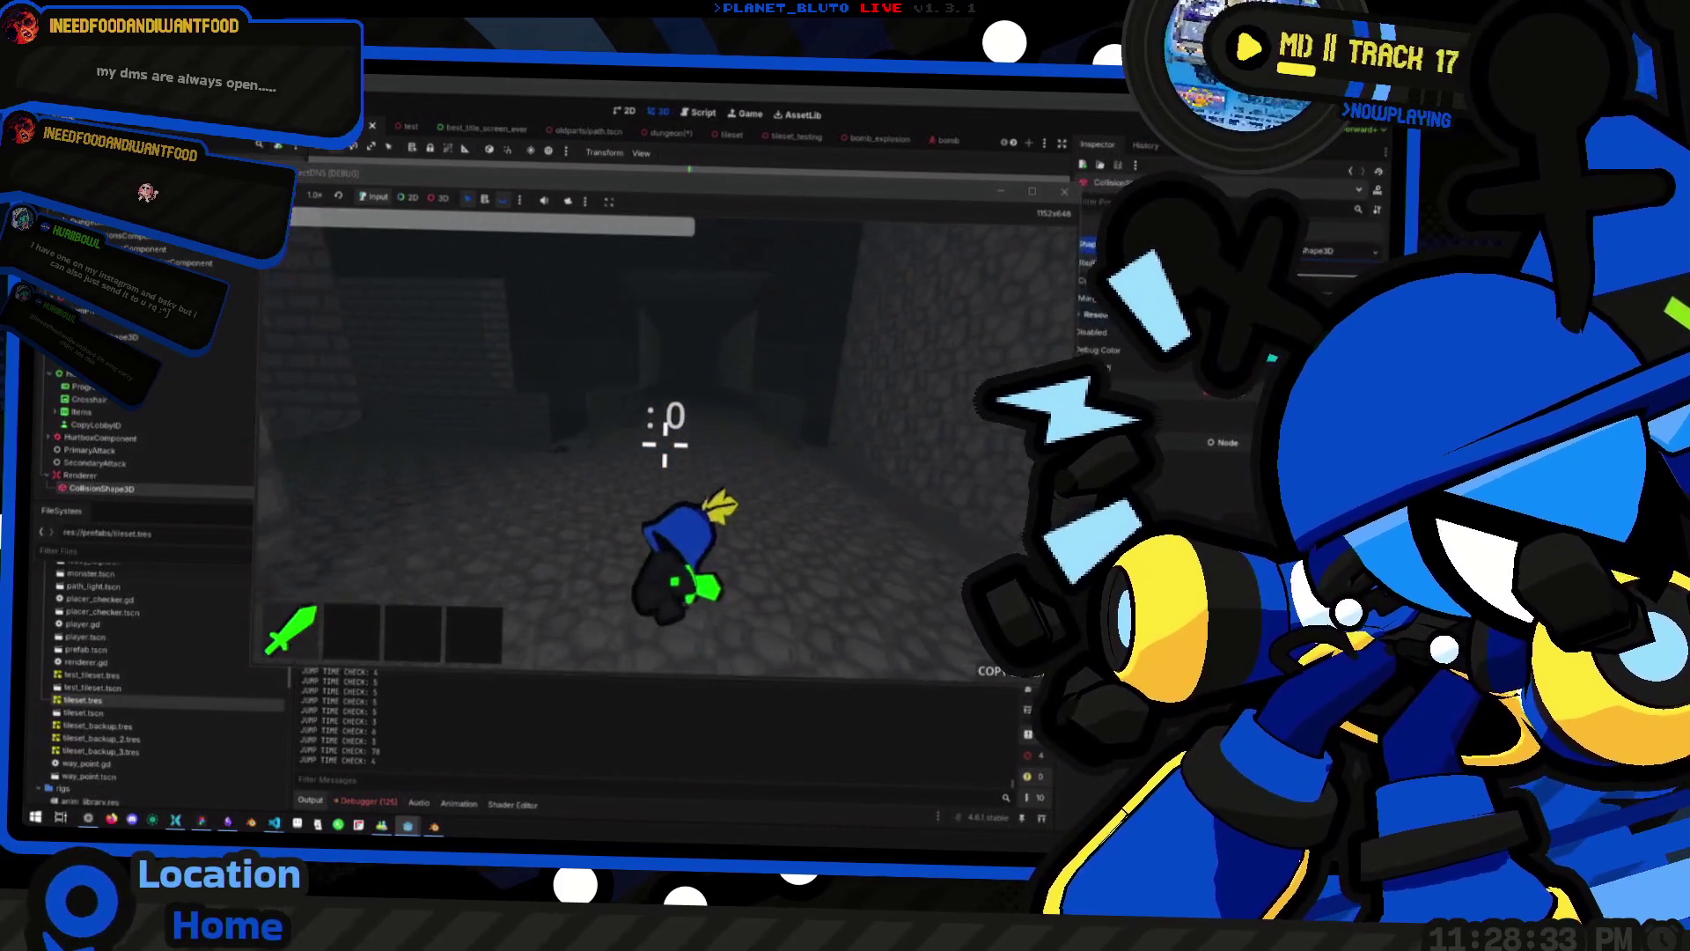
key(w)
key(shift)
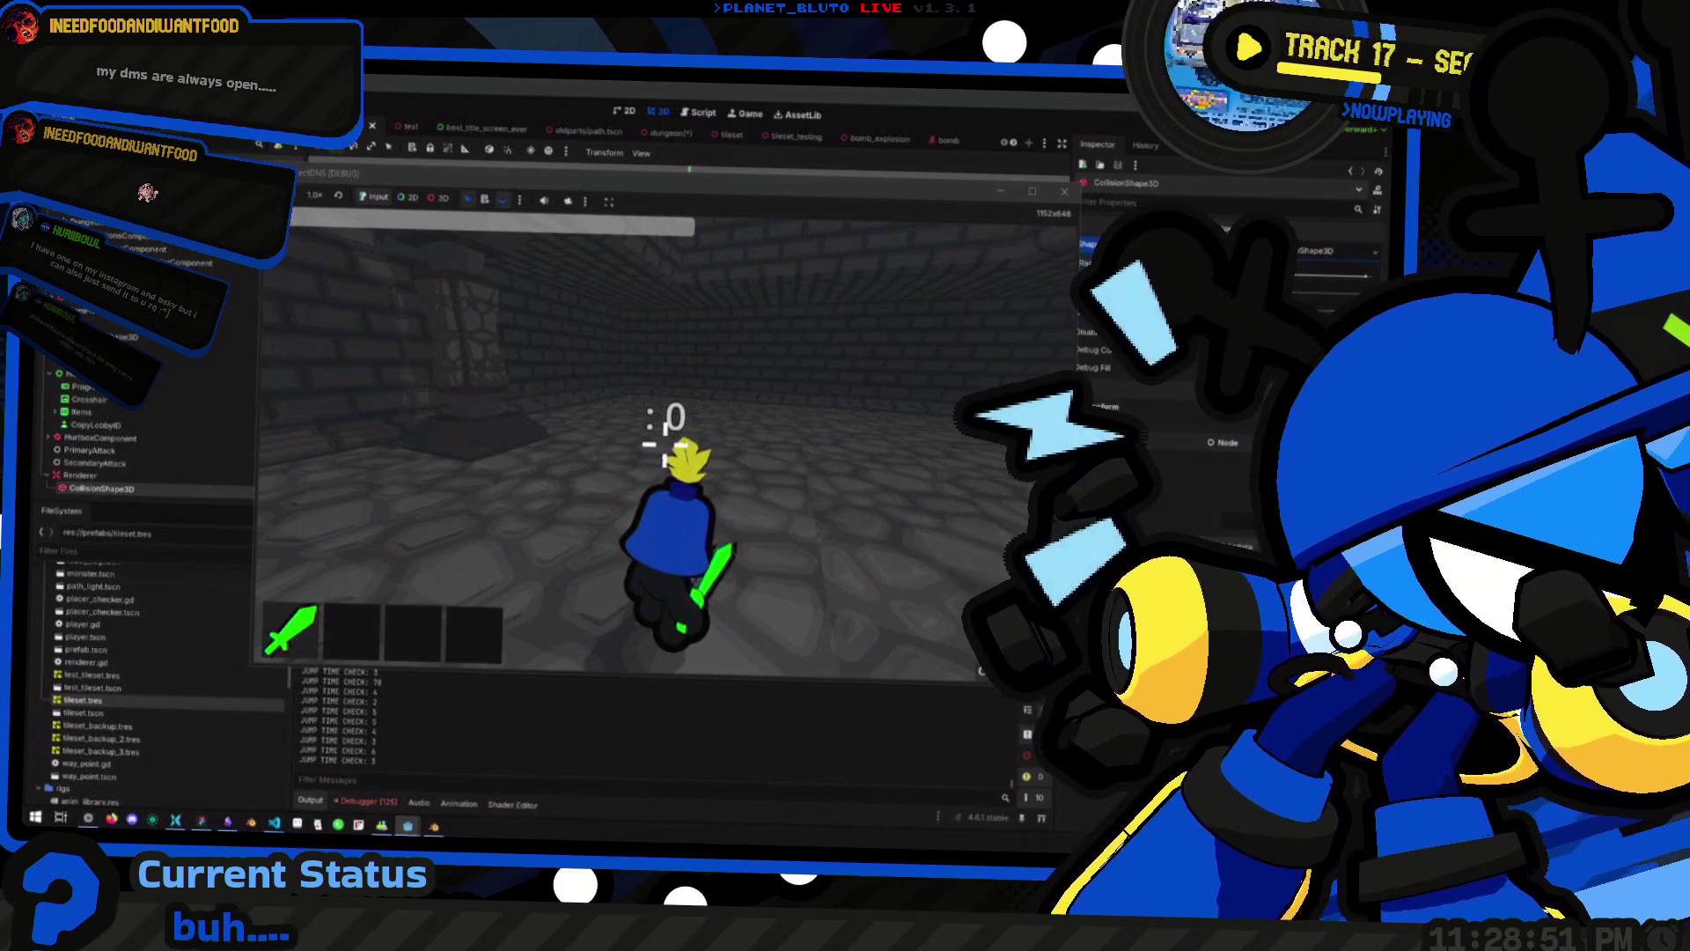
key(w)
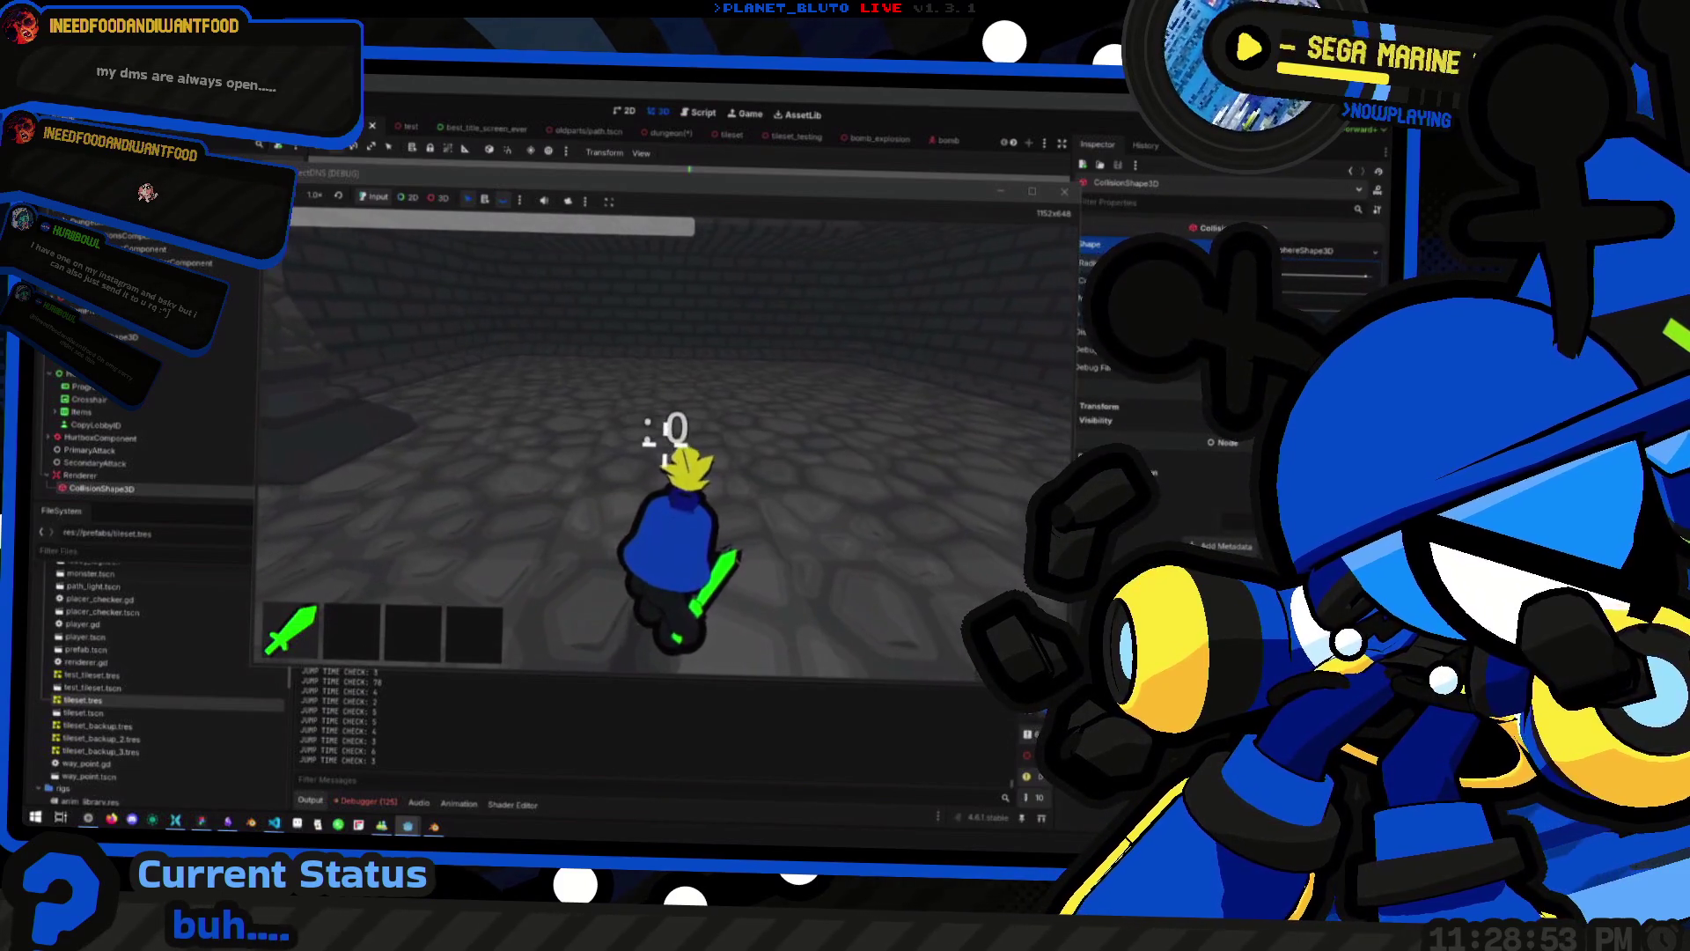
key(a)
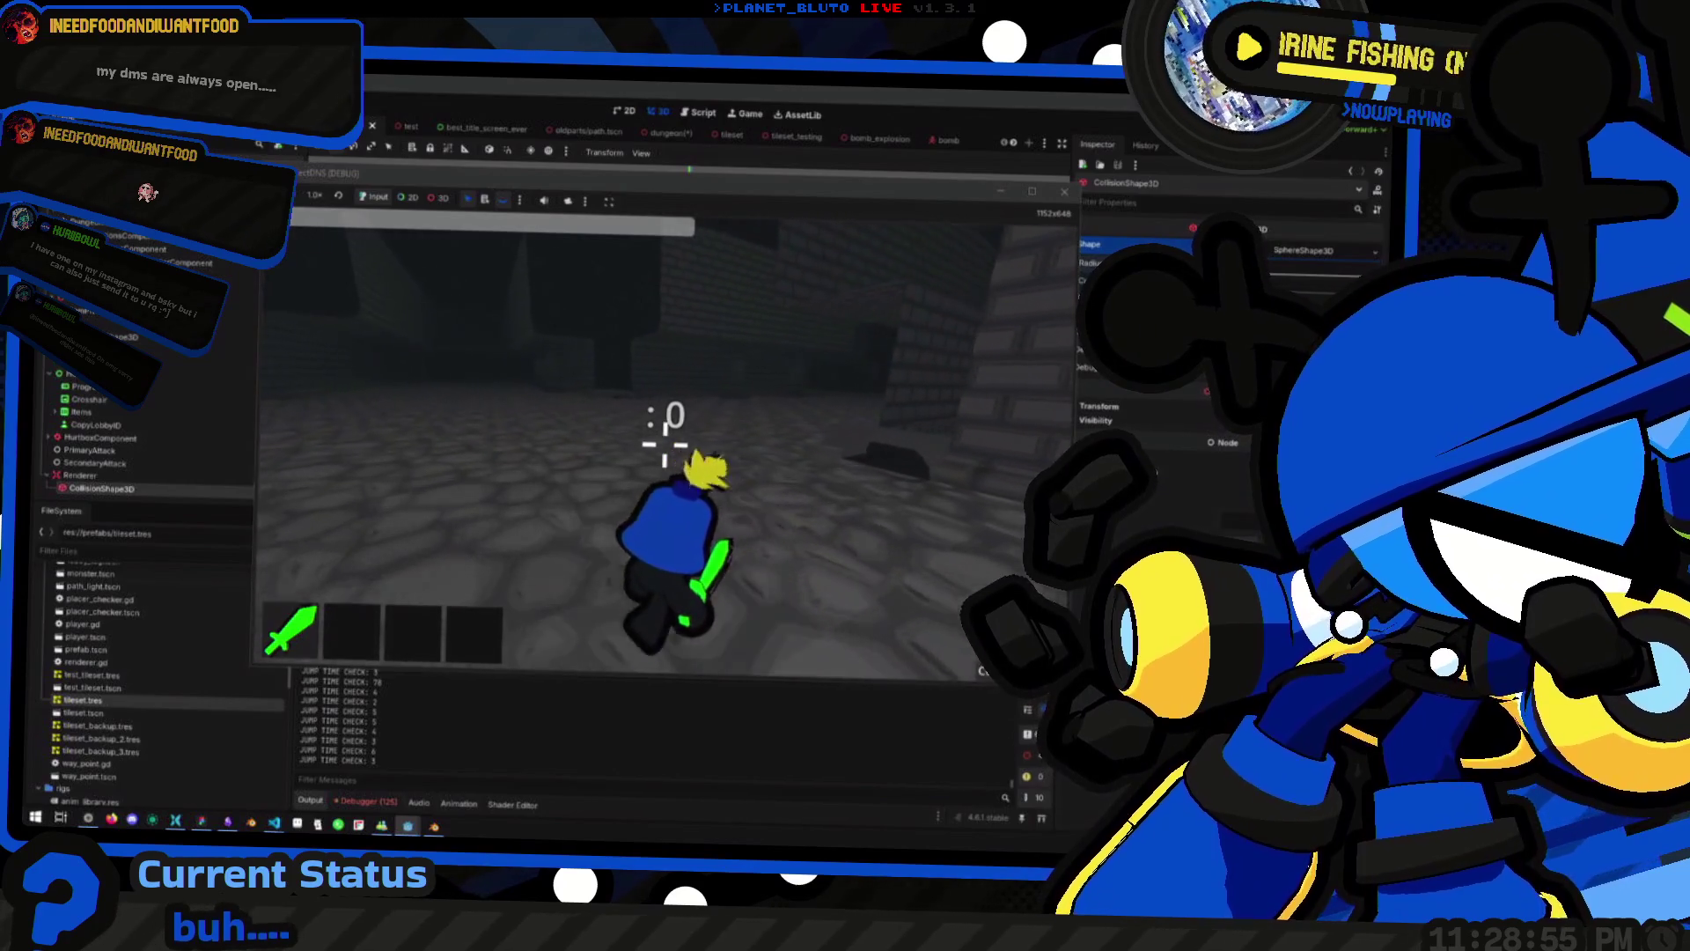
key(w)
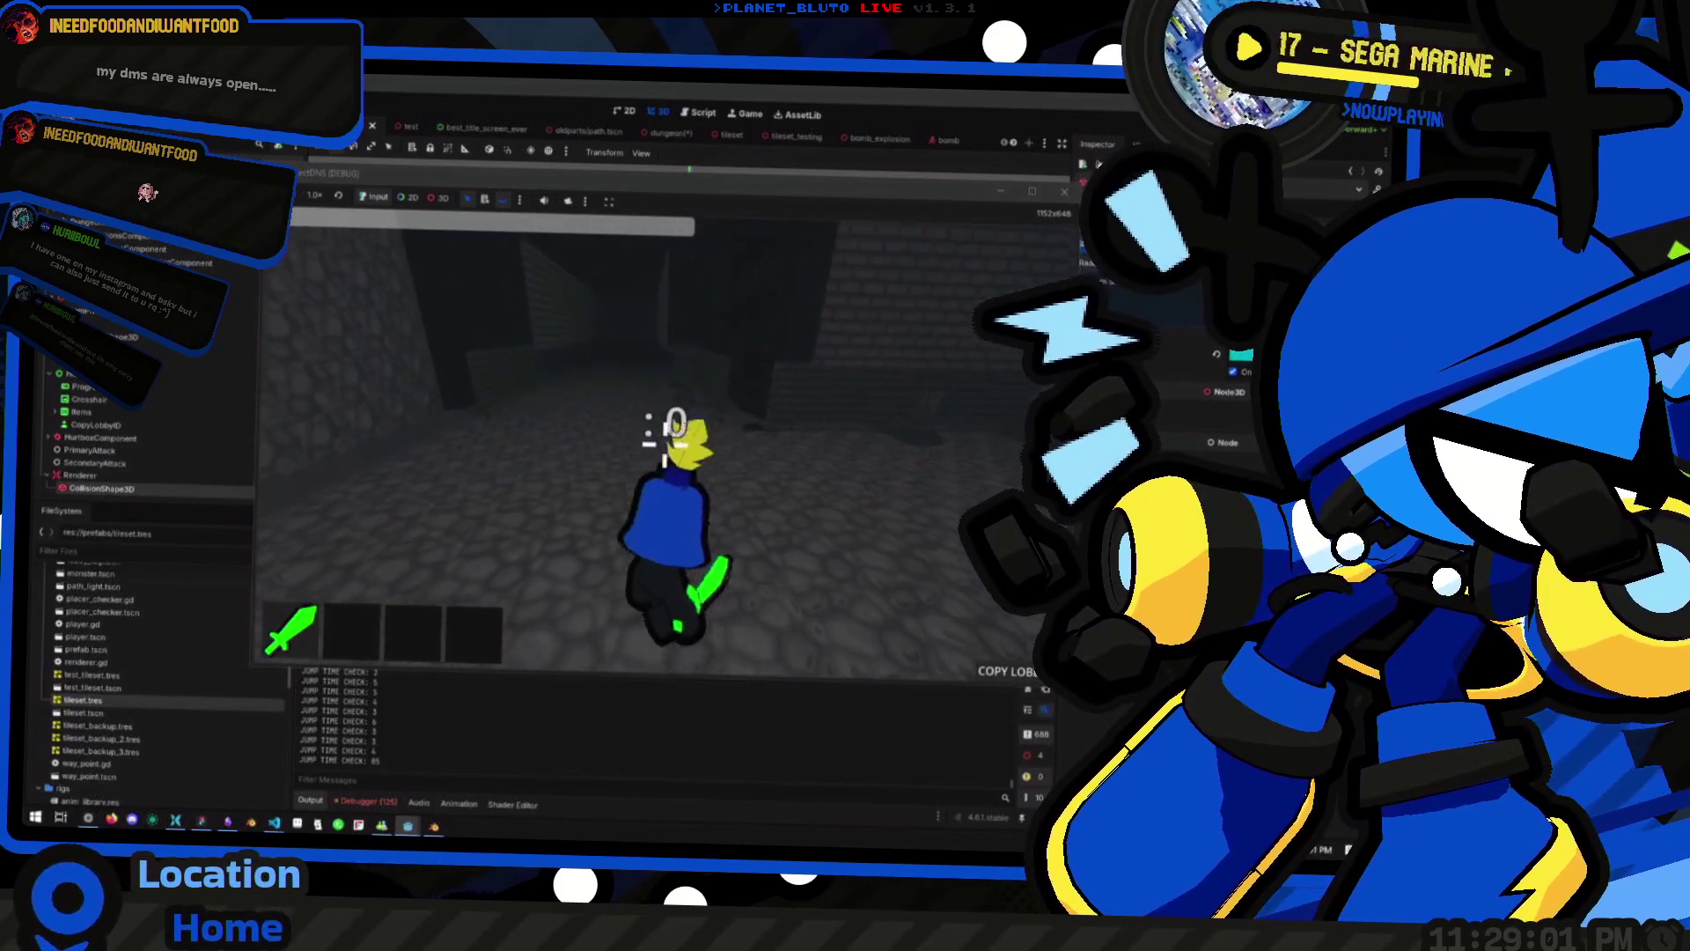
key(space)
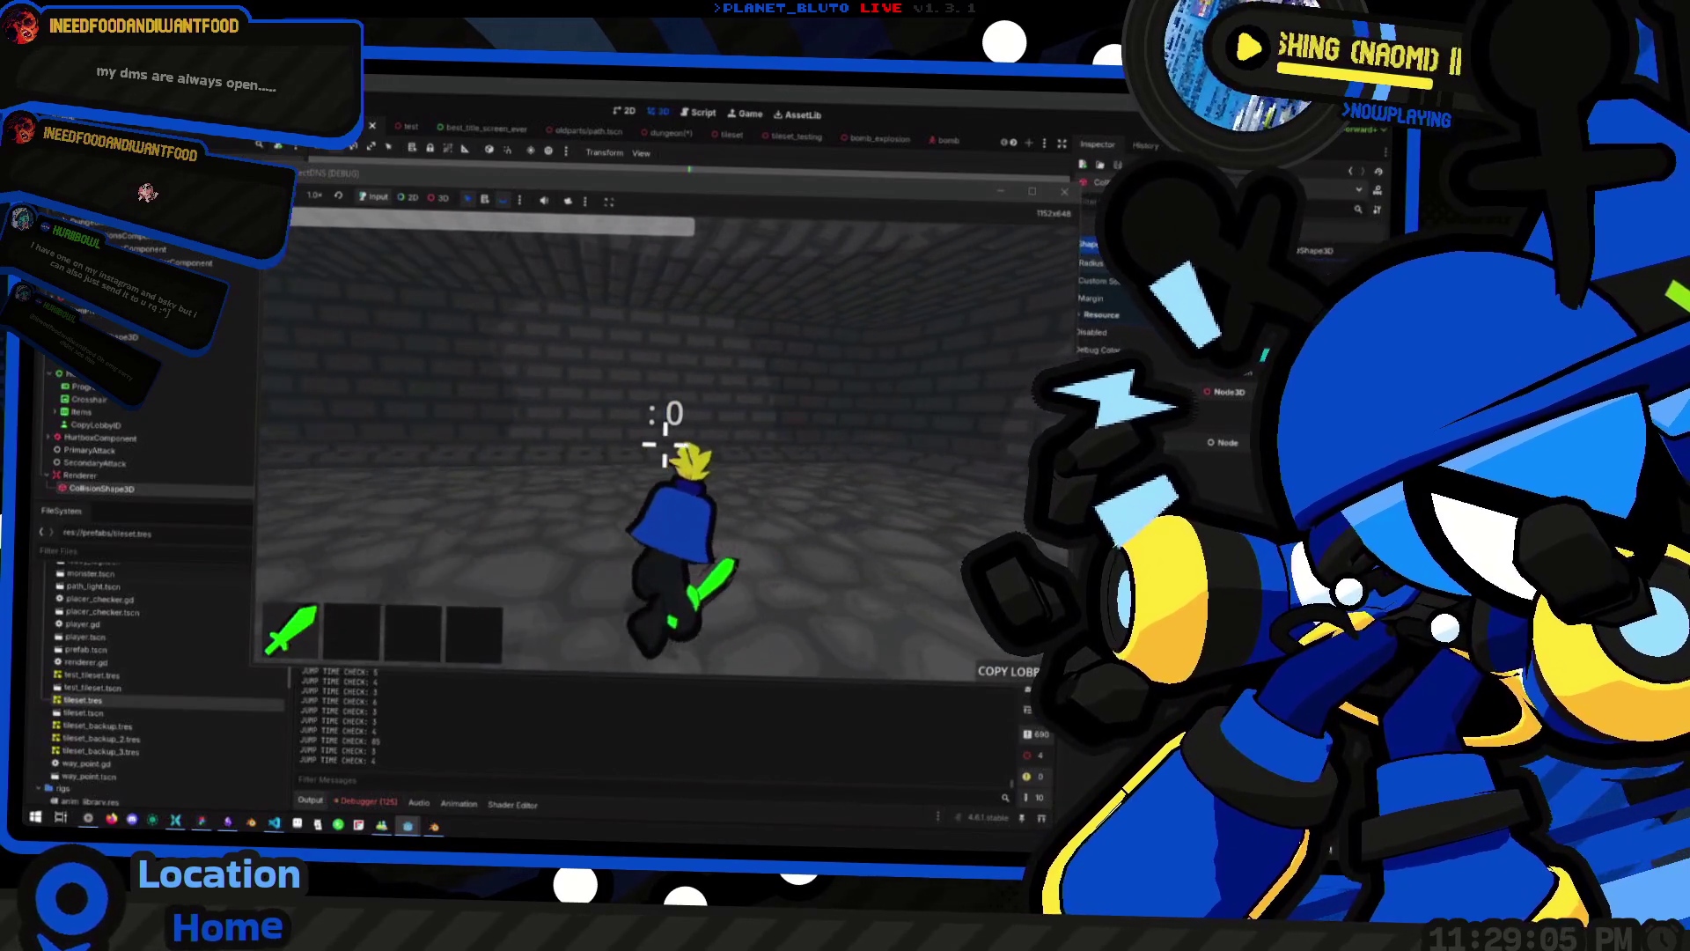
key(space)
key(space)
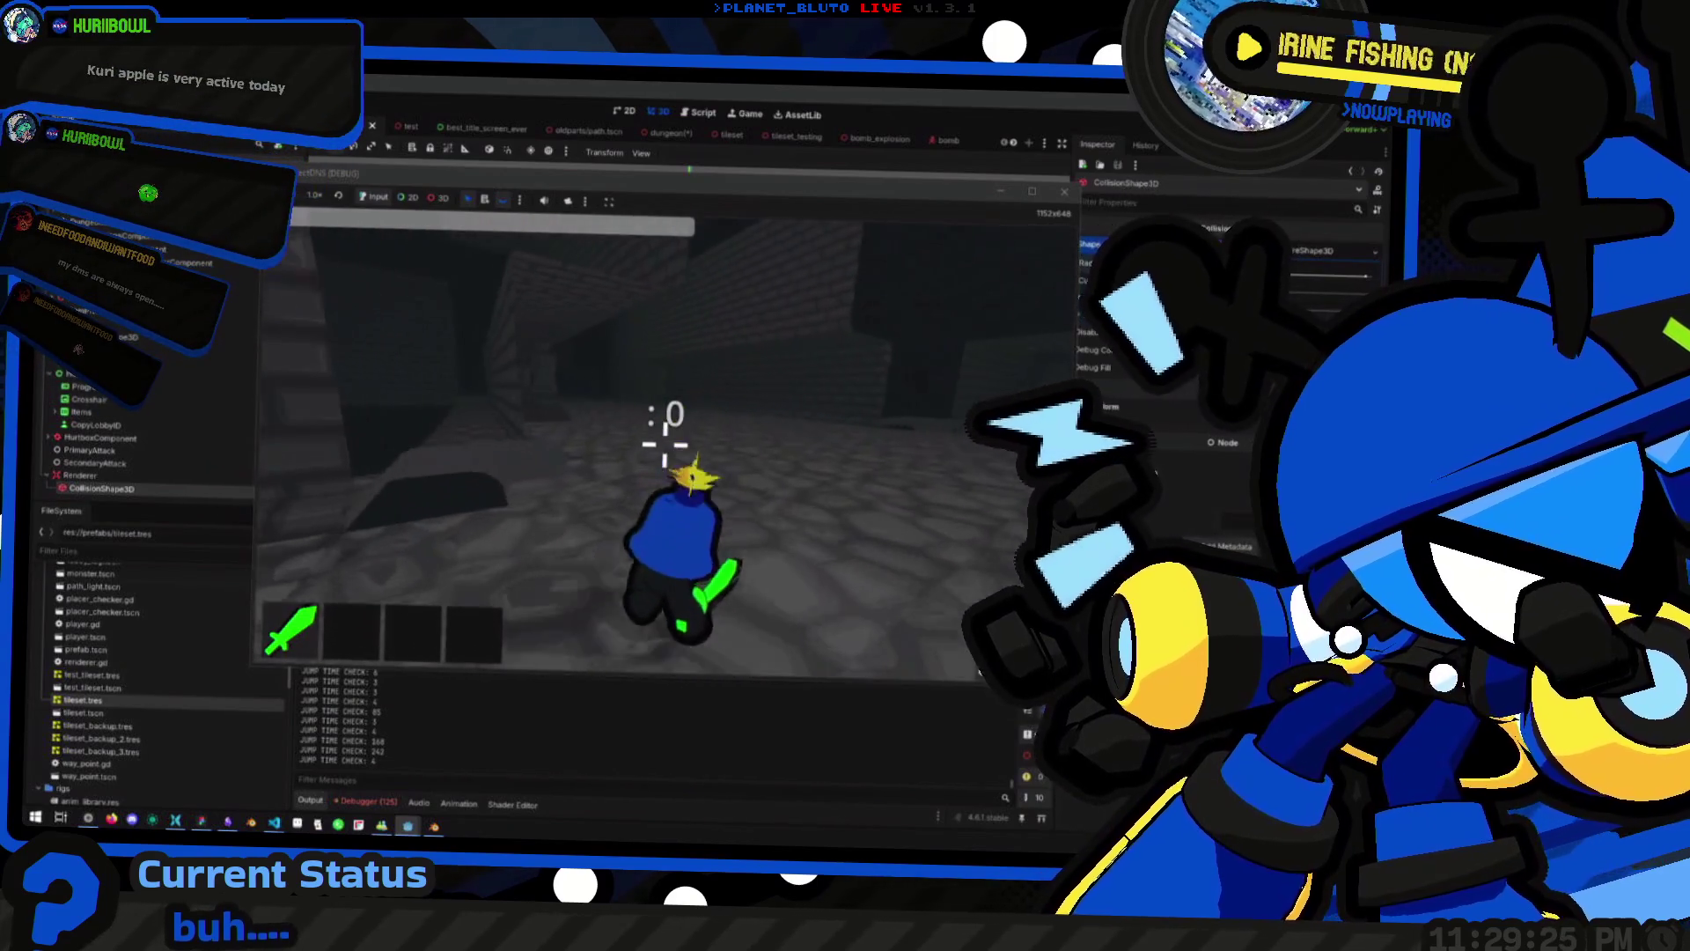
Jump toward the brick corridor, walk along it, and maximize the running game window
key(space)
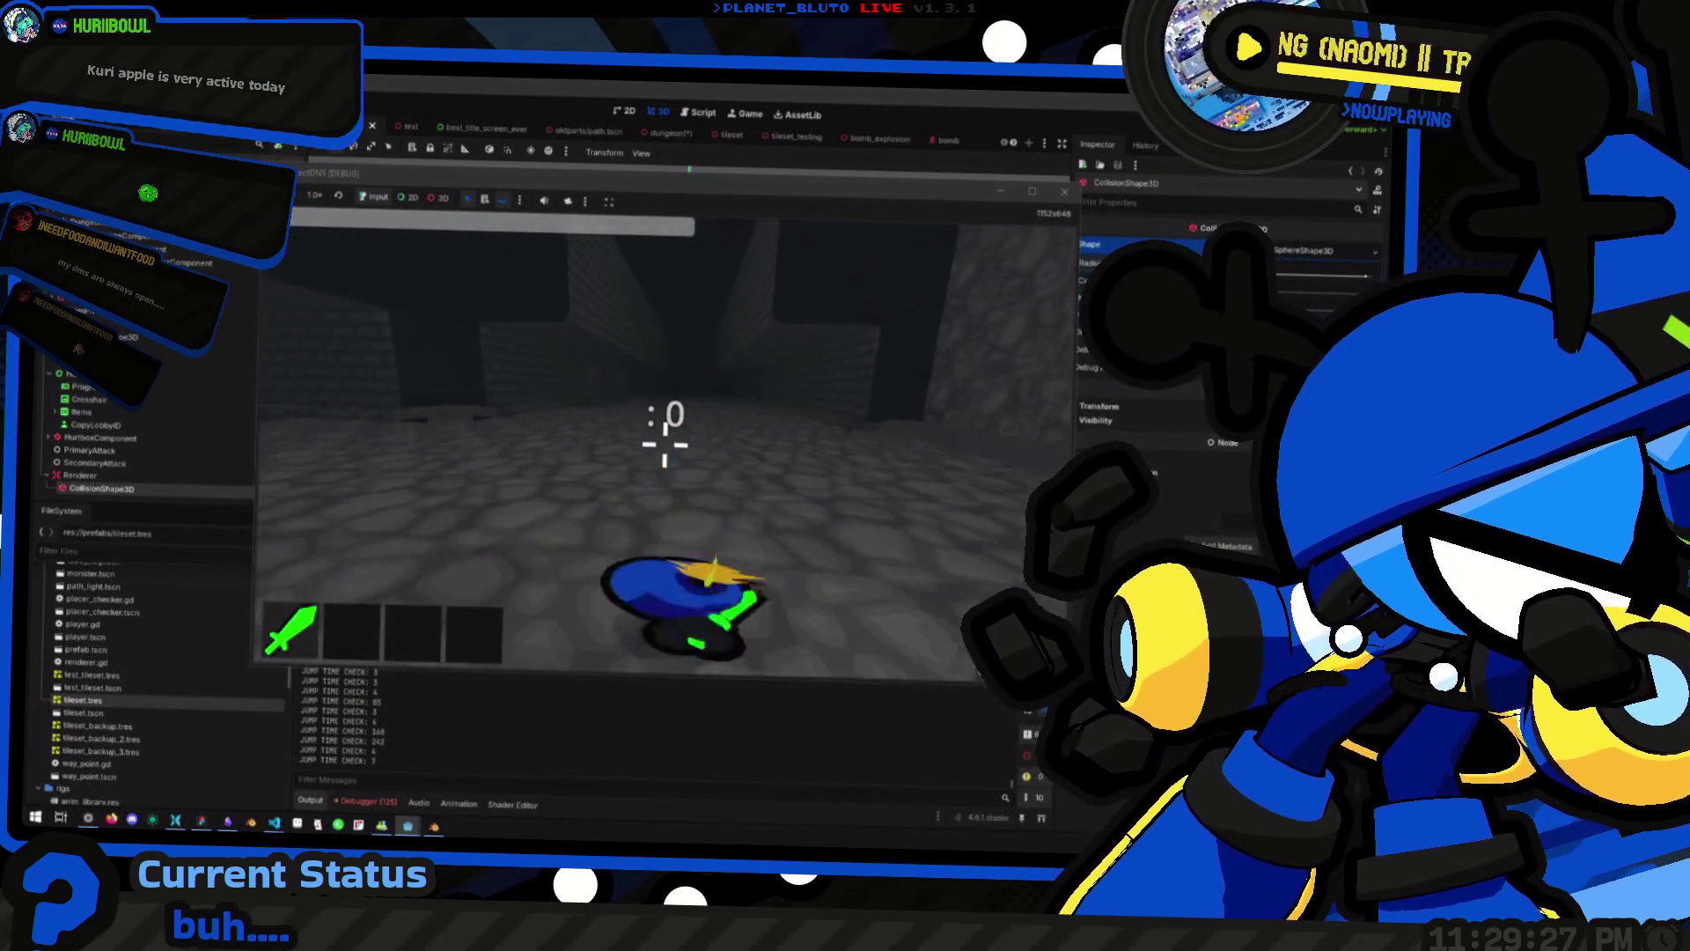
key(space)
key(space)
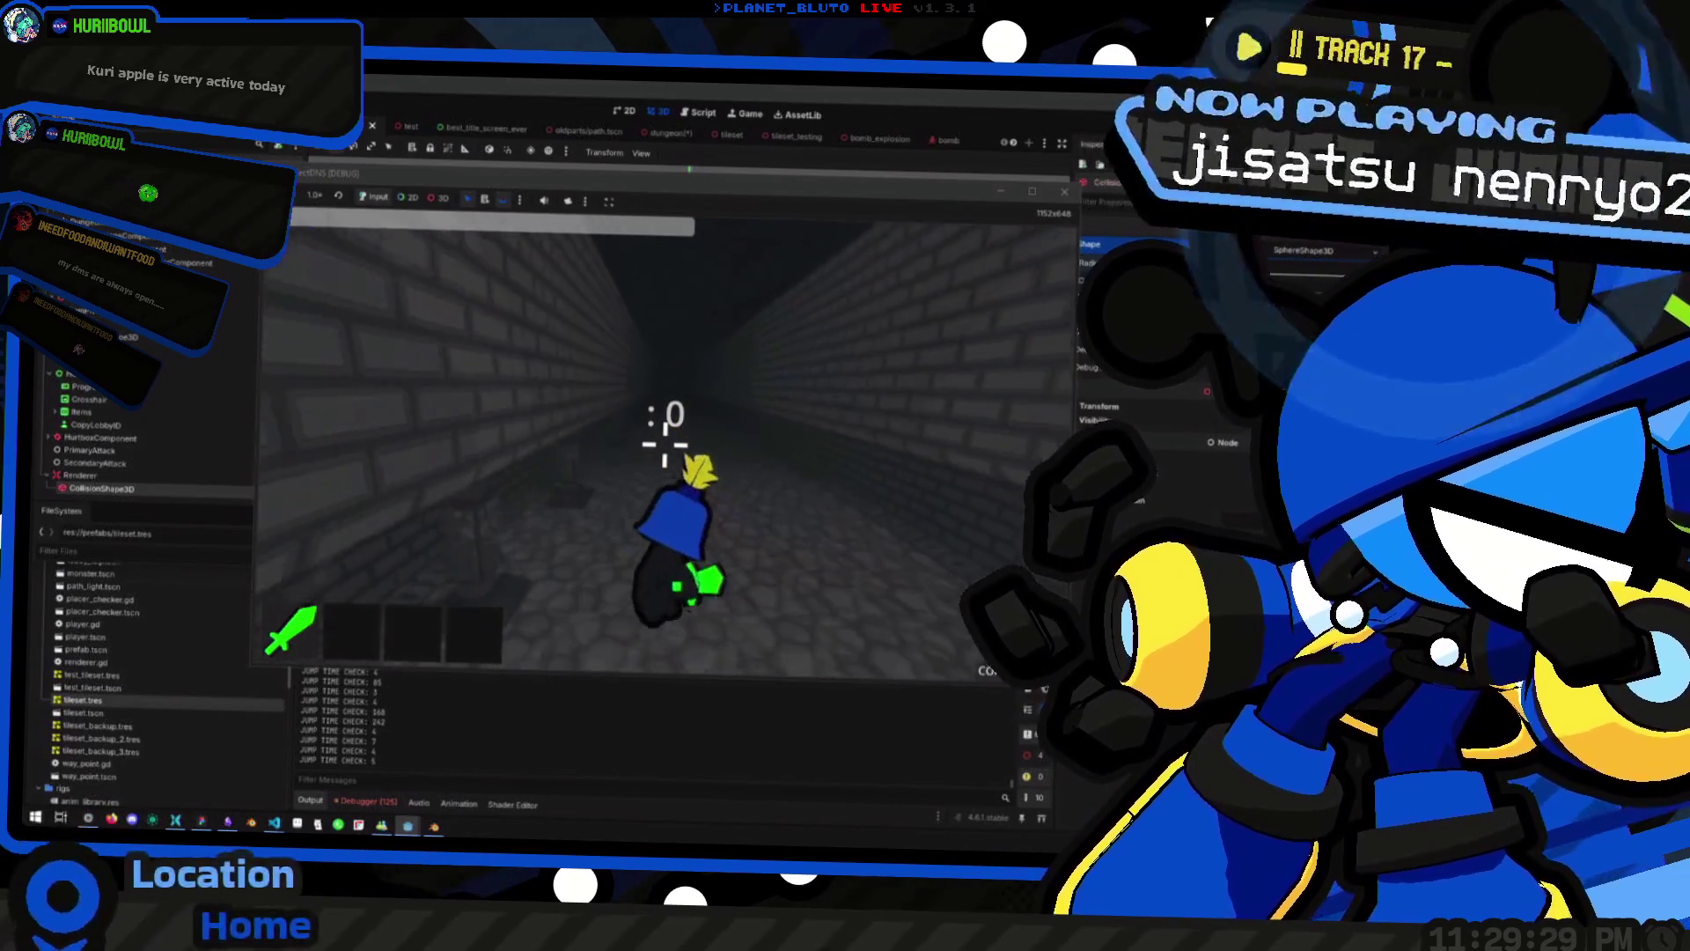
key(space)
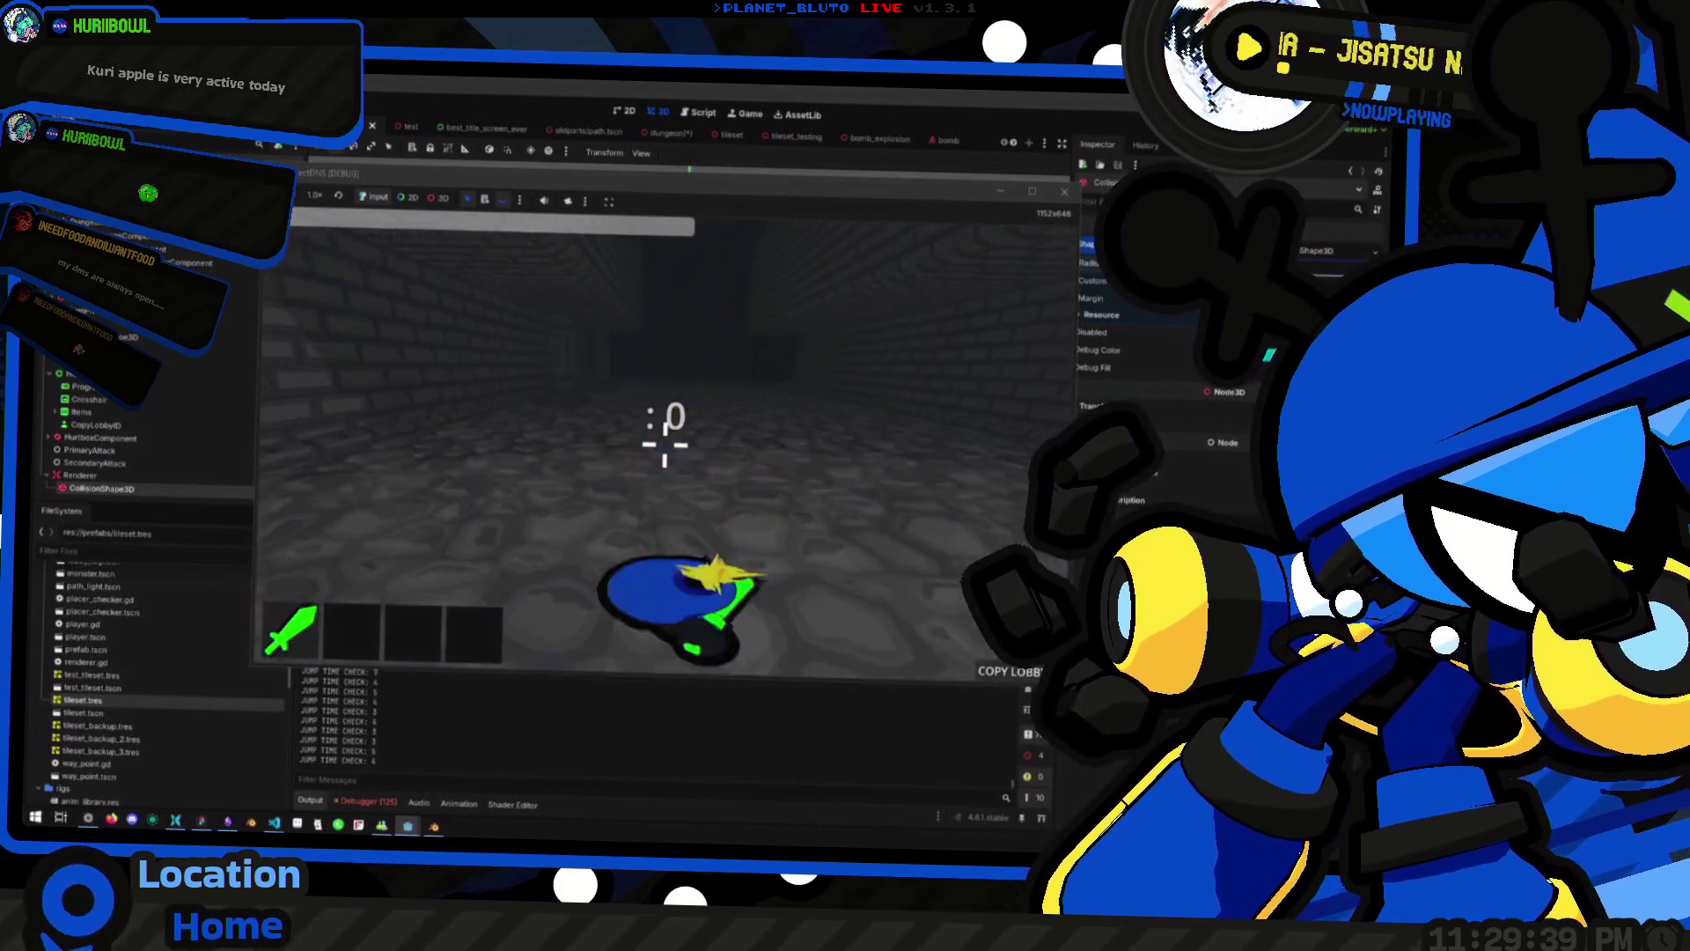
key(w)
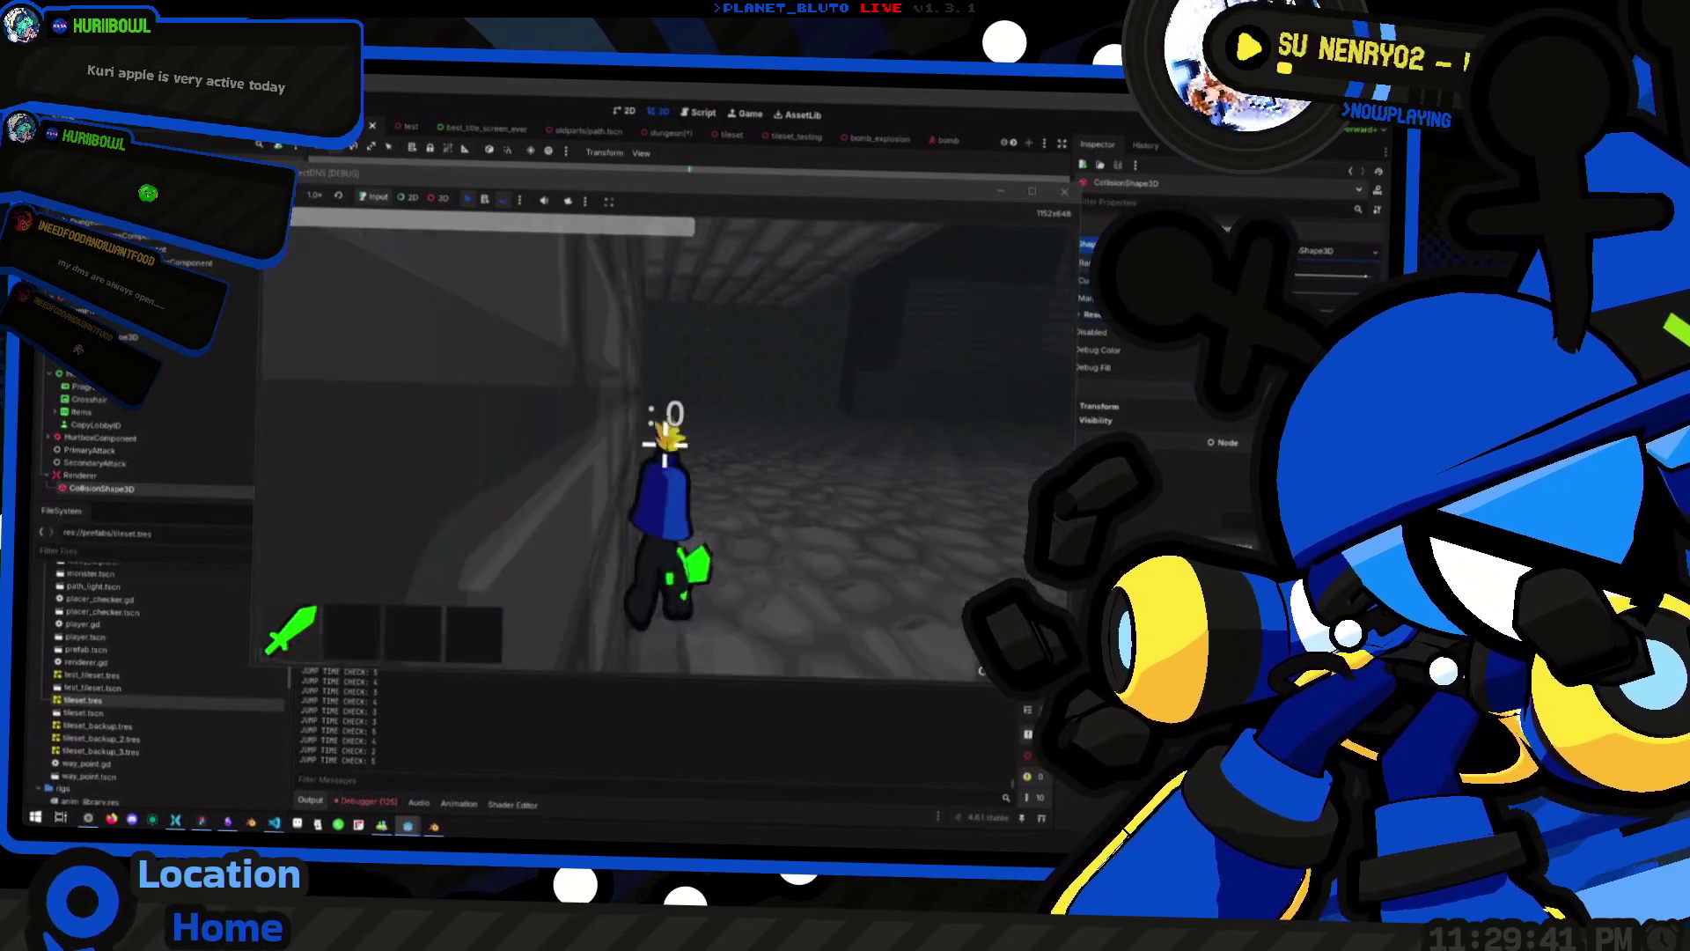
key(w)
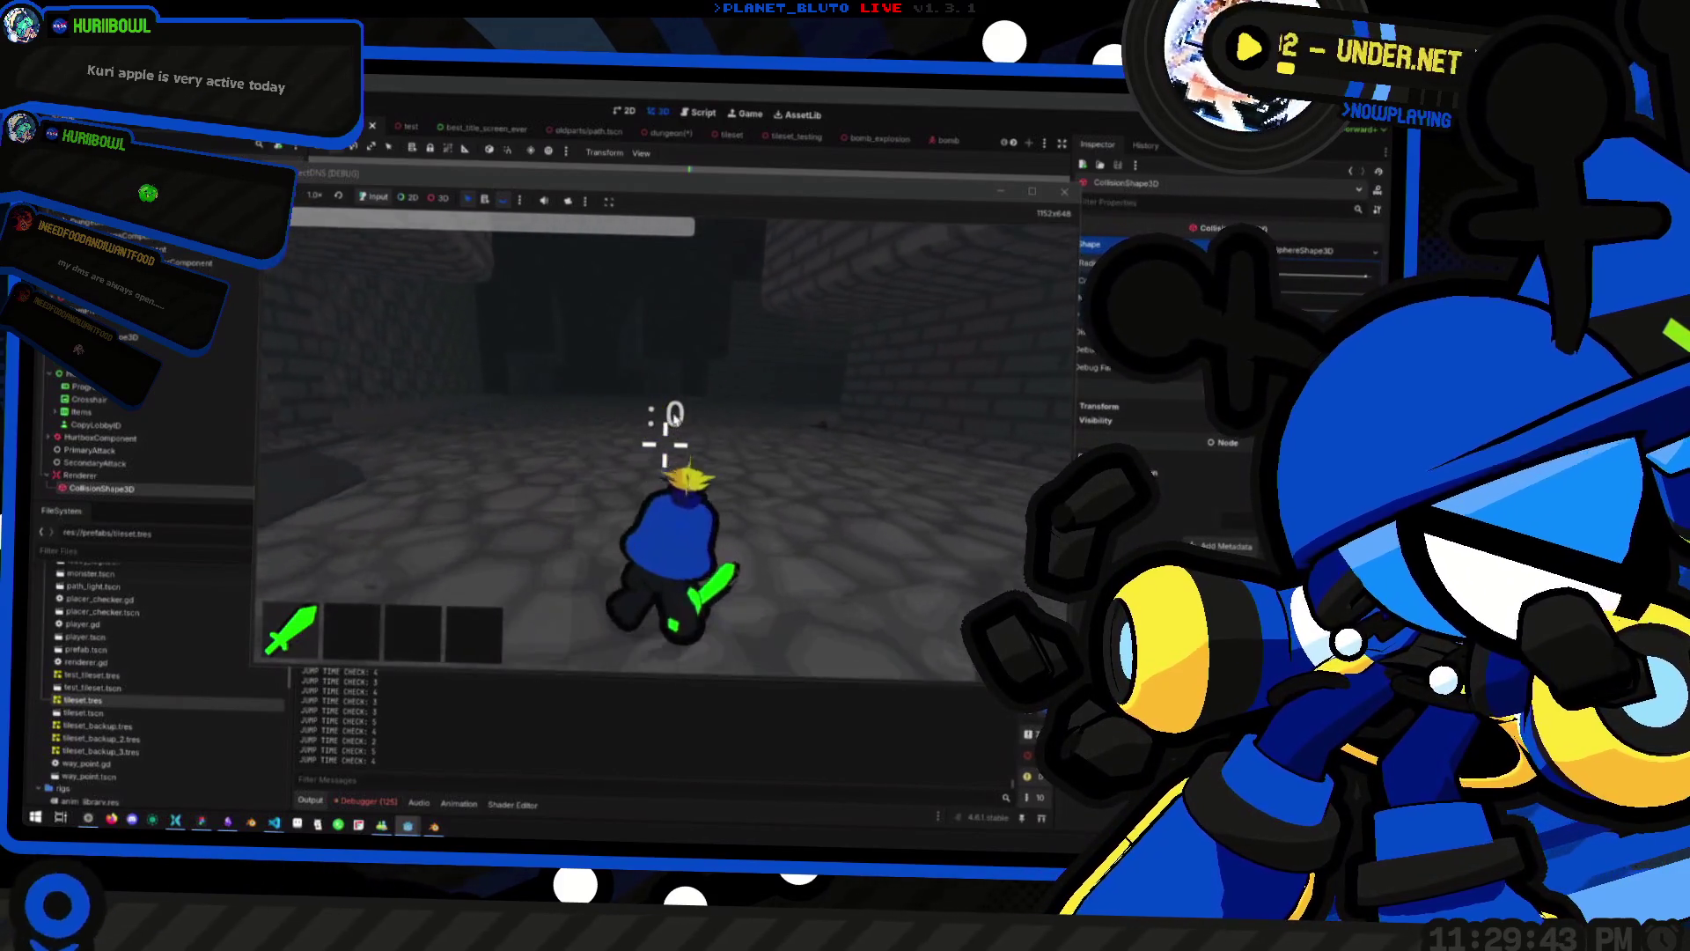
click(1031, 191)
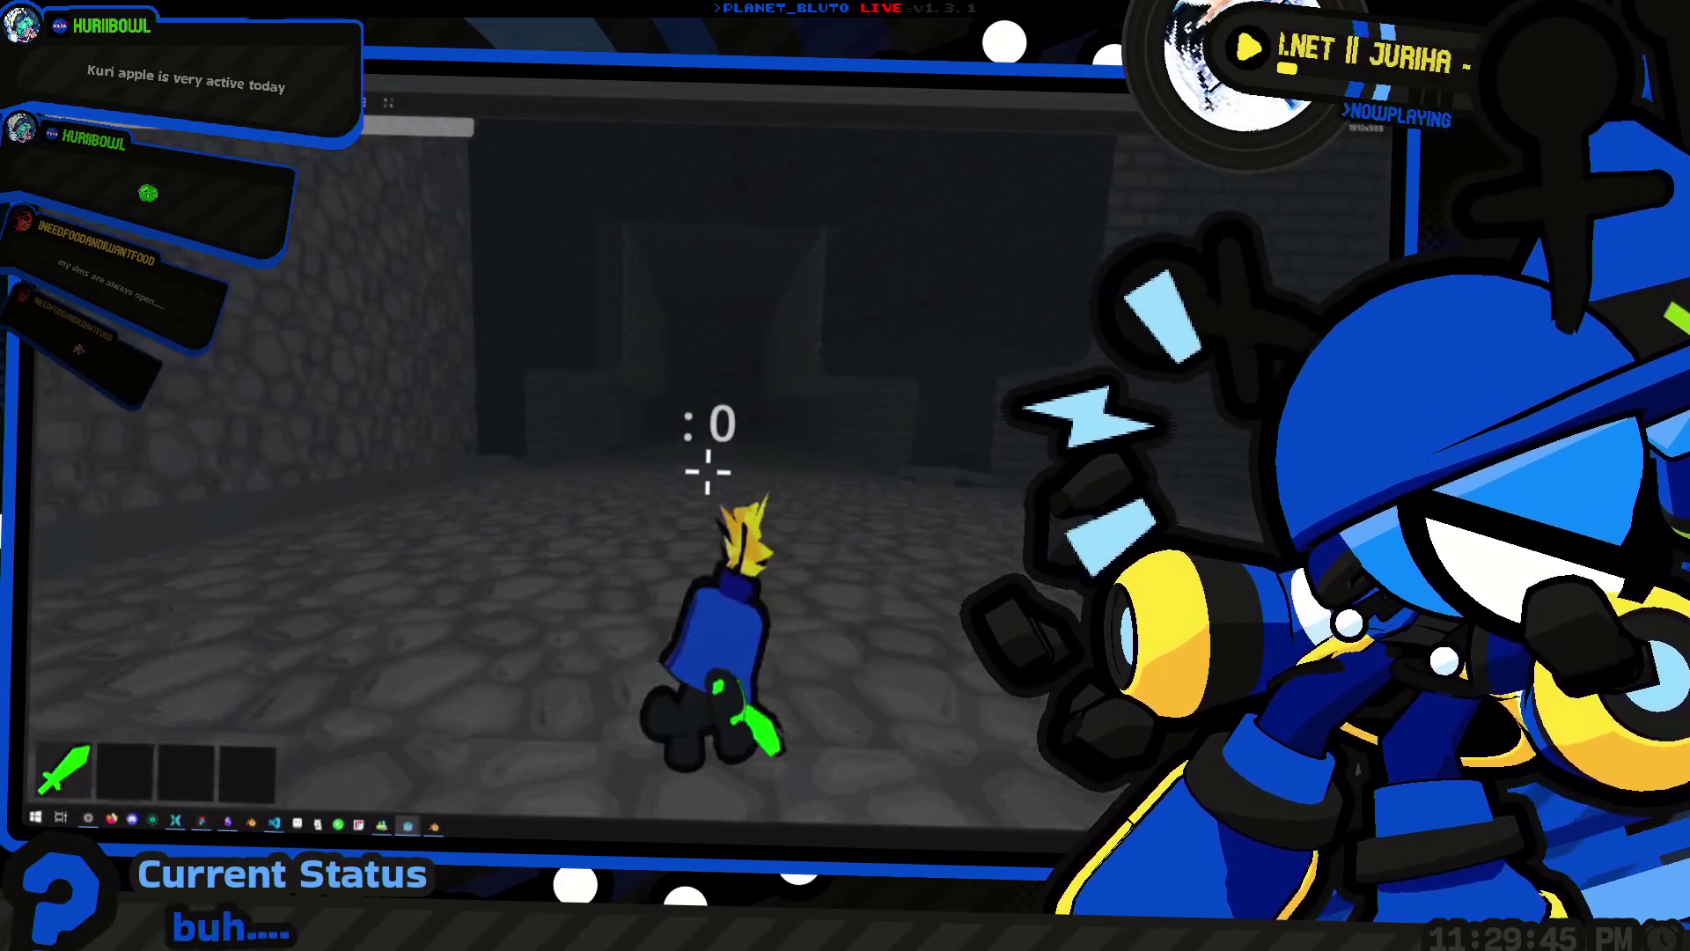
Walk and dive the Knight through the fogged corridors toward the darker passage, then open the console
key(w)
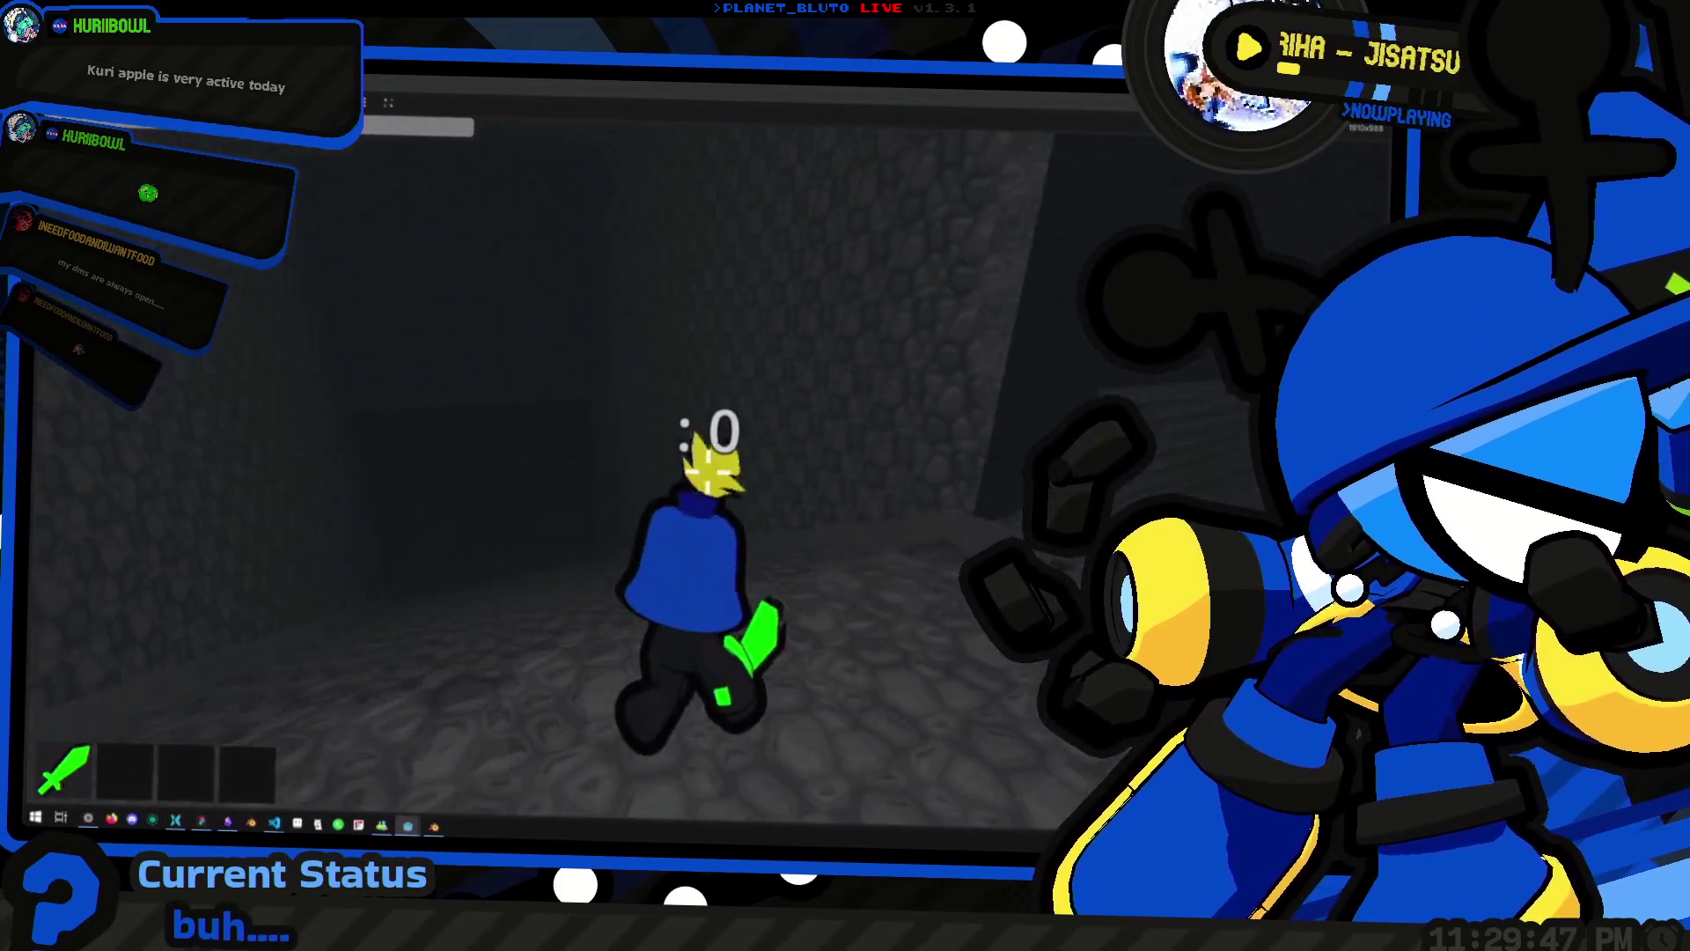
key(w)
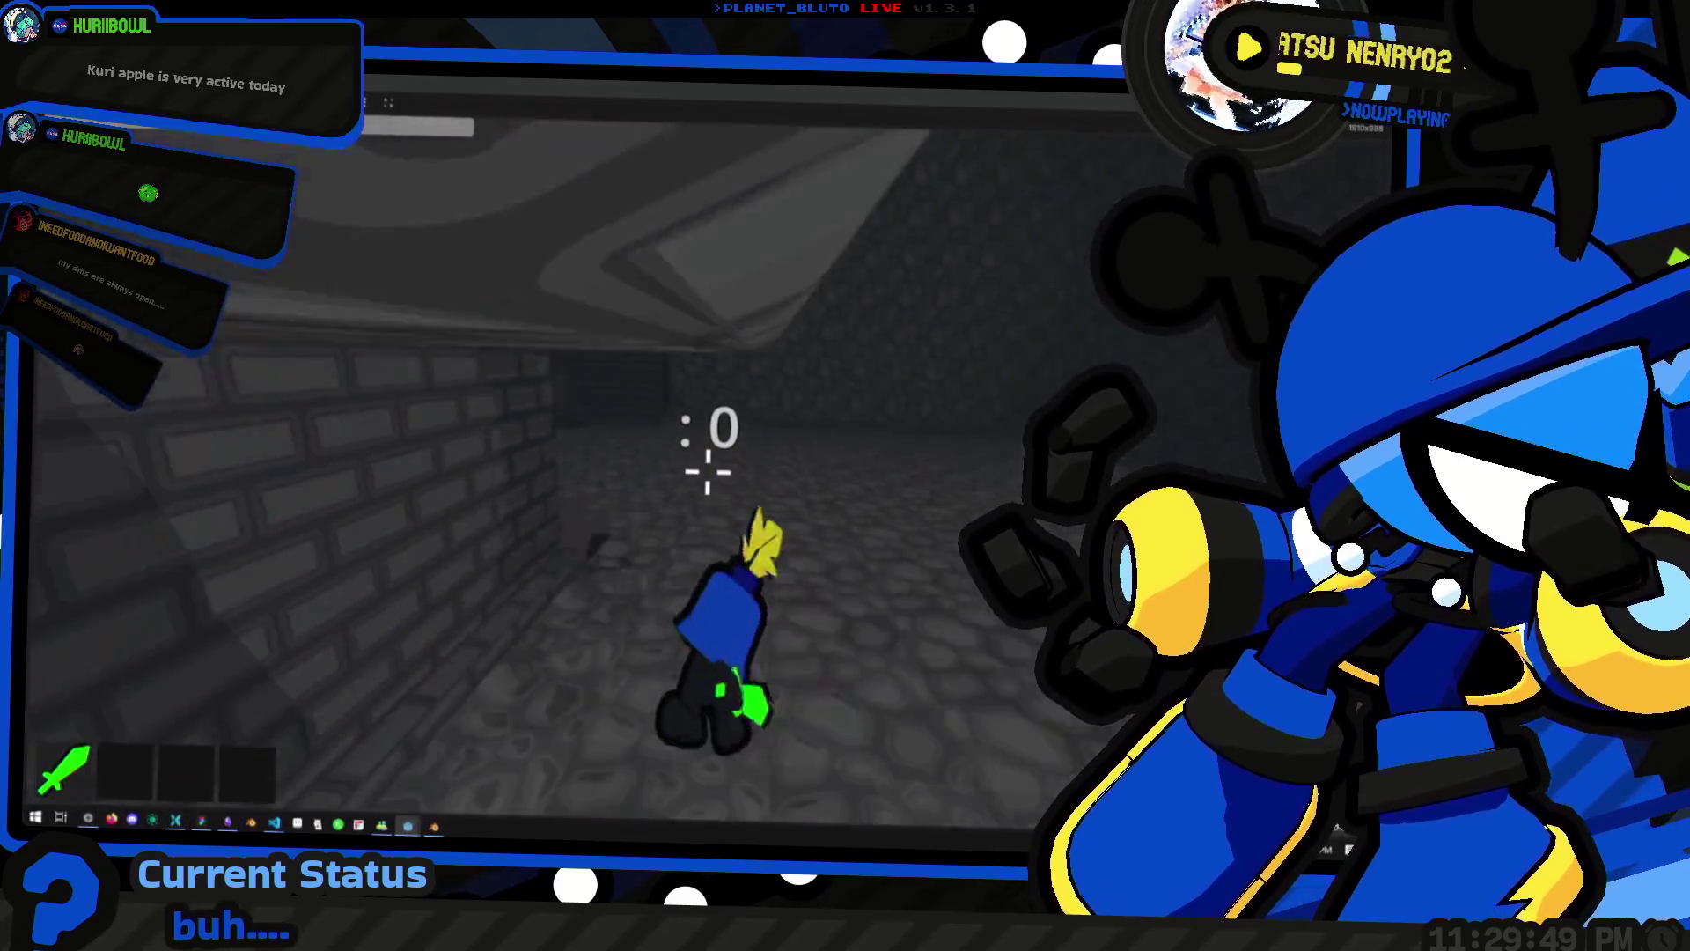
key(w)
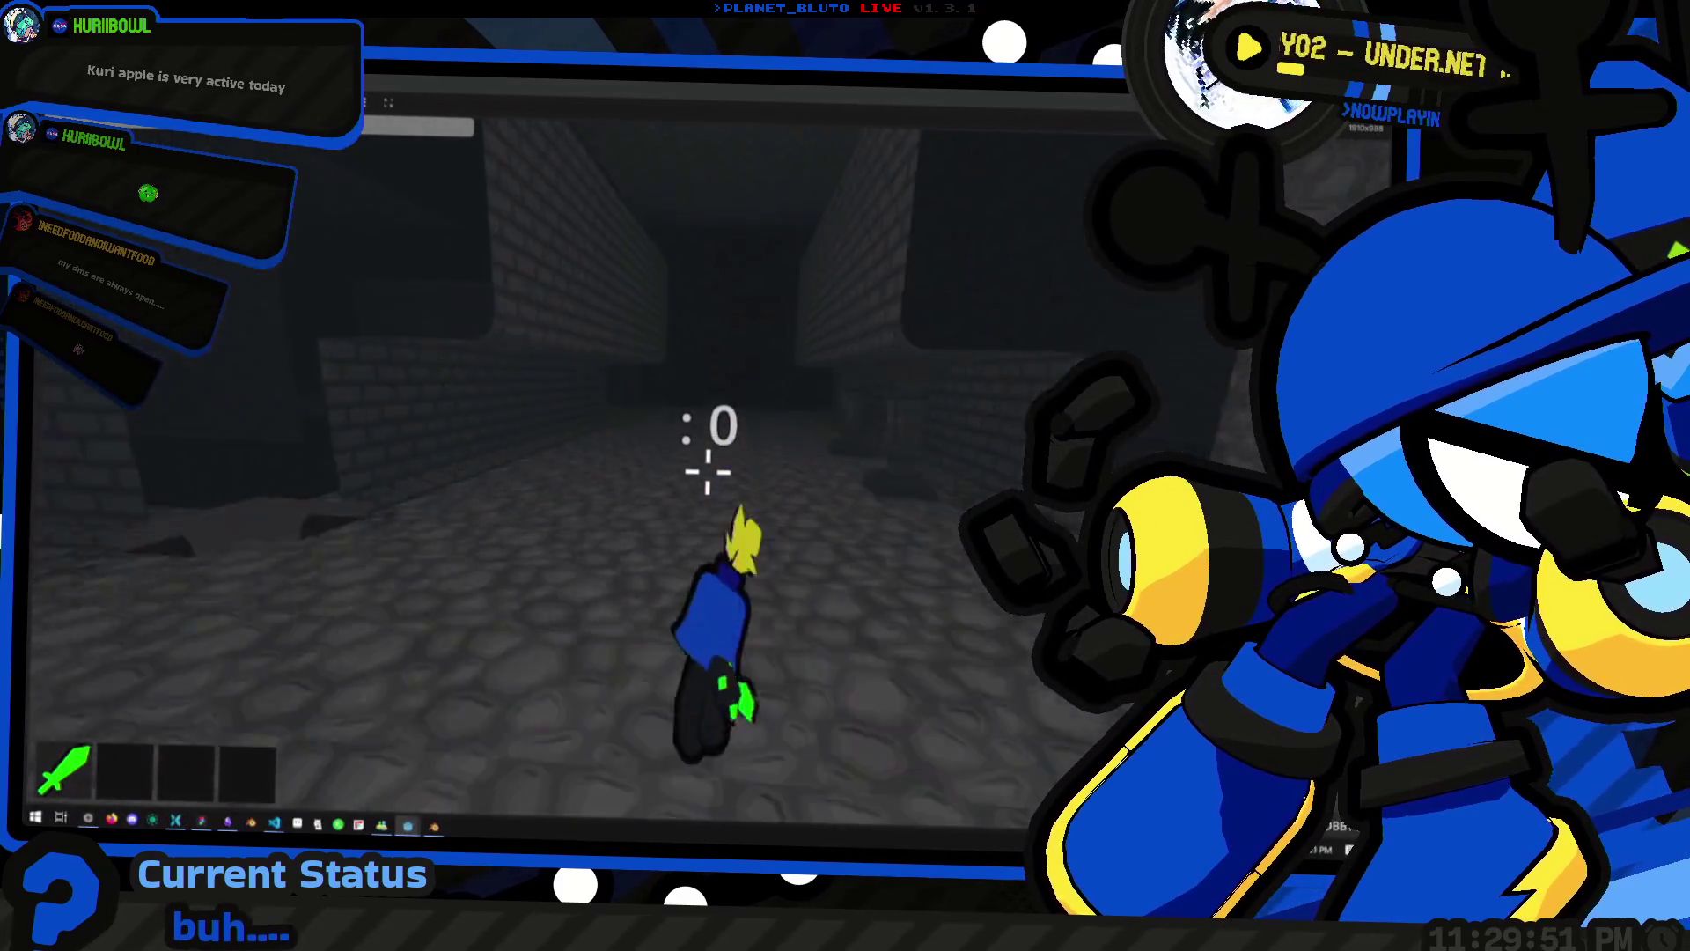
key(w)
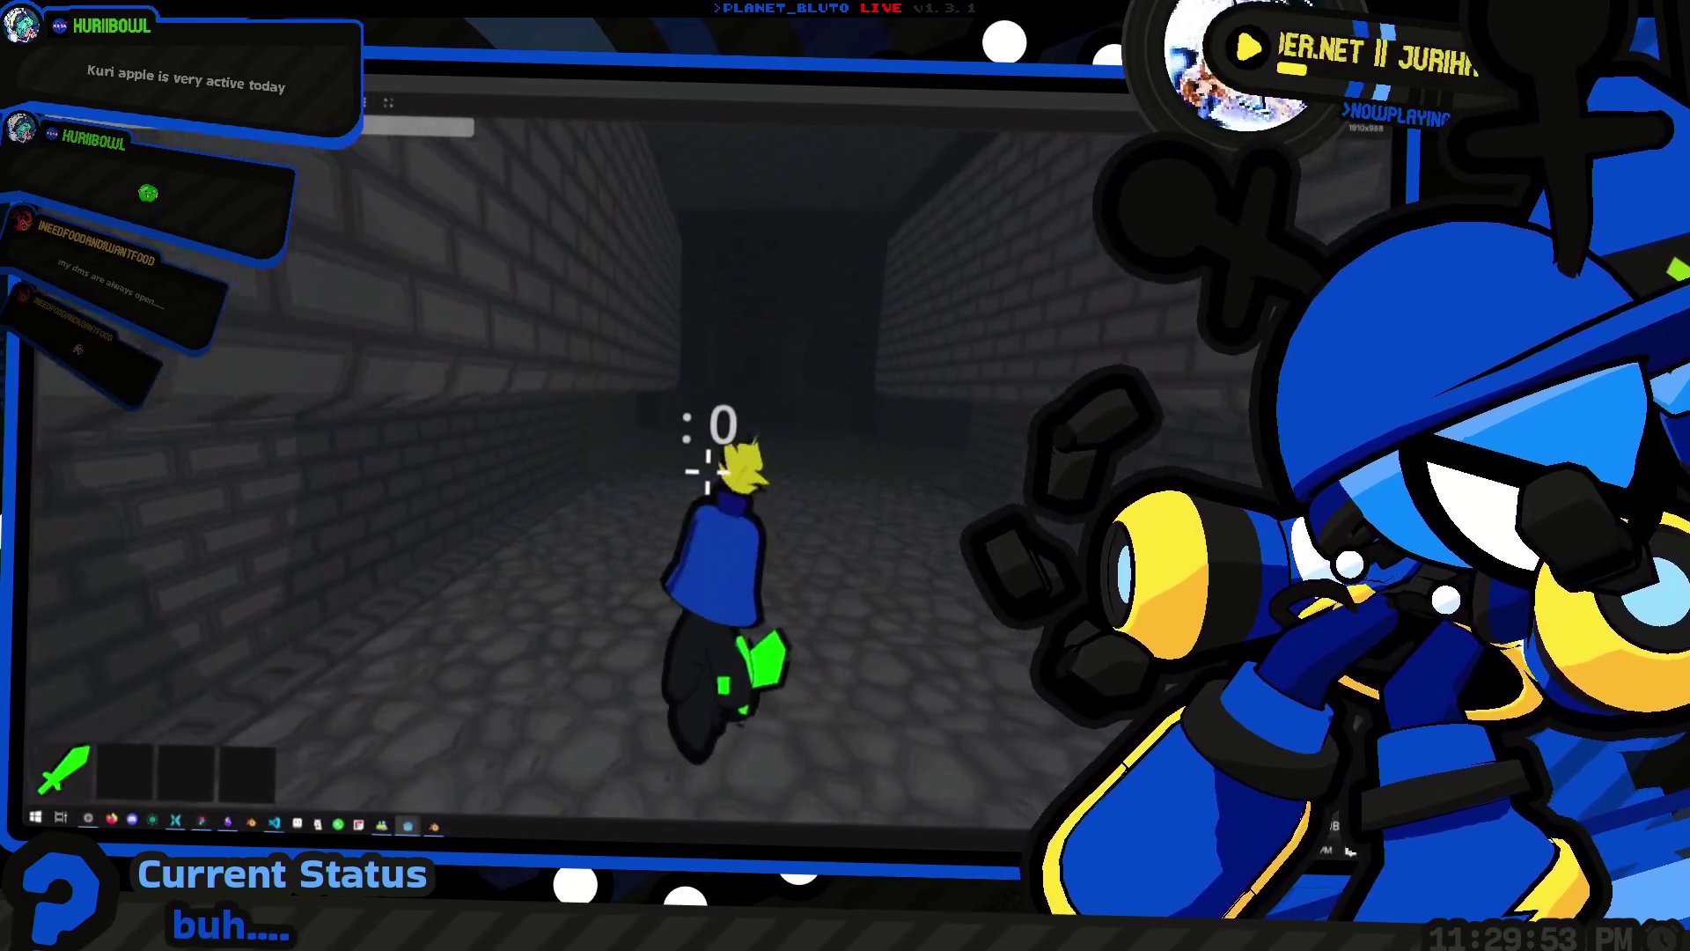
key(w)
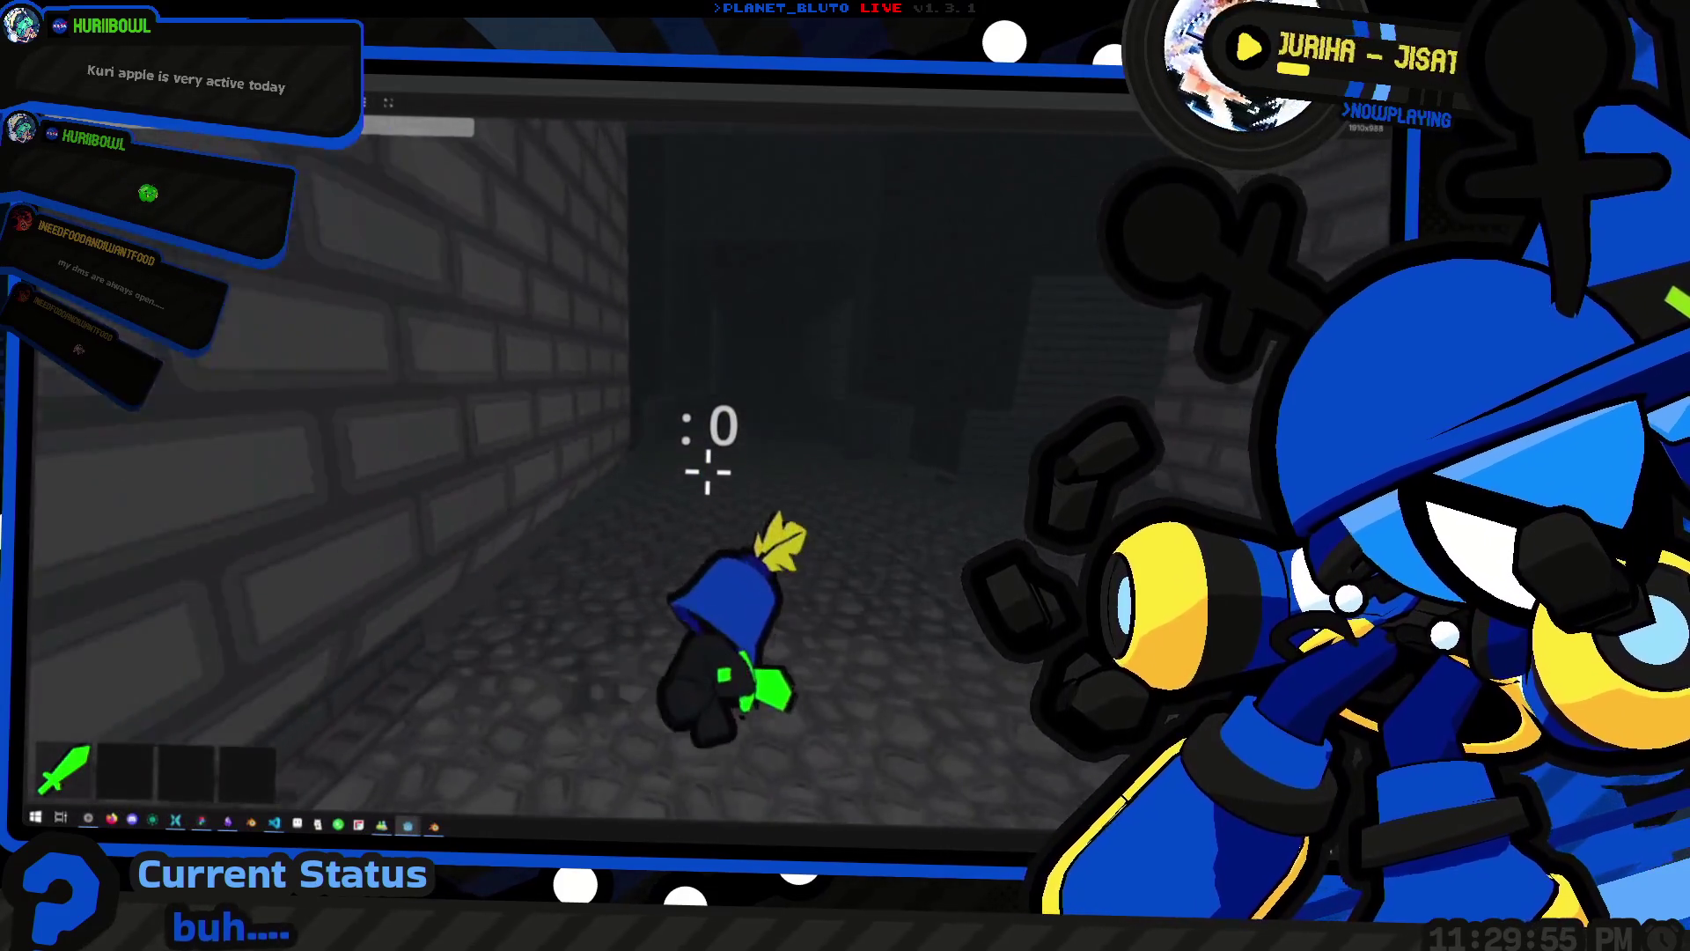
key(w)
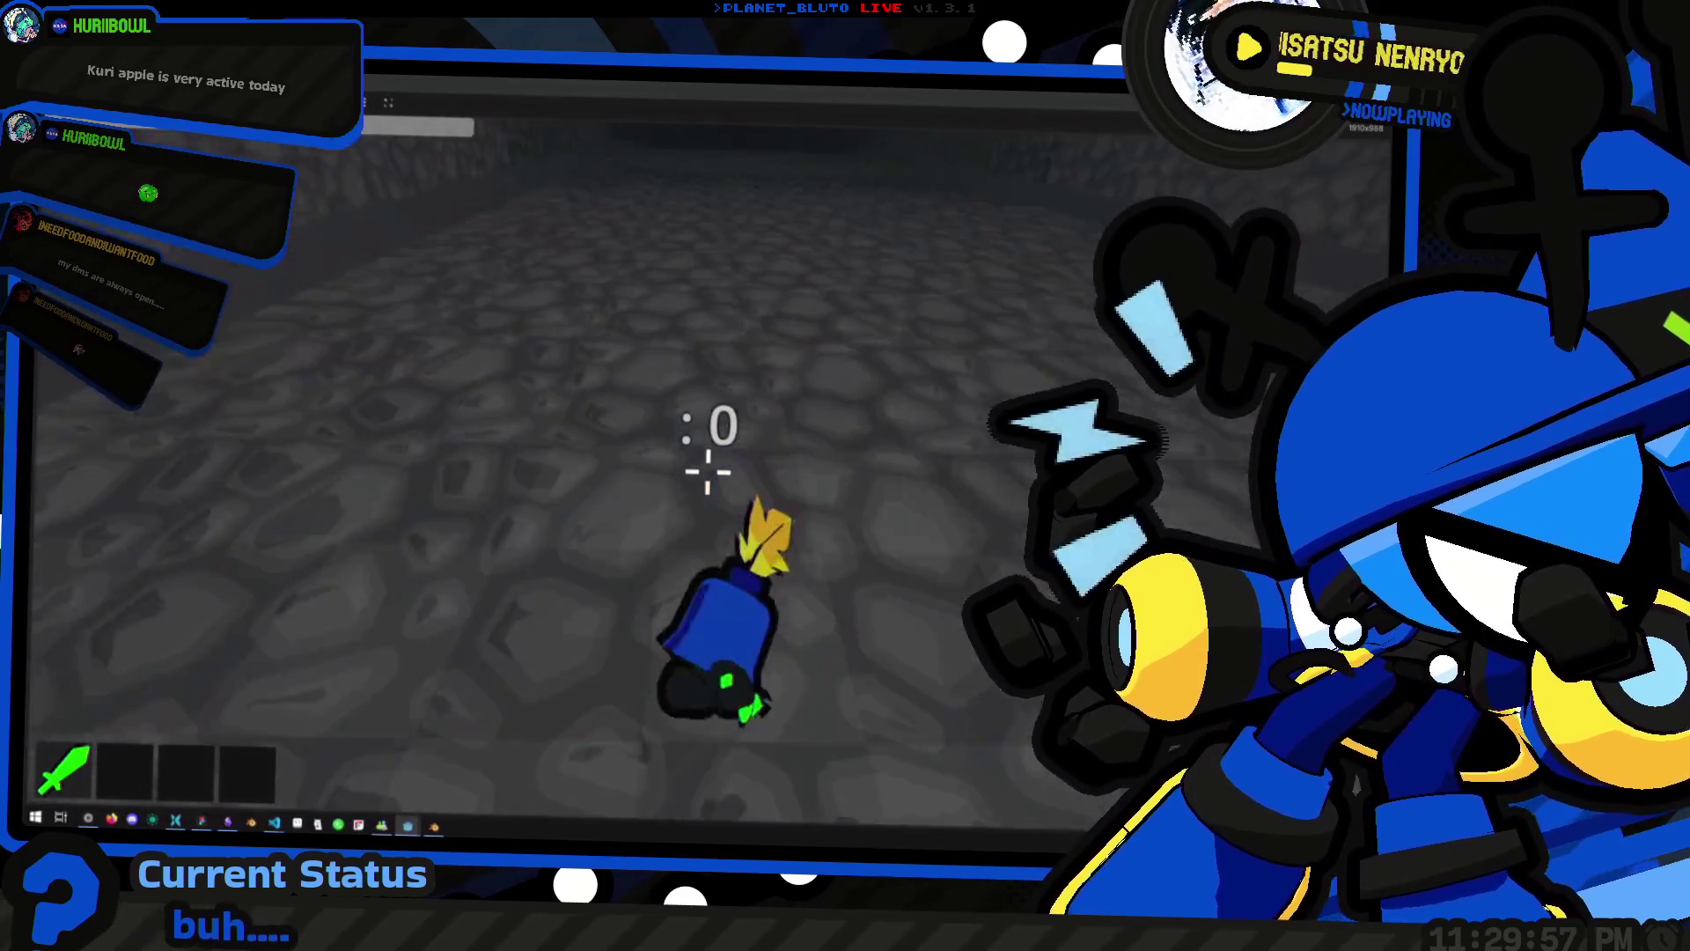
key(w)
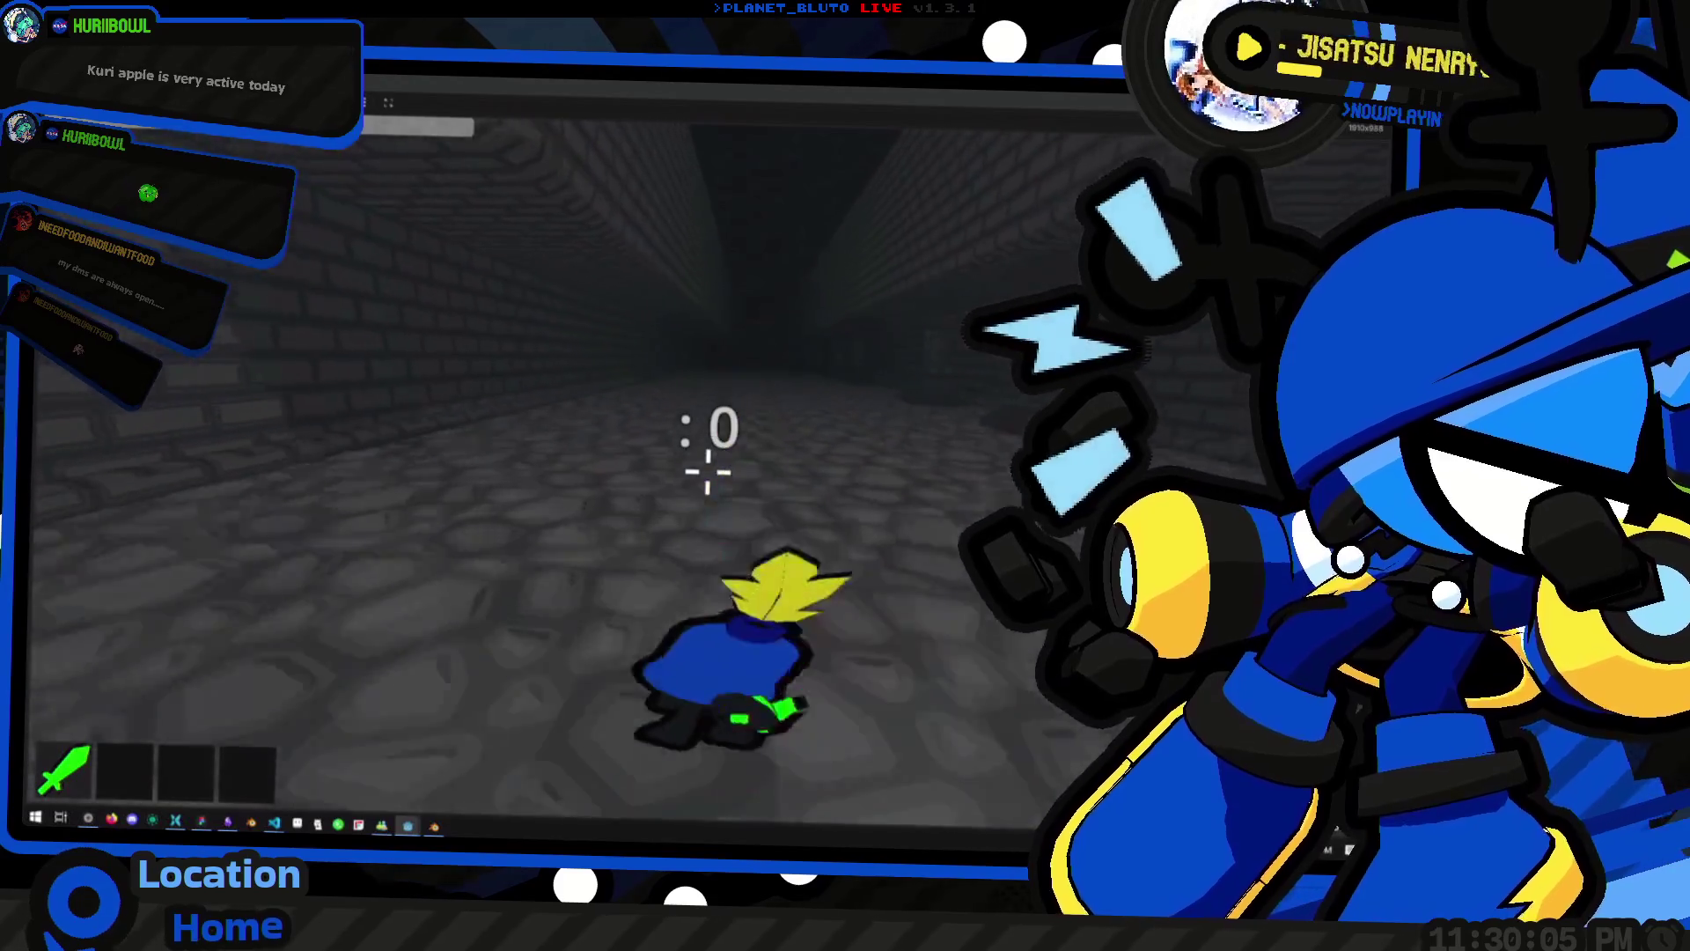
key(w)
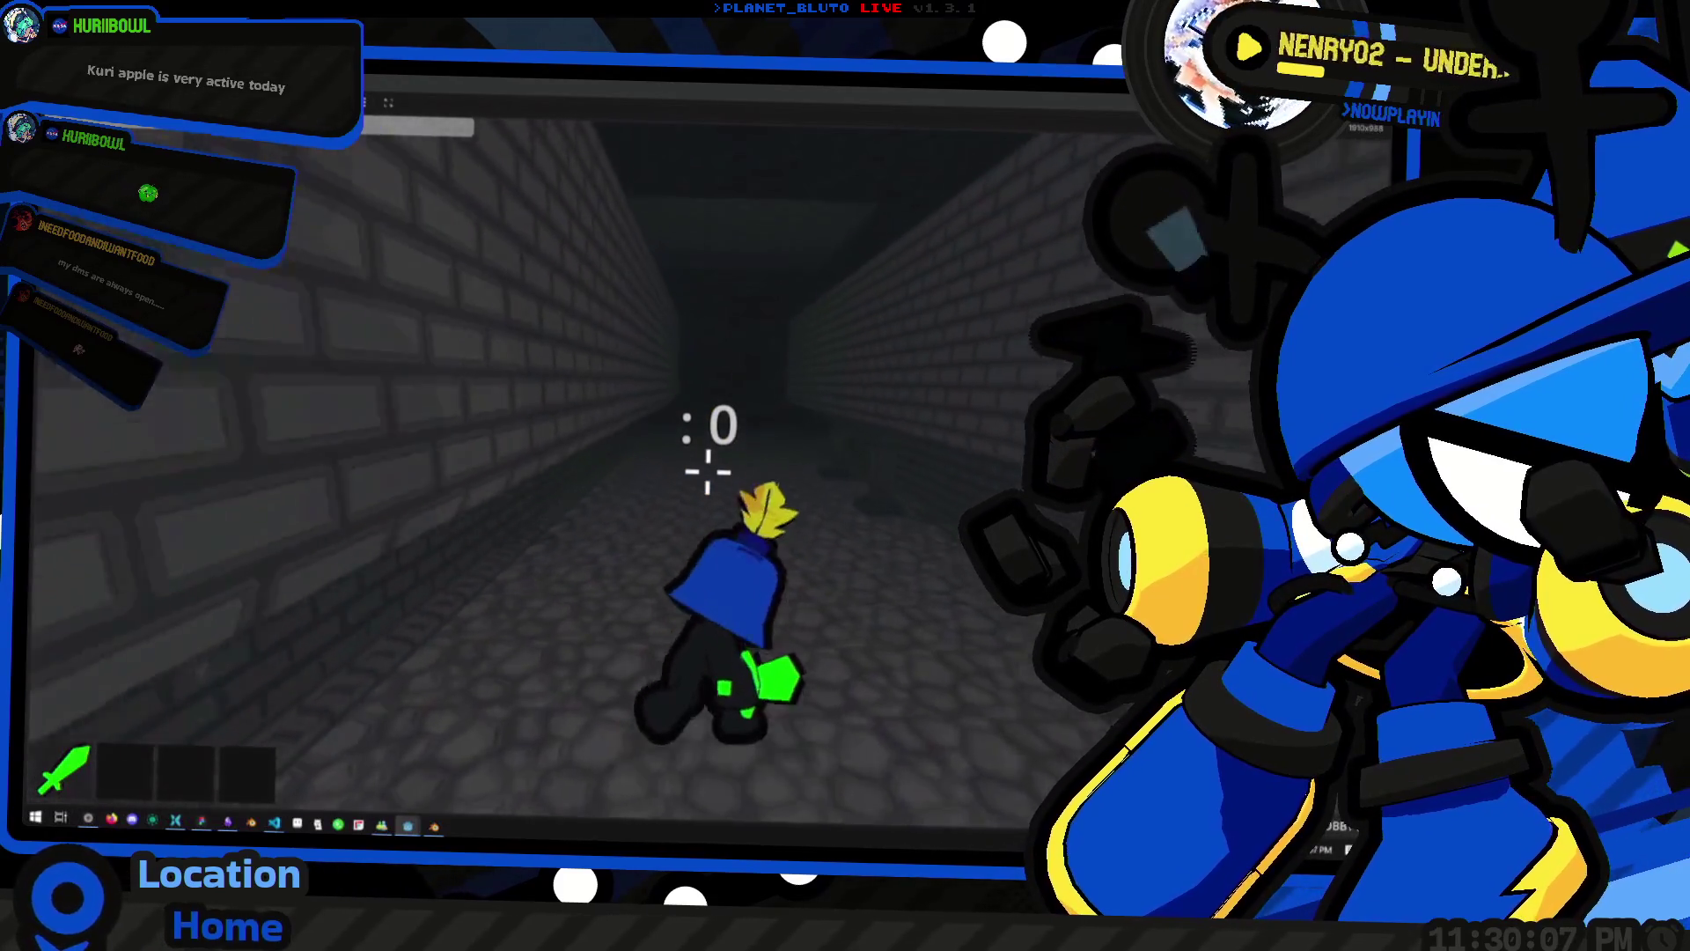
key(w)
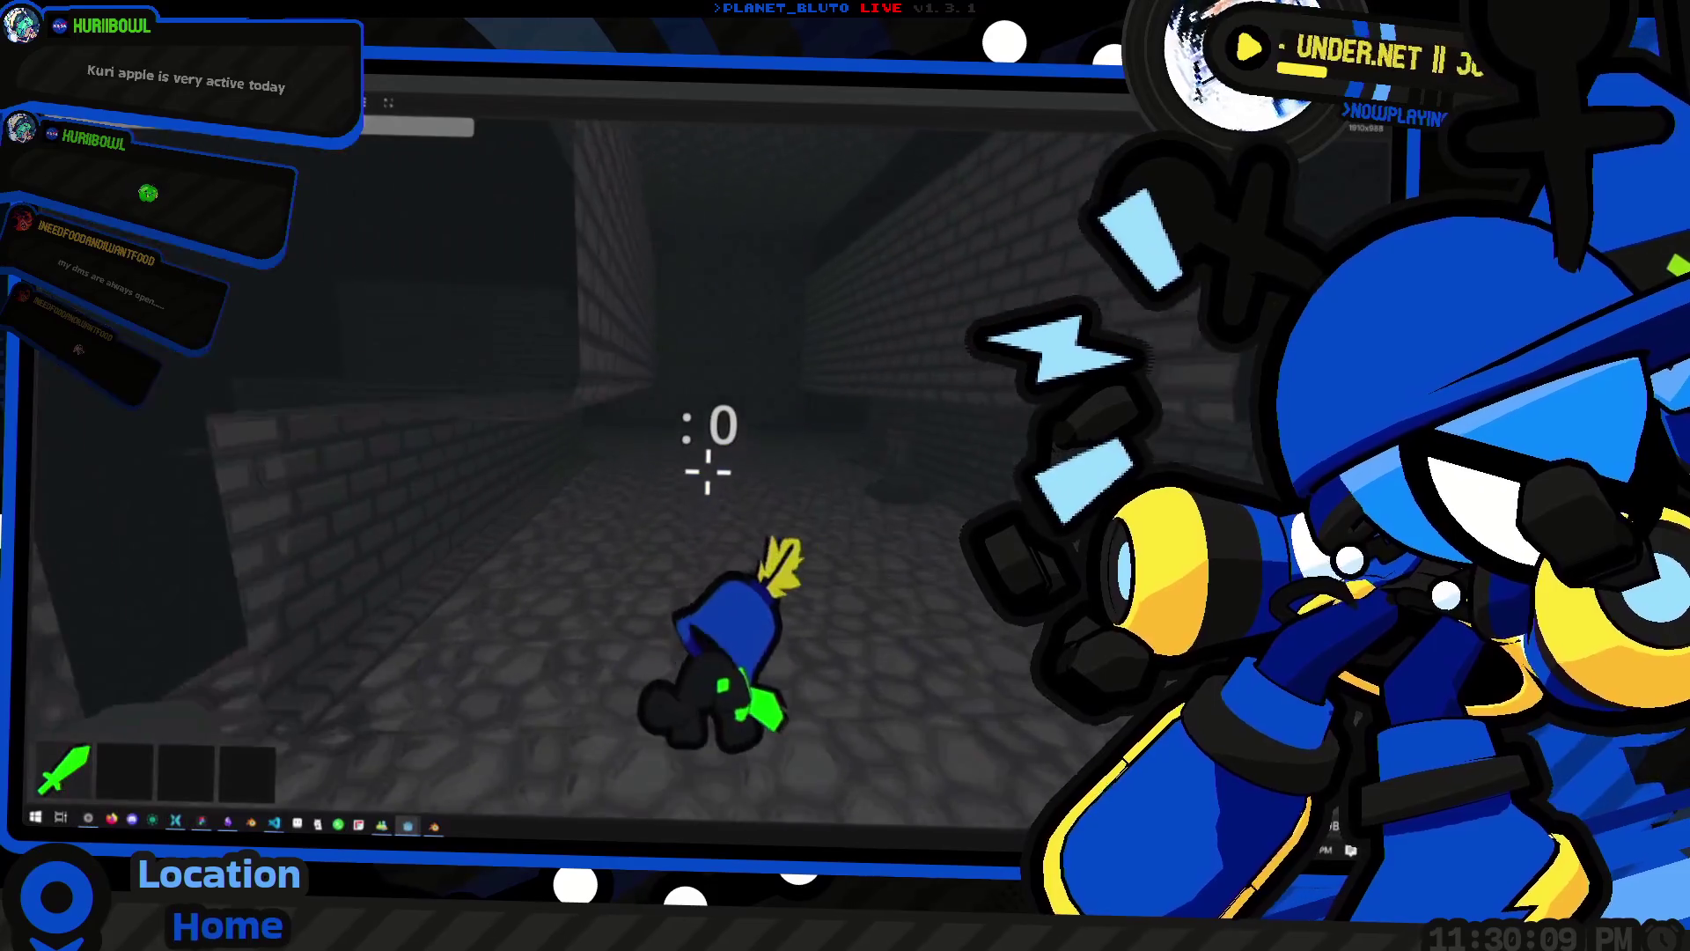
key(w)
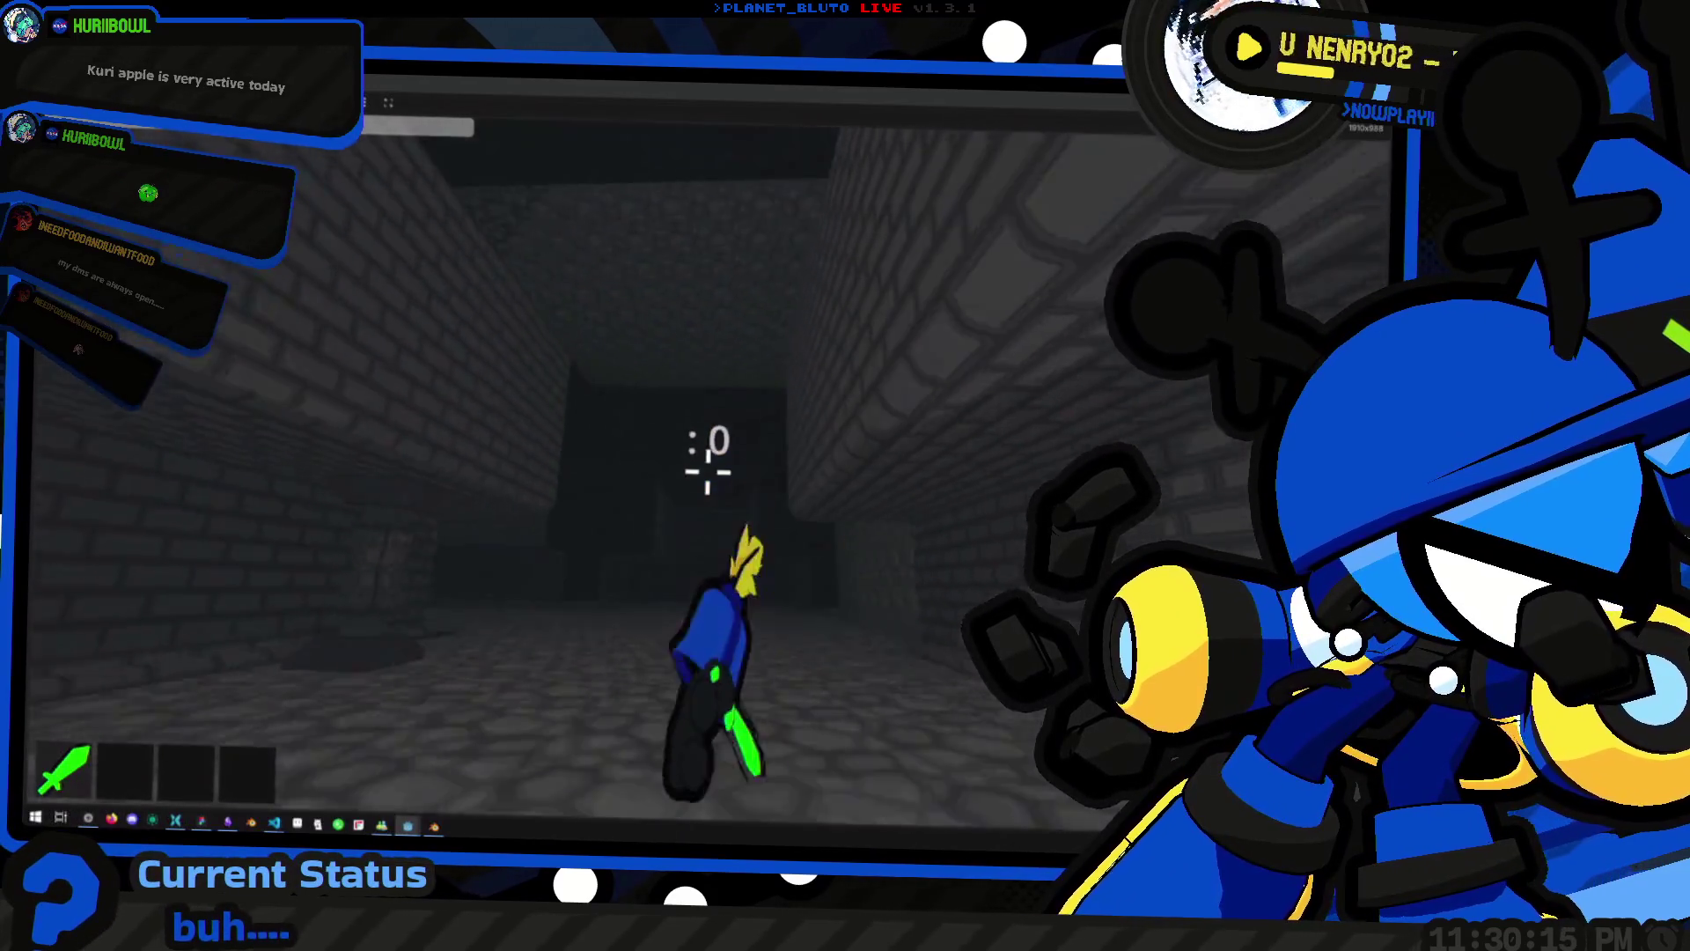
key(w)
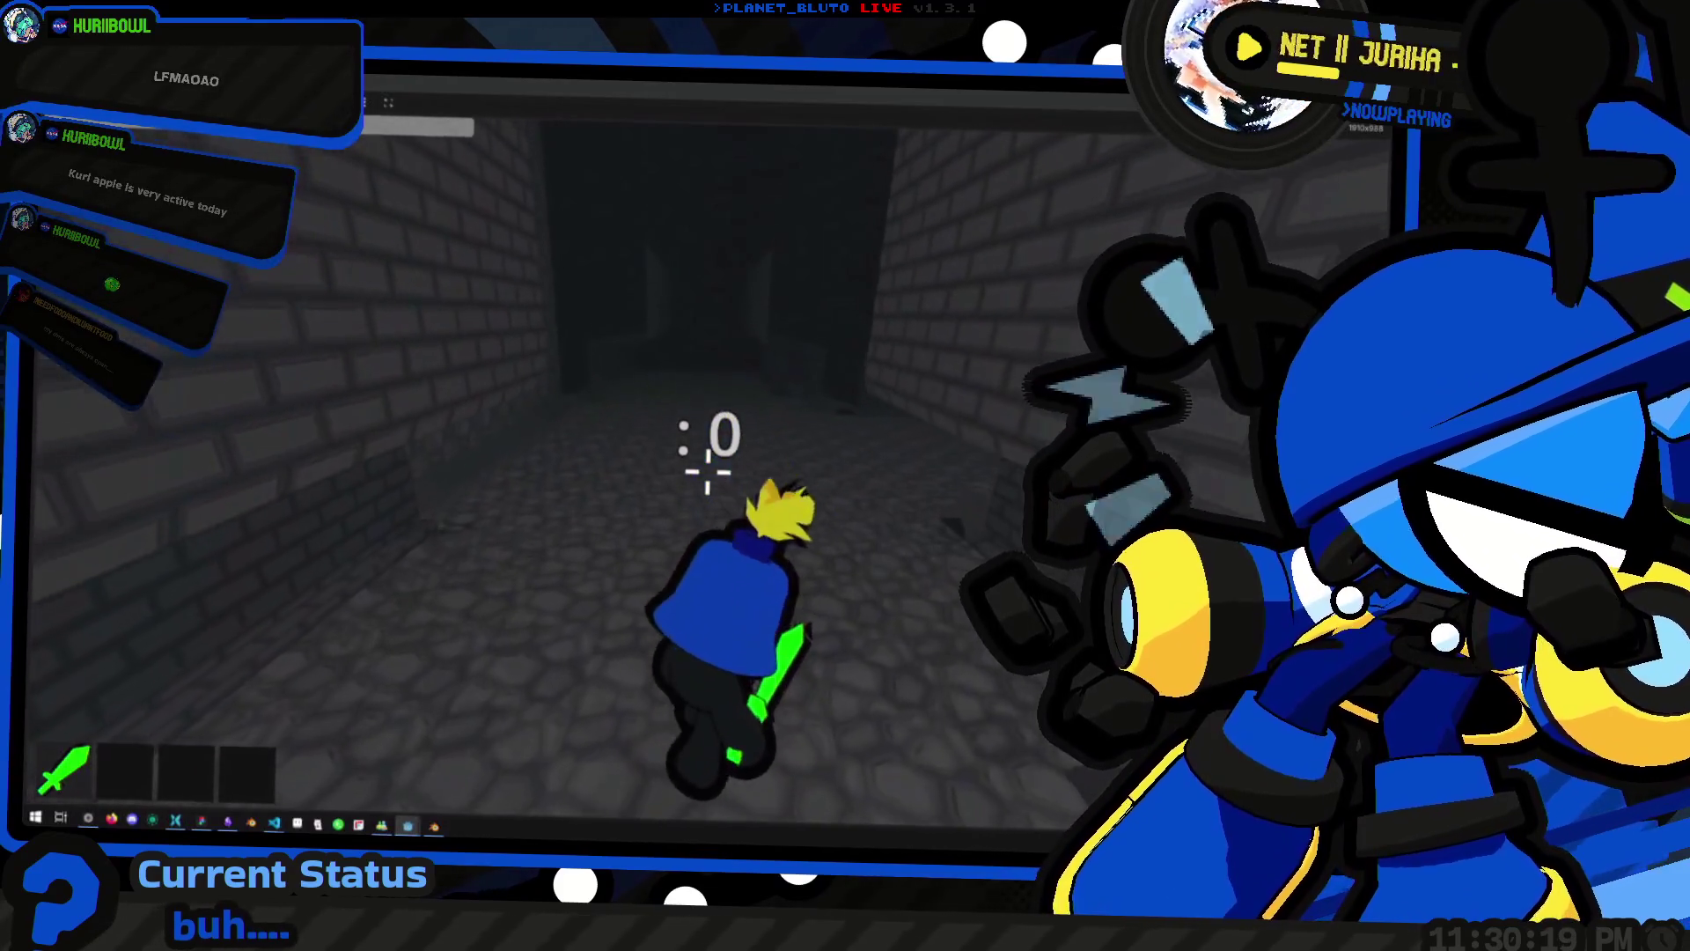
key(grave)
text(mon slime 20)
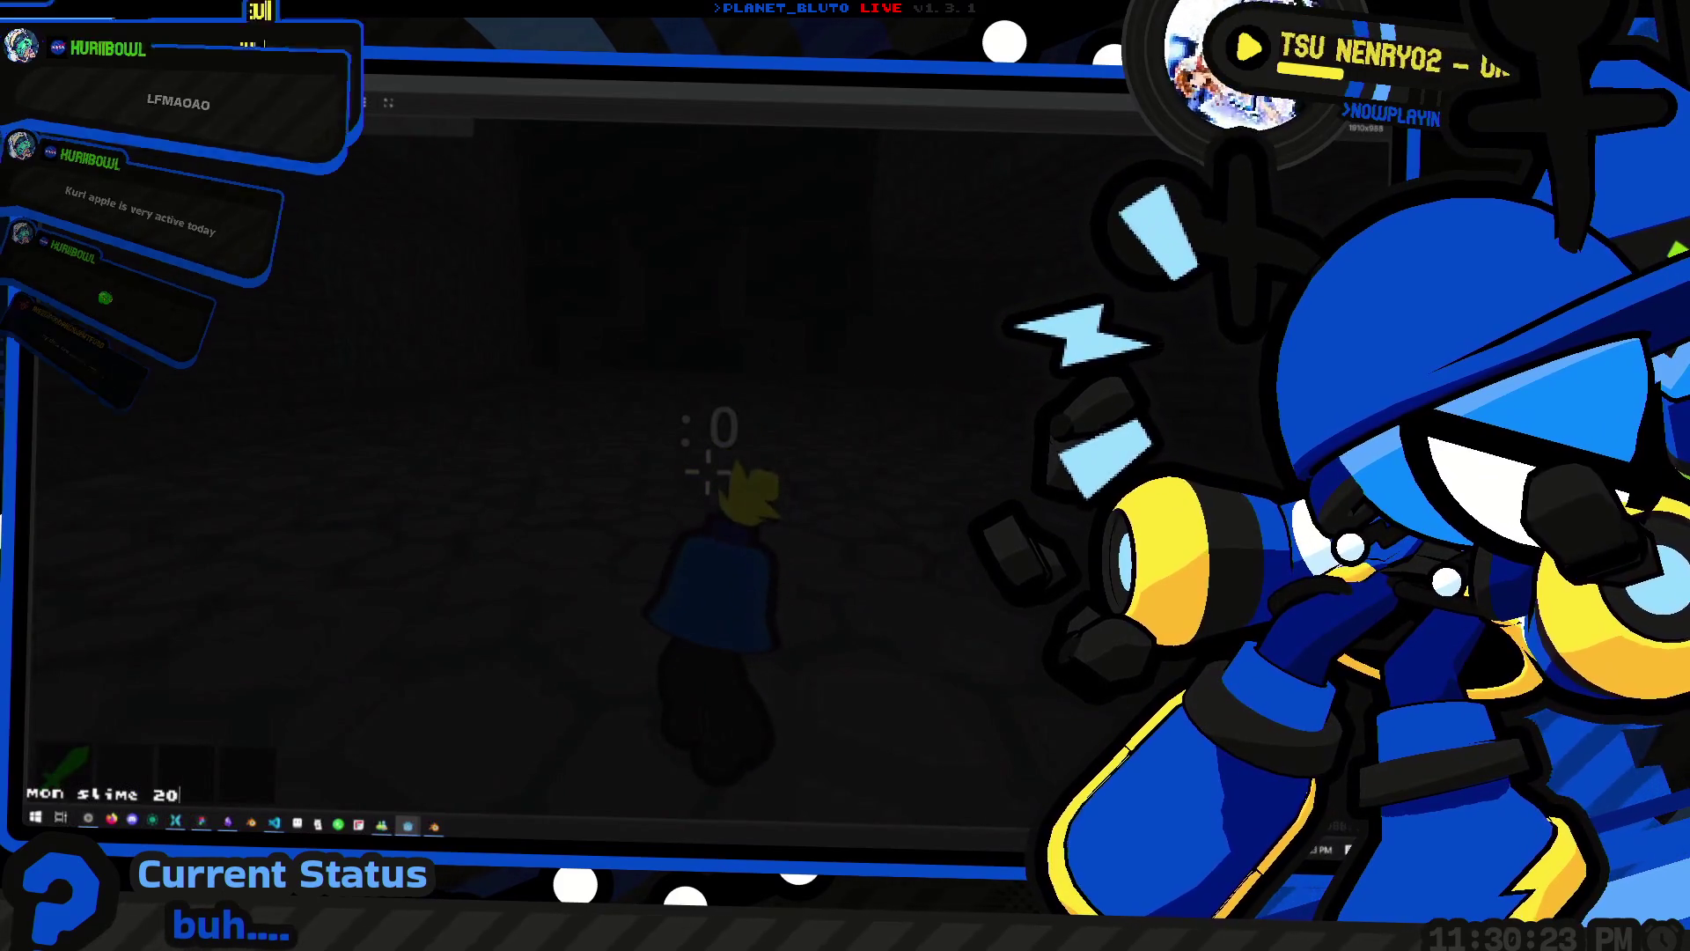
Run 'mon slime 20' to spawn 20 slimes, strike them twice with the sword, and reopen the console
key(Return)
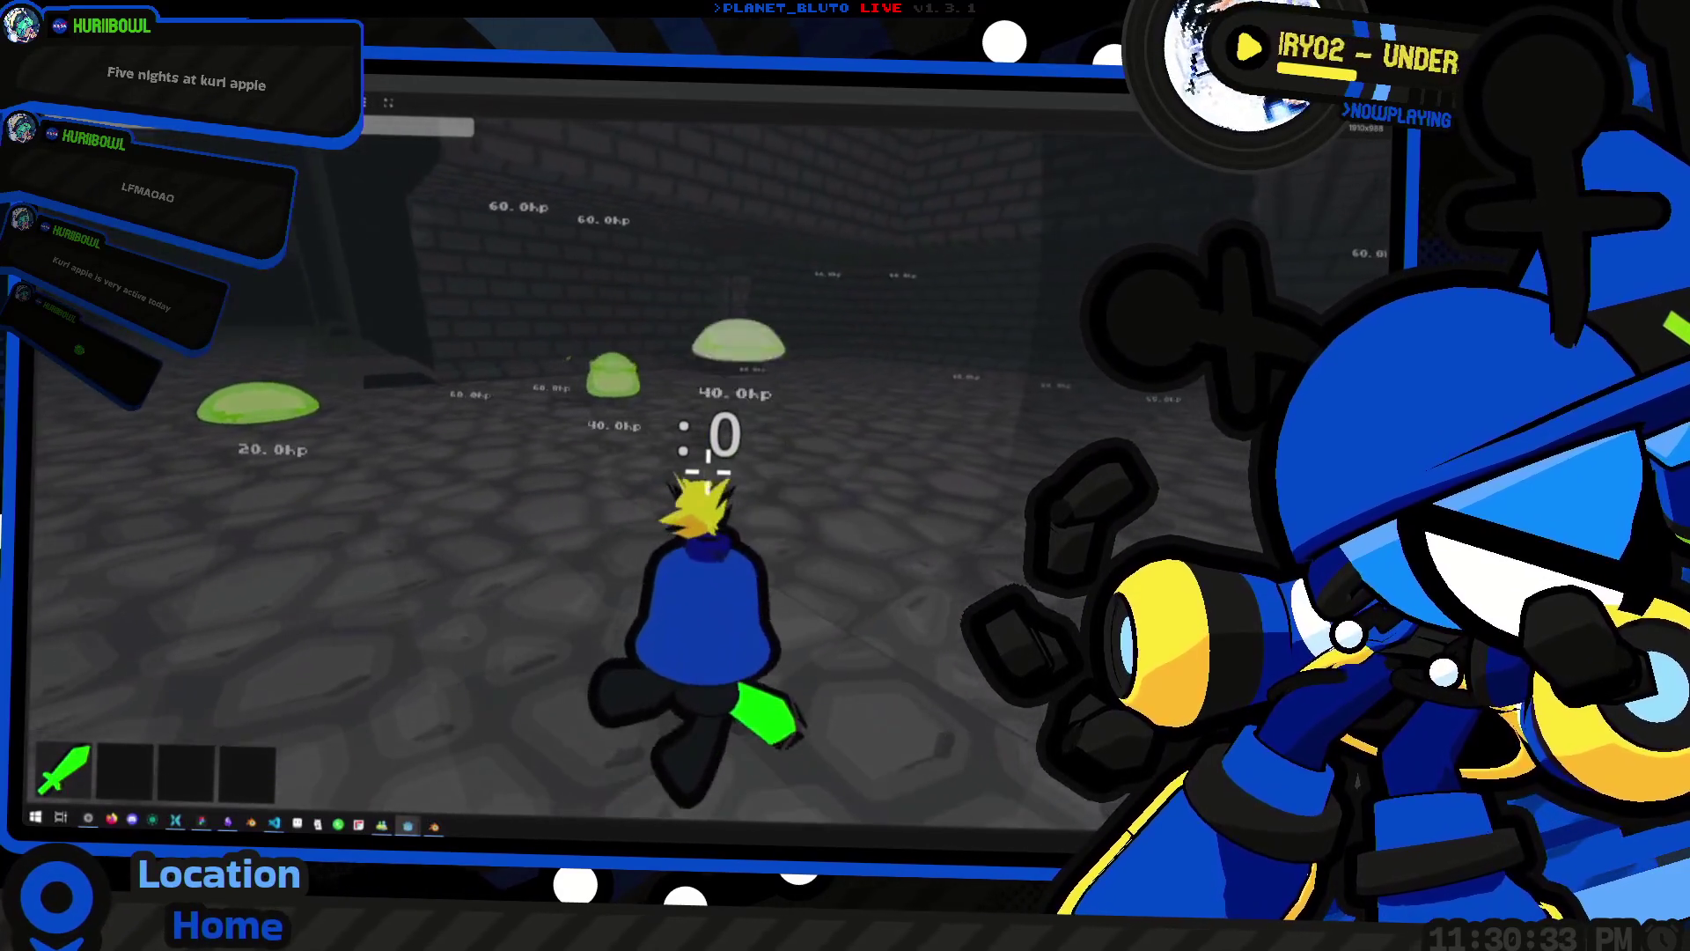
click(707, 470)
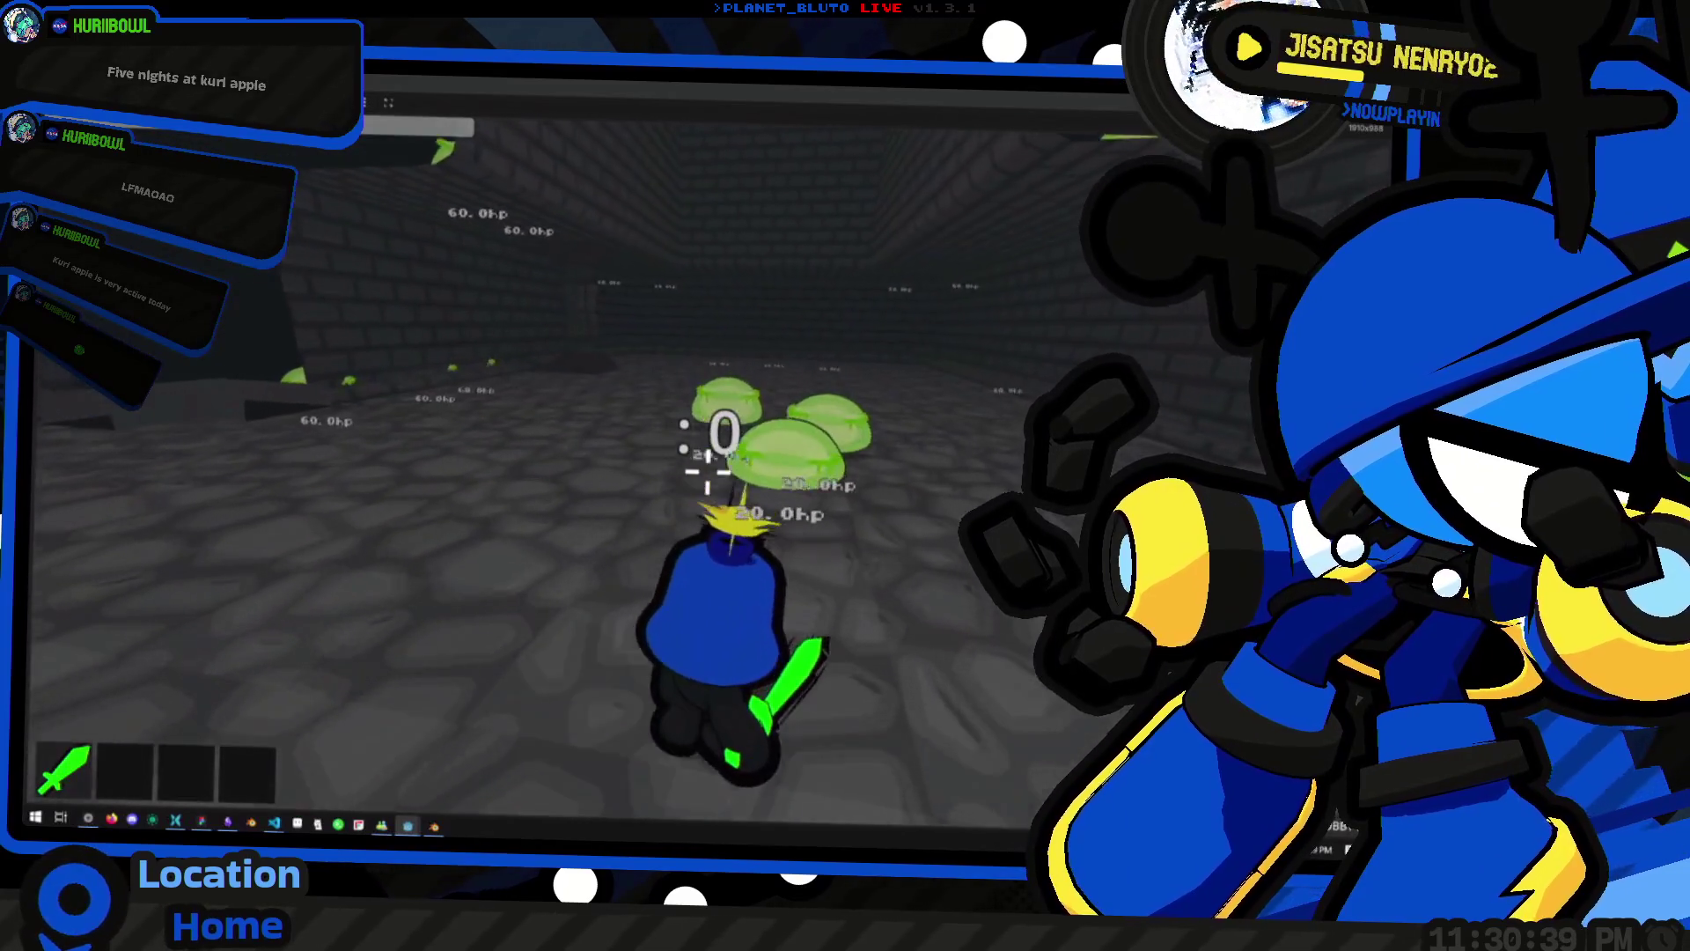
click(707, 471)
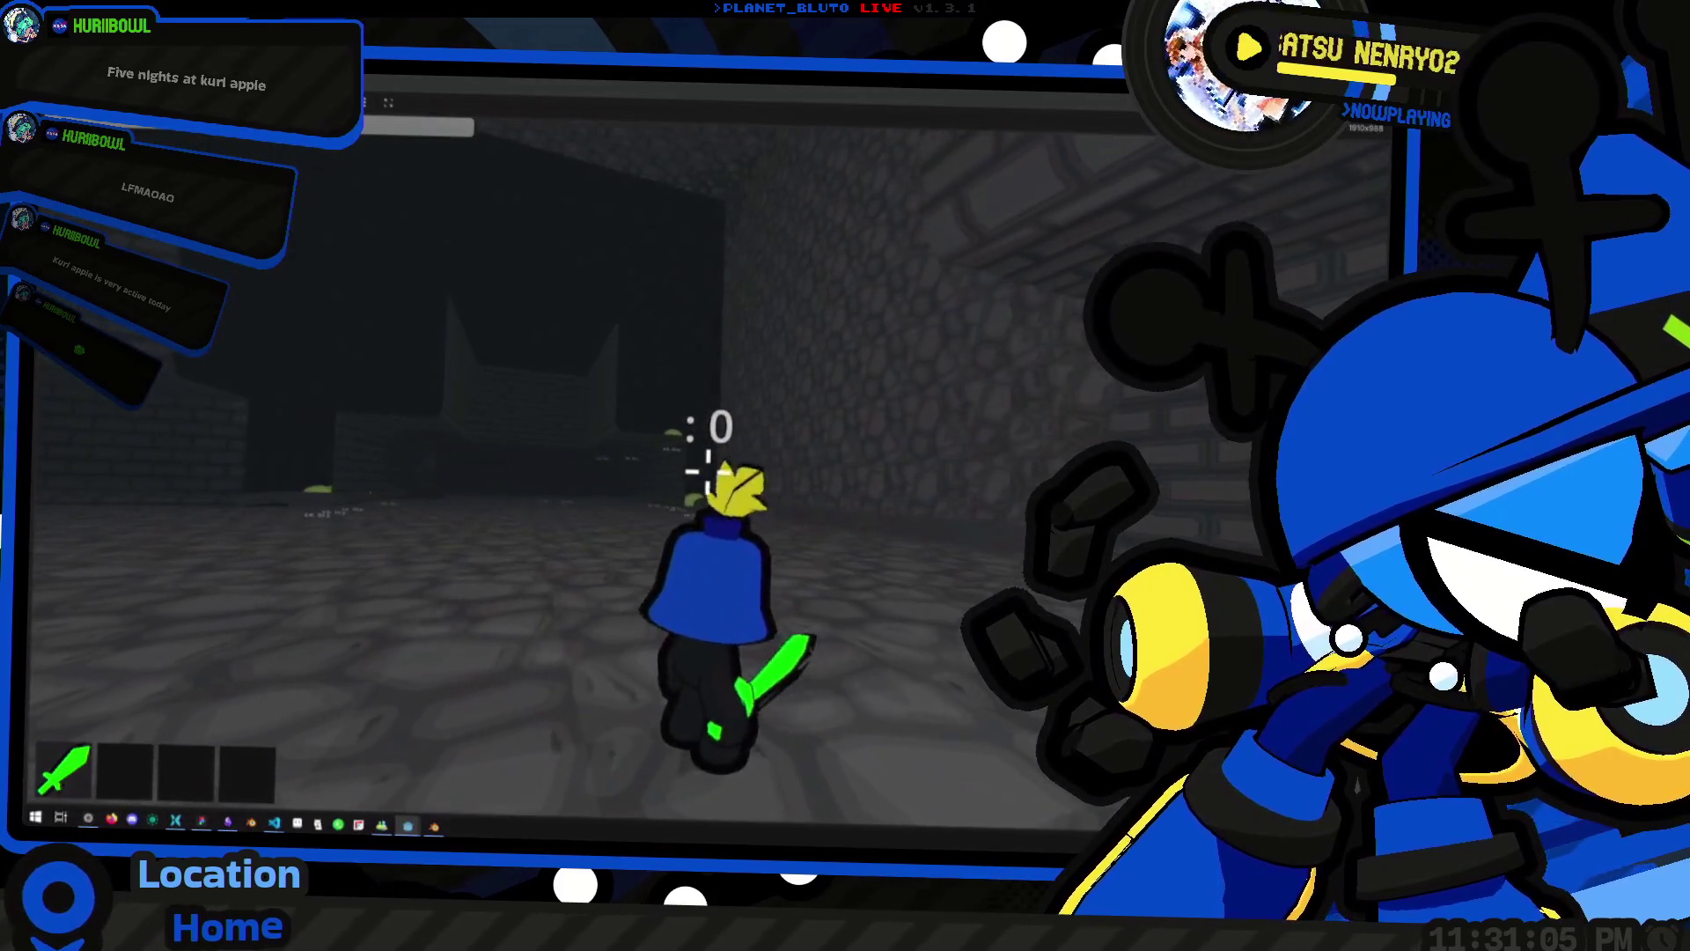
key(grave)
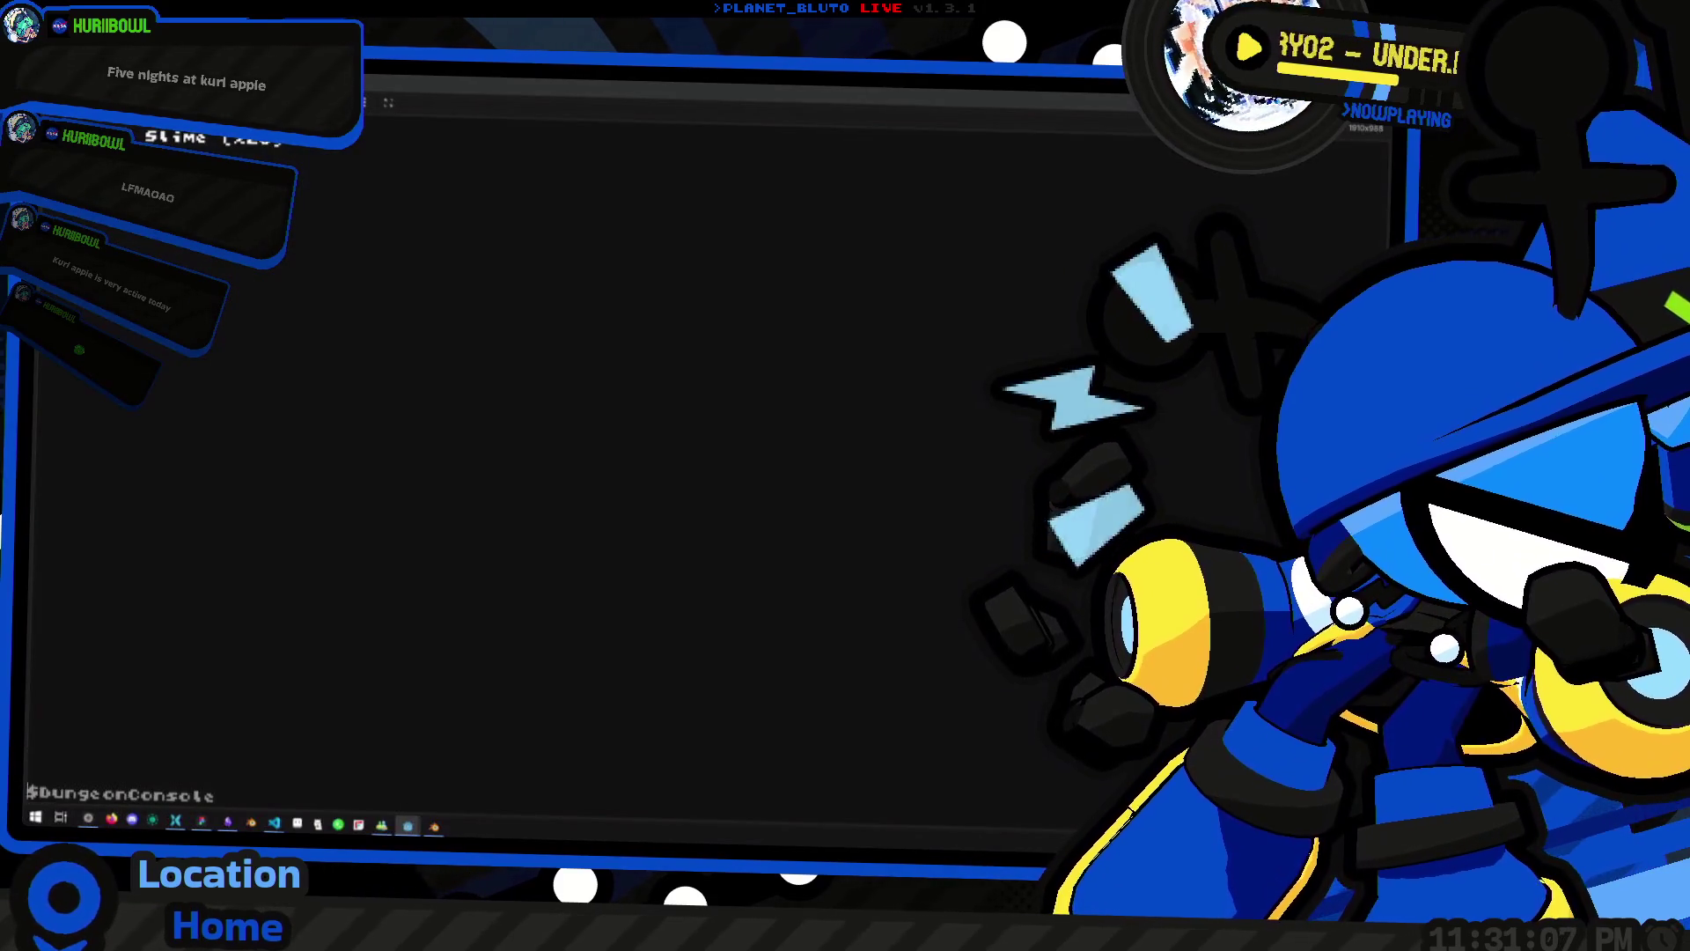
Close the console, leave the fullscreen game for the editor, and stop the project with F8
key(grave)
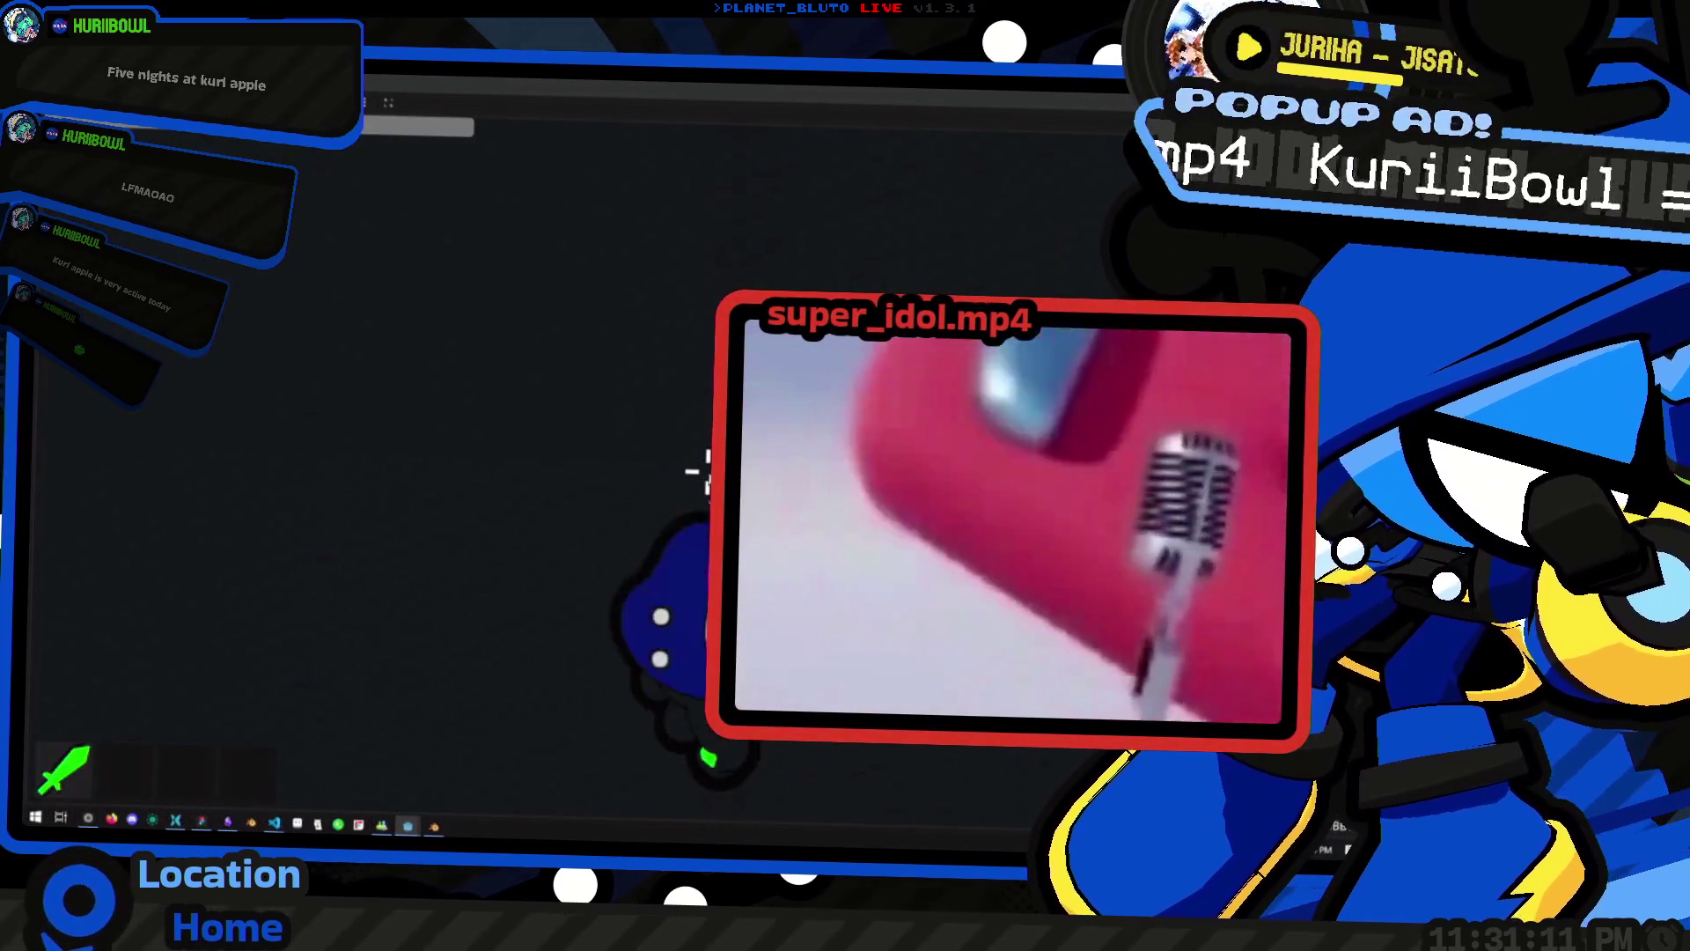
key(alt+Tab)
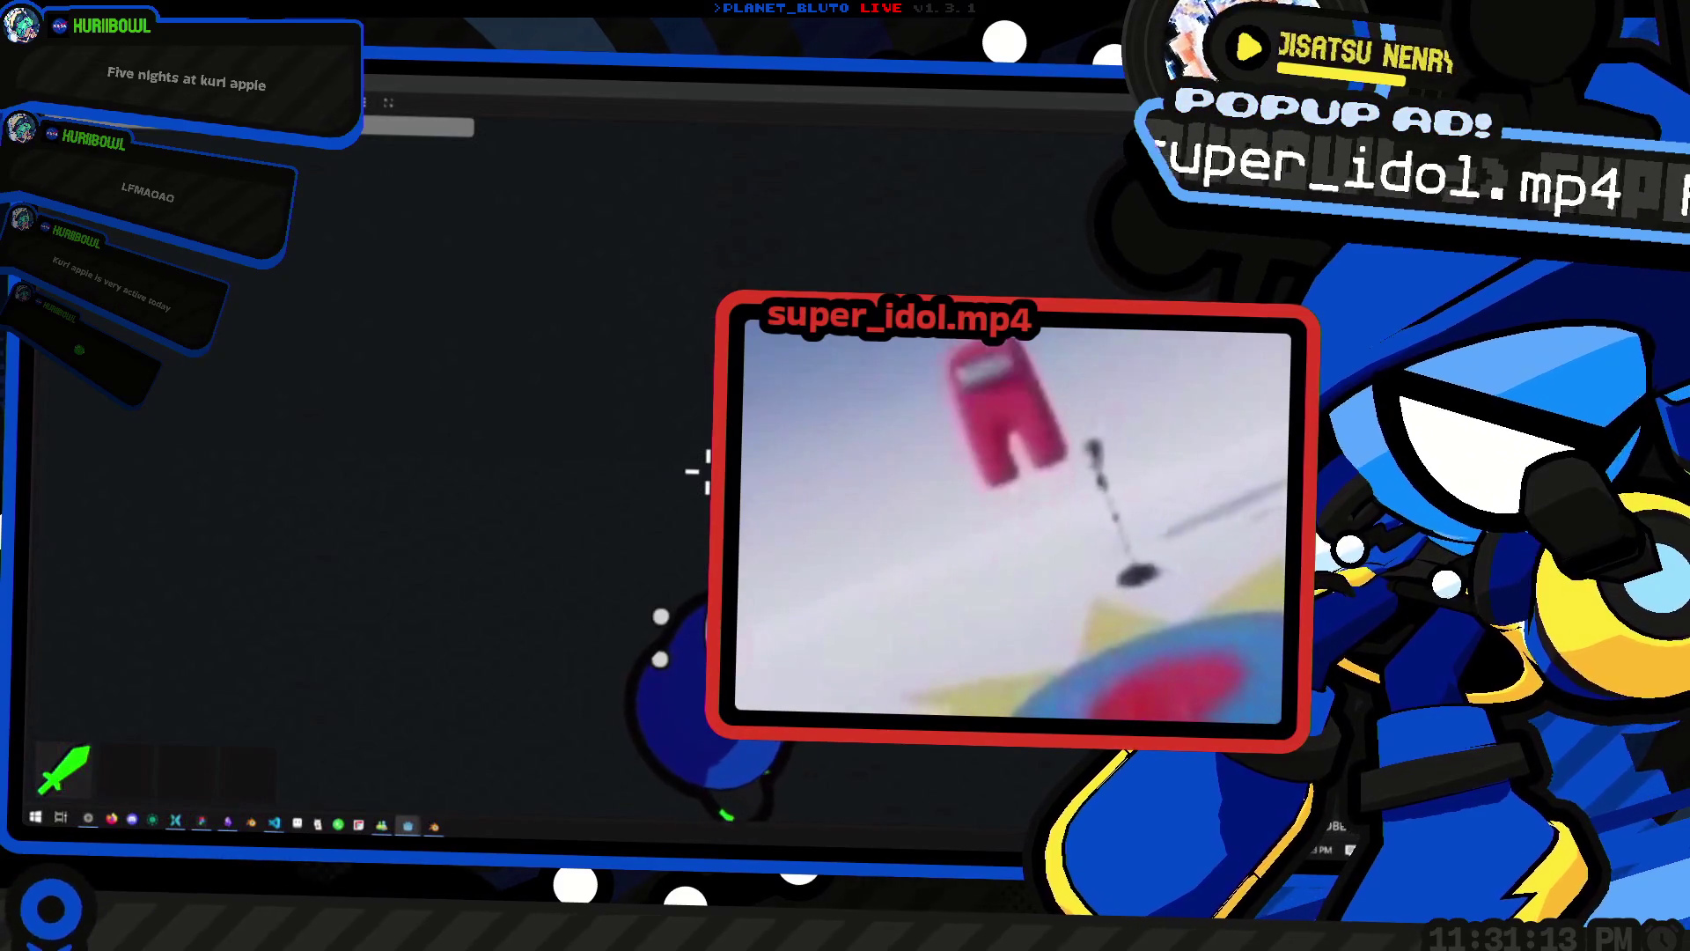
key(alt+Tab)
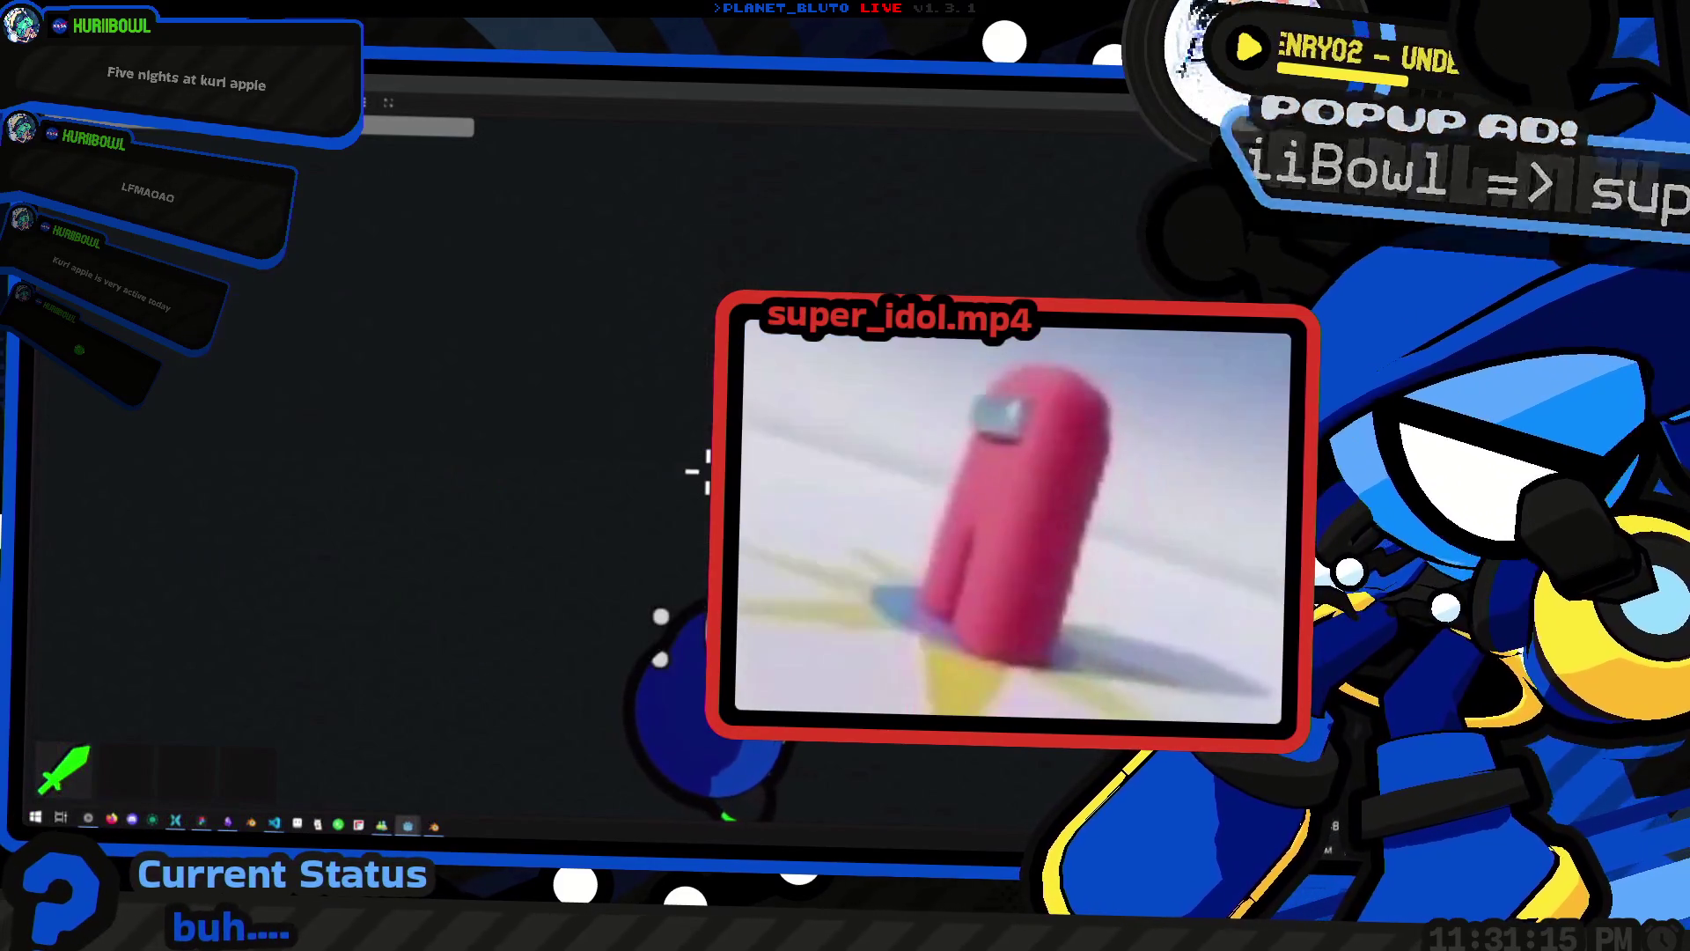
key(alt+Tab)
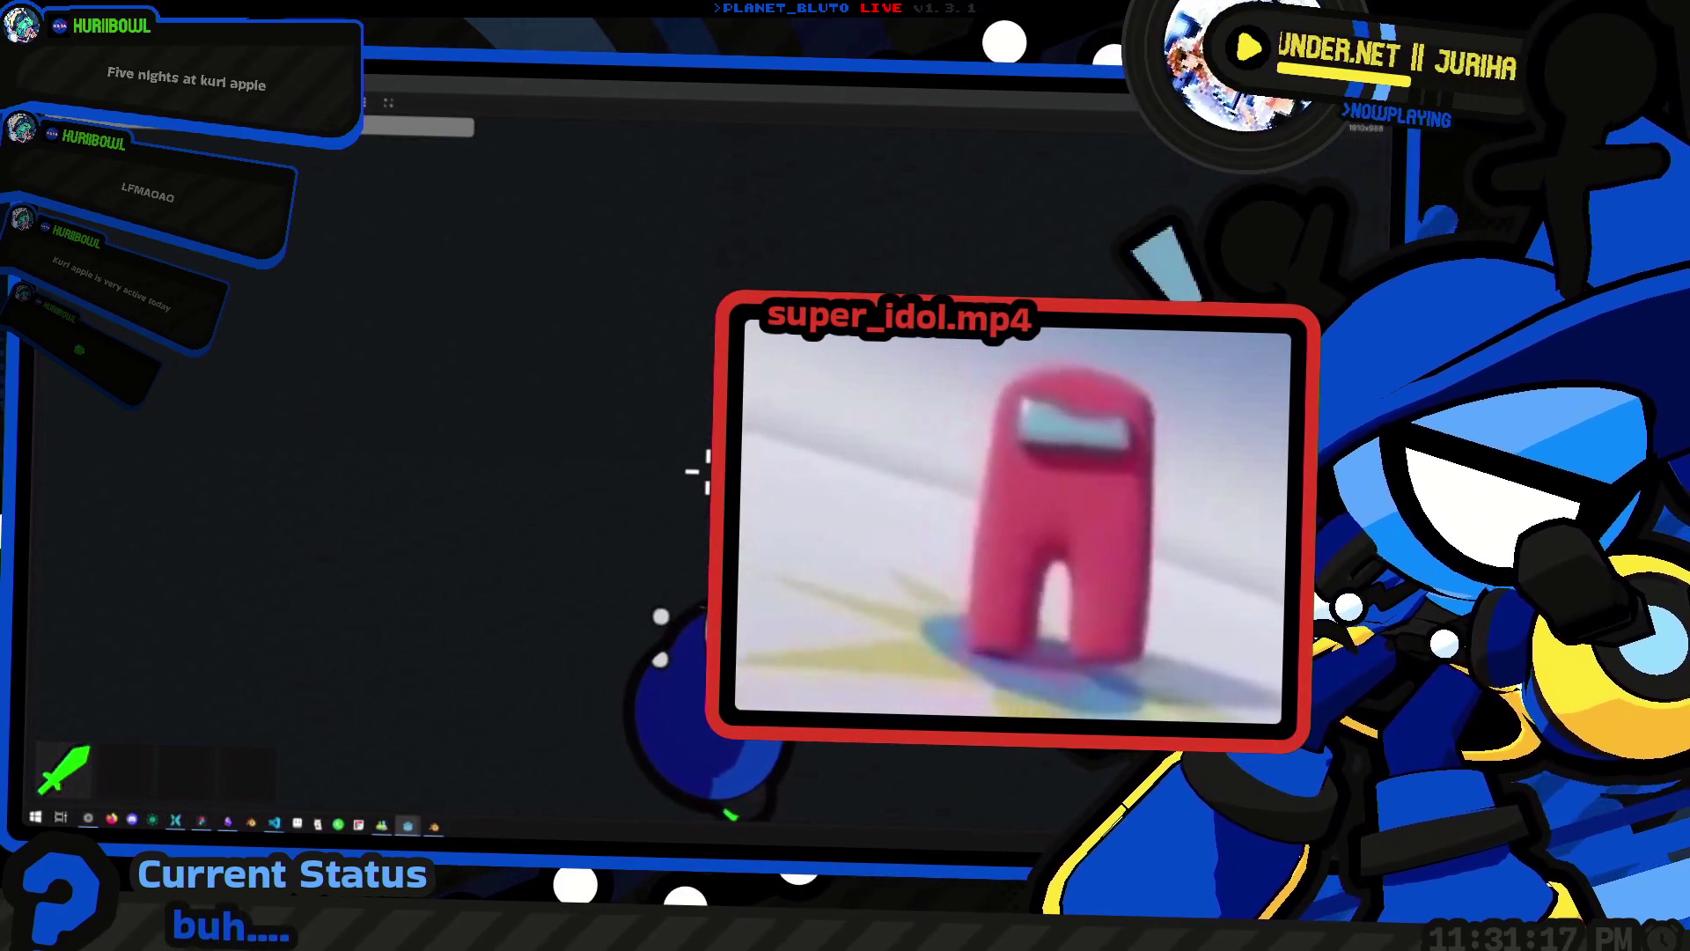
key(alt+Tab)
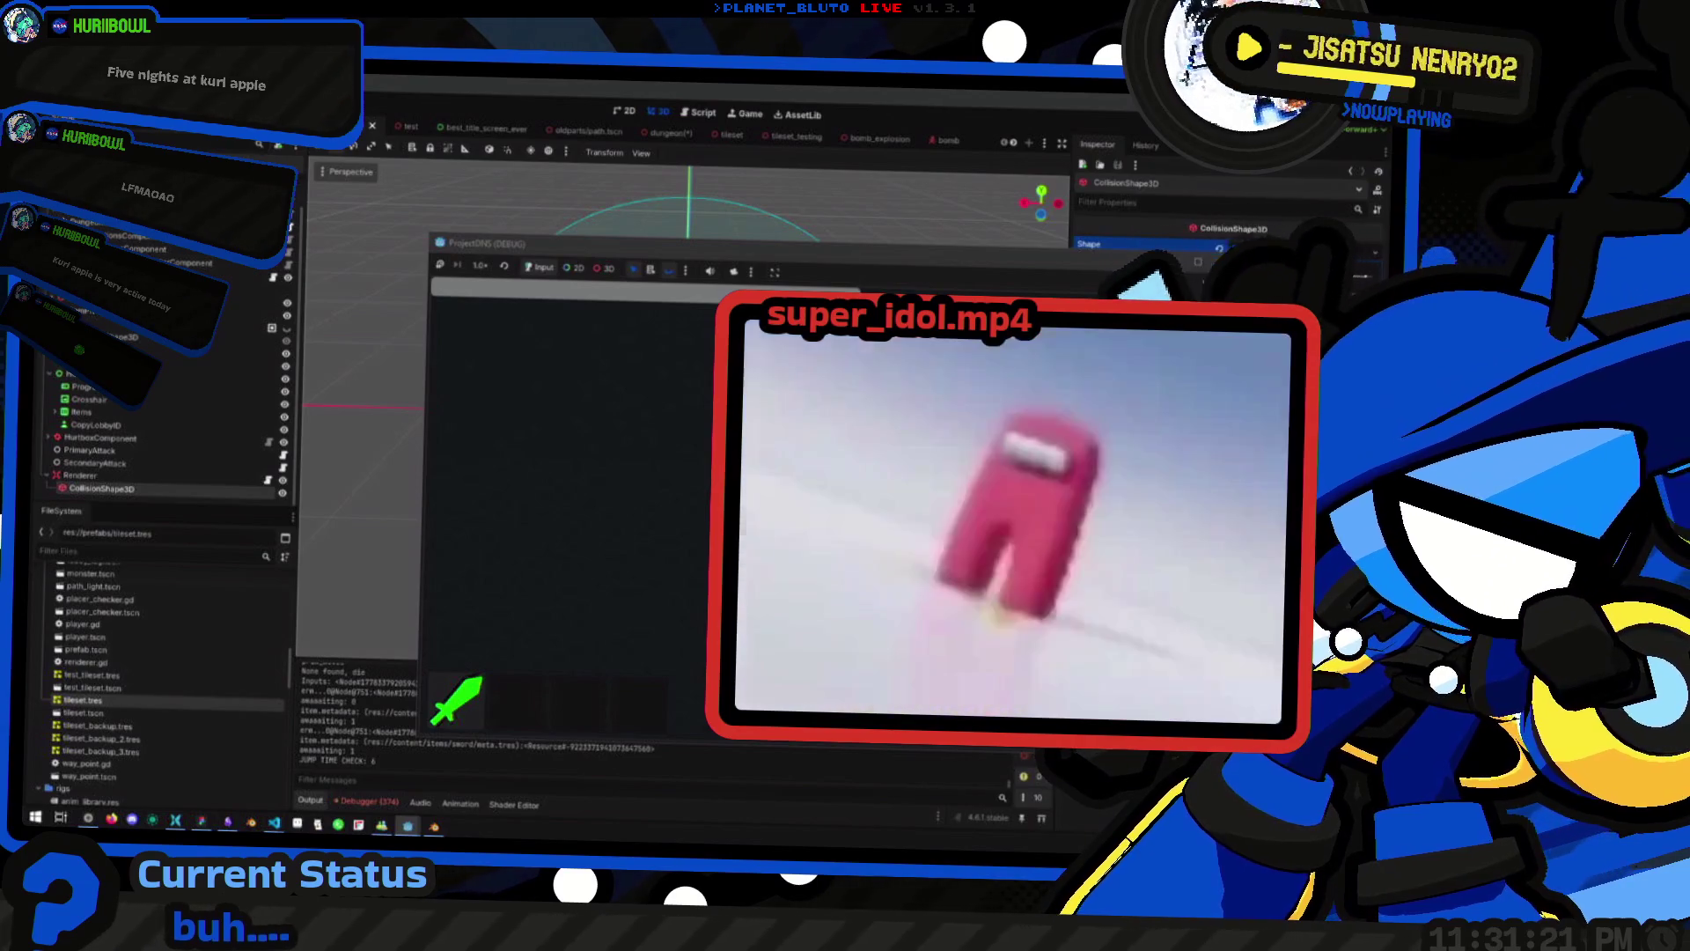
key(F8)
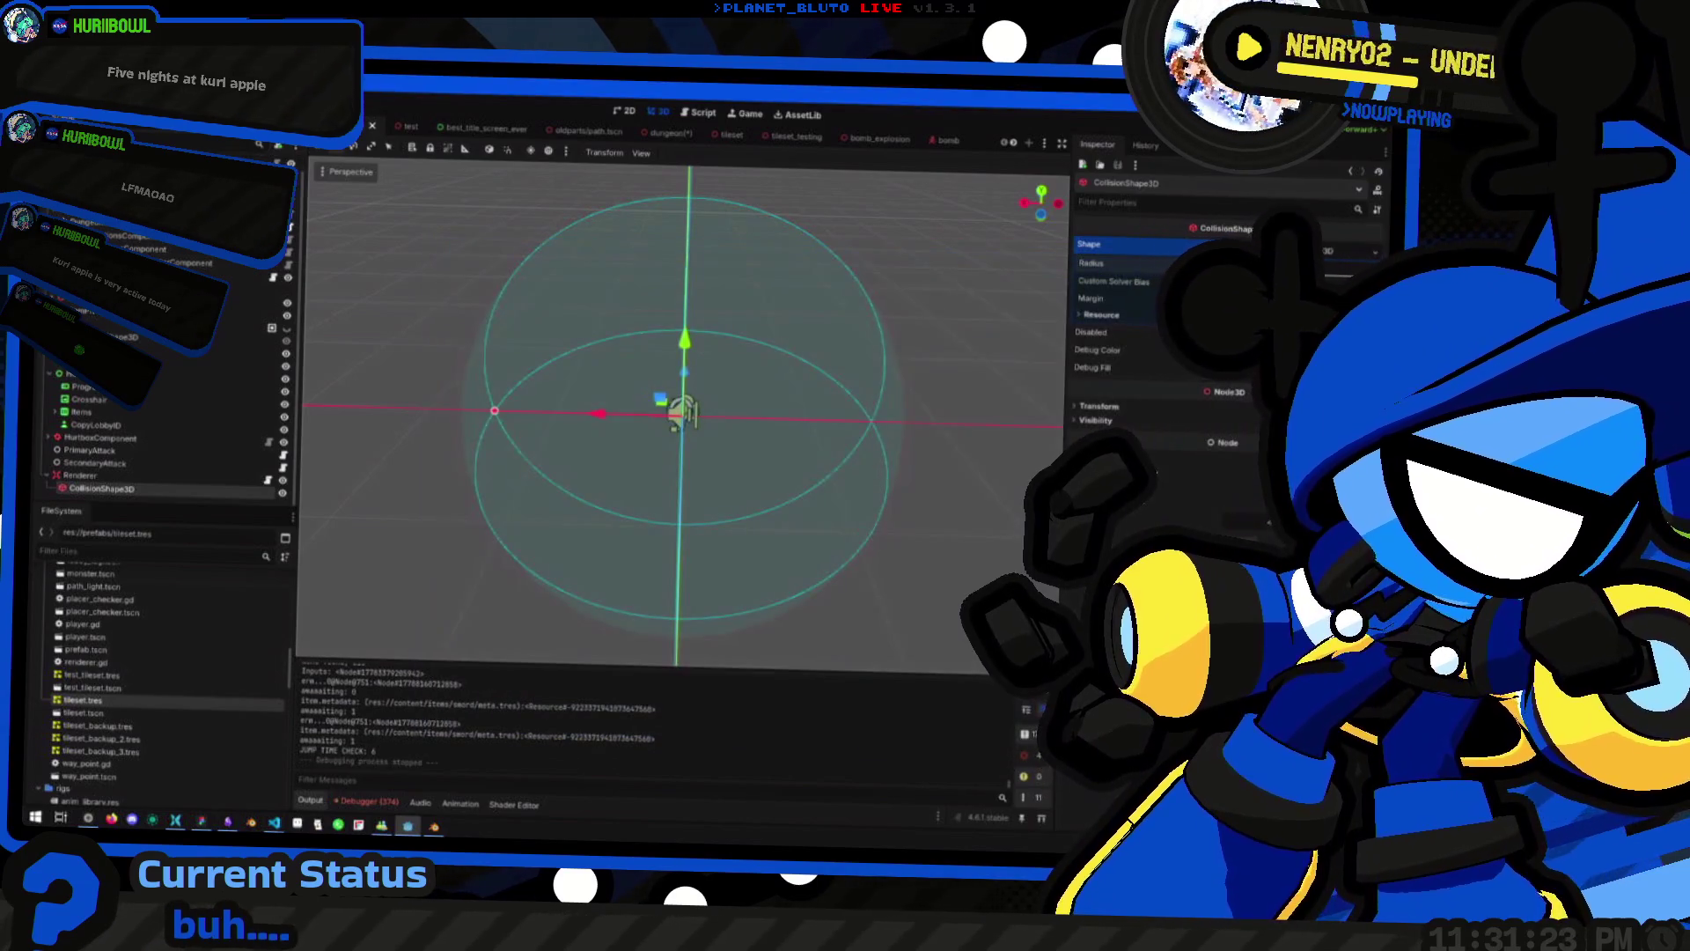
Relaunch the game, choose the Knight class, and host a session to enter the dungeon
key(F5)
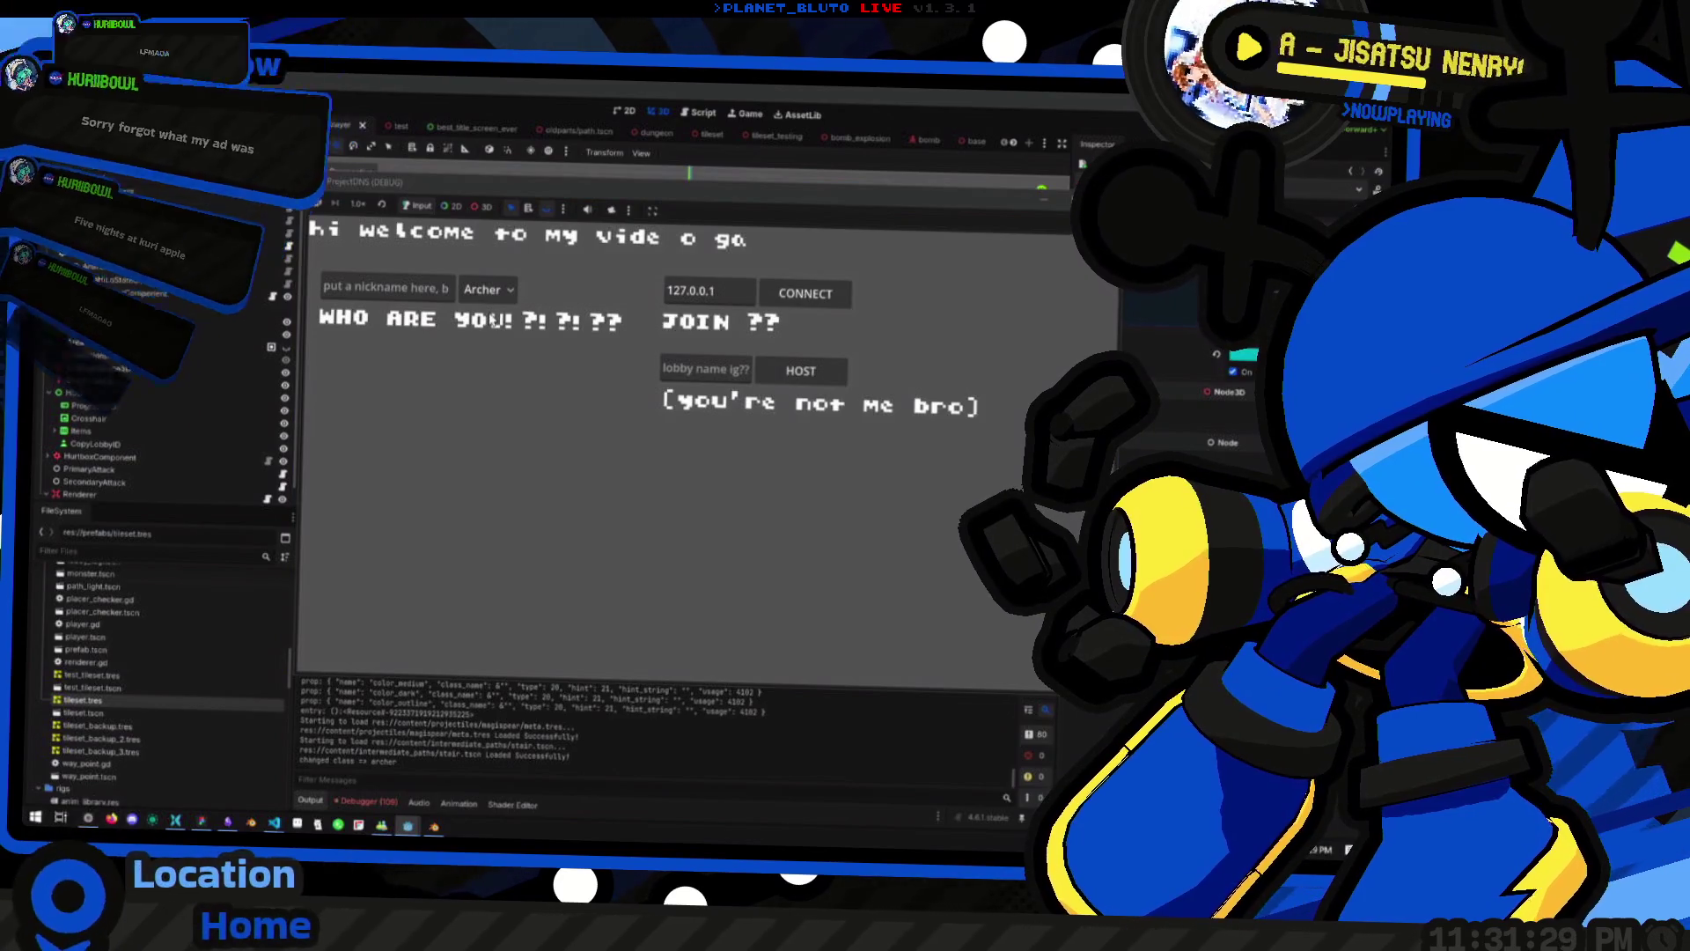
click(486, 289)
click(484, 339)
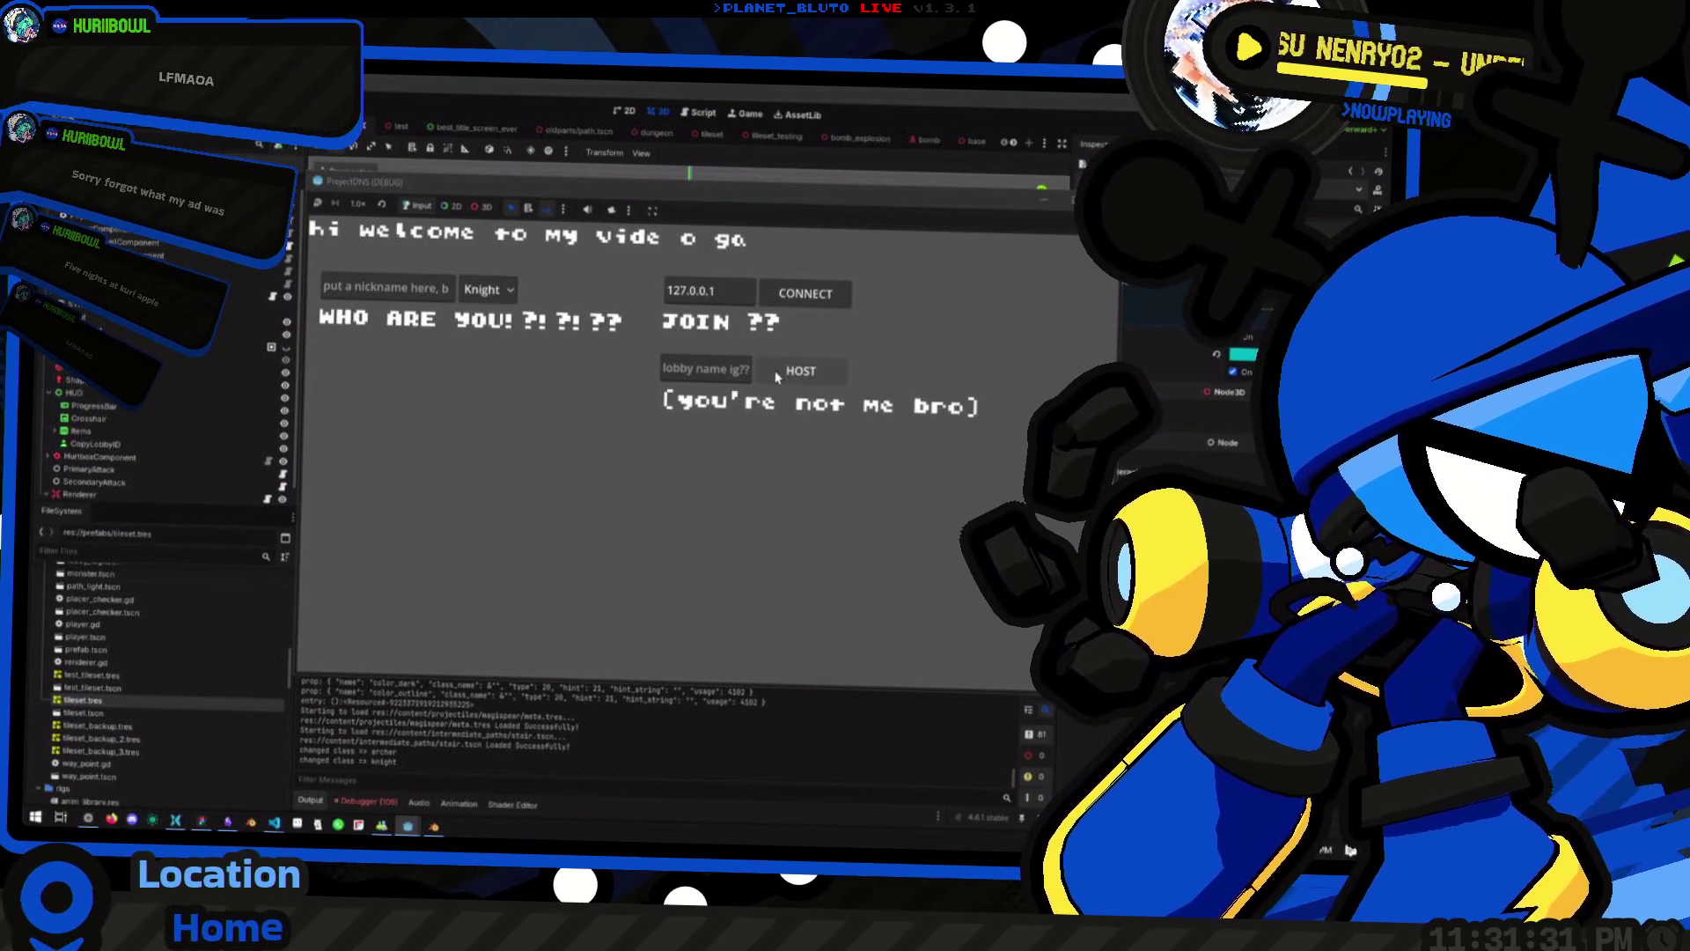
click(779, 373)
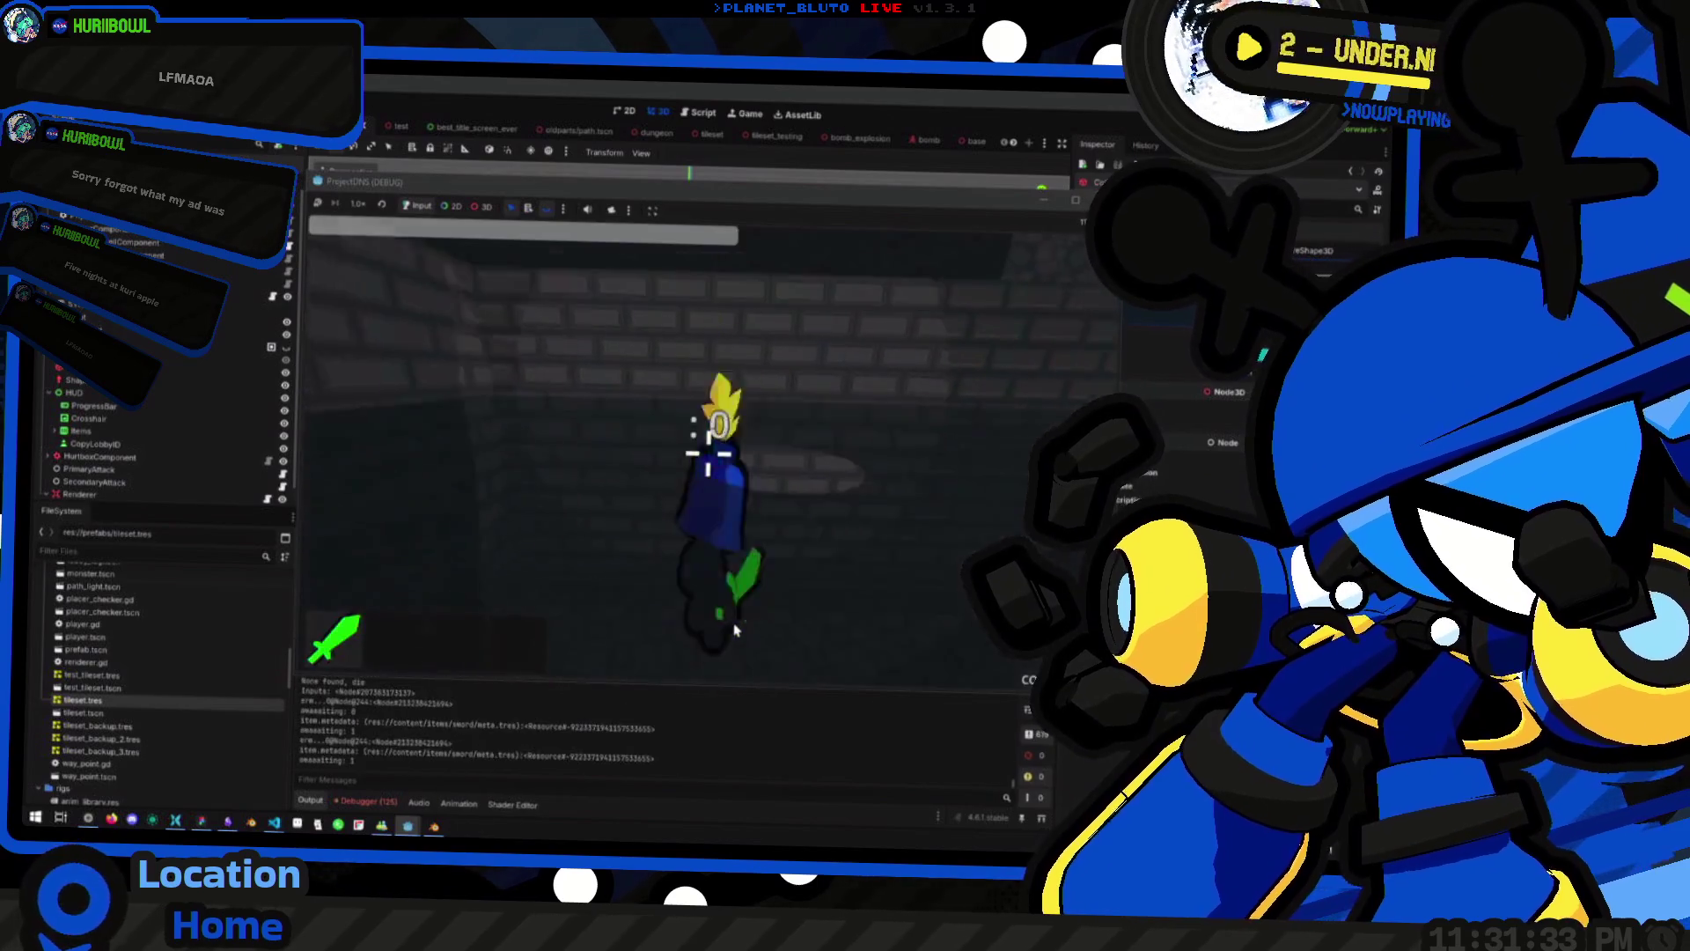
key(space)
key(space)
Spawn 5 slimes with the console command and move the Knight among them
text(lime 5)
key(Return)
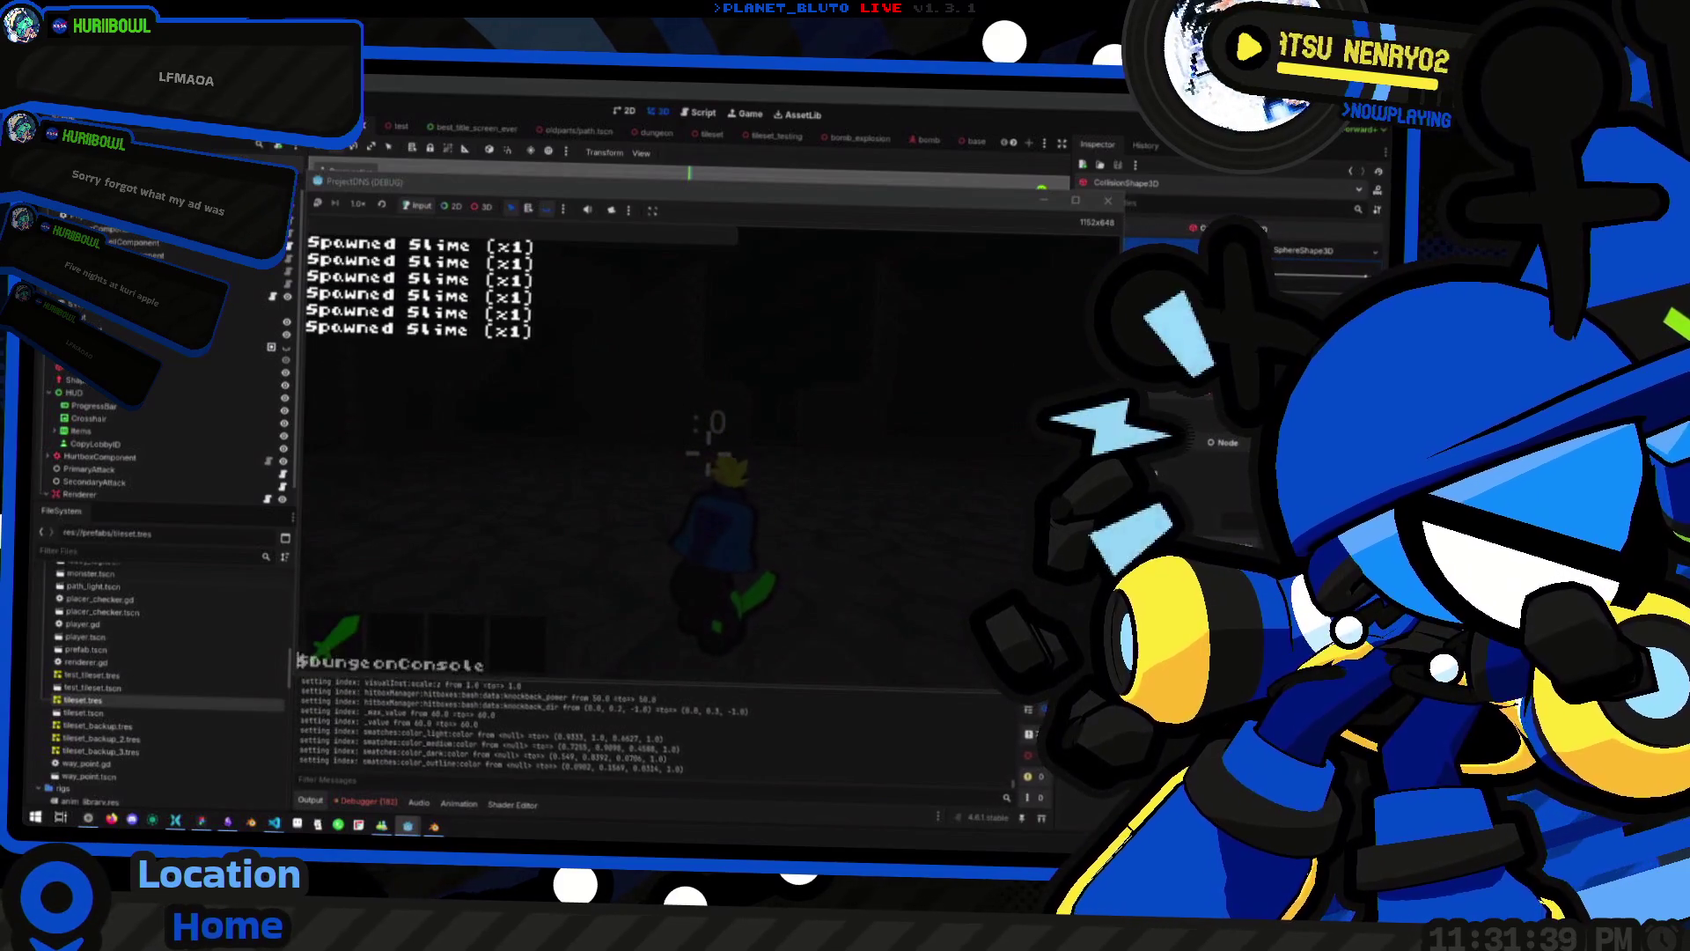
key(Escape)
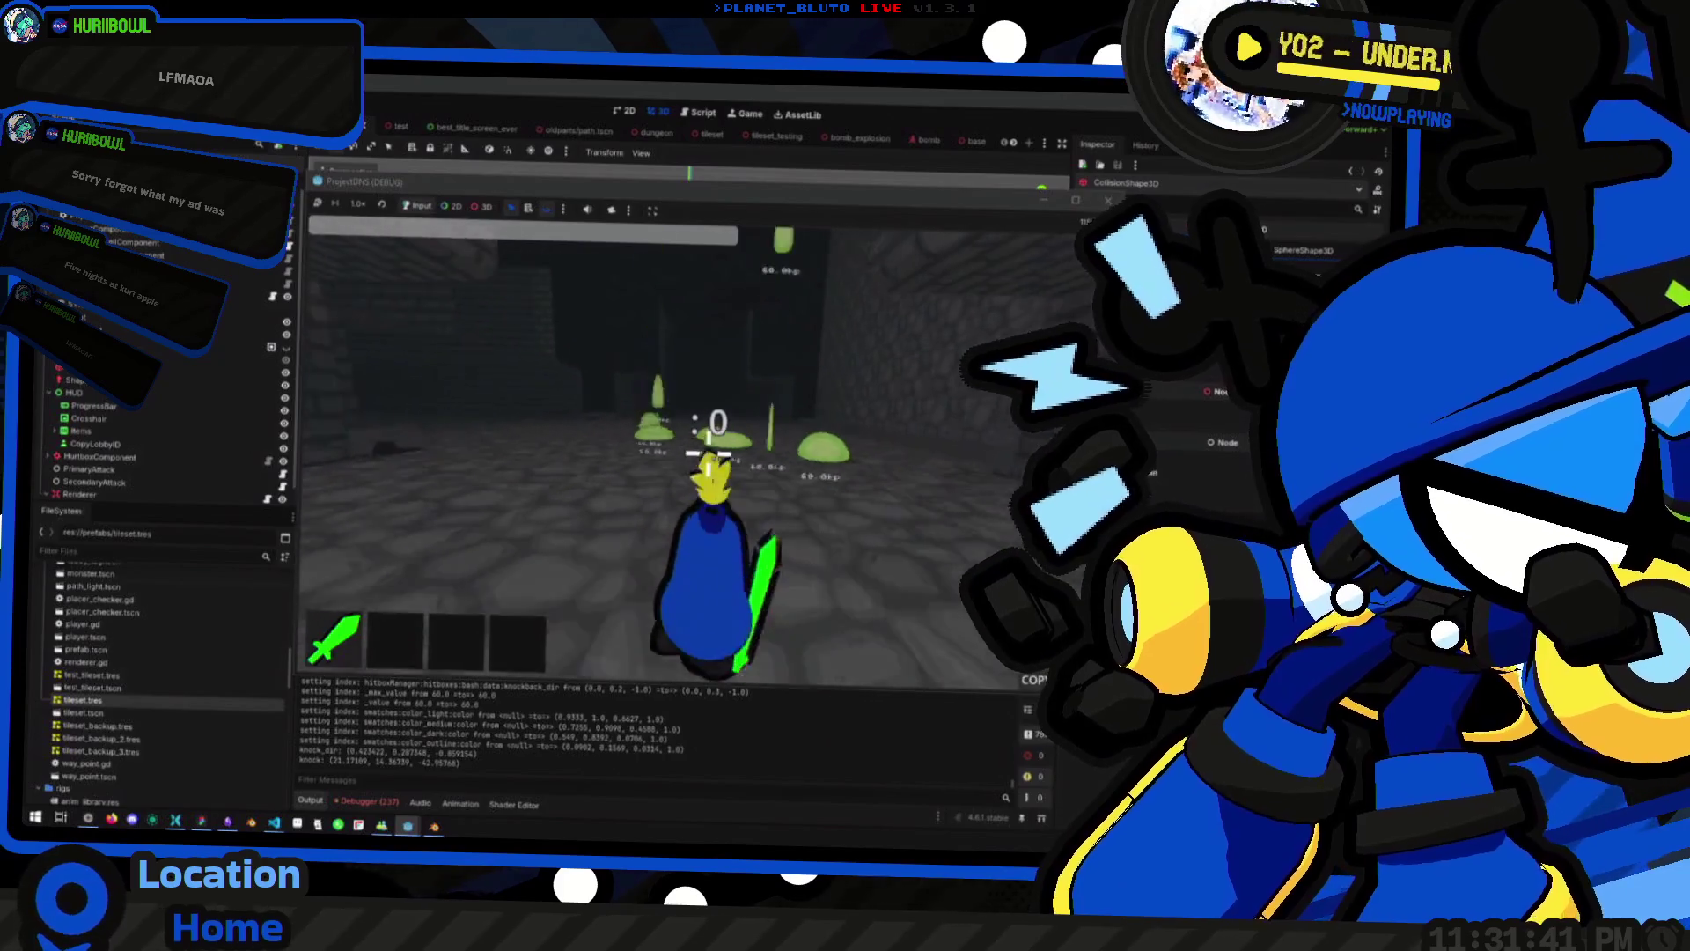
key(w)
key(space)
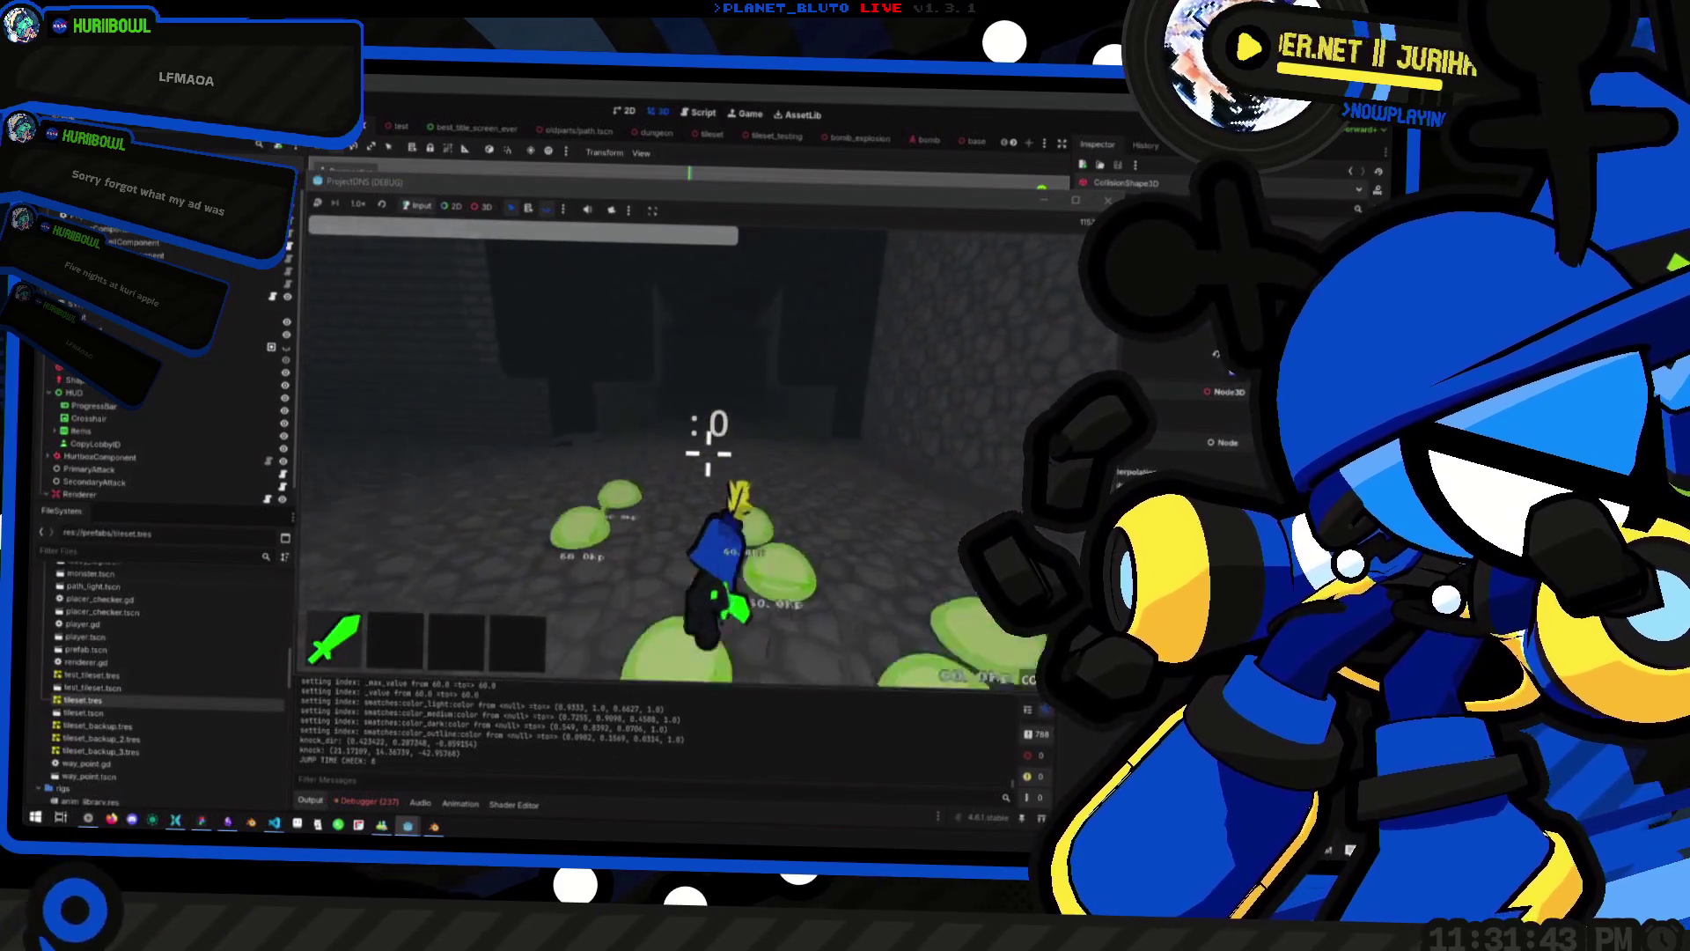
key(w)
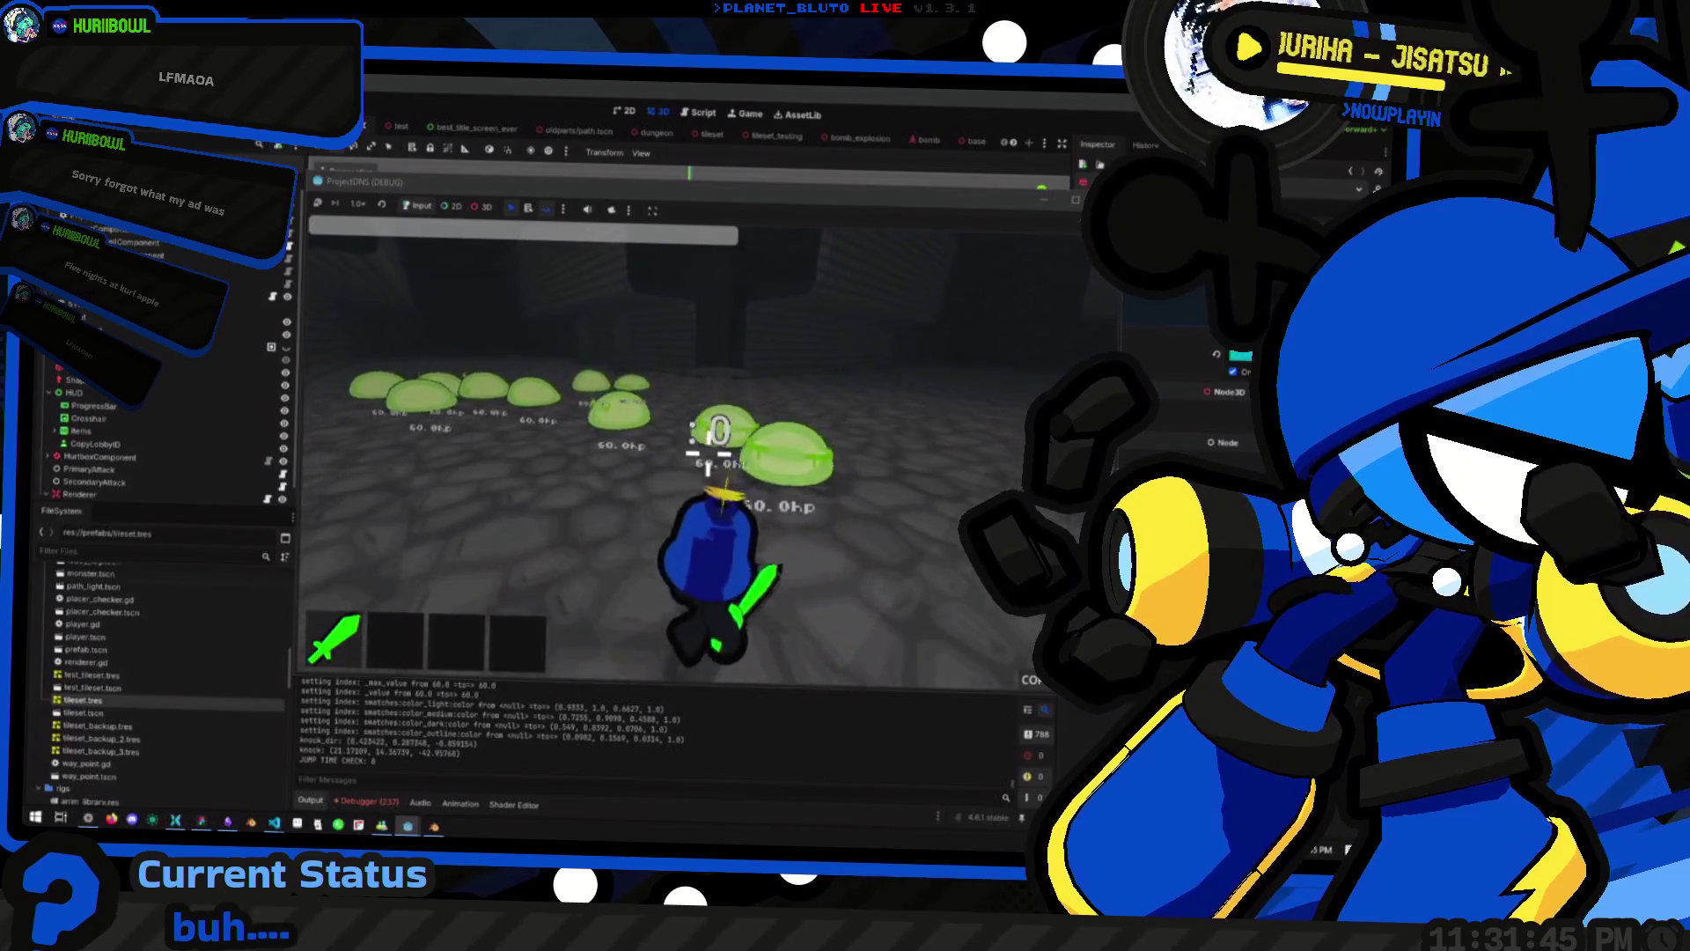
Swing the sword repeatedly and jump around the slimes, knocking several down to 40 and 20 hp
click(708, 449)
click(709, 449)
key(space)
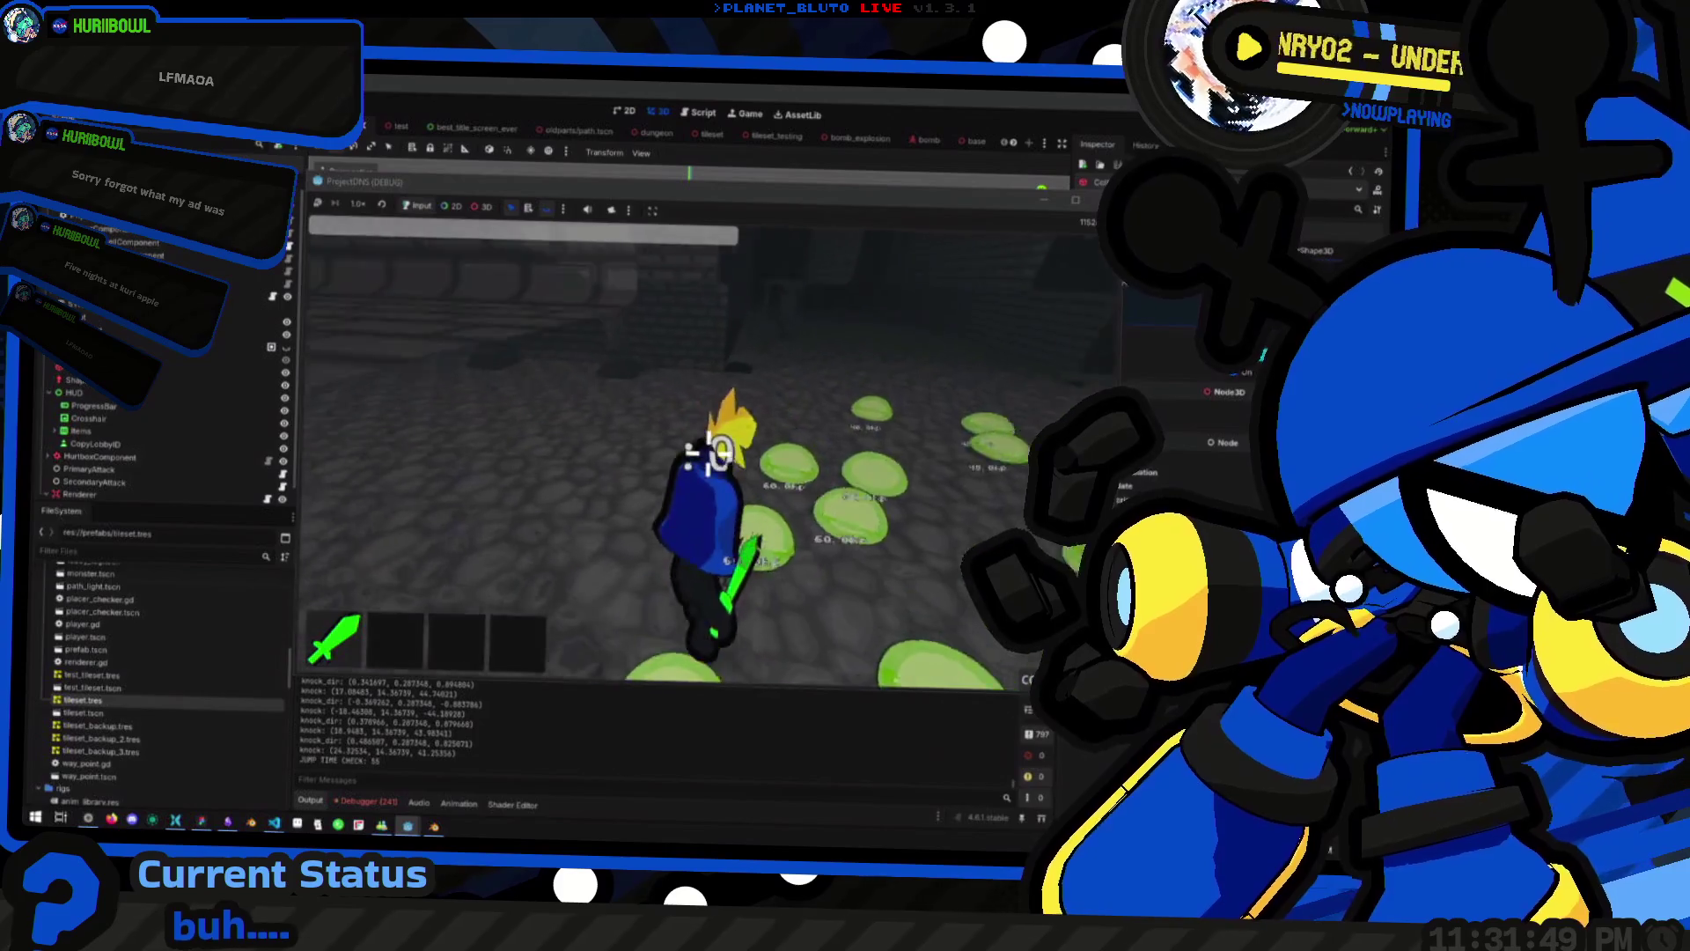
key(space)
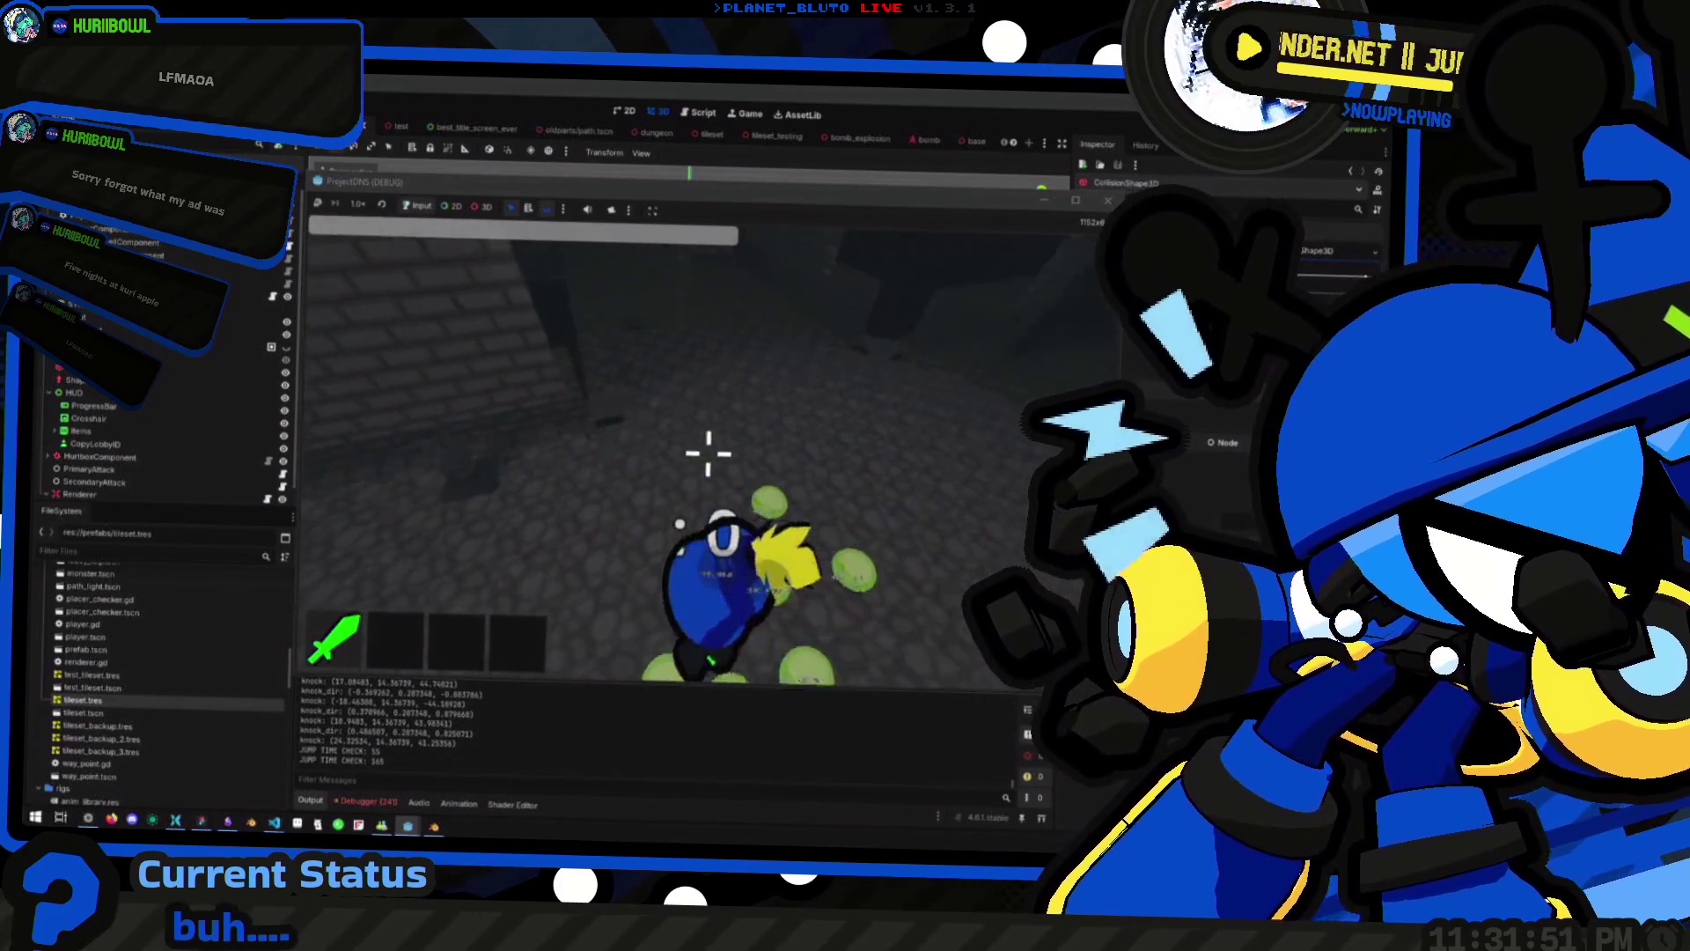
key(w)
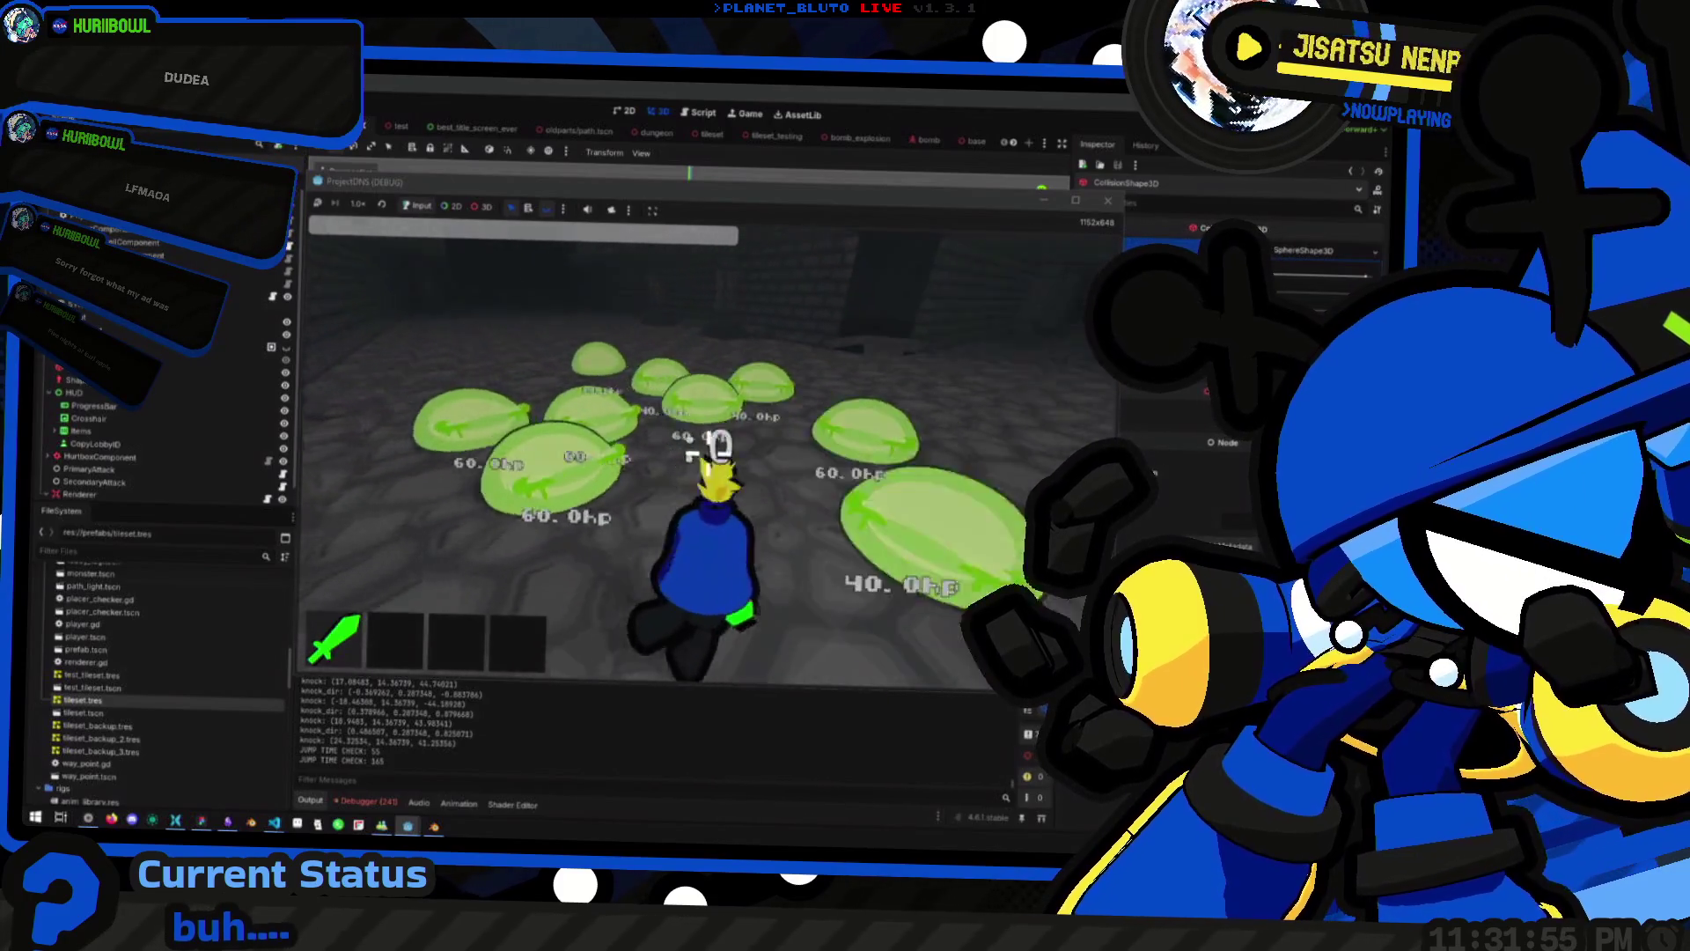
click(718, 442)
click(718, 443)
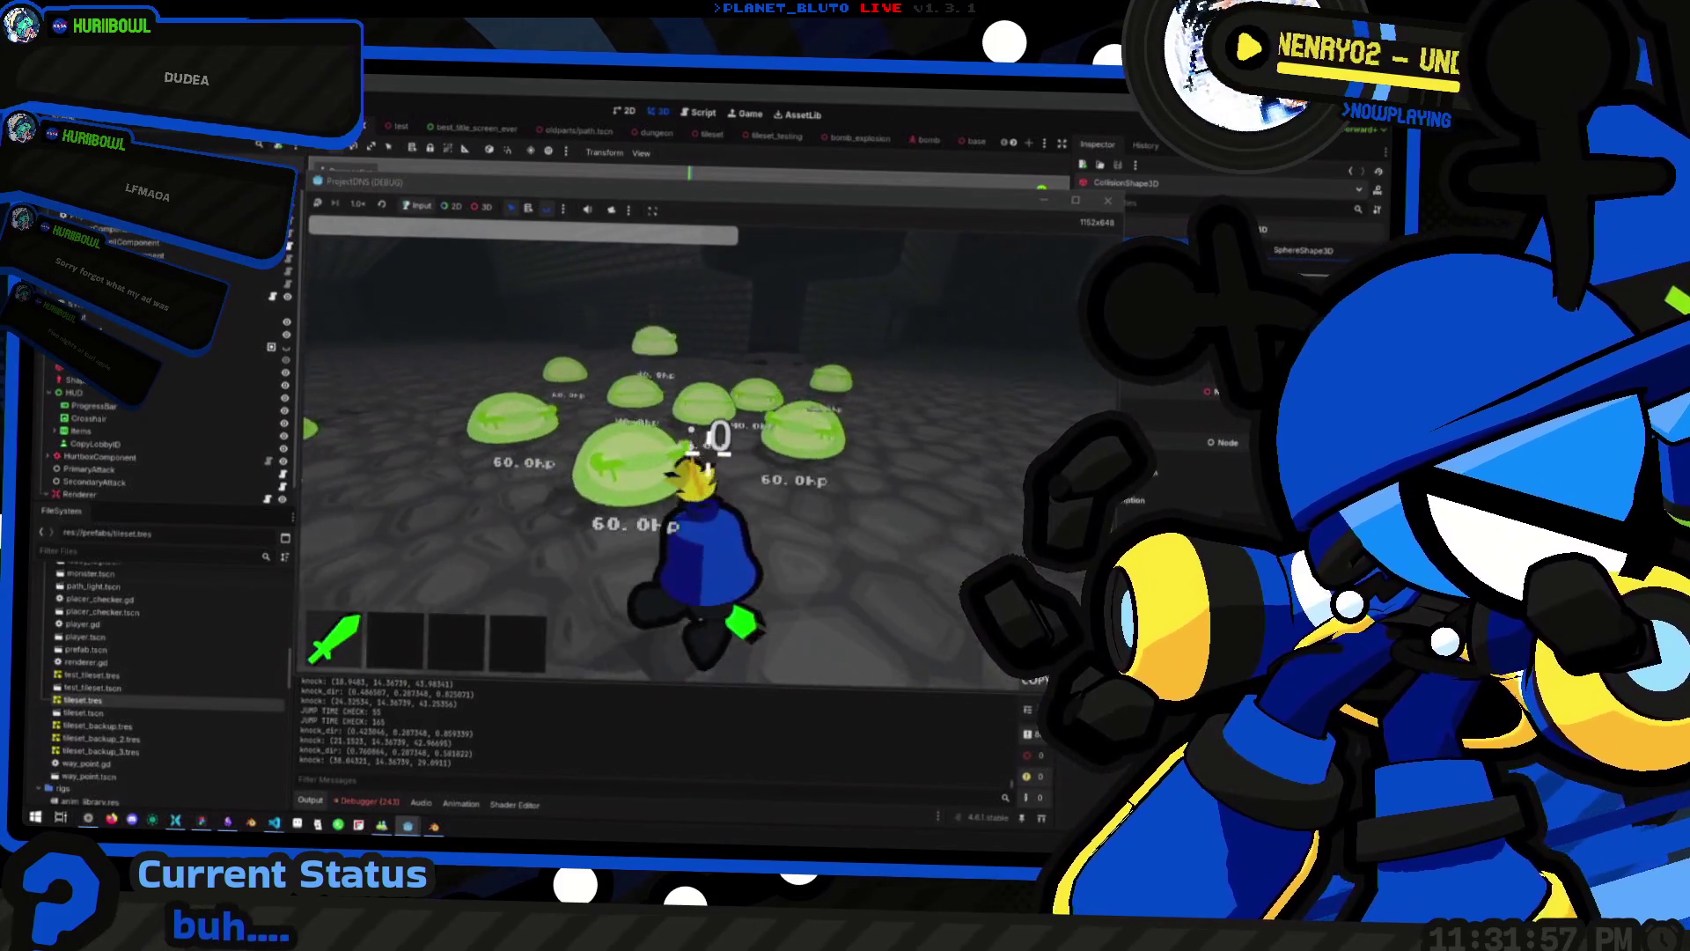
click(718, 434)
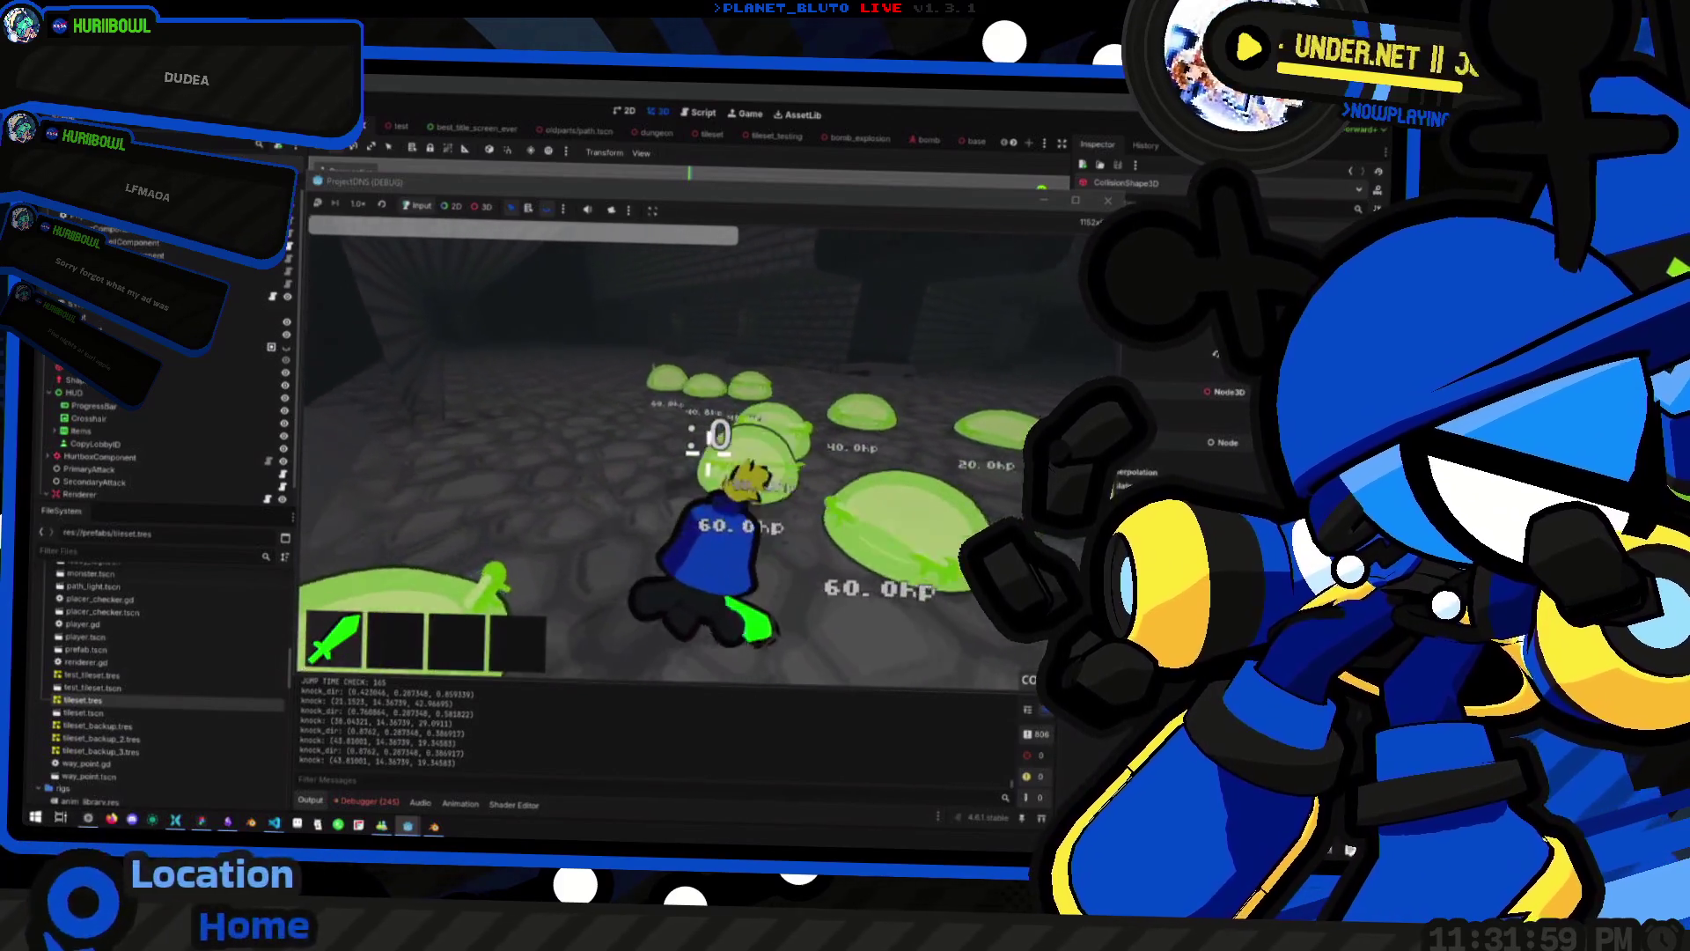
click(718, 437)
click(719, 440)
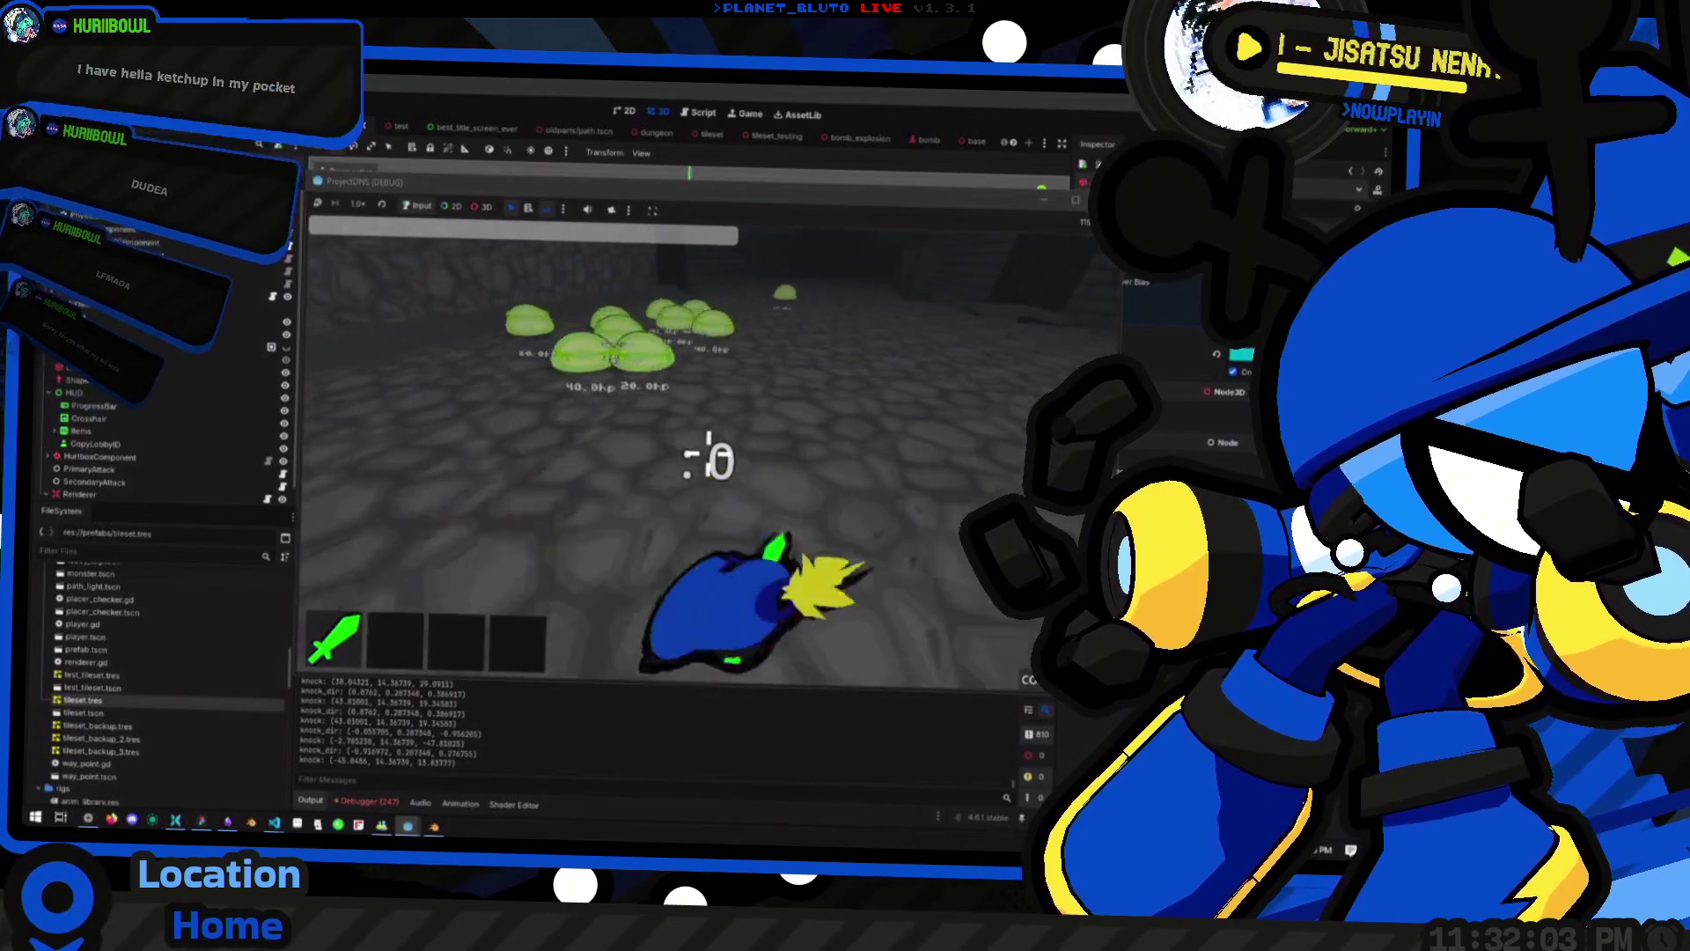
click(711, 455)
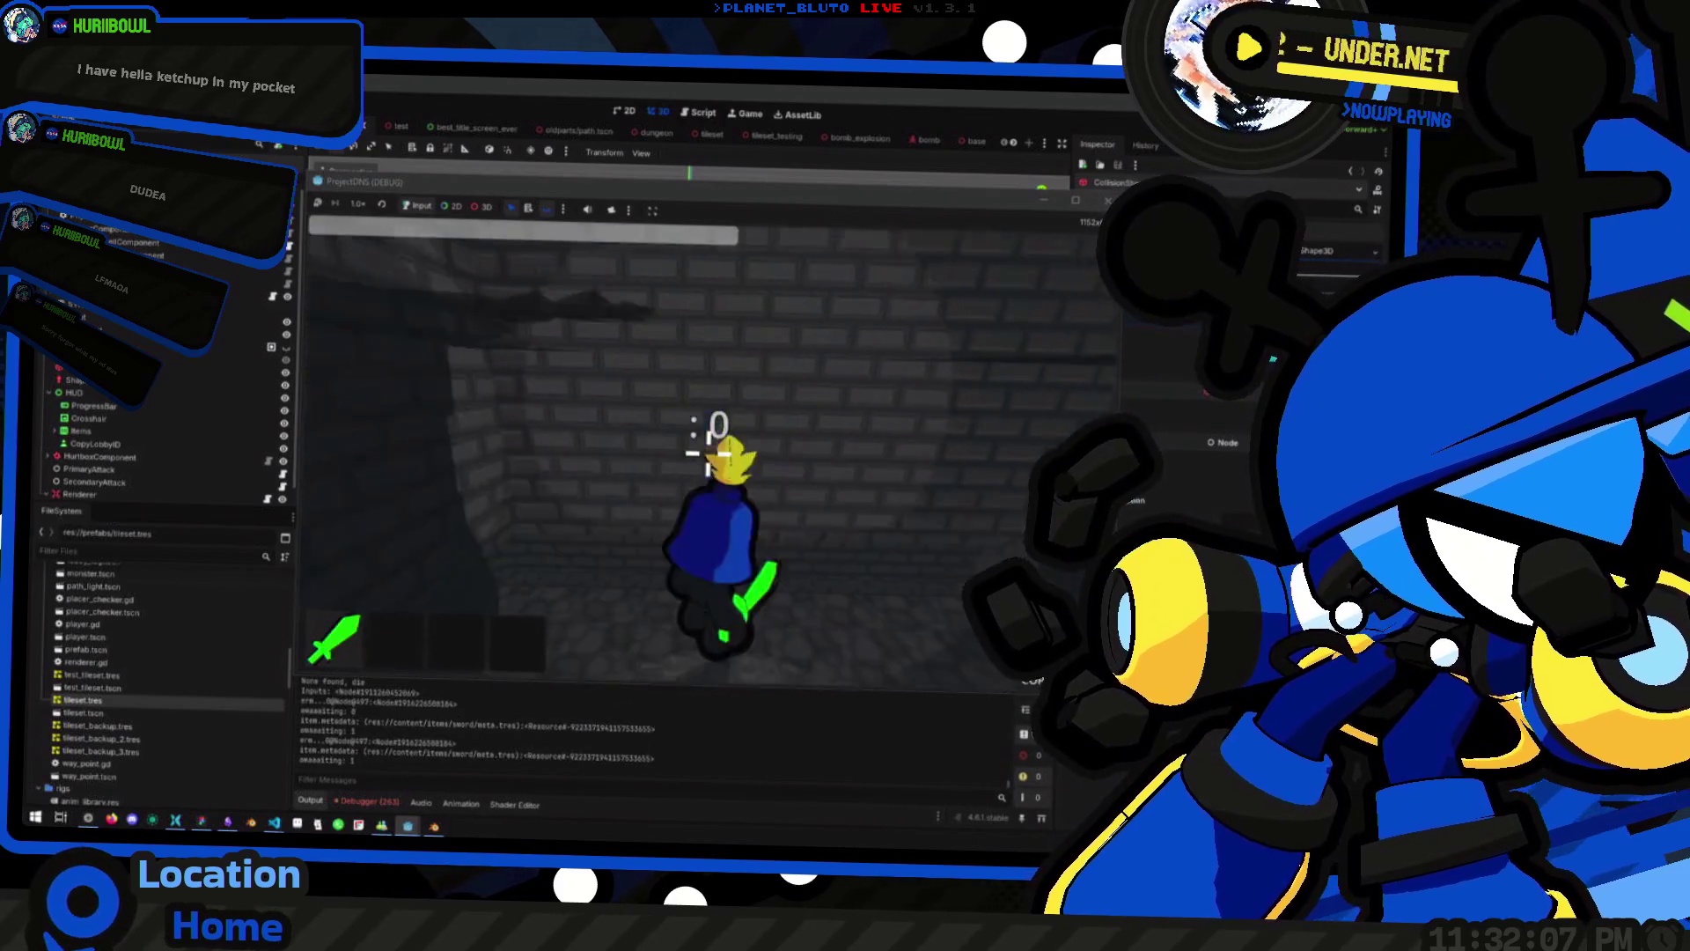
Jump the Knight down the long brick corridors into the cobblestone room, then release input capture
key(space)
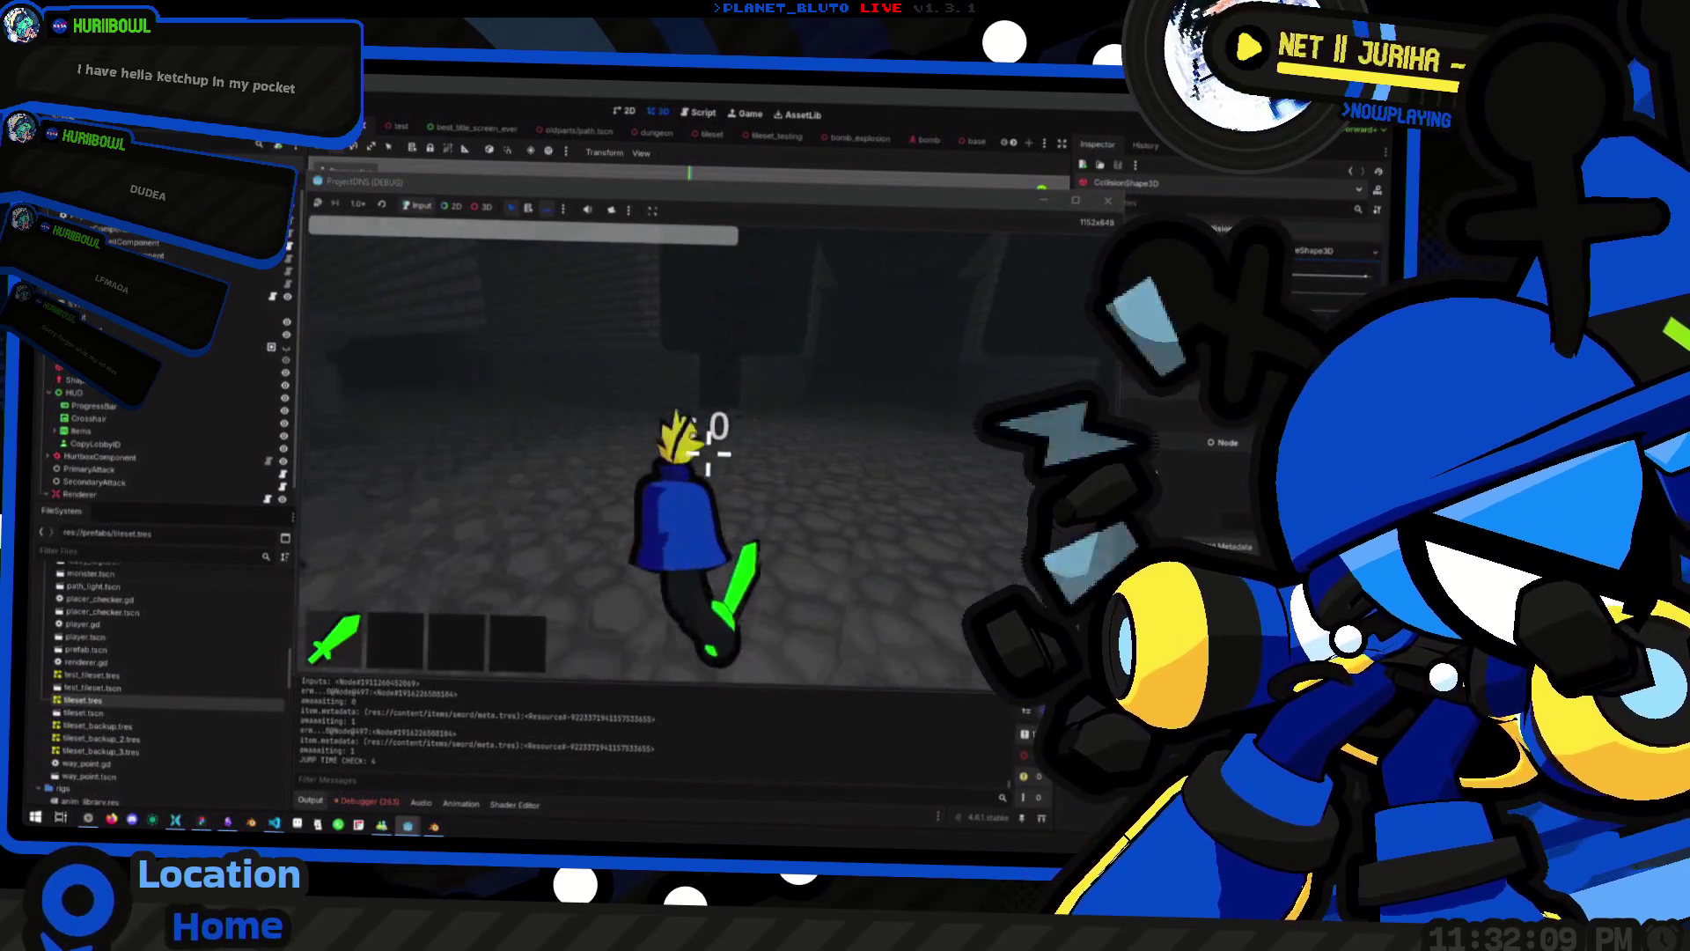
key(space)
key(space)
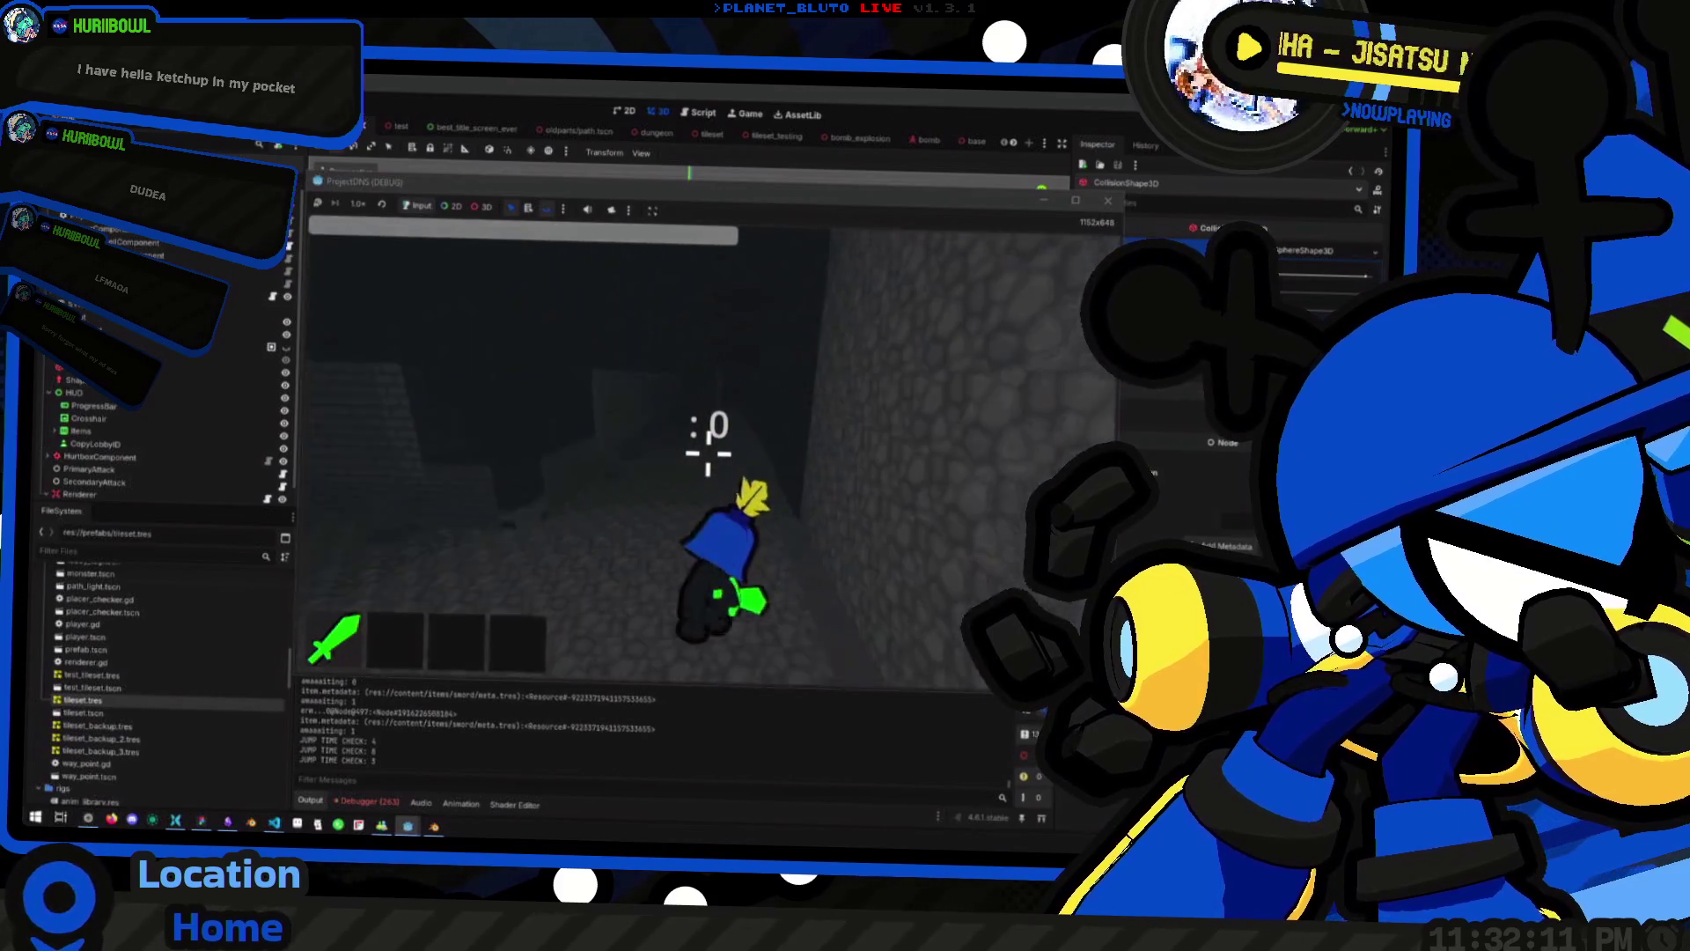
key(space)
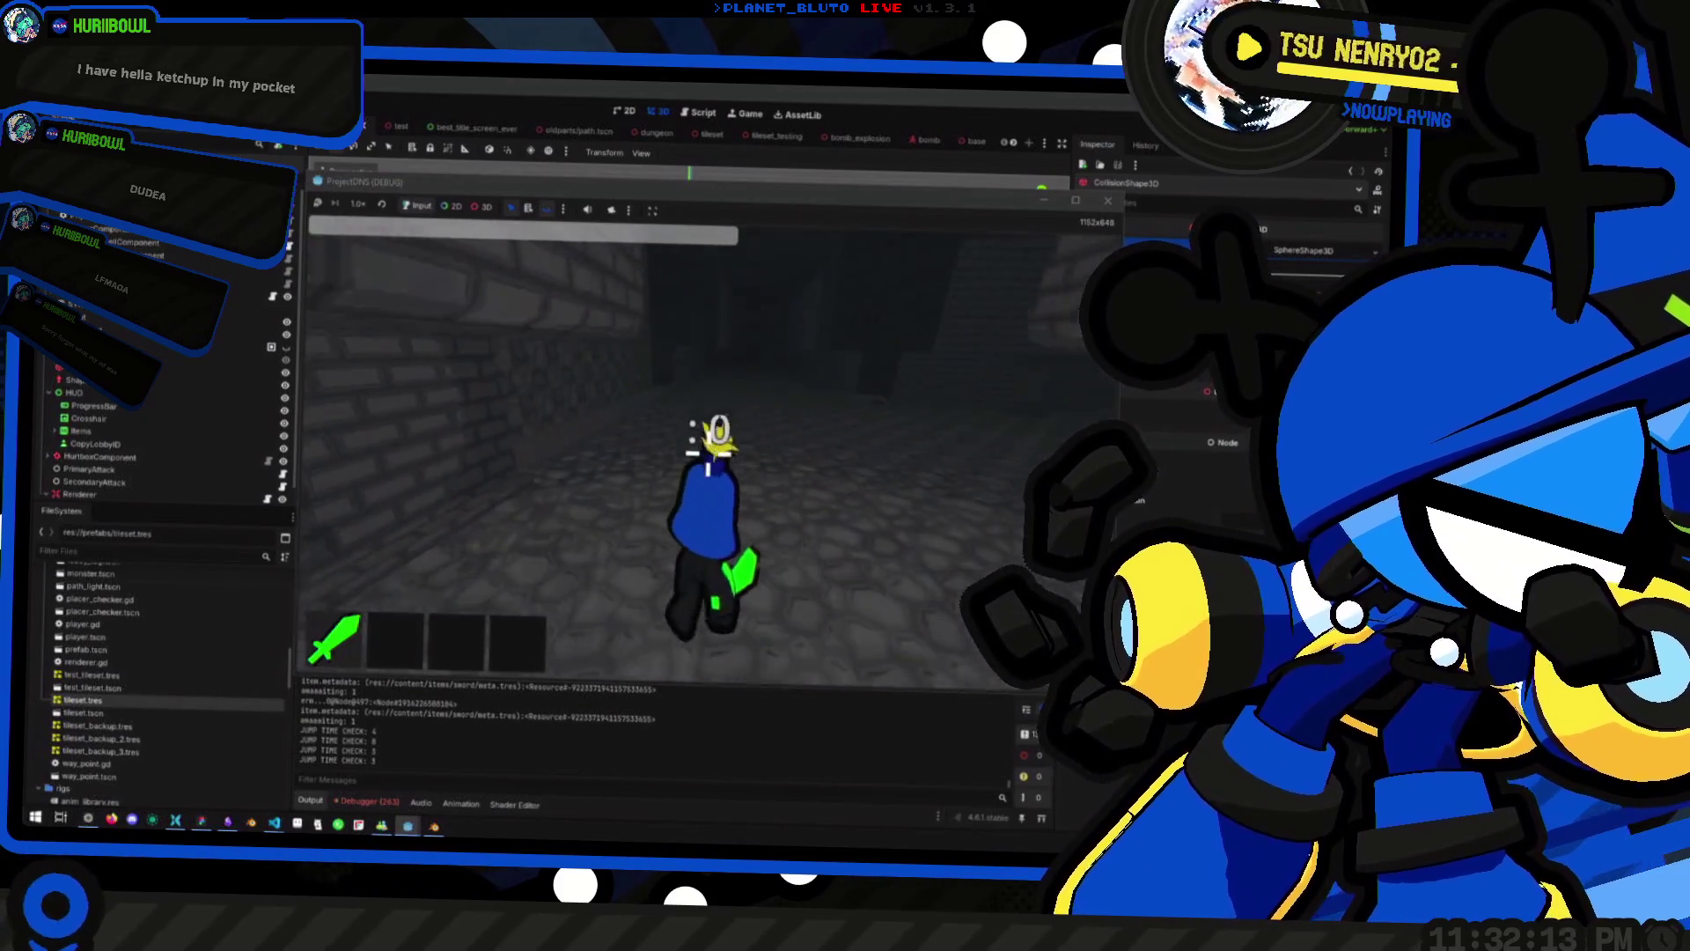
key(space)
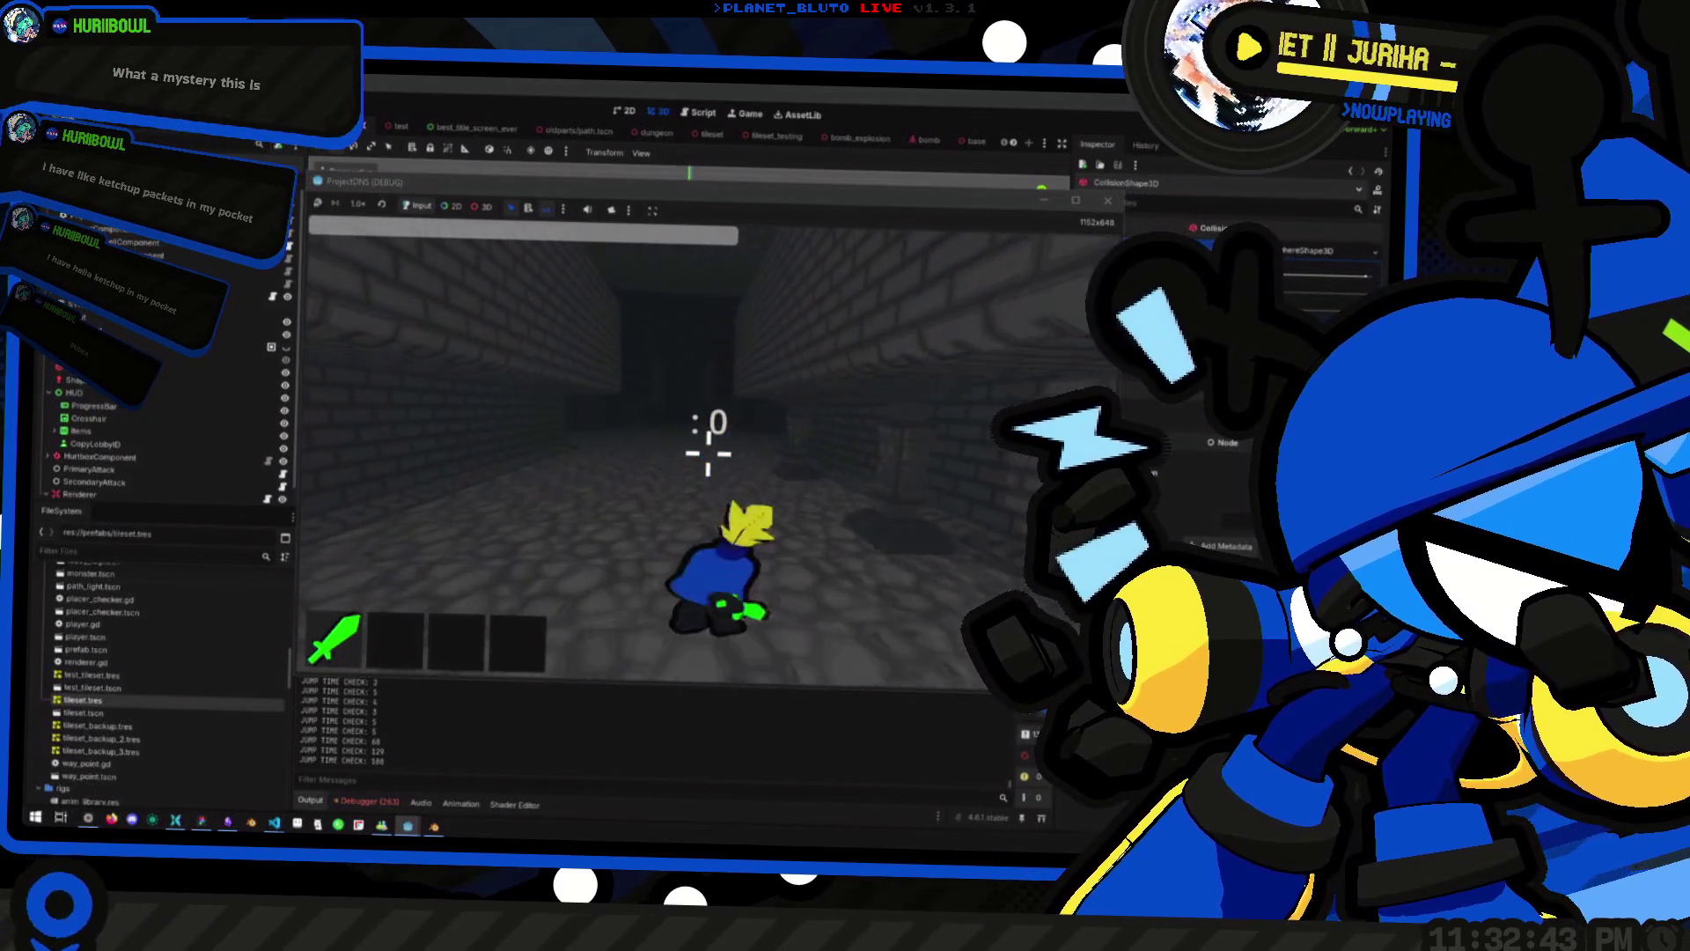
key(space)
key(space)
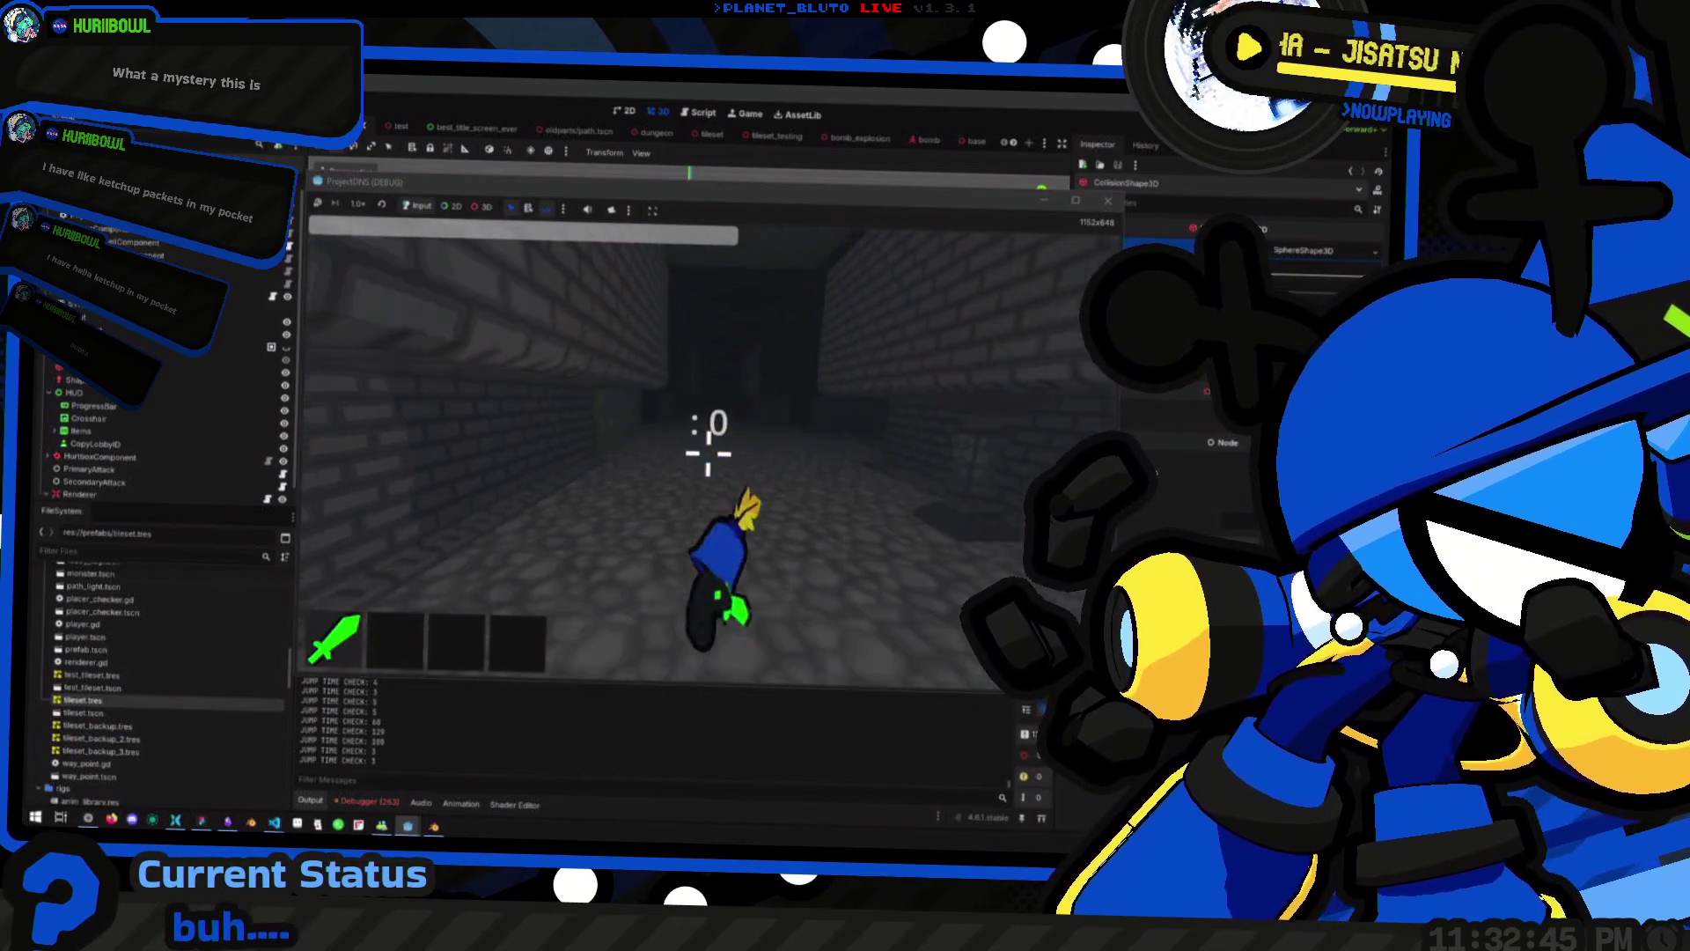
key(space)
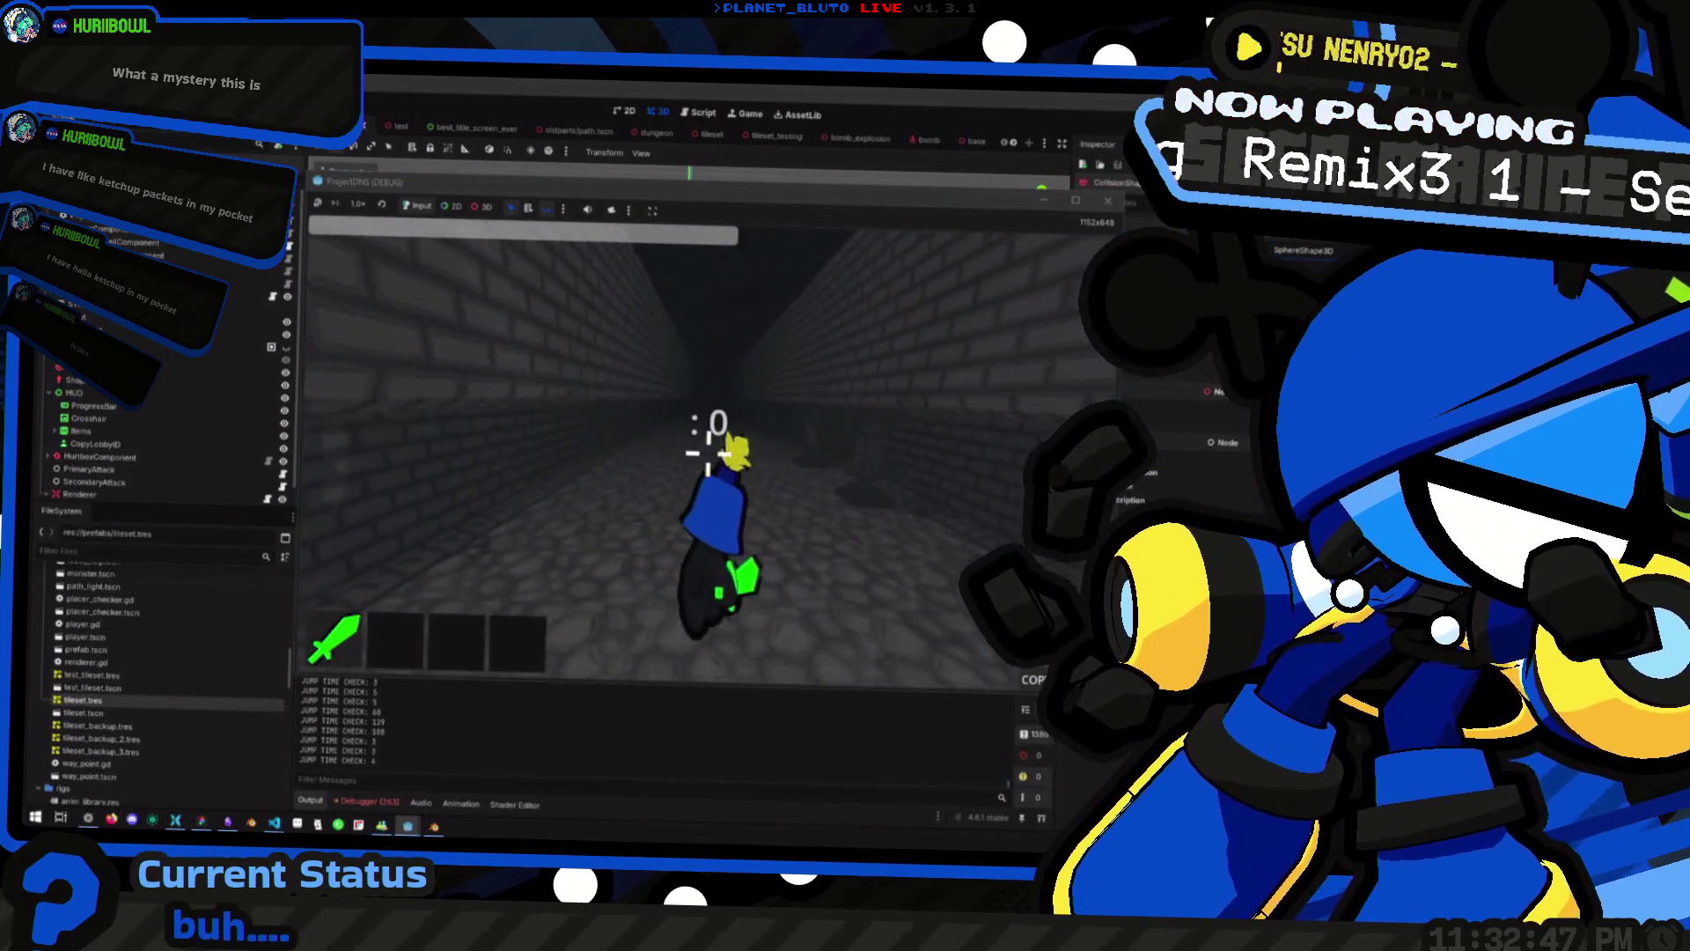
key(space)
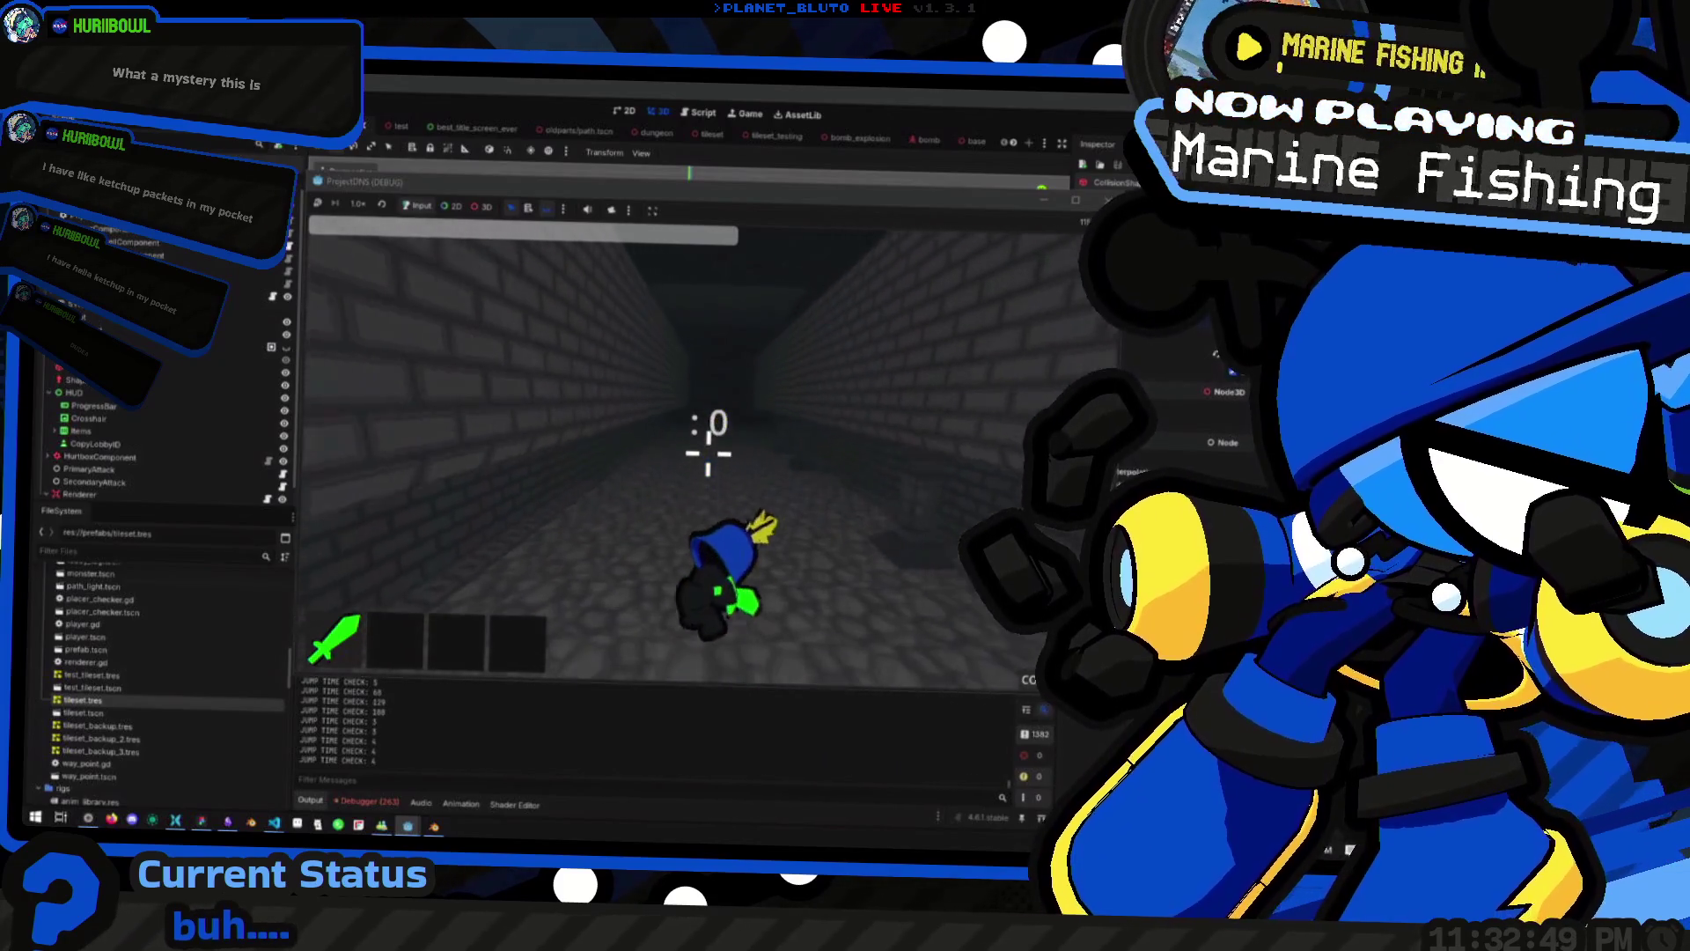
key(space)
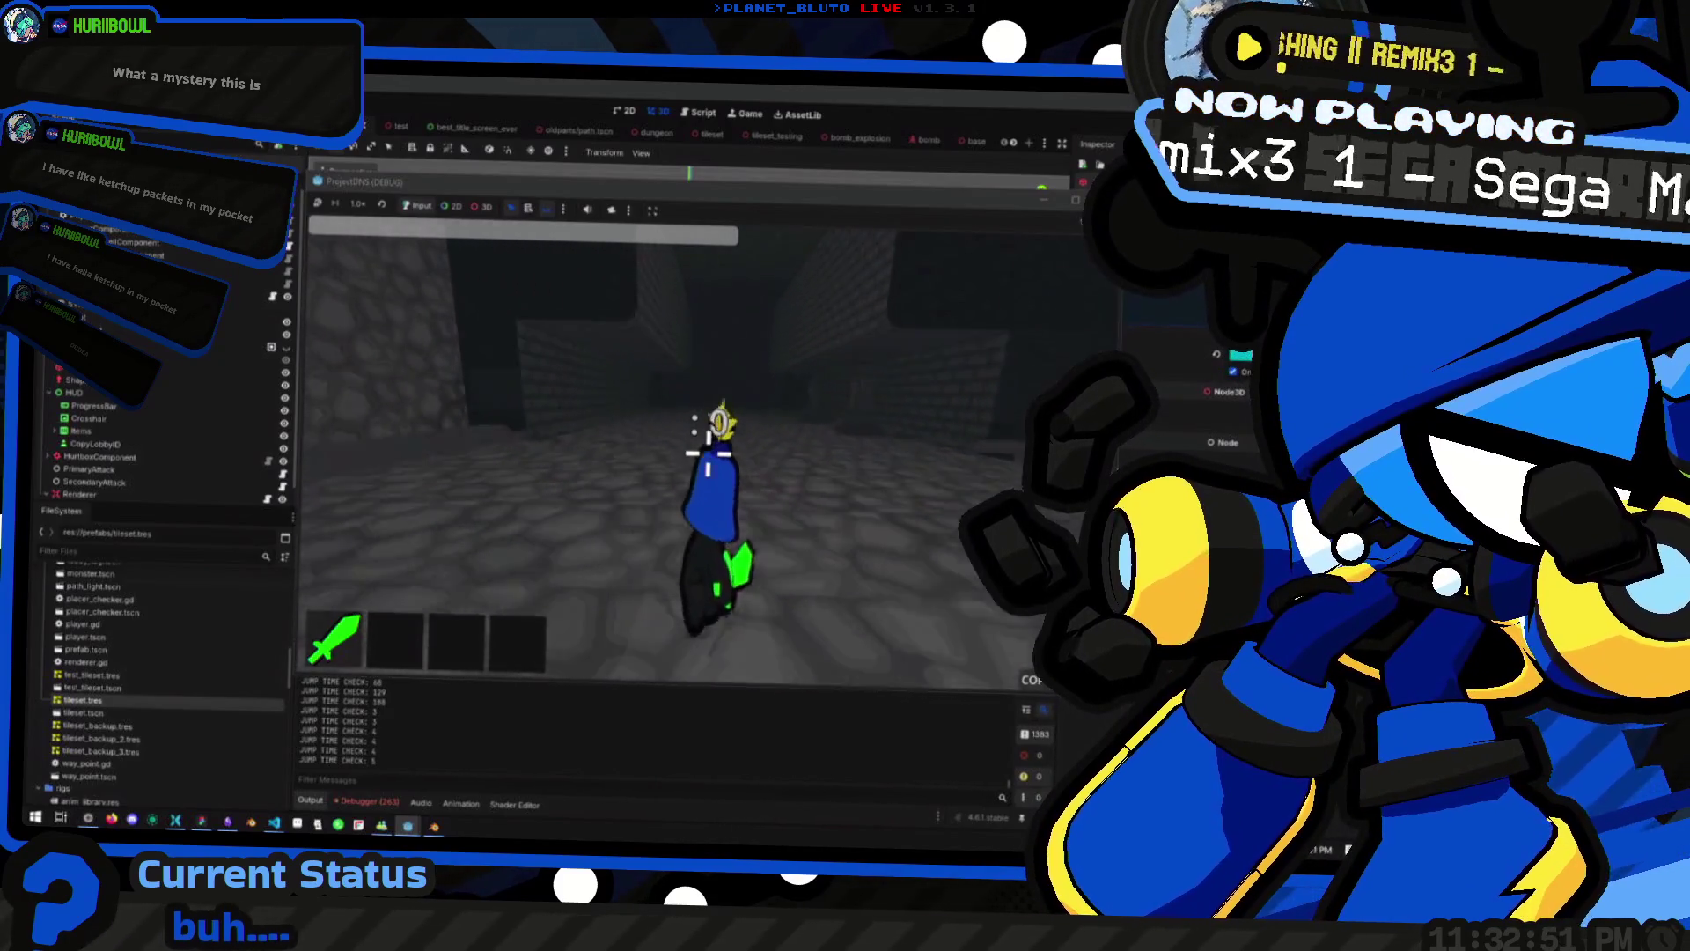
key(space)
key(space)
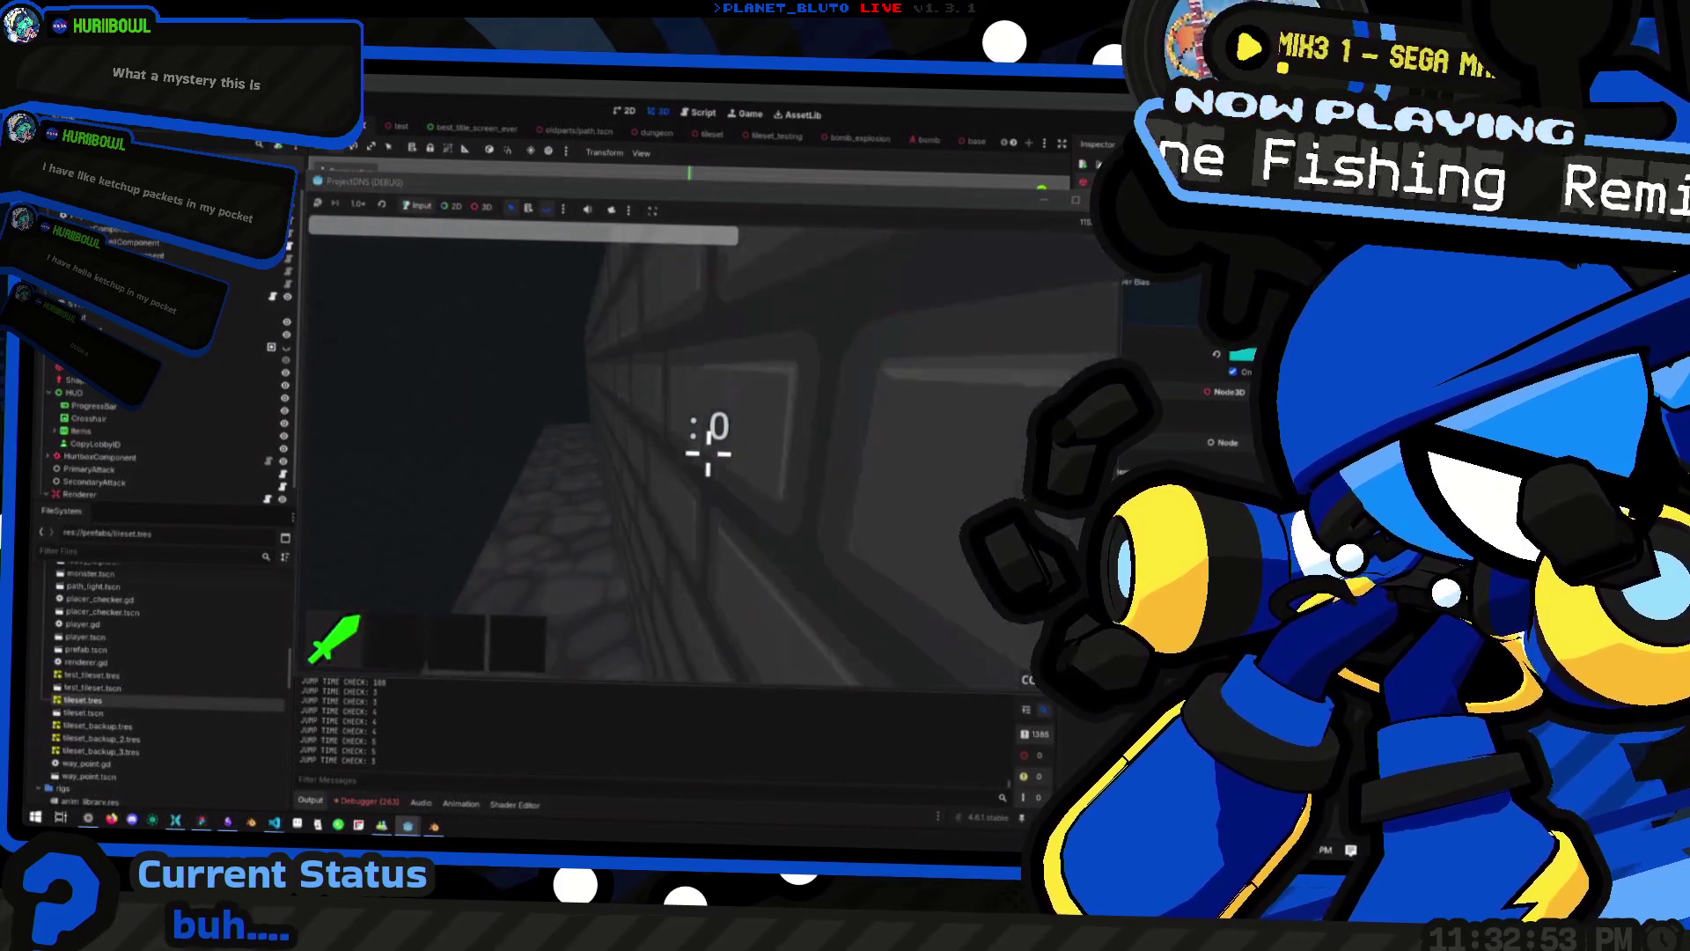
key(w)
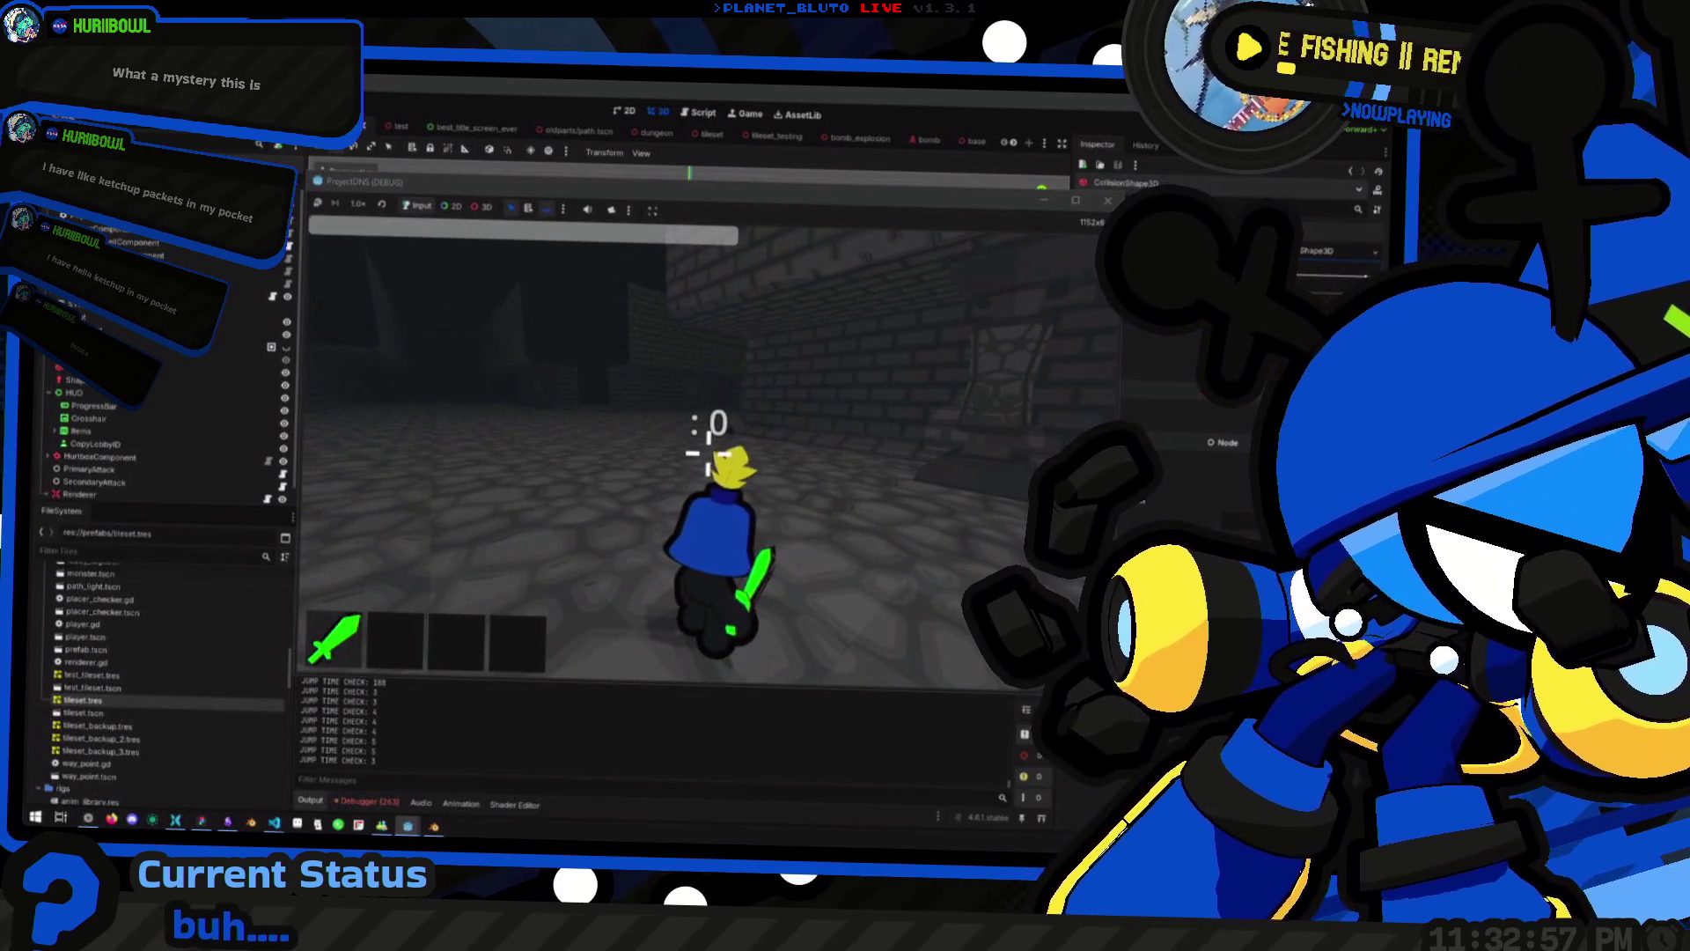
key(Escape)
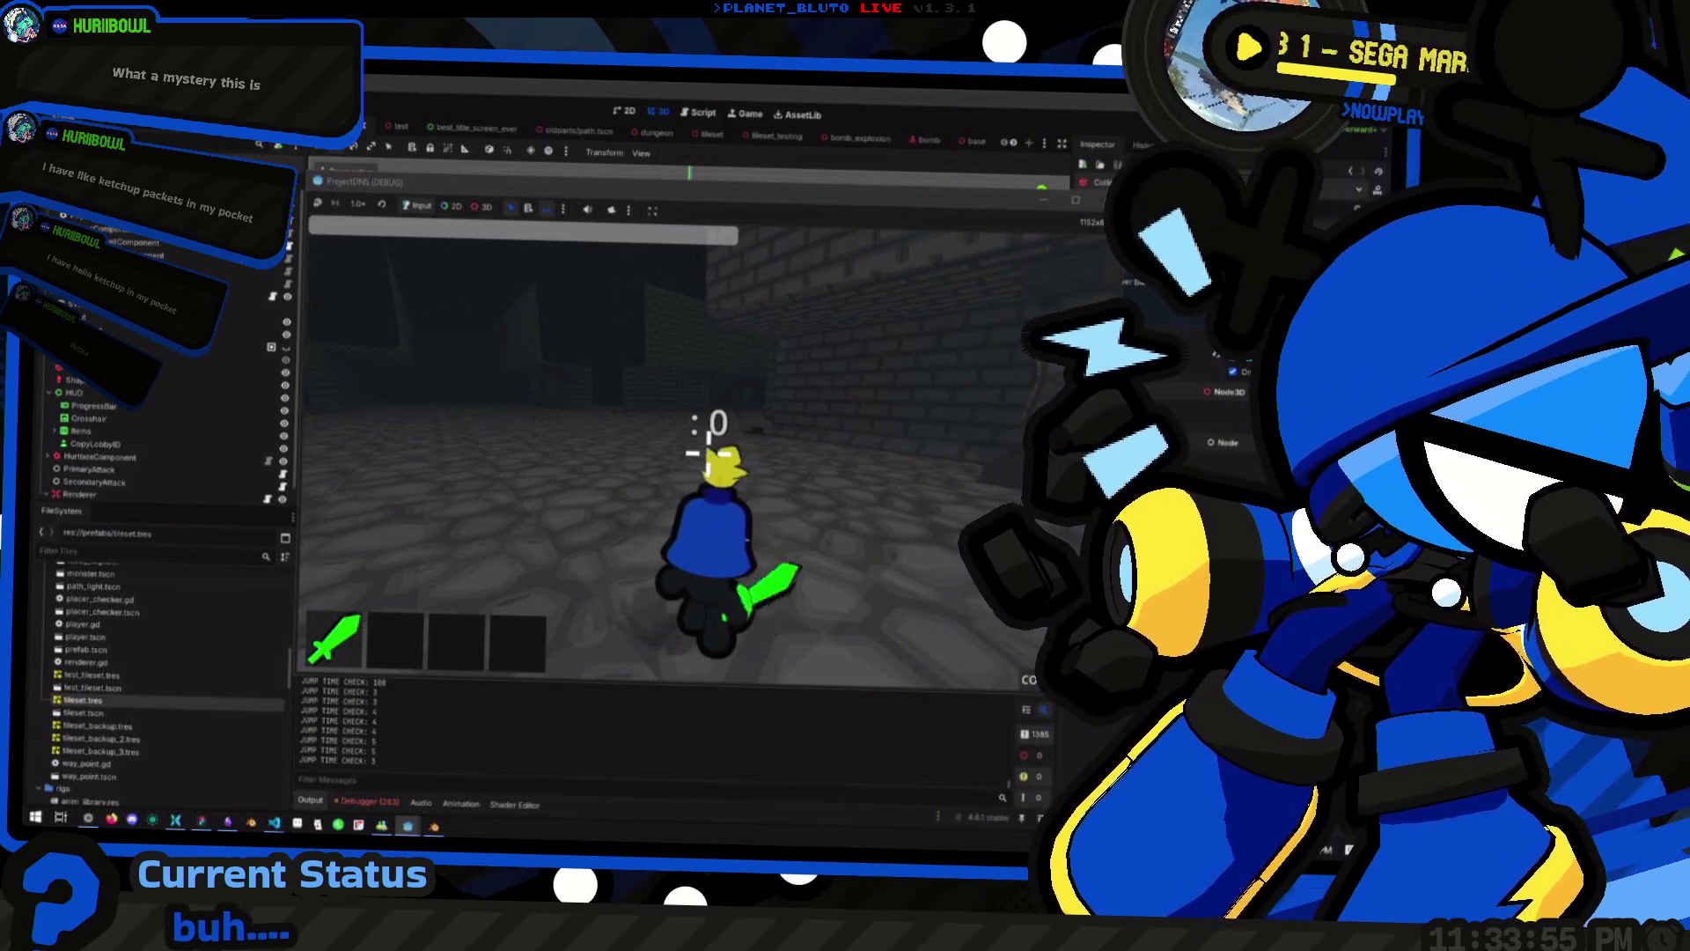
Walk and jump the character through the doorway and along the long brick corridor
key(space)
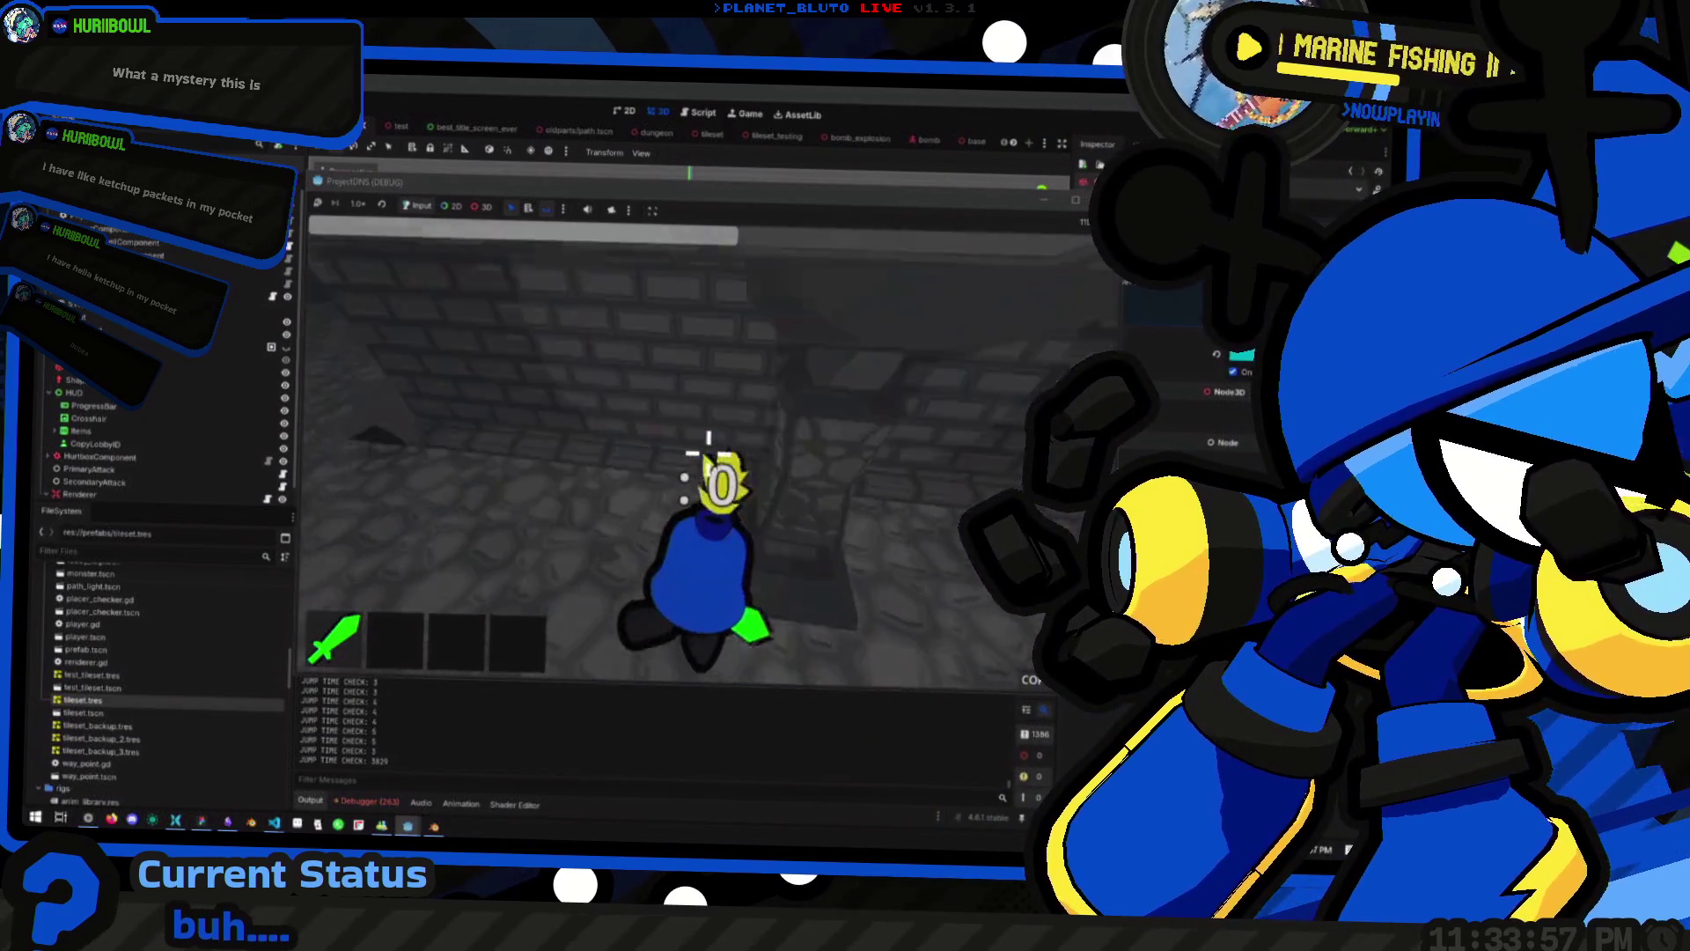
key(space)
key(space)
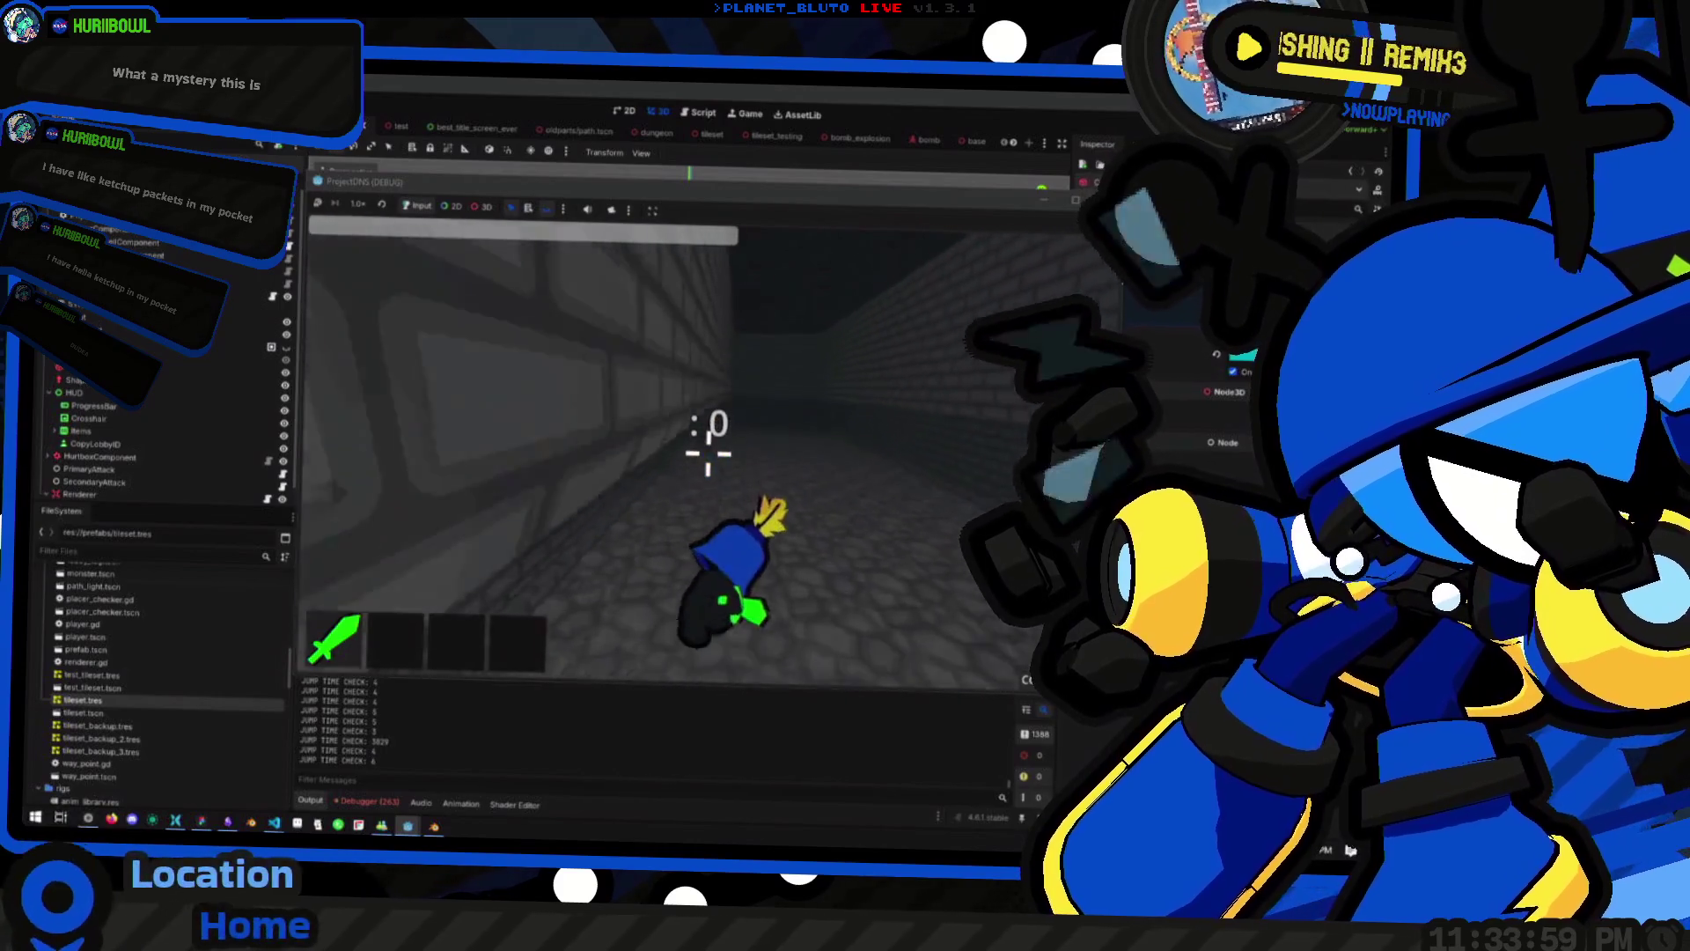
key(space)
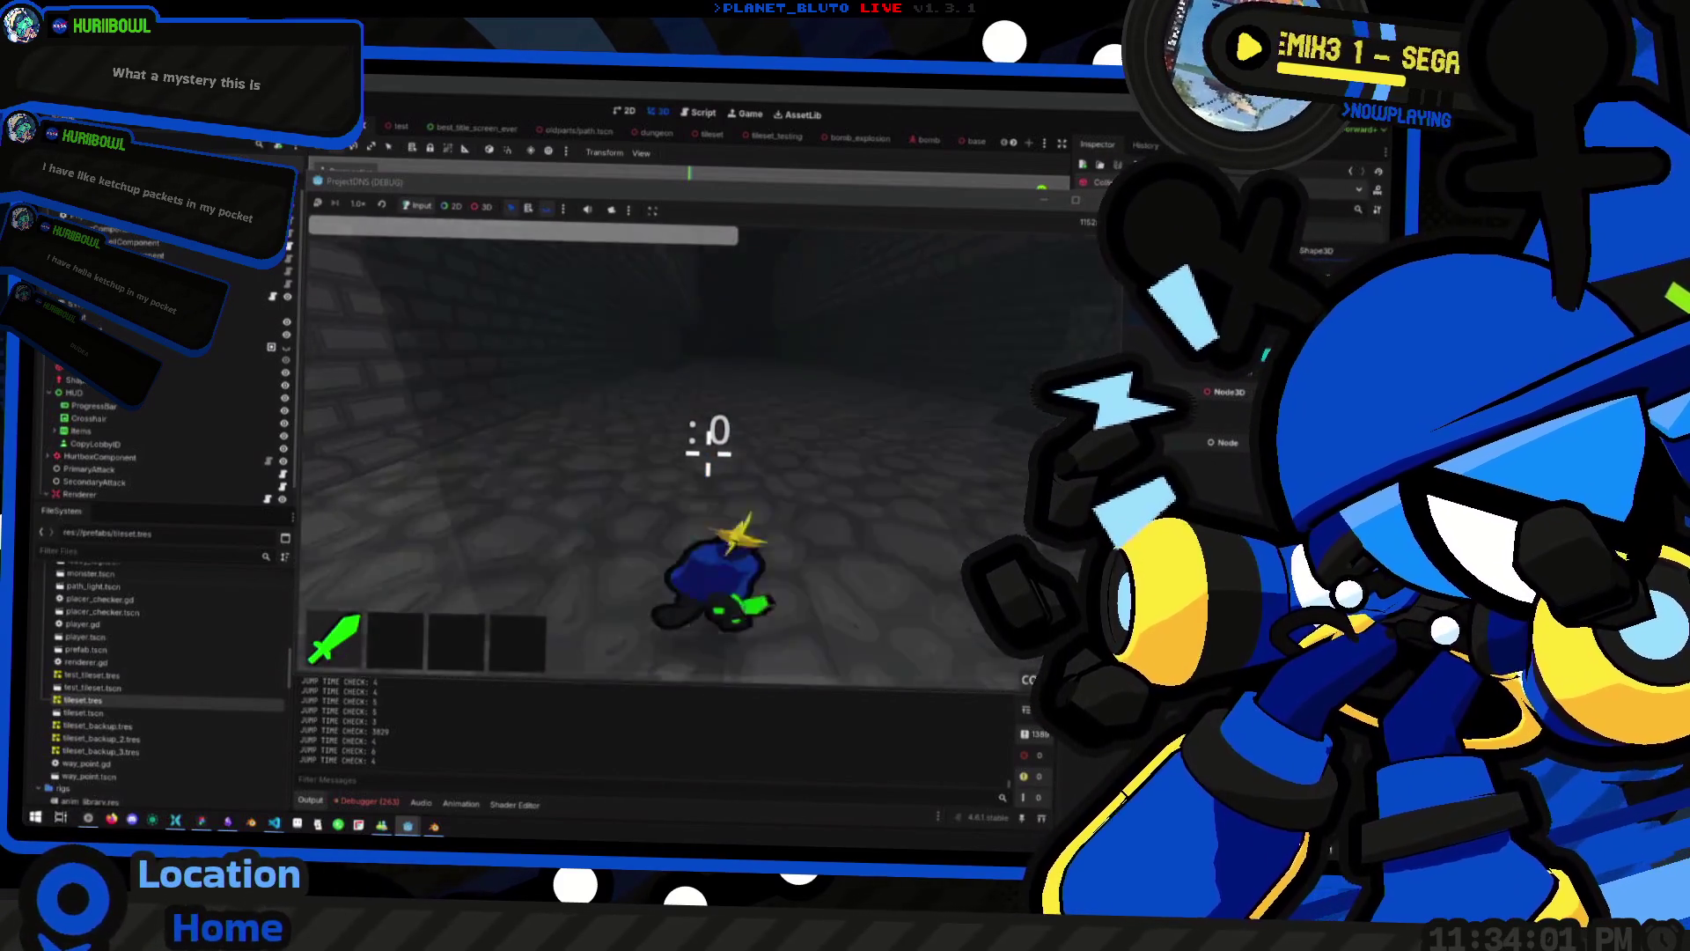
key(space)
key(space)
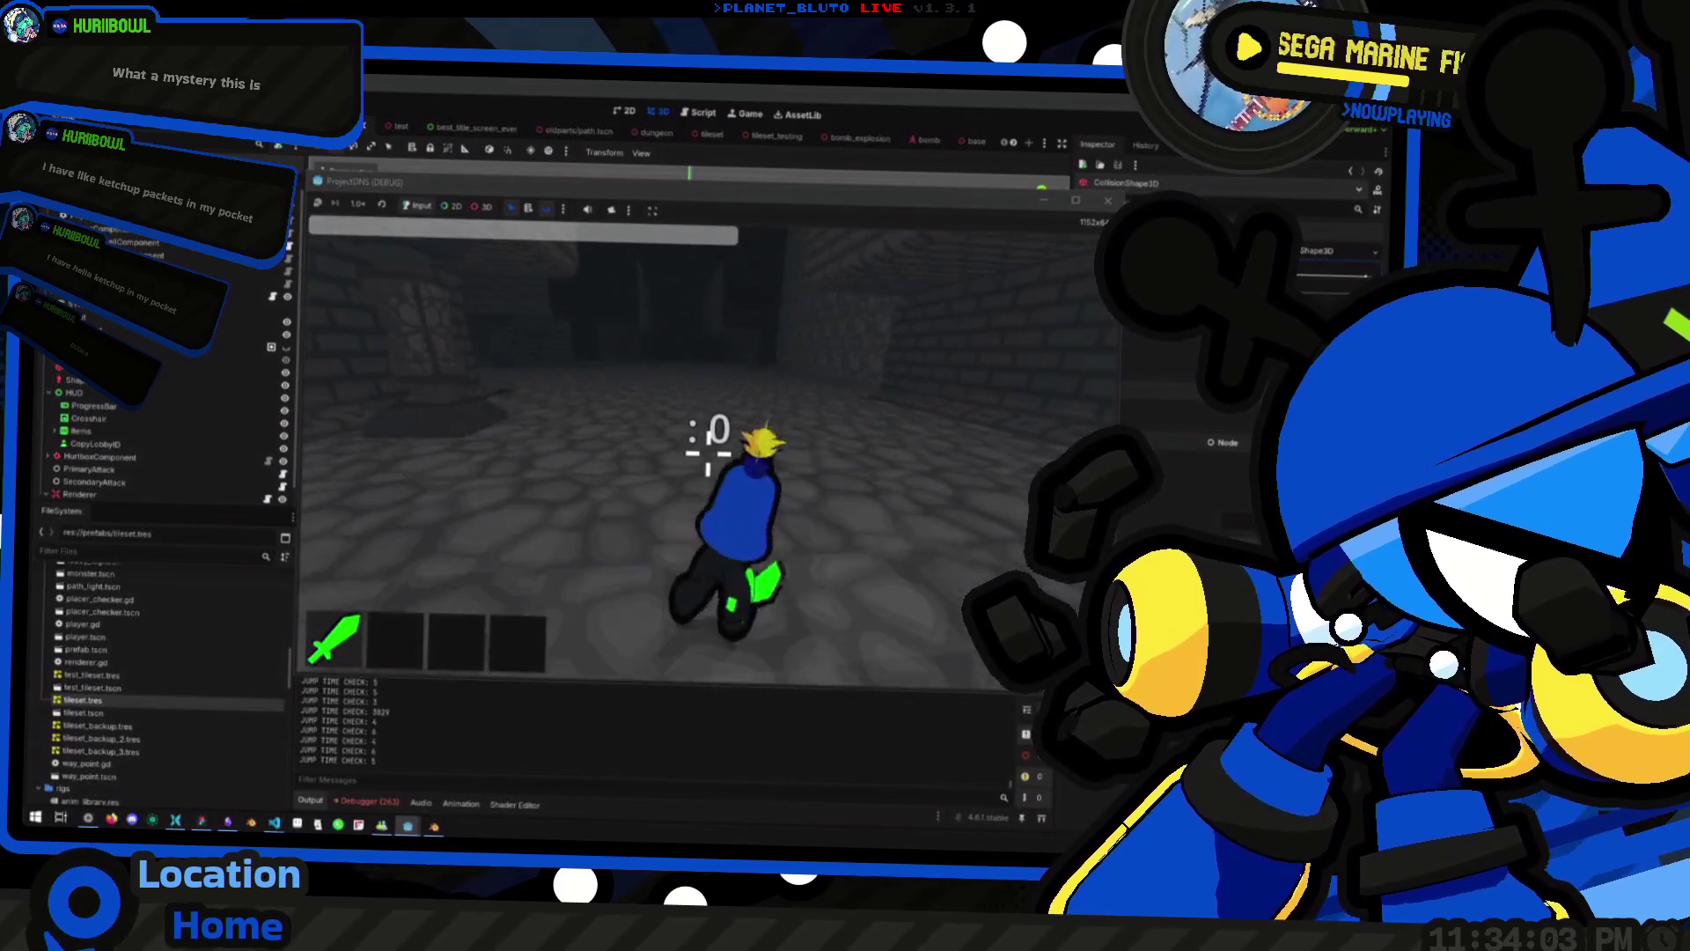
key(space)
key(space)
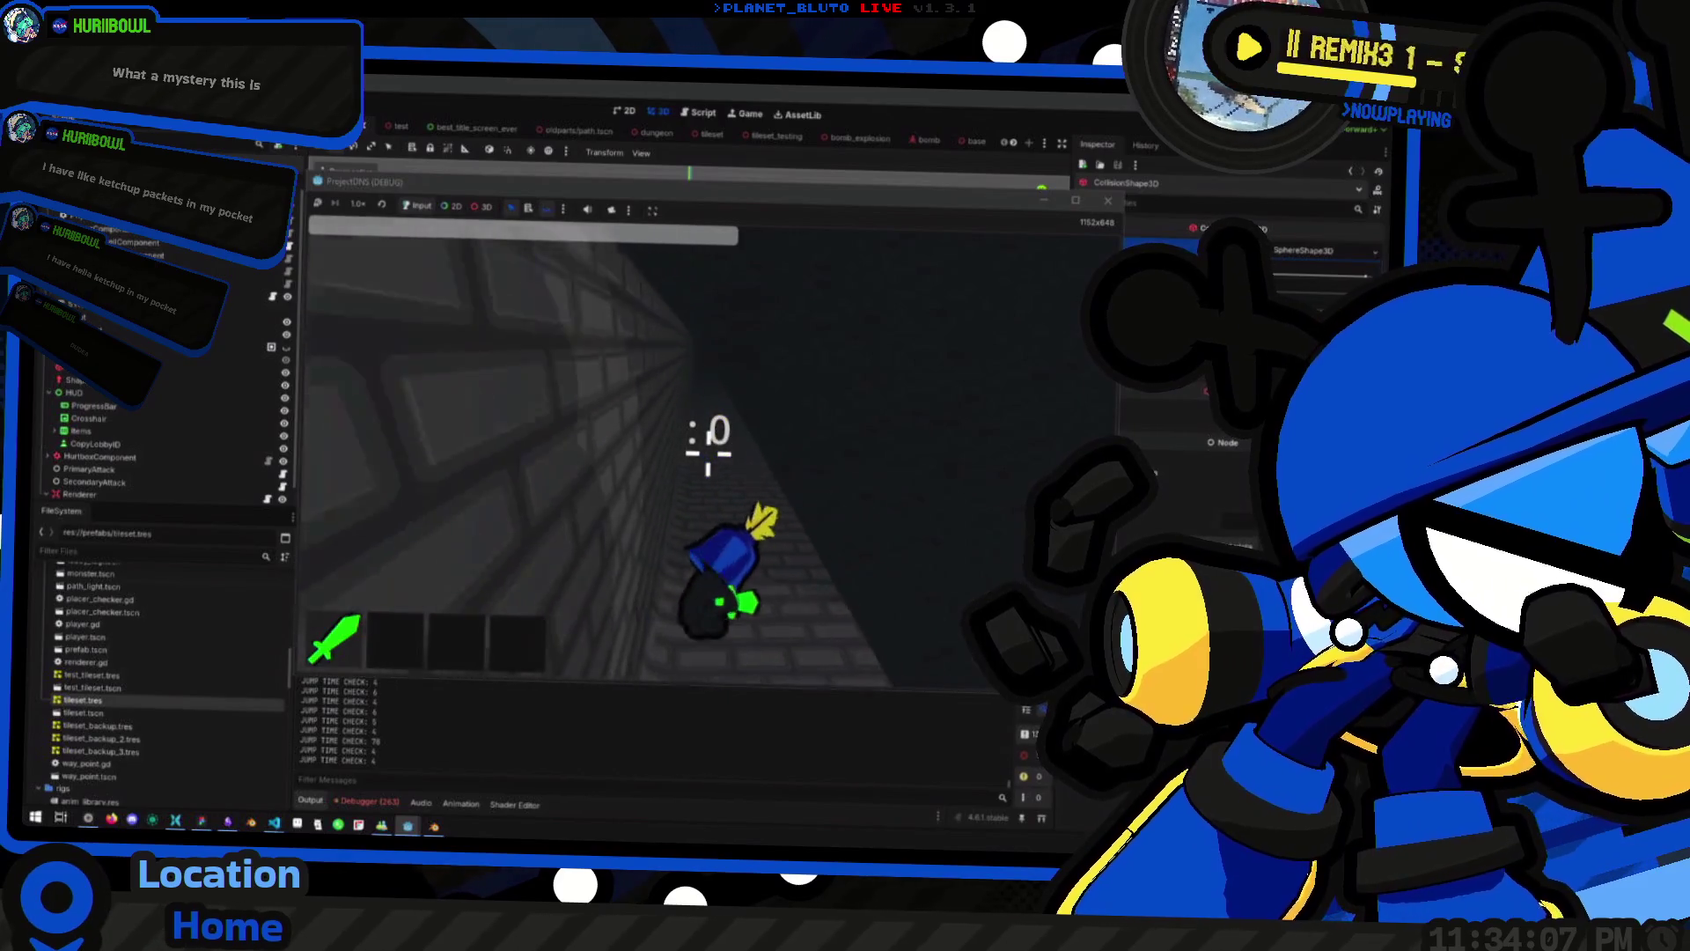
key(space)
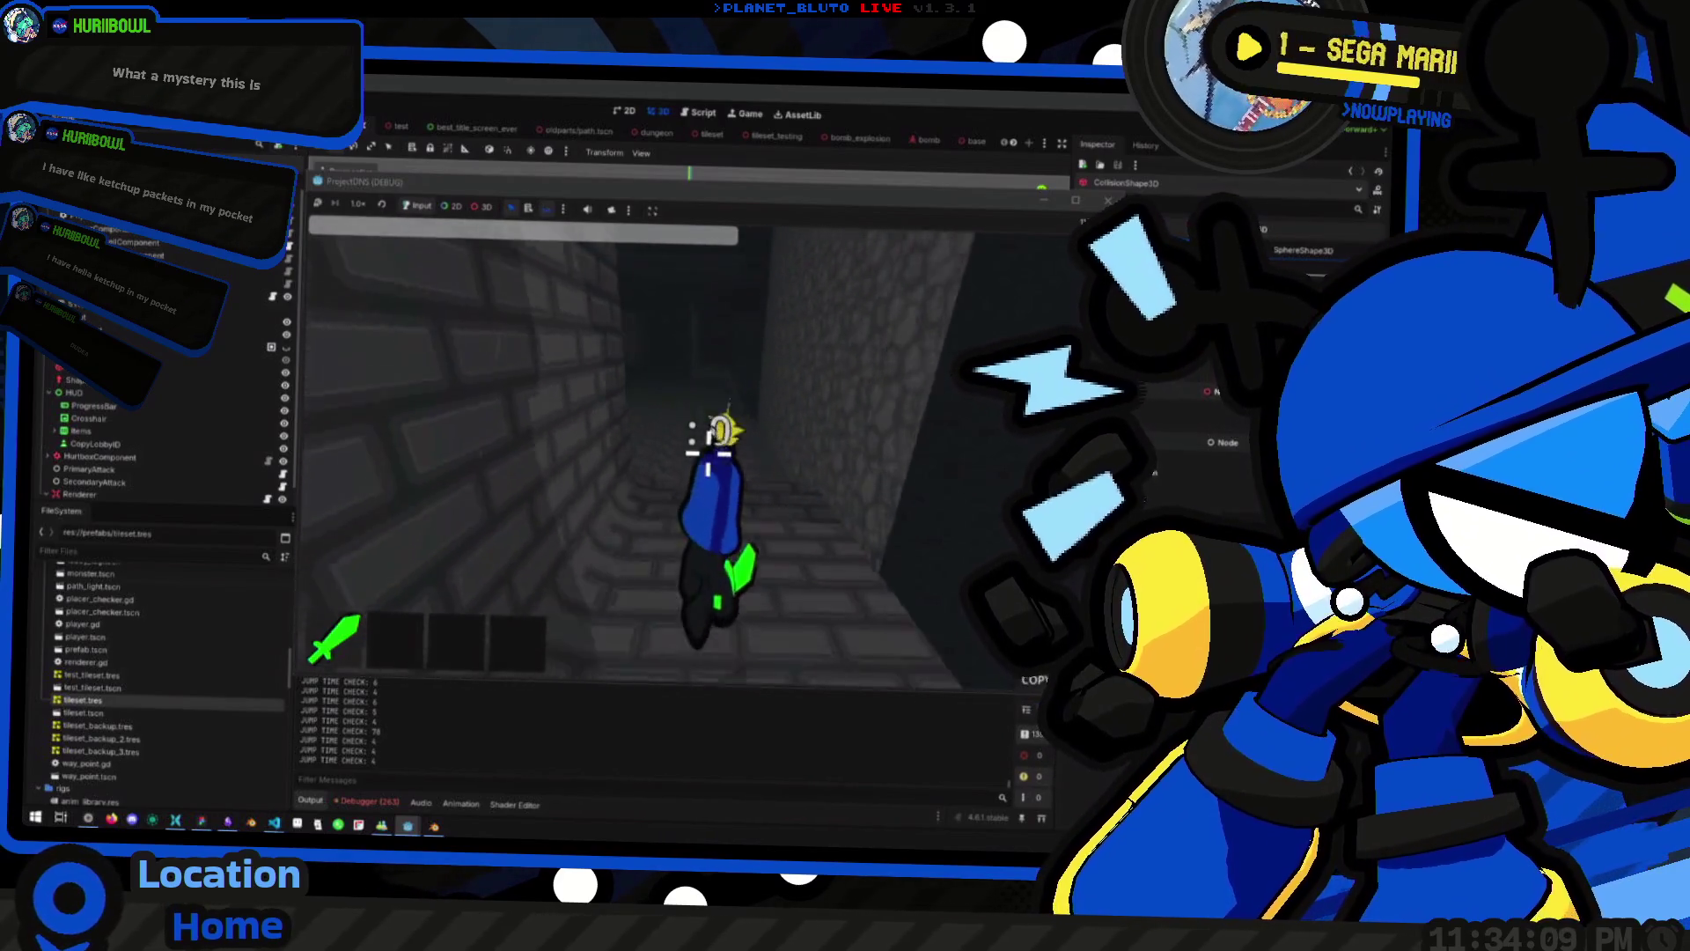
key(space)
key(space)
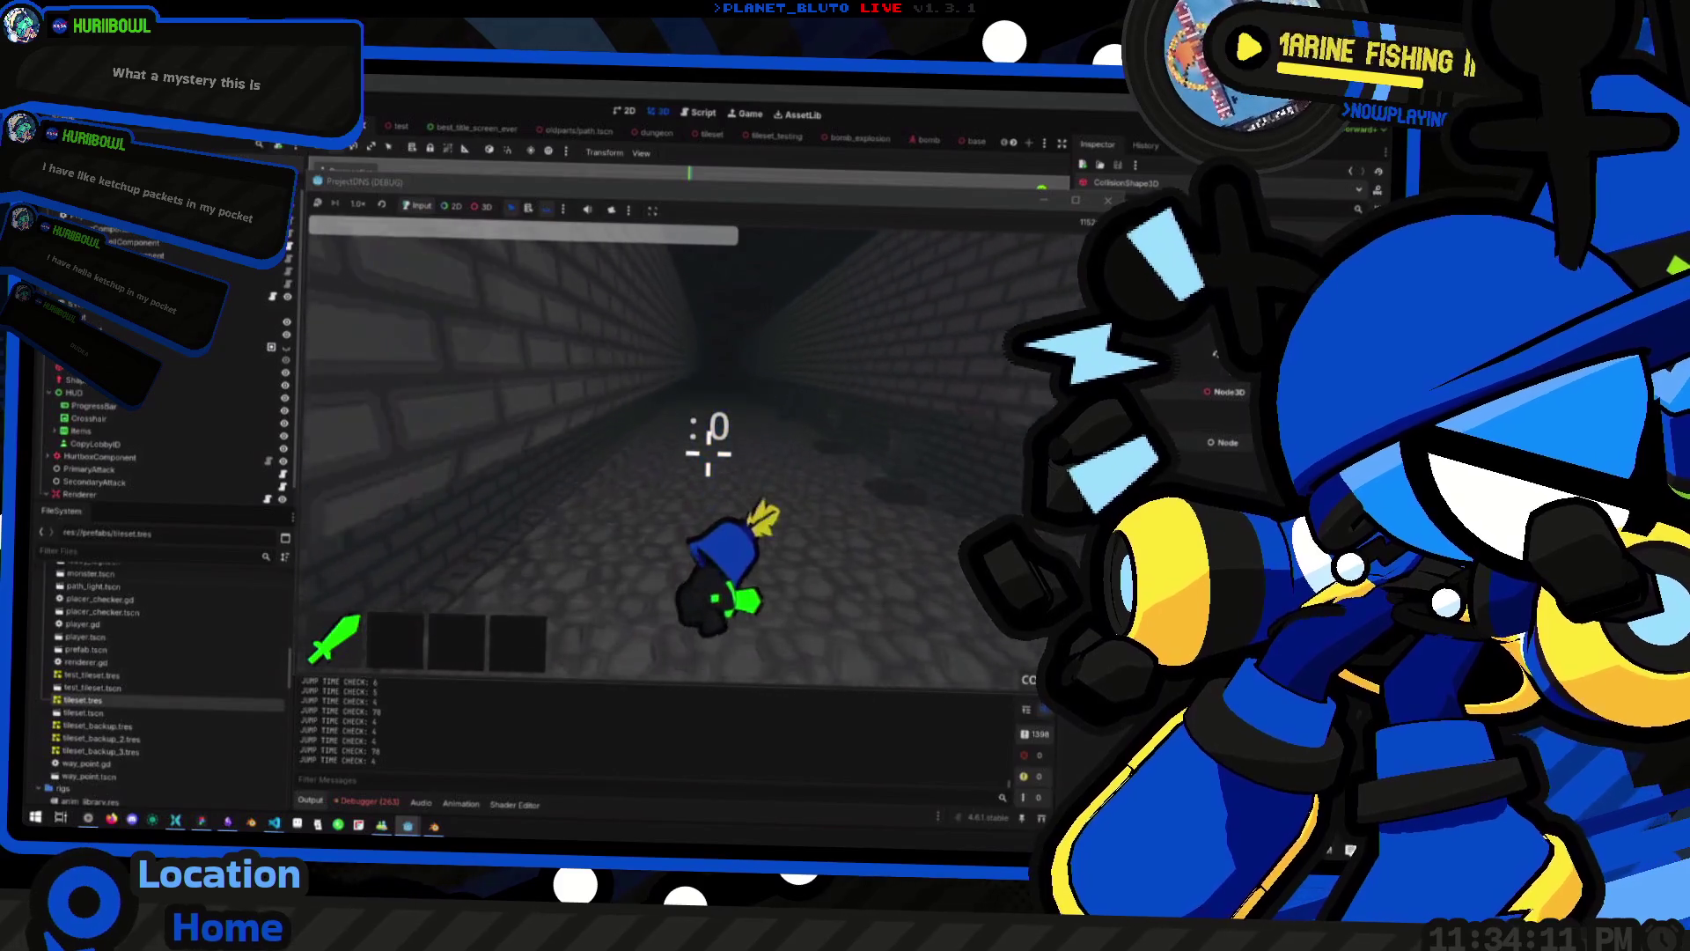
key(space)
key(space)
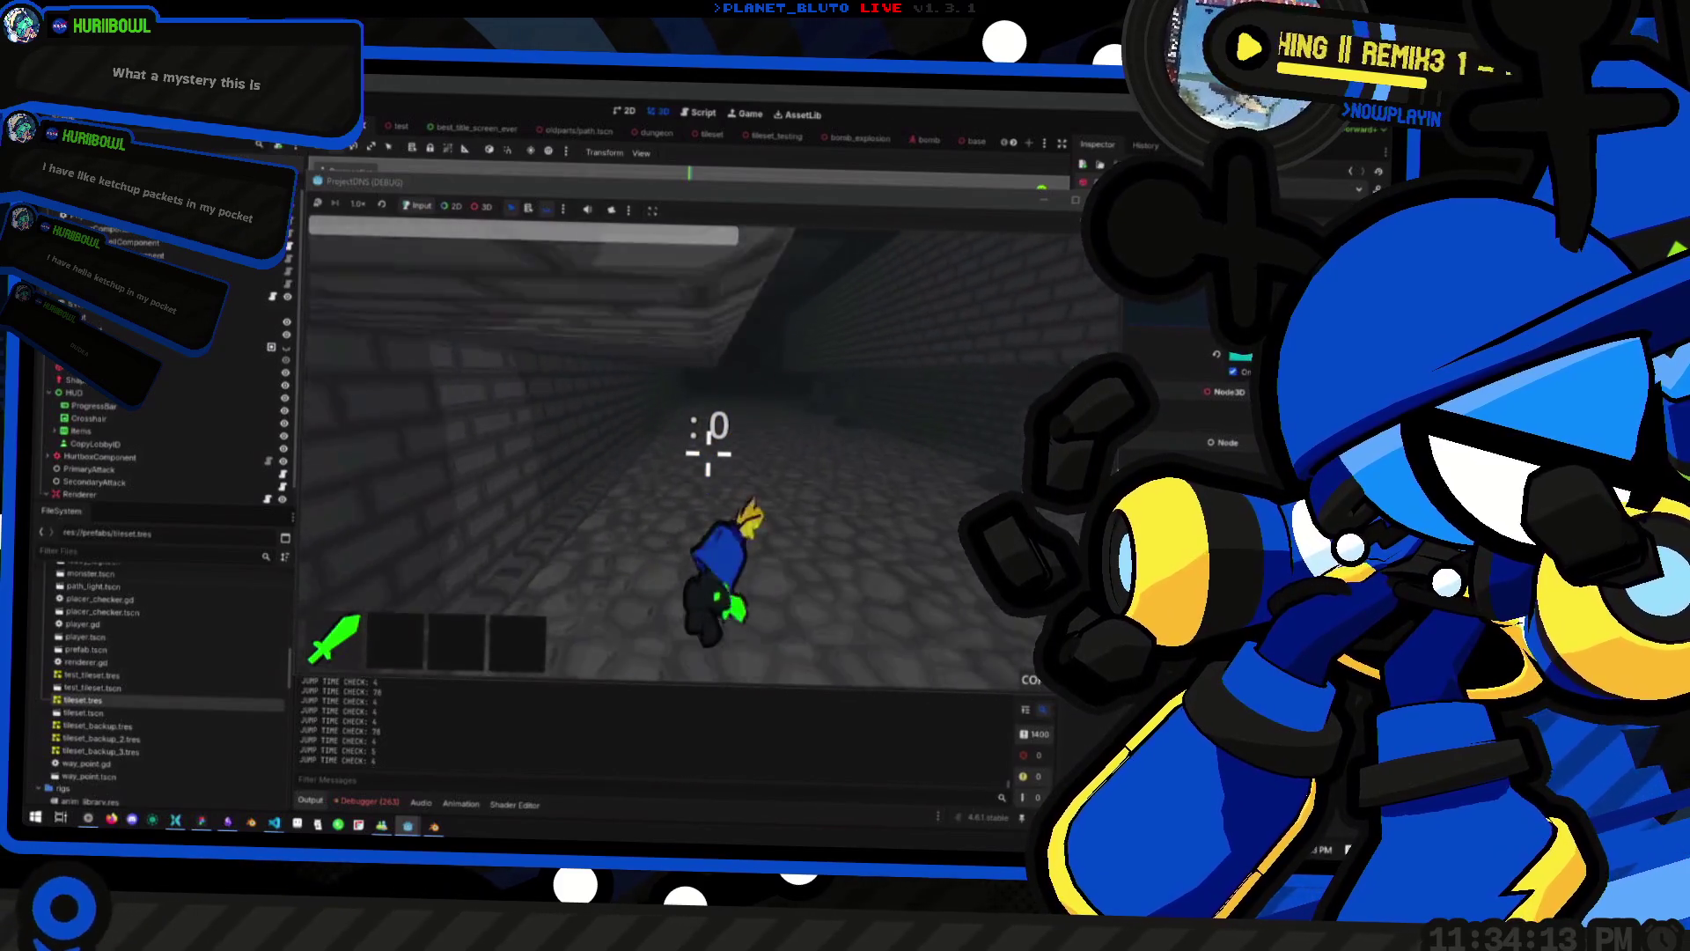
key(space)
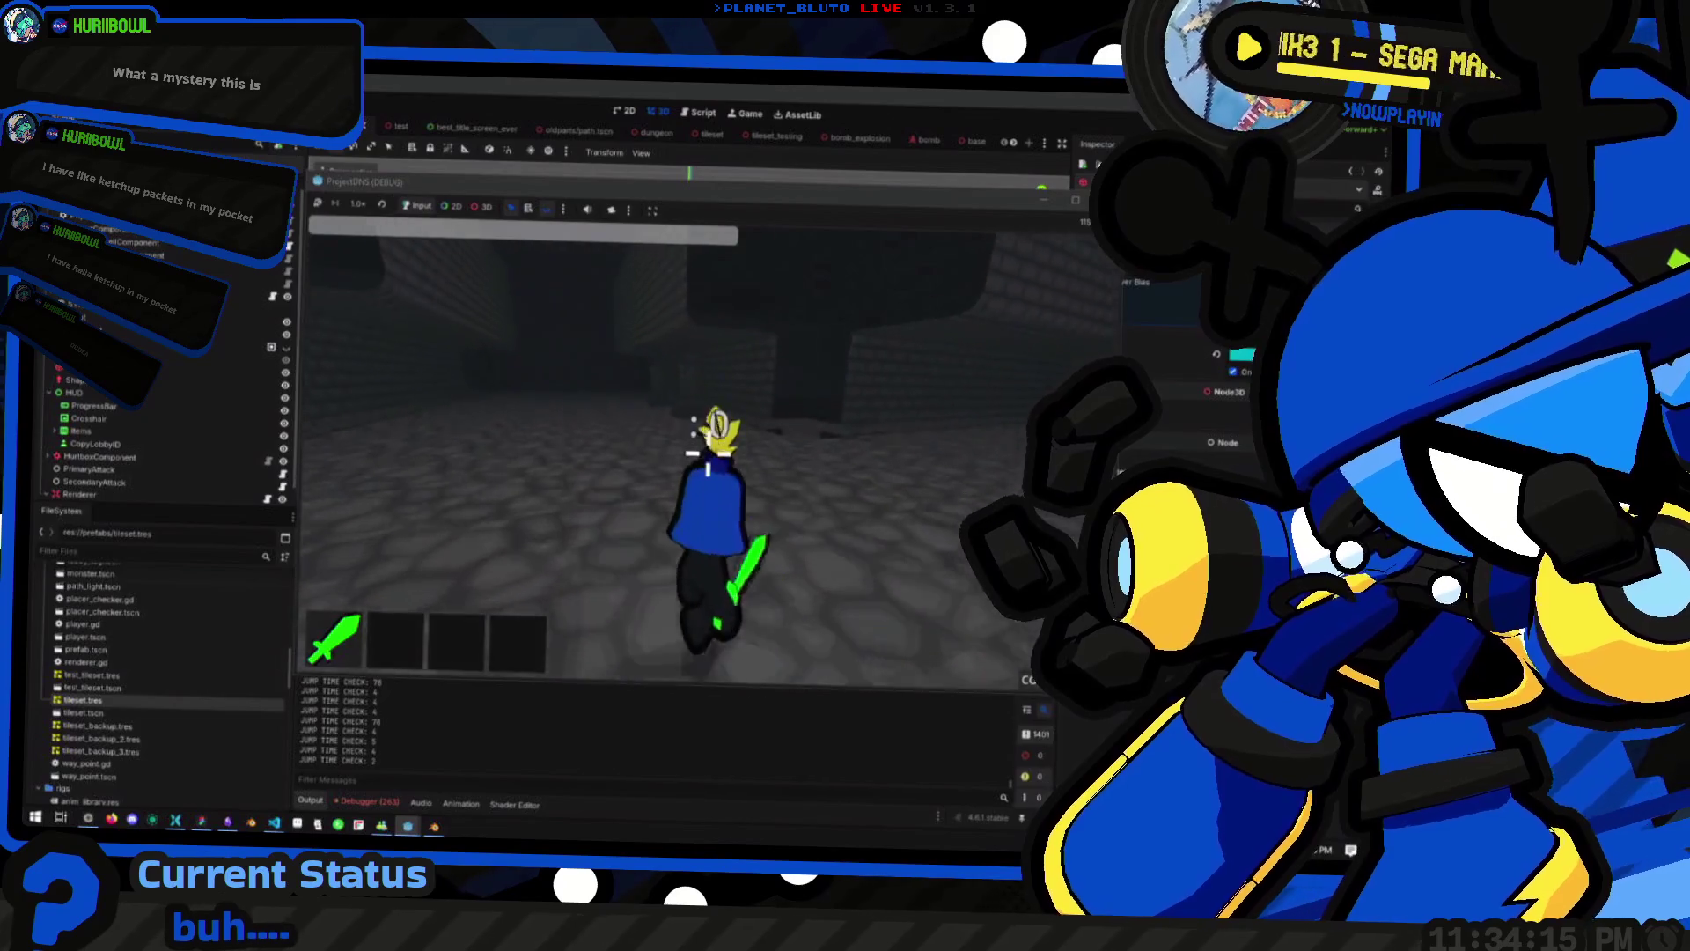
Jump across the room and down the dark corridor, then bring the editor forward to check performance
key(space)
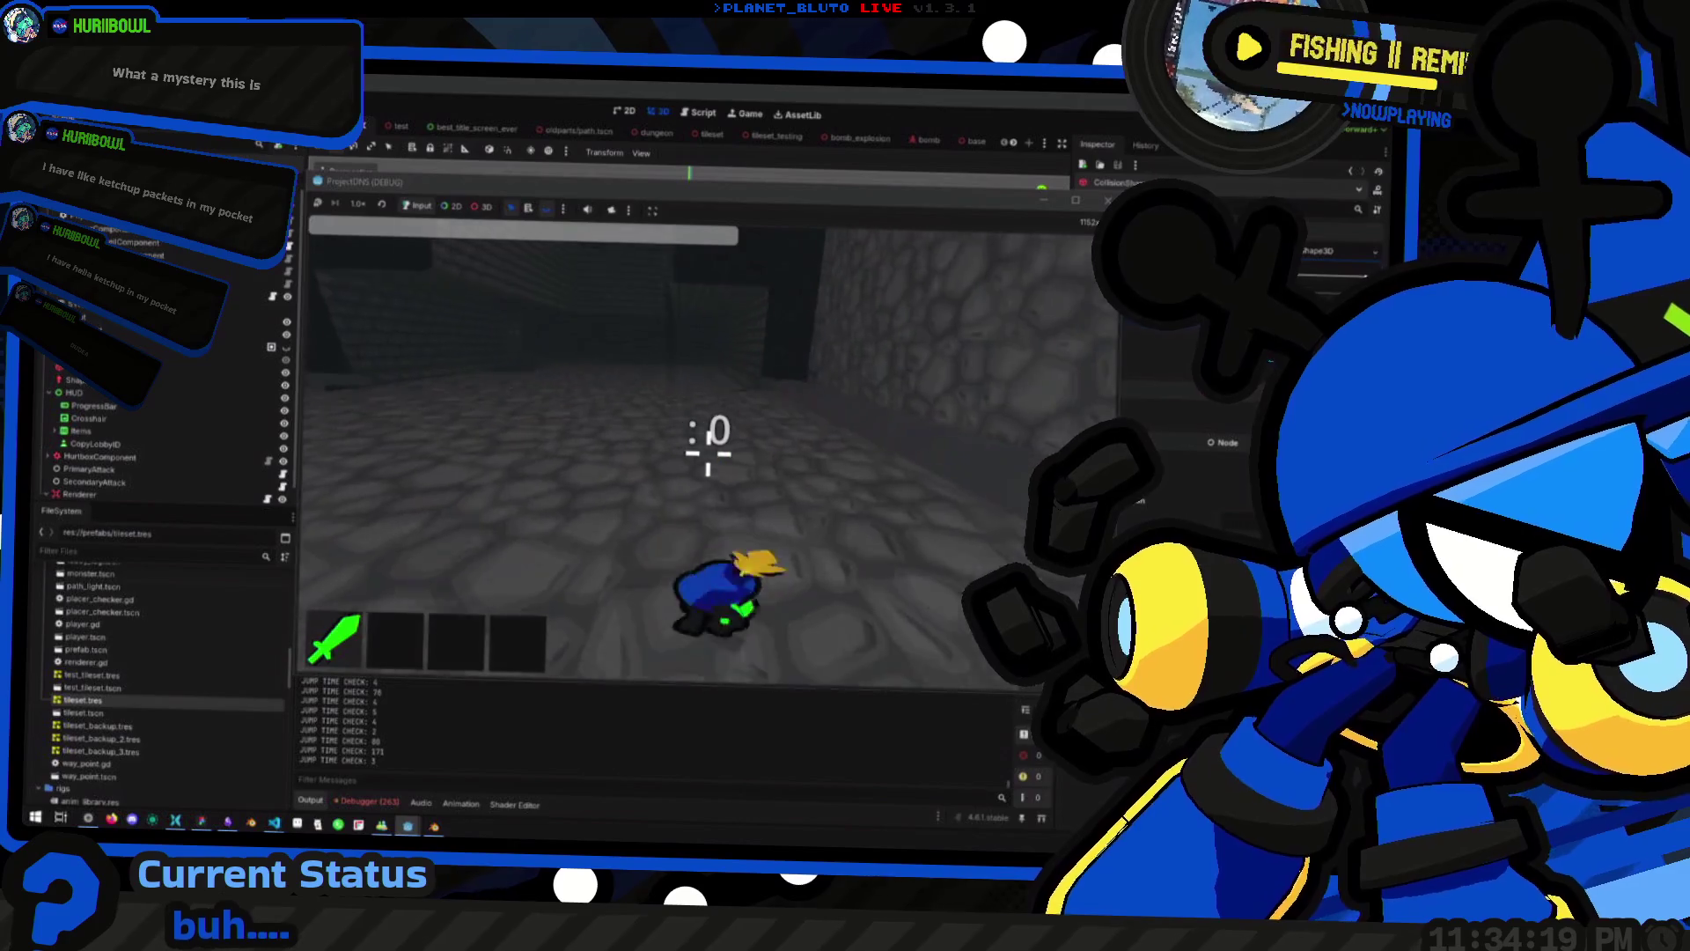
key(space)
key(space)
key(space)
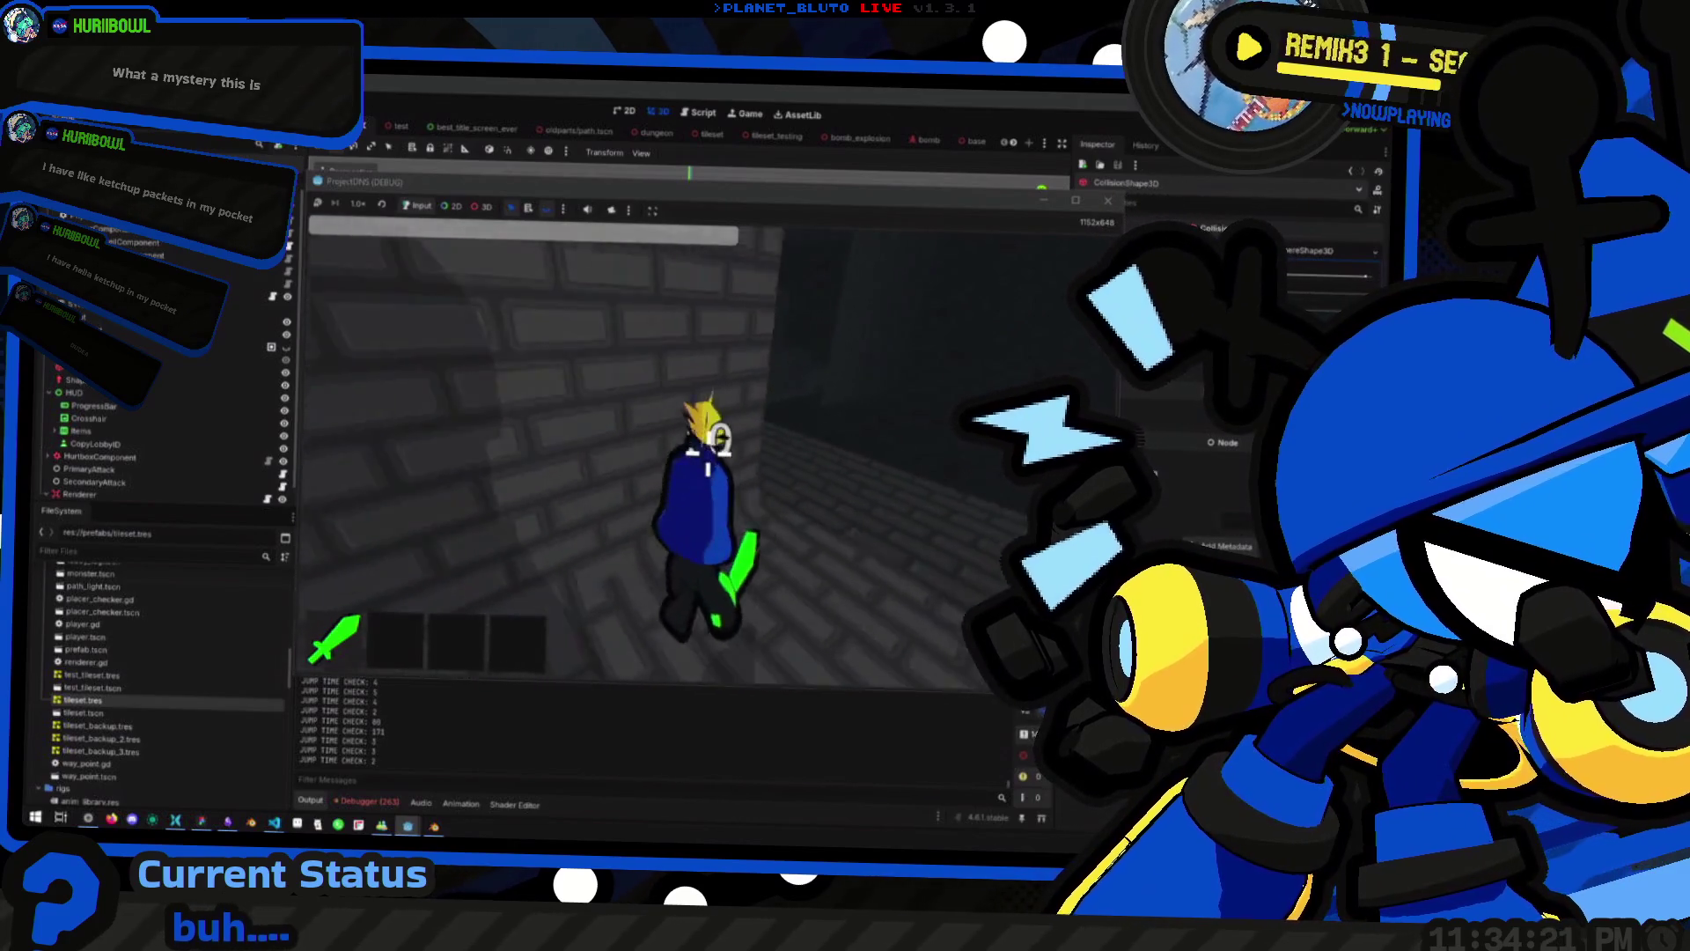
key(space)
key(space)
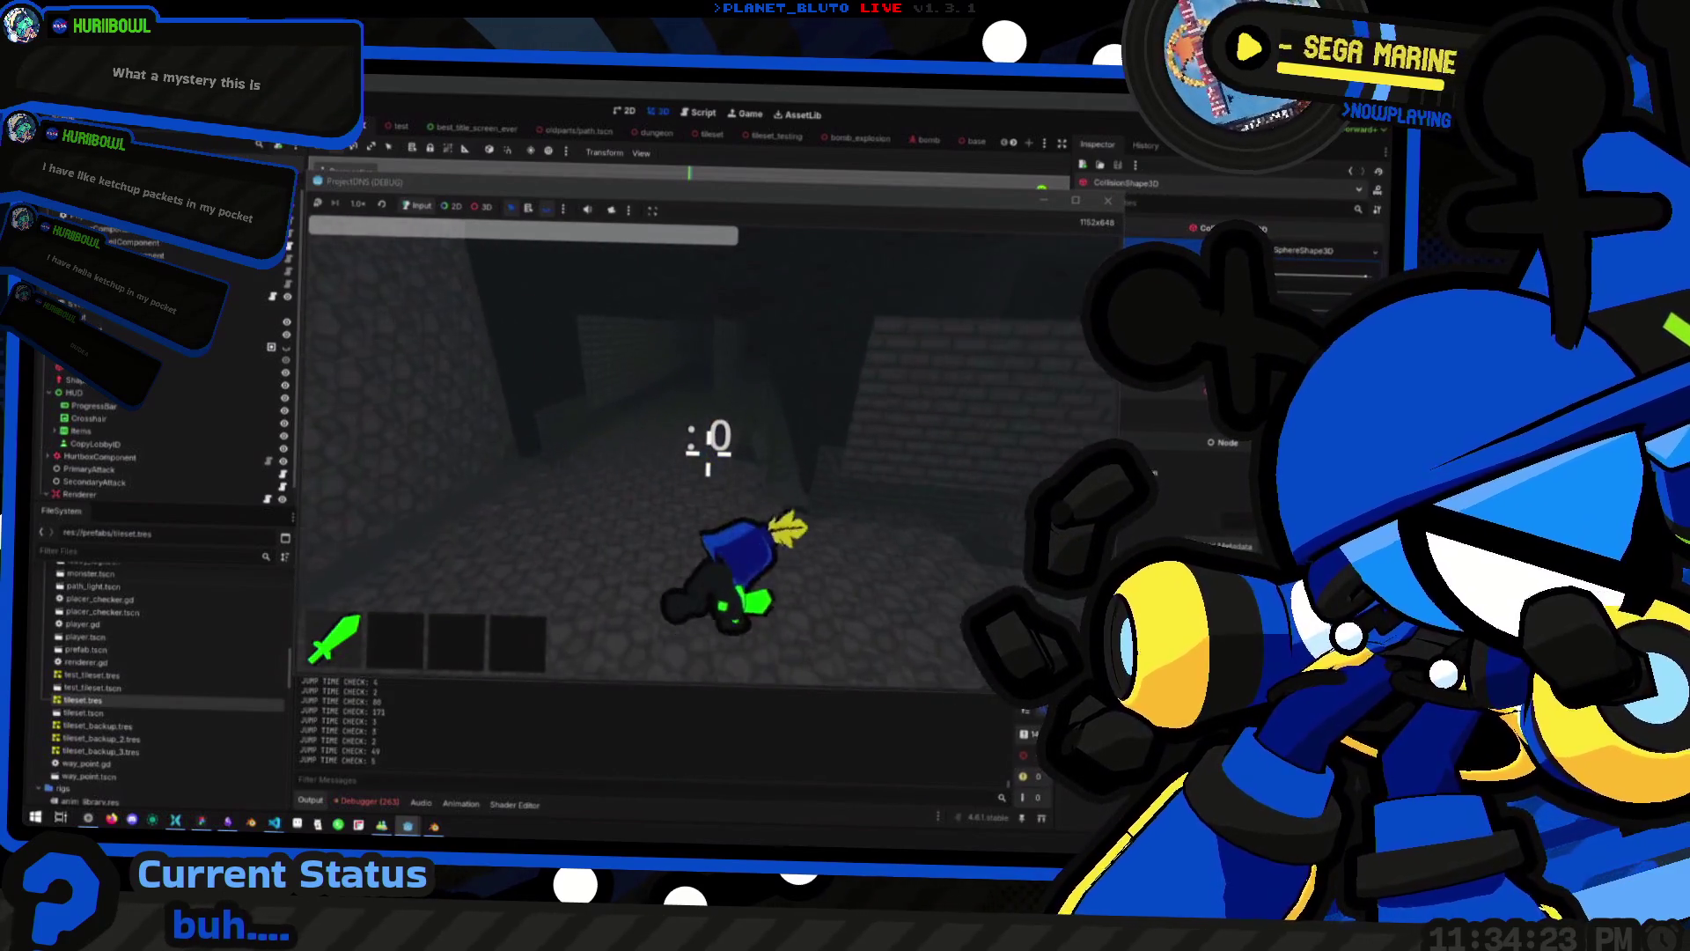
key(space)
key(space)
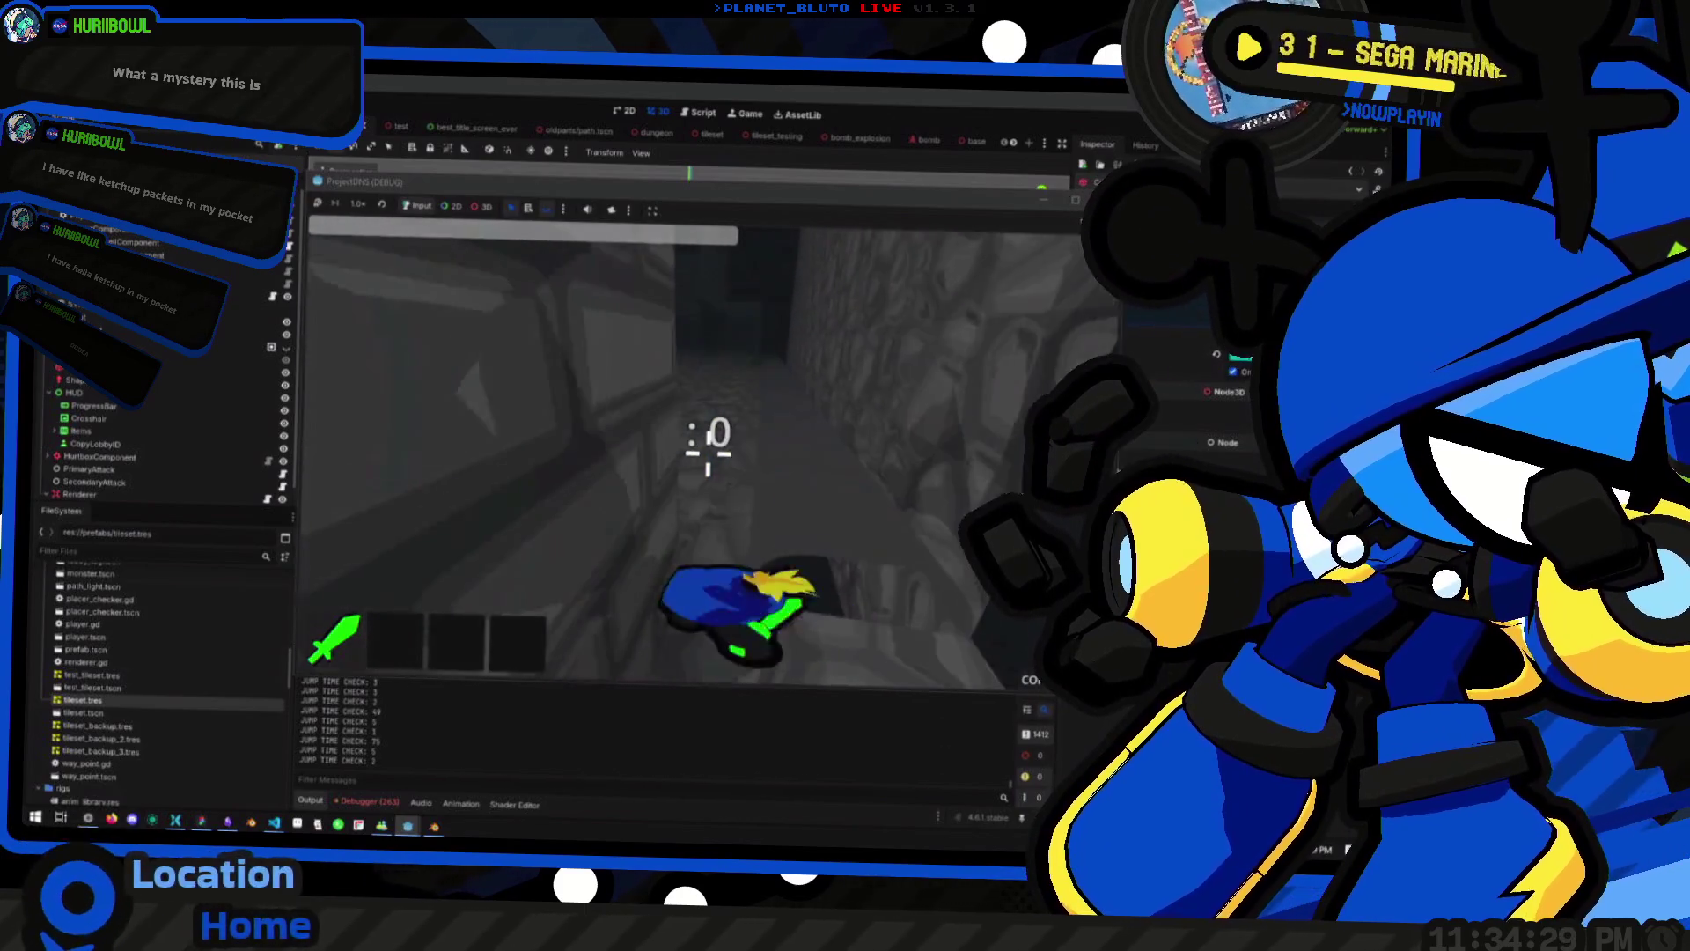
key(space)
key(space)
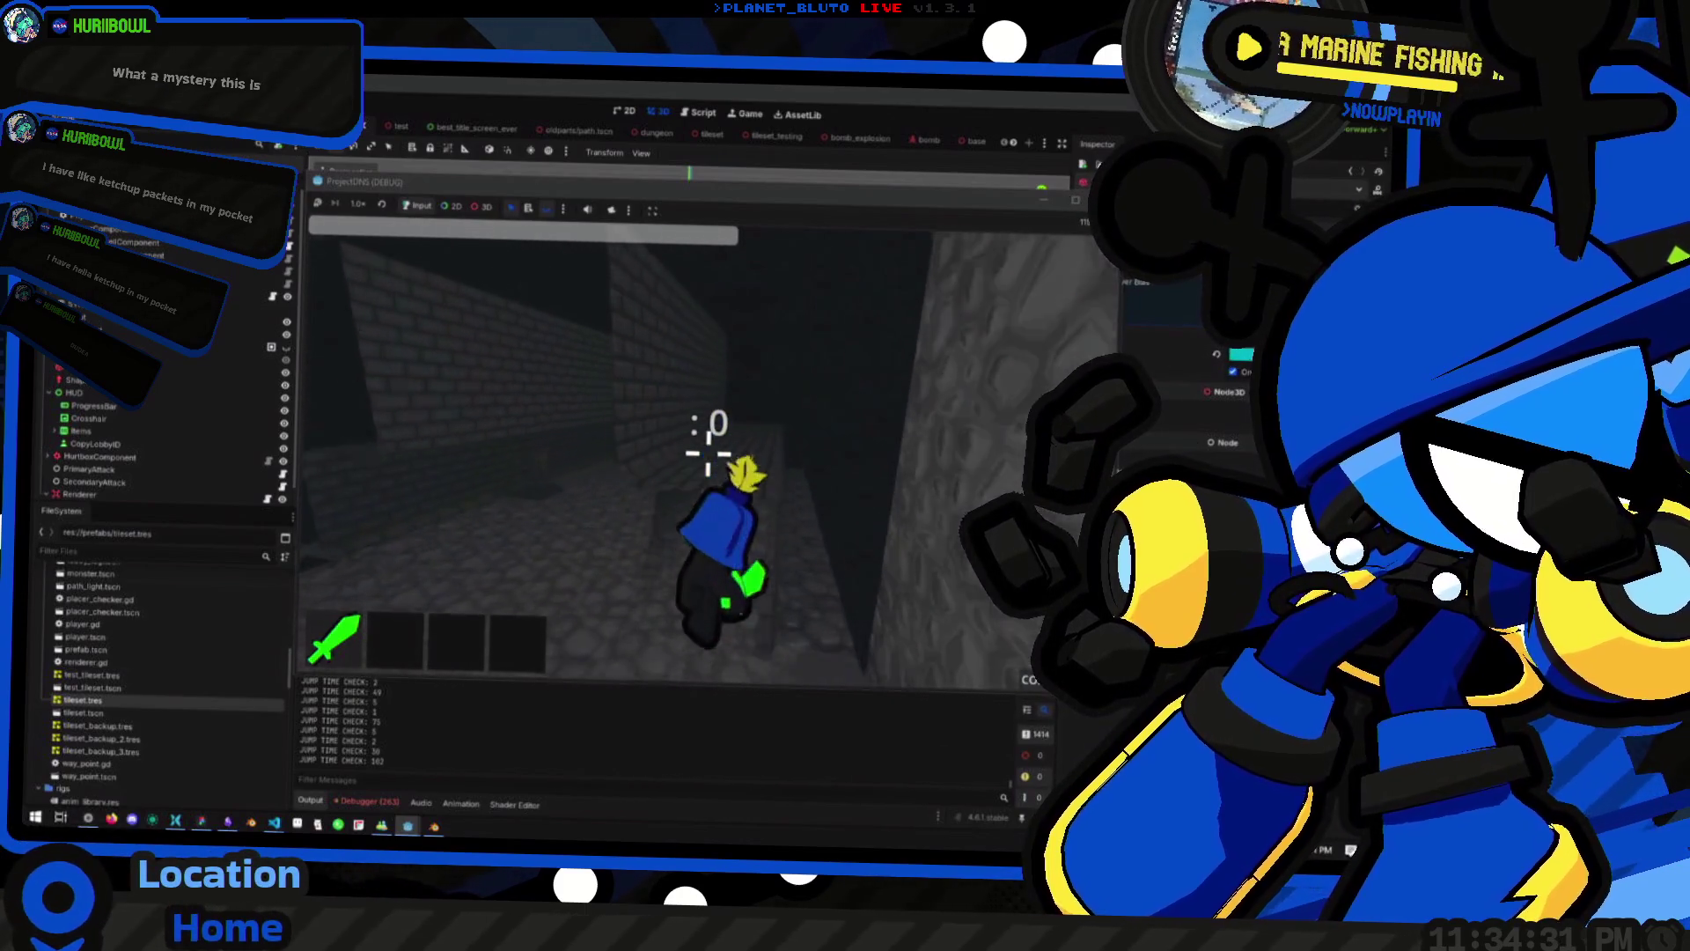
key(space)
key(space)
key(space)
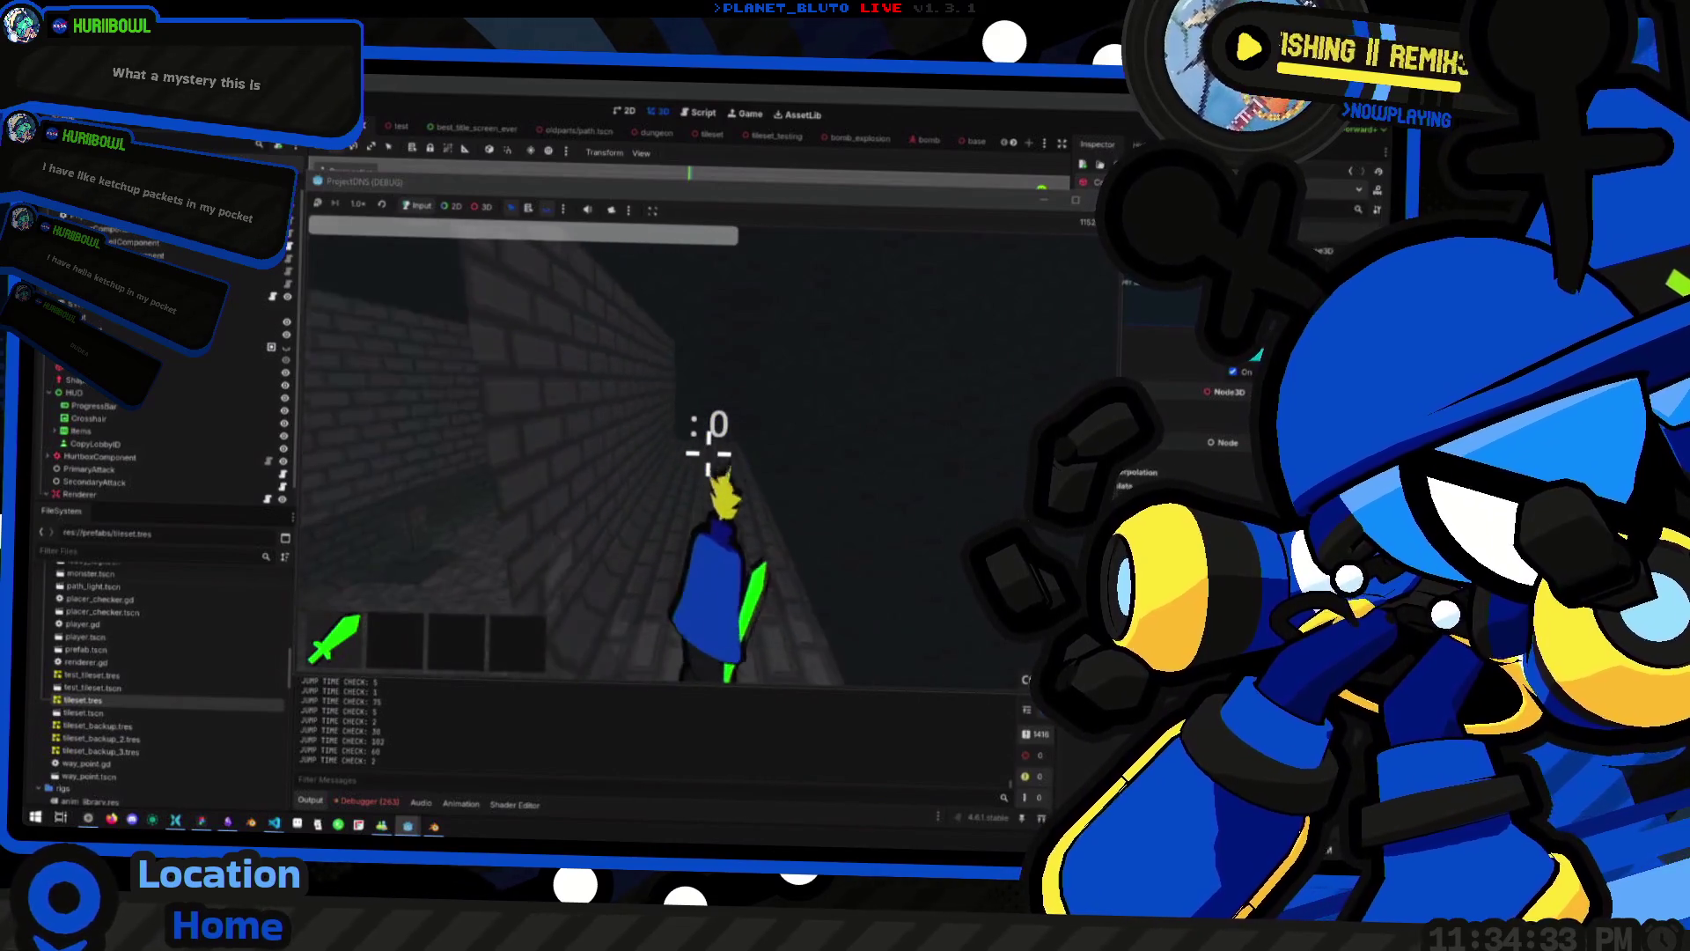
key(w)
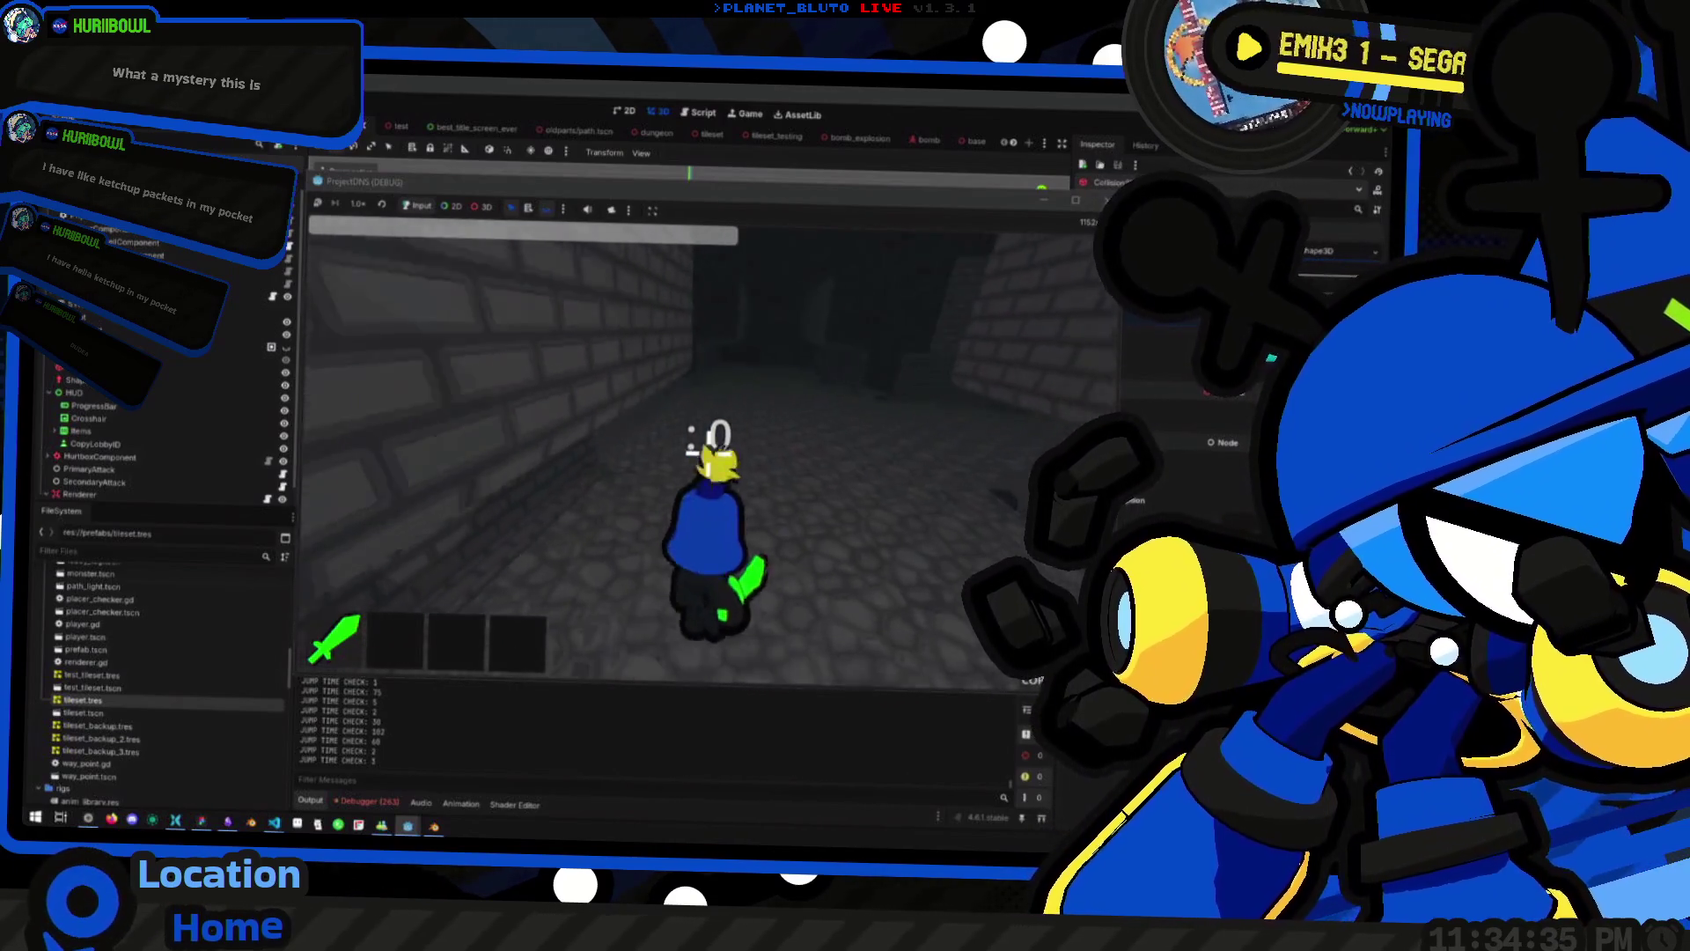
key(space)
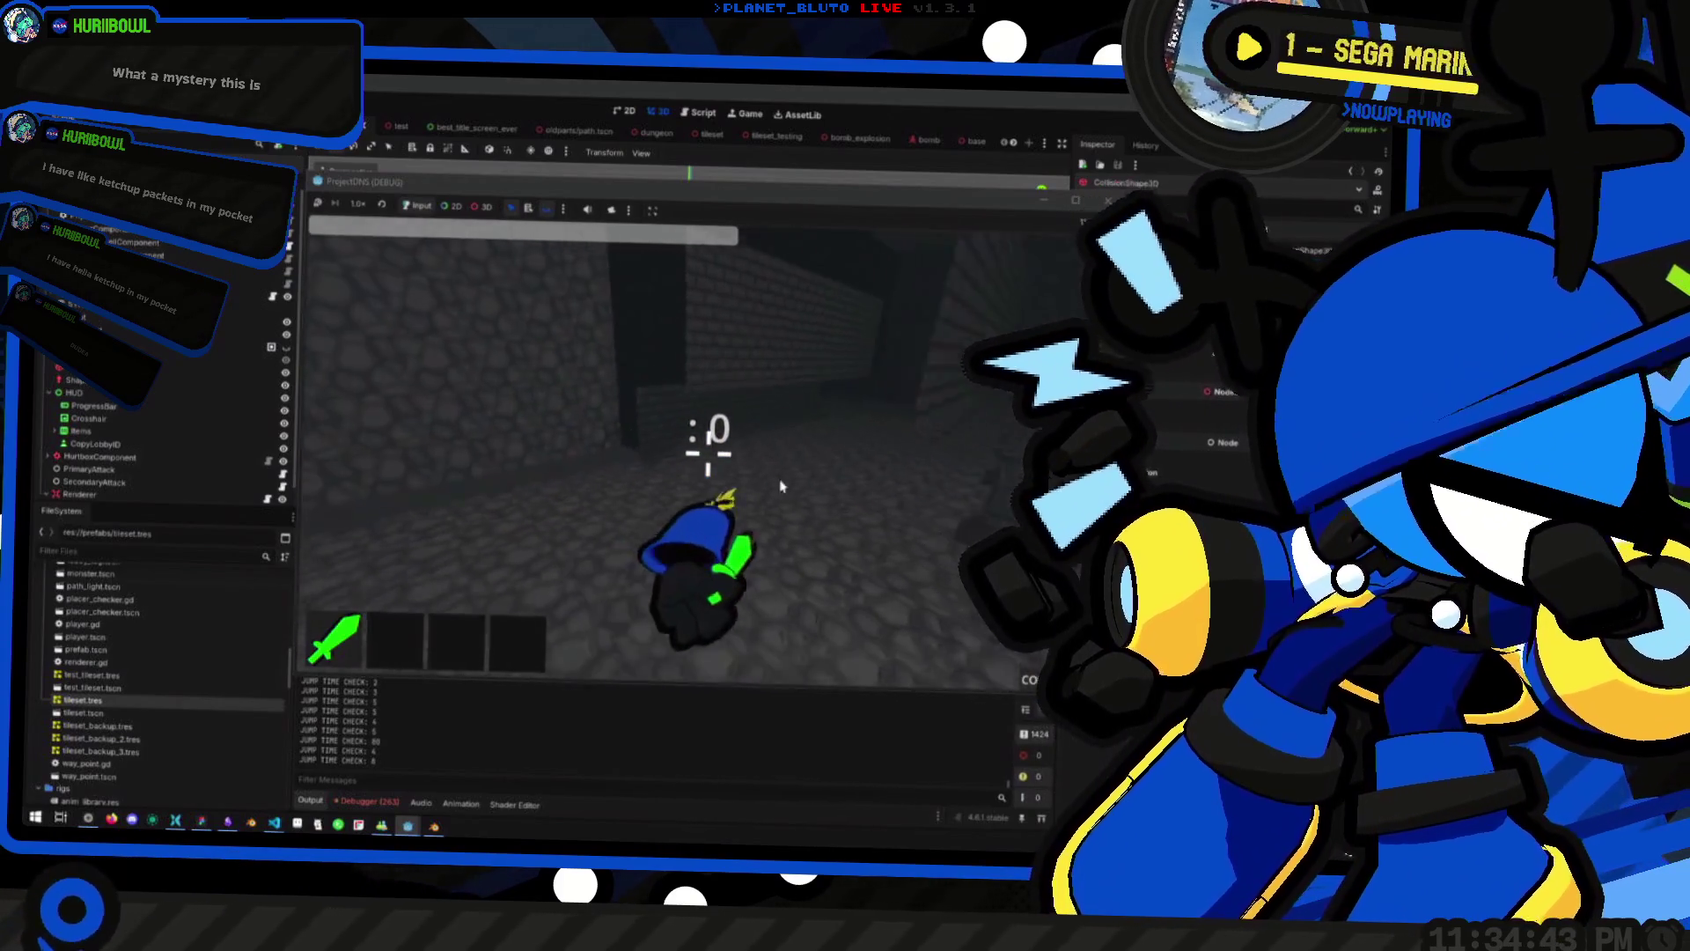
click(385, 825)
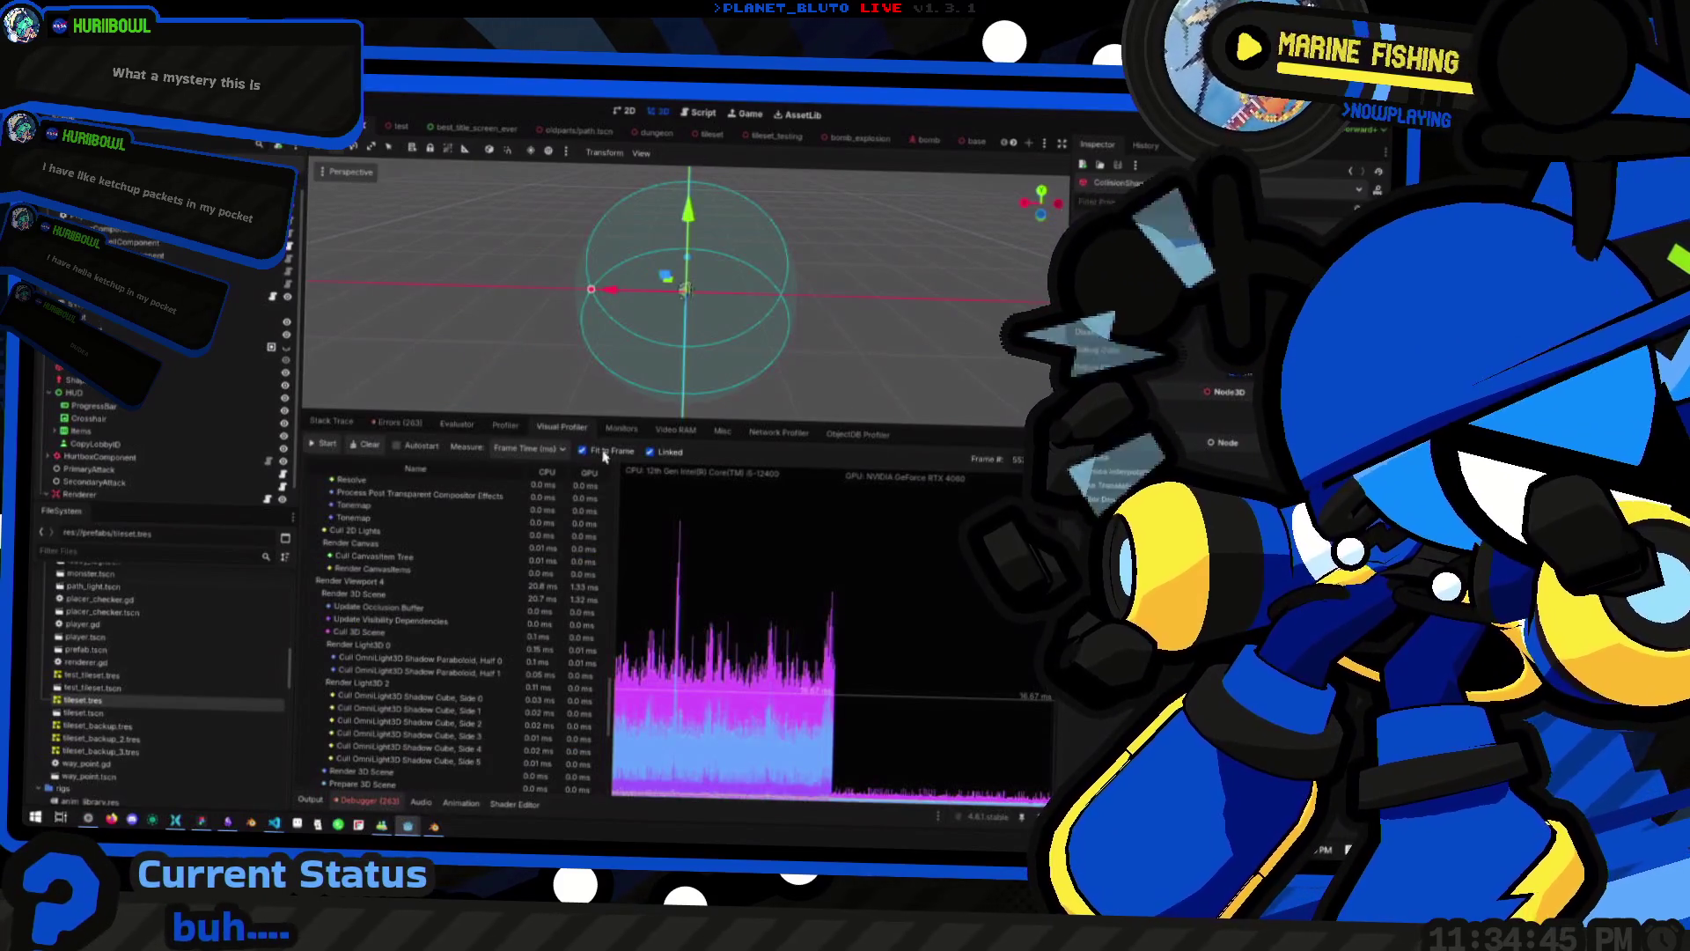
Restart the Visual Profiler recording and switch back to the running ProjectDNS game window
click(367, 446)
click(326, 444)
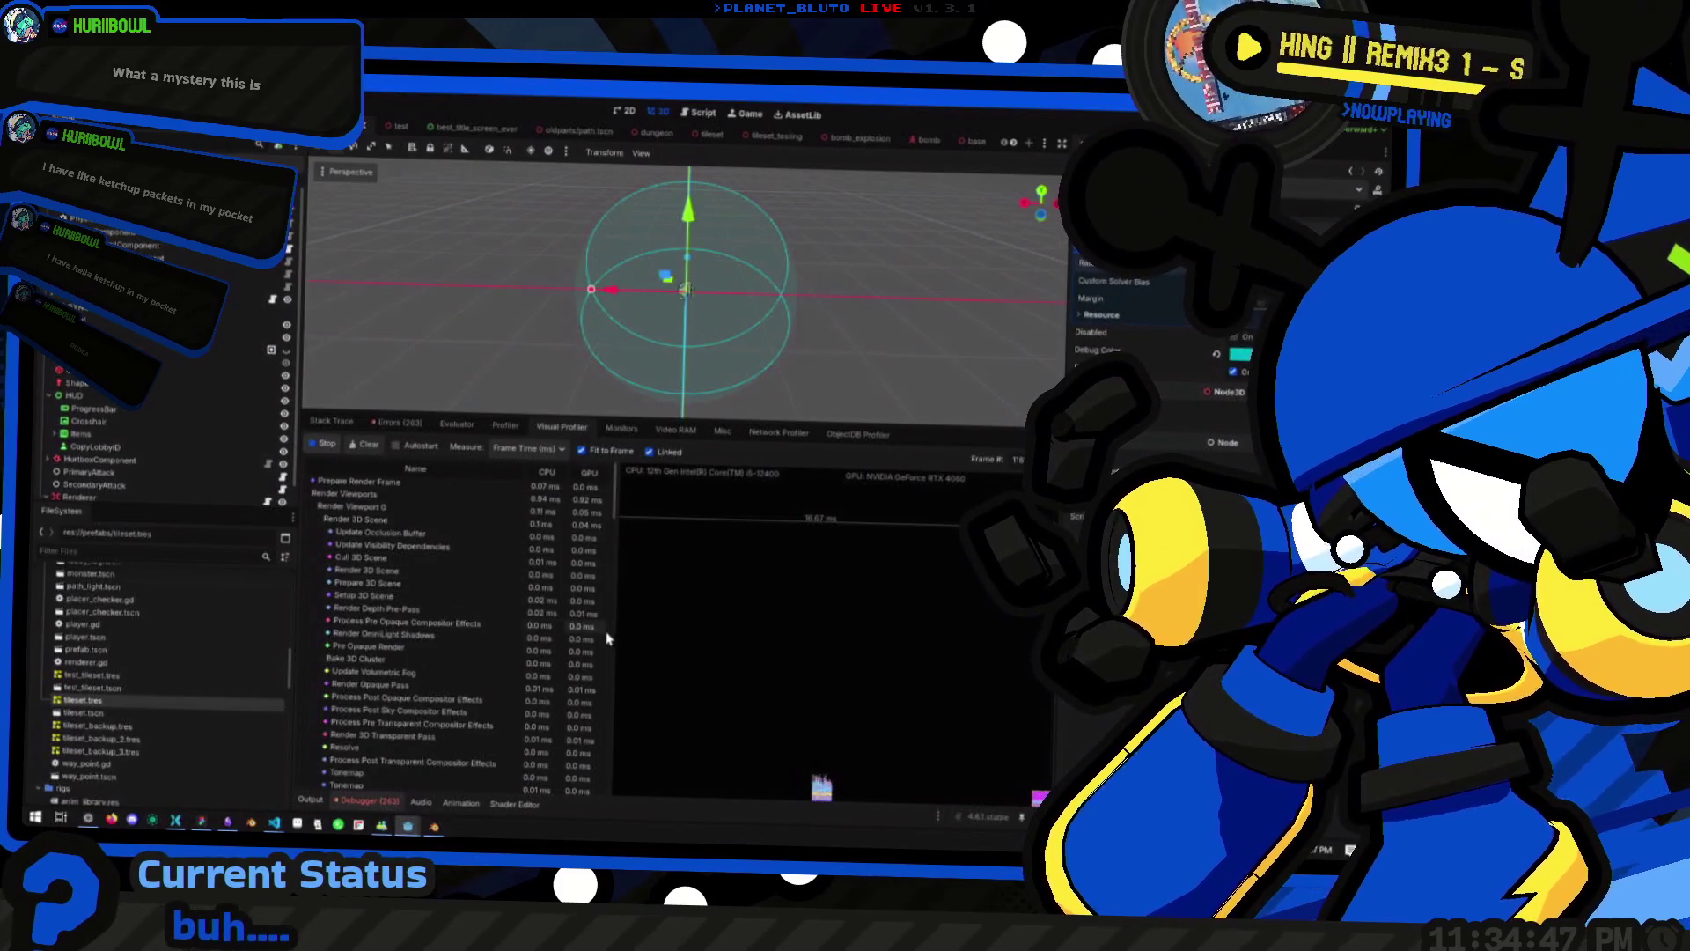
key(alt+Tab)
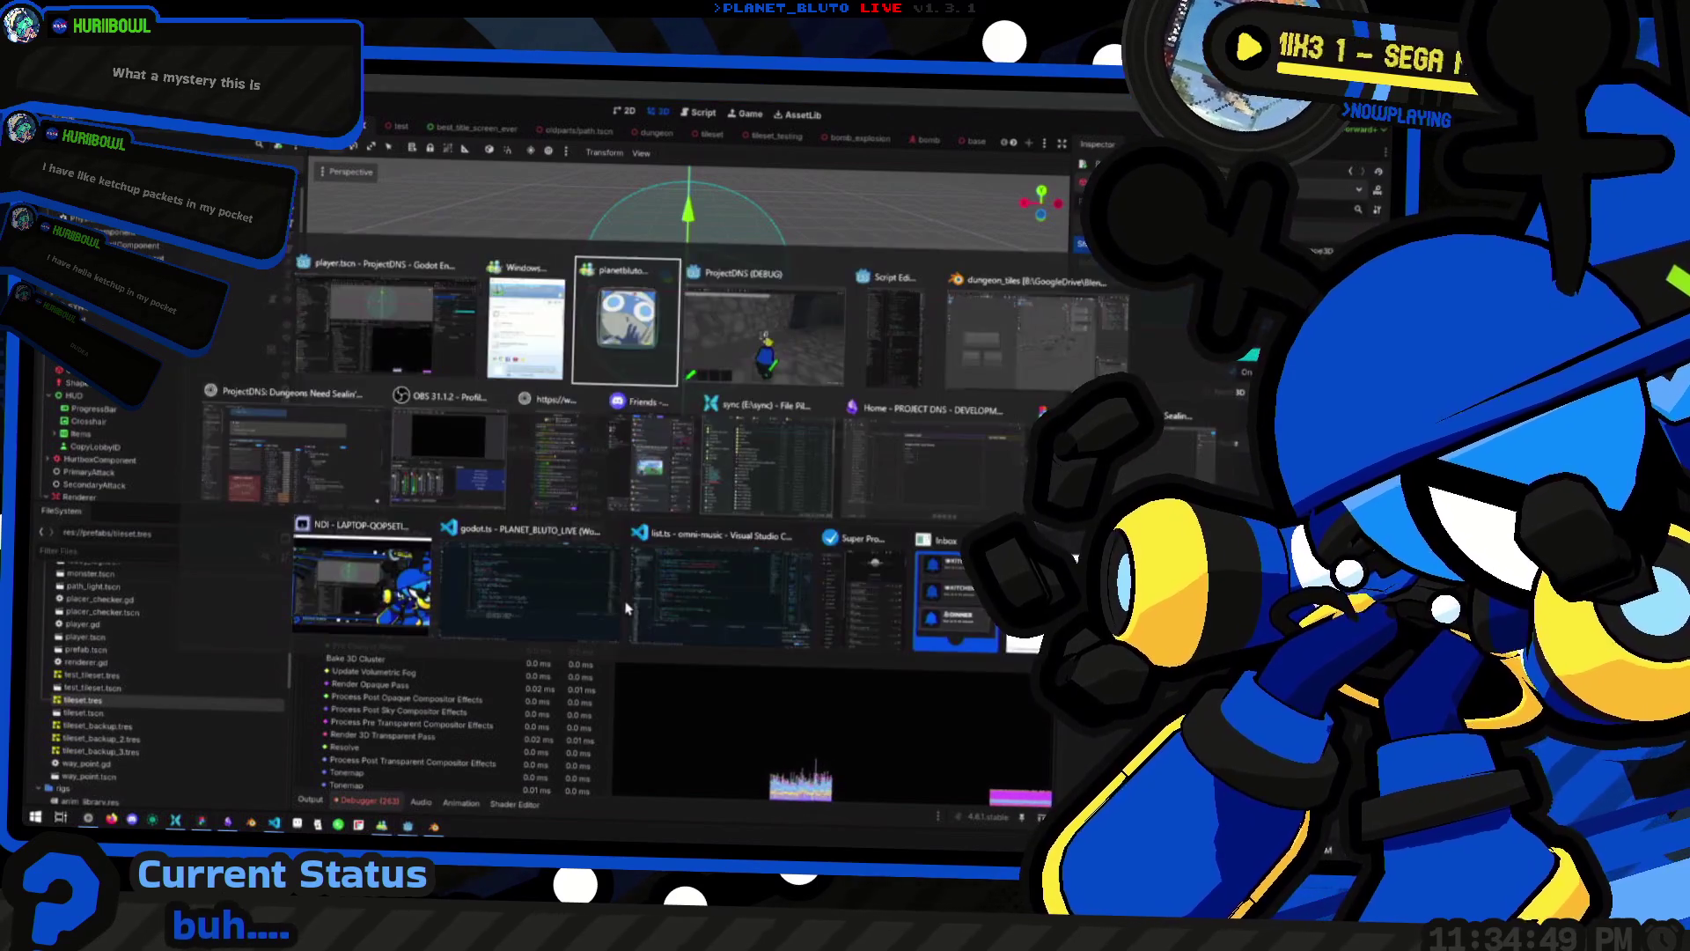
key(alt+Tab)
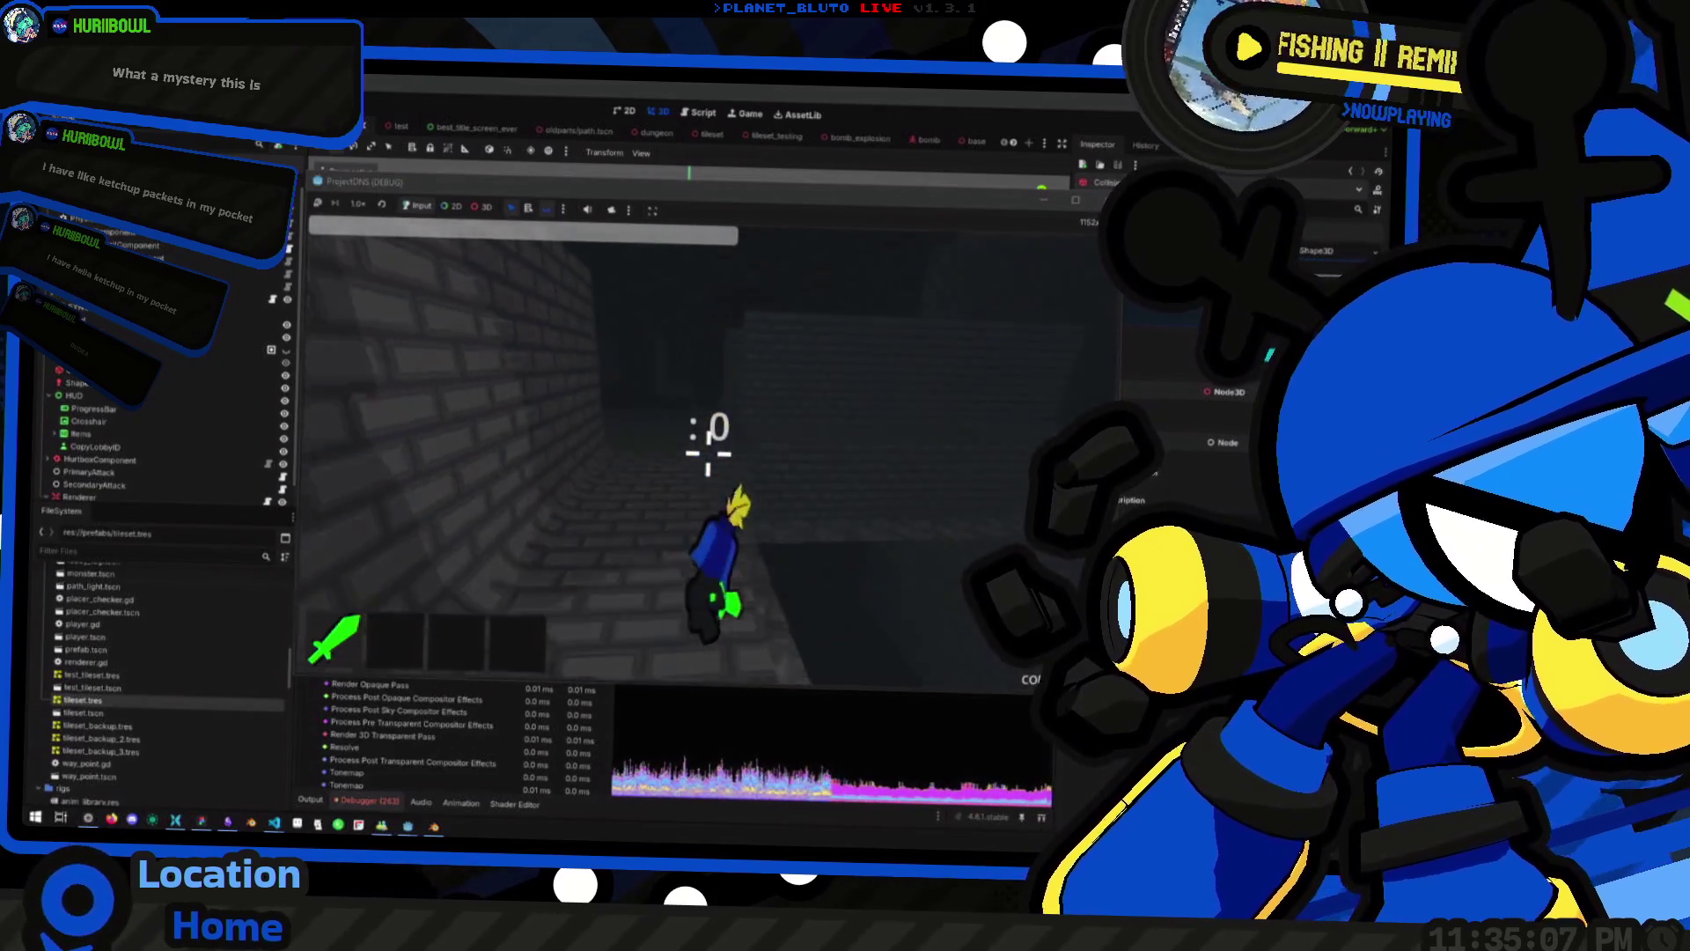
Walk the Knight down the corridors, then open the in-game console and type 'mon'
key(w)
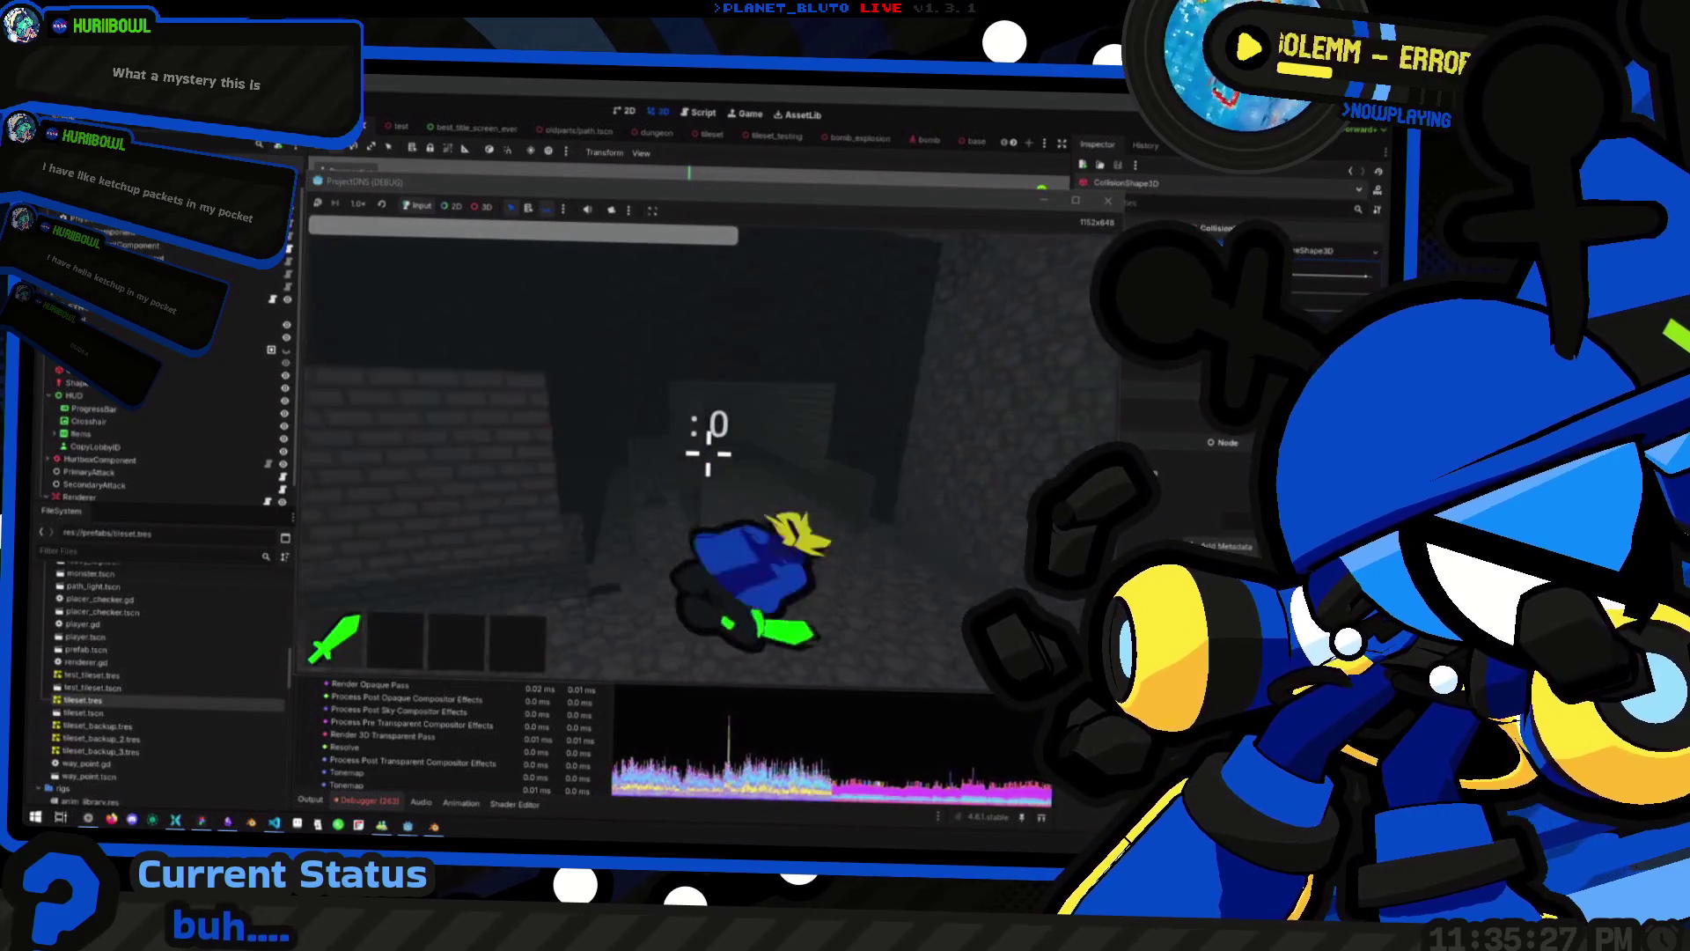
key(w)
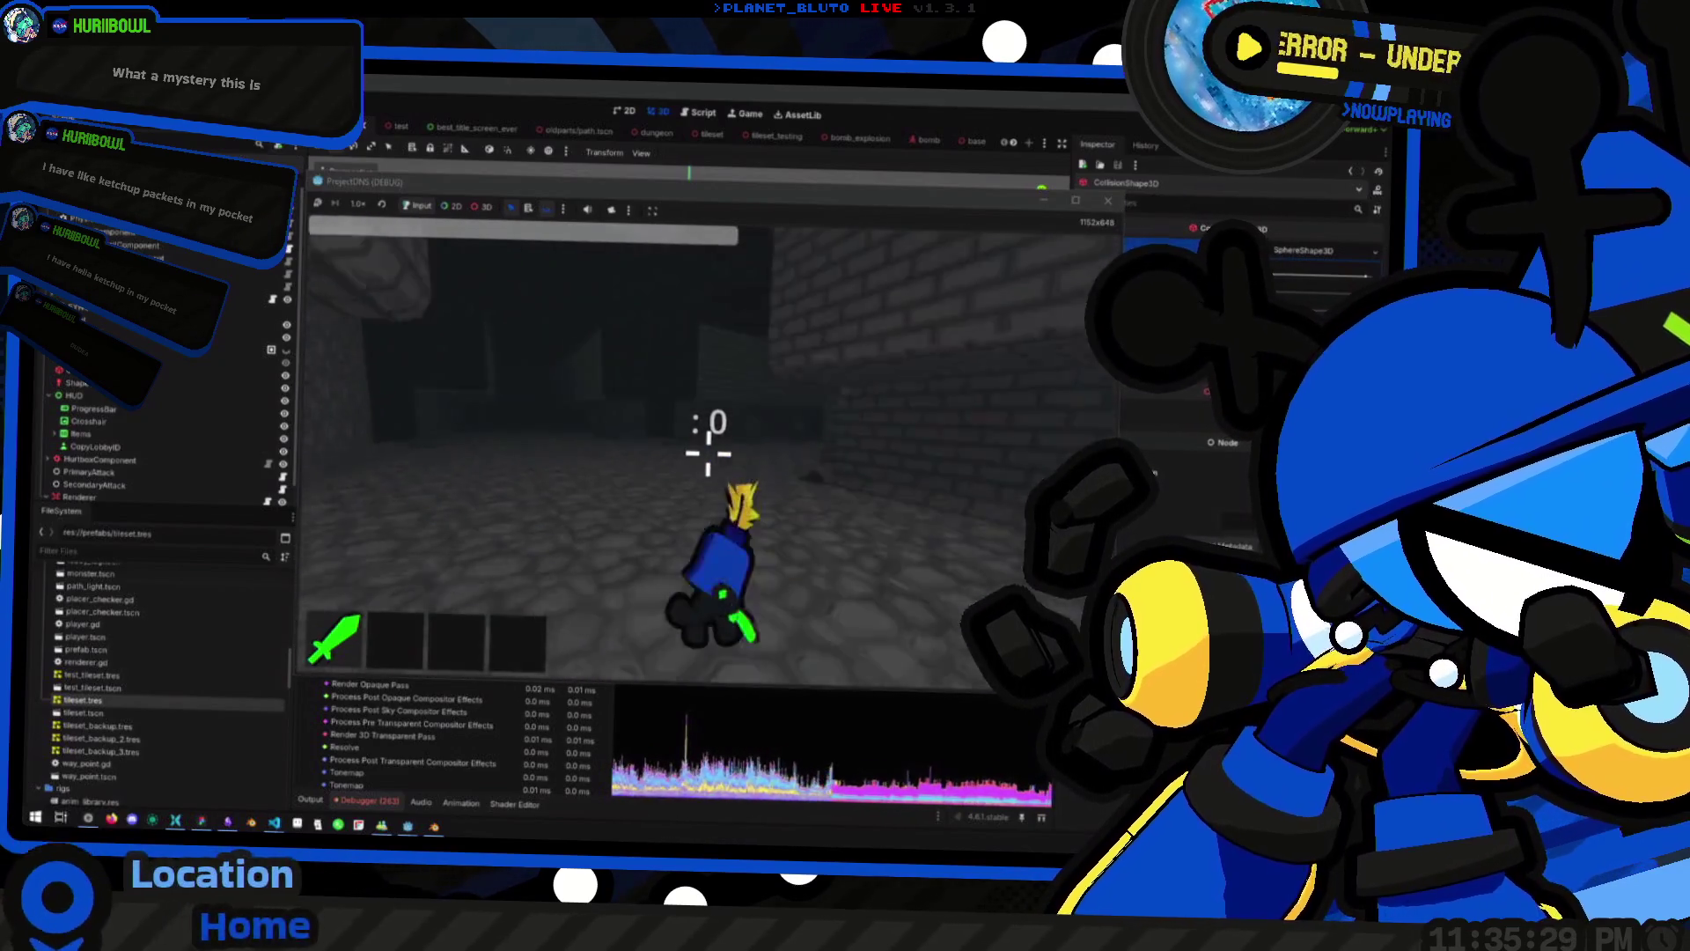
key(grave)
text(mon)
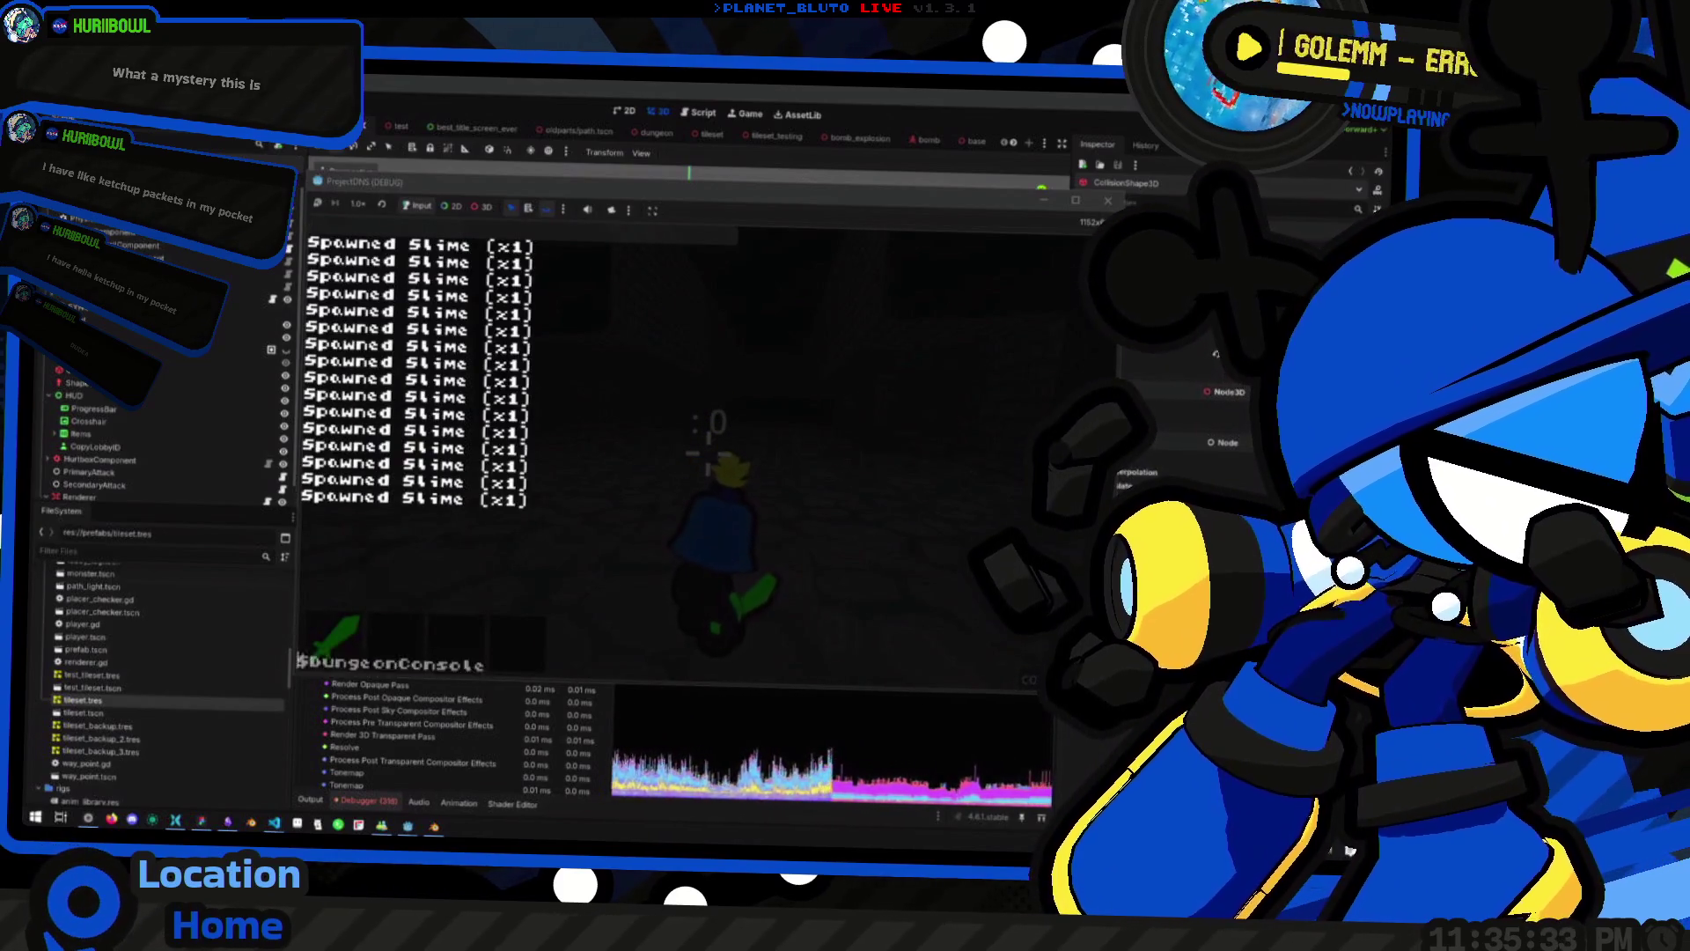
Run the mon slime spawn command and switch back to the editor's profiler
key(Return)
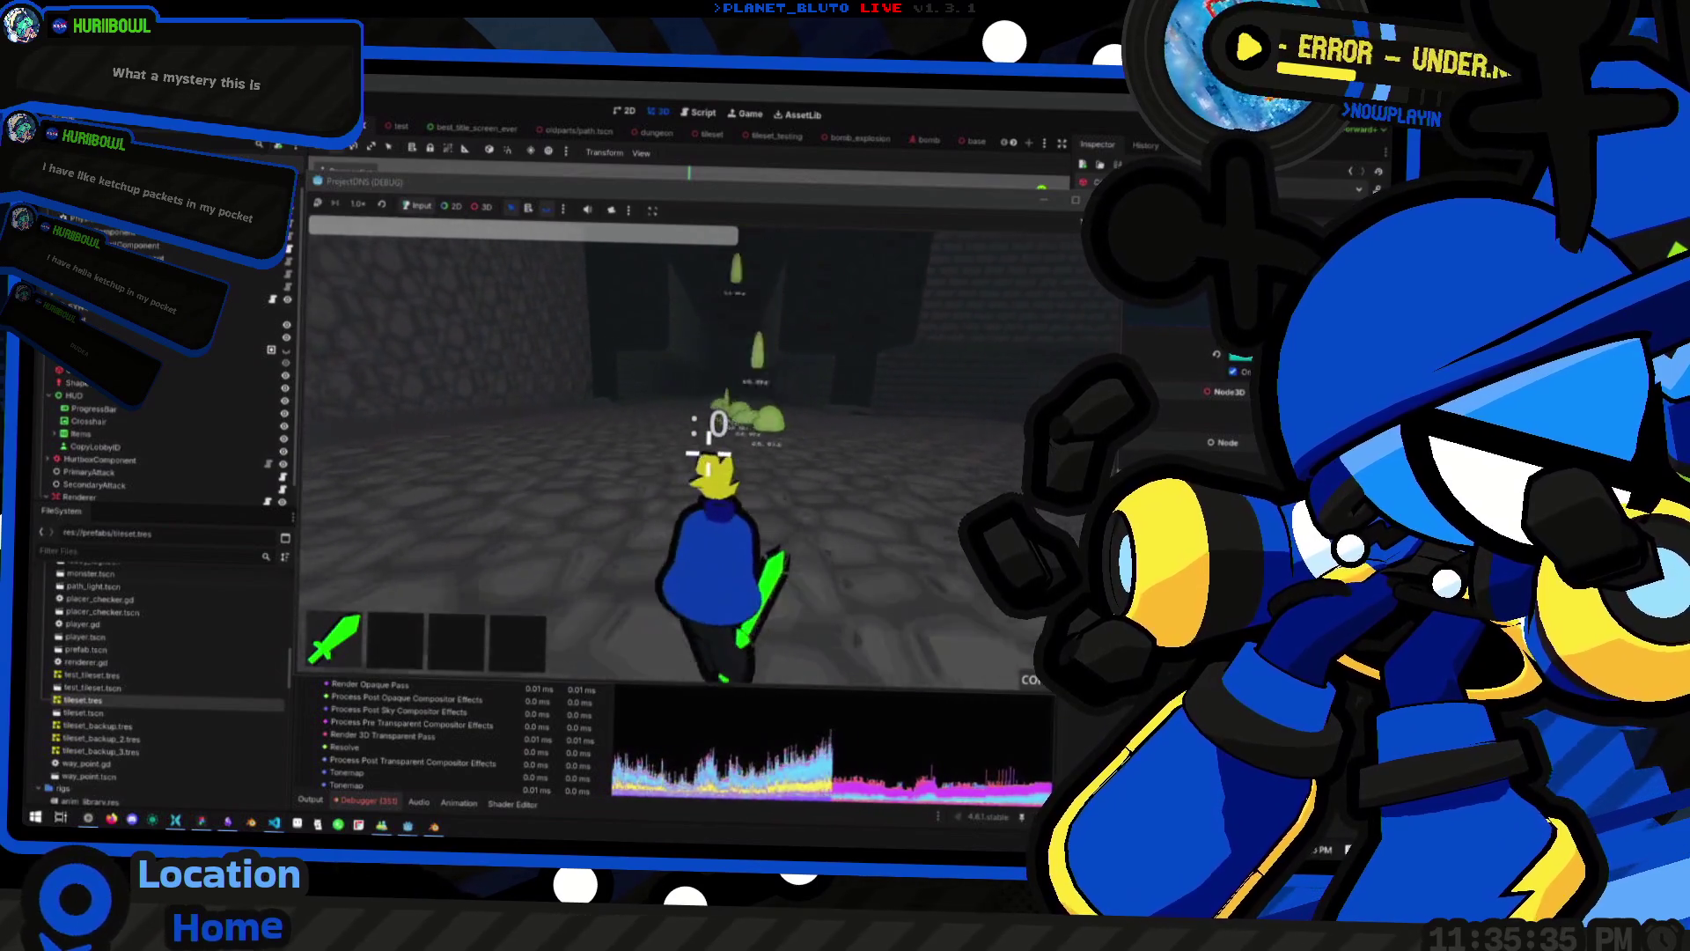
key(F8)
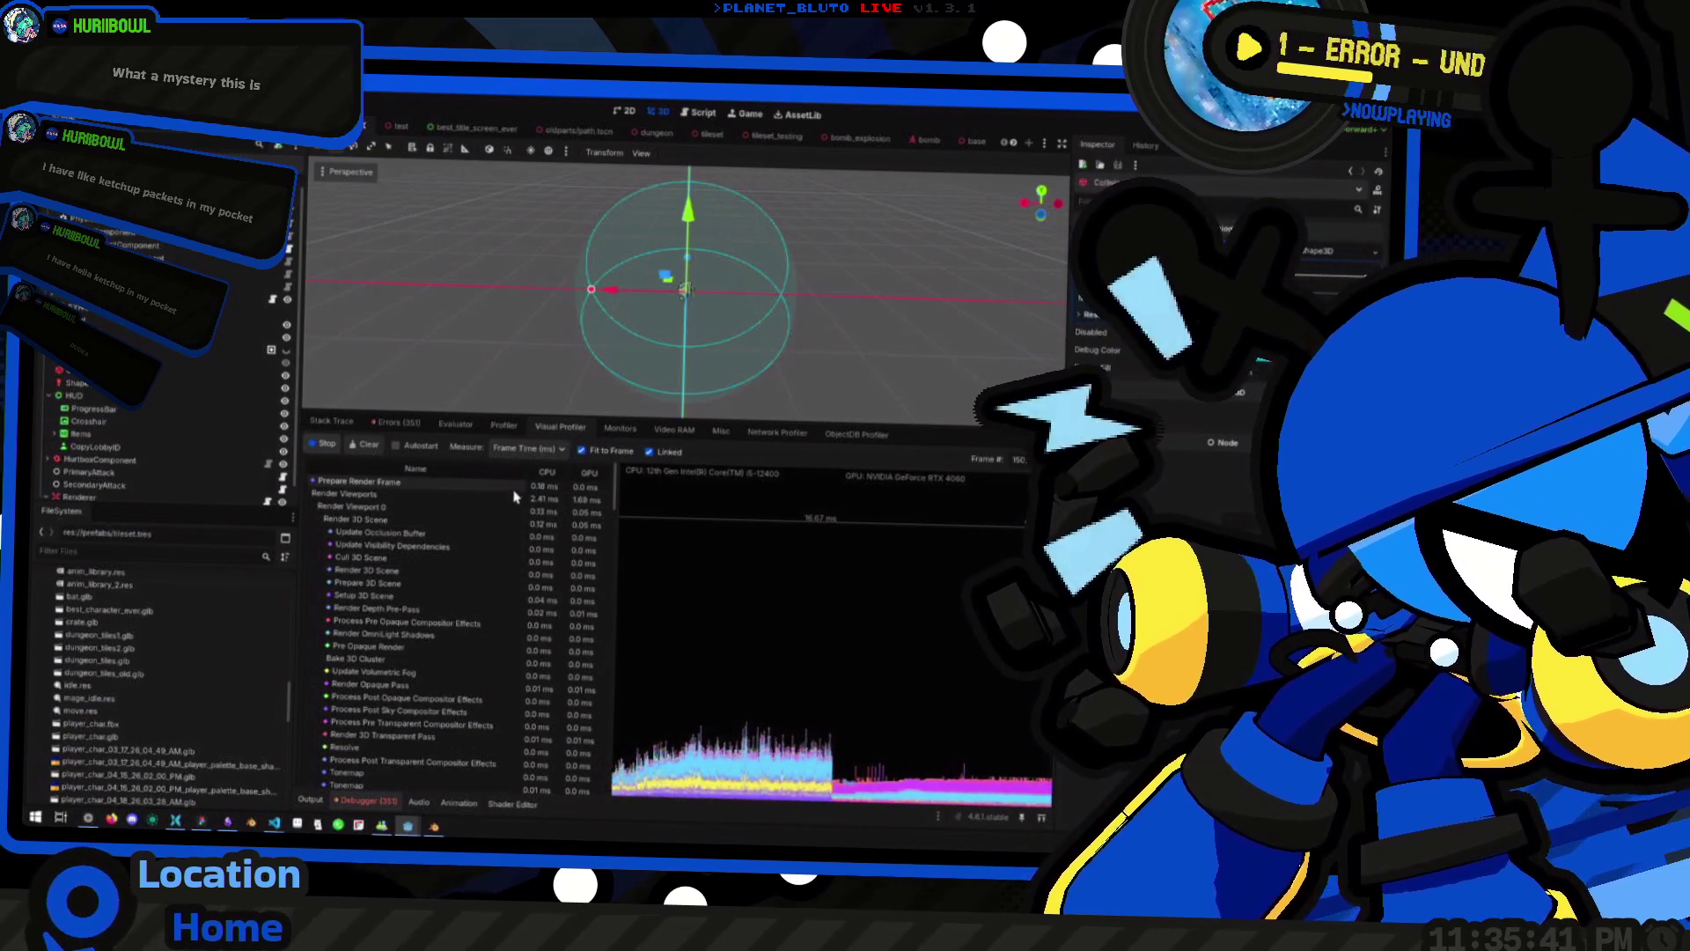
Scroll through the Visual Profiler's per-pass CPU and GPU timings, keeping Measure on Frame Time (ms)
scroll(515, 496, down, 10)
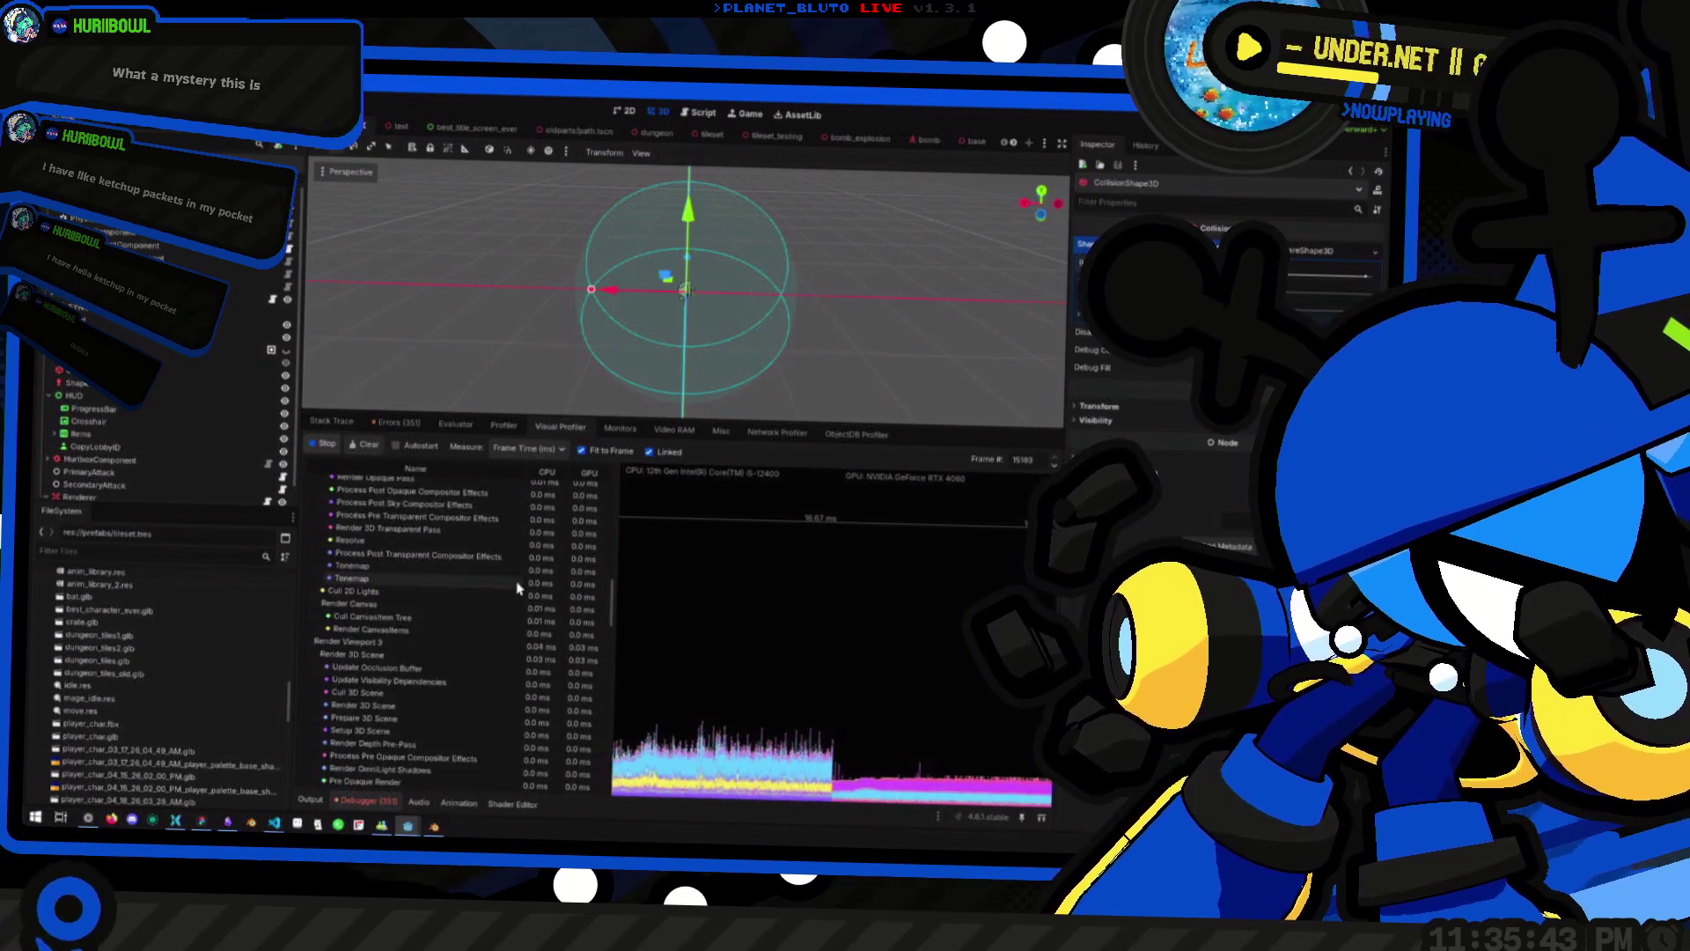
scroll(508, 589, down, 5)
scroll(497, 595, up, 5)
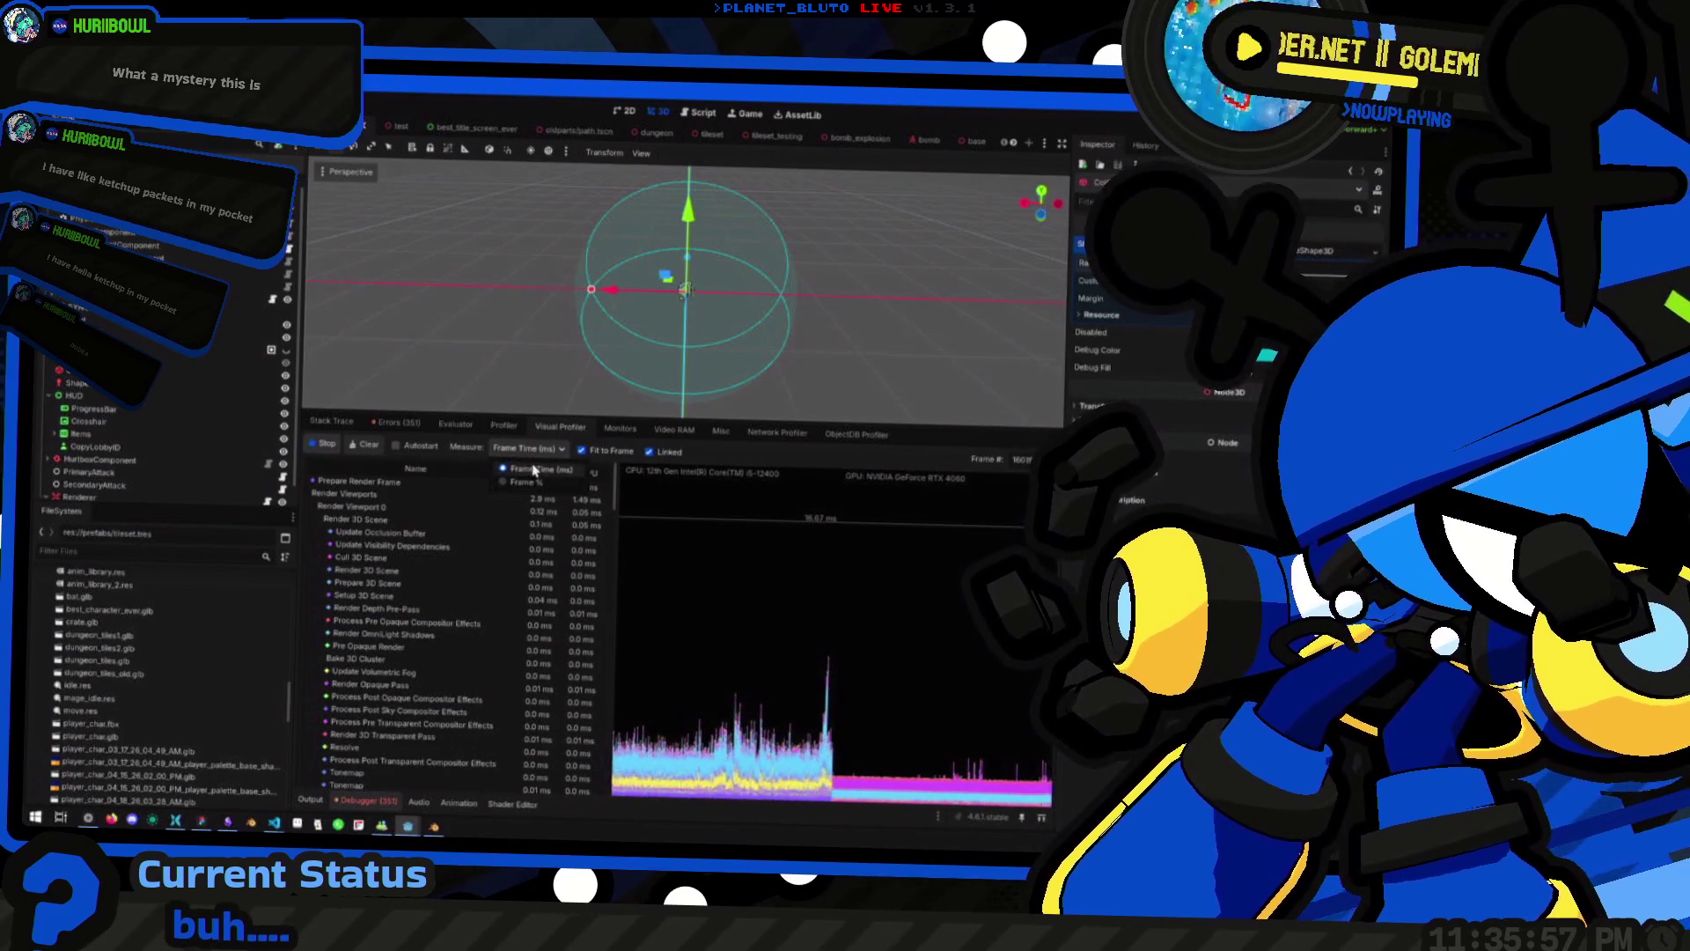
click(534, 469)
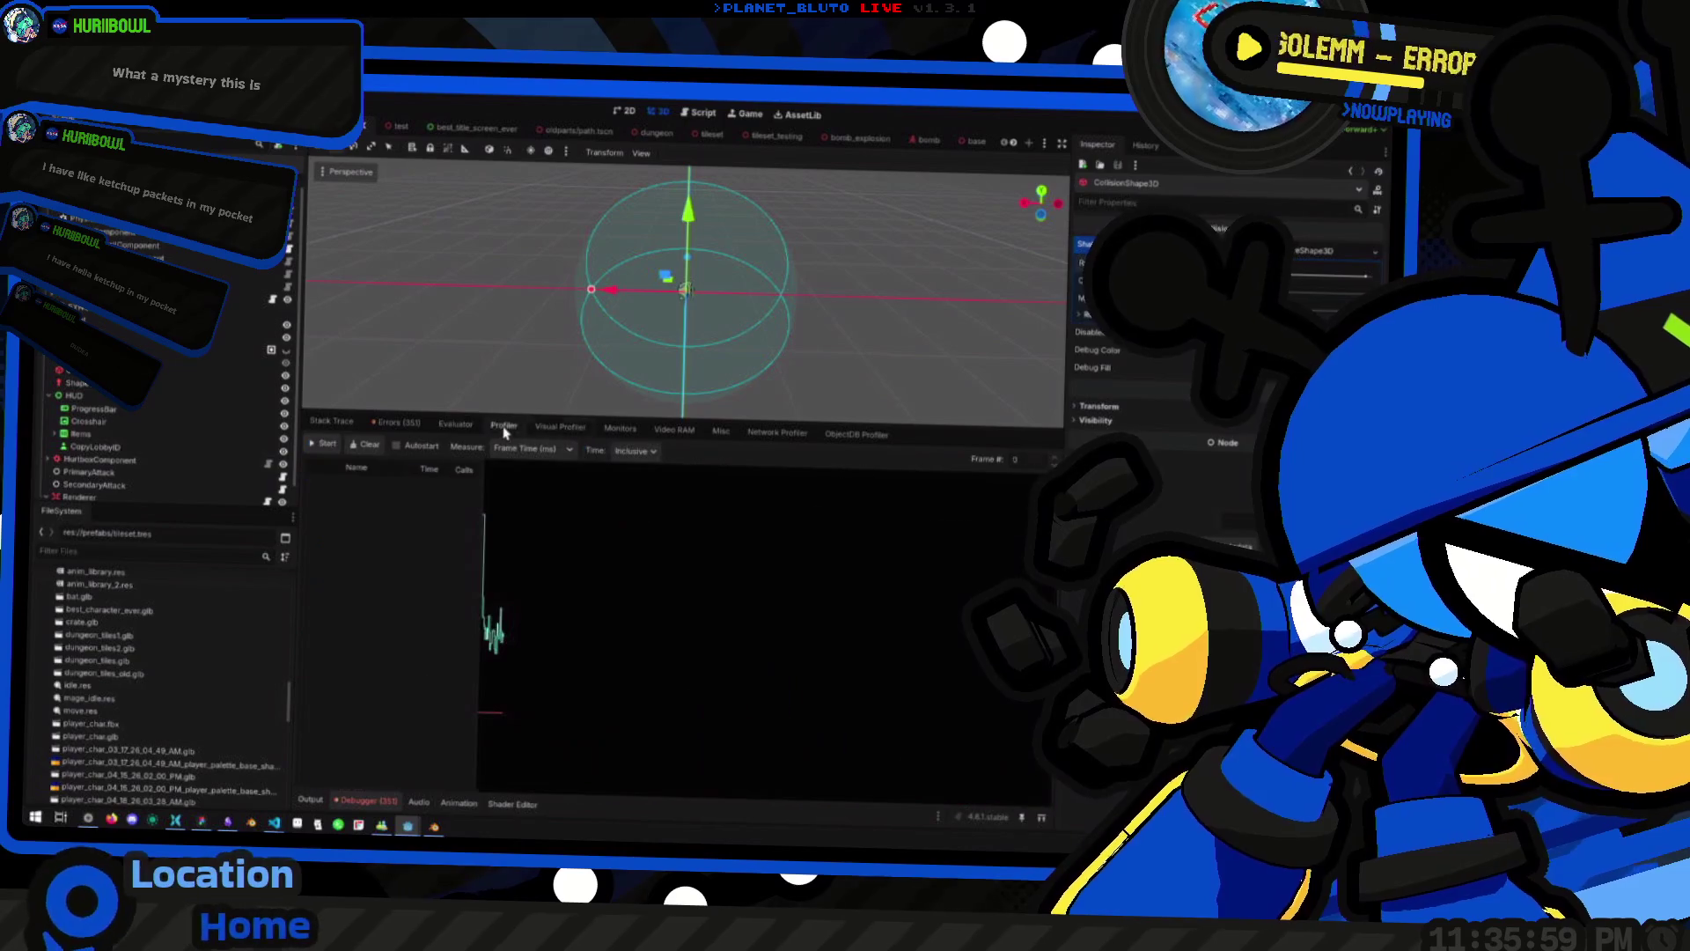
Start the general Profiler recording, review its frame, physics and script timings, then return to the game
click(497, 431)
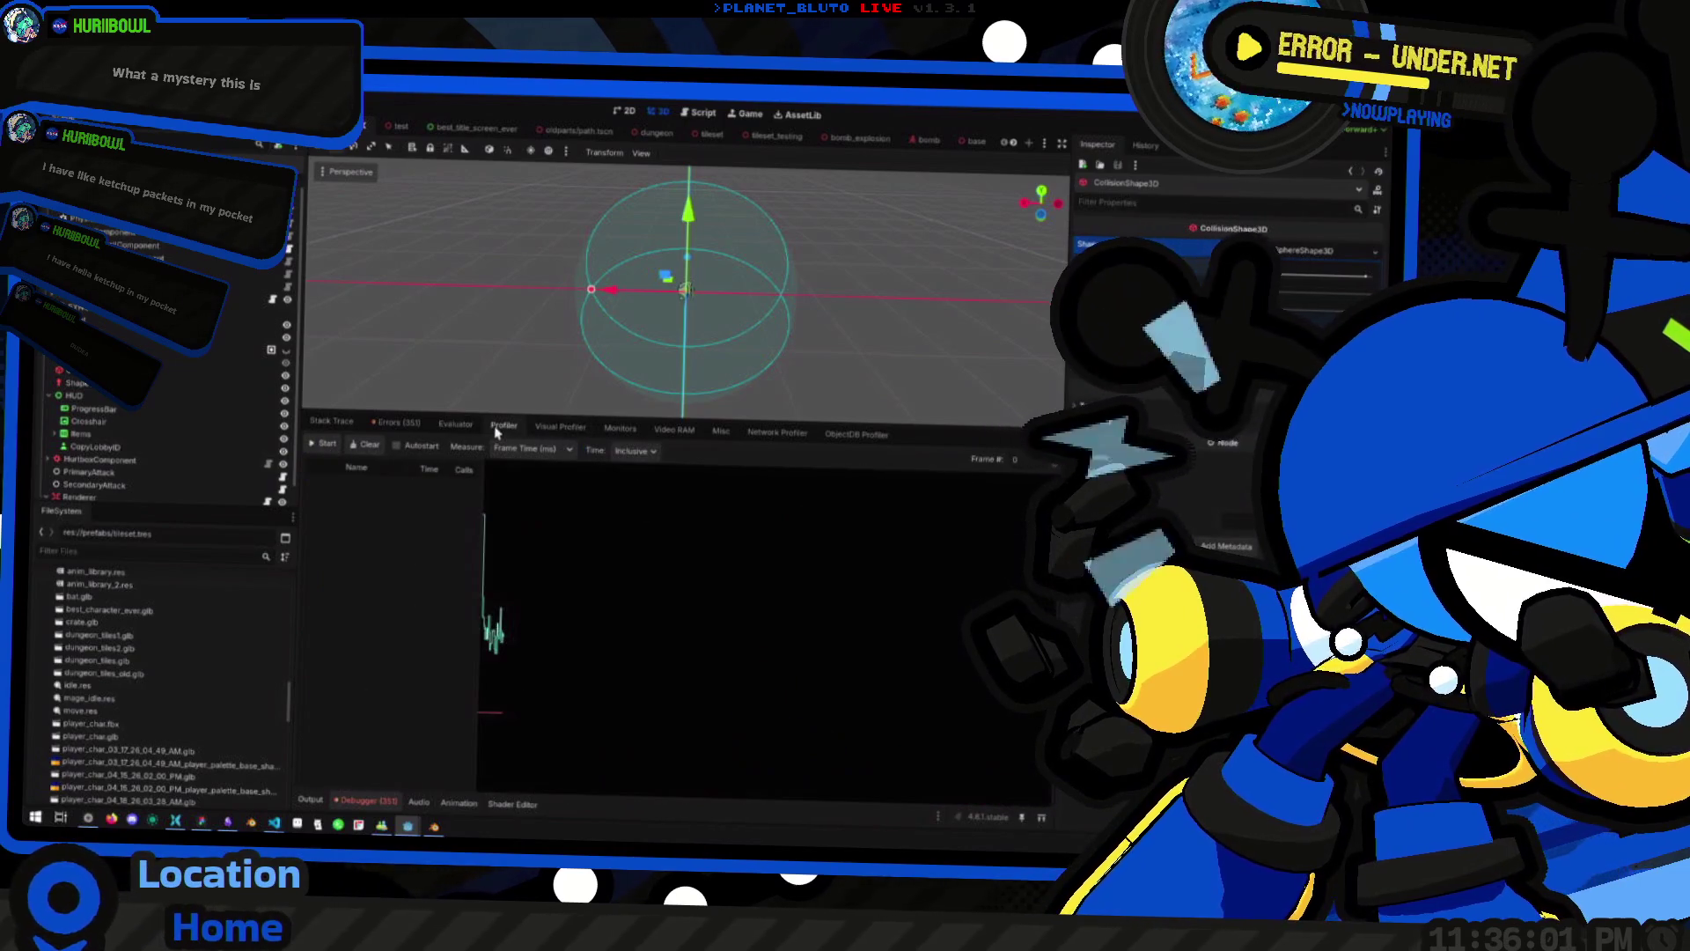
click(324, 444)
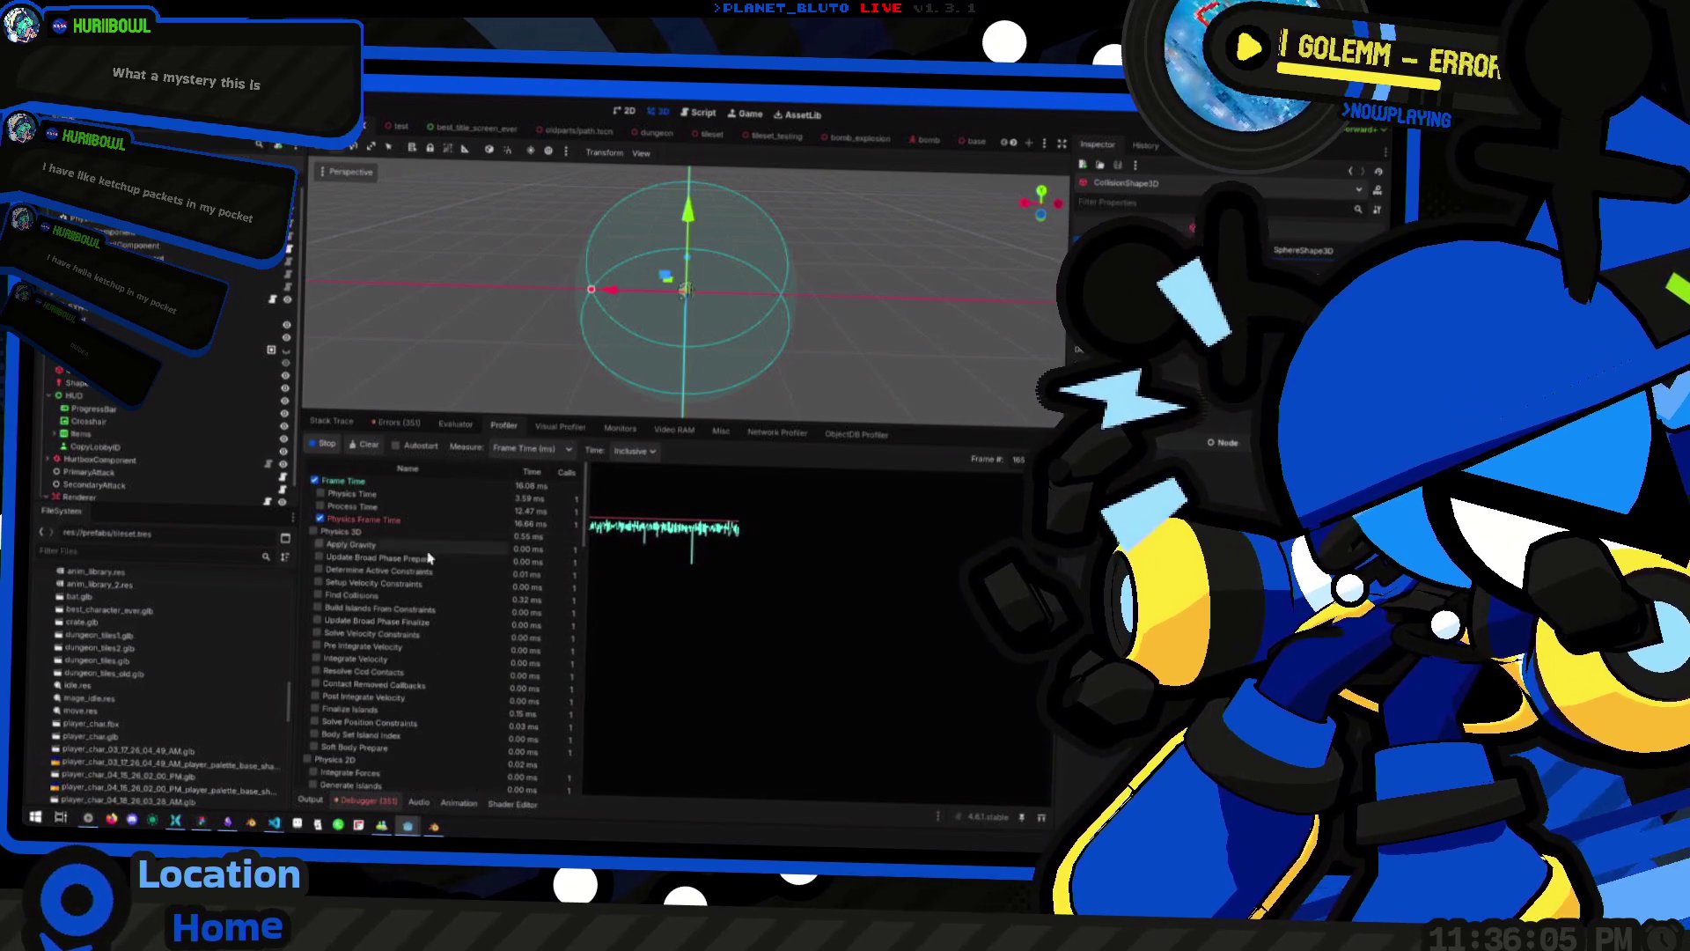
scroll(463, 563, down, 3)
scroll(443, 661, down, 3)
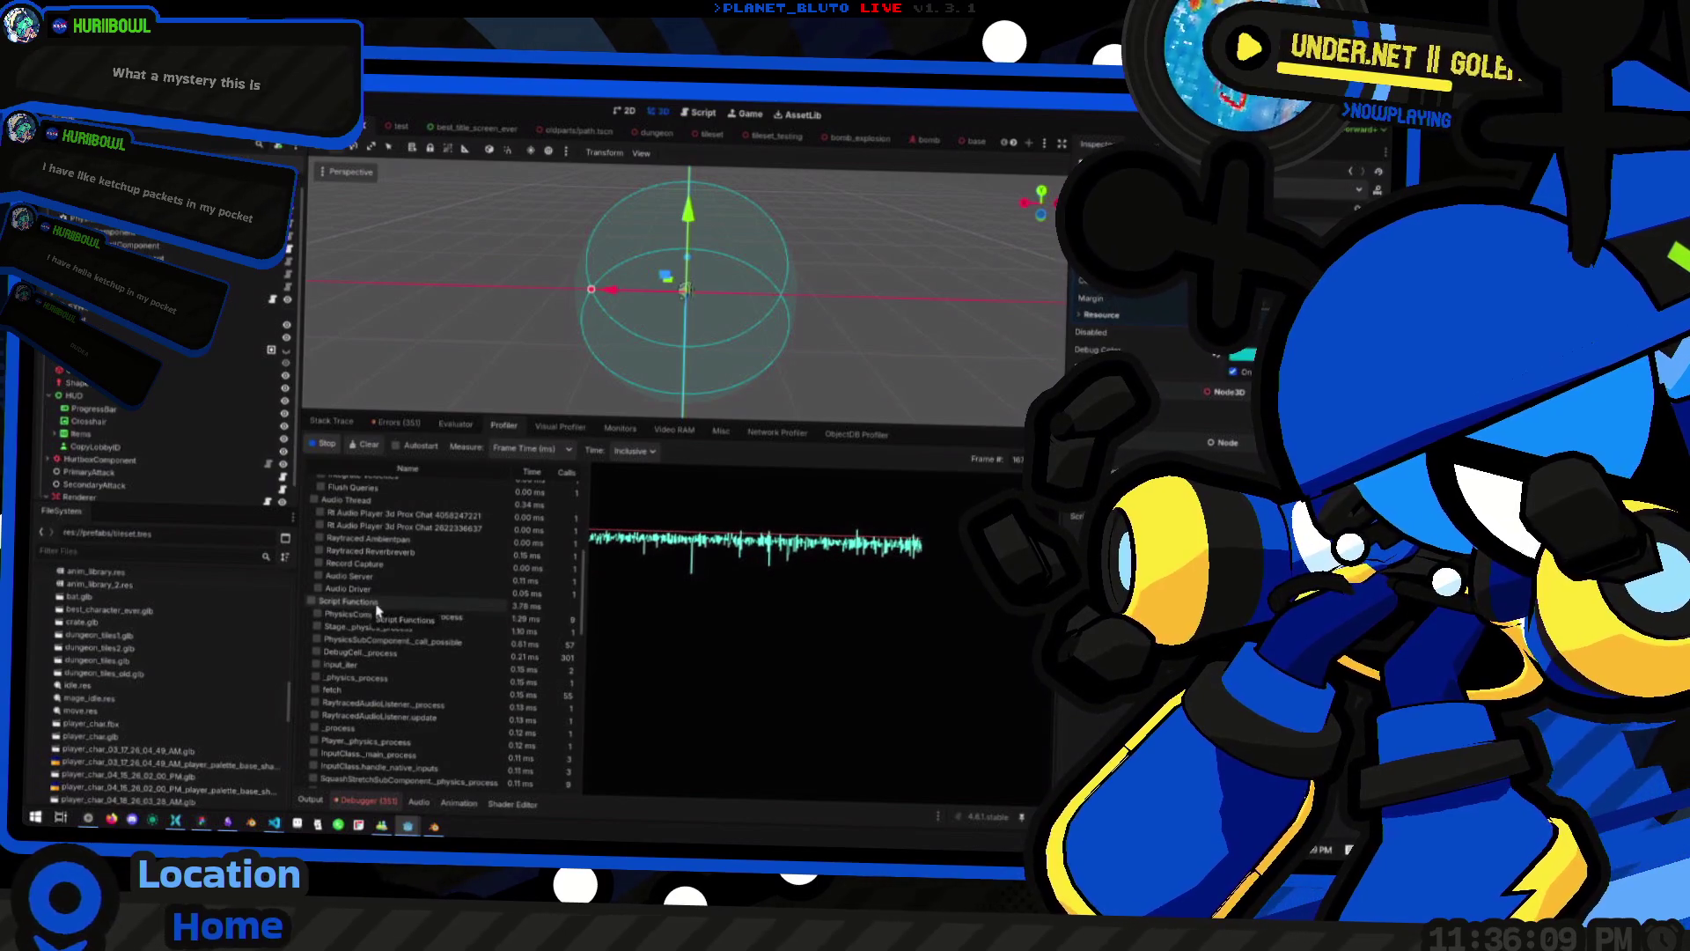
scroll(373, 608, up, 6)
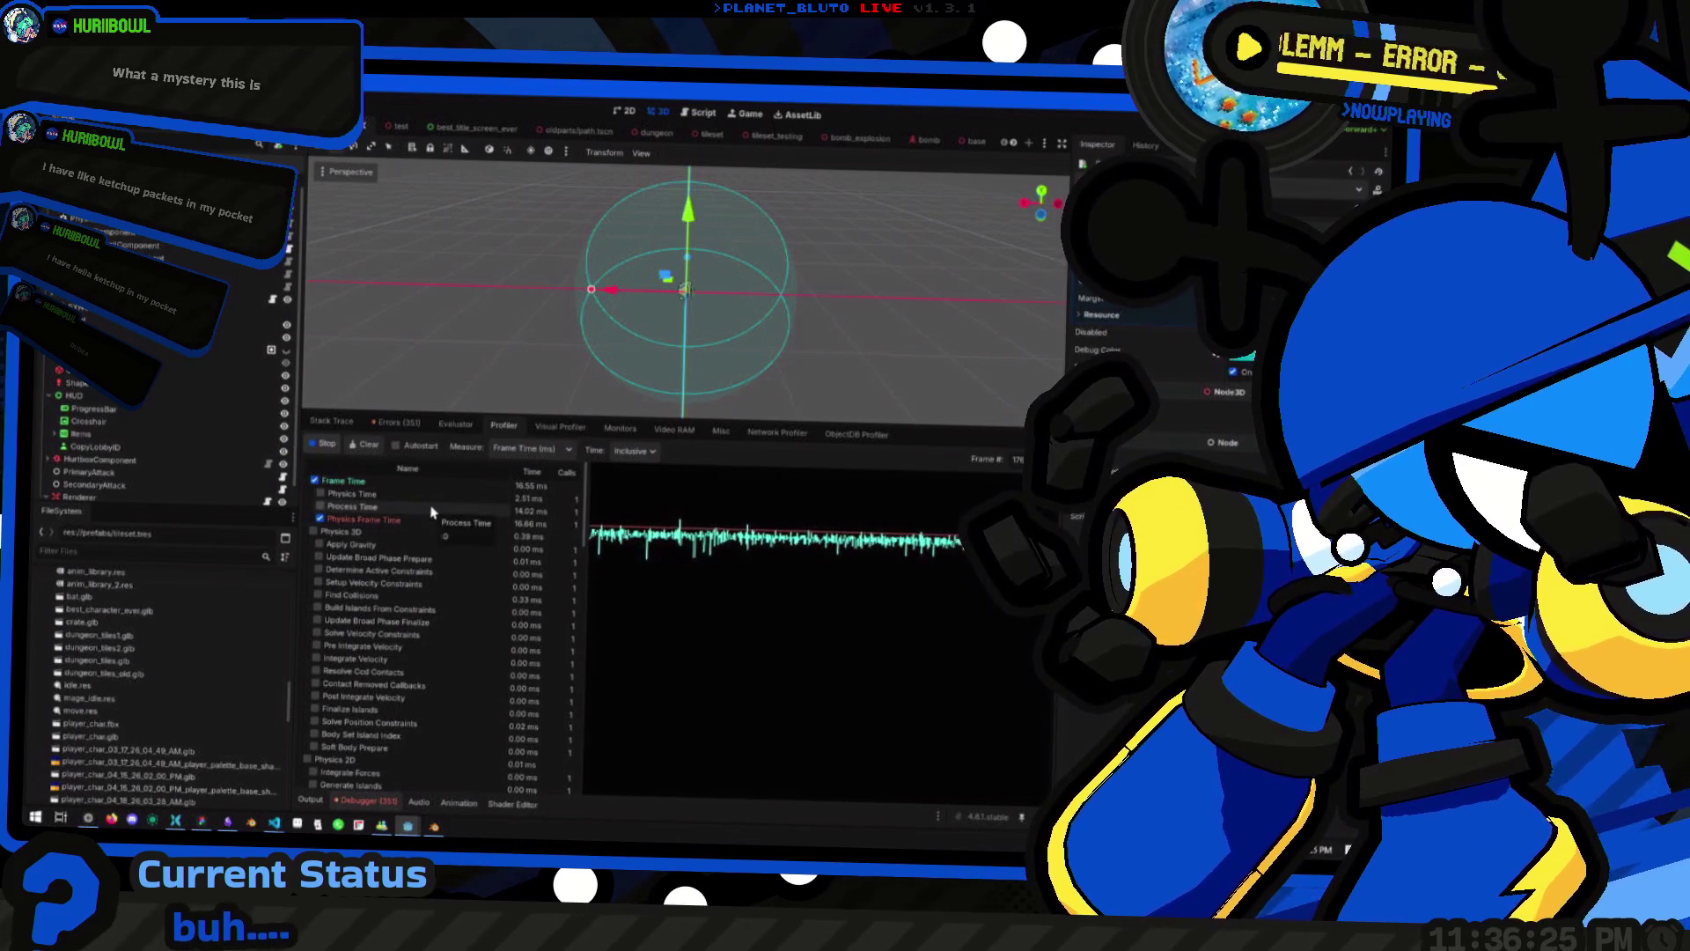
key(alt+Tab)
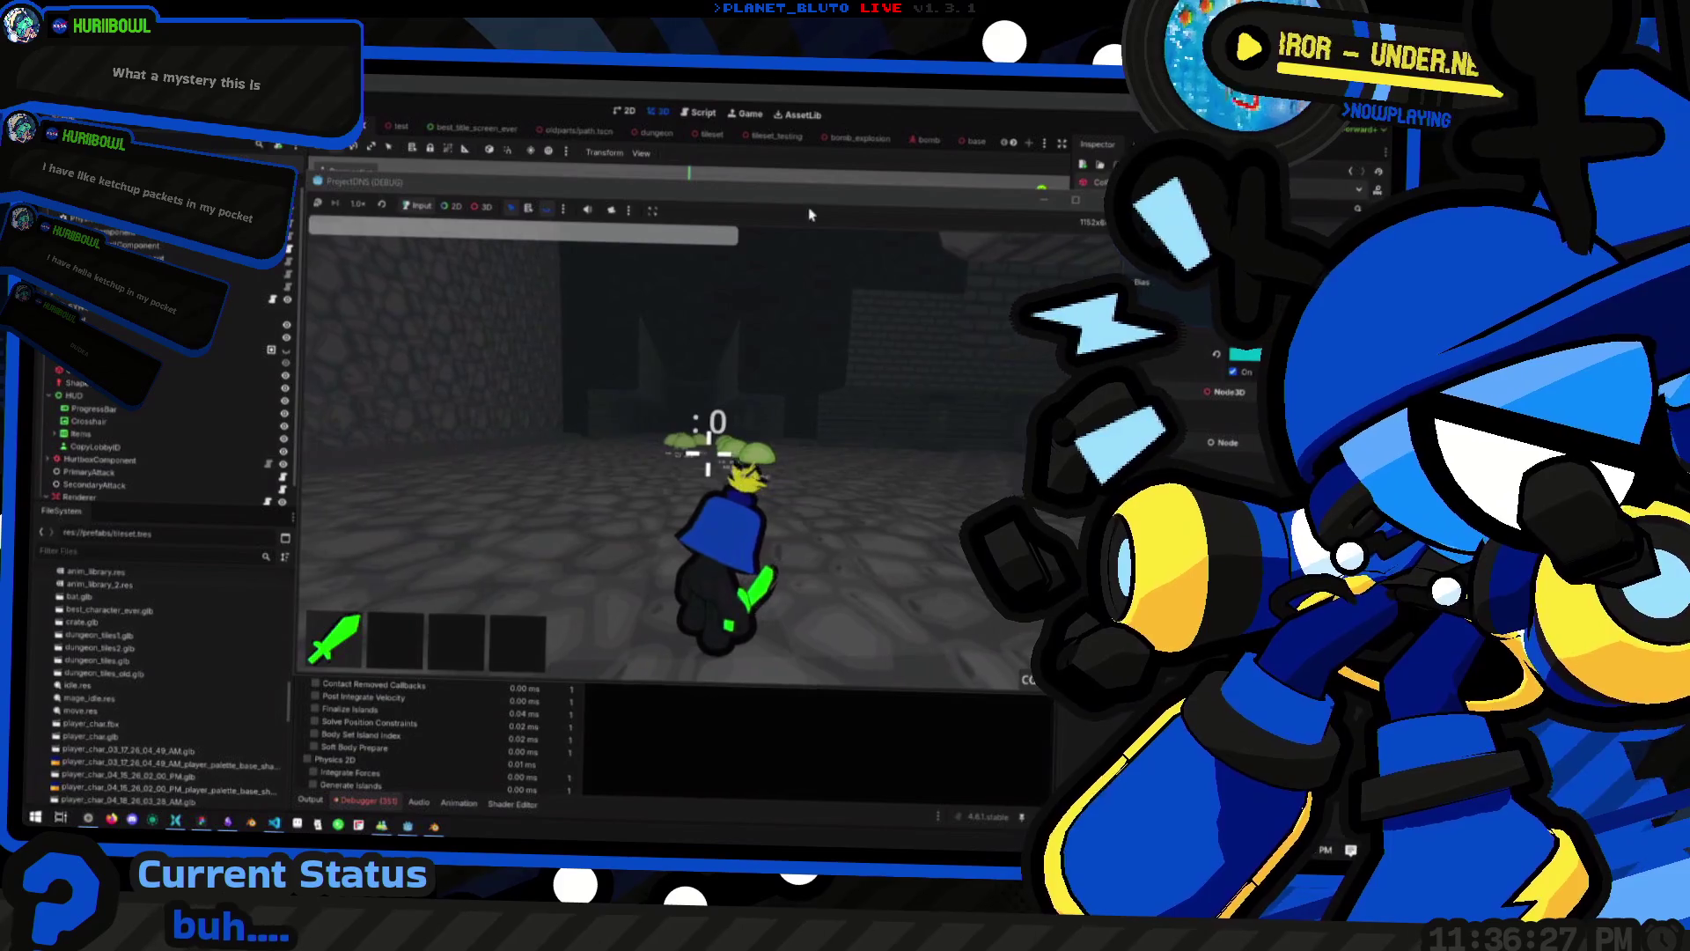
Maximize the game window, move the Knight among the slimes, then return to the editor's Profiler
mouse_move(870, 182)
mouse_down()
mouse_move(1091, 209)
mouse_move(1073, 172)
mouse_move(745, 203)
mouse_up()
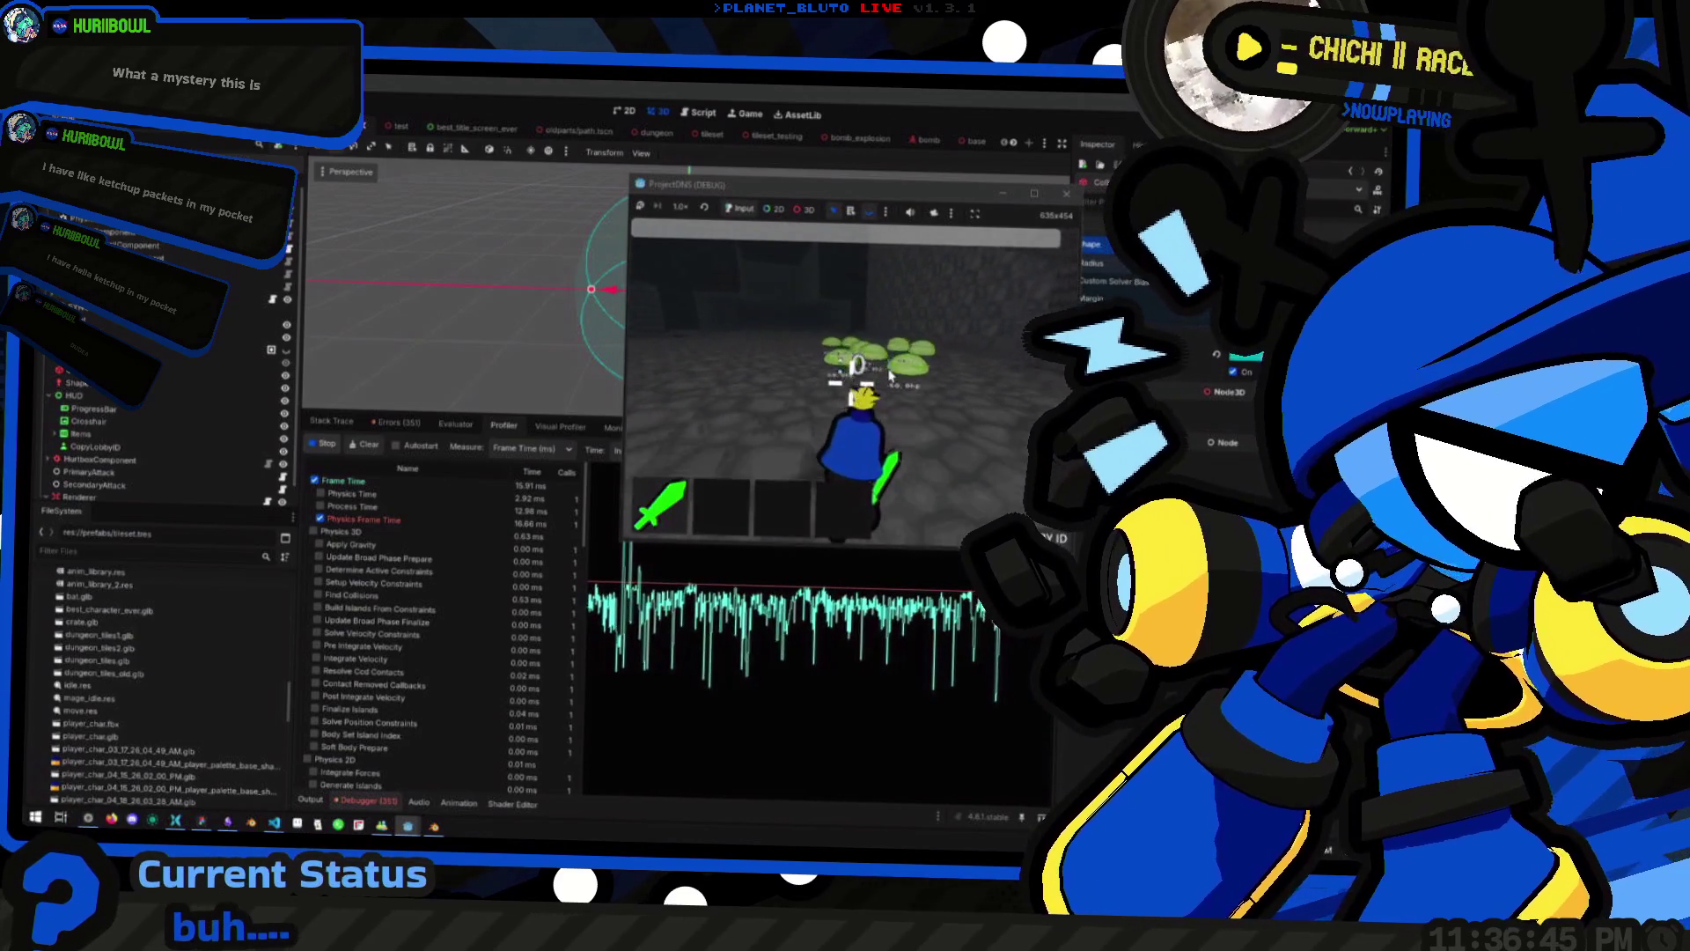
click(1035, 193)
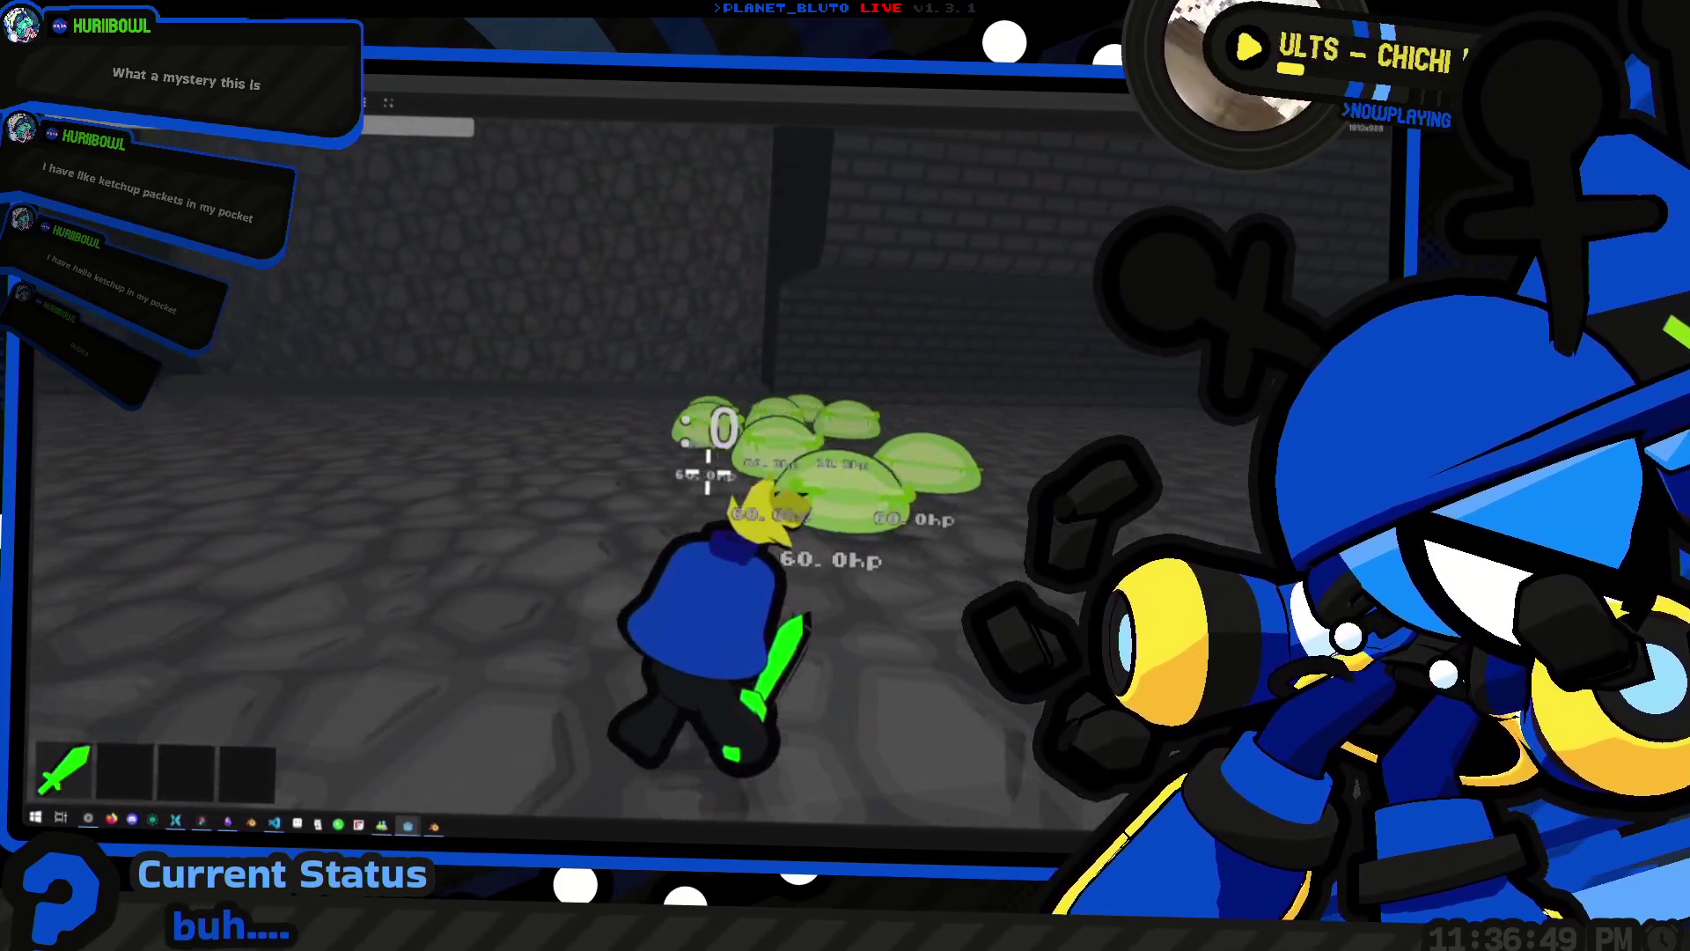
key(w)
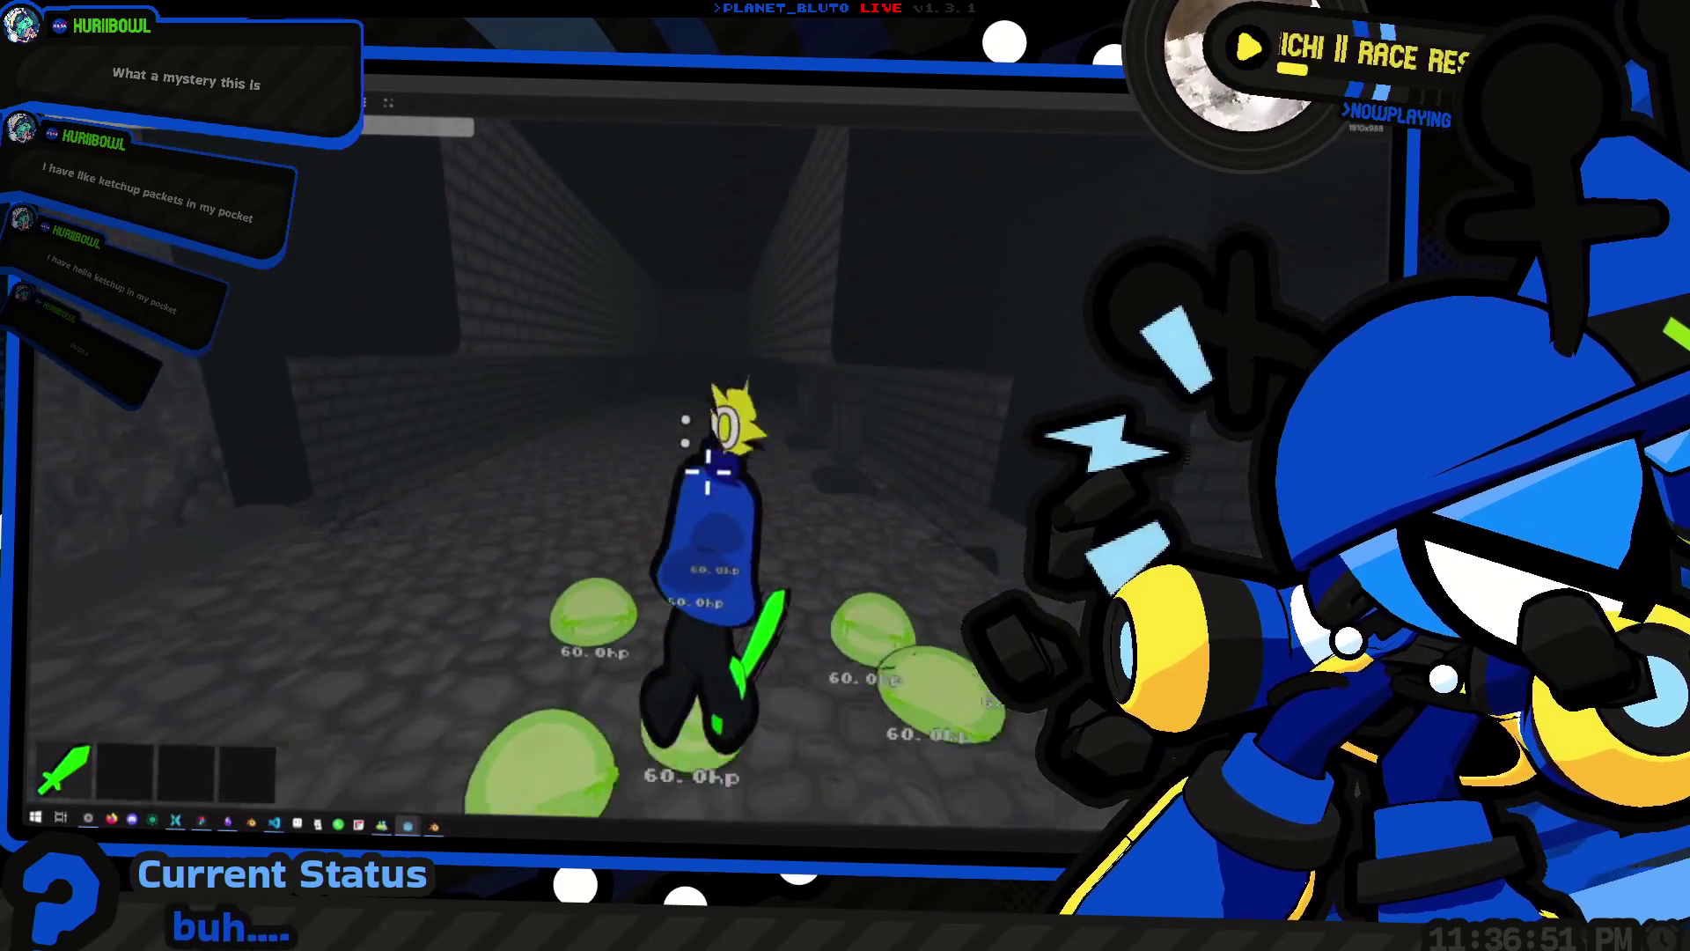
key(w)
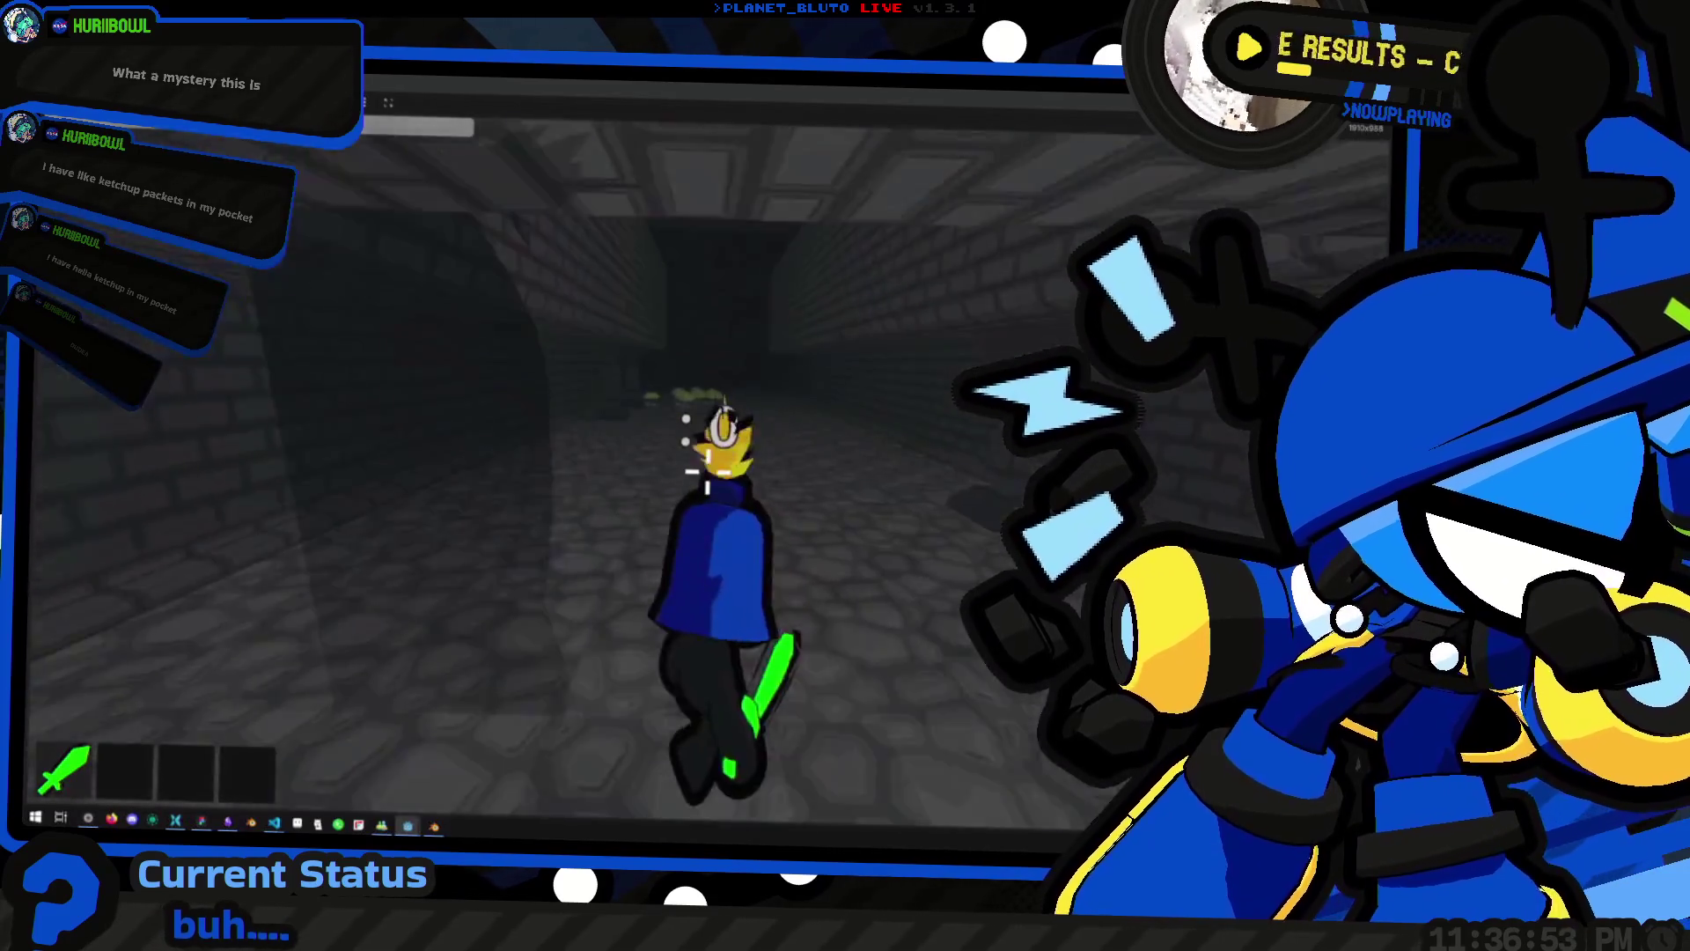
key(w)
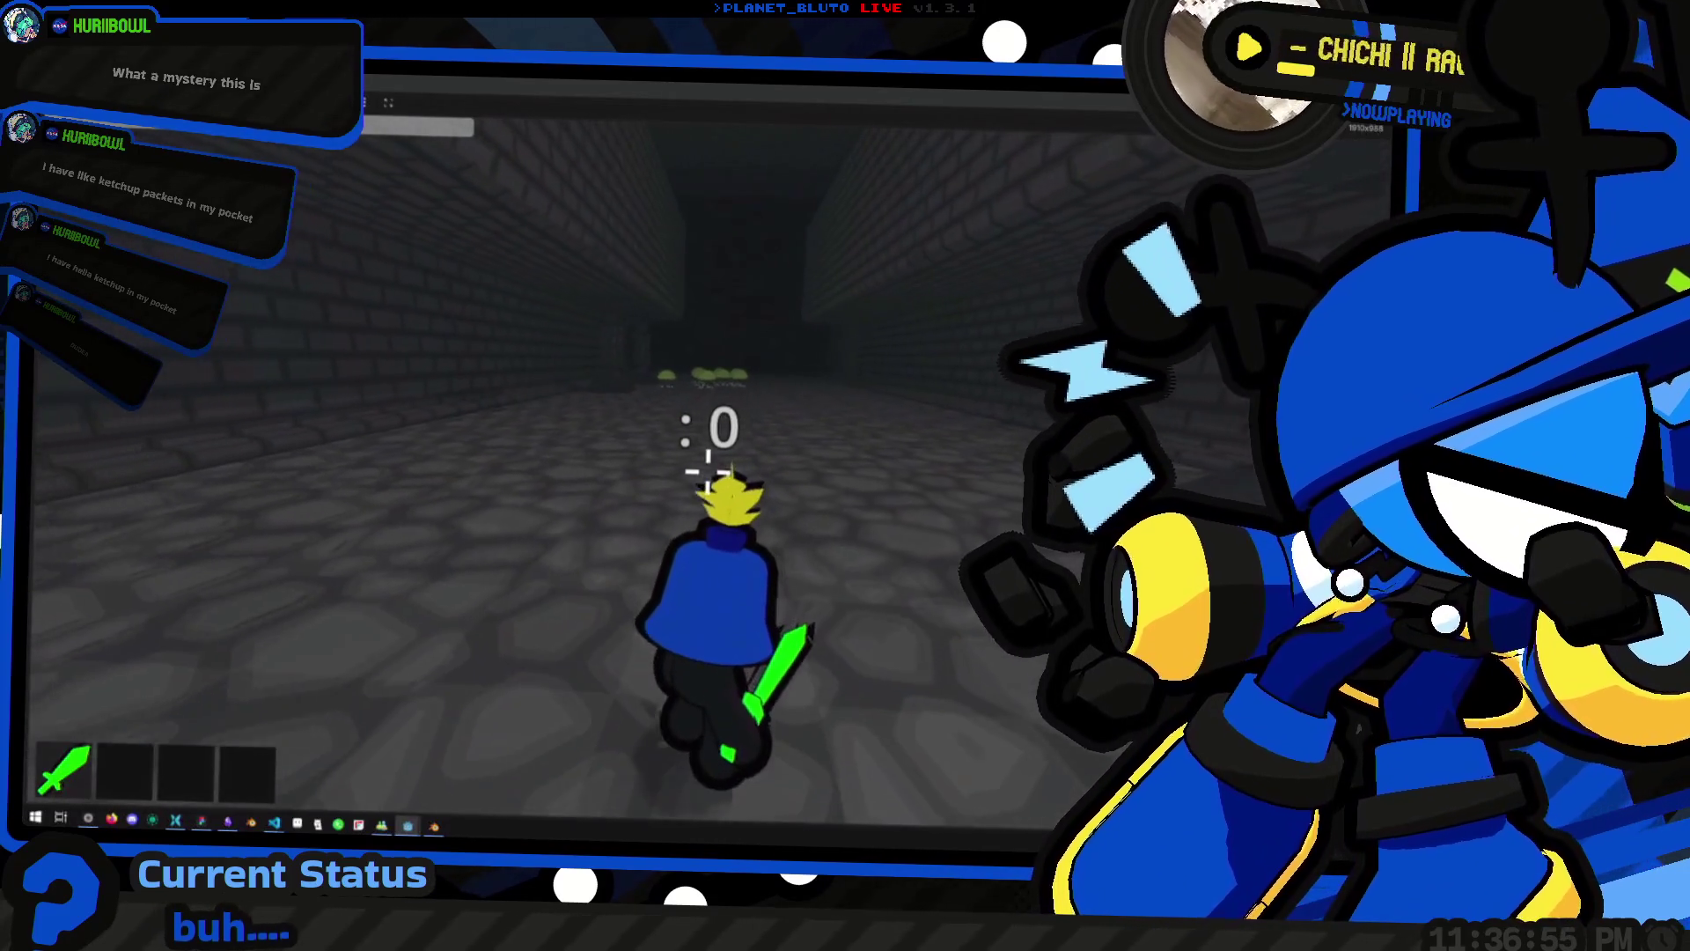
key(alt+Tab)
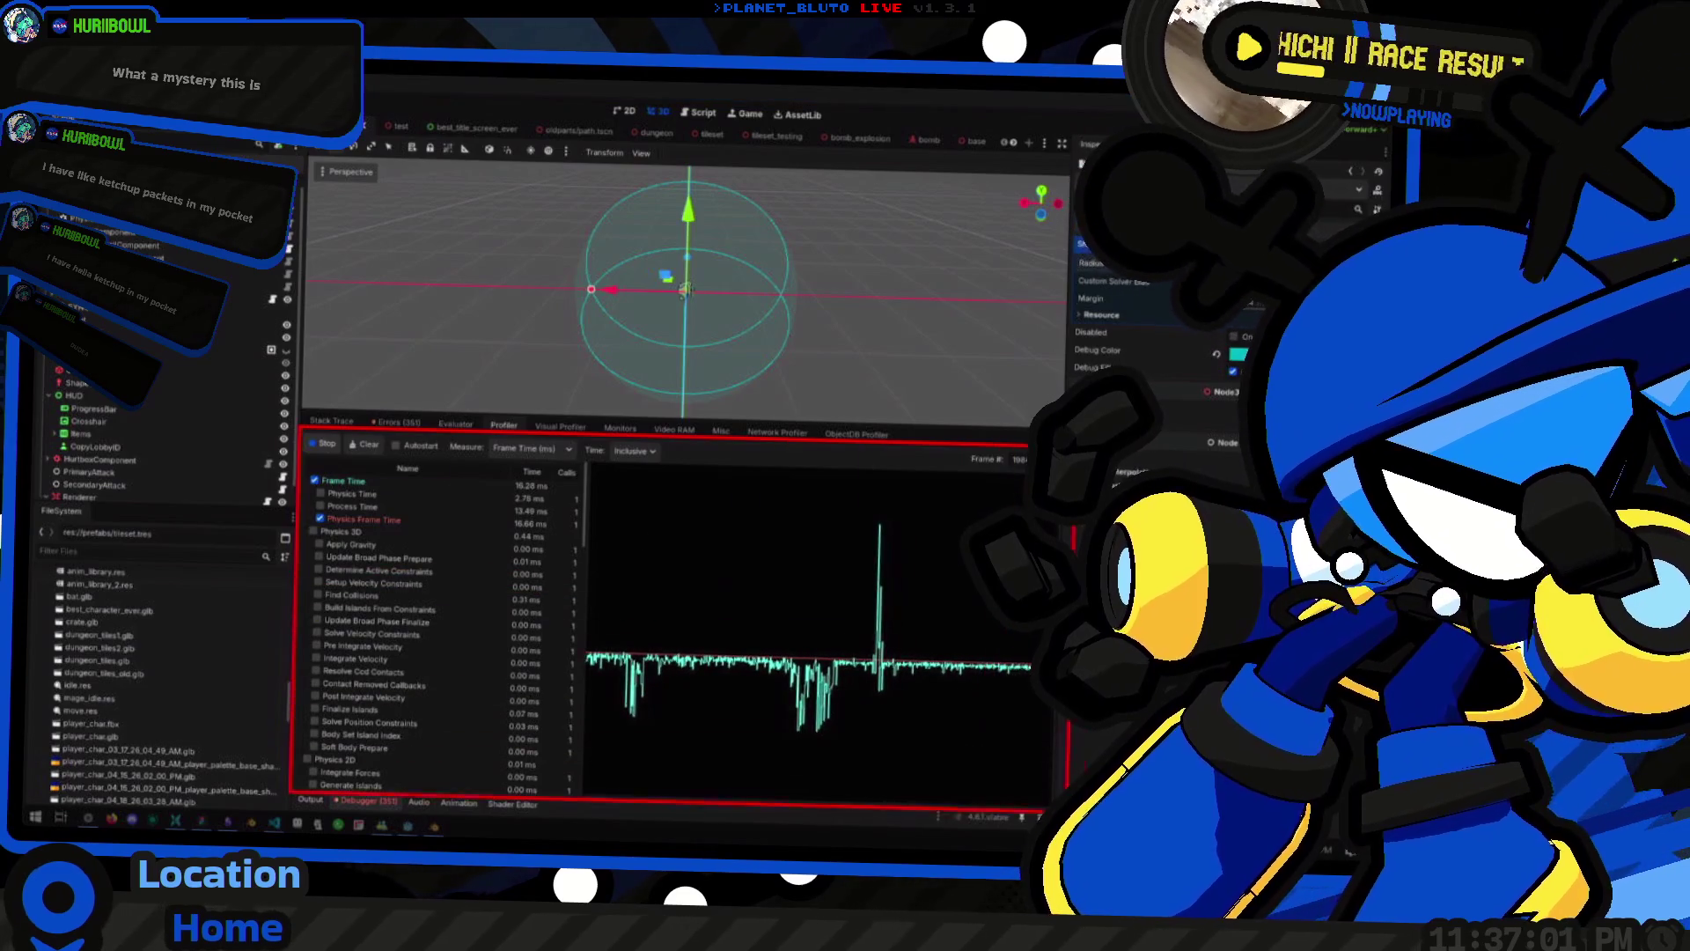
Float the Profiler graph in its own window over the running game and refocus the game
drag(1054, 812, 1055, 812)
drag(745, 232, 854, 236)
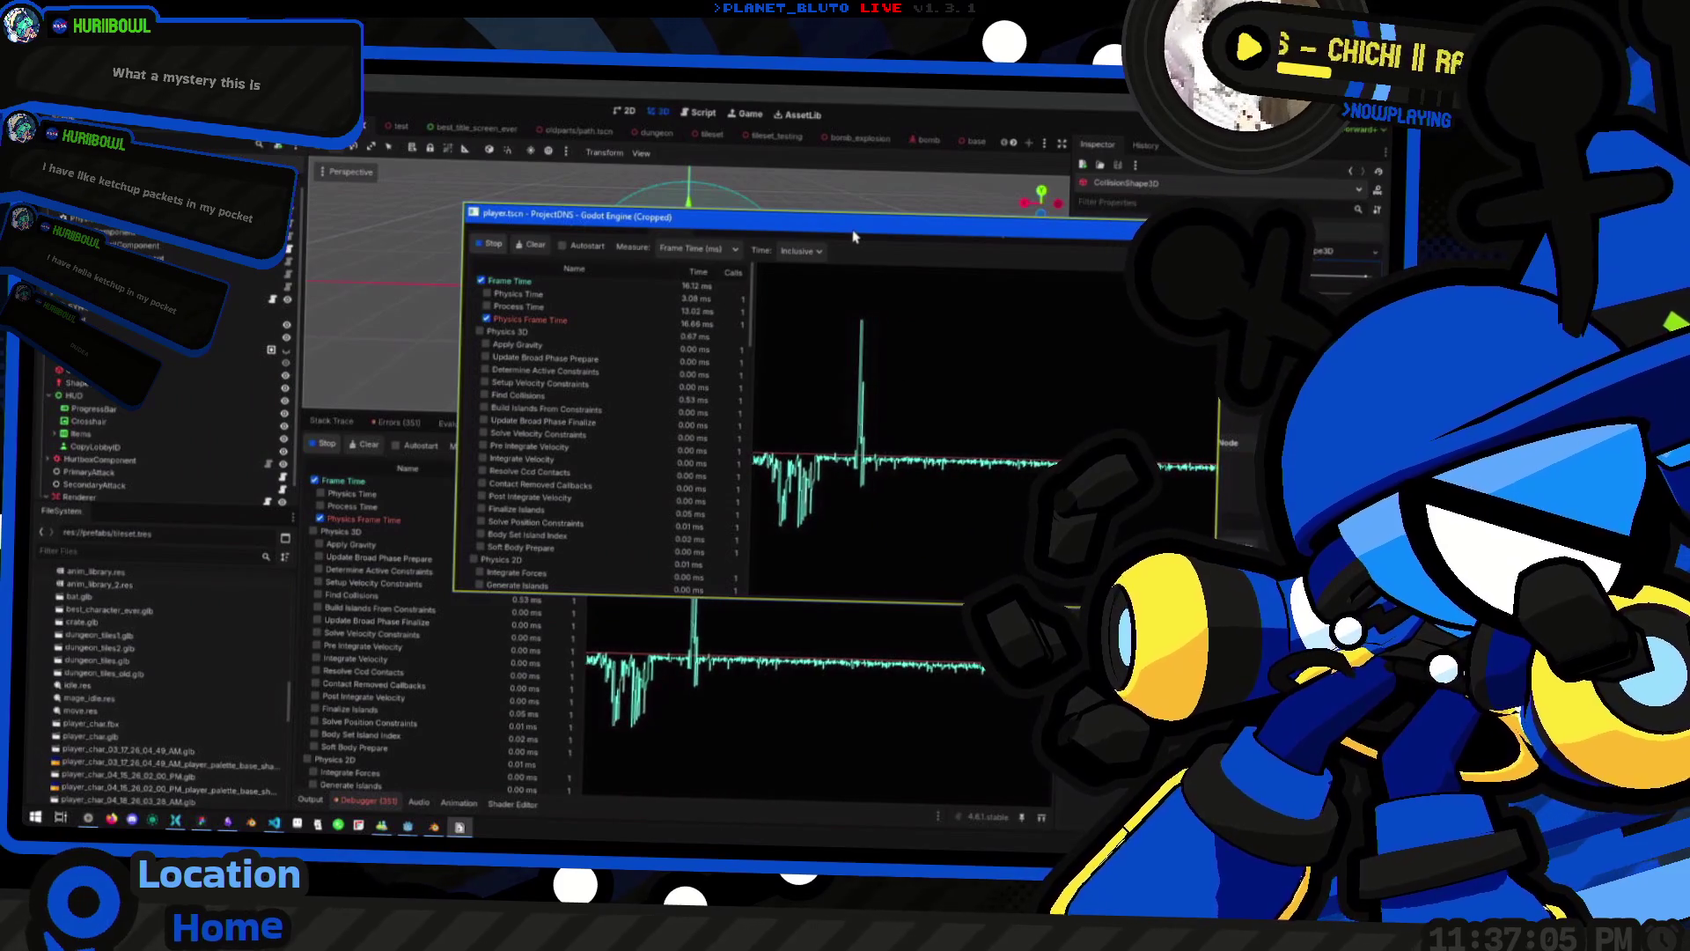
key(alt+Tab)
click(850, 266)
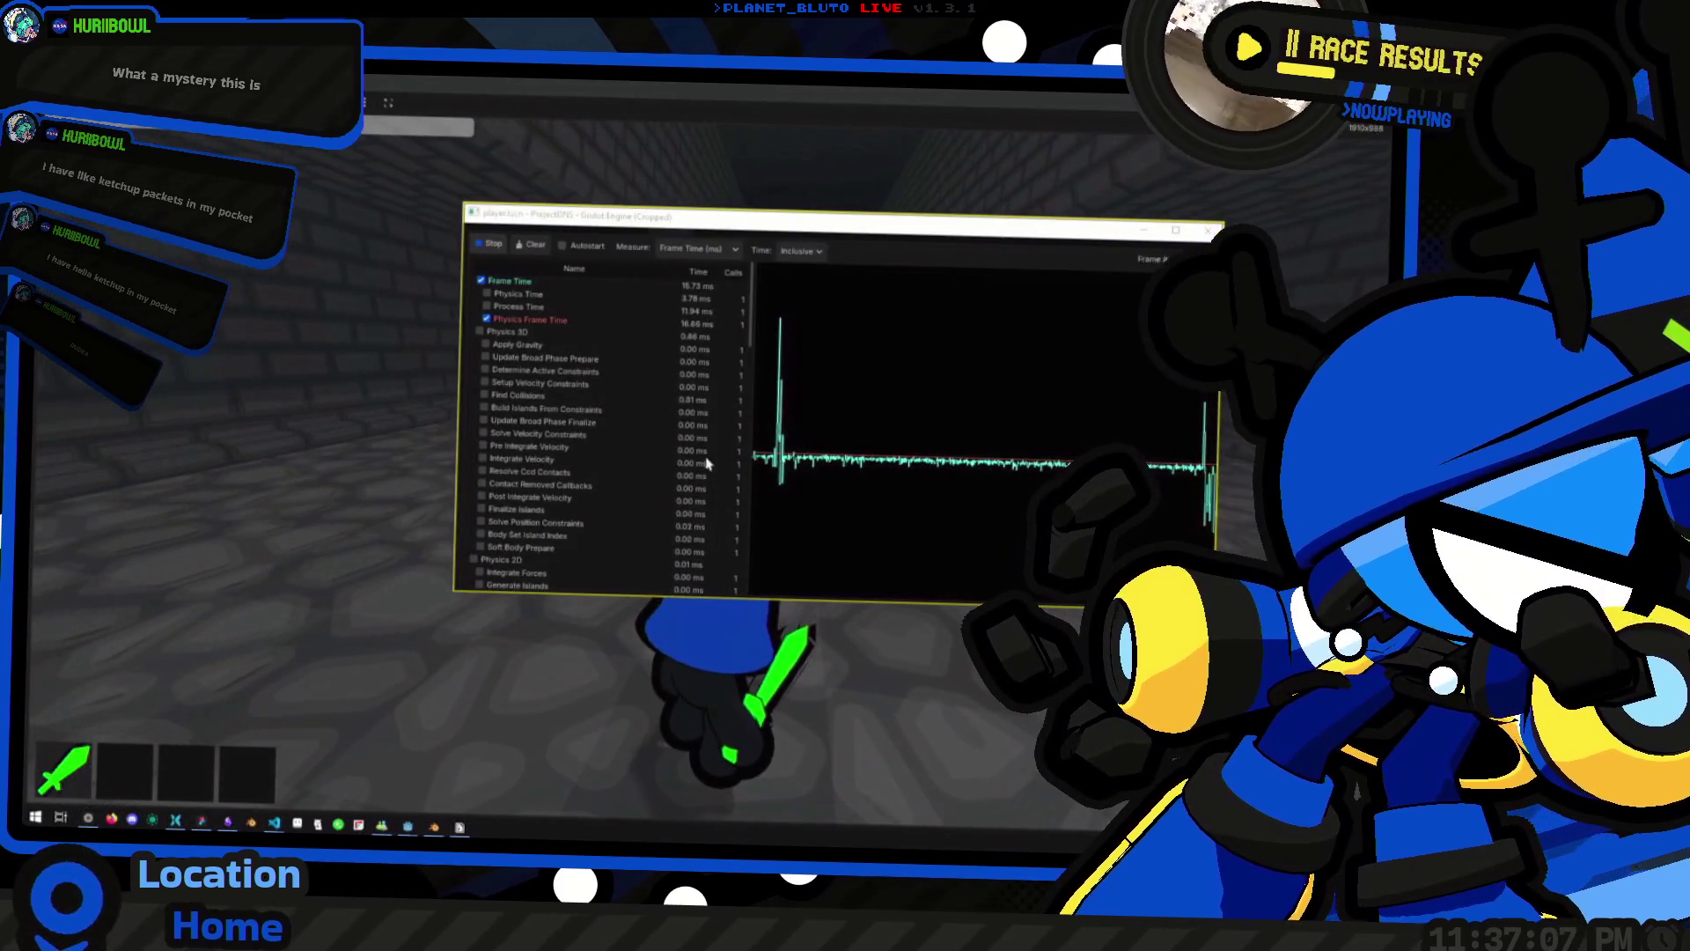
mouse_move(719, 207)
mouse_down()
mouse_move(877, 94)
mouse_move(543, 225)
mouse_move(323, 102)
mouse_up()
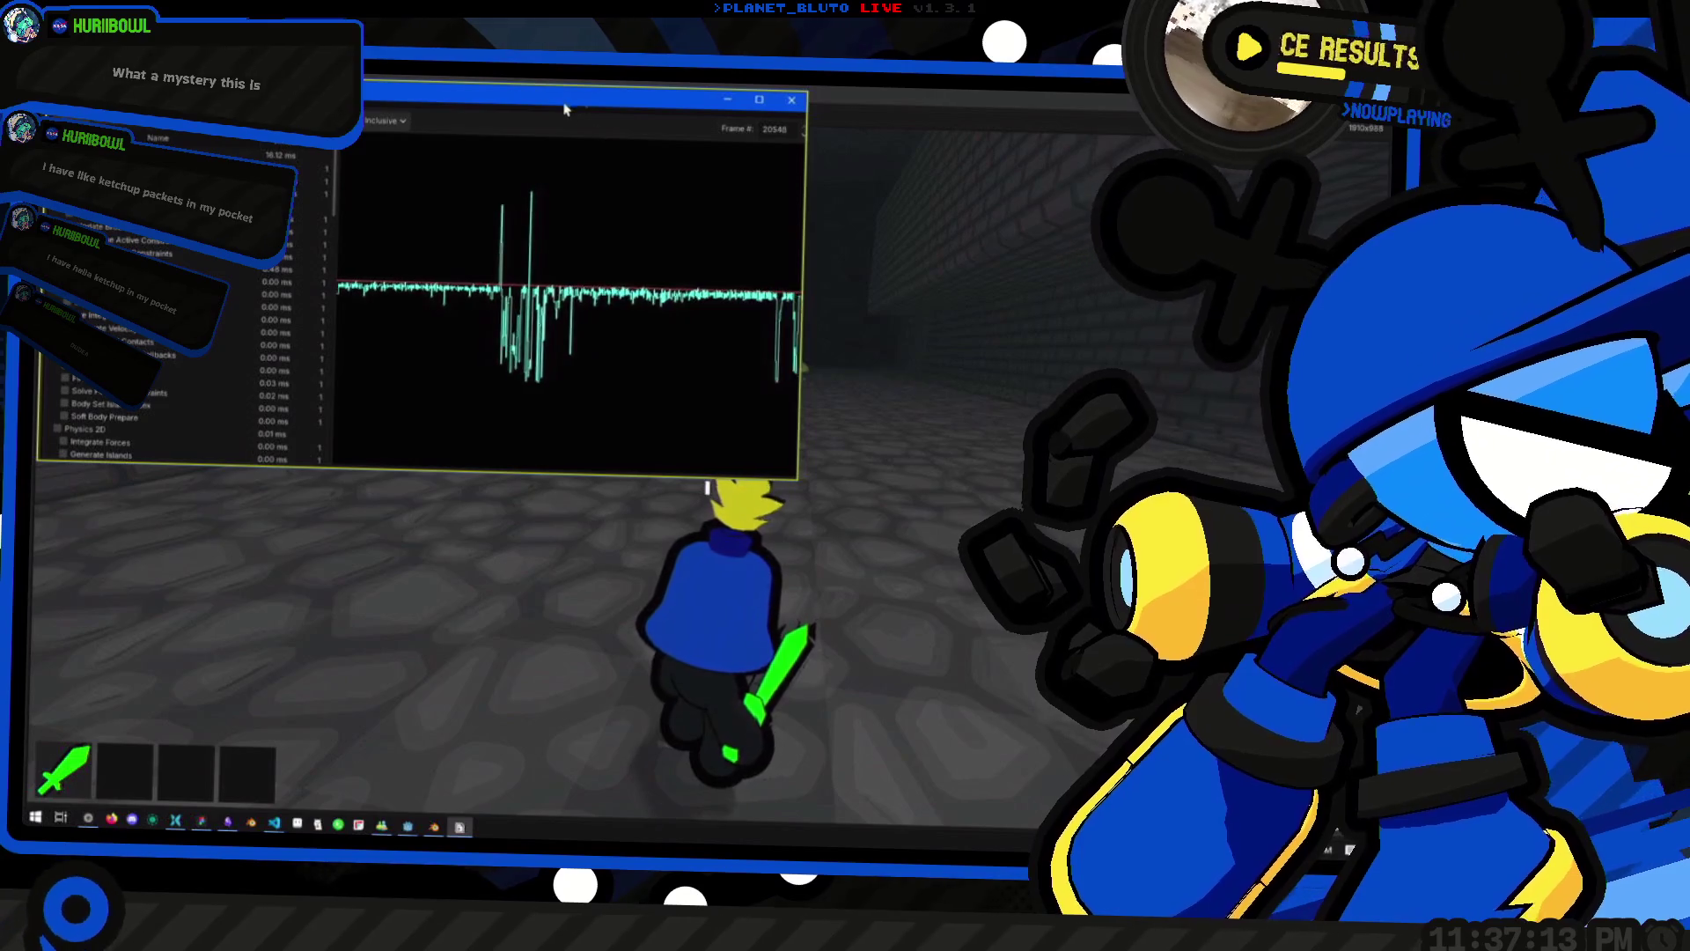
click(568, 110)
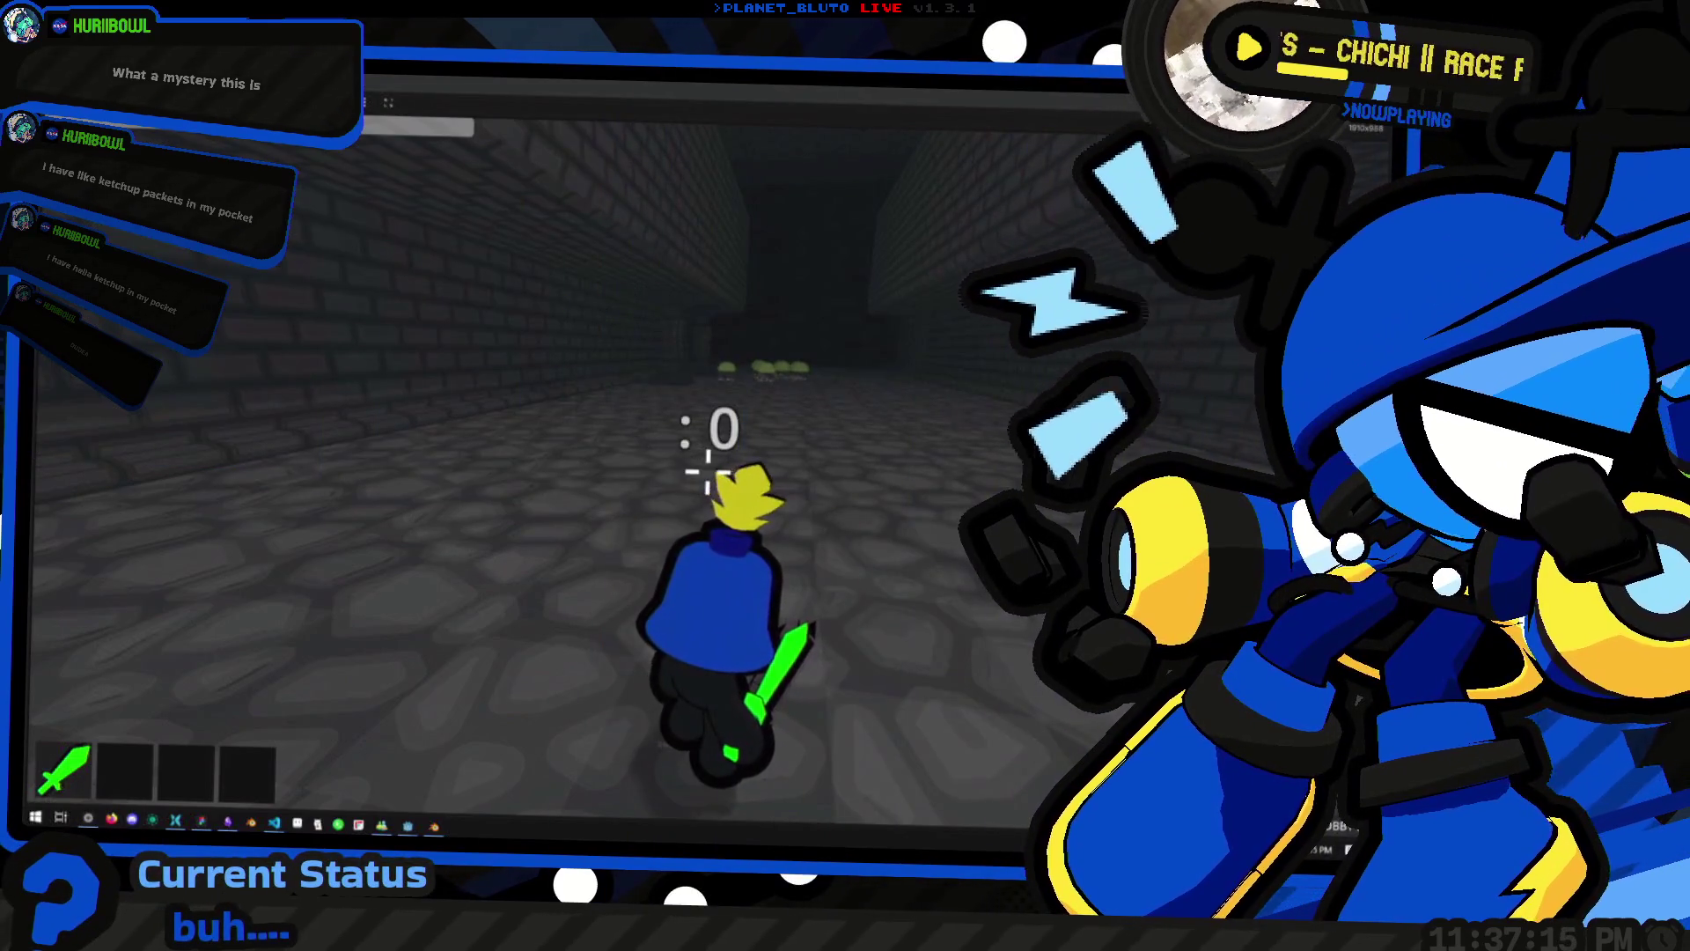
Walk the Knight into the green slime room, then back away from the slime group
key(w)
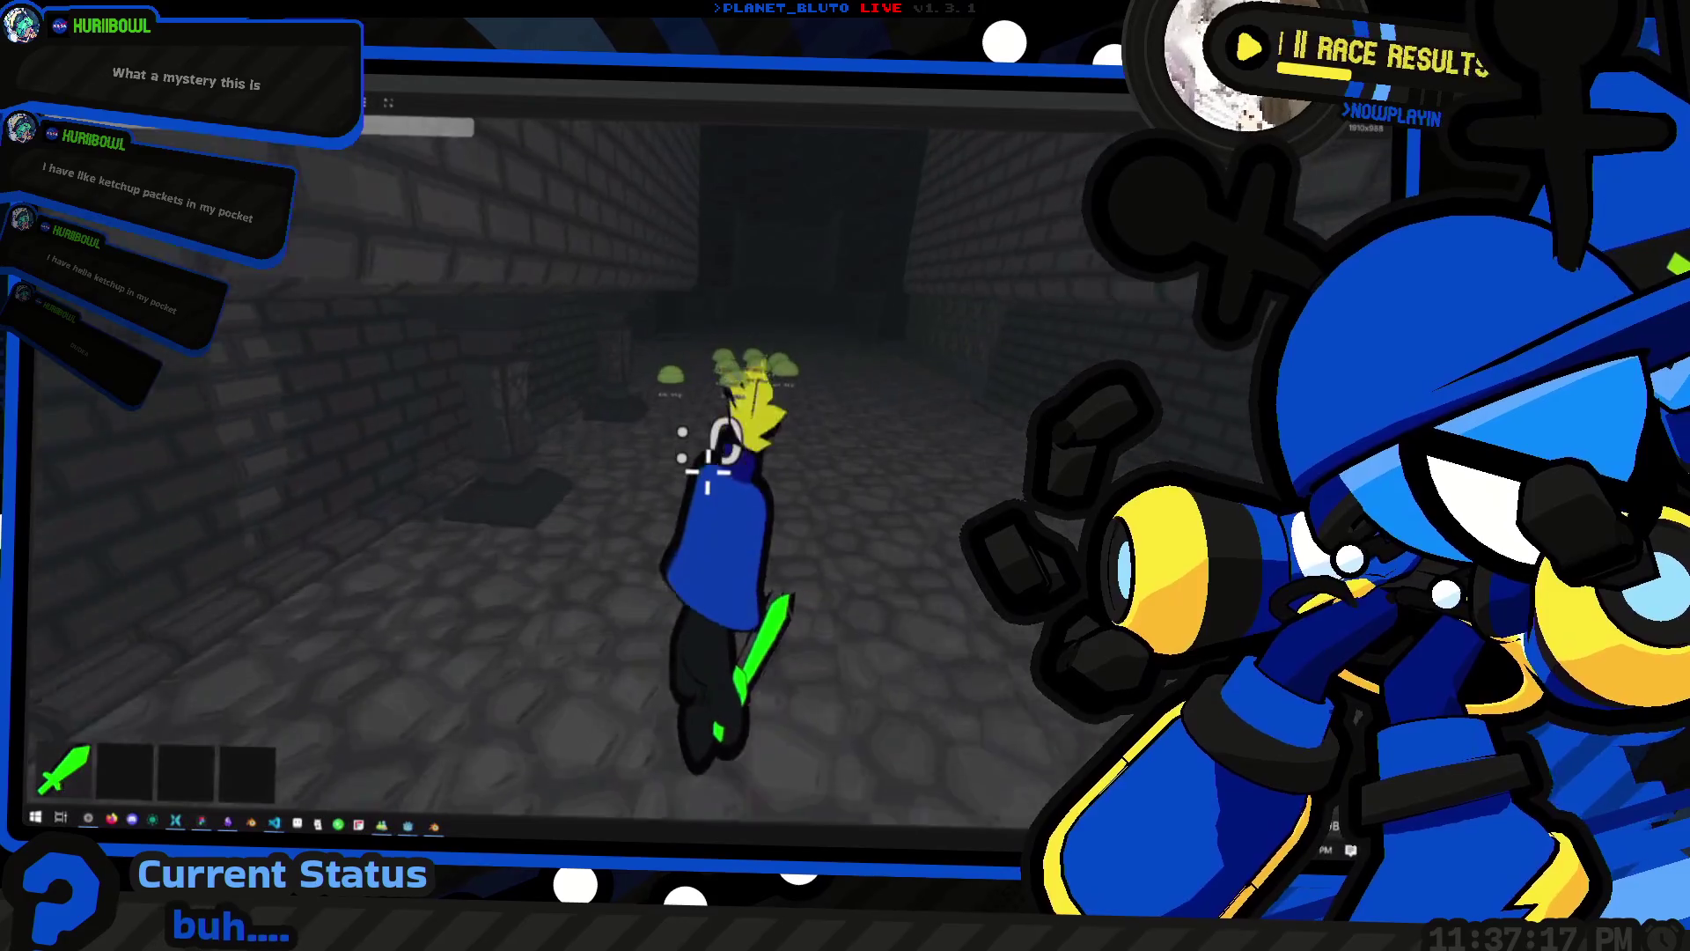
key(w)
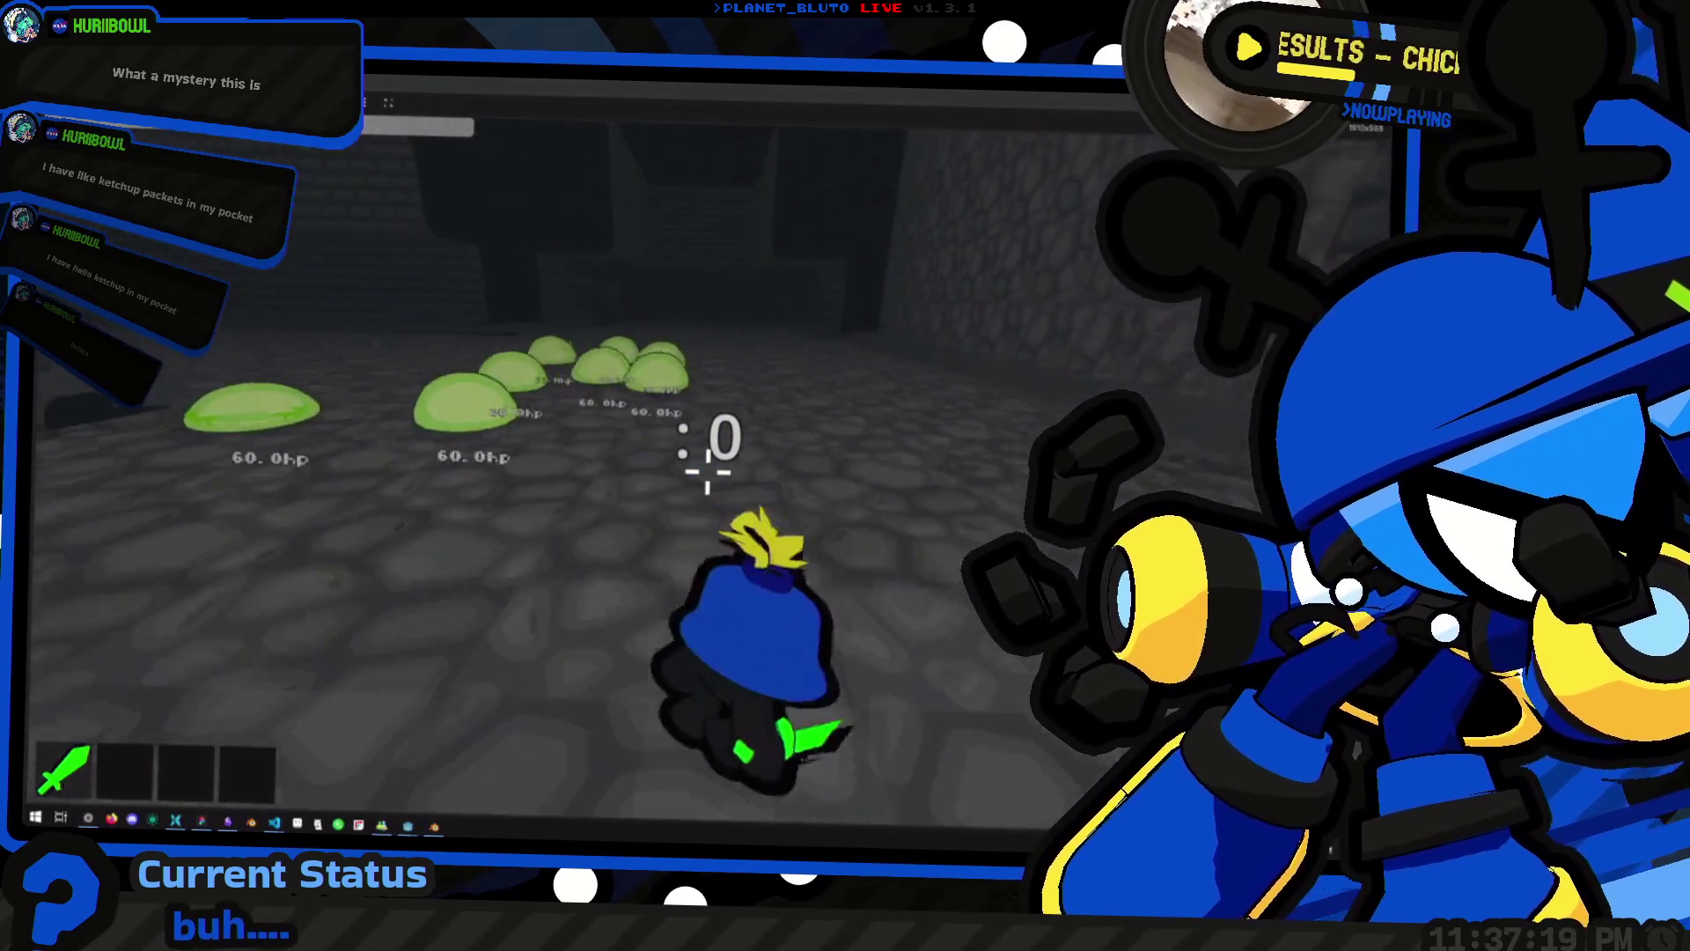
key(s)
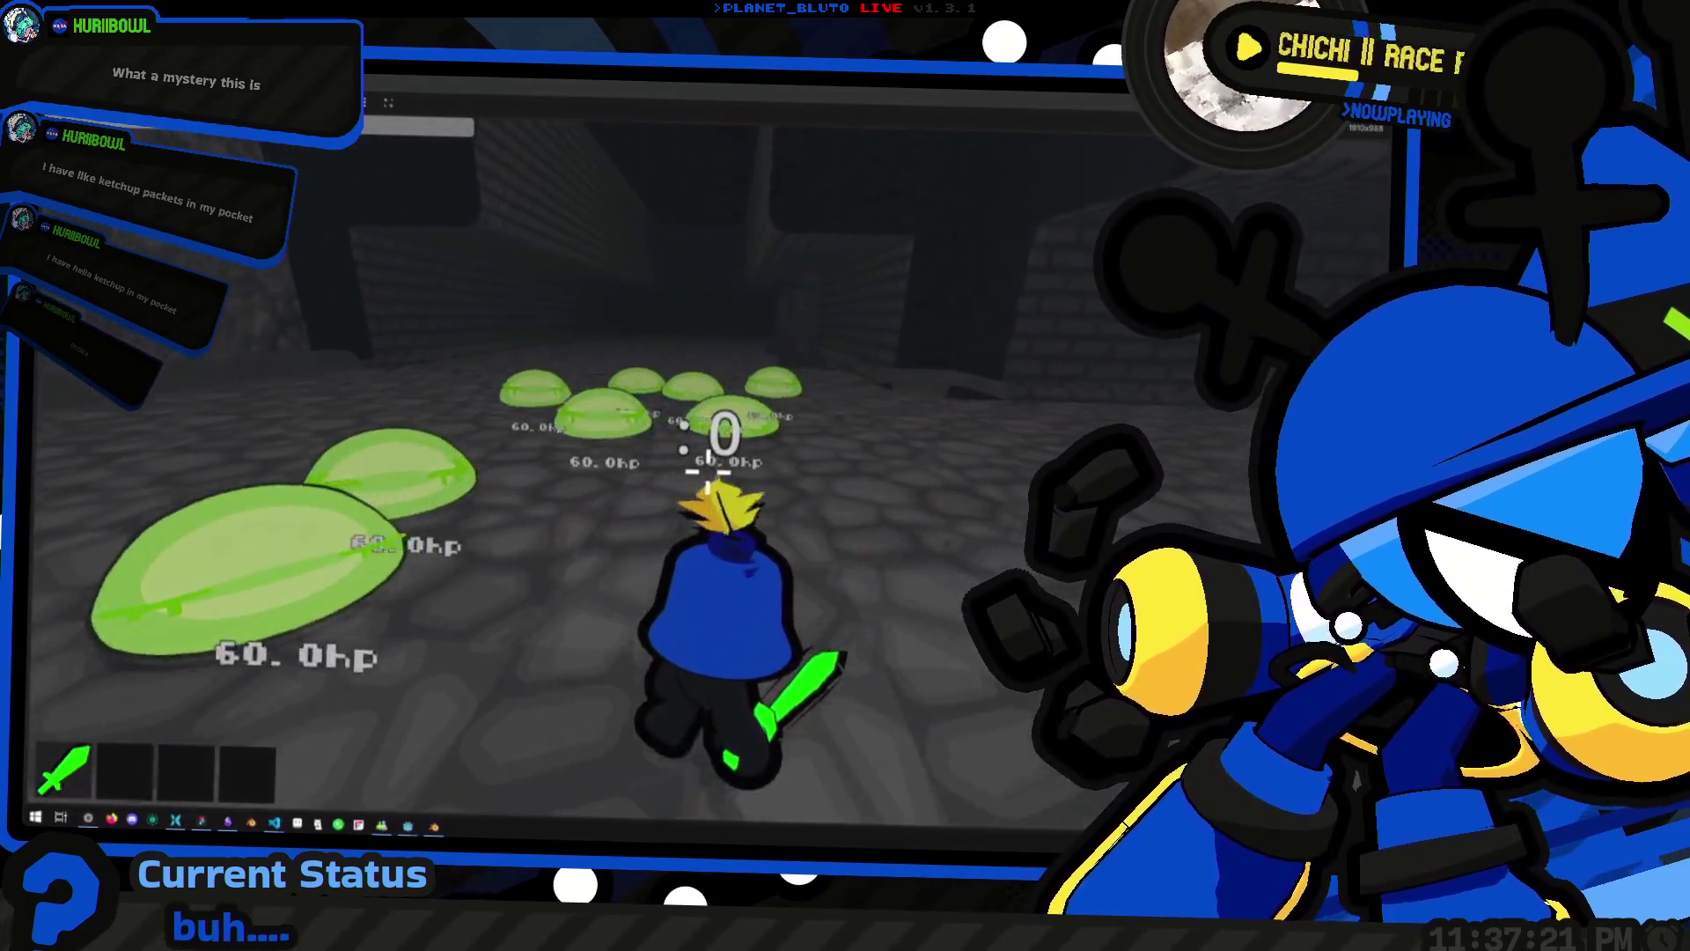
key(s)
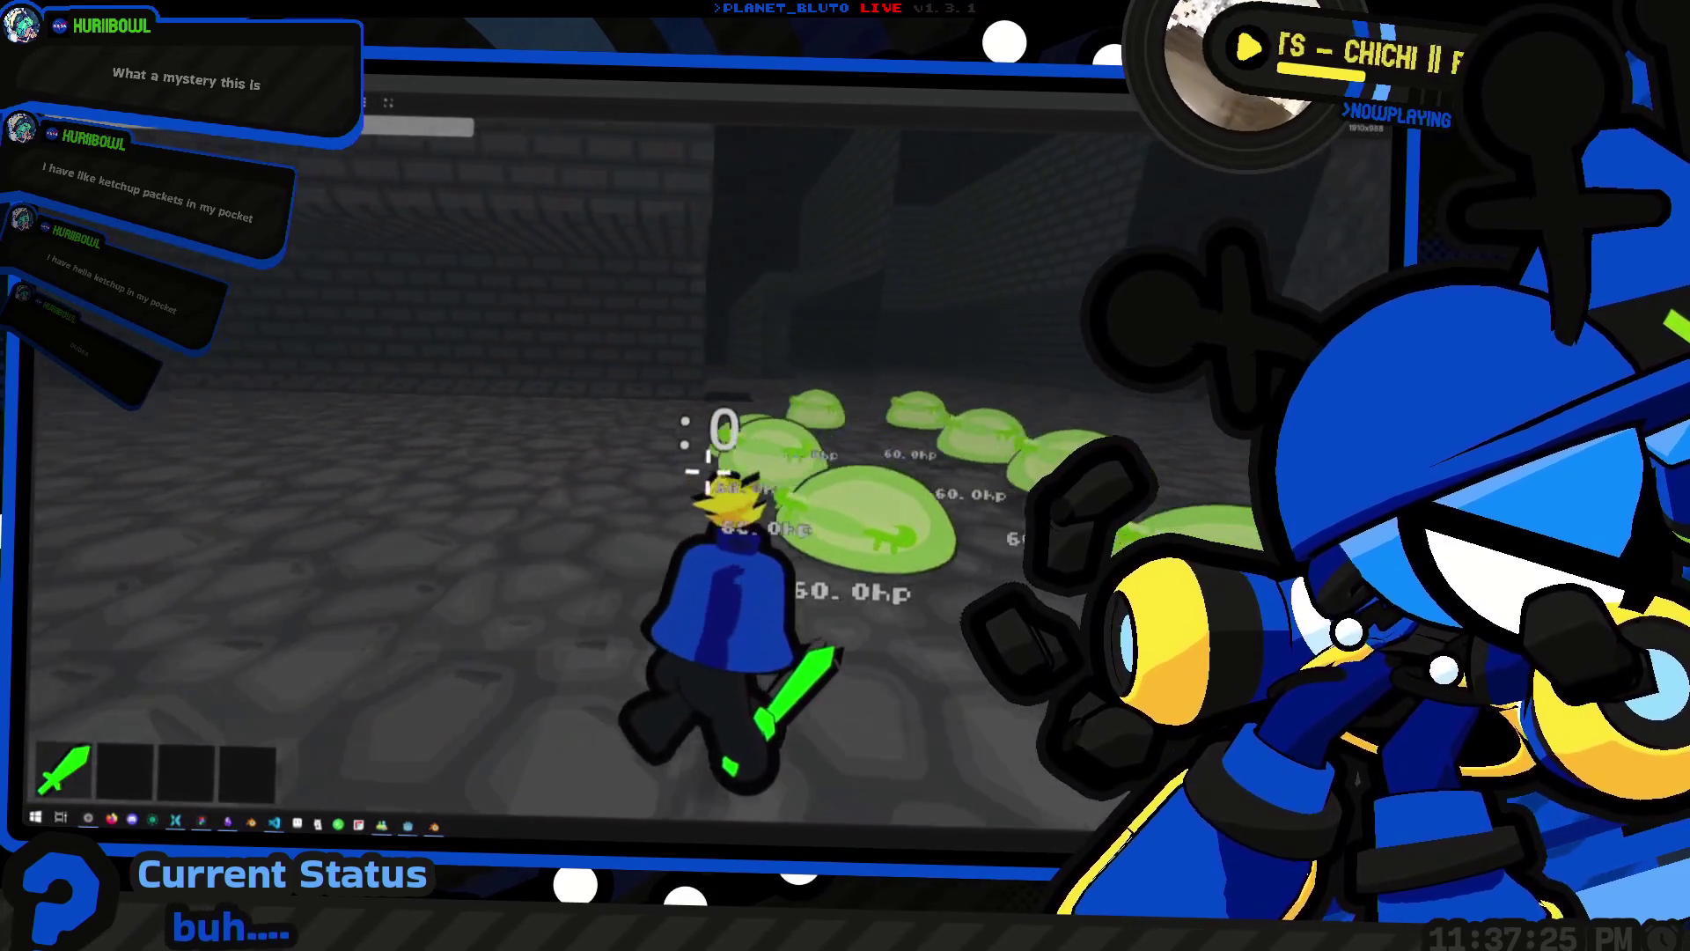
key(s)
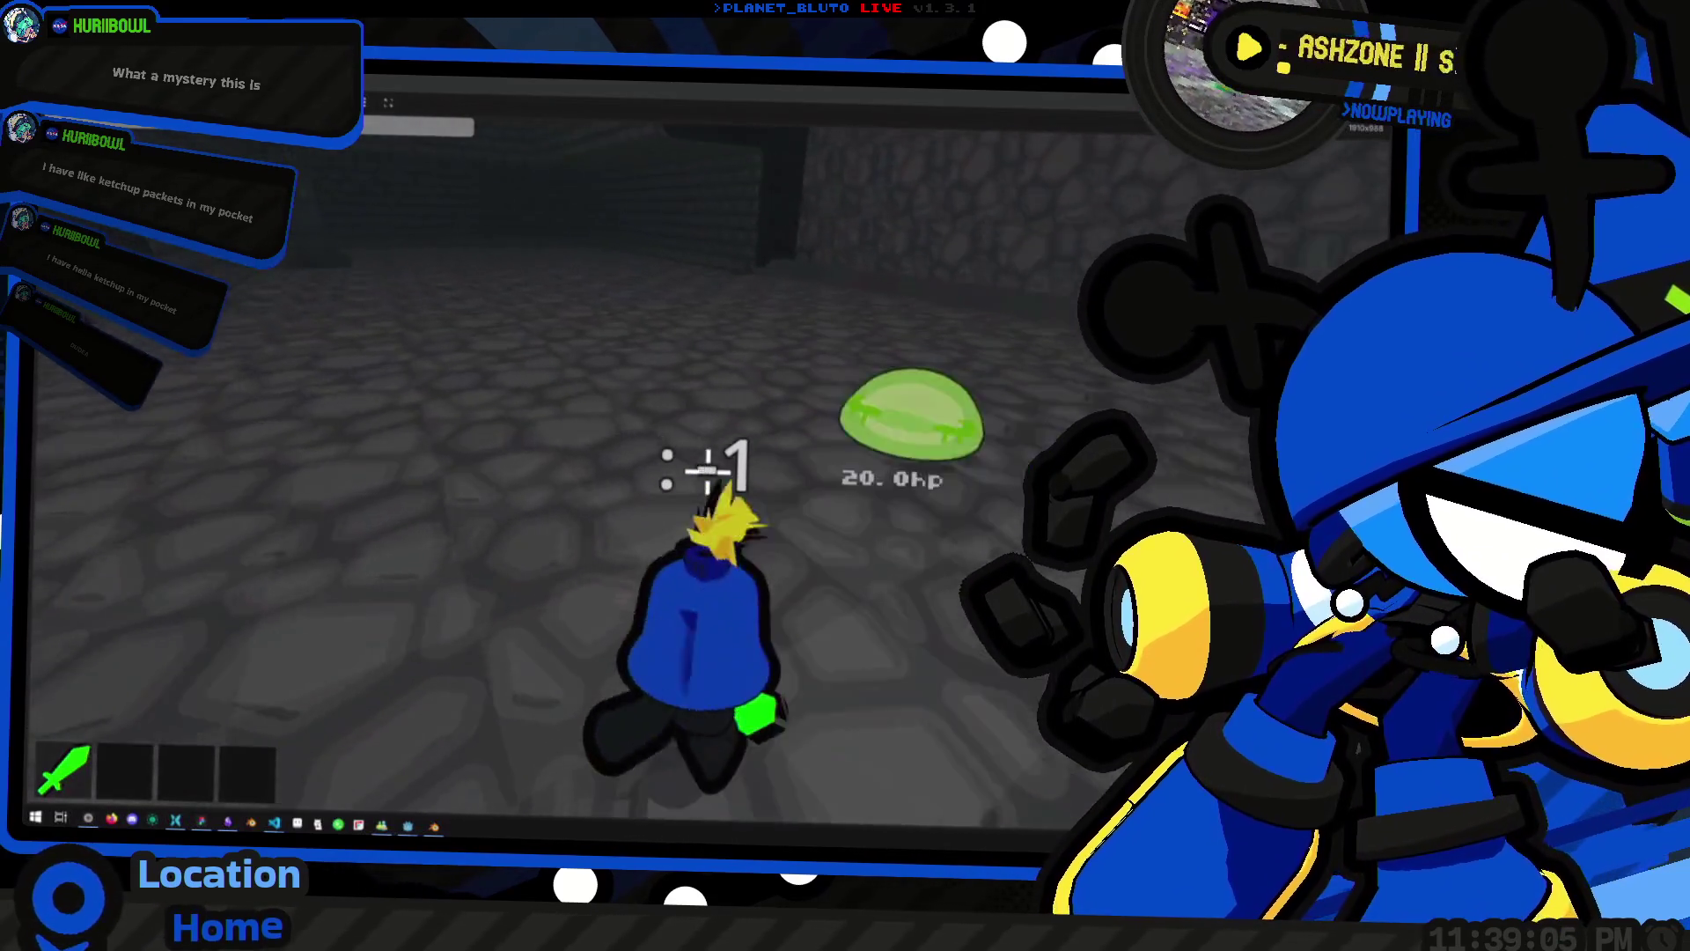
Walk the Knight down the foggy corridor toward the stone pillar, backing up and advancing again
key(w)
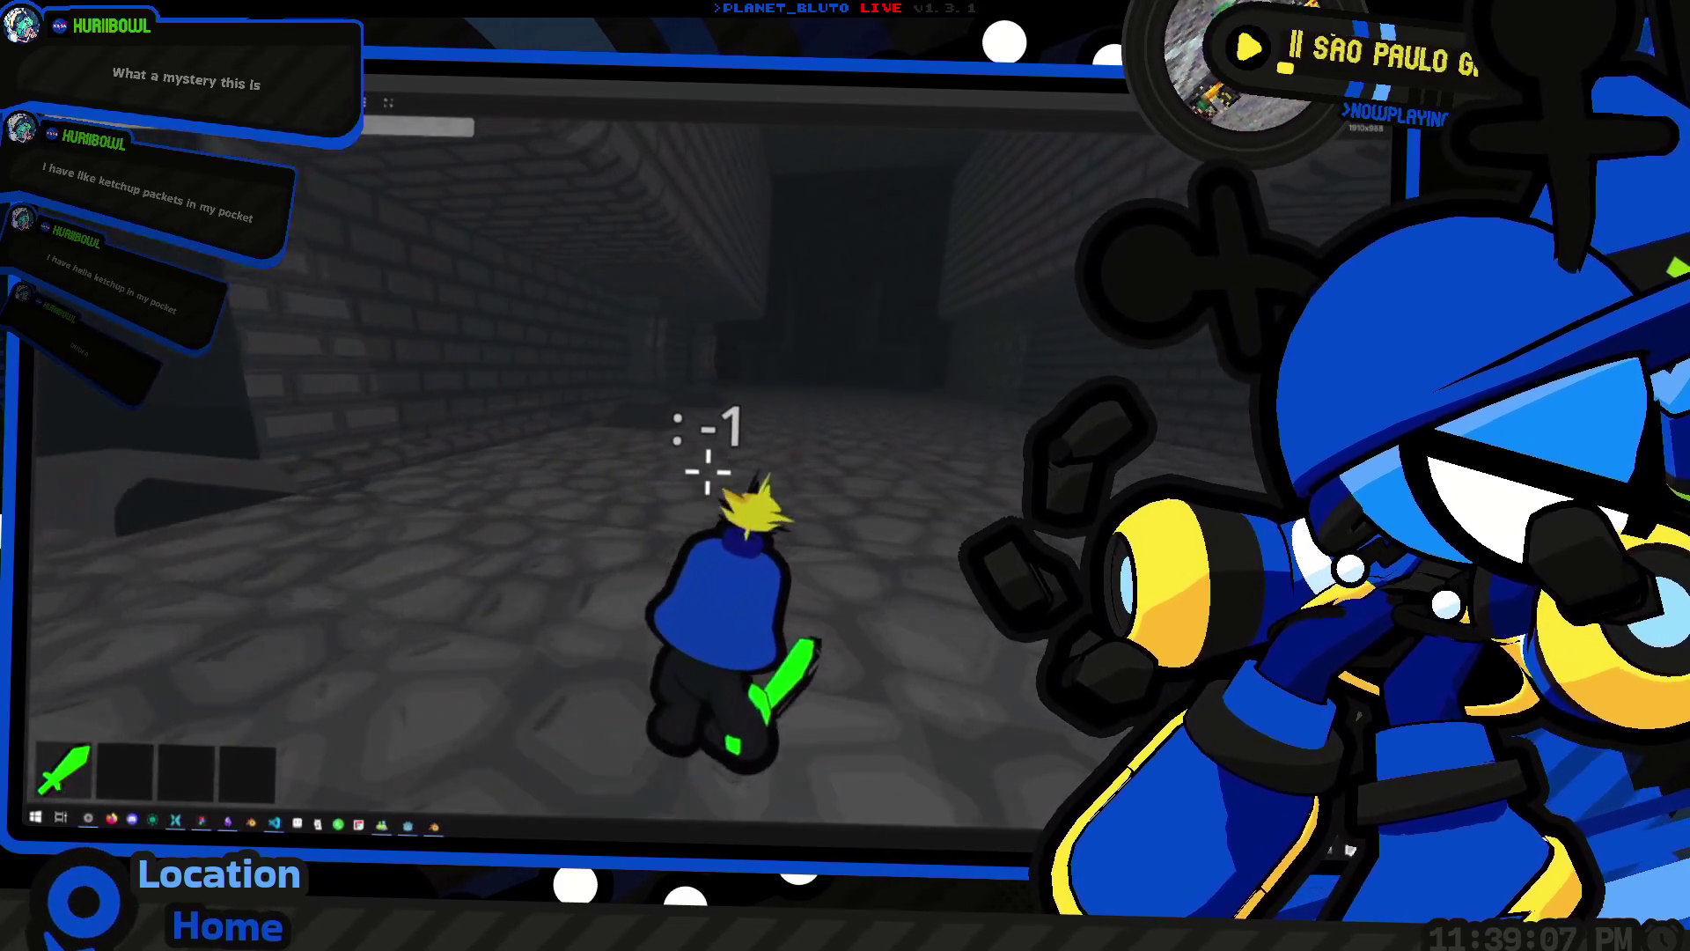
key(w)
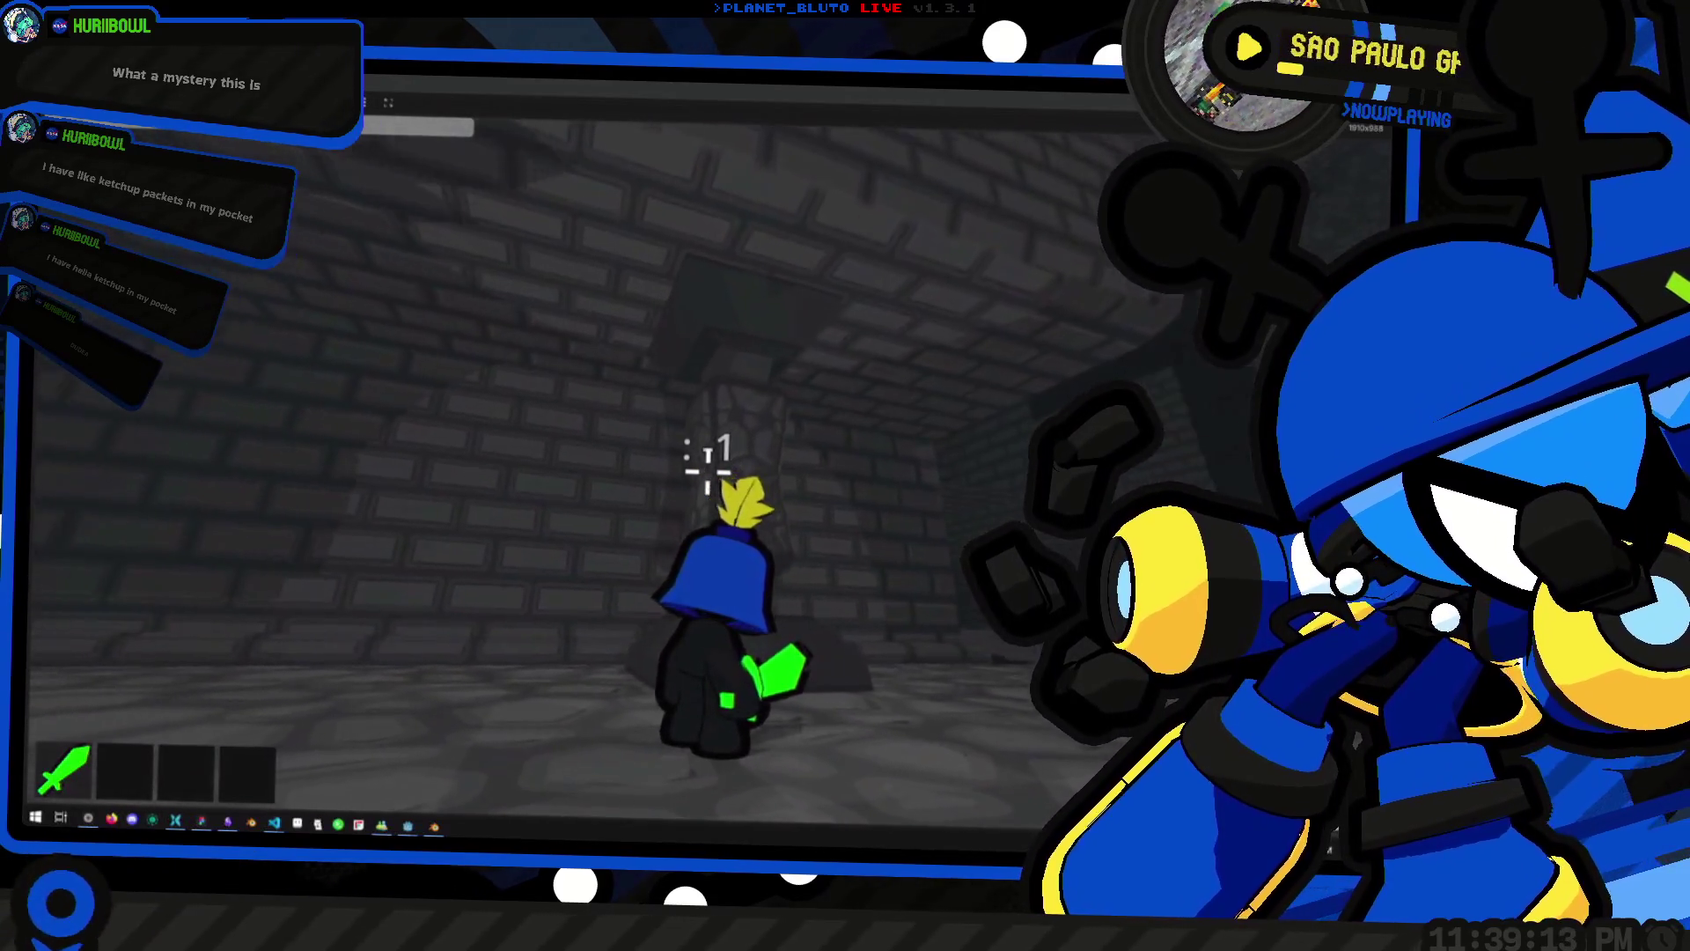
key(w)
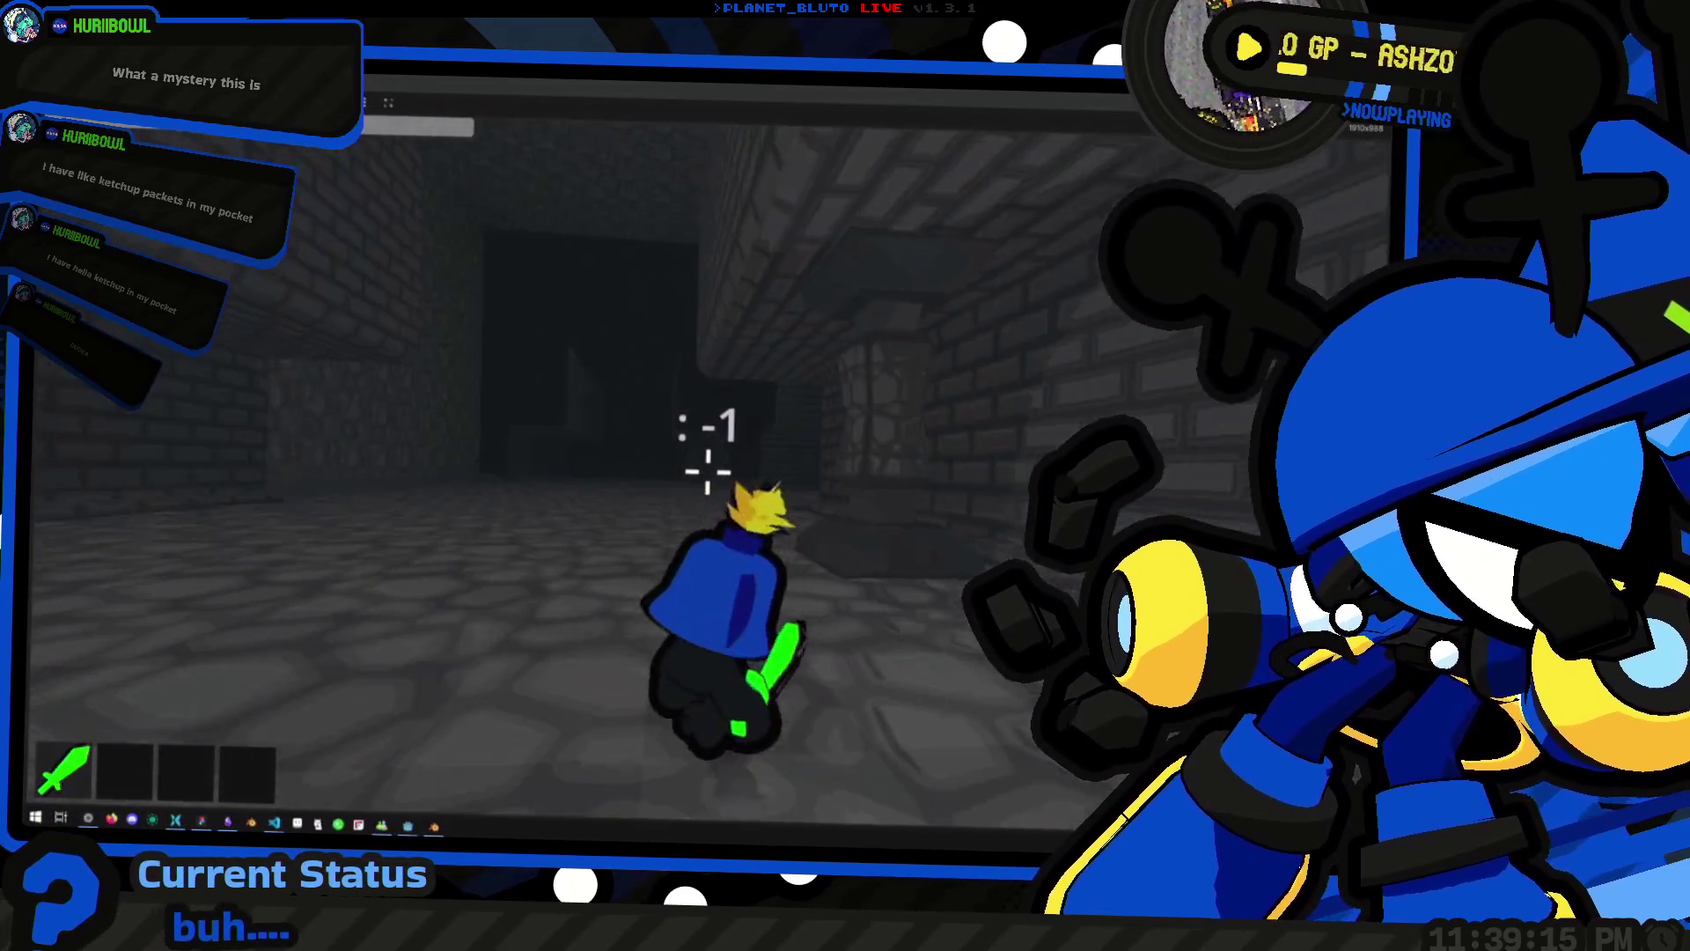
key(w)
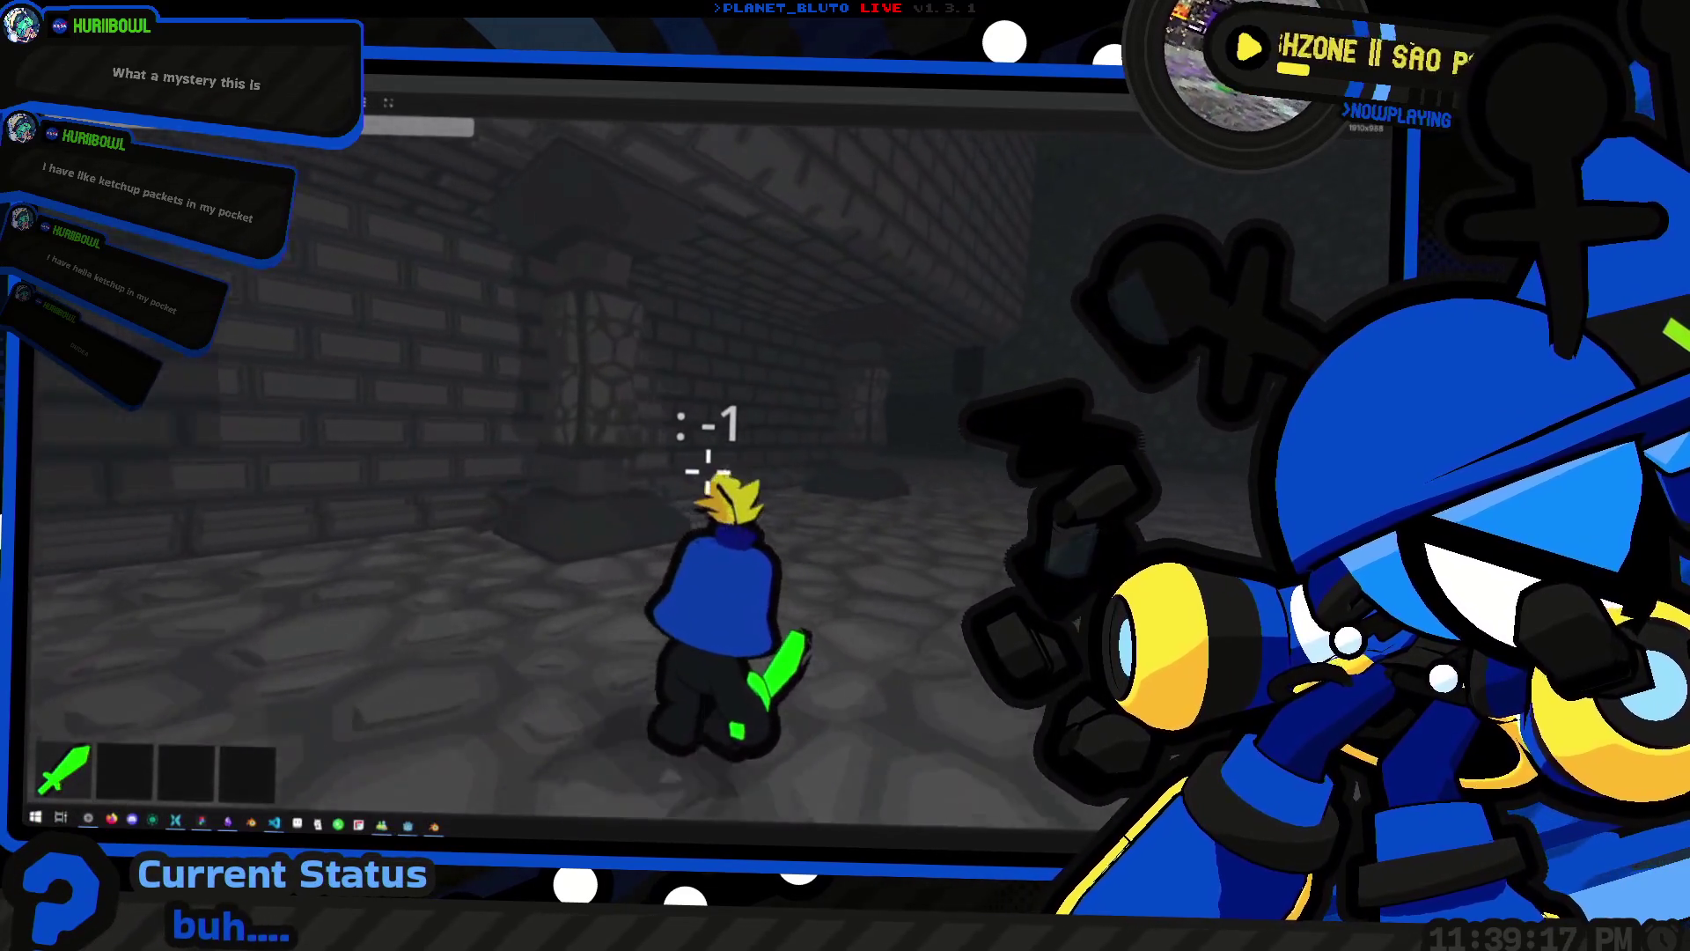
key(w)
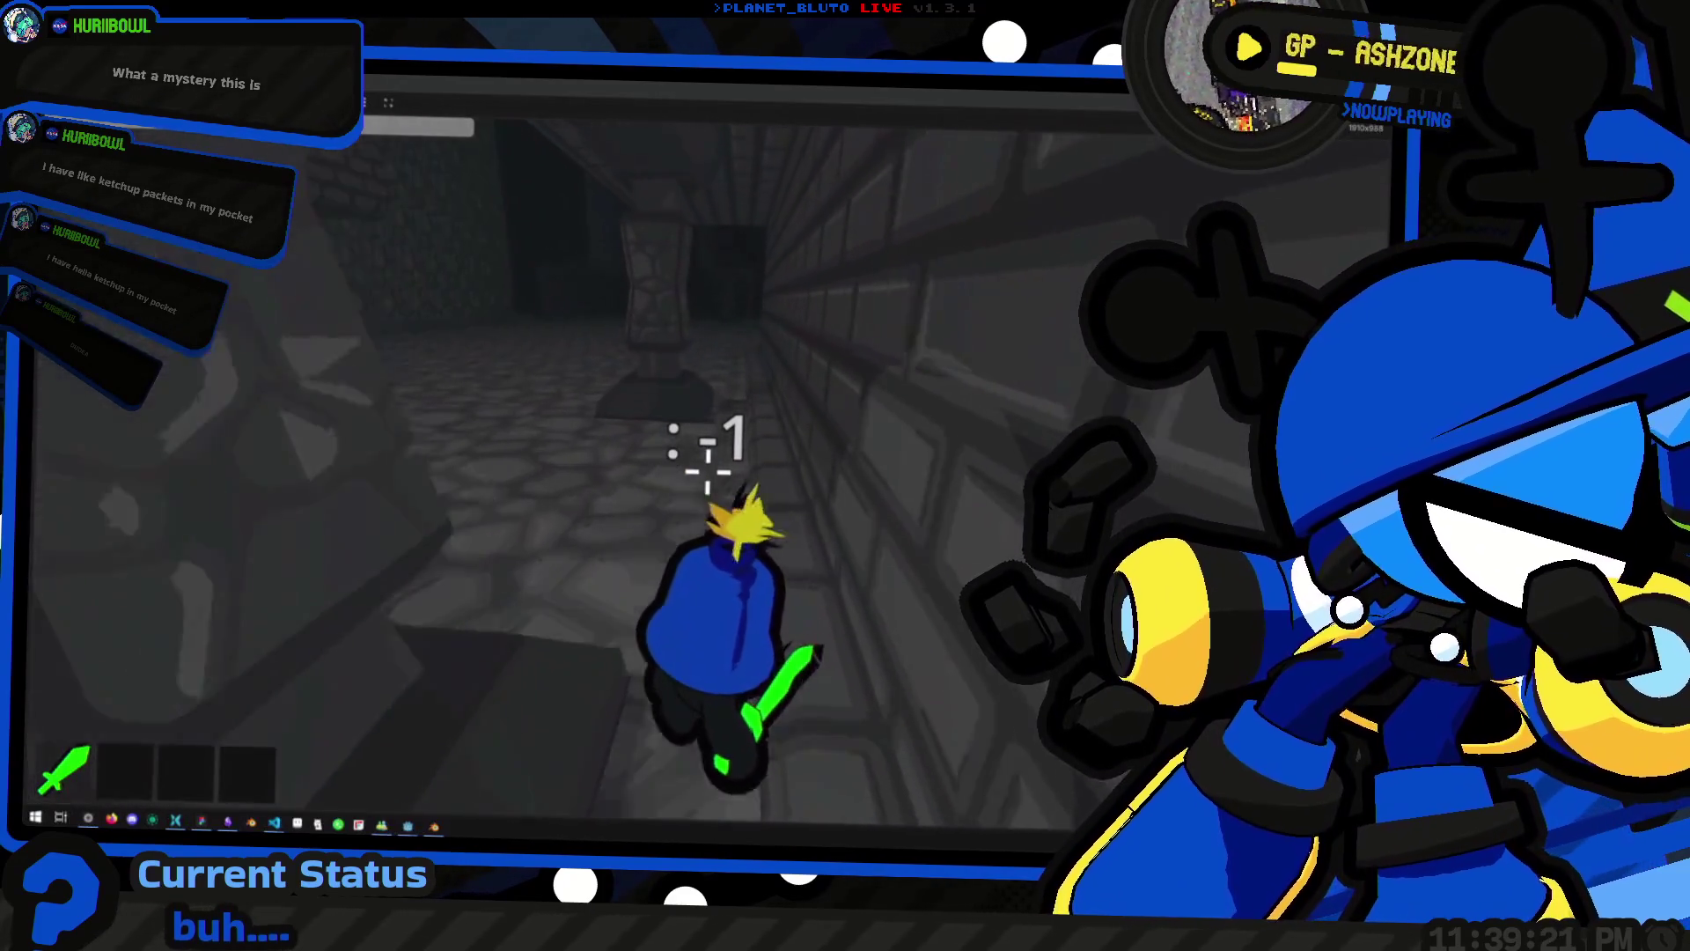
key(w)
key(w)
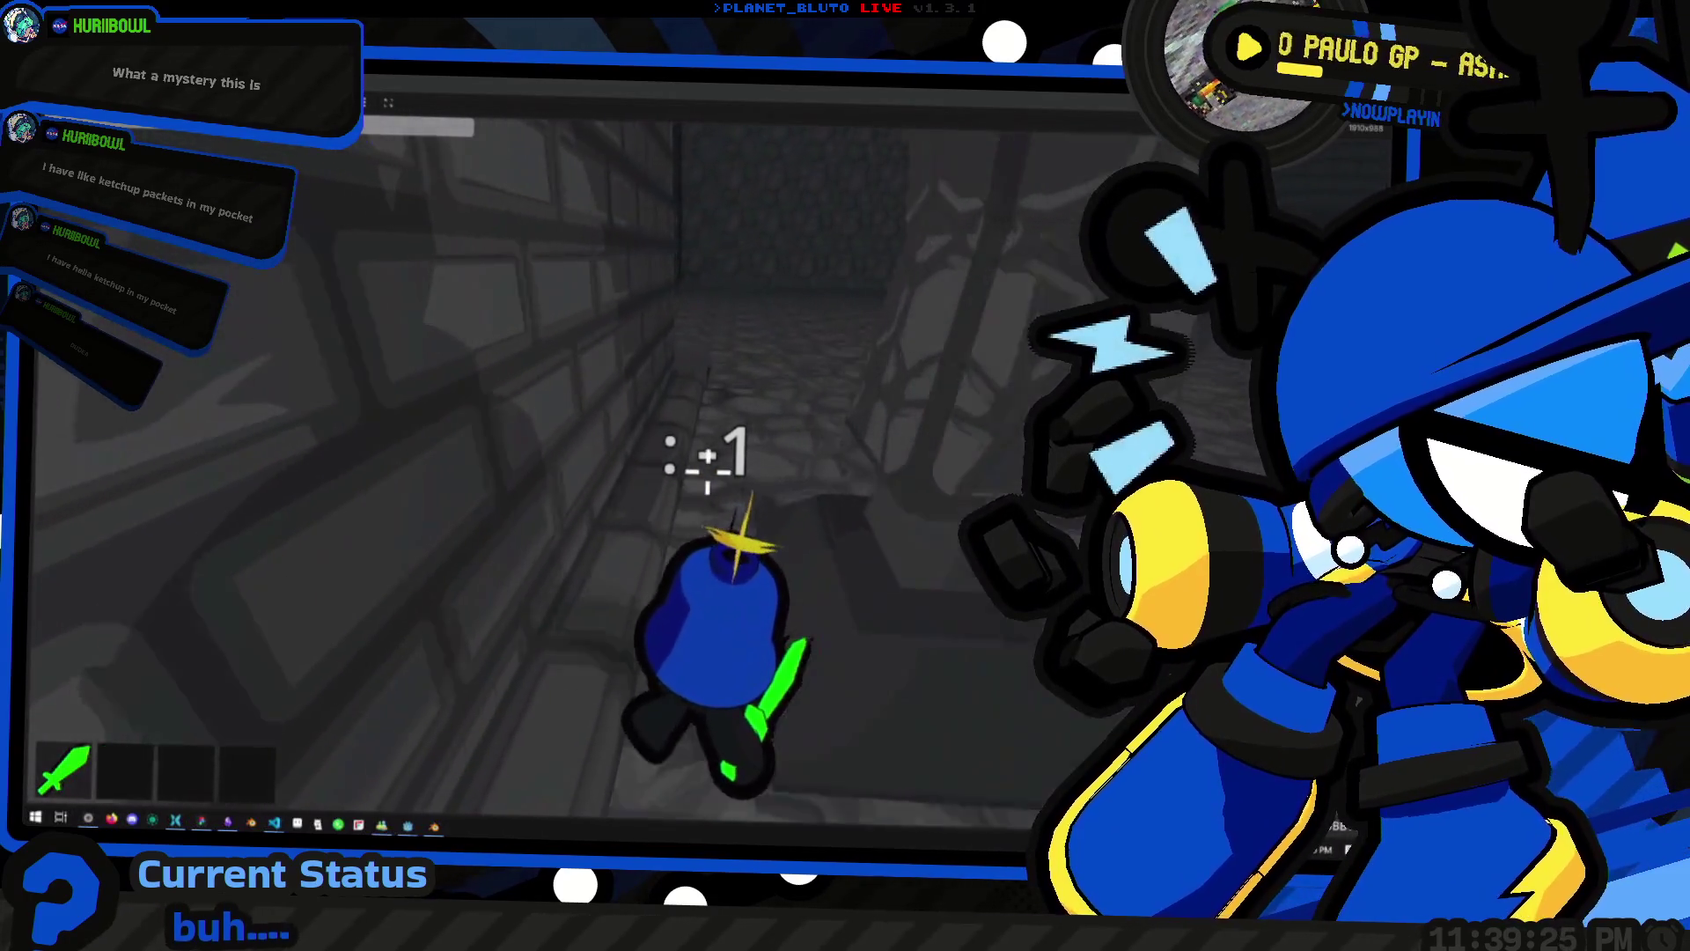
key(s)
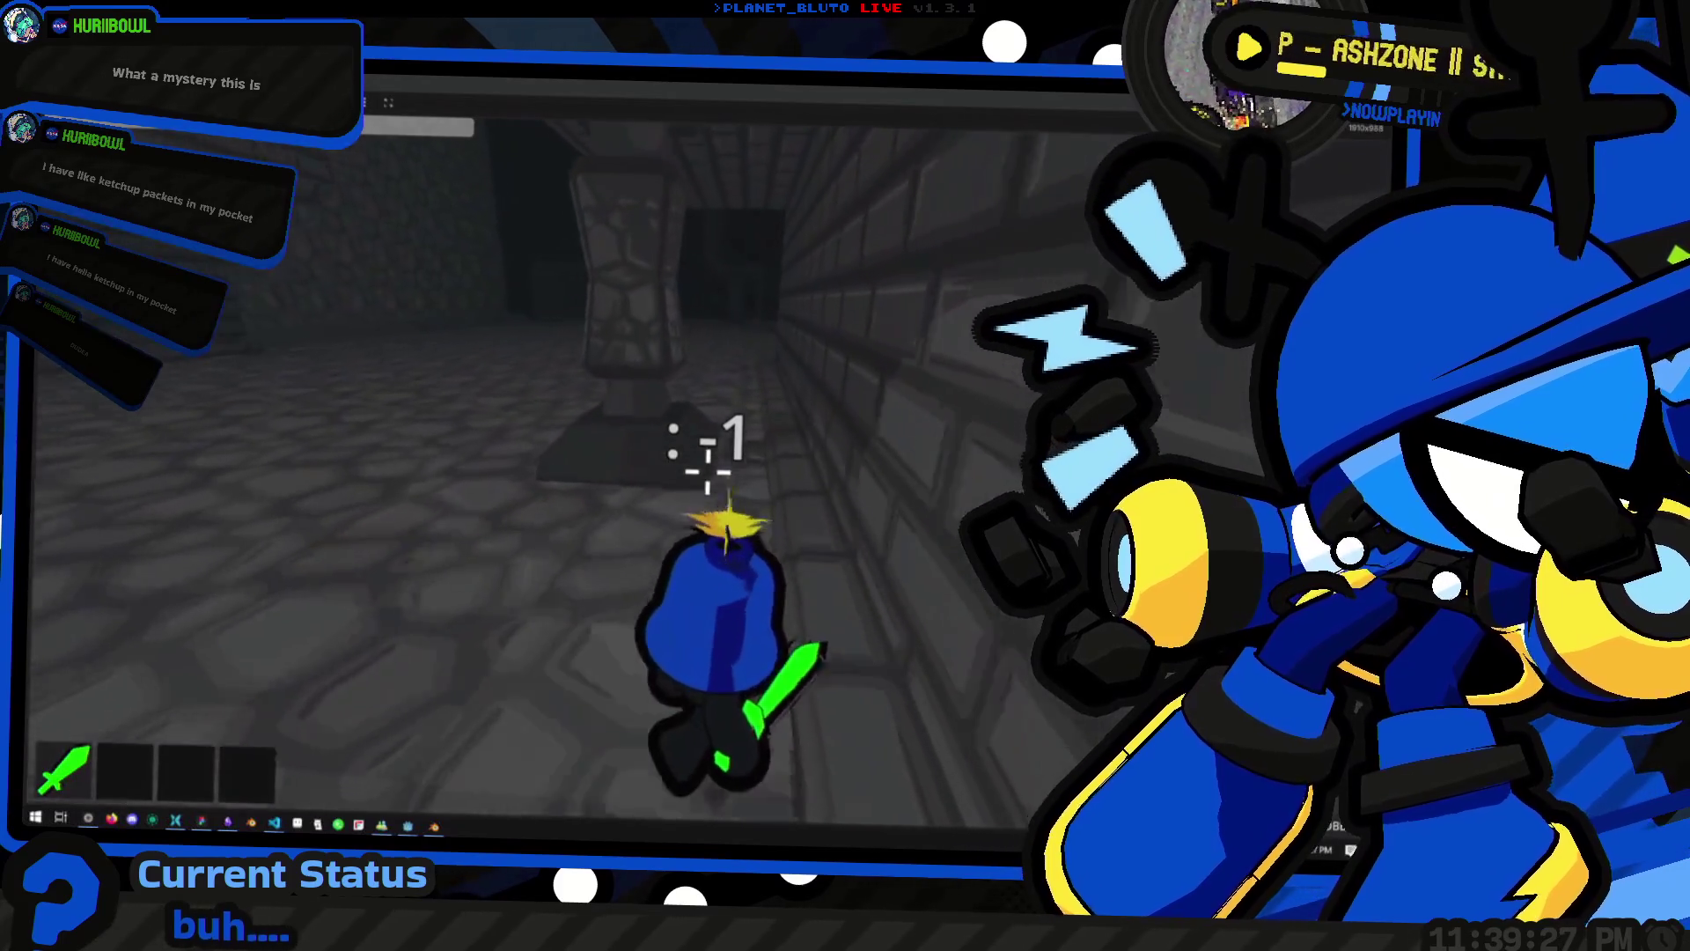
key(s)
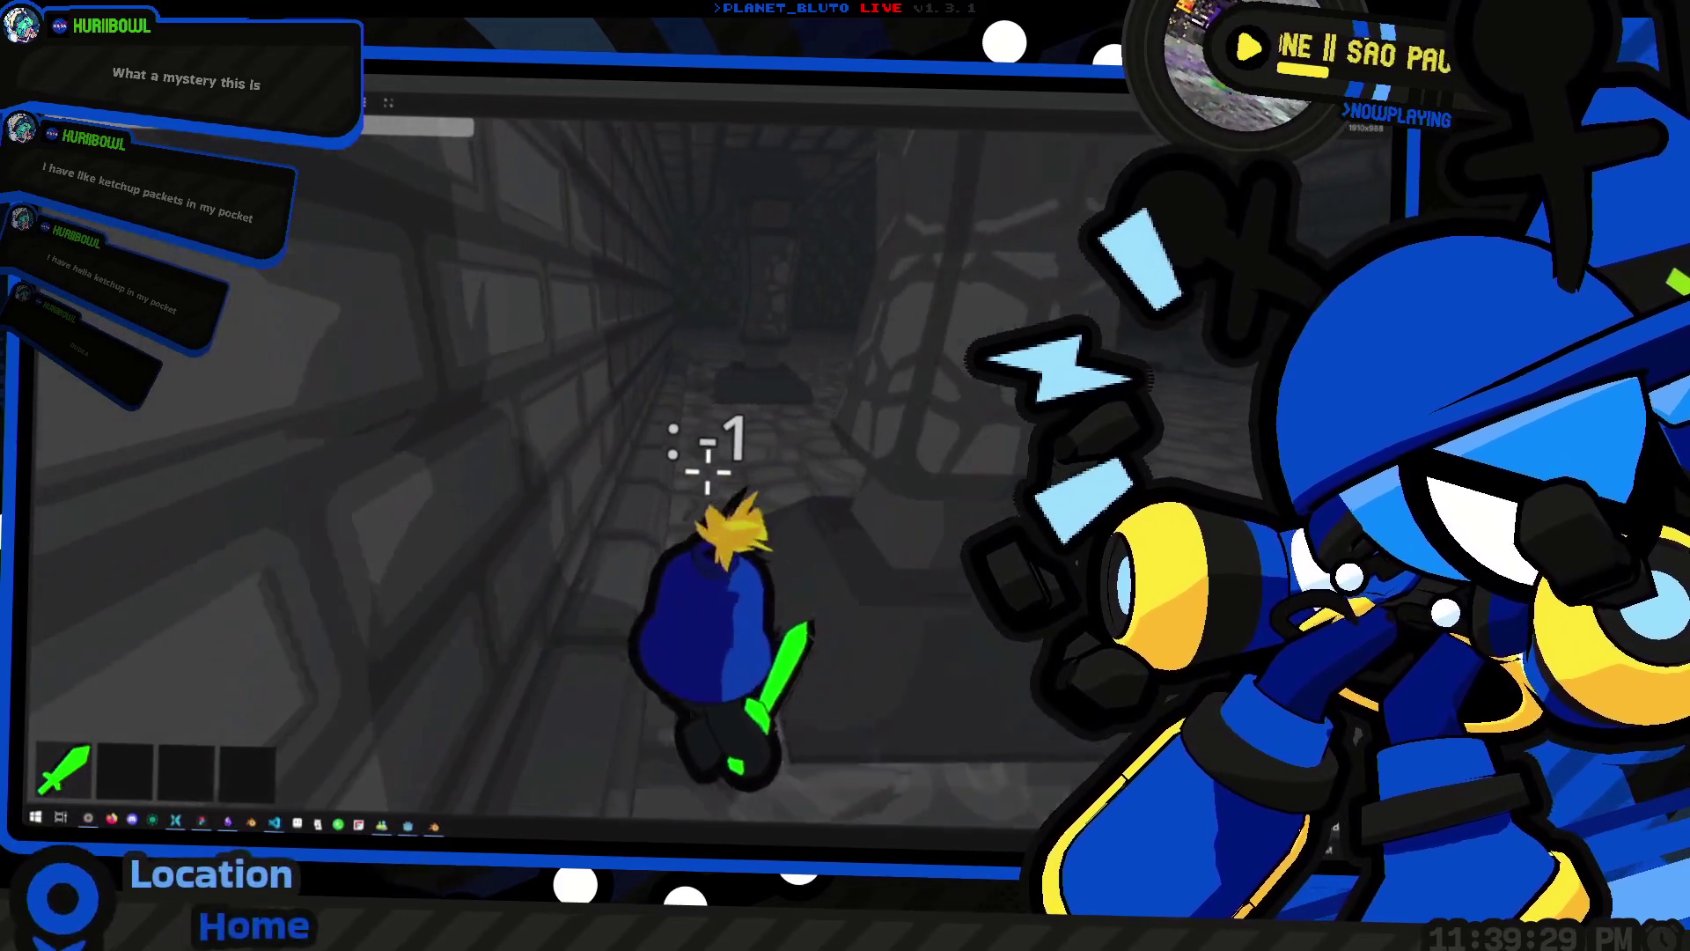
key(w)
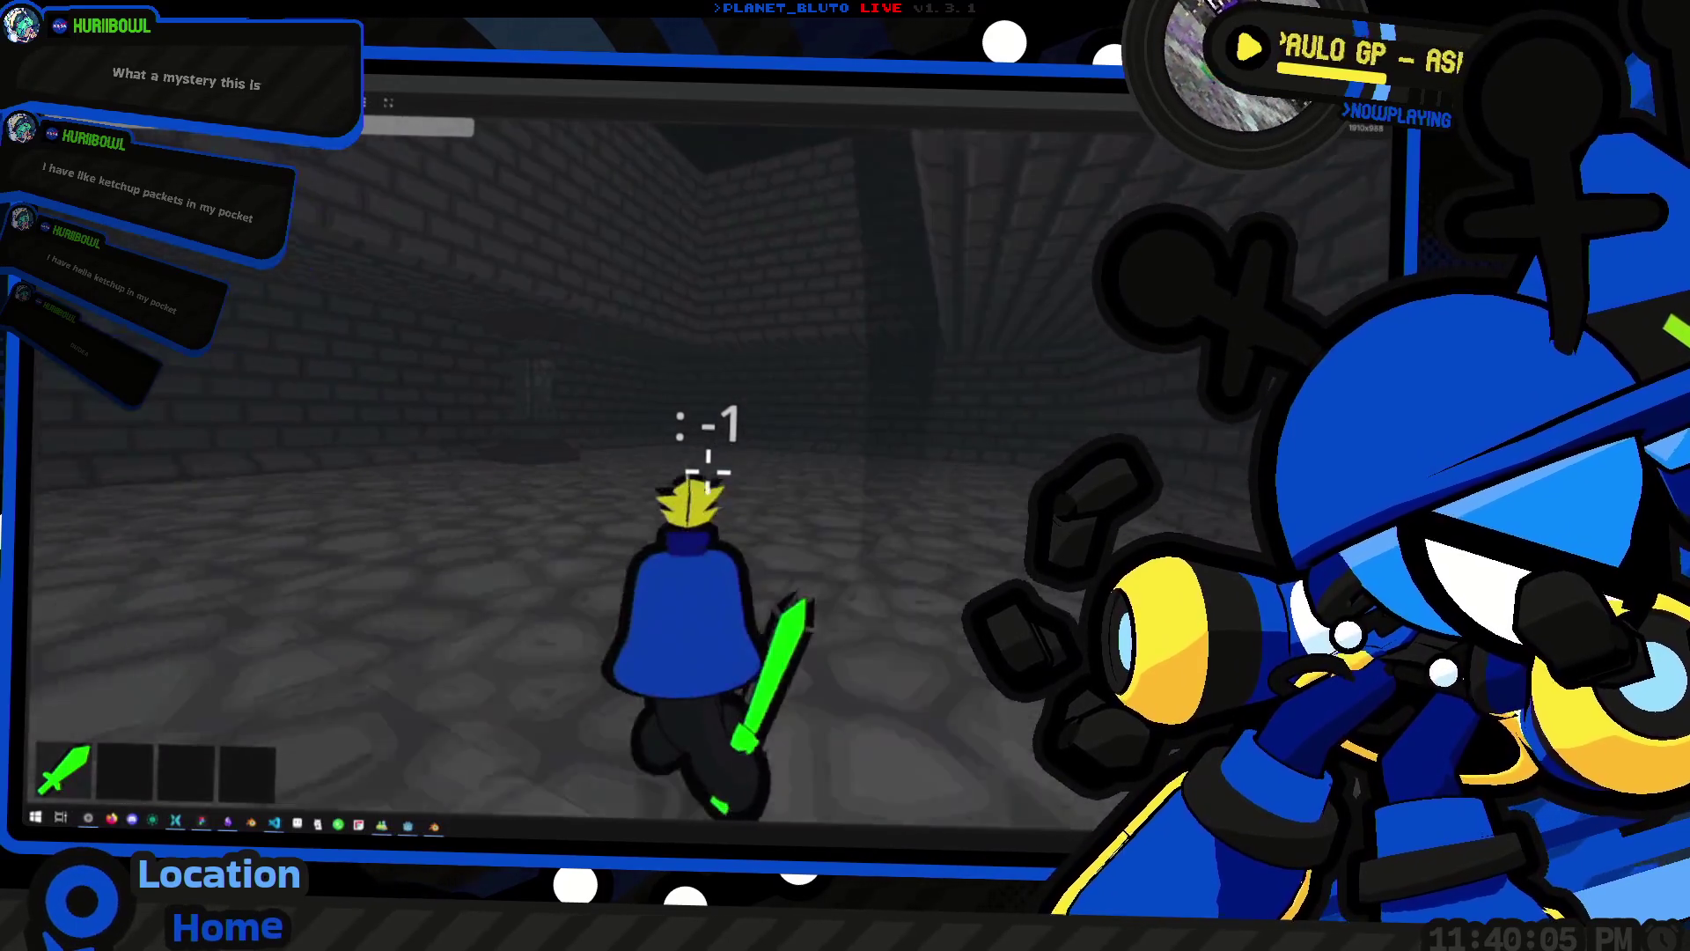
Continue past the pillar through the brick corridors and open chamber, watching path pieces appear
key(w)
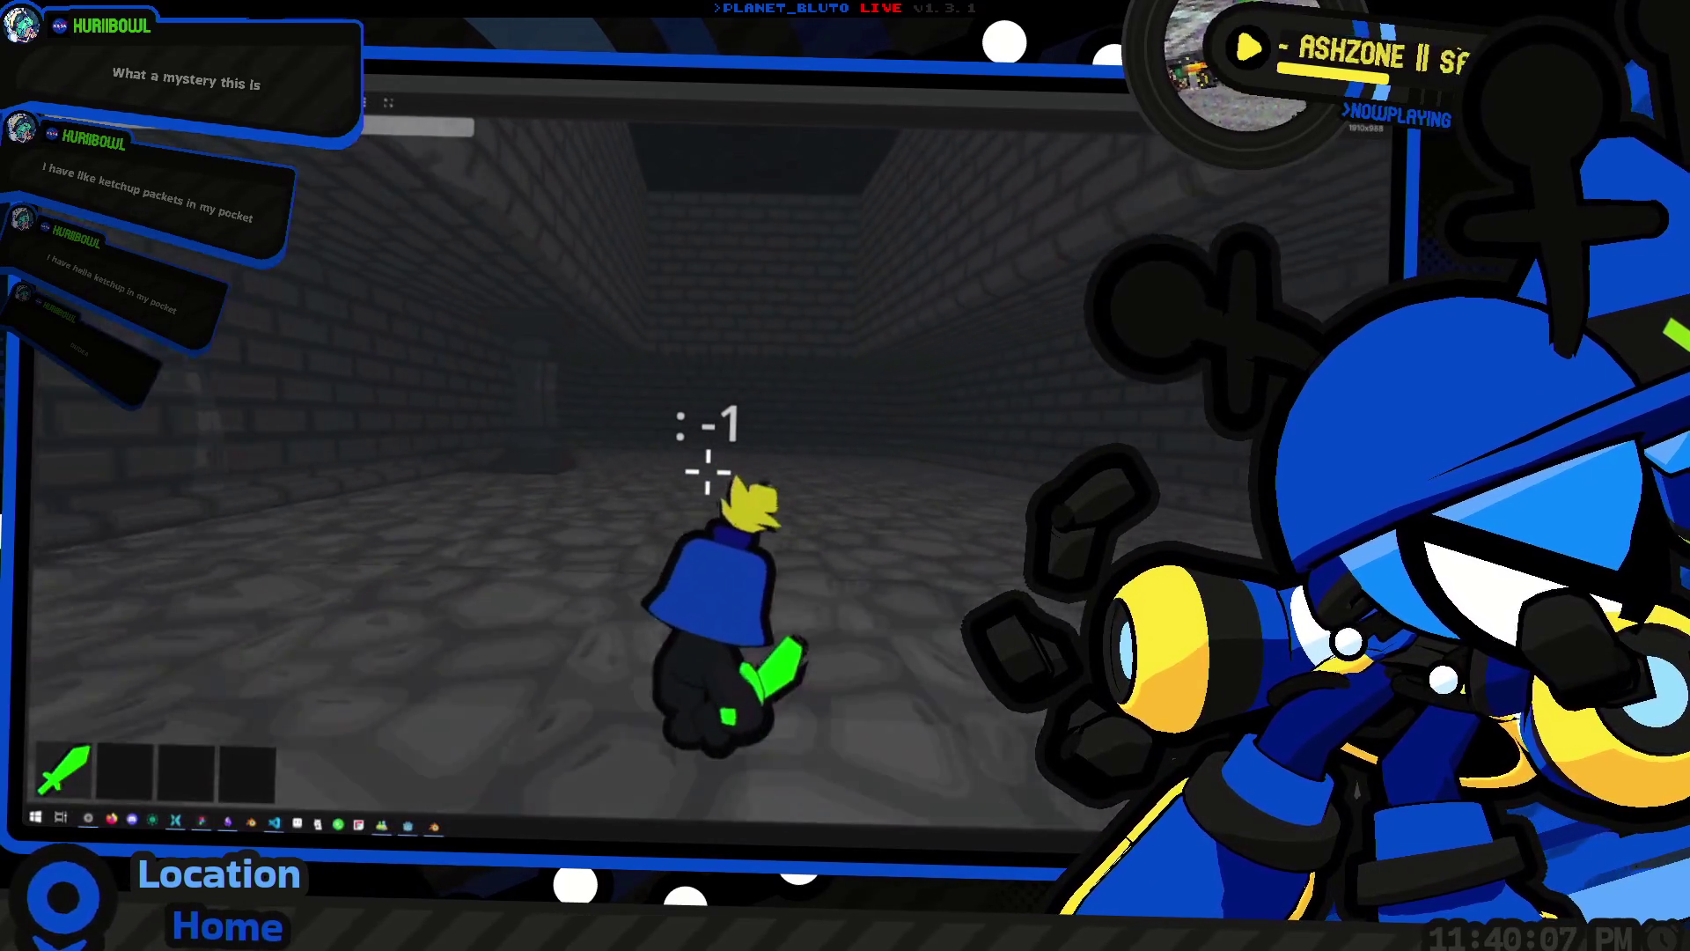
key(w)
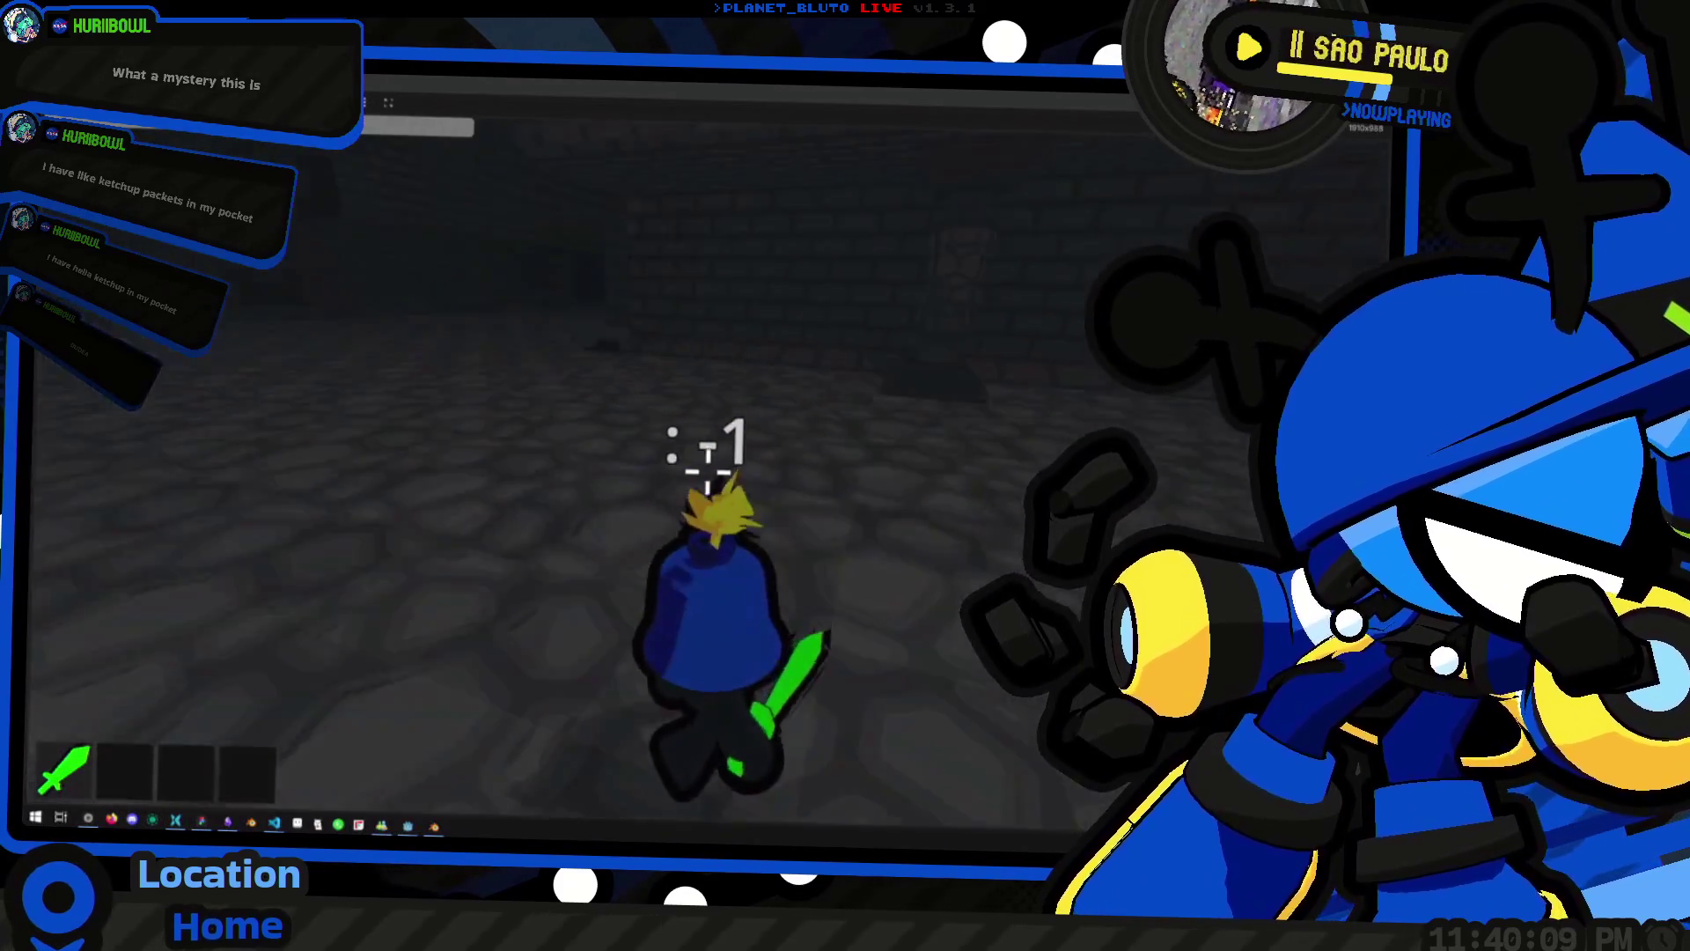
key(w)
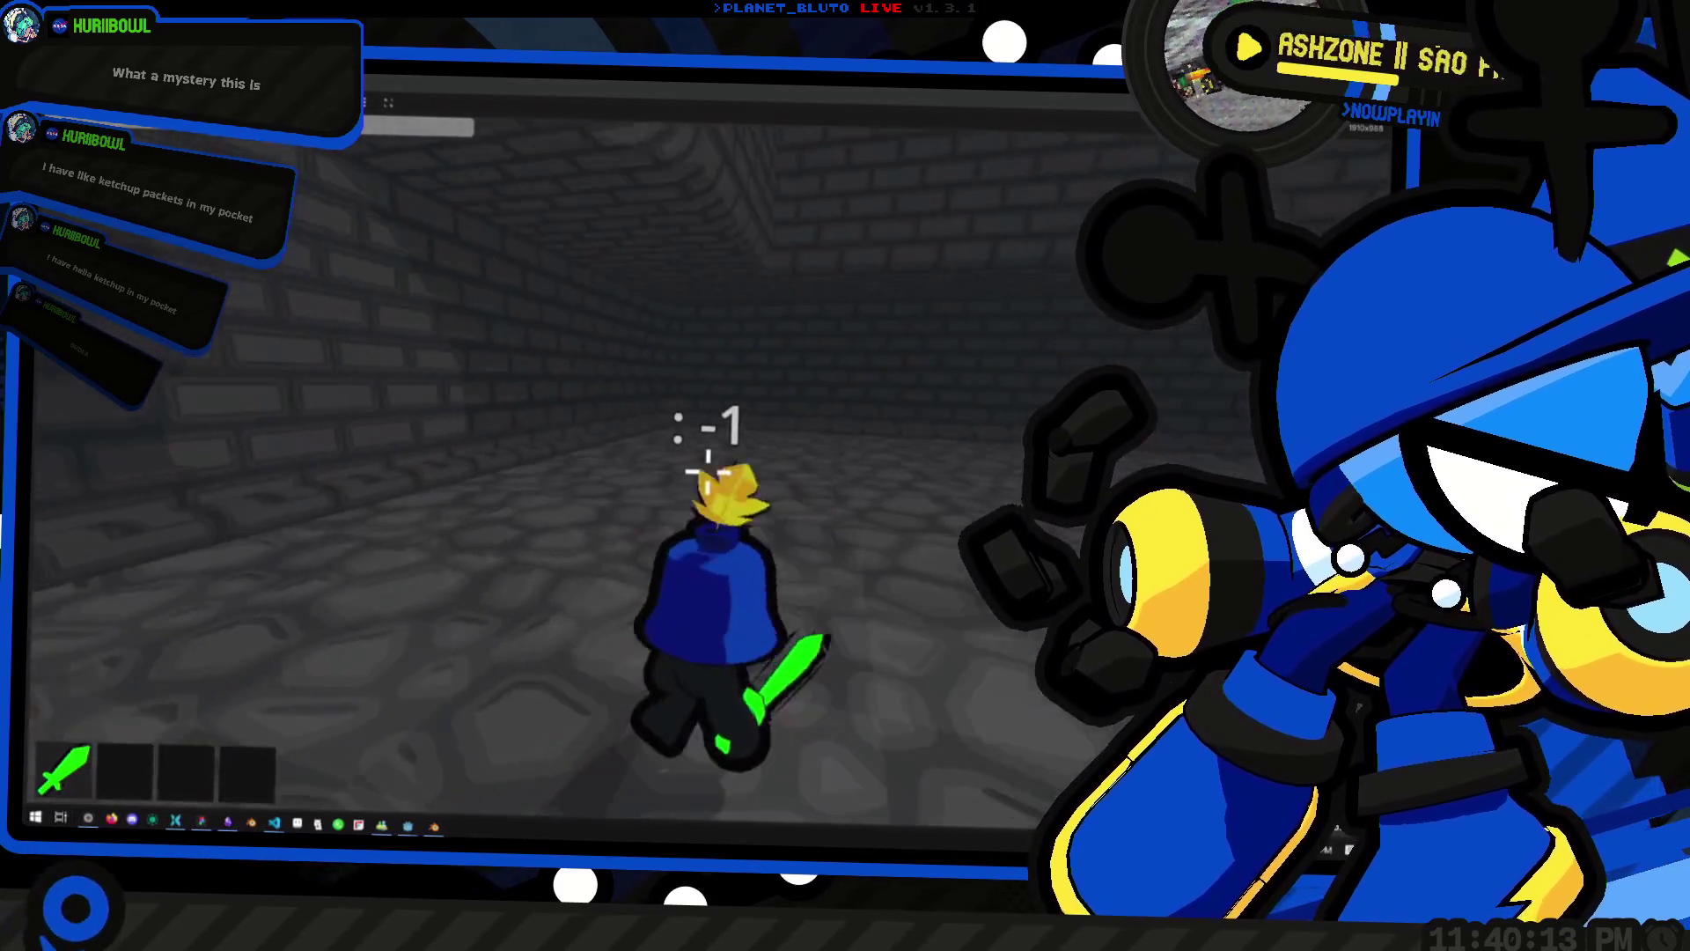
key(w)
key(w)
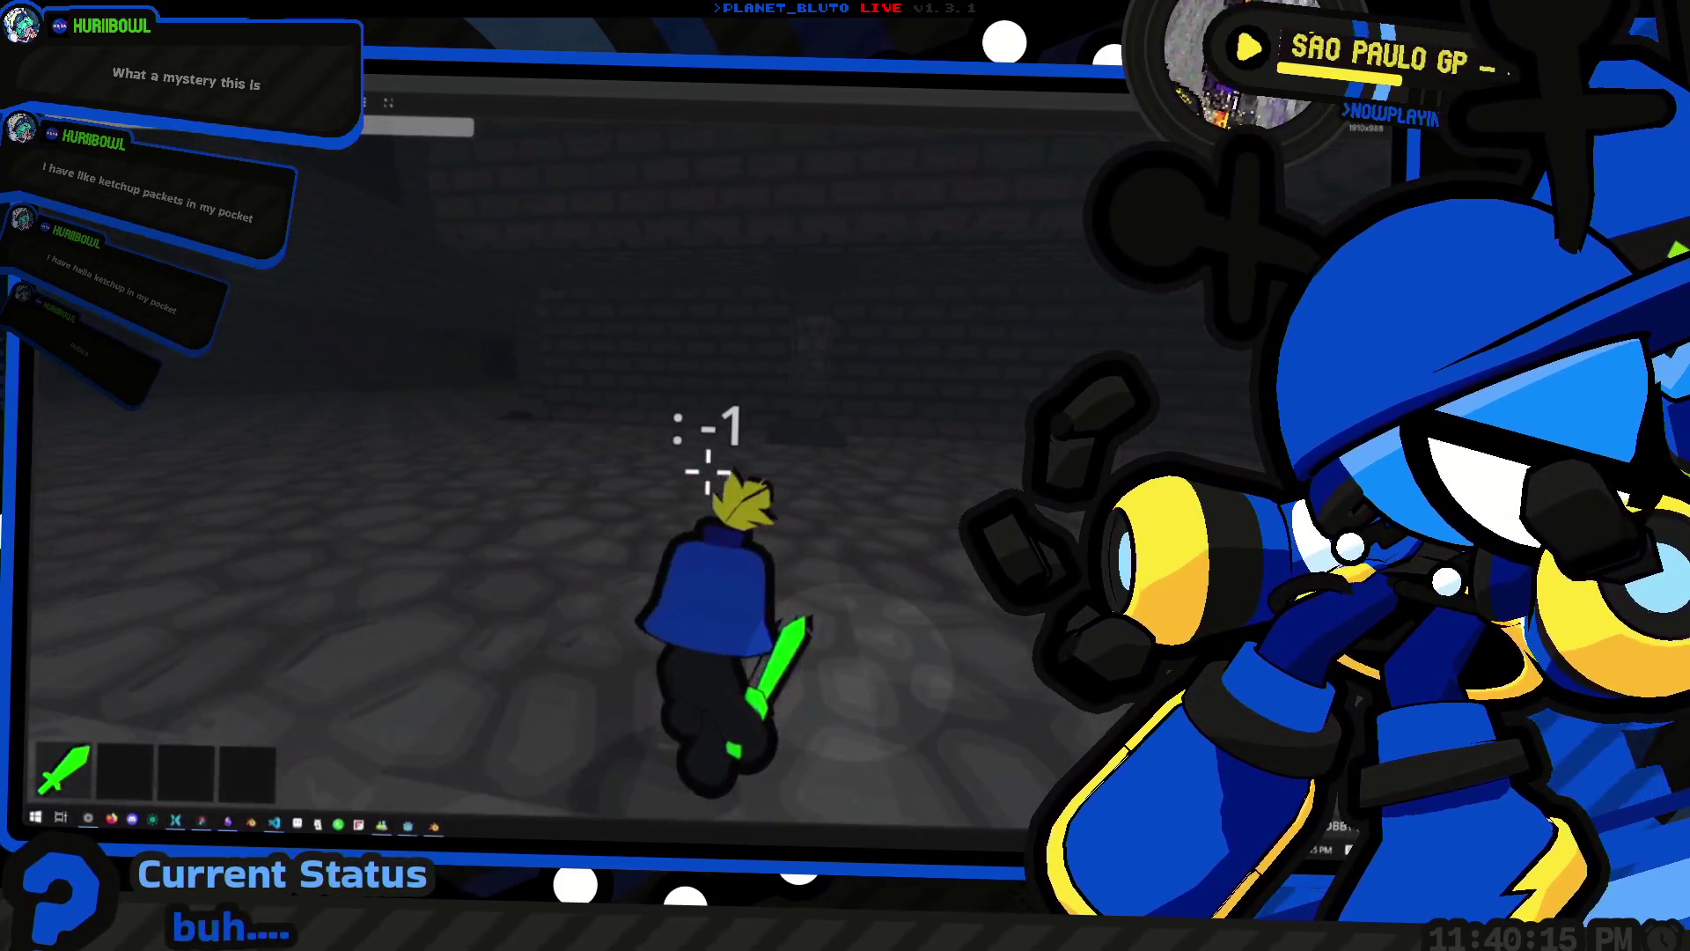
key(w)
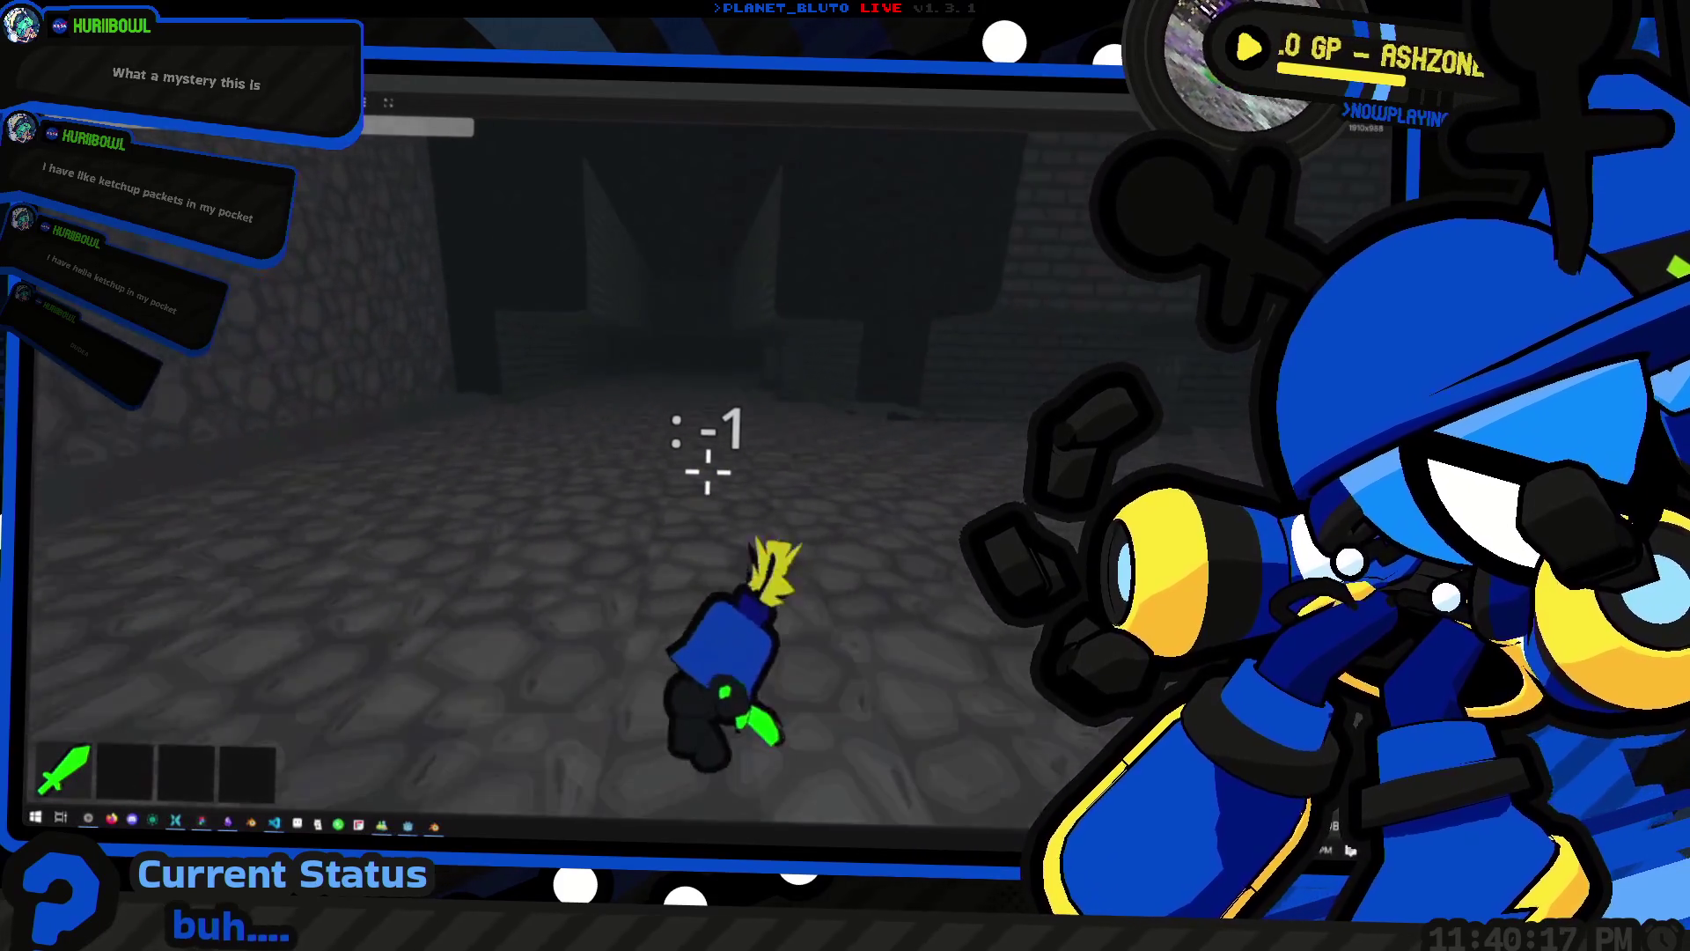
key(w)
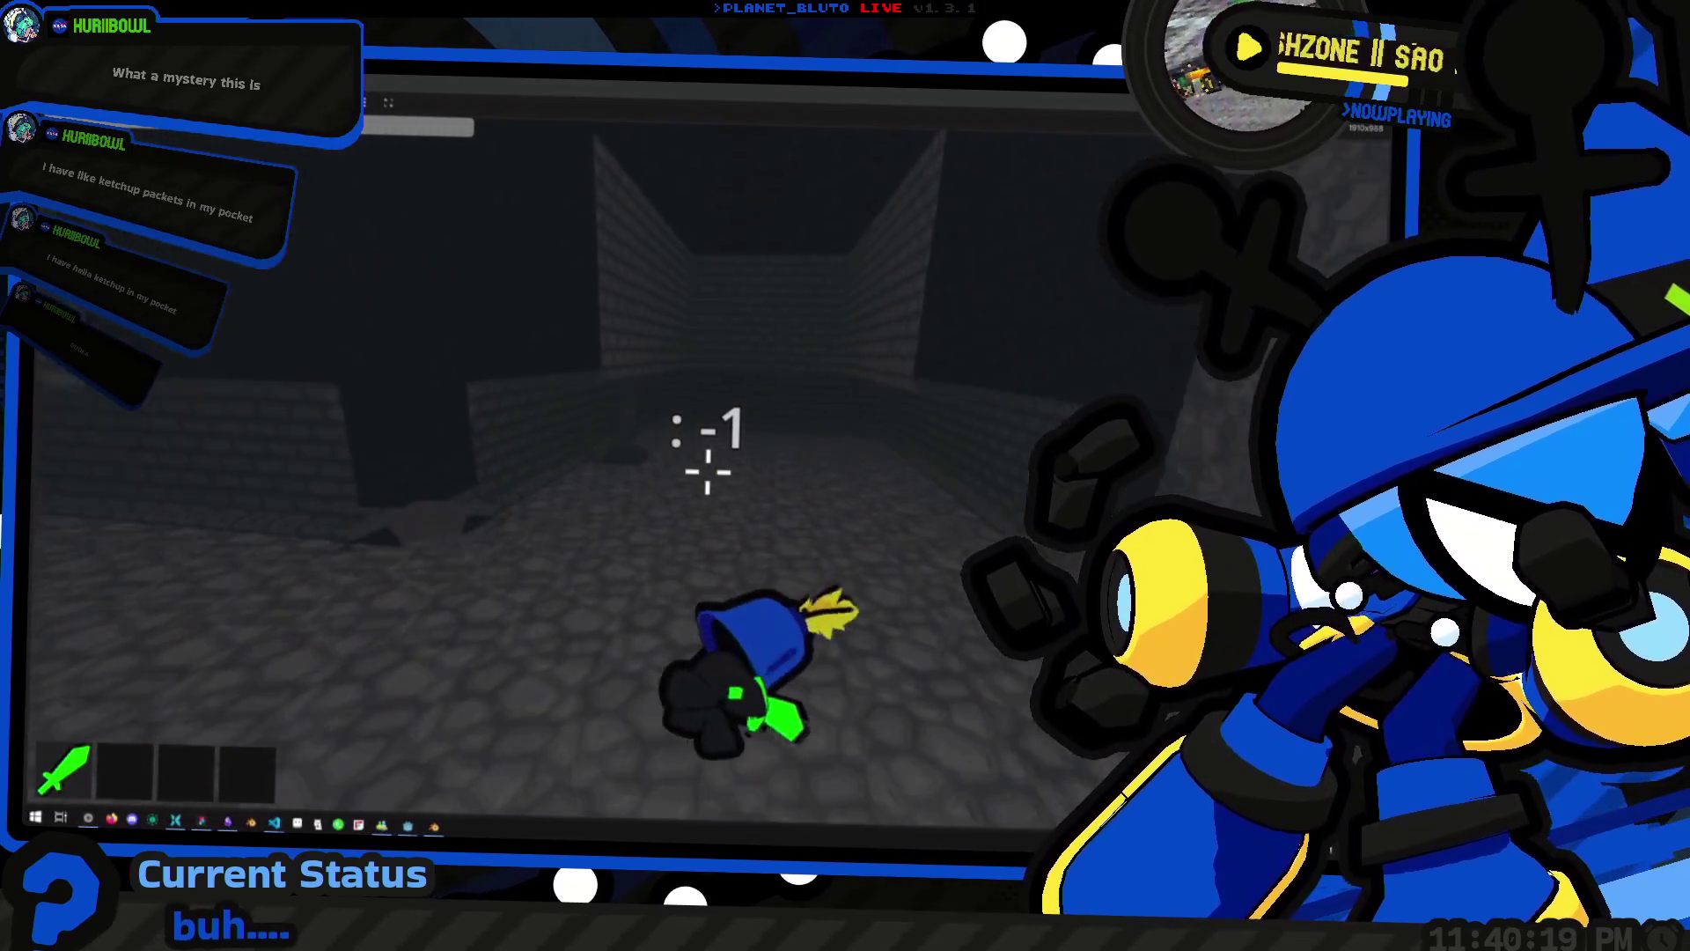
key(w)
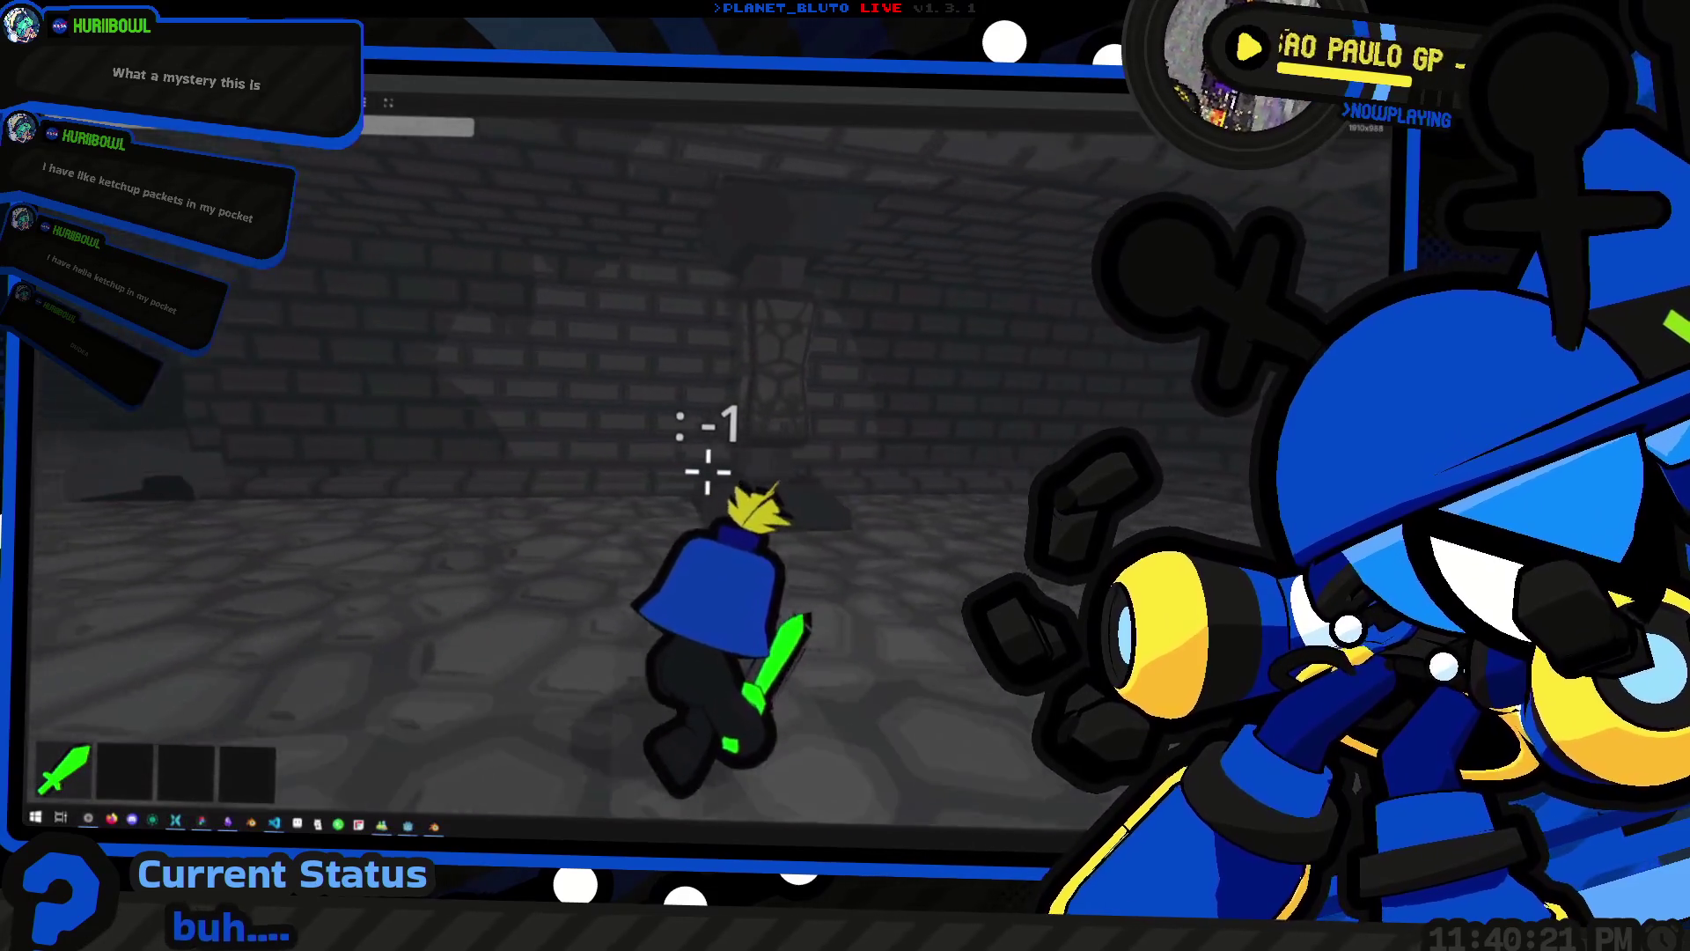
key(w)
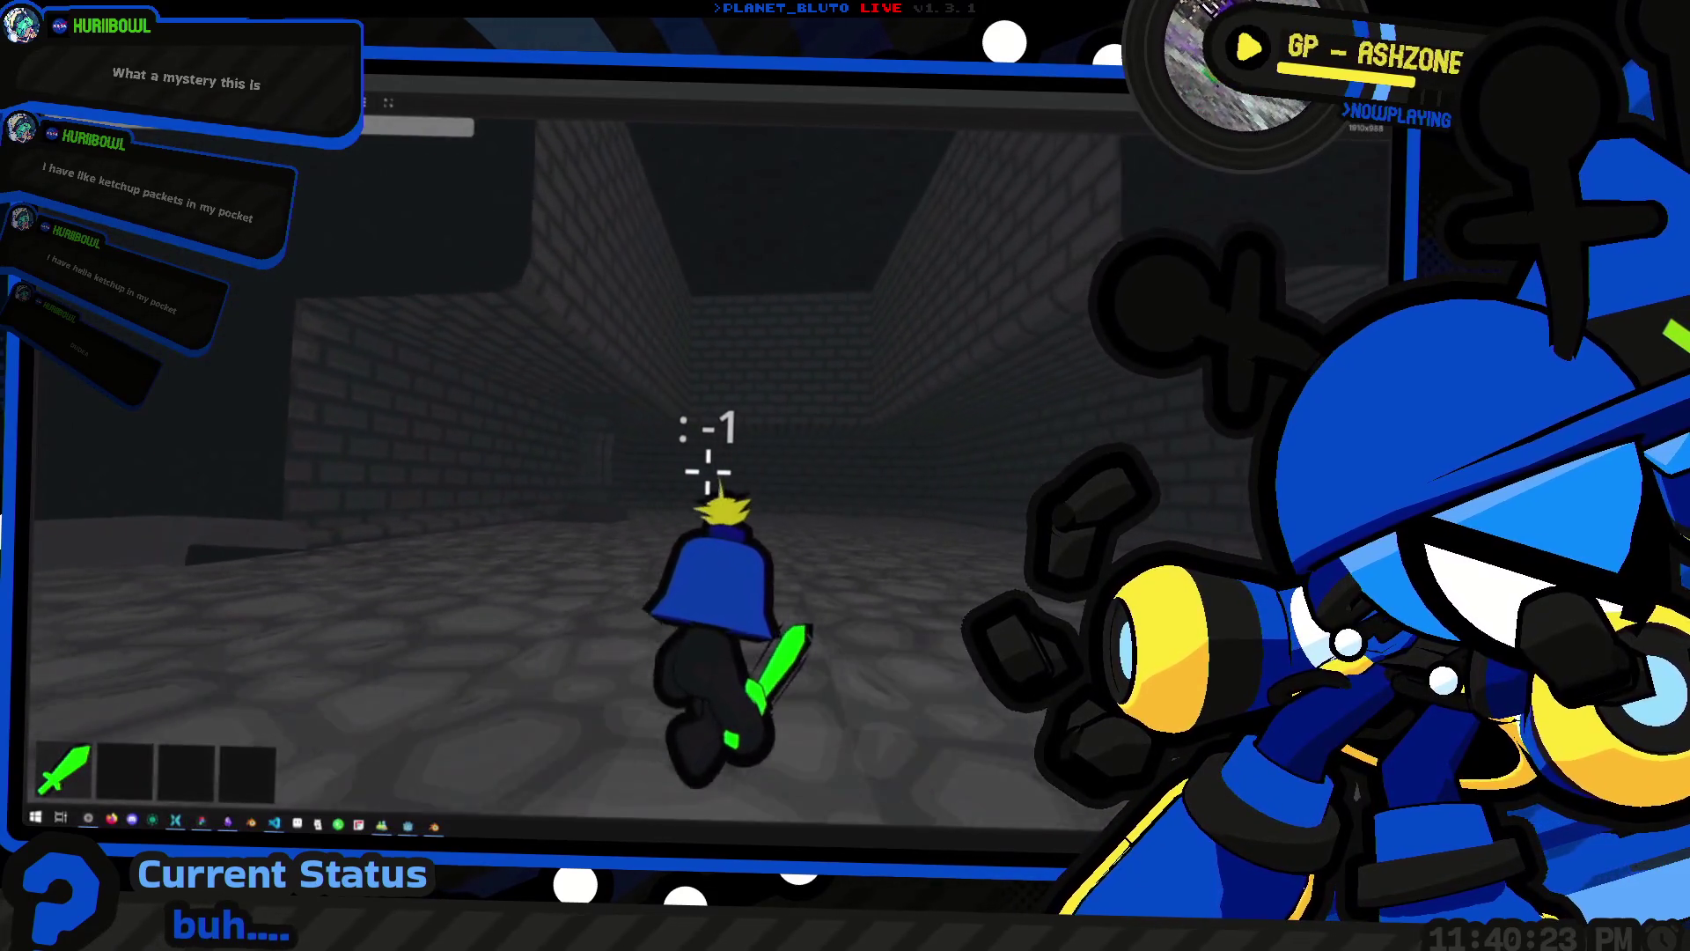
key(w)
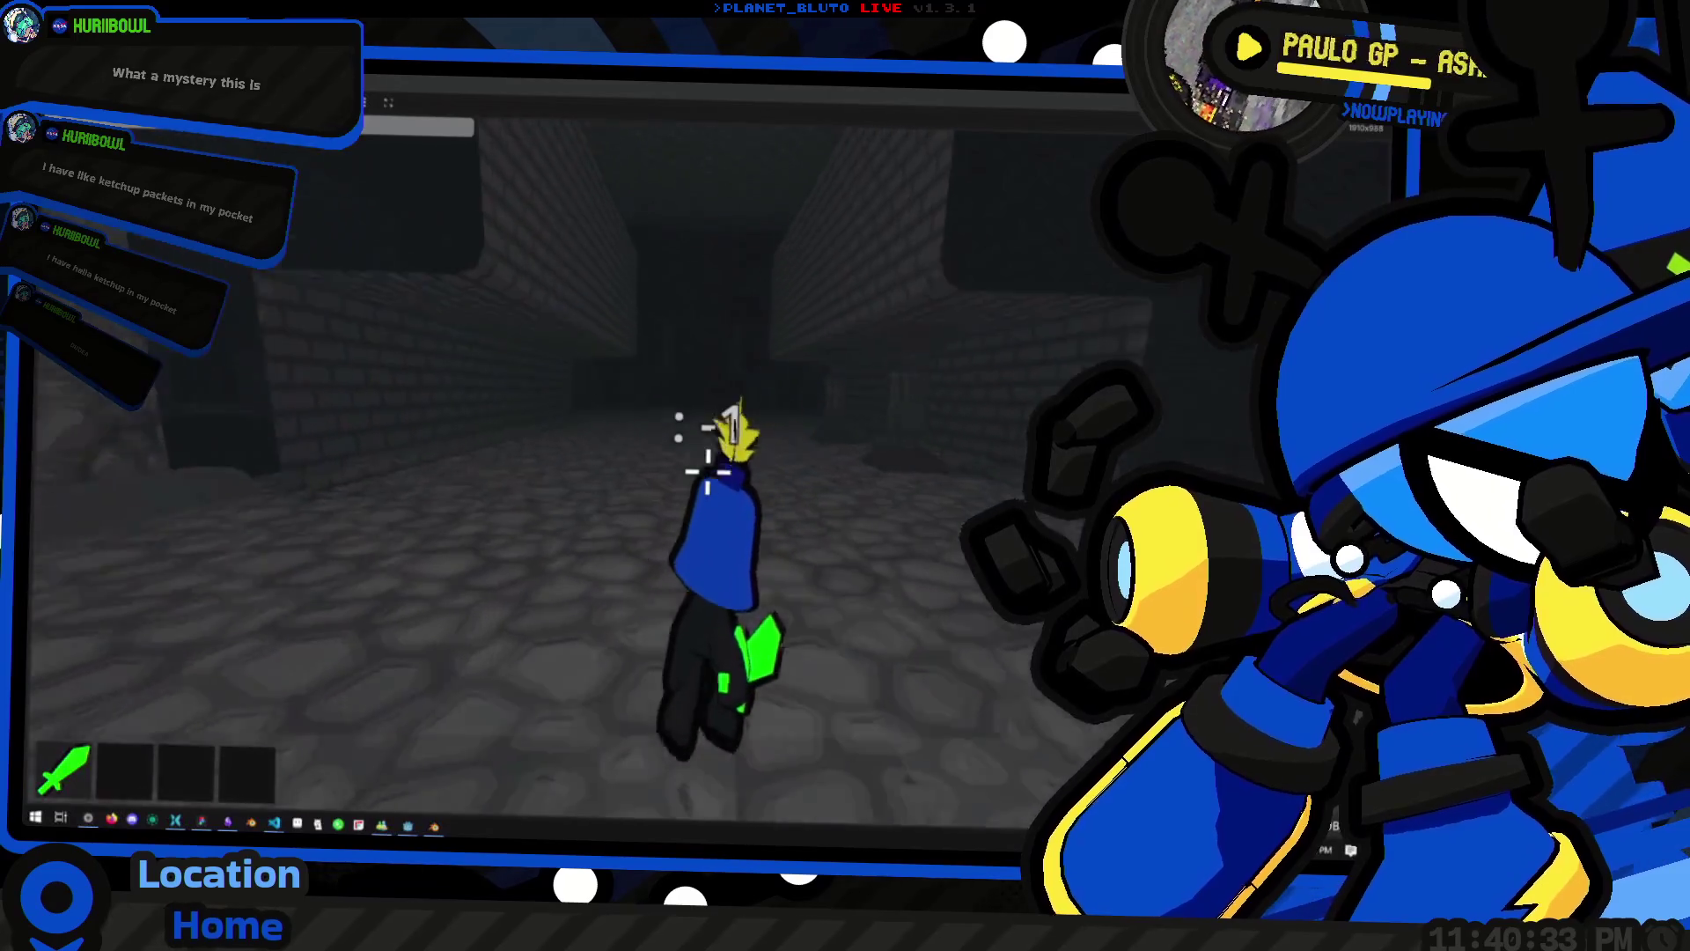
key(w)
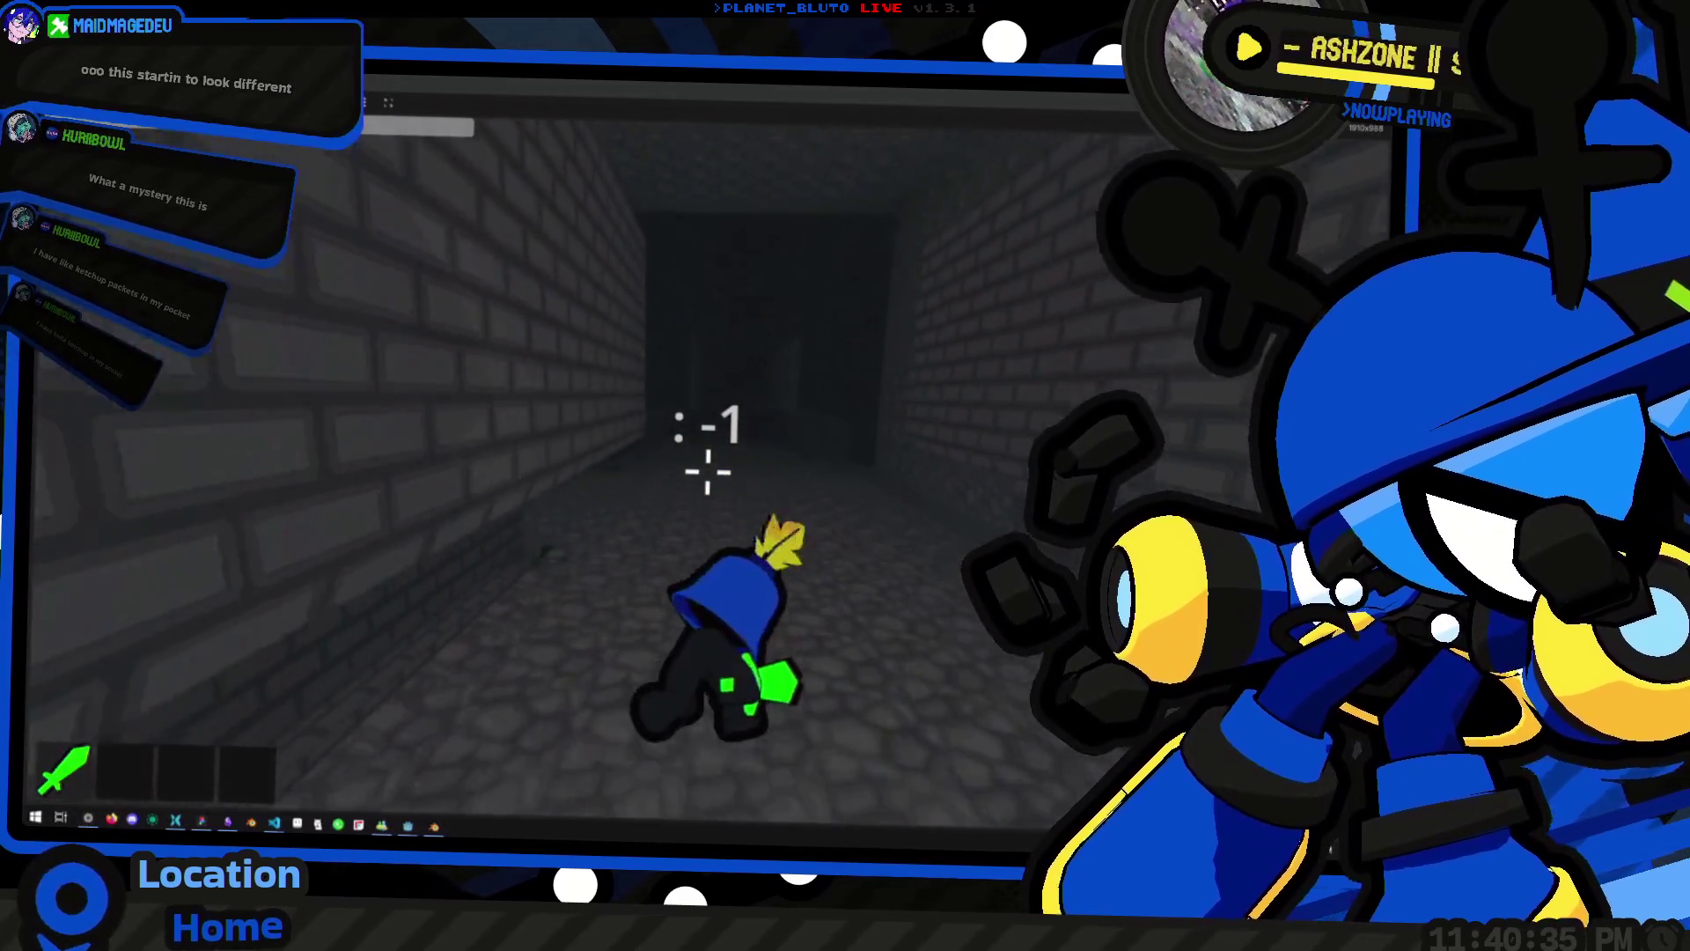
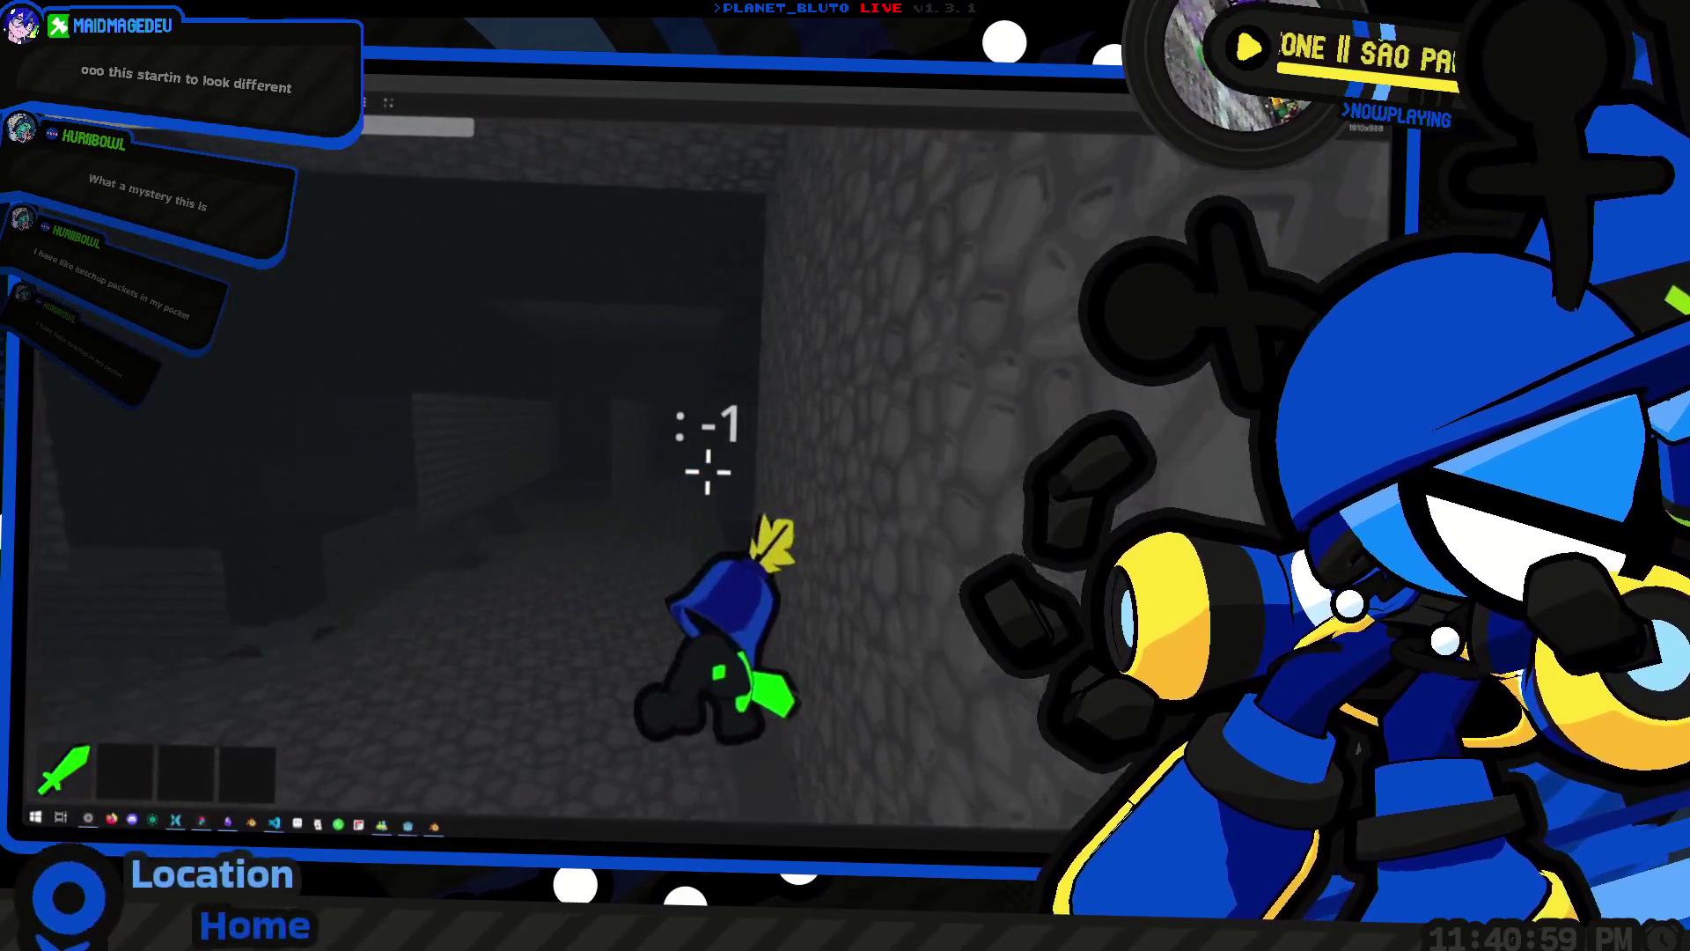
Walk the character down the brick corridor, then shrink the game window to reveal the editor
key(w)
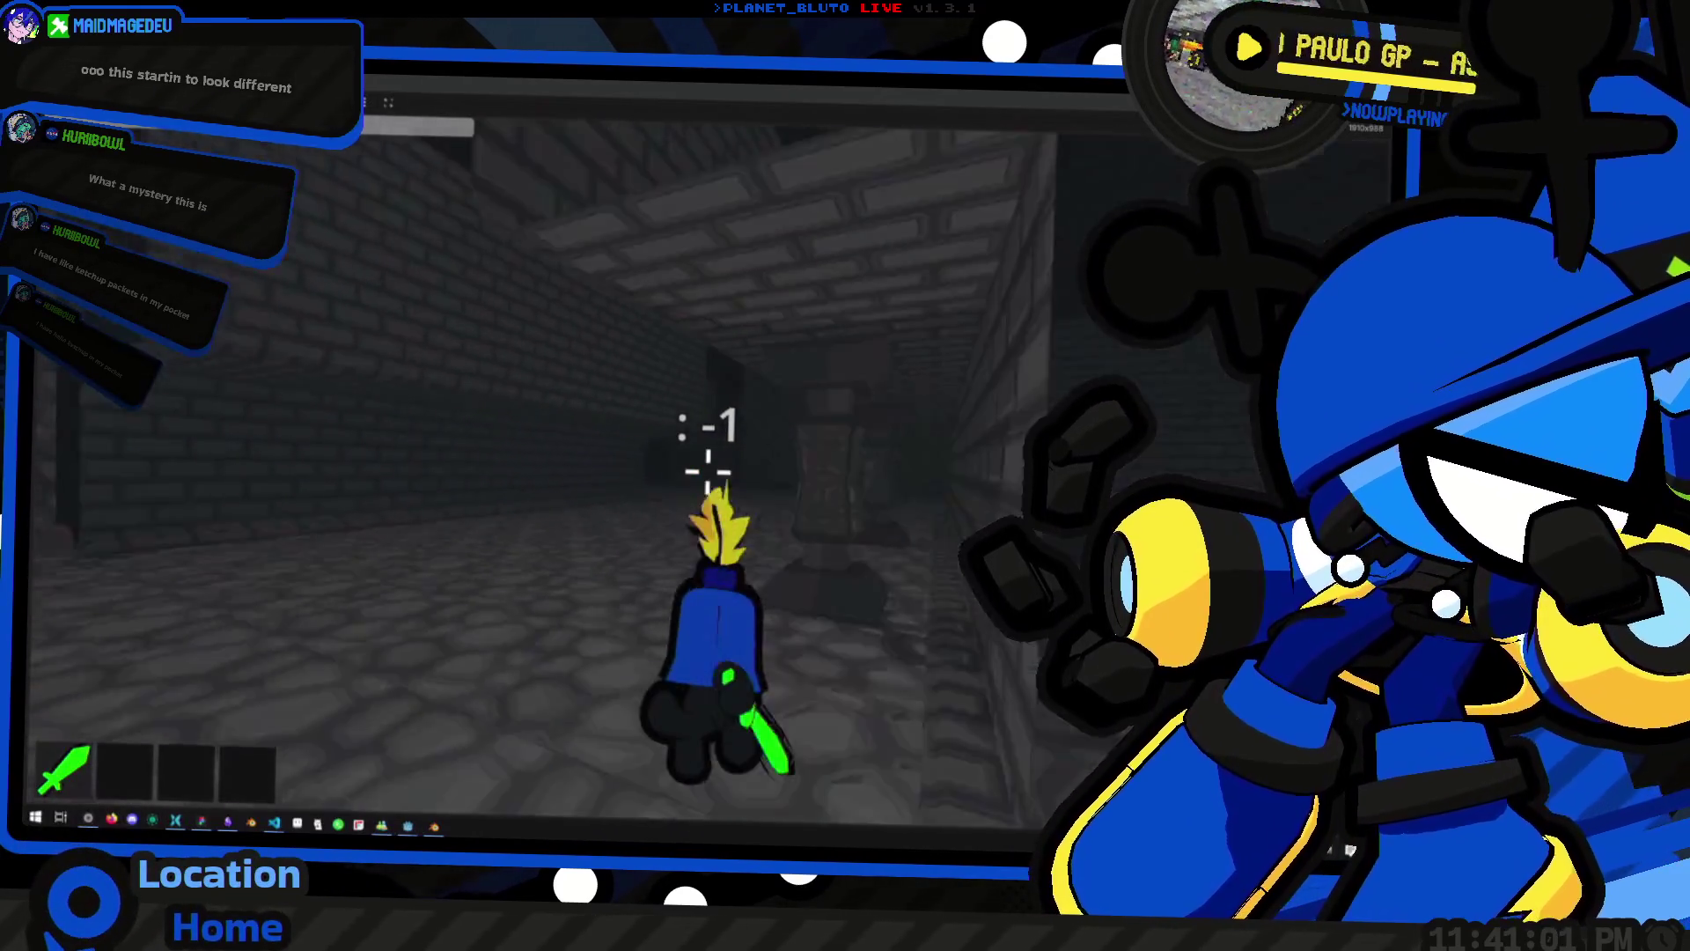
key(w)
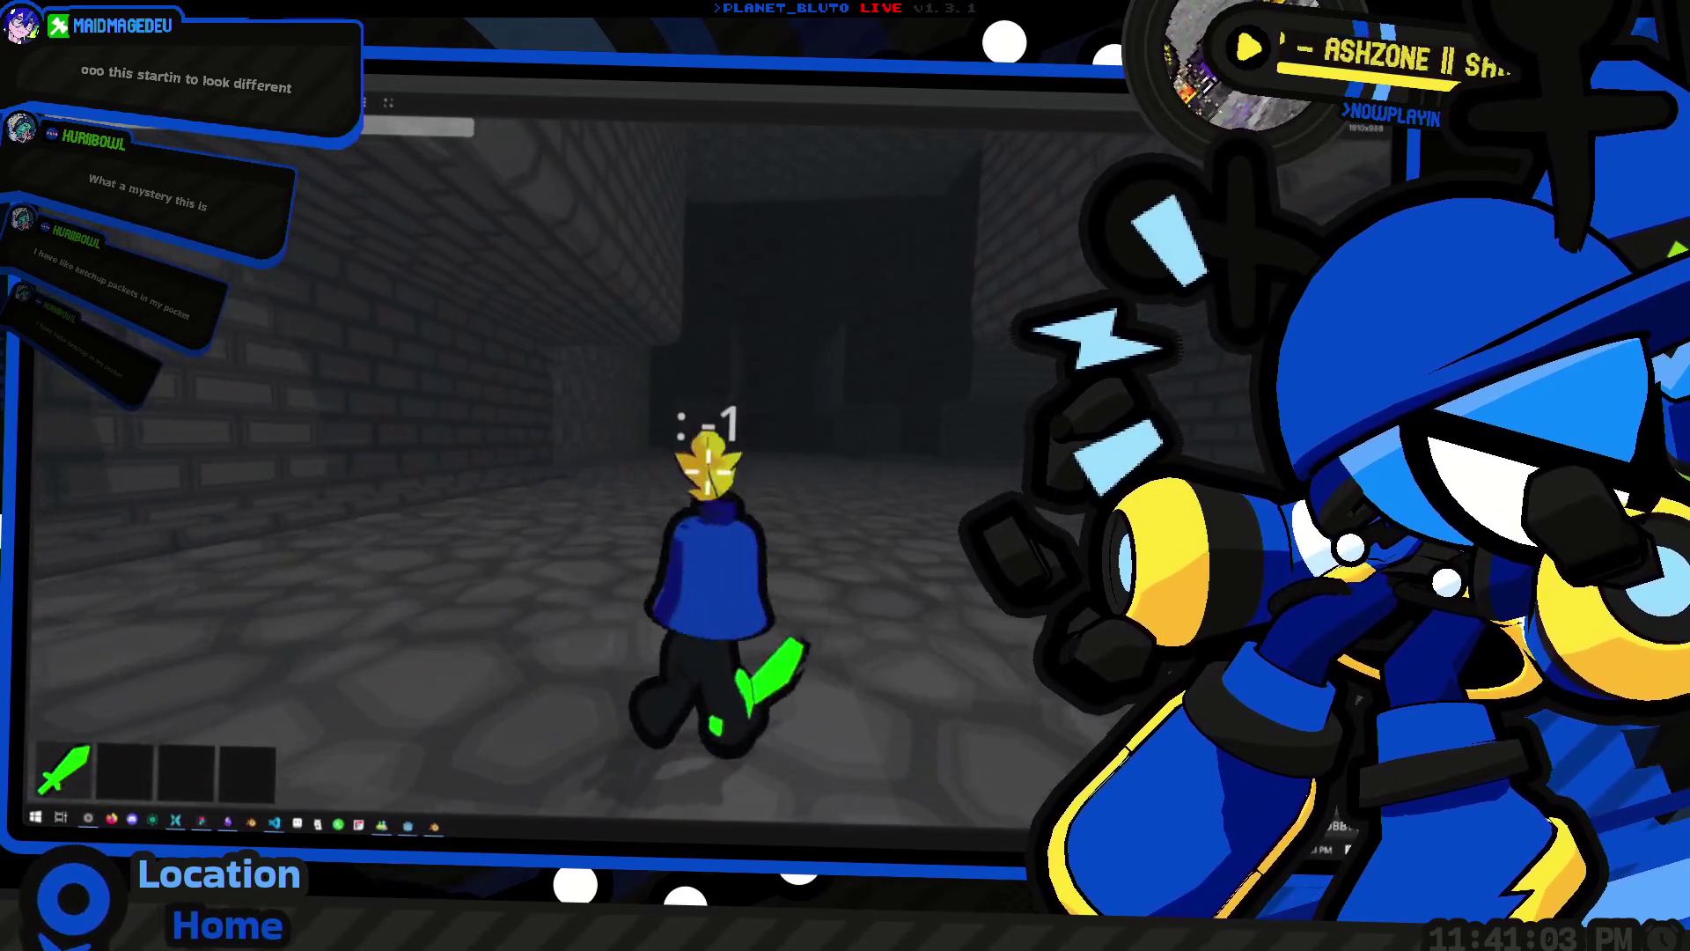
key(w)
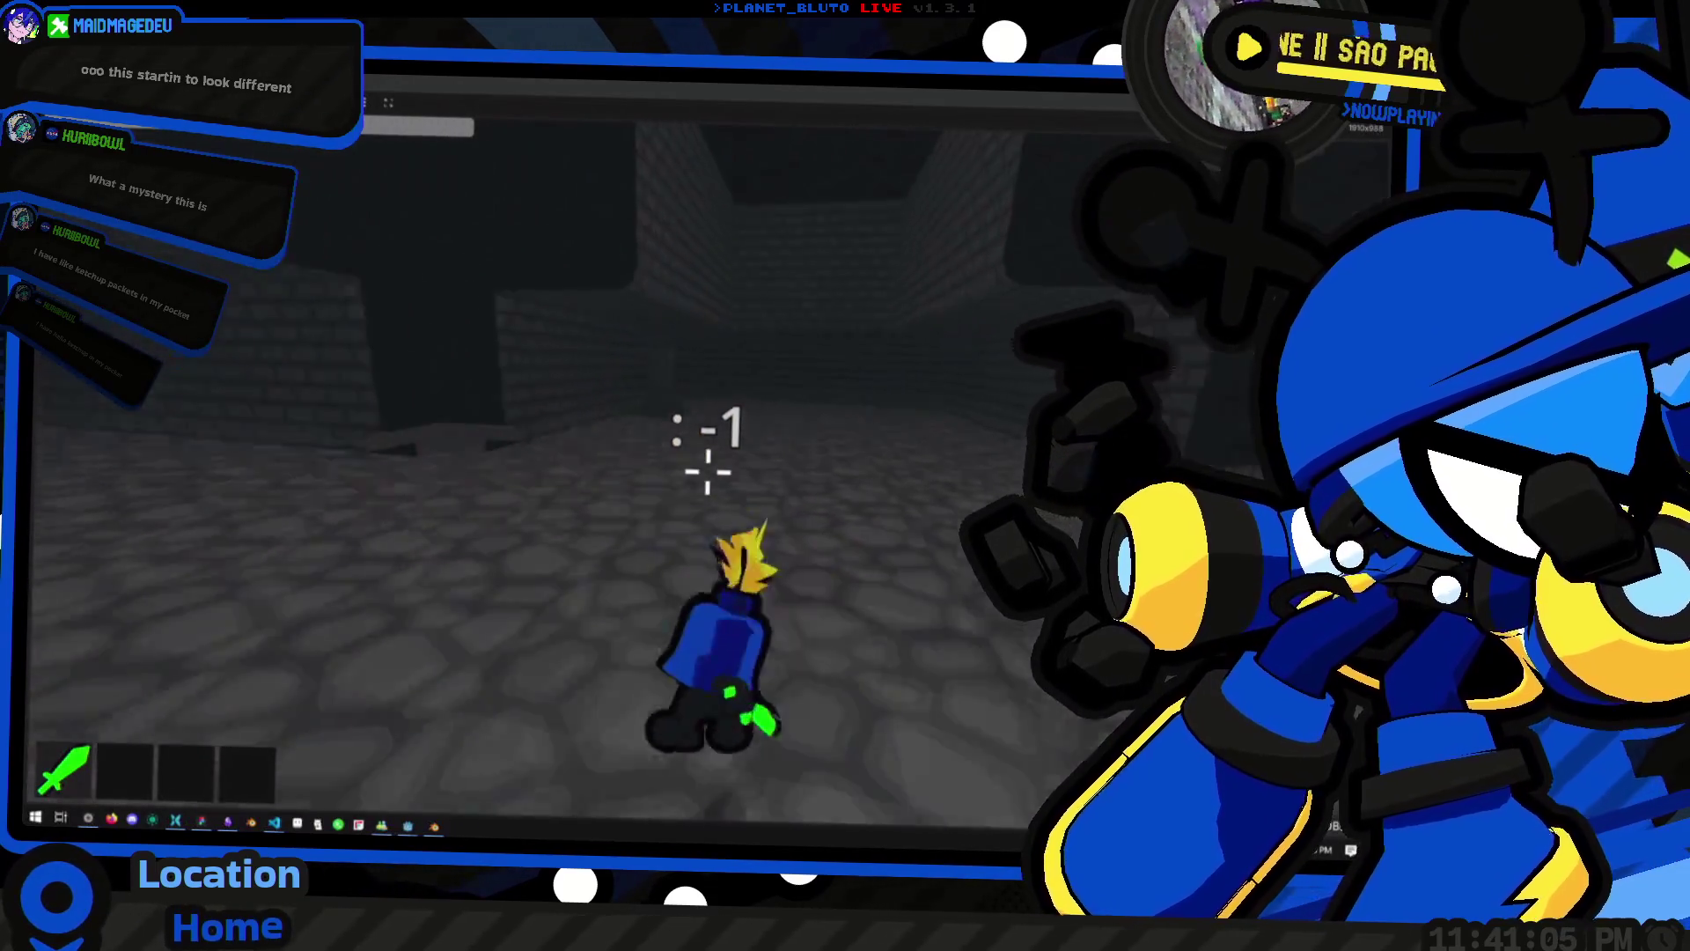
key(w)
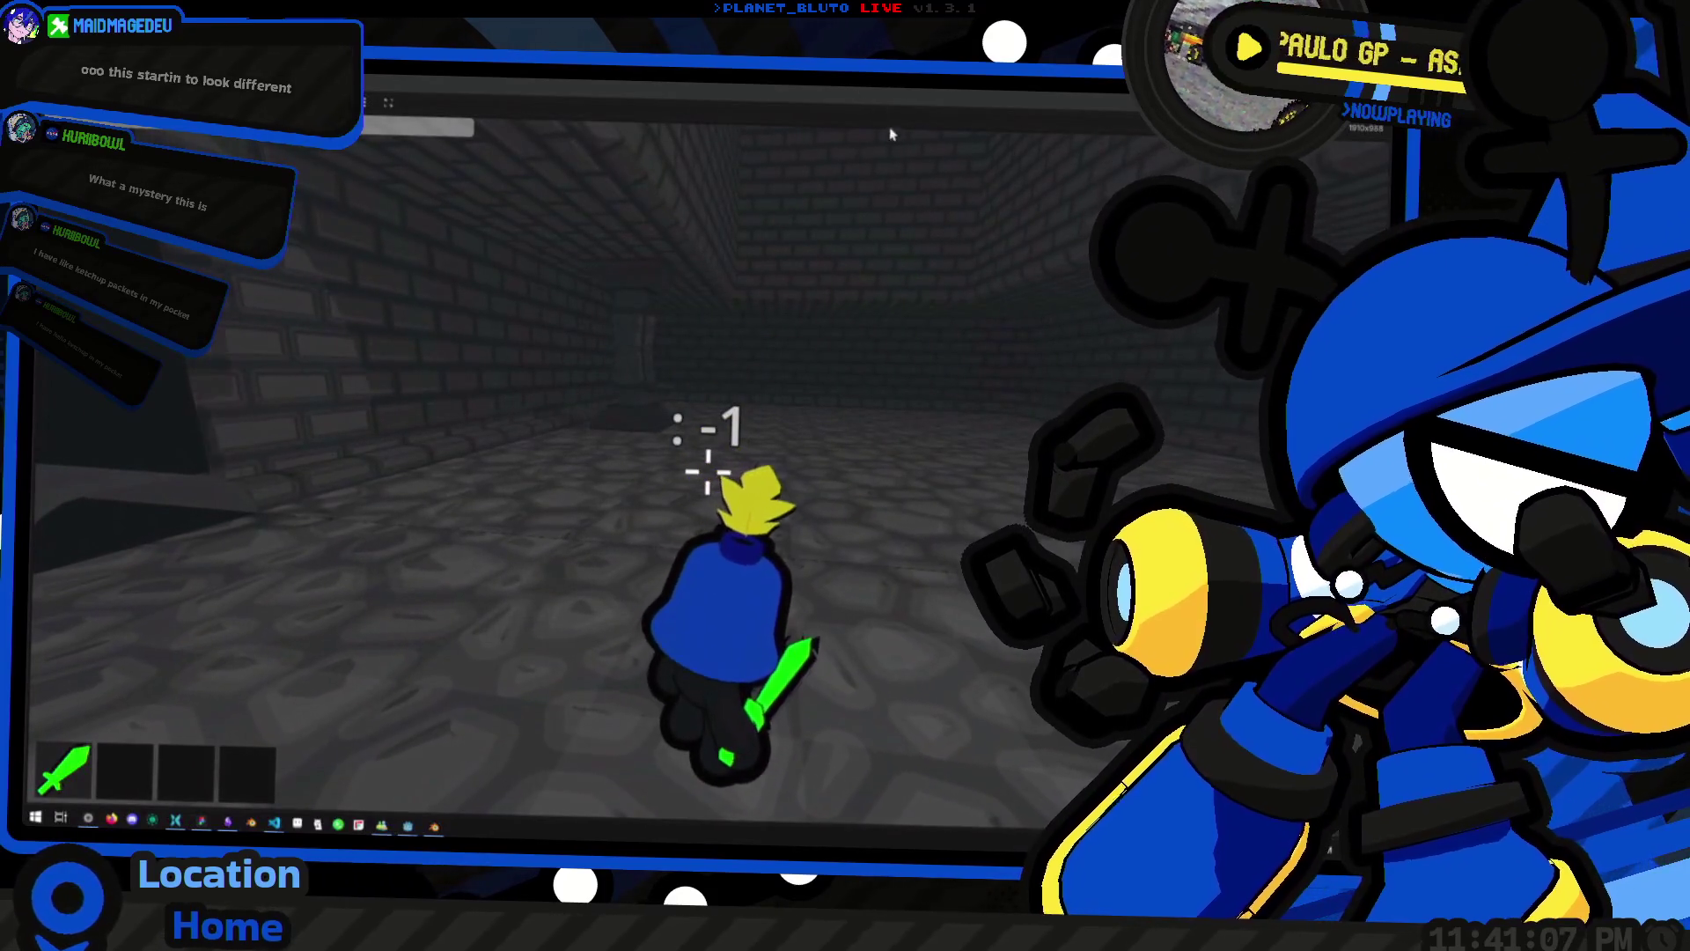
double_click(860, 105)
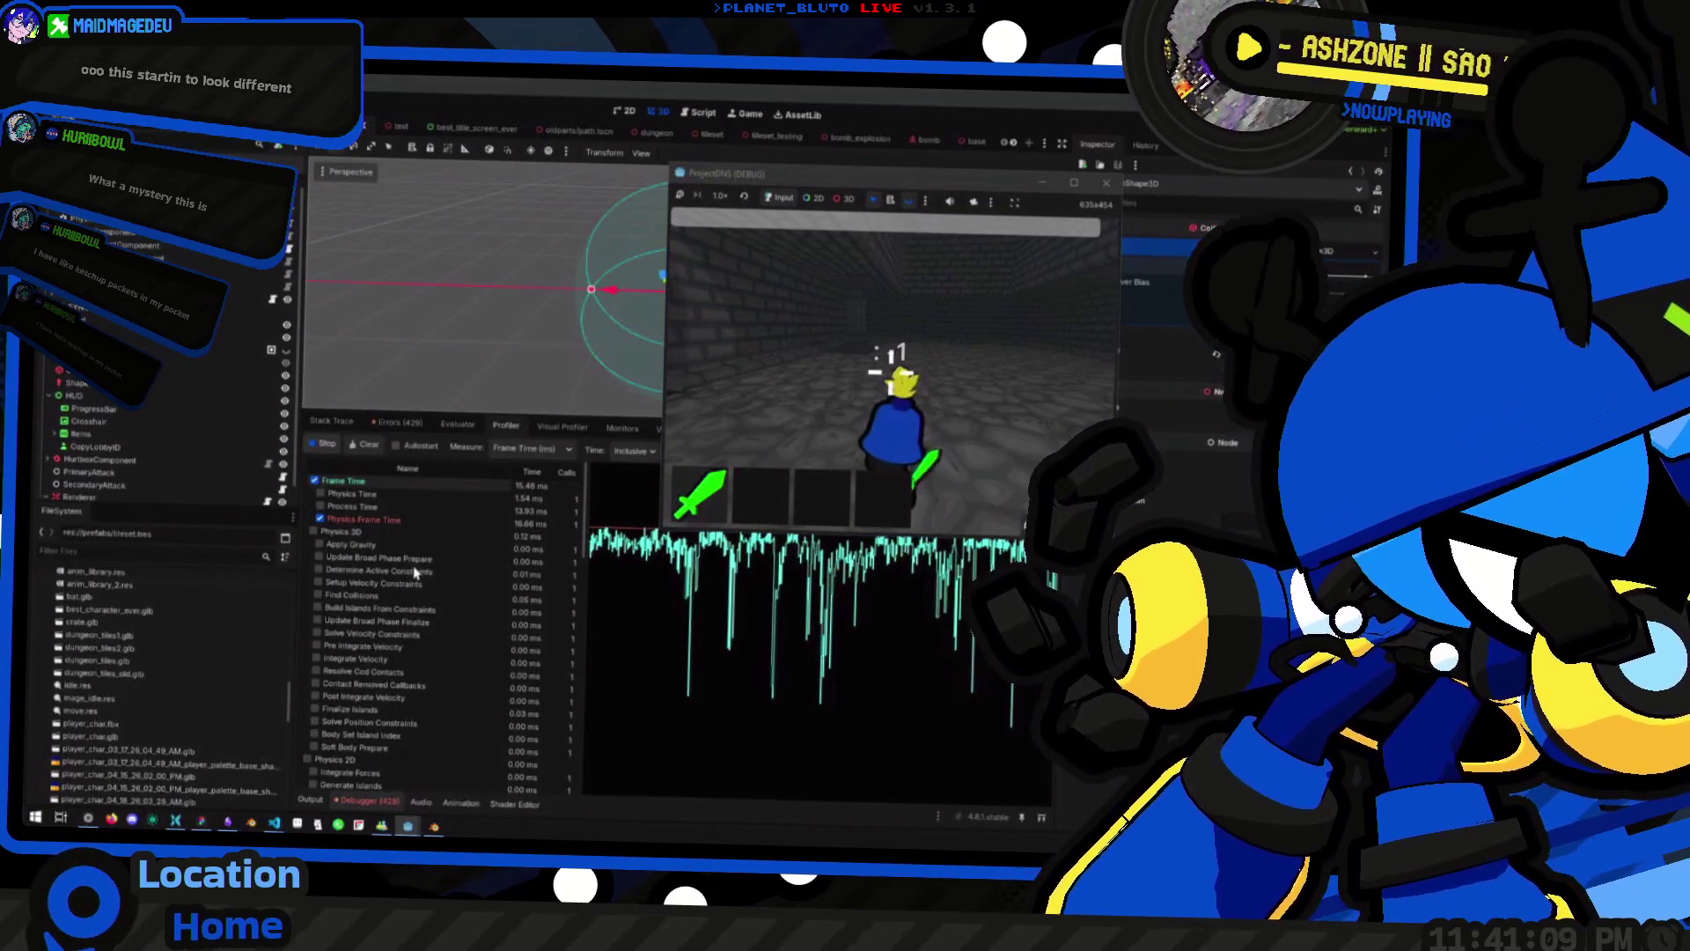
Stop the running game with F8 and enlarge the 3D viewport area
key(F8)
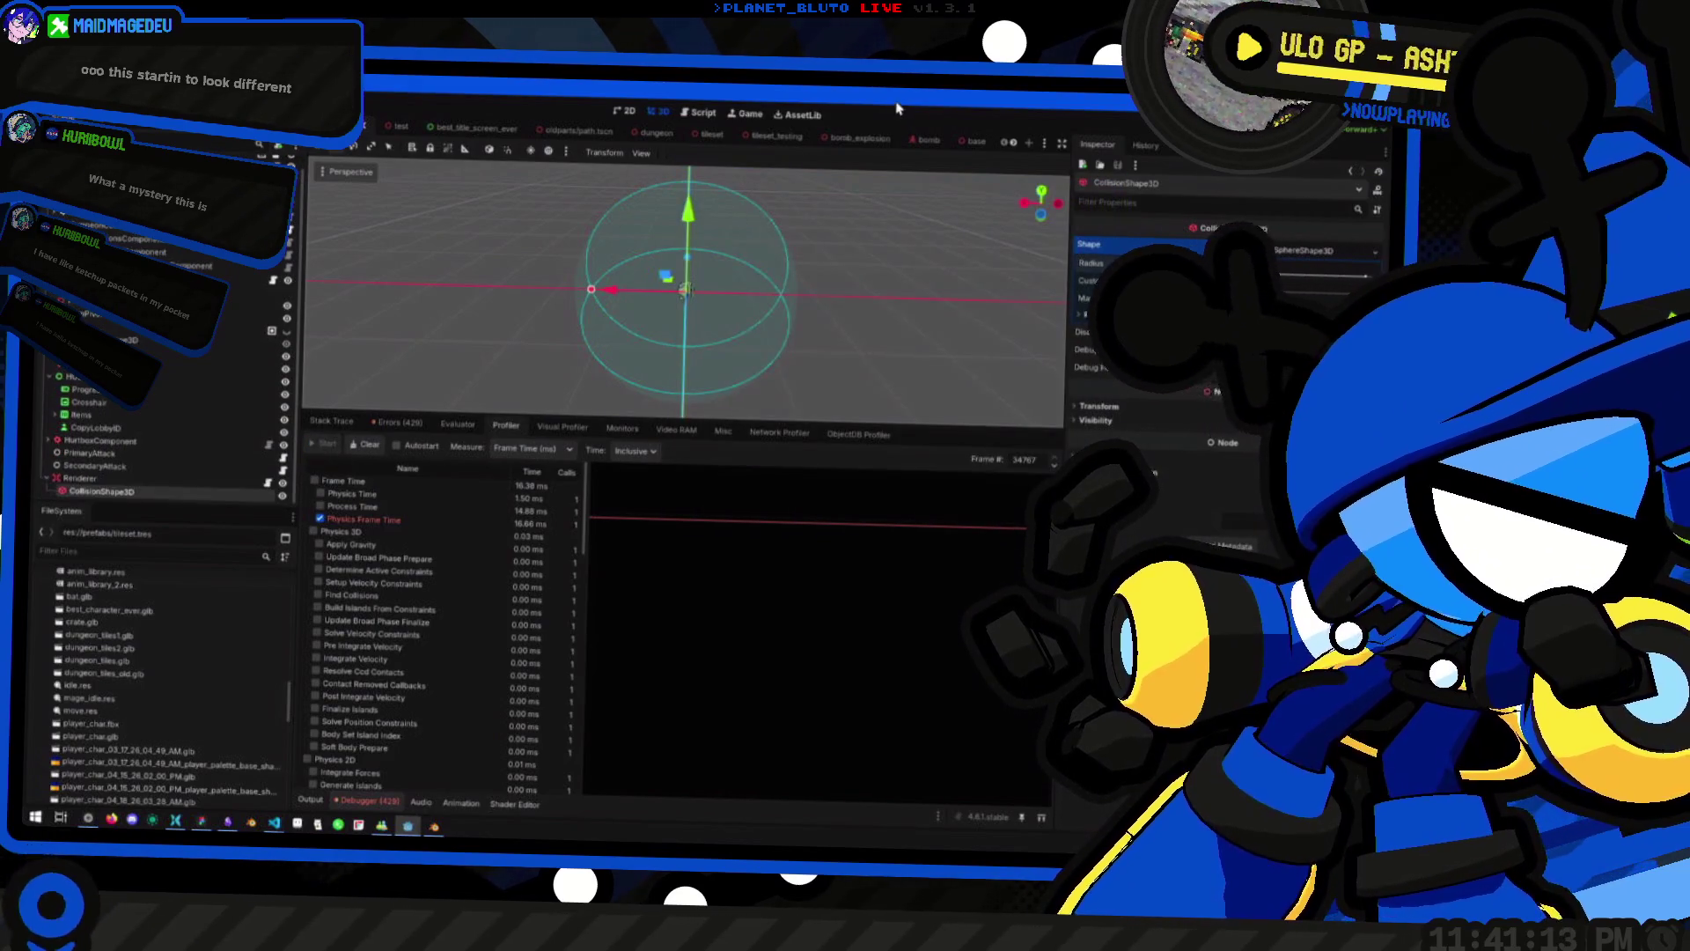
drag(663, 415, 687, 601)
scroll(697, 511, down, 2)
scroll(698, 511, up, 5)
Orbit the 3D view around the CollisionShape3D sphere
drag(755, 452, 703, 481)
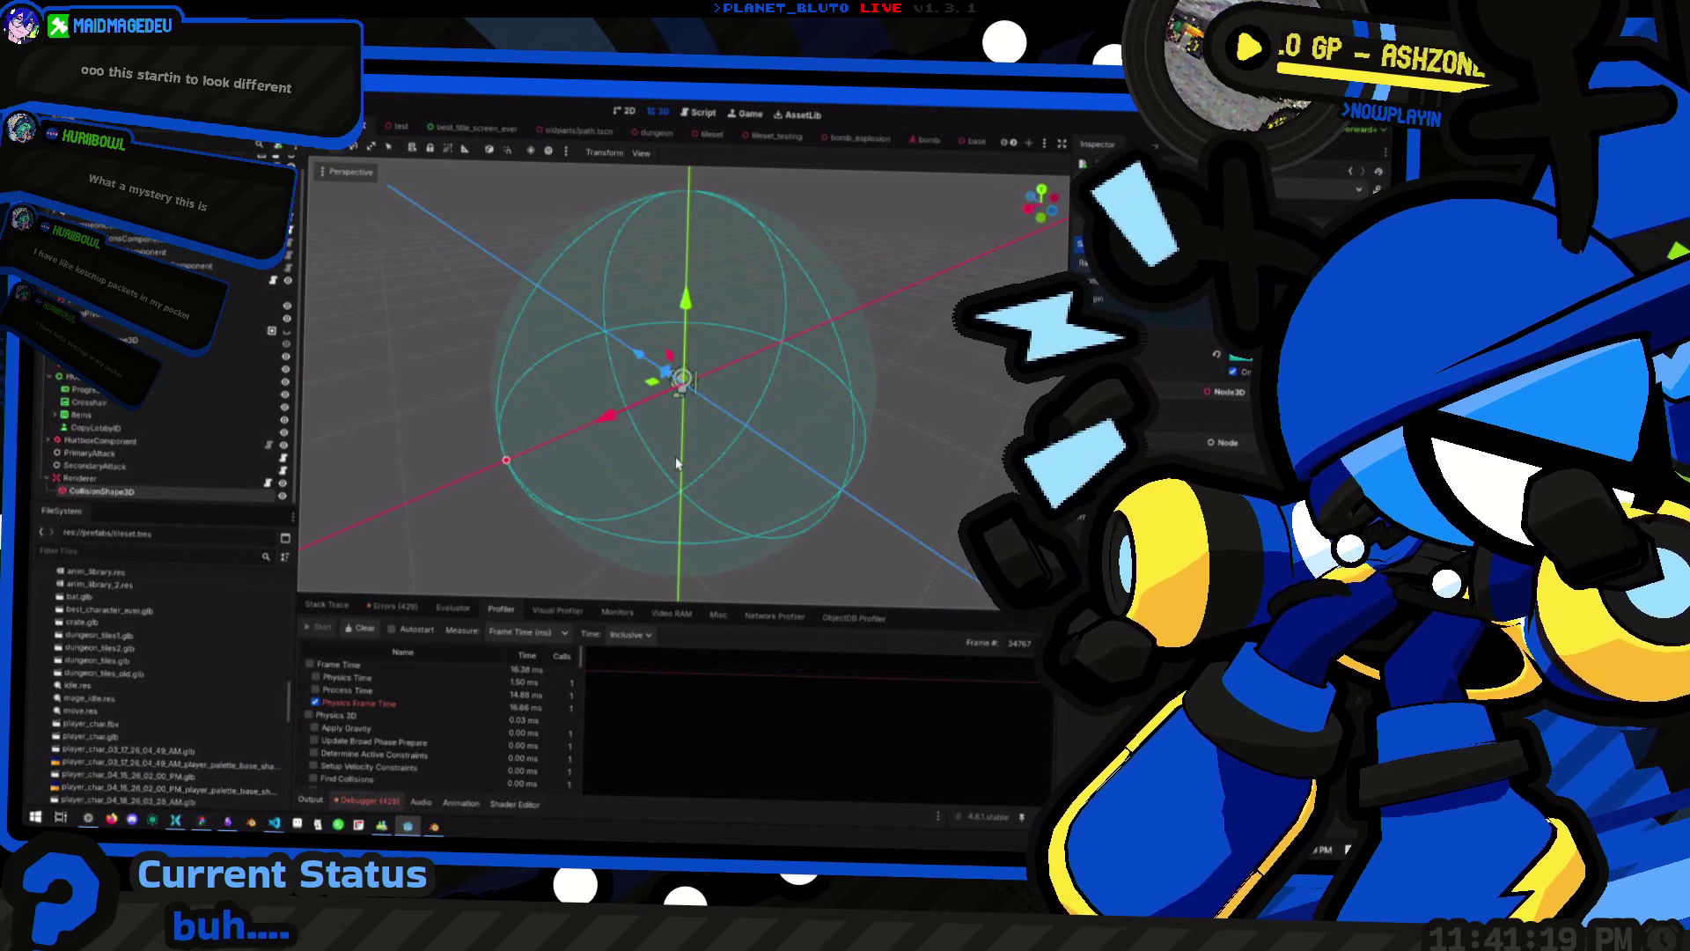
drag(660, 449, 677, 468)
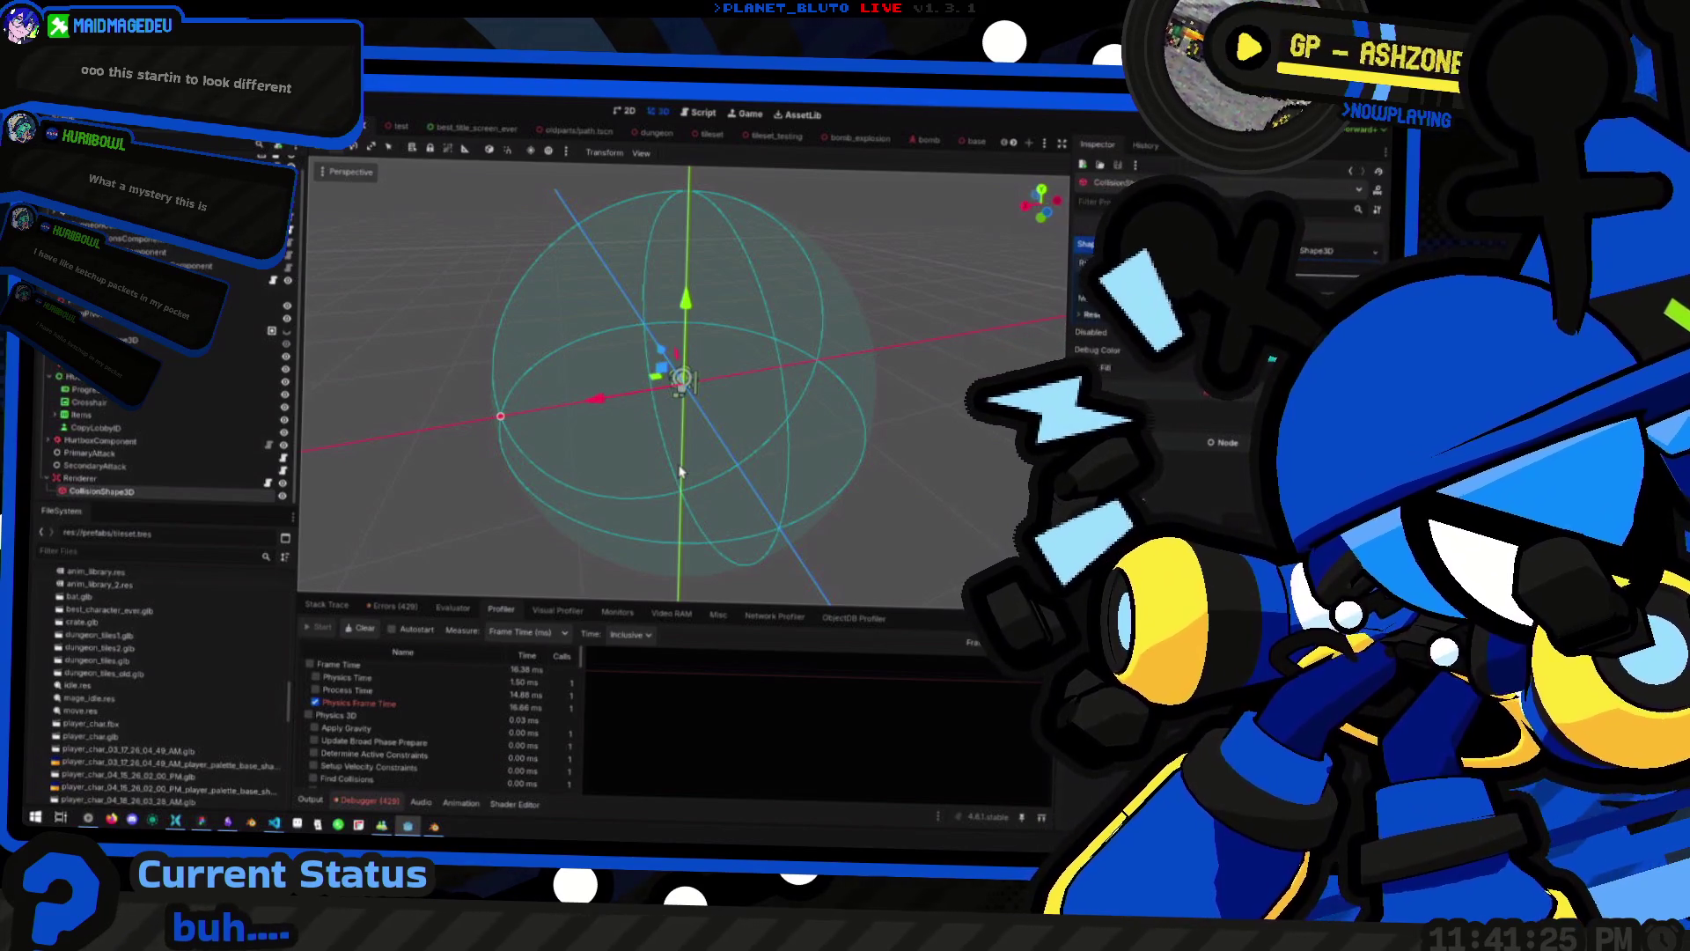
mouse_move(638, 482)
mouse_down()
mouse_move(790, 453)
mouse_move(646, 464)
mouse_move(722, 423)
mouse_up()
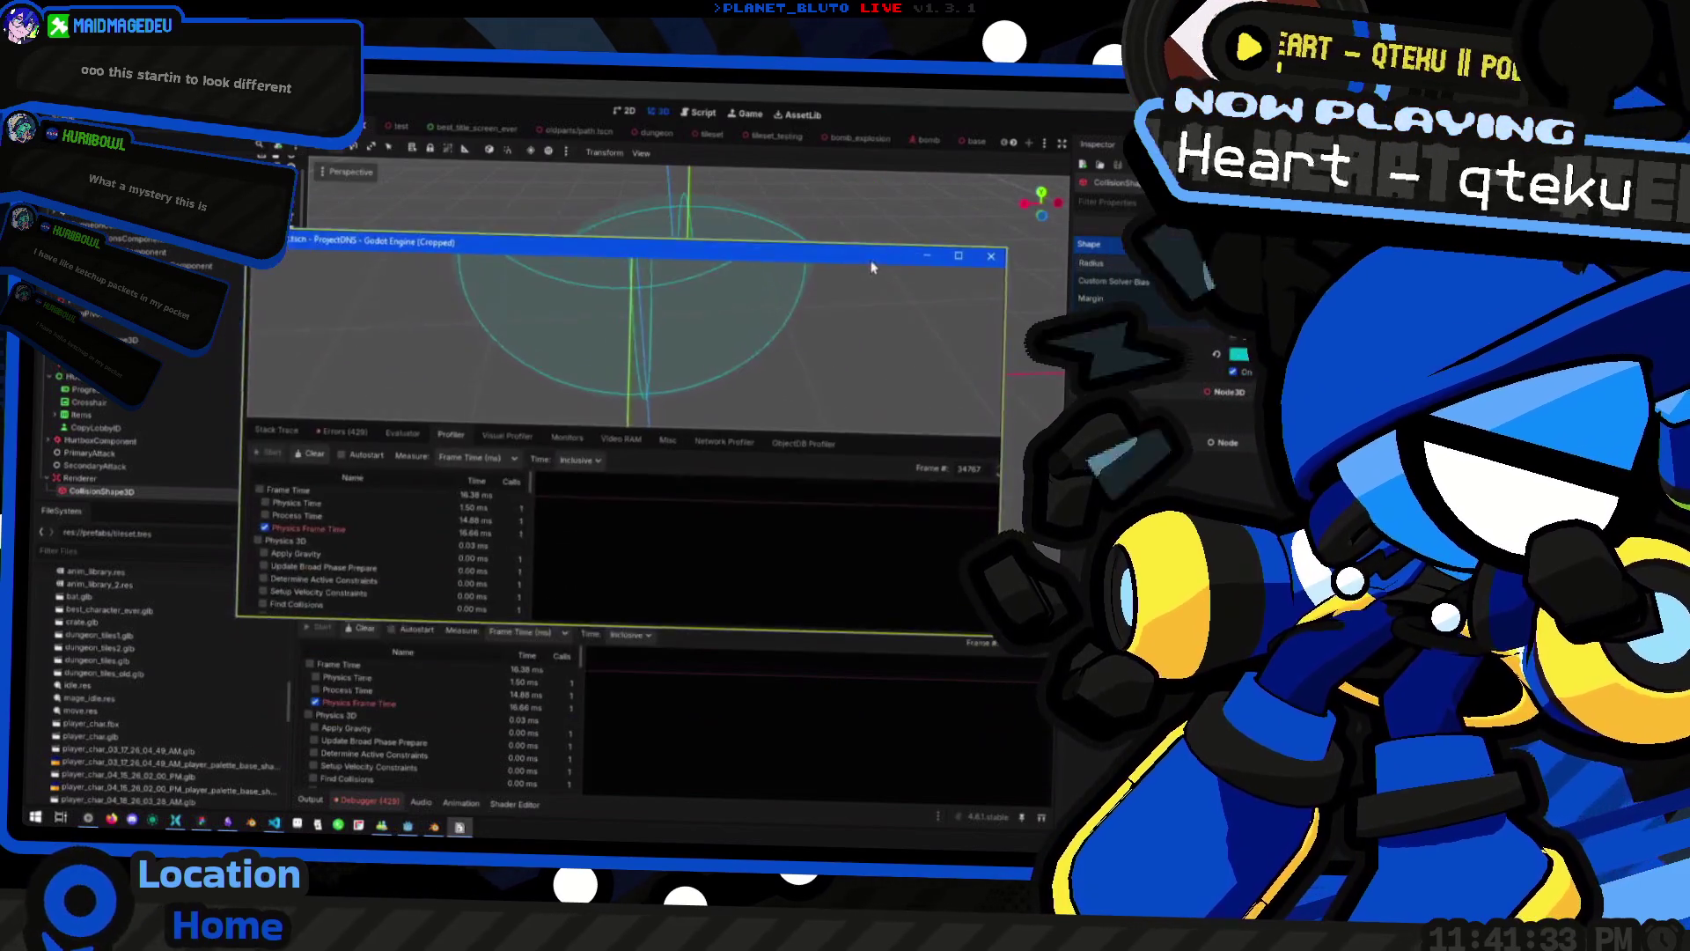
drag(682, 384, 685, 387)
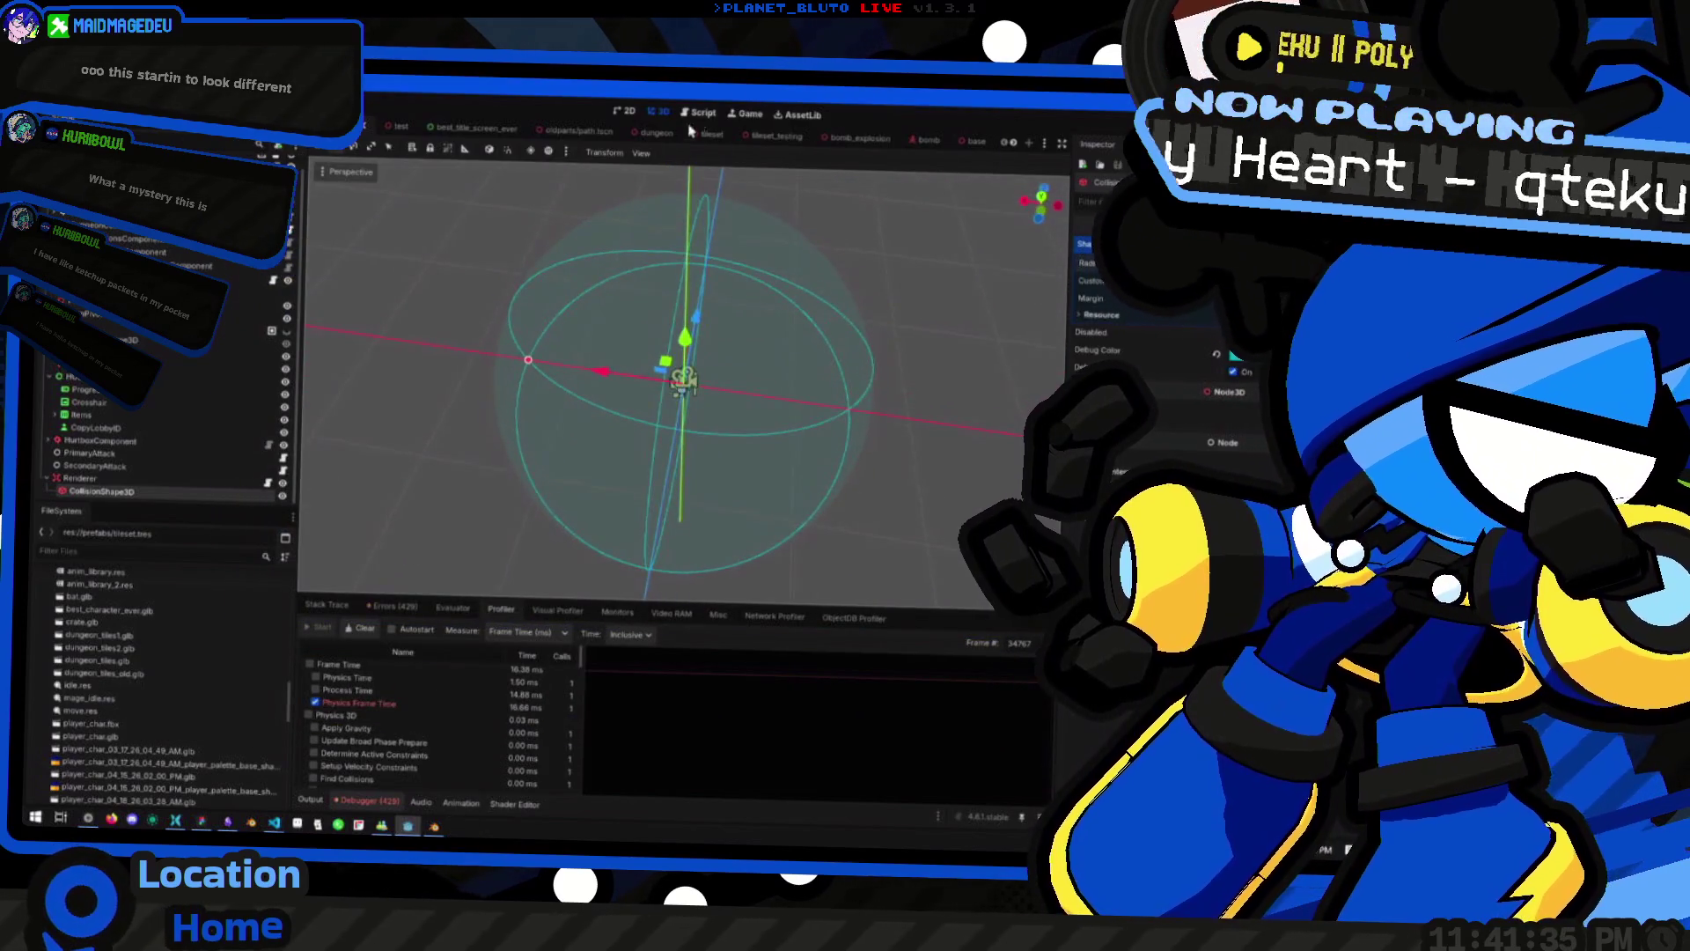
click(702, 113)
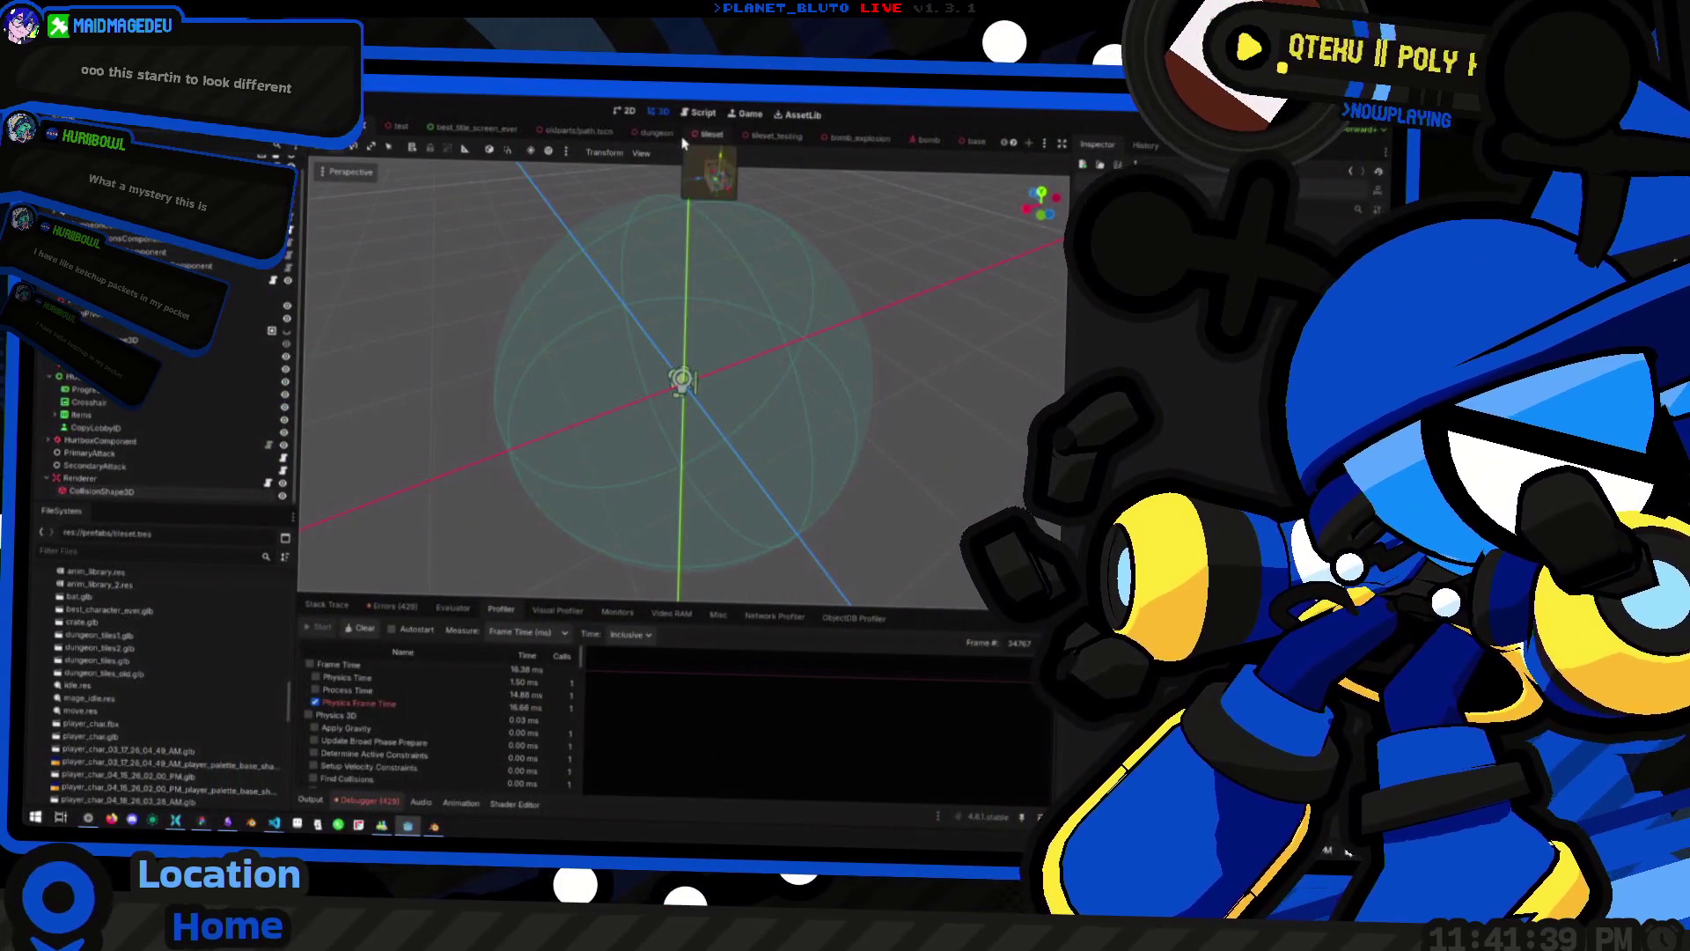
scroll(555, 132, down, 3)
Switch to the dead_end.tscn scene and fly the camera into the dungeon room
click(545, 130)
scroll(695, 366, up, 5)
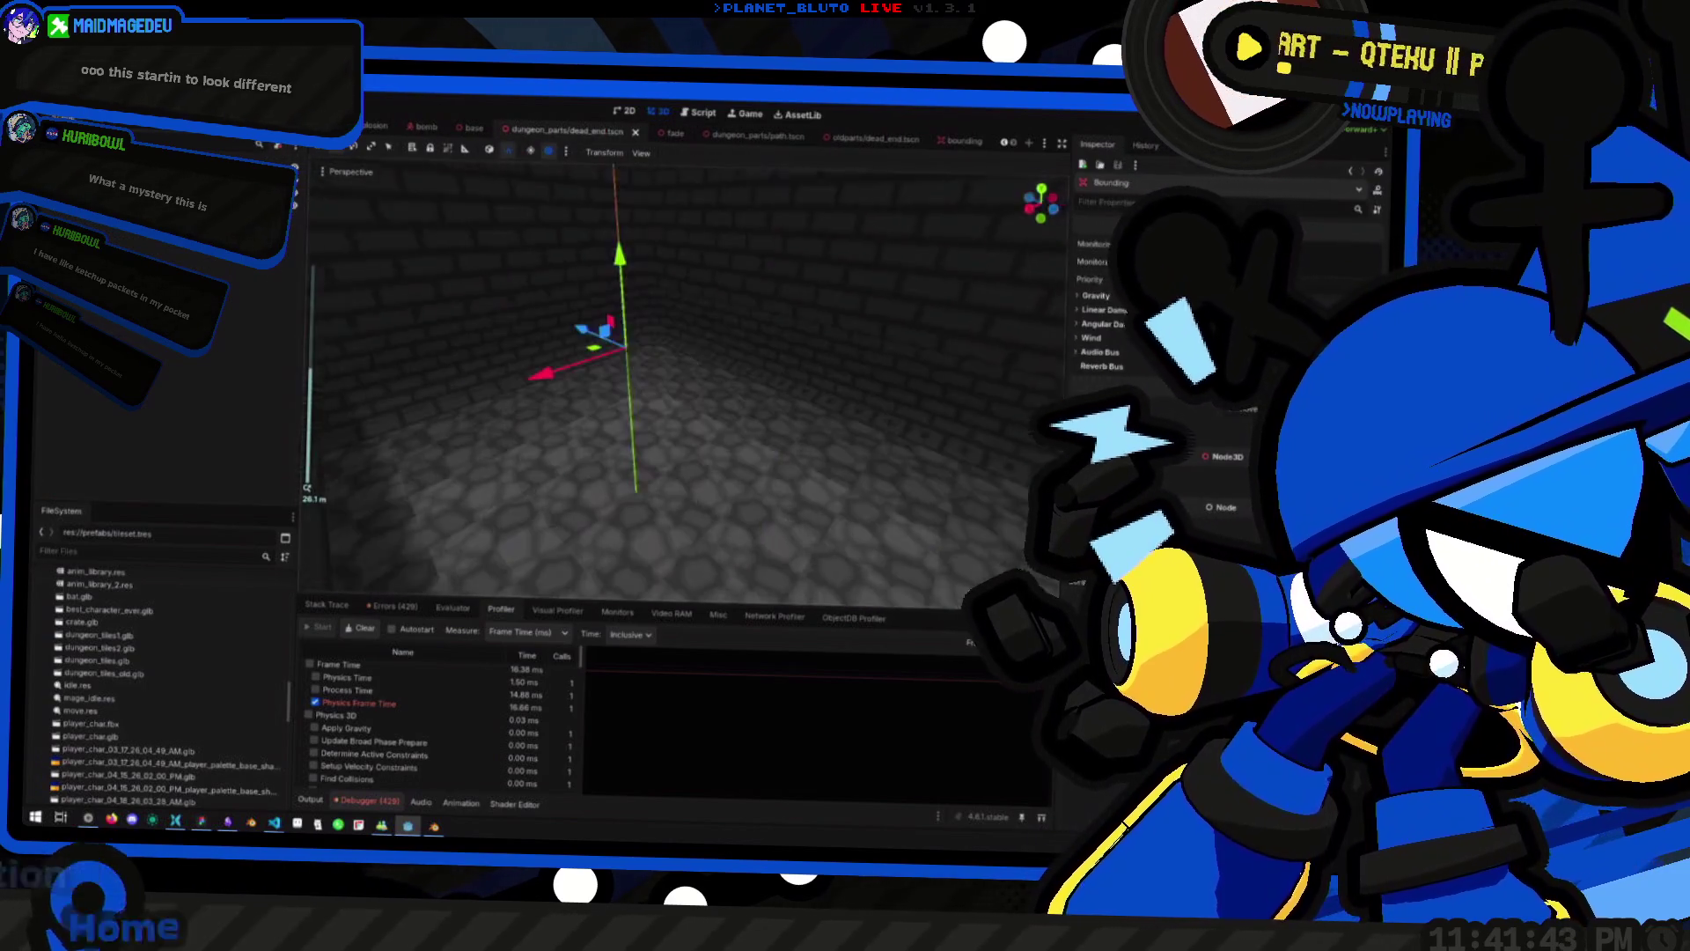
scroll(683, 378, up, 3)
key(w)
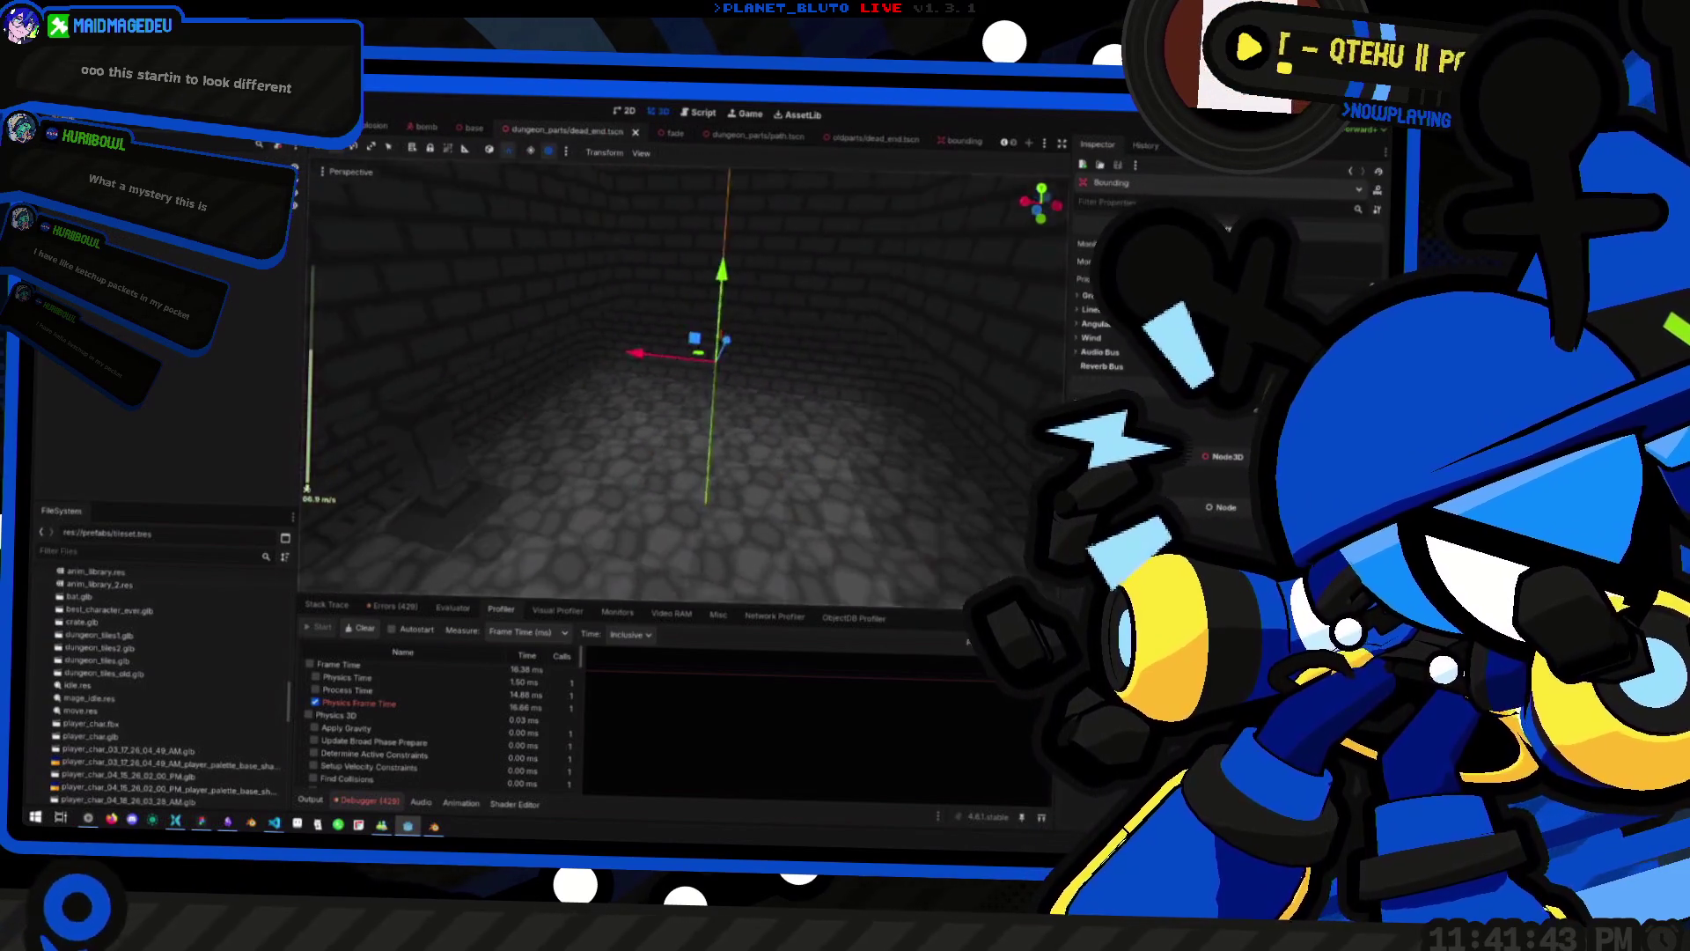
scroll(682, 378, down, 4)
key(s)
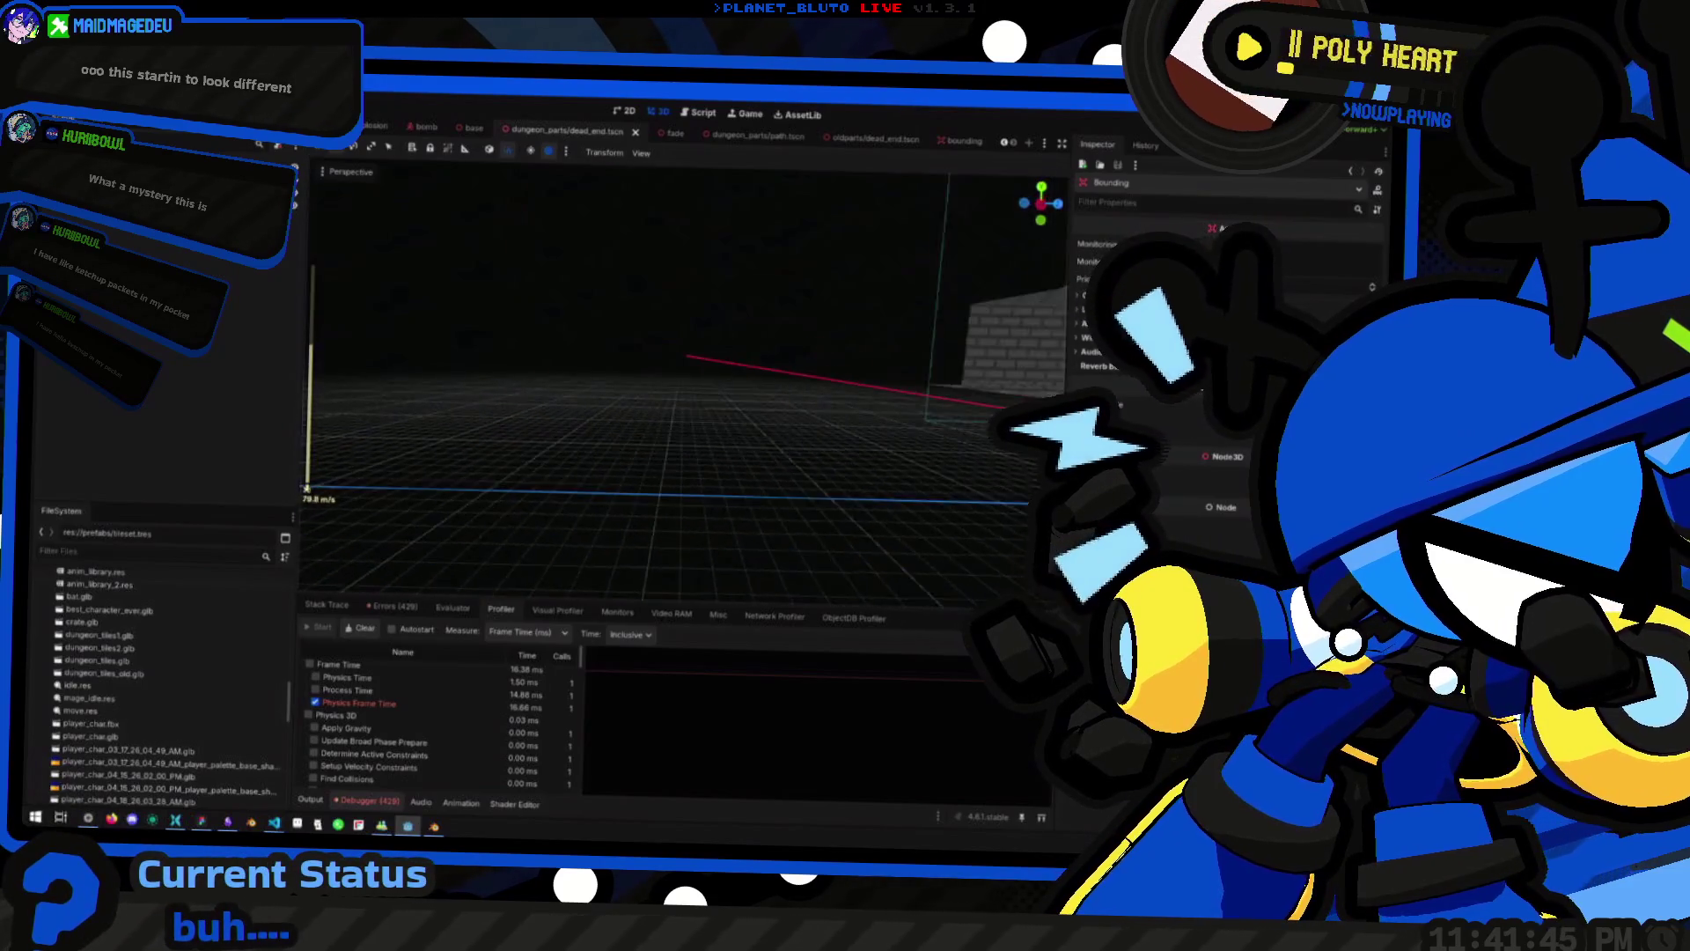
Fly around the stone pillar and select the room's GridMap for tile editing
key(w)
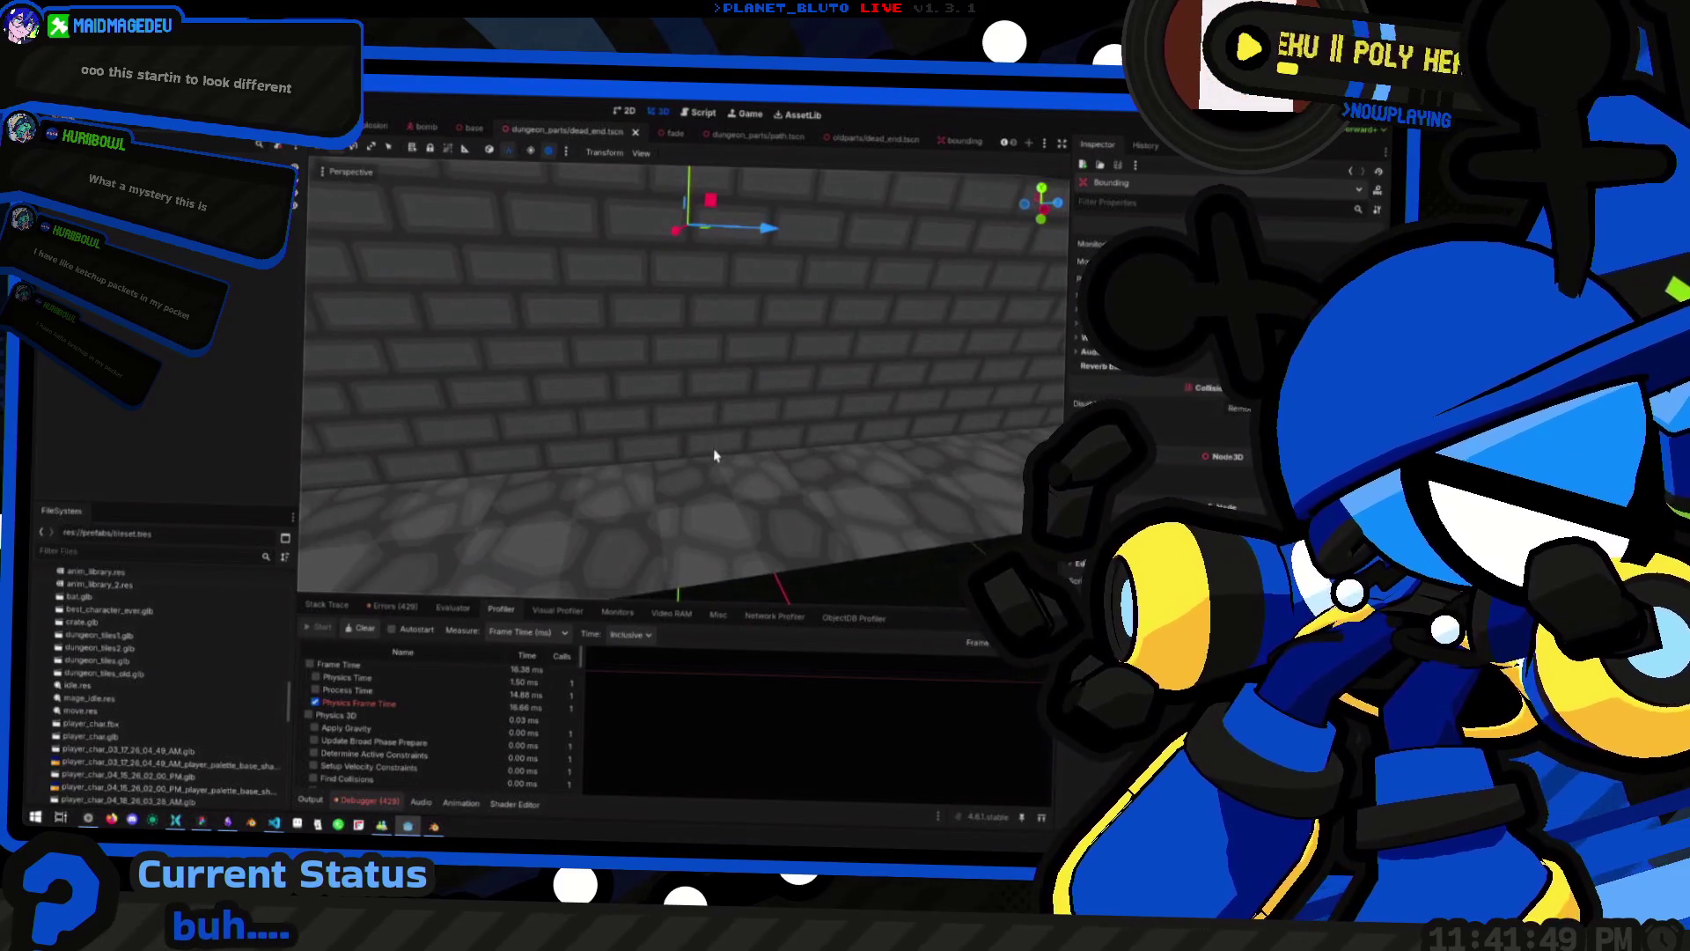
scroll(712, 468, up, 2)
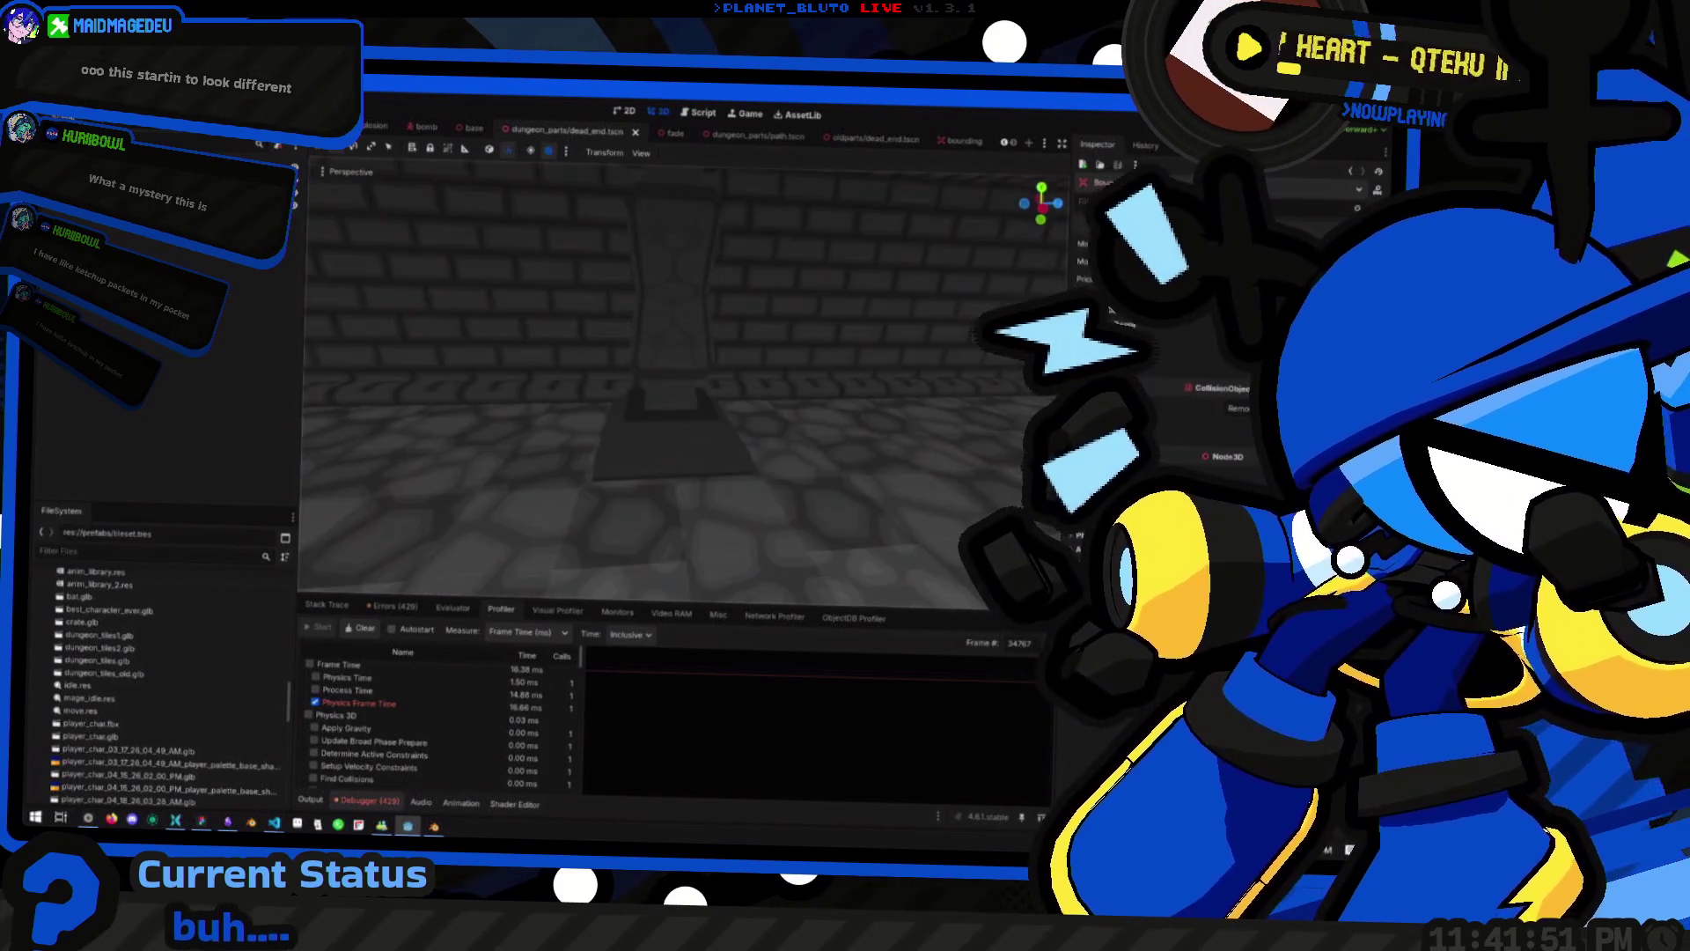
key(s)
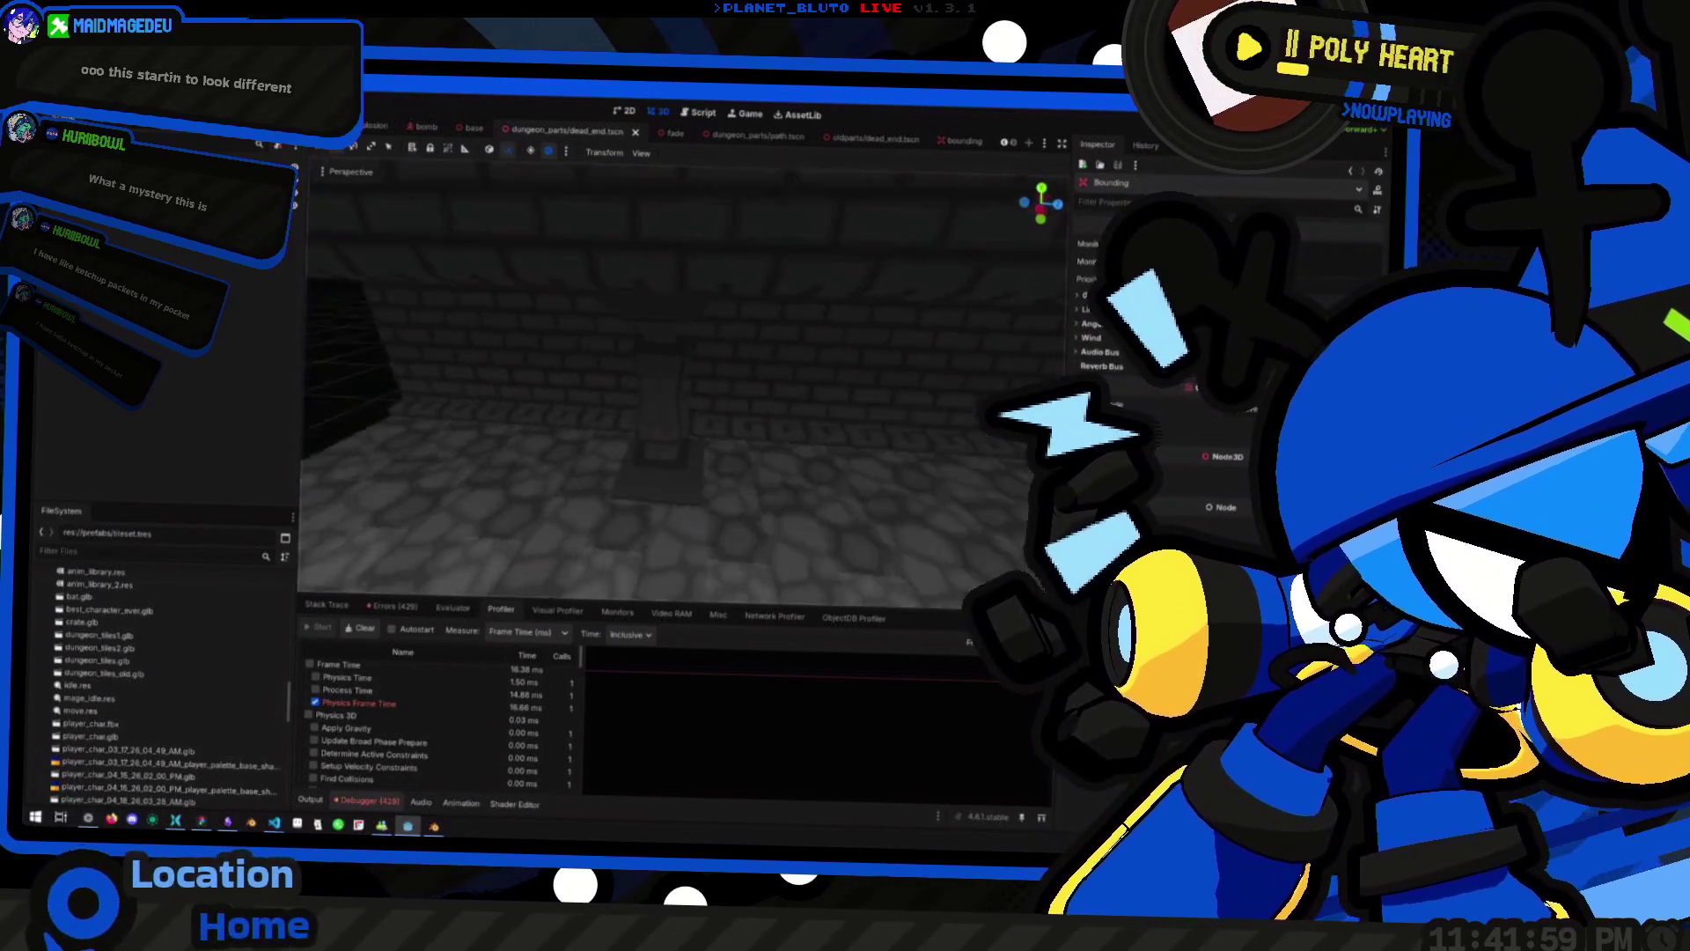
key(s)
key(s)
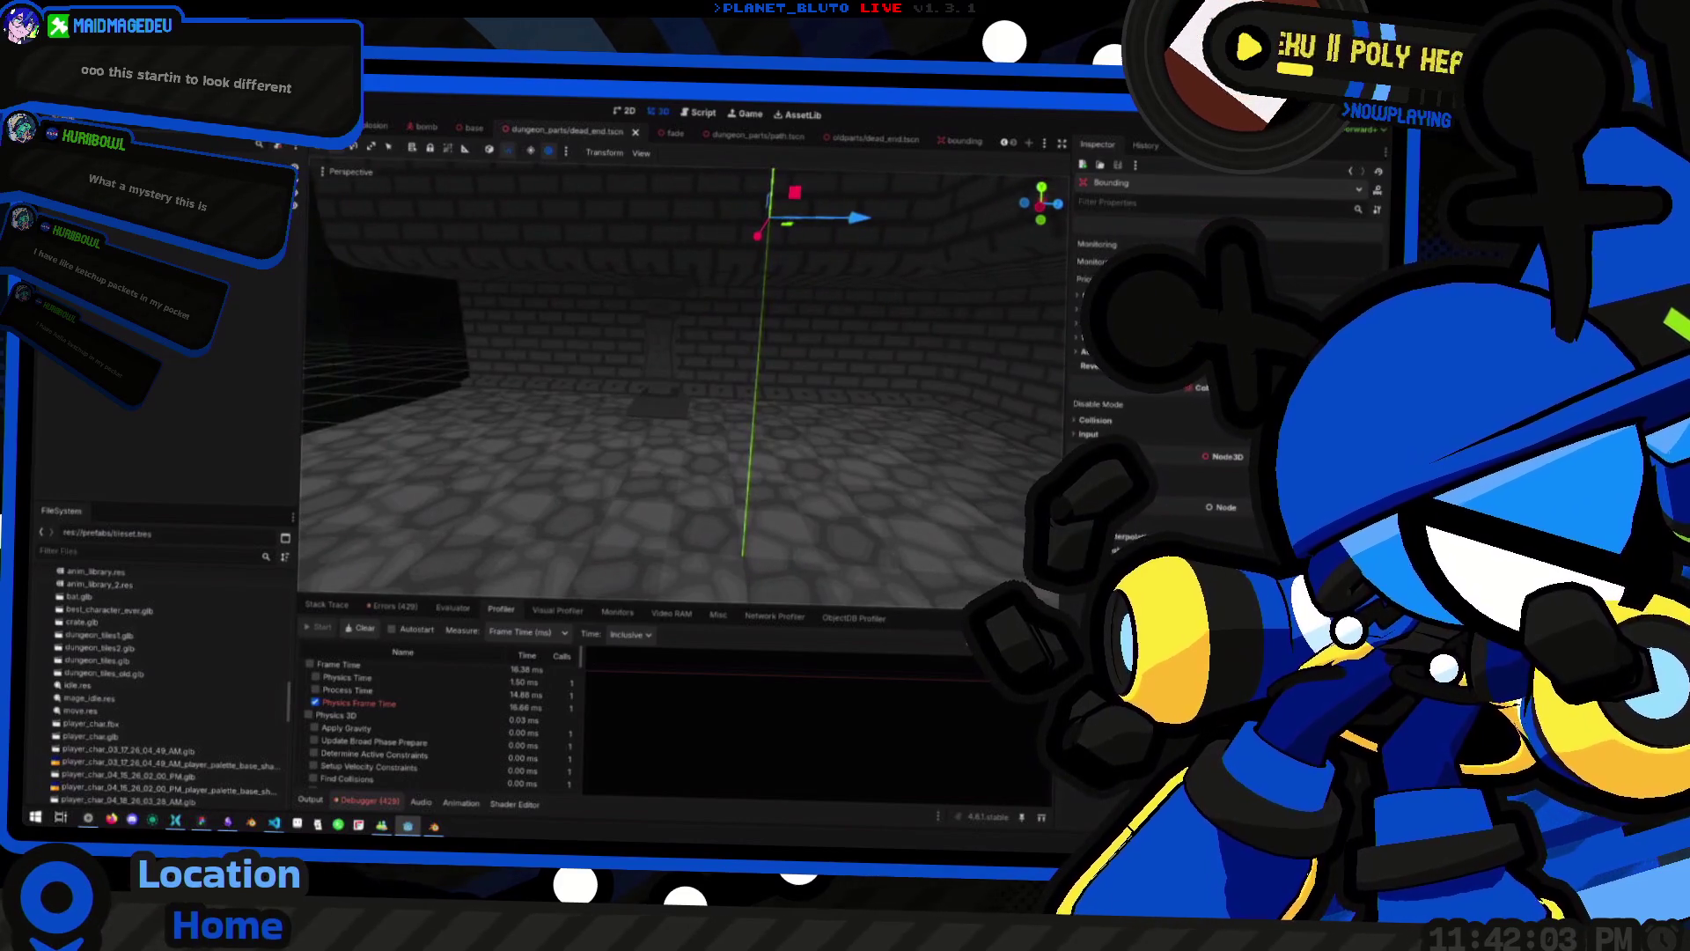
key(w)
click(475, 336)
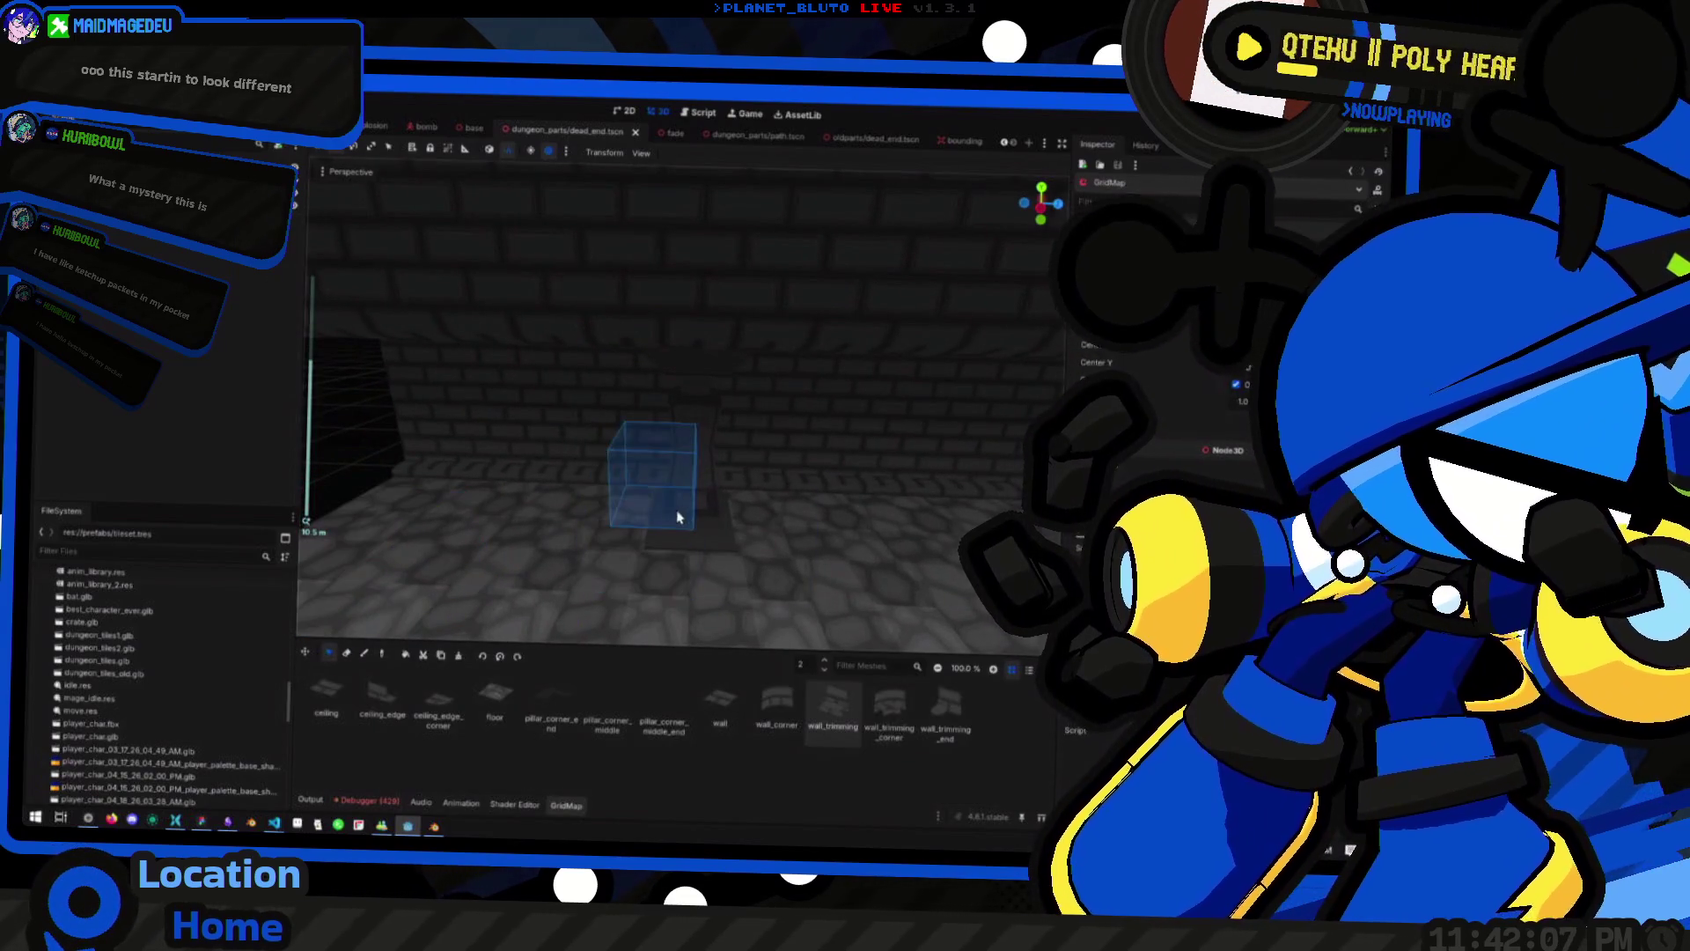
With the Select tool on floor level 1, select a row of cells beside the pillar
scroll(697, 462, down, 2)
key(q)
key(q)
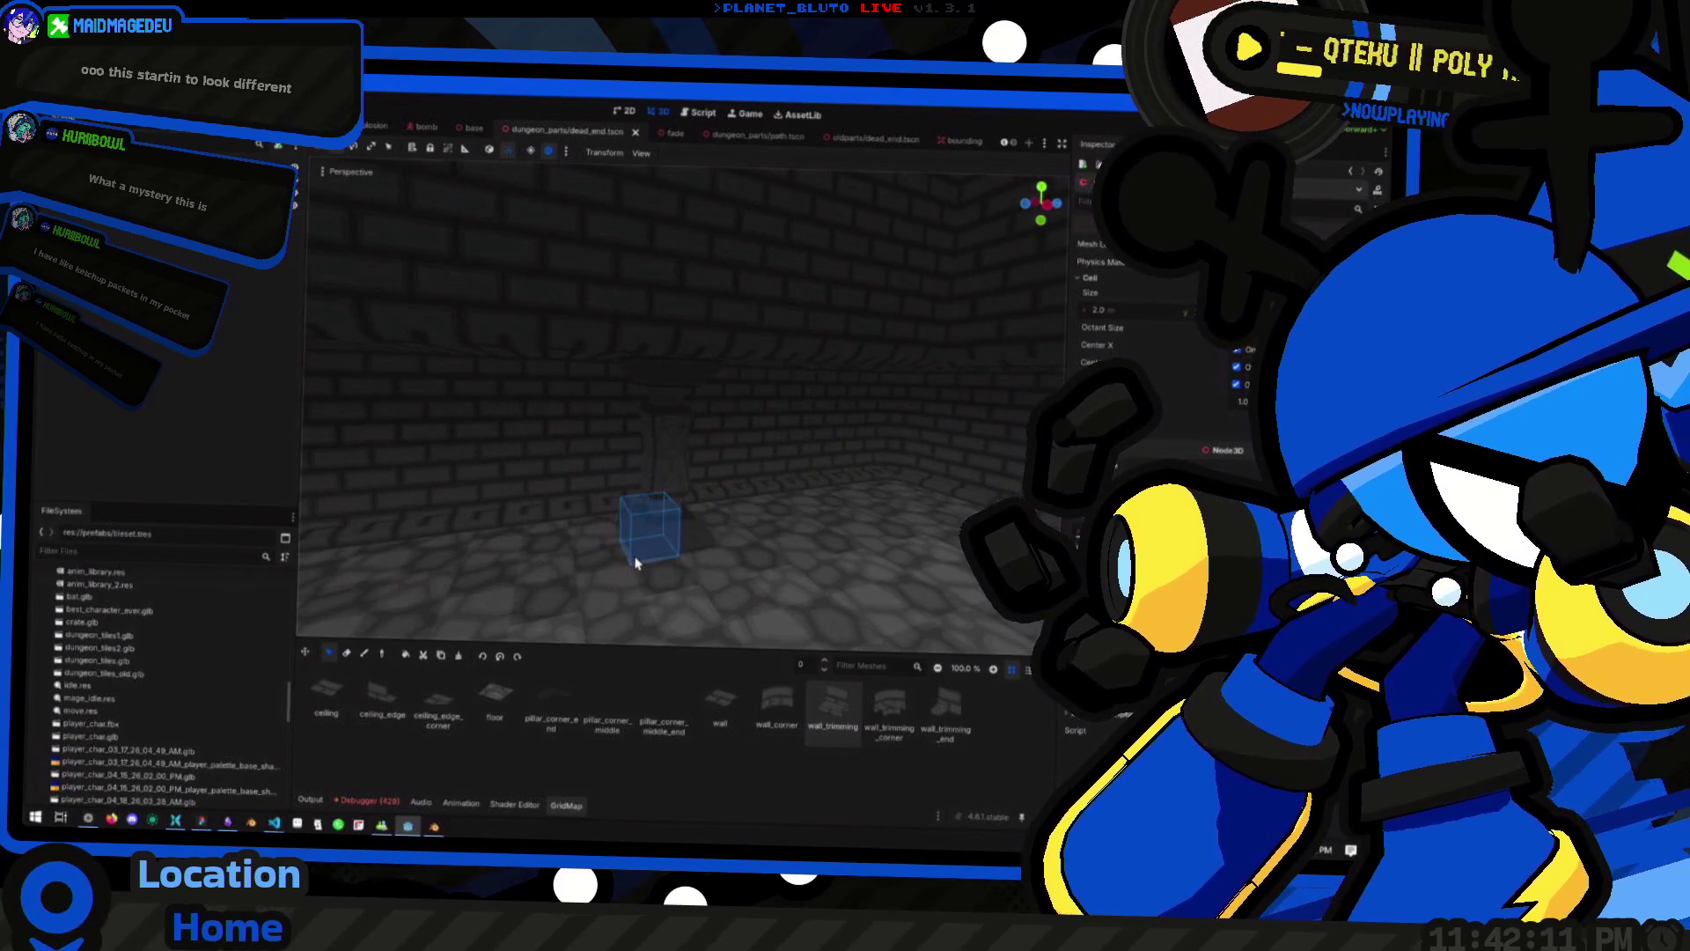
scroll(689, 552, up, 2)
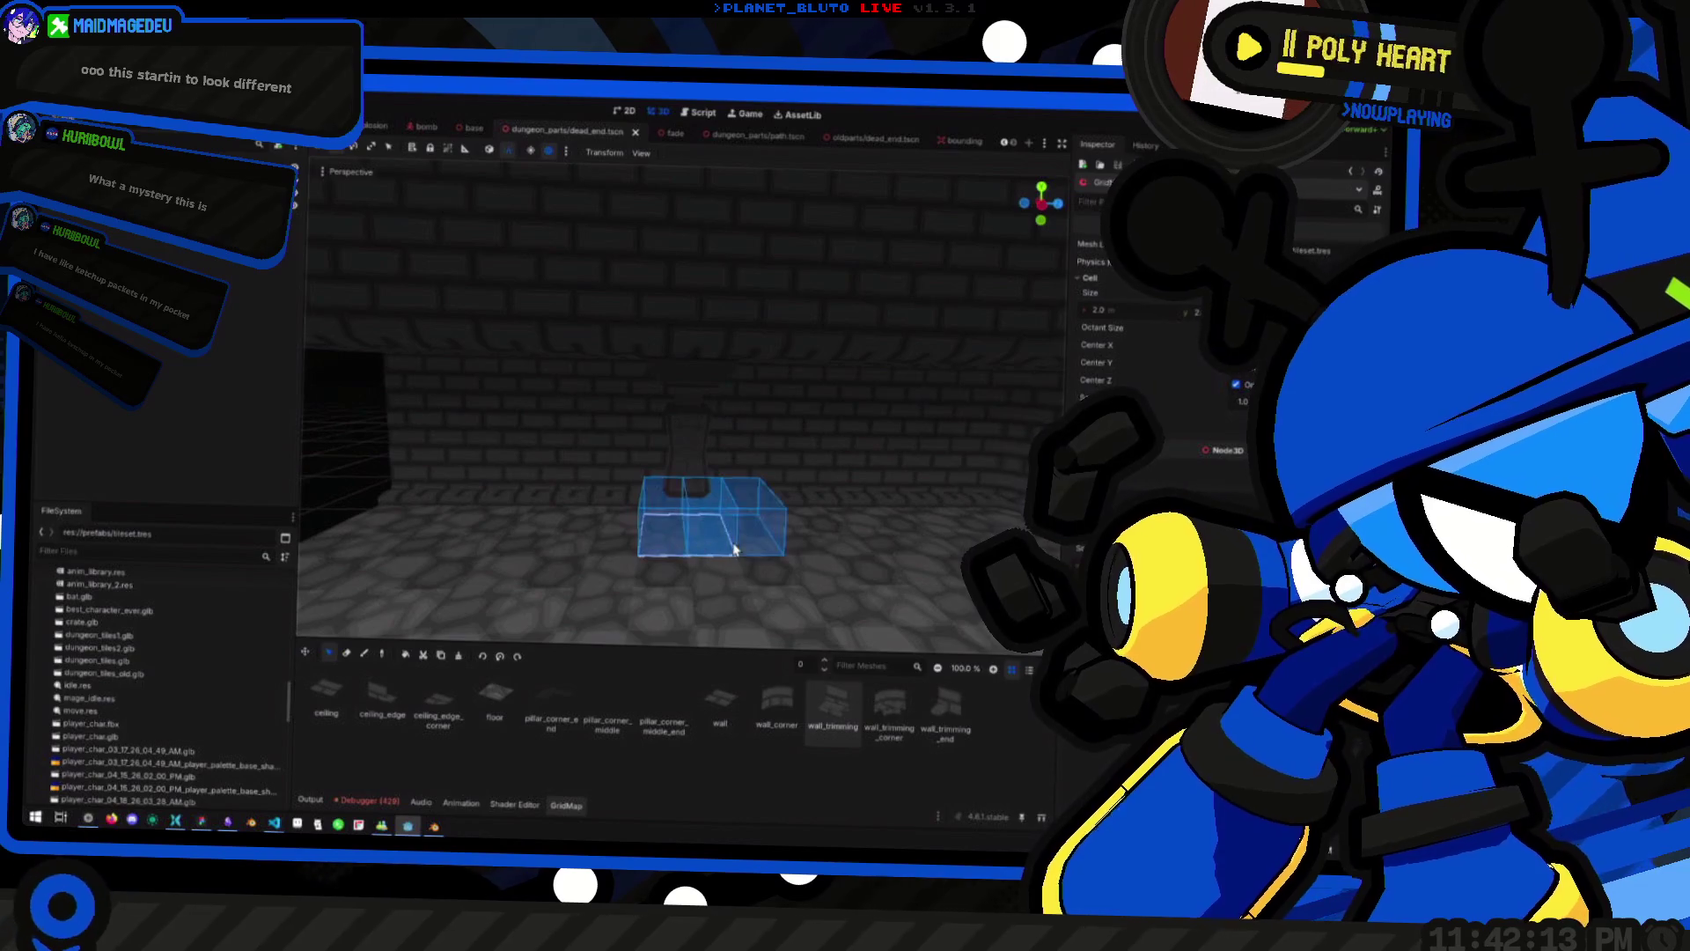
key(e)
key(q)
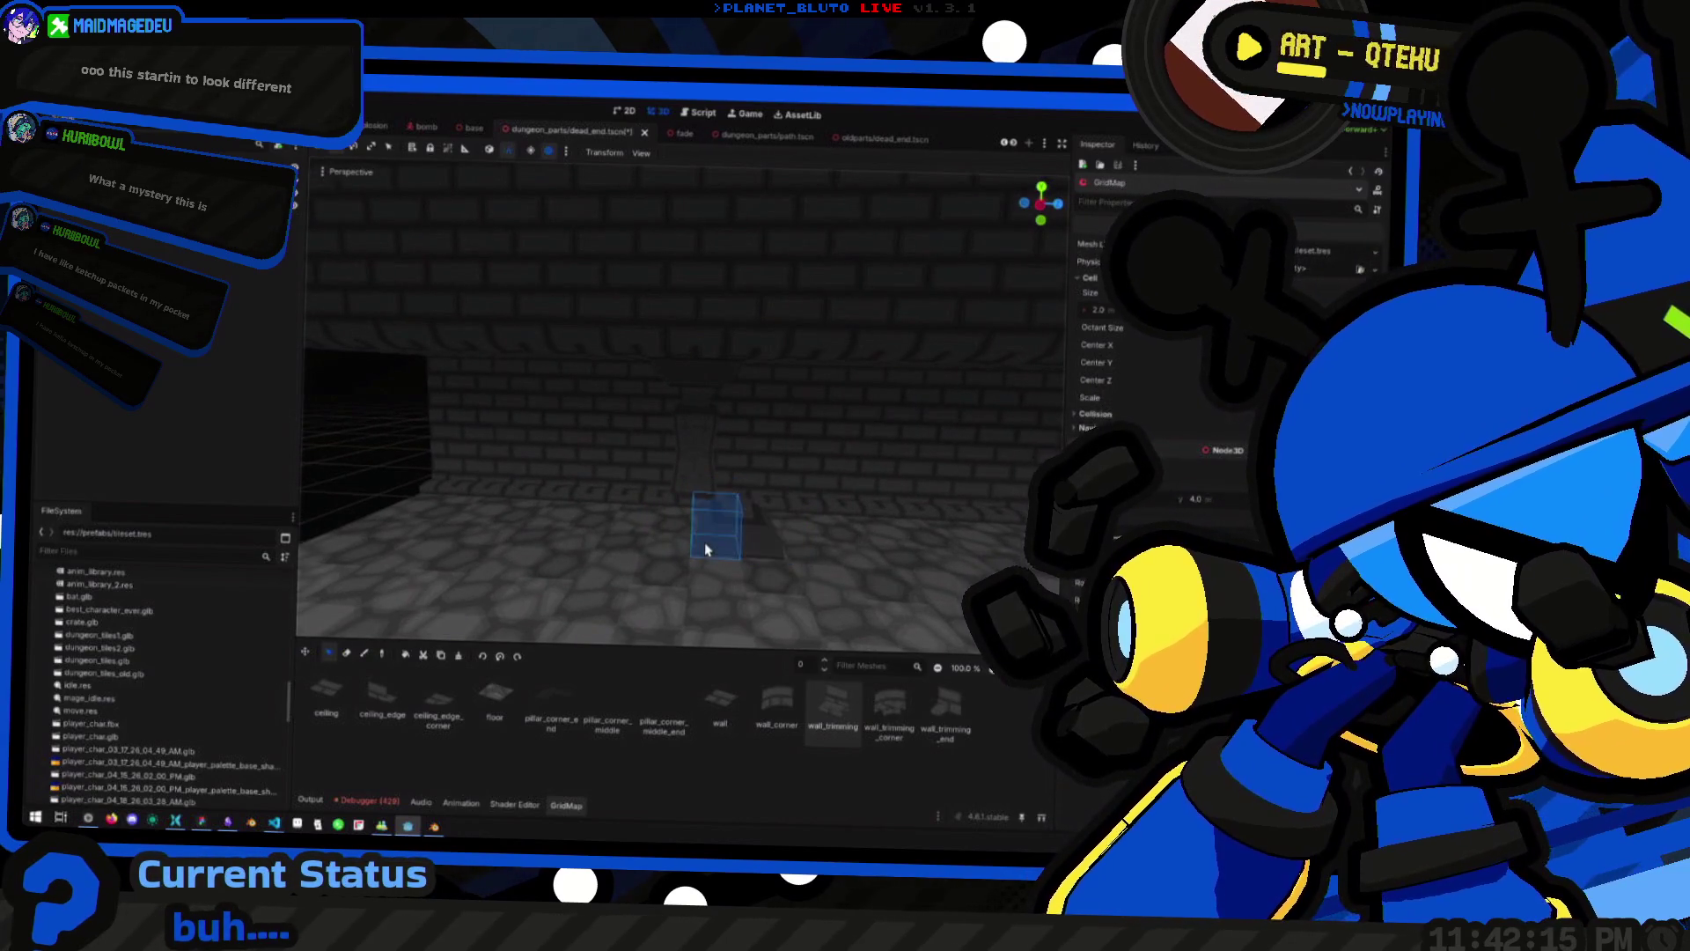
key(3)
mouse_move(679, 498)
mouse_down()
mouse_move(748, 485)
mouse_move(732, 492)
mouse_up()
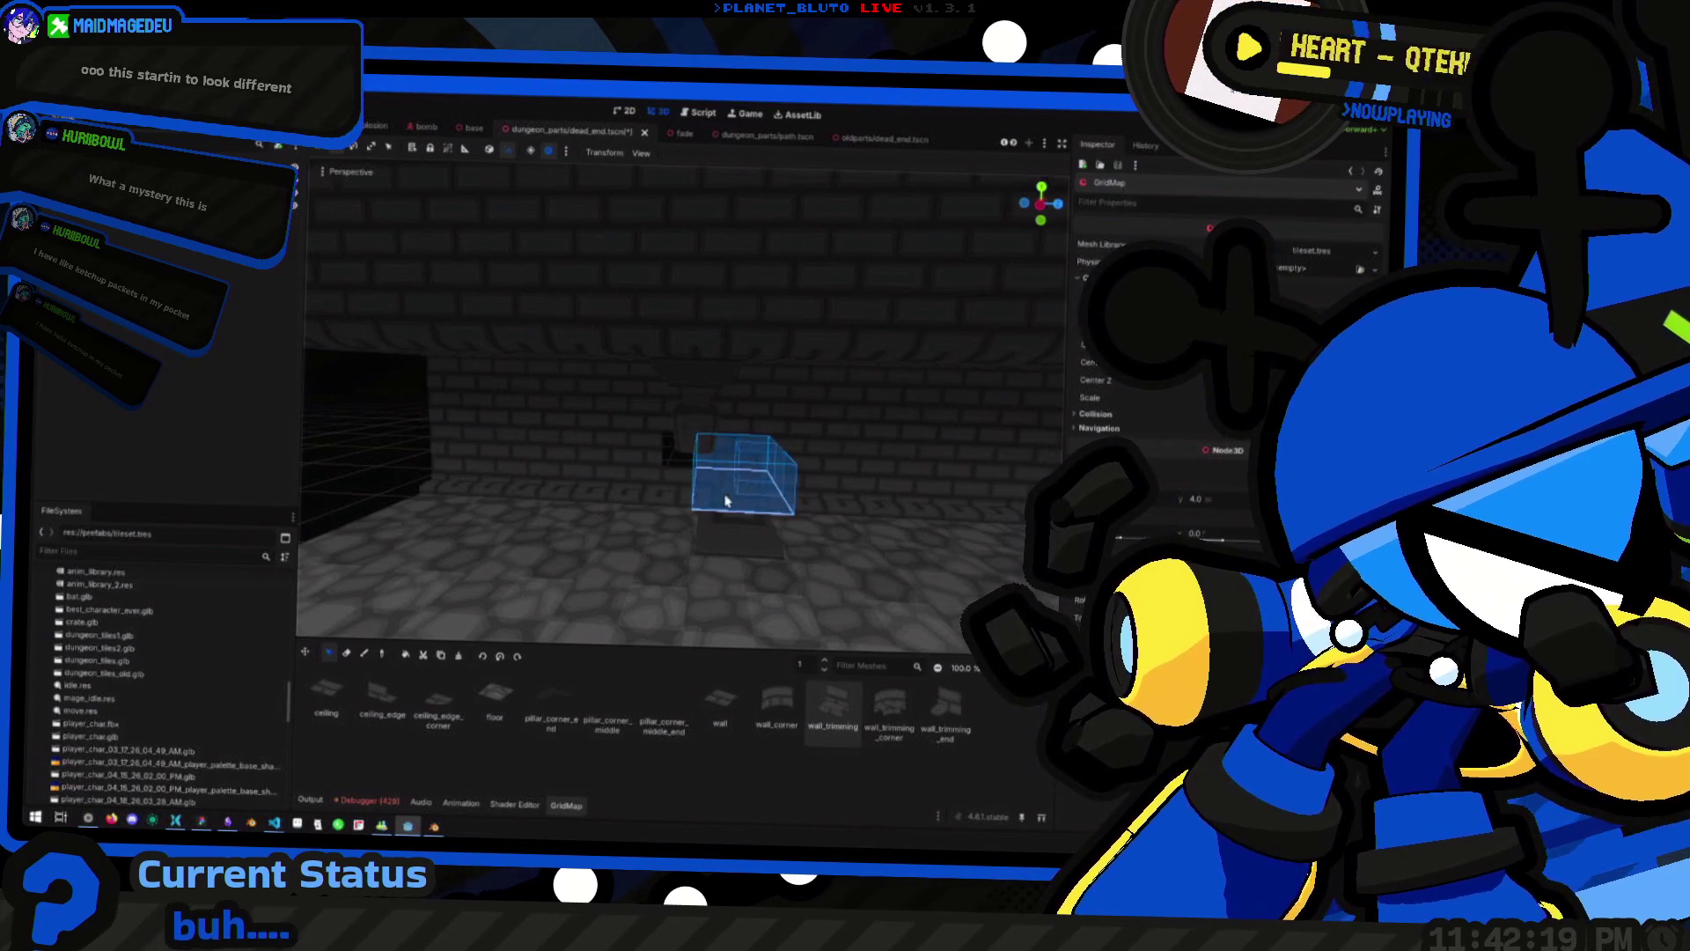
Undo and redo the GridMap change, then switch to the Erase tool
mouse_move(585, 528)
mouse_down()
mouse_move(687, 492)
mouse_move(709, 472)
mouse_move(696, 450)
mouse_up()
key(ctrl+z)
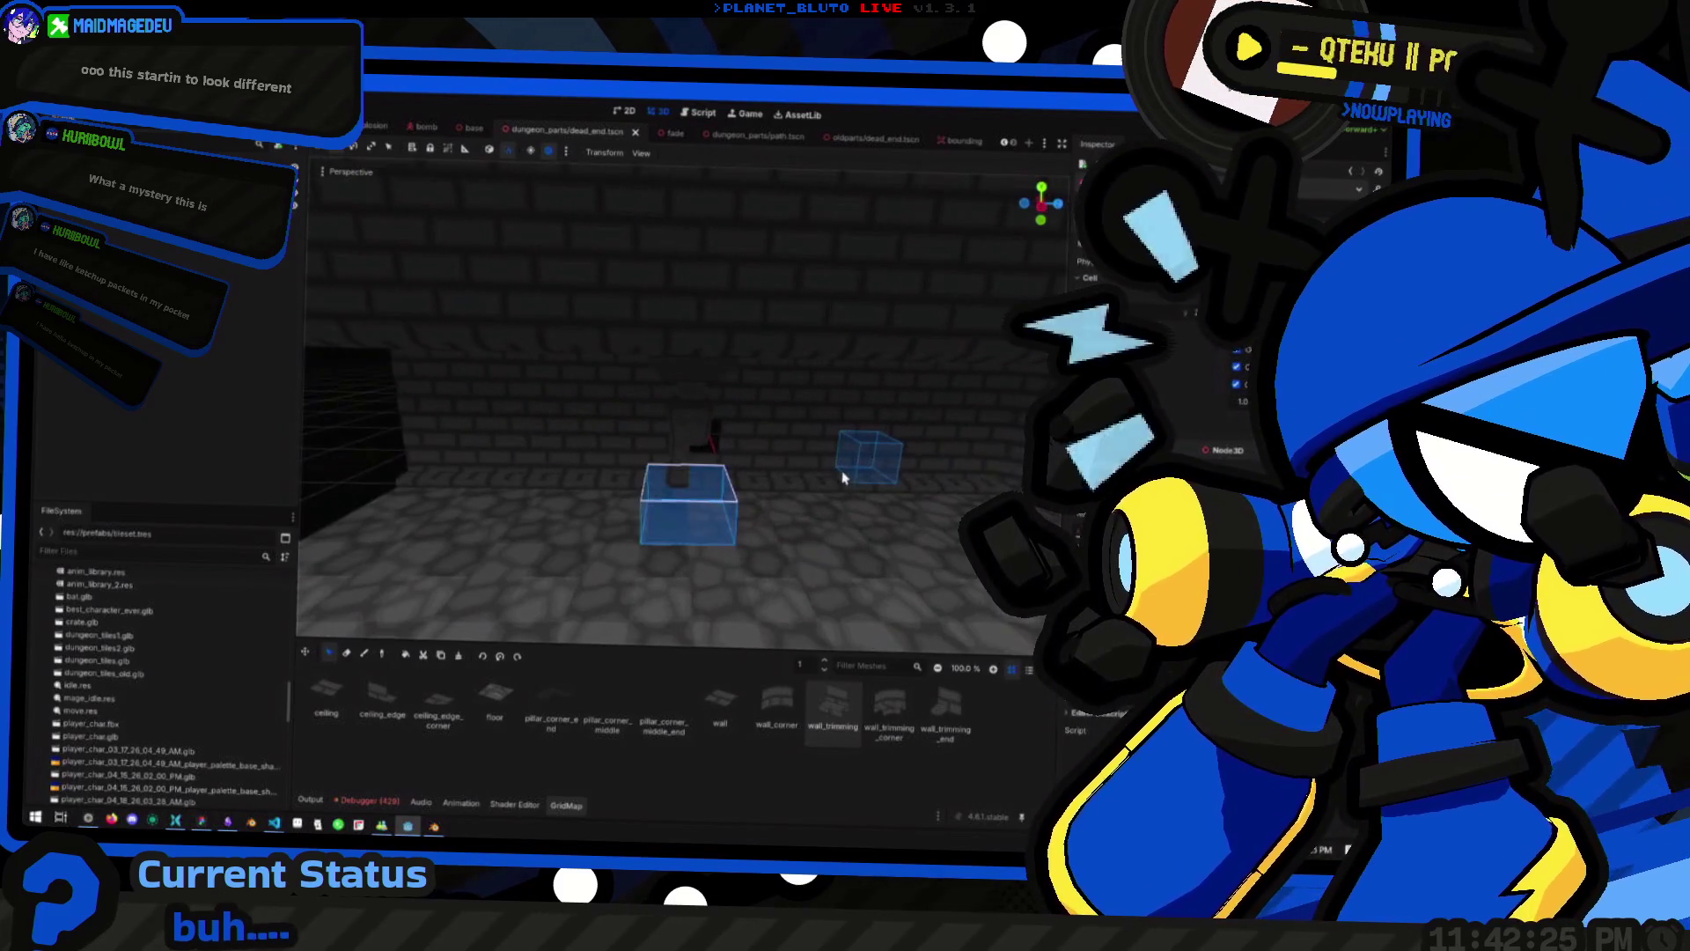
key(ctrl+shift+z)
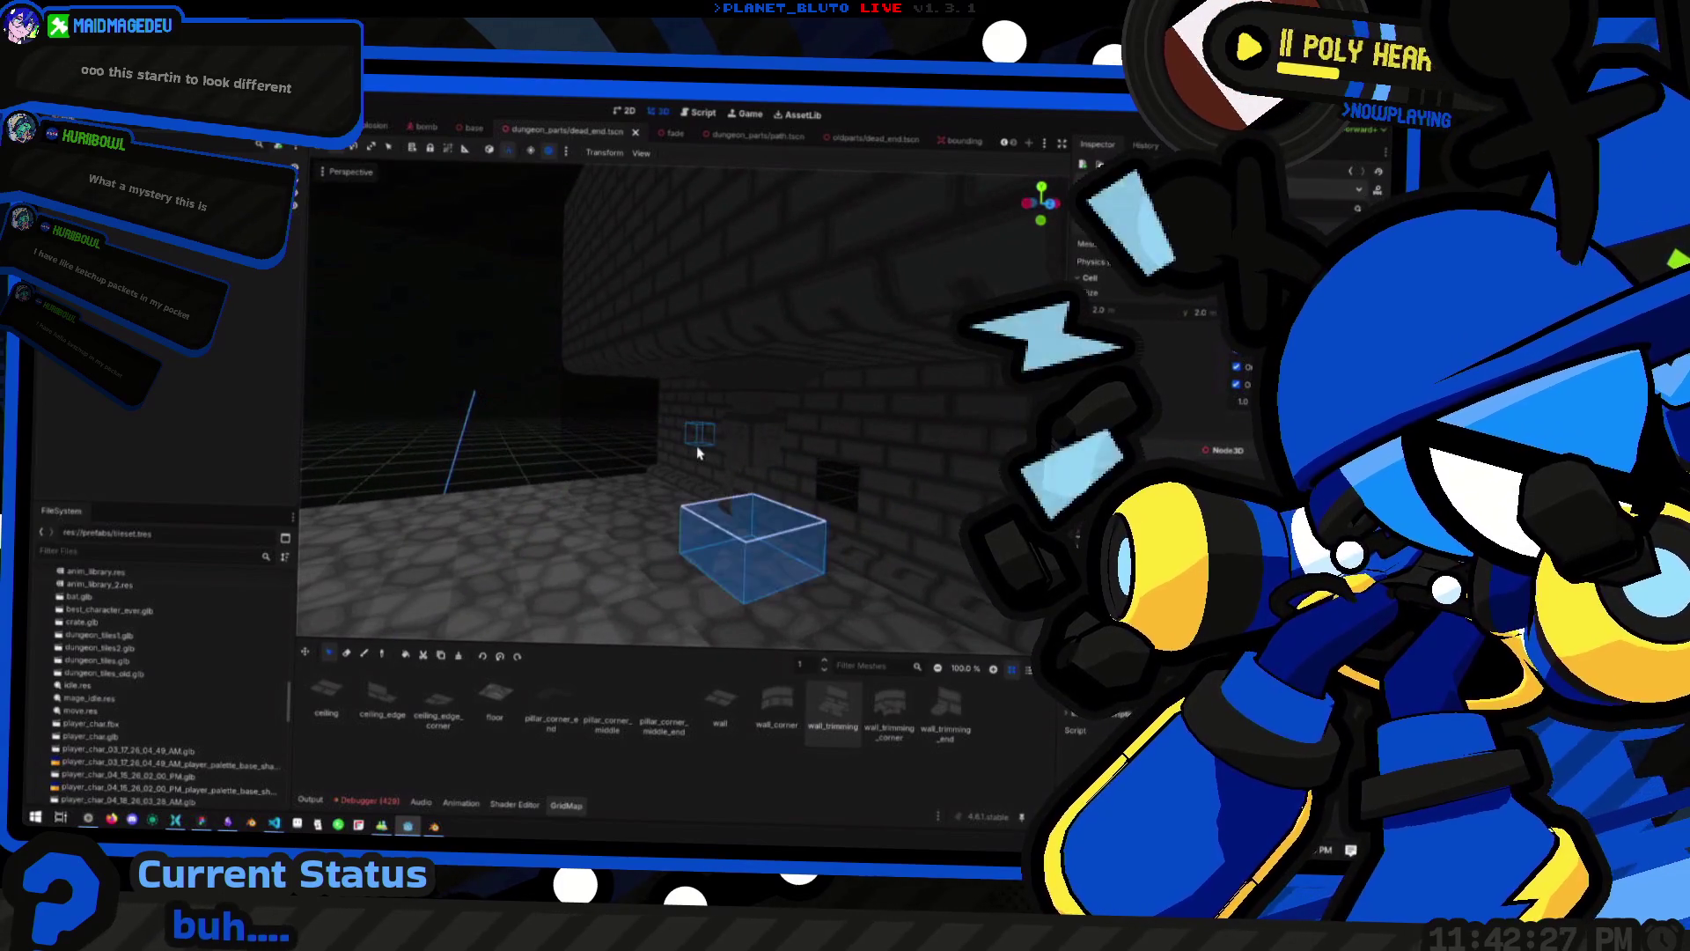
mouse_move(698, 518)
mouse_down()
mouse_move(513, 494)
mouse_move(513, 468)
mouse_move(883, 494)
mouse_move(698, 520)
mouse_move(679, 490)
mouse_move(767, 490)
mouse_up()
key(w)
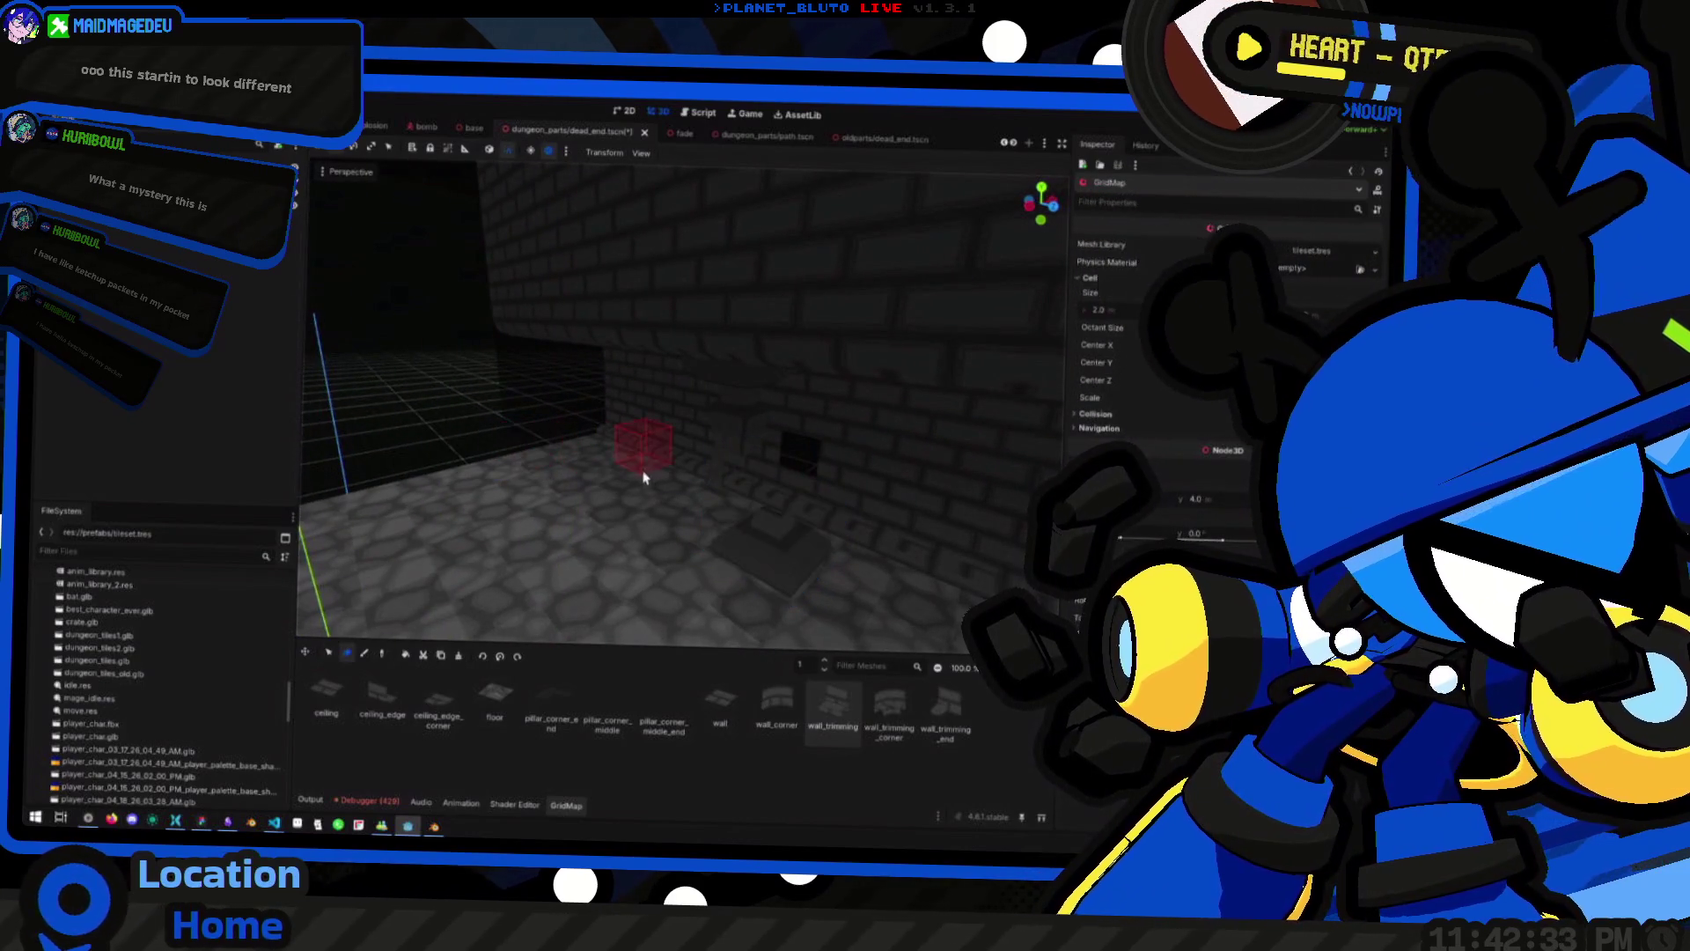
drag(654, 490, 765, 484)
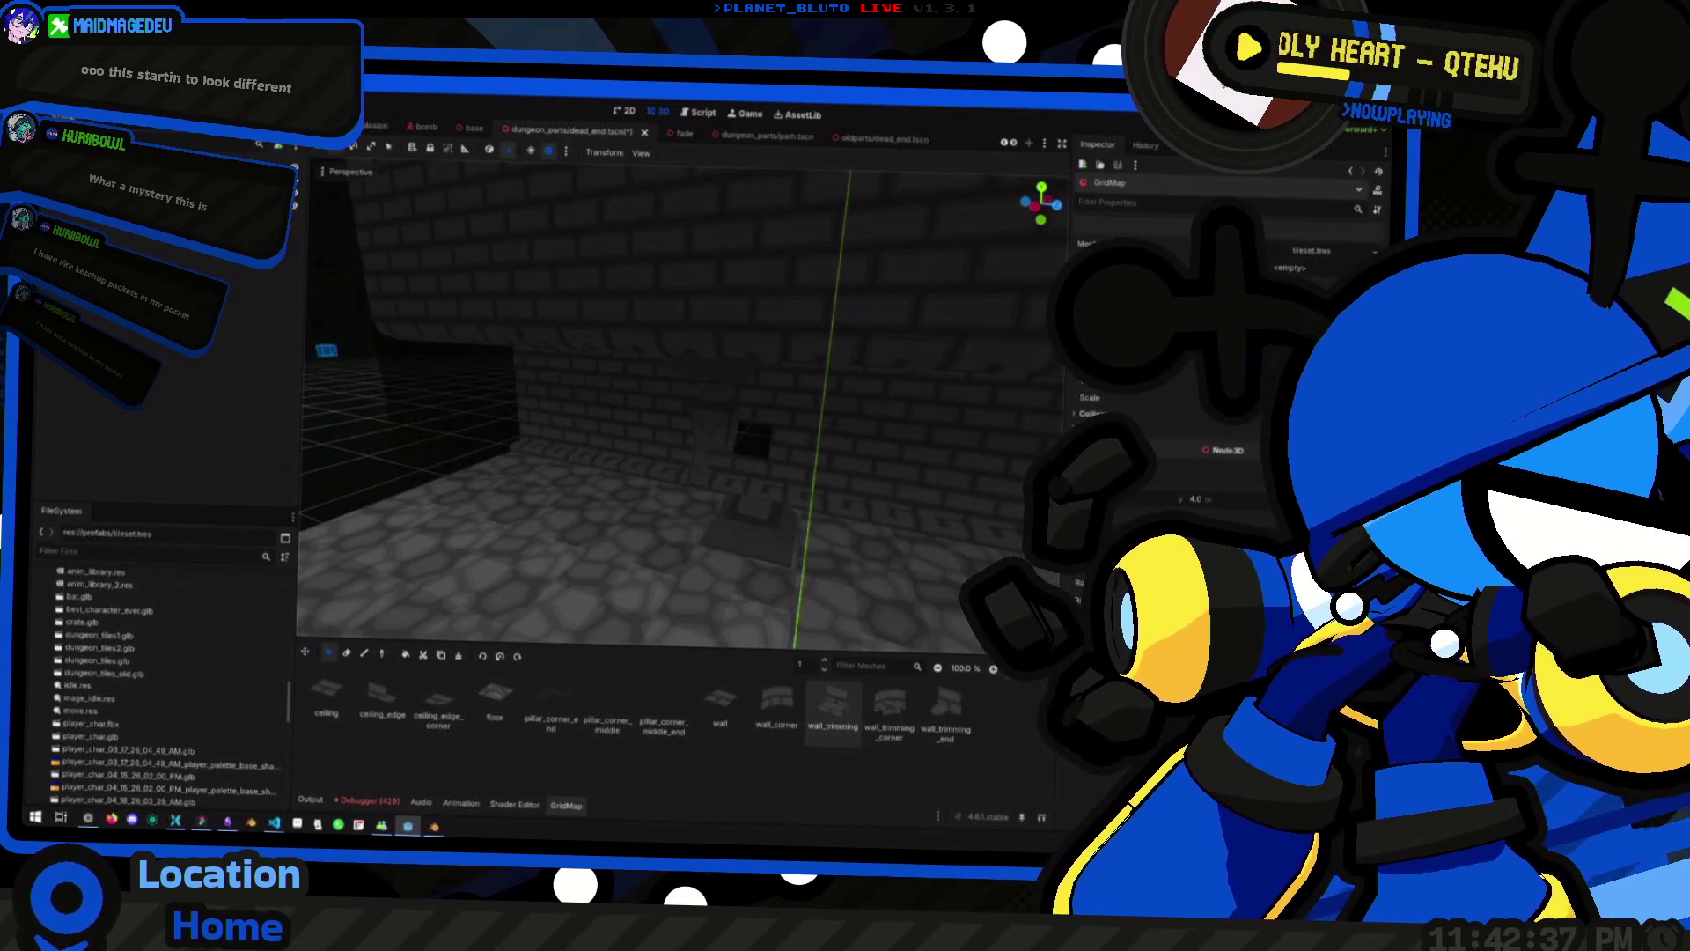
click(53, 127)
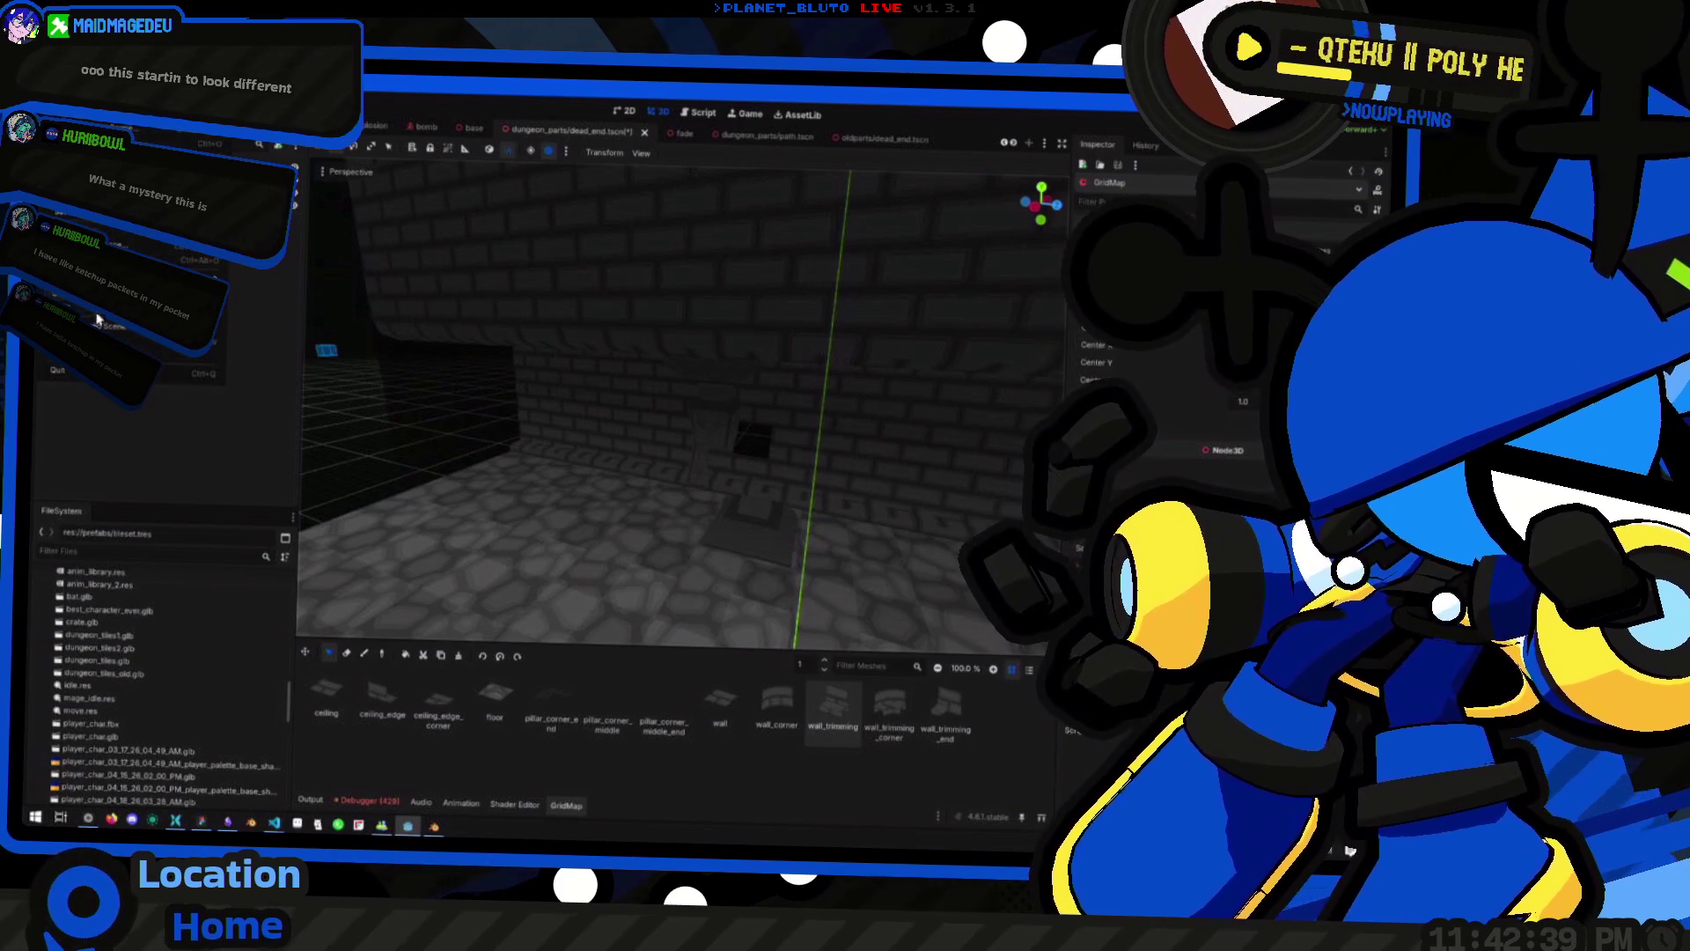
Reload dead_end.tscn from disk discarding changes, then reselect the room's GridMap
click(141, 333)
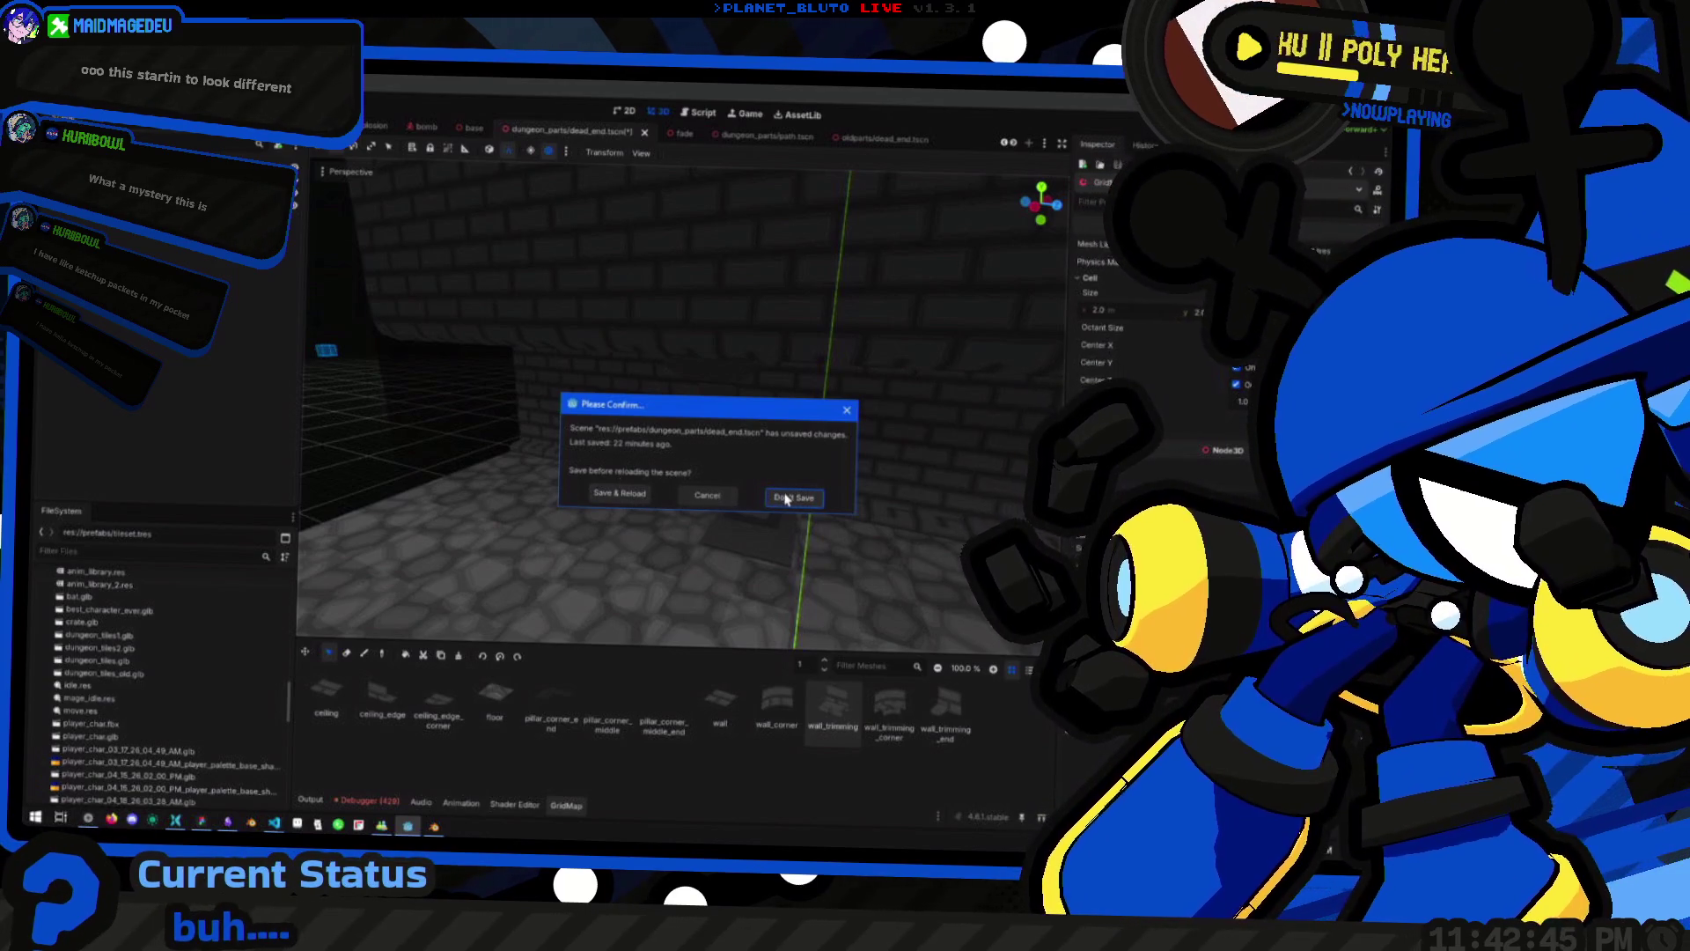
click(786, 498)
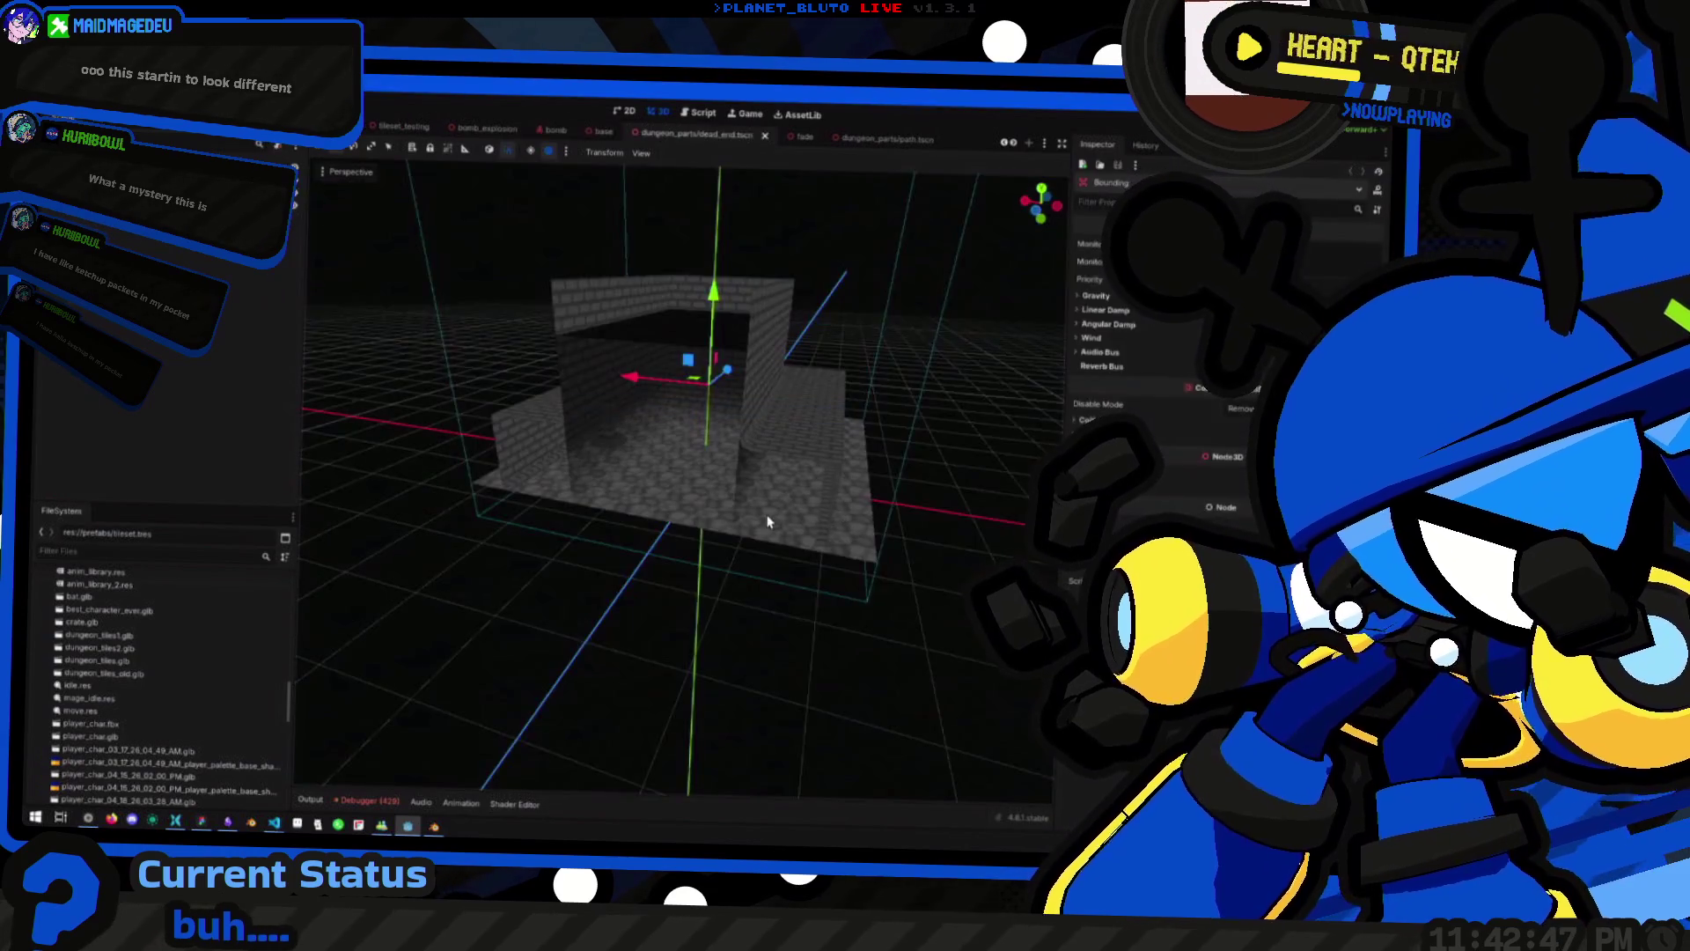
right_click(636, 447)
key(w)
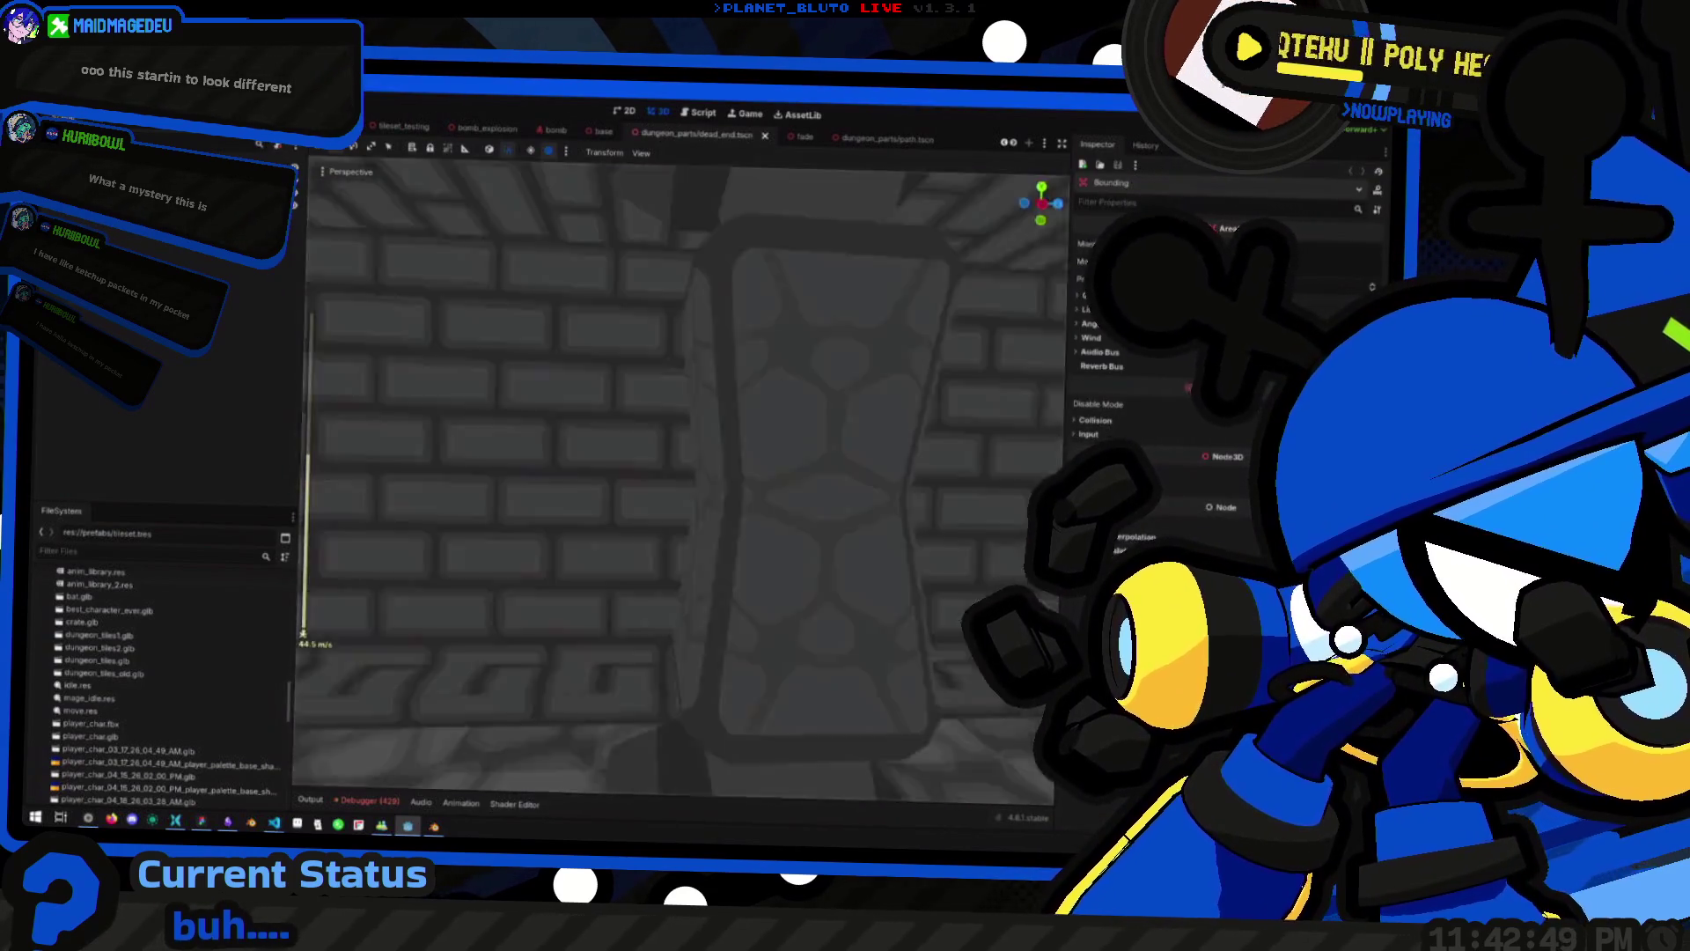
click(737, 506)
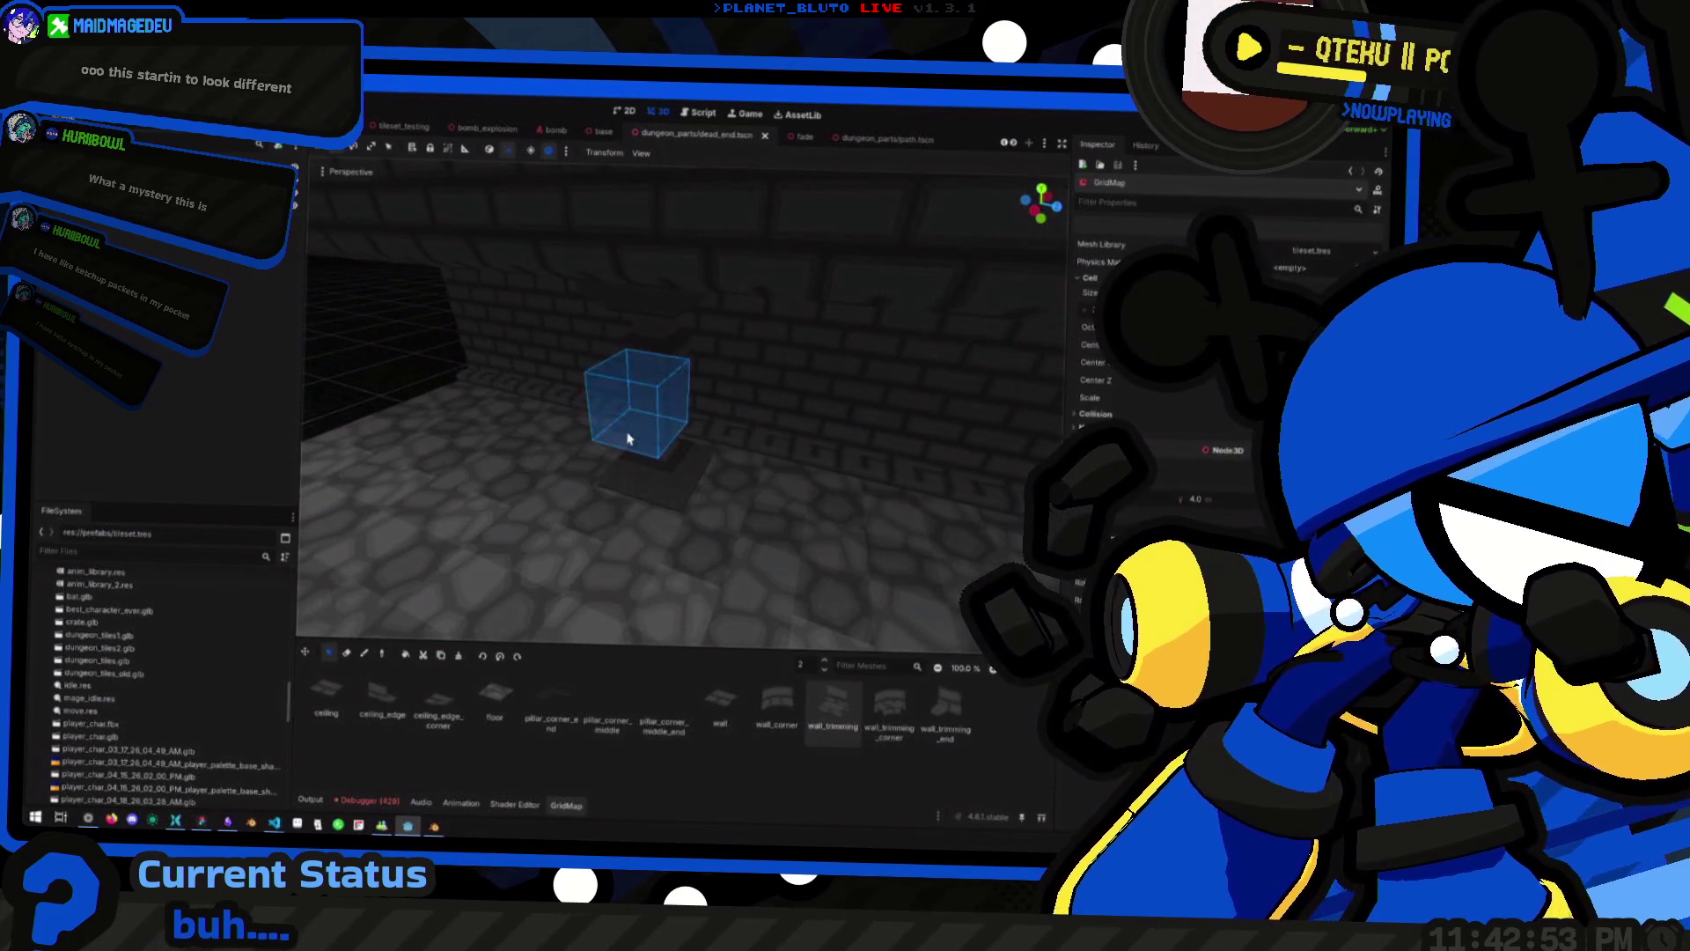
Duplicate a ground-floor block of cells around the pillar, rotate it, and place it one level up
key(q)
key(q)
mouse_move(613, 474)
mouse_down()
mouse_move(714, 448)
mouse_move(692, 479)
mouse_move(647, 447)
mouse_up()
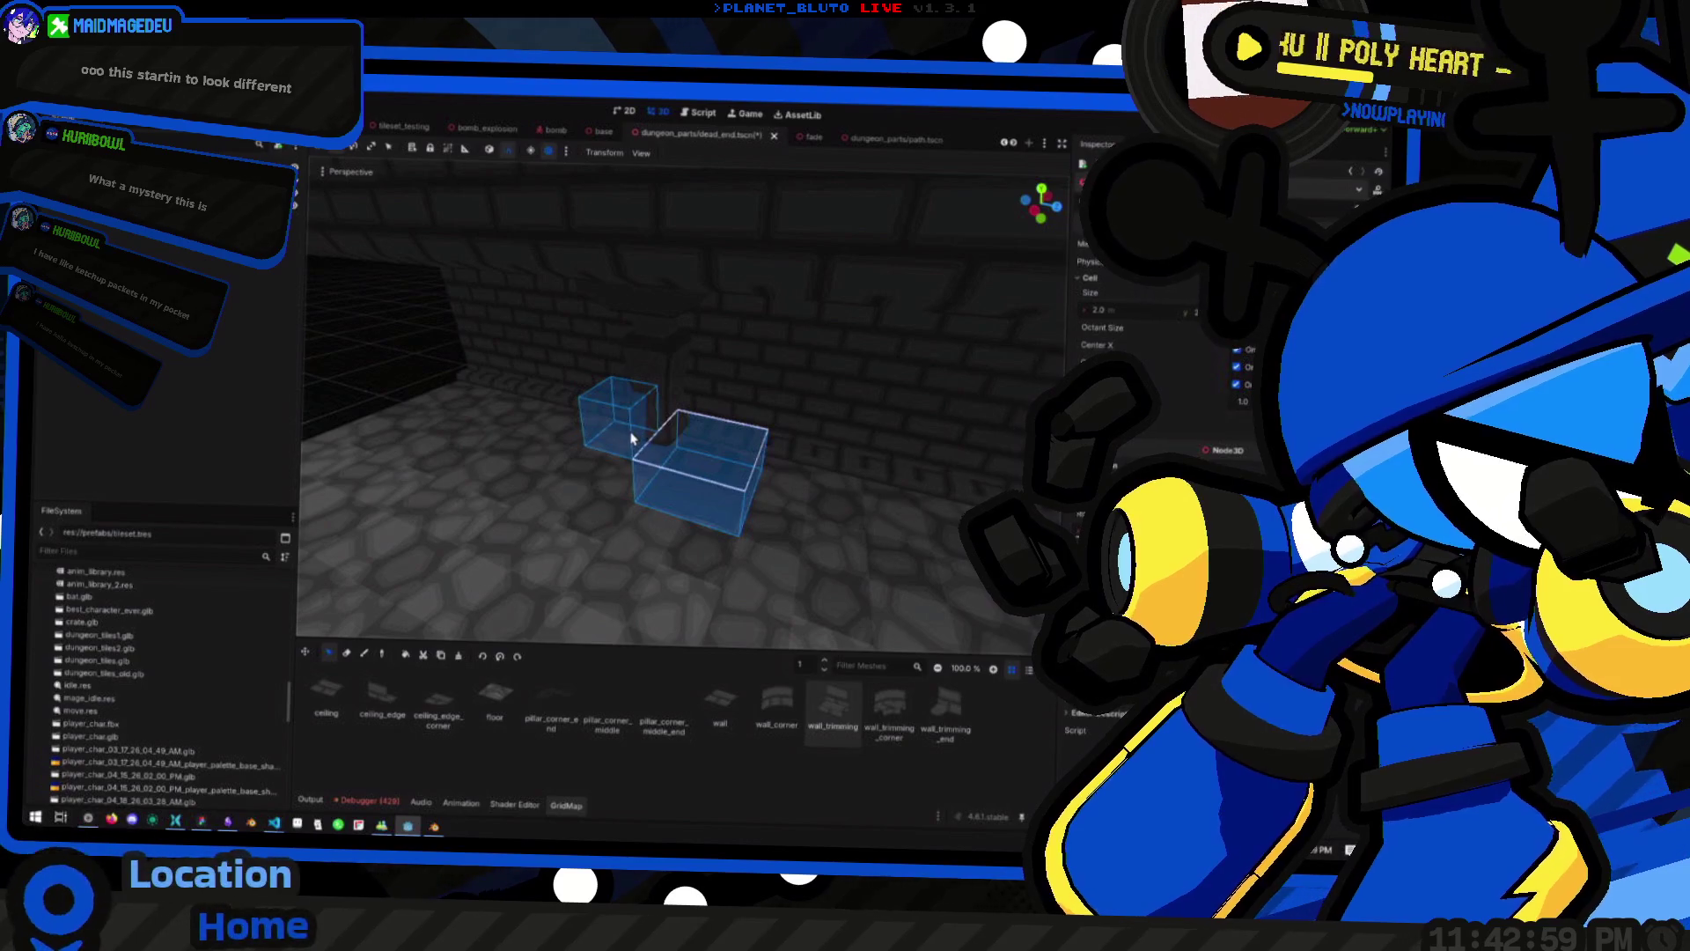
key(ctrl+c)
key(s)
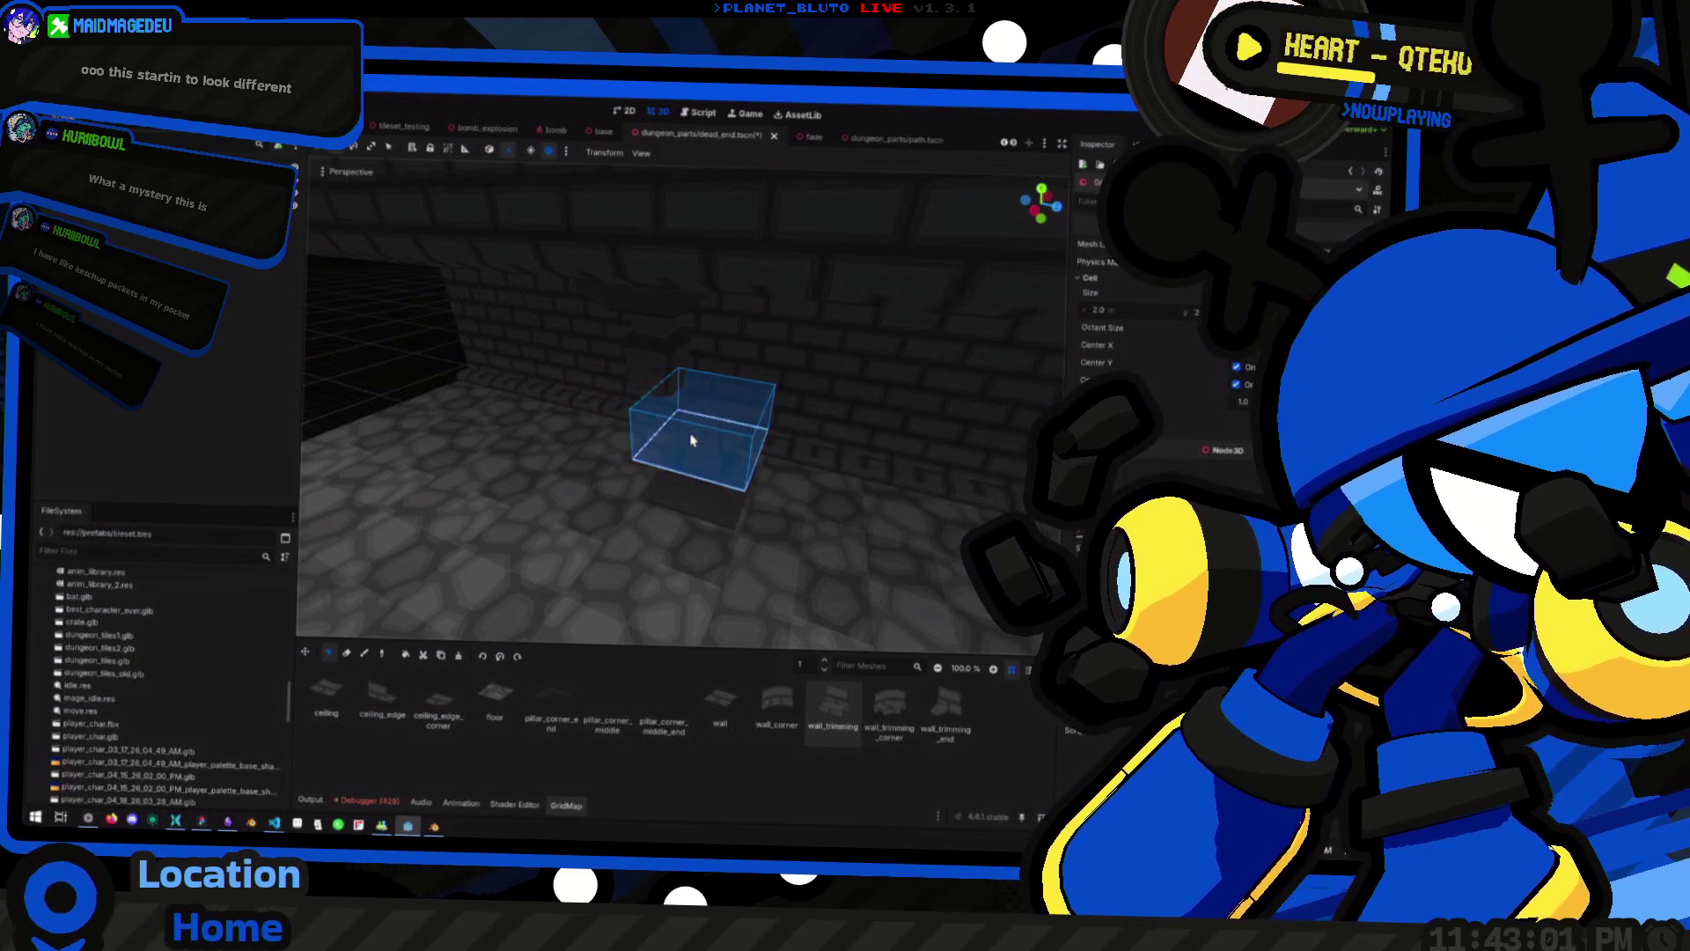
key(e)
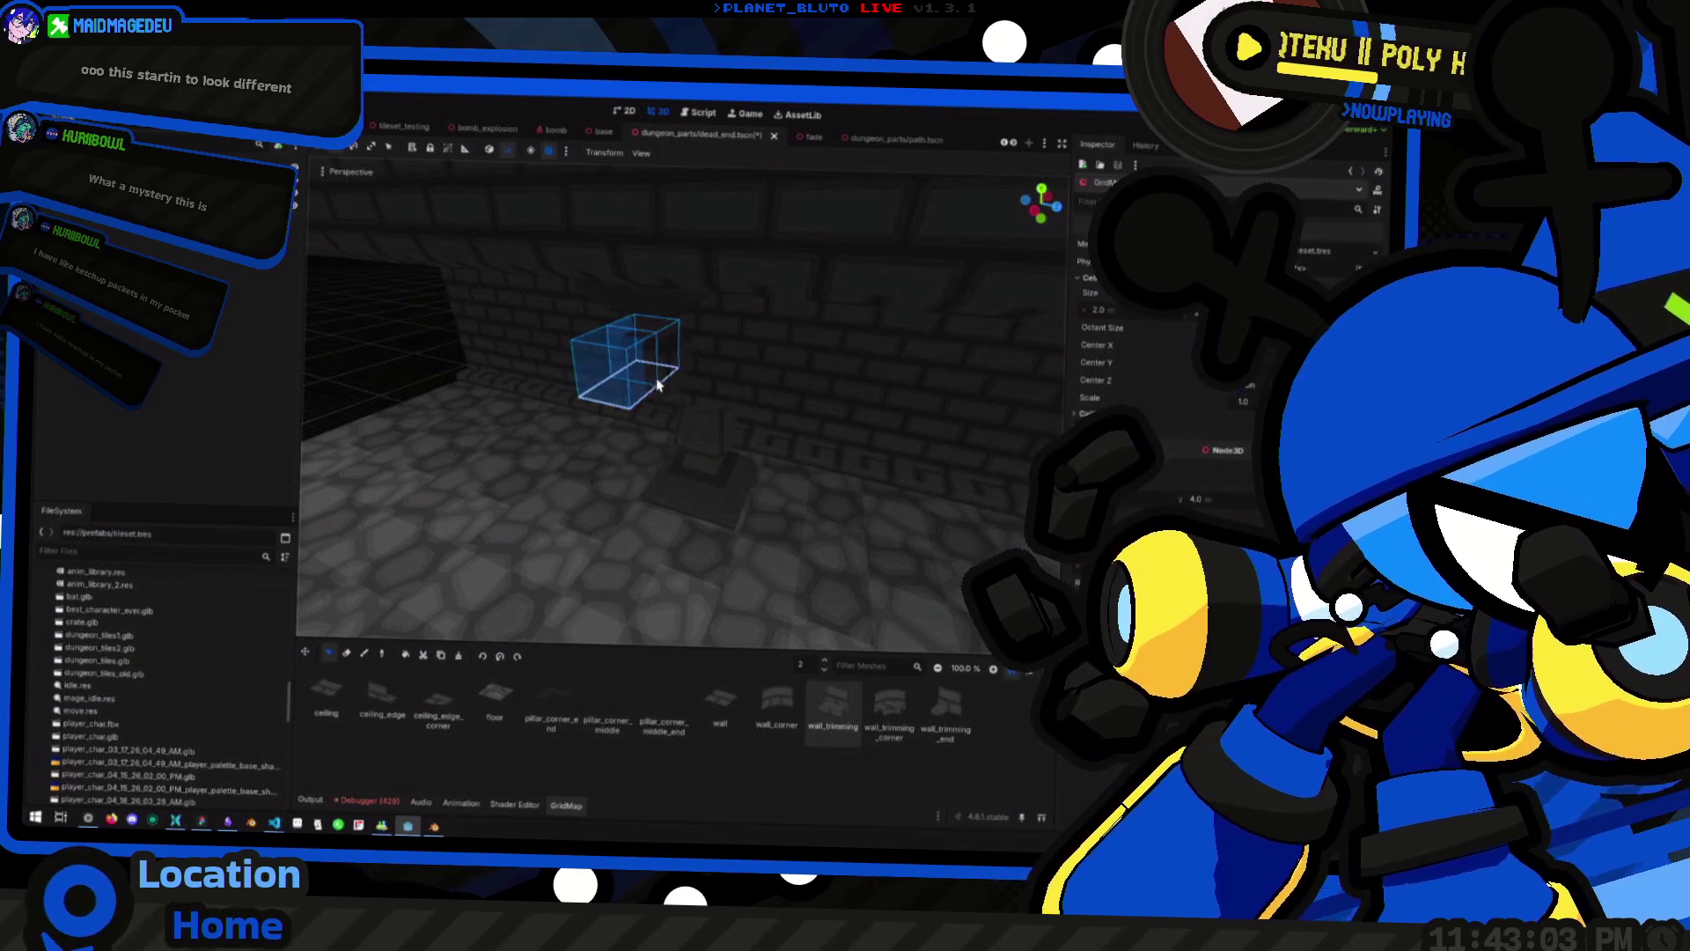
click(718, 405)
On the next floor up, duplicate the selected cells again and rotate the copy horizontally
key(e)
drag(616, 349, 630, 428)
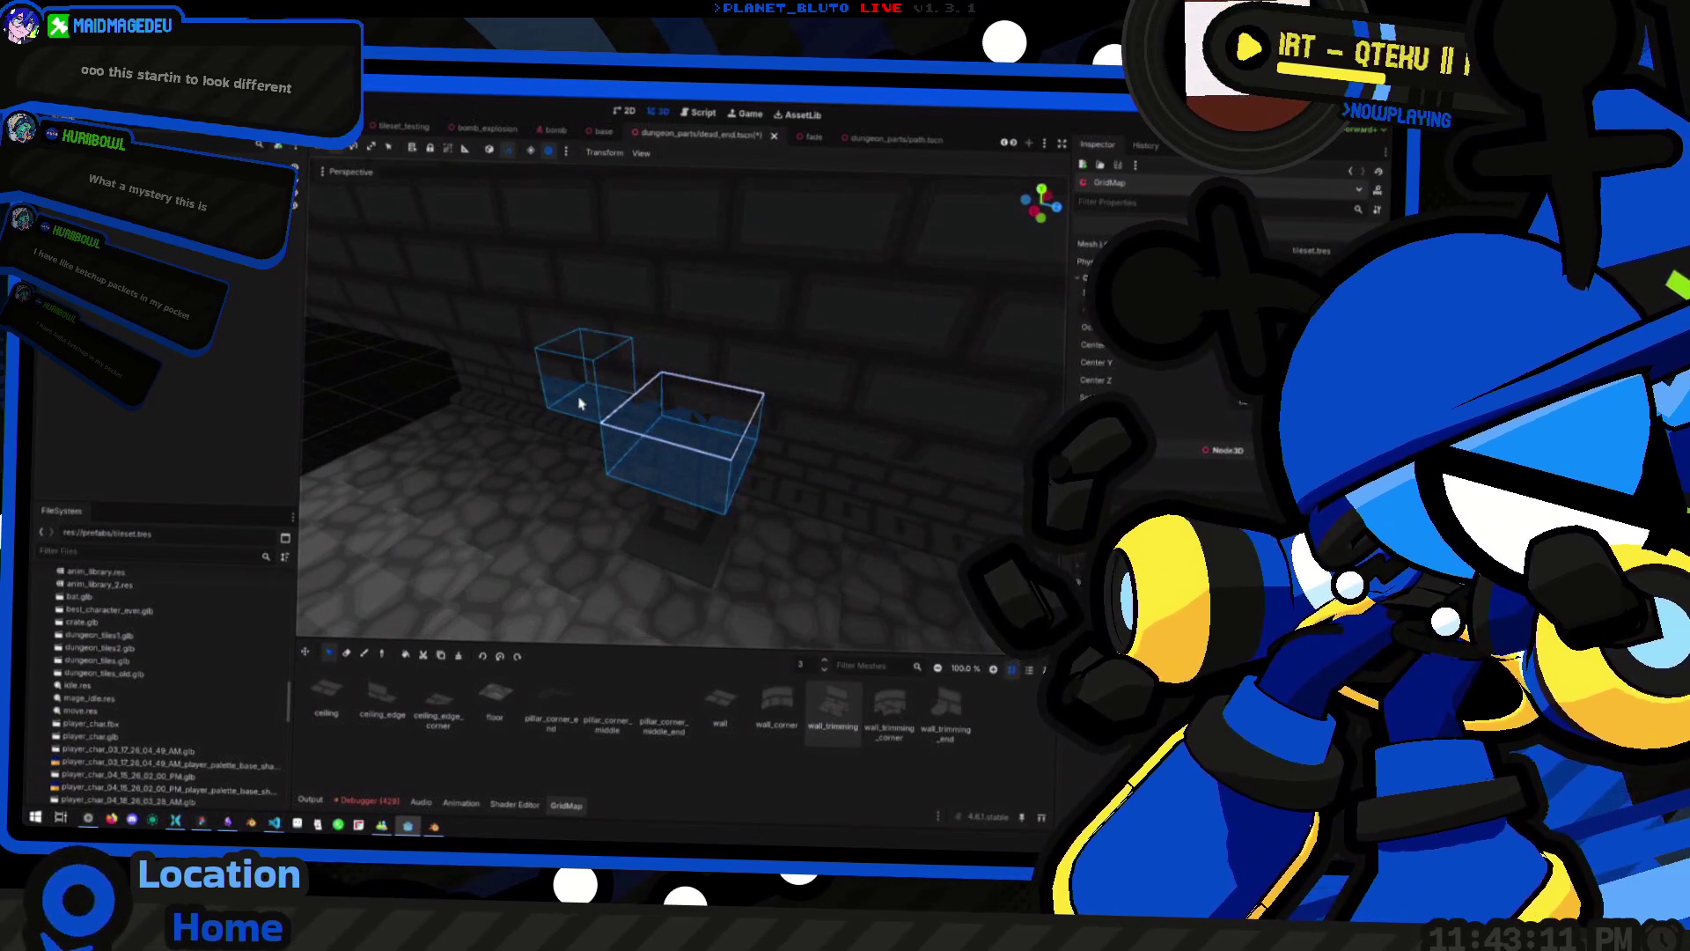
key(ctrl+c)
scroll(612, 388, up, 5)
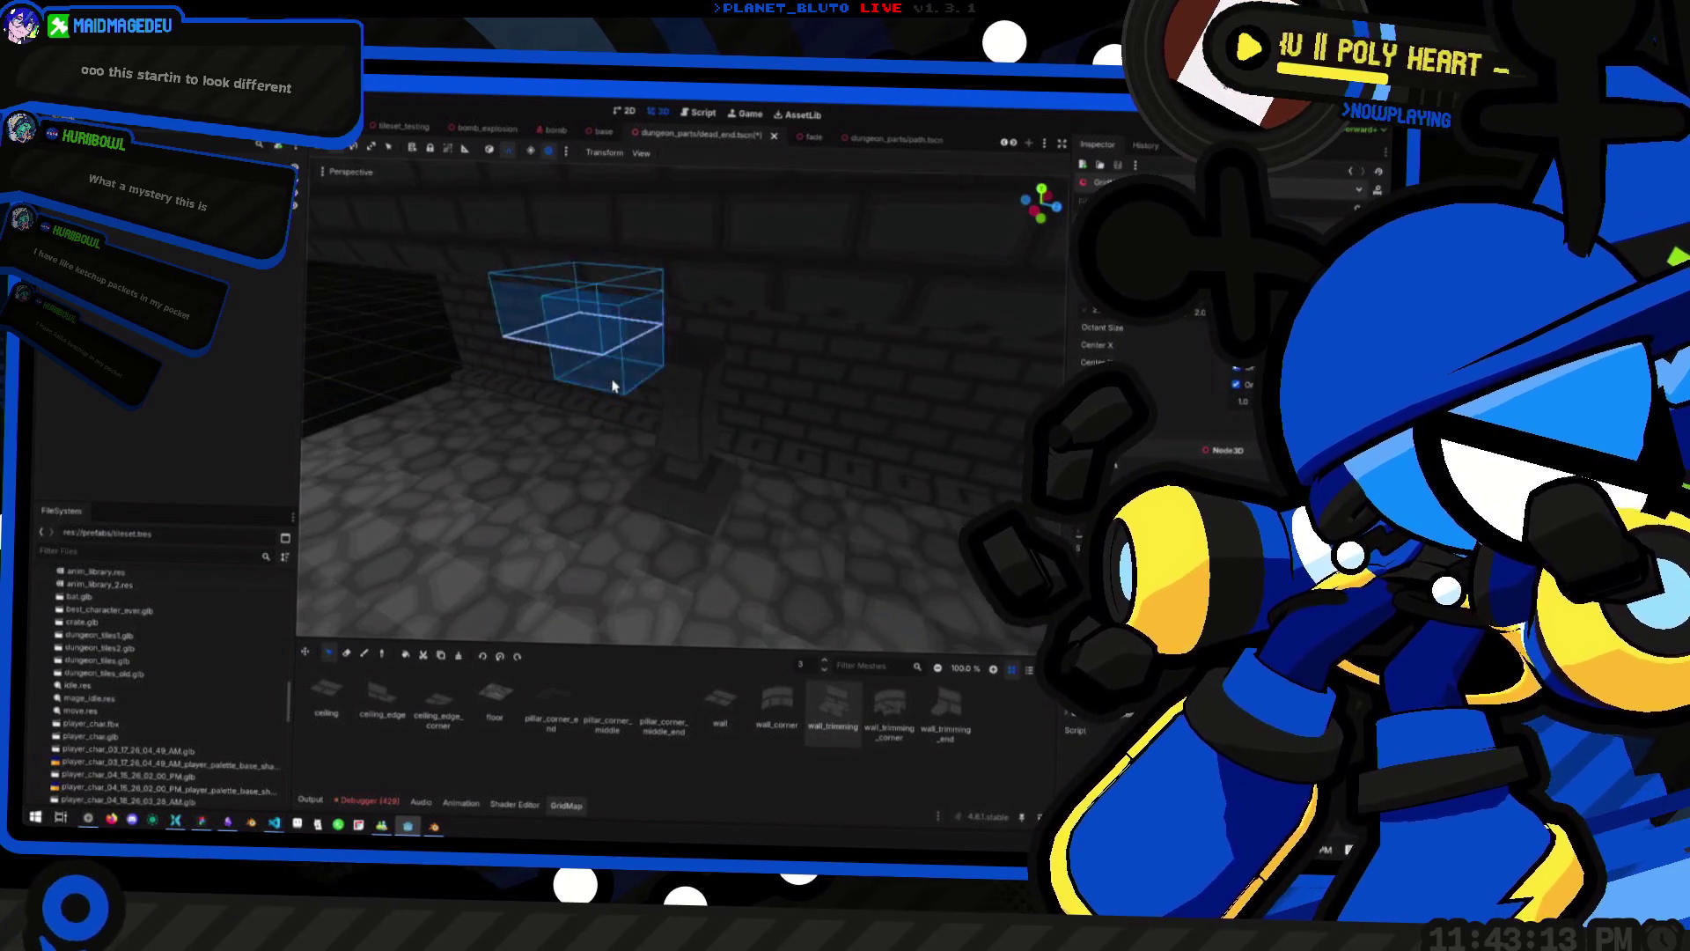
key(d)
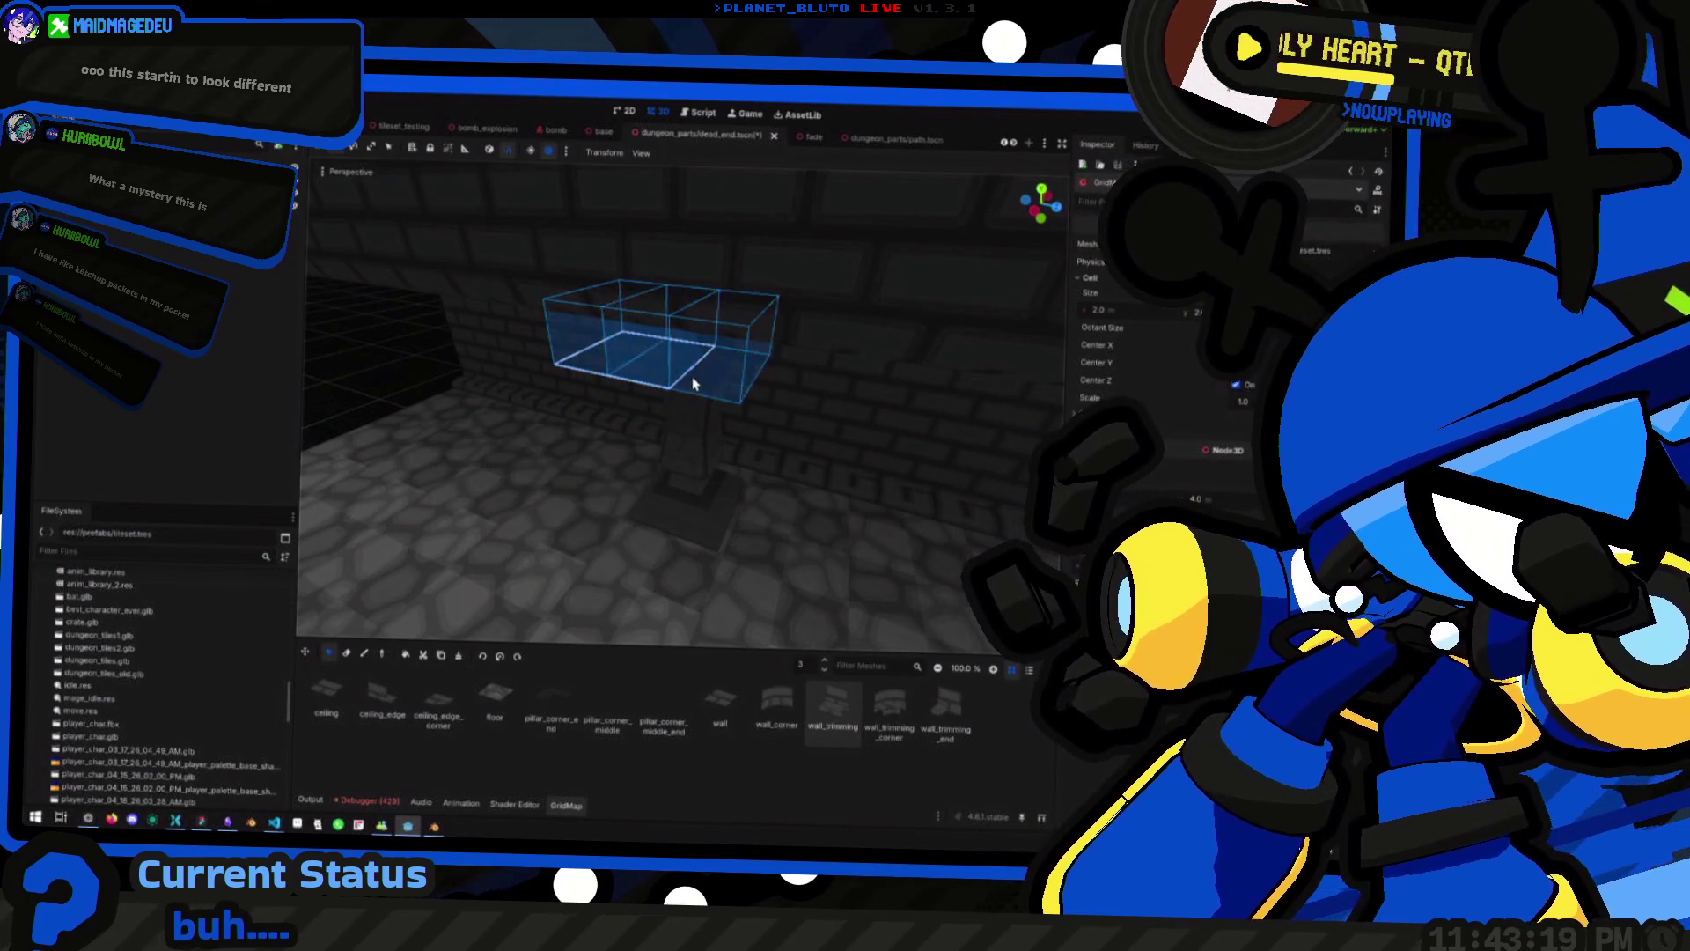
mouse_move(673, 387)
mouse_down()
mouse_move(649, 453)
mouse_move(675, 408)
mouse_move(657, 437)
mouse_move(645, 407)
mouse_move(620, 408)
mouse_up()
scroll(593, 398, down, 2)
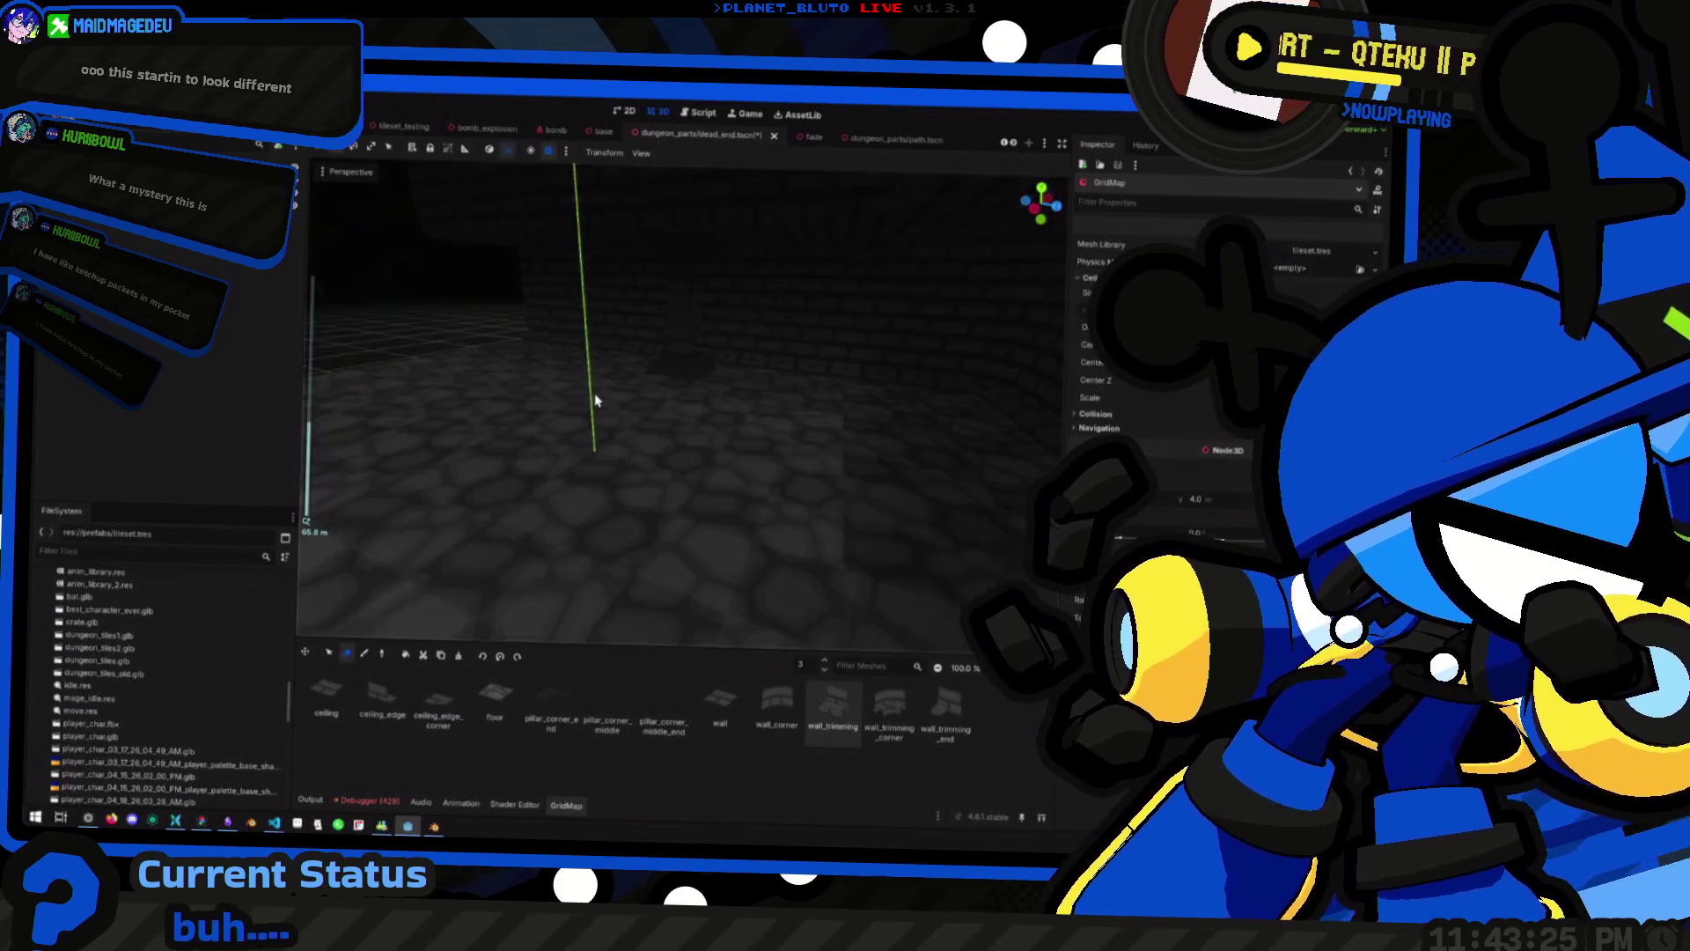
Inspect the brick wall and pillar up close, then pull back to see the whole grid
mouse_move(574, 416)
mouse_down()
mouse_move(524, 388)
mouse_move(551, 313)
mouse_move(528, 370)
mouse_move(497, 384)
mouse_move(545, 378)
mouse_move(510, 387)
mouse_up()
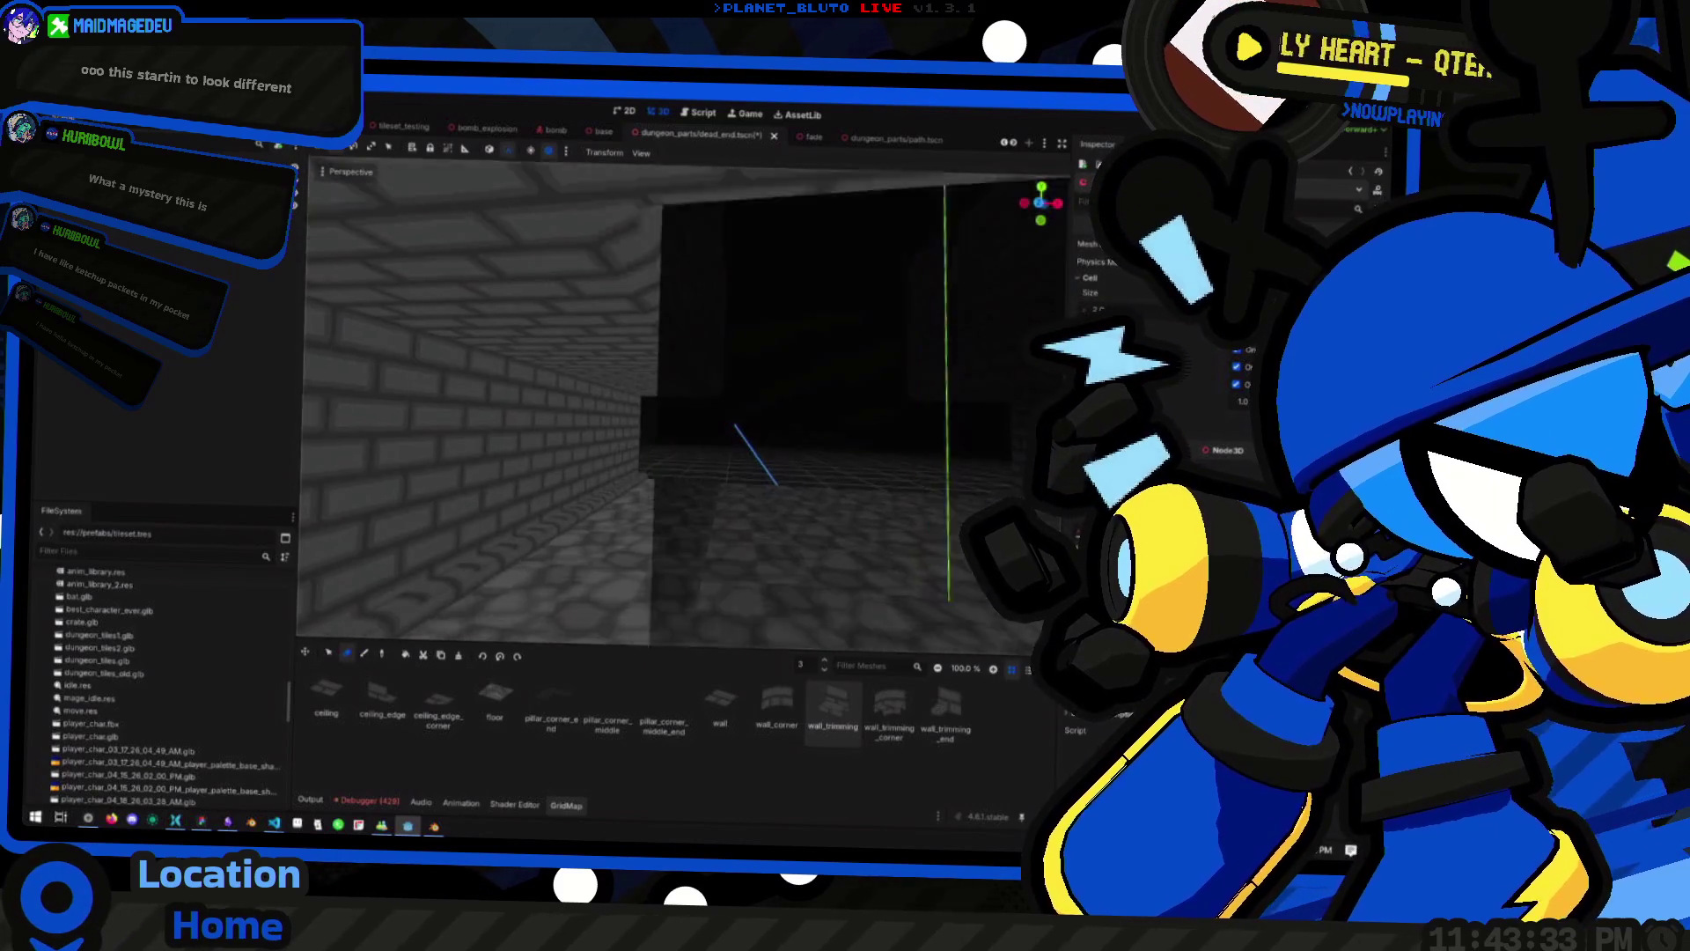
mouse_move(510, 387)
mouse_down()
mouse_move(546, 387)
mouse_move(528, 392)
mouse_up()
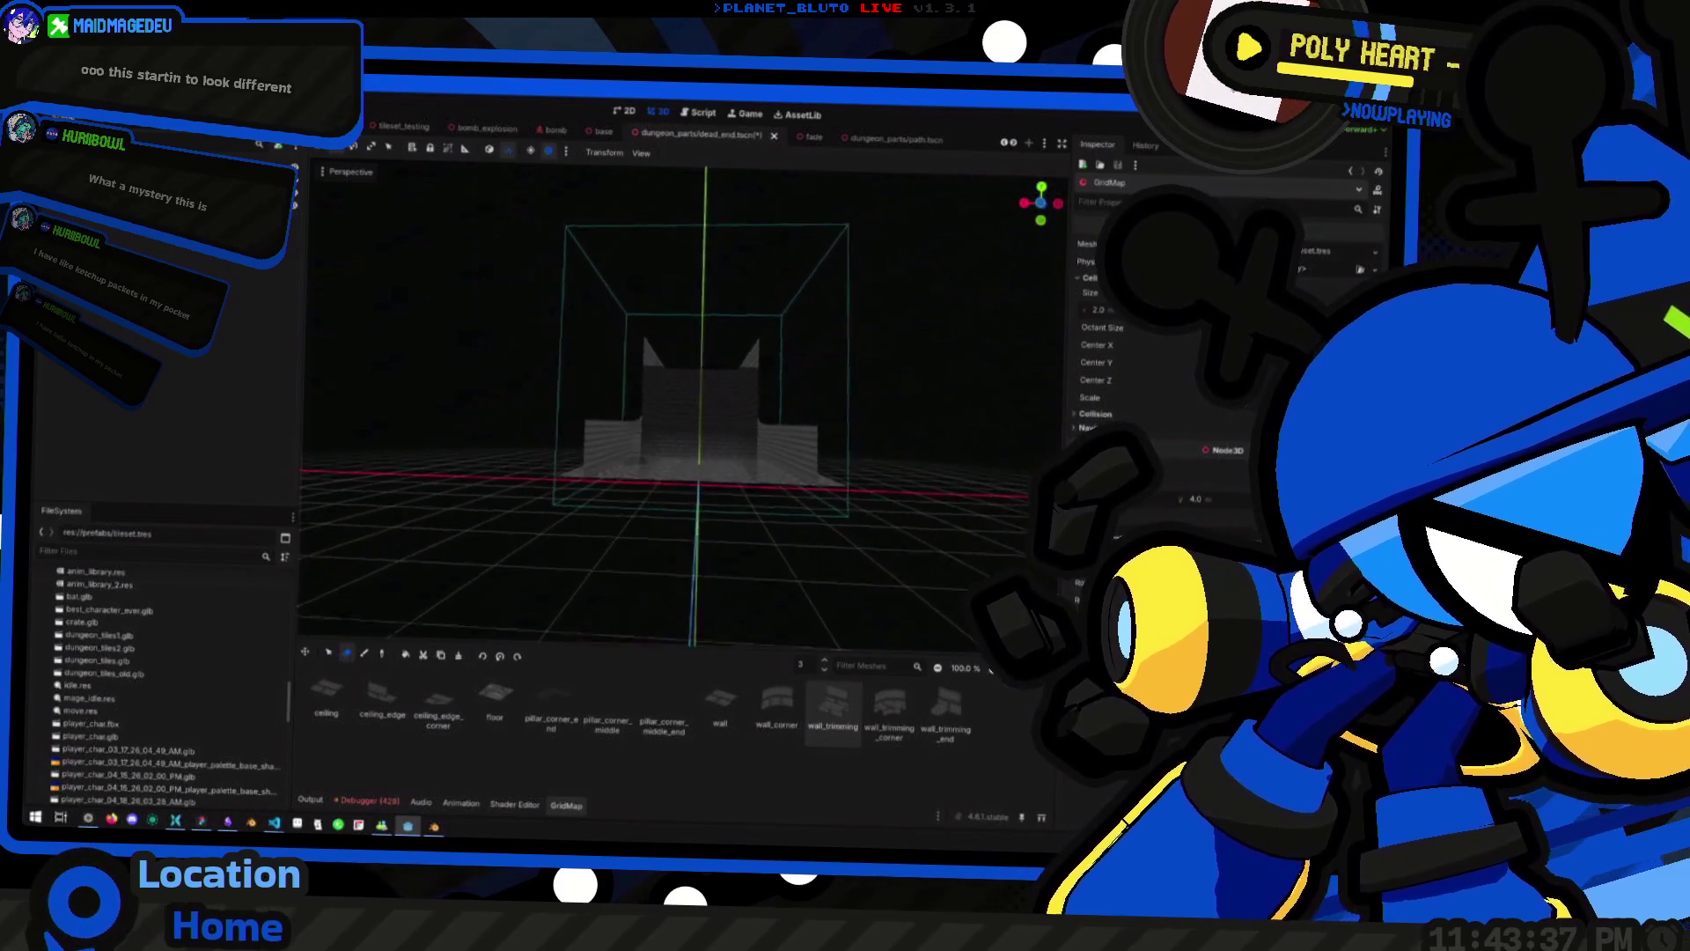
scroll(682, 405, up, 5)
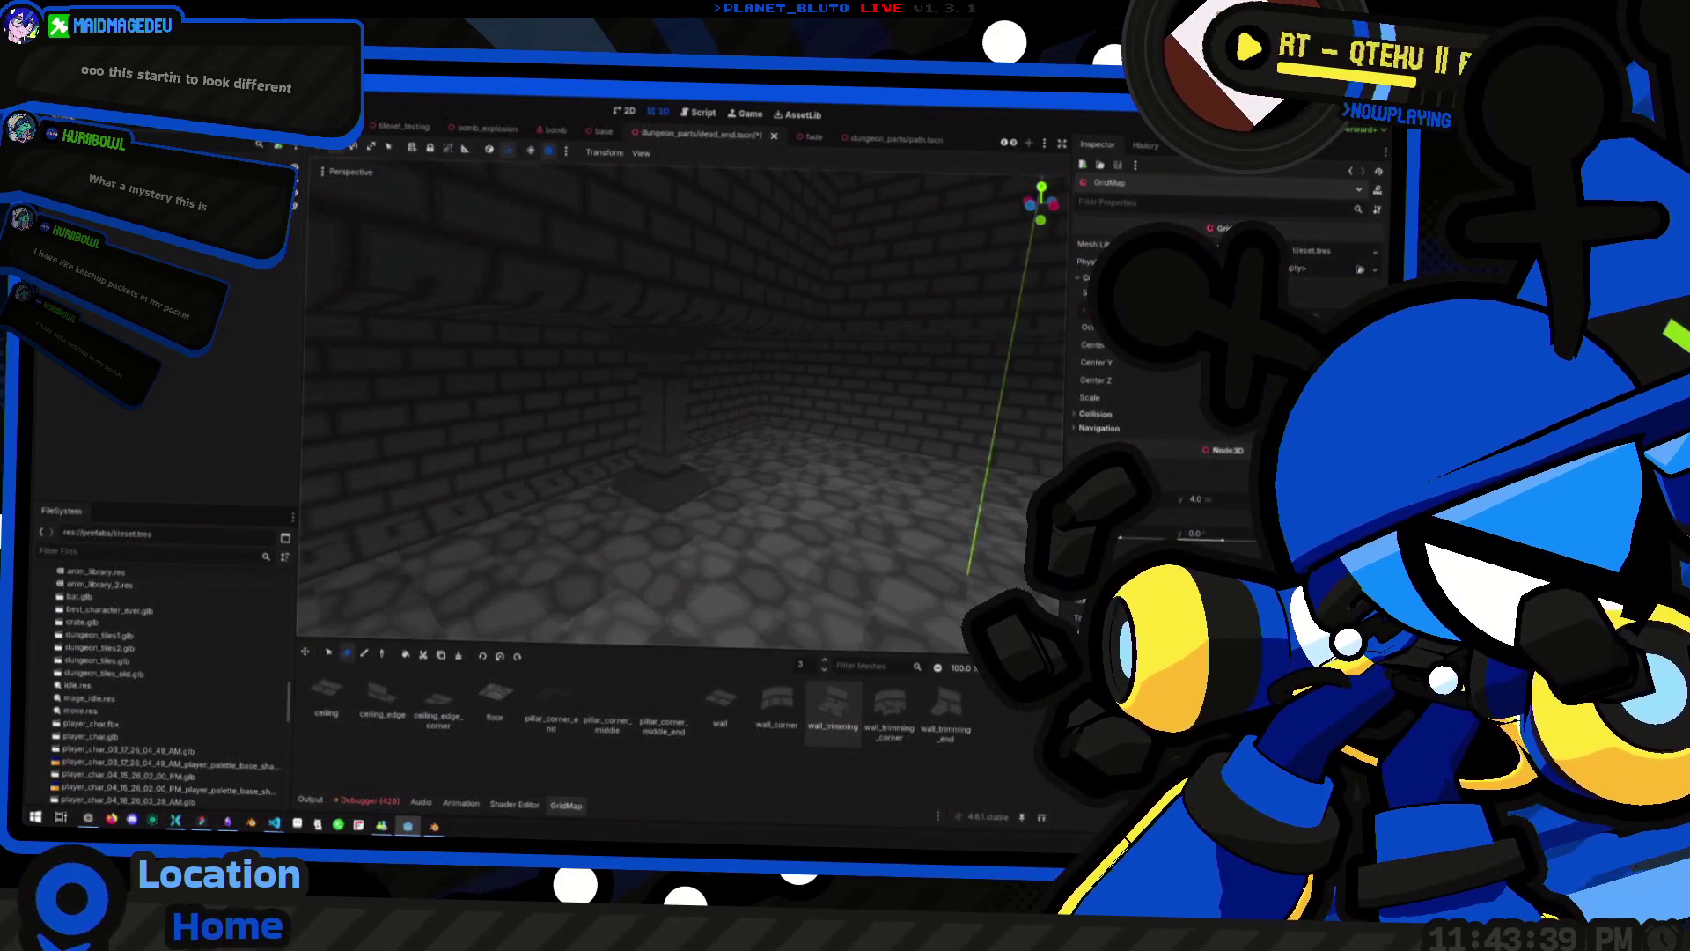
scroll(682, 405, down, 4)
scroll(682, 405, up, 4)
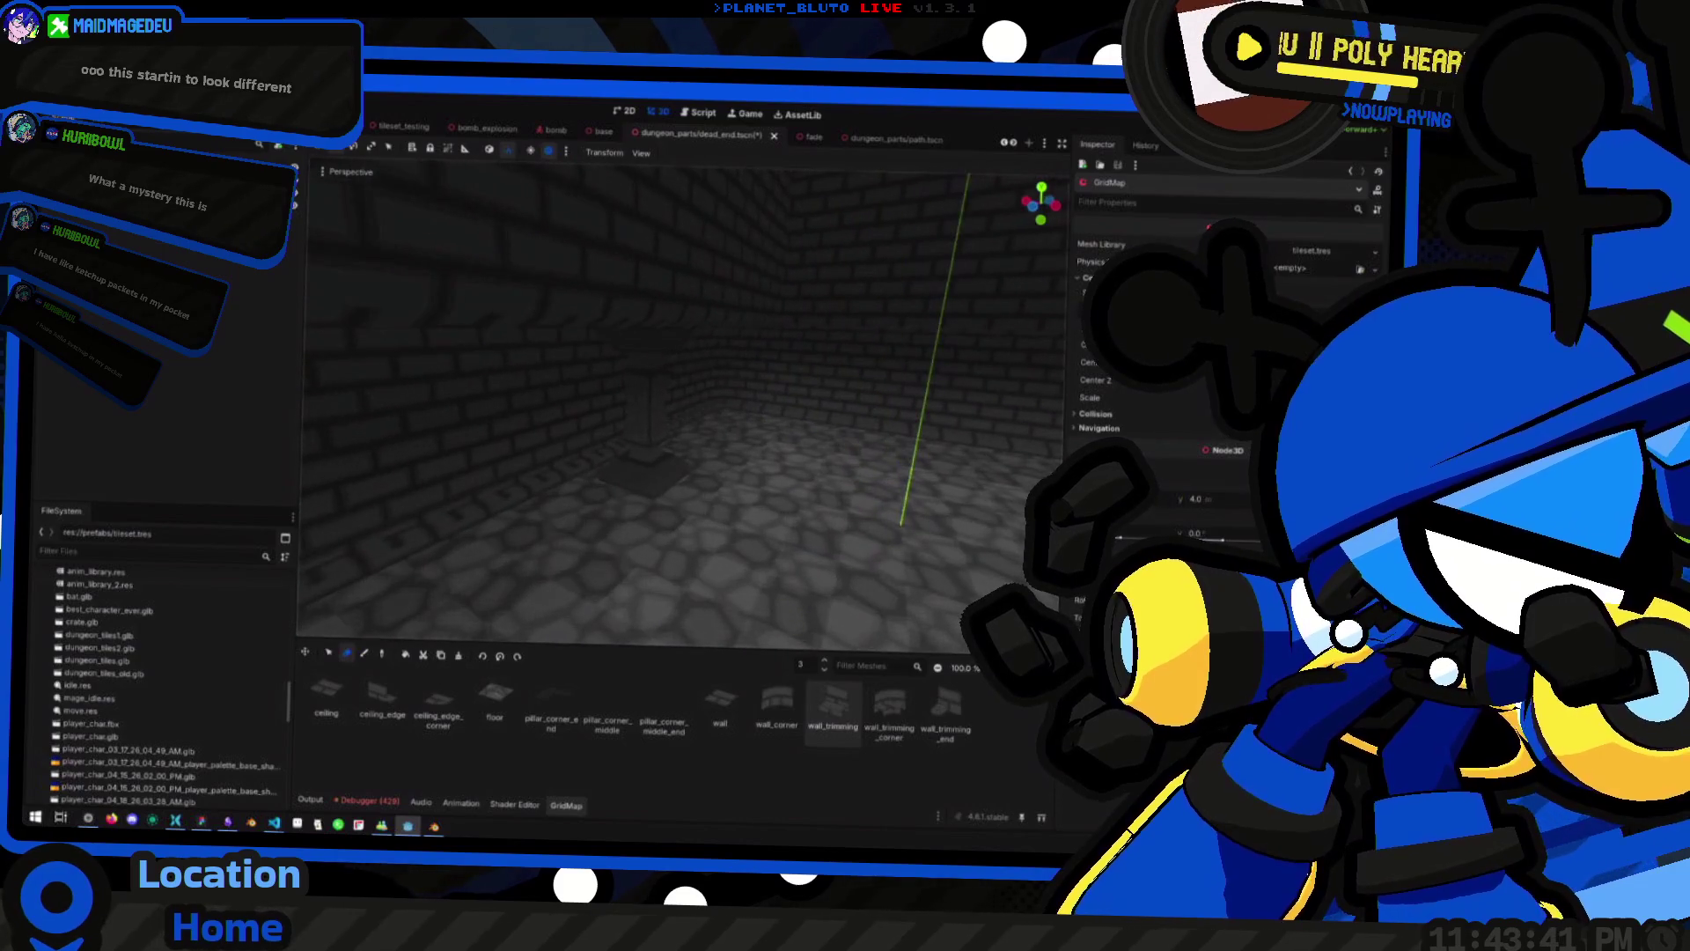
scroll(682, 405, down, 3)
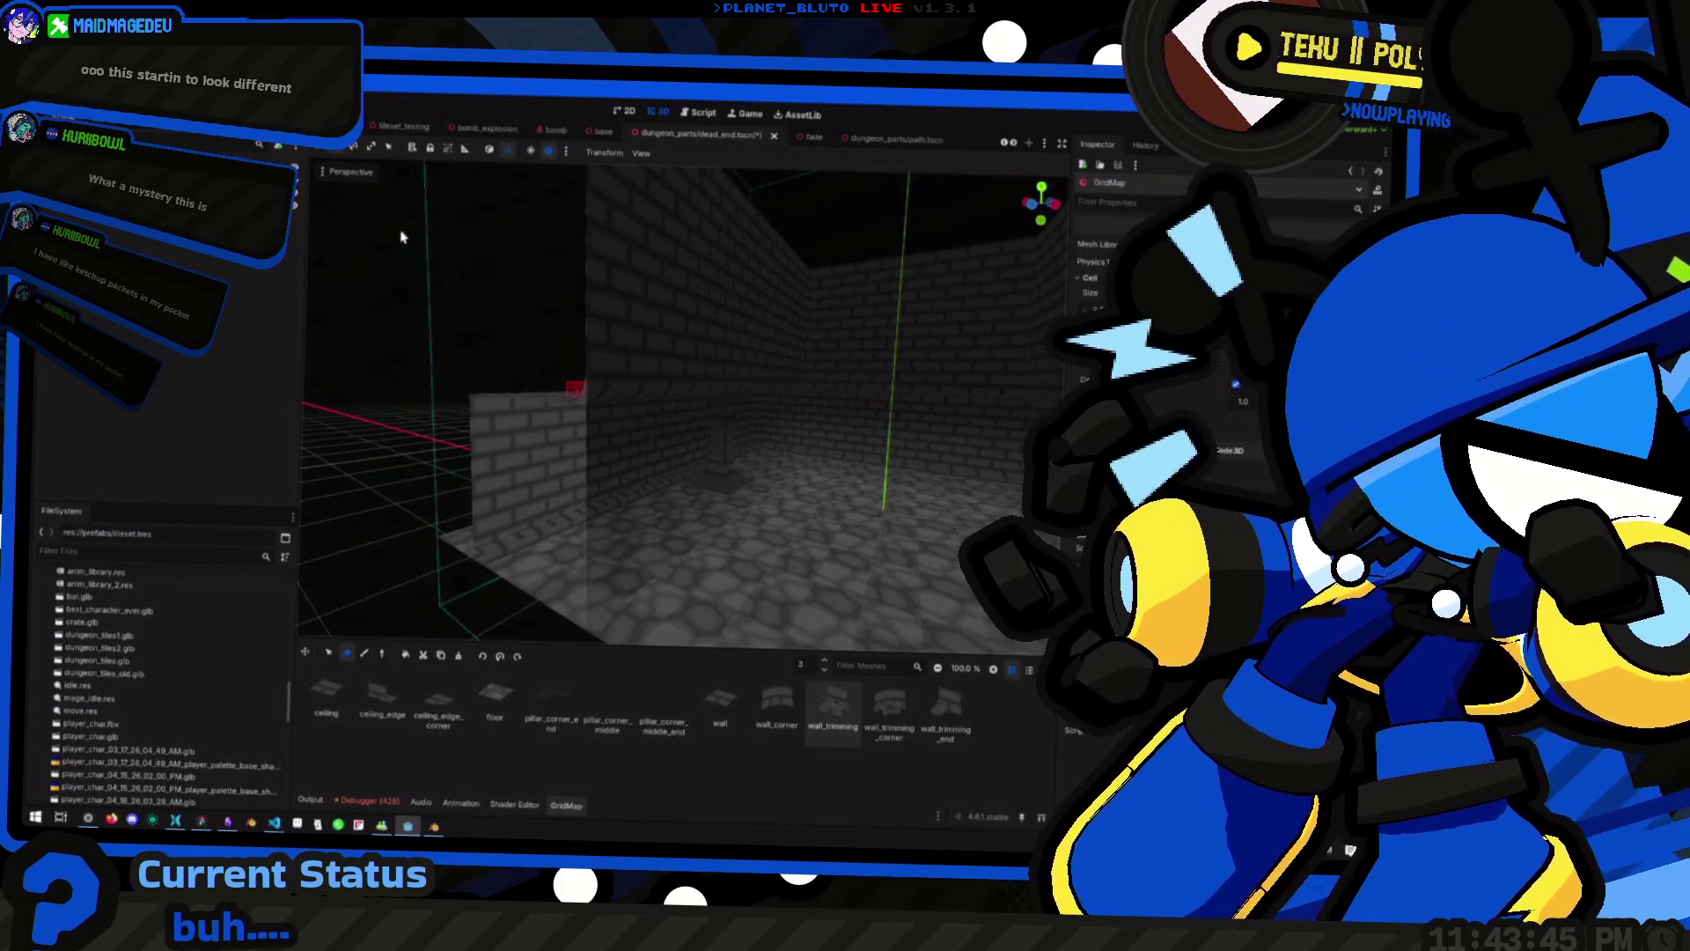
scroll(860, 399, up, 4)
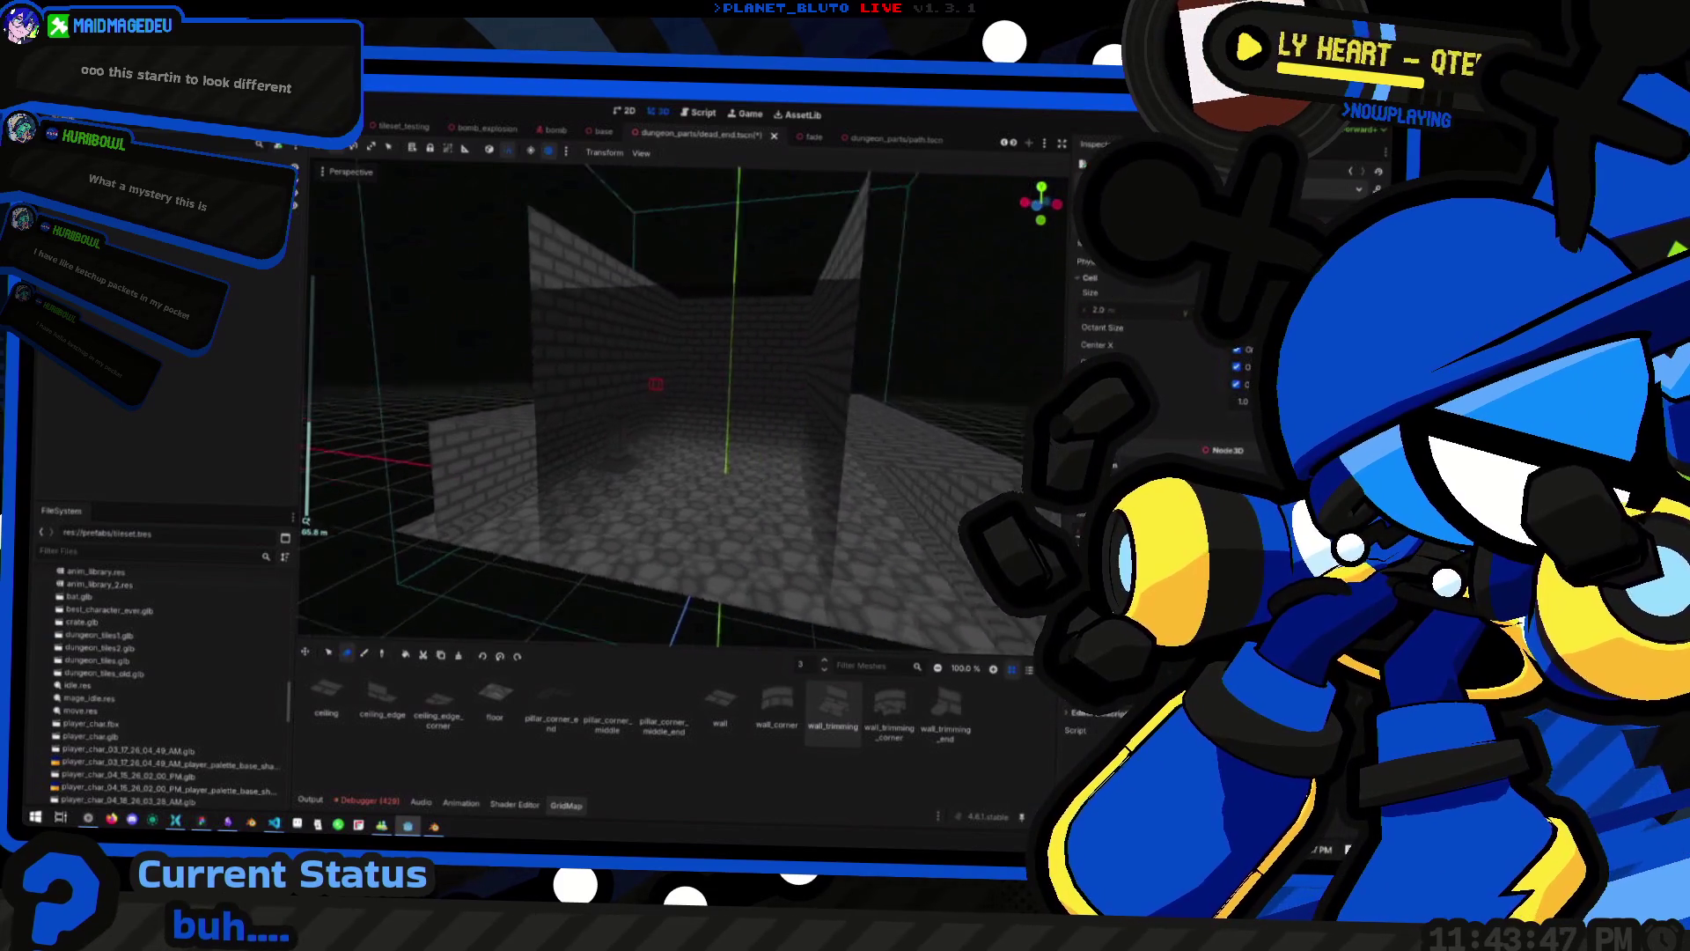
scroll(682, 405, down, 4)
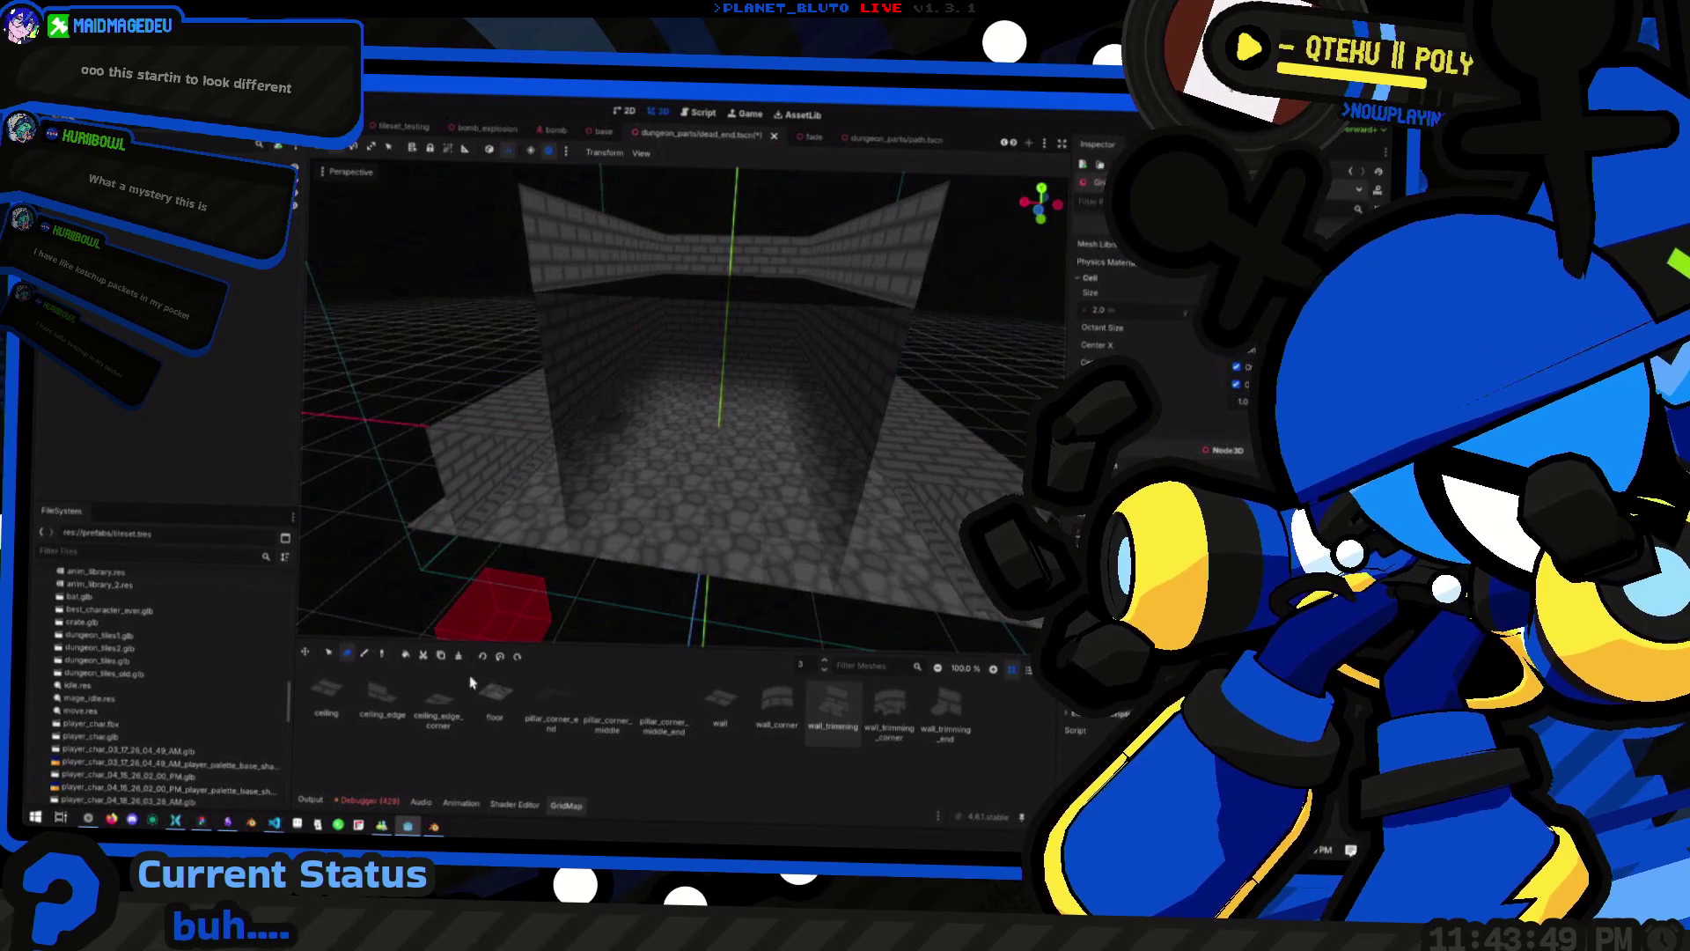
With the Select tool, box-select a large area across the room floor
click(329, 653)
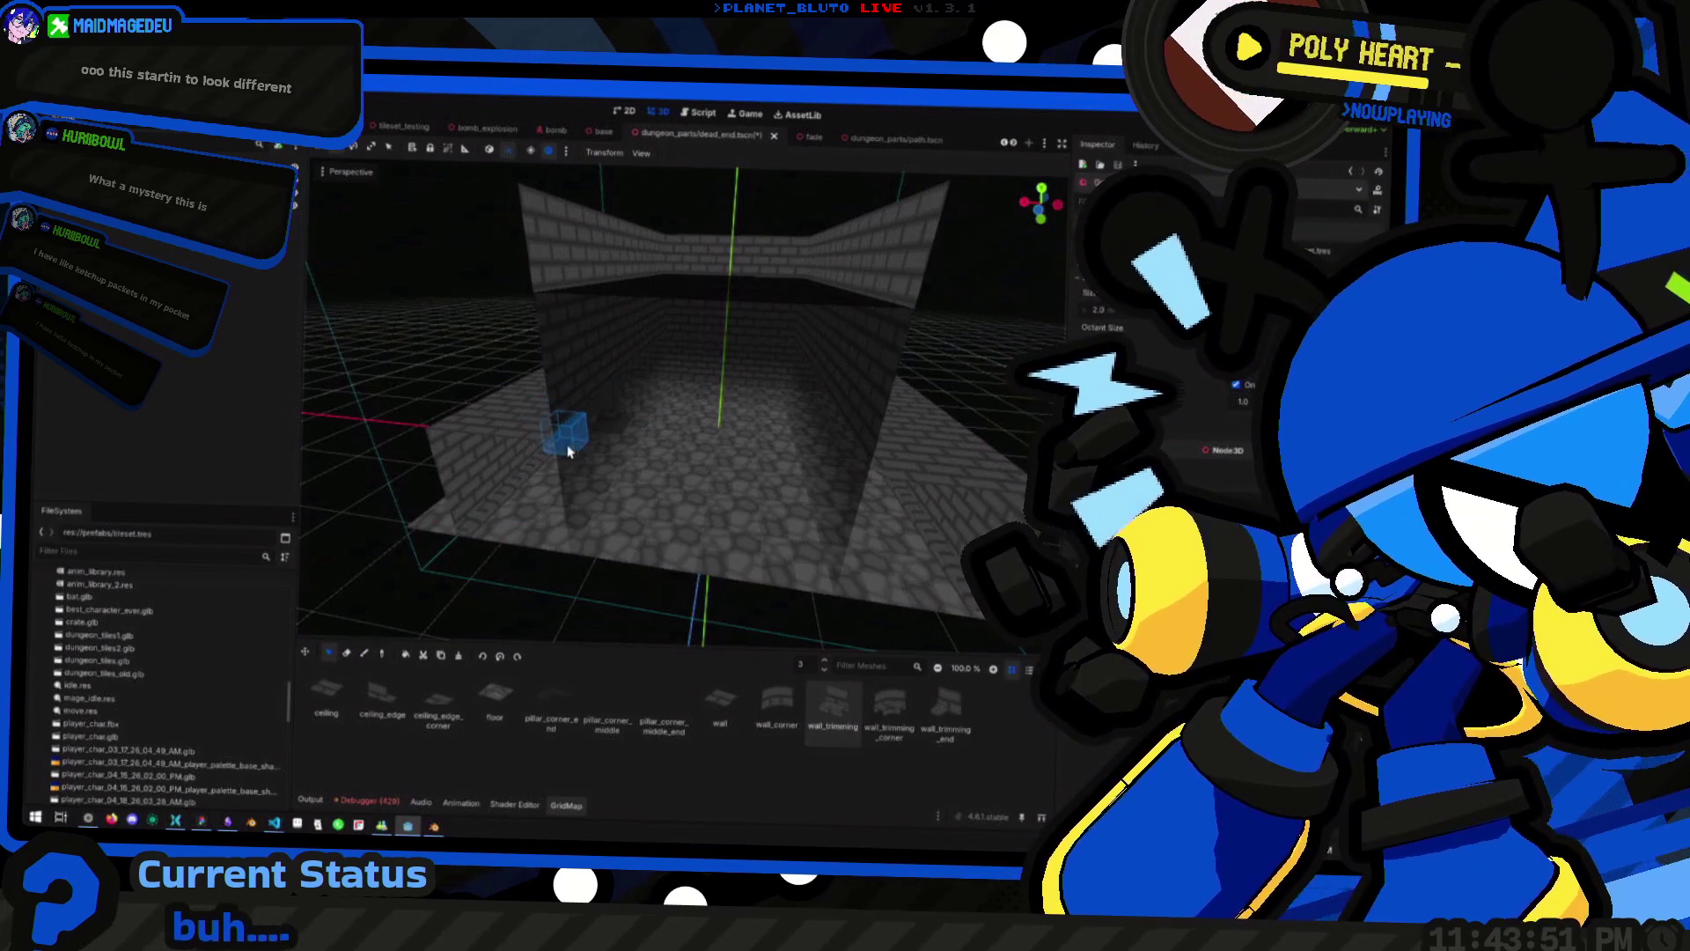
drag(550, 422, 465, 352)
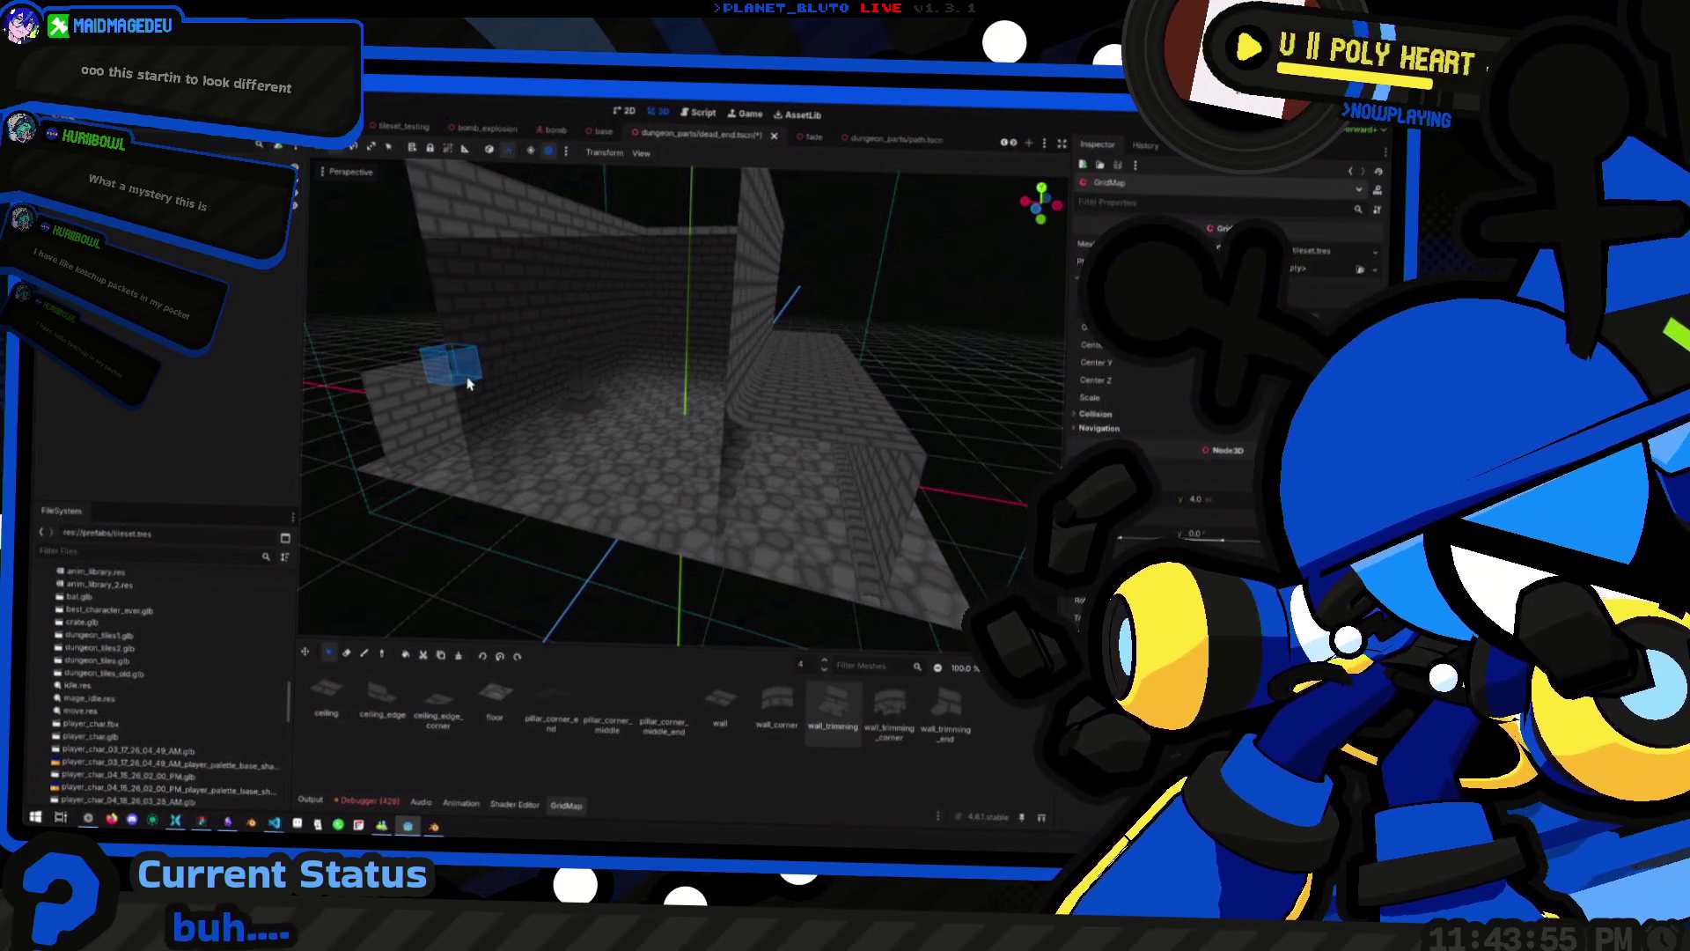
mouse_move(466, 383)
mouse_down()
mouse_move(475, 417)
mouse_move(920, 322)
mouse_move(880, 273)
mouse_move(824, 286)
mouse_up()
scroll(935, 352, down, 4)
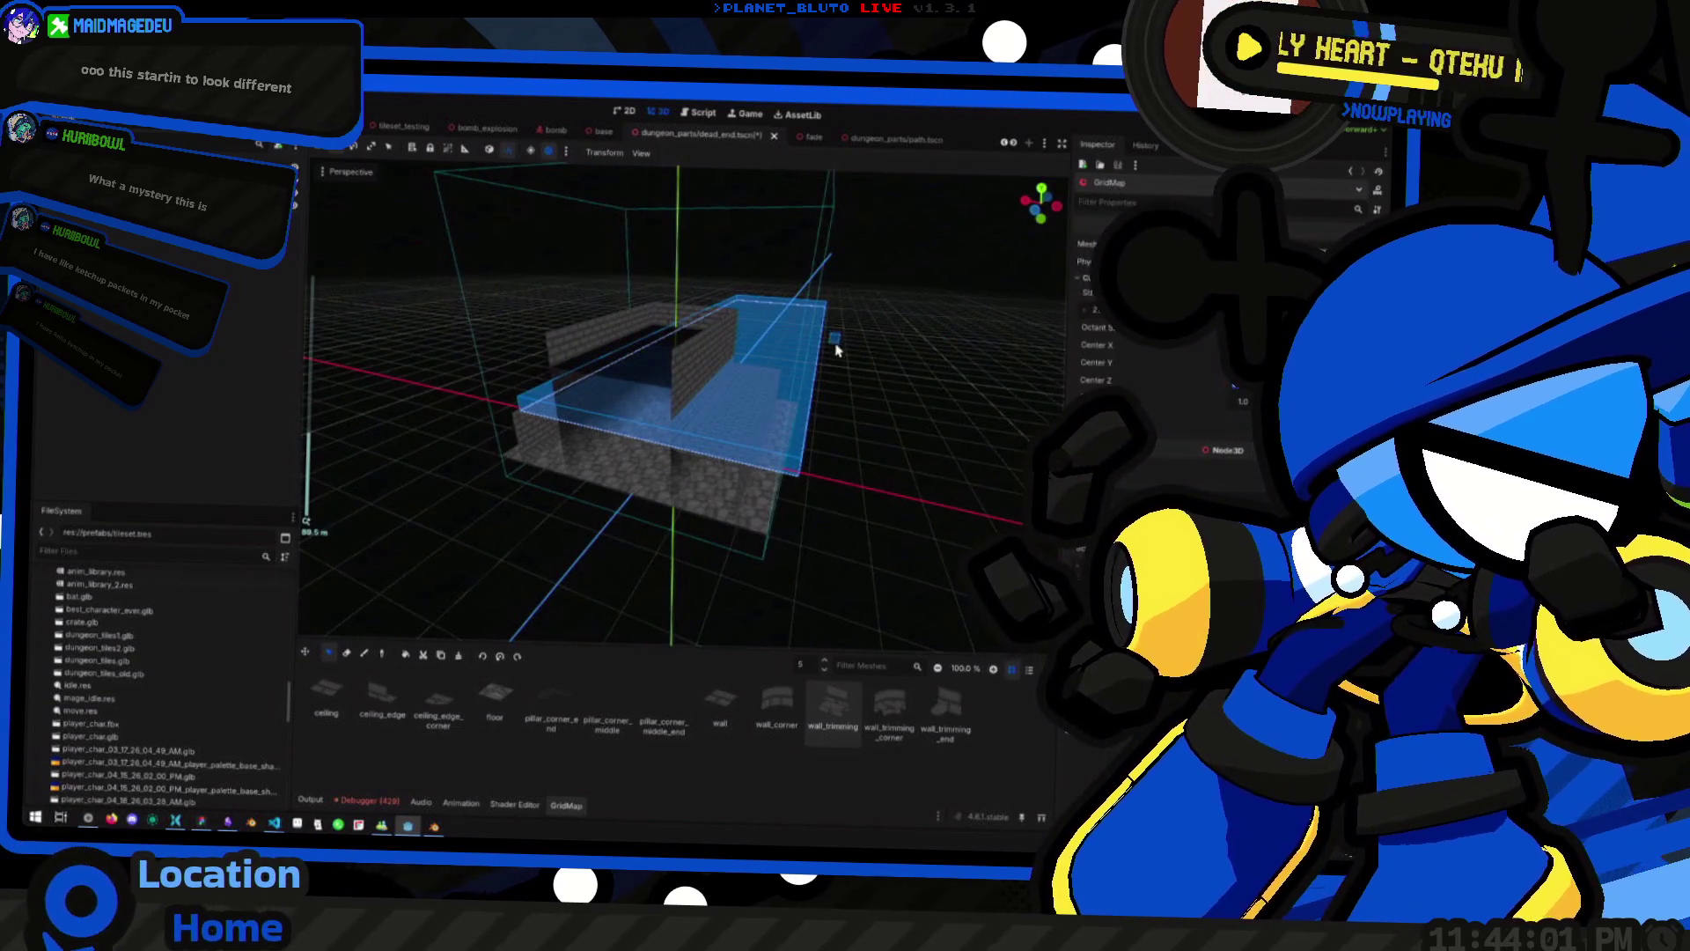
scroll(678, 423, up, 5)
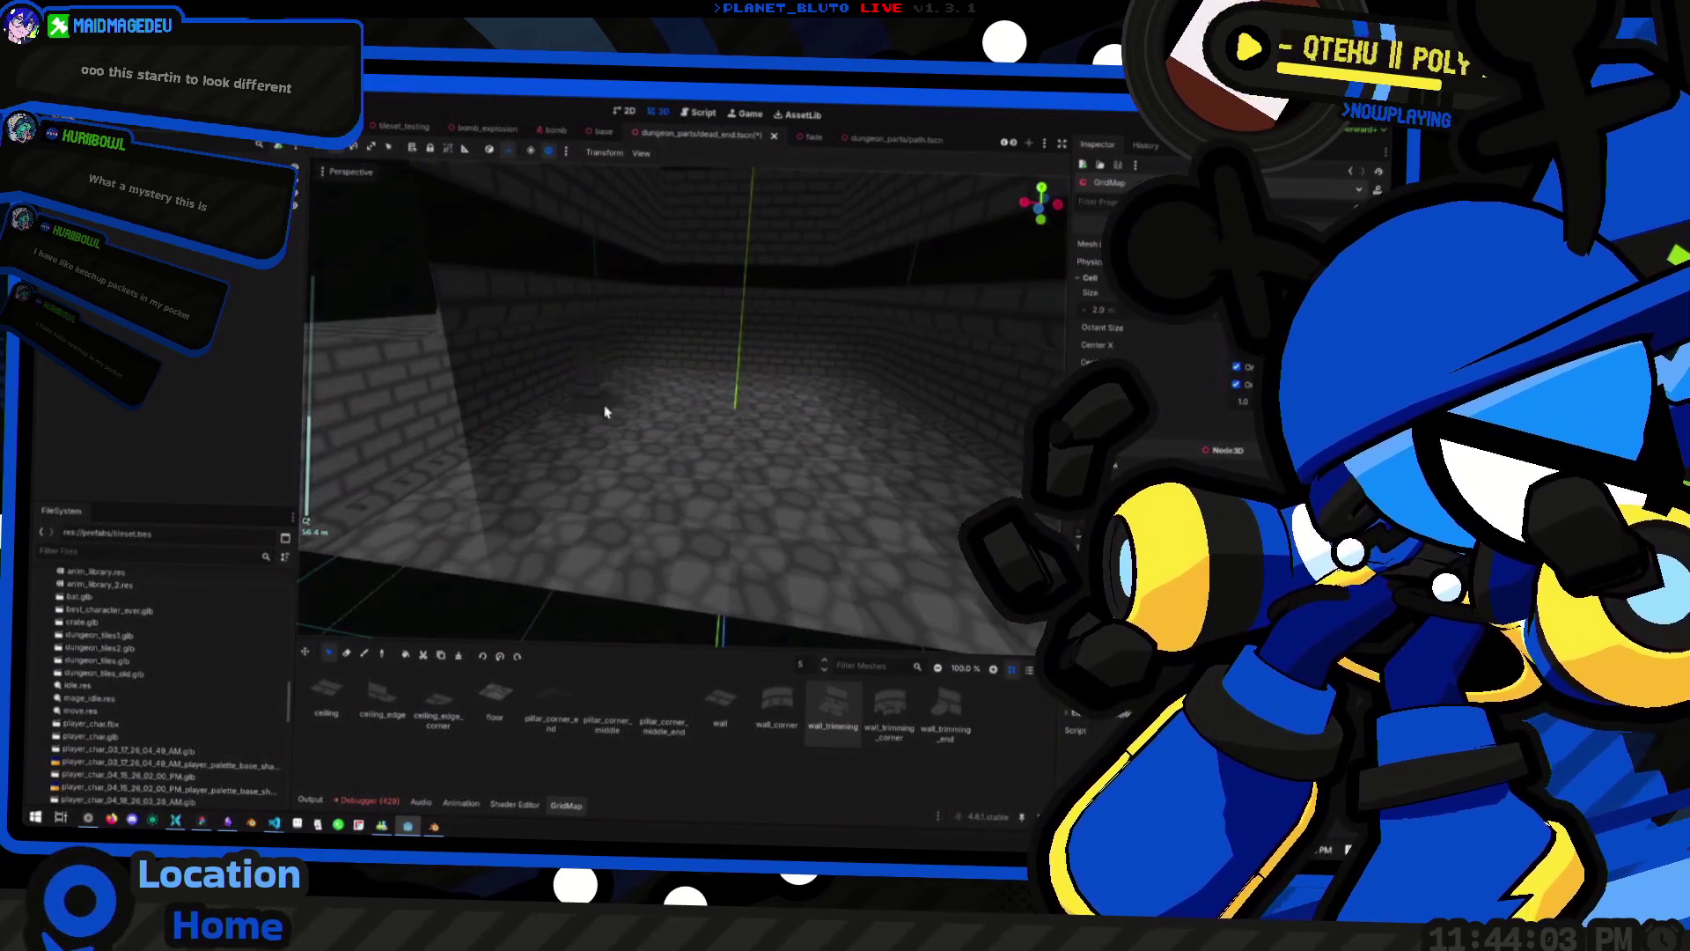
scroll(608, 415, down, 3)
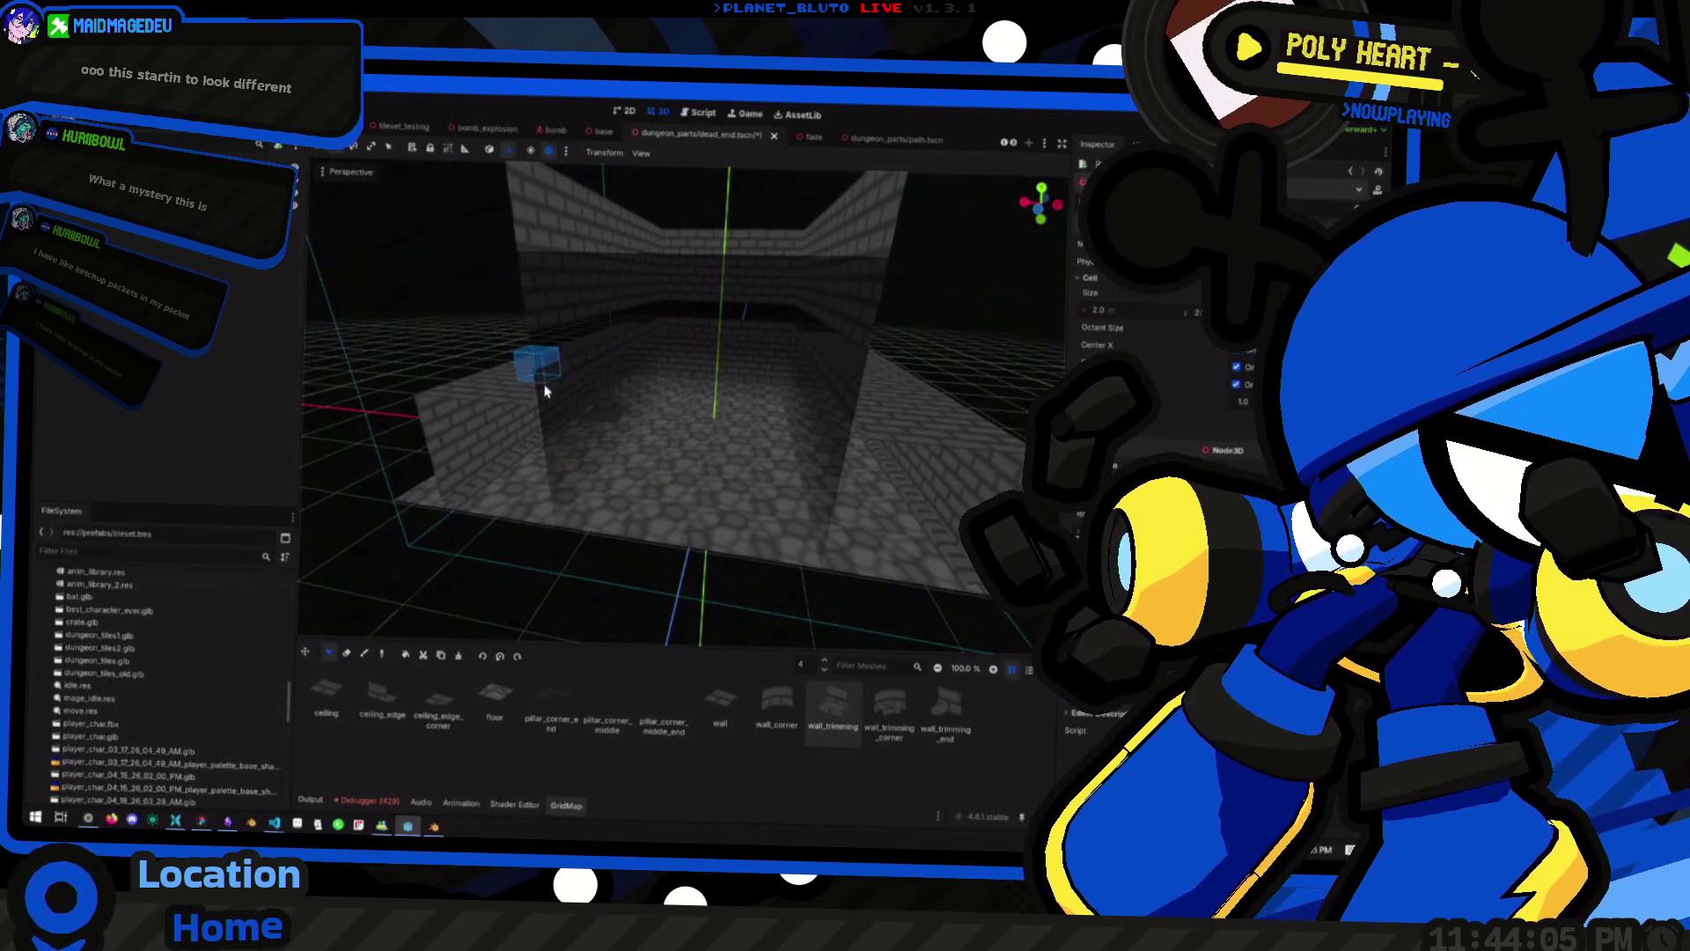
mouse_move(447, 398)
mouse_down()
mouse_move(959, 414)
mouse_move(822, 320)
mouse_move(837, 317)
mouse_move(845, 366)
mouse_up()
scroll(827, 371, down, 3)
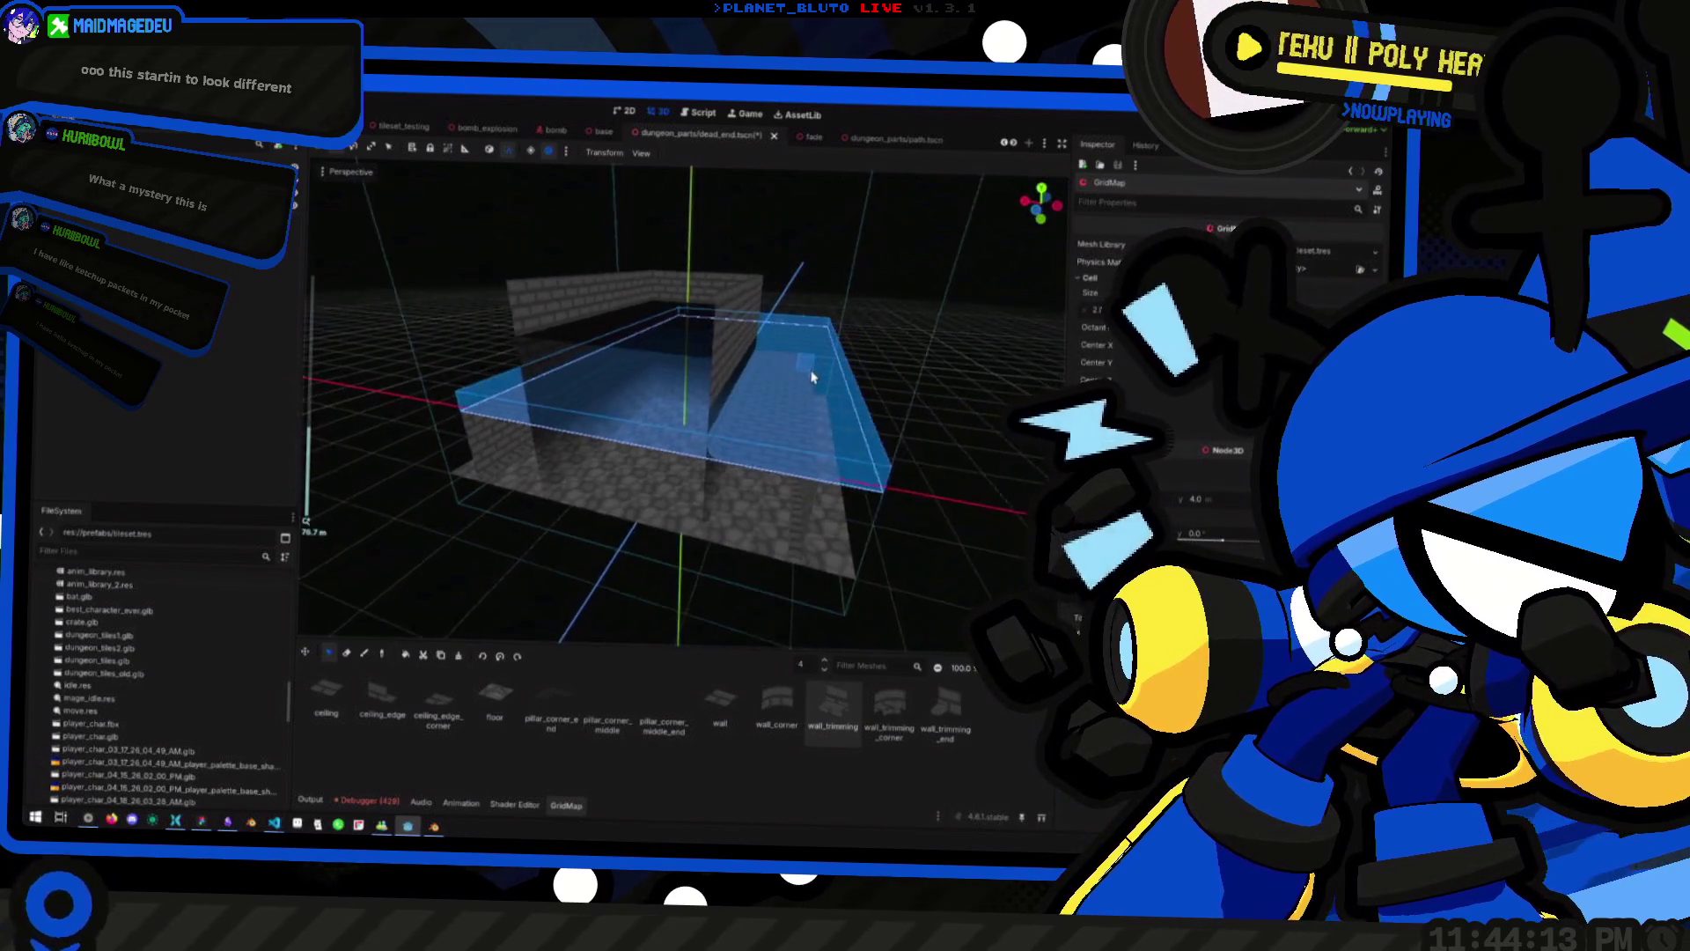
scroll(801, 382, up, 2)
click(368, 419)
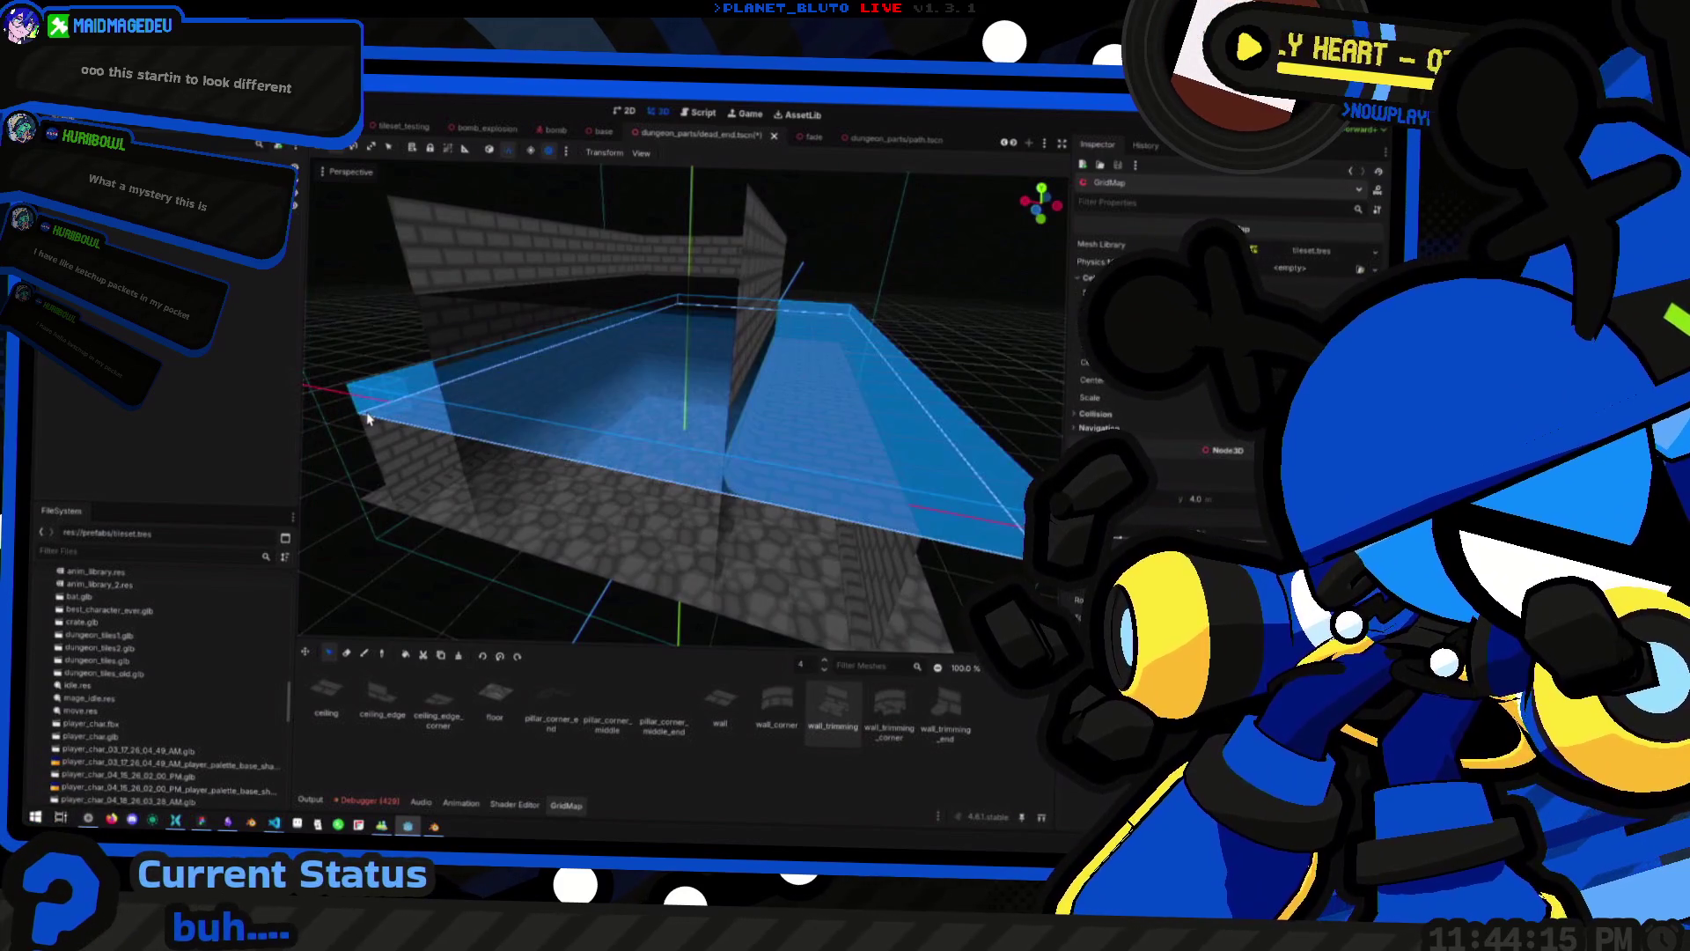
Move the selection up one level, raise the working level to floor 4, and select the DeadEnd root
key(e)
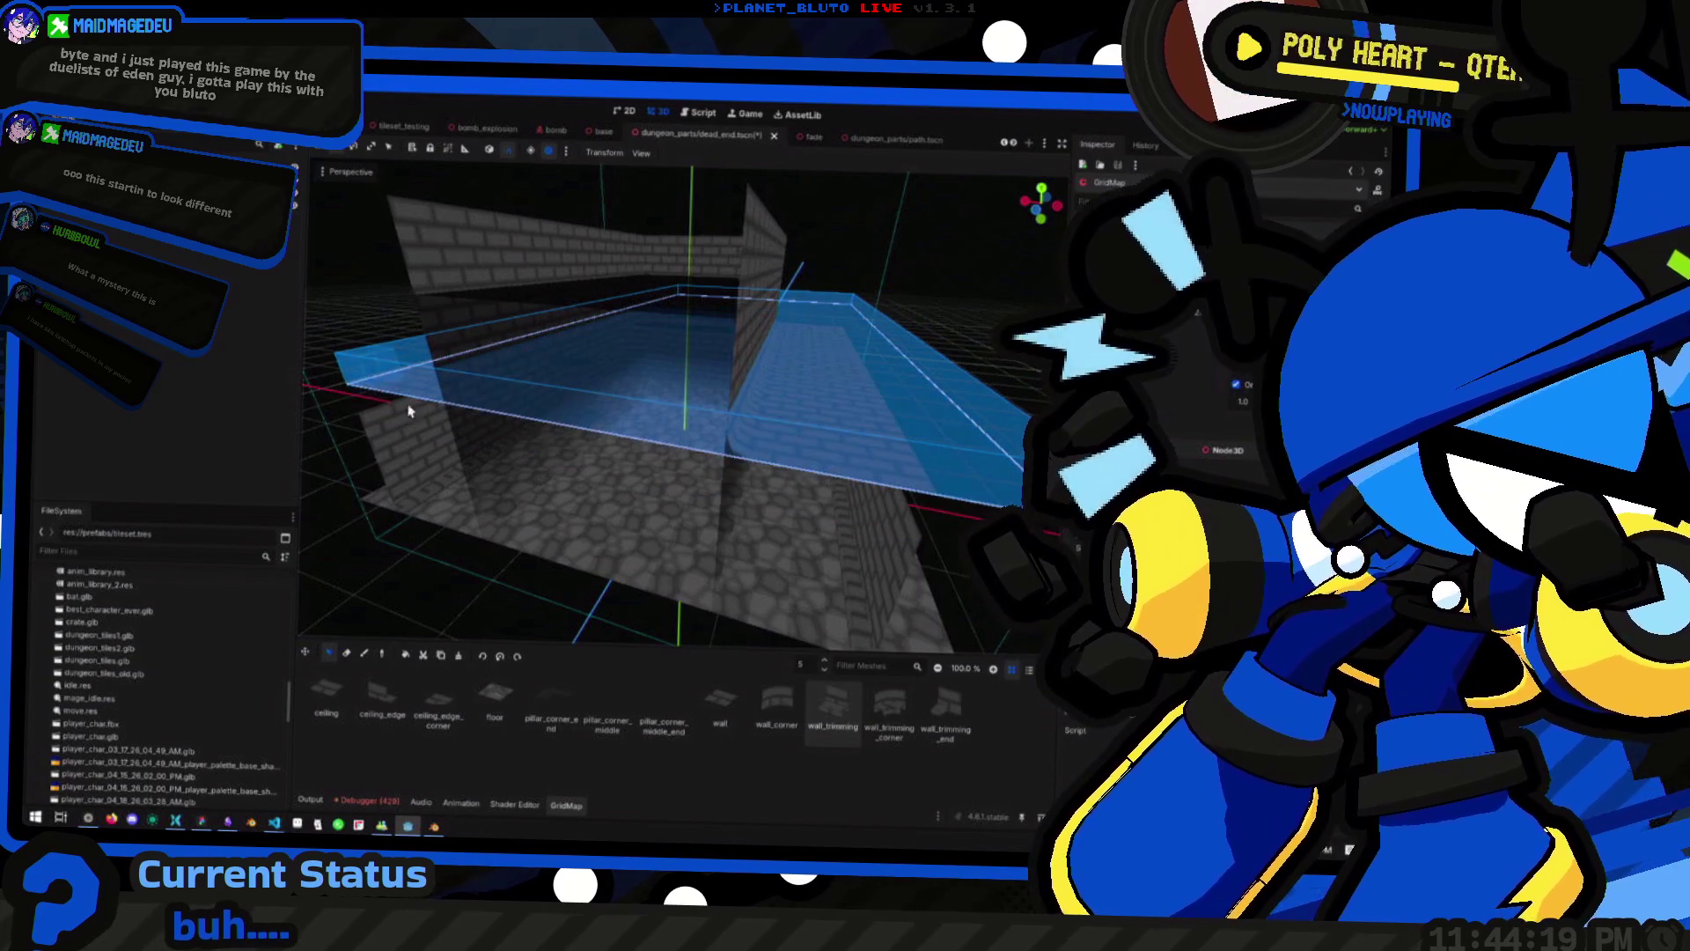
key(KP_4)
key(KP_4)
key(KP_4)
key(KP_4)
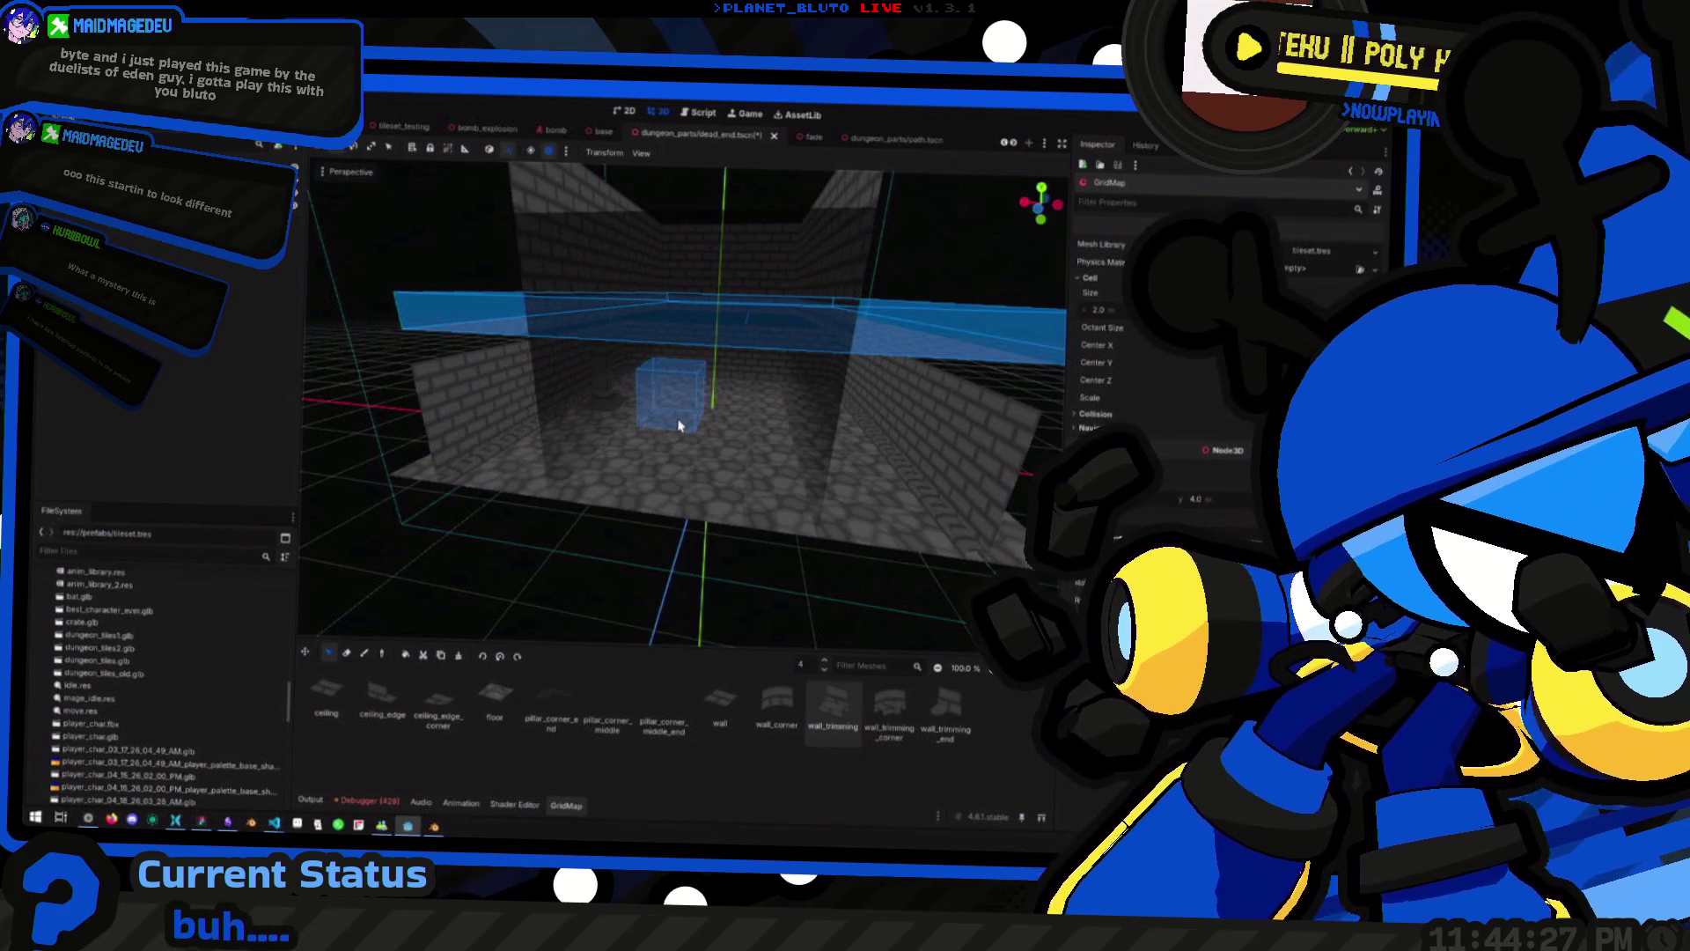
key(KP_8)
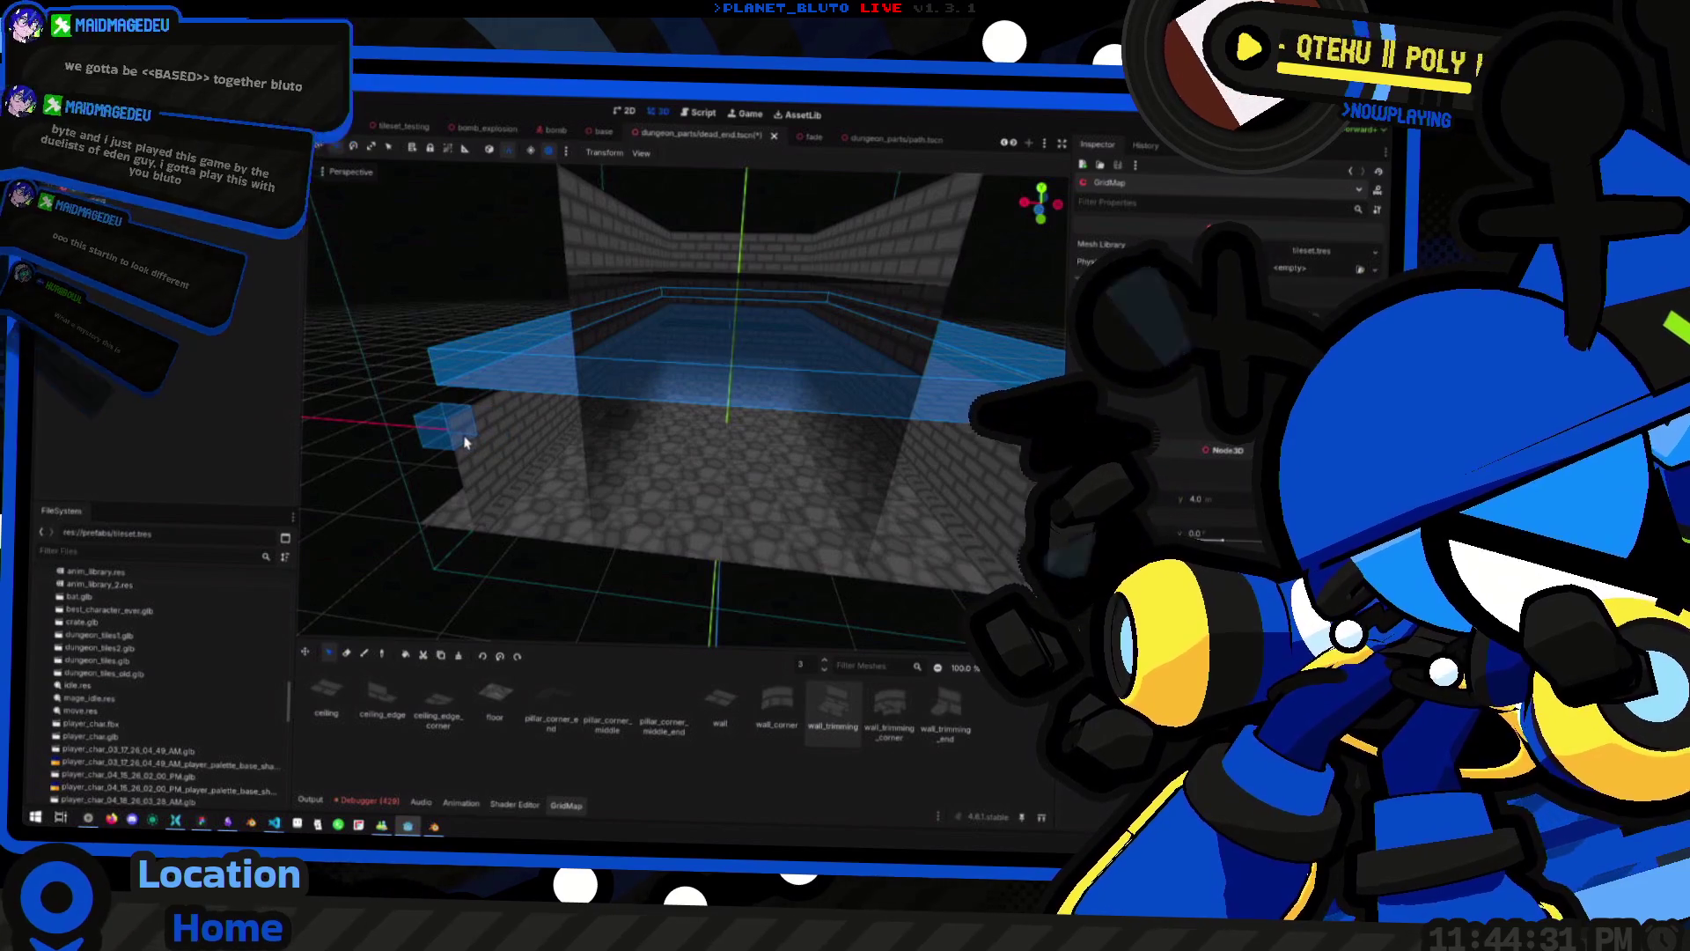
scroll(465, 440, down, 5)
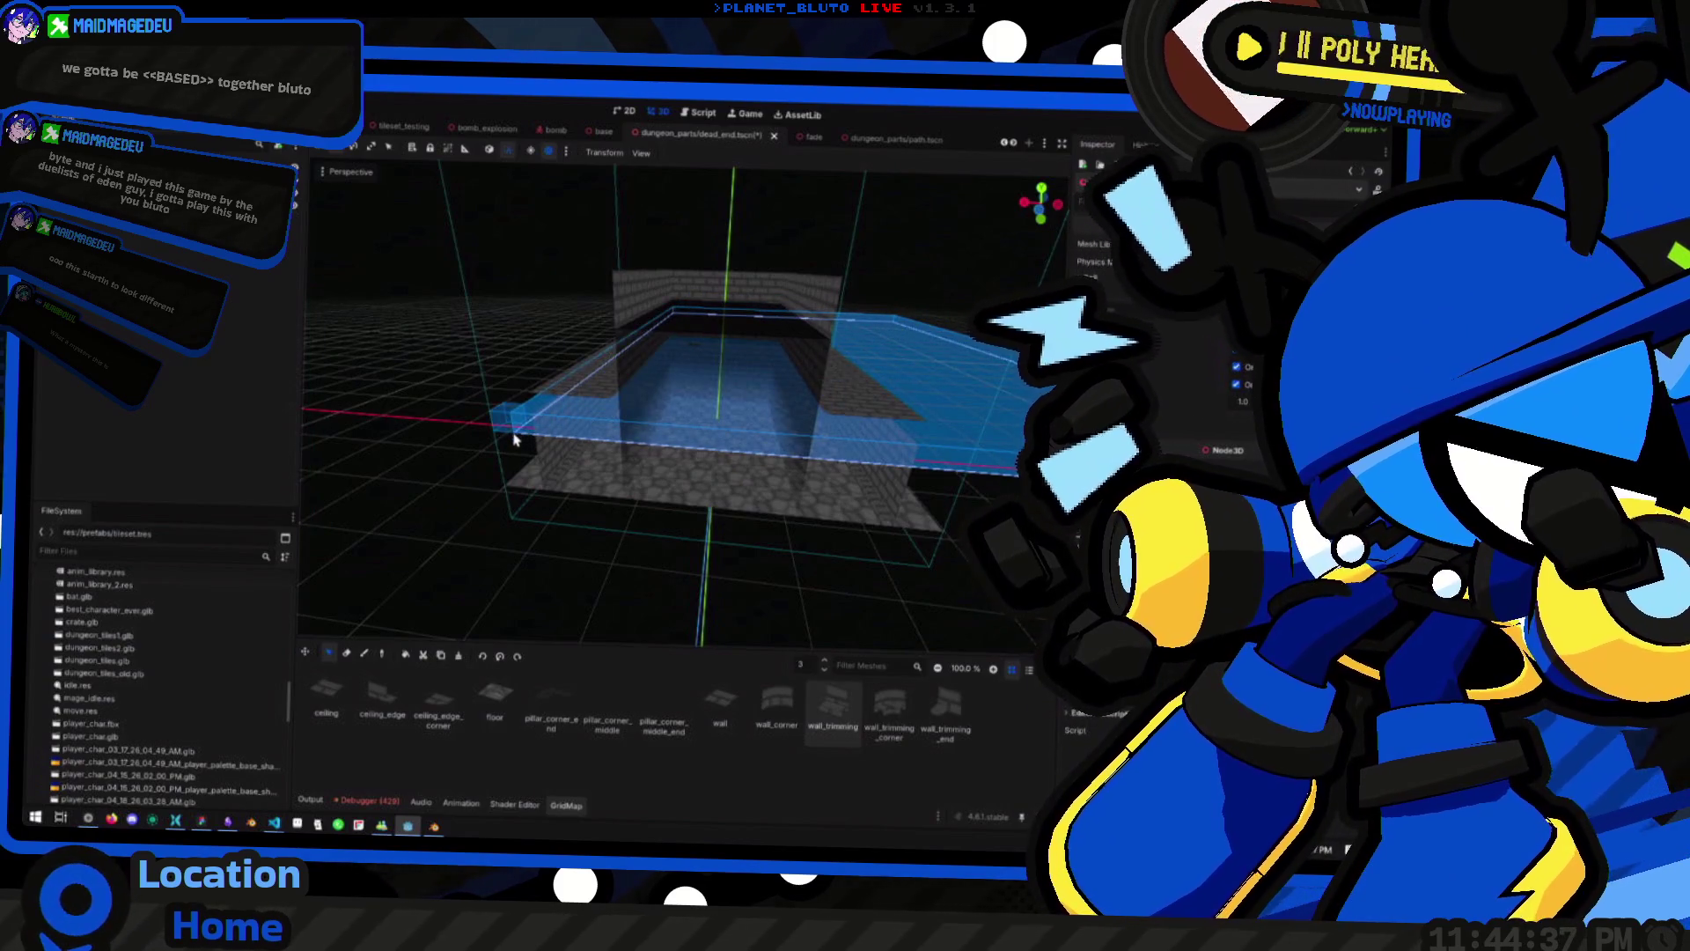
key(e)
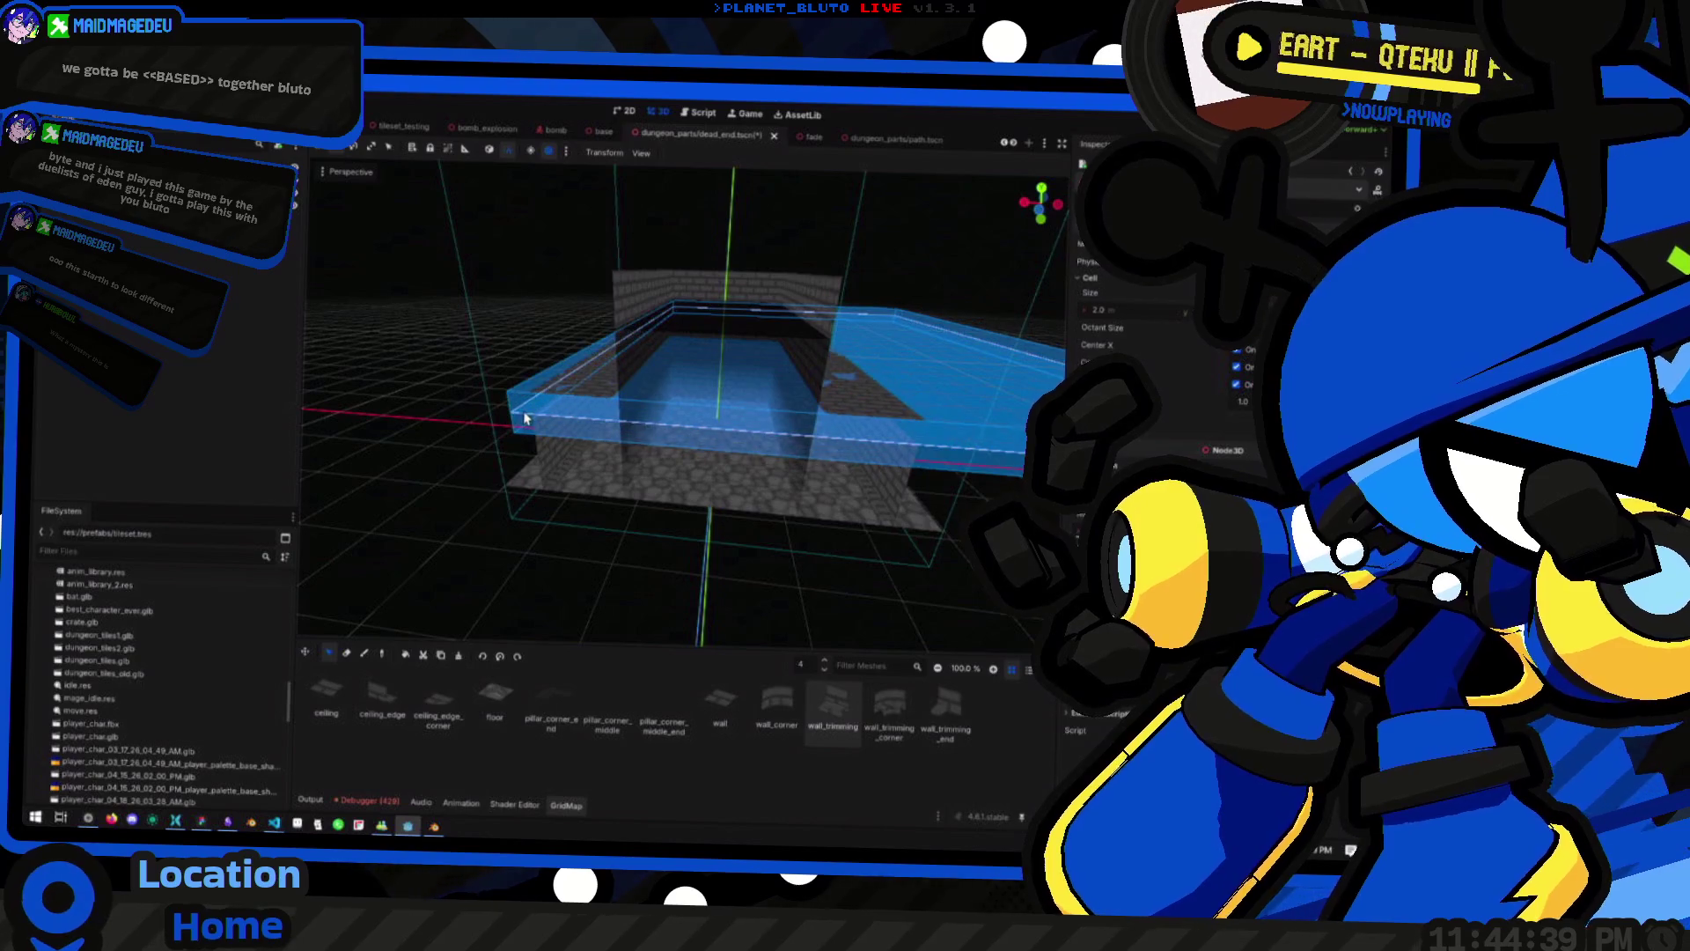
mouse_move(520, 418)
mouse_down()
mouse_move(445, 471)
mouse_move(405, 475)
mouse_move(418, 405)
mouse_up()
click(70, 184)
Frame the DeadEnd room, turn the view down the corridor, and reselect the GridMap
key(f)
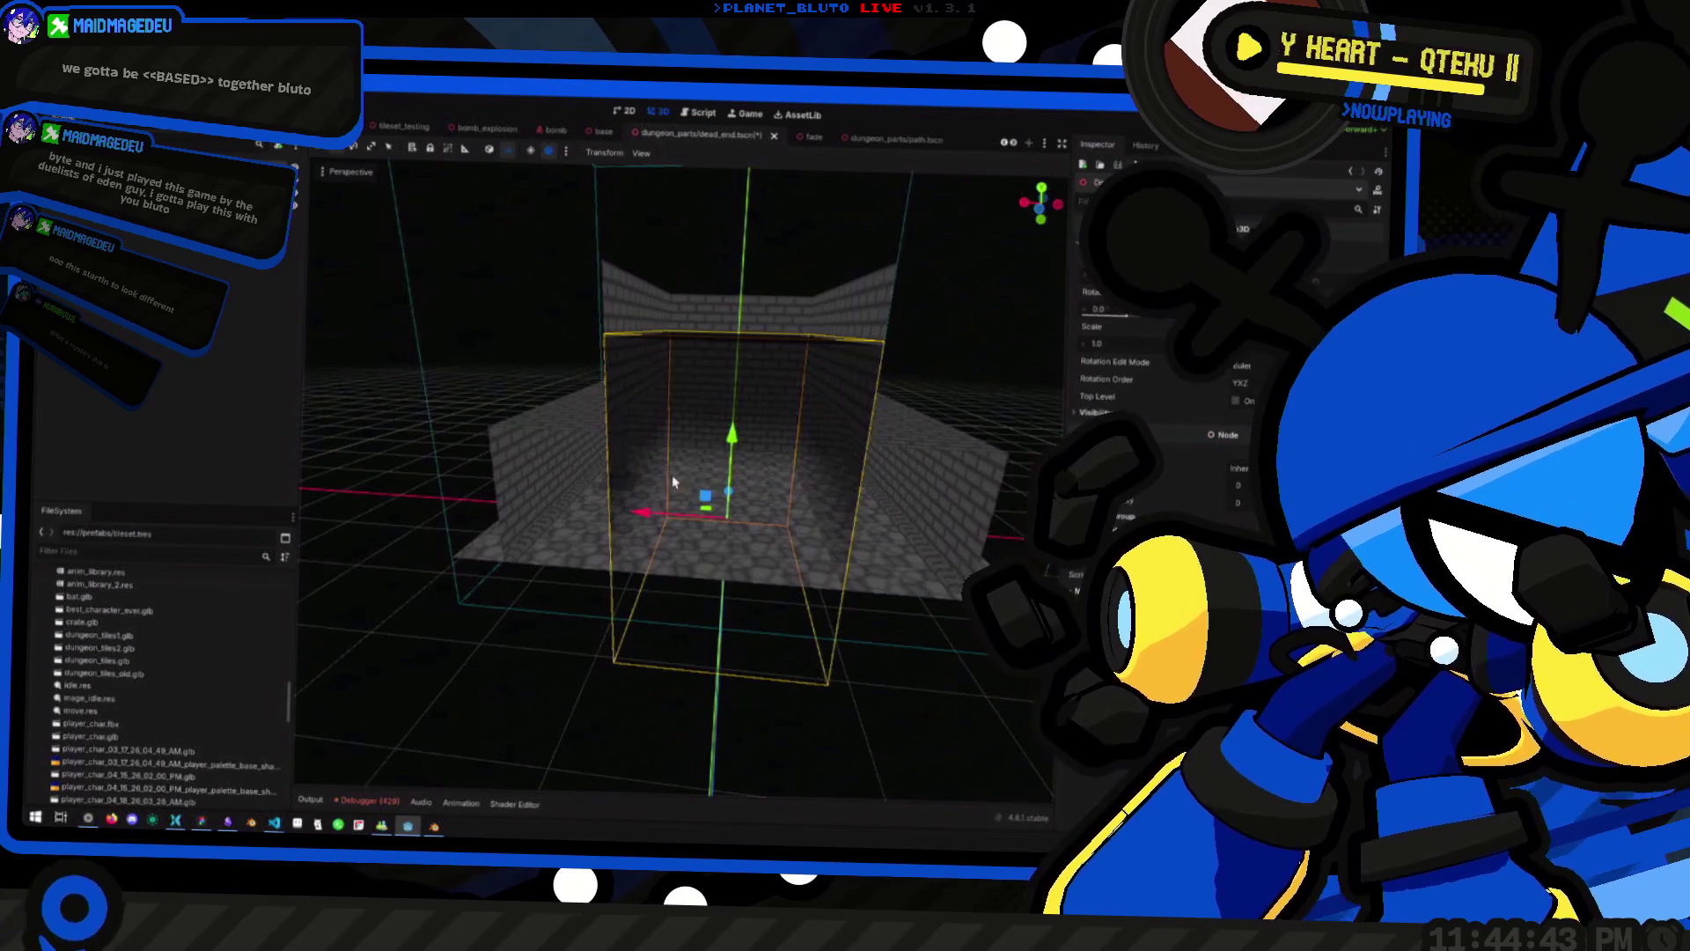
drag(678, 476, 489, 485)
drag(691, 486, 682, 487)
click(682, 487)
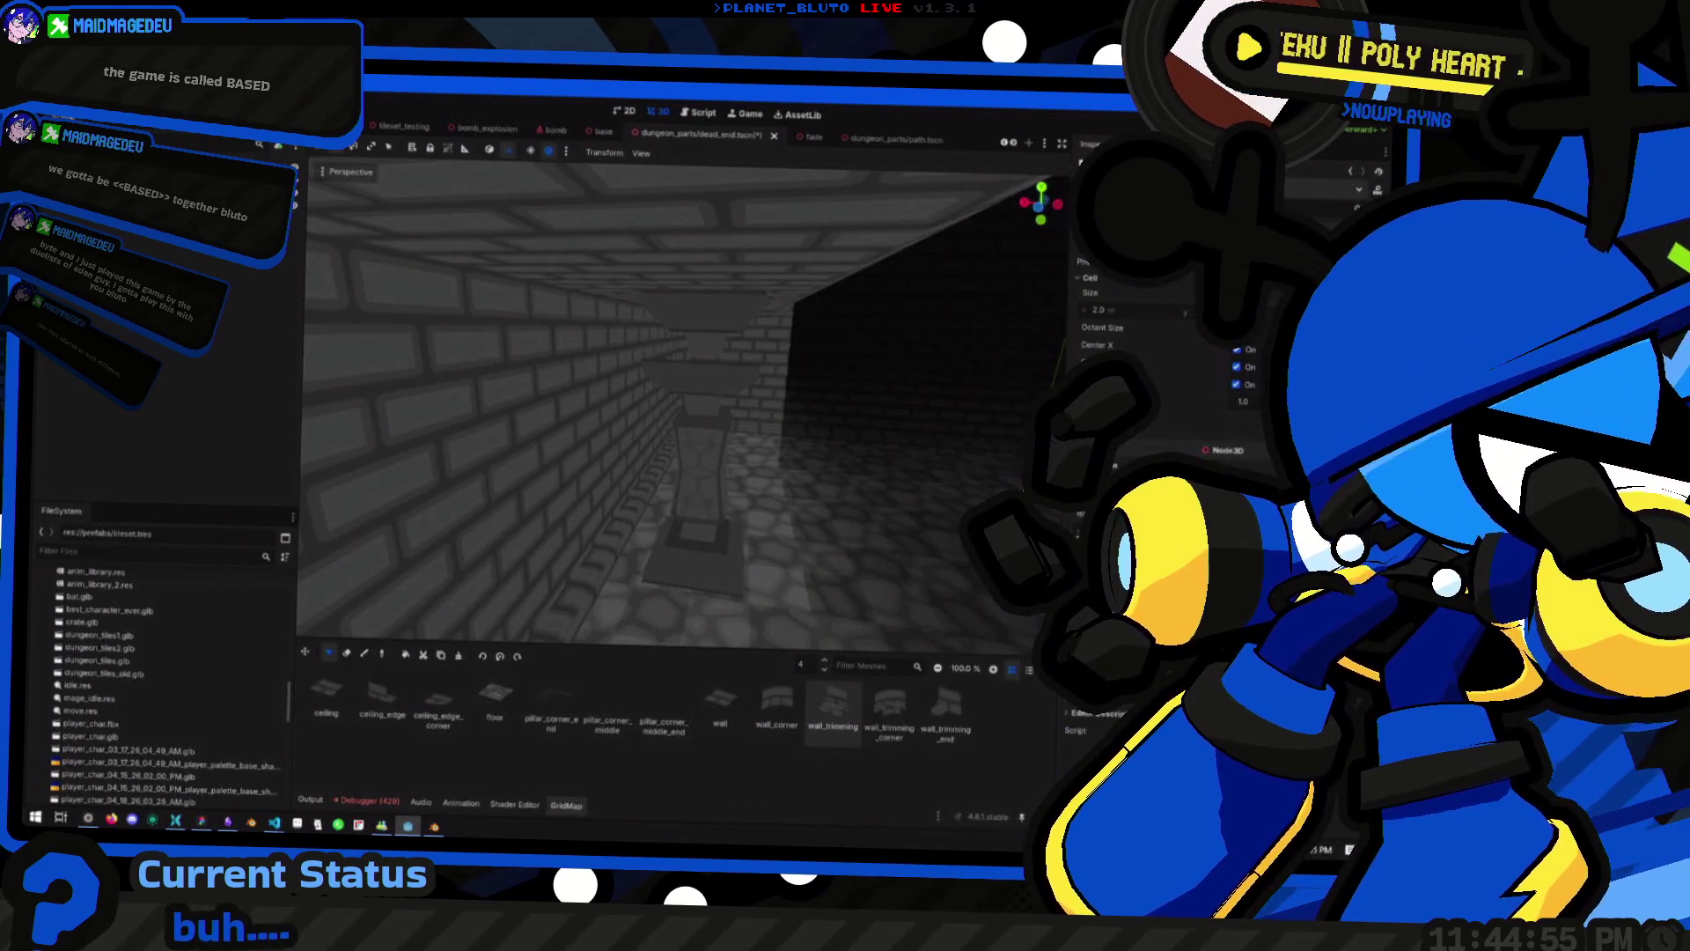
Set the GridMap editing floor to level 2 and pick pillar_corner_middle_end
key(q)
key(q)
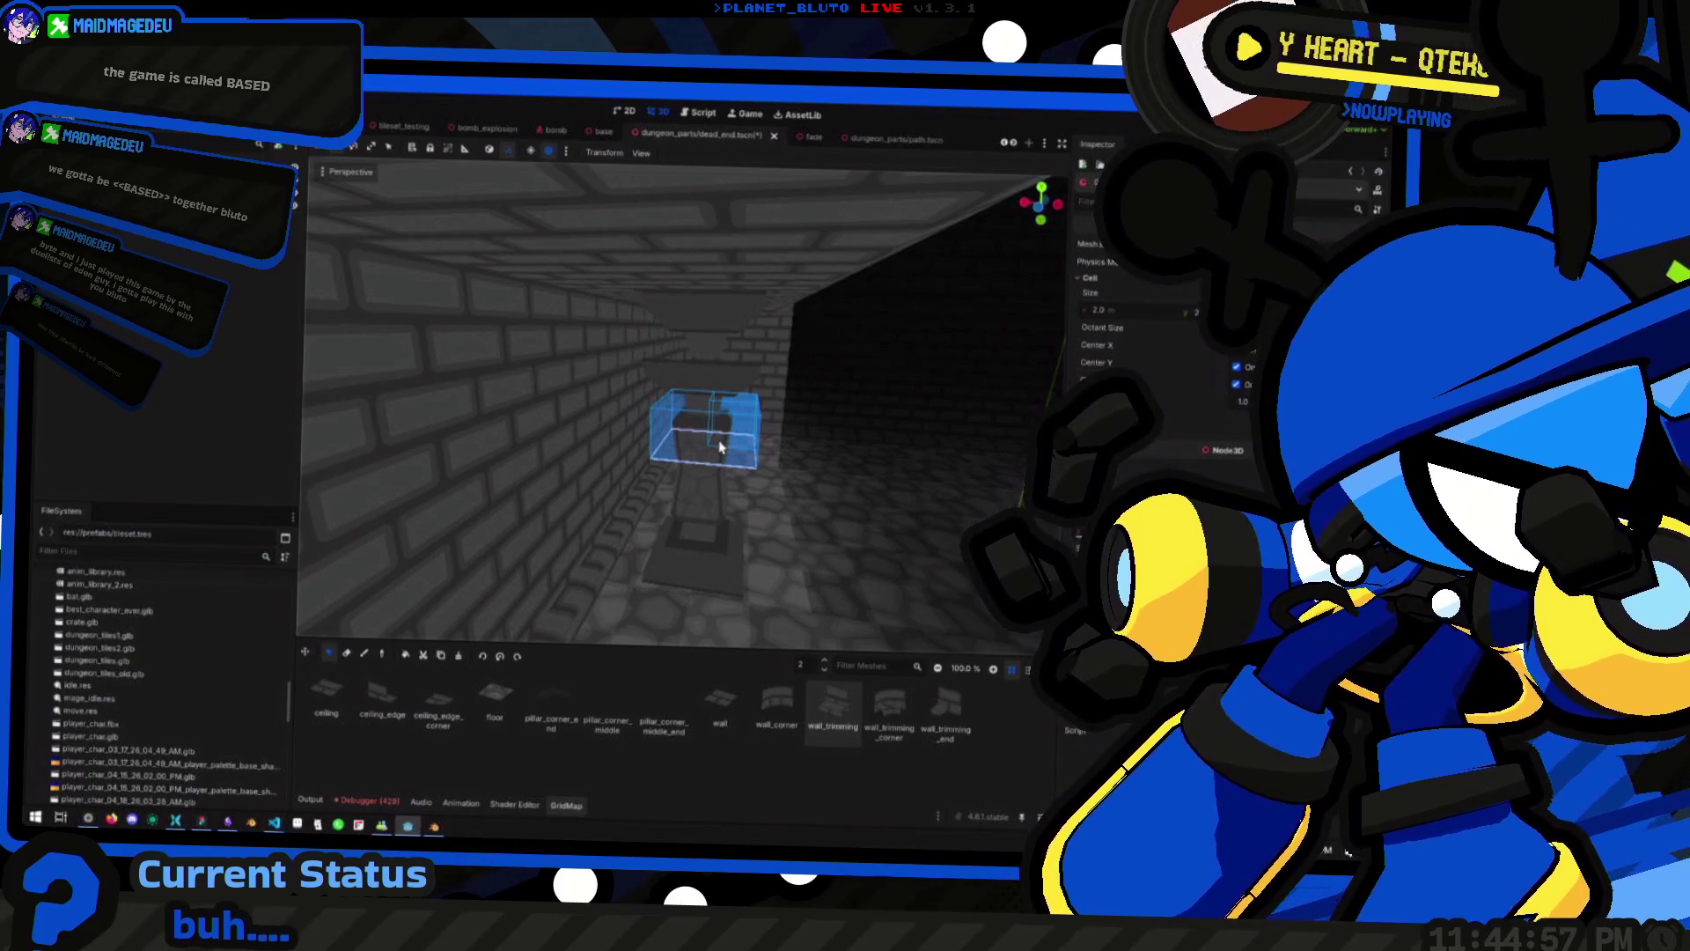
mouse_move(744, 451)
mouse_down()
mouse_move(493, 497)
mouse_move(547, 504)
mouse_up()
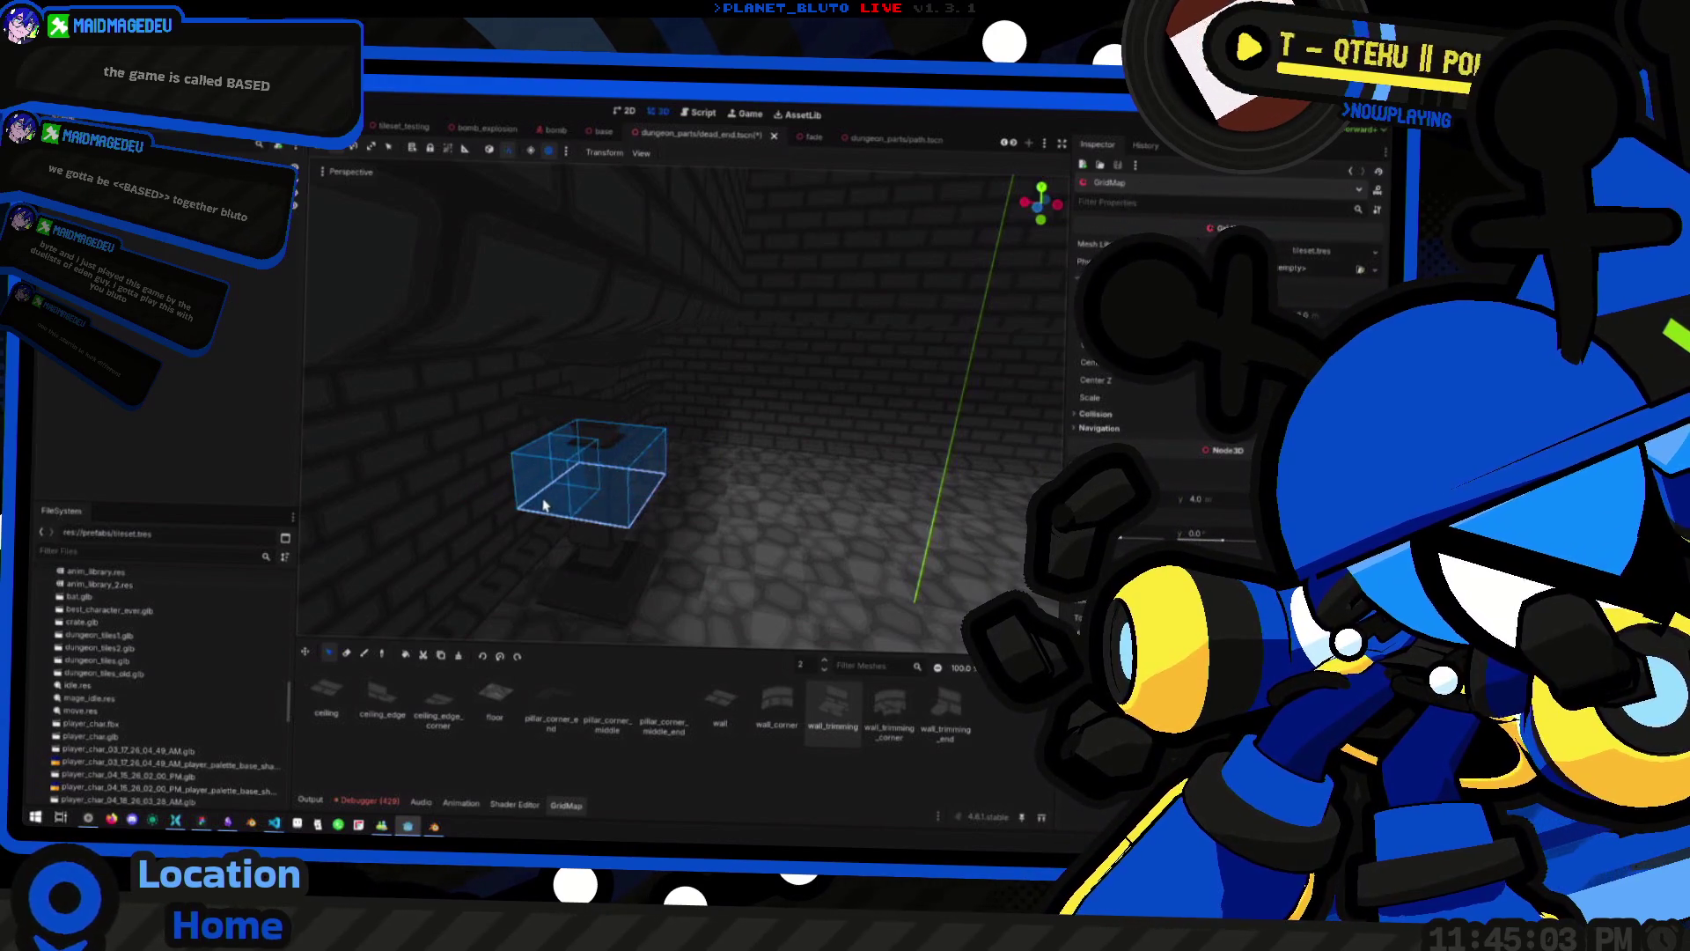
key(e)
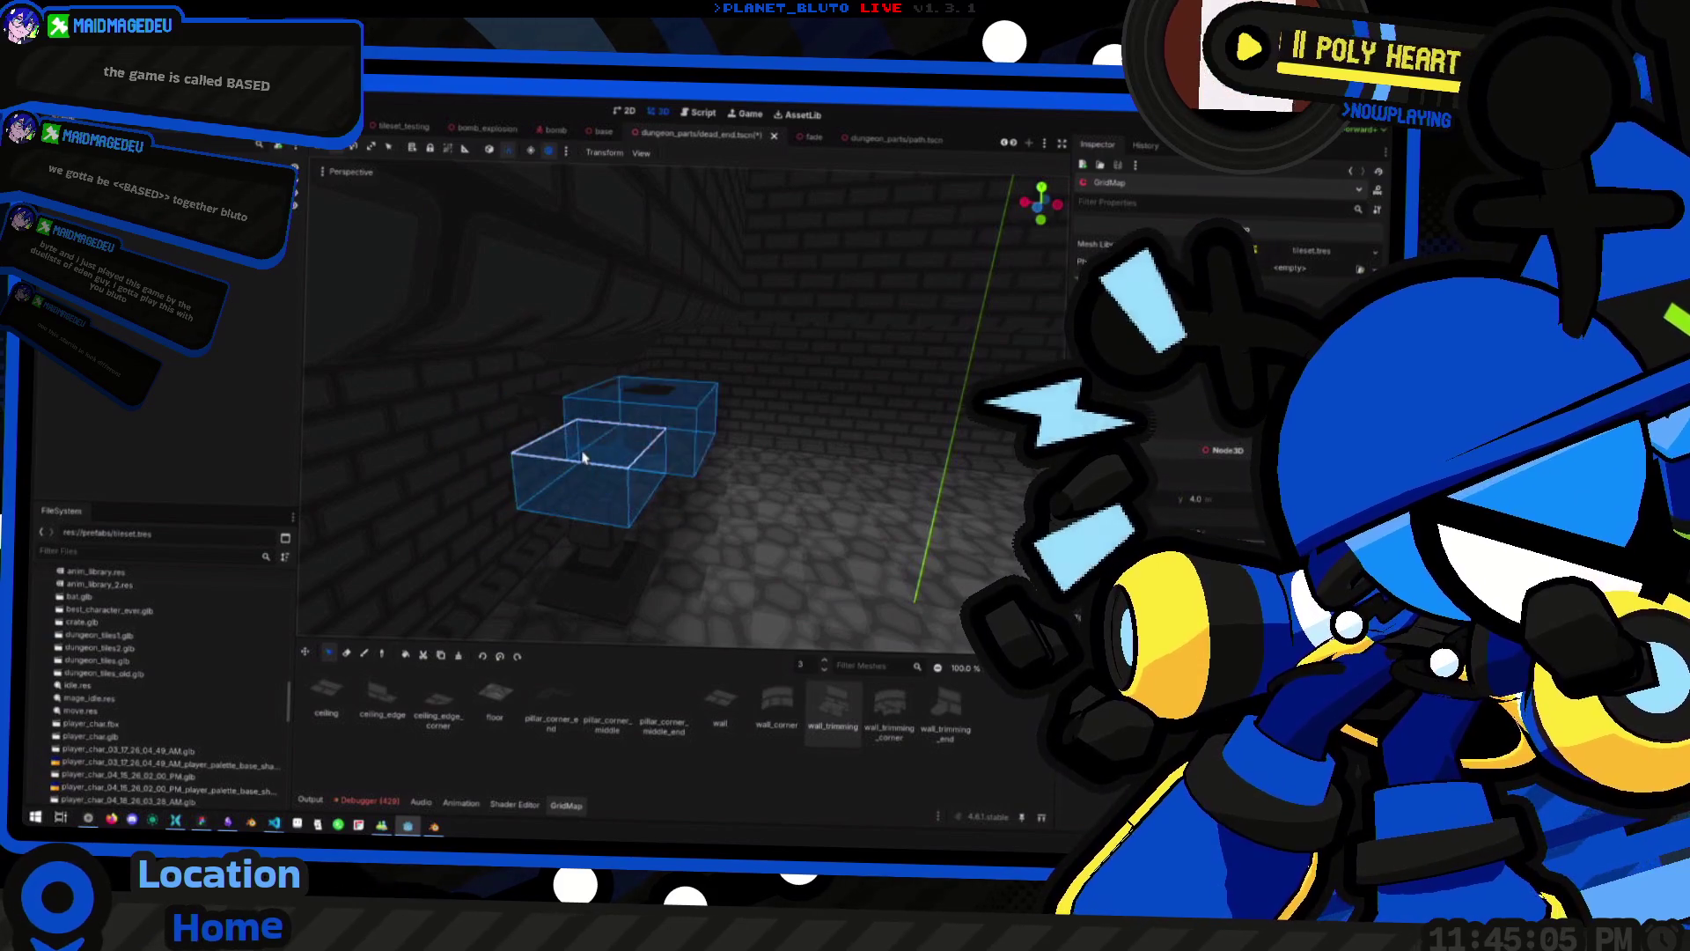
key(q)
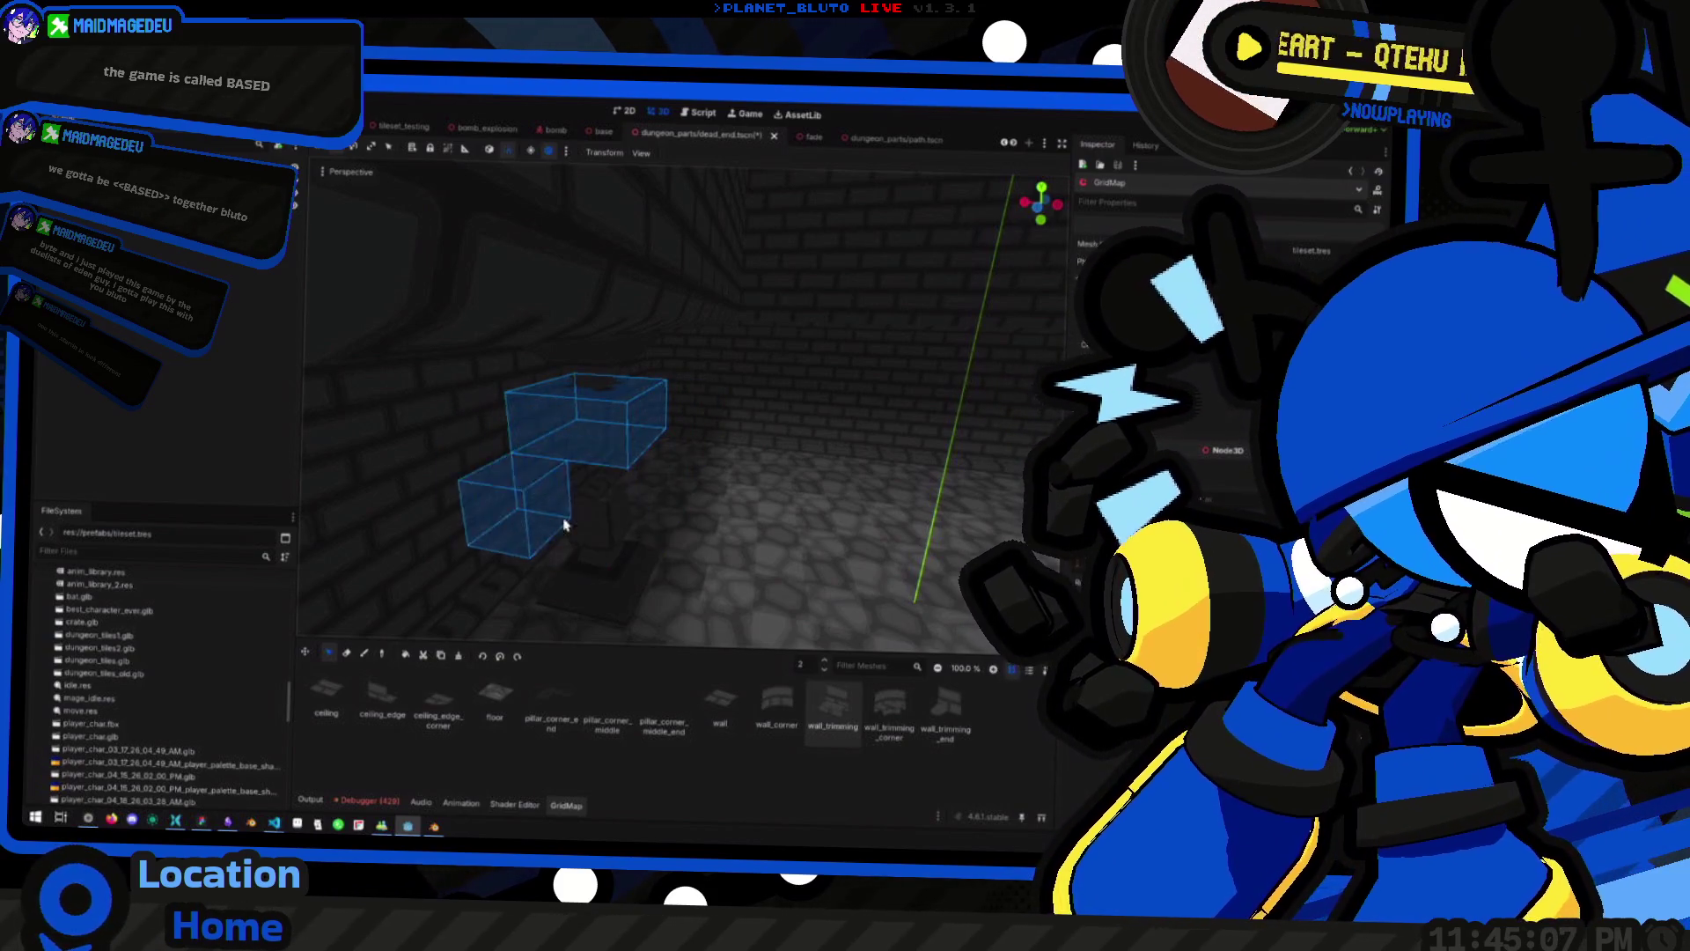
click(664, 709)
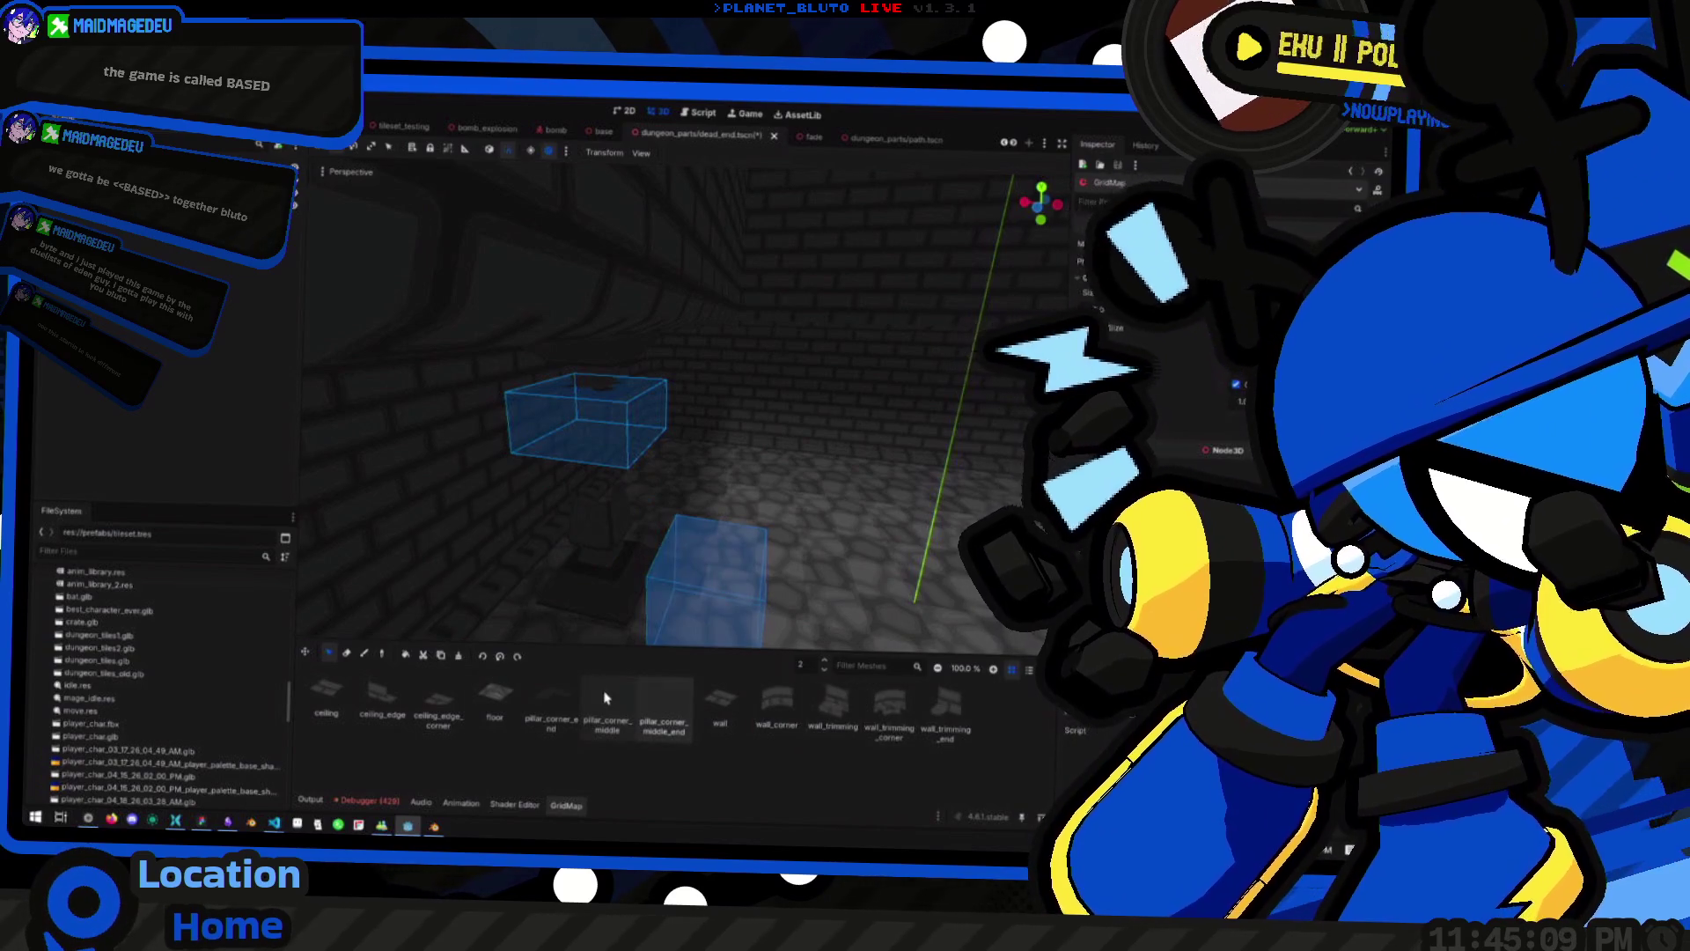
Choose pillar_corner_middle with the Paint tool active
click(607, 709)
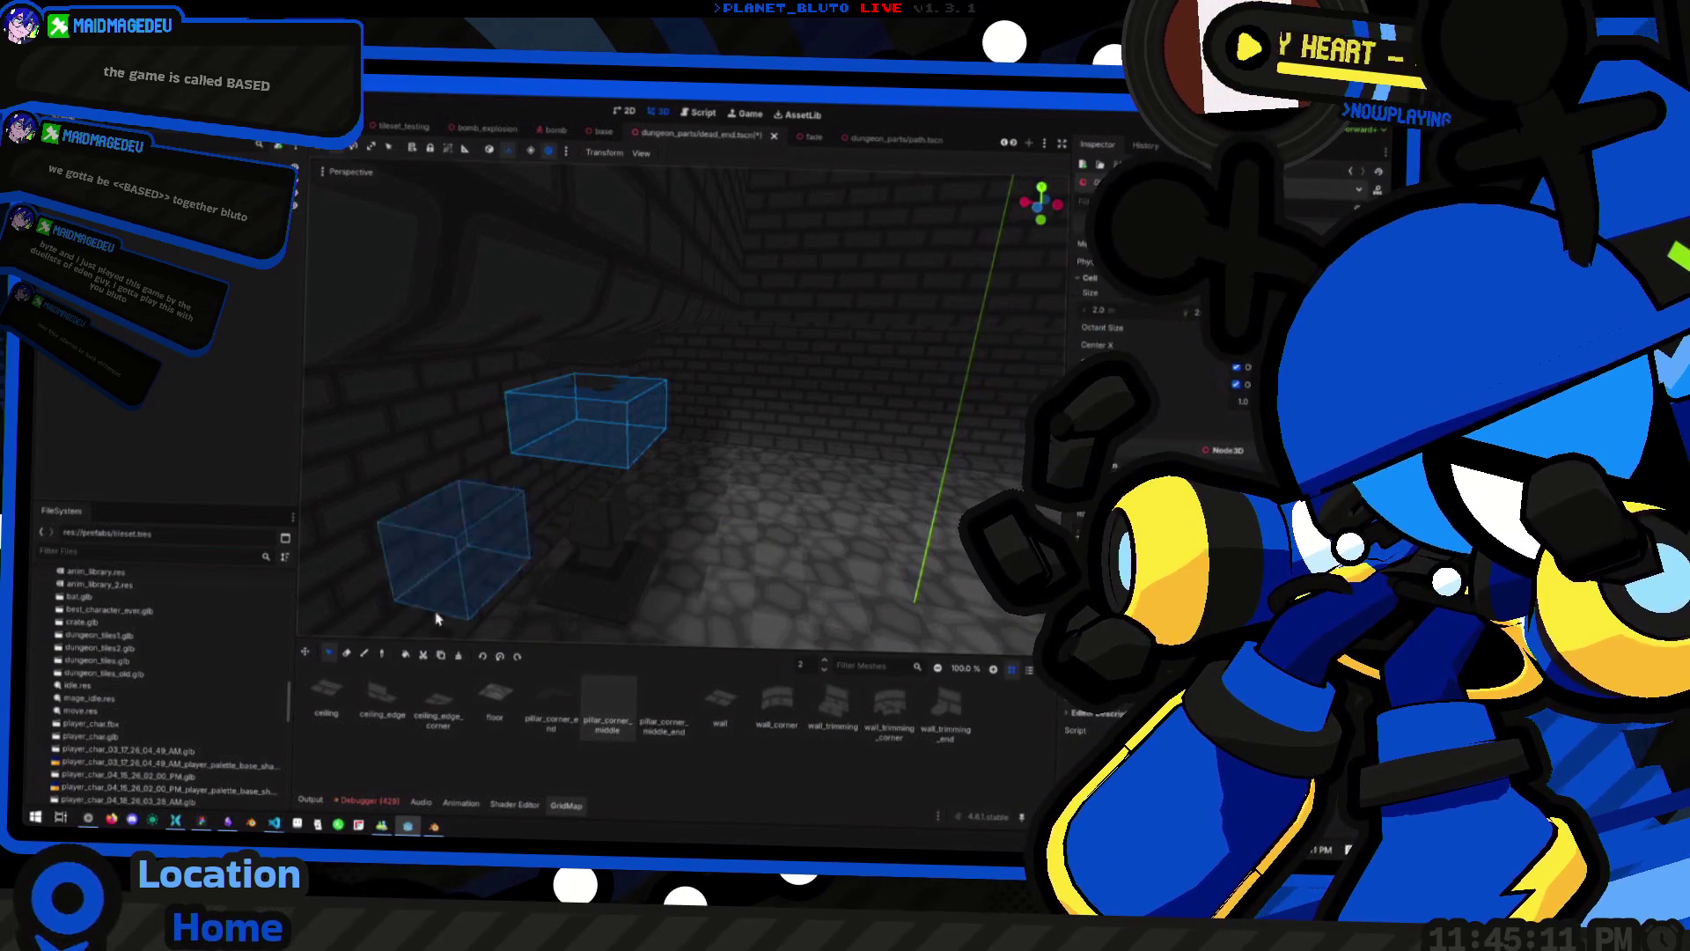
click(364, 655)
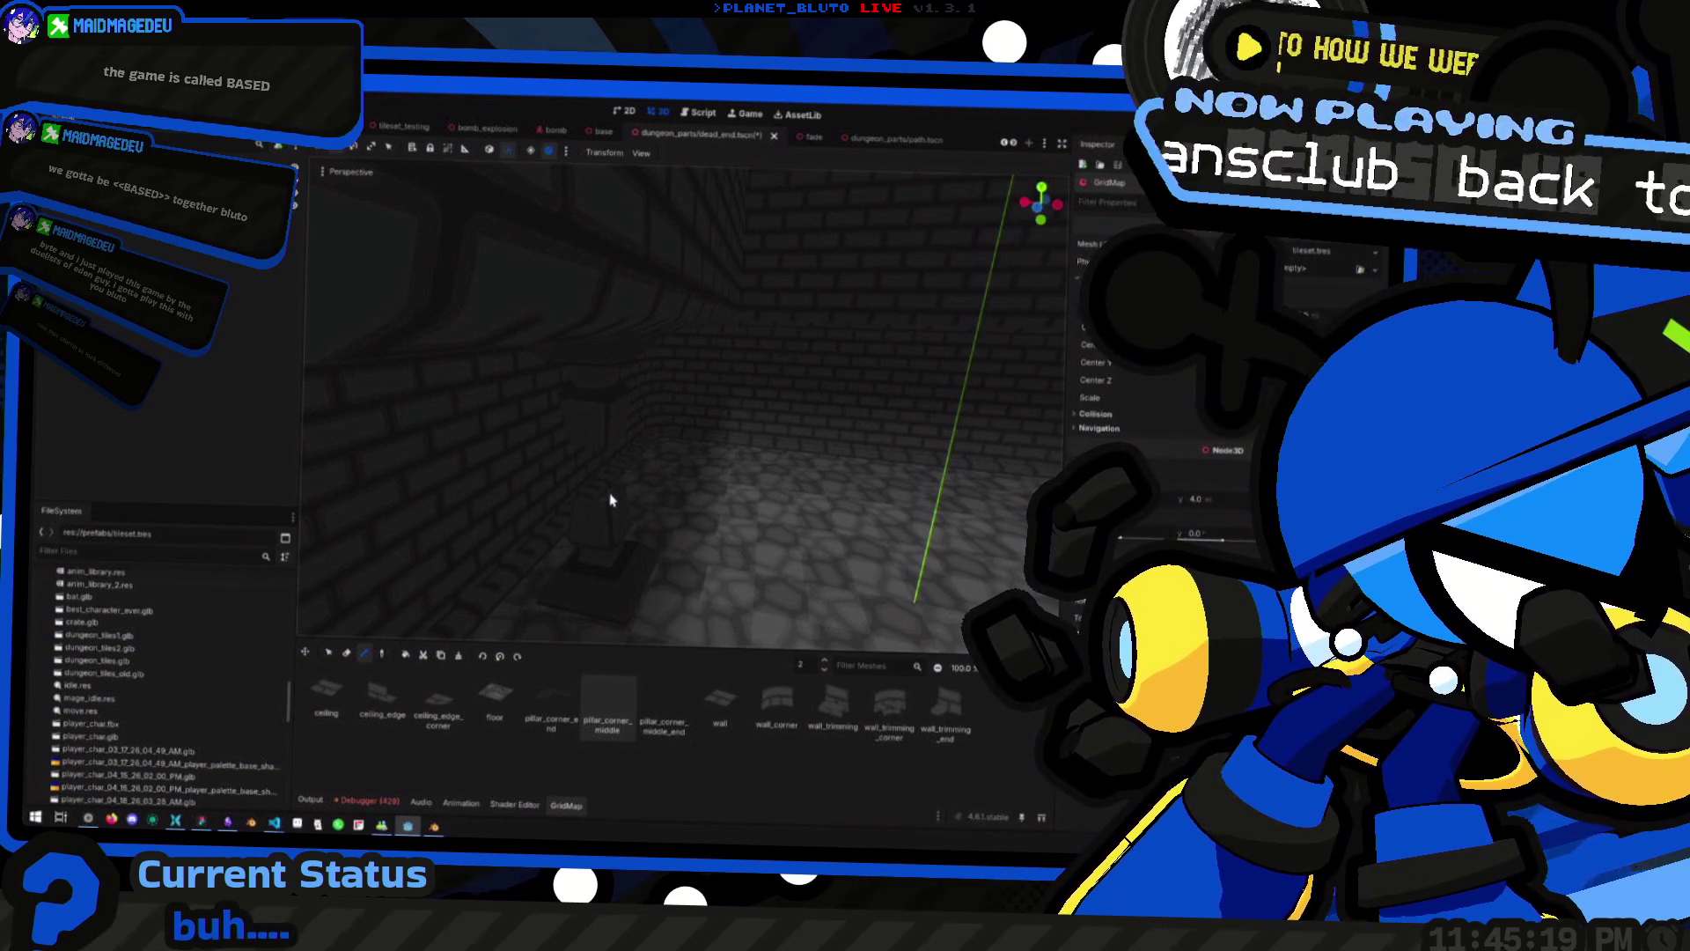
mouse_move(729, 499)
mouse_down()
mouse_move(701, 467)
mouse_move(556, 561)
mouse_up()
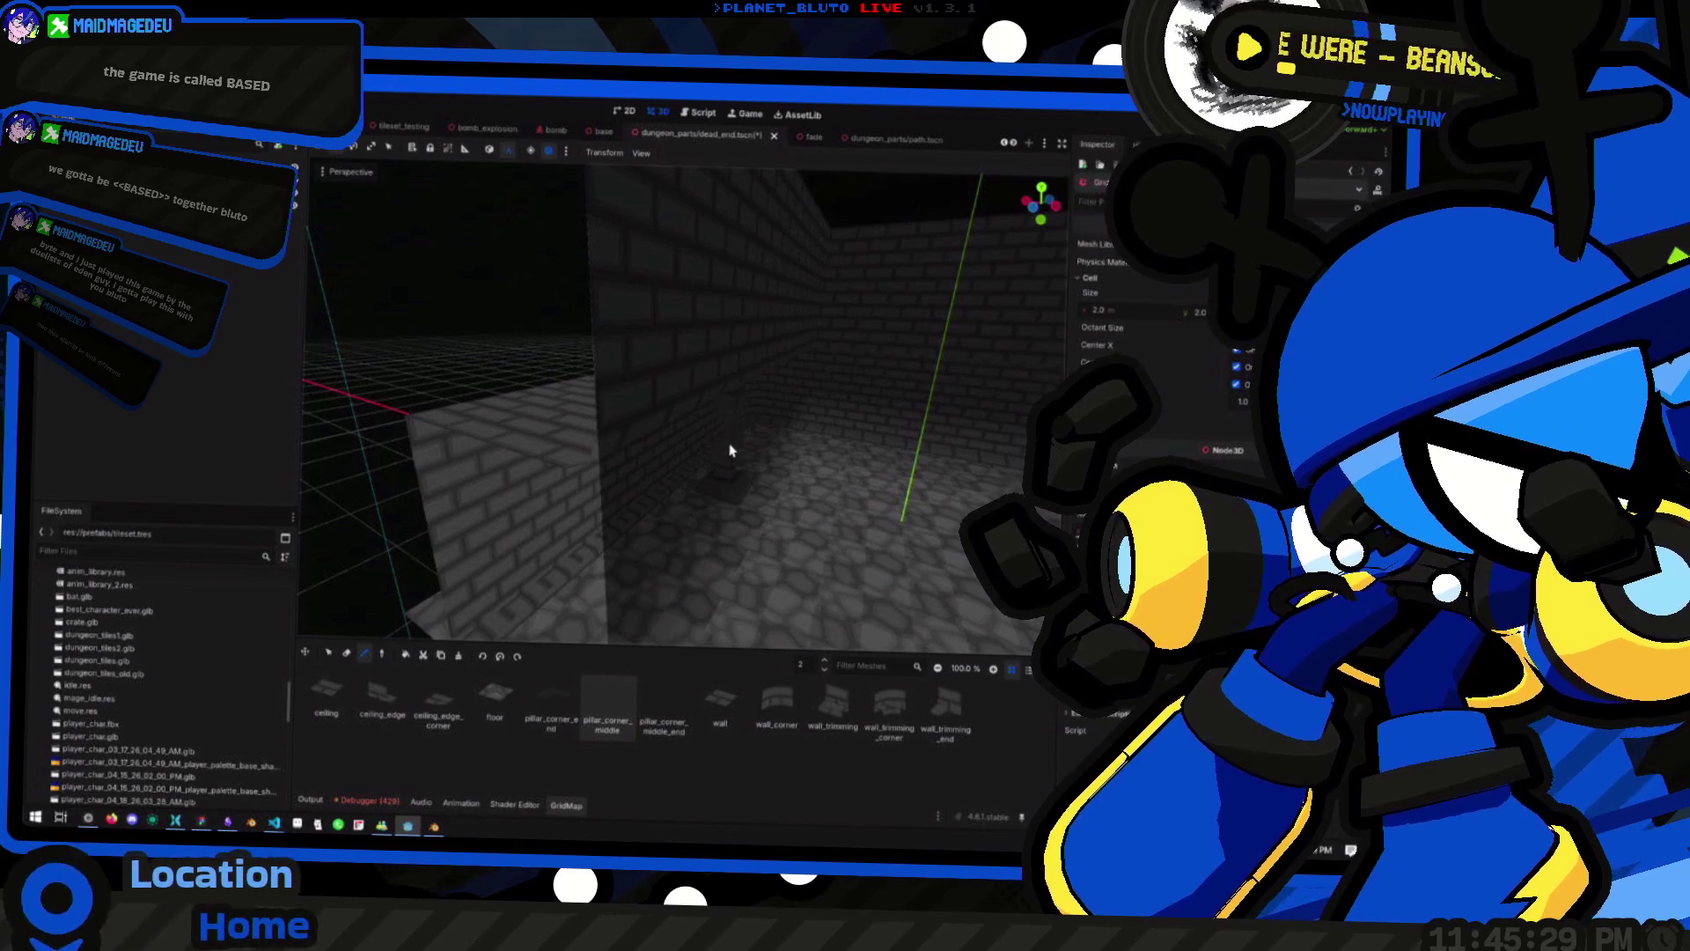
Fly through the level to look over the brick corridor and its pillar
drag(751, 447, 751, 447)
drag(652, 496, 652, 496)
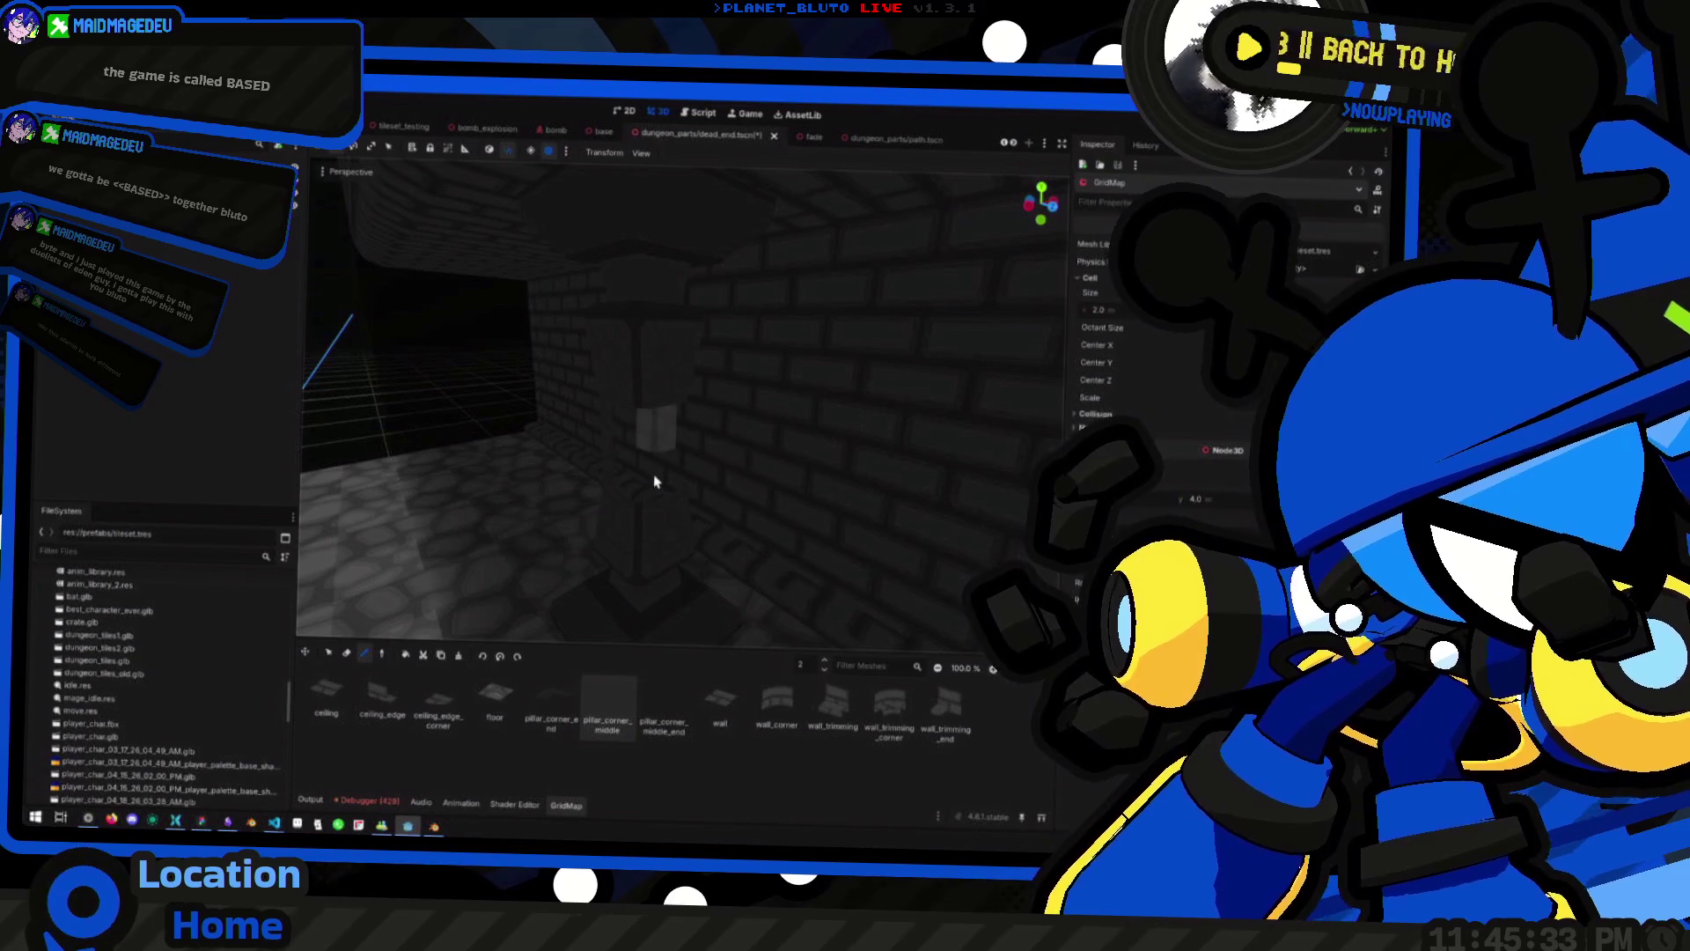
drag(632, 499, 632, 499)
key(w)
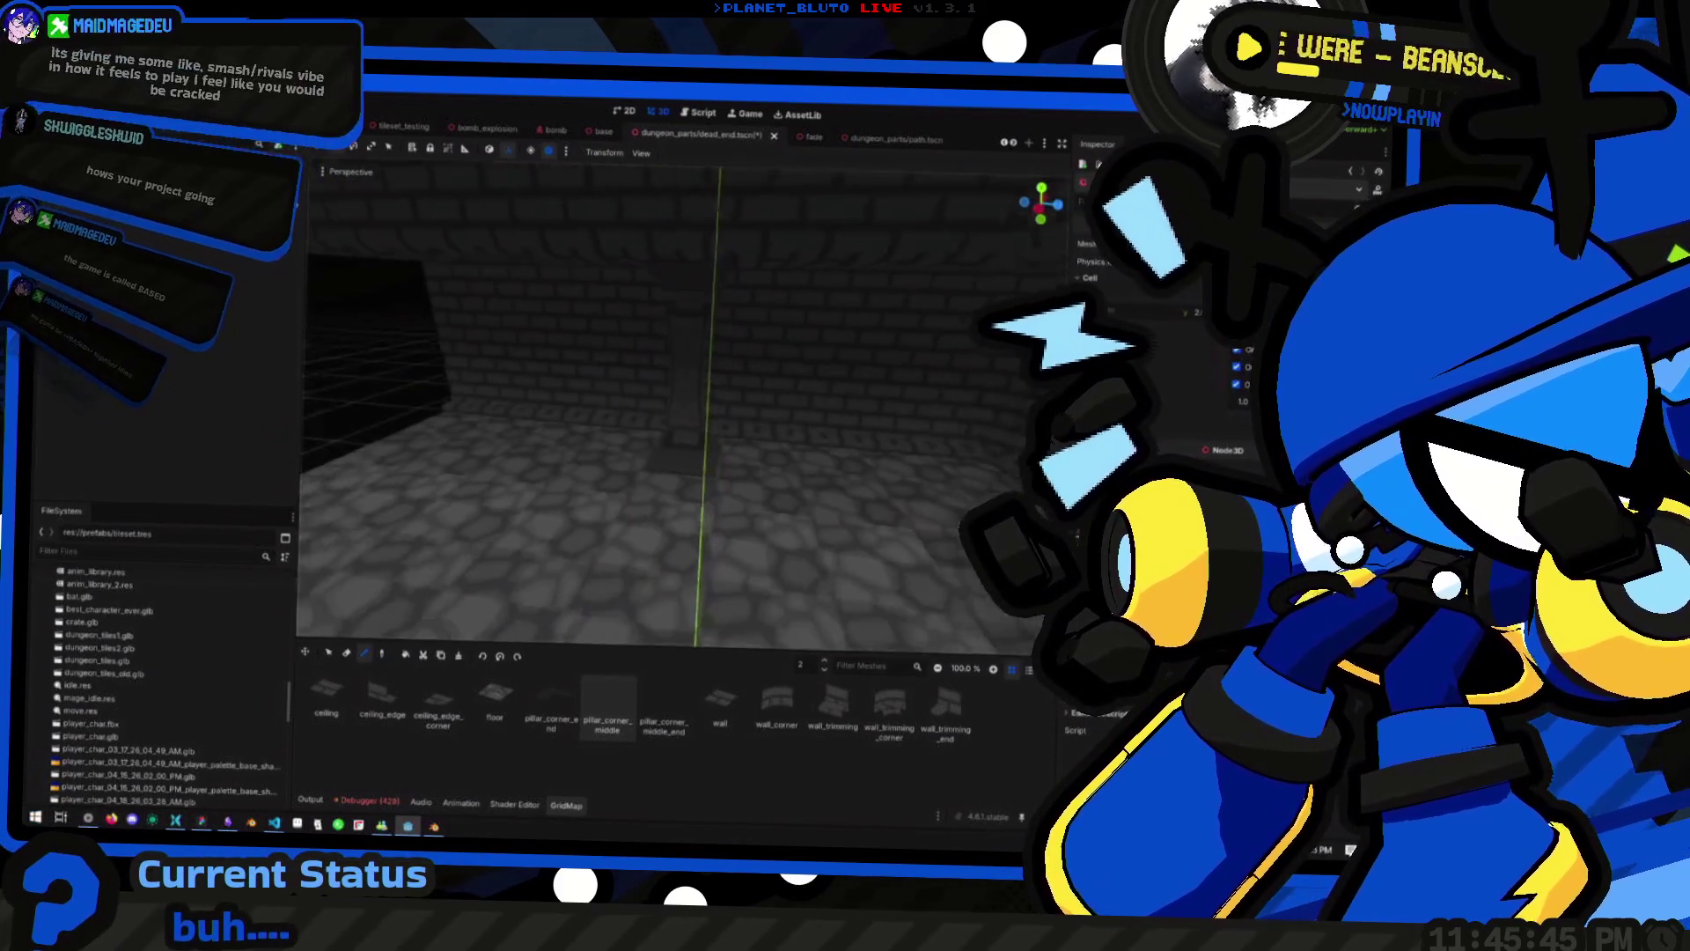
key(s)
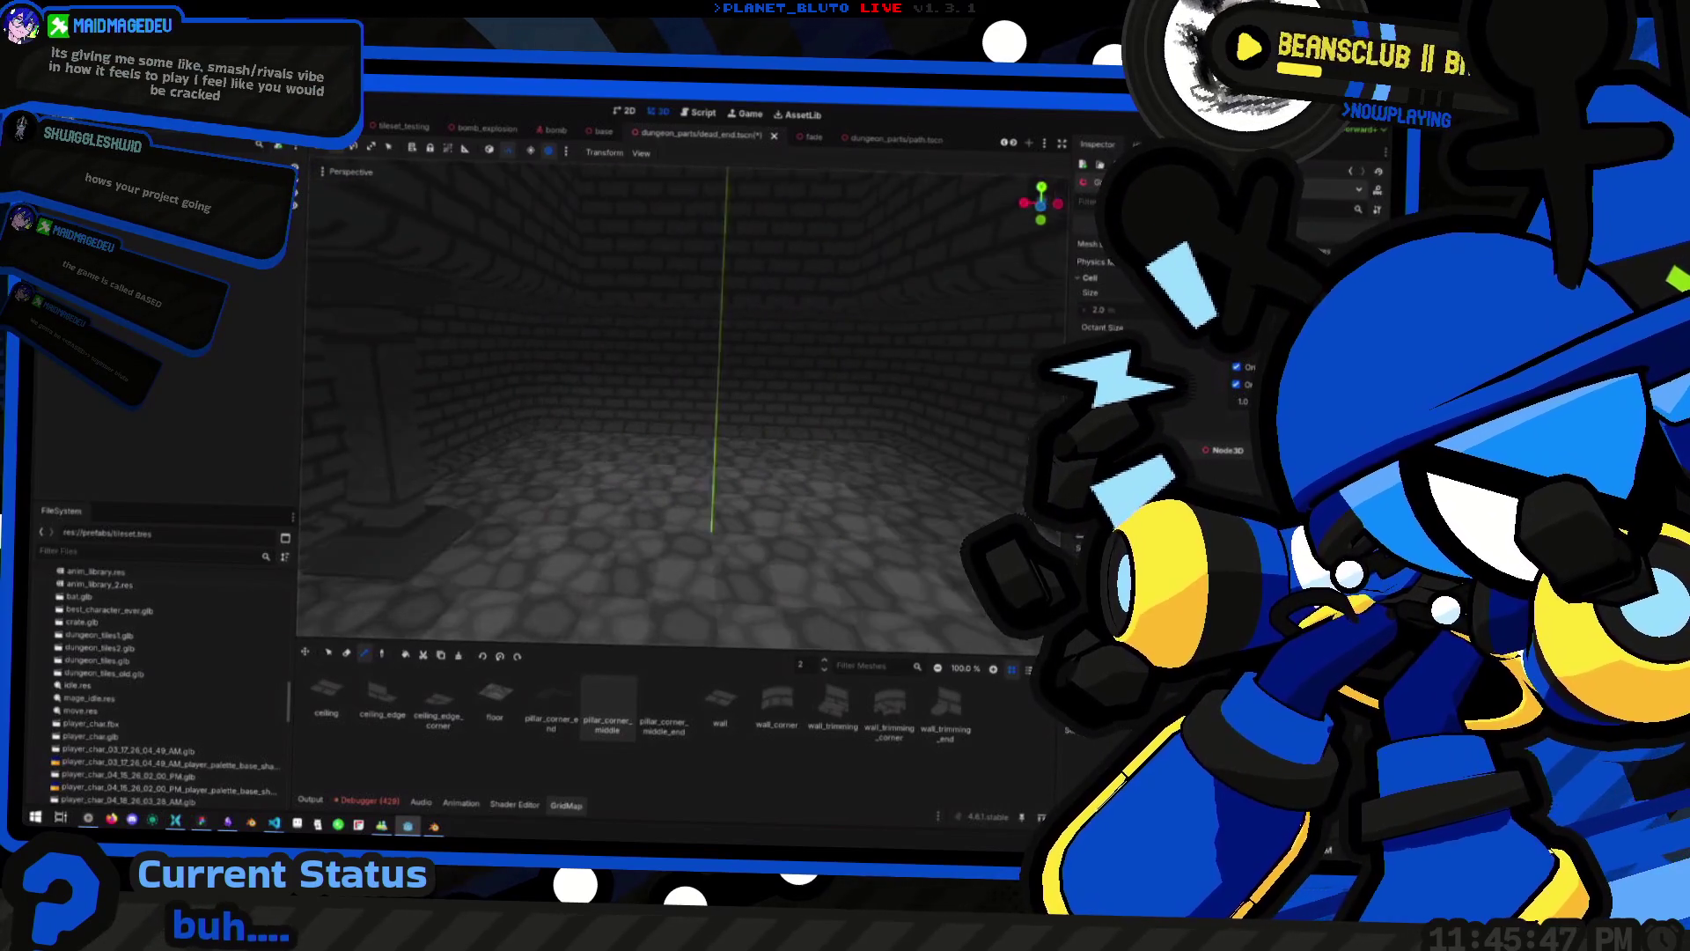
key(w)
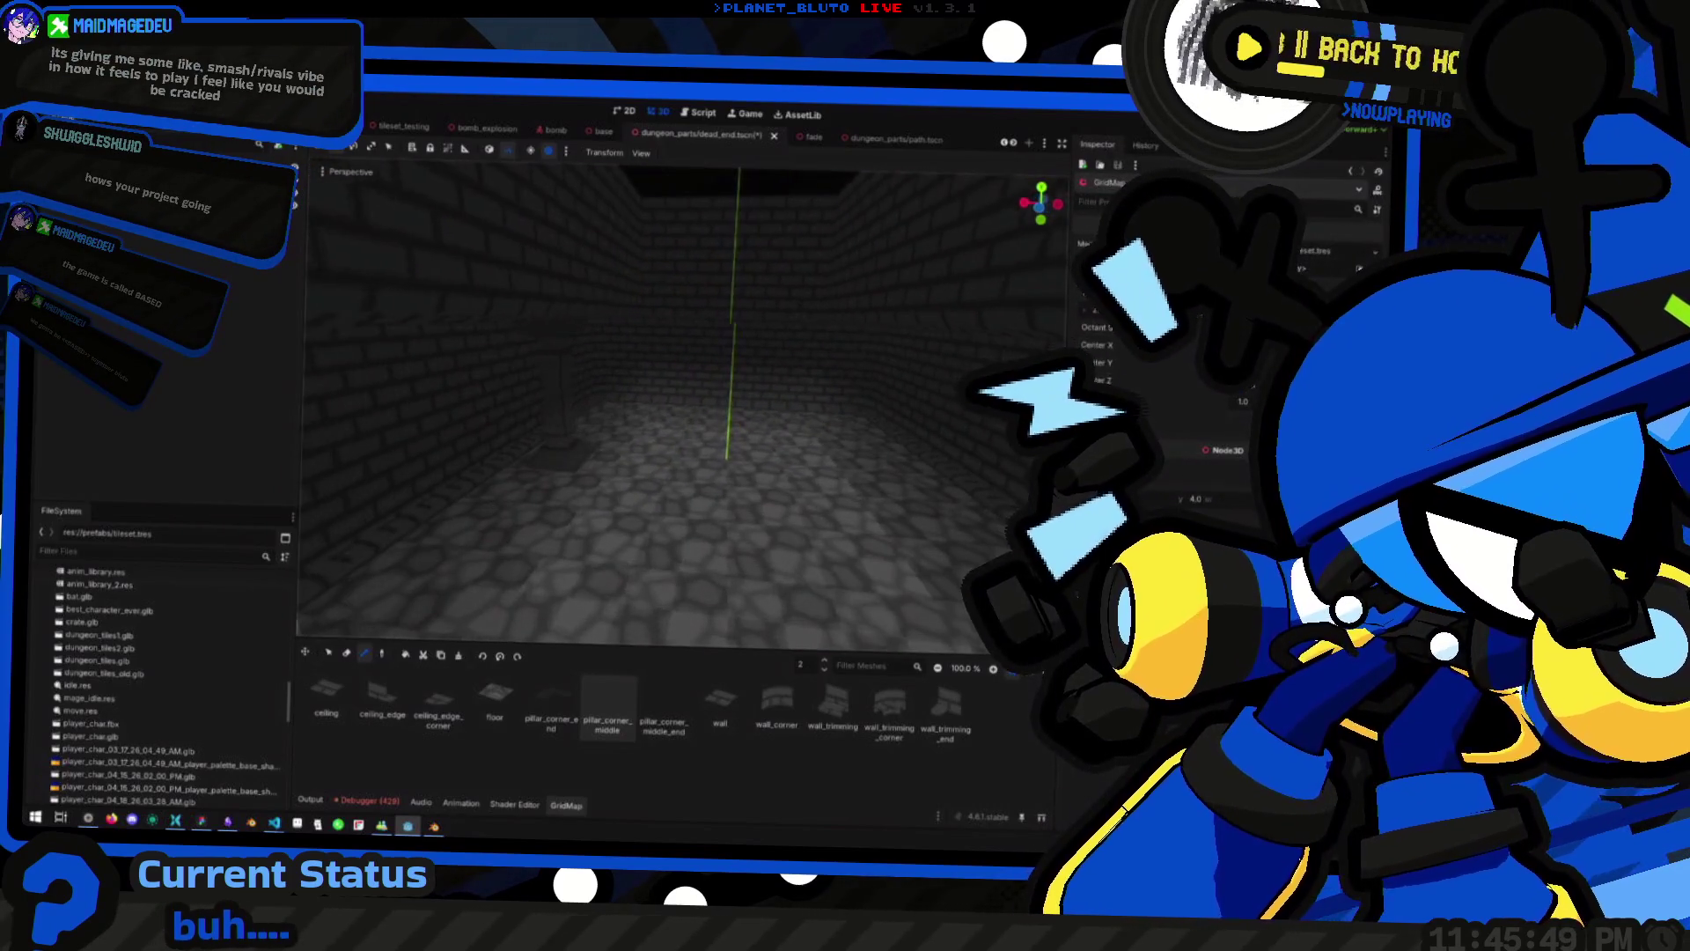
key(a)
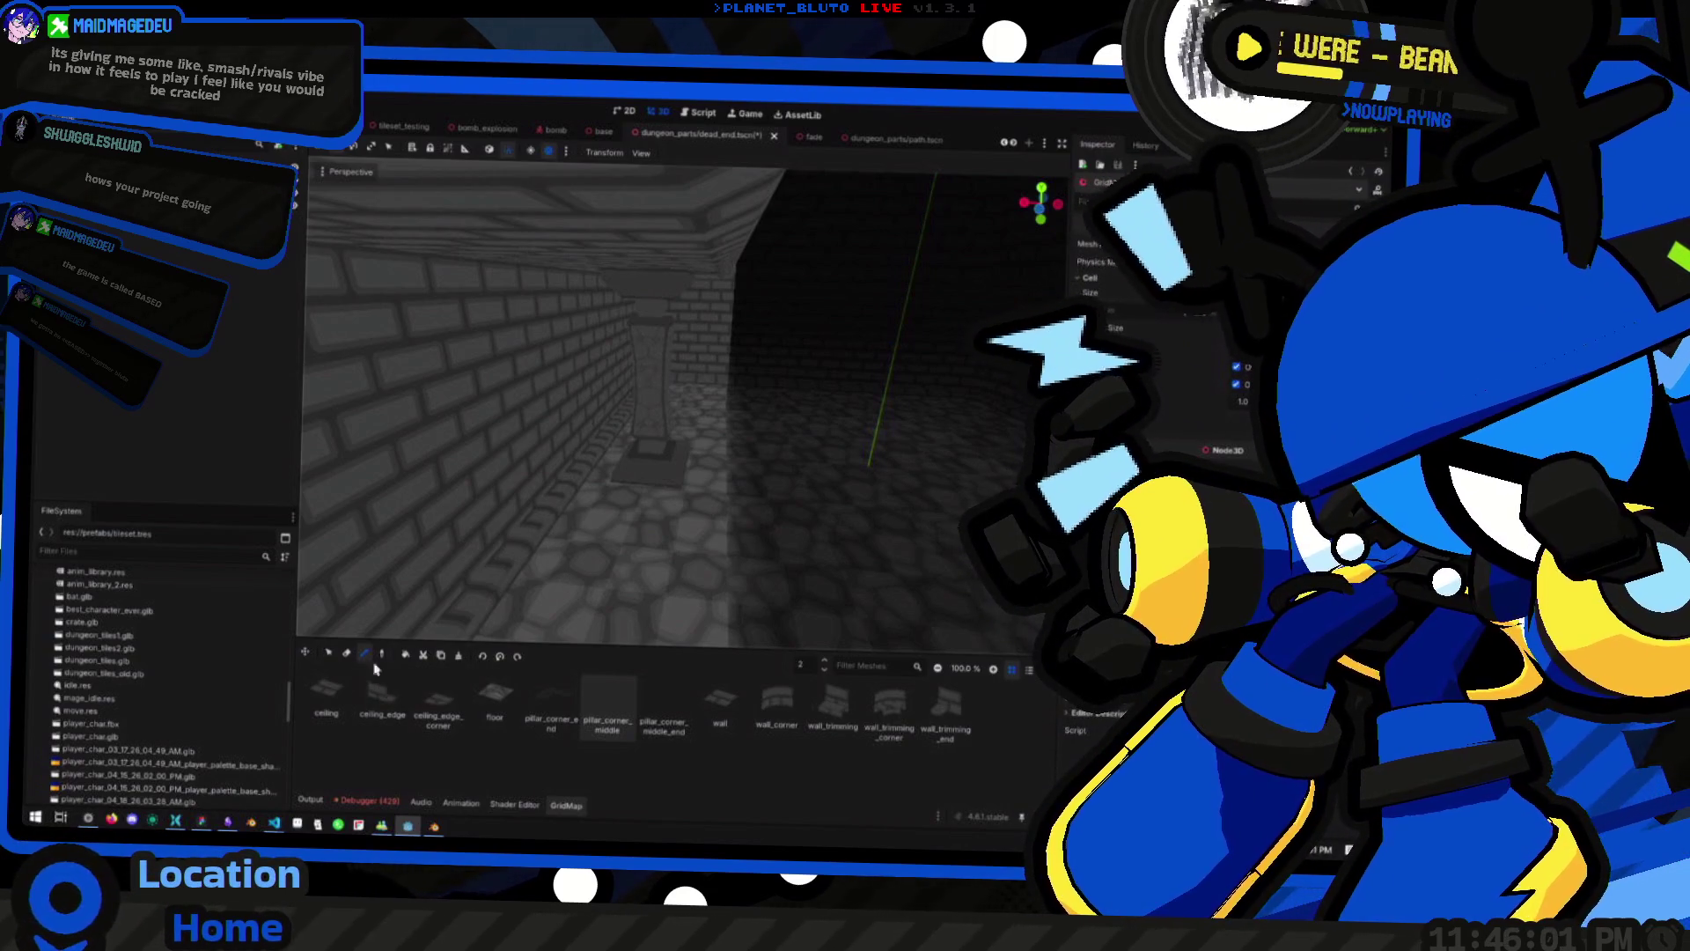
With the Select tool on floor 0, select a two-cell floor area, then clear it
click(331, 655)
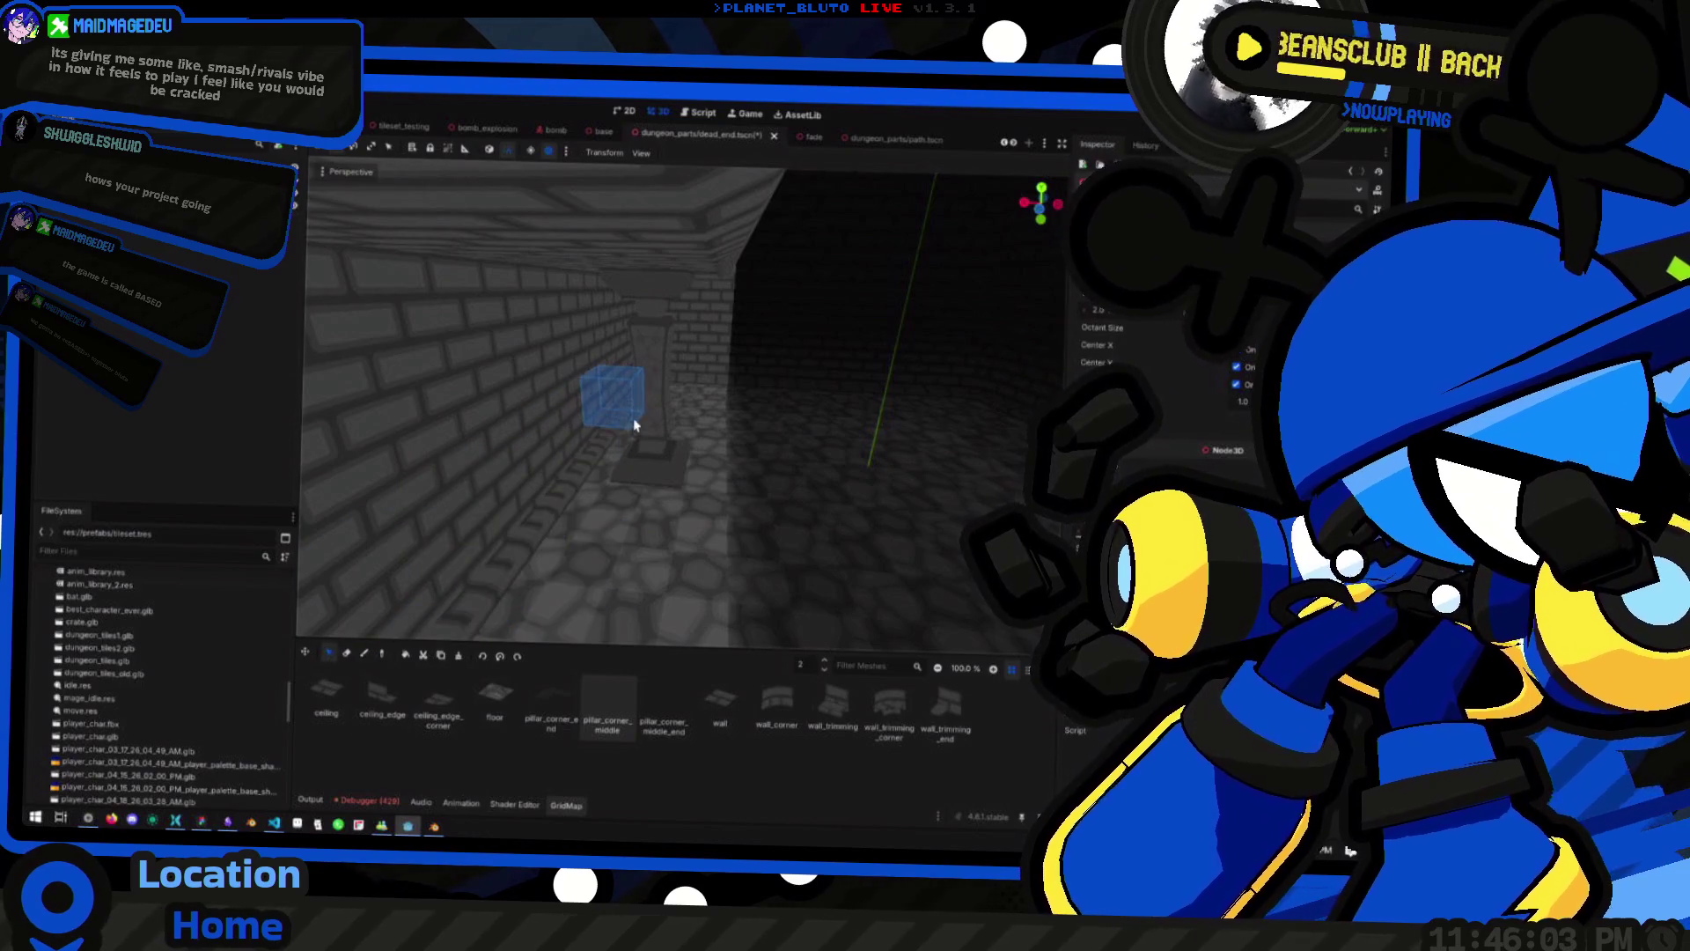
key(q)
key(q)
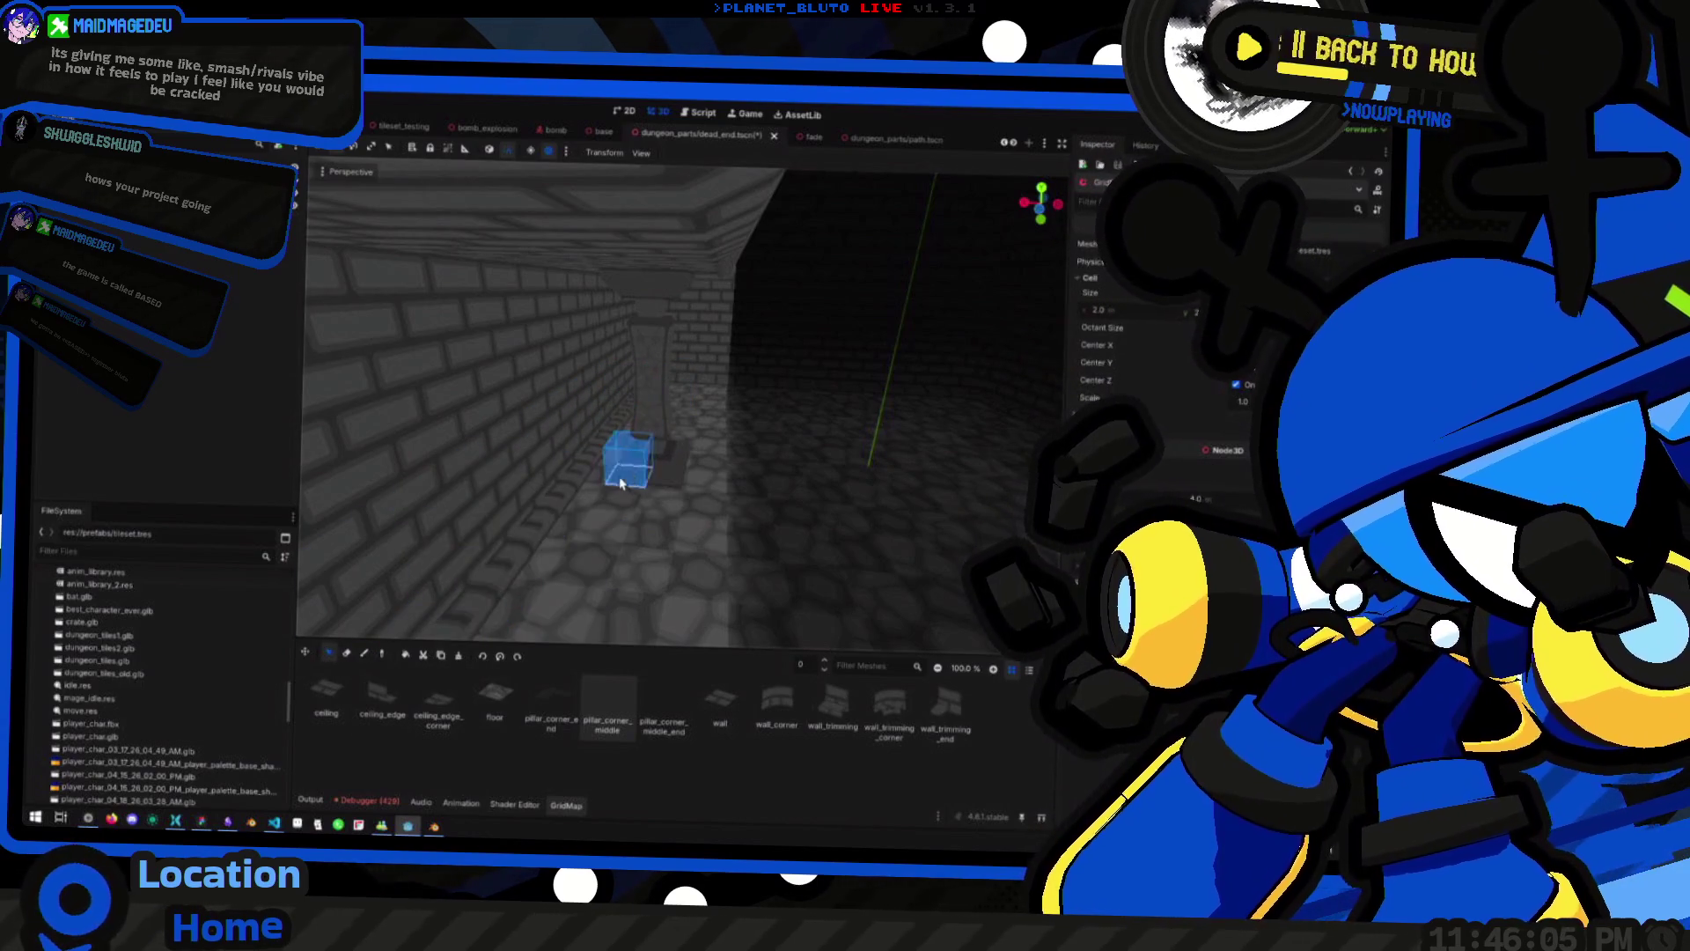
drag(617, 485, 663, 467)
scroll(685, 472, down, 3)
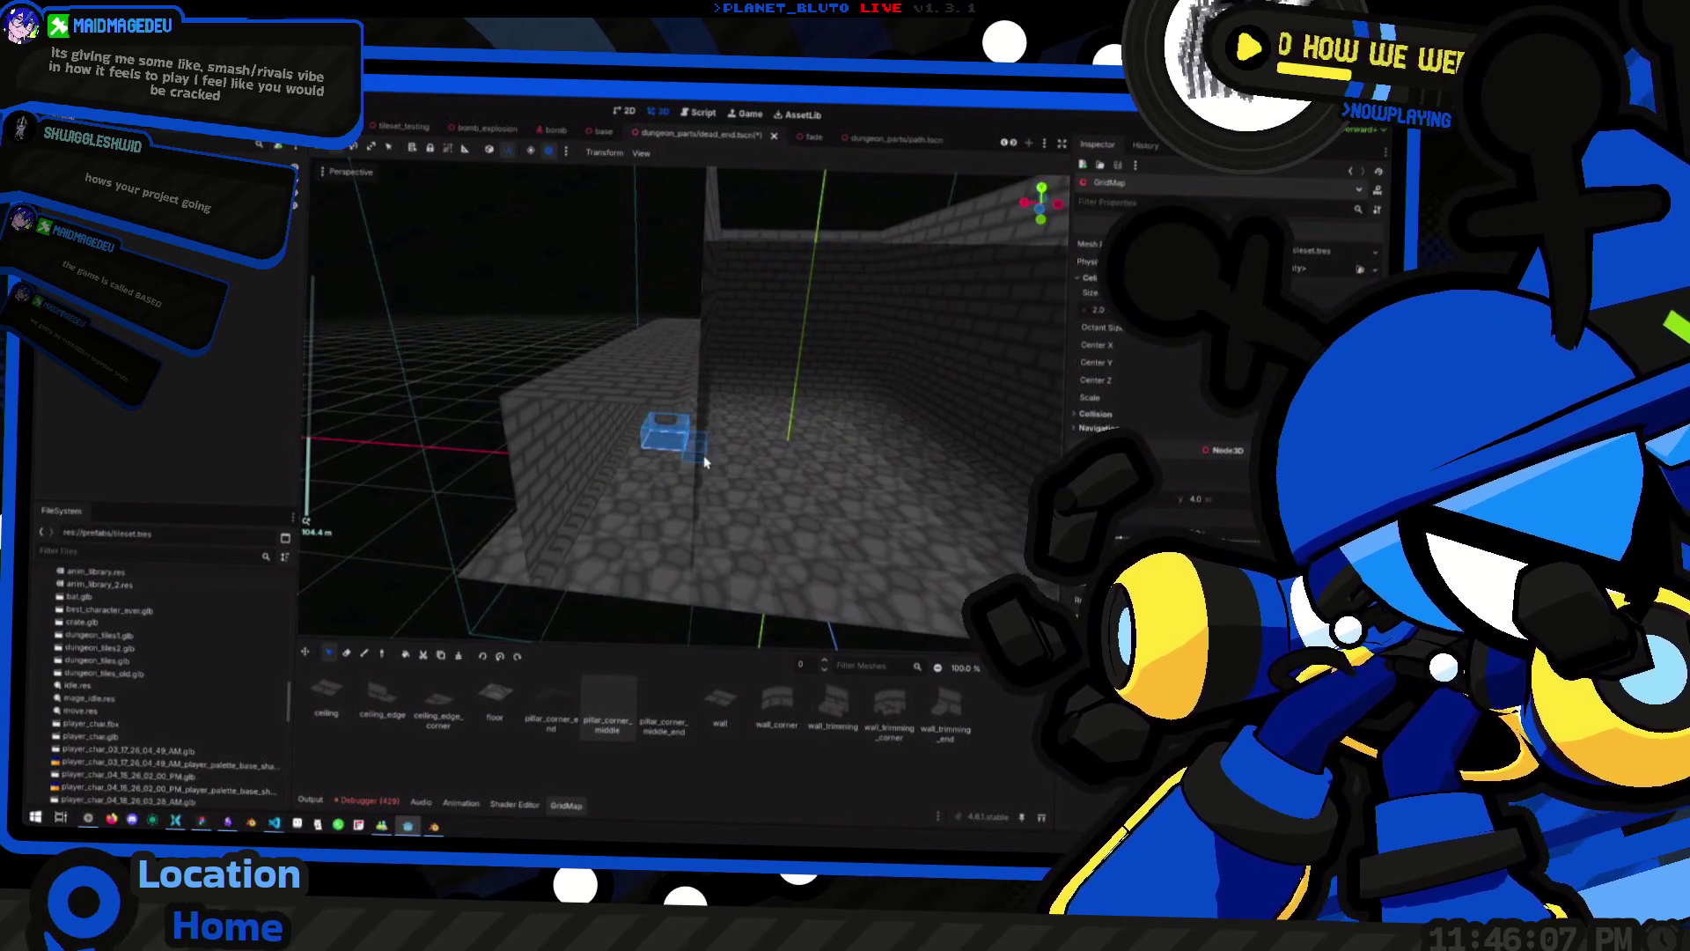
scroll(695, 467, up, 3)
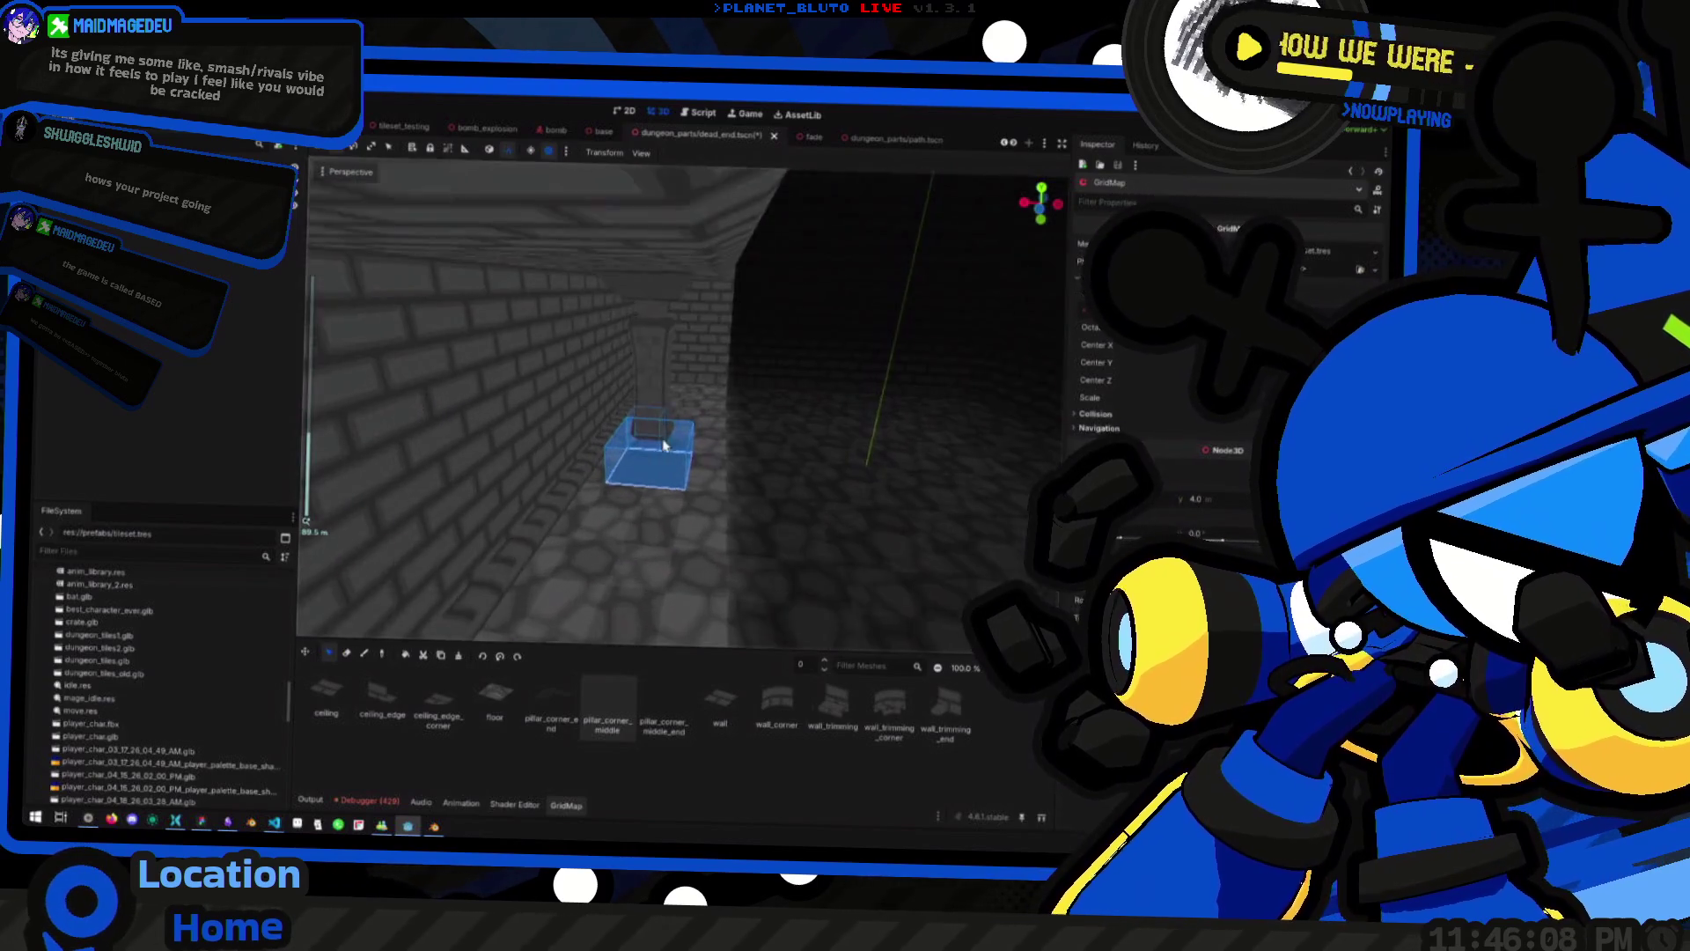
click(724, 484)
drag(724, 483, 684, 485)
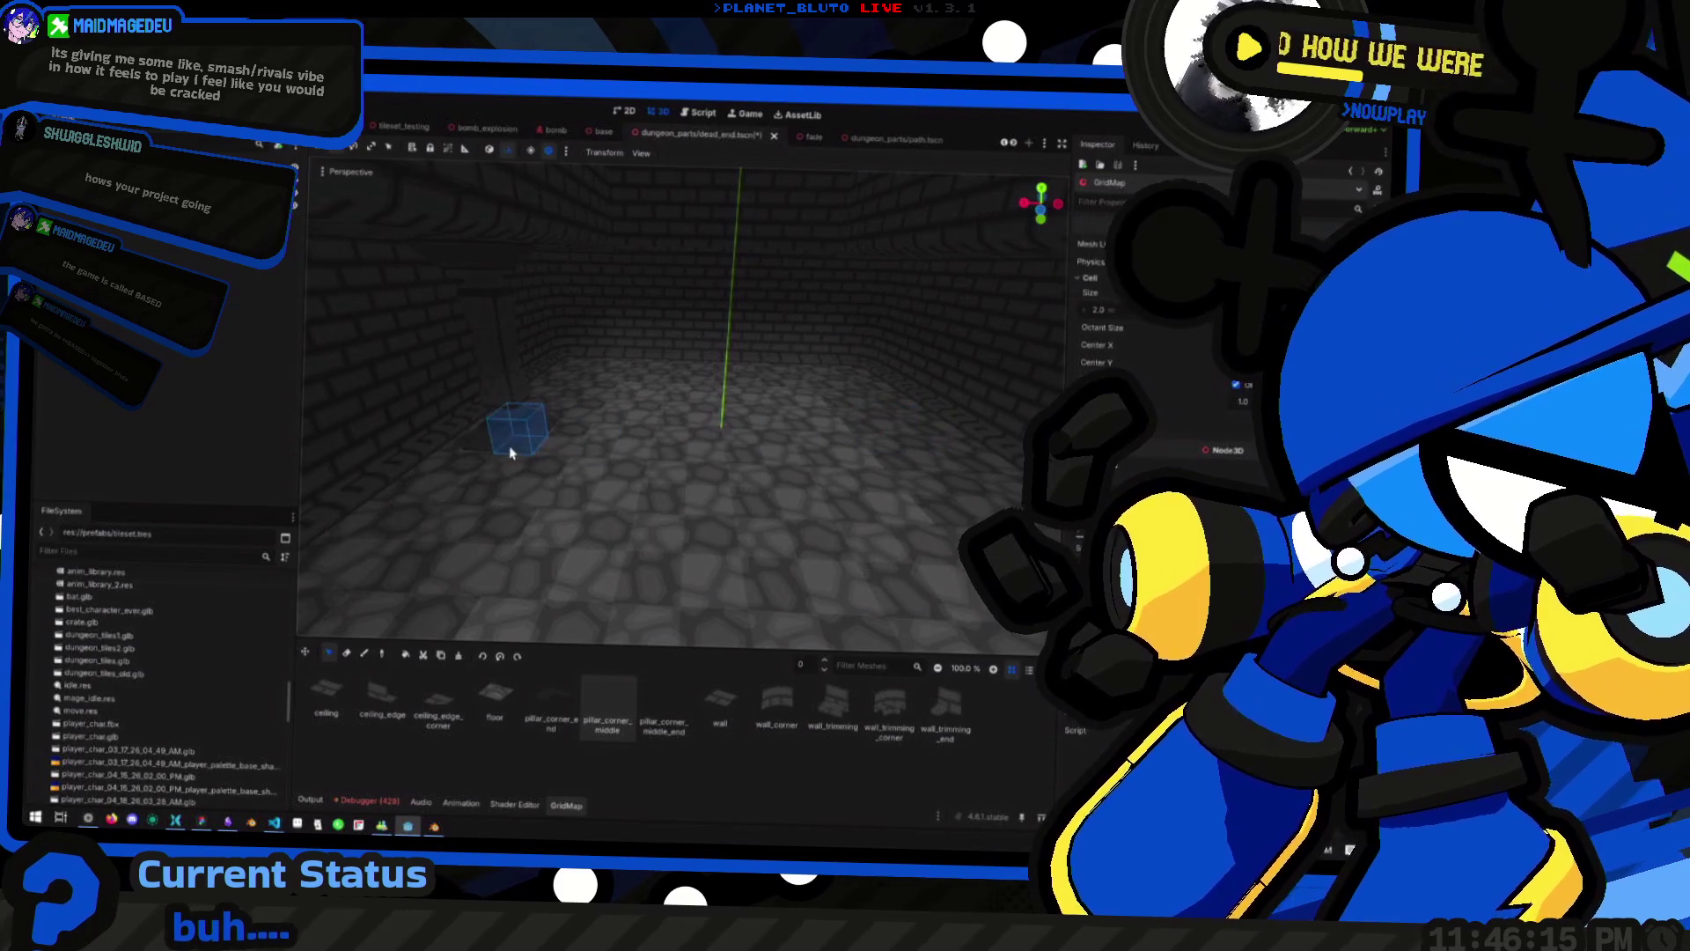
Select cells on the left and right of the room on floors 0 and 1, then undo
click(519, 431)
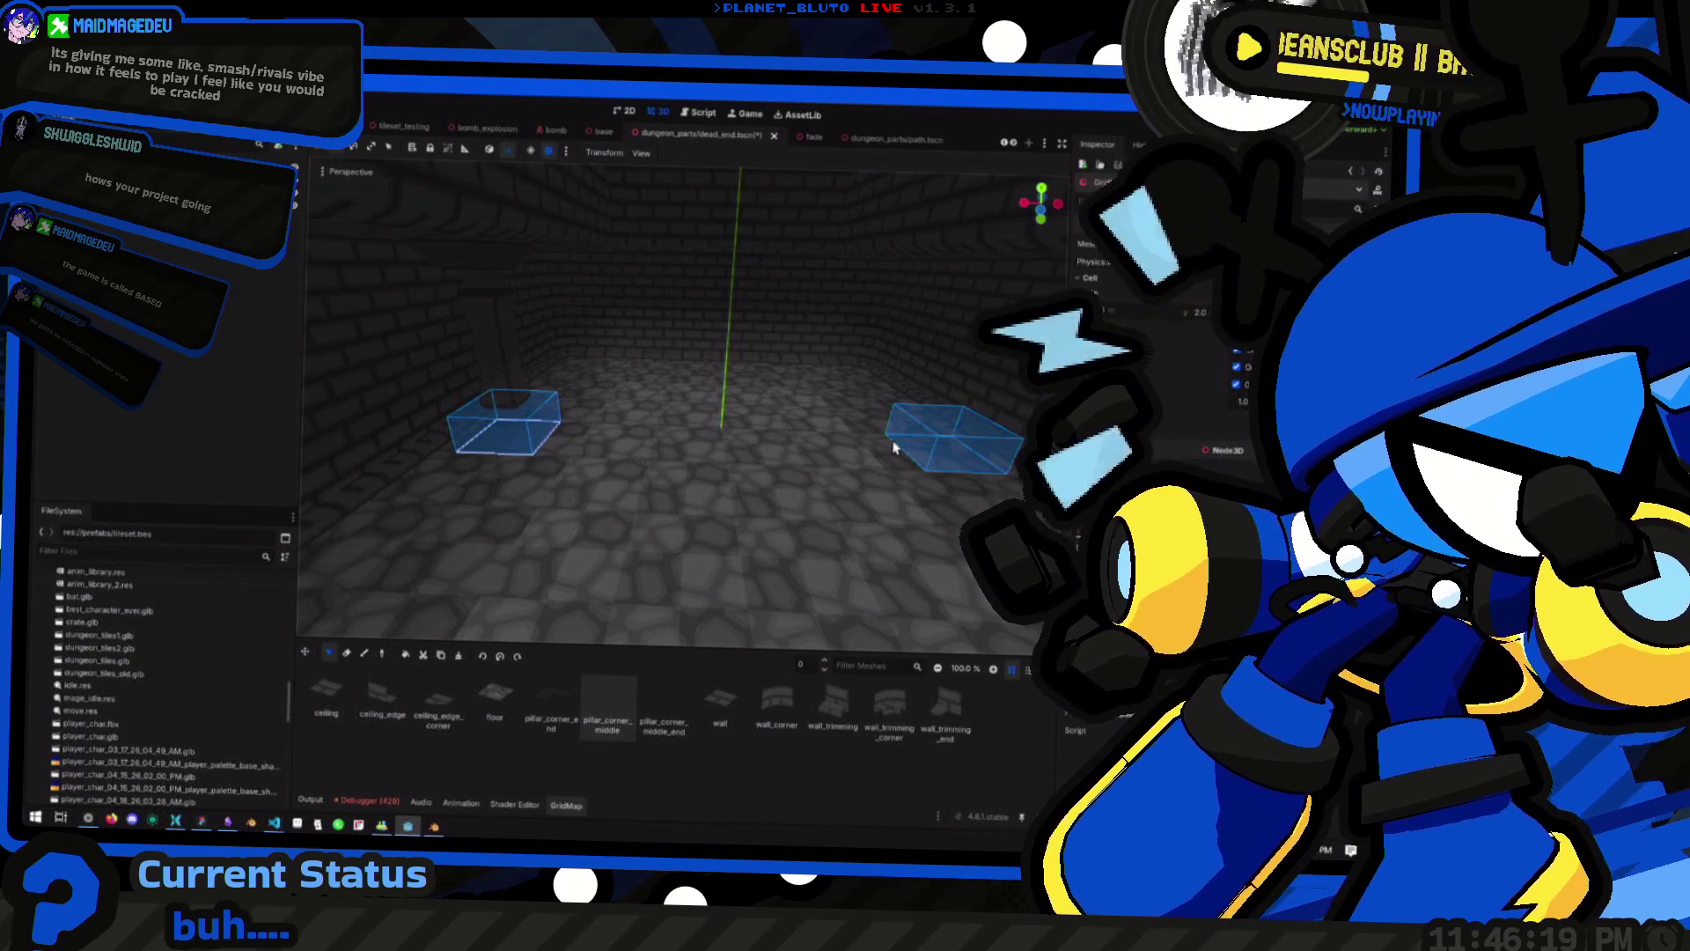
click(893, 447)
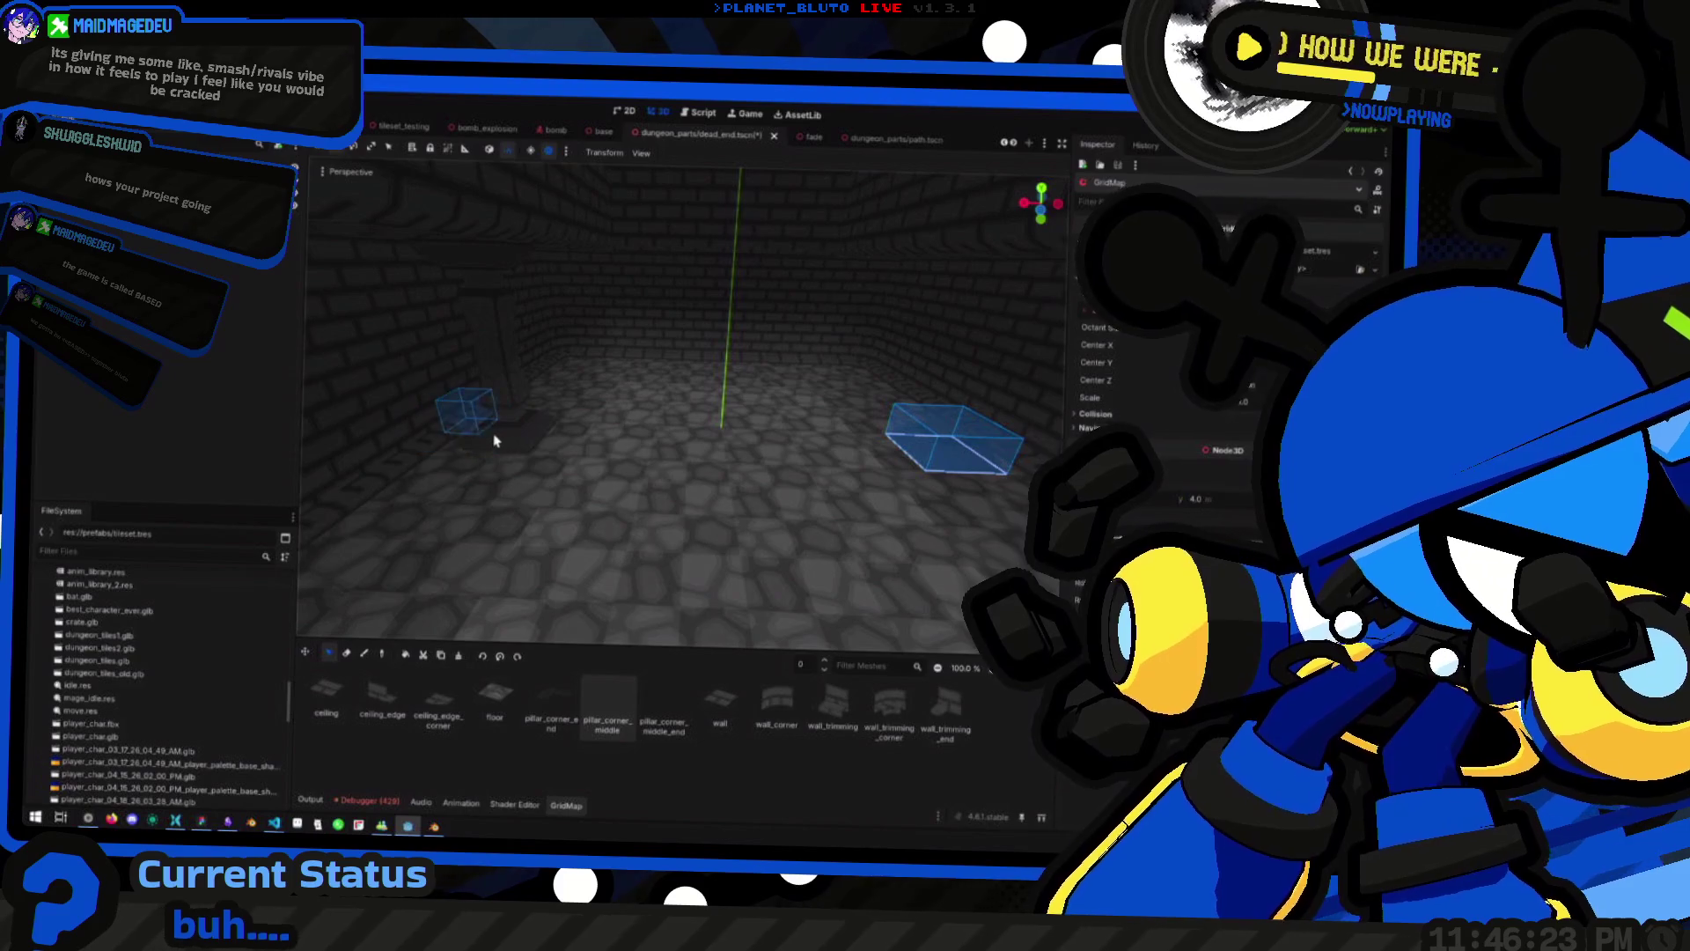
key(e)
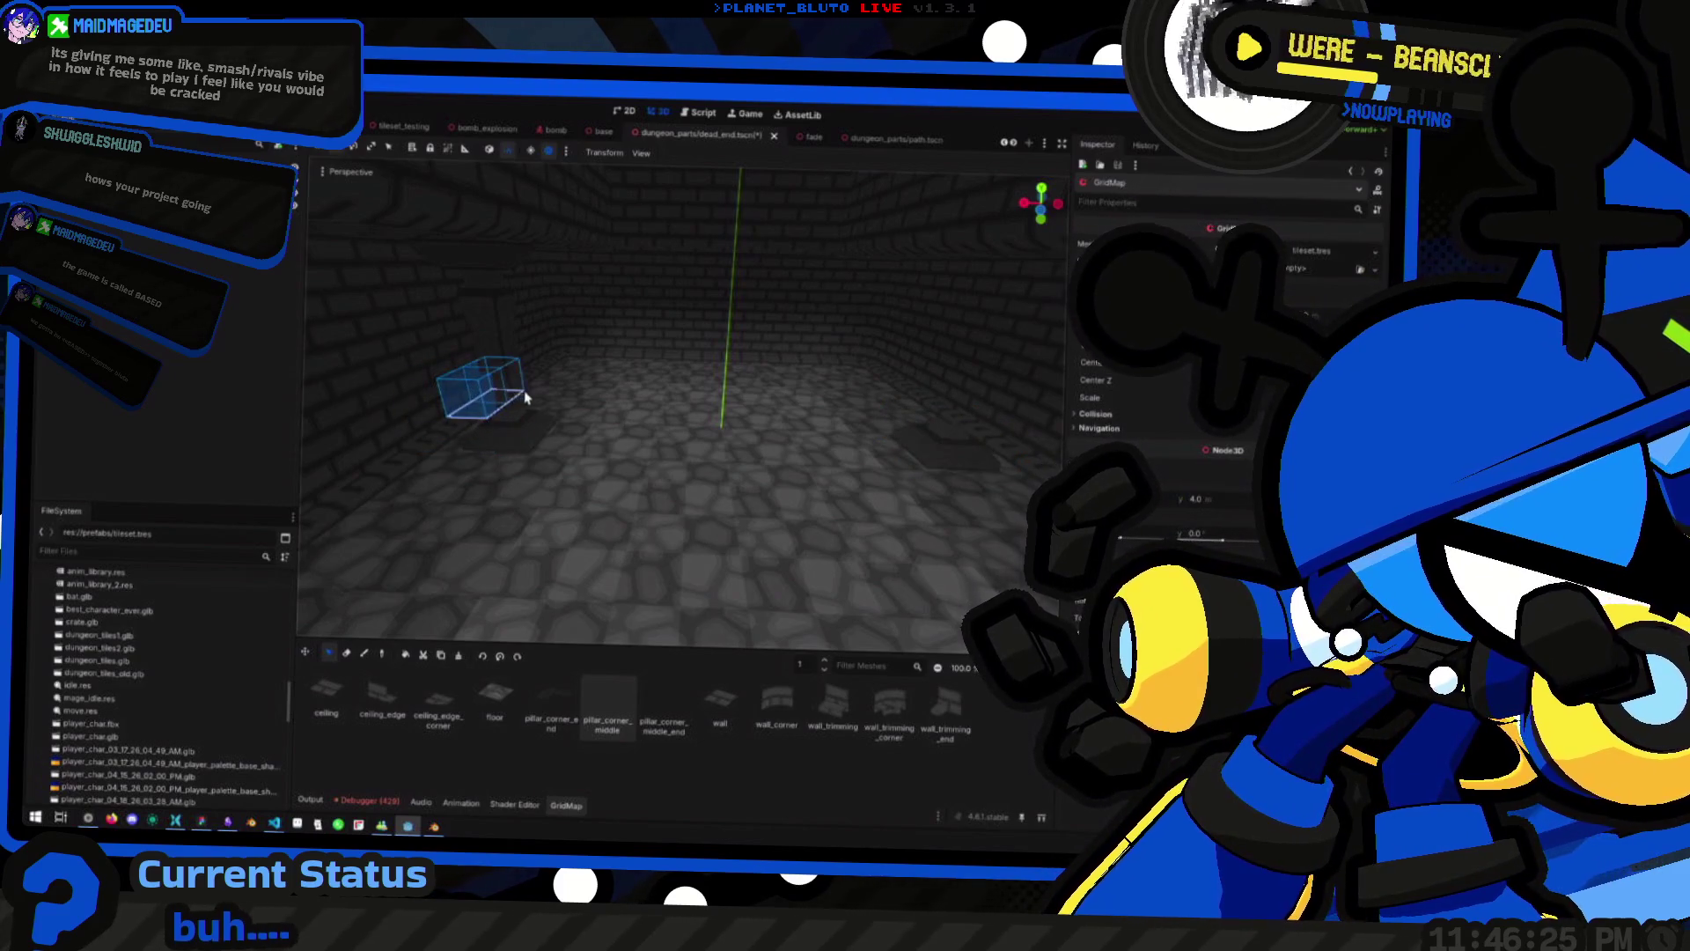
click(480, 417)
click(950, 423)
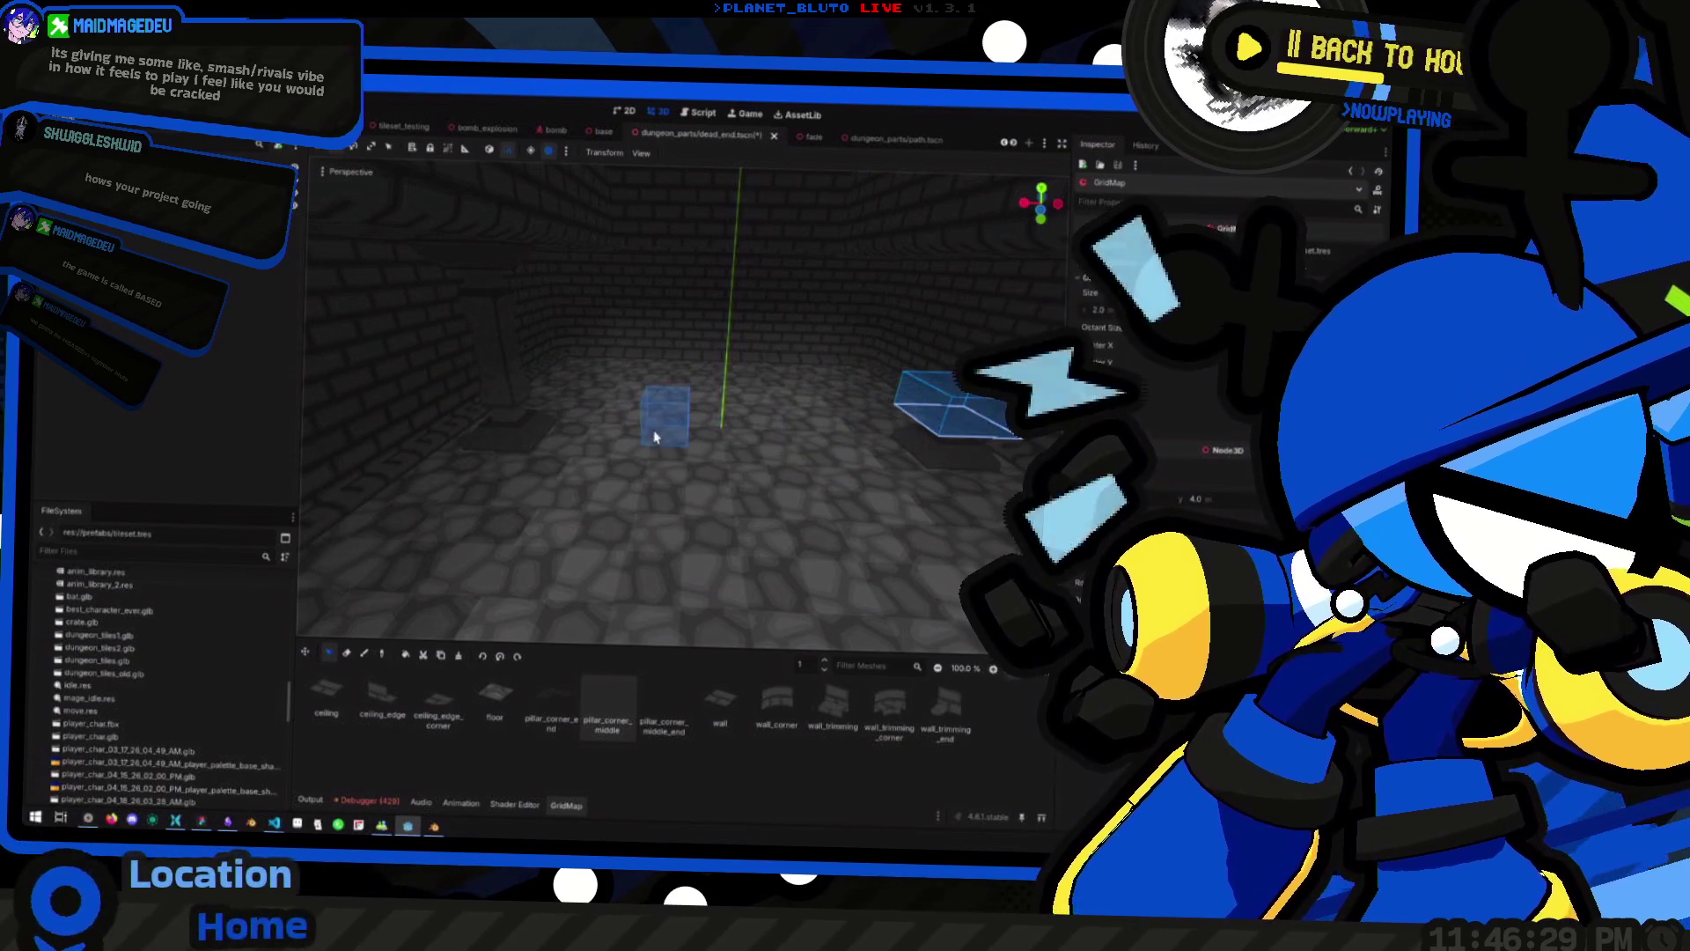
key(e)
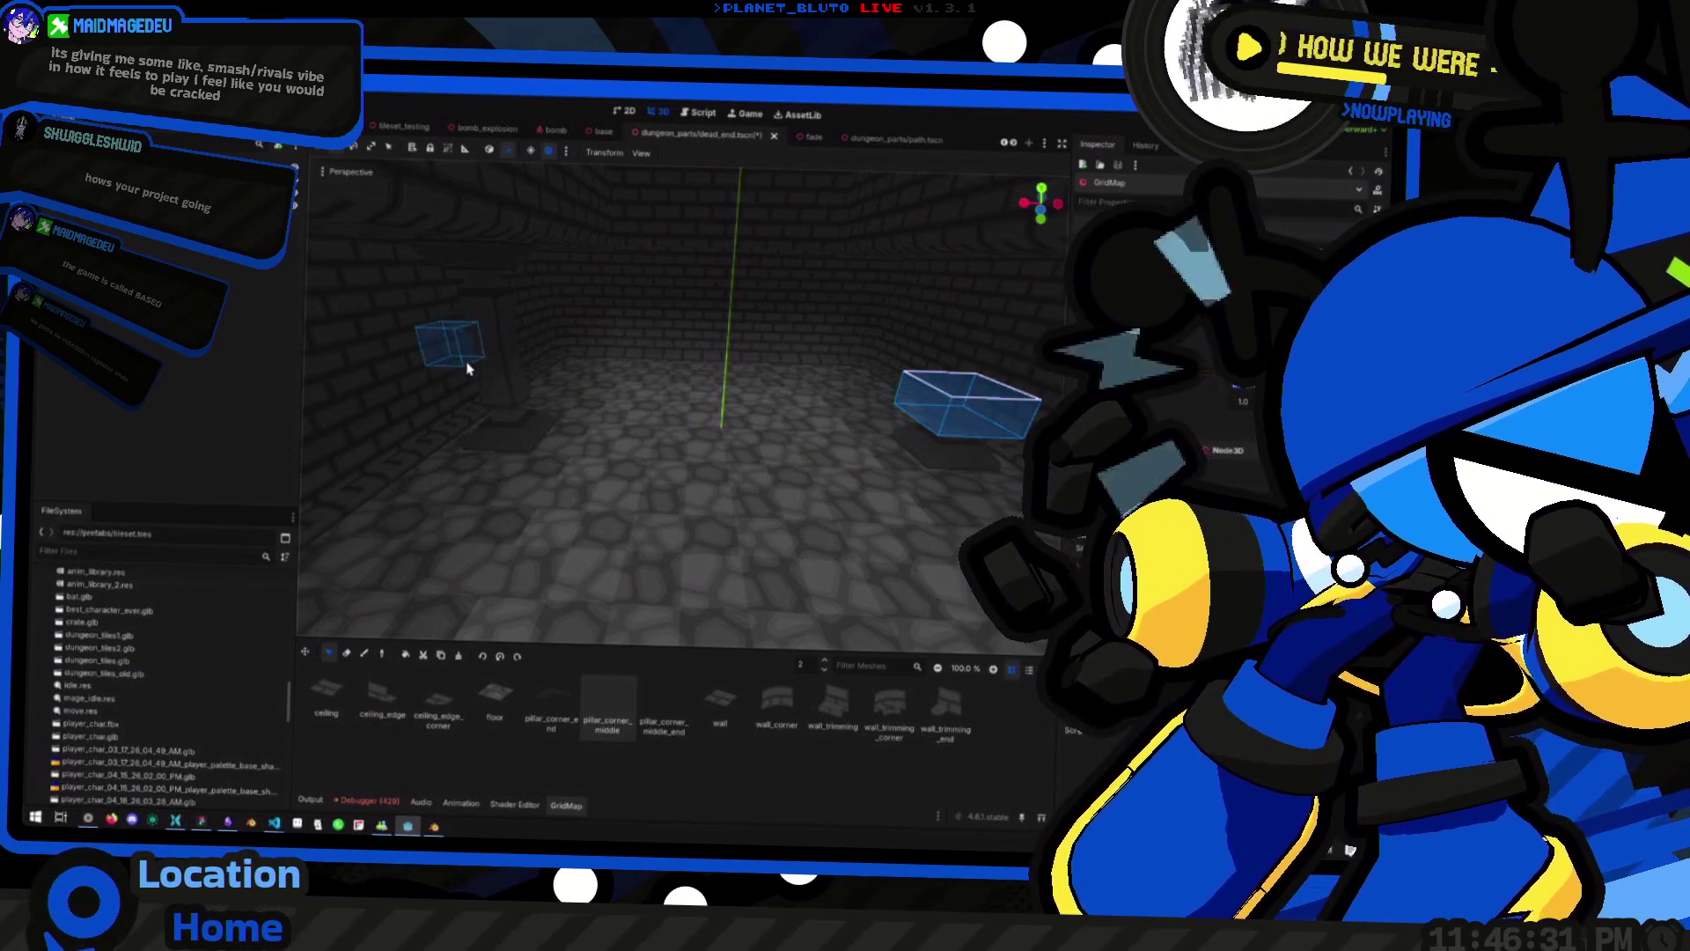
key(ctrl+z)
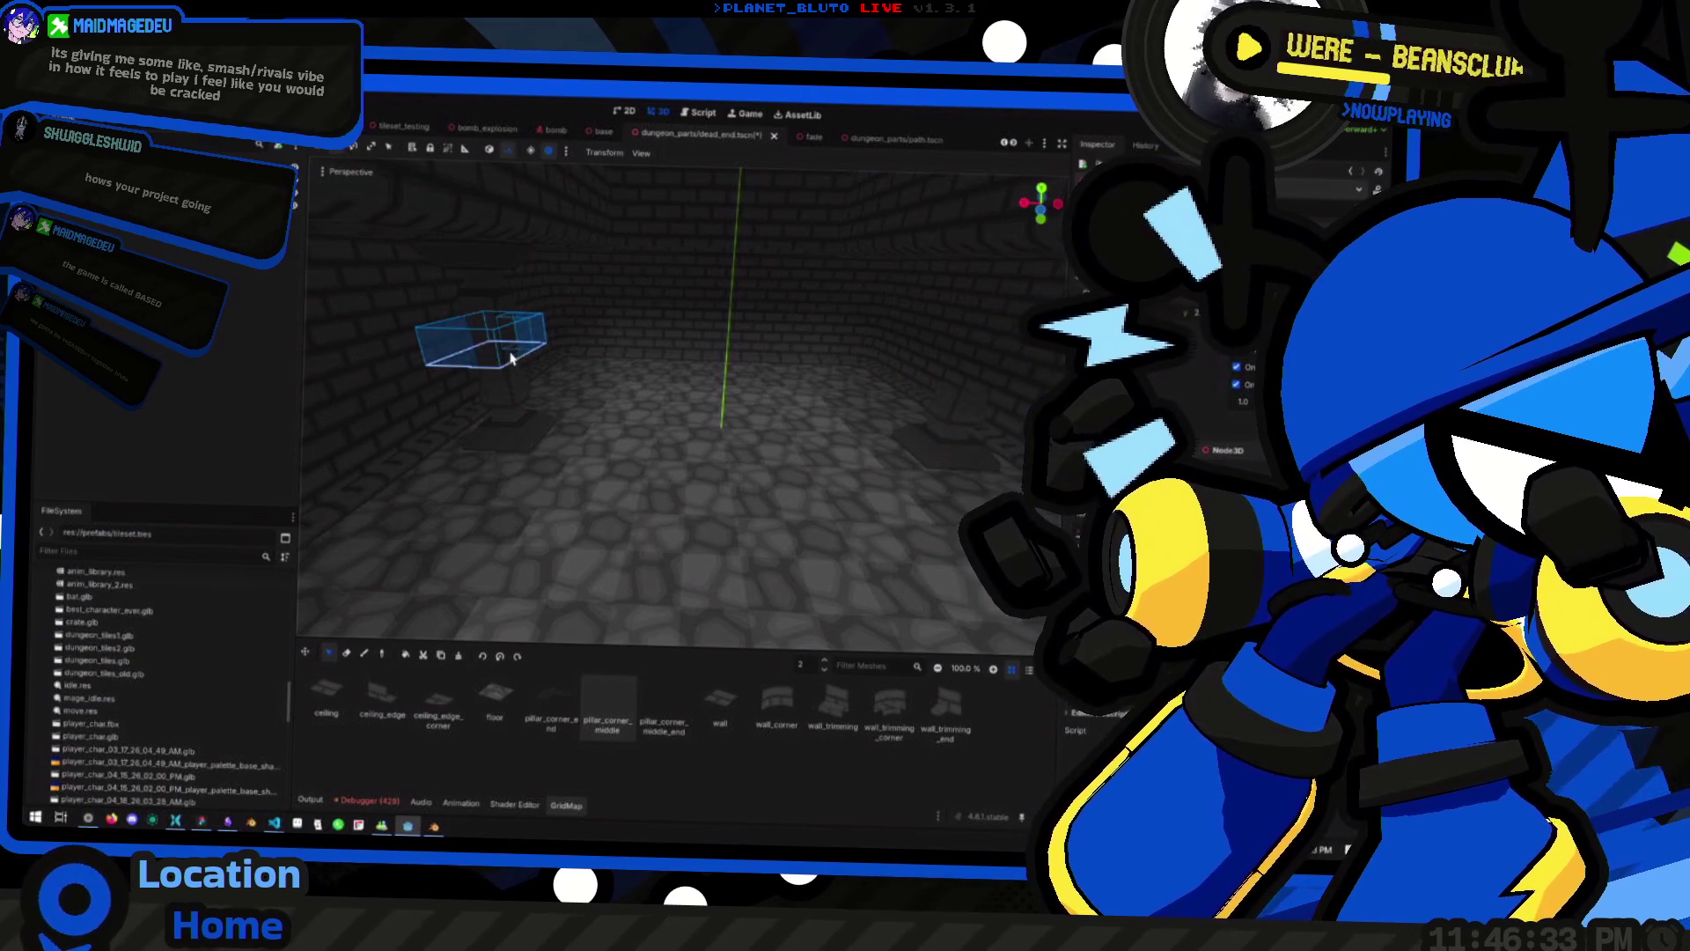
drag(506, 363, 519, 386)
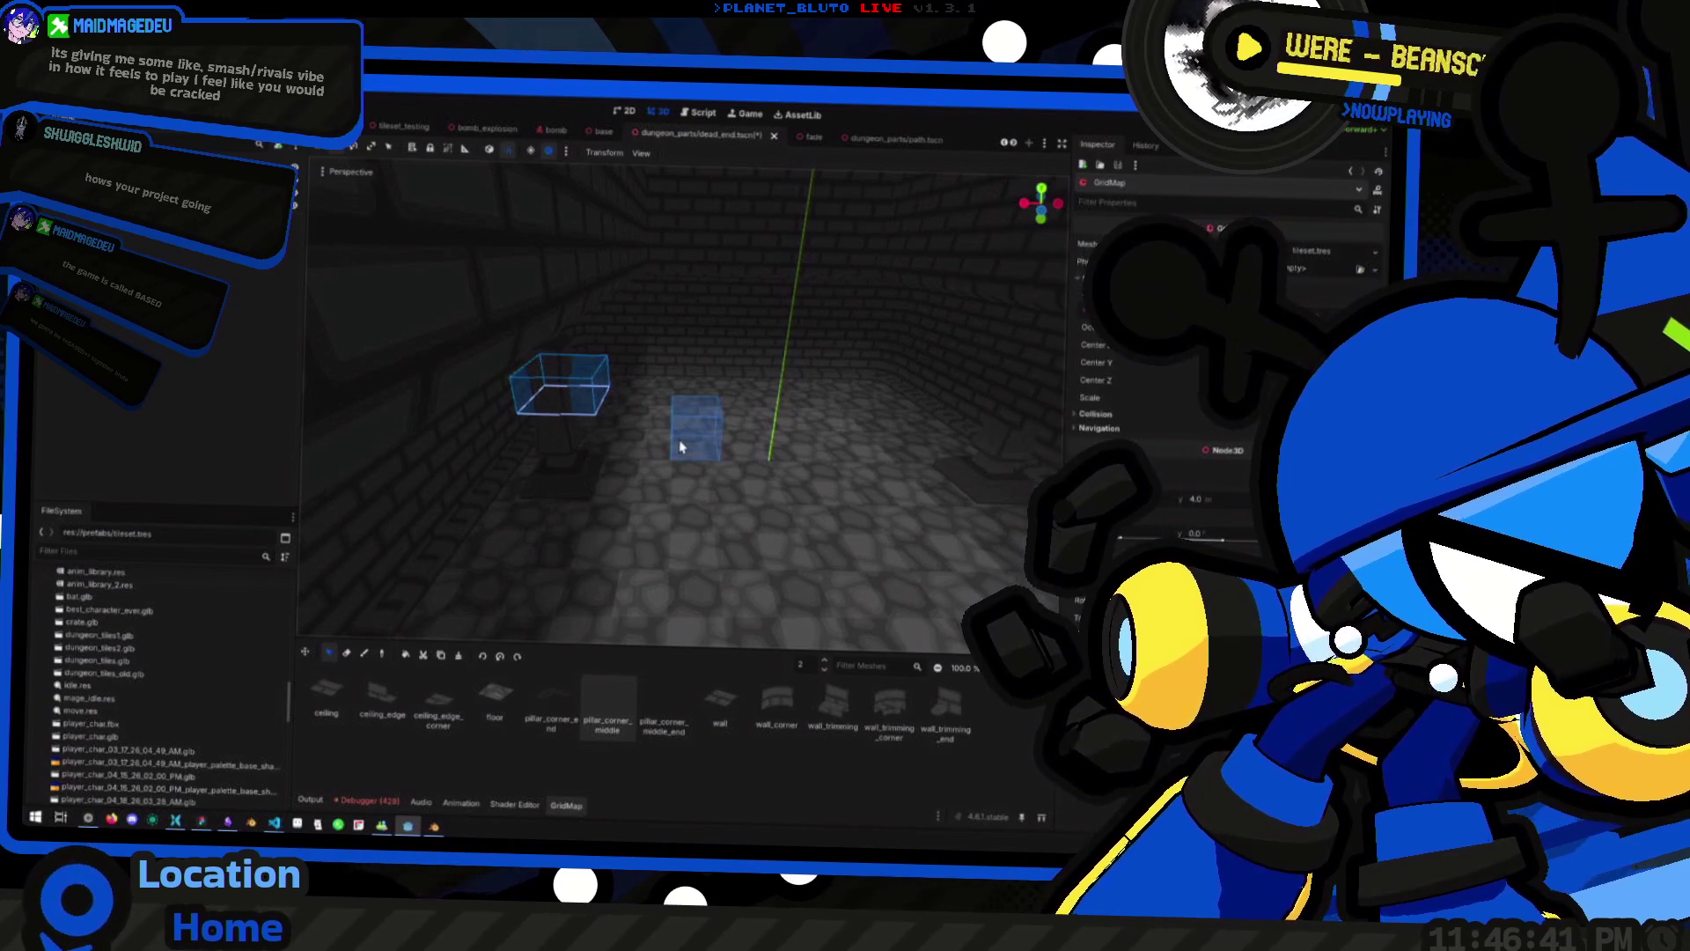
Fly down the brick corridor and bring up the viewport's View menu
key(w)
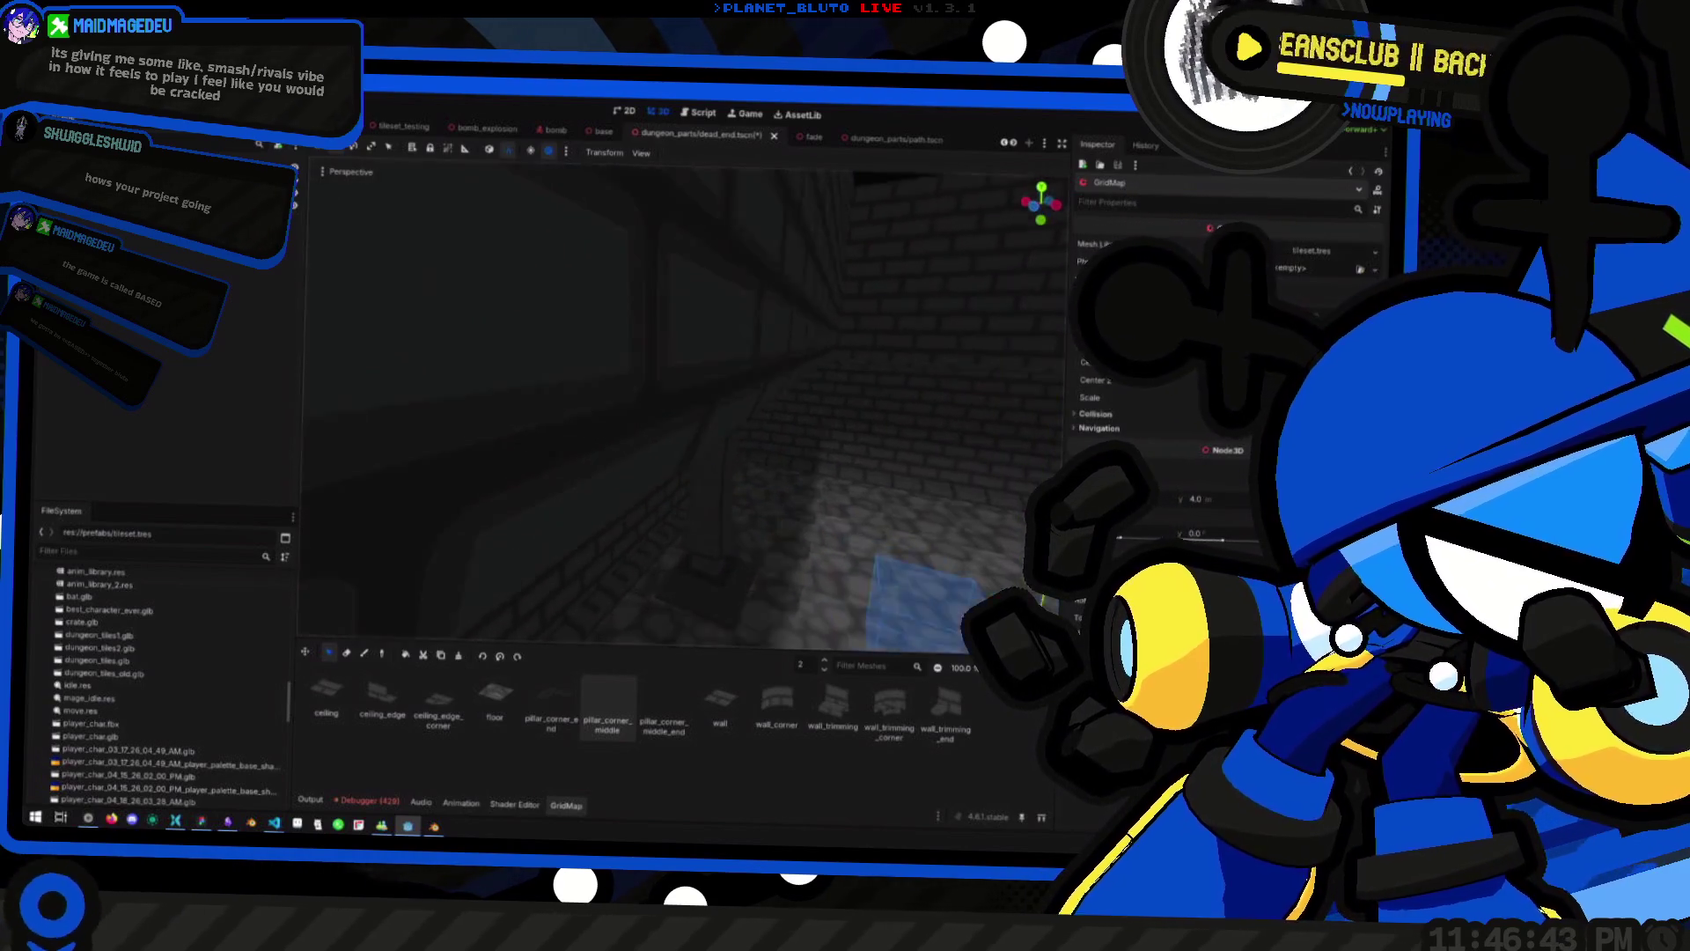
key(w)
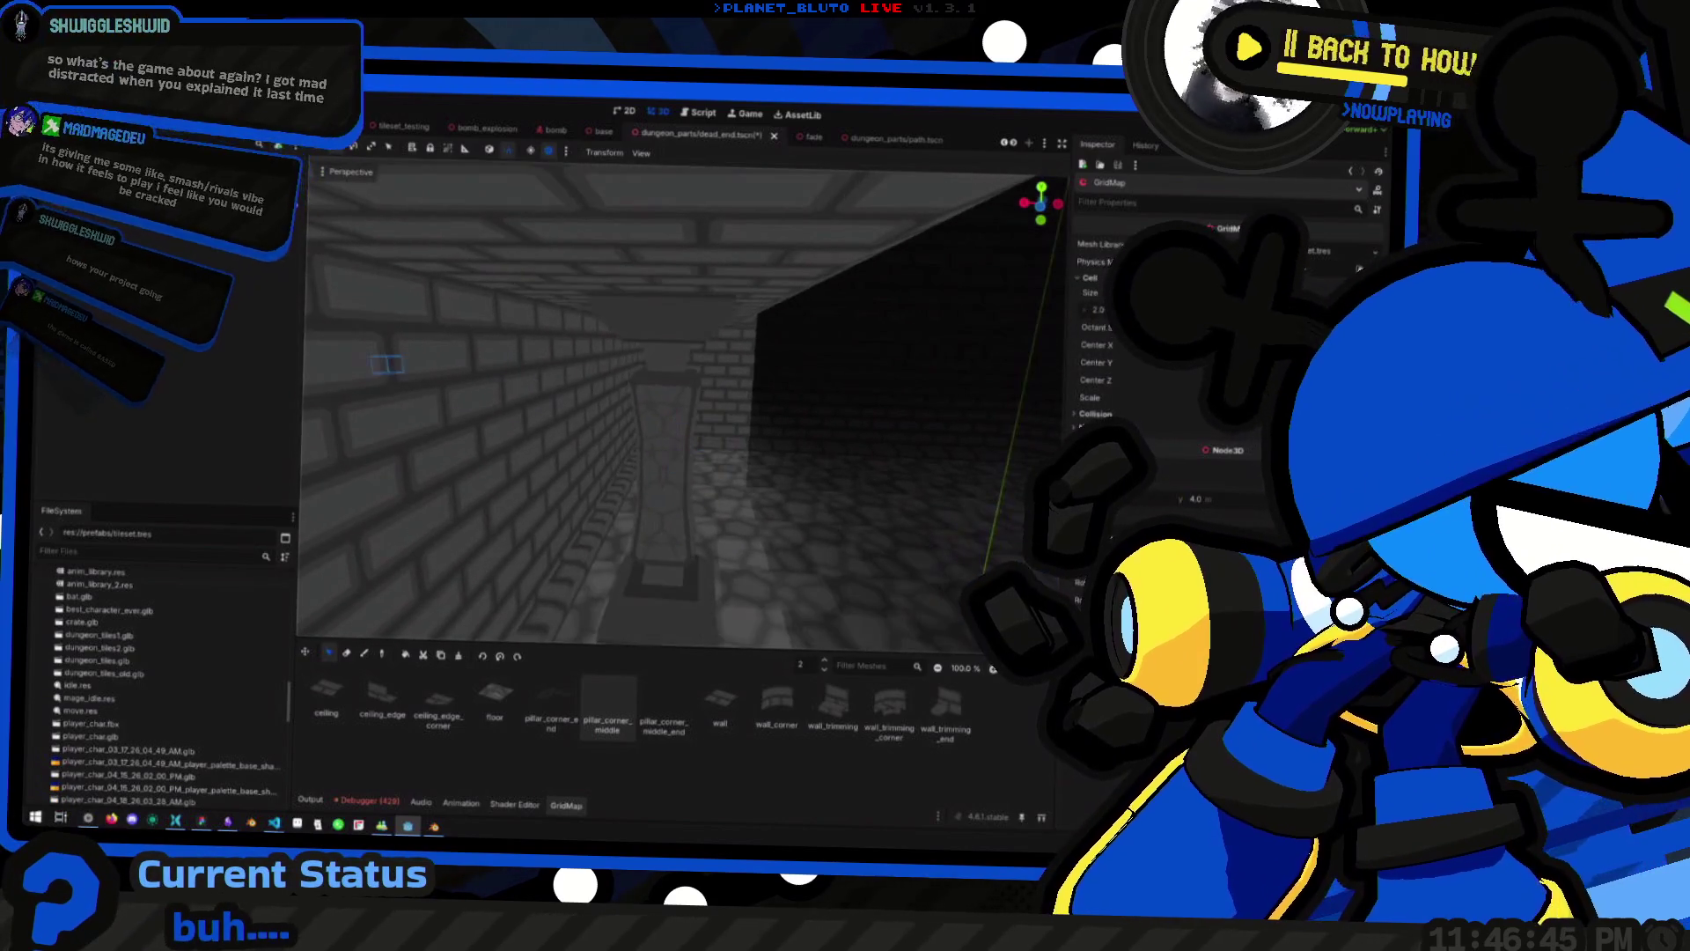
key(w)
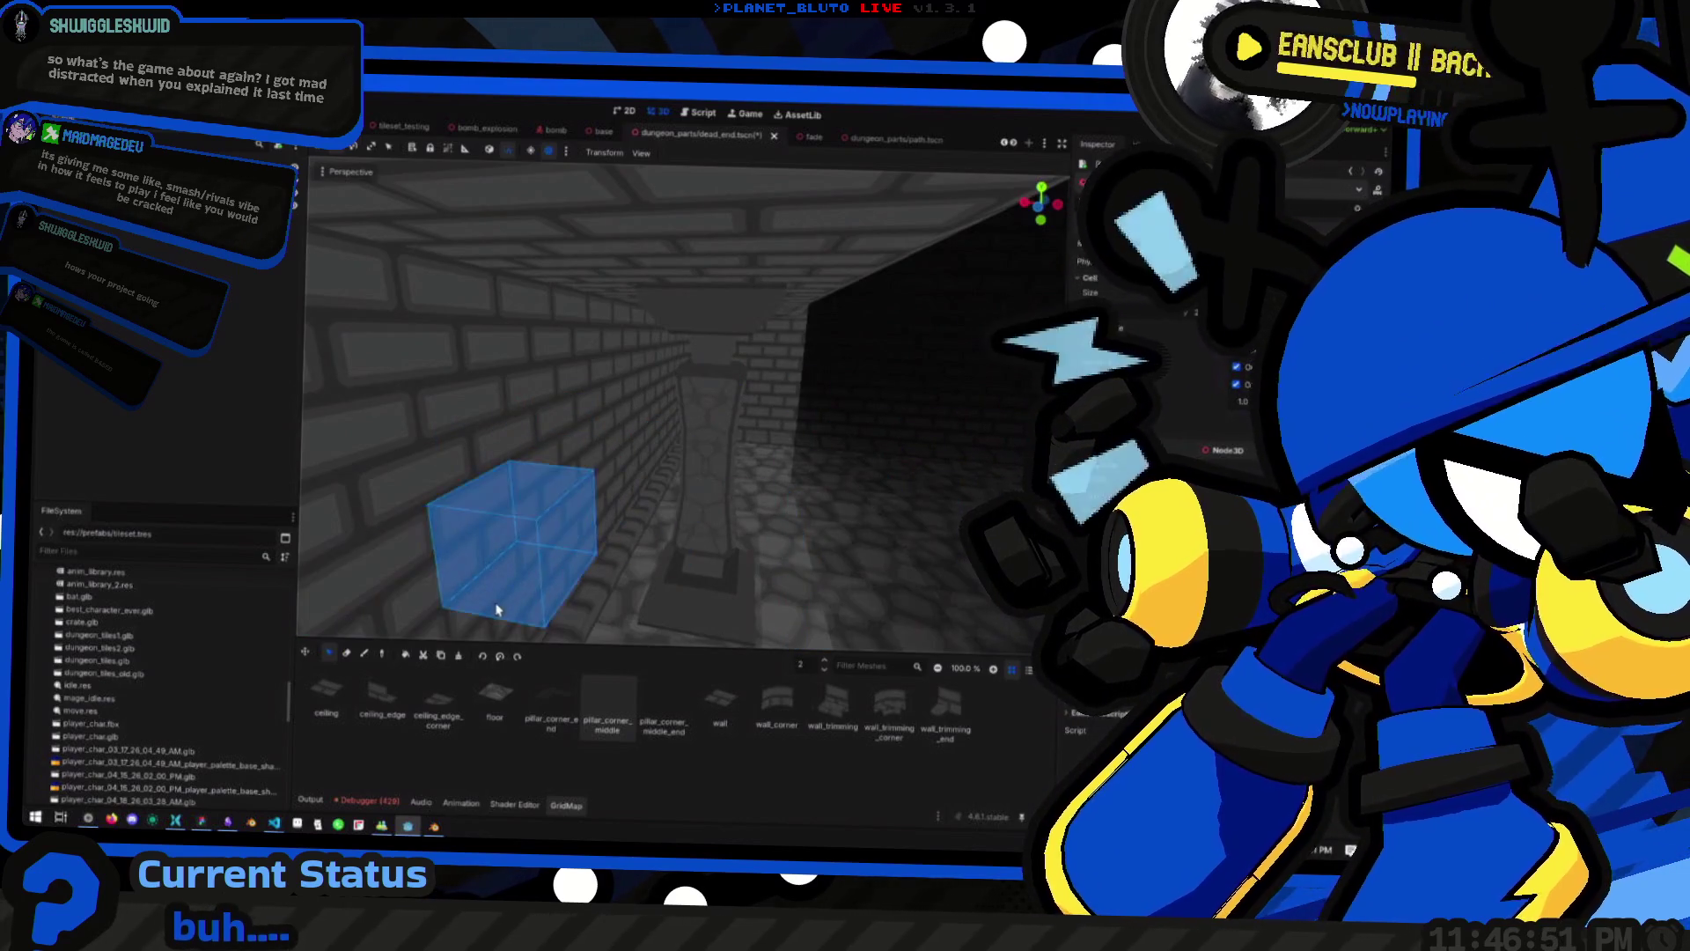
click(647, 154)
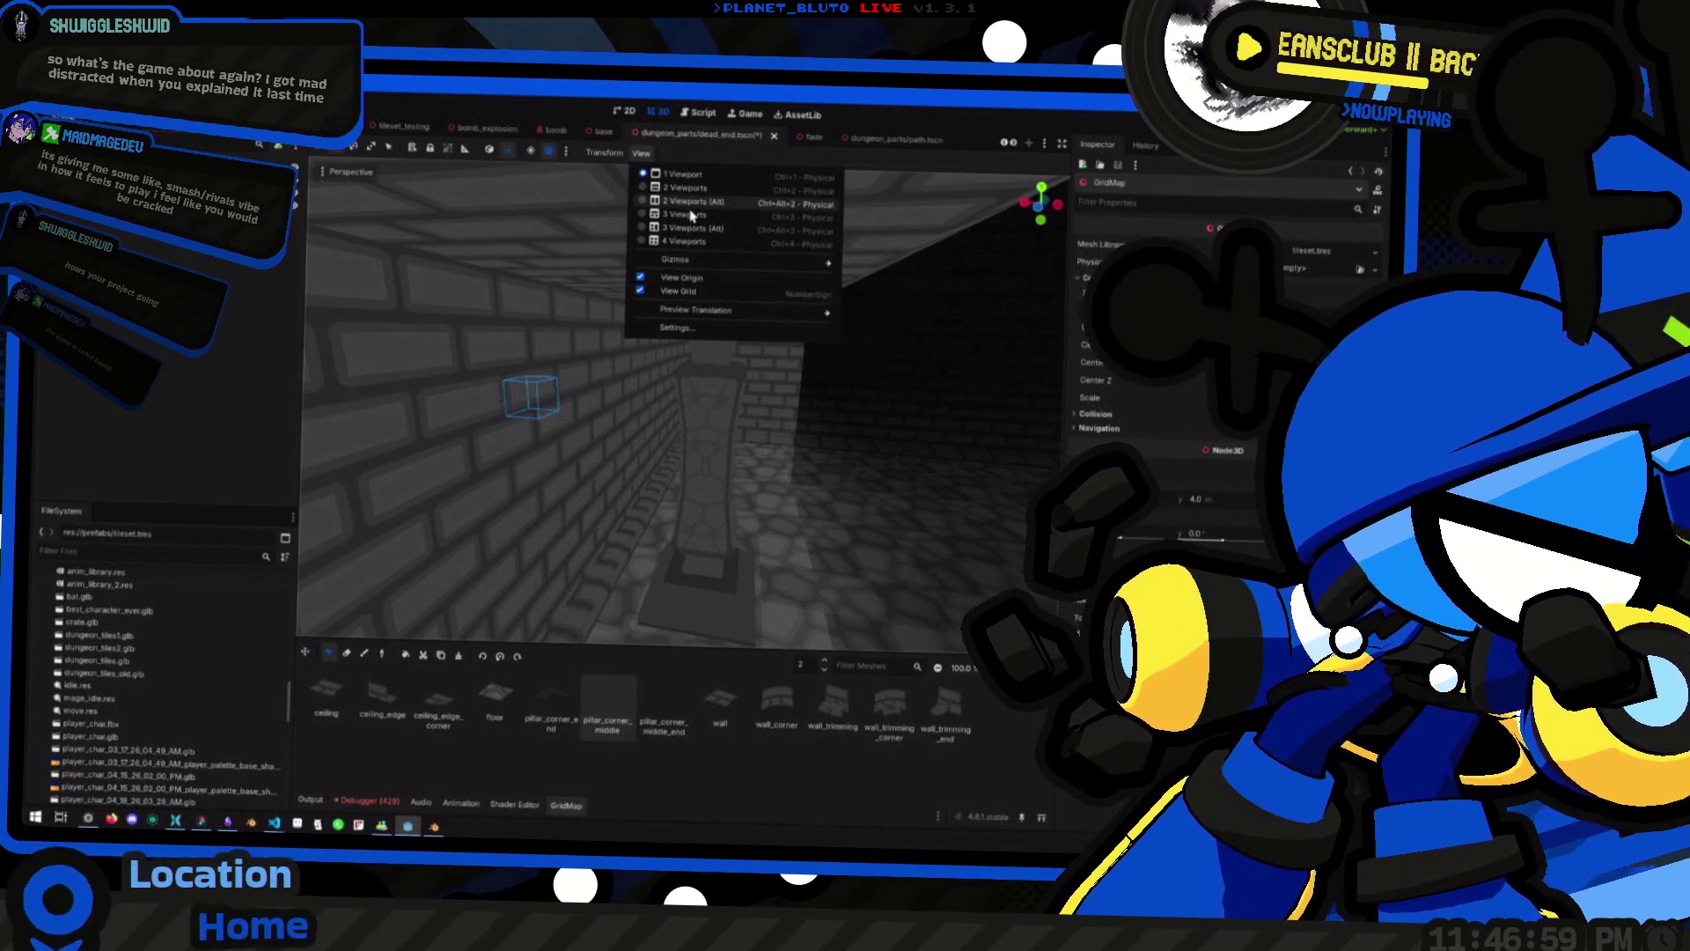
Check the viewport camera and display options, then frame the collision area and GridMap room
click(684, 327)
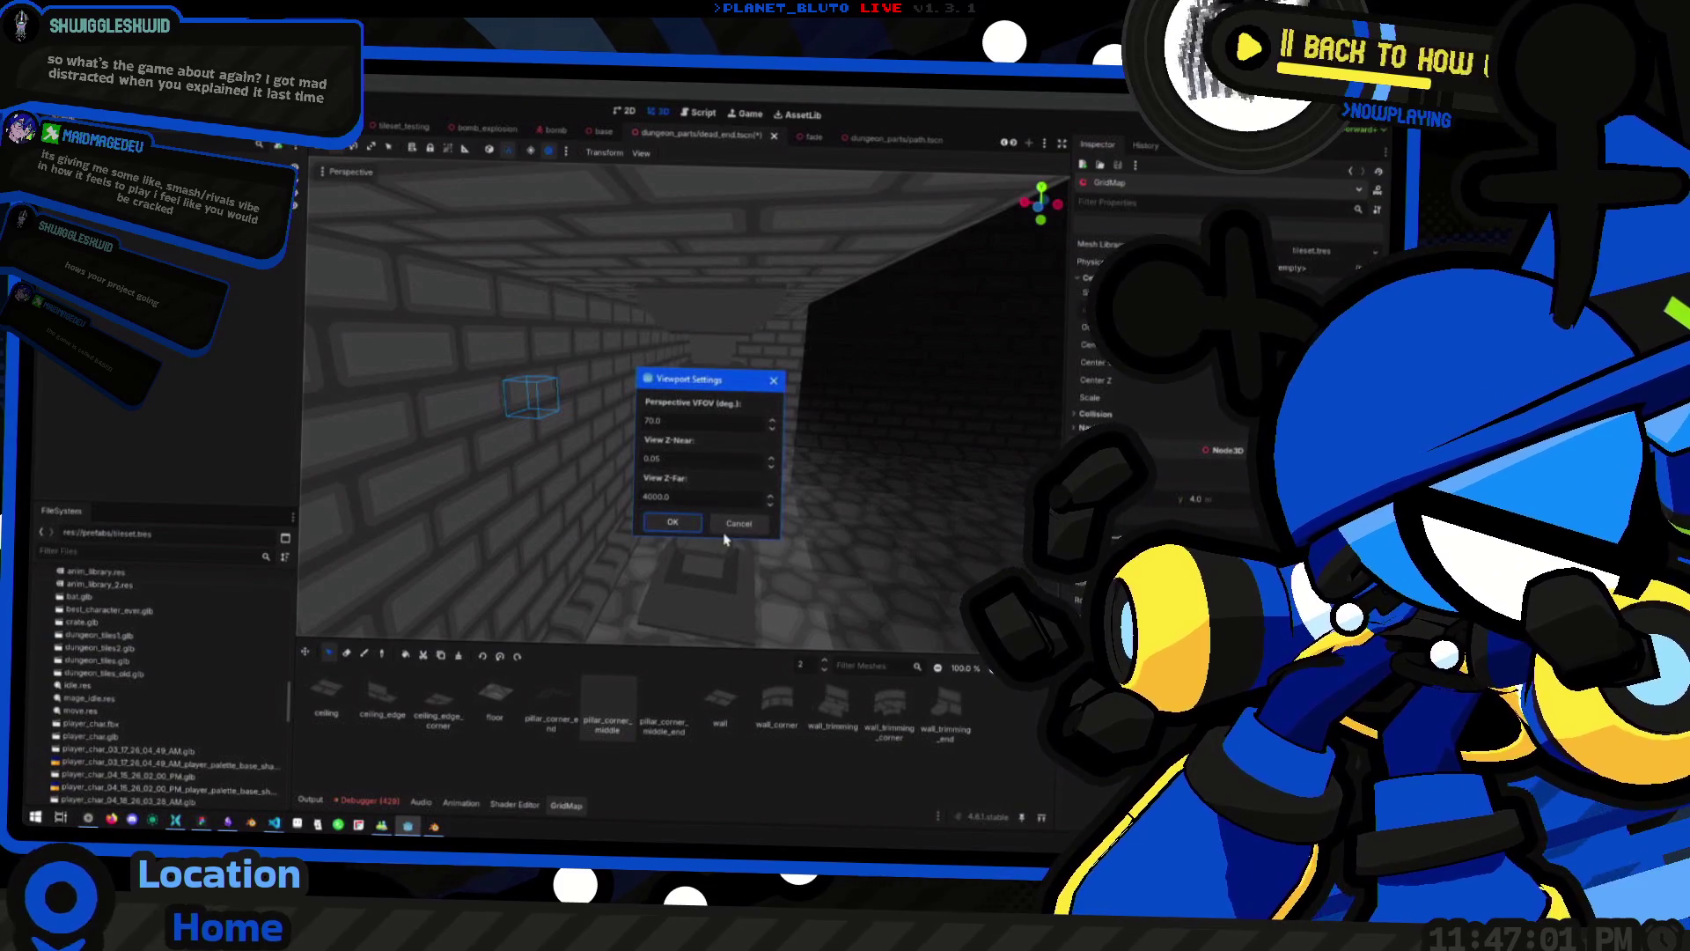
click(736, 524)
click(349, 173)
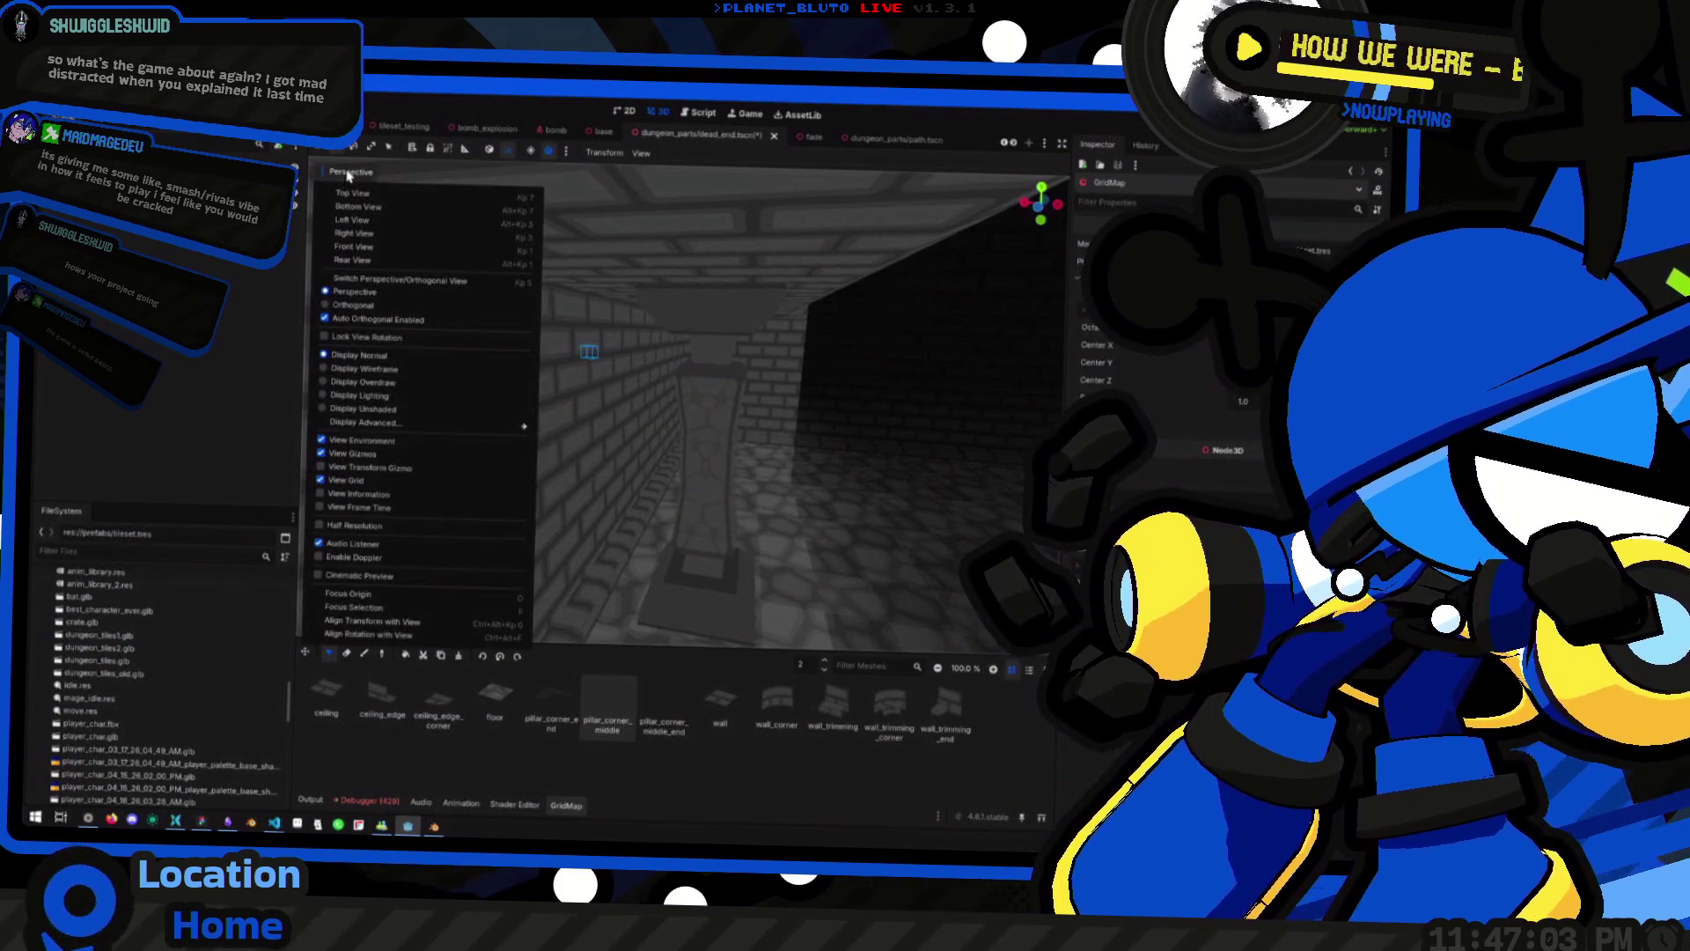
click(343, 174)
click(106, 264)
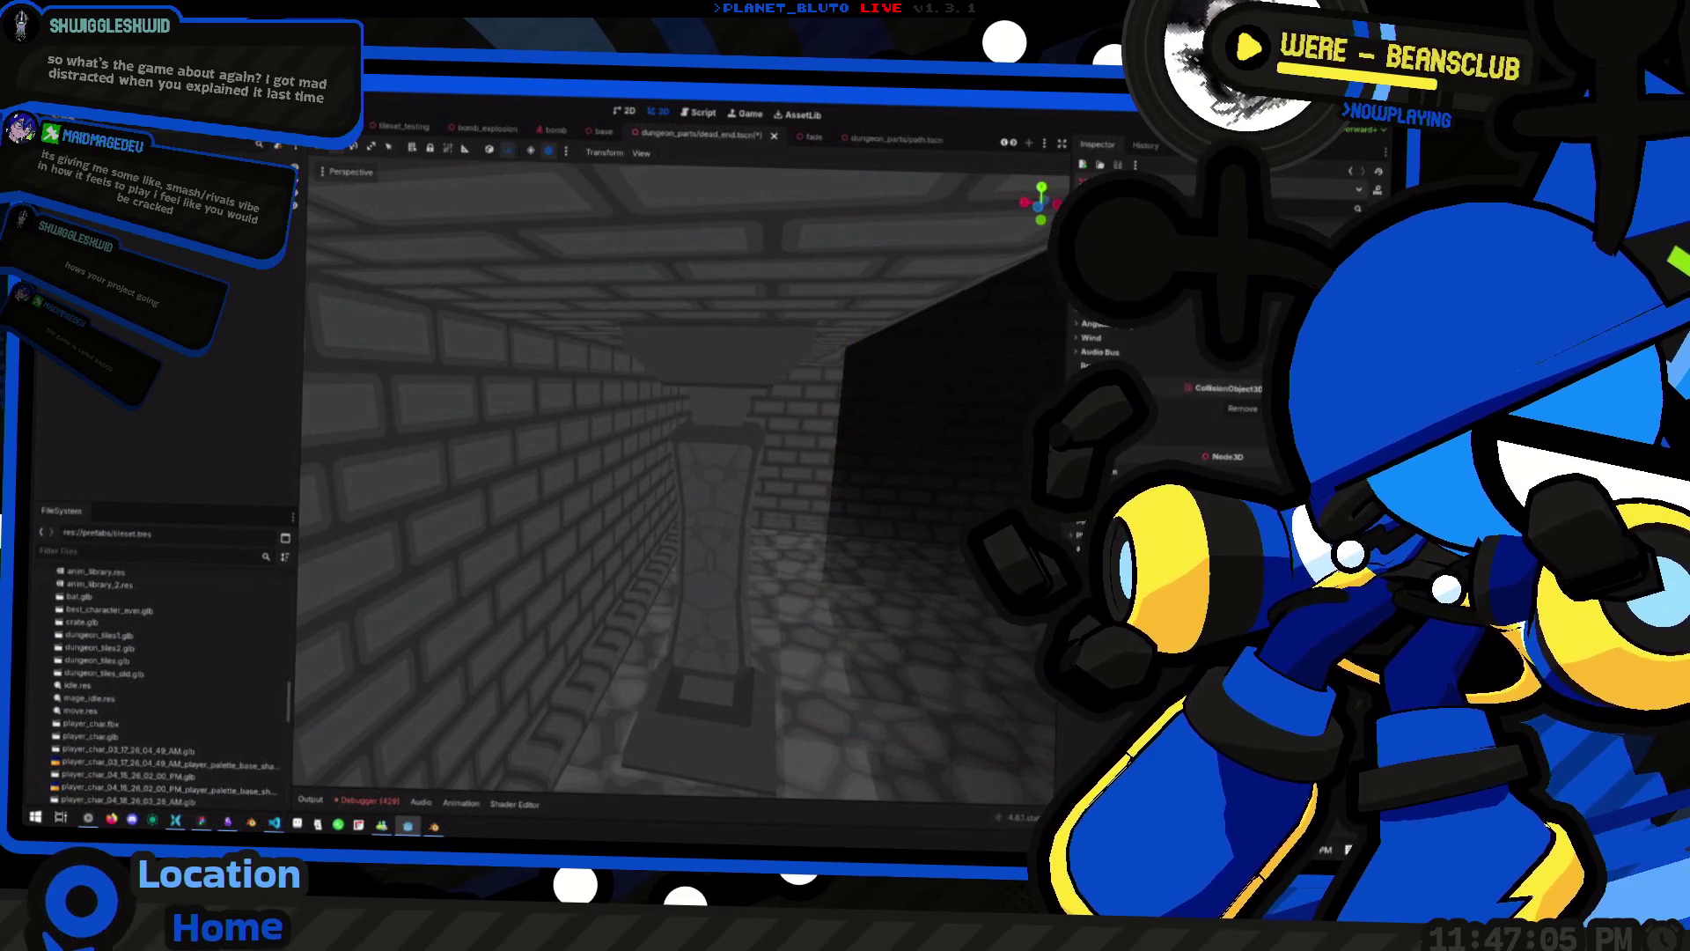
key(f)
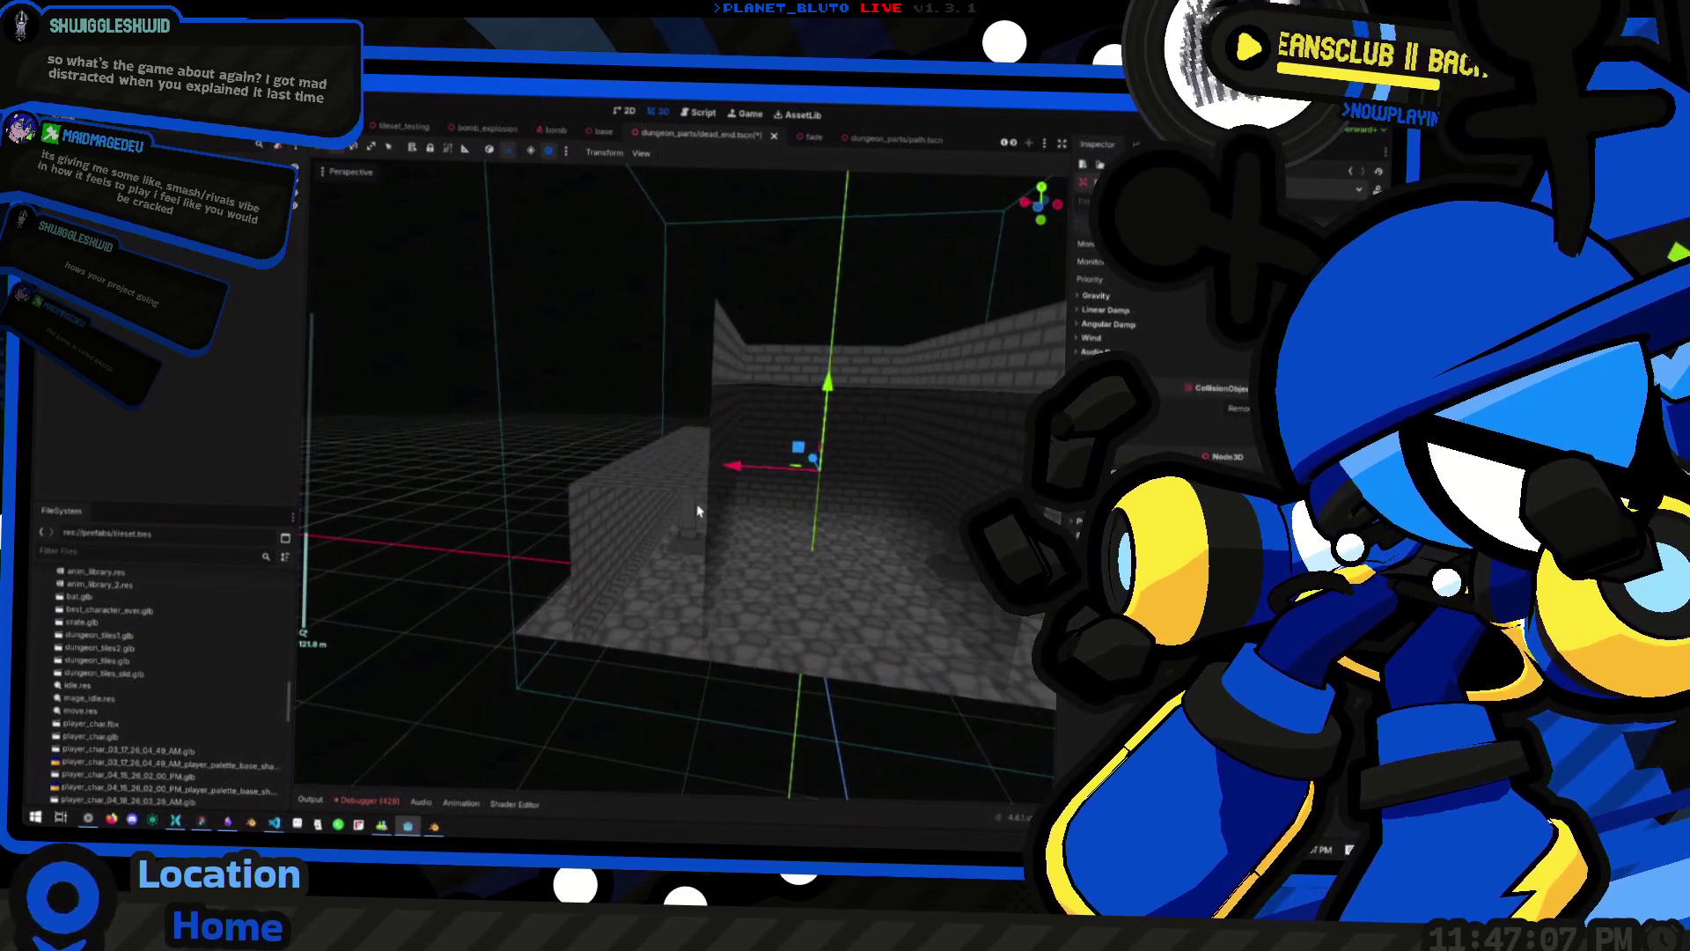
scroll(703, 528, up, 3)
scroll(702, 528, up, 5)
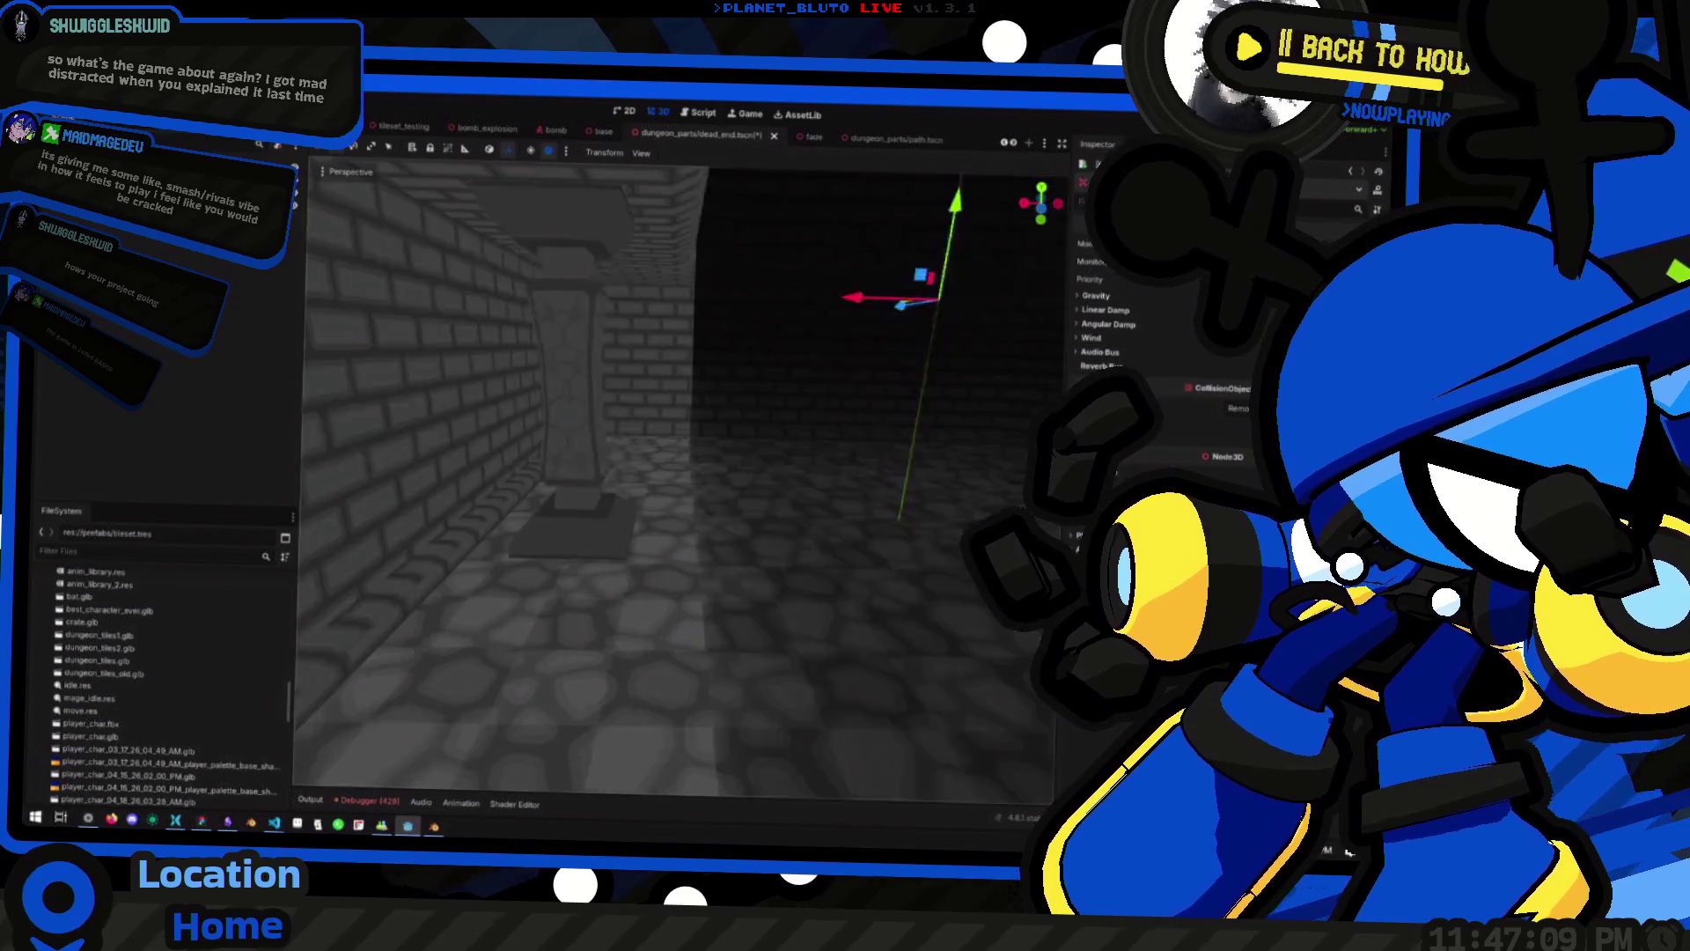
click(513, 304)
key(f)
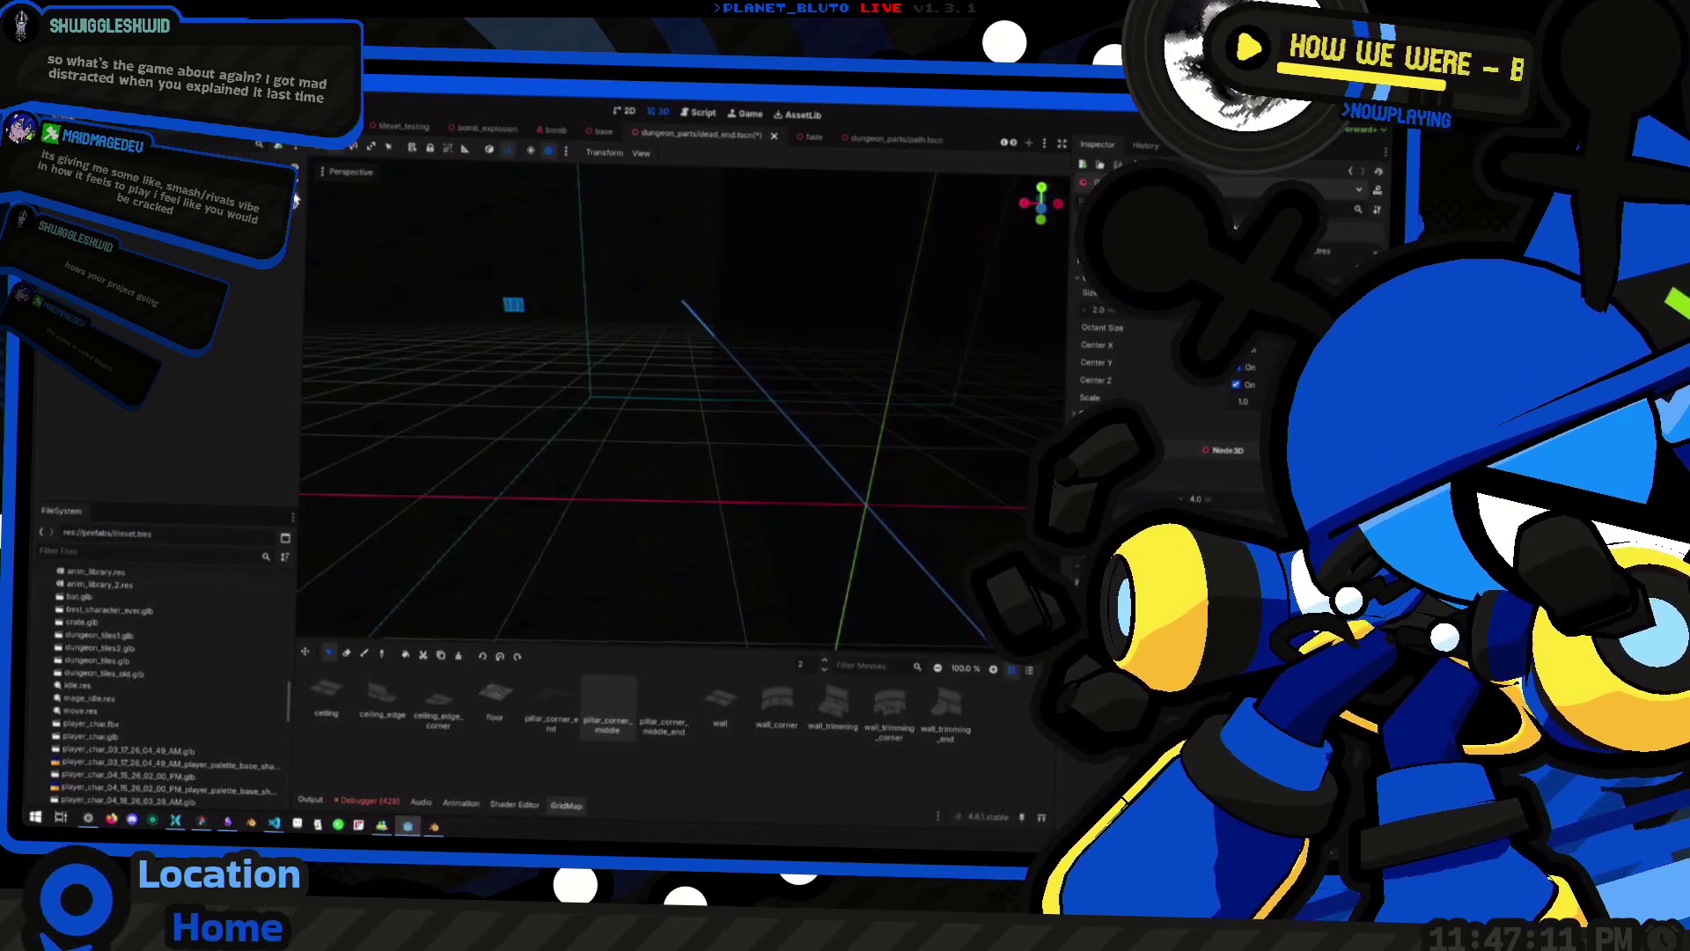
scroll(571, 361, up, 4)
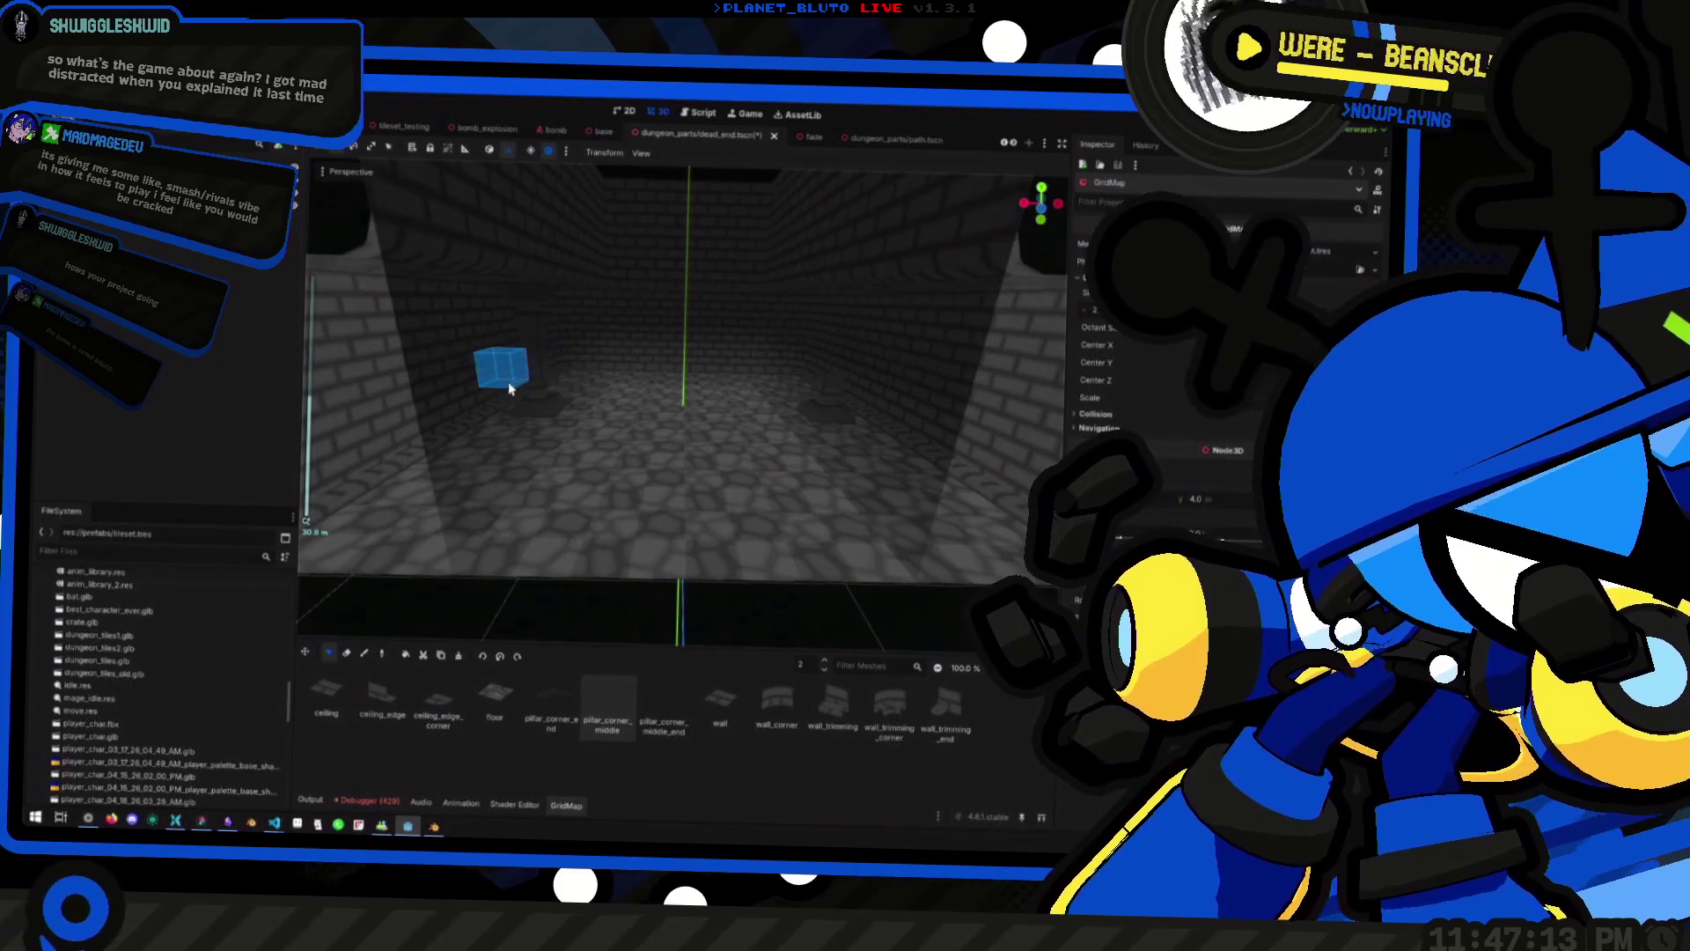
scroll(501, 379, up, 3)
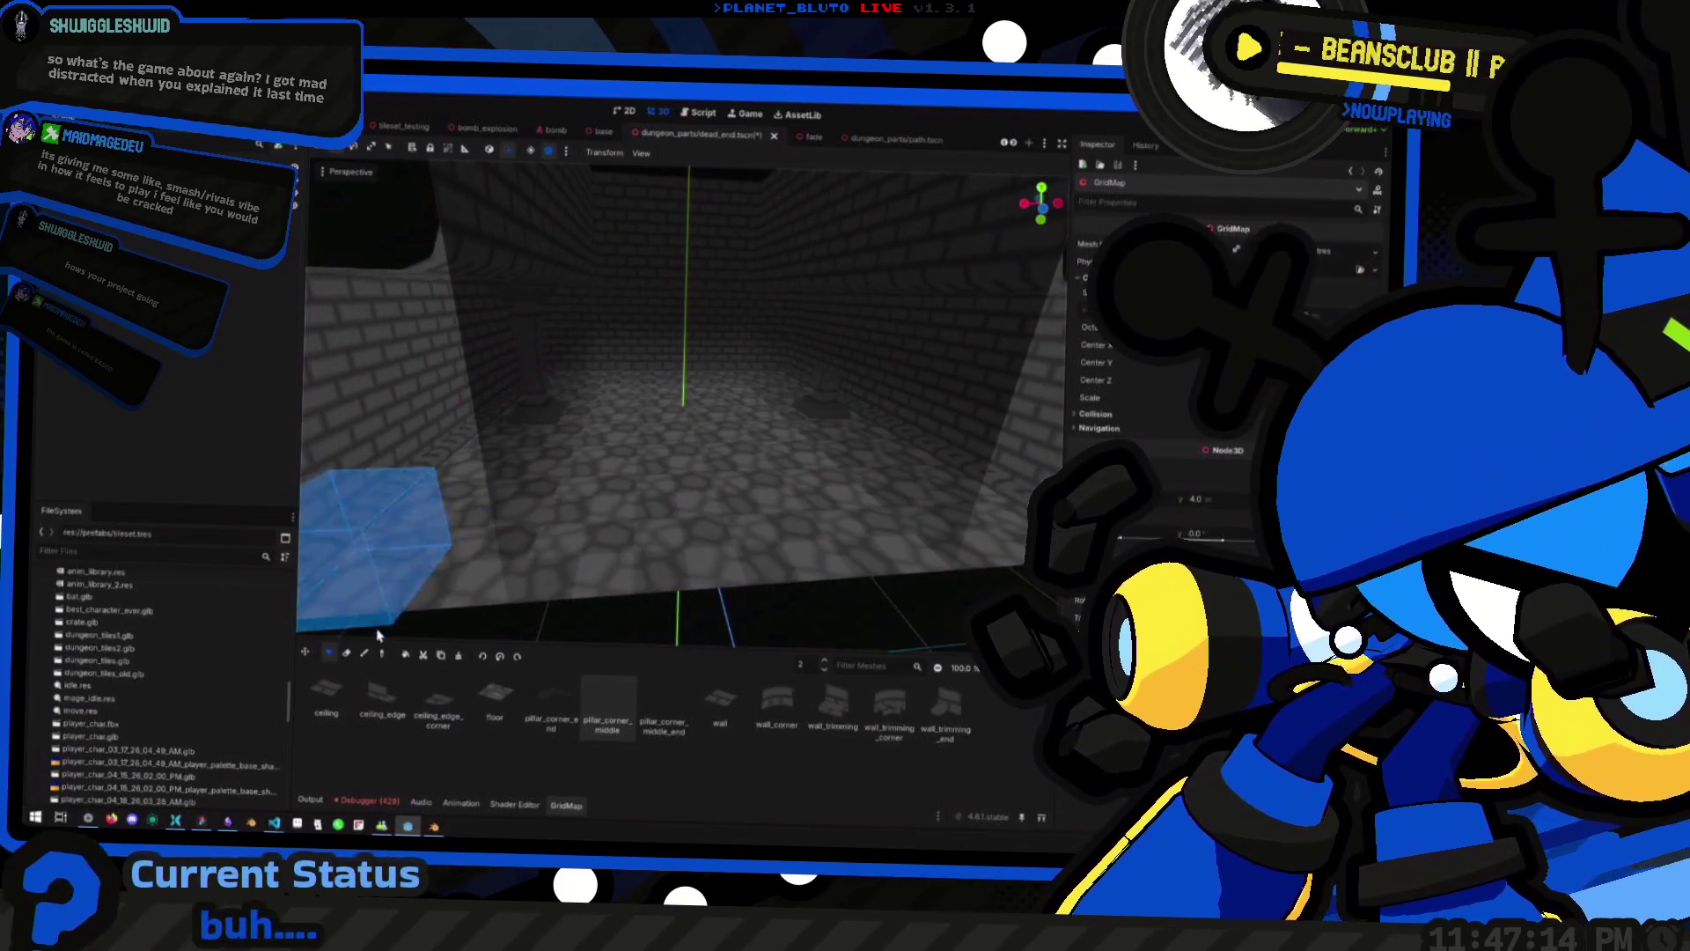
Return the GridMap to Paint mode, reset the palette to 100%, and raise the floor to 1
click(305, 655)
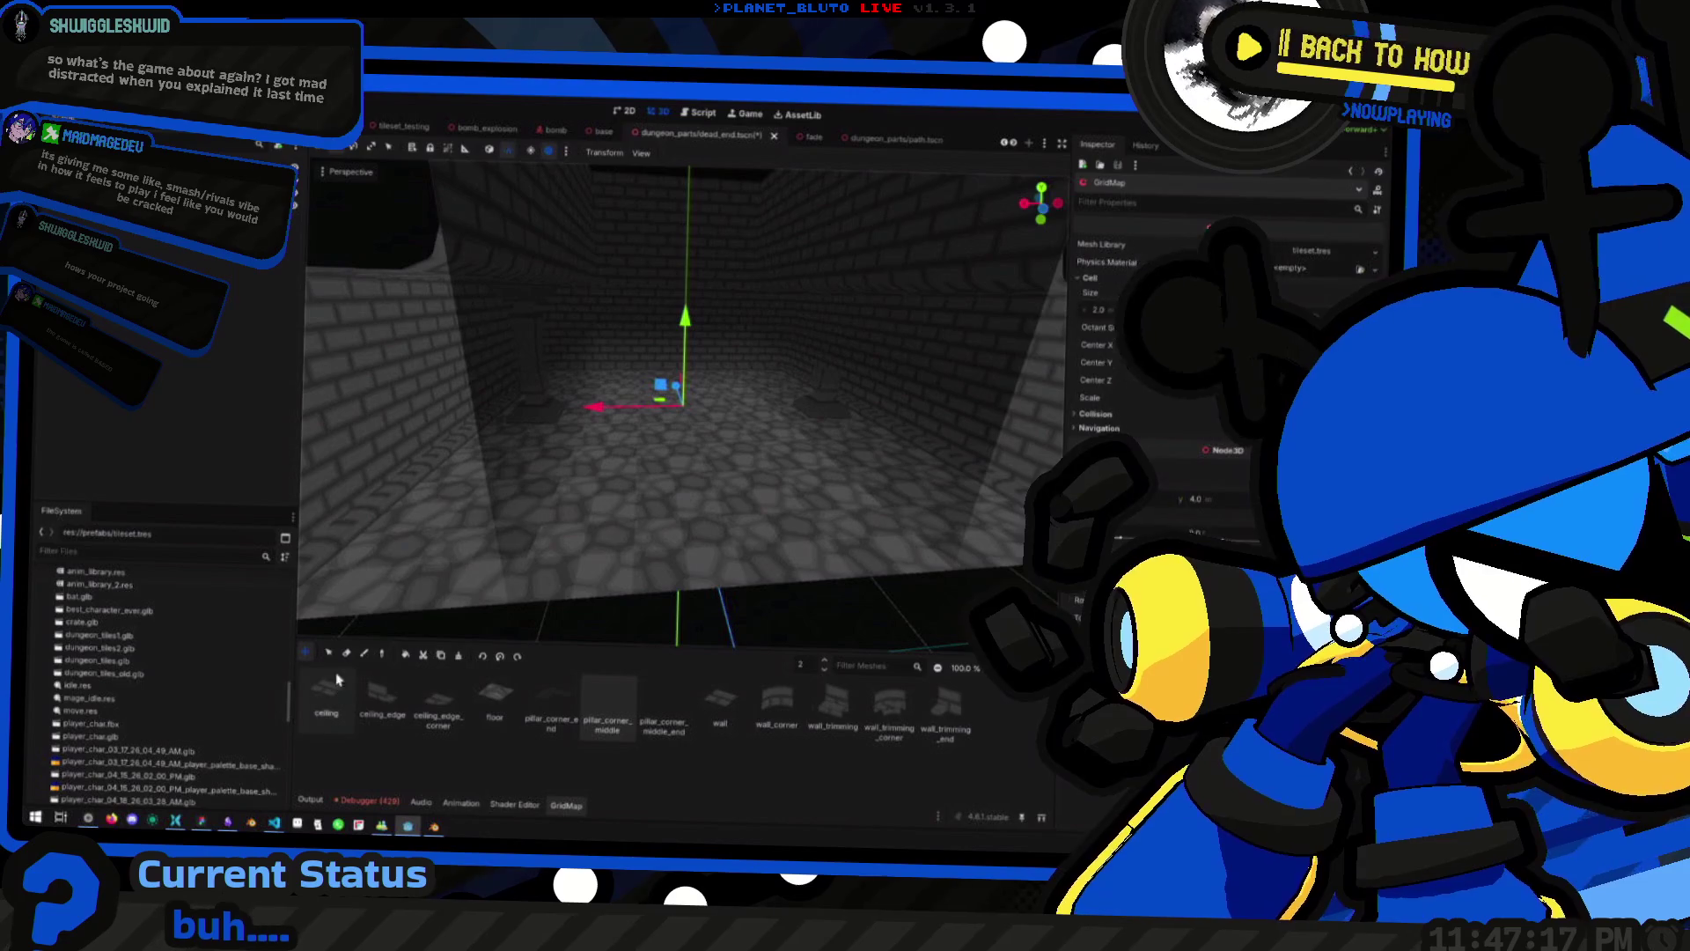
click(330, 656)
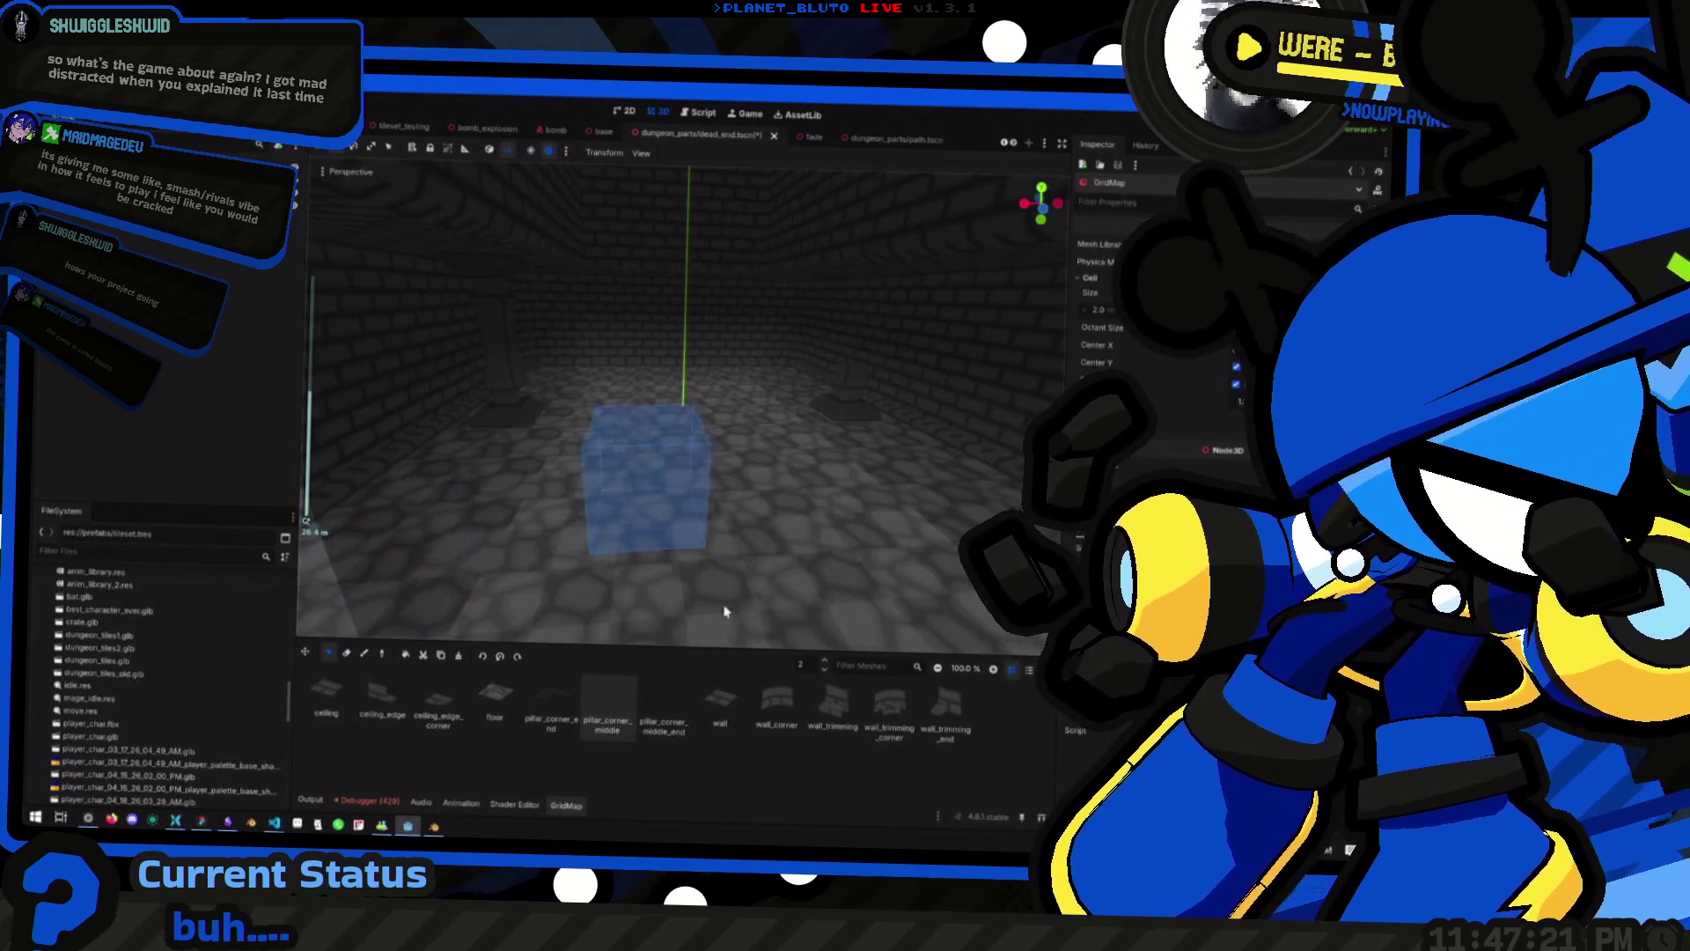
scroll(642, 493, up, 2)
click(515, 805)
click(564, 805)
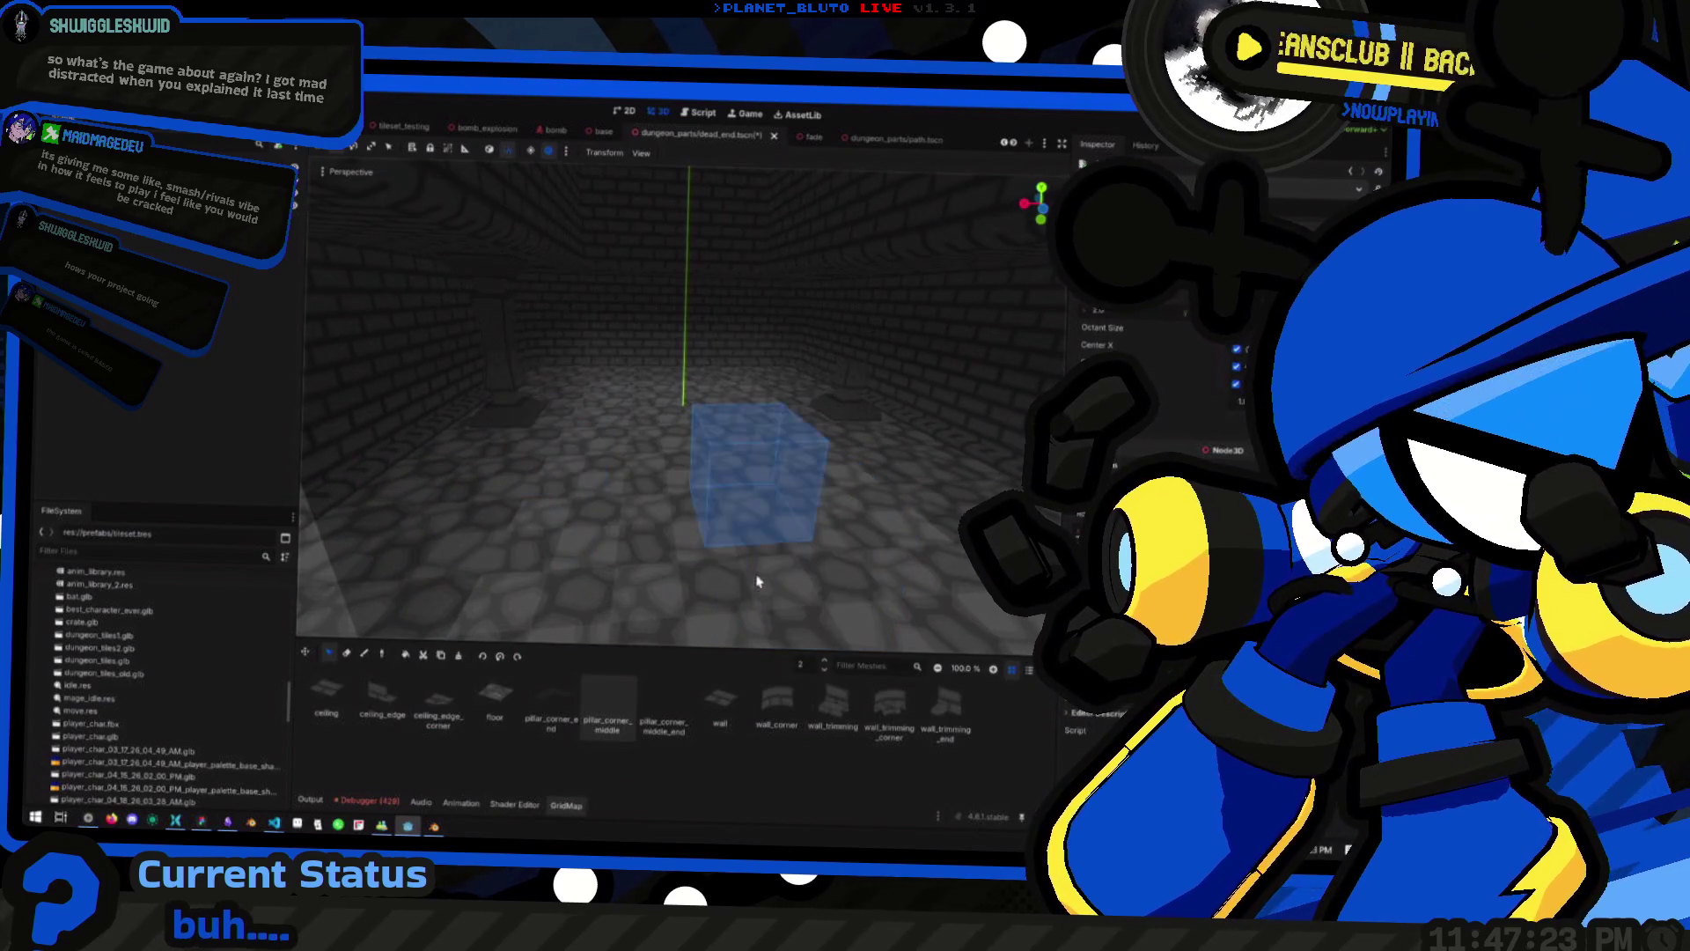
click(992, 670)
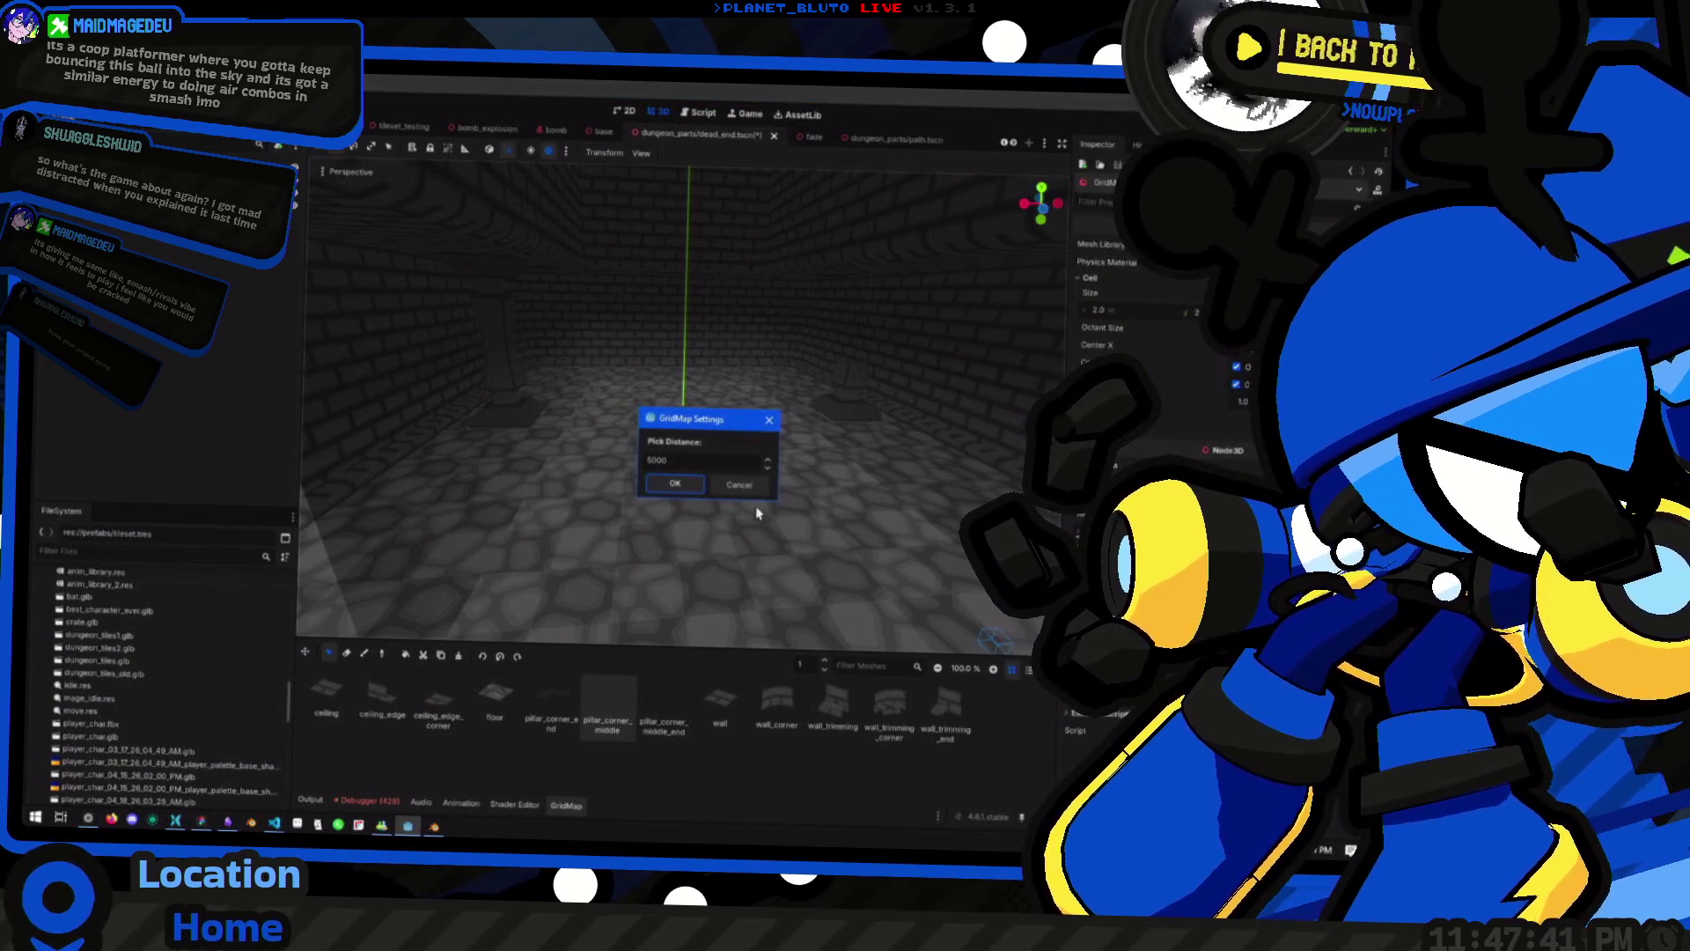
click(729, 488)
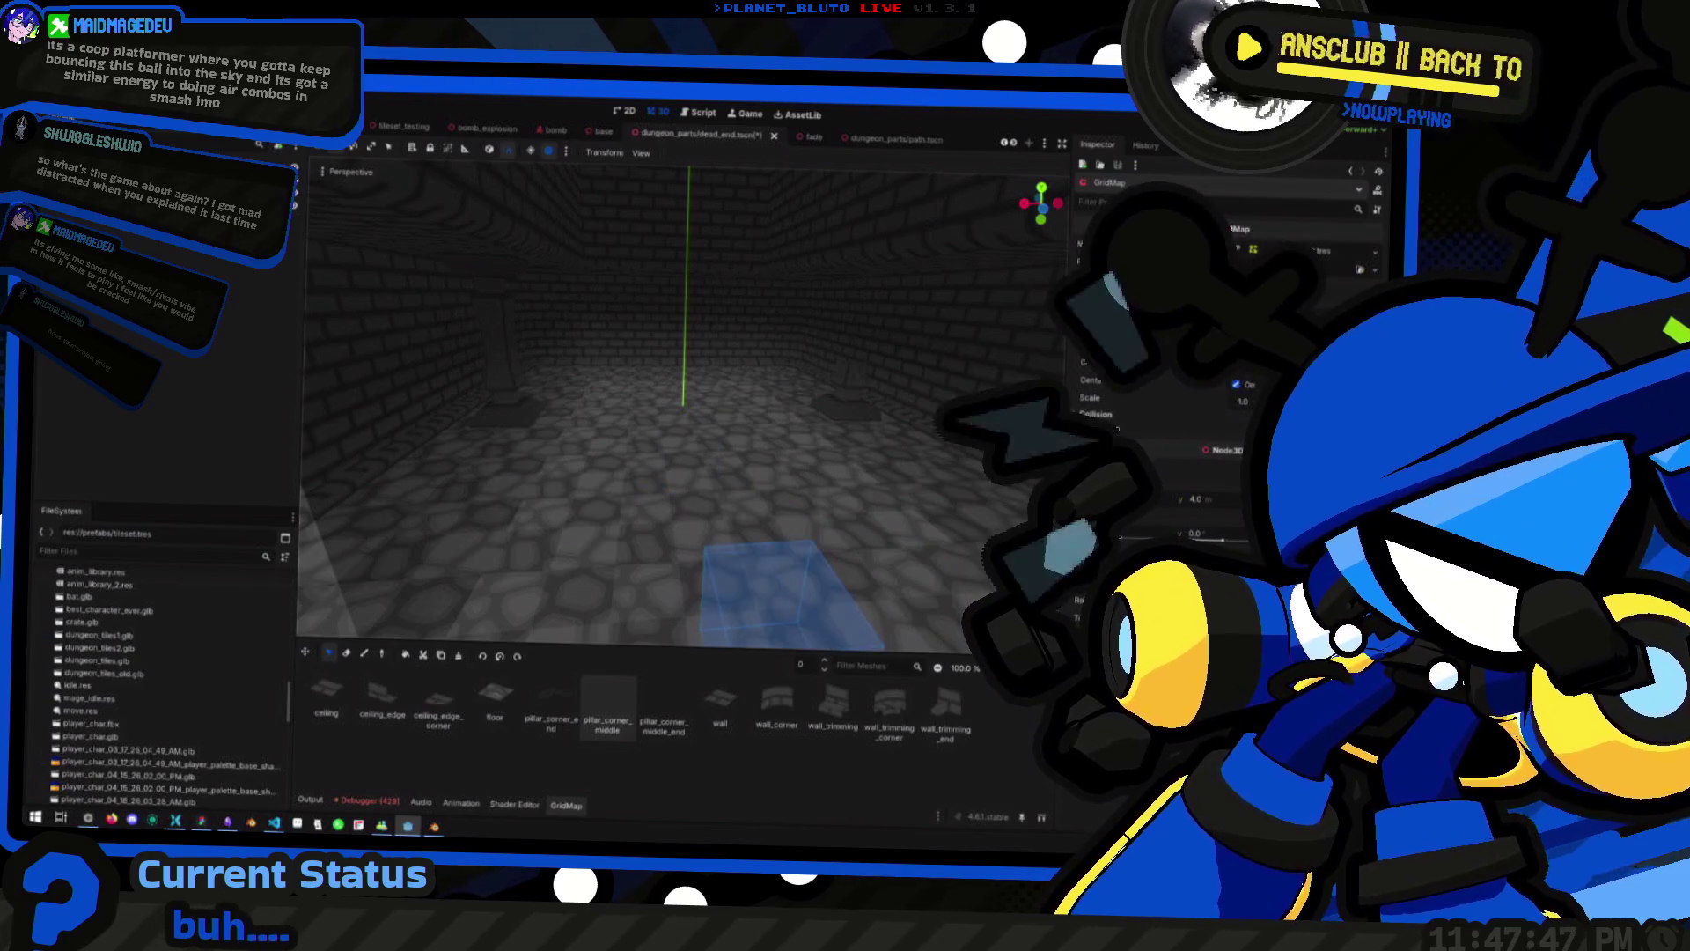
key(e)
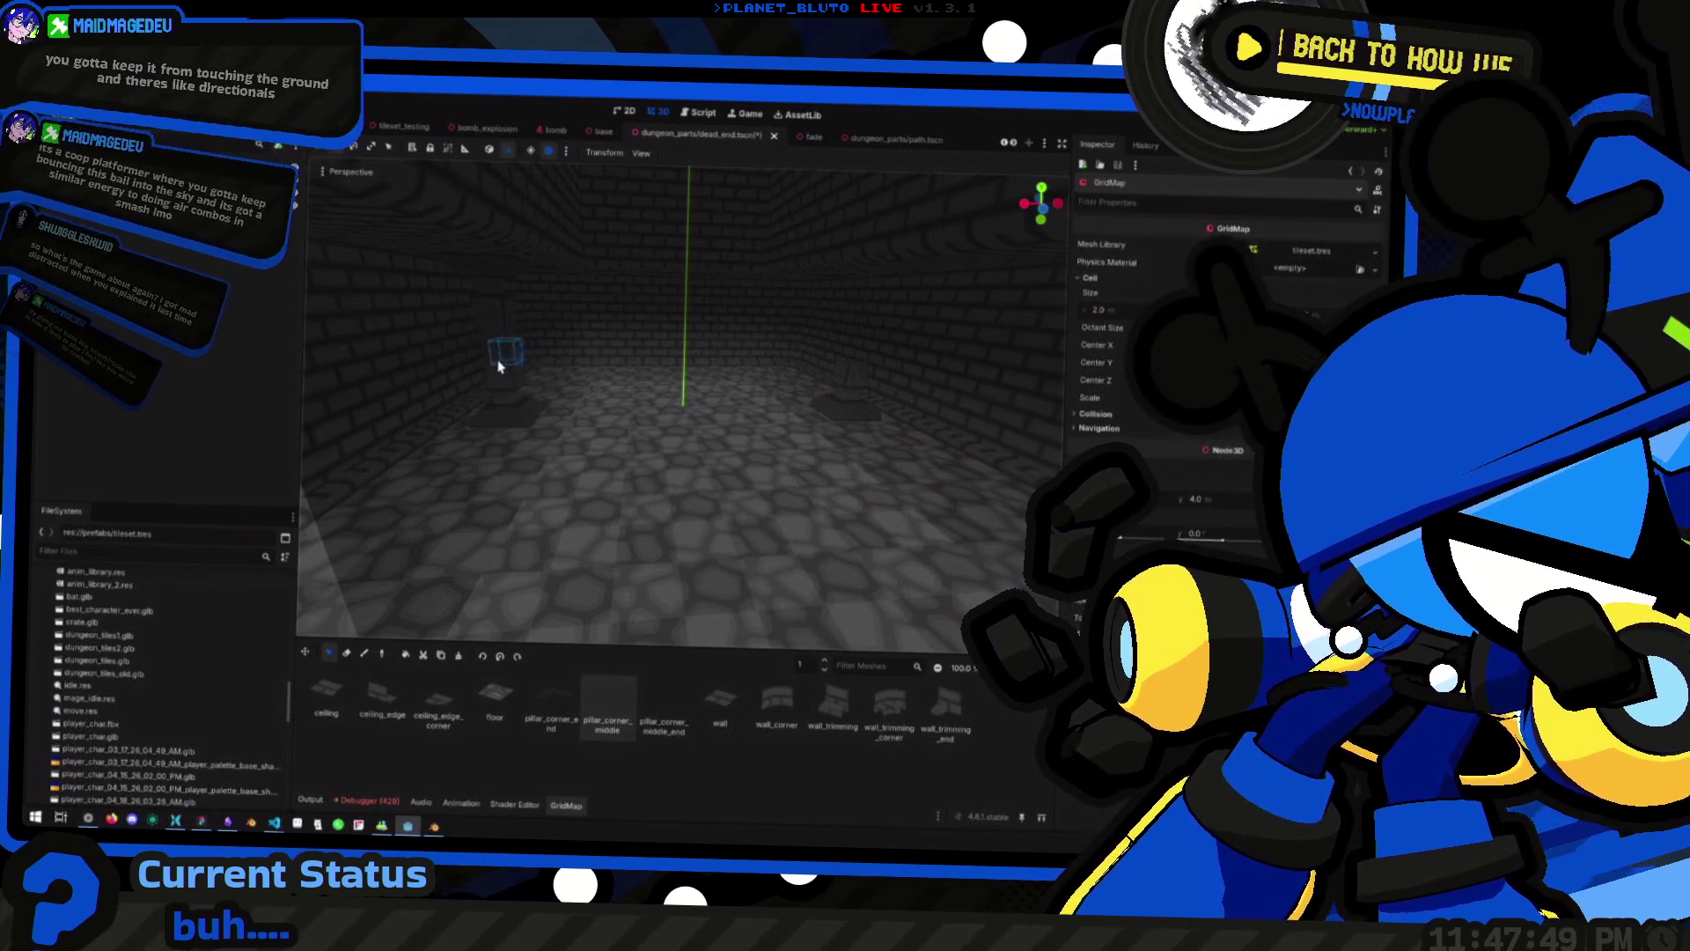
mouse_move(671, 378)
mouse_down()
mouse_move(823, 461)
mouse_move(757, 396)
mouse_move(916, 457)
mouse_move(1038, 458)
mouse_move(977, 449)
mouse_move(1012, 453)
mouse_move(902, 537)
mouse_move(688, 462)
mouse_up()
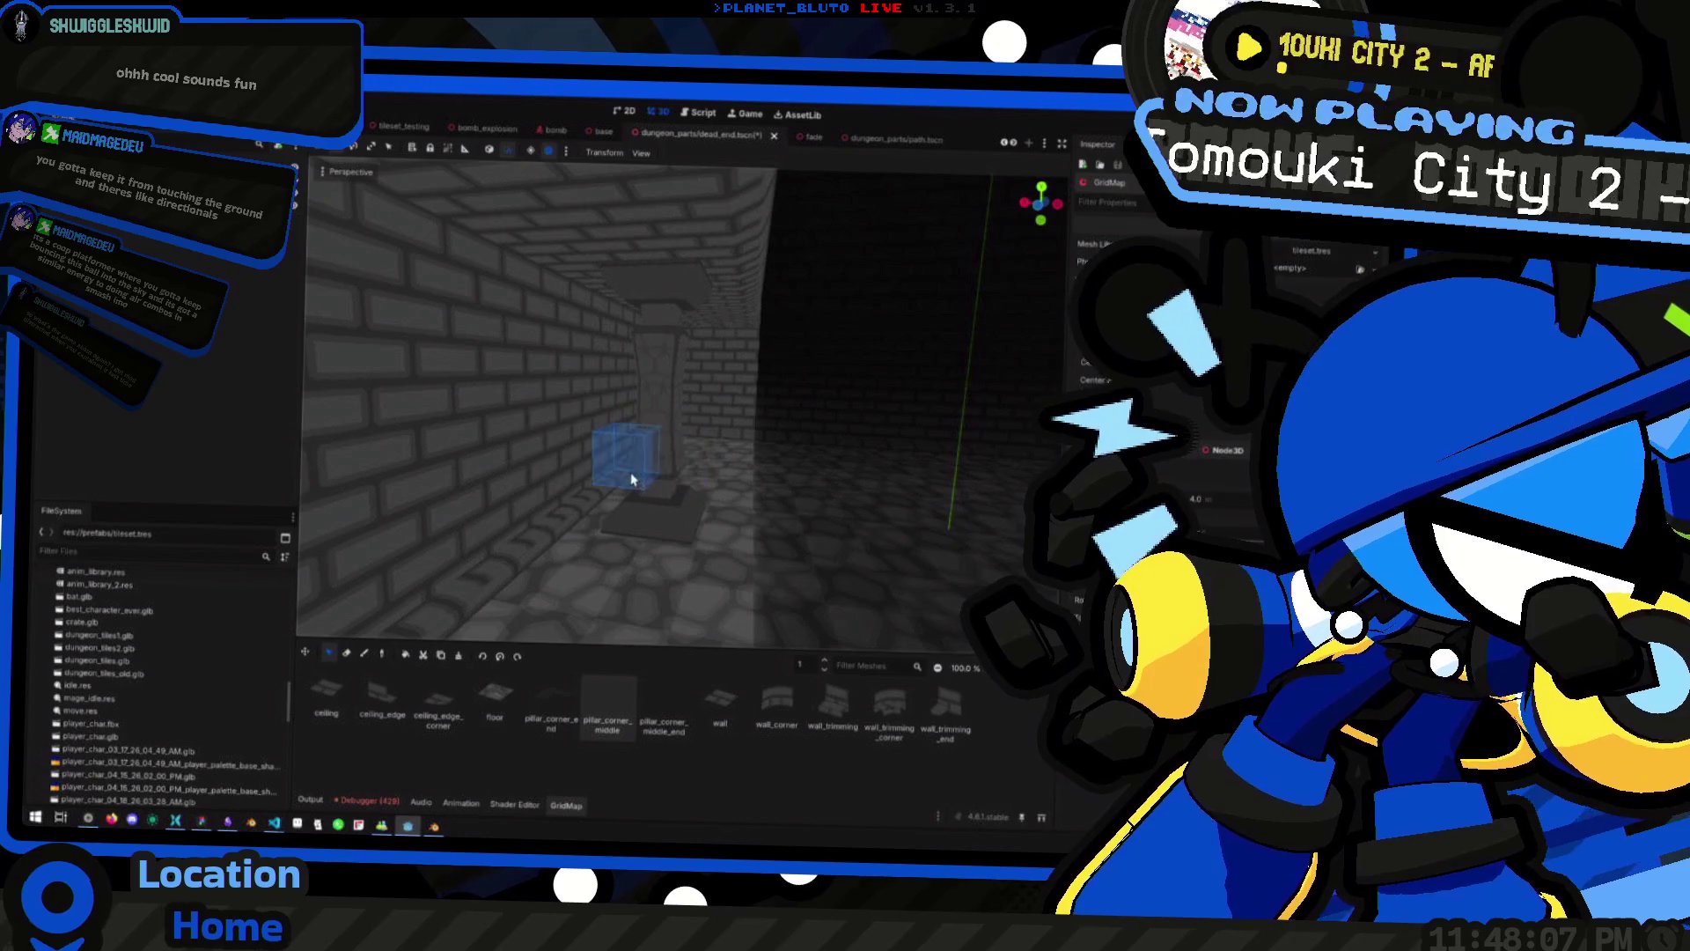
Raise the GridMap floor to 2 and orbit around the room, clearing stray cell marks
key(e)
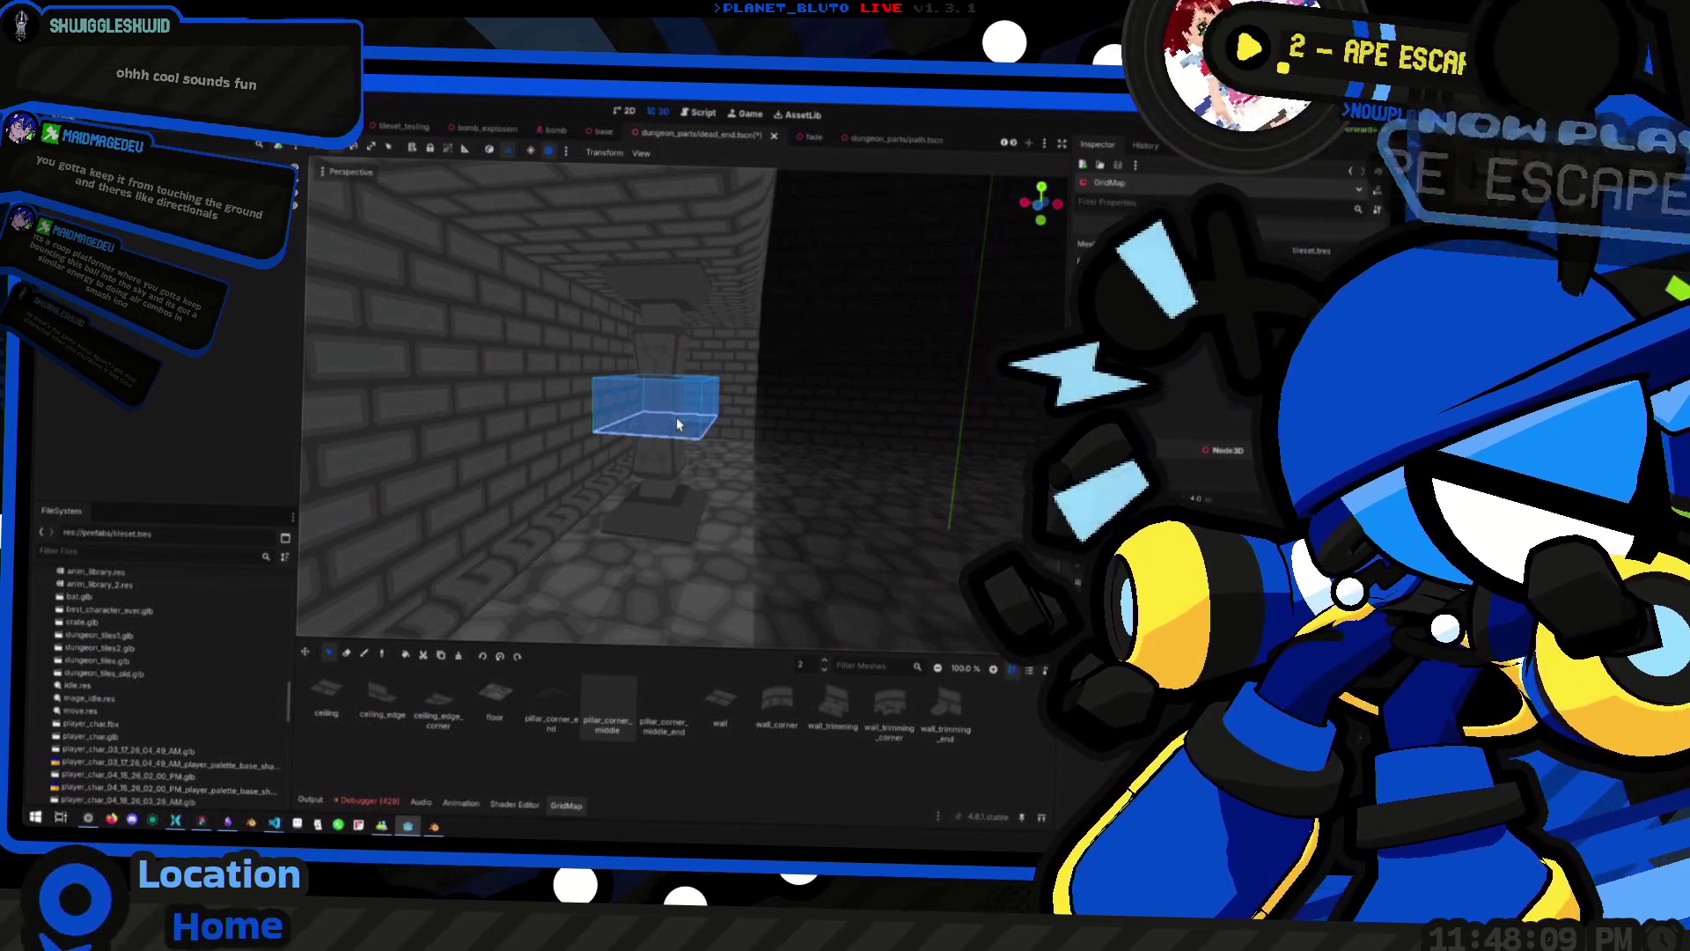
drag(678, 424, 667, 479)
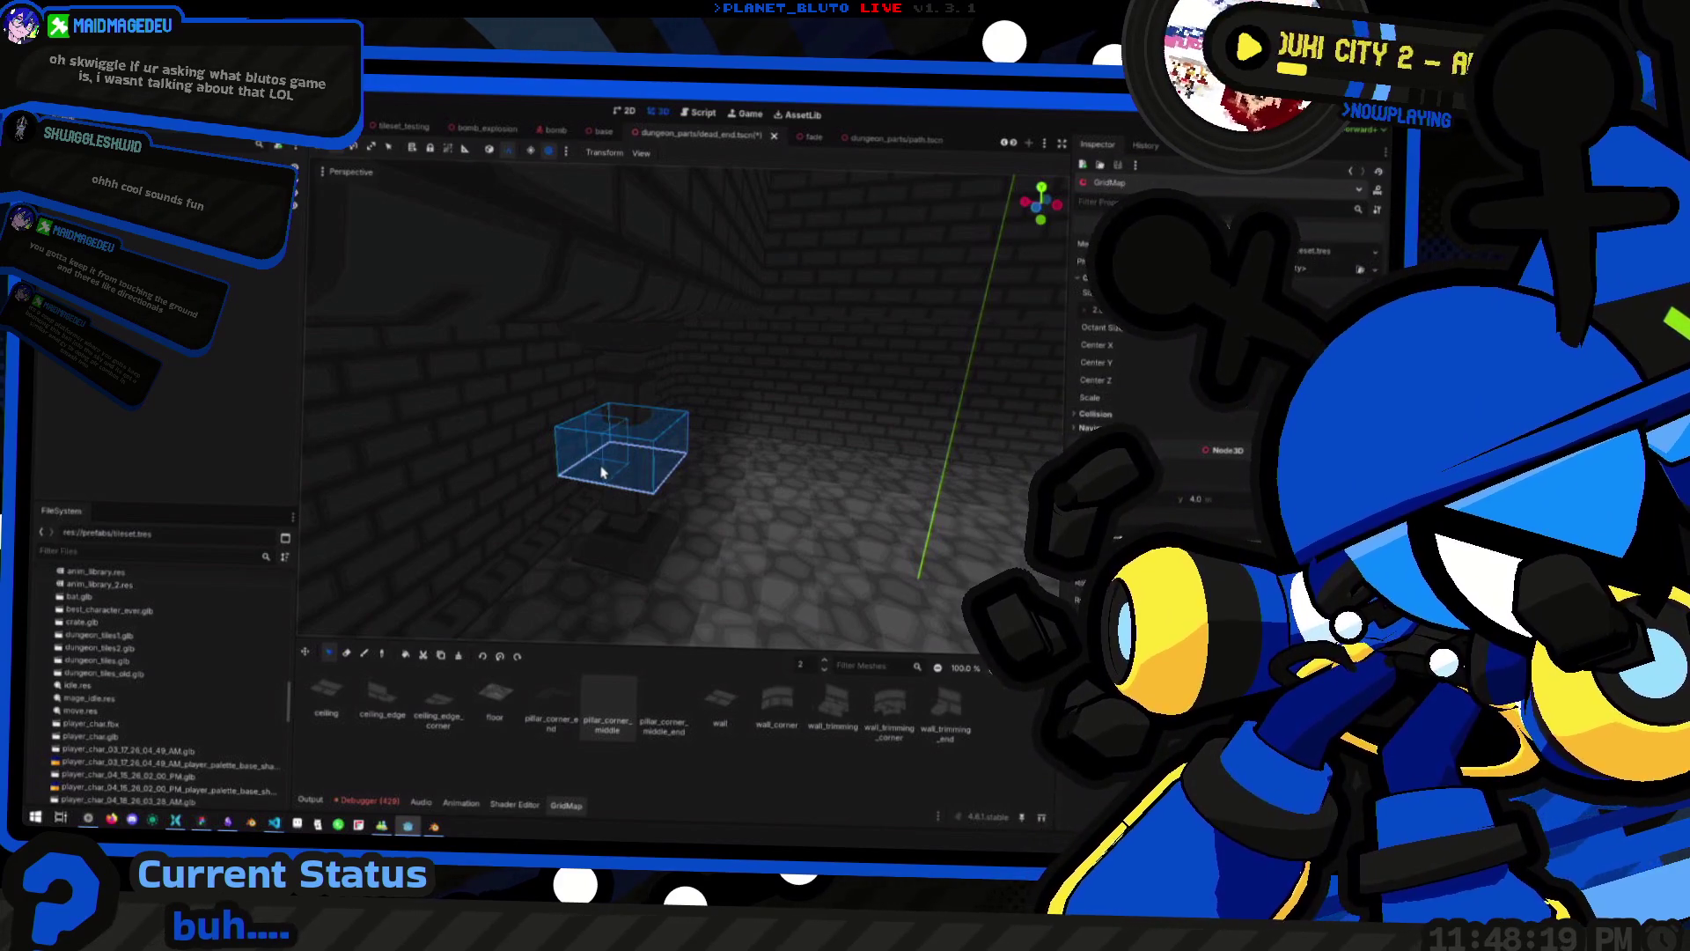
drag(690, 482, 744, 489)
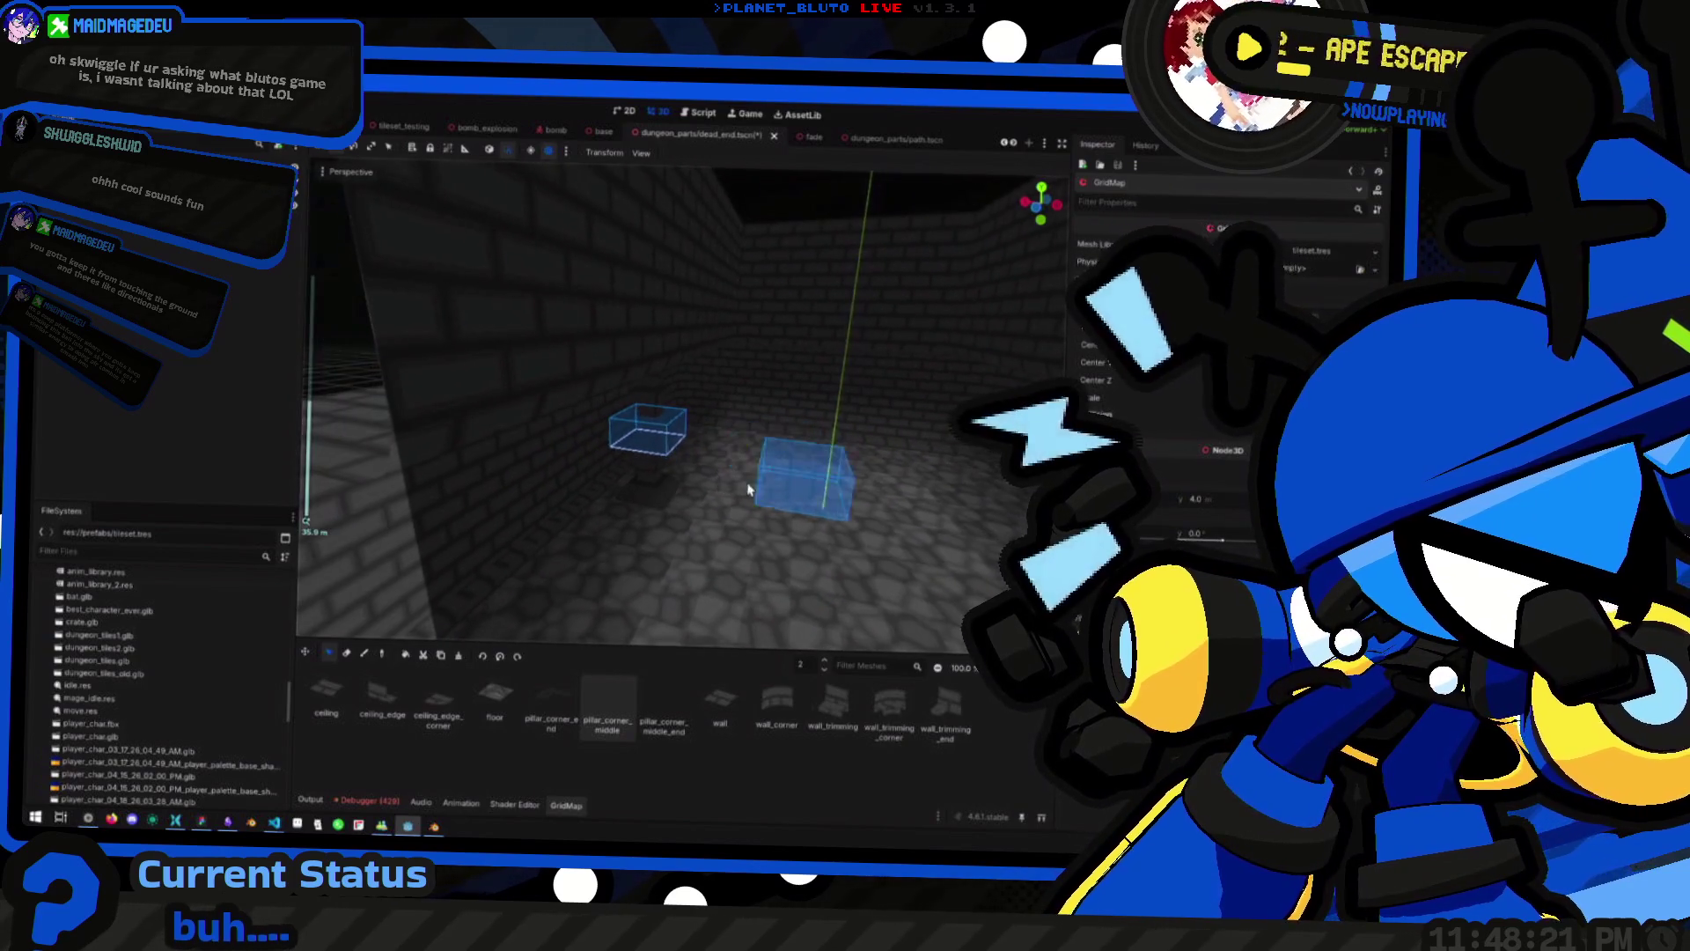
click(745, 465)
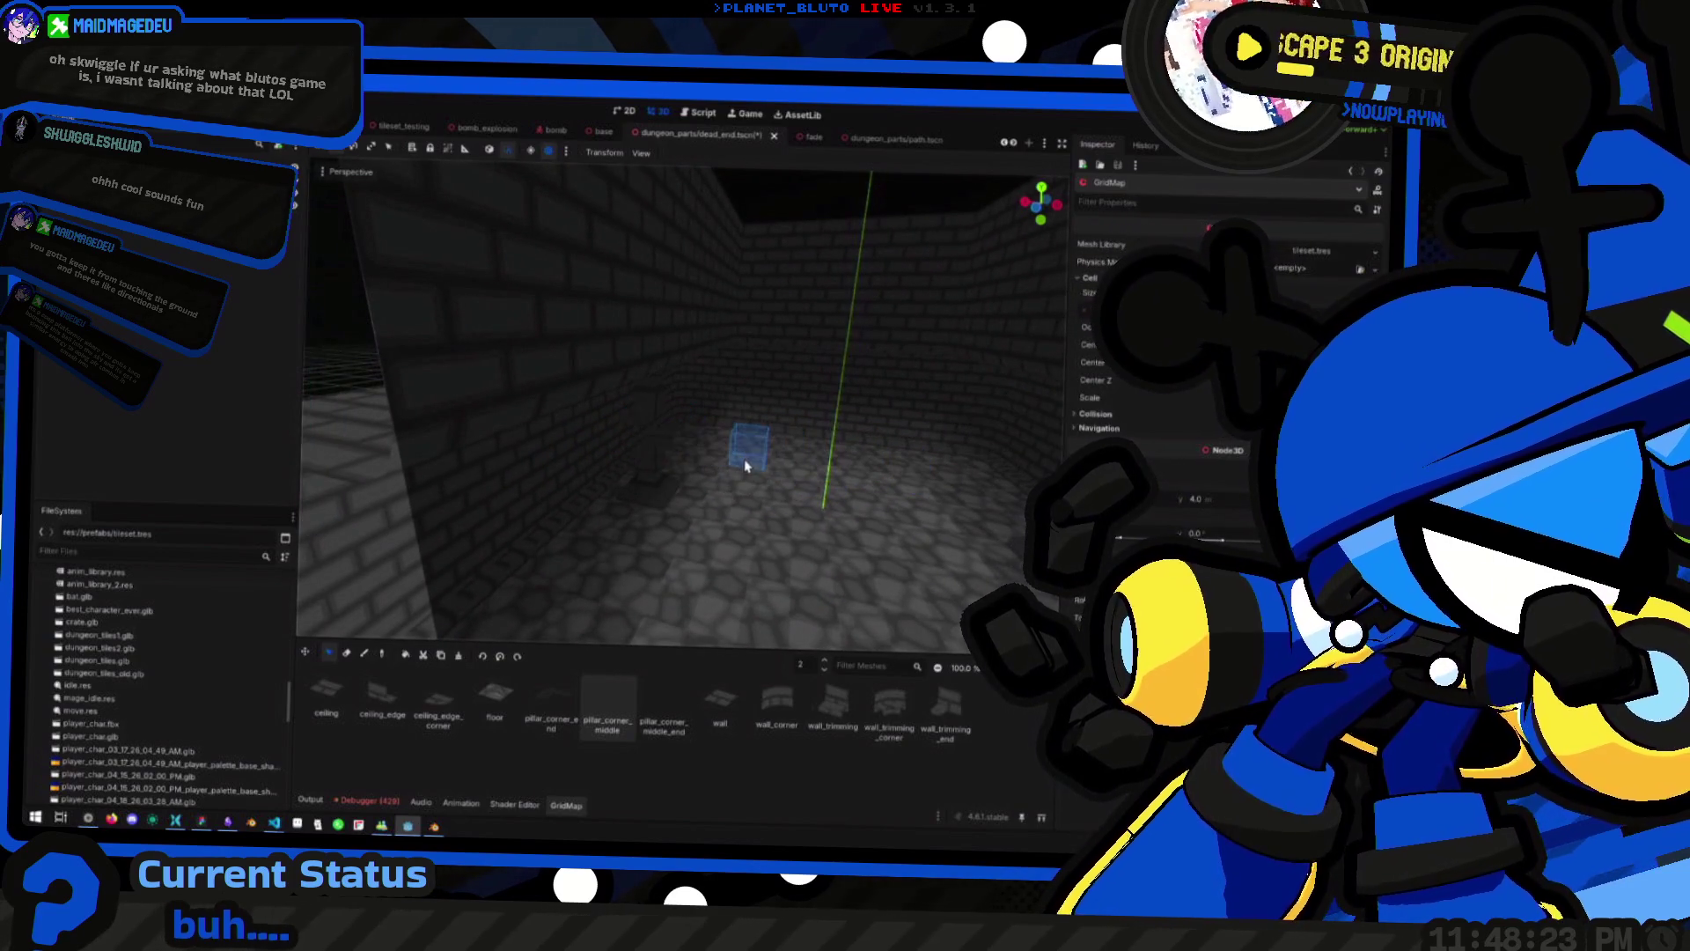
drag(656, 440, 699, 465)
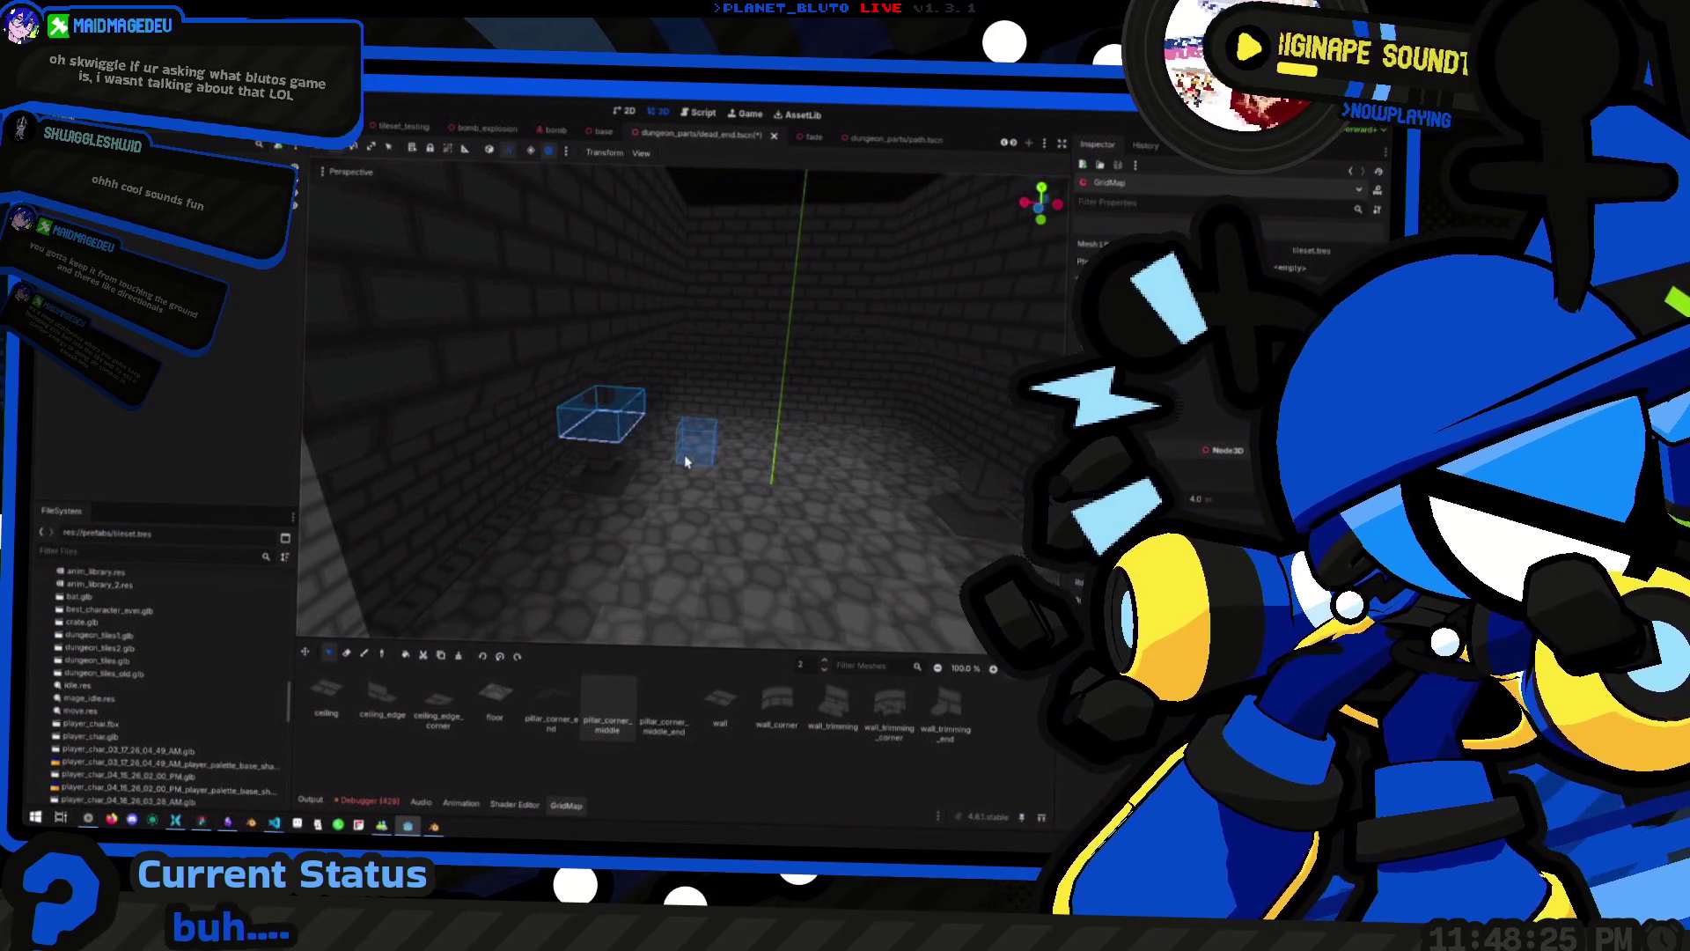
click(687, 462)
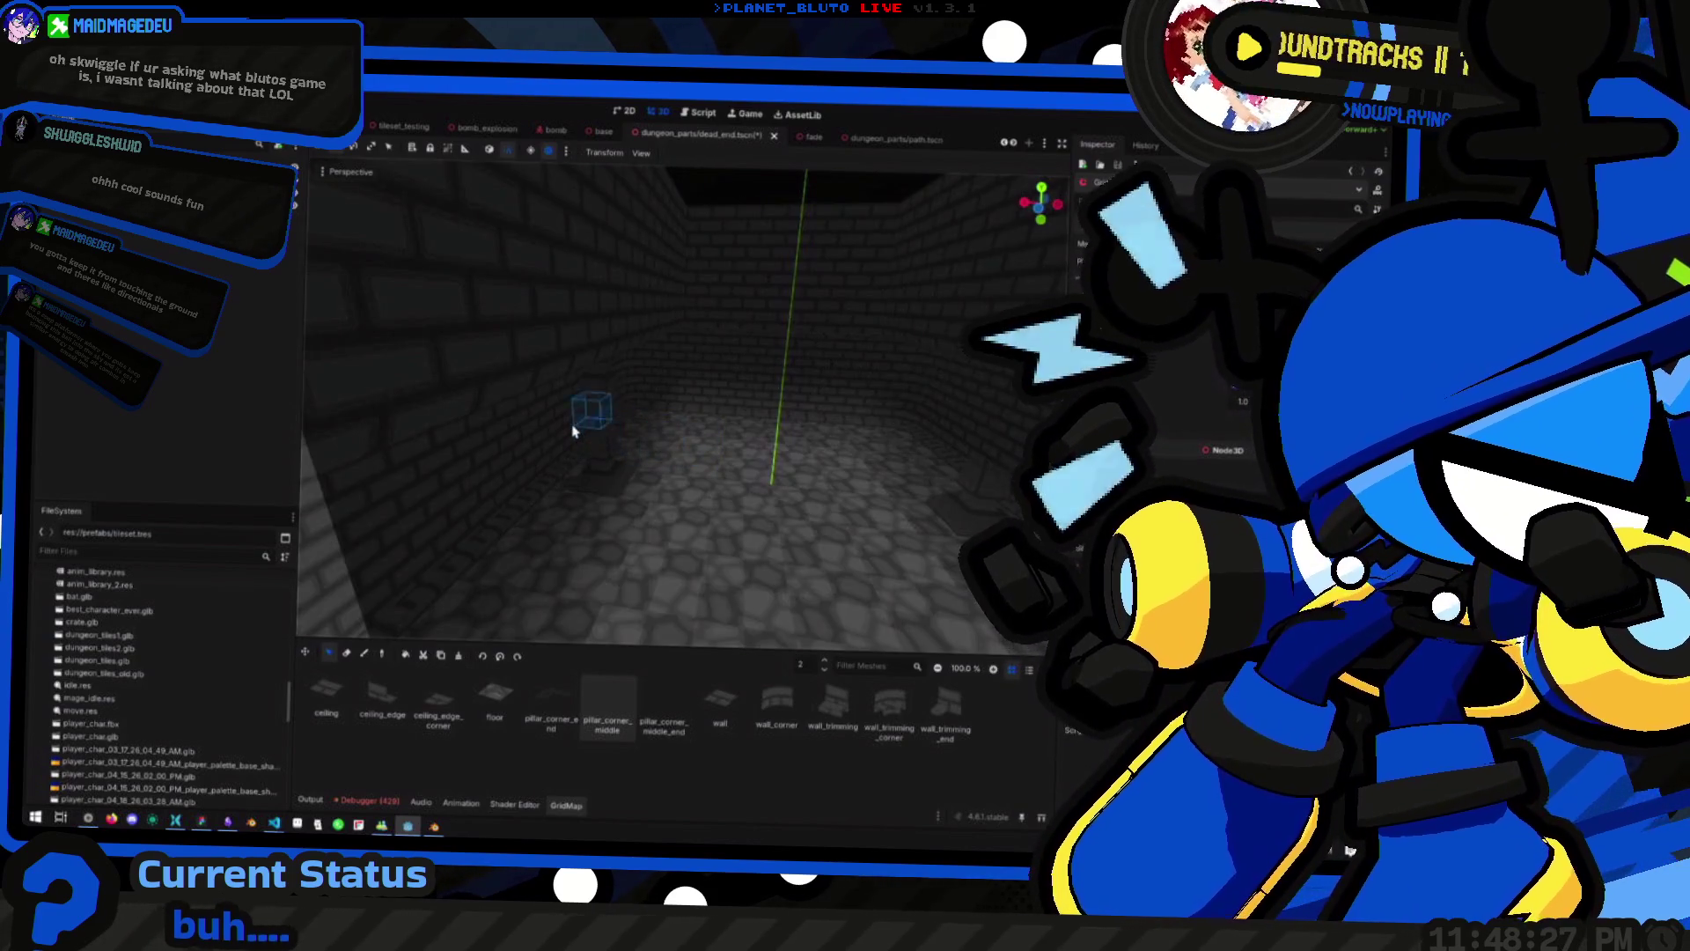
Mark two side-by-side cells above the pillar, then orbit along the brick wall
drag(574, 431, 618, 429)
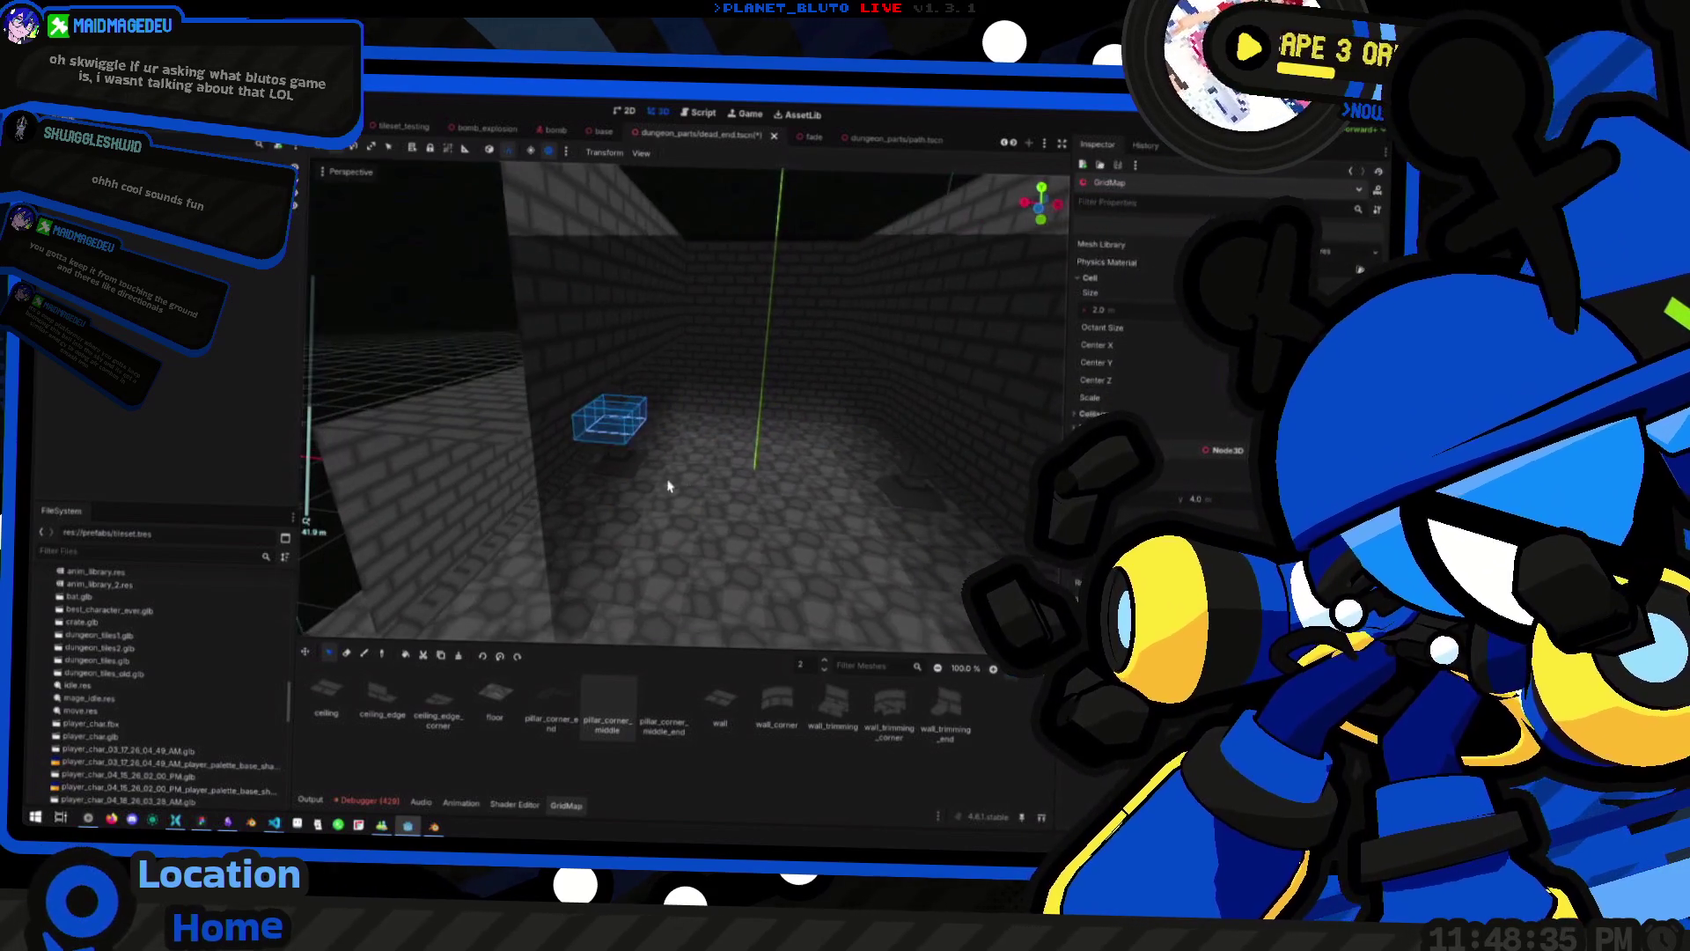
scroll(887, 490, down, 5)
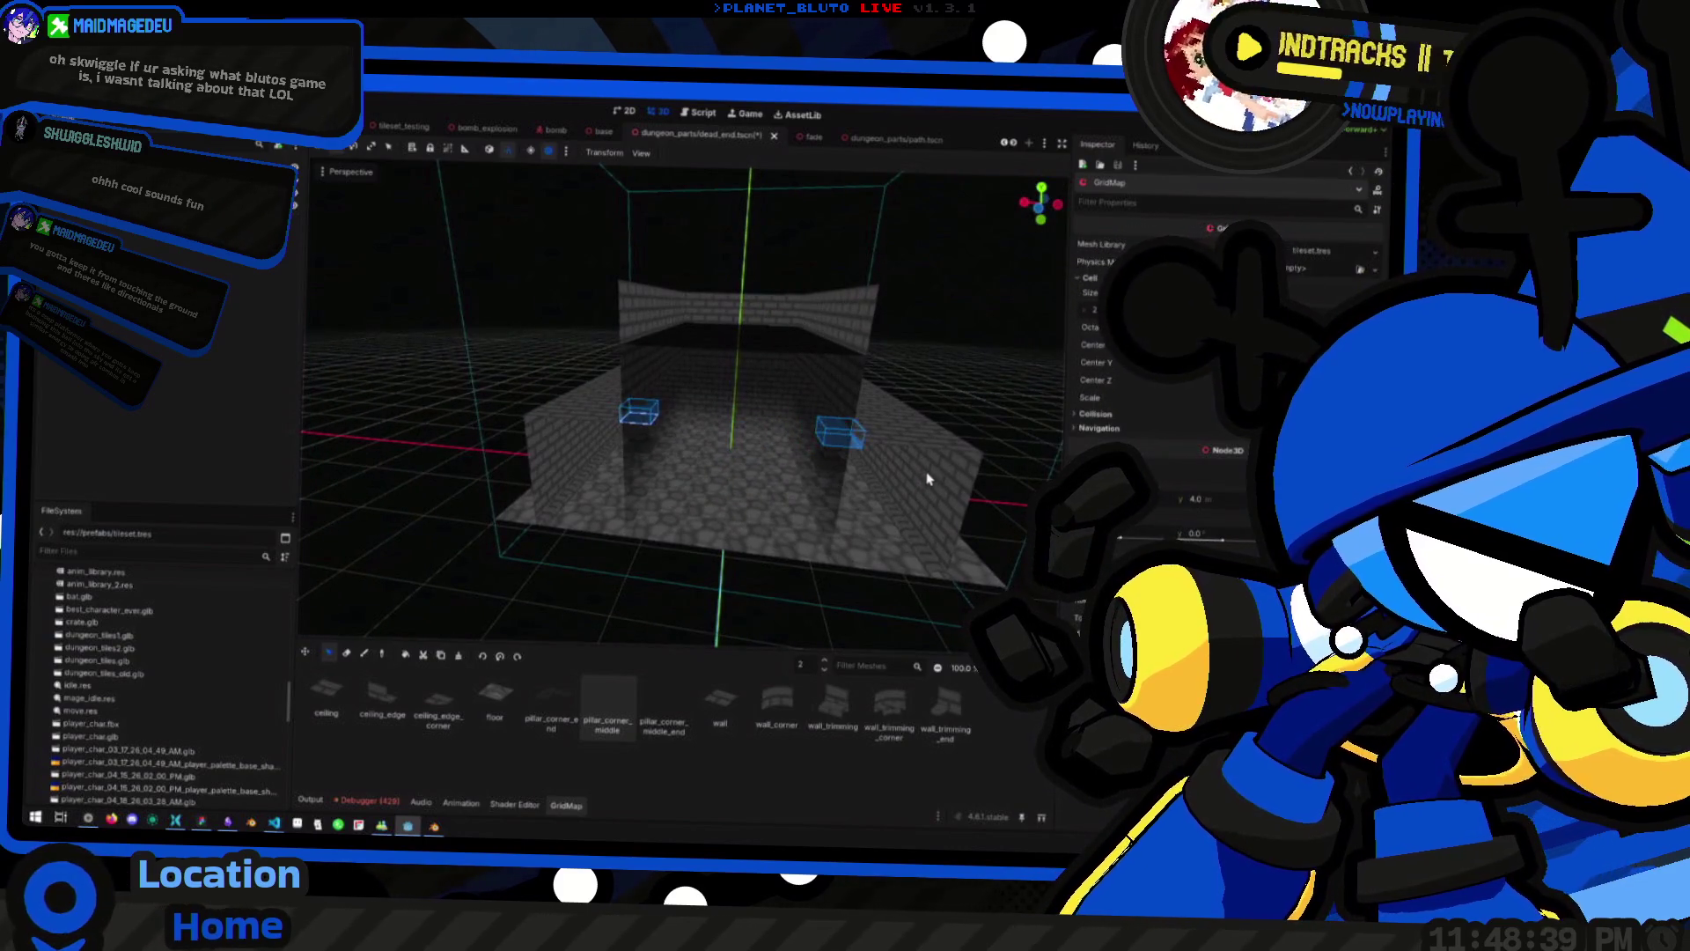
scroll(924, 479, up, 4)
scroll(973, 502, down, 2)
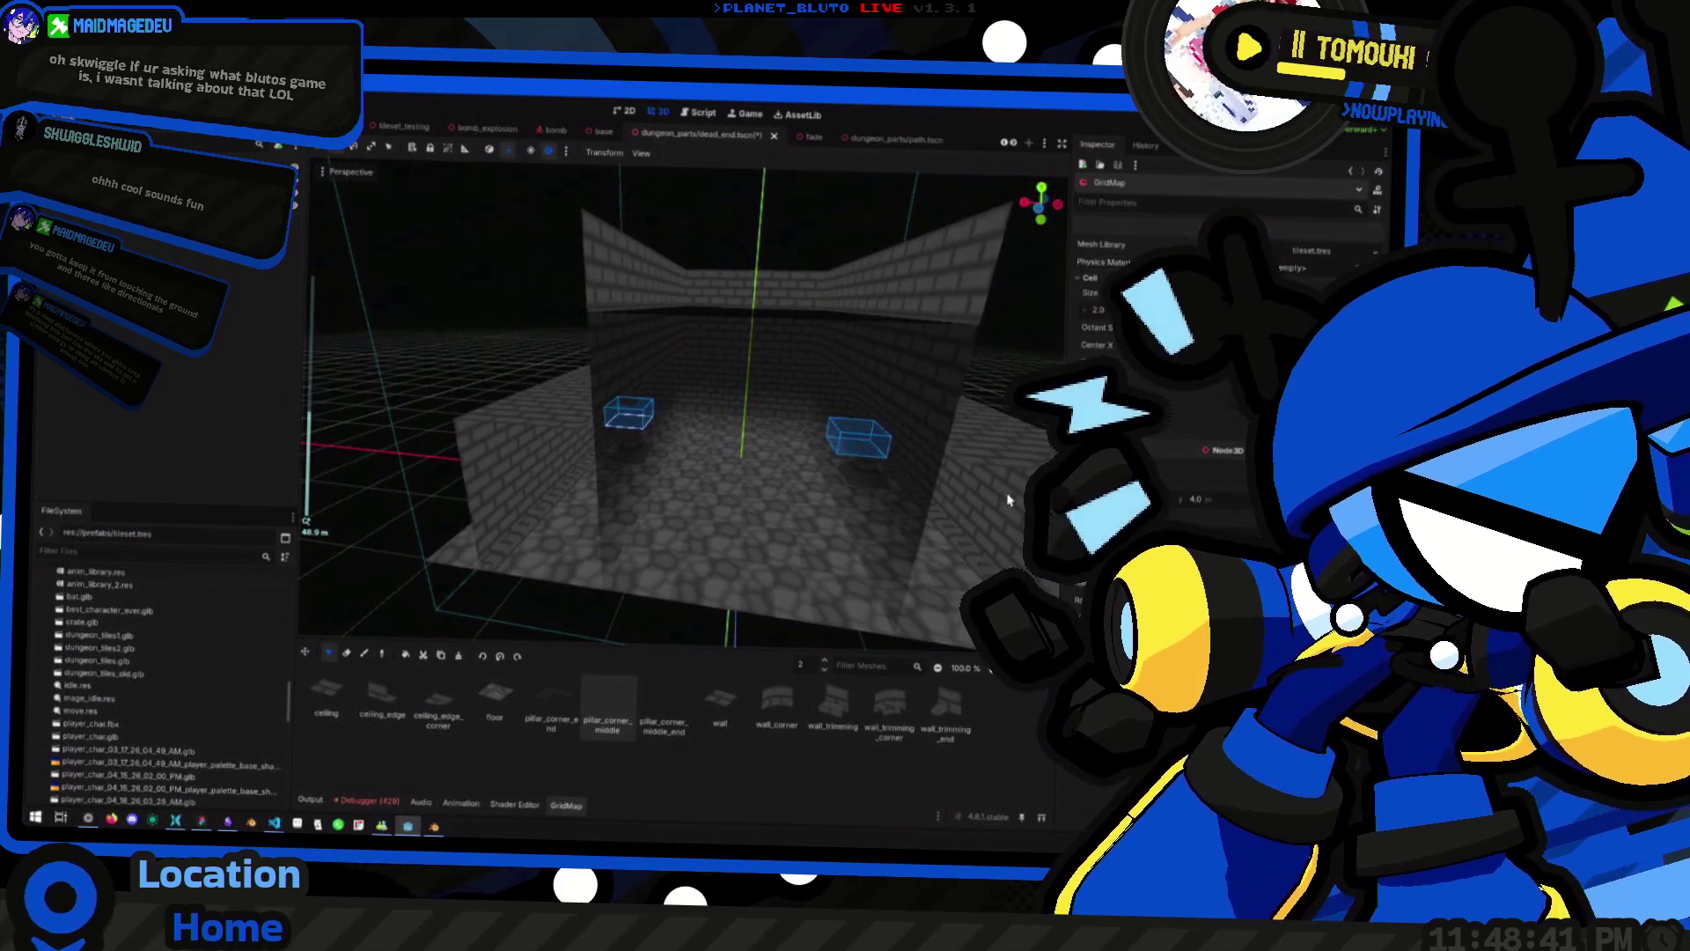
mouse_move(935, 524)
mouse_down()
mouse_move(813, 482)
mouse_move(780, 483)
mouse_move(757, 514)
mouse_move(736, 472)
mouse_move(868, 423)
mouse_move(817, 487)
mouse_move(804, 479)
mouse_move(822, 467)
mouse_move(721, 446)
mouse_move(704, 416)
mouse_move(773, 510)
mouse_move(716, 566)
mouse_move(647, 477)
mouse_up()
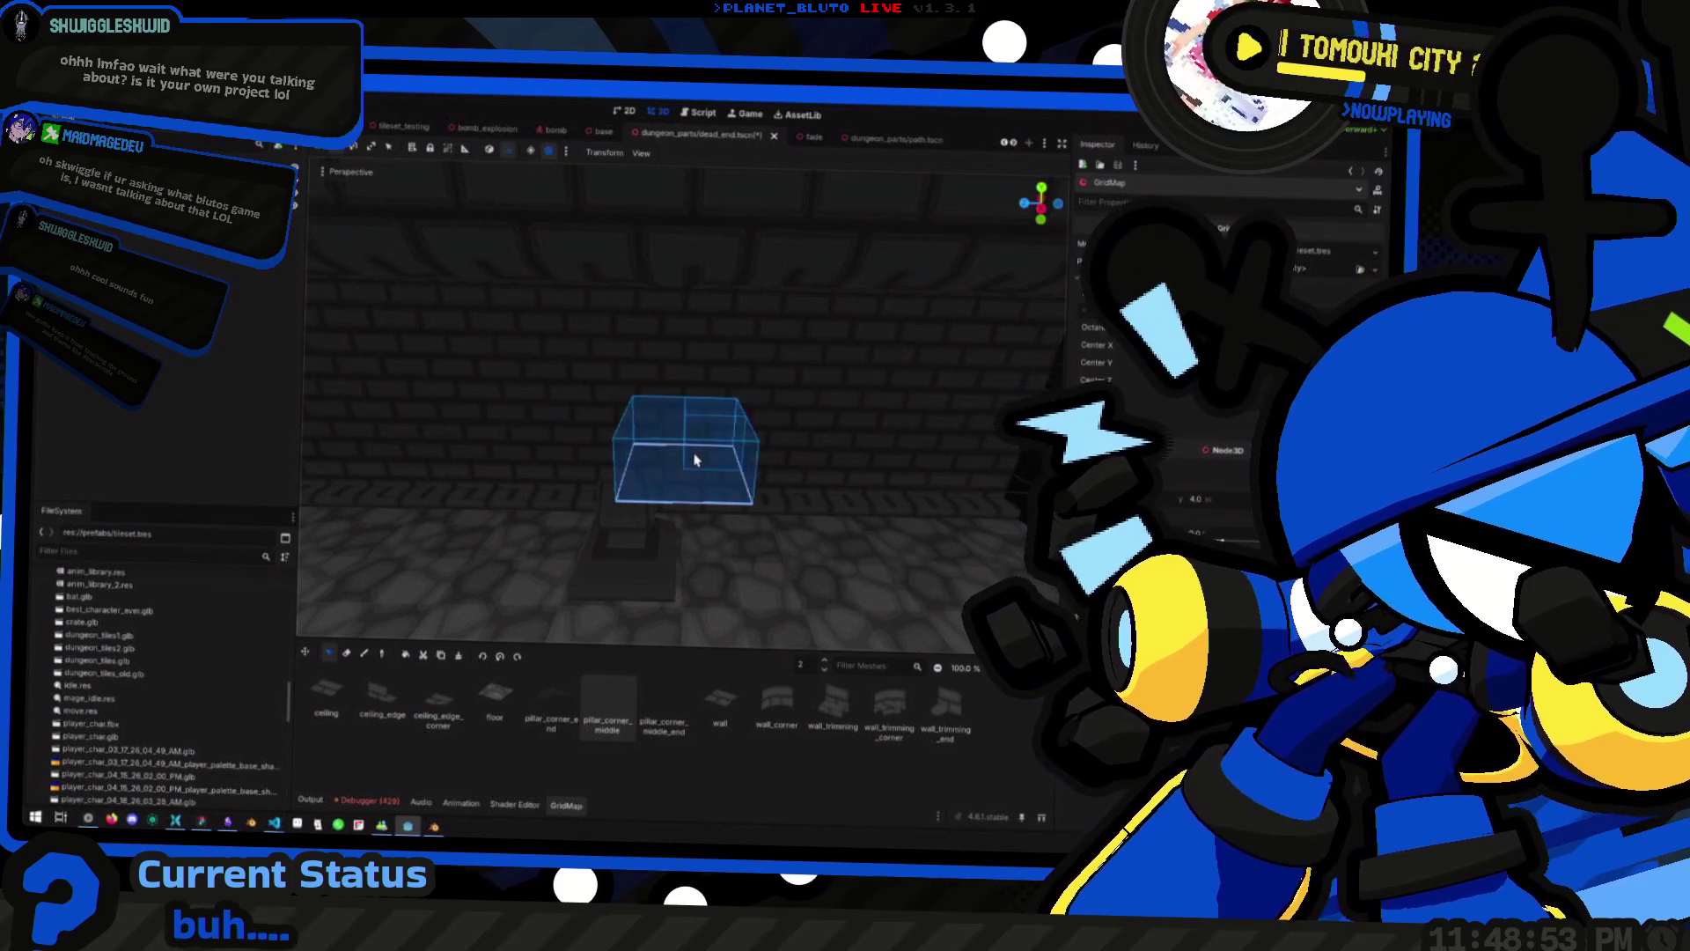
mouse_move(642, 471)
mouse_down()
mouse_move(672, 528)
mouse_move(508, 496)
mouse_move(577, 495)
mouse_up()
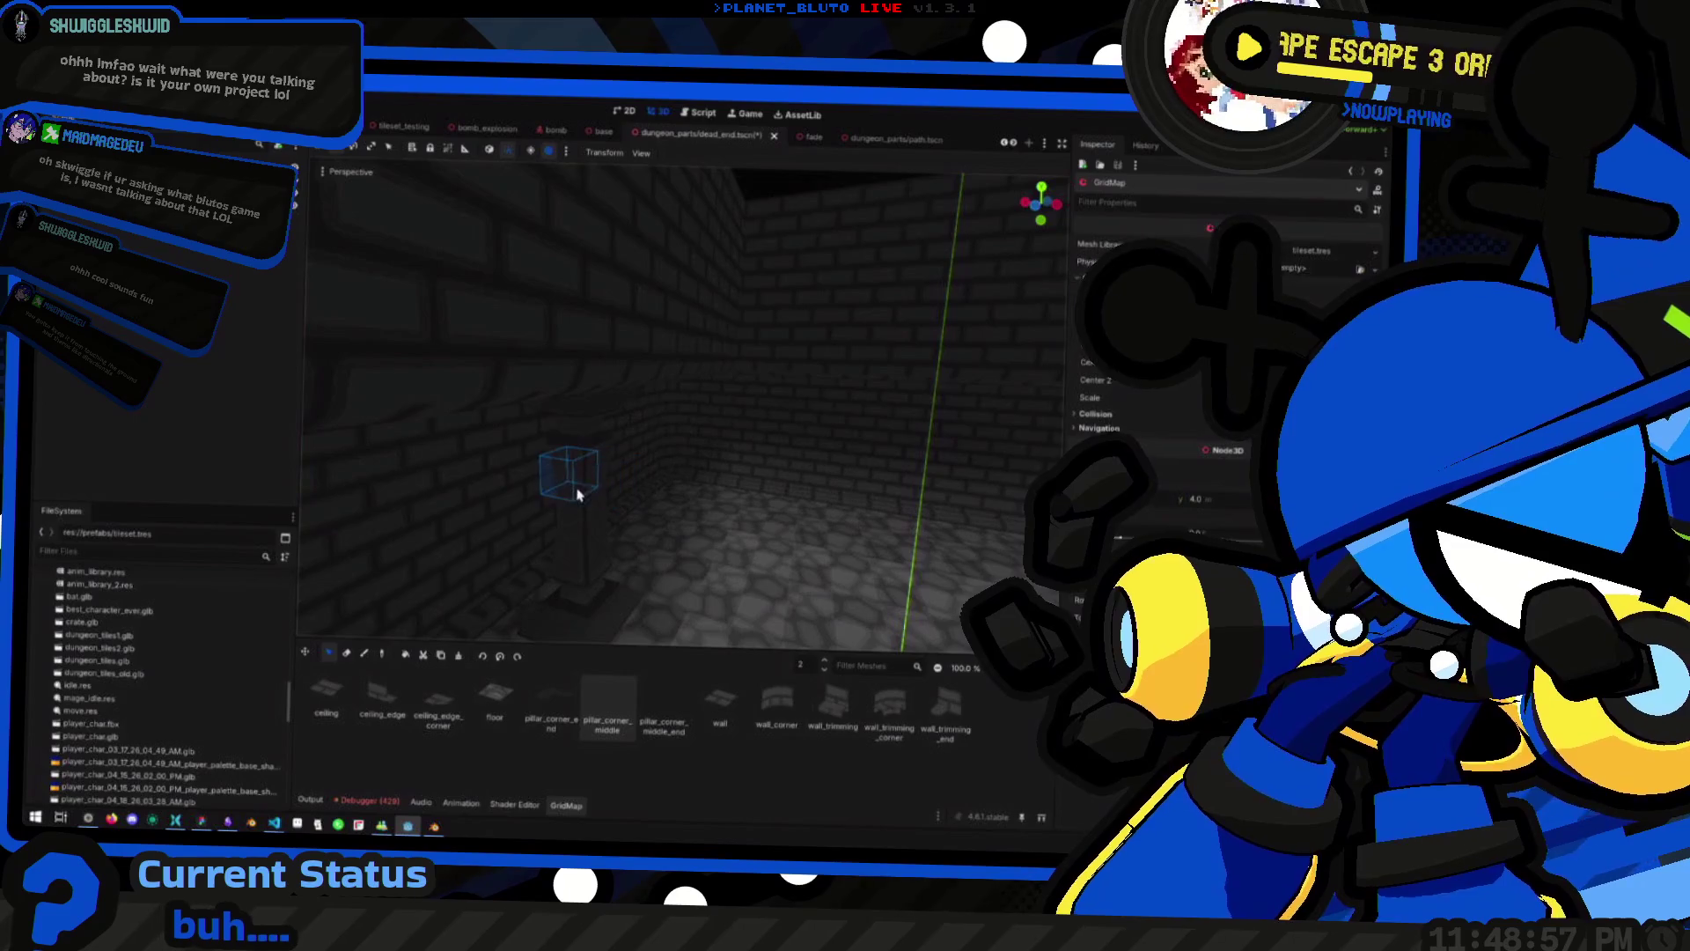
key(e)
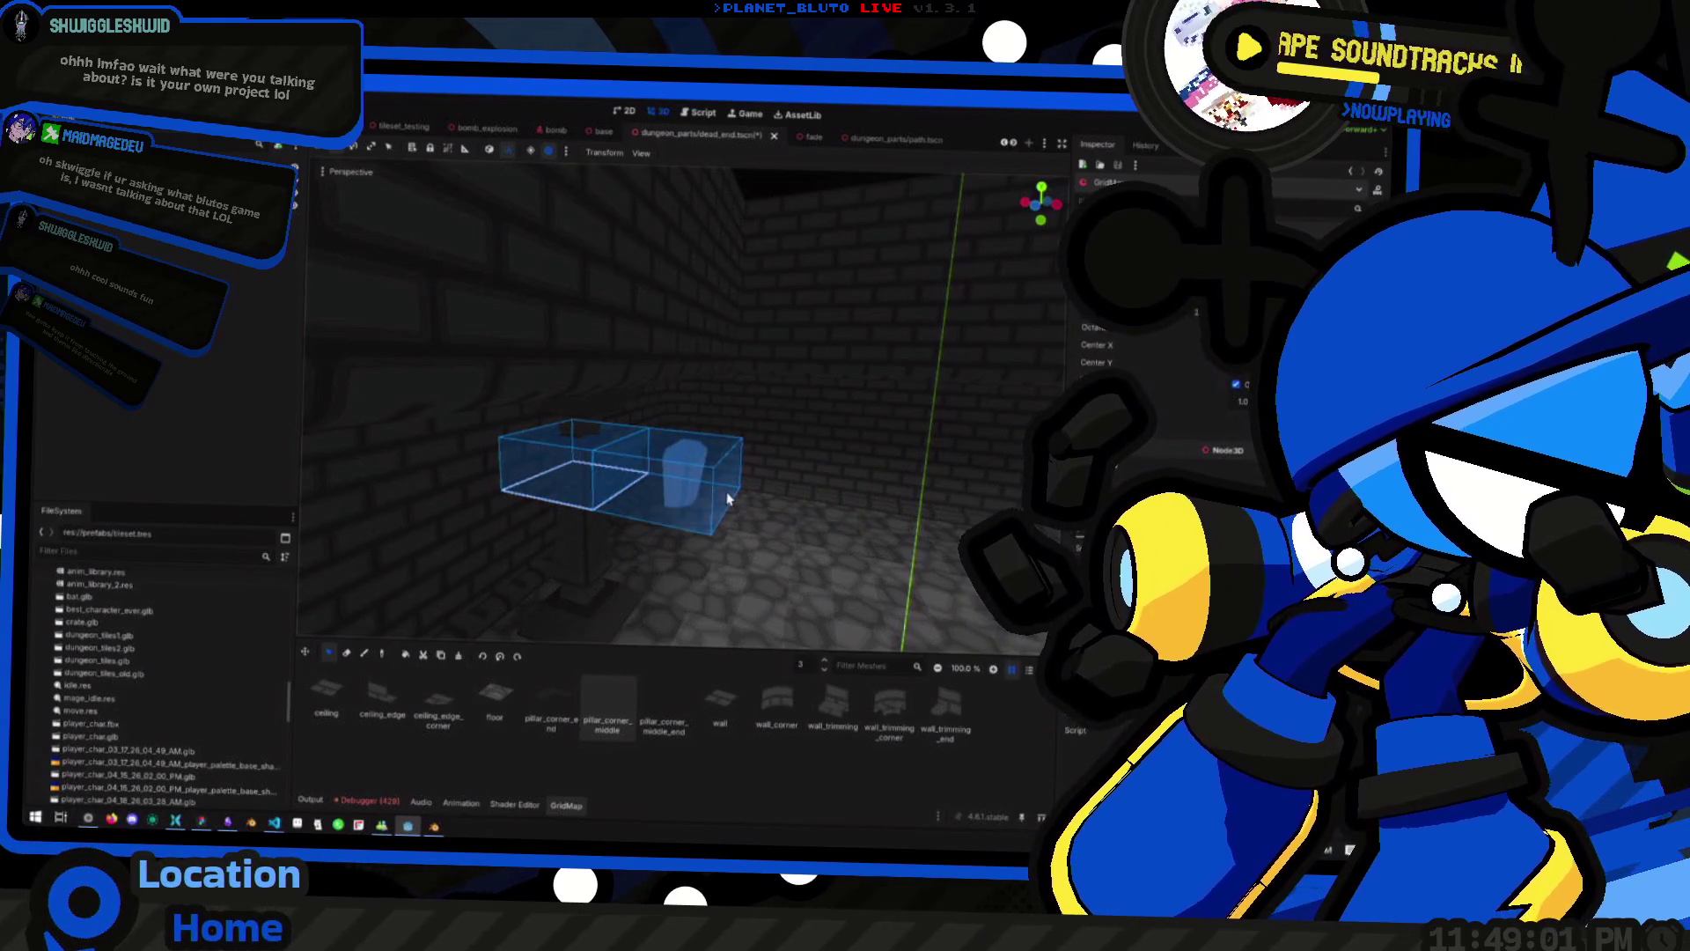
scroll(793, 493, down, 2)
scroll(959, 508, down, 3)
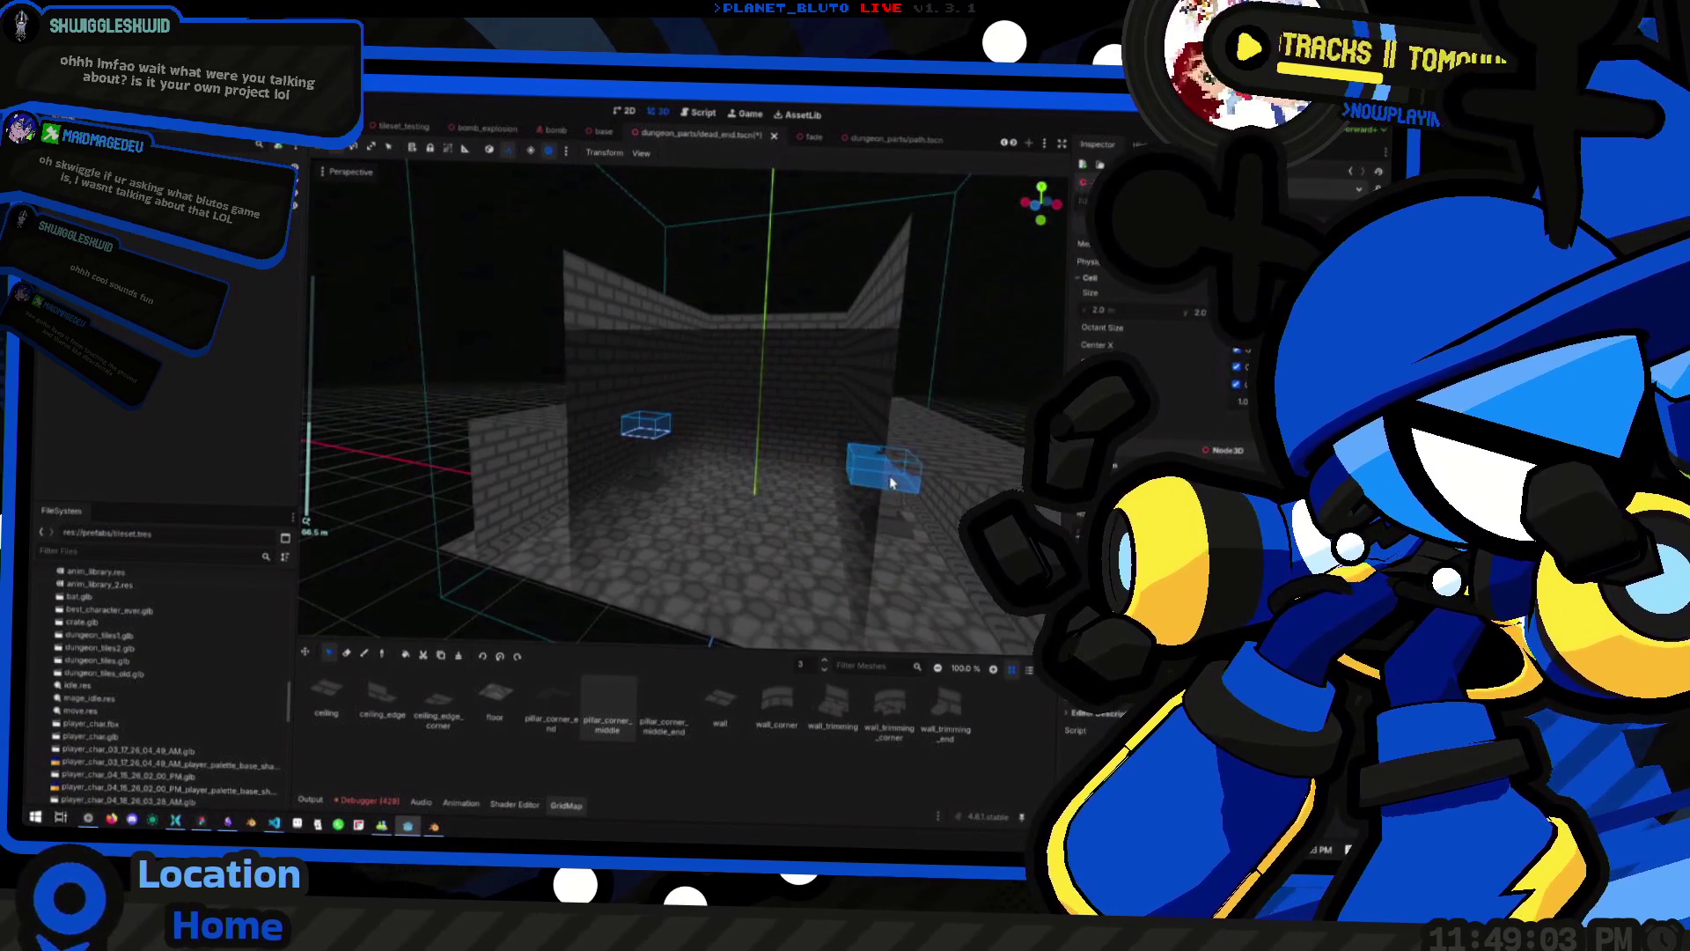
mouse_move(913, 472)
mouse_down()
mouse_move(867, 430)
mouse_move(634, 472)
mouse_move(683, 460)
mouse_move(660, 419)
mouse_move(720, 467)
mouse_up()
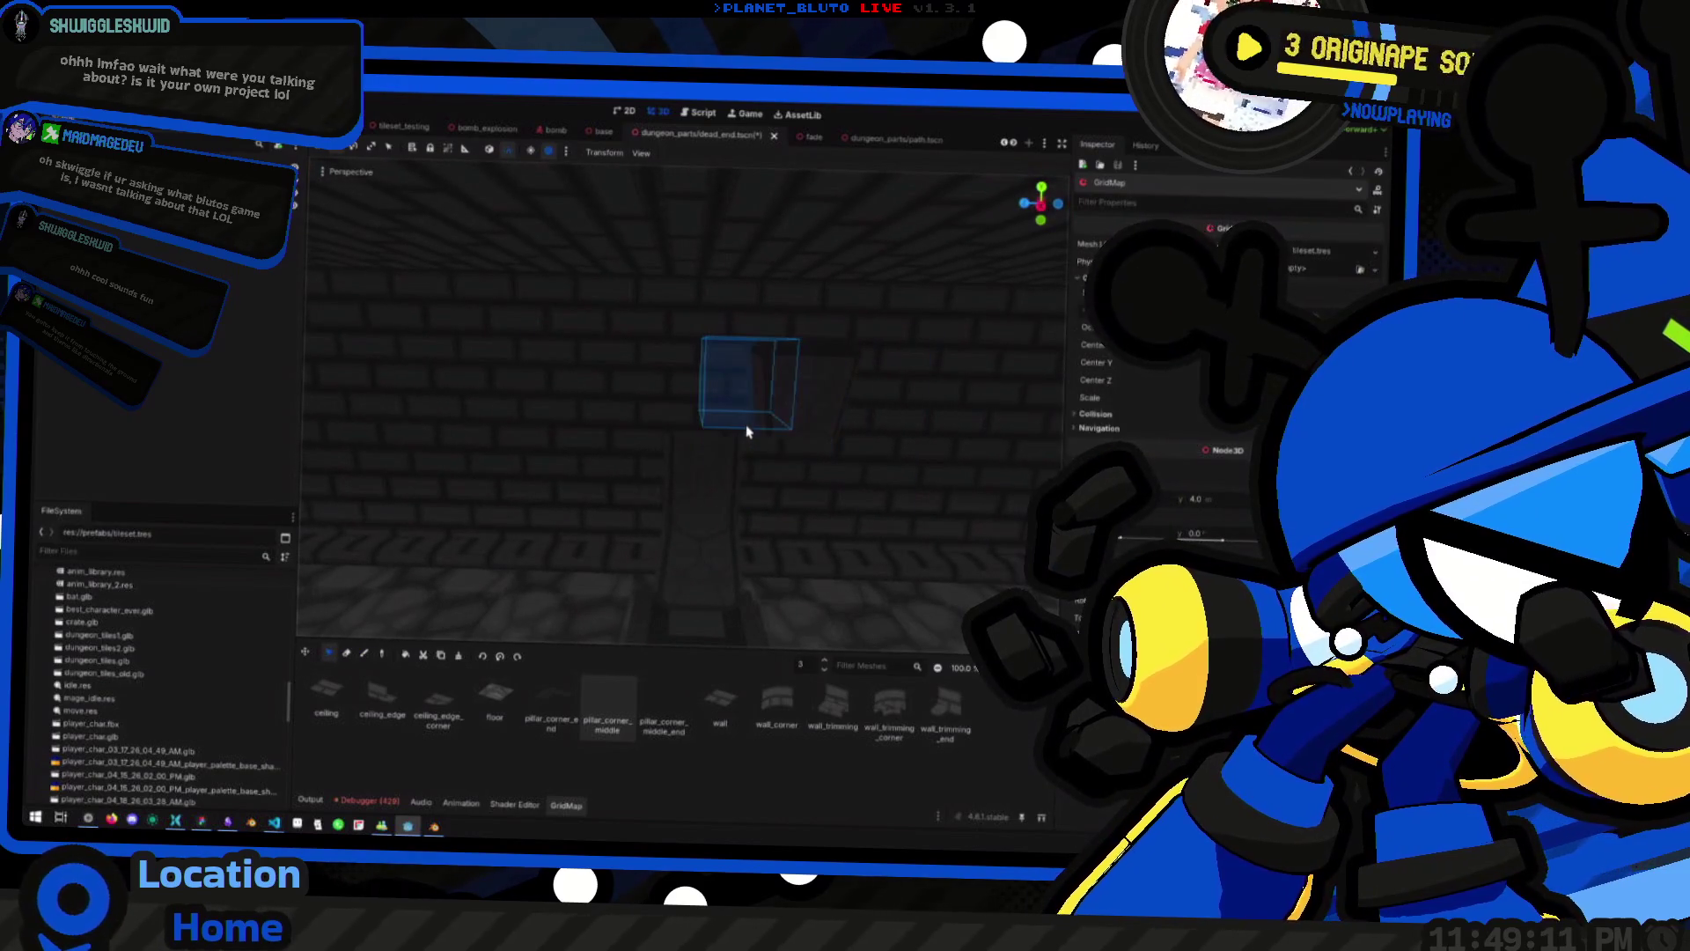
key(s)
scroll(787, 441, up, 3)
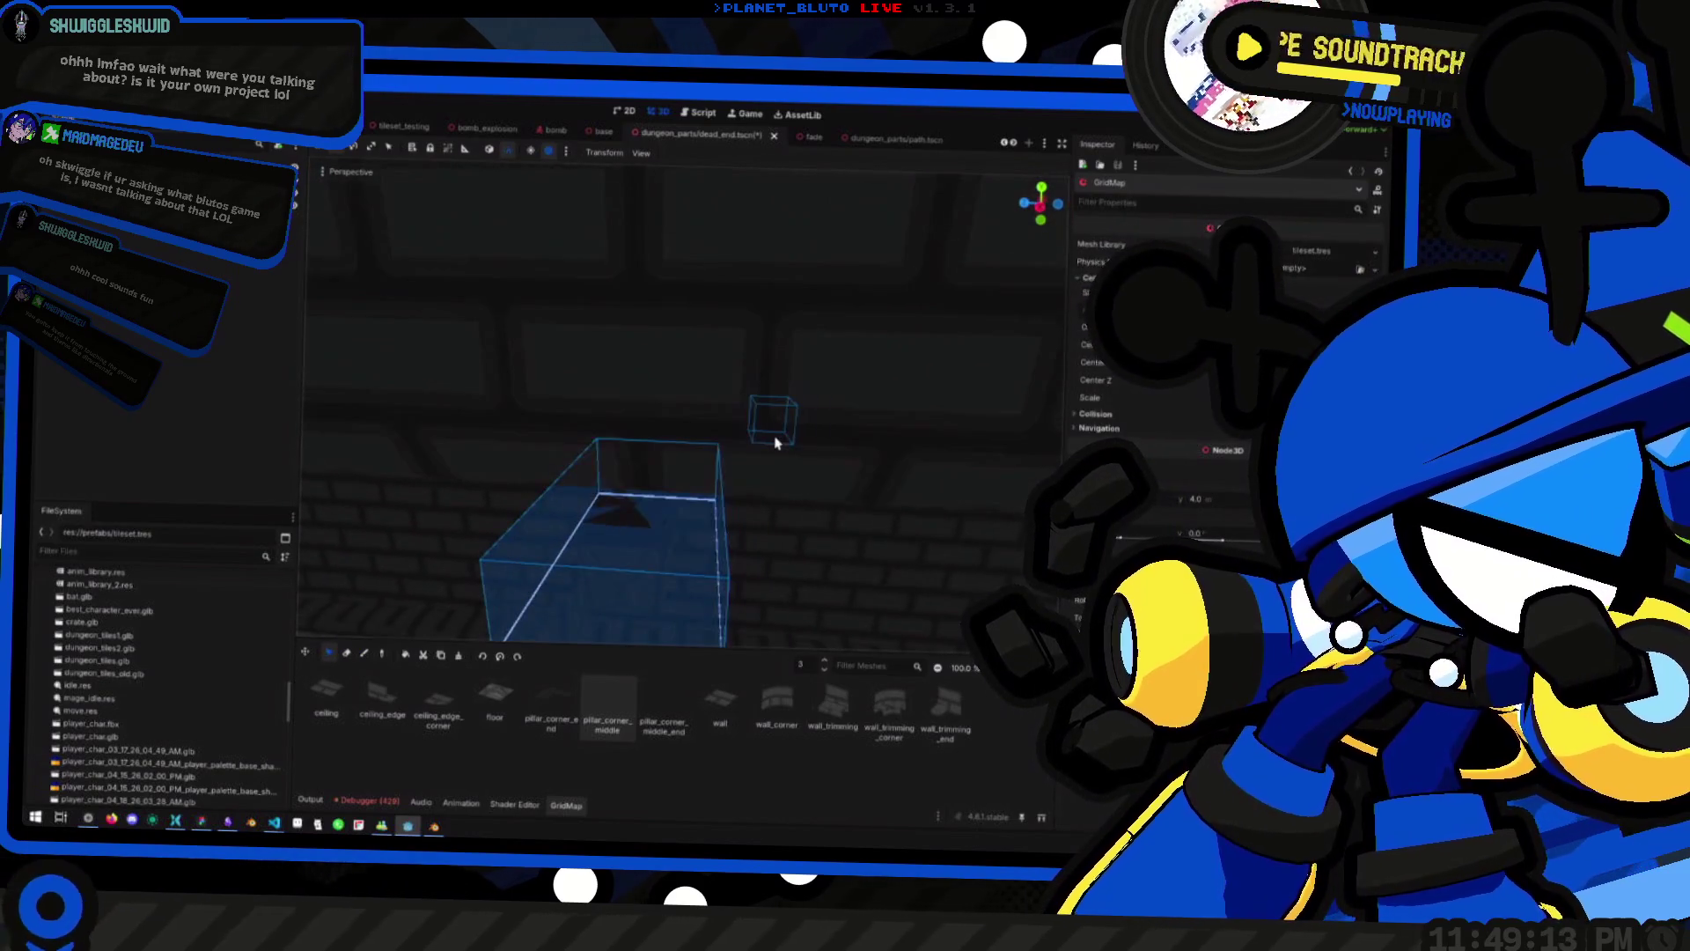
key(d)
key(d)
key(d)
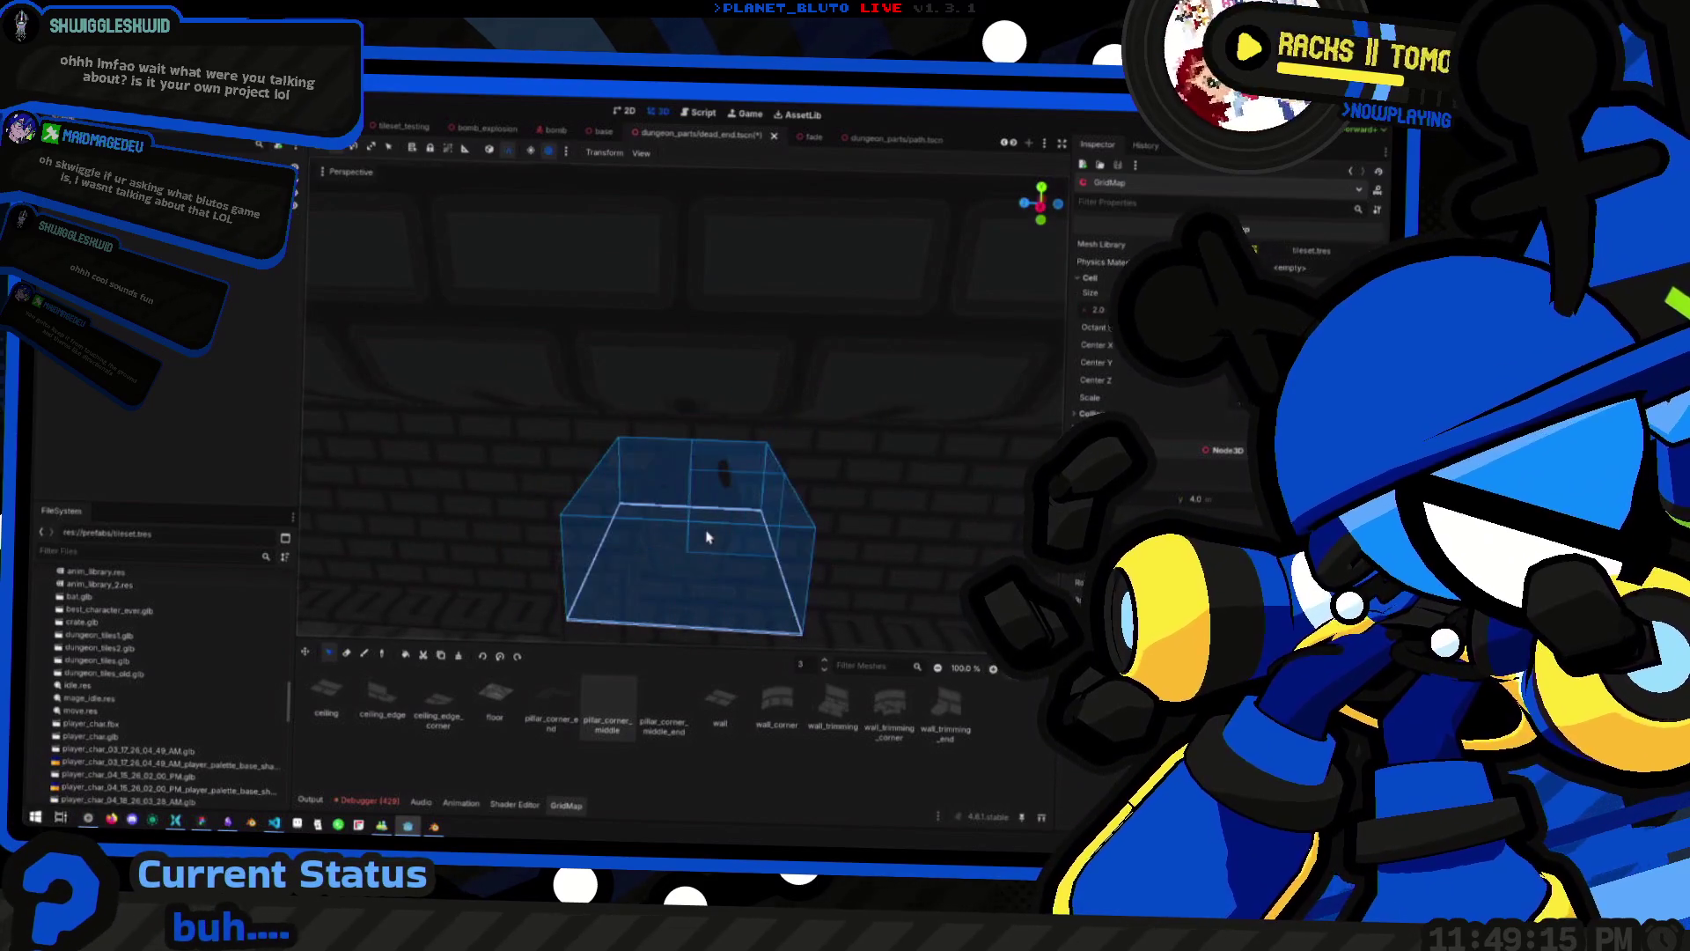
scroll(669, 555, down, 3)
scroll(692, 568, down, 5)
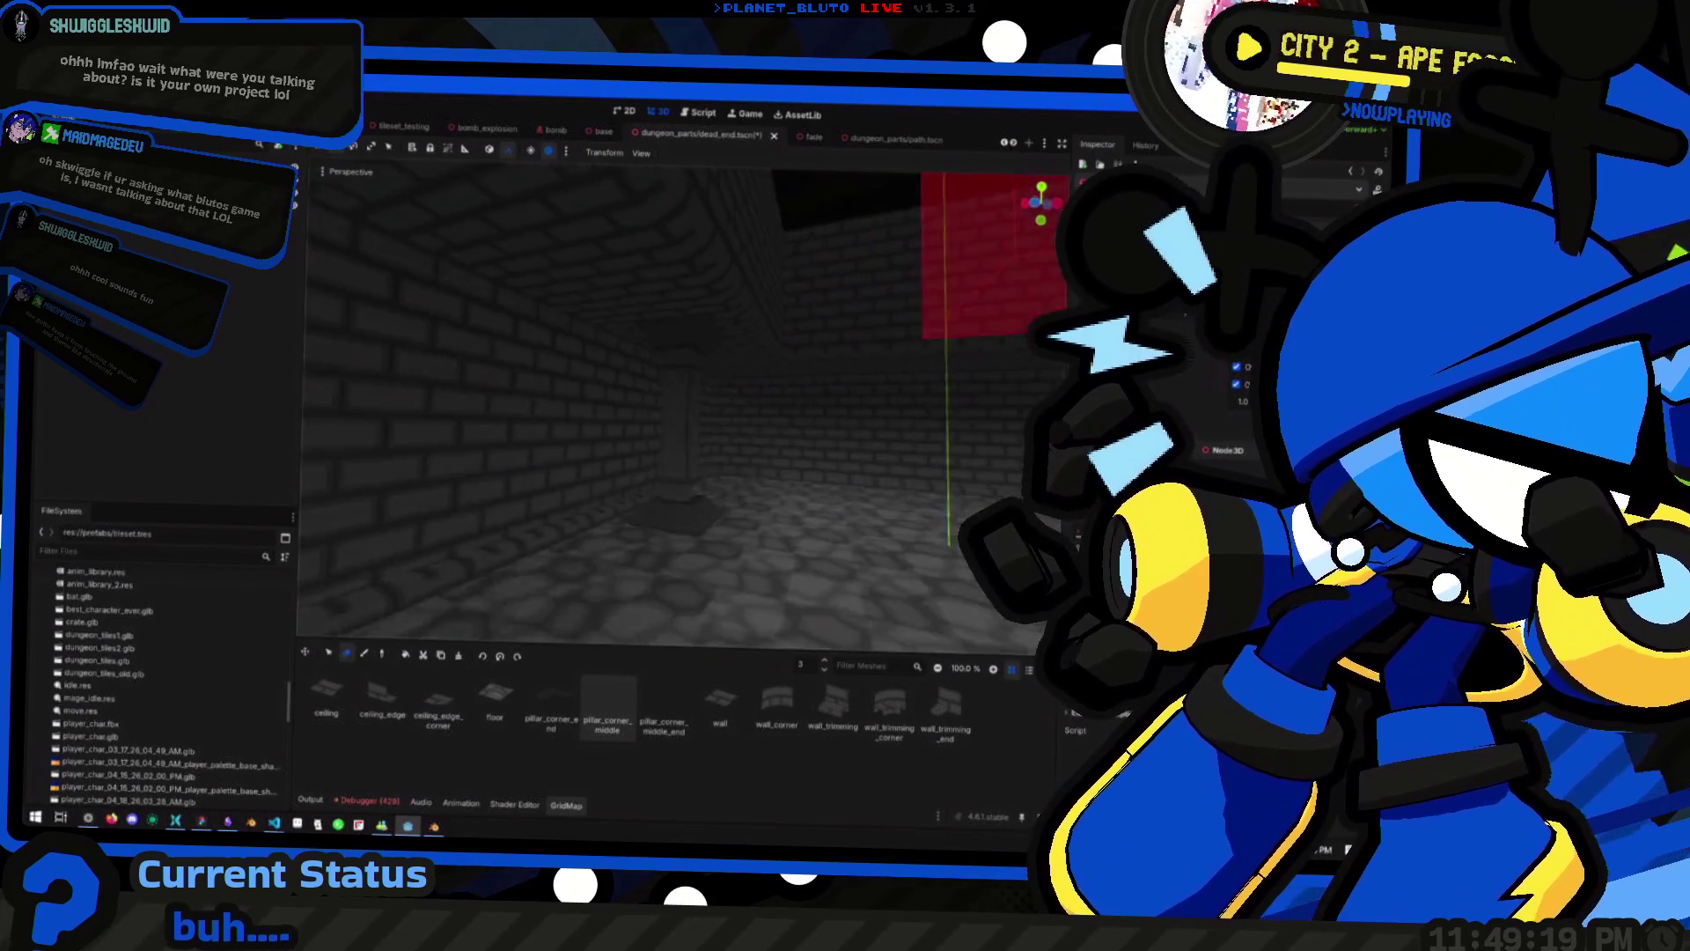
key(e)
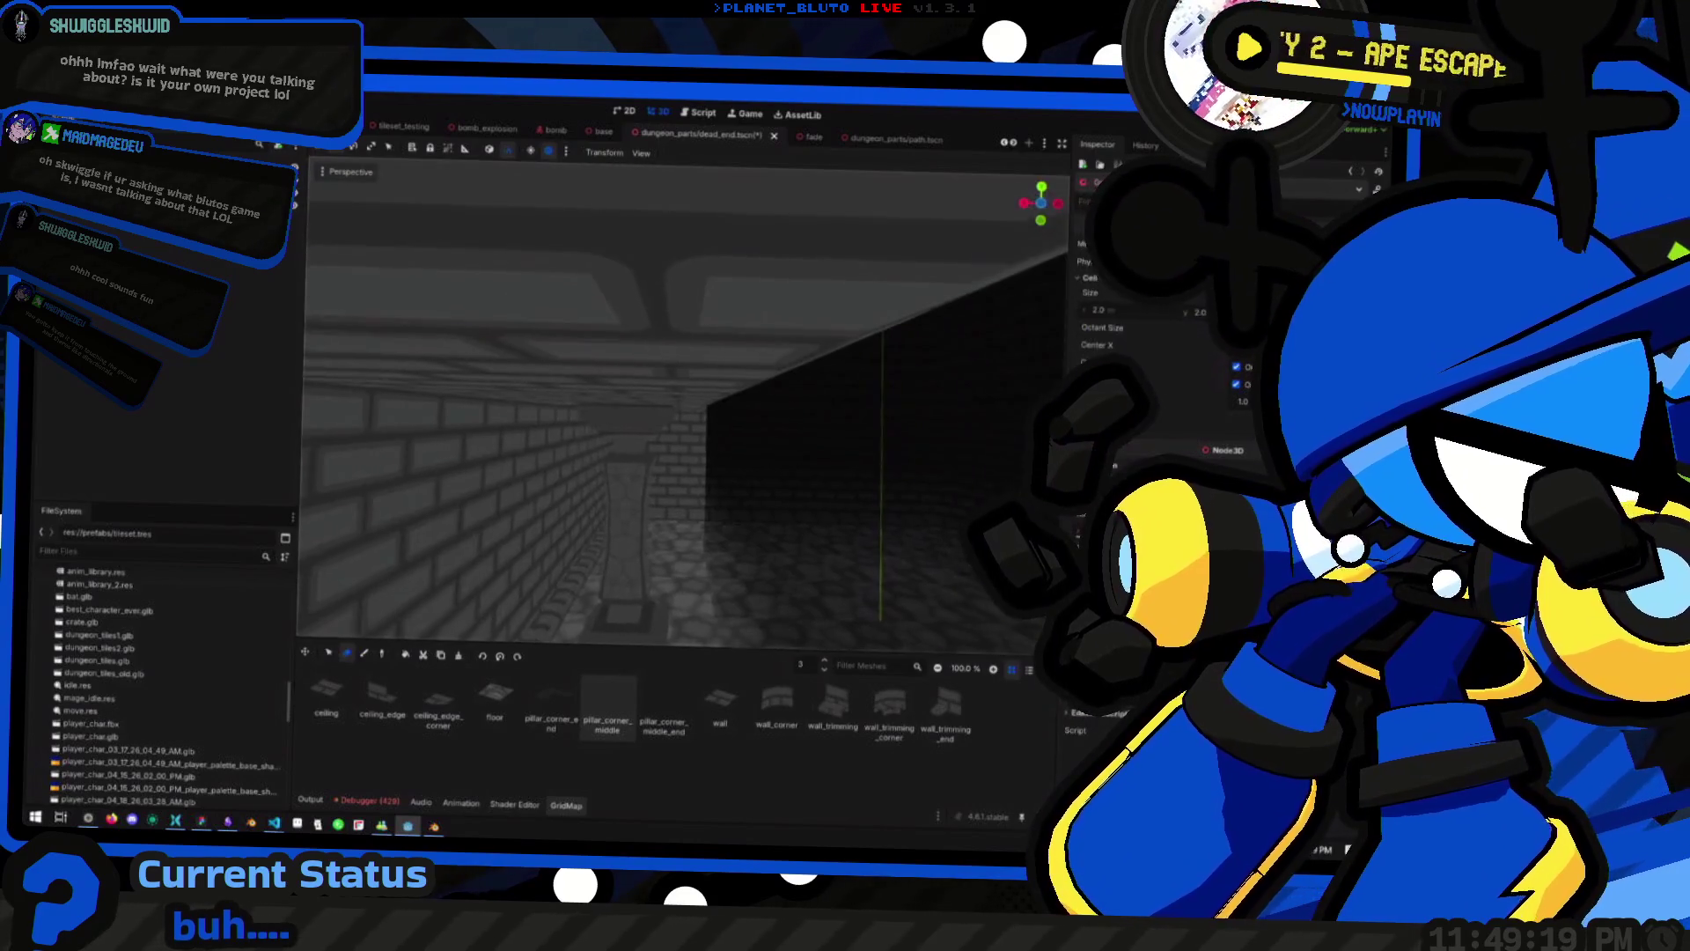
key(q)
scroll(607, 455, up, 3)
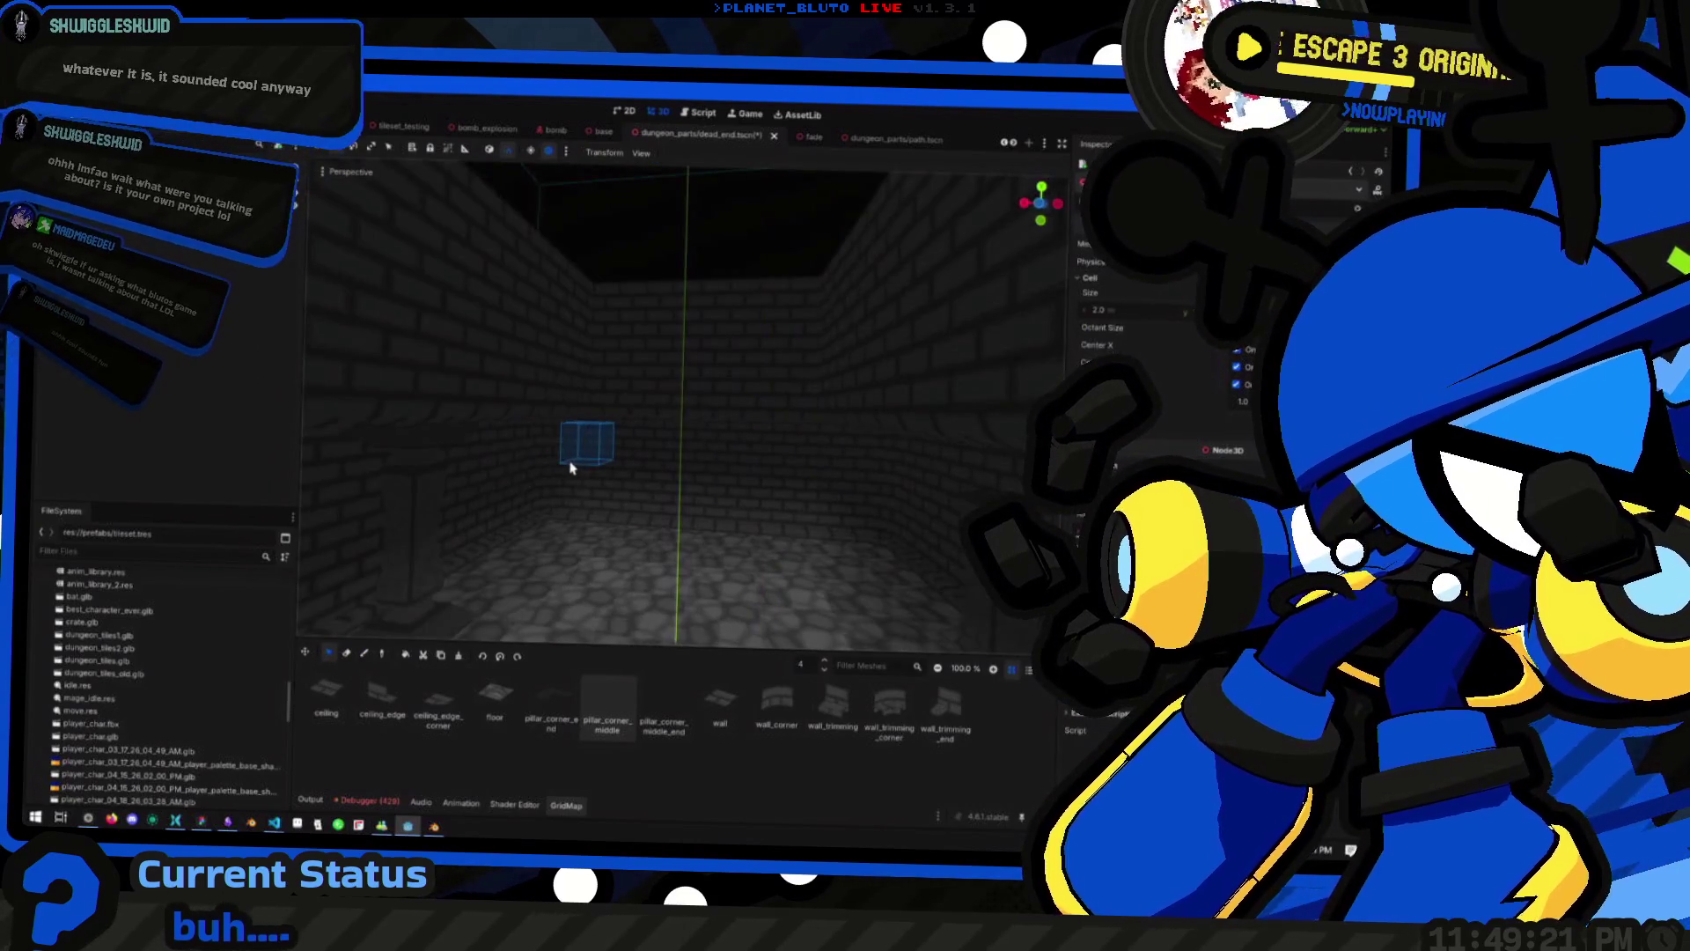
scroll(488, 461, down, 5)
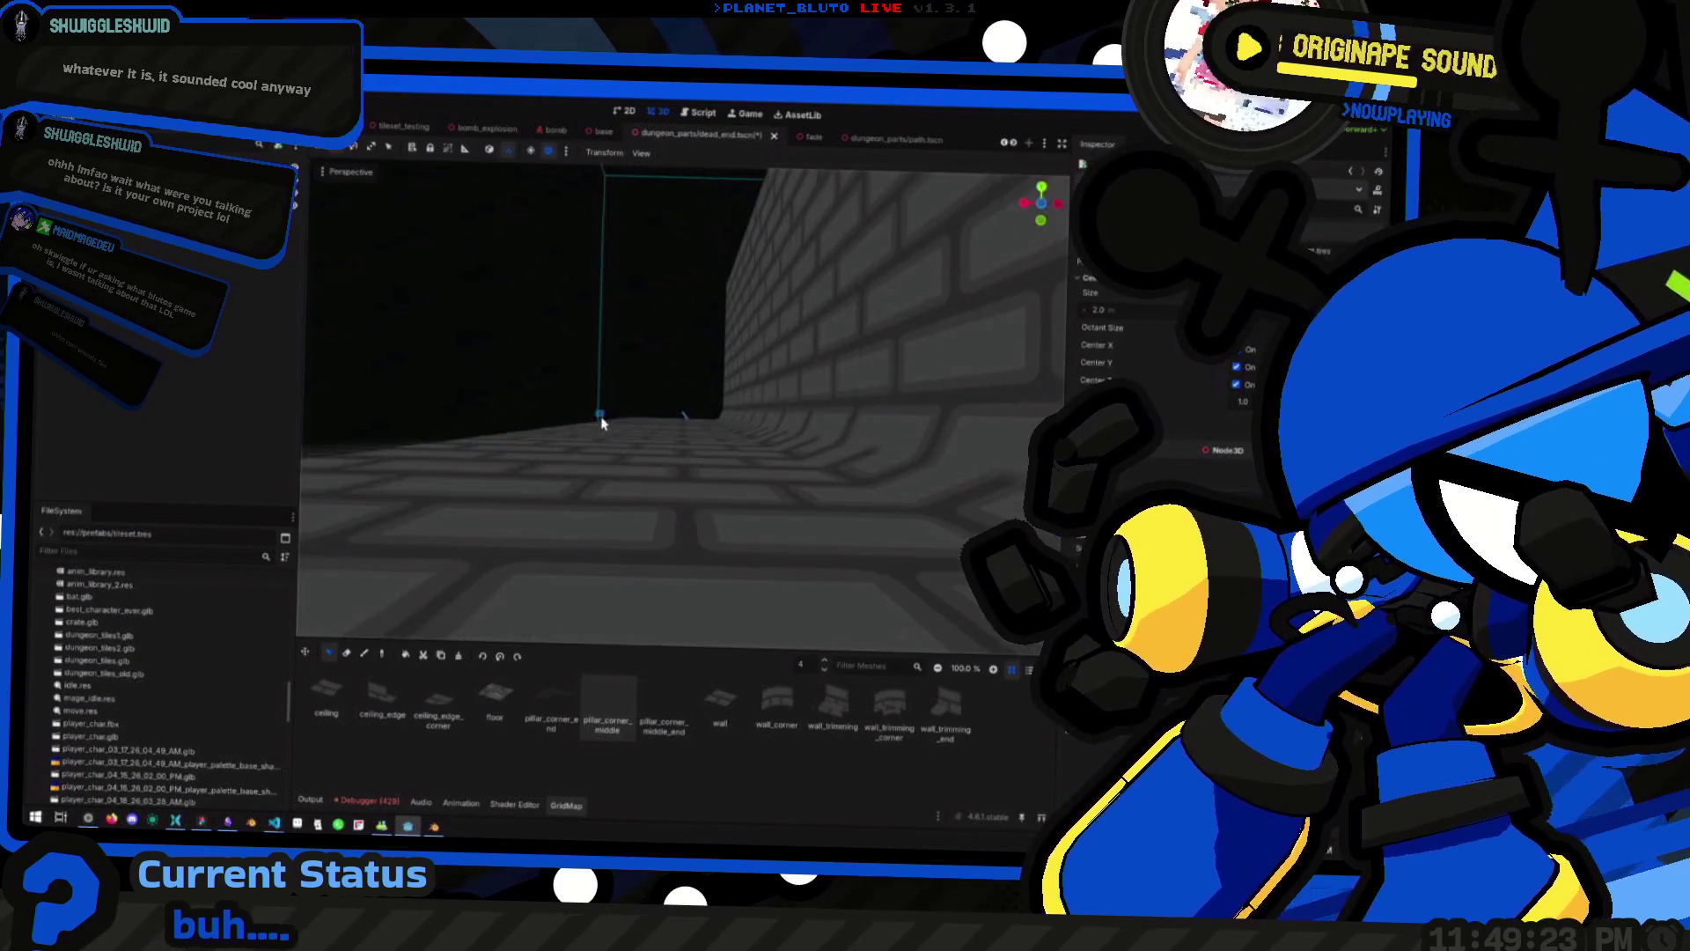
scroll(603, 423, down, 5)
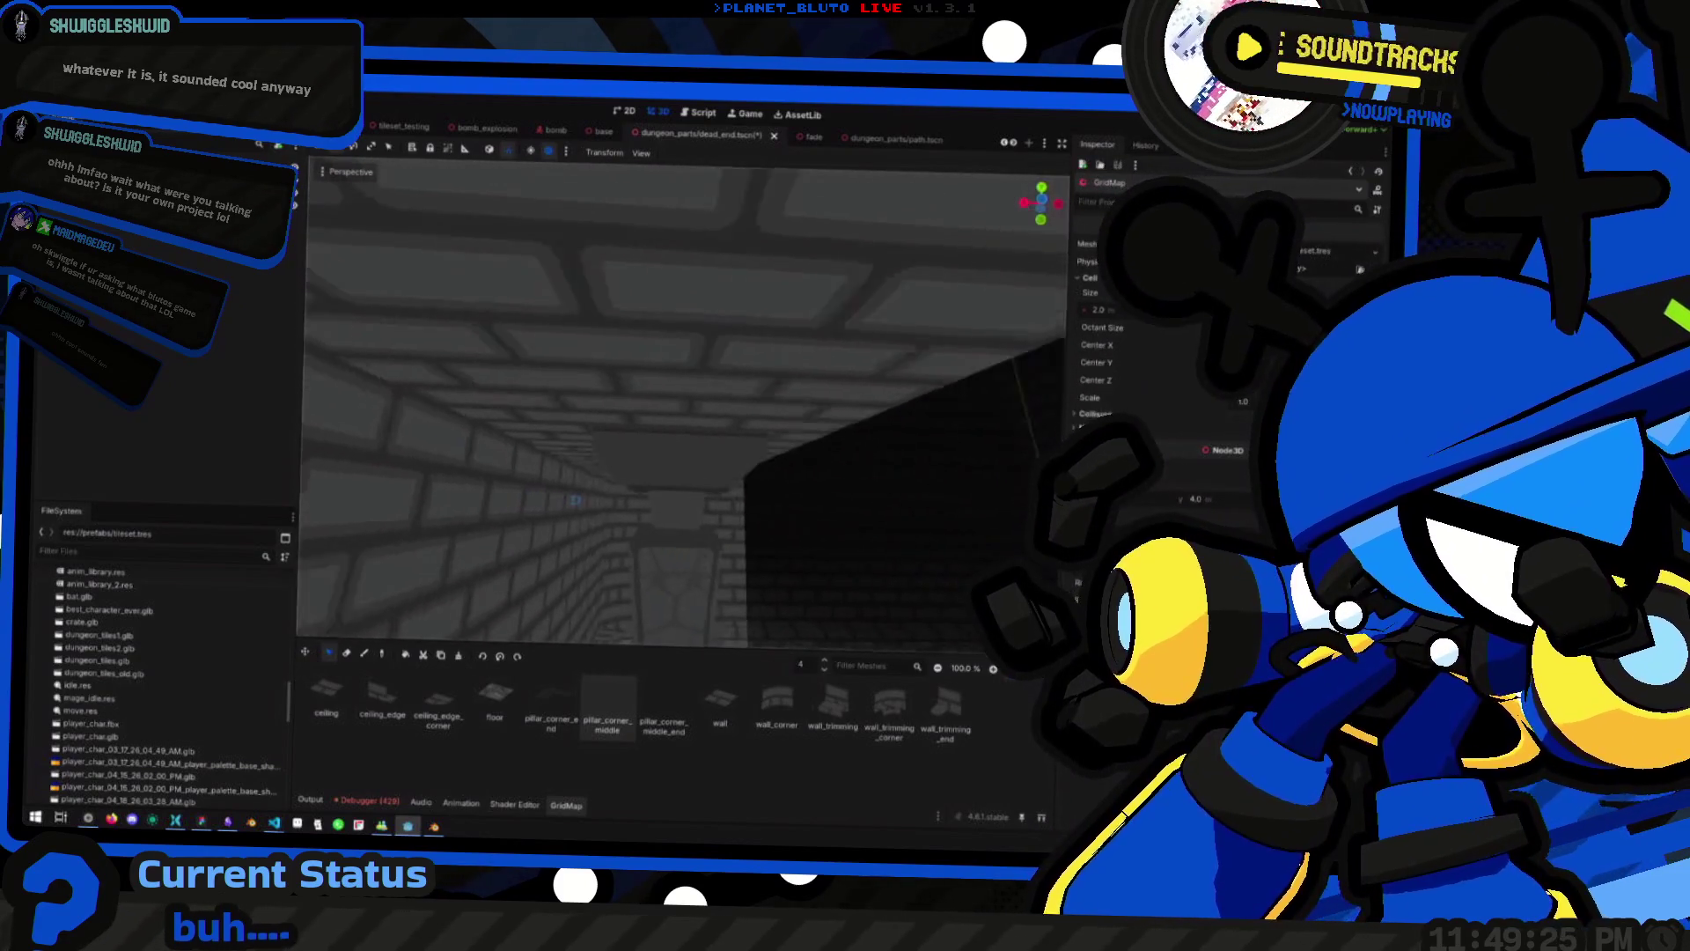
scroll(585, 466, down, 5)
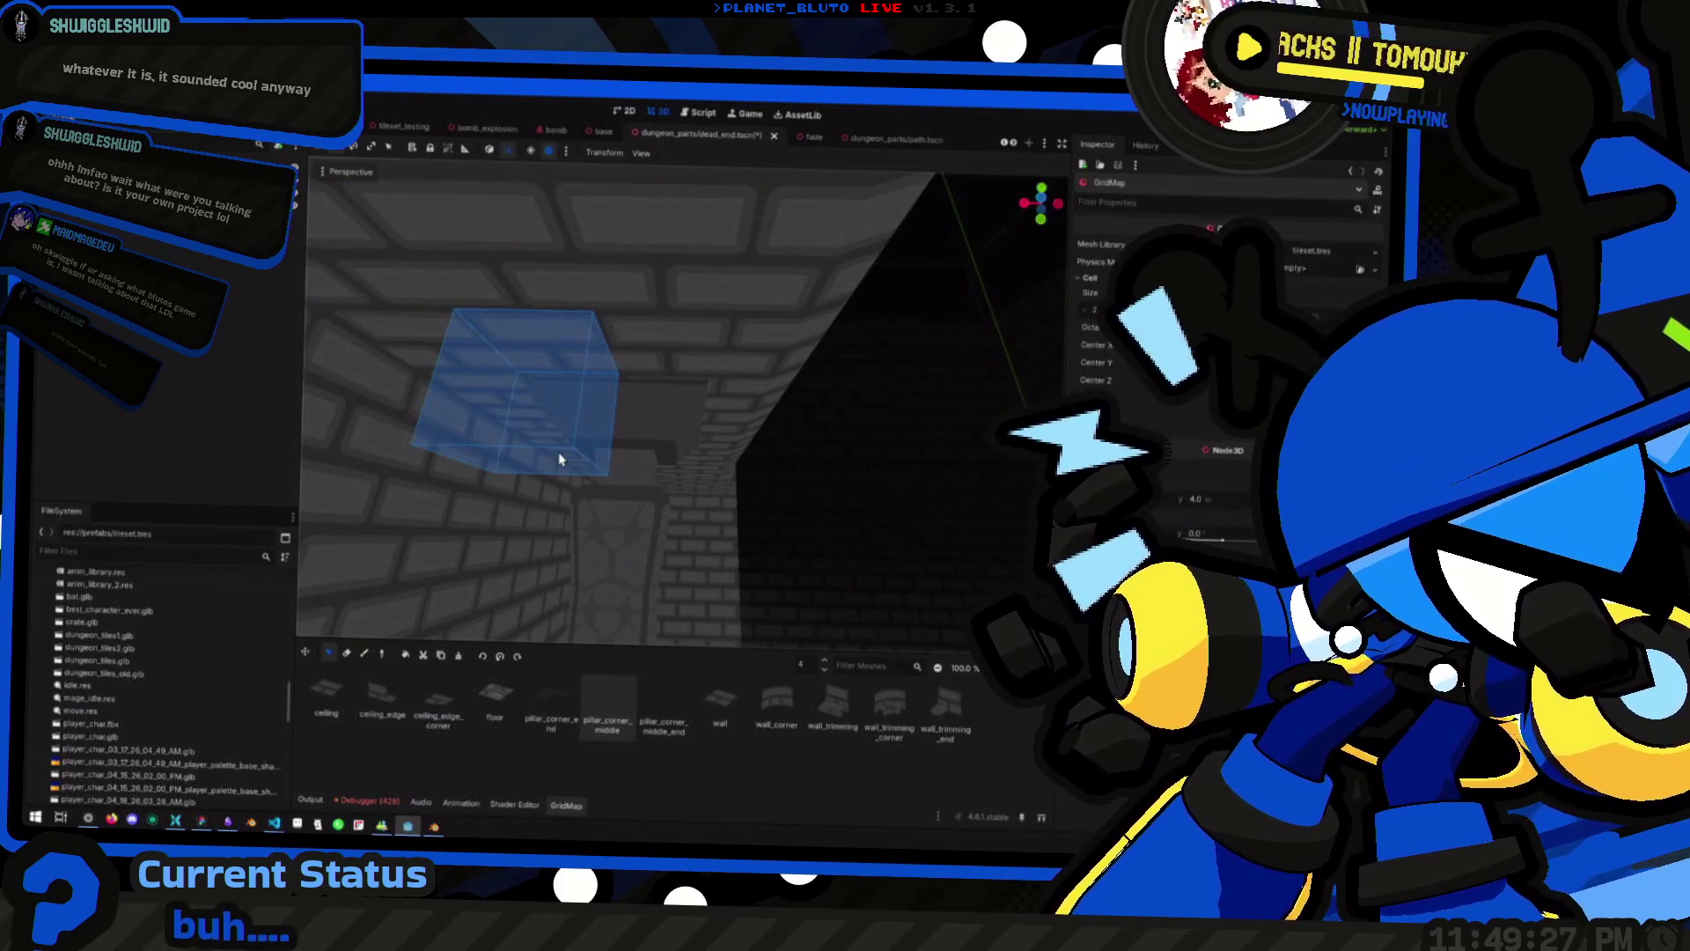
scroll(581, 458, down, 5)
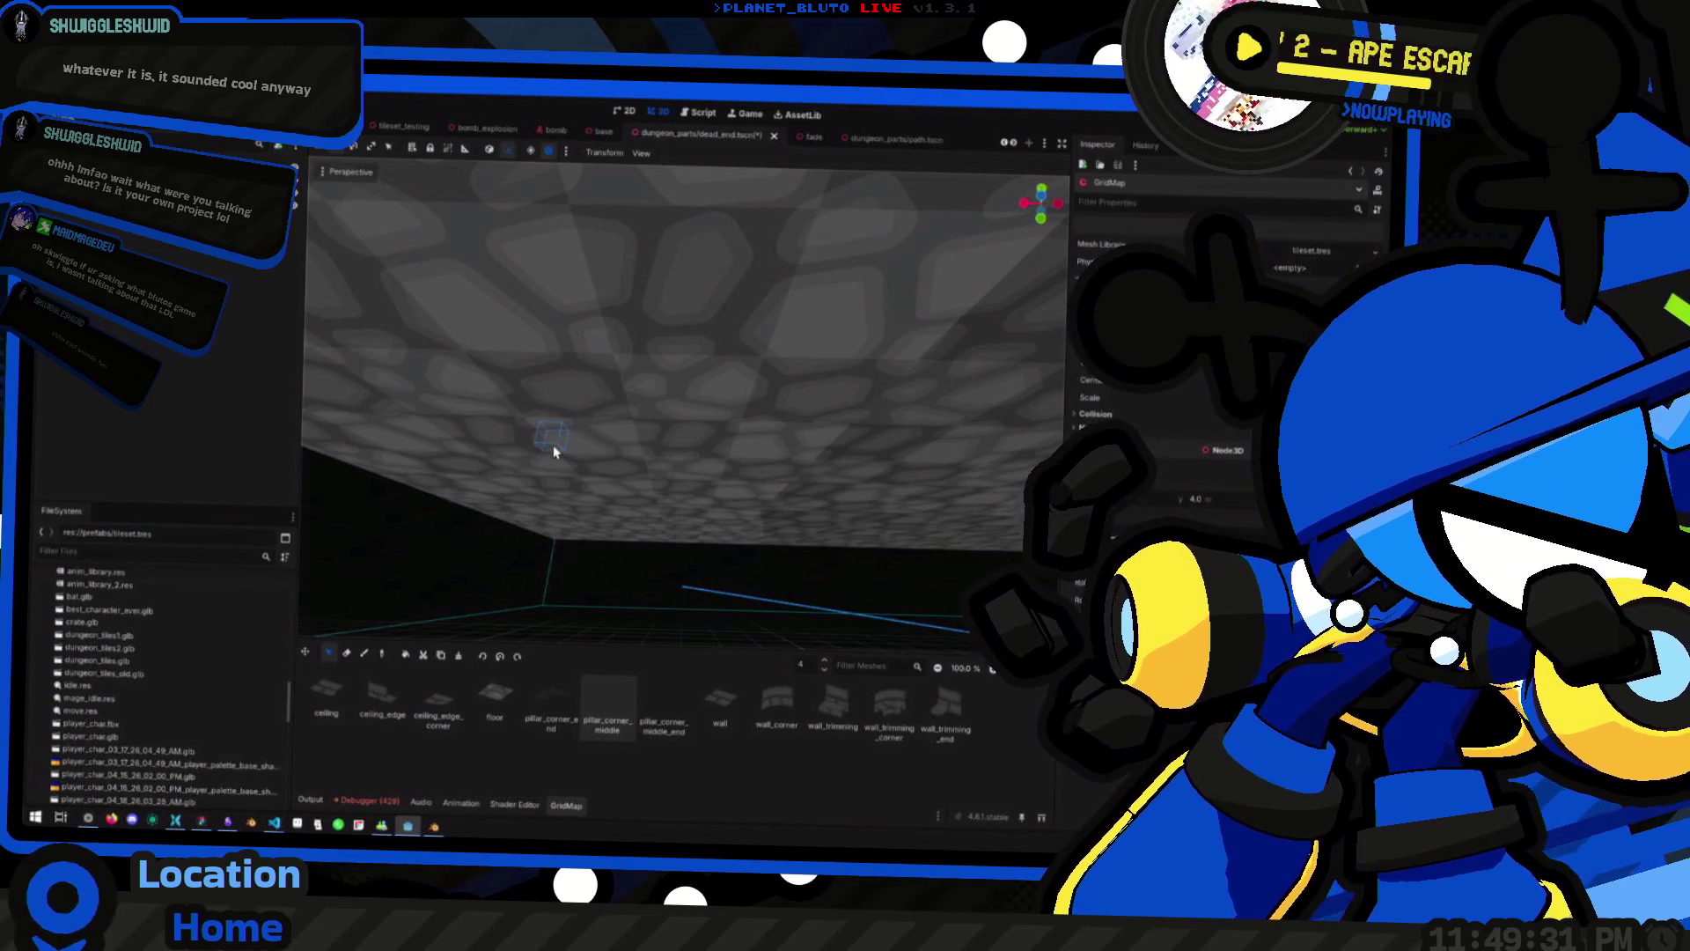
mouse_move(552, 445)
mouse_down()
mouse_move(535, 453)
mouse_move(669, 405)
mouse_move(589, 423)
mouse_up()
mouse_move(634, 482)
mouse_down()
mouse_move(705, 472)
mouse_move(694, 493)
mouse_move(593, 528)
mouse_up()
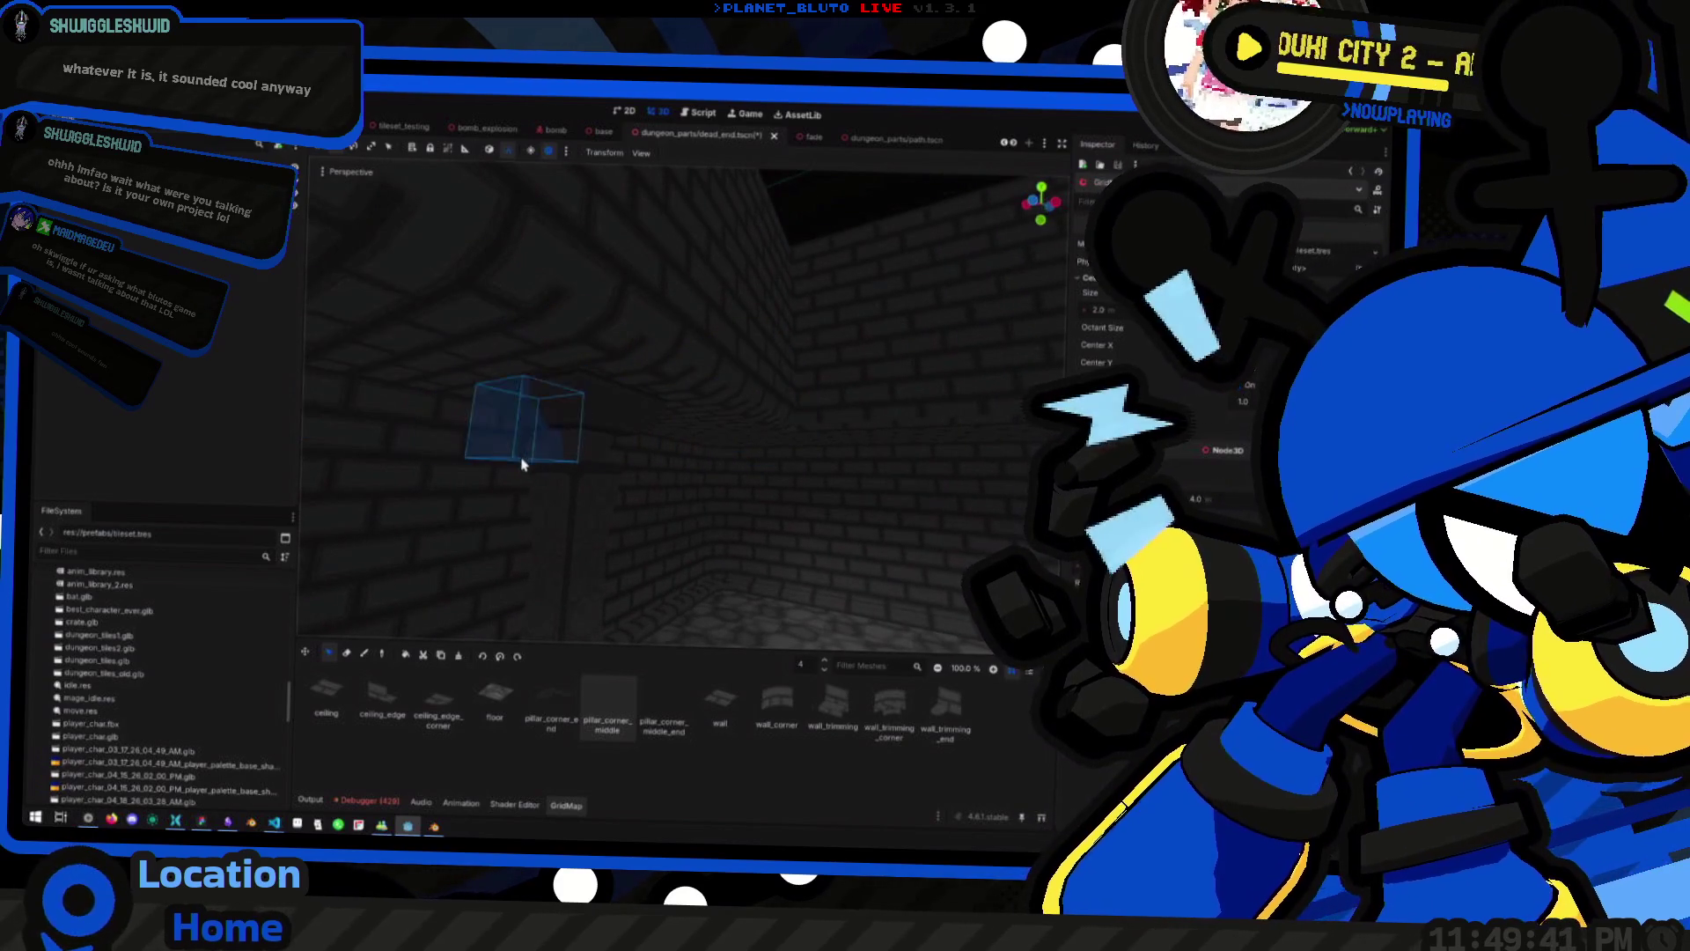
mouse_move(525, 464)
mouse_down()
mouse_move(573, 464)
mouse_move(591, 489)
mouse_move(604, 460)
mouse_move(623, 490)
mouse_up()
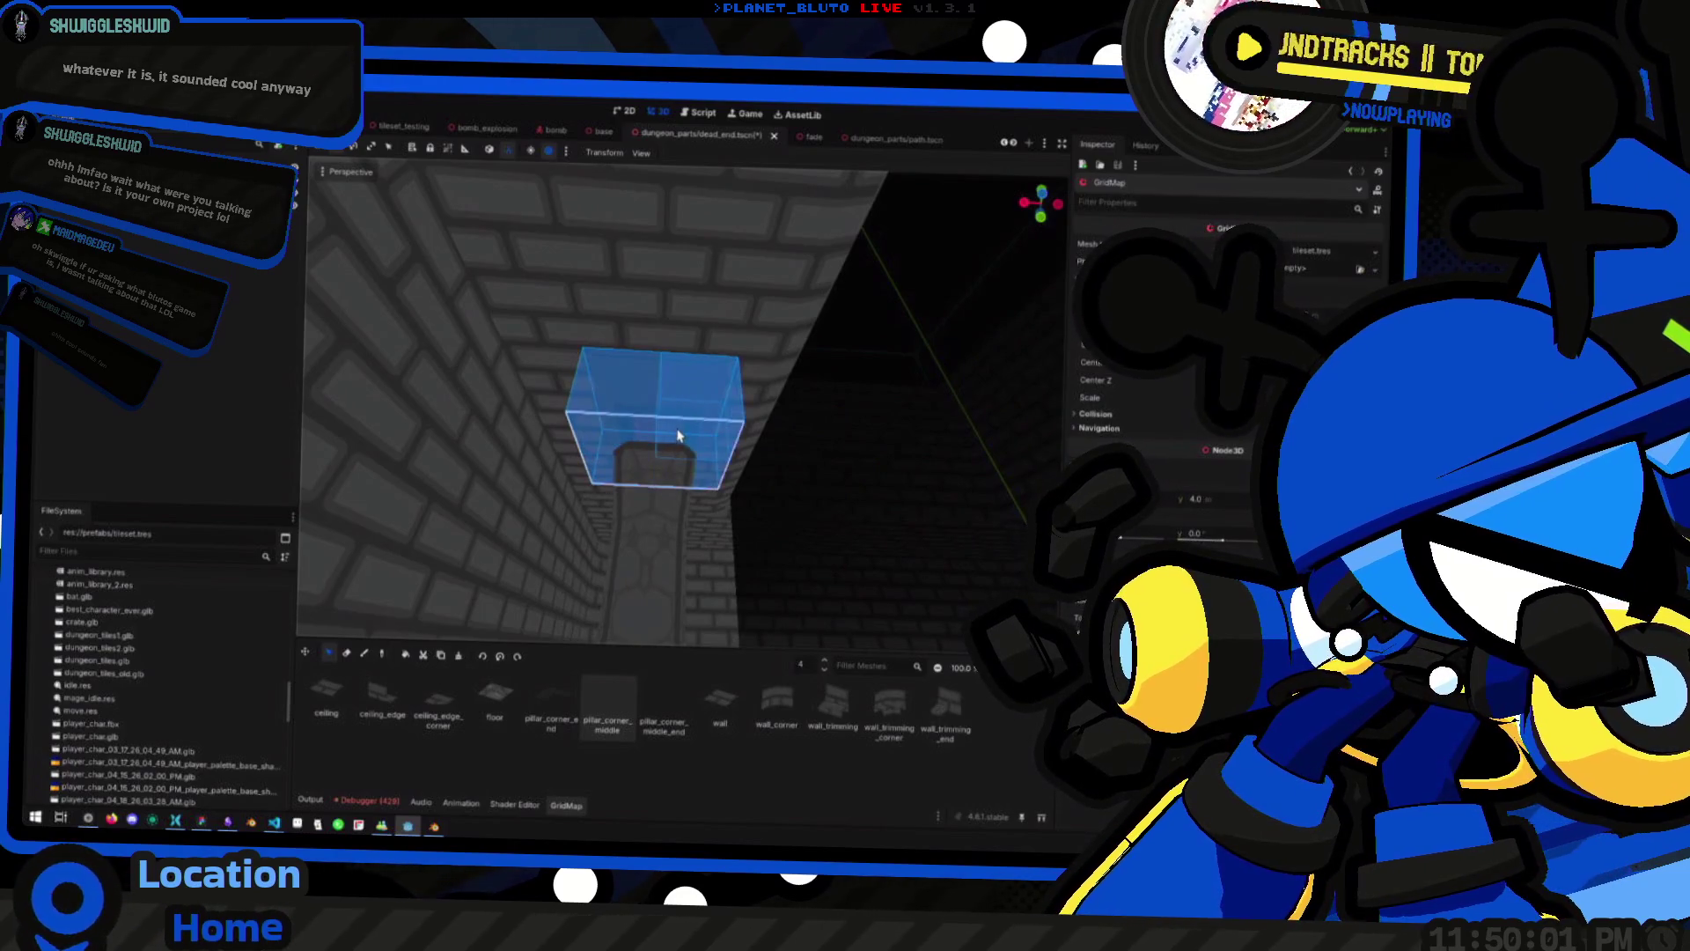
scroll(799, 464, down, 6)
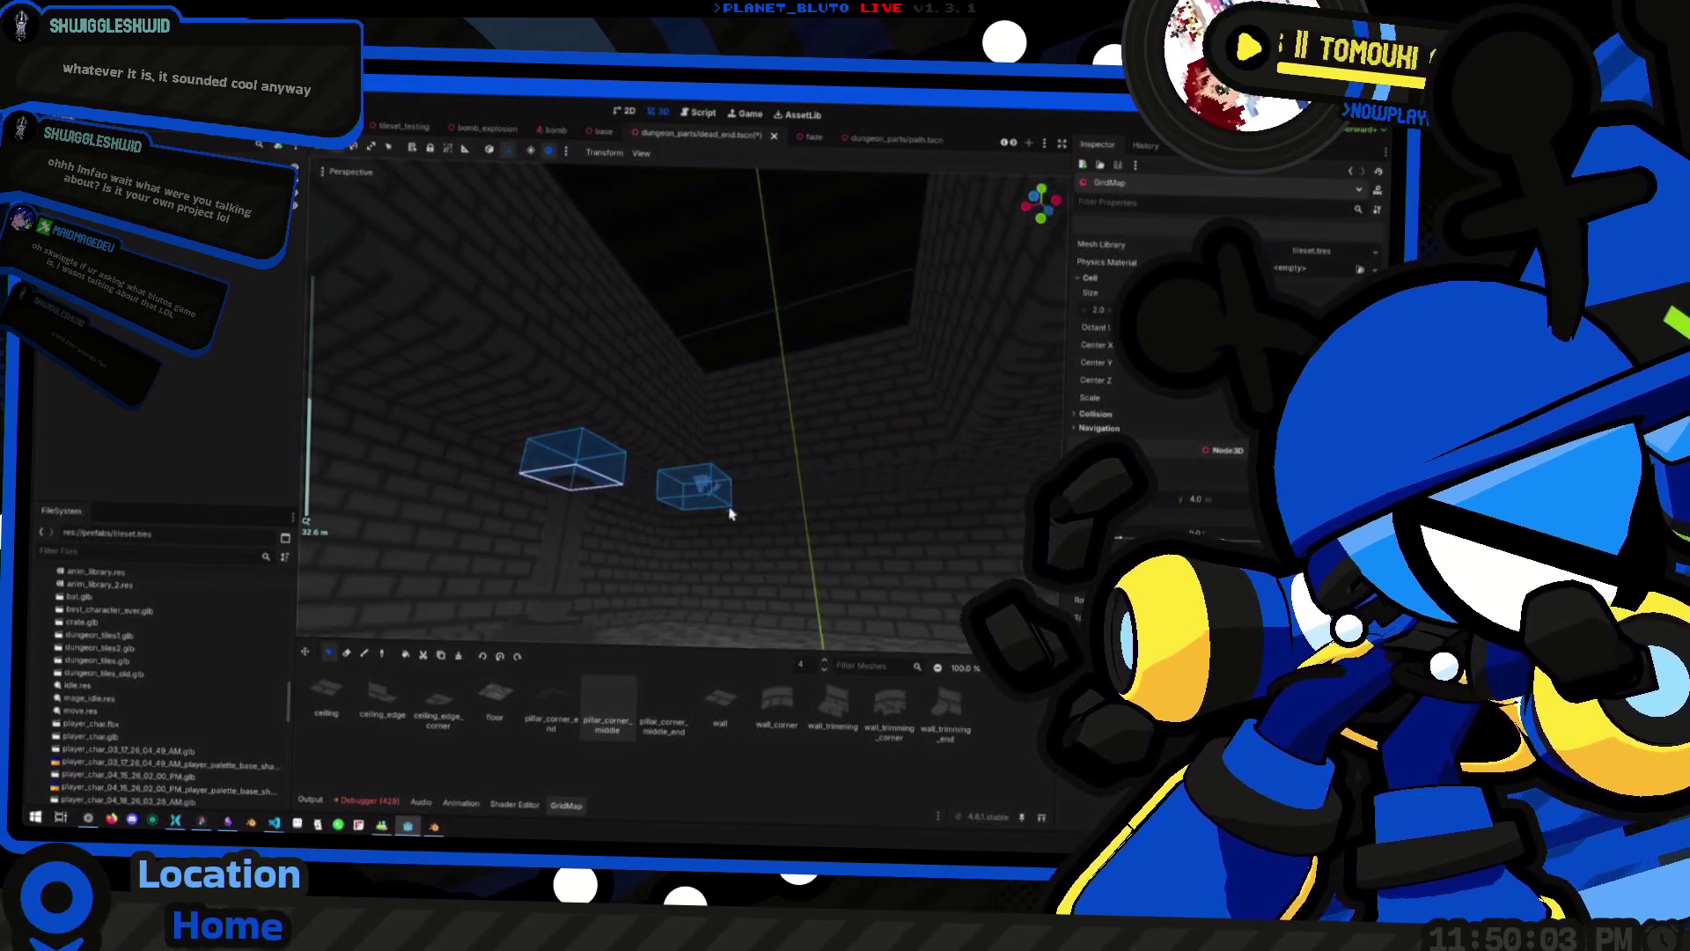
scroll(690, 513, up, 2)
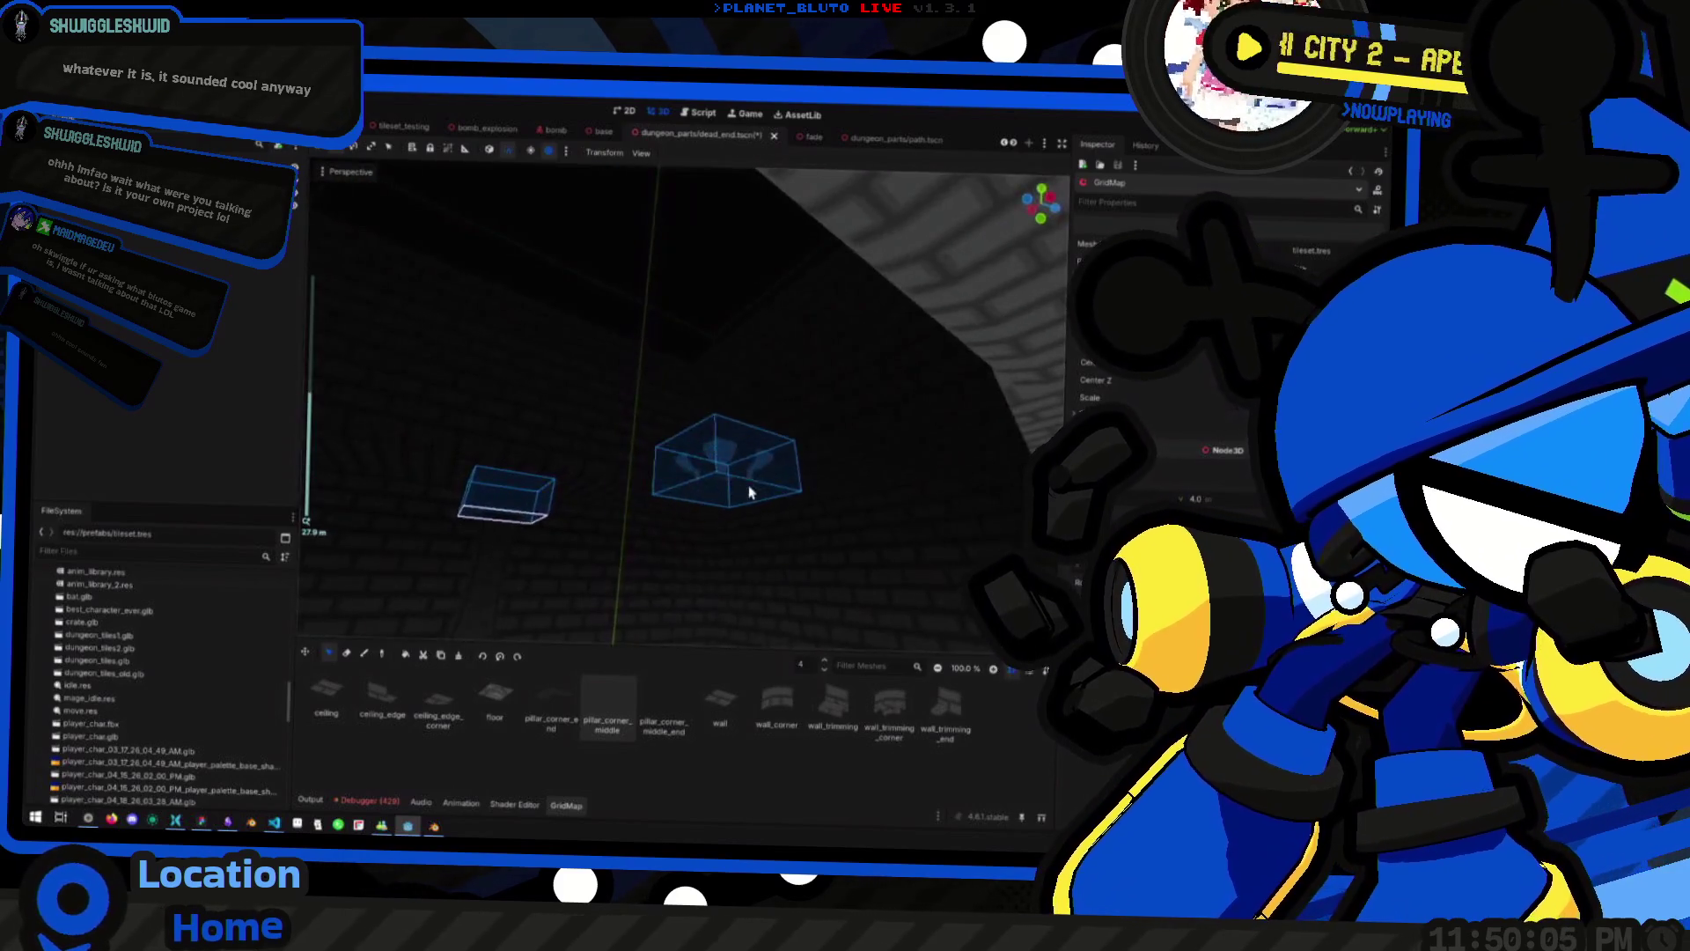
scroll(736, 458, down, 2)
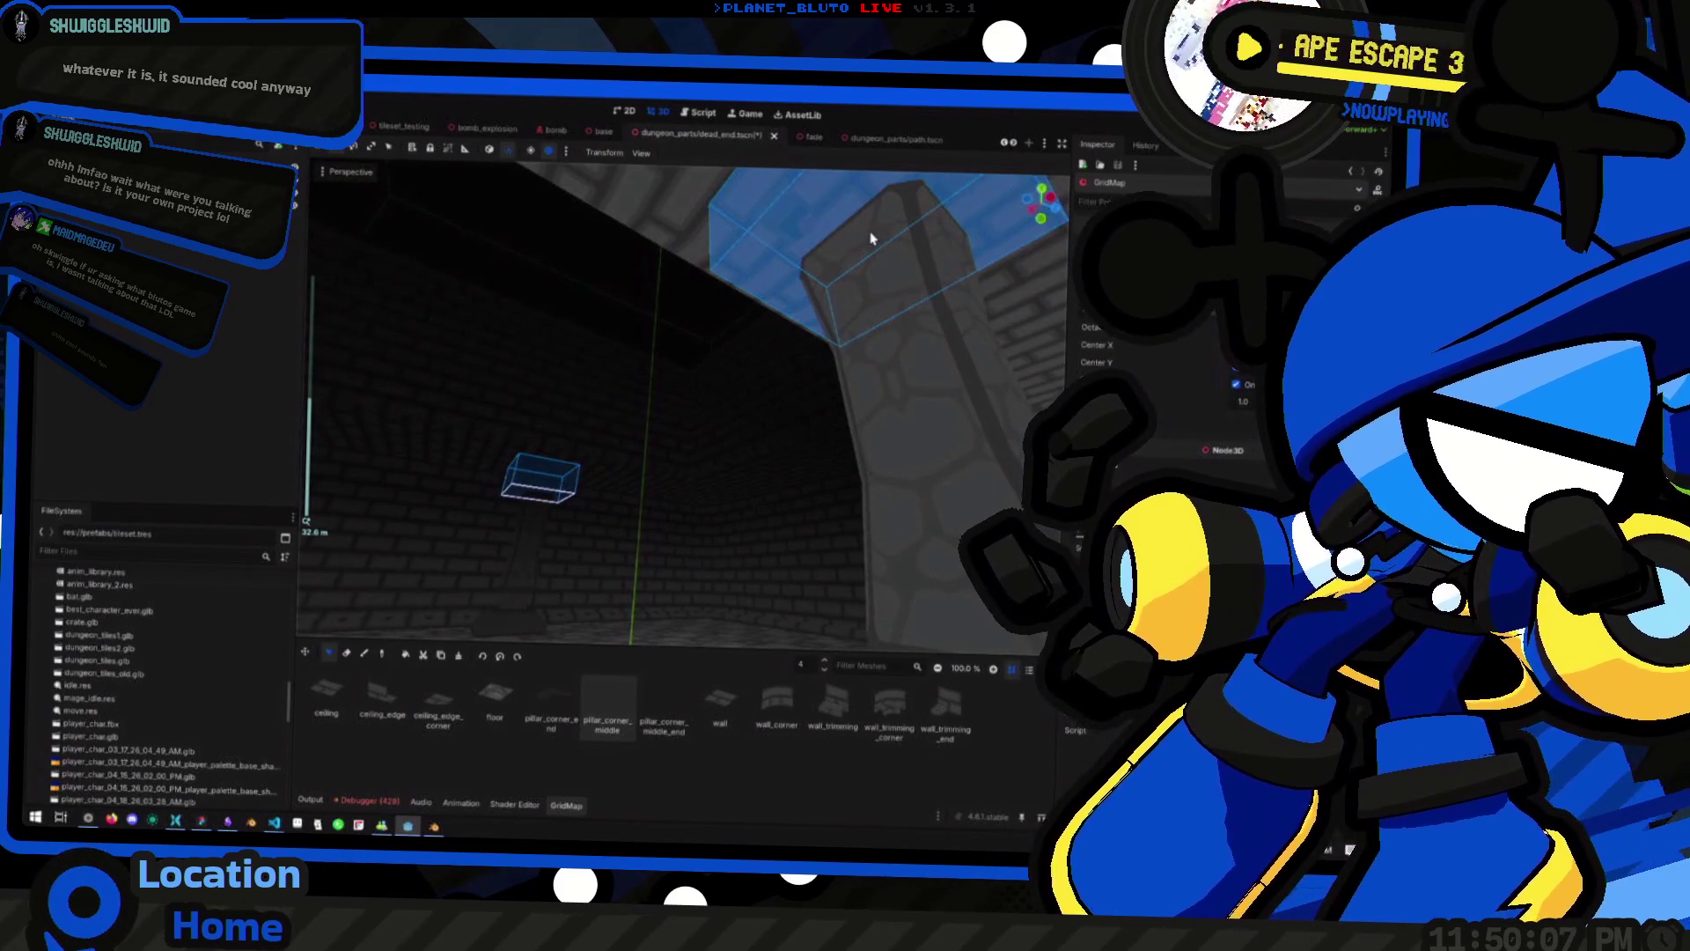
scroll(678, 360, down, 2)
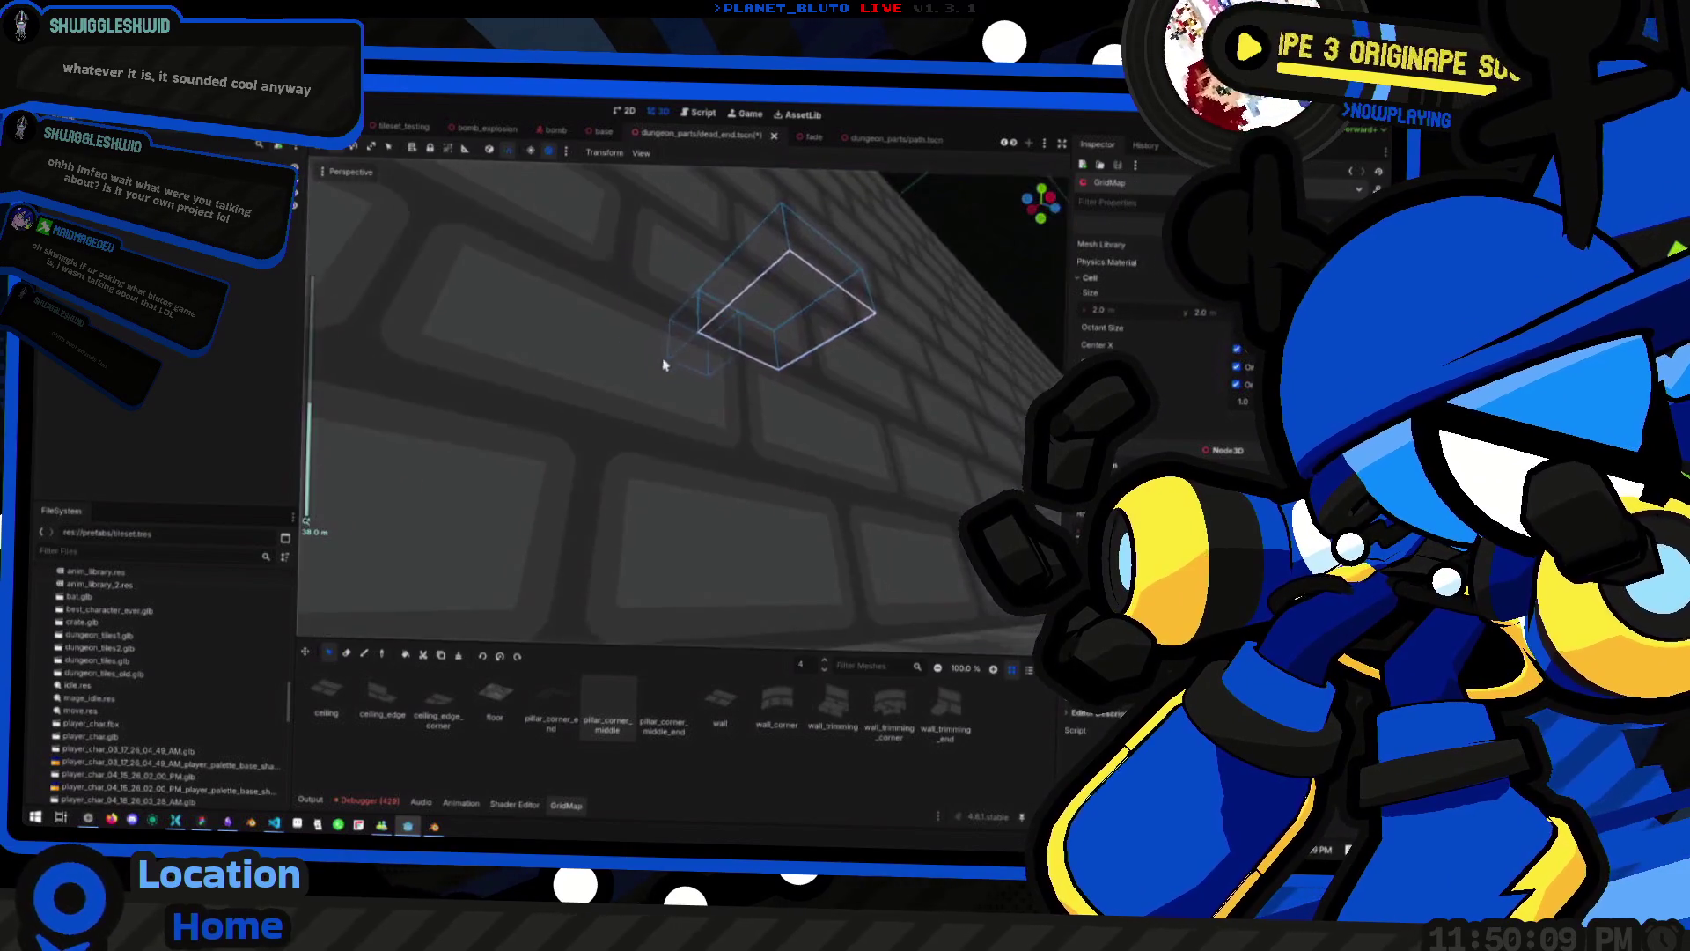
drag(592, 462, 805, 425)
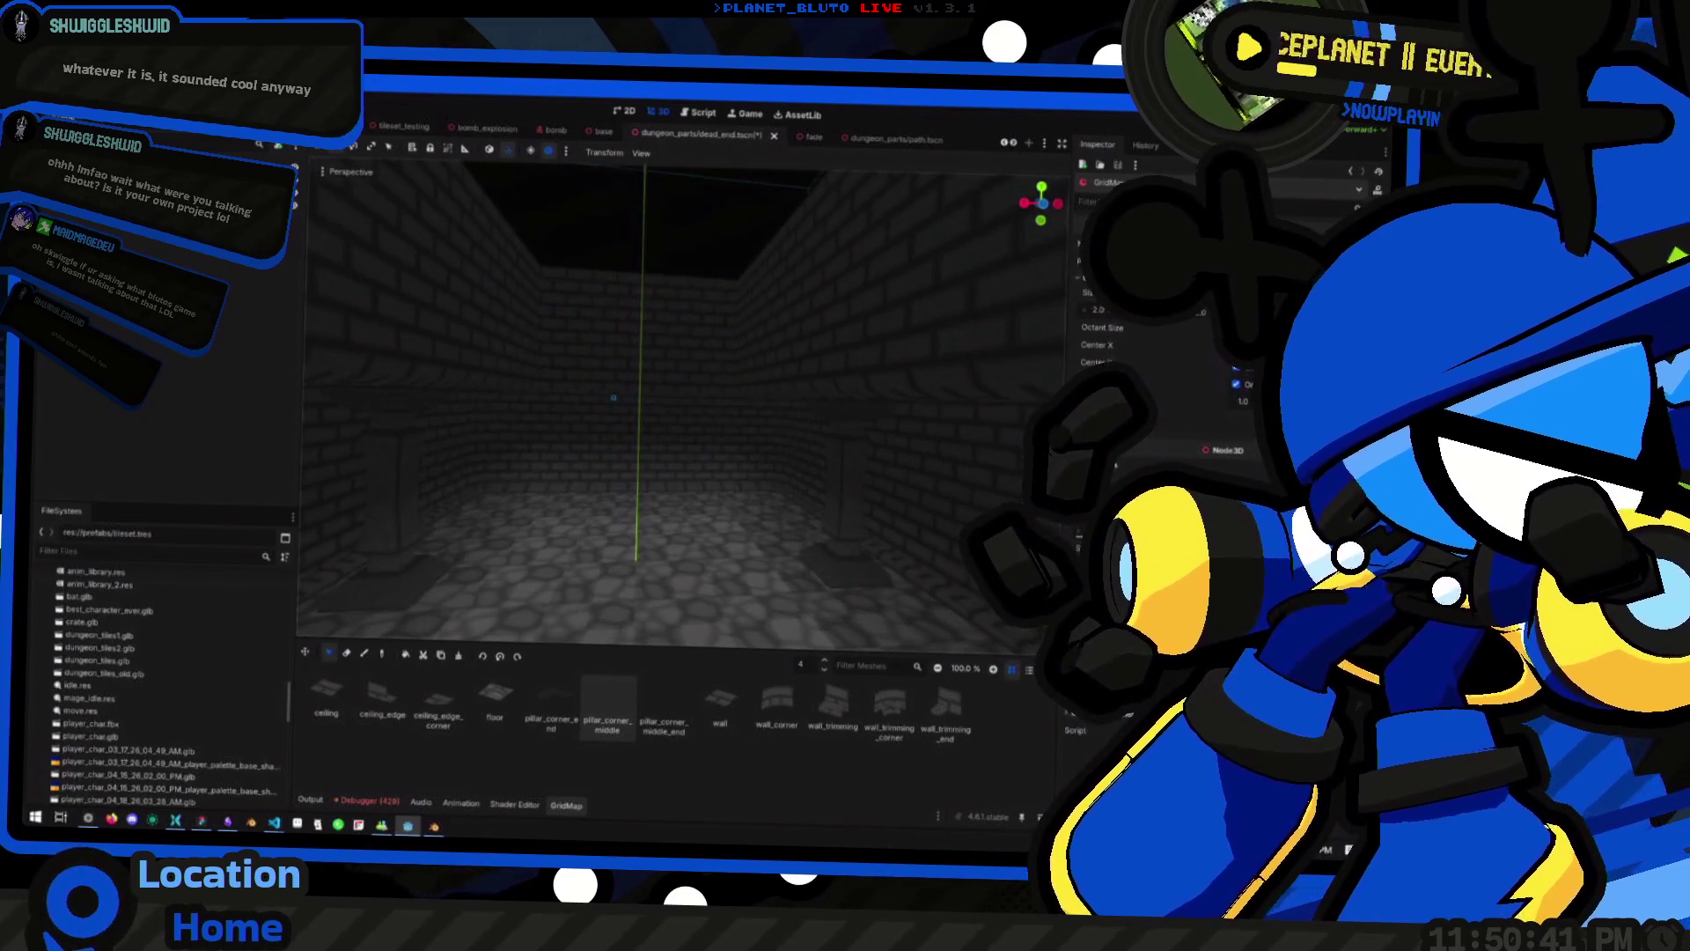
Select the root node and save dead_end.tscn
click(689, 423)
scroll(566, 366, down, 4)
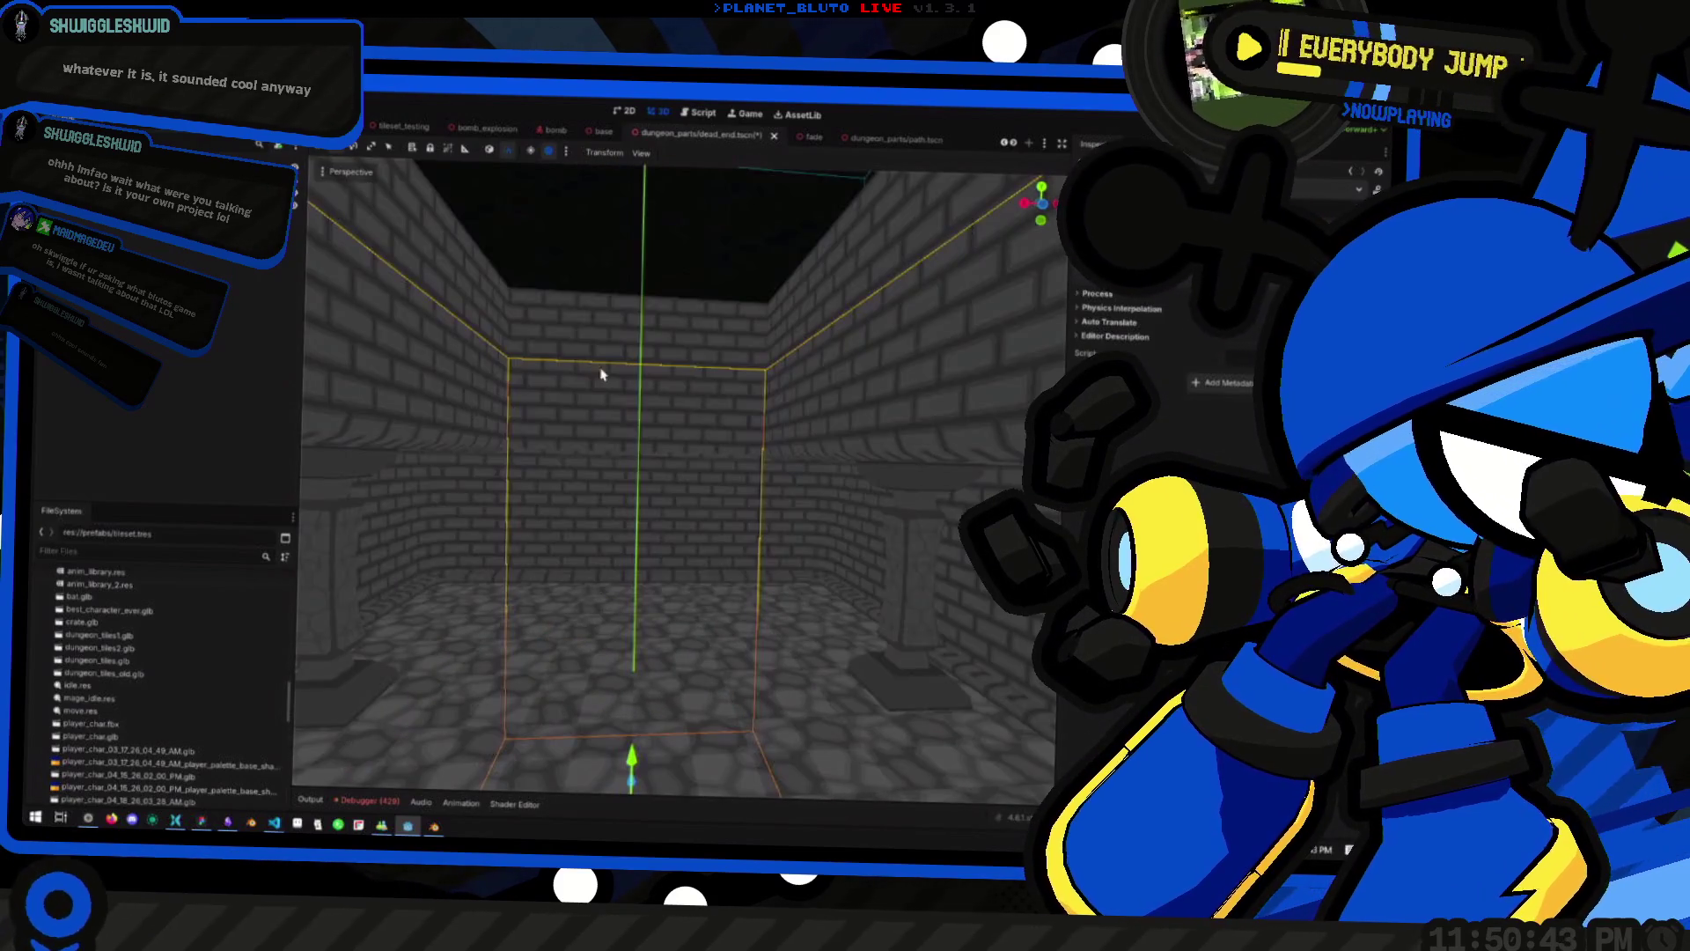
drag(616, 440, 898, 427)
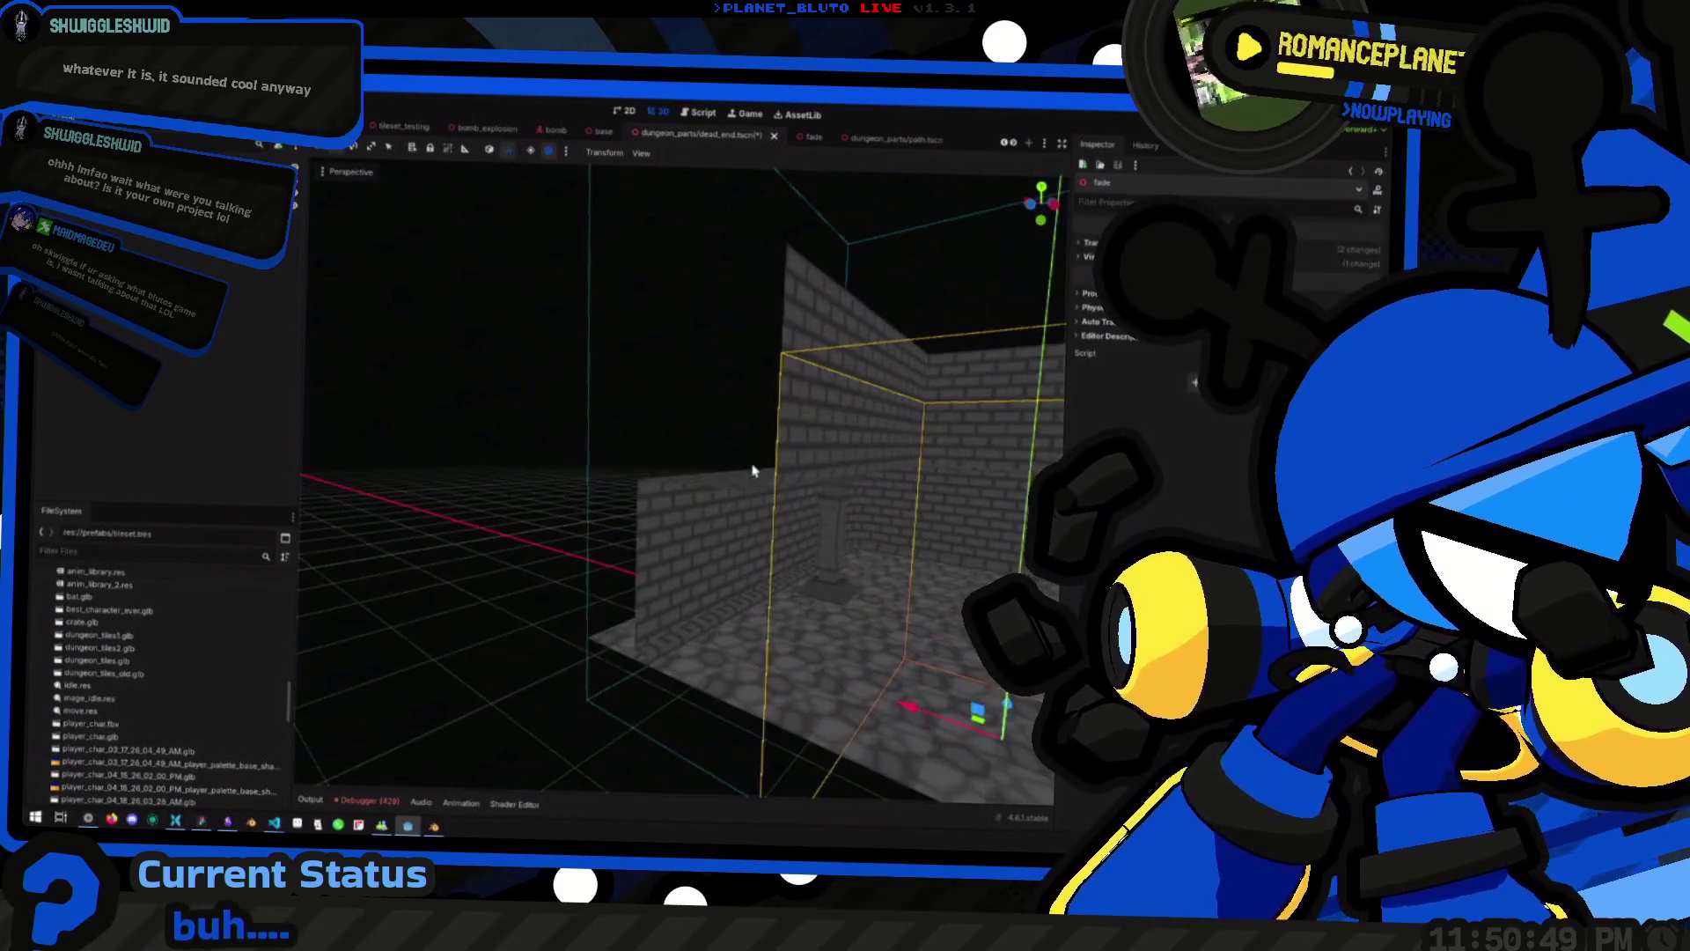
key(ctrl+s)
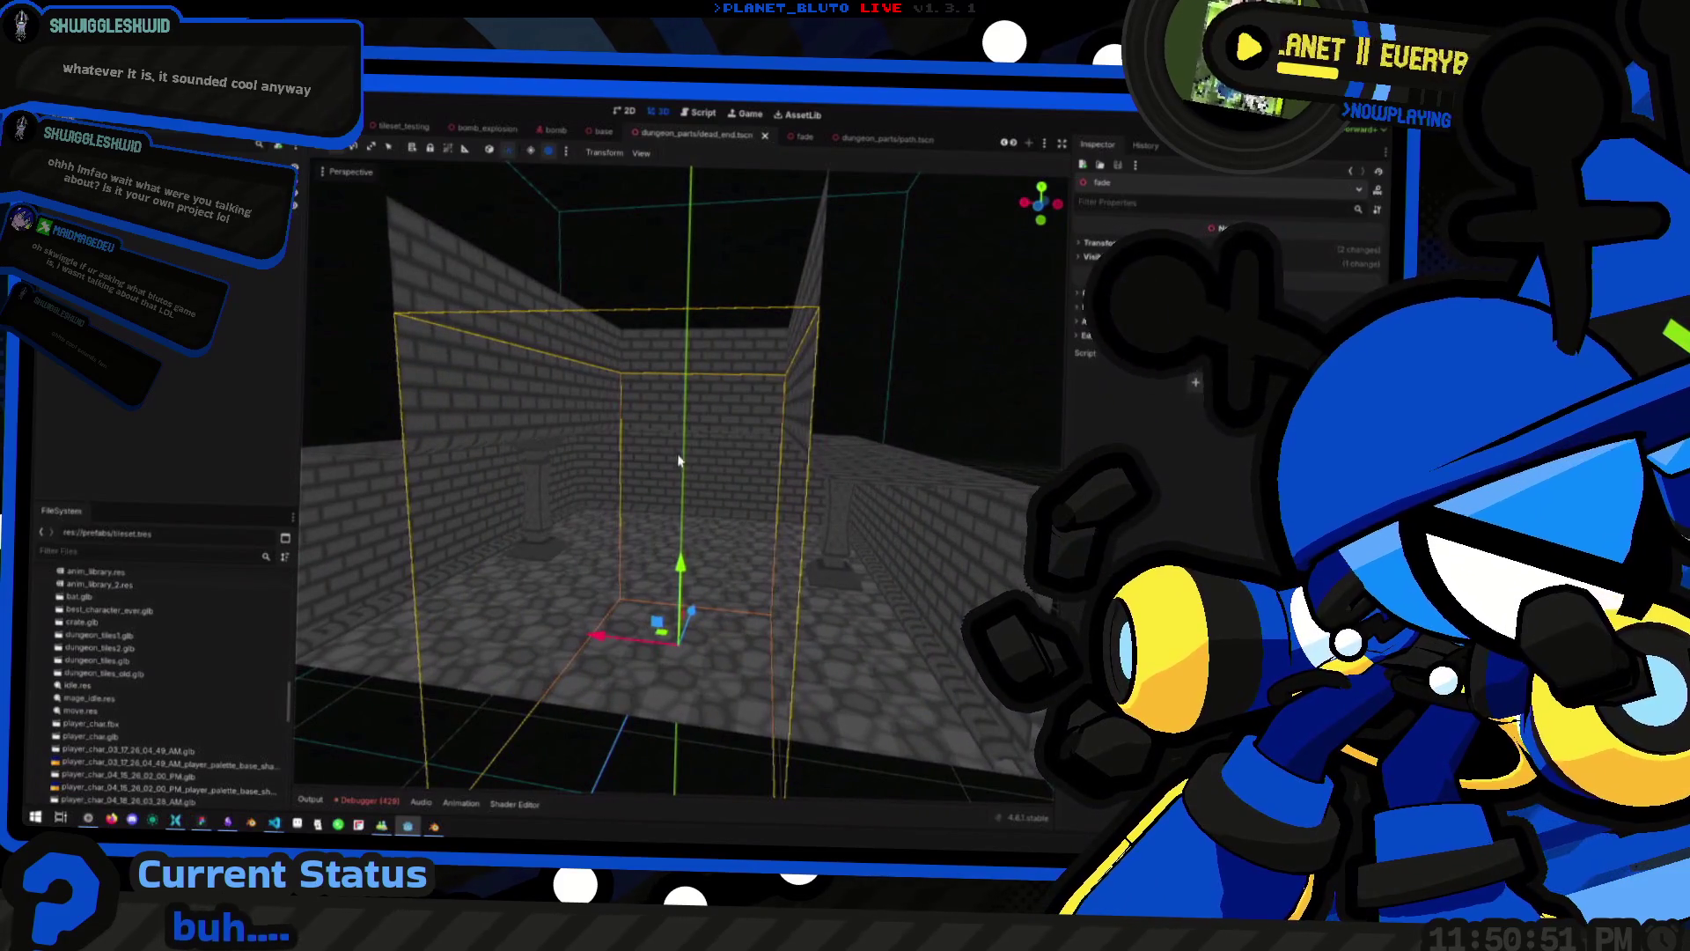
Bring up path.tscn after briefly viewing dead_end from above, then switch to the browser
click(879, 142)
mouse_move(660, 420)
mouse_down()
mouse_move(558, 489)
mouse_move(578, 441)
mouse_move(557, 449)
mouse_move(735, 484)
mouse_move(627, 501)
mouse_up()
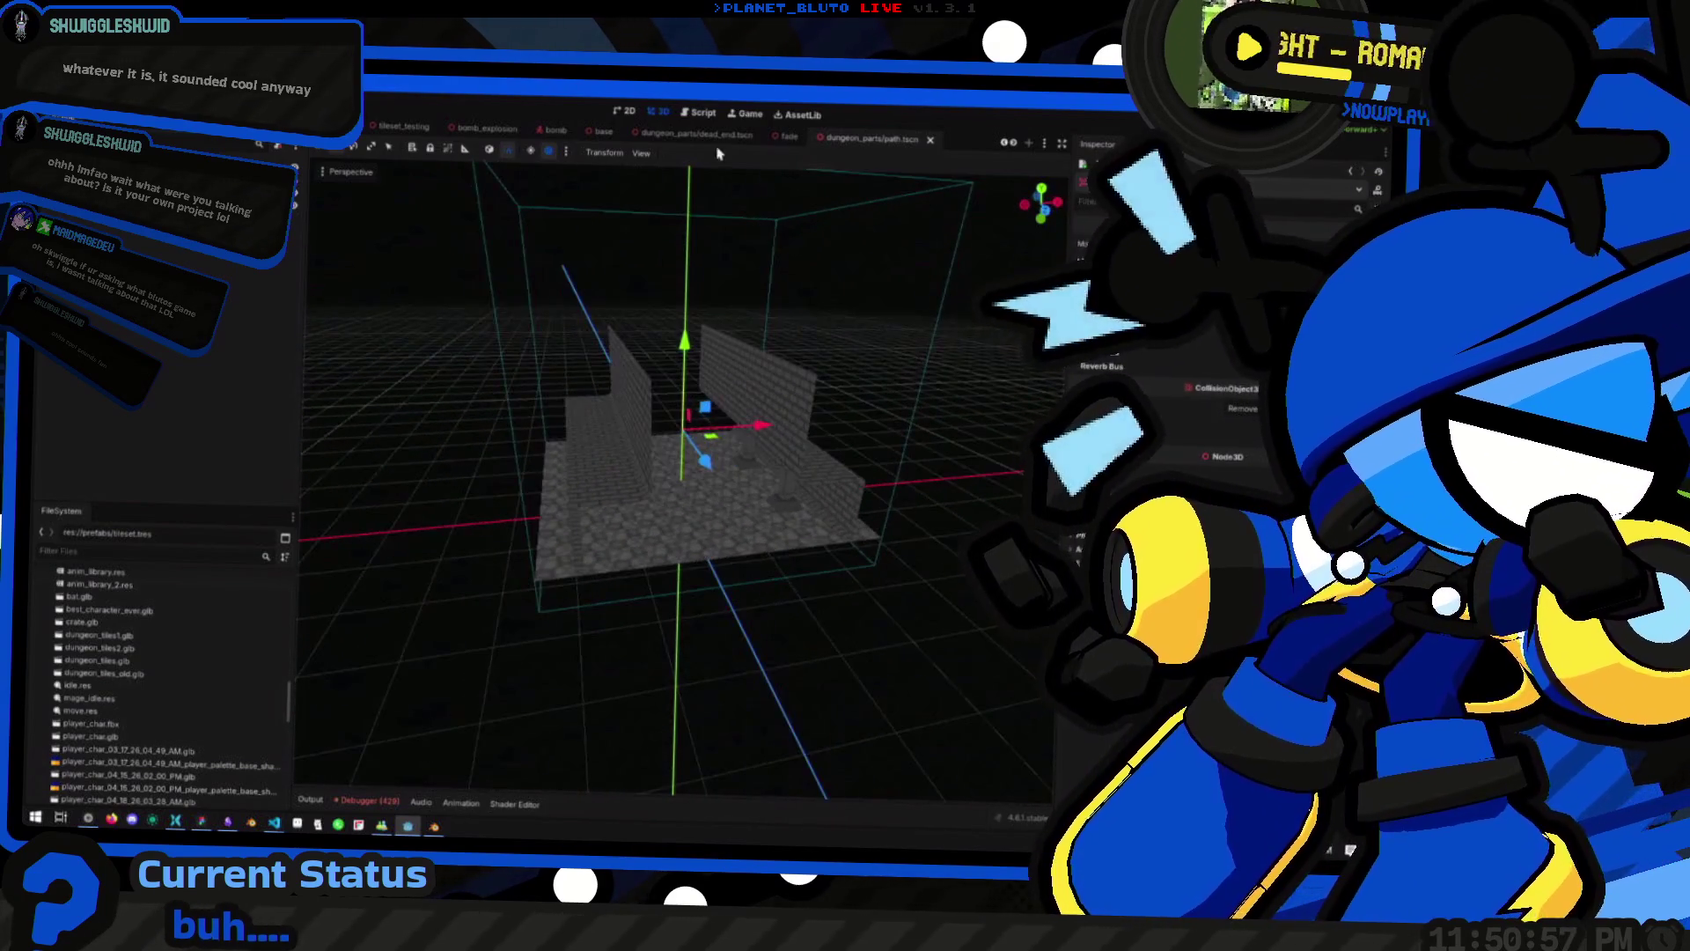
click(742, 136)
mouse_move(742, 440)
mouse_down()
mouse_move(742, 532)
mouse_move(551, 520)
mouse_move(777, 494)
mouse_move(797, 476)
mouse_move(747, 401)
mouse_move(531, 473)
mouse_move(713, 301)
mouse_up()
click(861, 139)
key(alt+Tab)
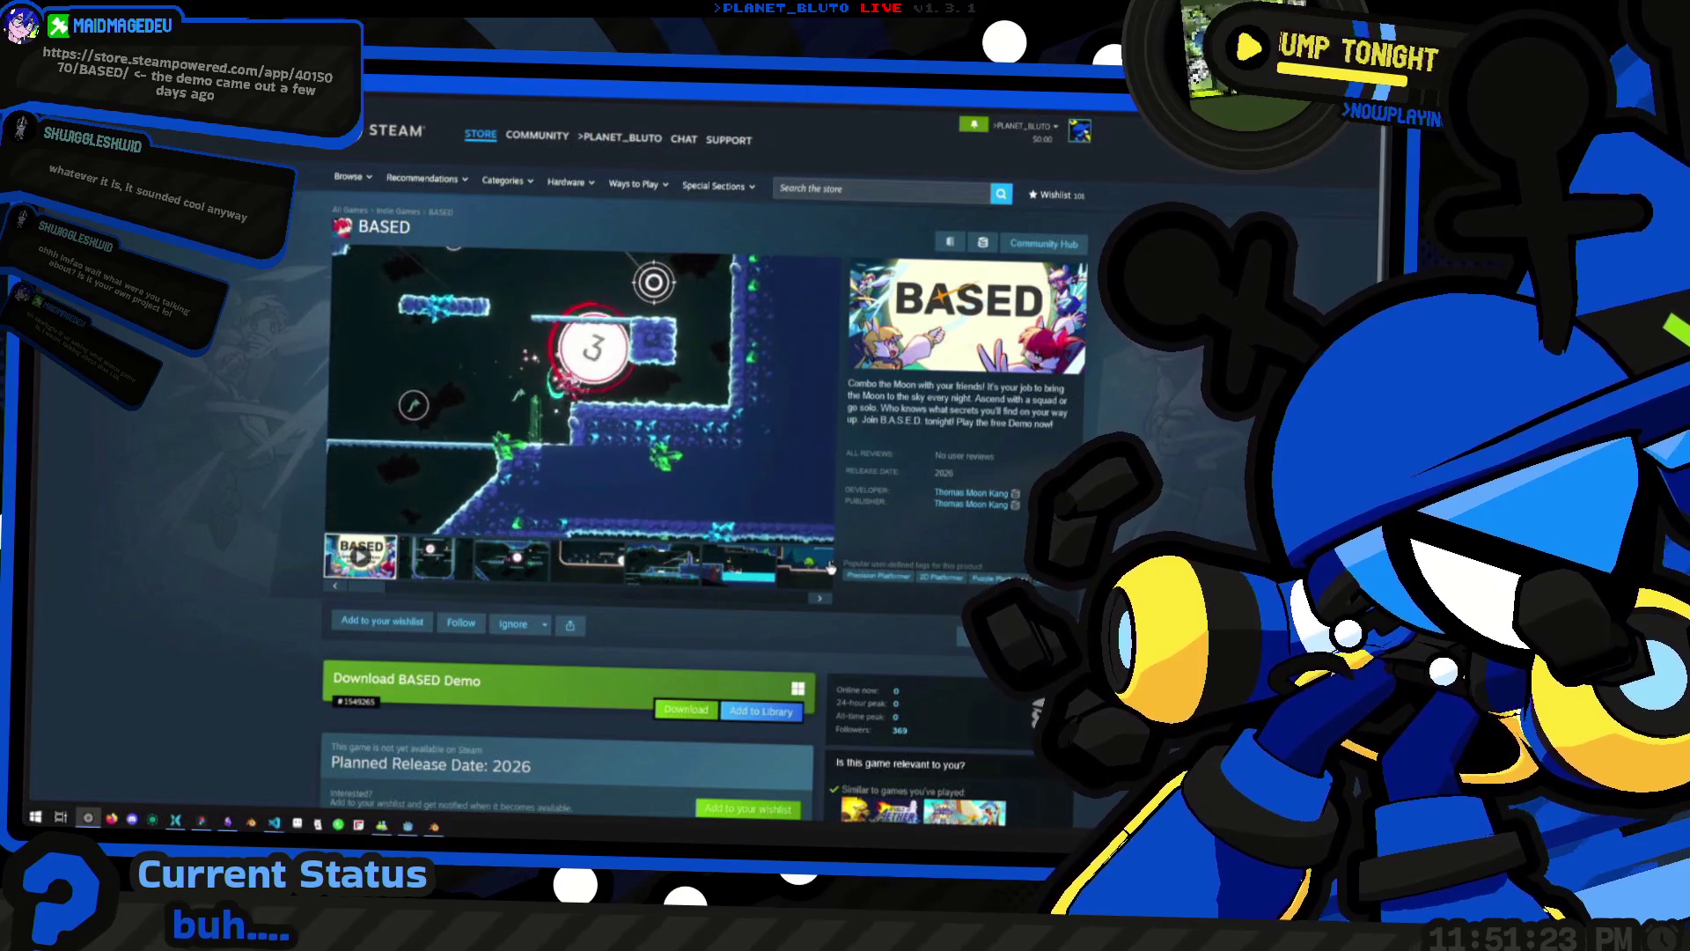
Add BASED to the Steam wishlist, skim the store page, and return to Godot
scroll(830, 567, down, 3)
scroll(517, 413, up, 1)
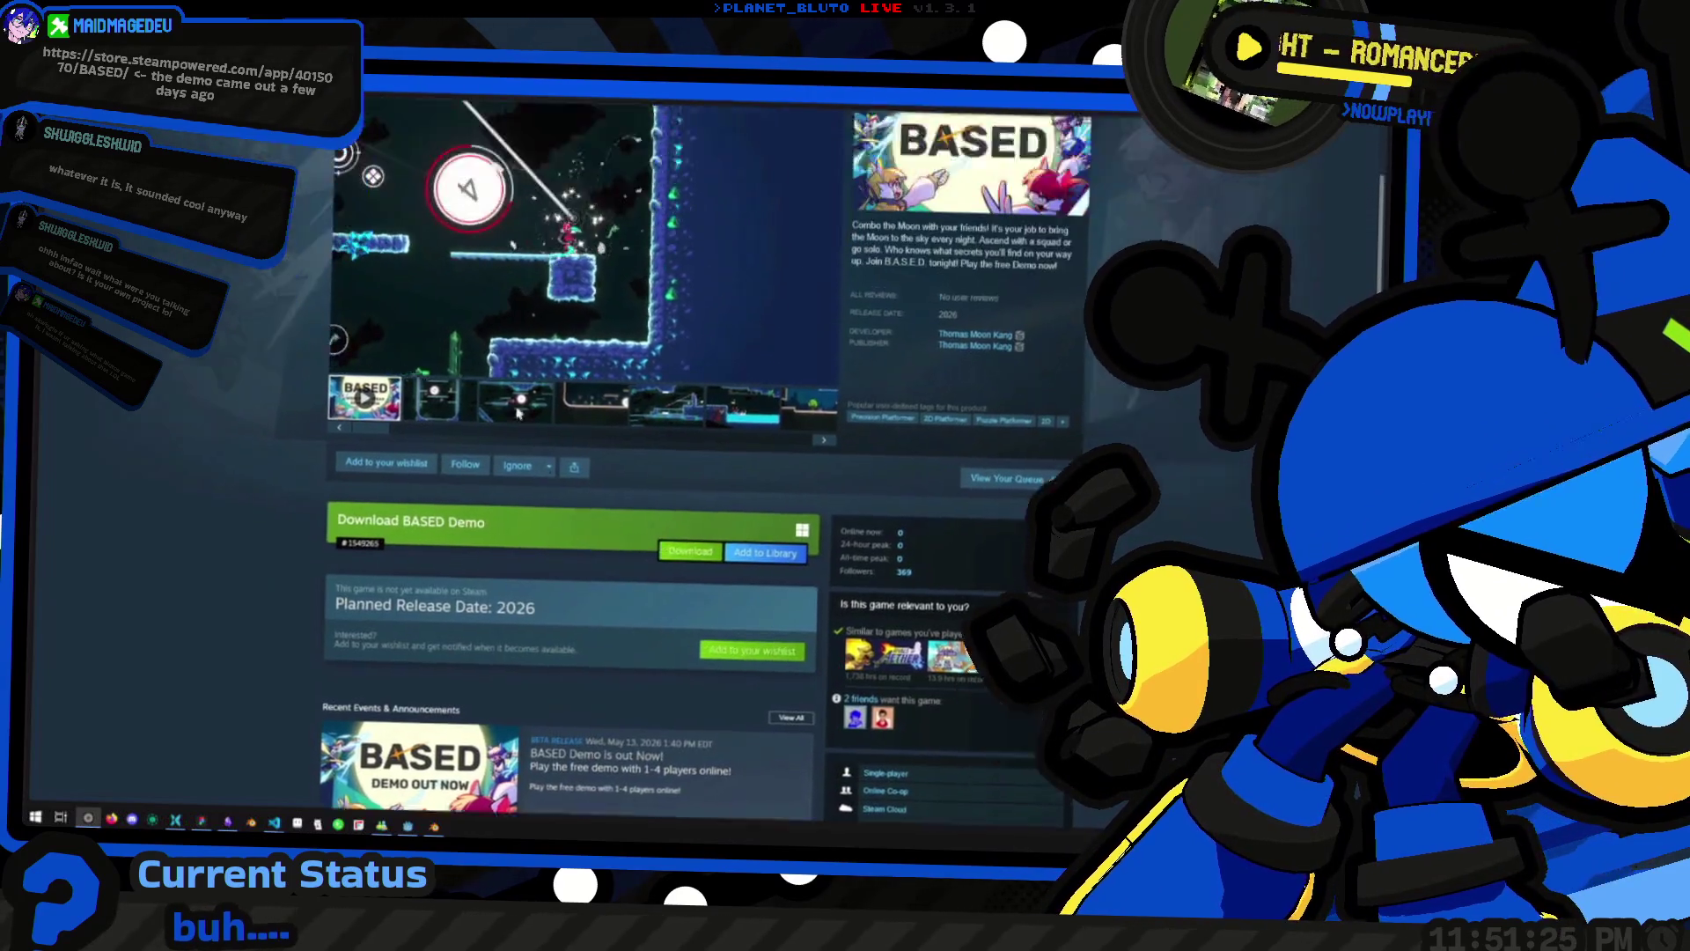
scroll(518, 414, up, 2)
click(374, 575)
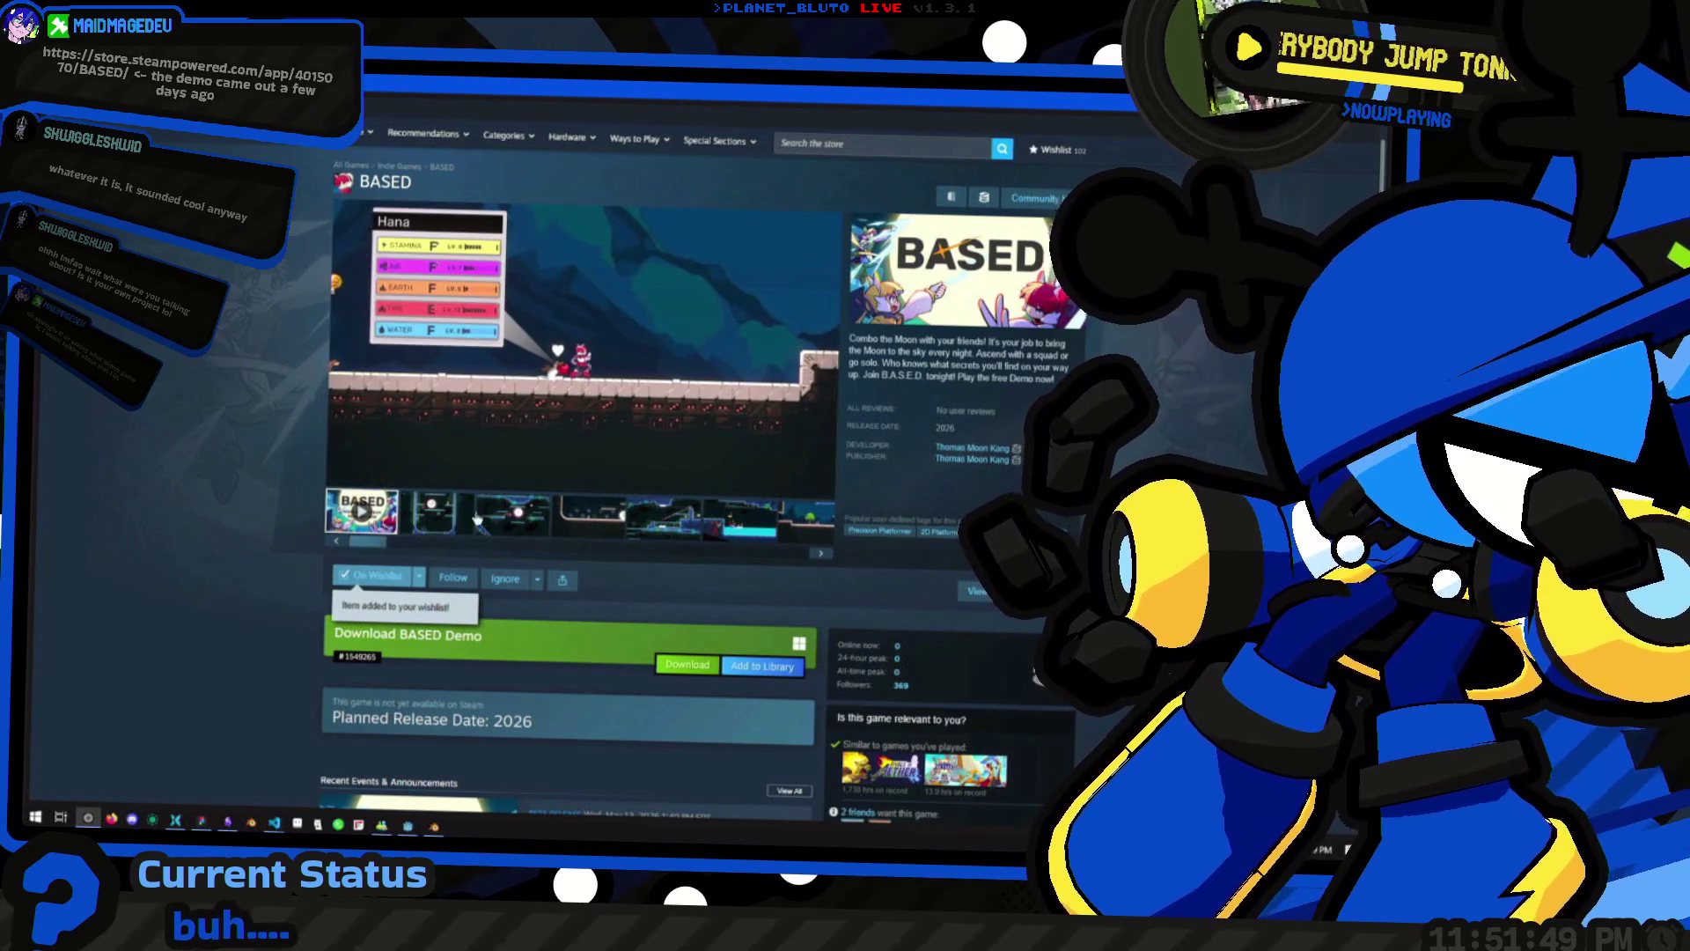
mouse_move(573, 346)
scroll(581, 352, down, 15)
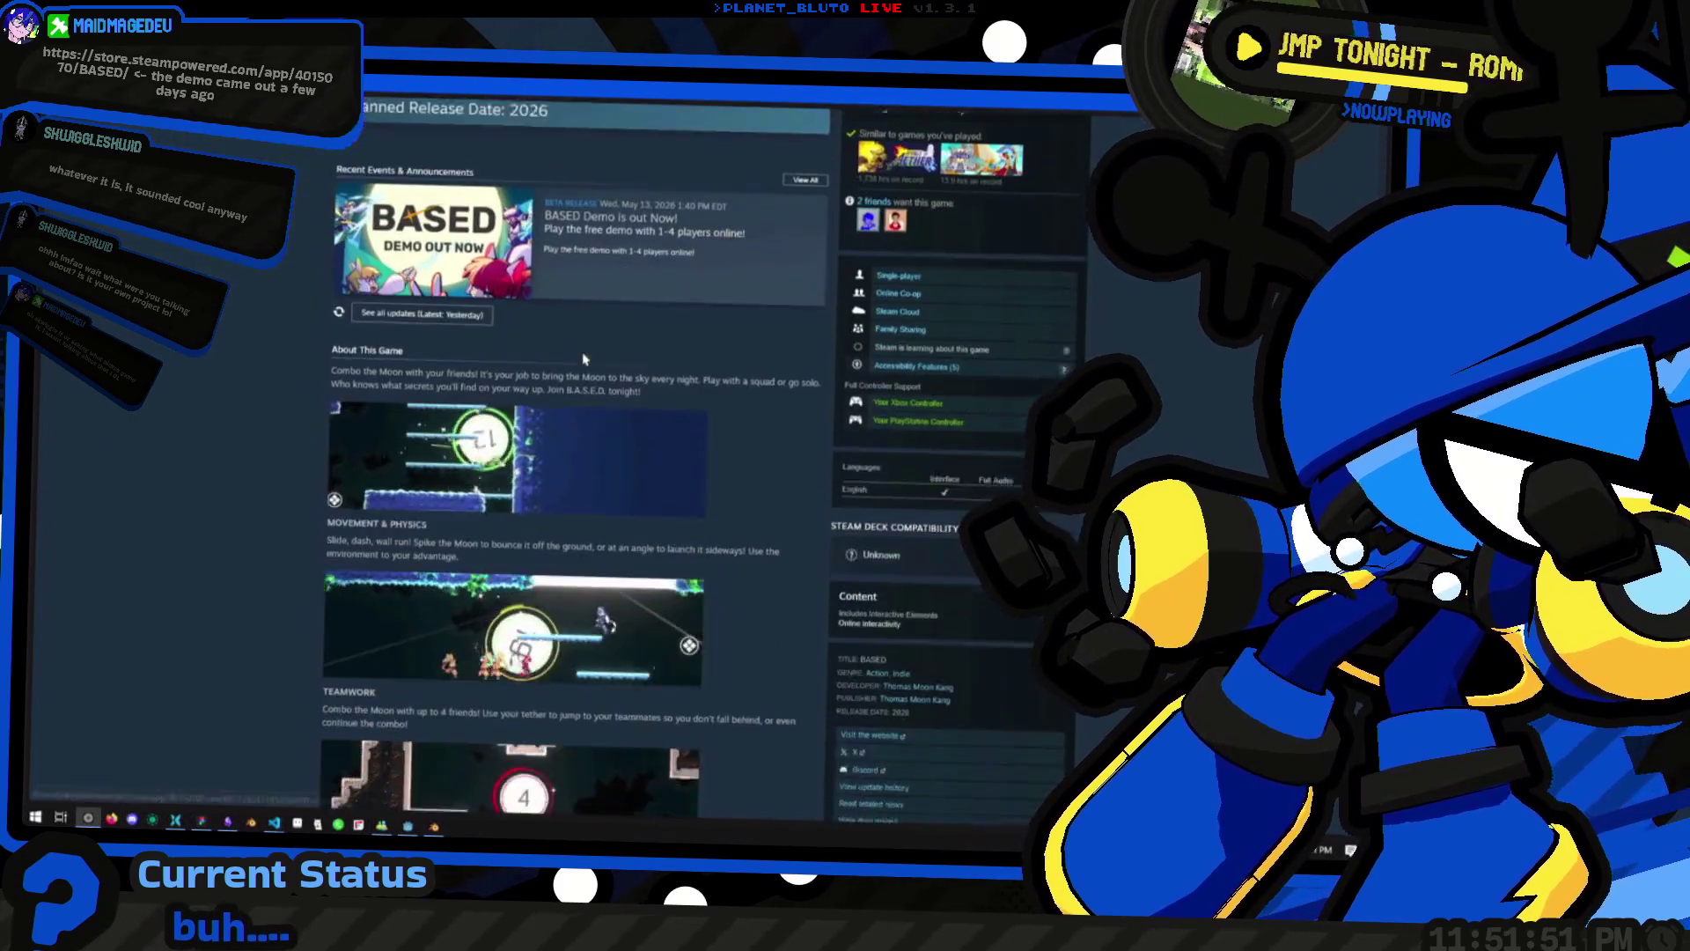
scroll(590, 368, down, 3)
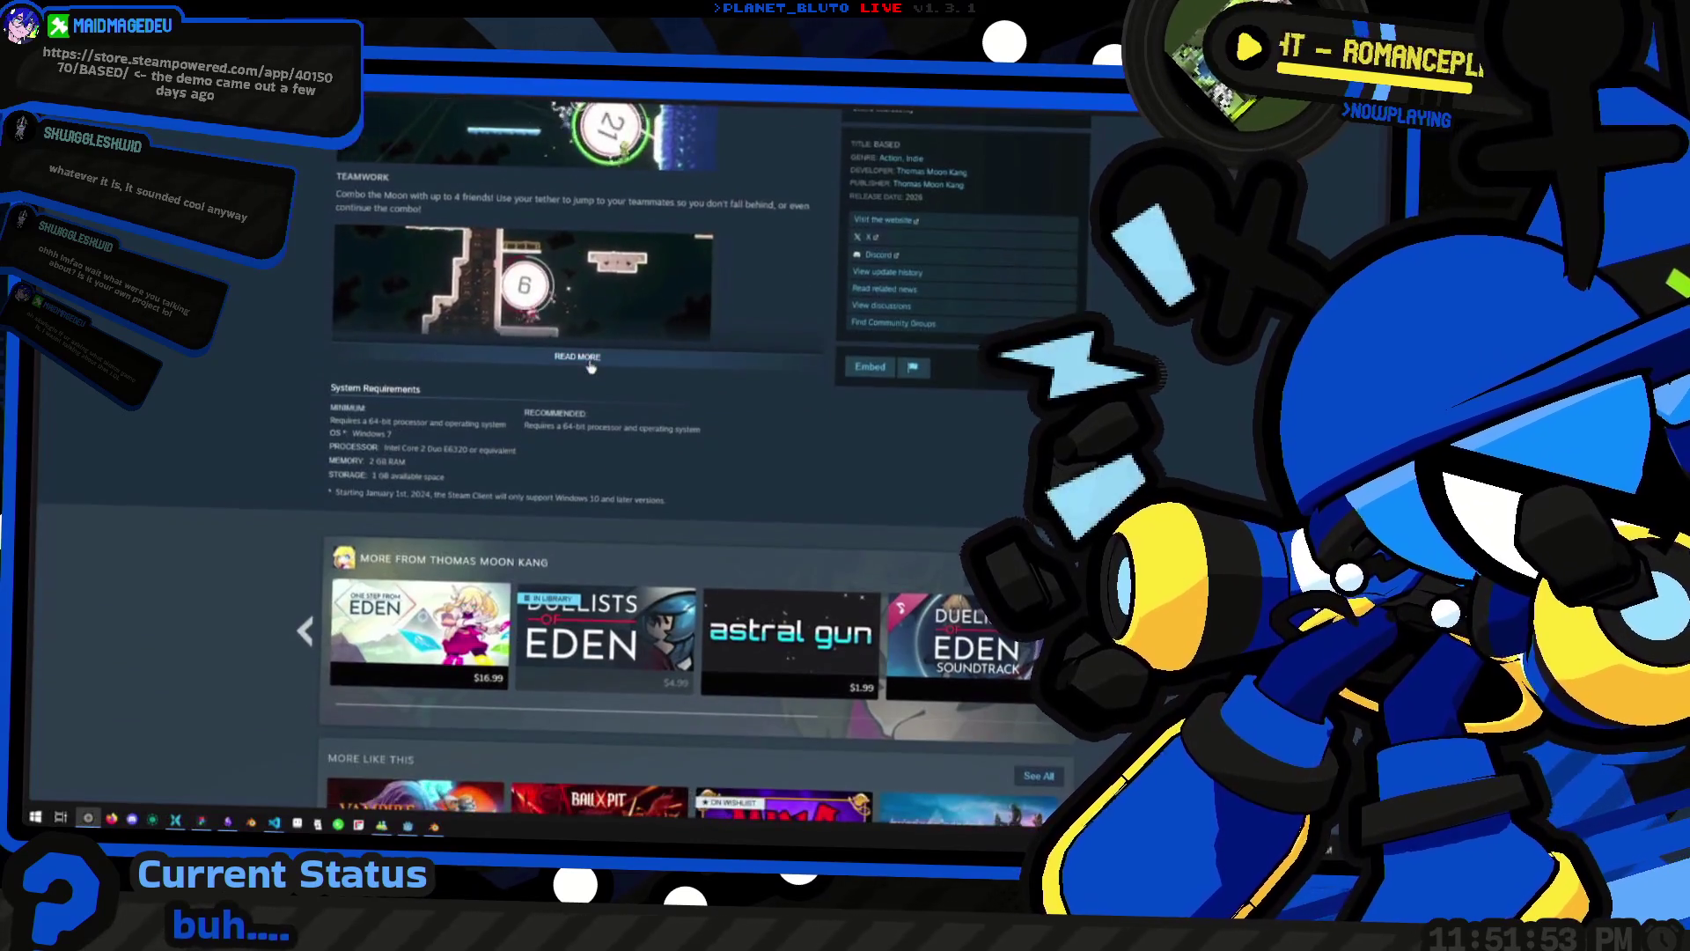
scroll(607, 377, up, 18)
scroll(704, 376, up, 2)
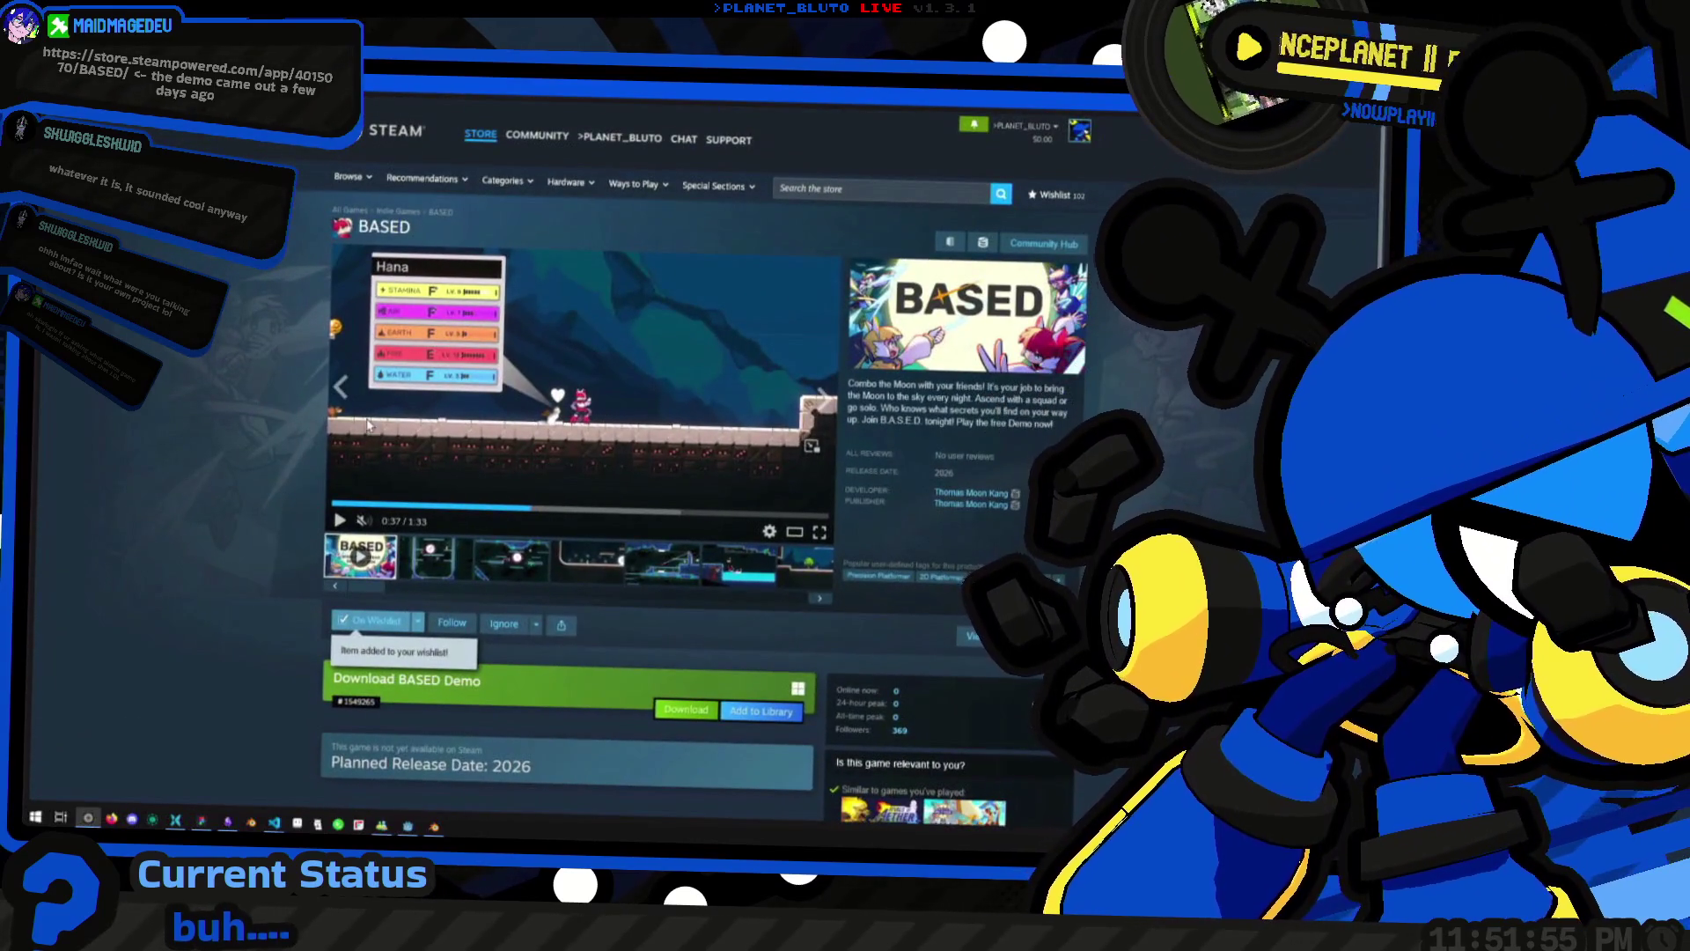
key(alt+Tab)
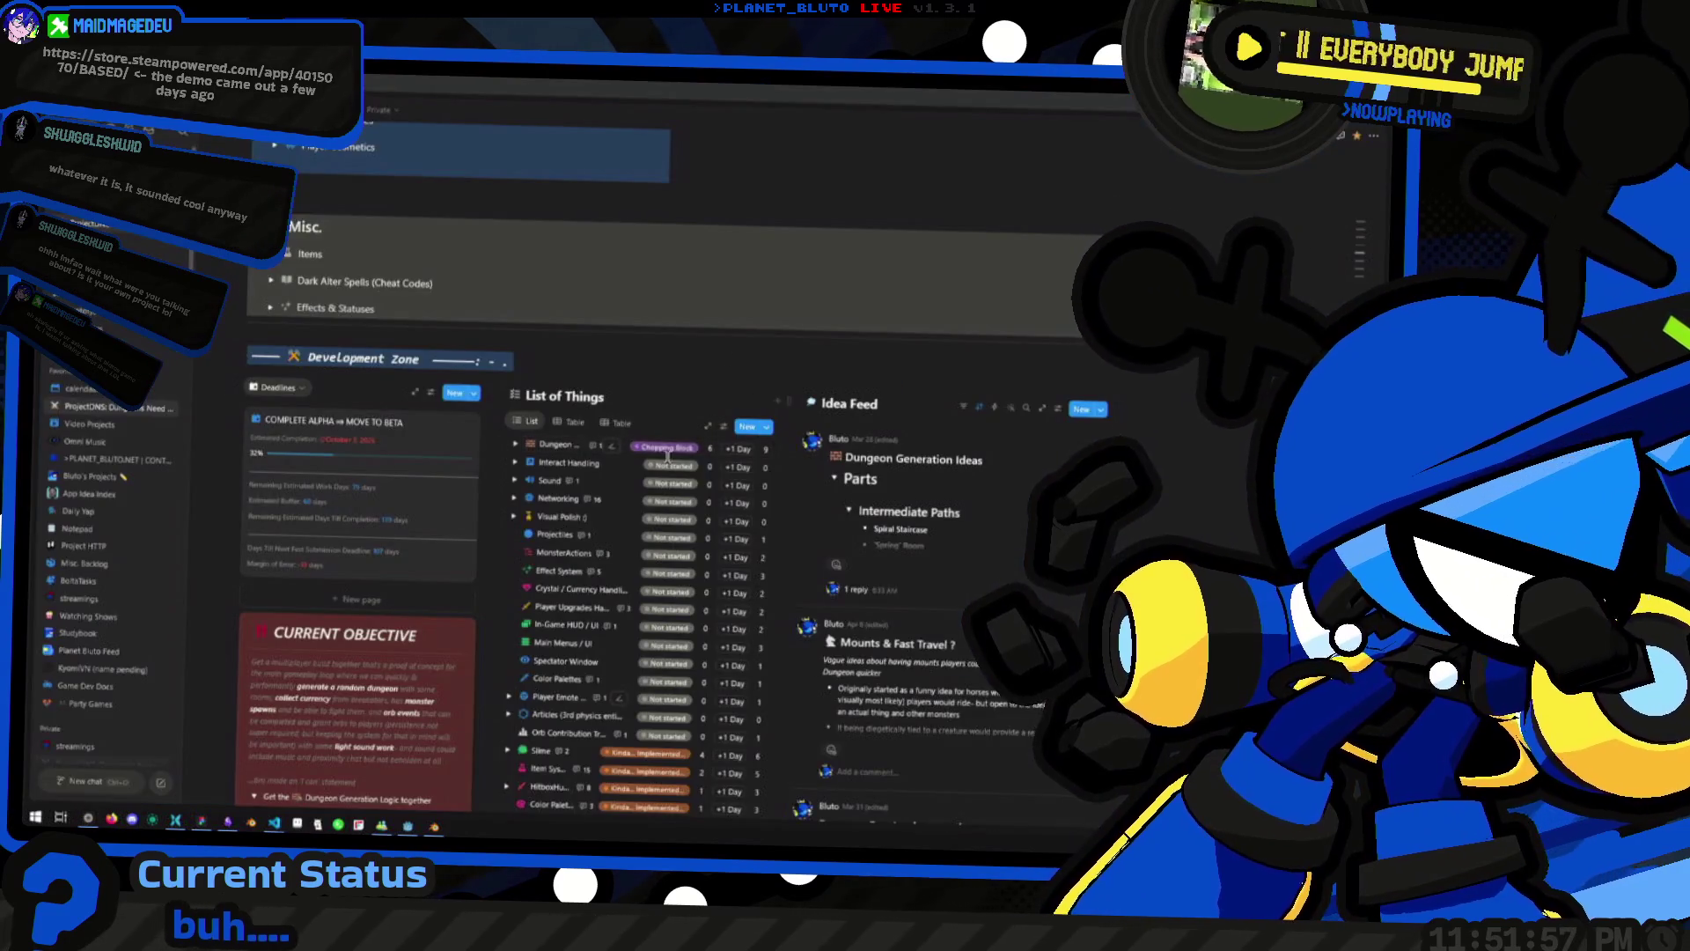
key(alt+Tab)
Select the GridMap, mark a block of cells over the corridor floor, and raise the level to 5
scroll(692, 473, up, 6)
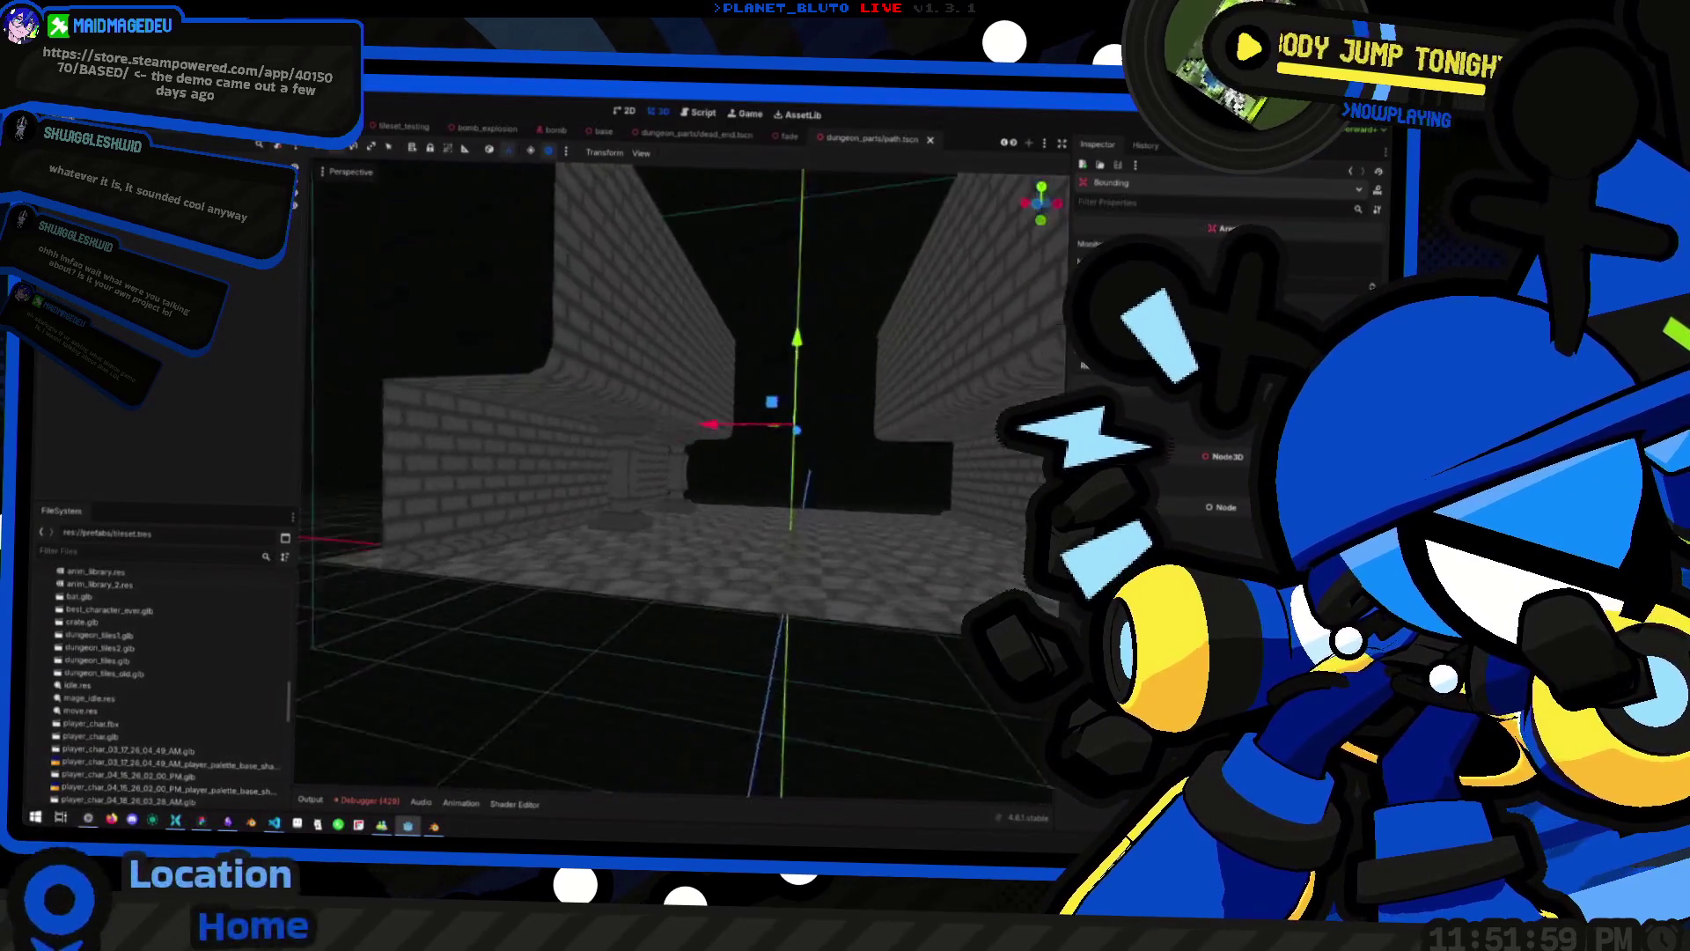
drag(563, 475, 597, 482)
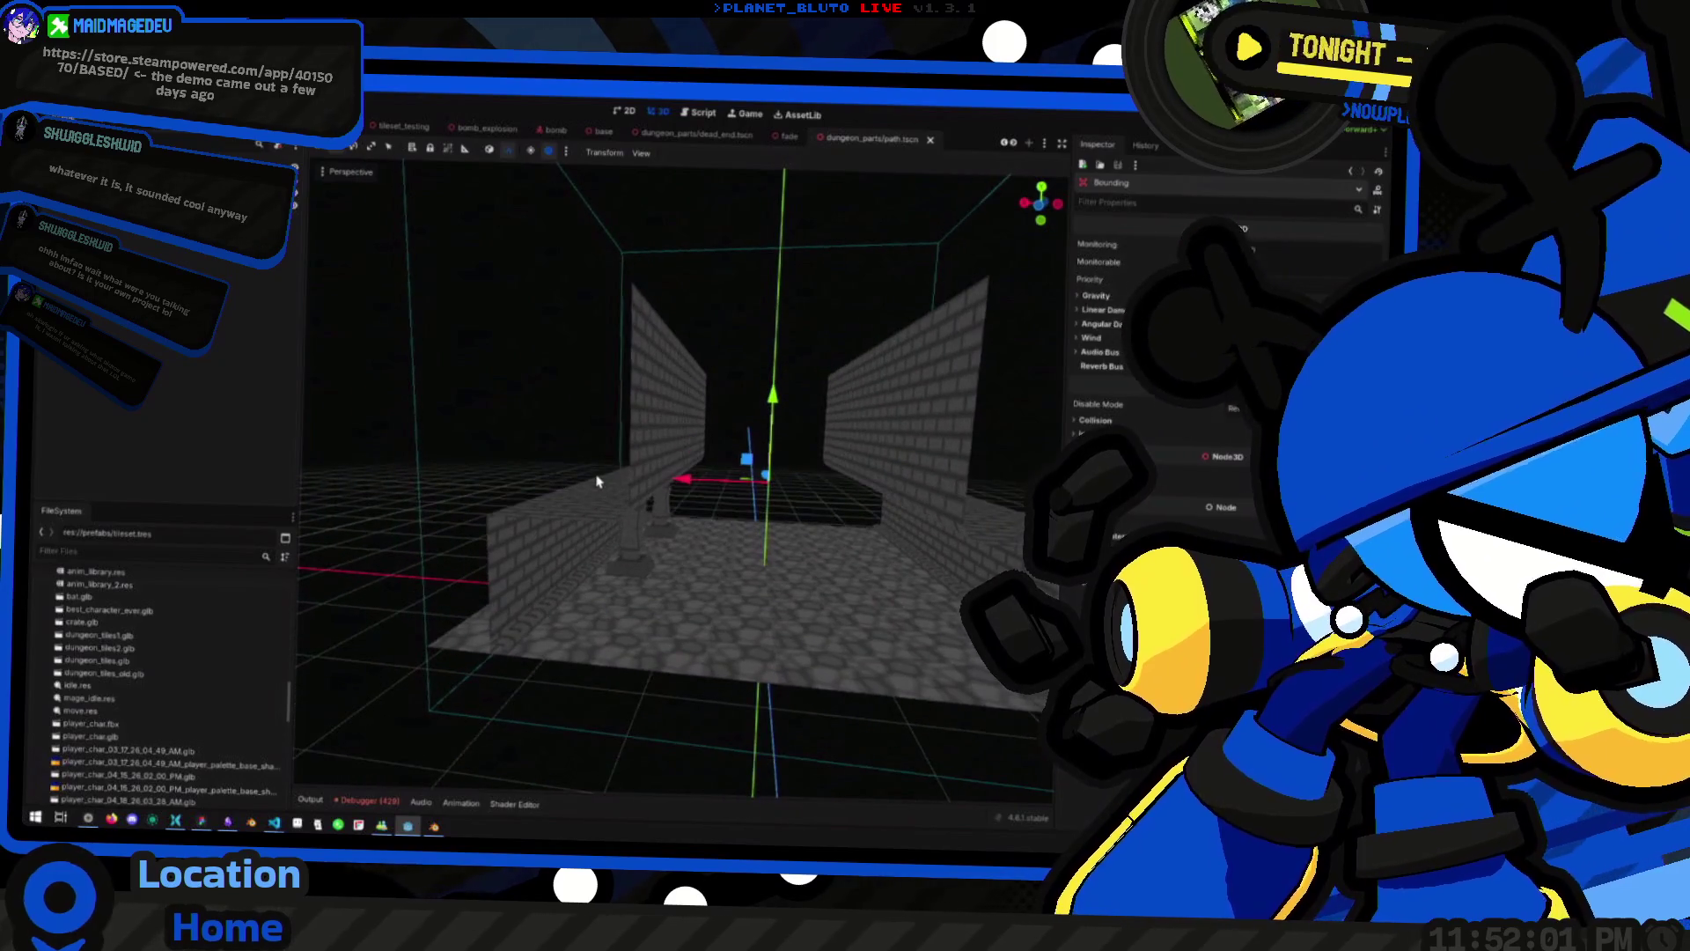
click(513, 536)
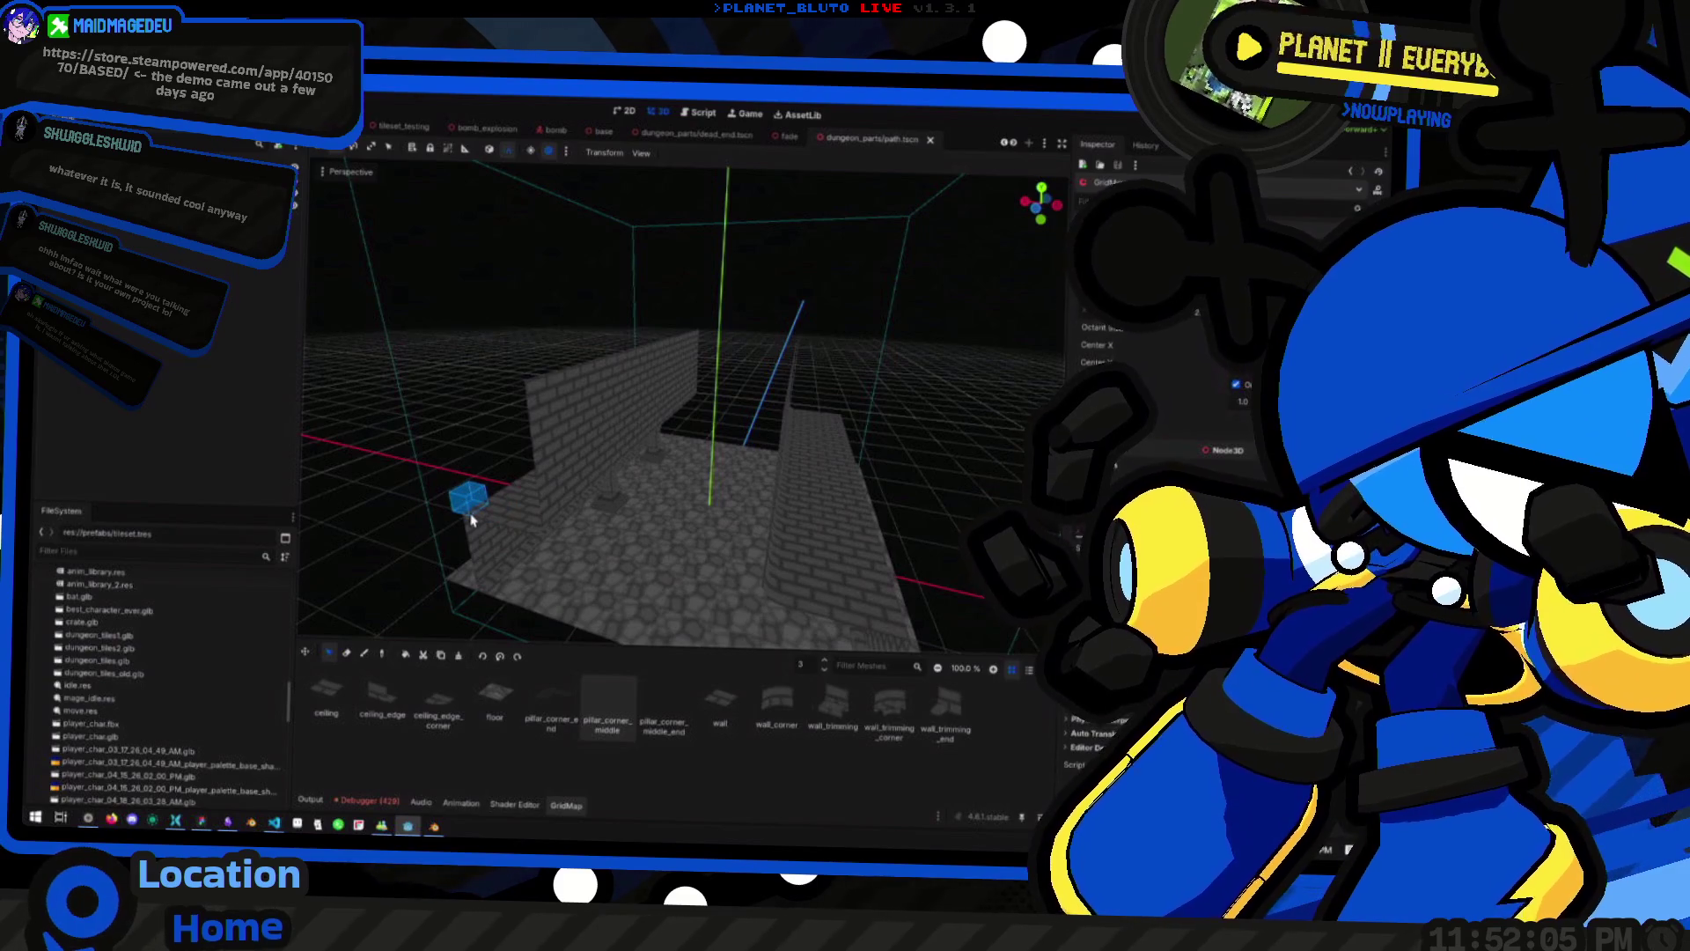
mouse_move(461, 525)
mouse_down()
mouse_move(845, 433)
mouse_move(875, 396)
mouse_up()
key(e)
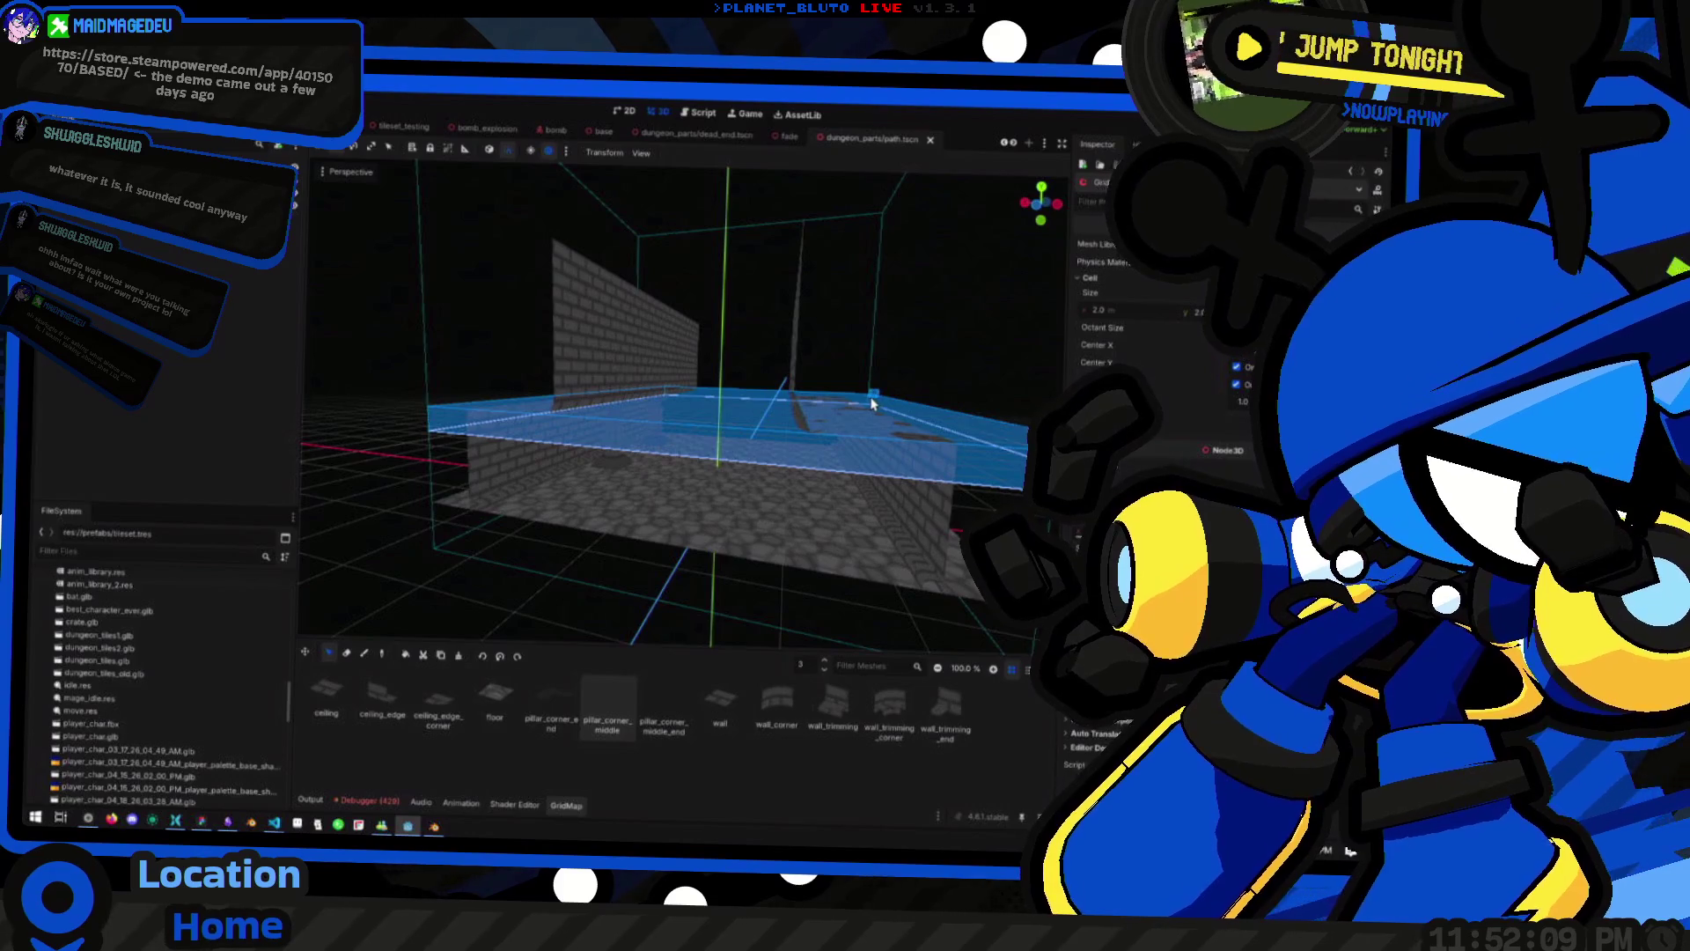
mouse_move(601, 482)
mouse_down()
mouse_move(517, 448)
mouse_move(548, 427)
mouse_move(895, 404)
mouse_move(910, 387)
mouse_move(904, 432)
mouse_move(890, 408)
mouse_move(898, 434)
mouse_move(864, 464)
mouse_move(808, 465)
mouse_up()
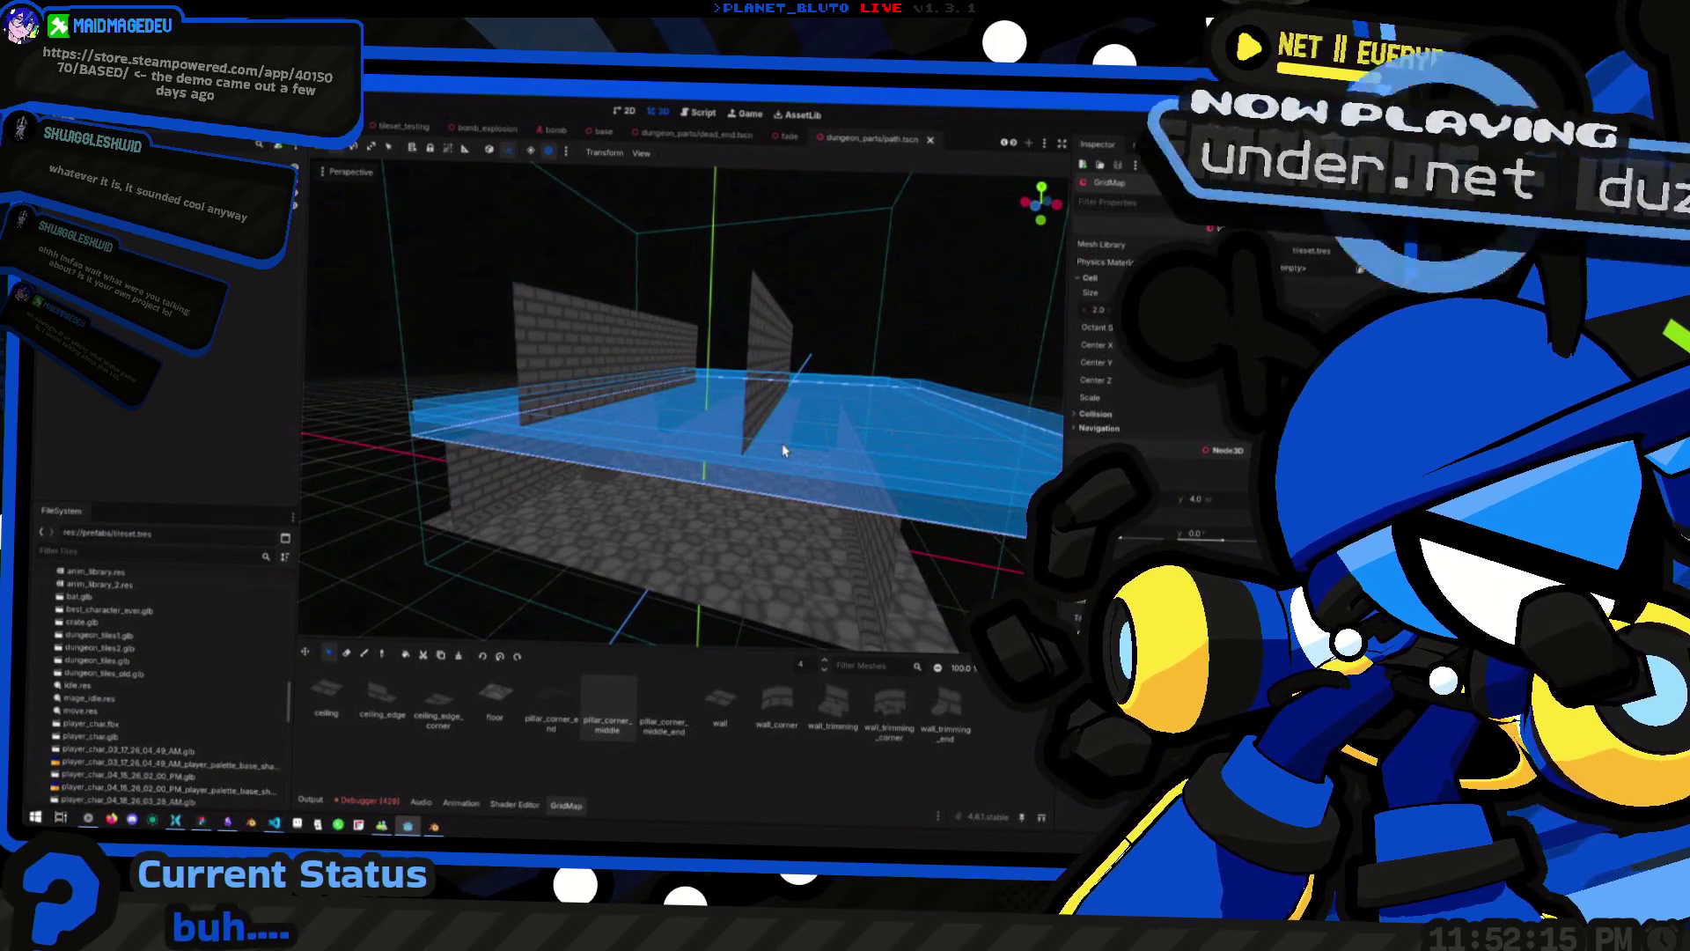
key(e)
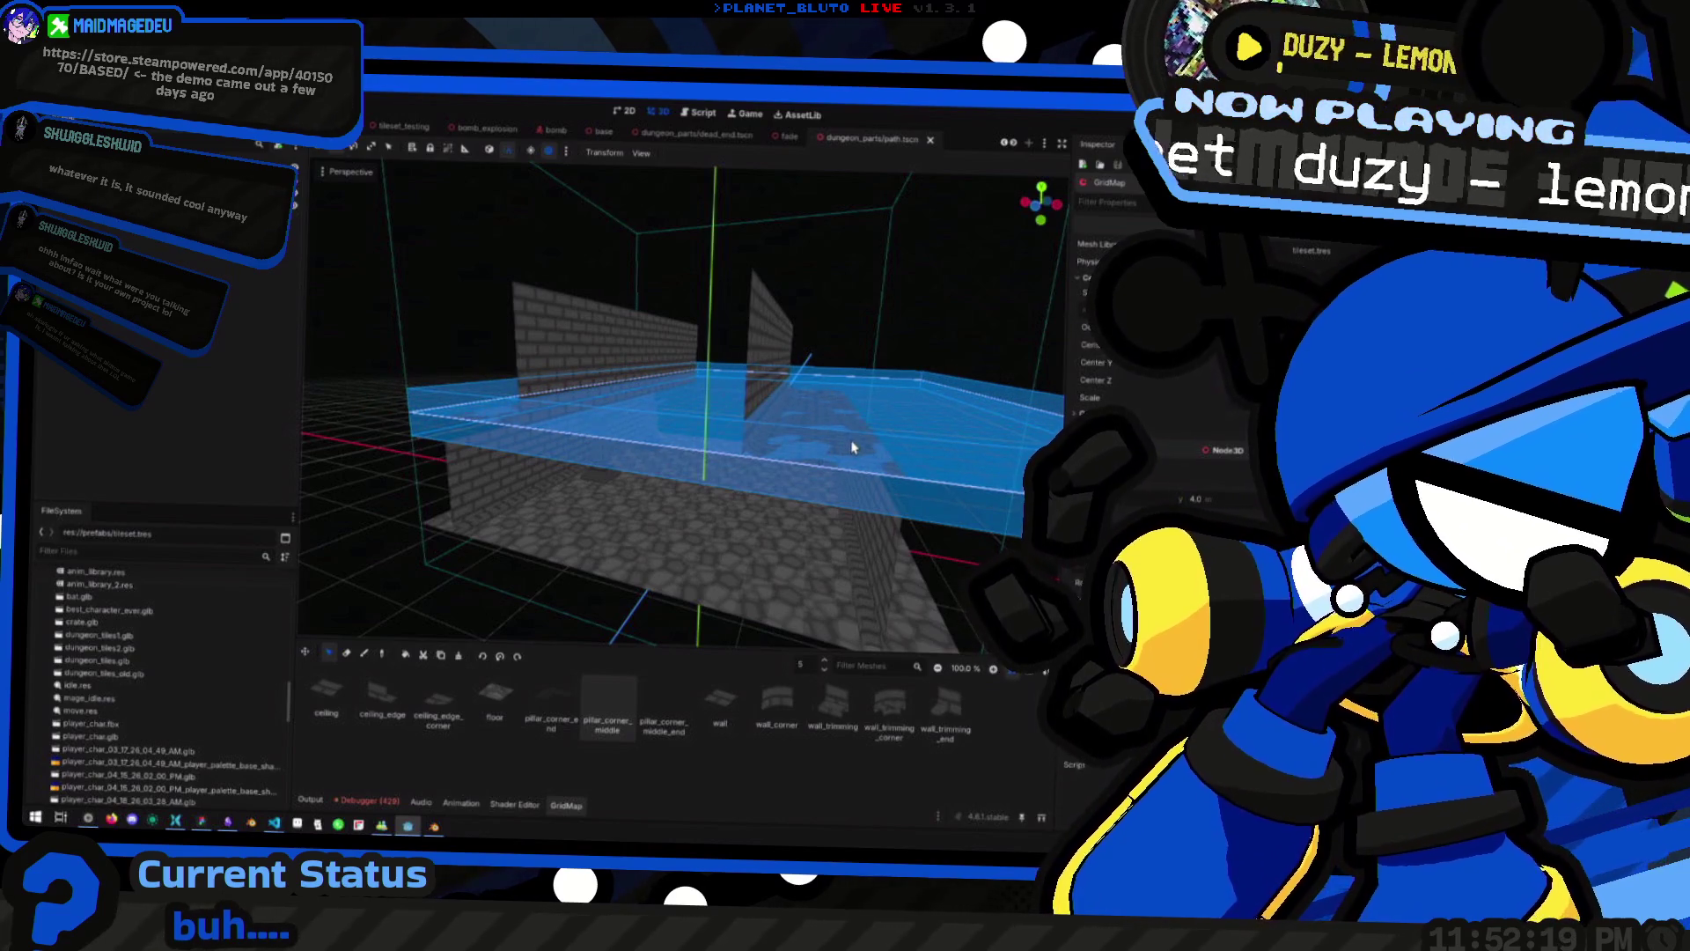
Orbit around the corridor and place a wall tile near its centre
mouse_move(767, 444)
mouse_down()
mouse_move(520, 432)
mouse_move(585, 447)
mouse_up()
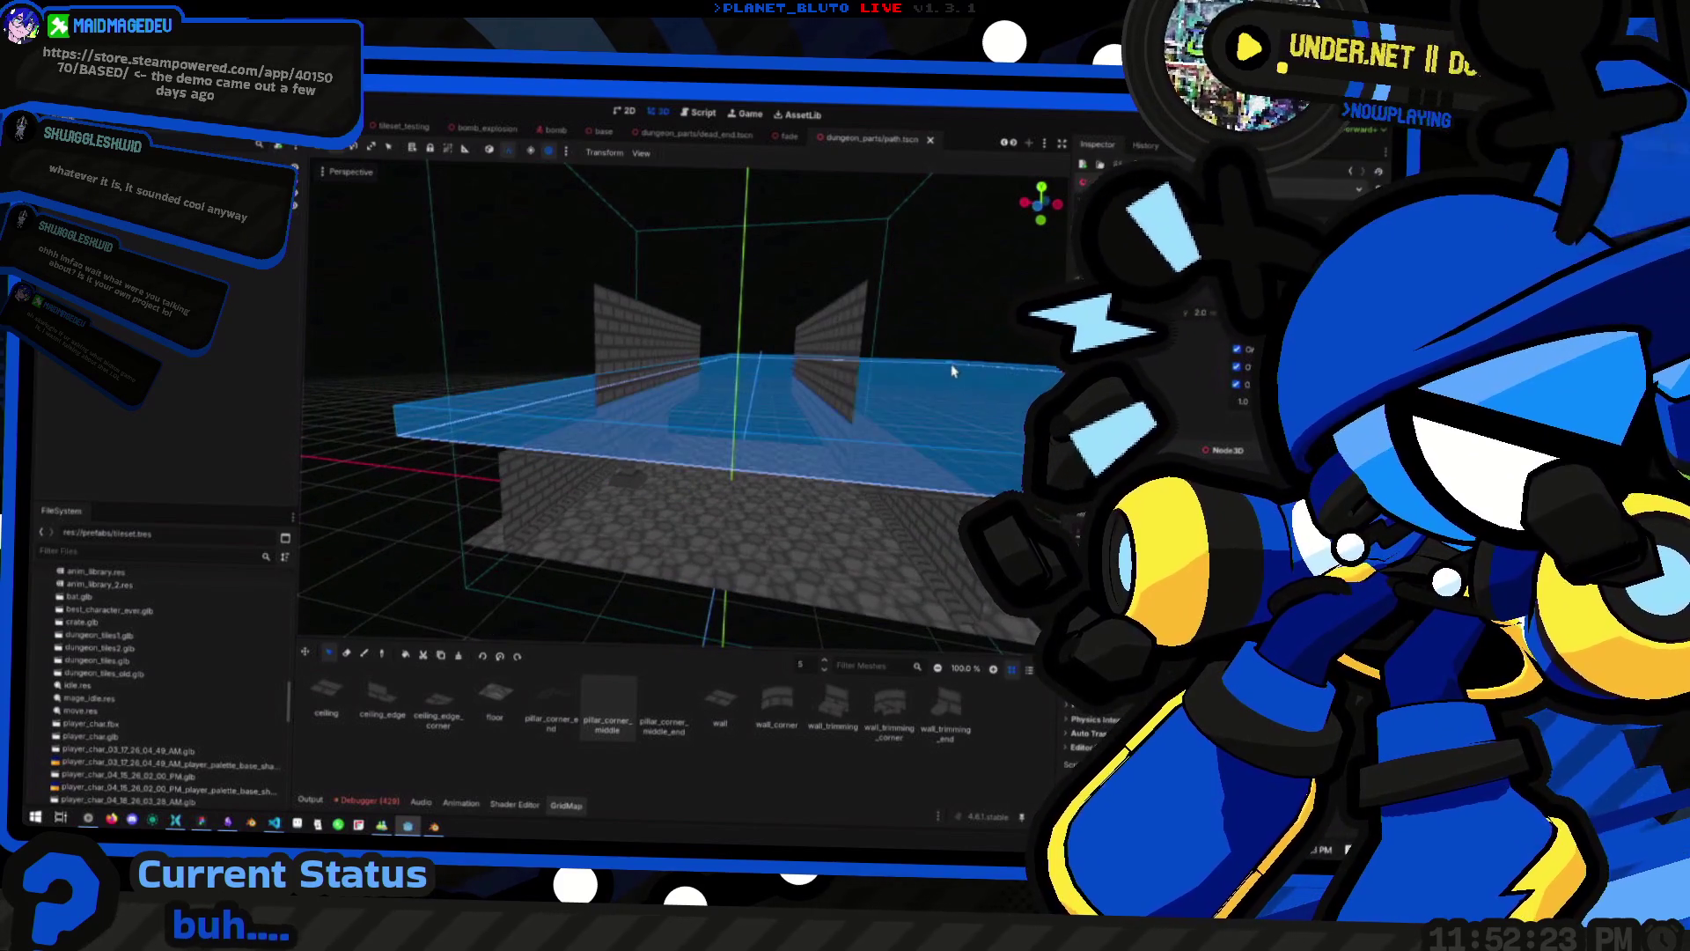
drag(985, 363, 906, 413)
scroll(938, 420, down, 3)
mouse_move(875, 407)
mouse_down()
mouse_move(950, 437)
mouse_move(540, 478)
mouse_up()
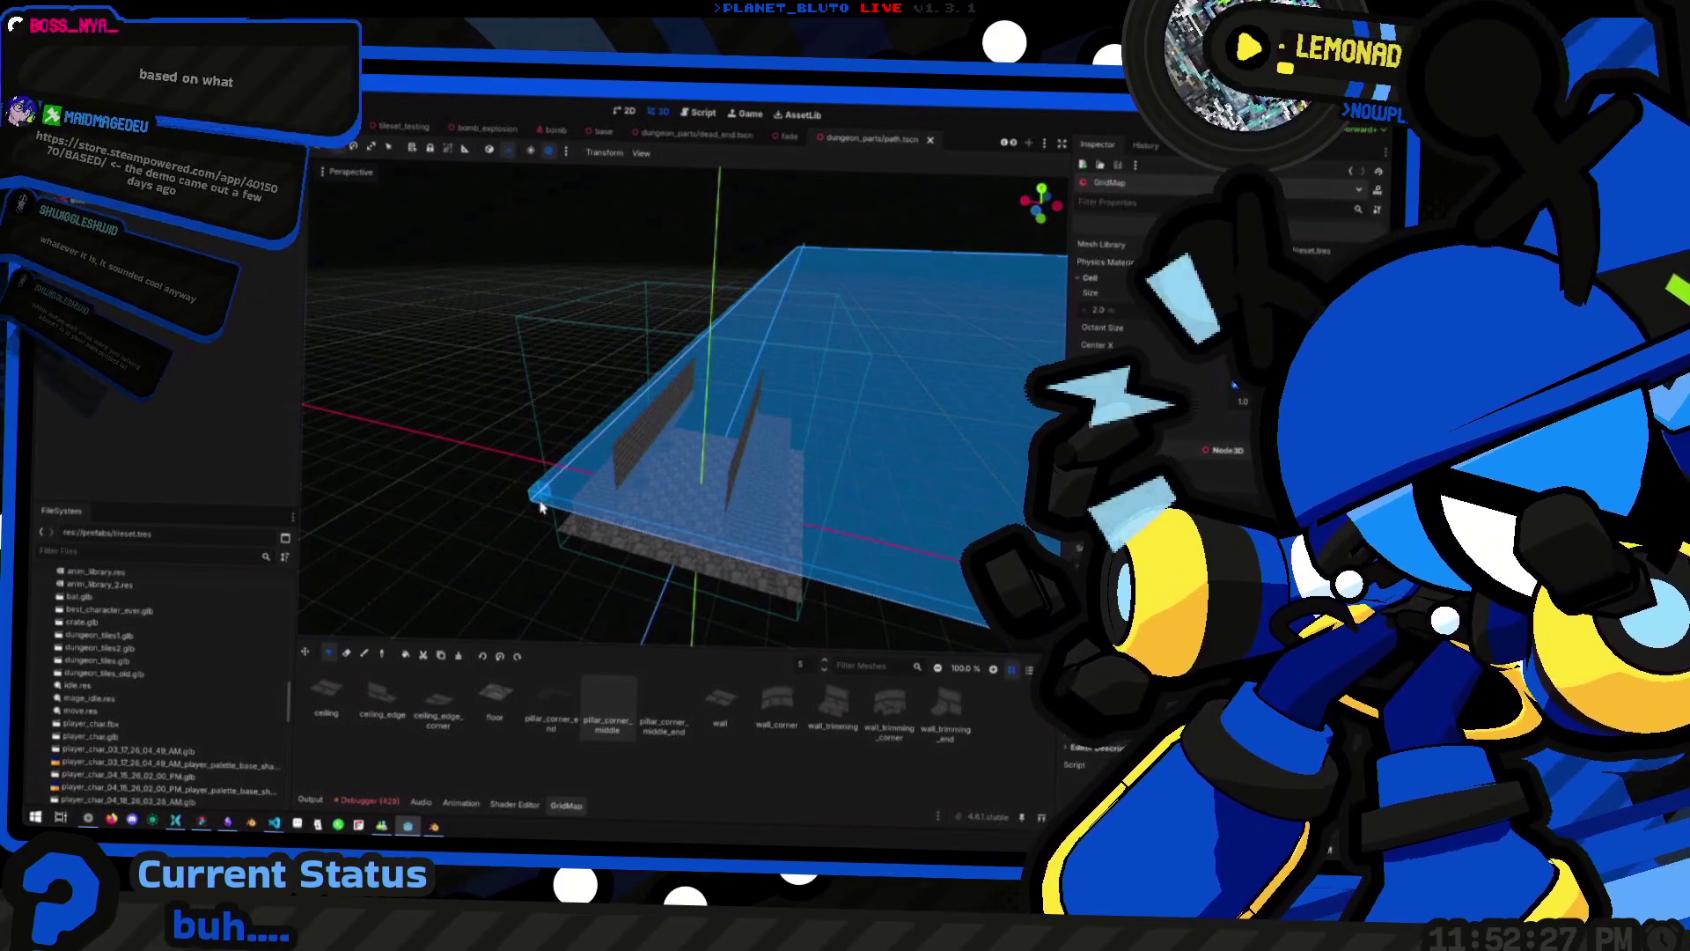
scroll(880, 440, down, 3)
drag(898, 453, 905, 425)
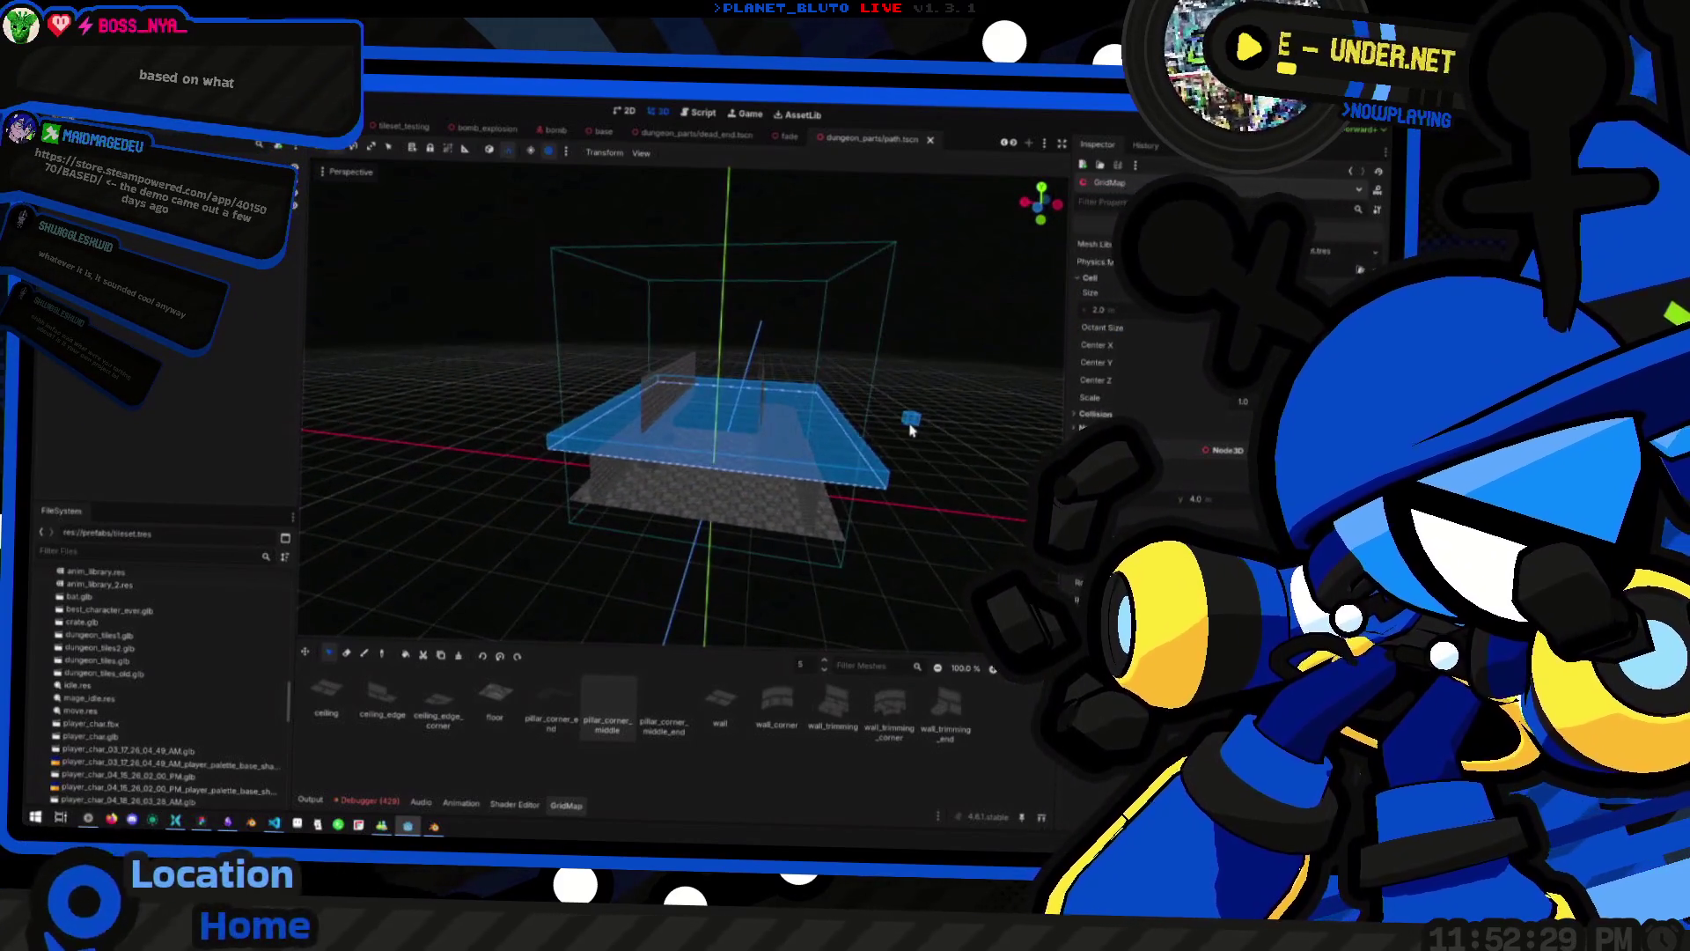
click(811, 388)
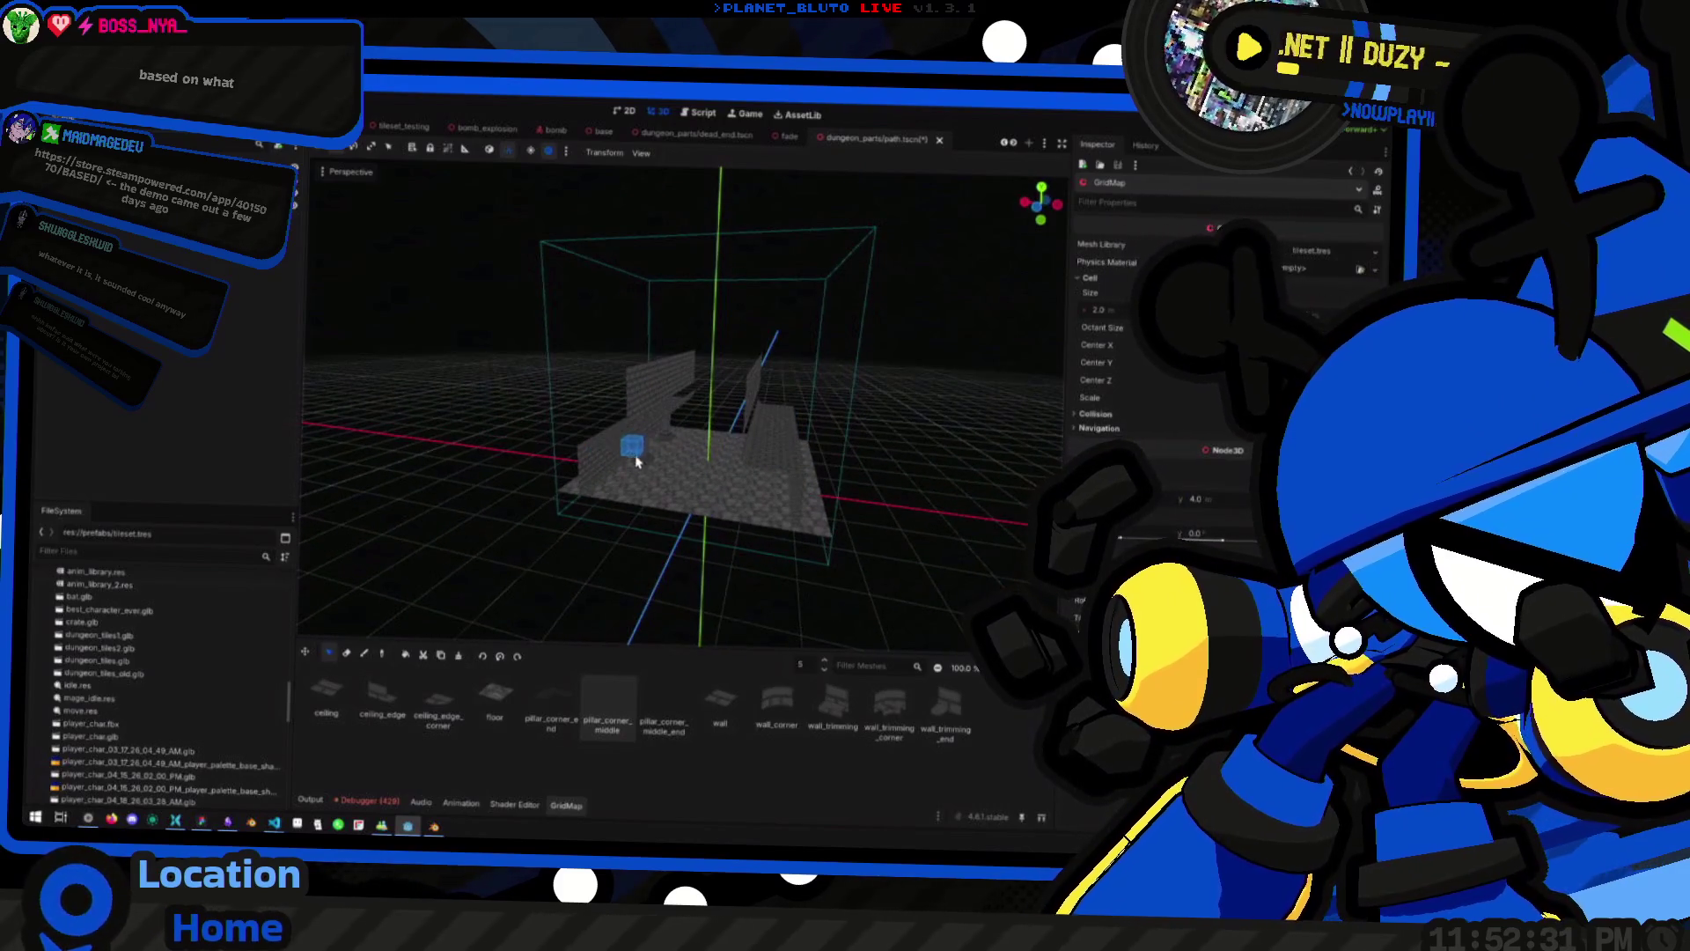
Mark a large cell block across the corridor, lower the editing level, then raise it to 4
scroll(572, 466, up, 3)
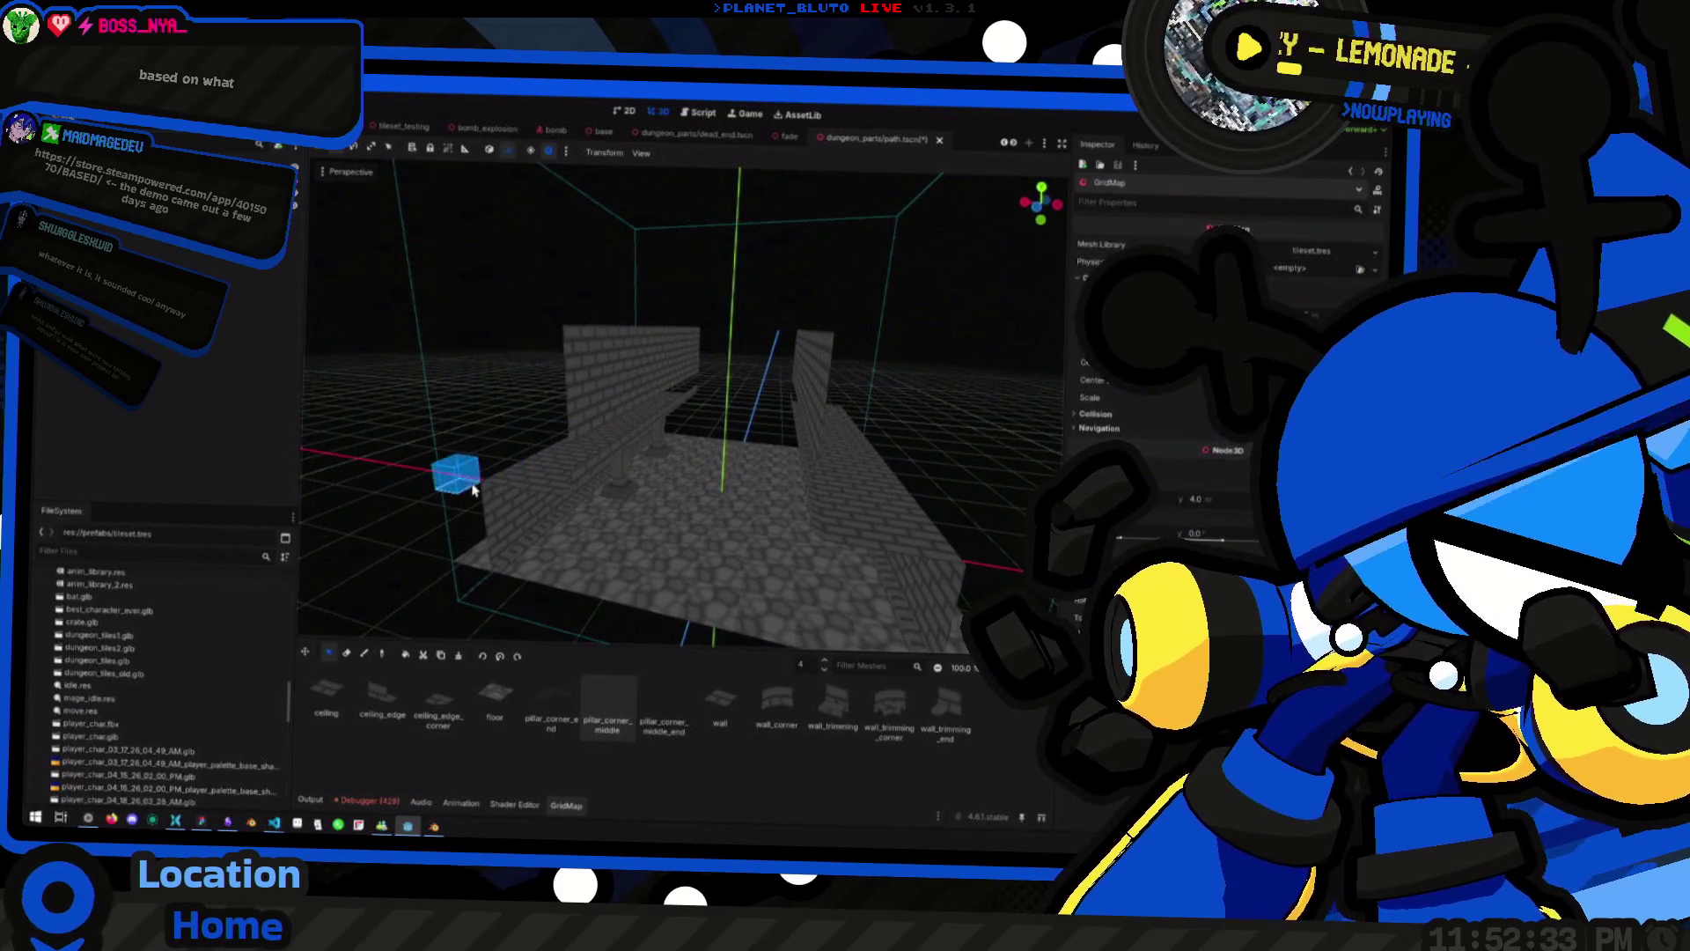
drag(472, 490, 971, 401)
scroll(918, 395, down, 2)
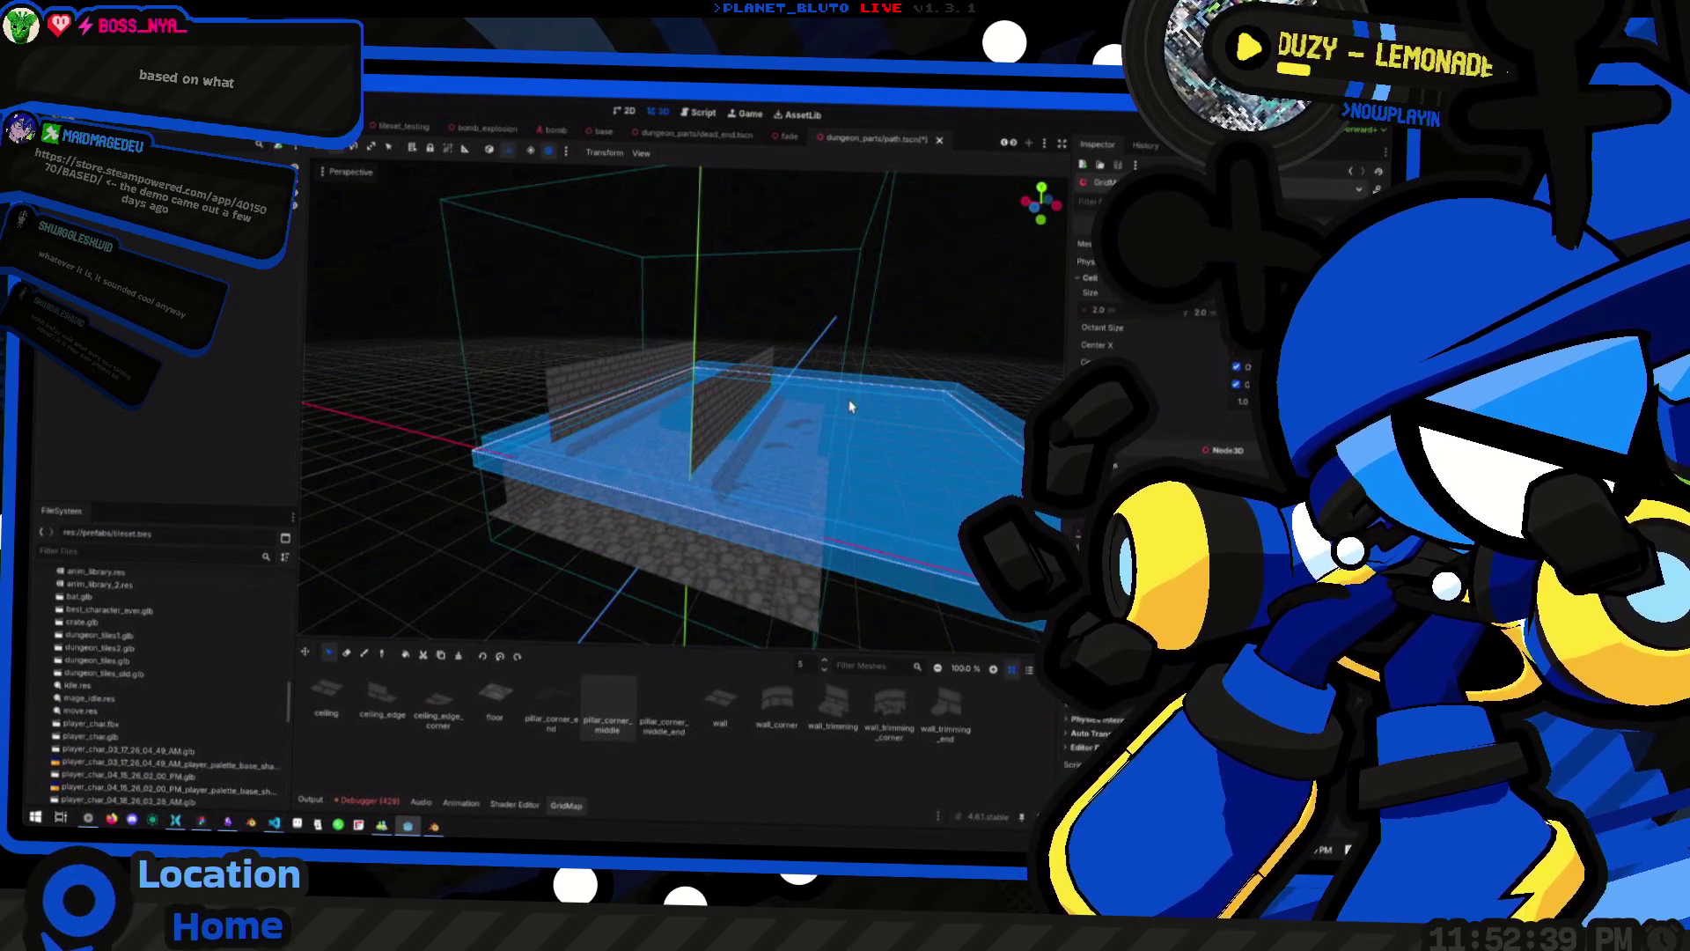
mouse_move(845, 404)
mouse_down()
mouse_move(823, 388)
mouse_move(875, 365)
mouse_move(856, 393)
mouse_move(822, 347)
mouse_move(868, 370)
mouse_move(852, 384)
mouse_up()
key(c)
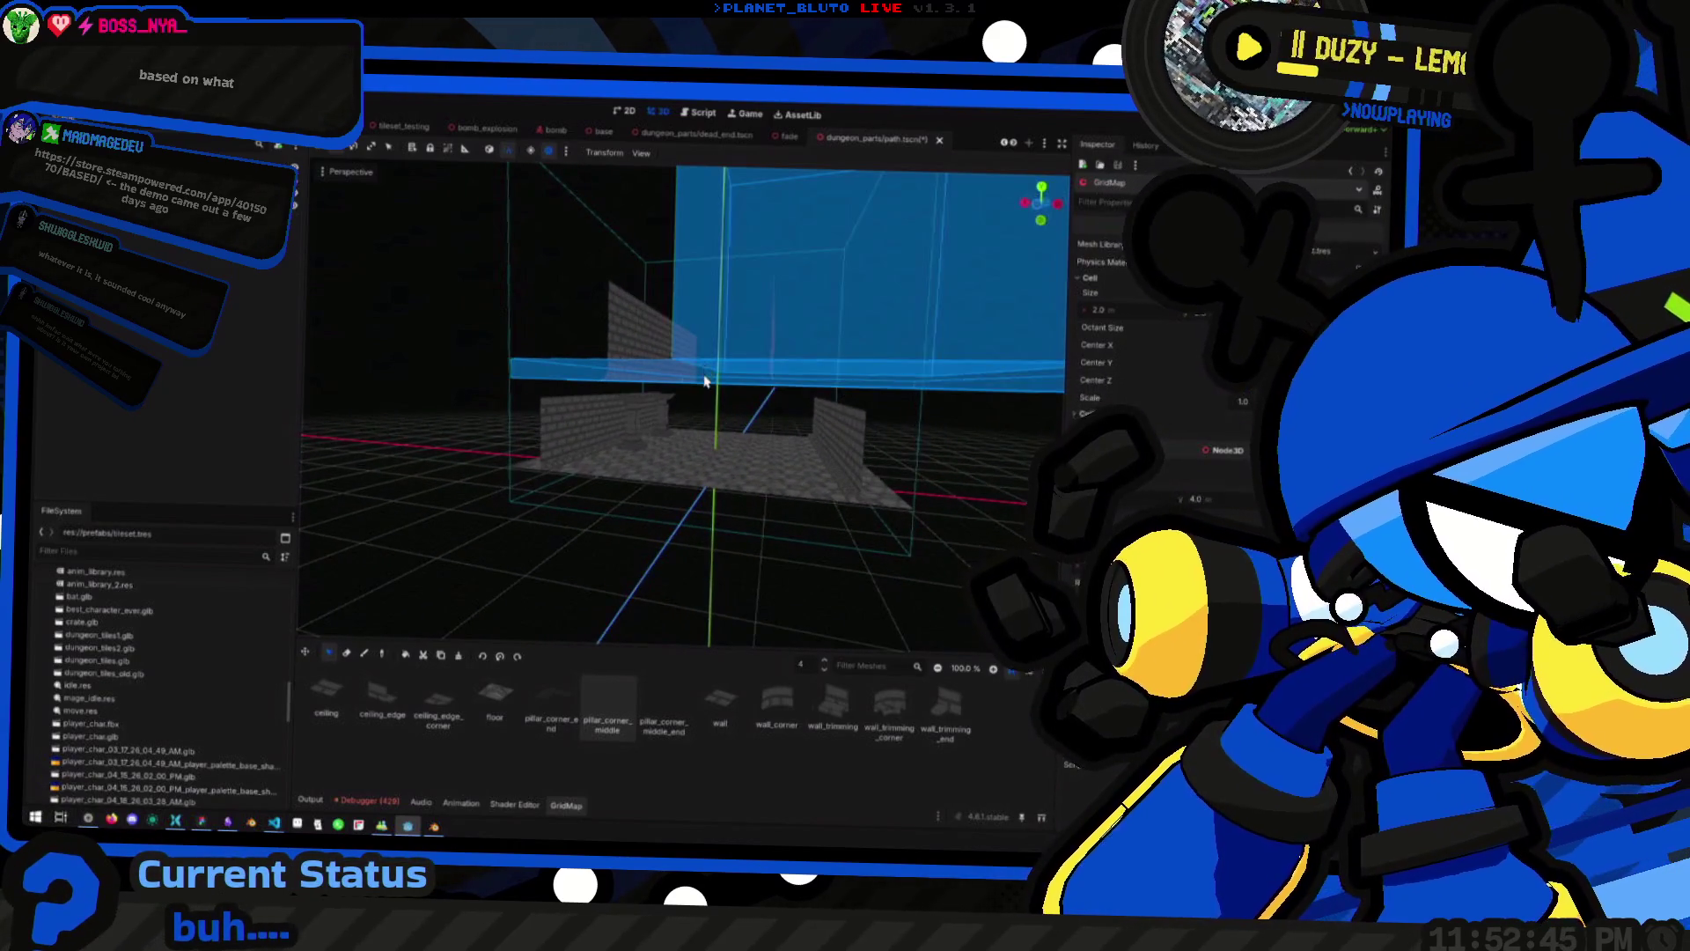
key(x)
mouse_move(614, 428)
mouse_down()
mouse_move(523, 457)
mouse_move(883, 426)
mouse_move(864, 457)
mouse_move(838, 434)
mouse_move(871, 449)
mouse_move(649, 428)
mouse_move(649, 456)
mouse_move(688, 490)
mouse_up()
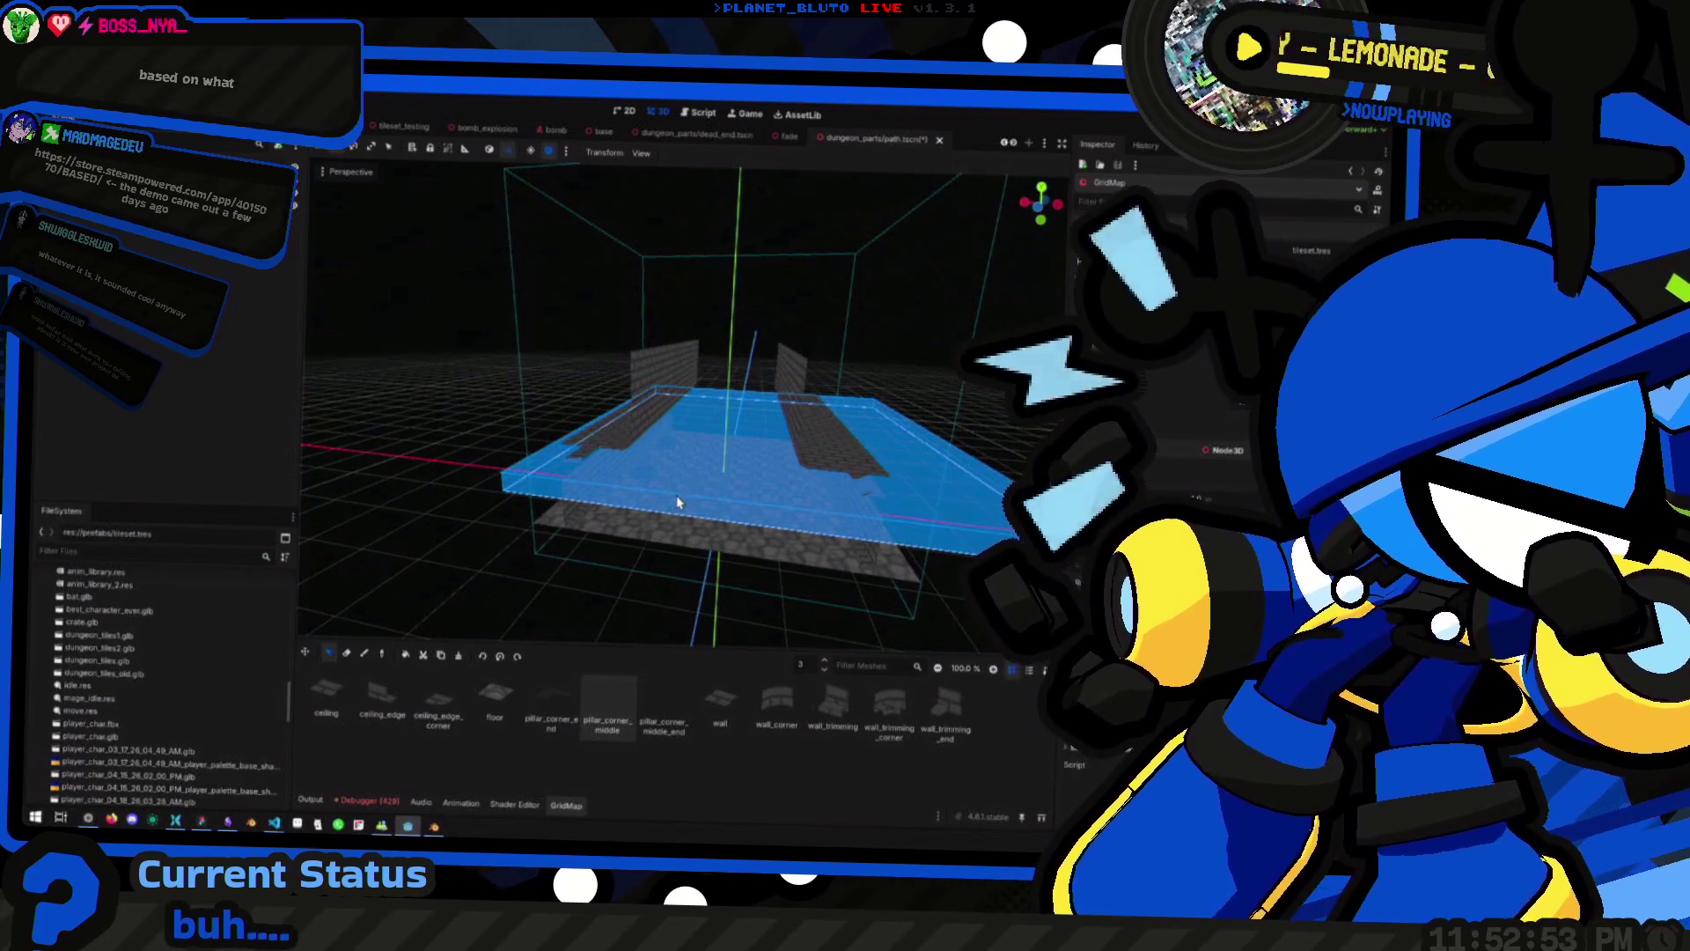
key(e)
Extend the cell selection box slightly, then clear it with Escape and move closer to the walls
mouse_move(686, 488)
mouse_down()
mouse_move(687, 509)
mouse_move(774, 471)
mouse_move(653, 493)
mouse_move(776, 543)
mouse_up()
mouse_move(578, 474)
mouse_down()
mouse_move(532, 509)
mouse_move(493, 494)
mouse_move(894, 447)
mouse_move(838, 426)
mouse_move(811, 452)
mouse_move(898, 458)
mouse_move(665, 479)
mouse_up()
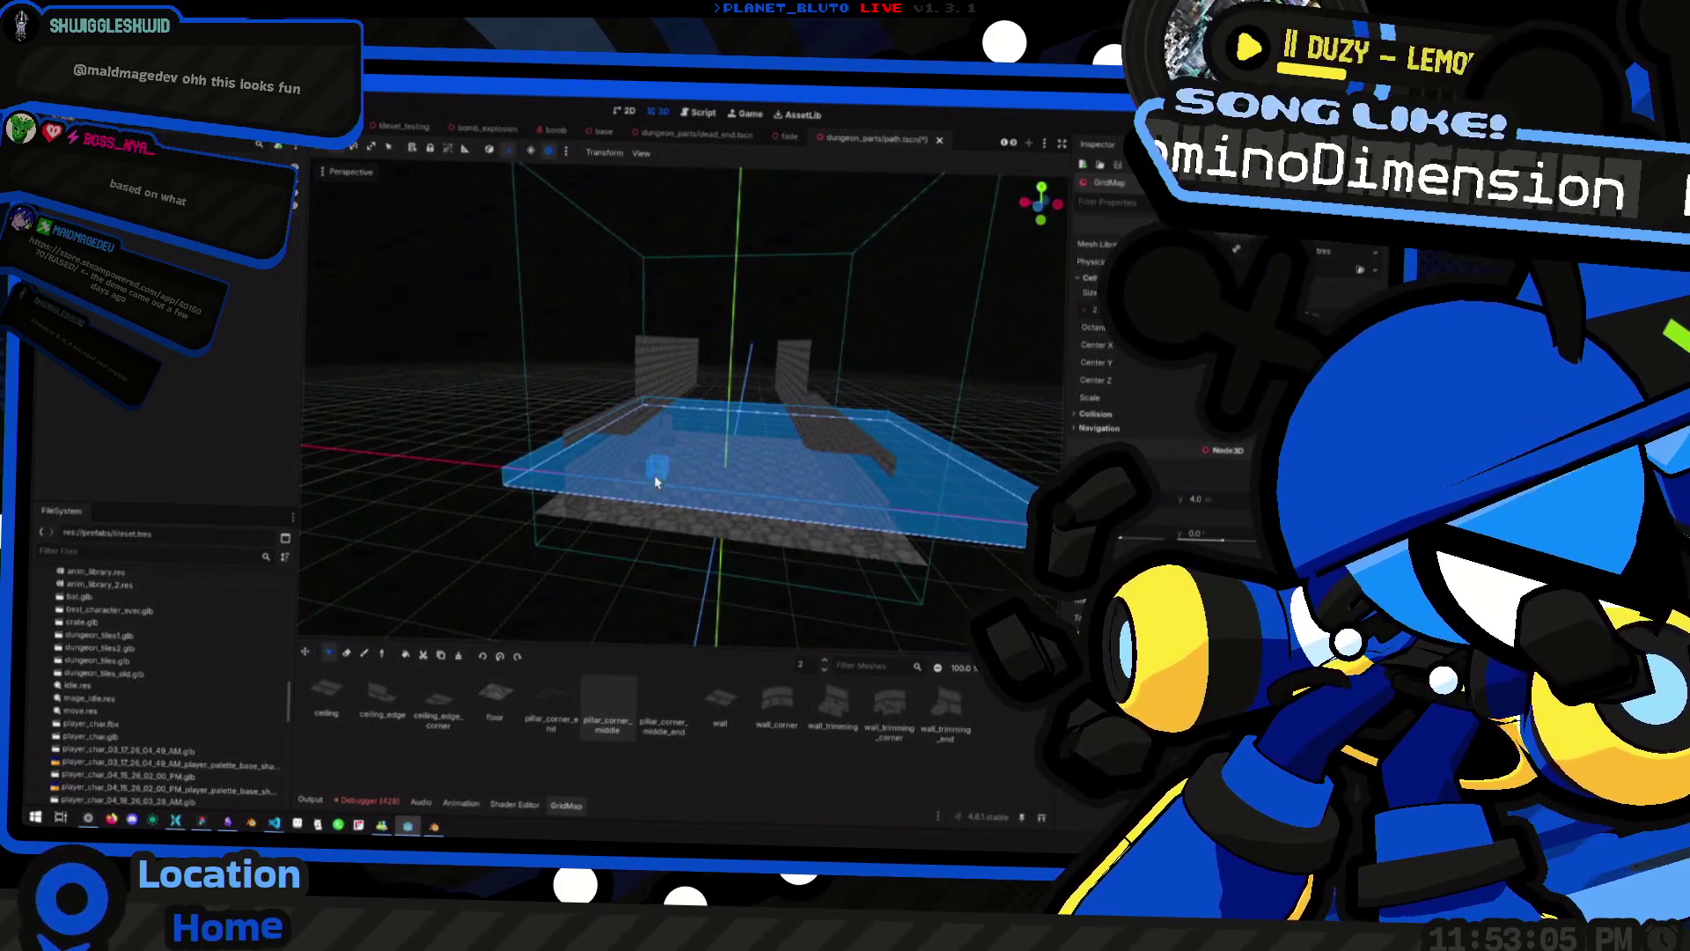
mouse_move(505, 486)
mouse_down()
mouse_move(518, 475)
mouse_move(502, 441)
mouse_move(526, 448)
mouse_move(505, 443)
mouse_move(546, 423)
mouse_move(560, 460)
mouse_up()
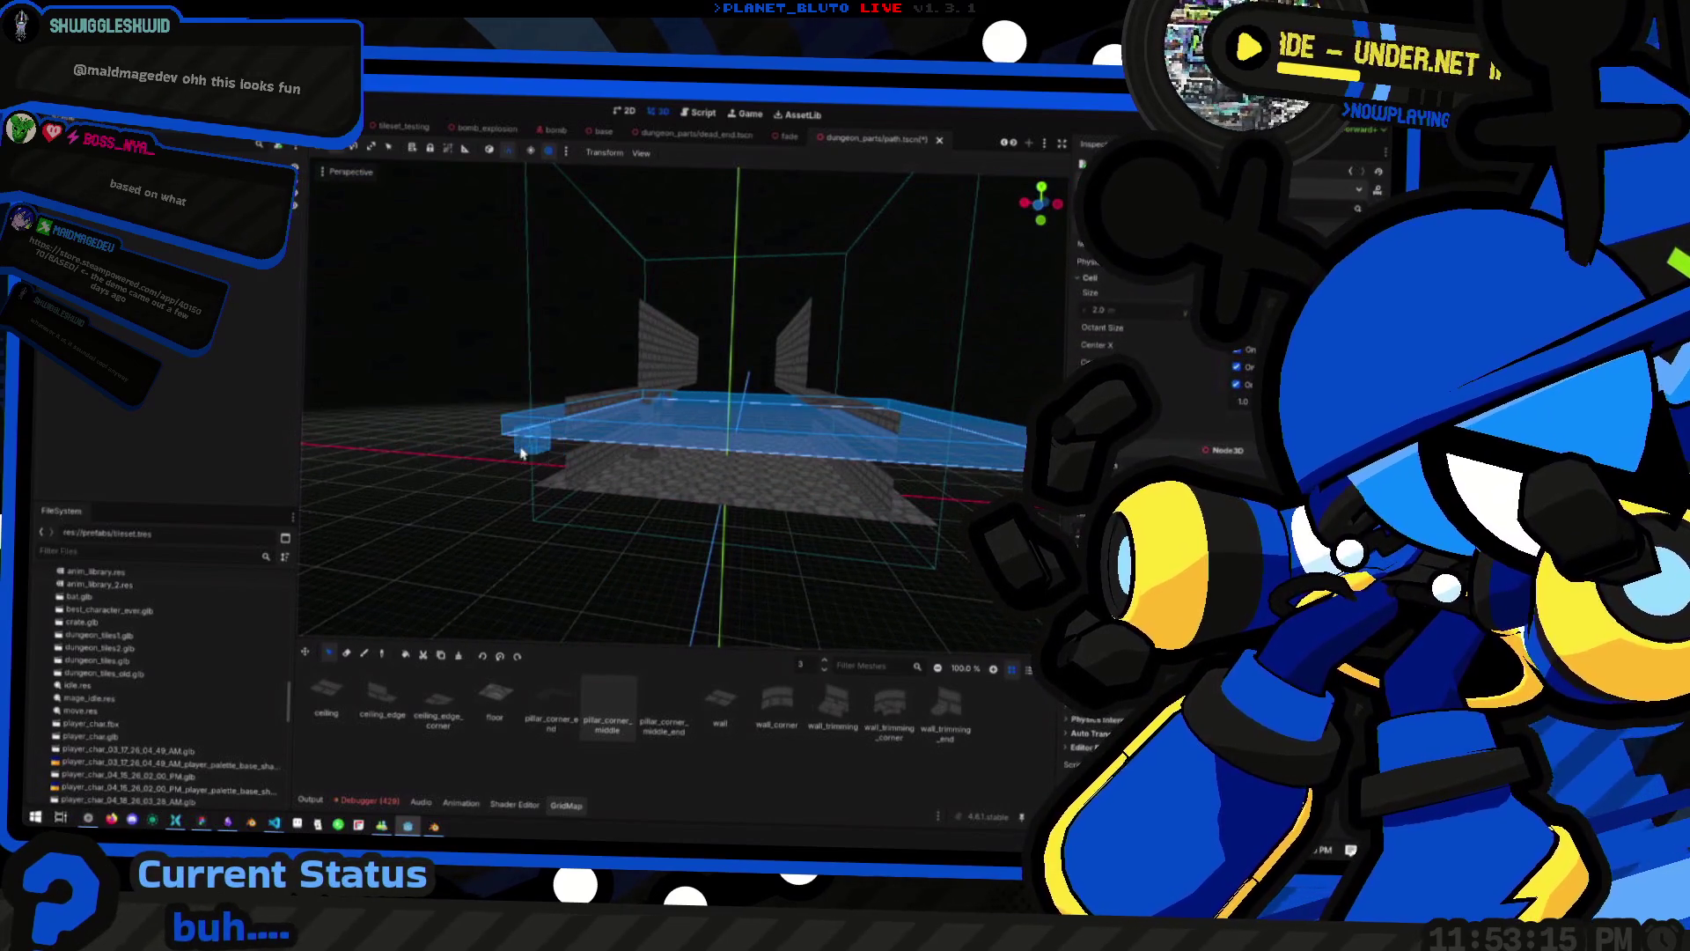
click(552, 475)
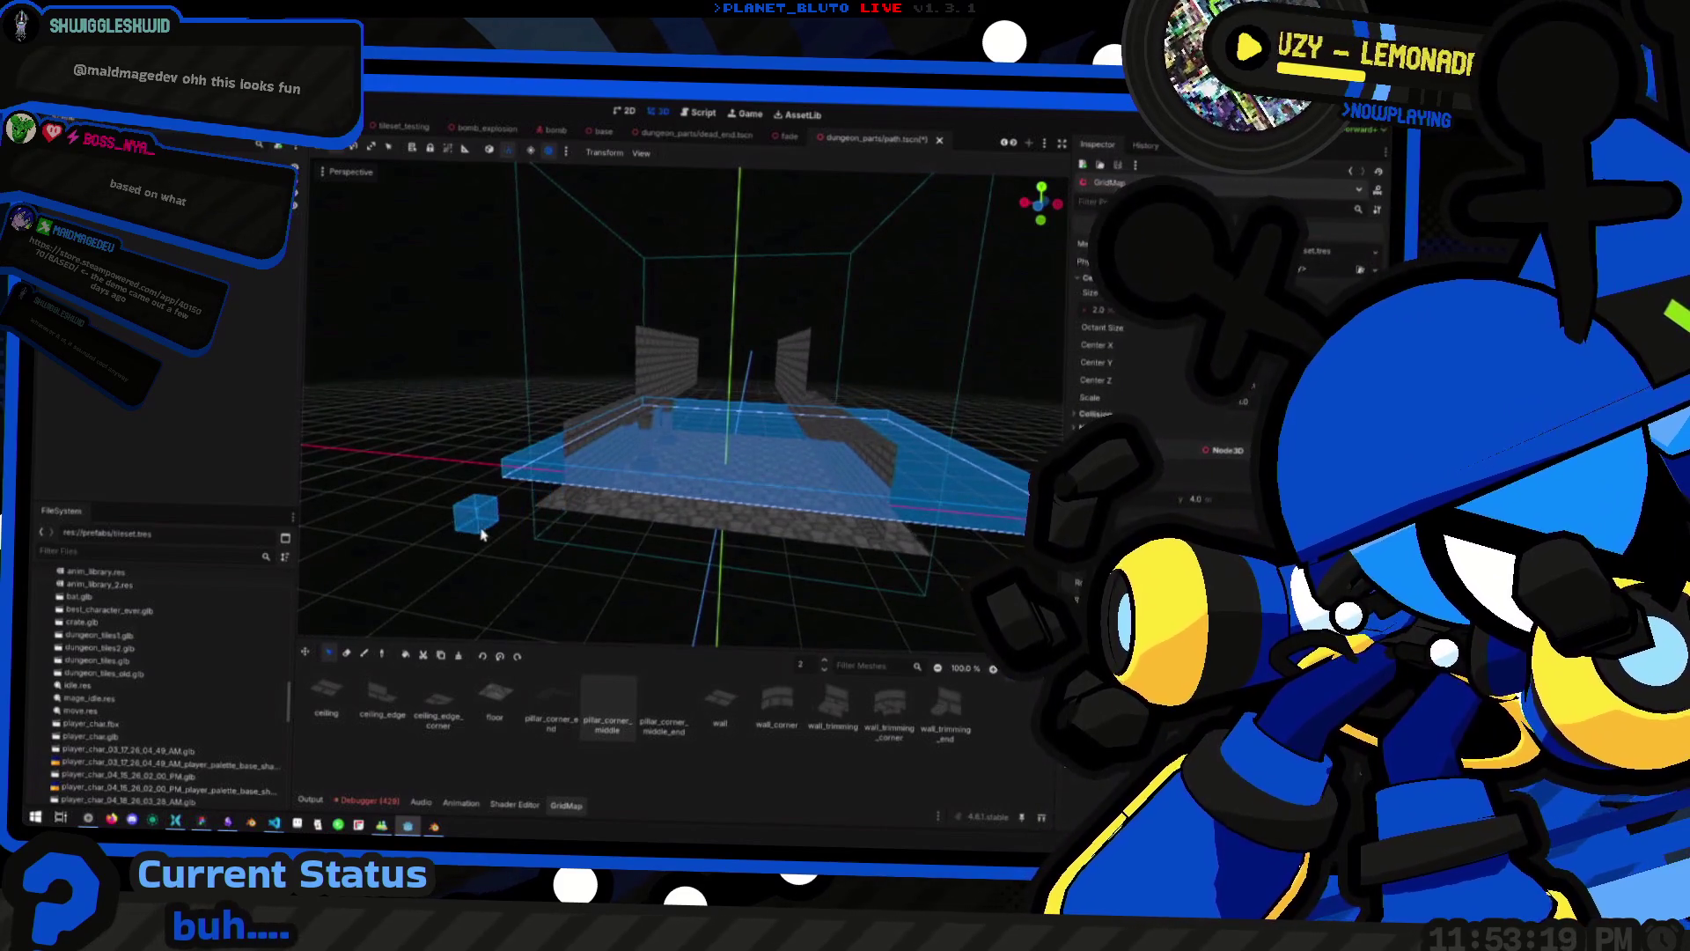
key(Escape)
drag(480, 533, 488, 489)
scroll(488, 489, up, 10)
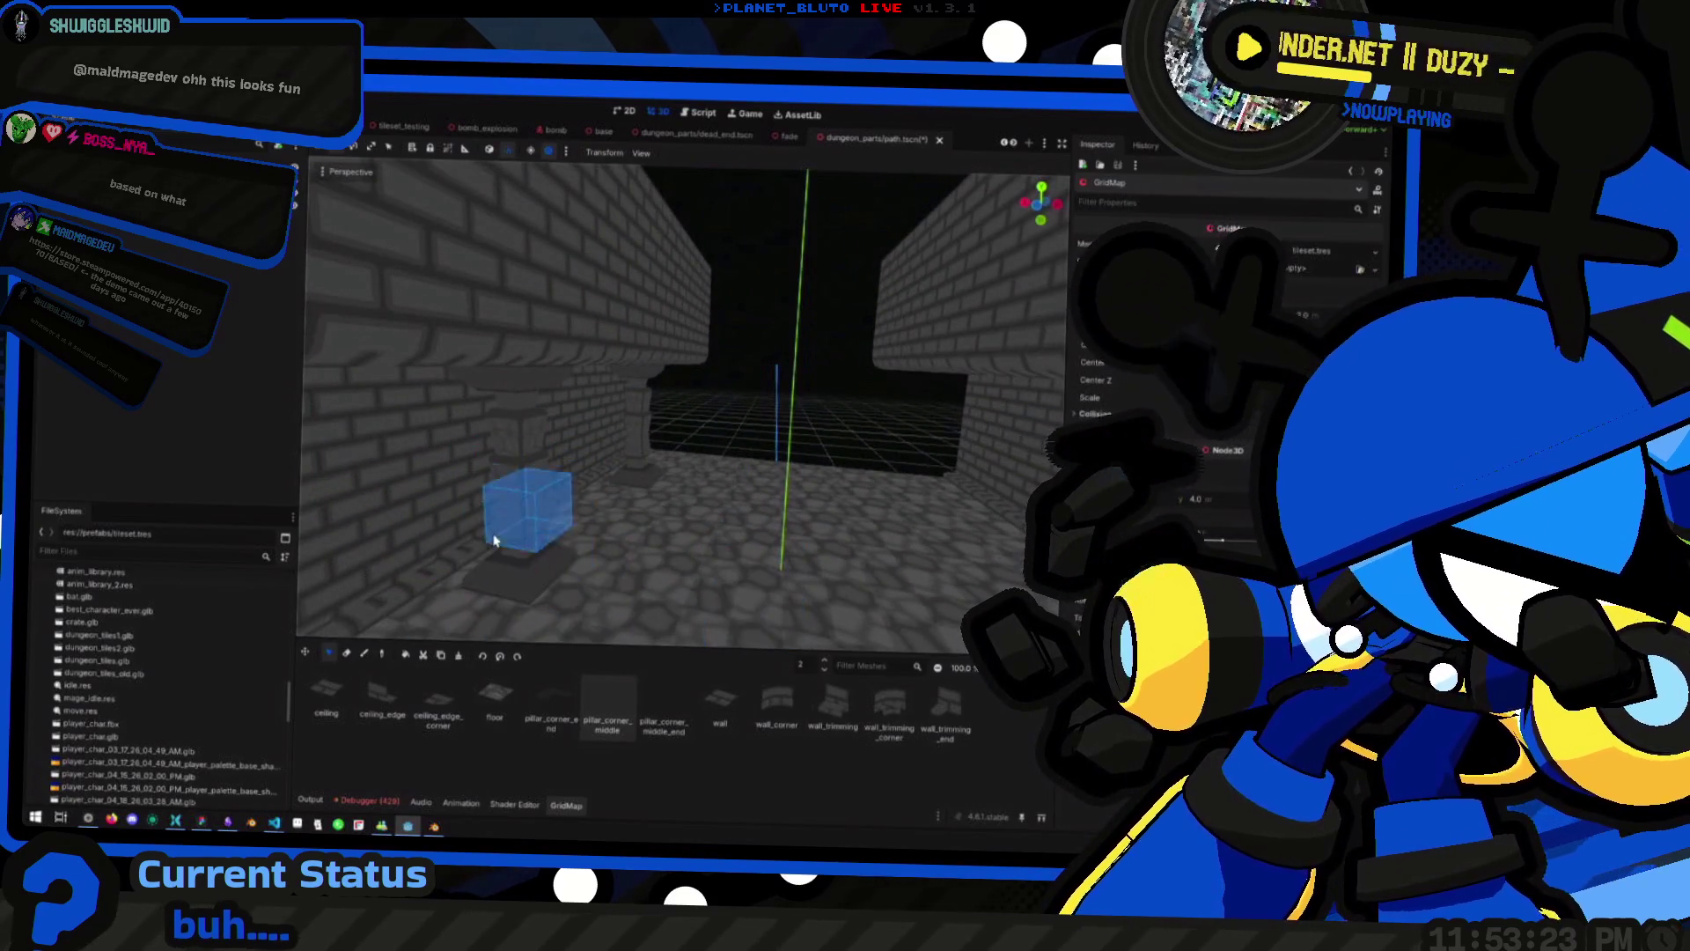
Face the brick walls and switch the GridMap to the Erase tool
scroll(678, 532, down, 2)
mouse_move(678, 533)
mouse_down()
mouse_move(558, 498)
mouse_move(708, 477)
mouse_up()
scroll(709, 477, up, 6)
mouse_move(604, 502)
mouse_down()
mouse_move(551, 502)
mouse_move(633, 483)
mouse_move(580, 620)
mouse_up()
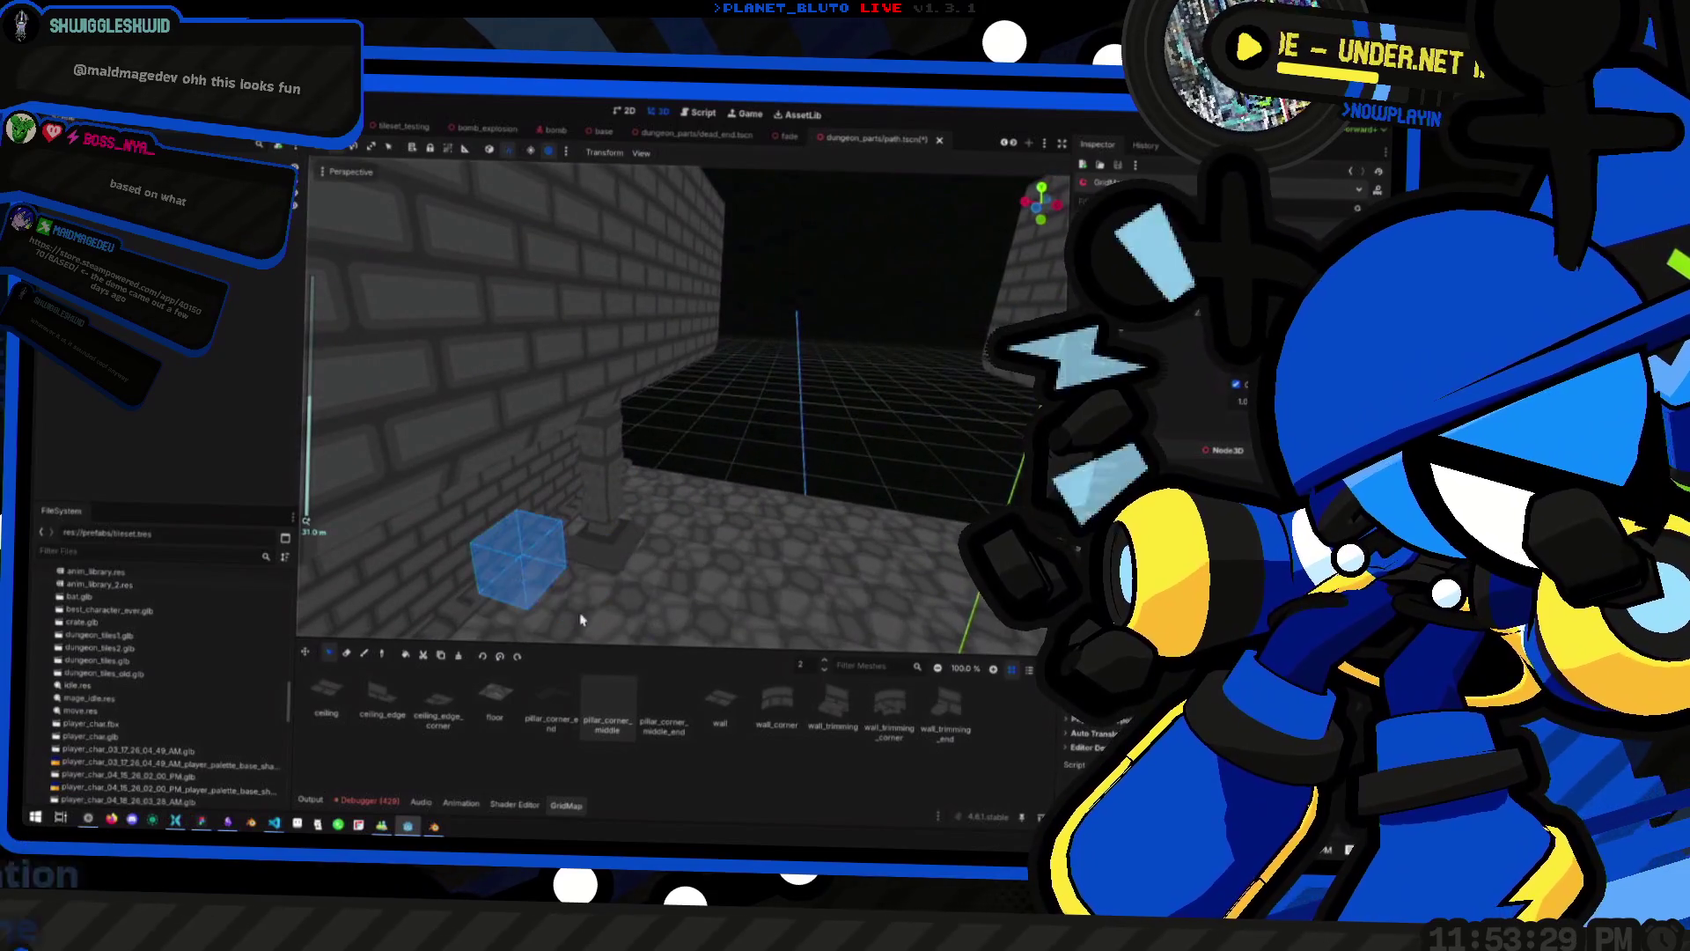
click(349, 654)
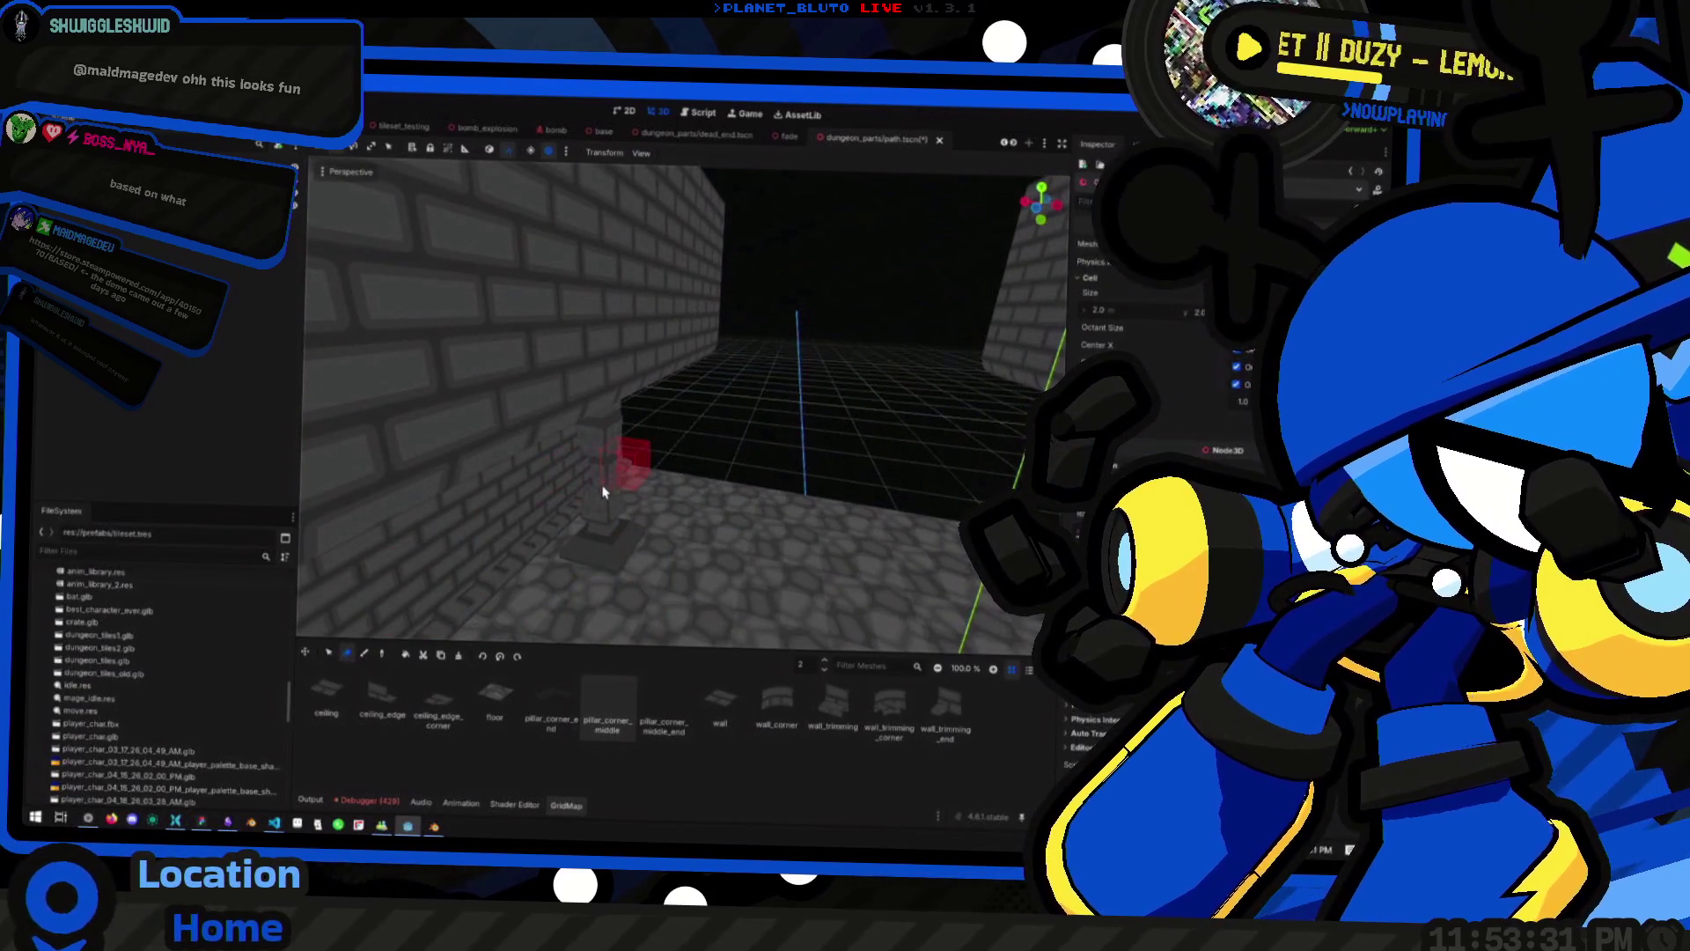
Fly along the corridor up to the wall and ceiling to inspect them
mouse_move(662, 500)
mouse_down()
mouse_move(537, 598)
mouse_move(615, 555)
mouse_up()
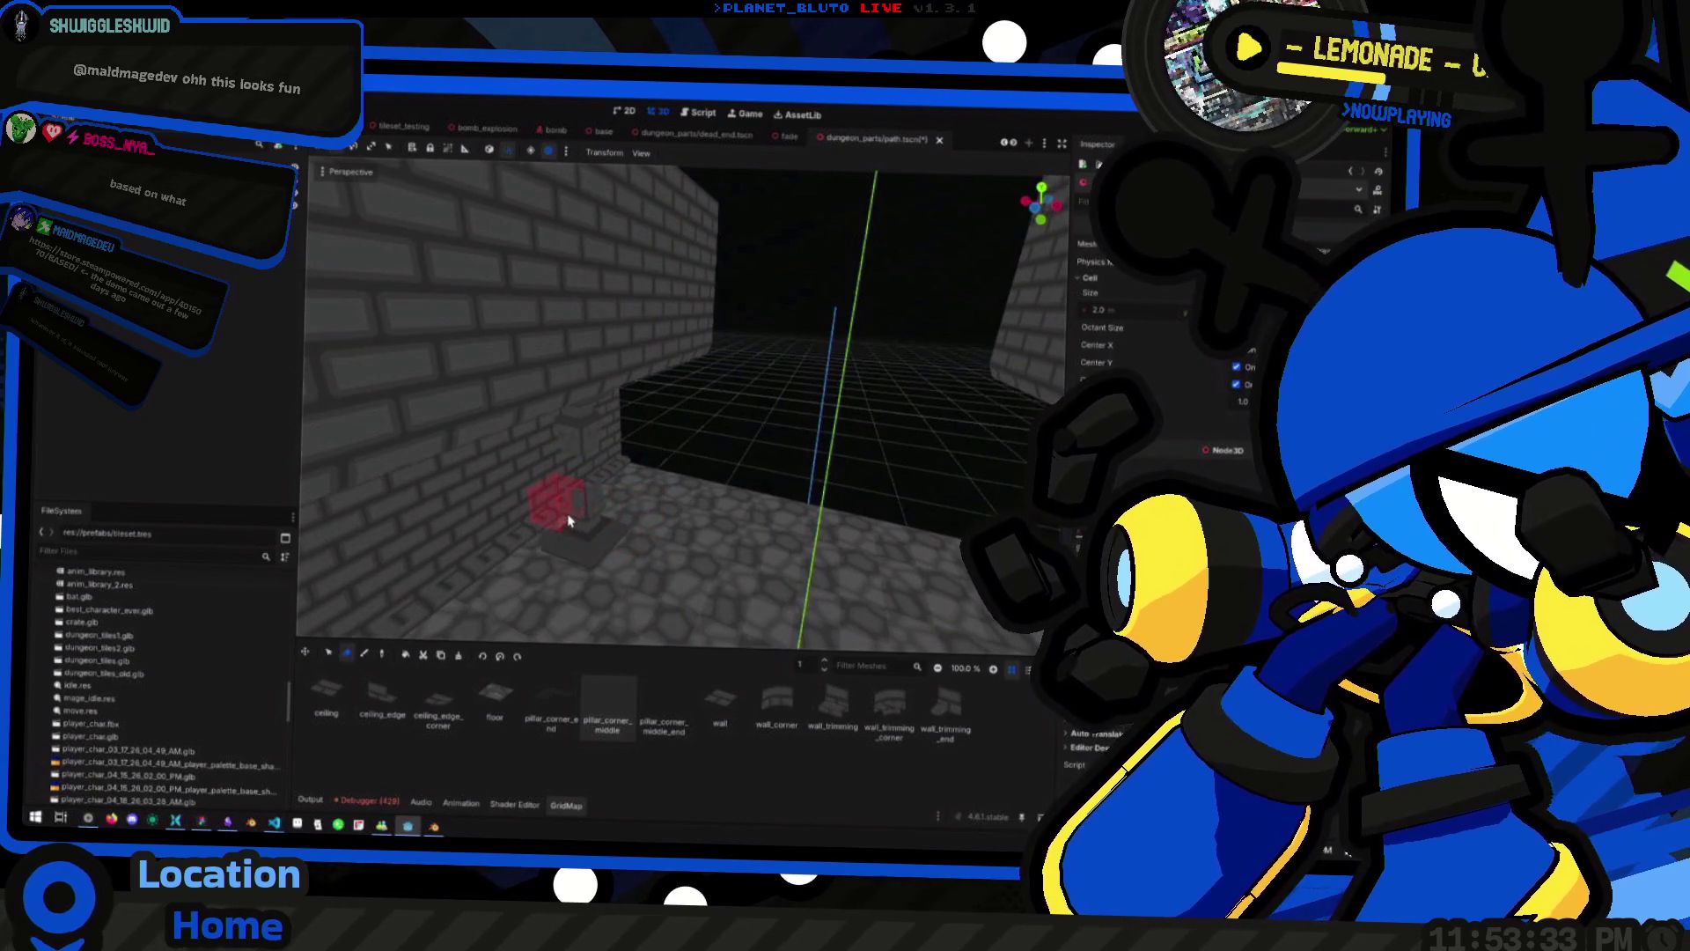
scroll(586, 506, up, 5)
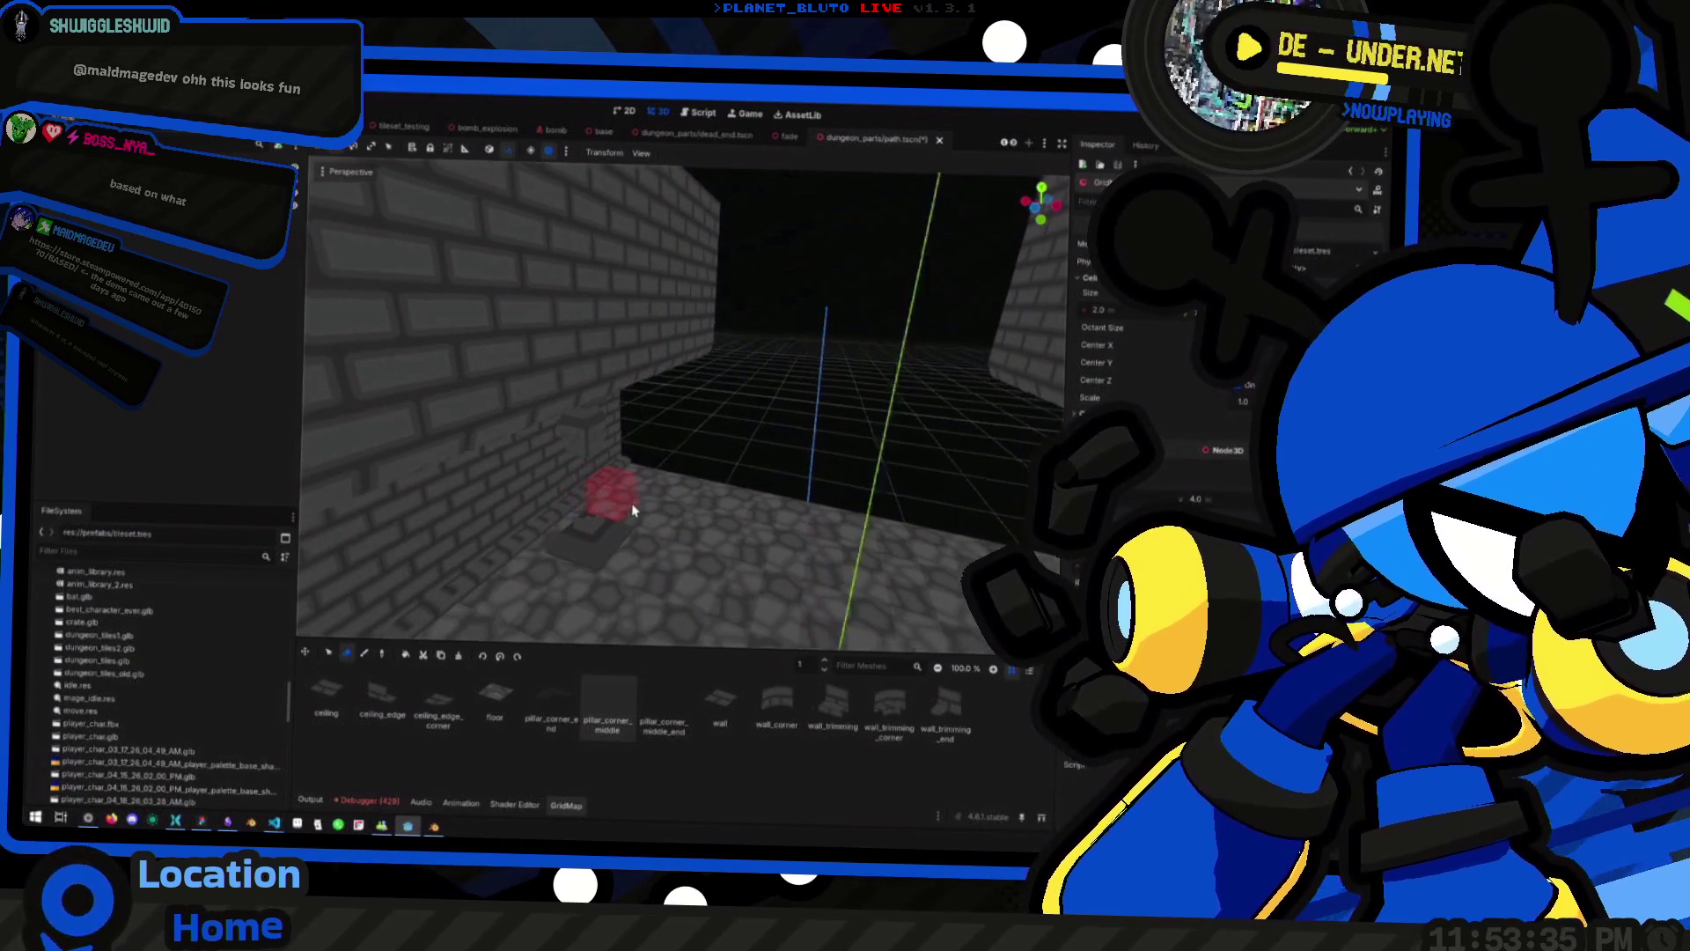
scroll(724, 499, down, 5)
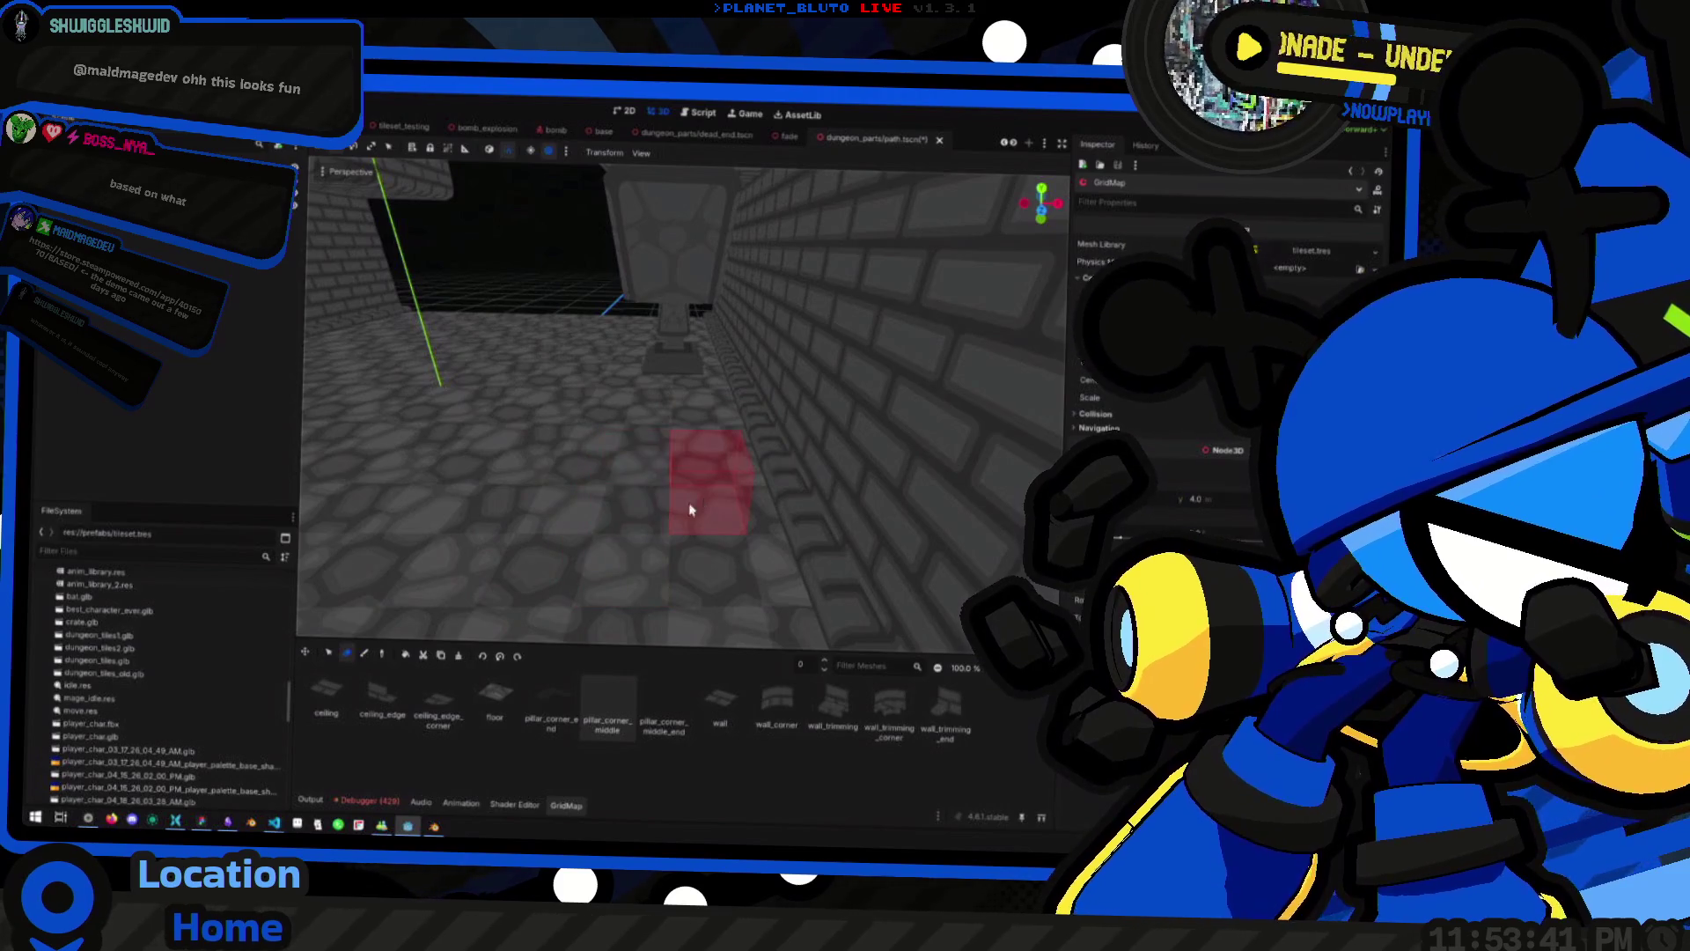
scroll(658, 347, down, 3)
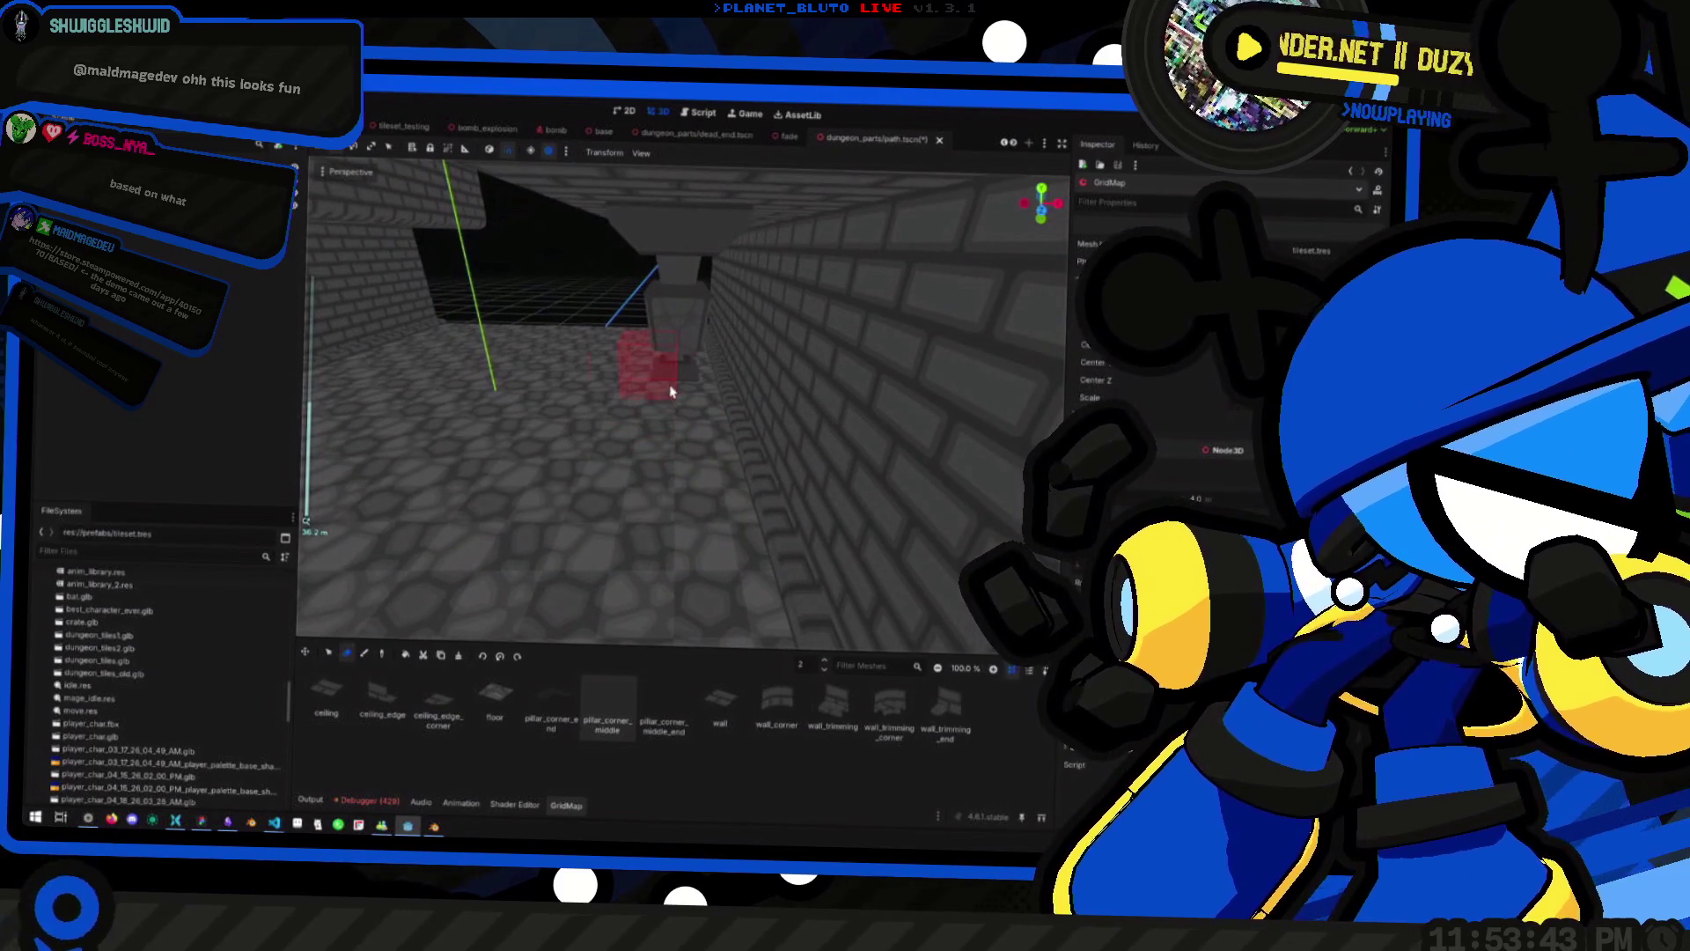
scroll(673, 365, up, 5)
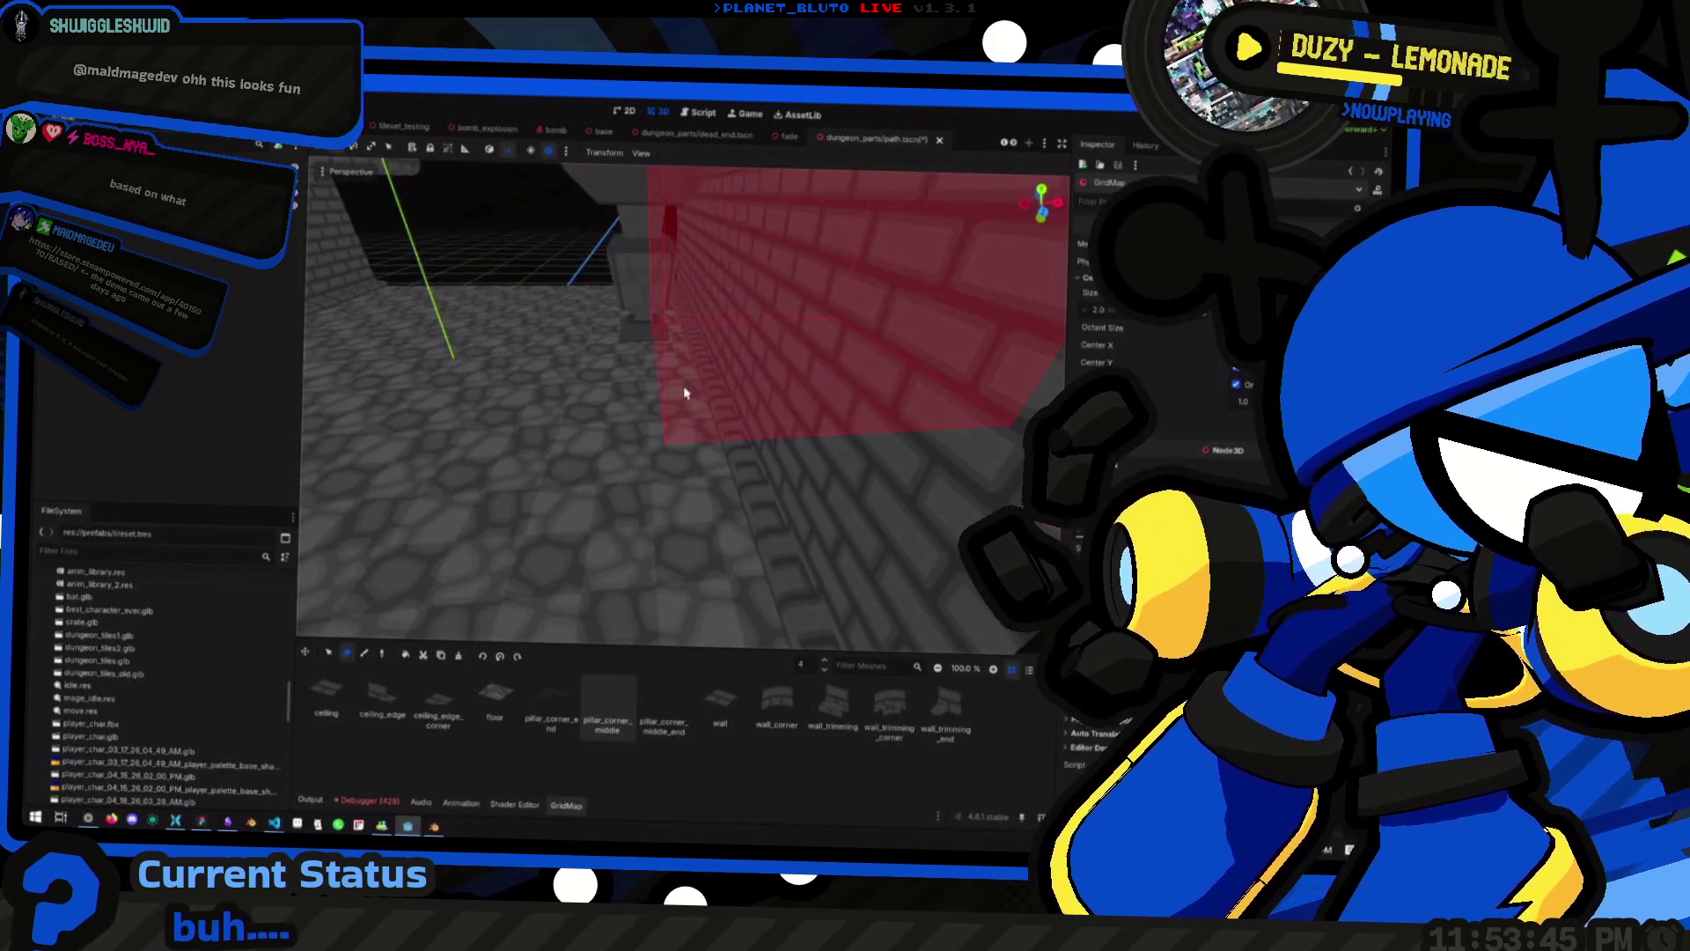
scroll(690, 396, down, 5)
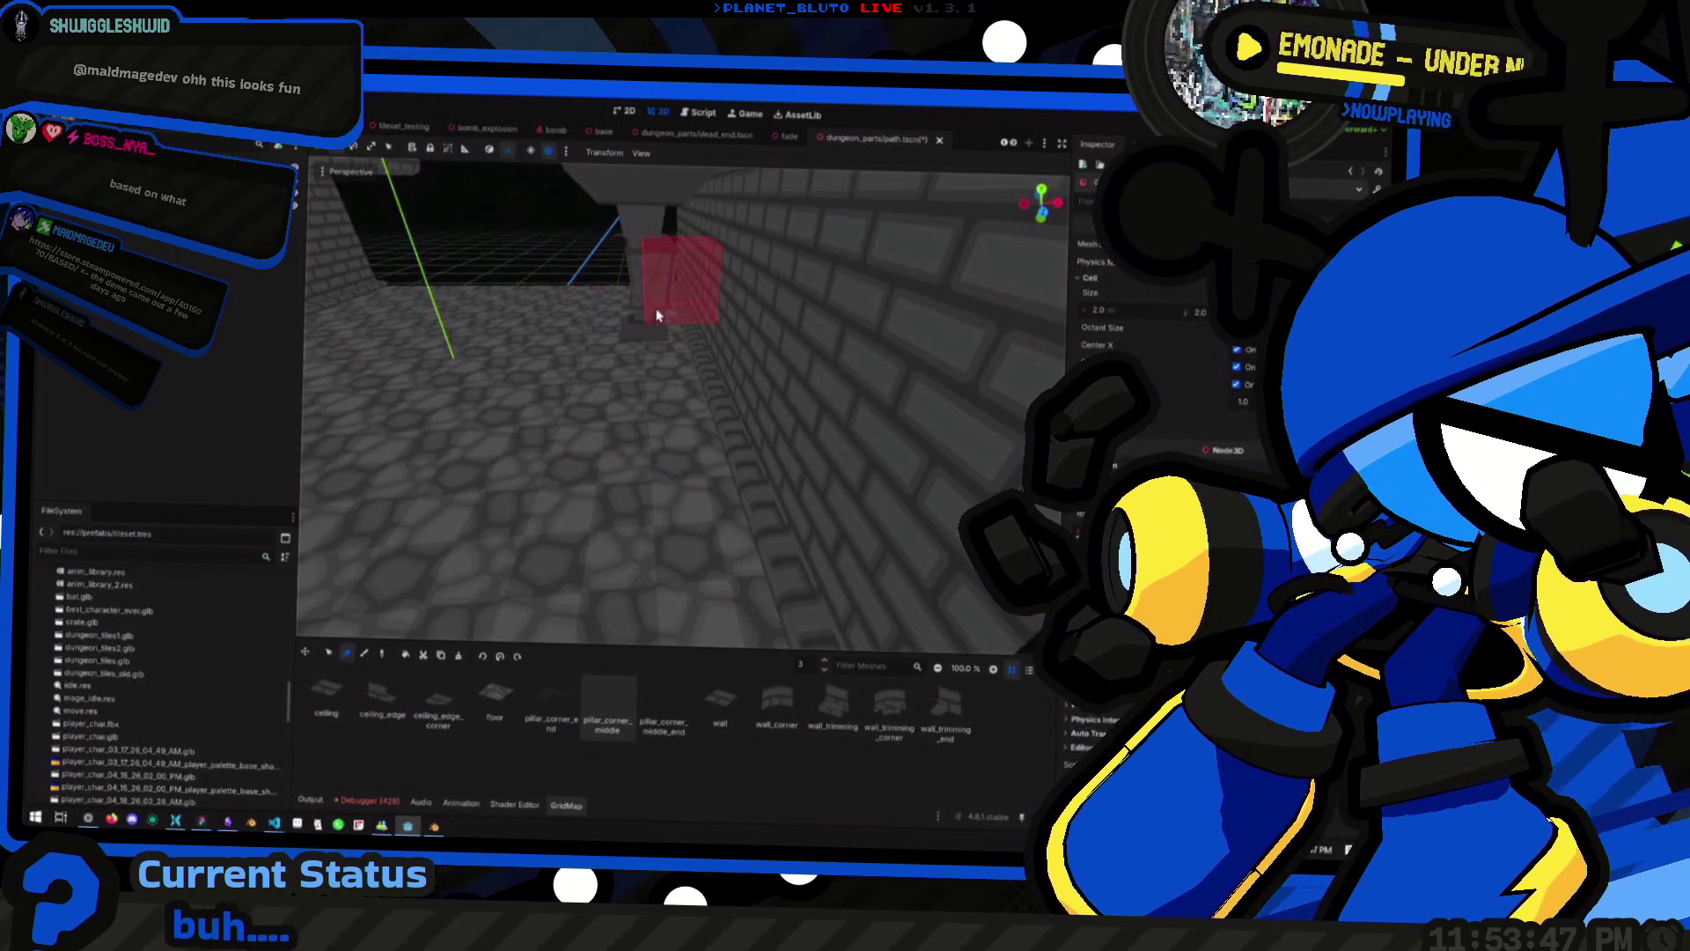
mouse_move(643, 298)
mouse_down()
mouse_move(598, 308)
mouse_move(694, 362)
mouse_move(642, 223)
mouse_up()
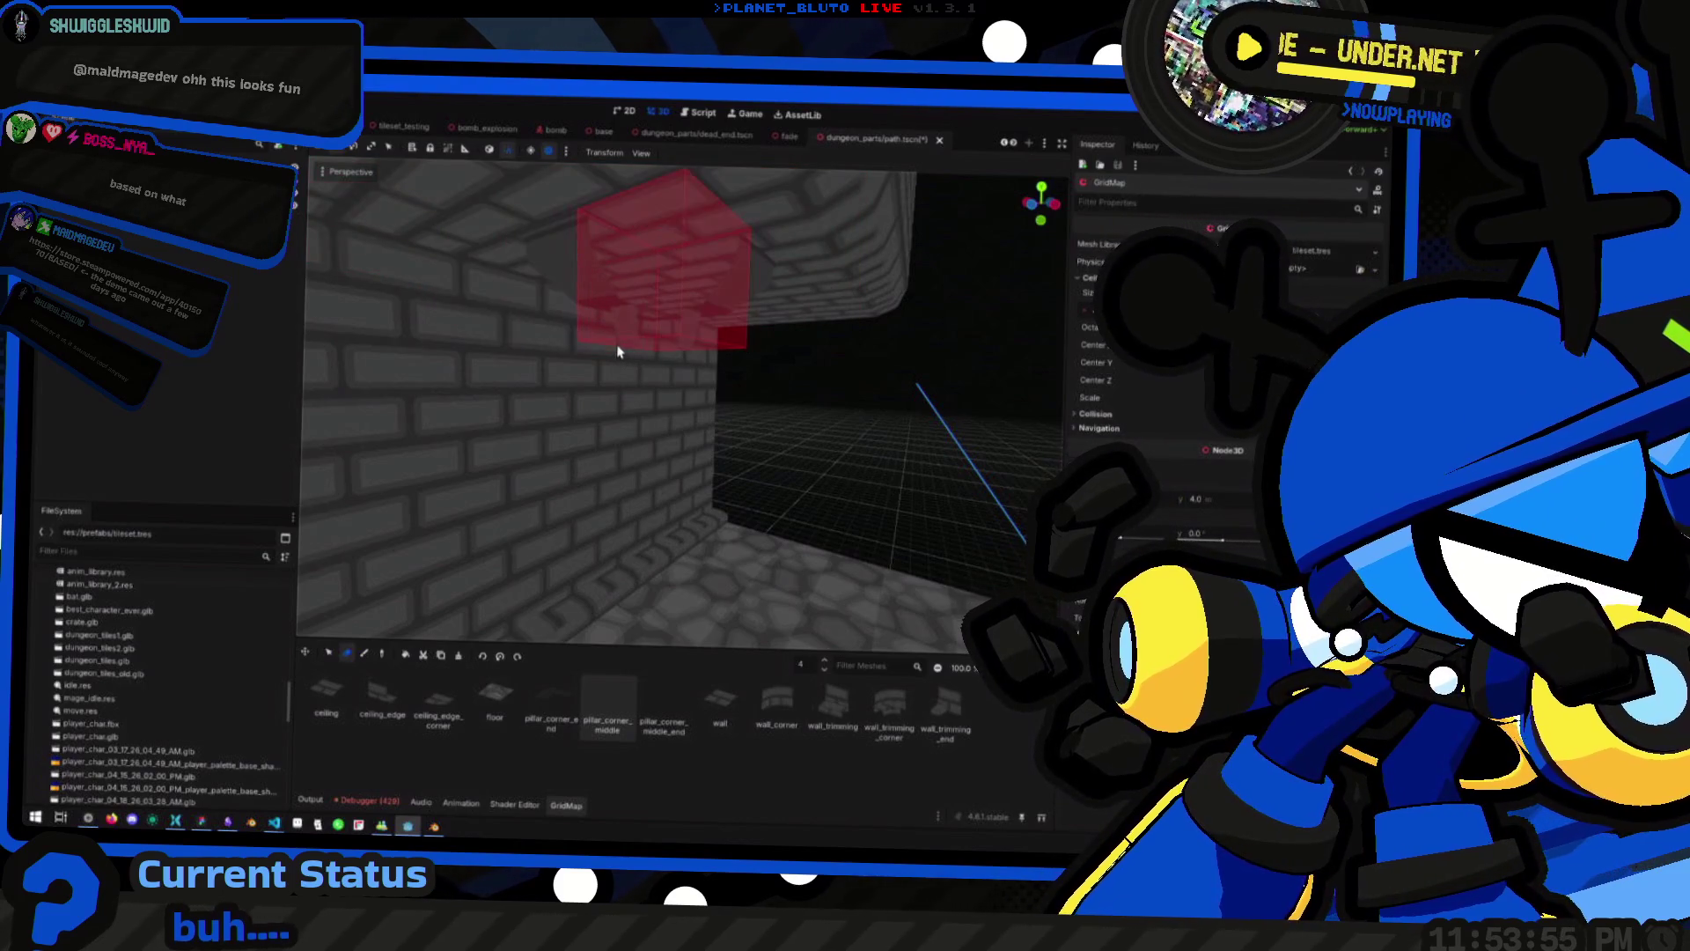
mouse_move(715, 335)
mouse_down()
mouse_move(698, 472)
mouse_move(628, 431)
mouse_up()
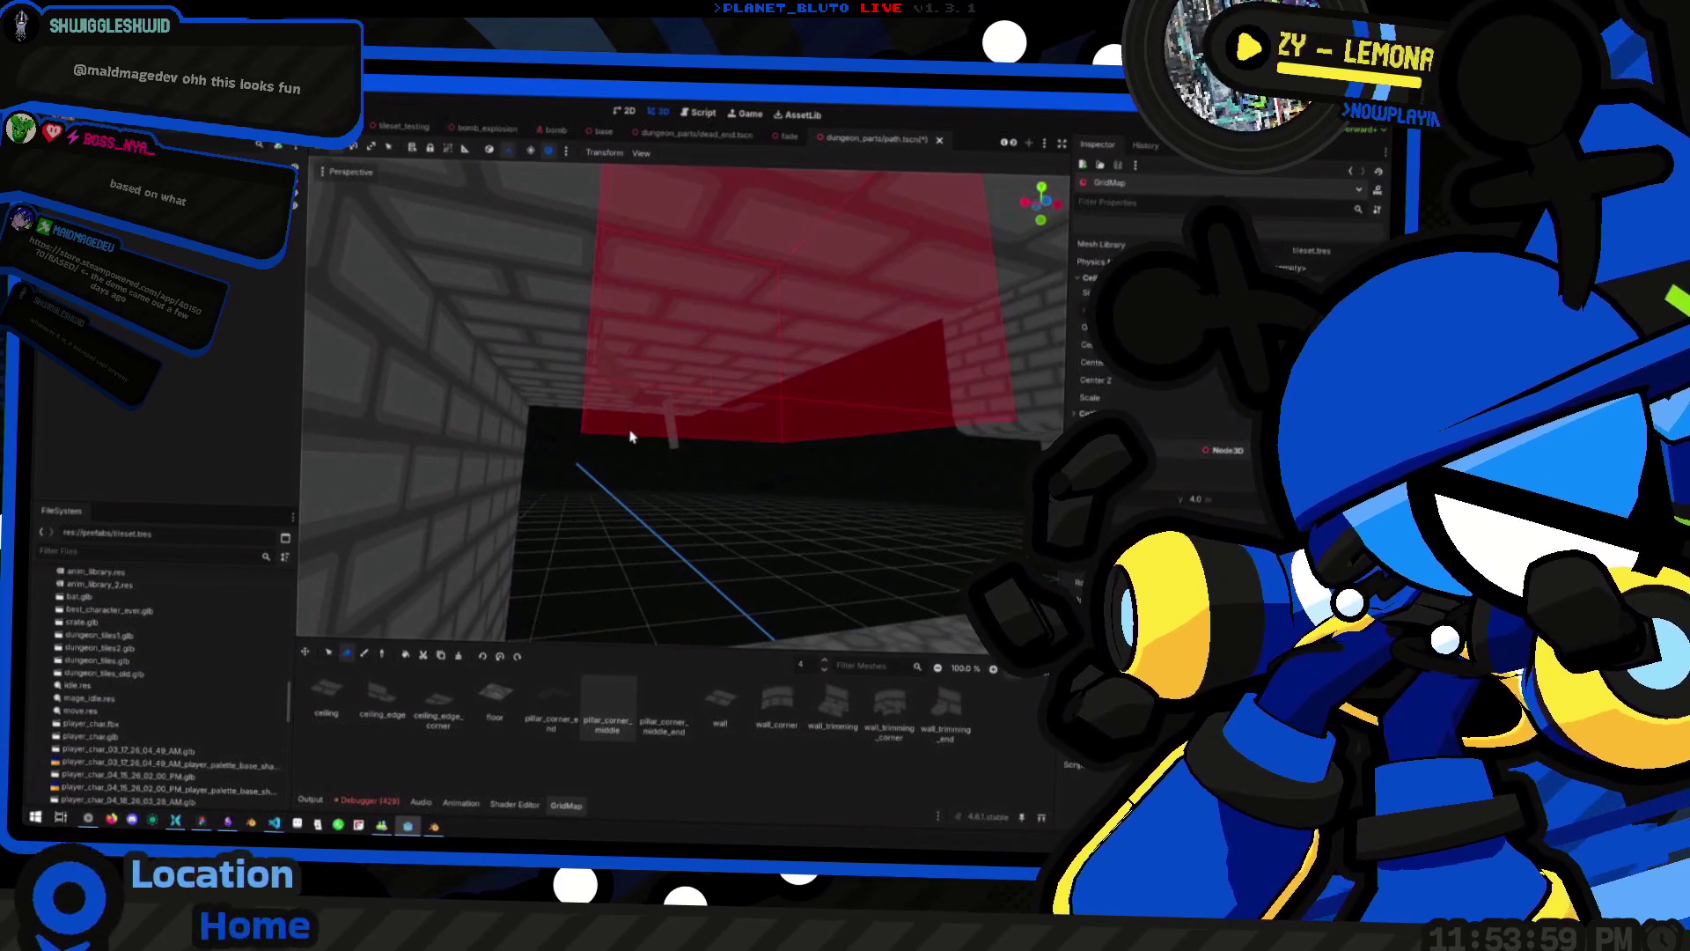
mouse_move(822, 456)
mouse_down()
mouse_move(748, 448)
mouse_move(704, 468)
mouse_up()
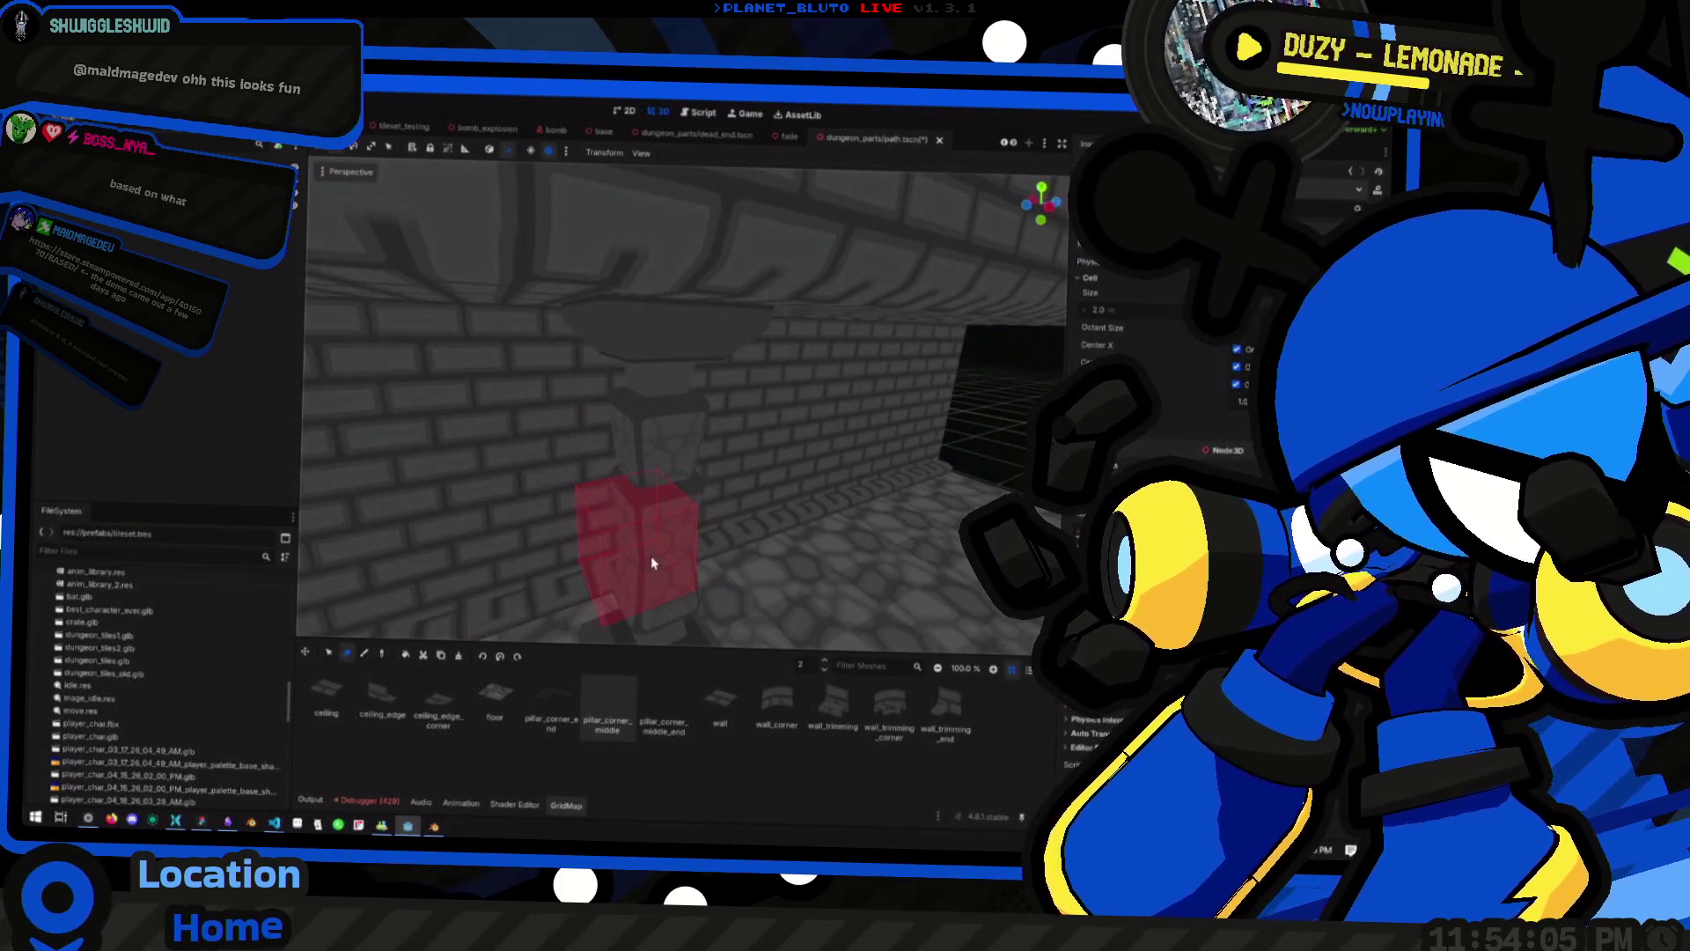
Switch between select and paint with hotkeys, then orbit and fly past the pillar
key(e)
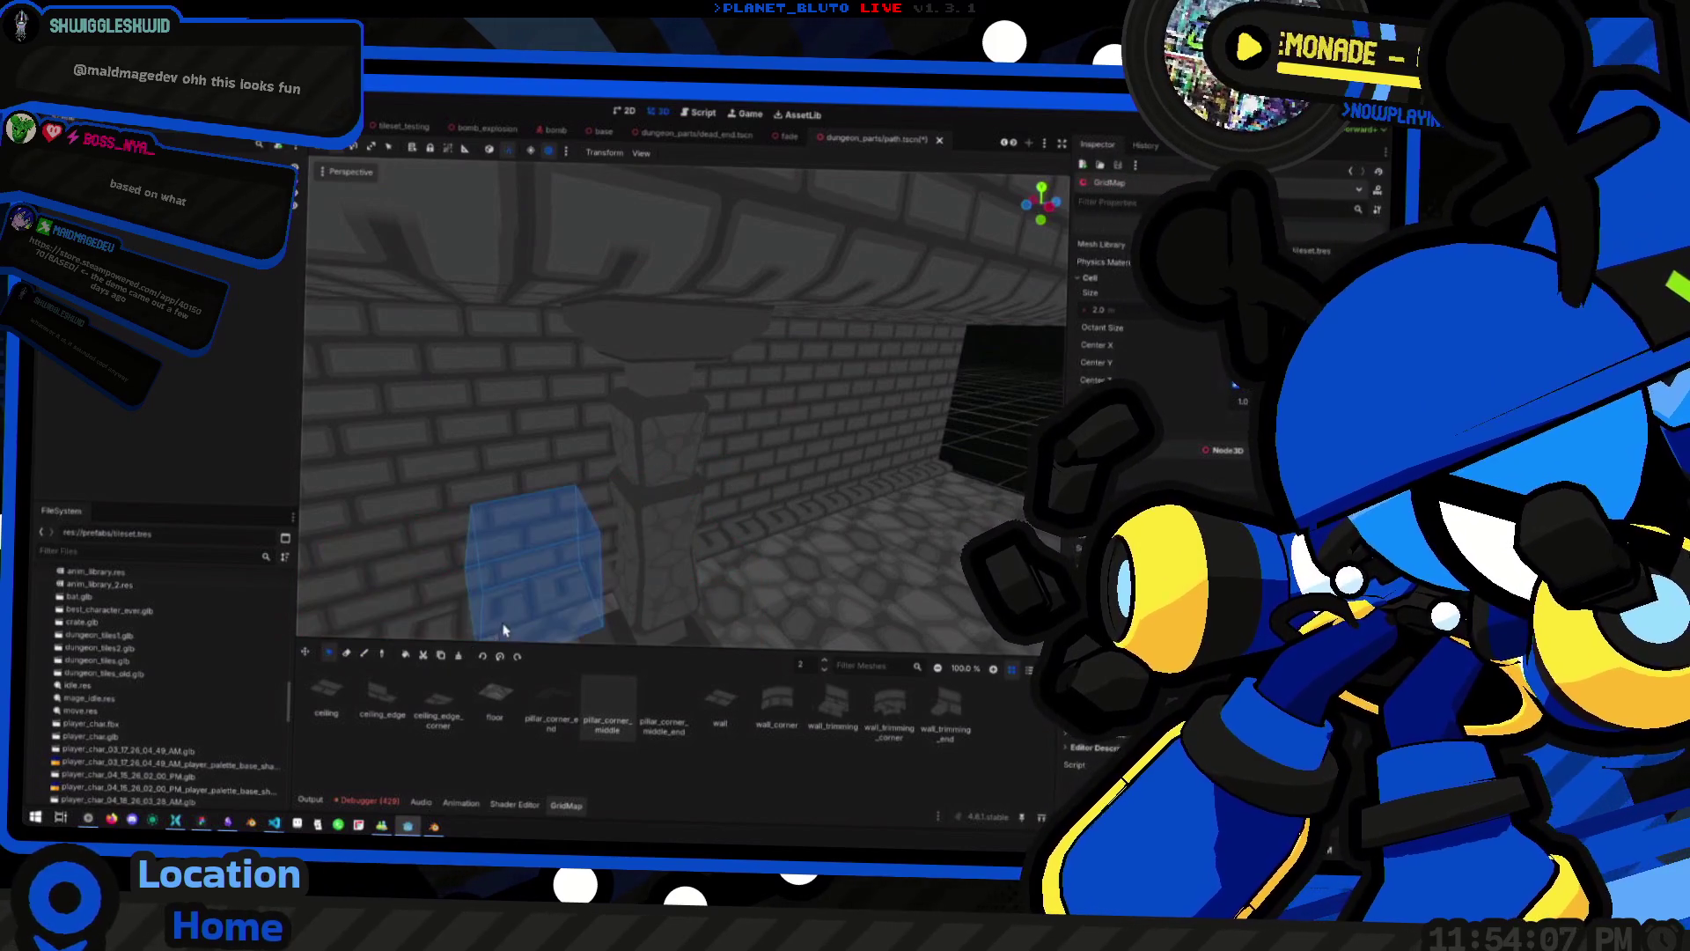
key(q)
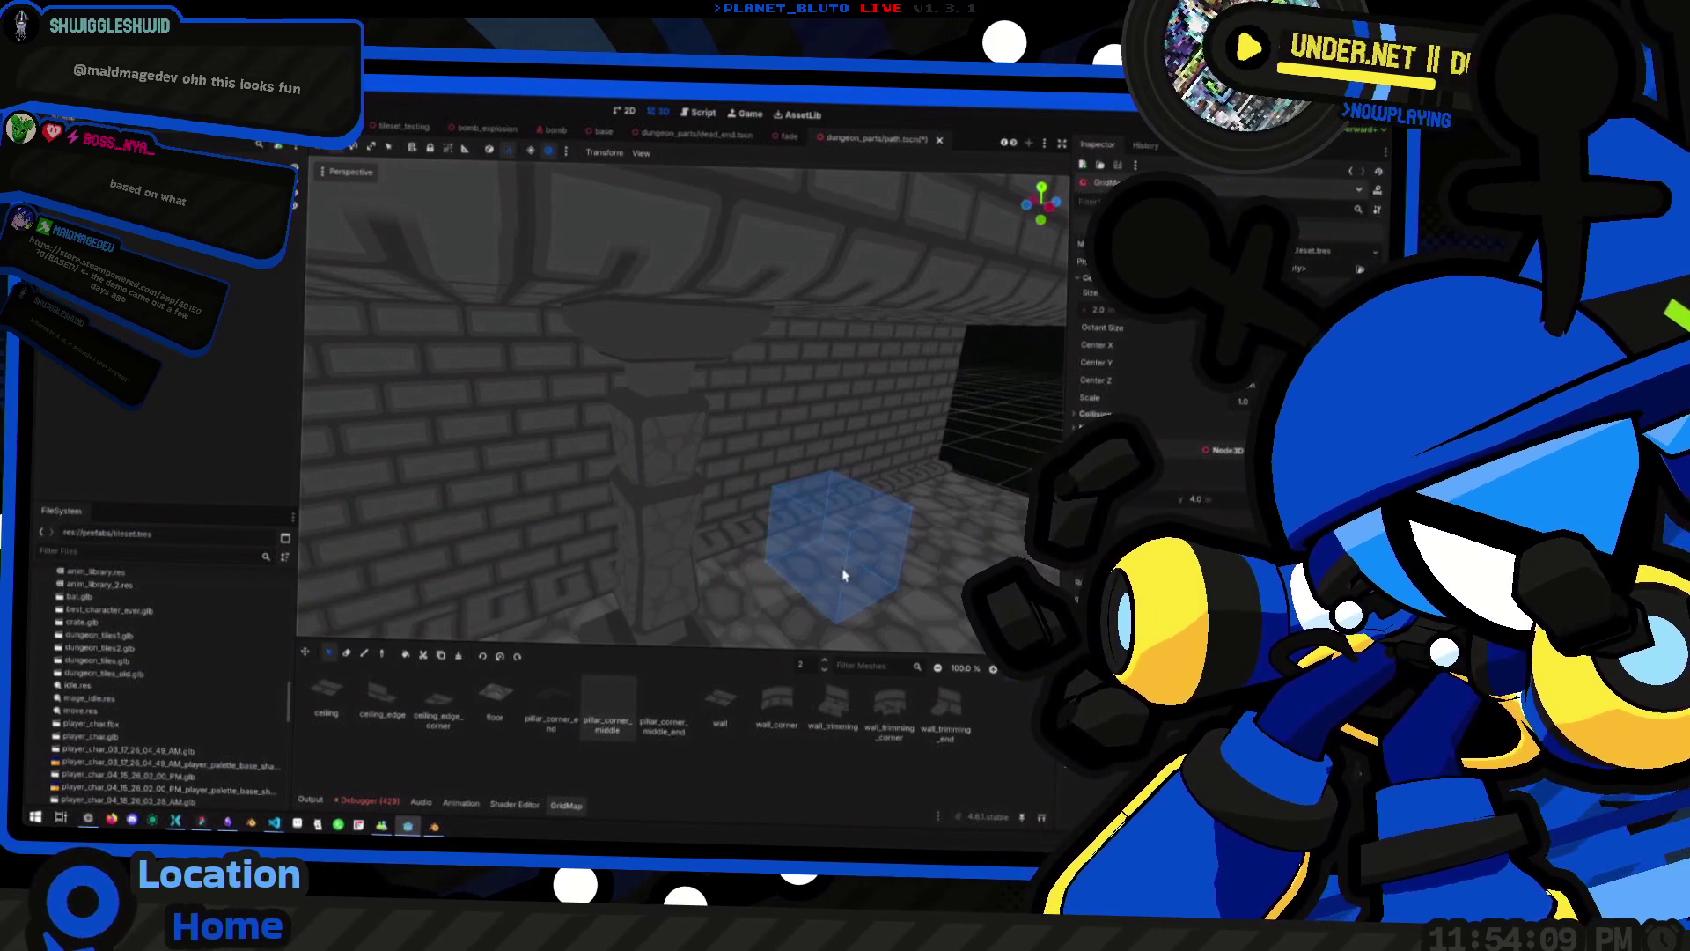
key(w)
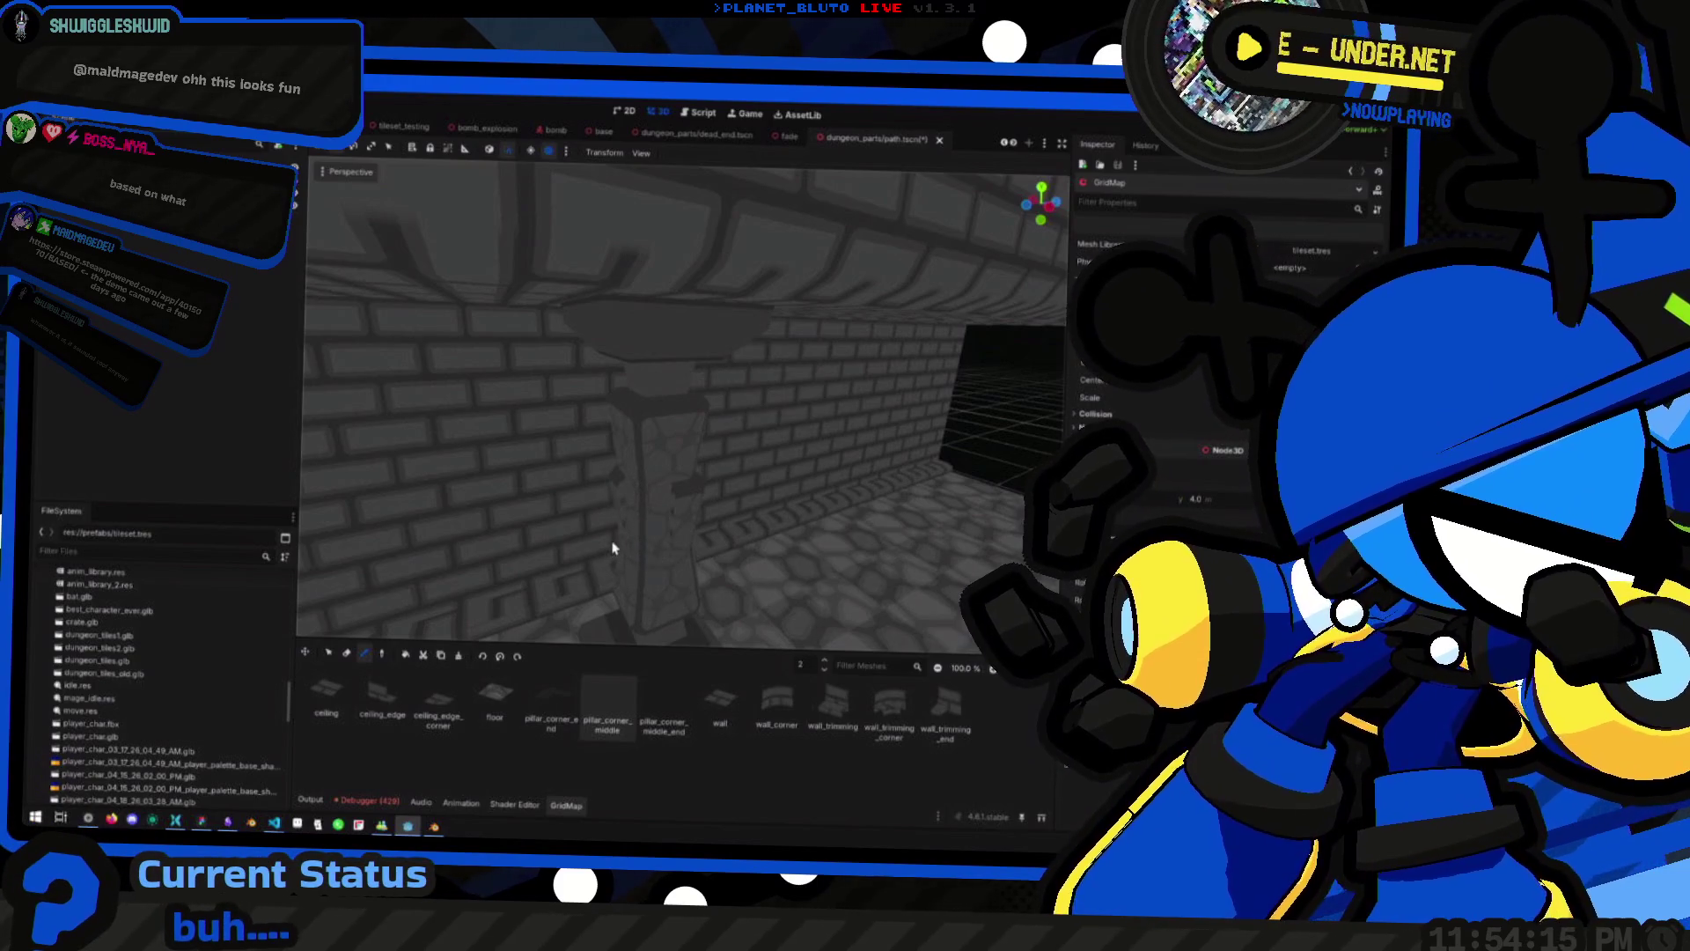
drag(614, 548, 640, 548)
drag(779, 525, 516, 529)
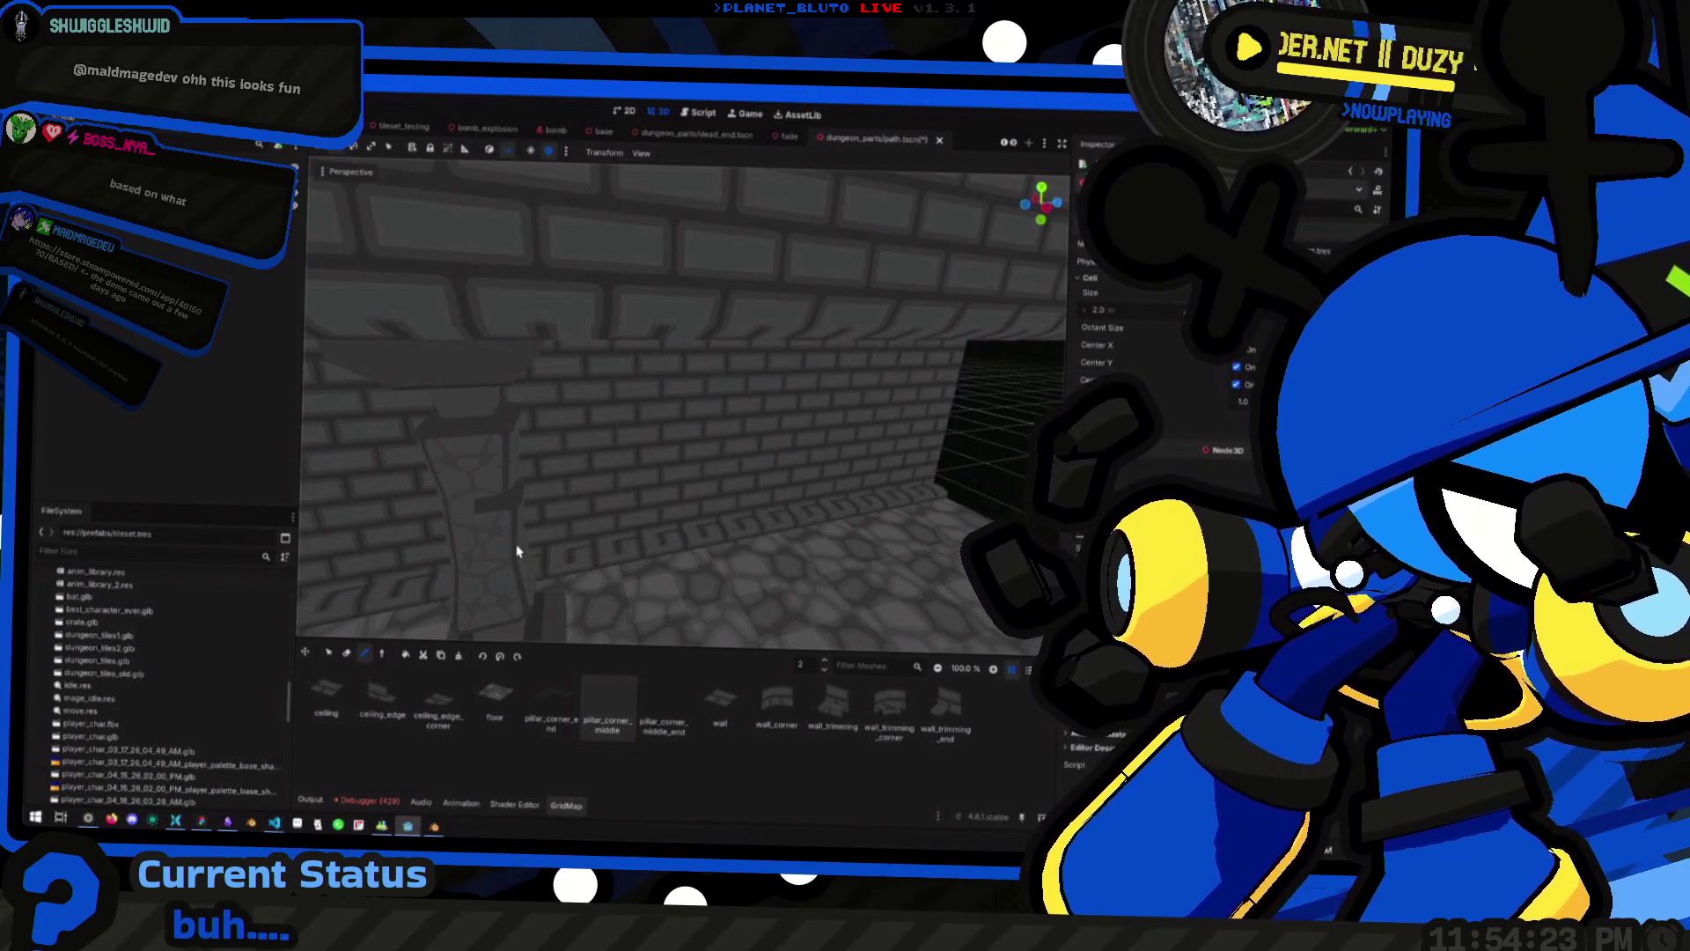
mouse_move(508, 554)
mouse_down()
mouse_move(576, 521)
mouse_move(502, 533)
mouse_move(640, 503)
mouse_up()
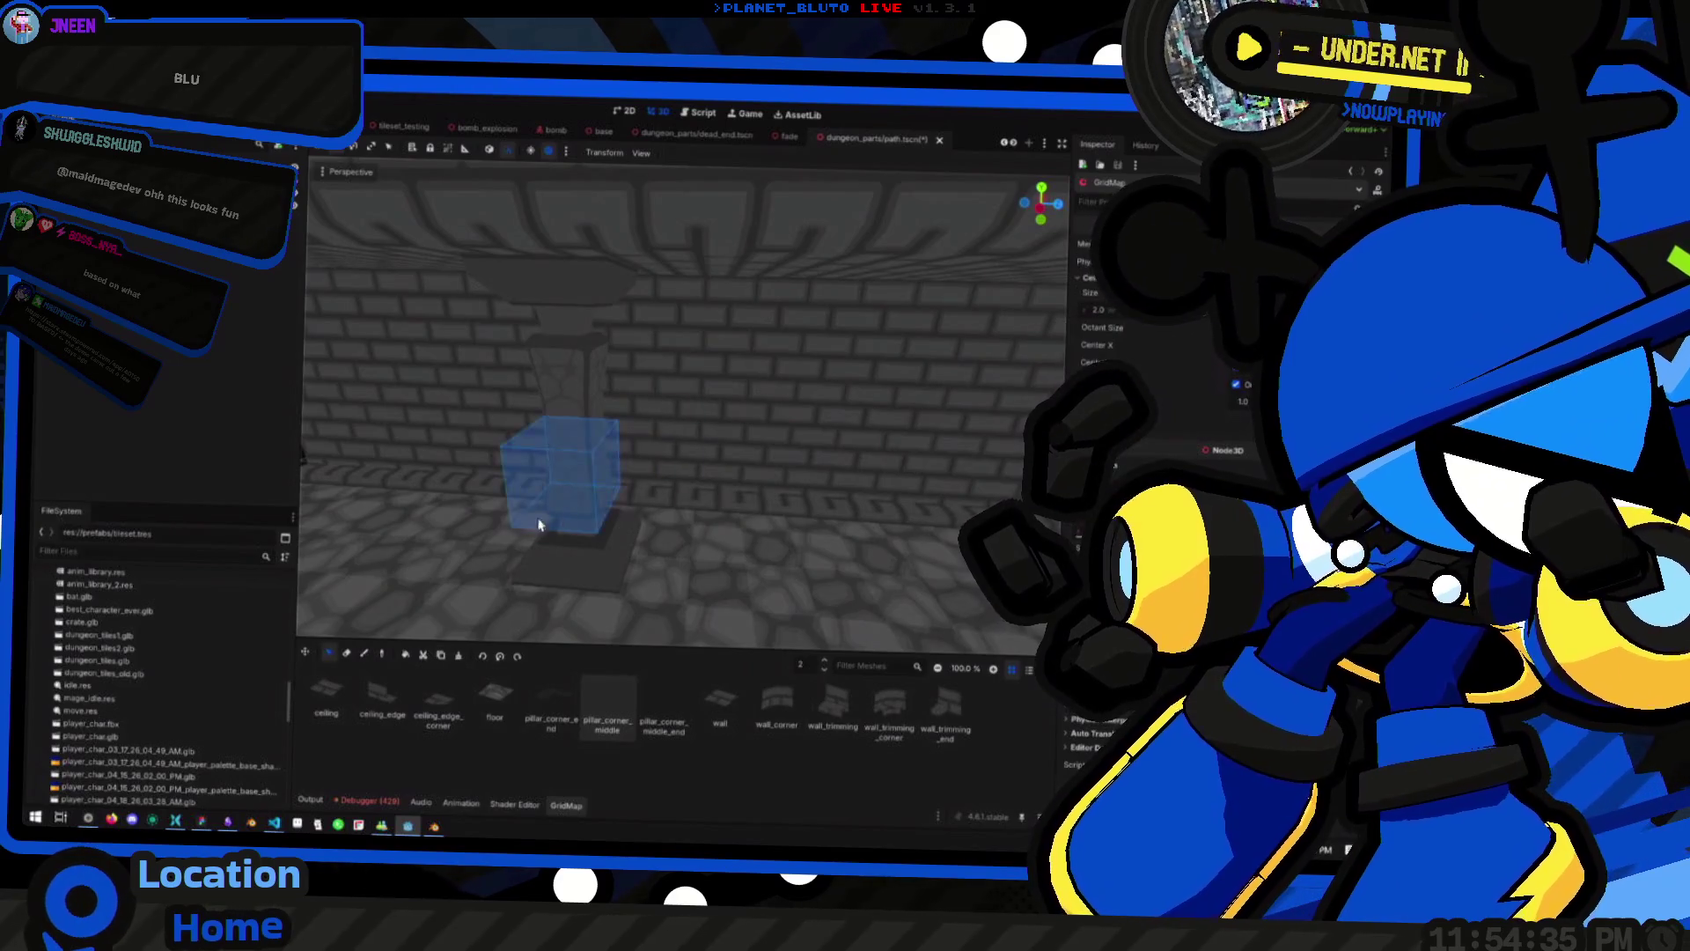
Drop the working floor to 0 and select a two-cell block, then a wide block across the wall
key(q)
key(q)
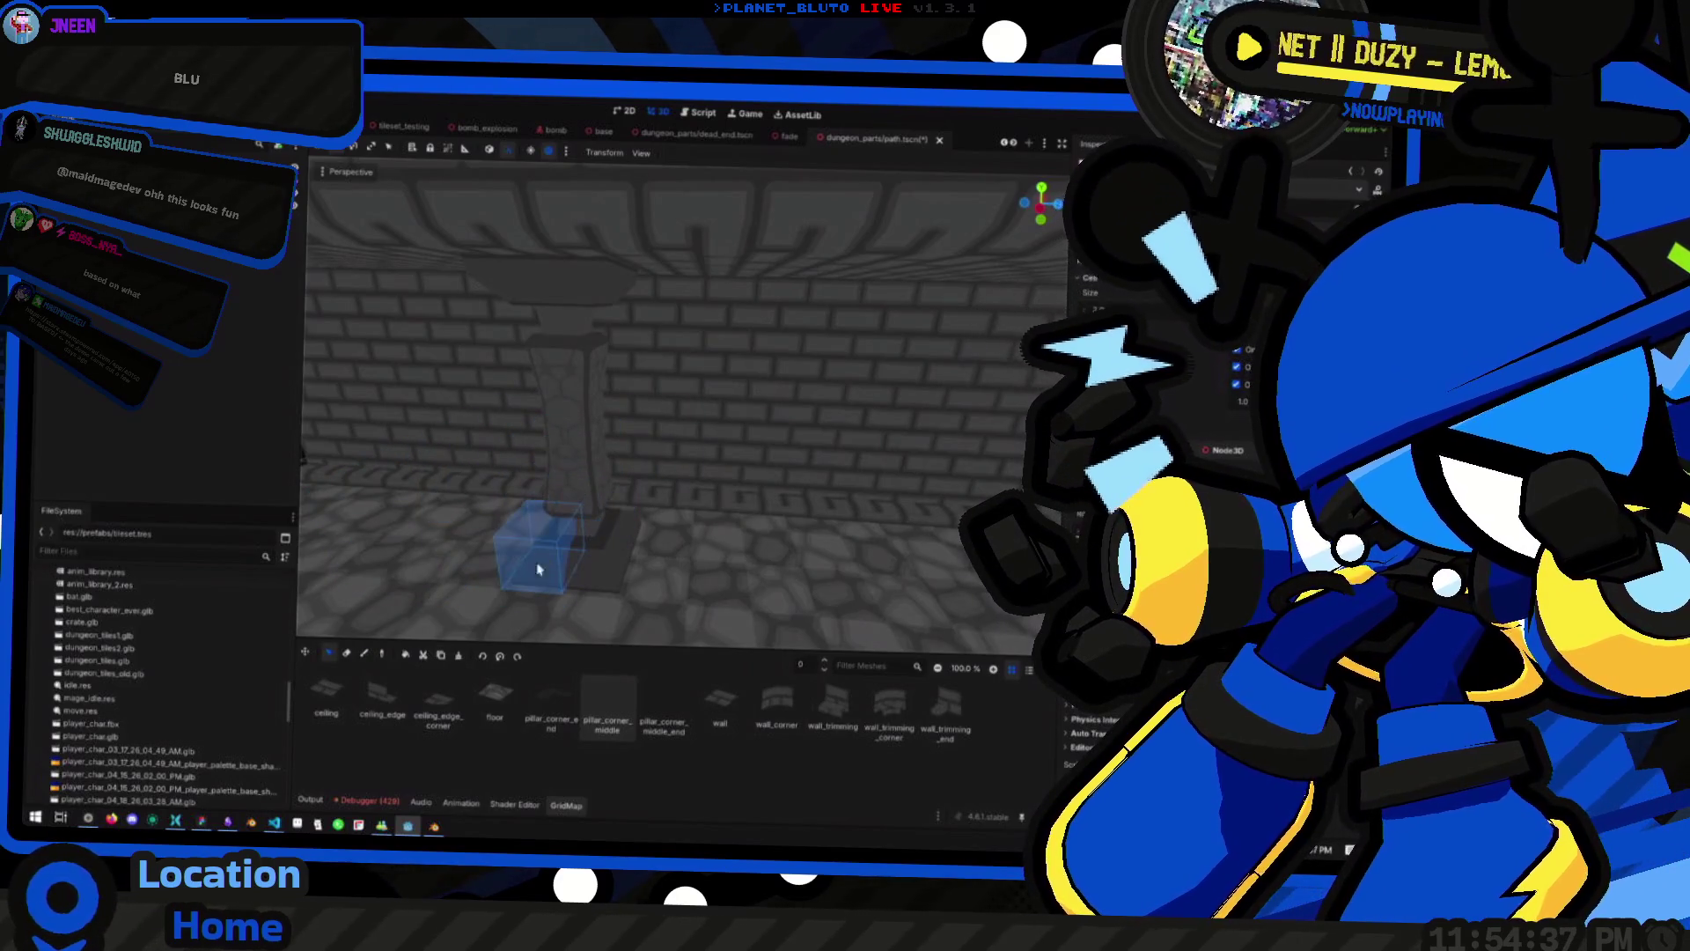
mouse_move(541, 580)
mouse_down()
mouse_move(620, 553)
mouse_move(472, 604)
mouse_move(690, 570)
mouse_move(712, 550)
mouse_up()
scroll(736, 549, down, 5)
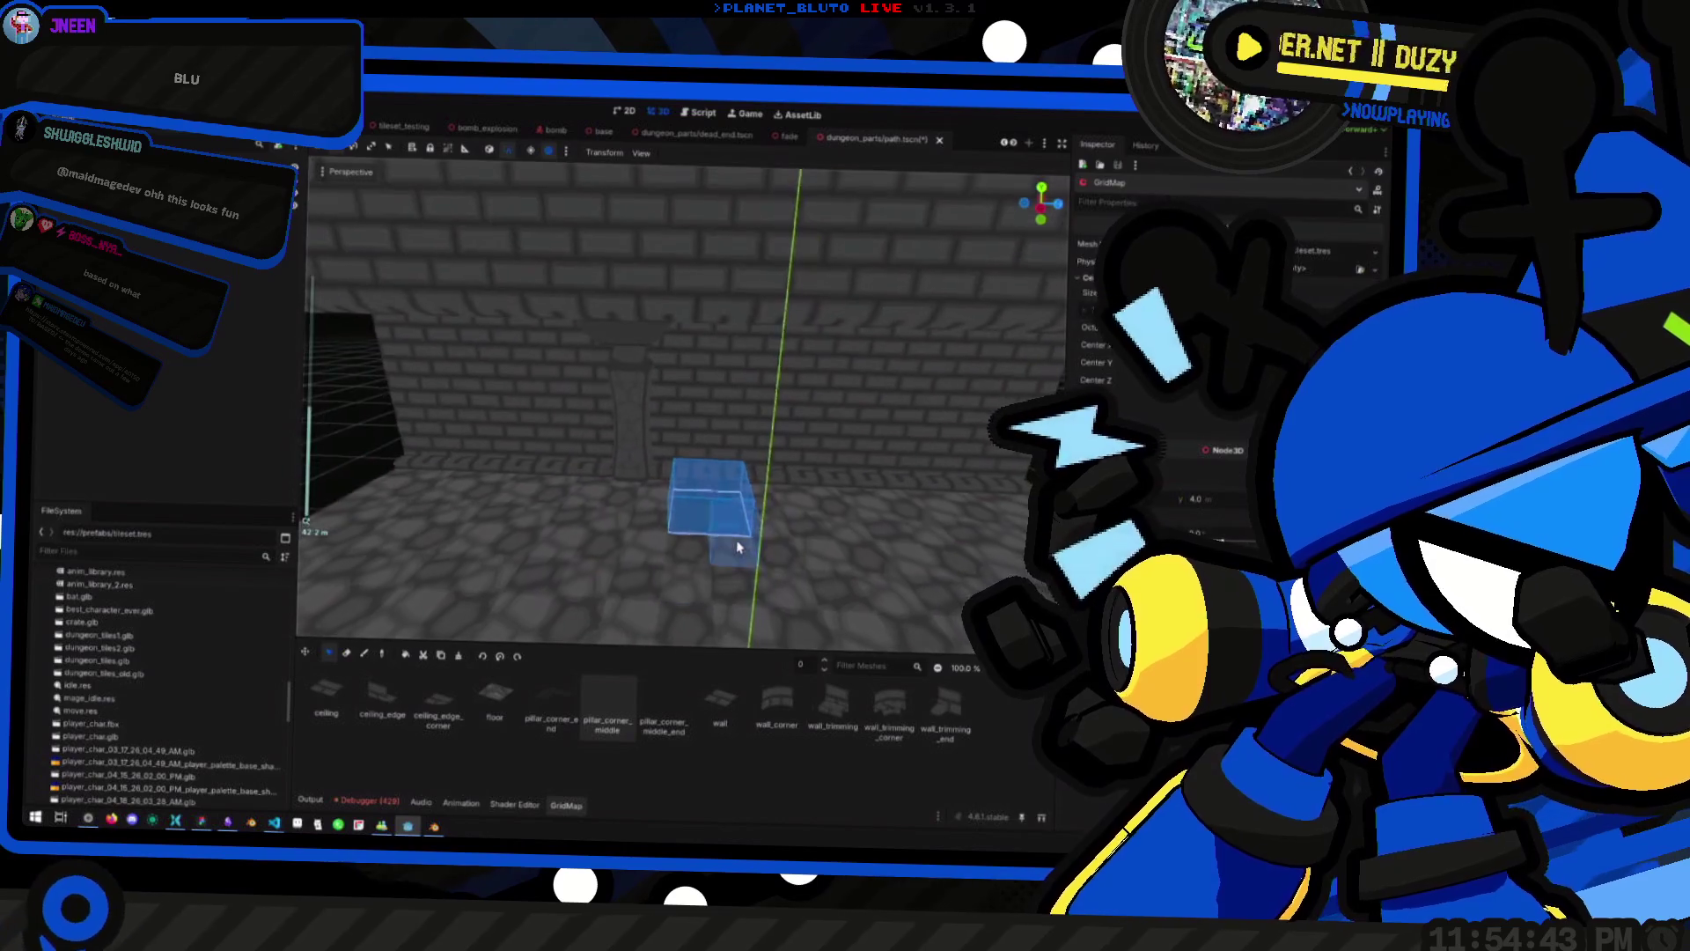
drag(736, 549, 663, 512)
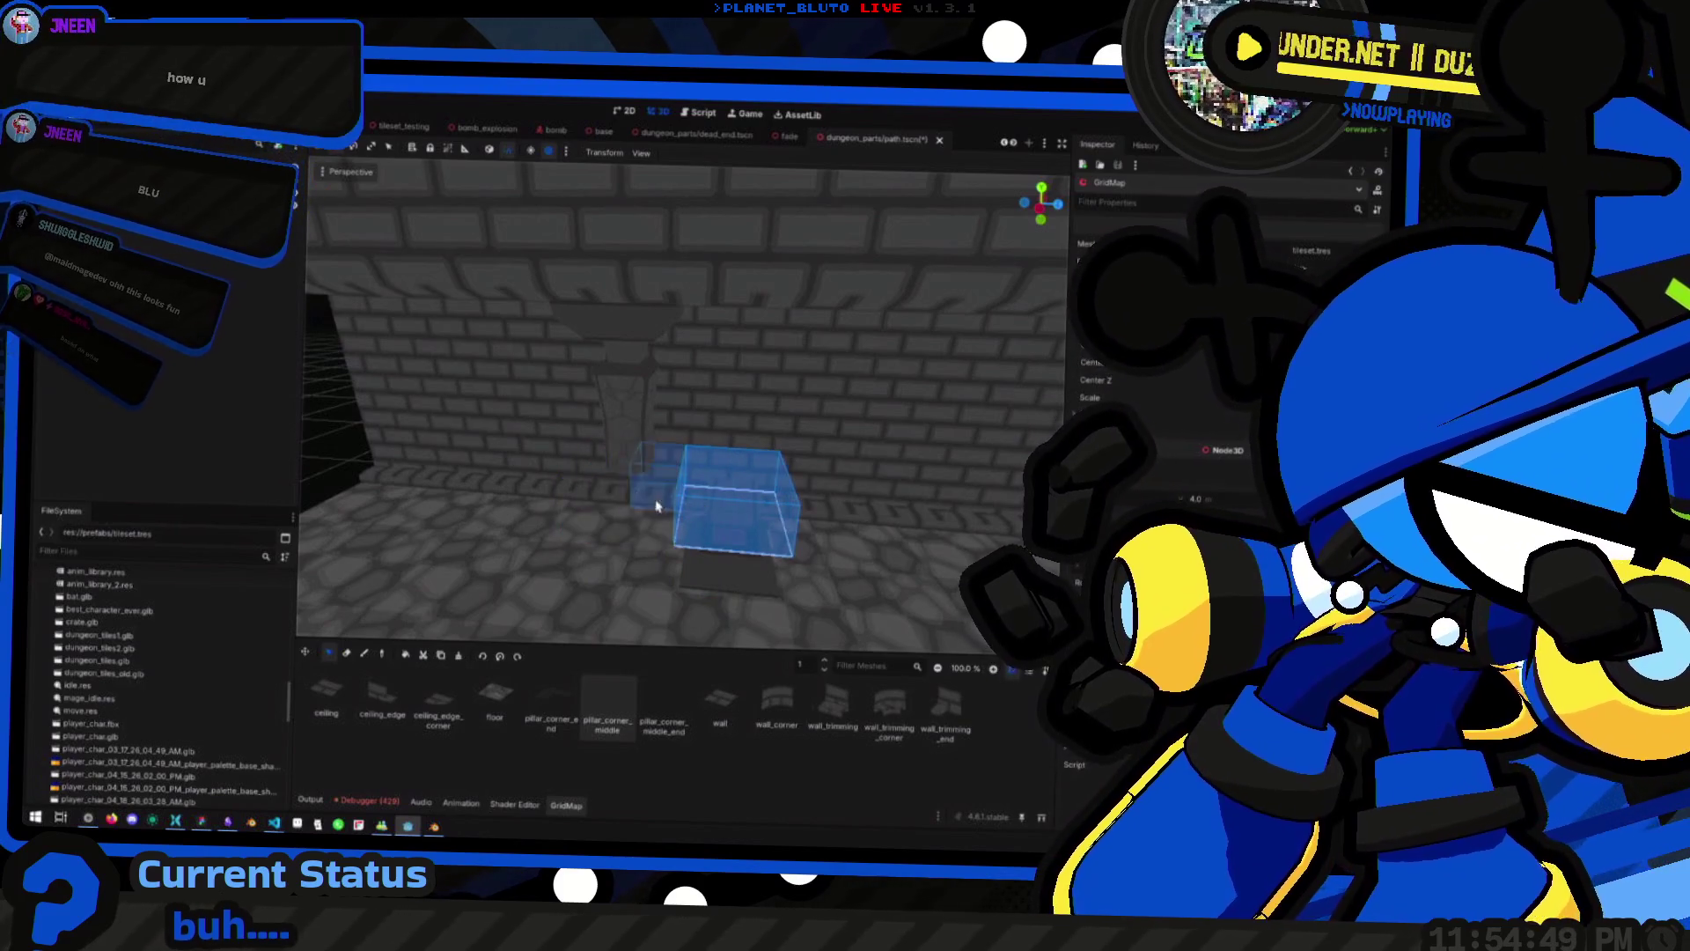
drag(718, 479, 704, 479)
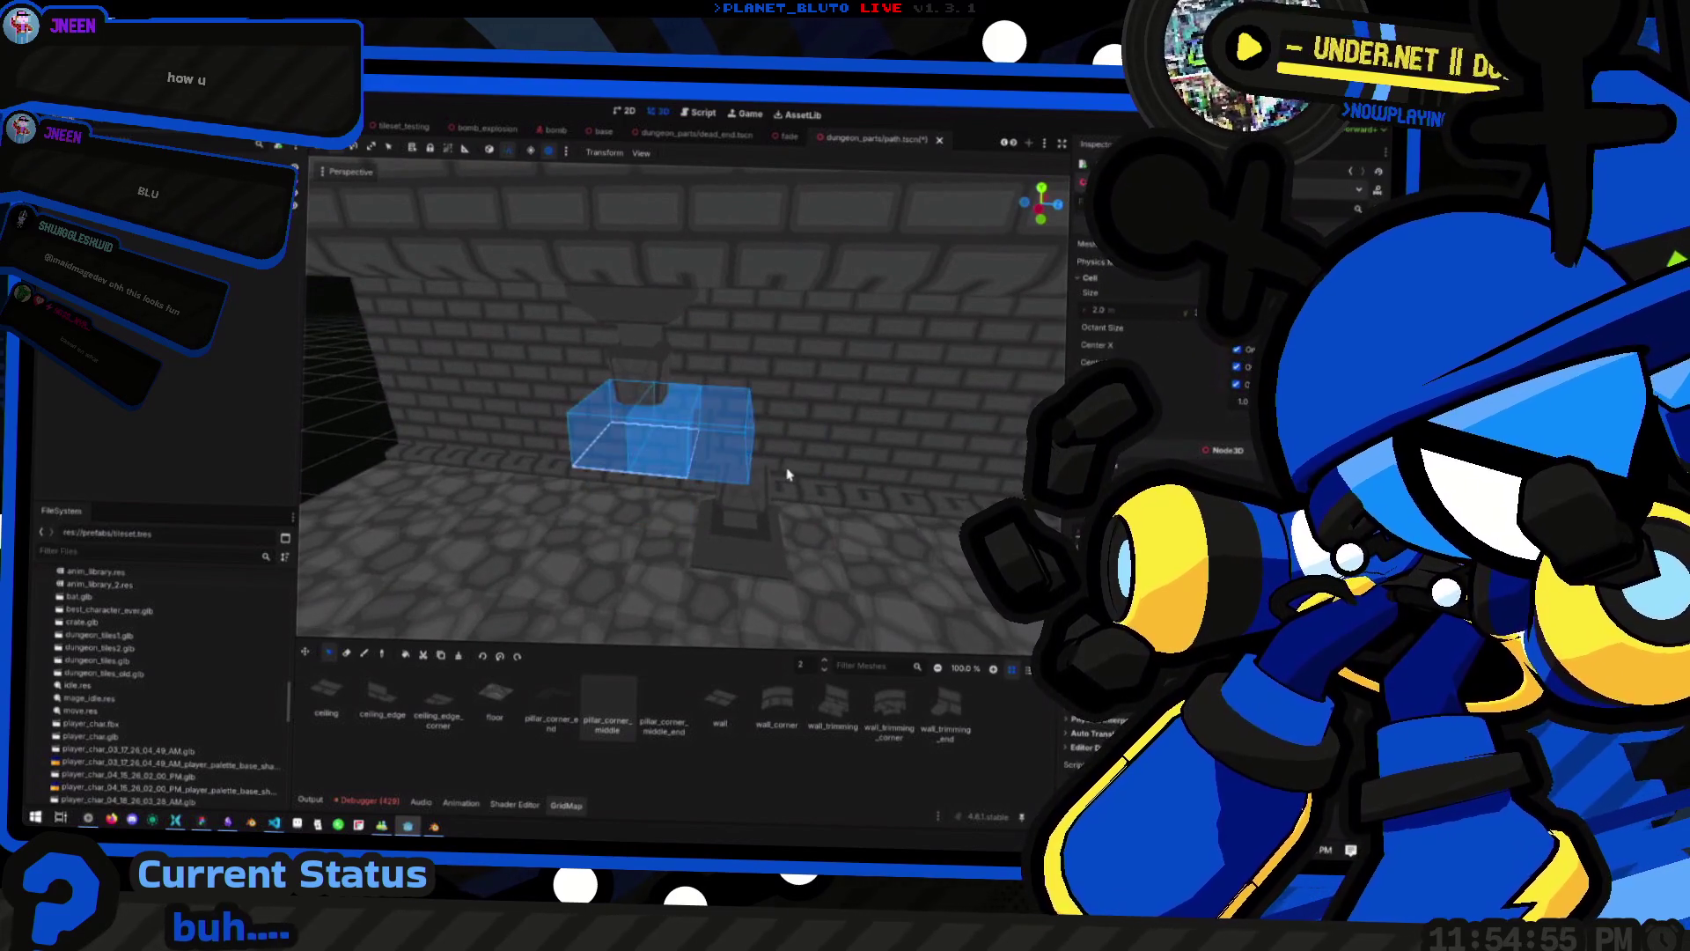
scroll(837, 502, up, 5)
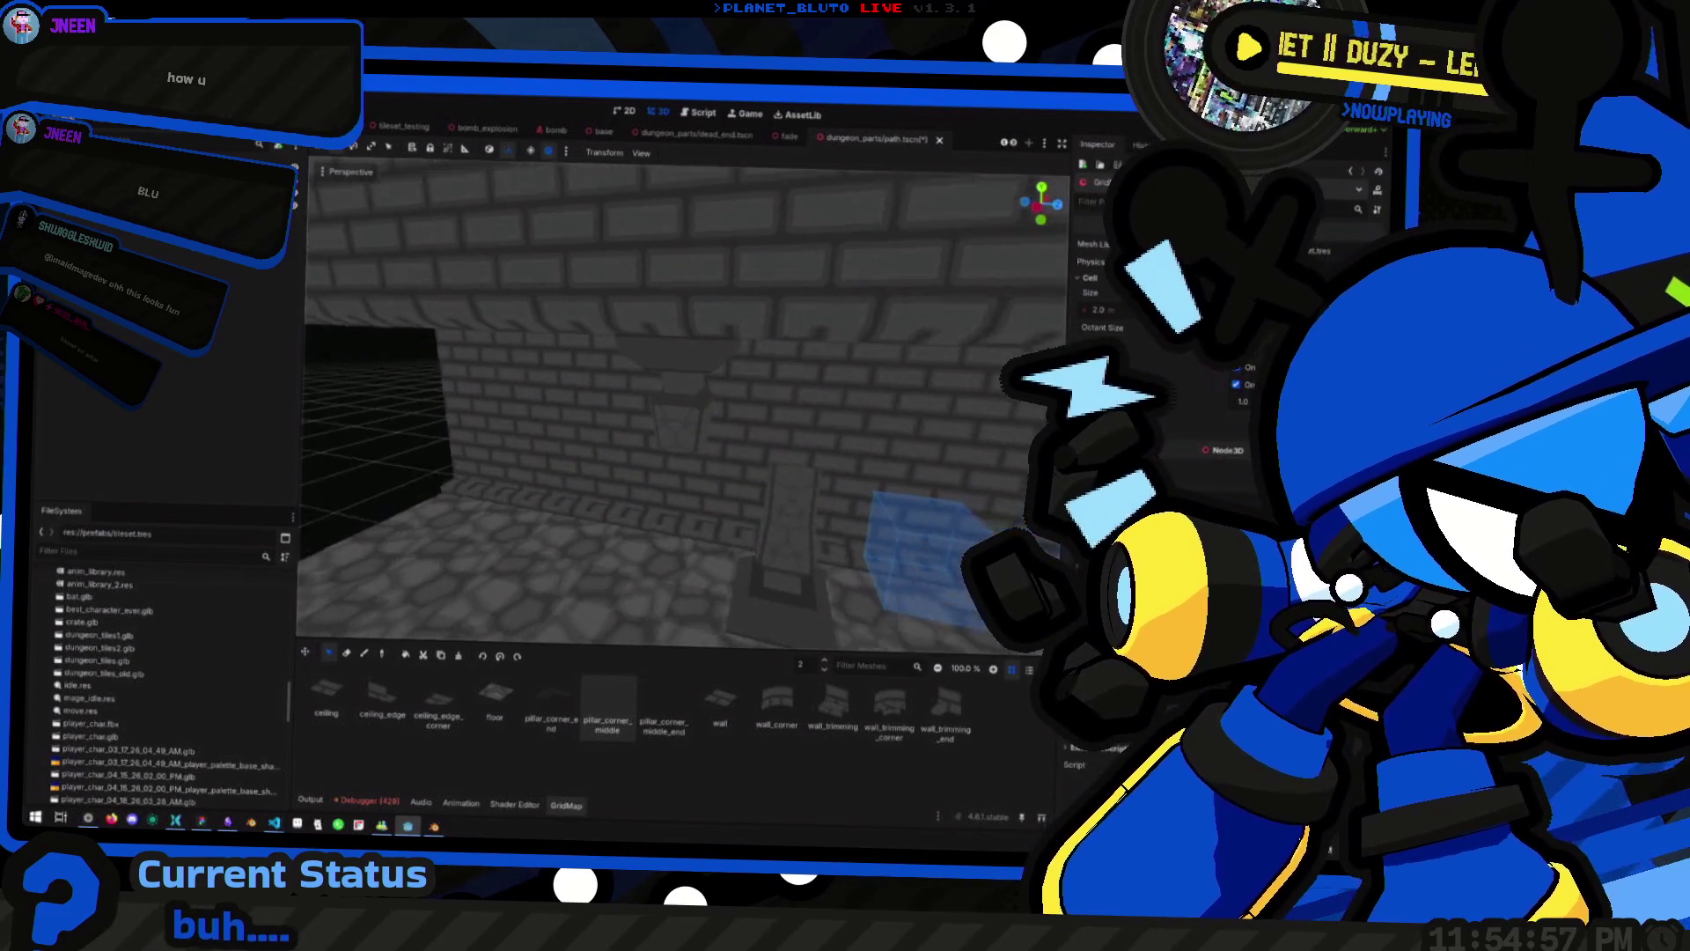
scroll(710, 468, down, 5)
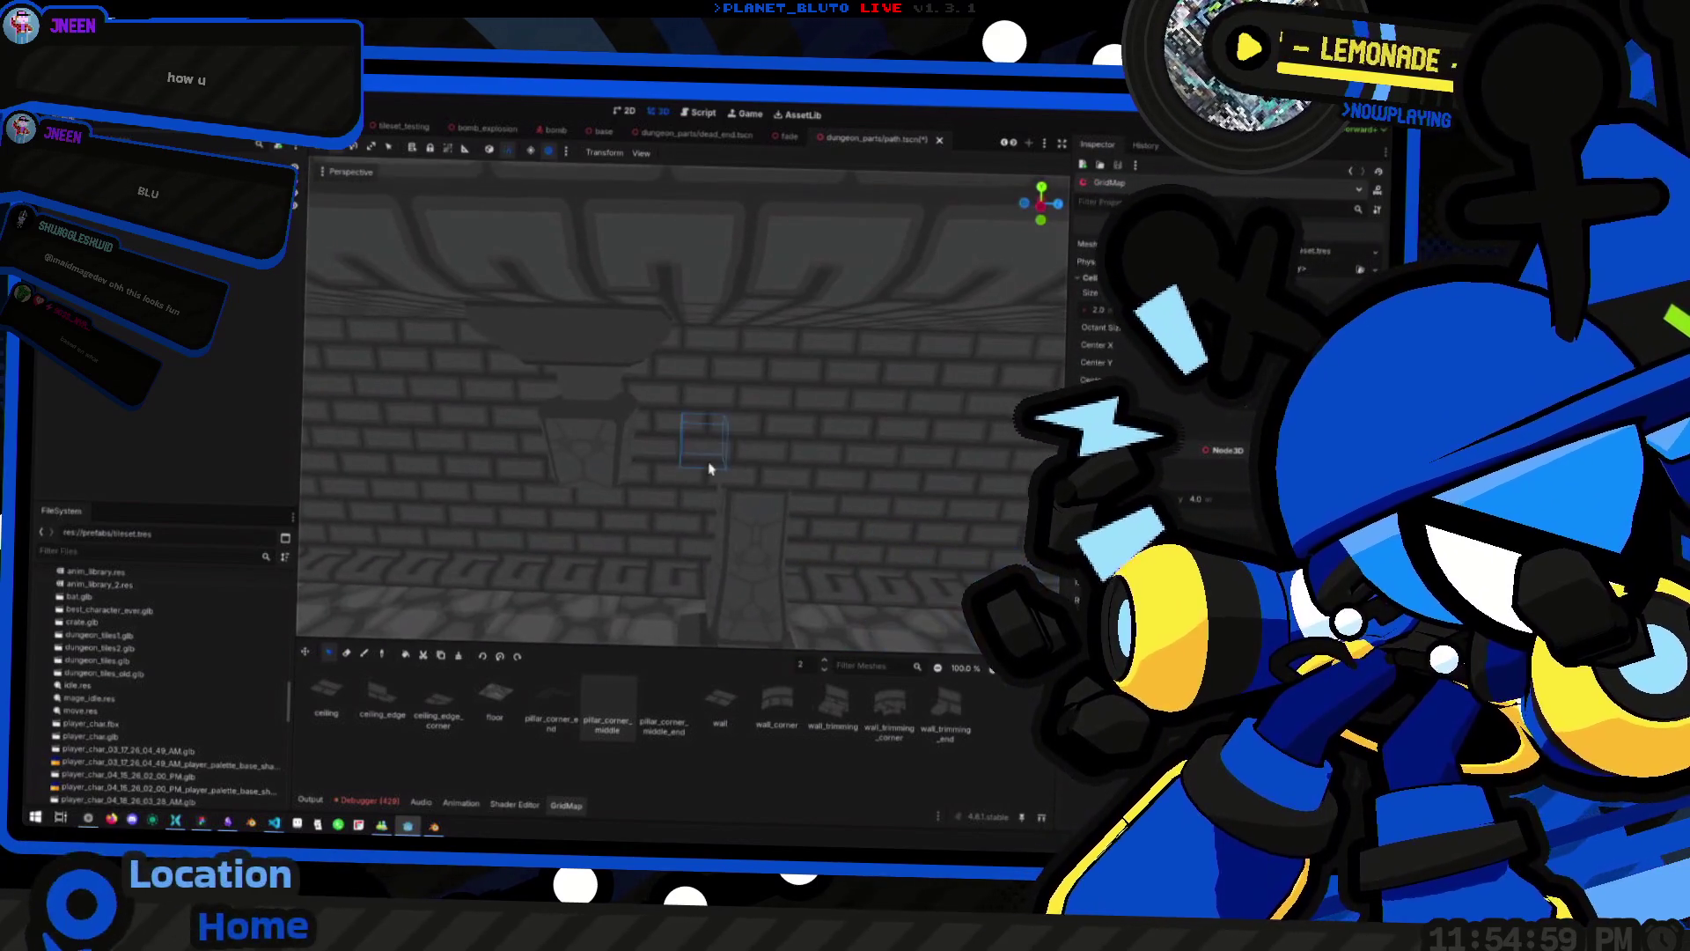
mouse_move(613, 513)
mouse_down()
mouse_move(558, 525)
mouse_move(618, 485)
mouse_up()
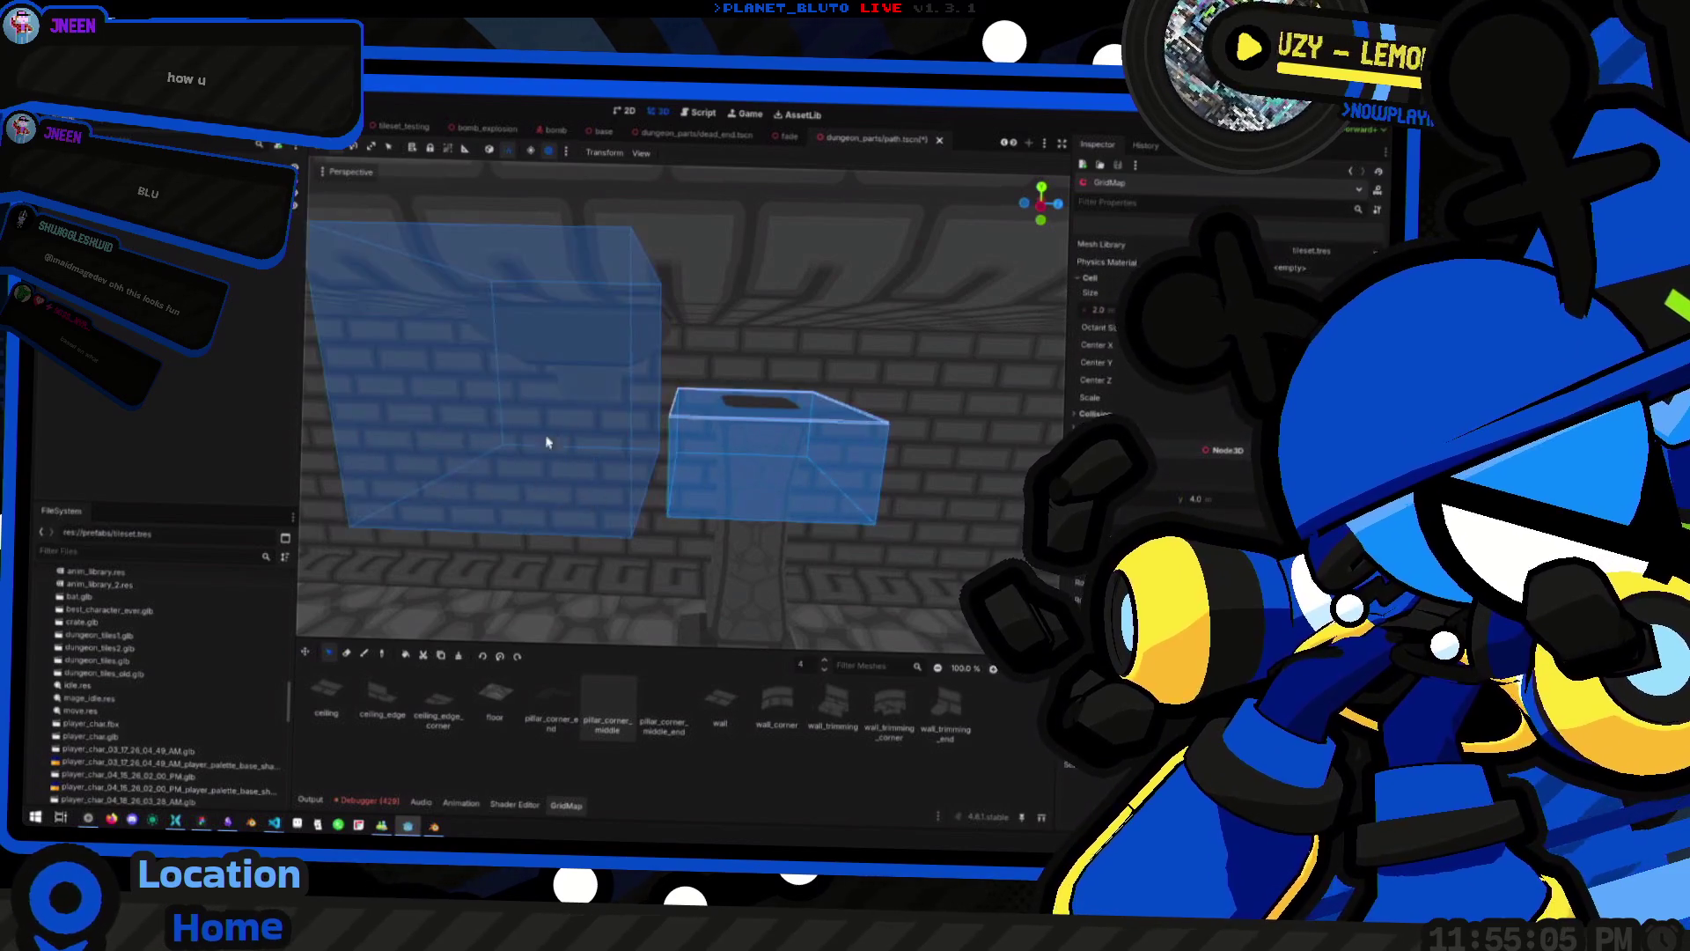
Reset the GridMap selection to a single cell and look down the corridor
click(585, 392)
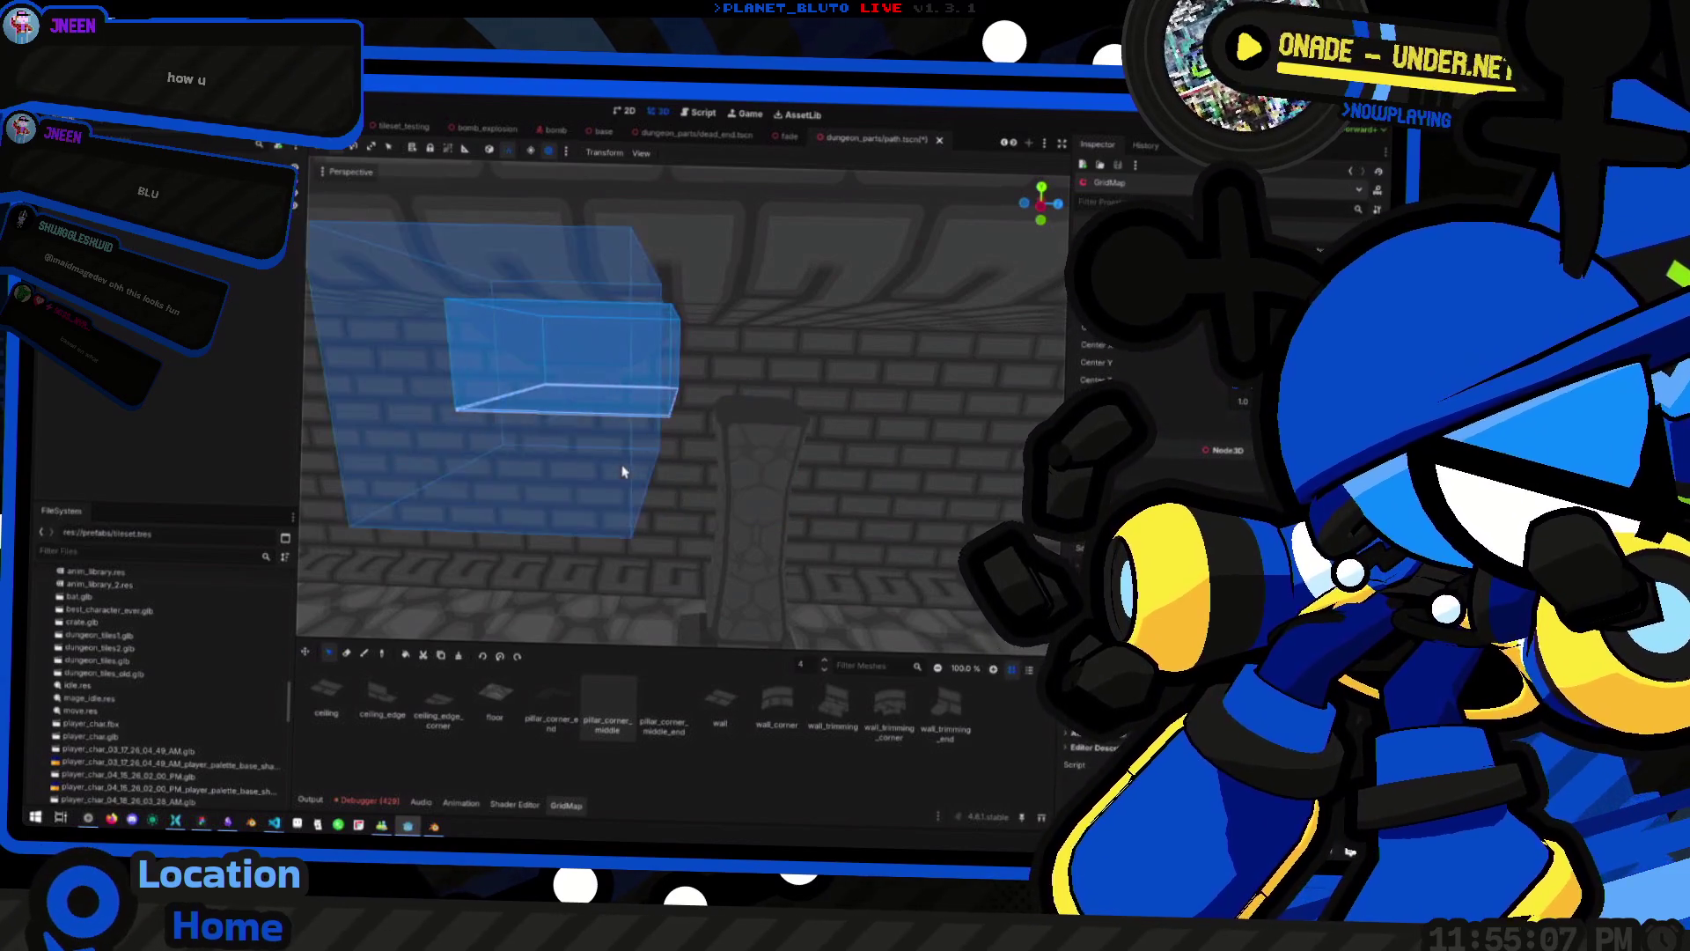
click(634, 439)
mouse_move(634, 438)
mouse_down()
mouse_move(593, 460)
mouse_move(592, 501)
mouse_move(632, 327)
mouse_move(687, 368)
mouse_move(757, 379)
mouse_move(722, 397)
mouse_up()
mouse_move(620, 374)
mouse_down()
mouse_move(566, 302)
mouse_move(725, 362)
mouse_move(984, 368)
mouse_move(792, 352)
mouse_move(581, 410)
mouse_move(649, 366)
mouse_move(584, 282)
mouse_move(553, 374)
mouse_move(696, 418)
mouse_move(713, 467)
mouse_up()
Save path.tscn, switch to dead_end.tscn, and run the game with F5
key(ctrl+s)
click(694, 134)
key(F5)
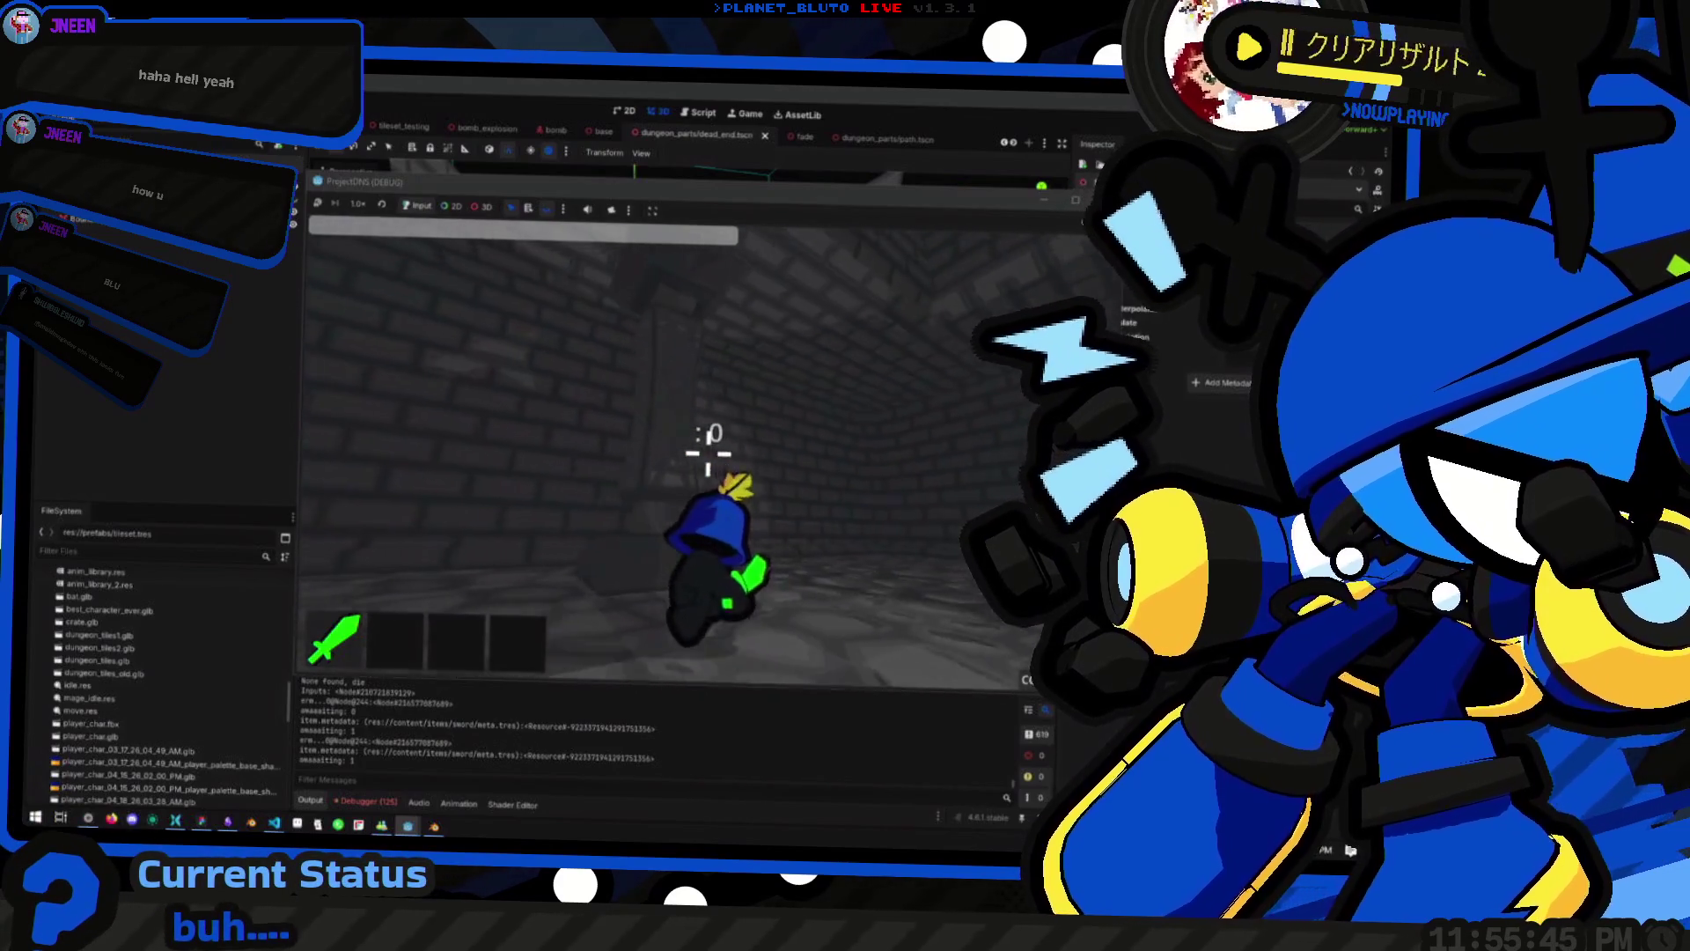
Jump, turn the camera, and walk the character into the brick corridor
key(space)
key(space)
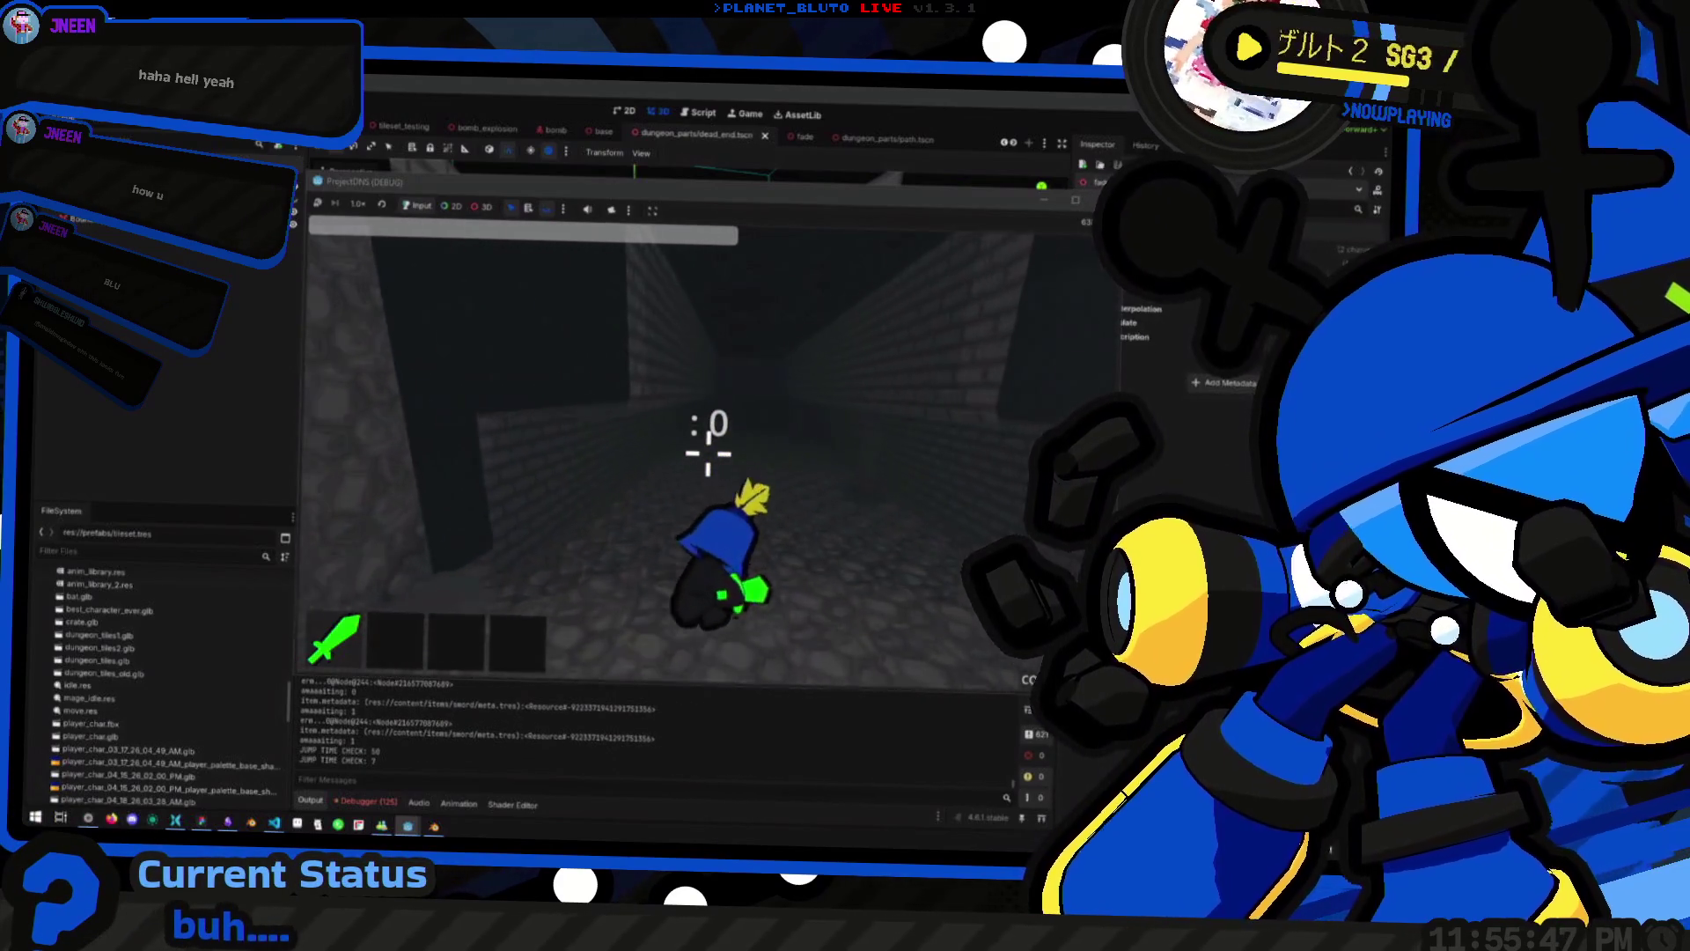
key(space)
key(space)
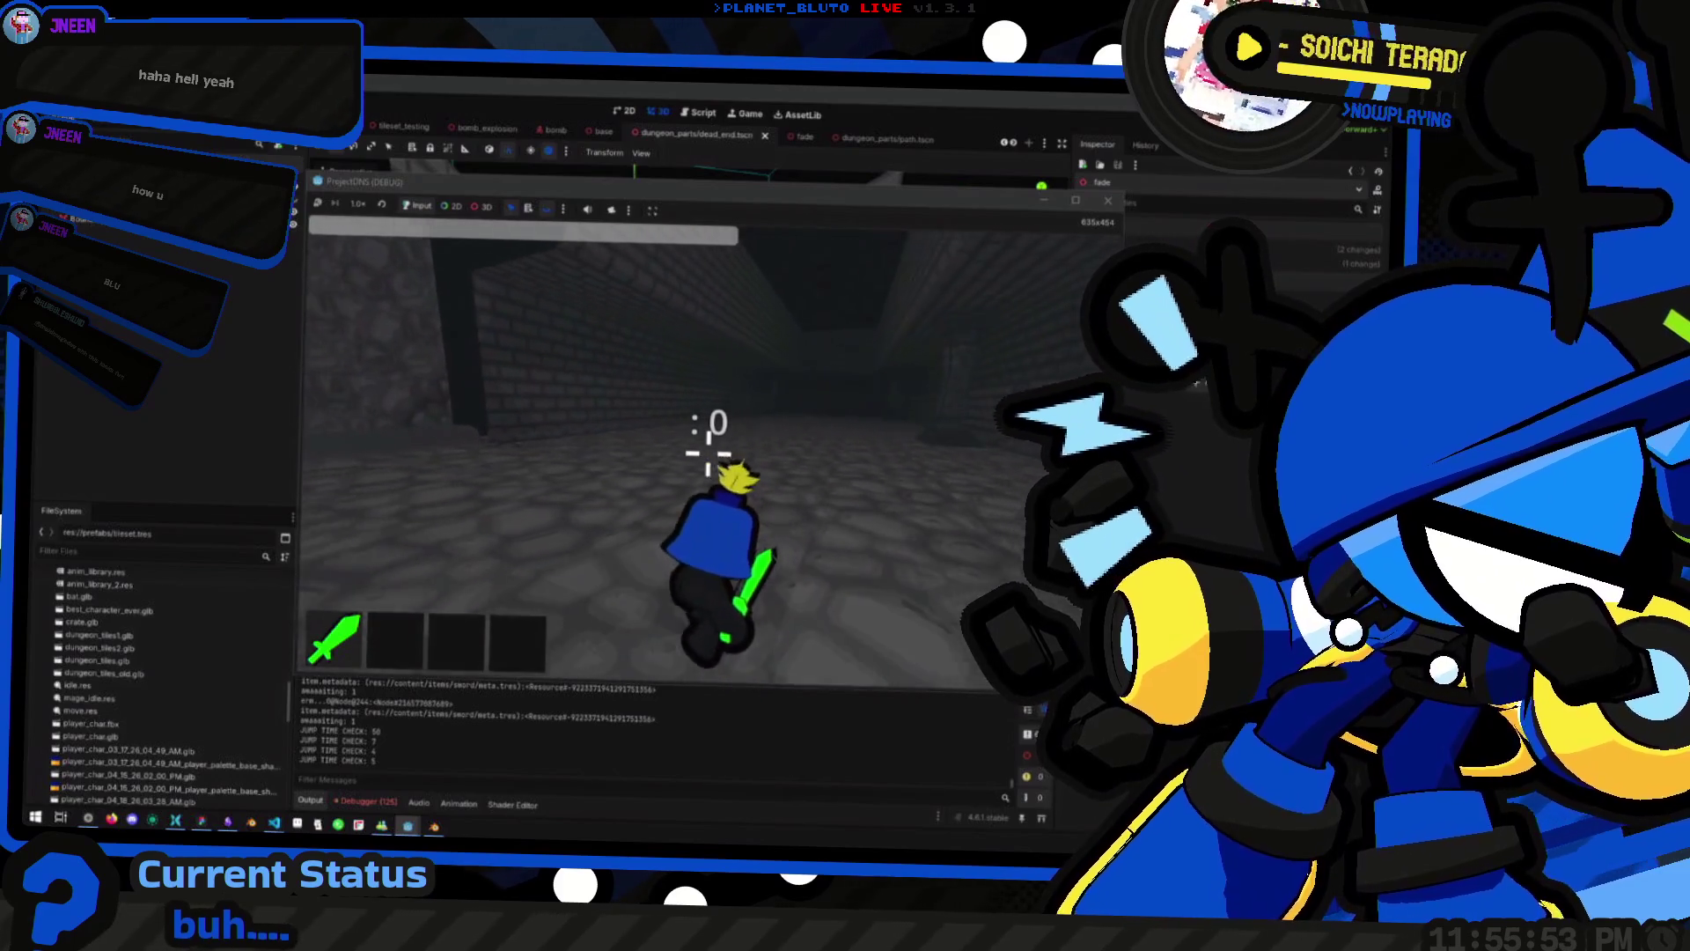
key(space)
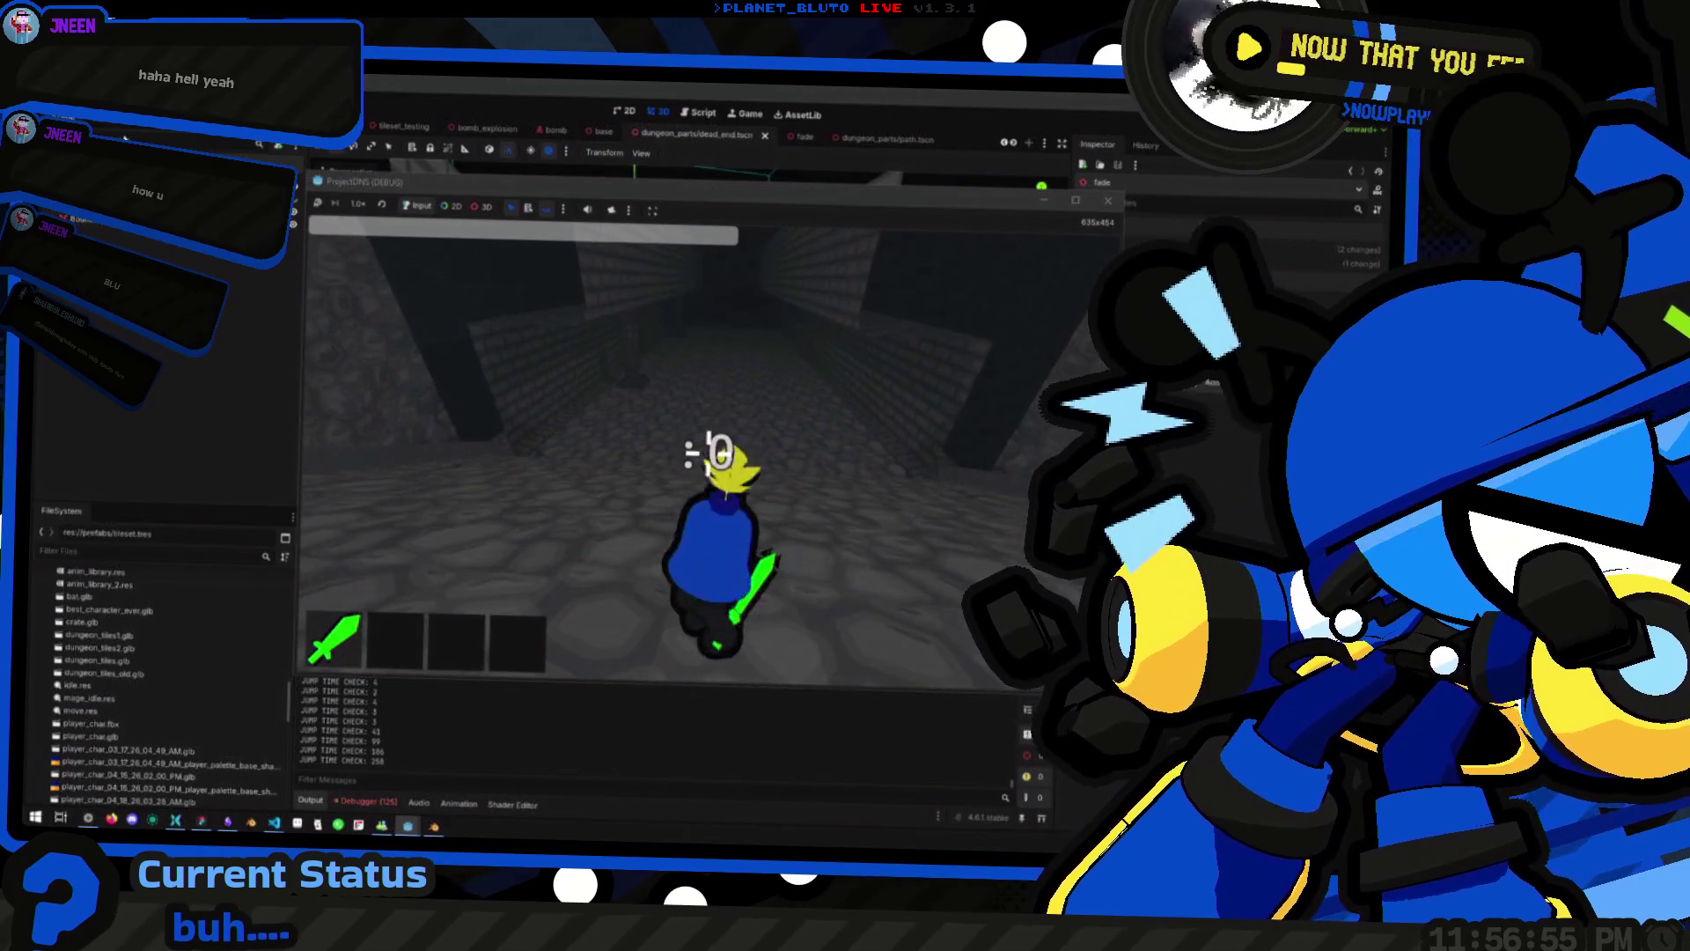
Stop the game with F8, relaunch it with F5, and turn the camera behind the character
key(F8)
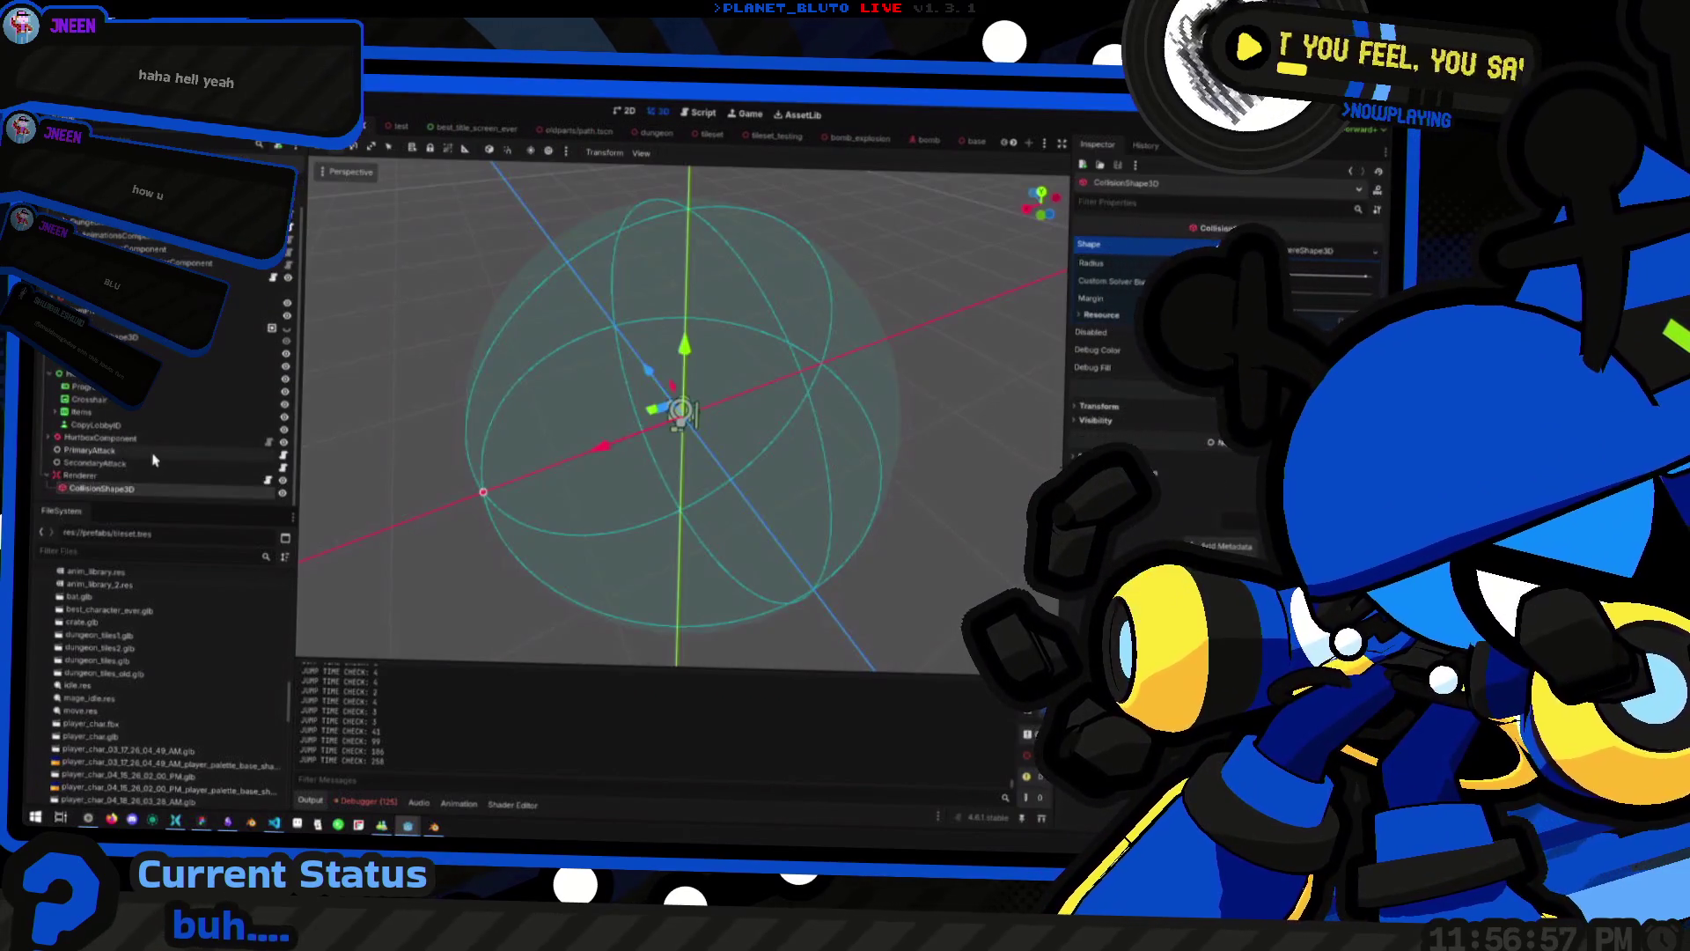
click(141, 506)
click(150, 489)
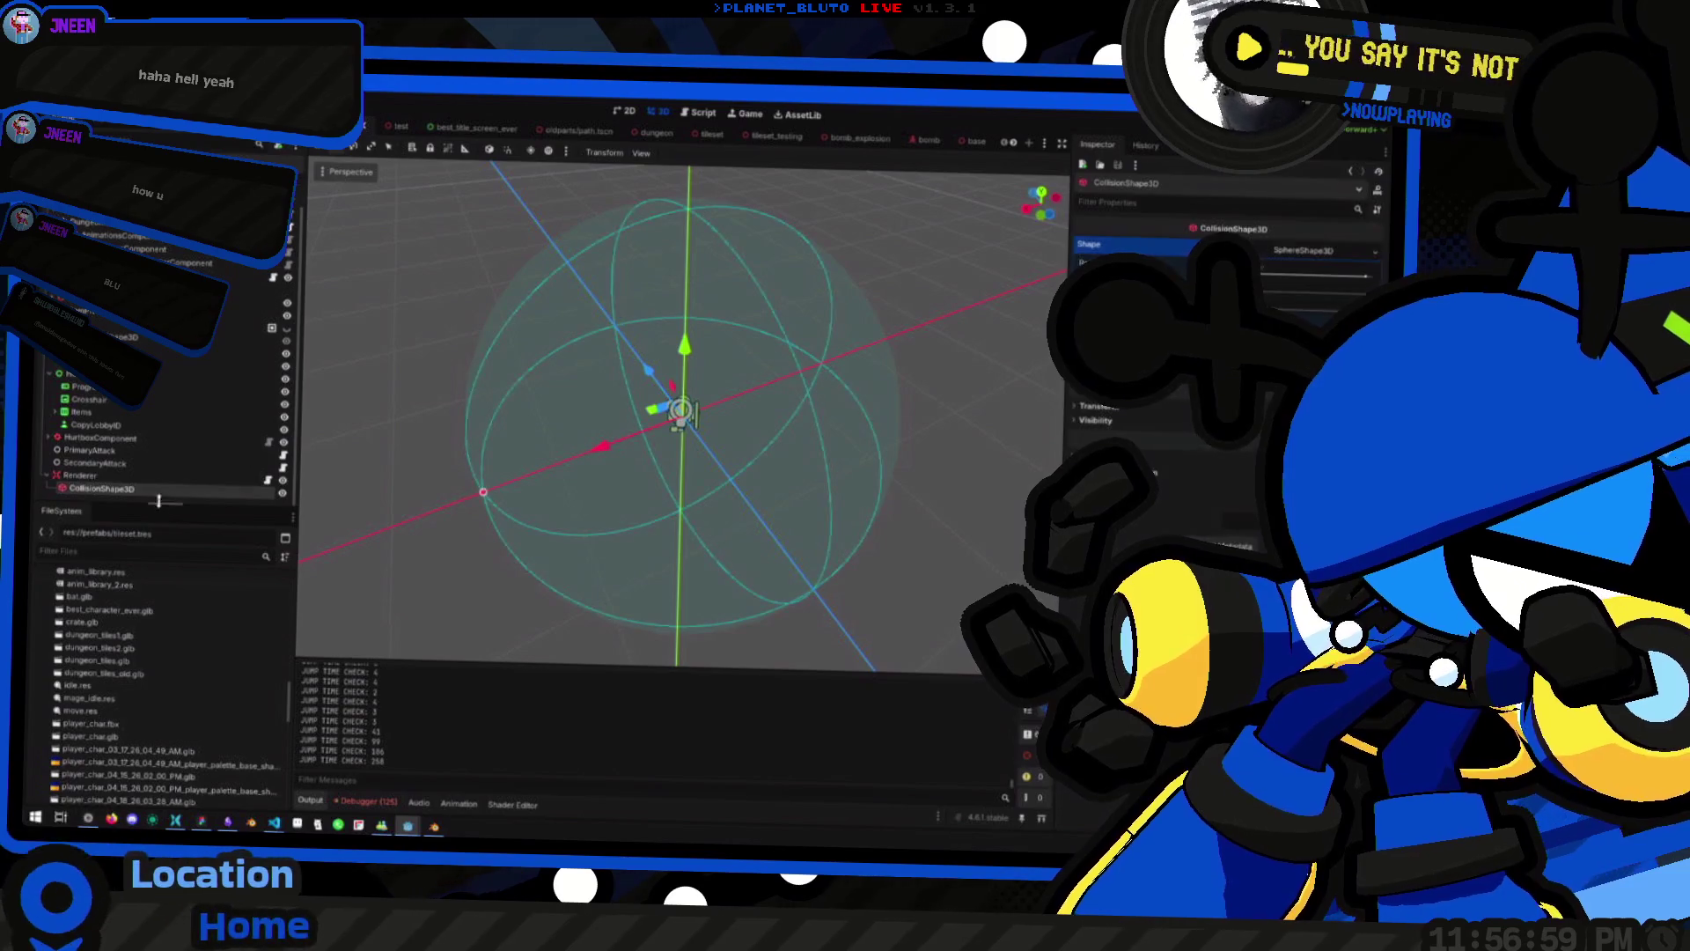
key(F5)
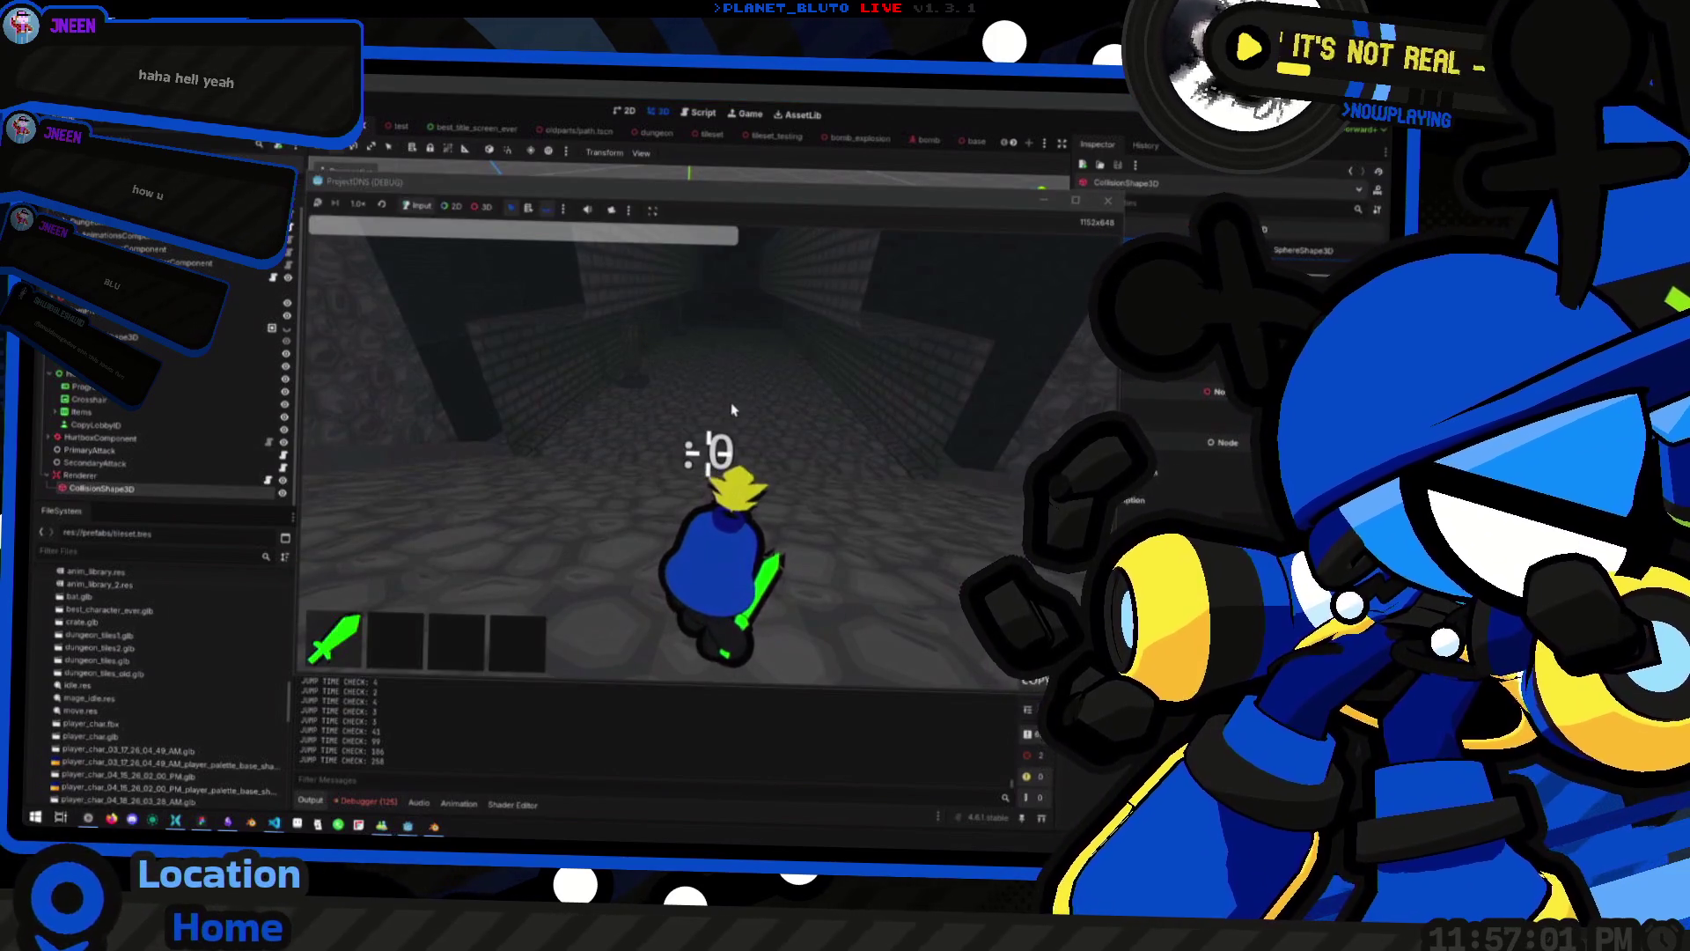
click(731, 309)
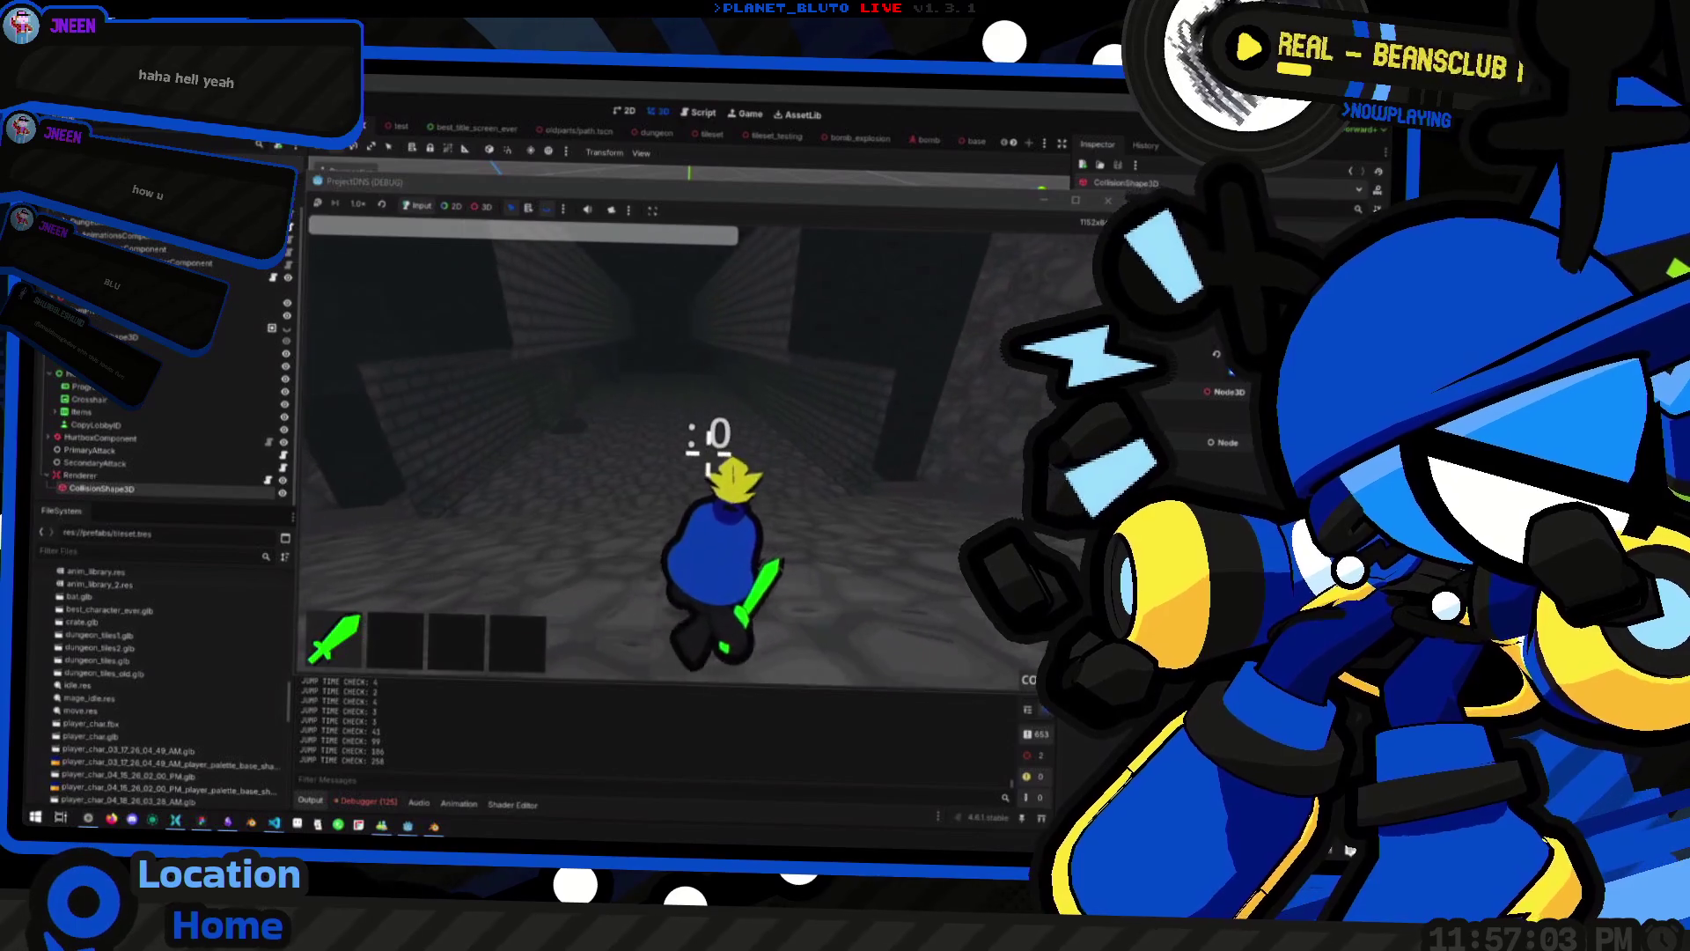
key(Escape)
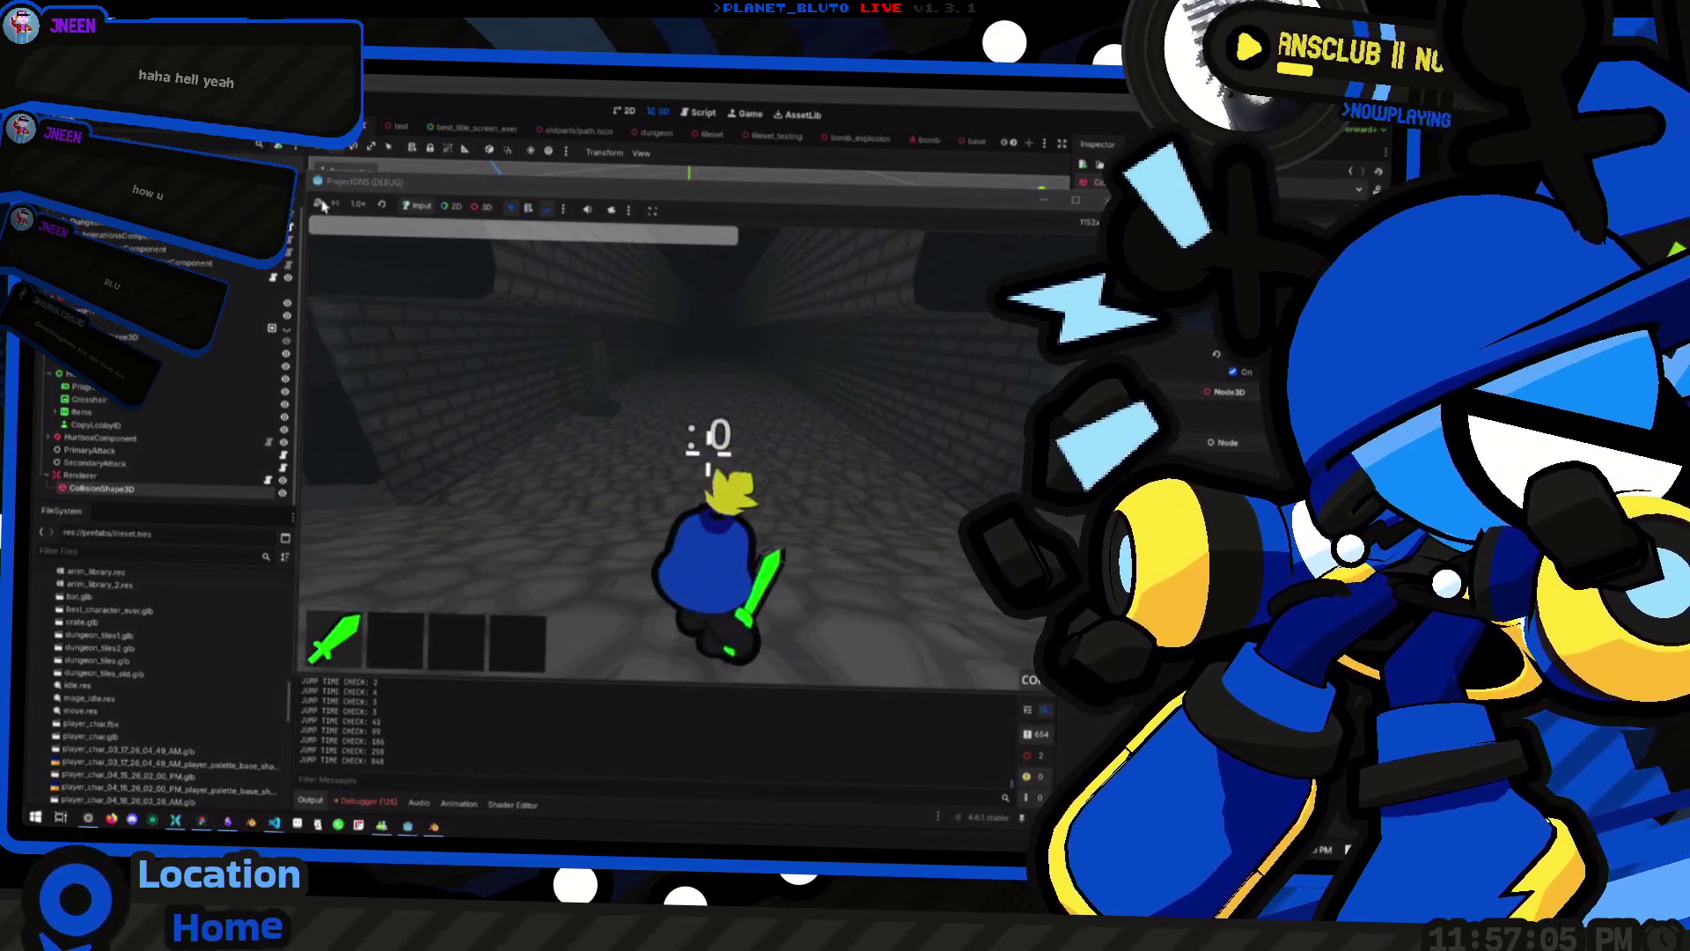
Apply a new WorldEnvironment Fog Depth End value and relaunch the game to check the fog
click(641, 132)
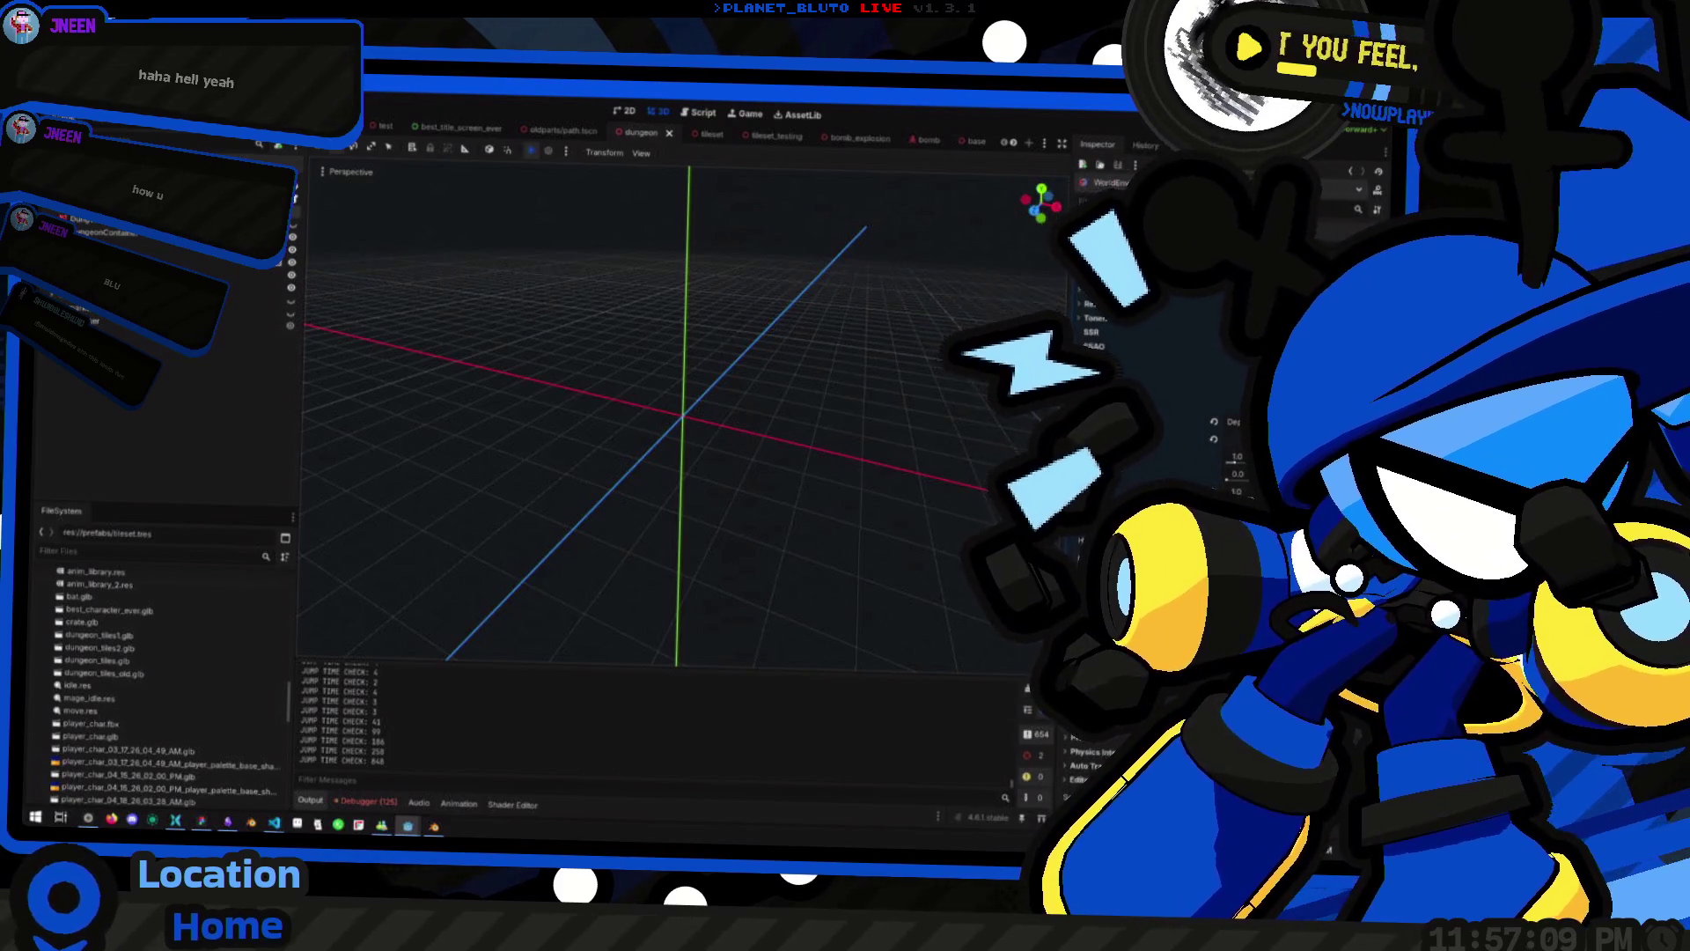
key(Return)
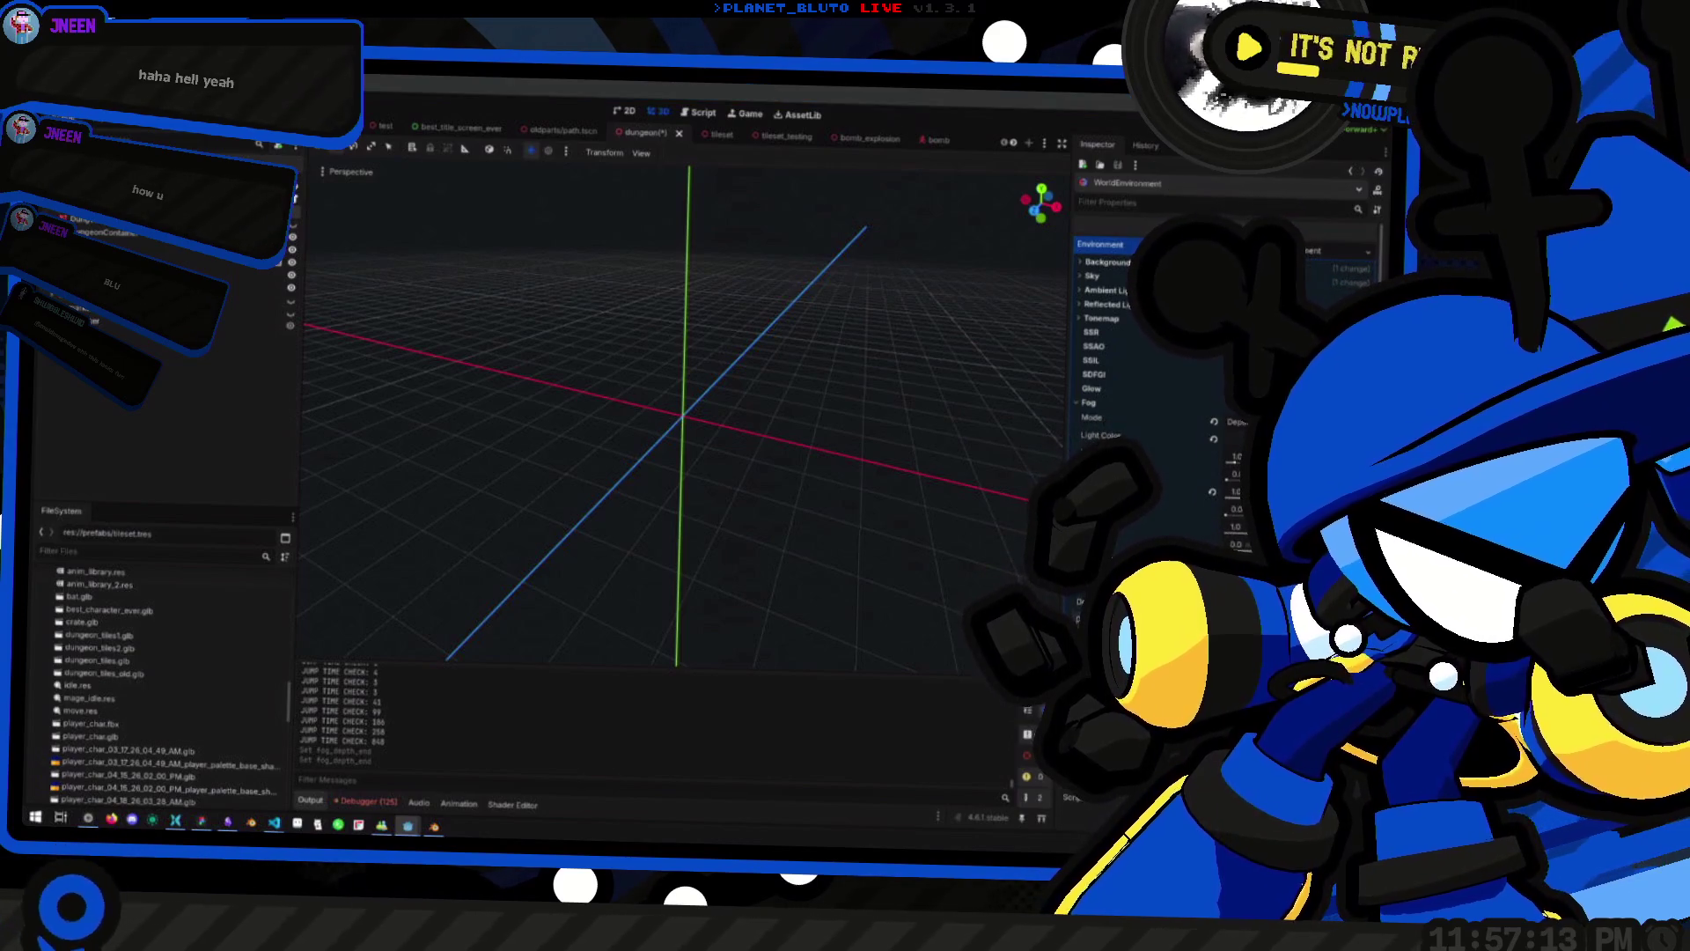
click(843, 506)
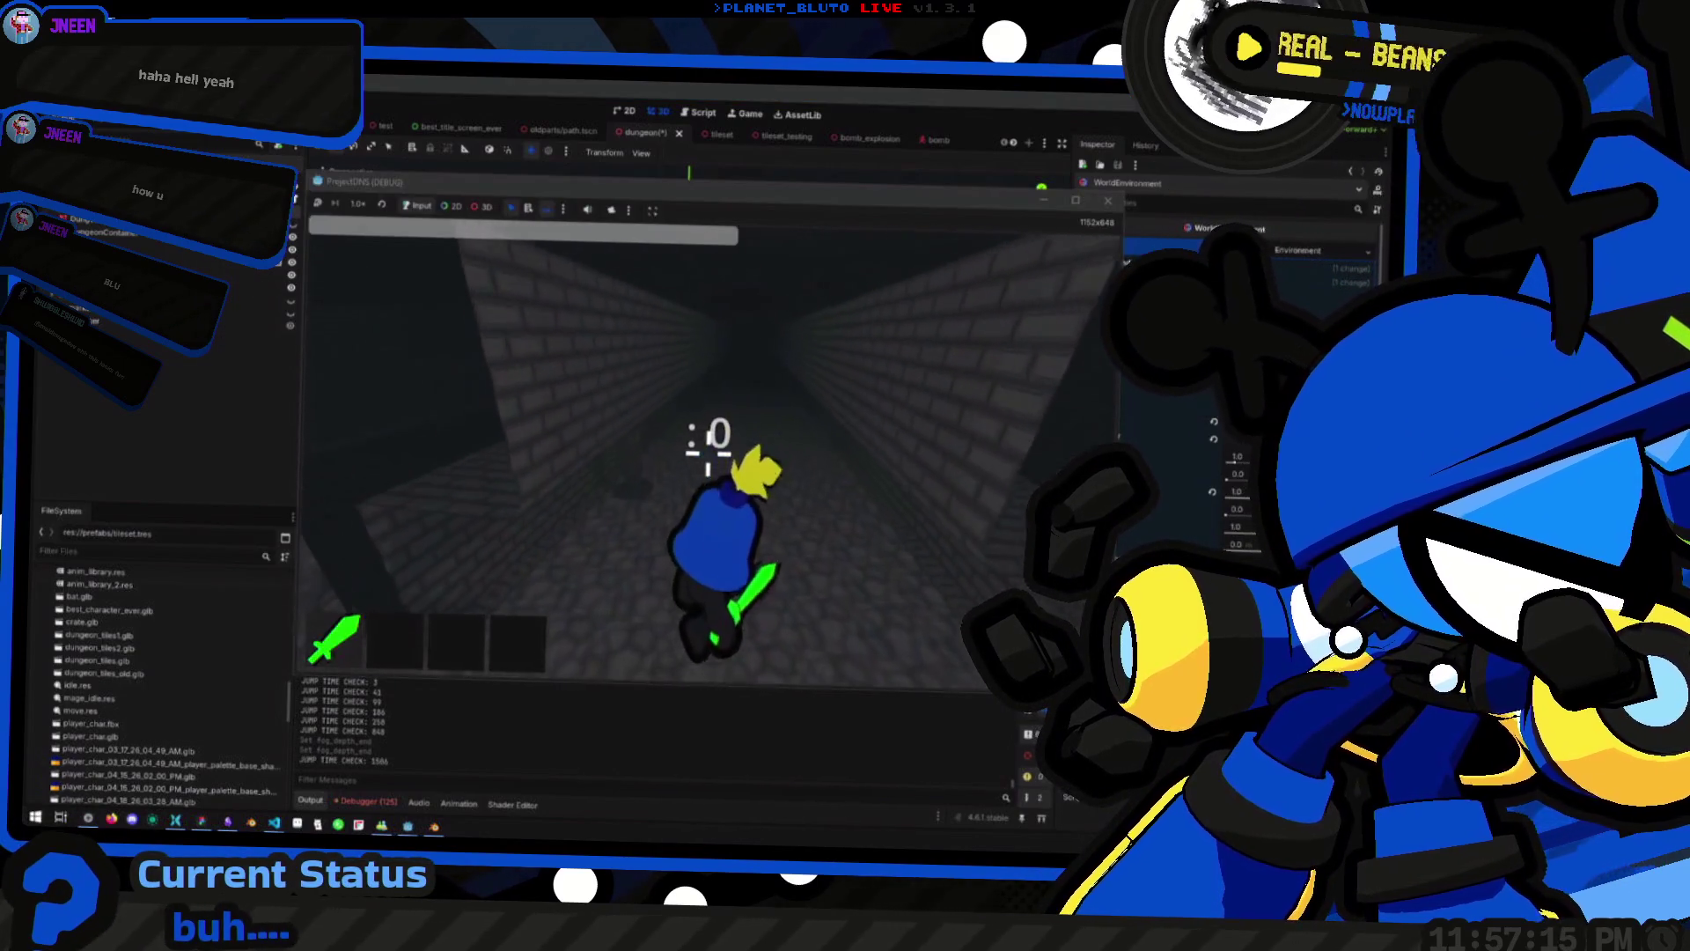
Walk the character toward the pillared room and jump along the new corridors
key(space)
key(space)
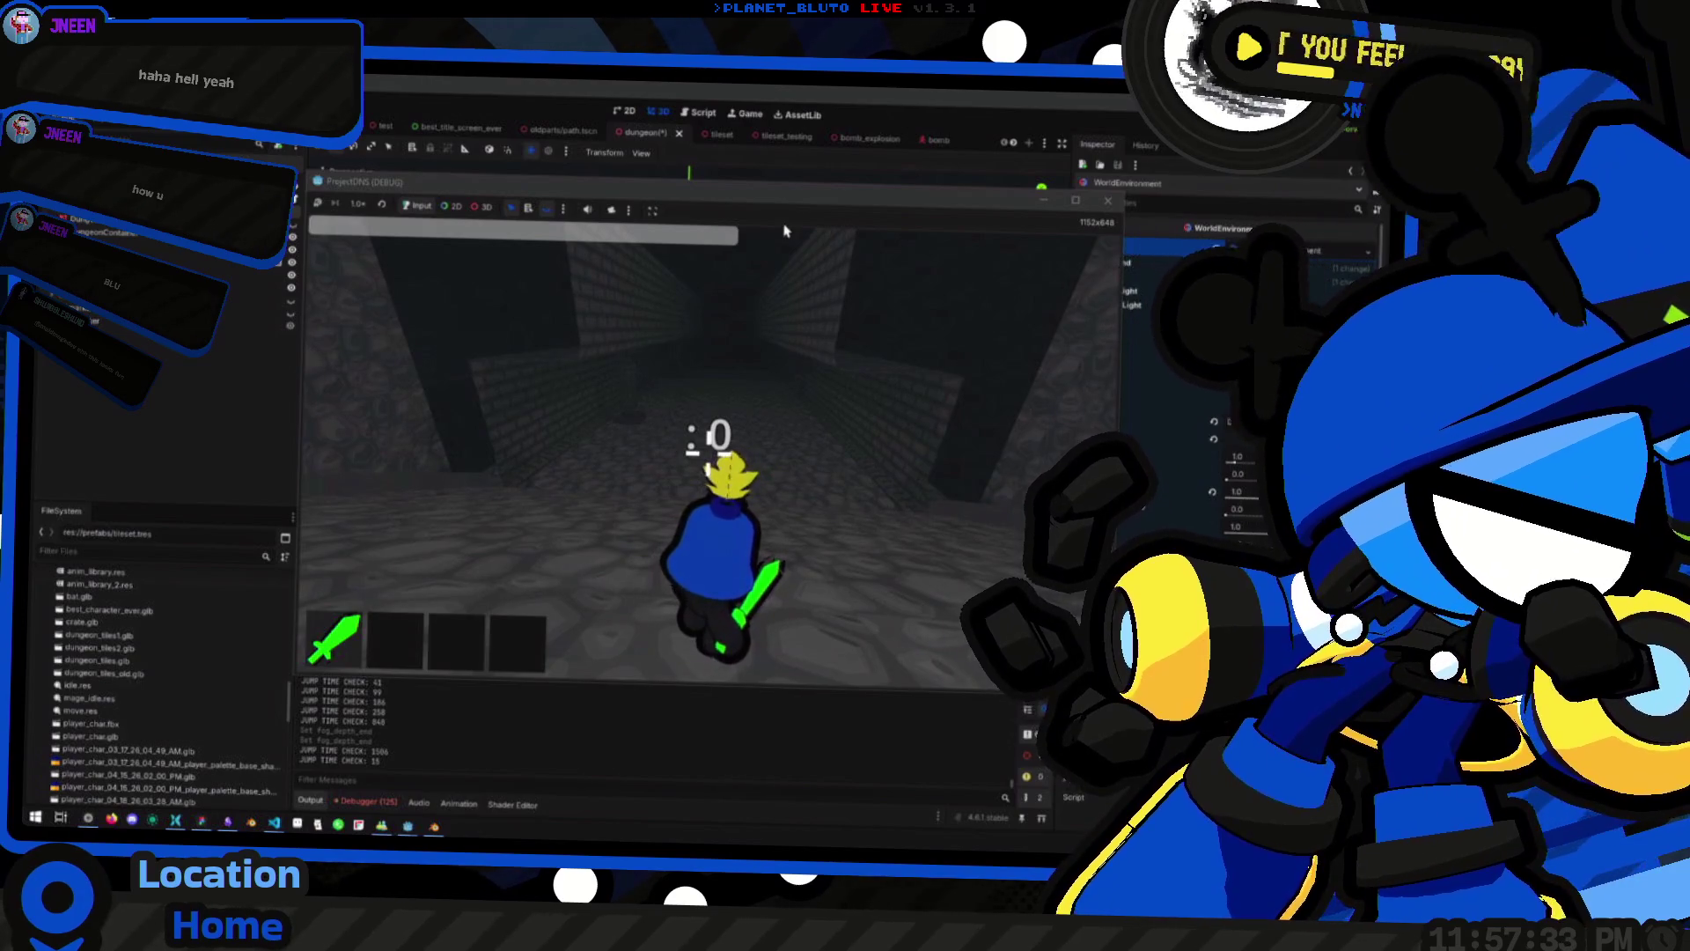
click(766, 201)
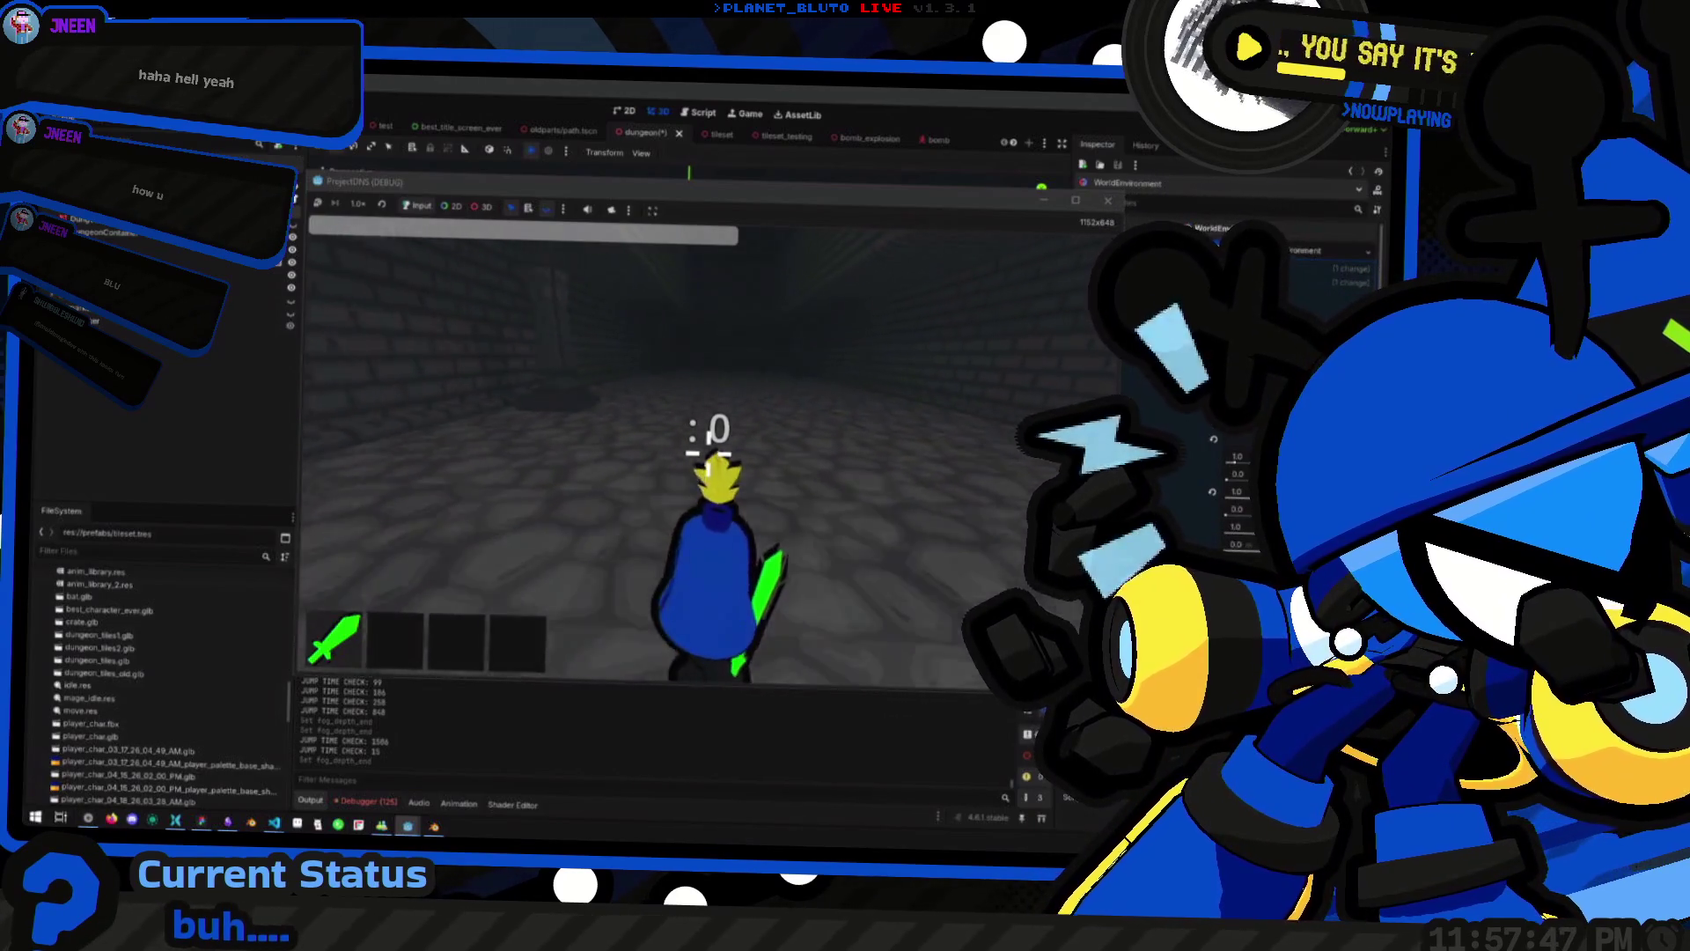
key(w)
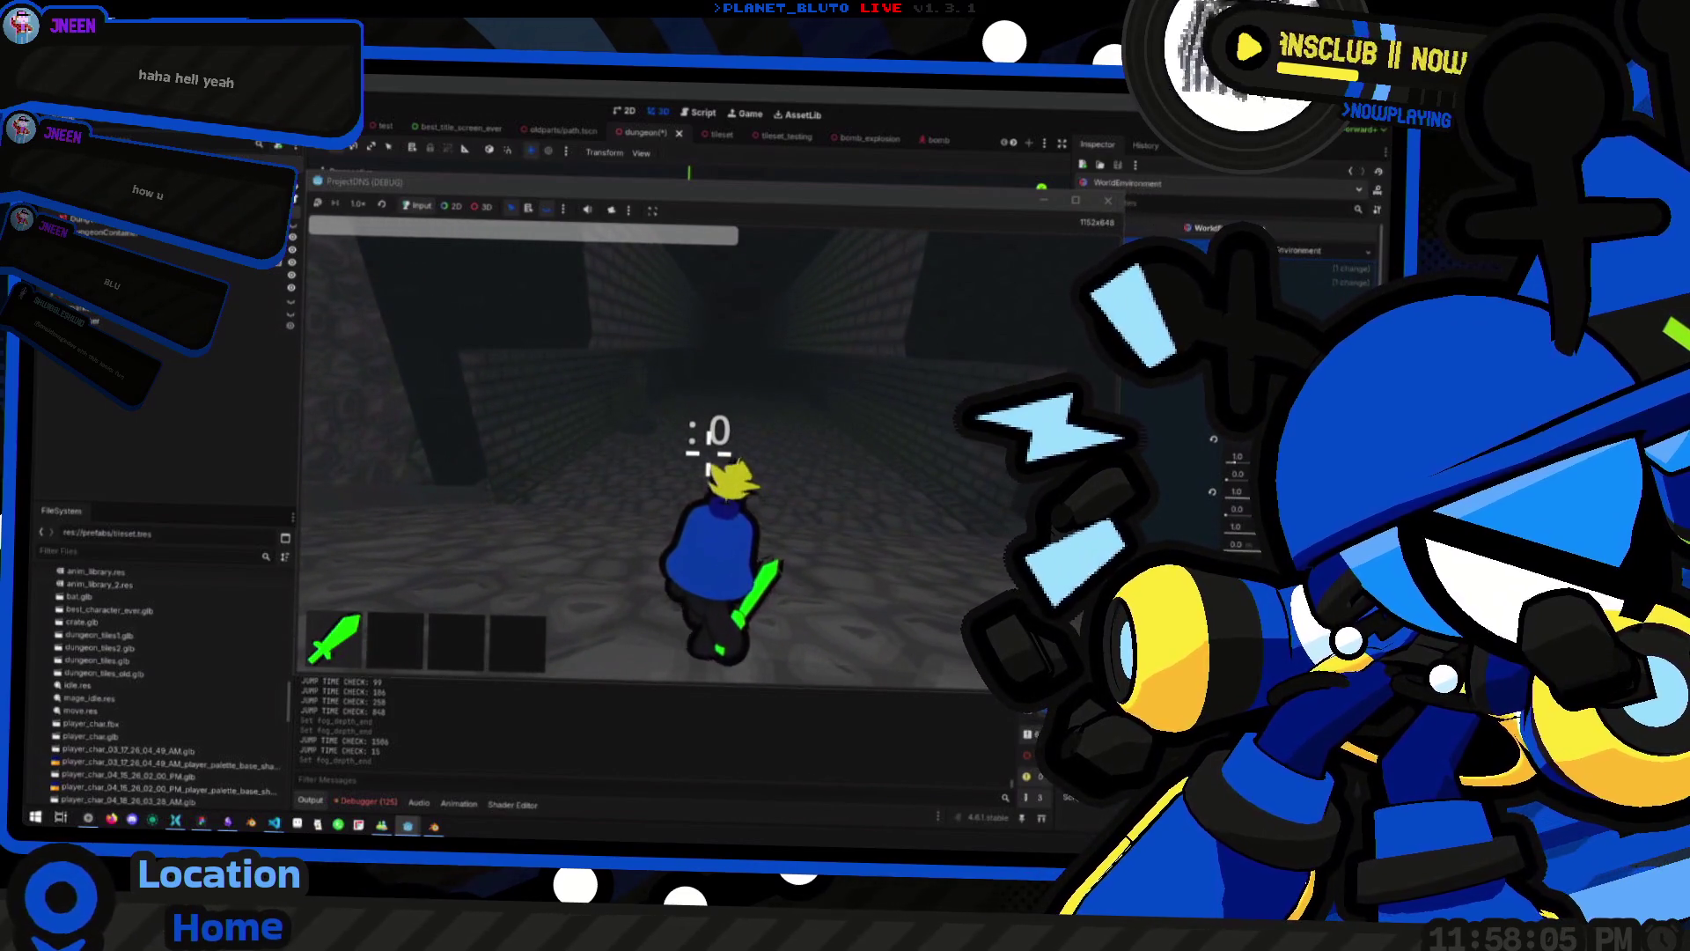
key(space)
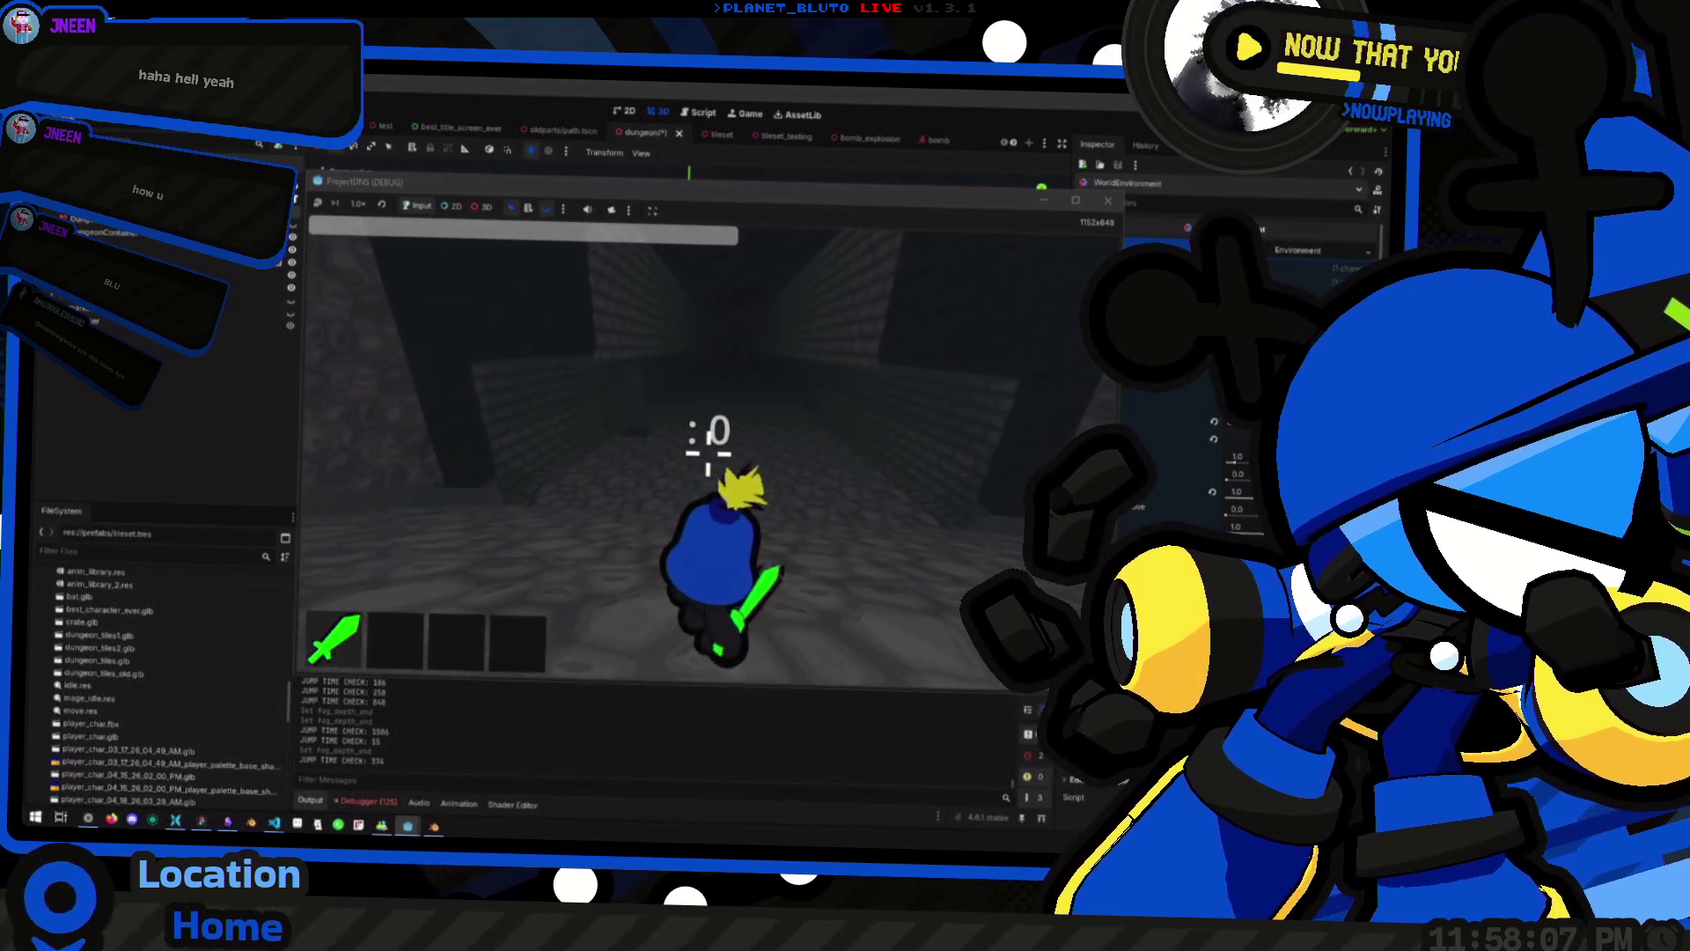
key(space)
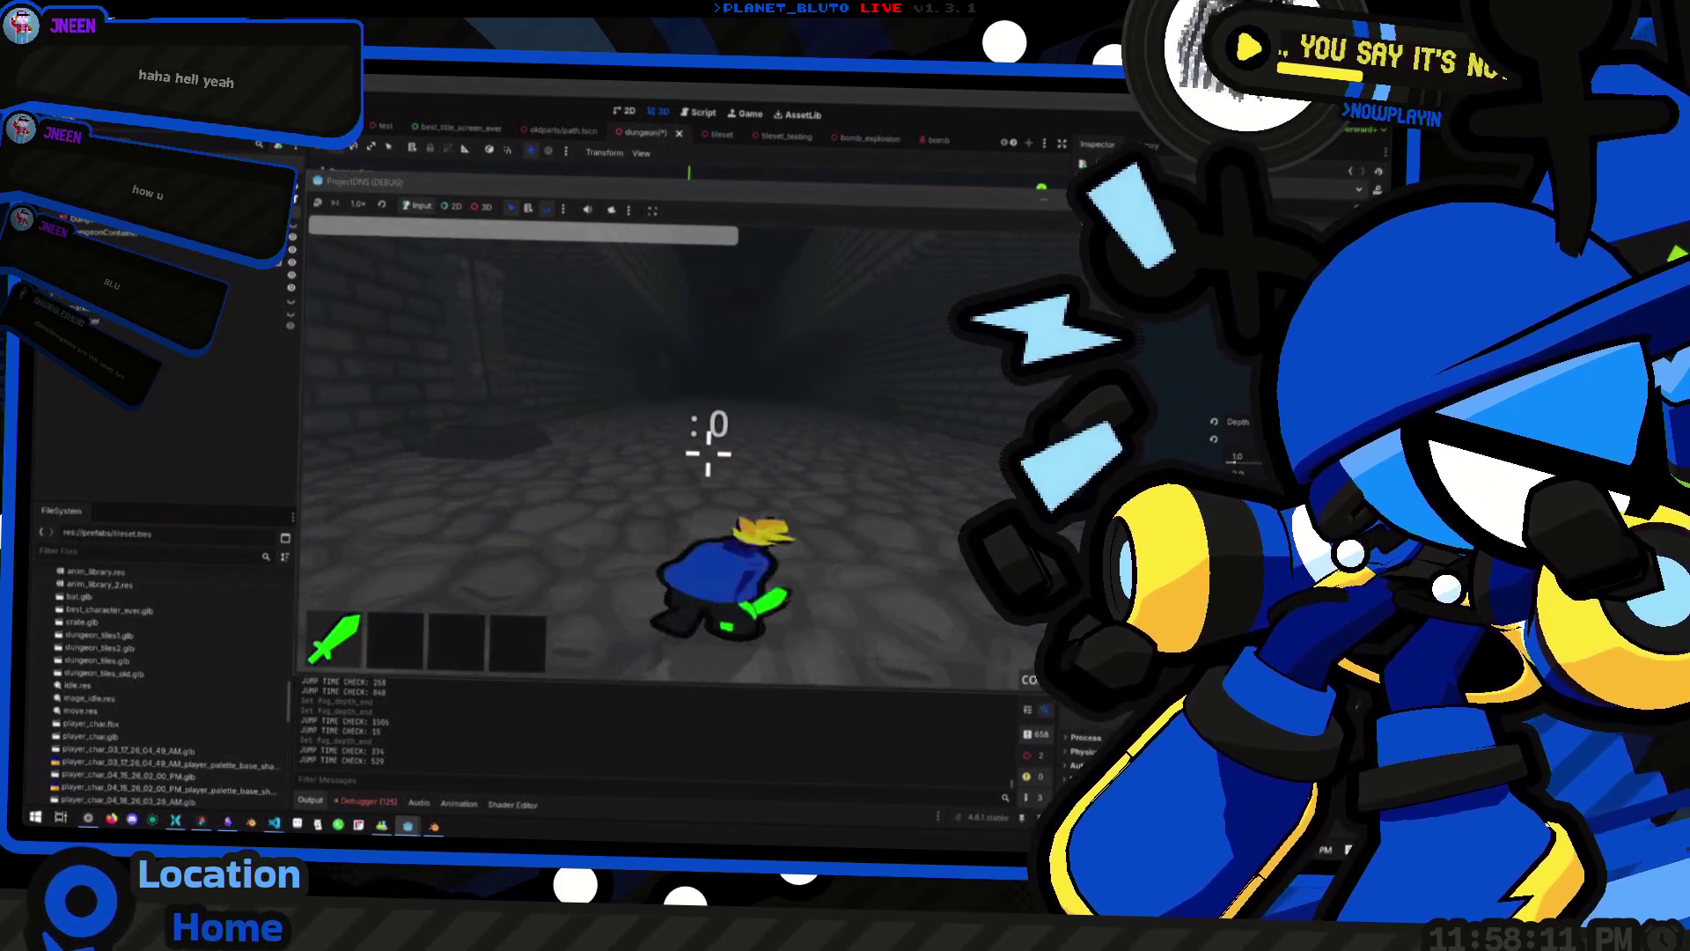
key(space)
key(space)
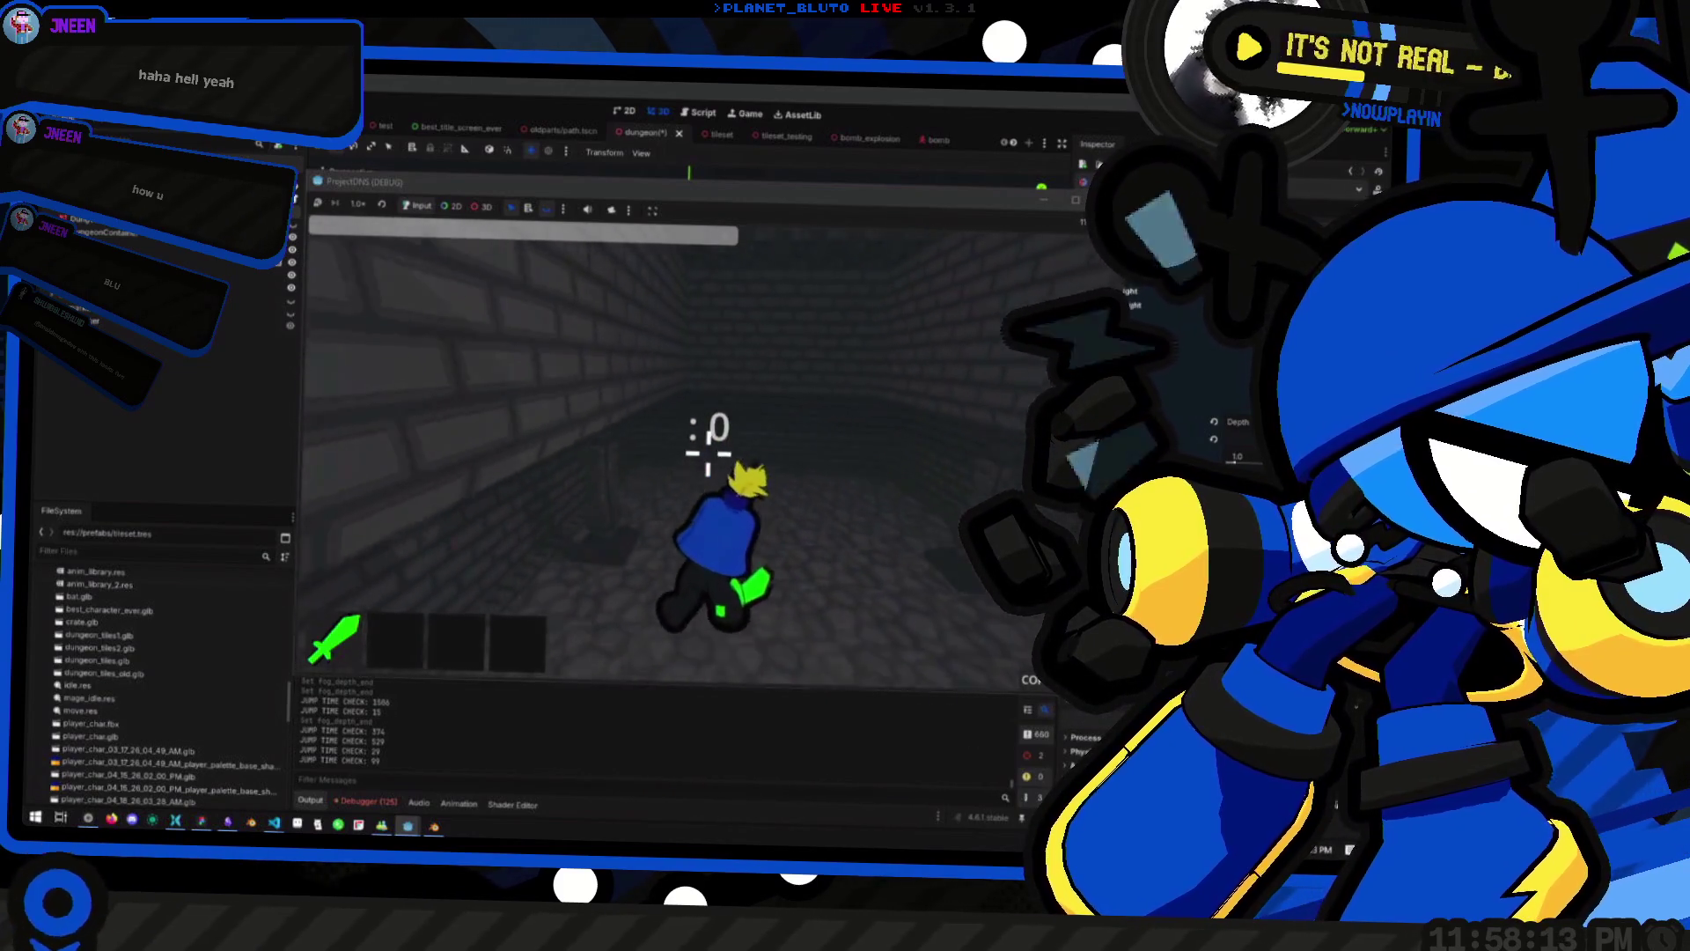
Run forward down the corridor toward the side corridor, jumping along the way
key(w)
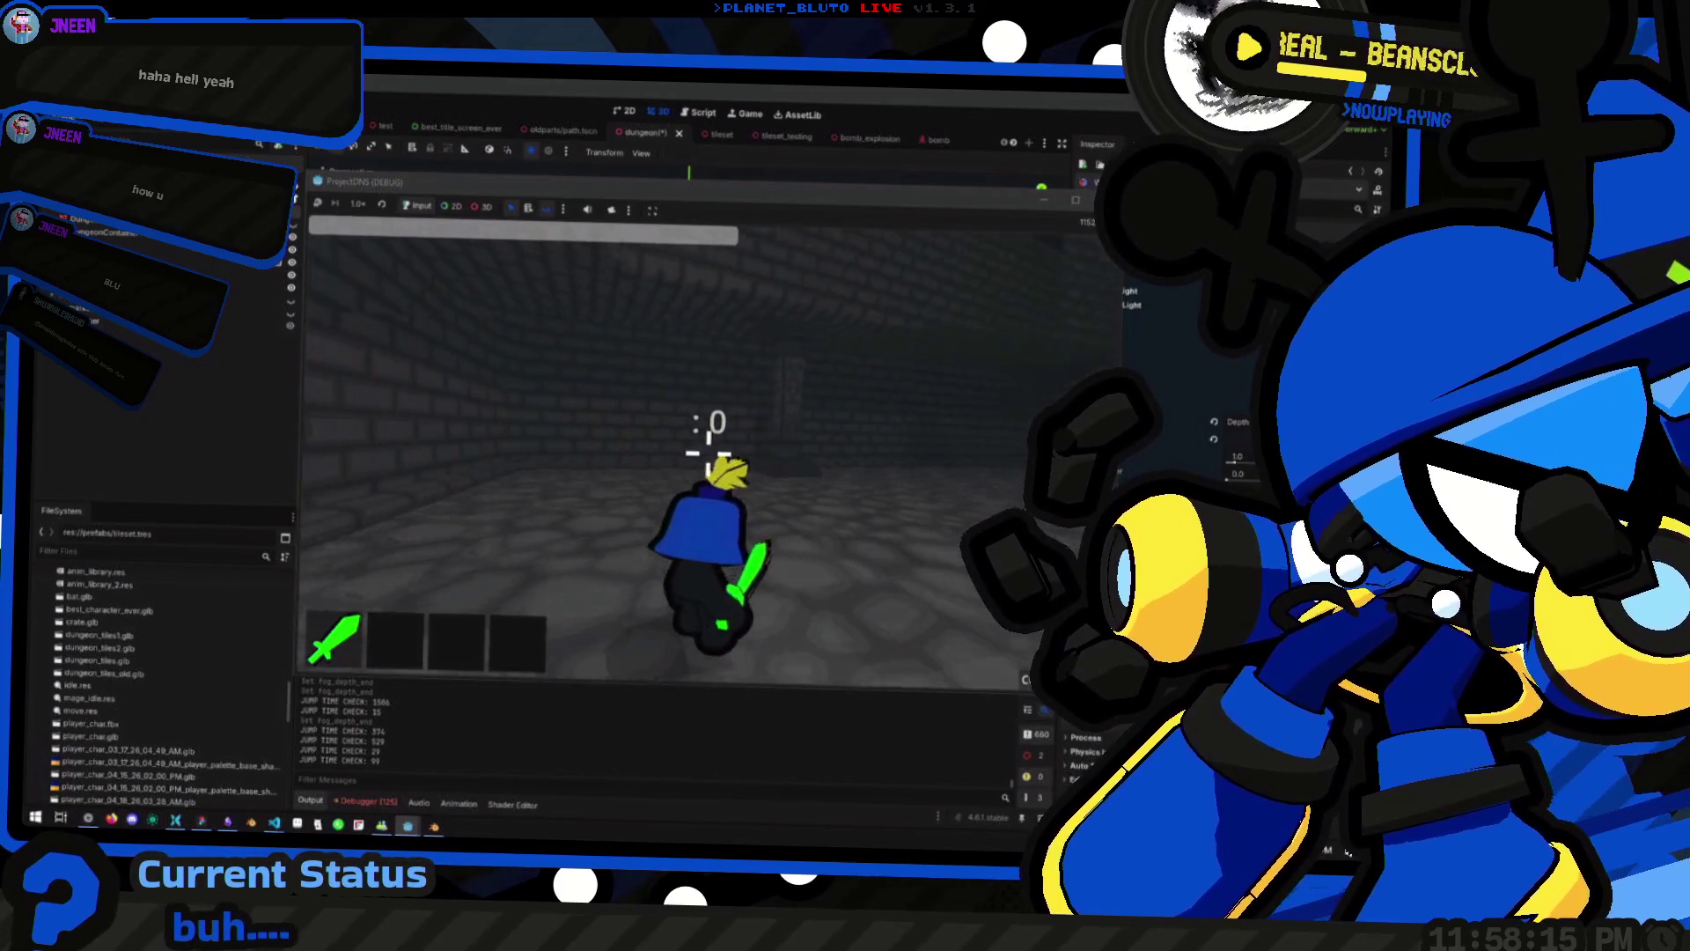
key(w)
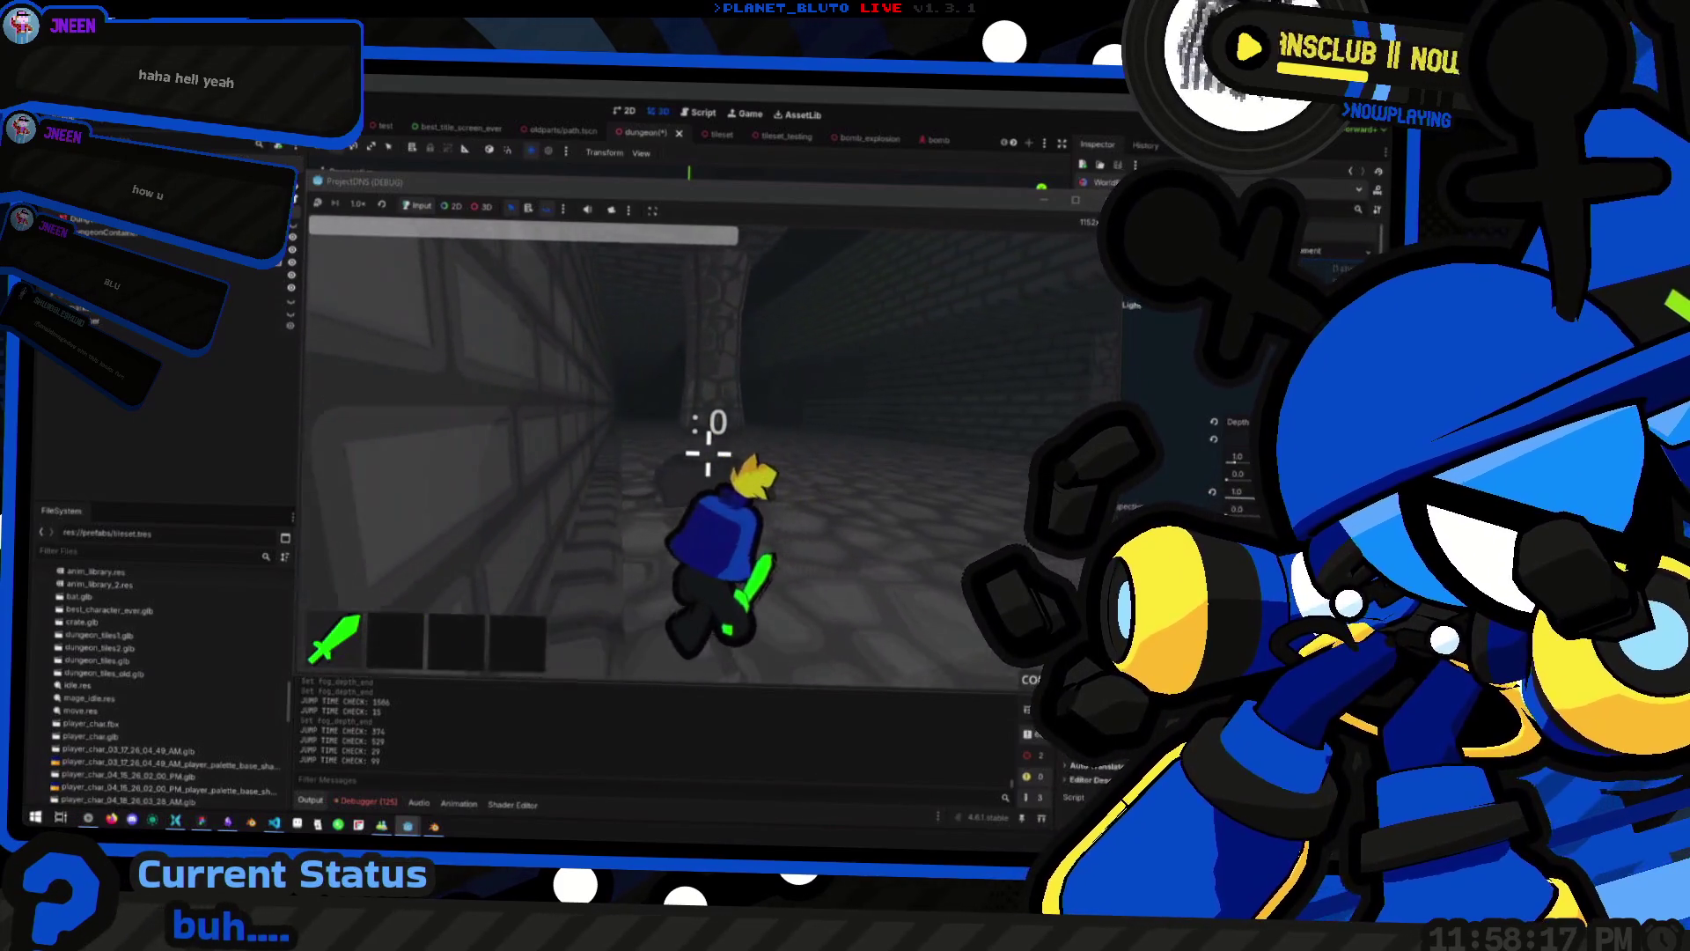
key(space)
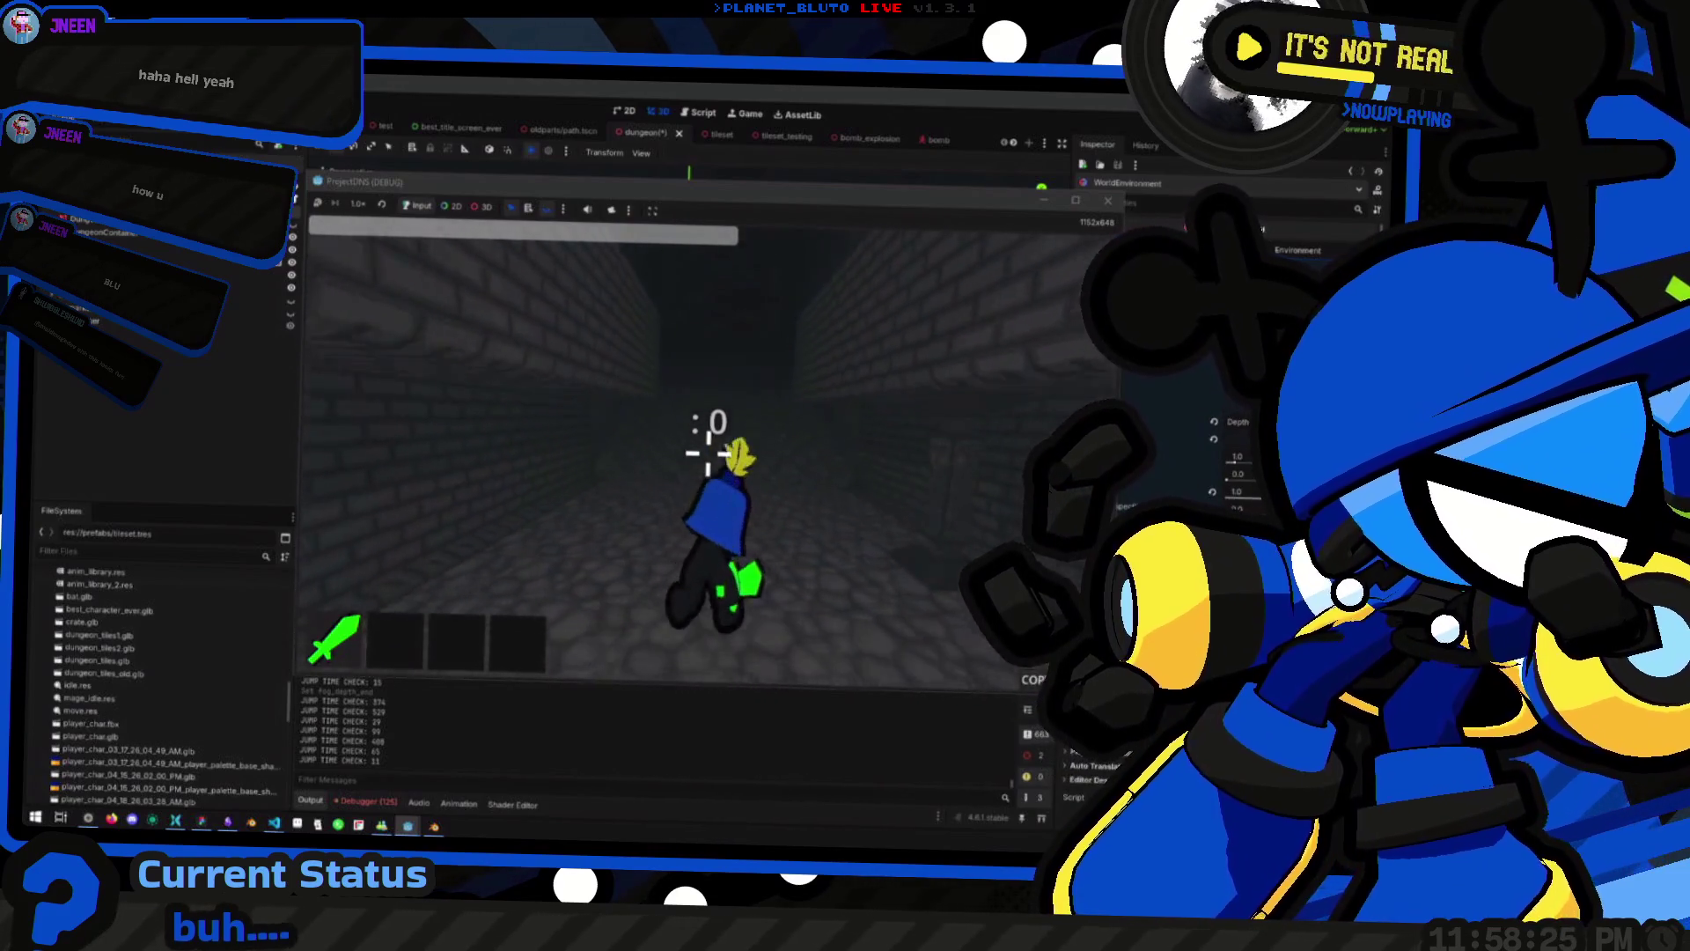
key(space)
key(space)
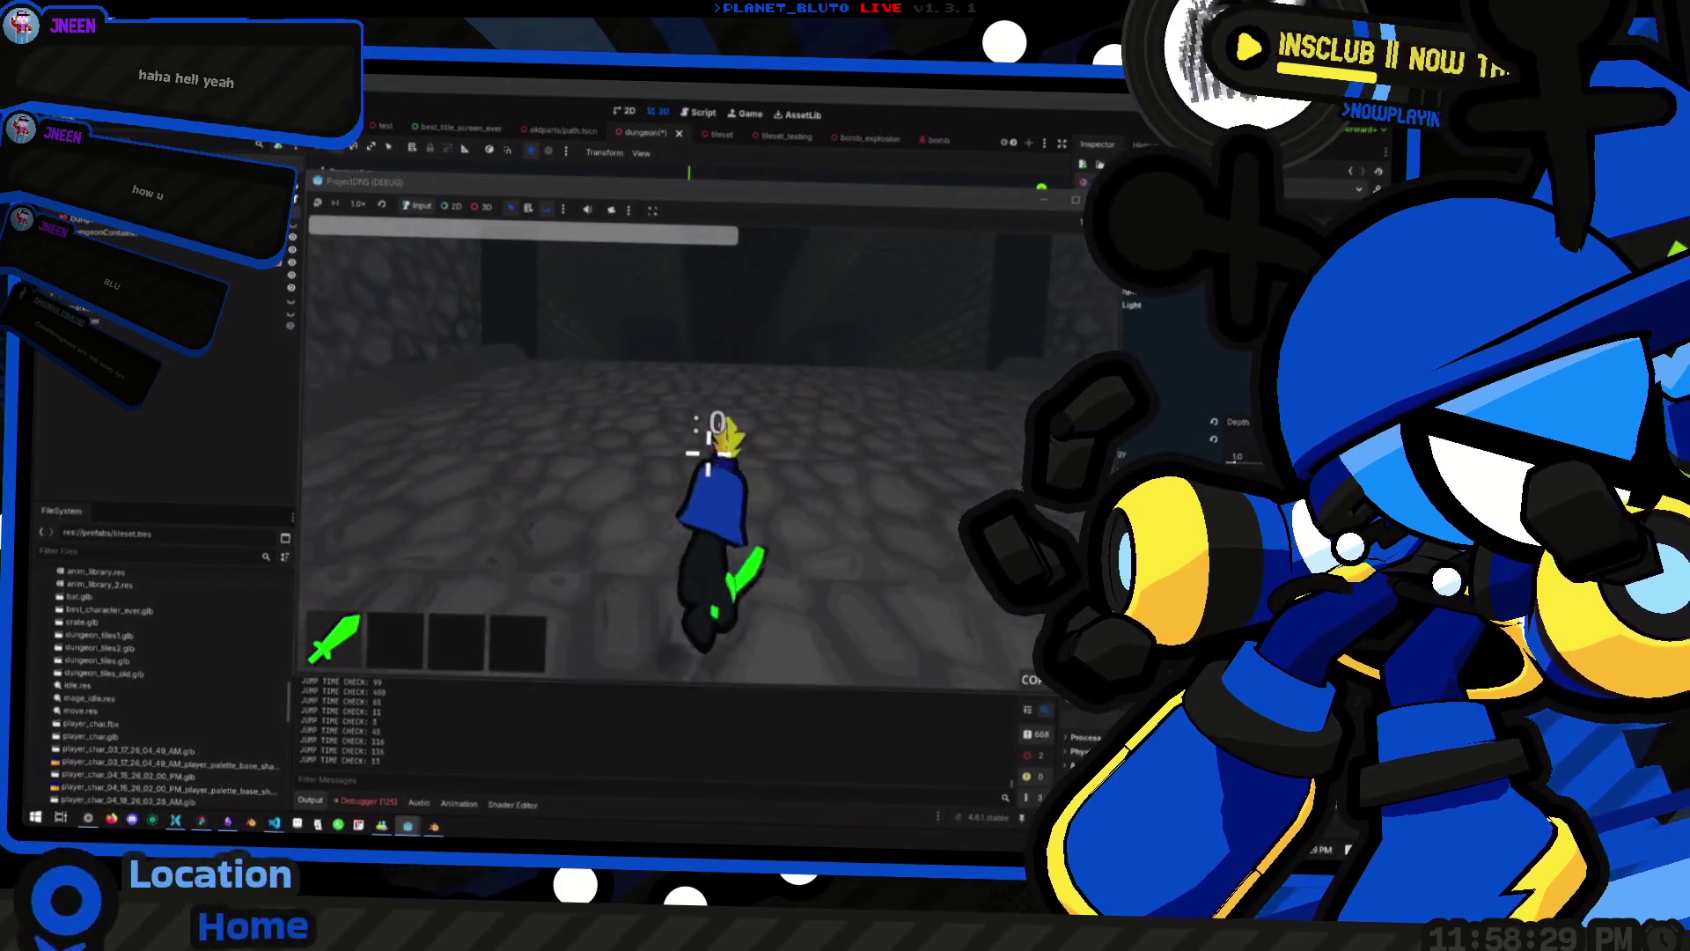
key(space)
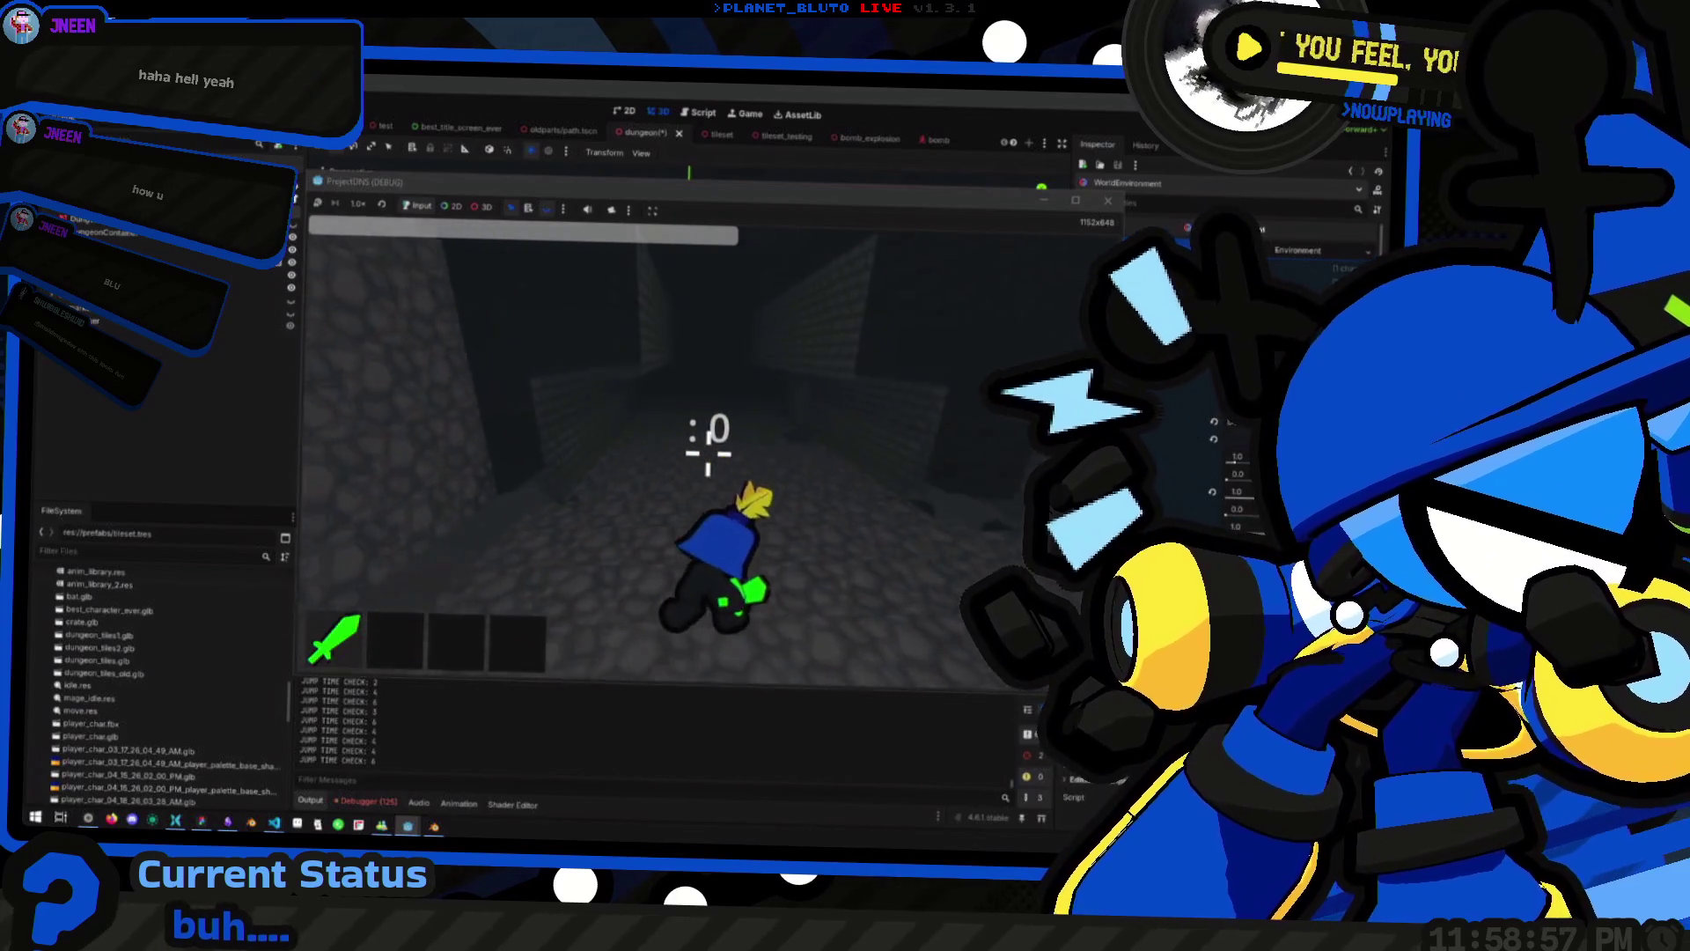
Walk past the brick wall and stone archway deeper down the corridor onto the cobbled floor
key(w)
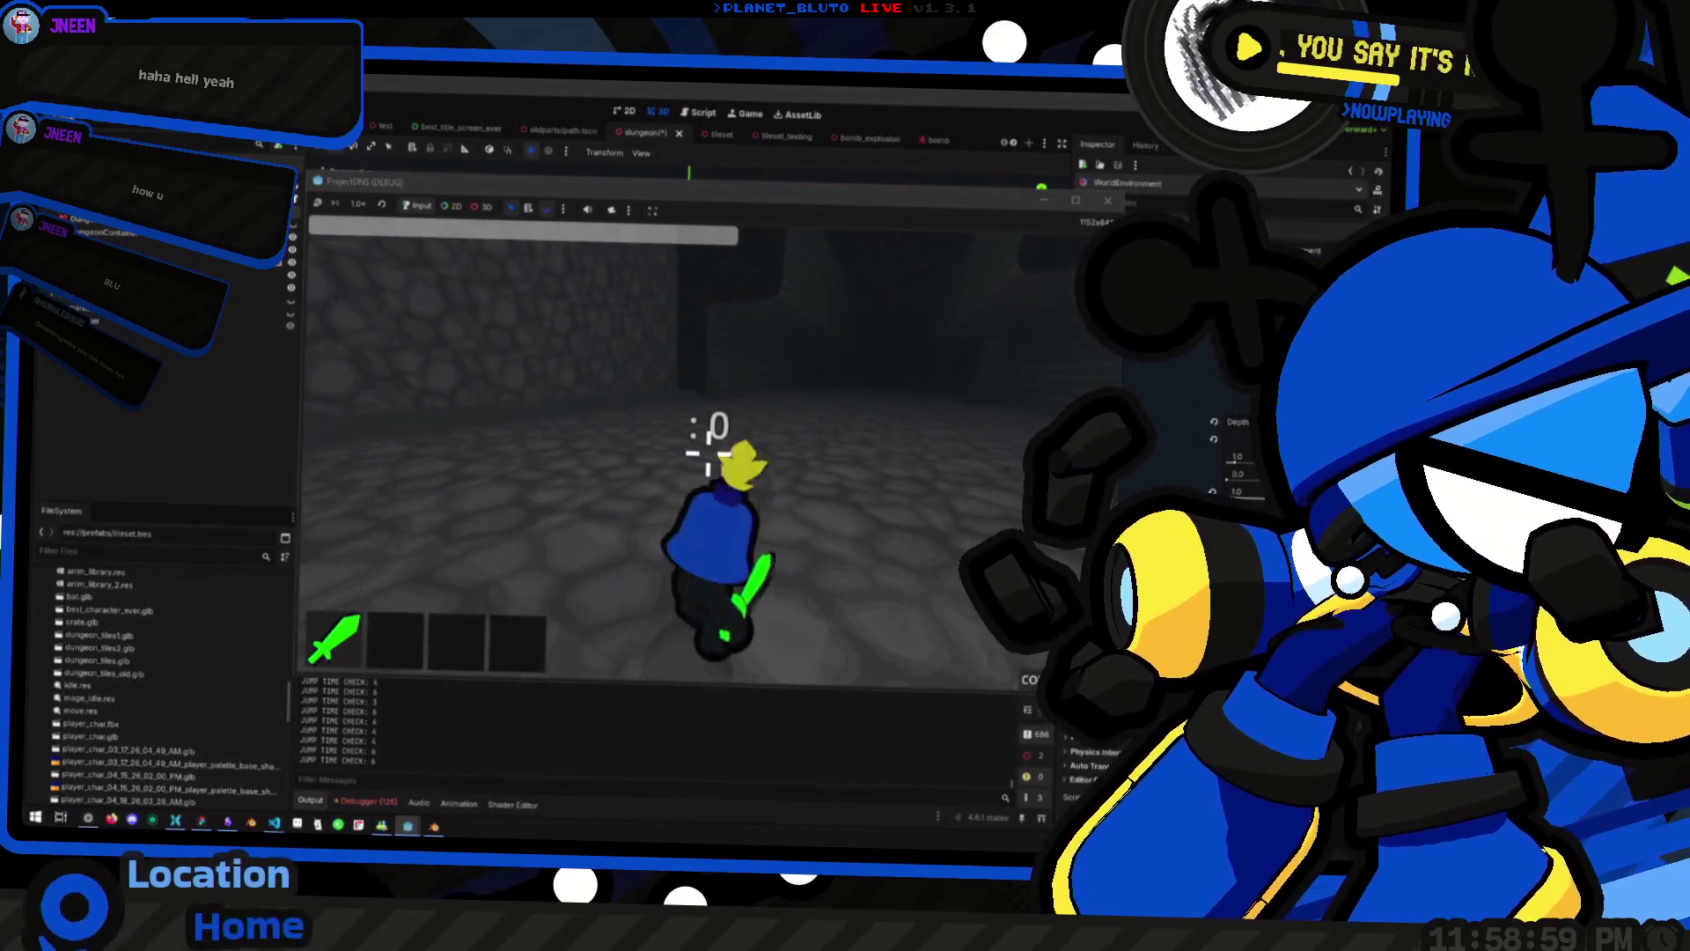
key(w)
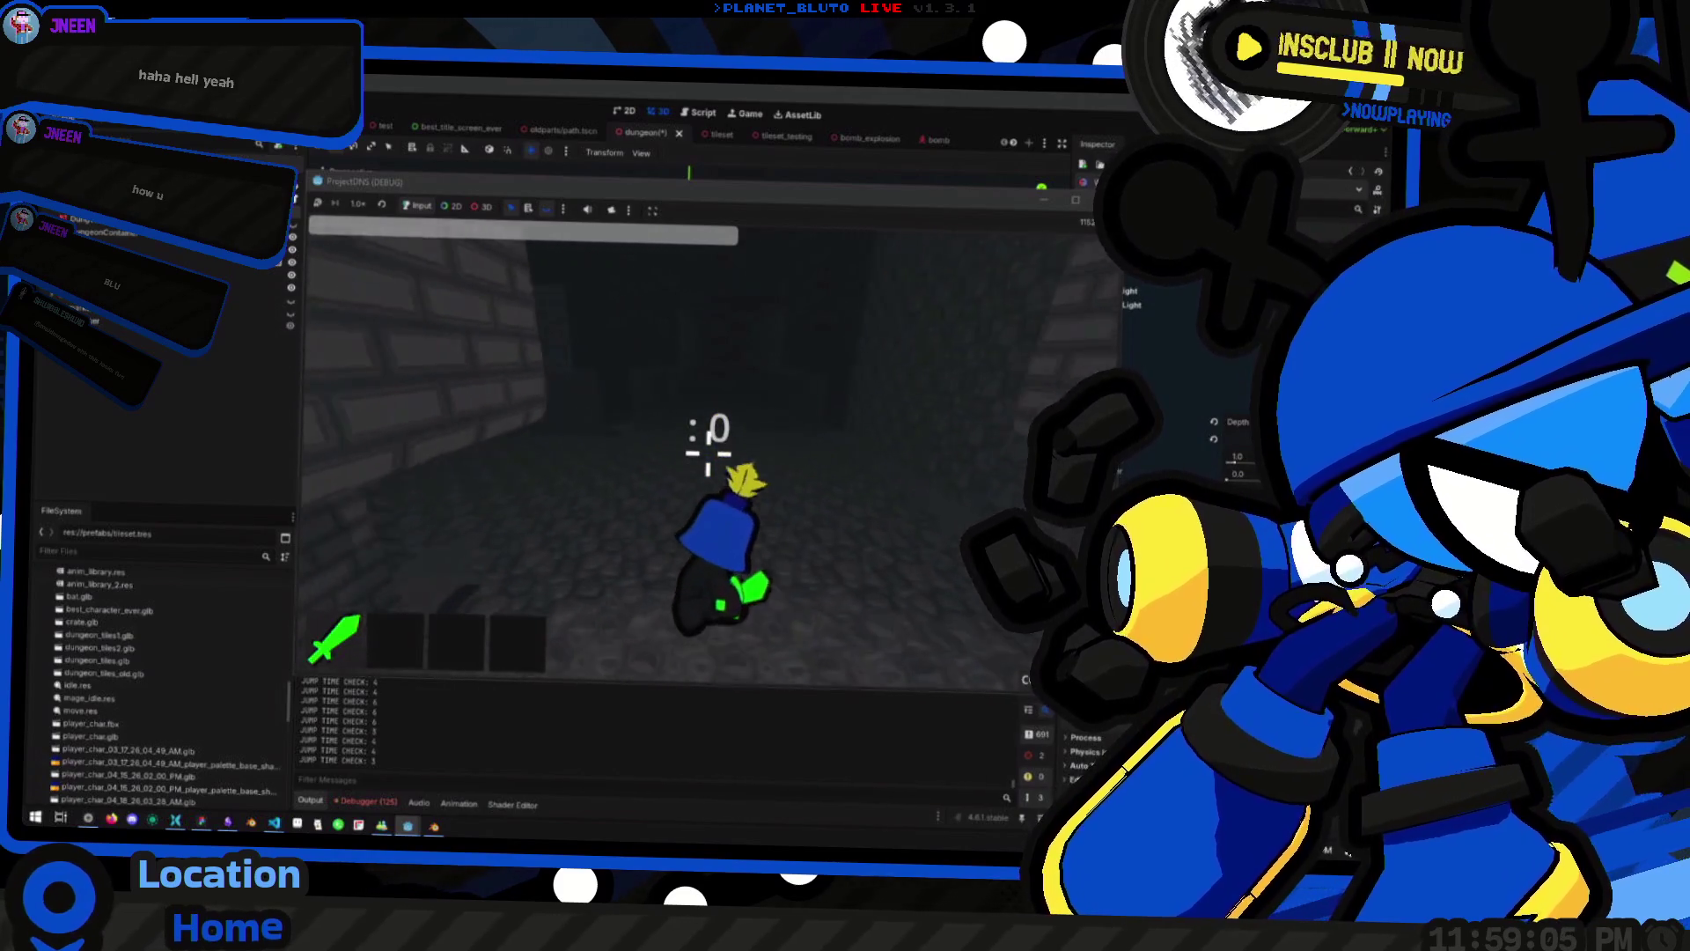
key(w)
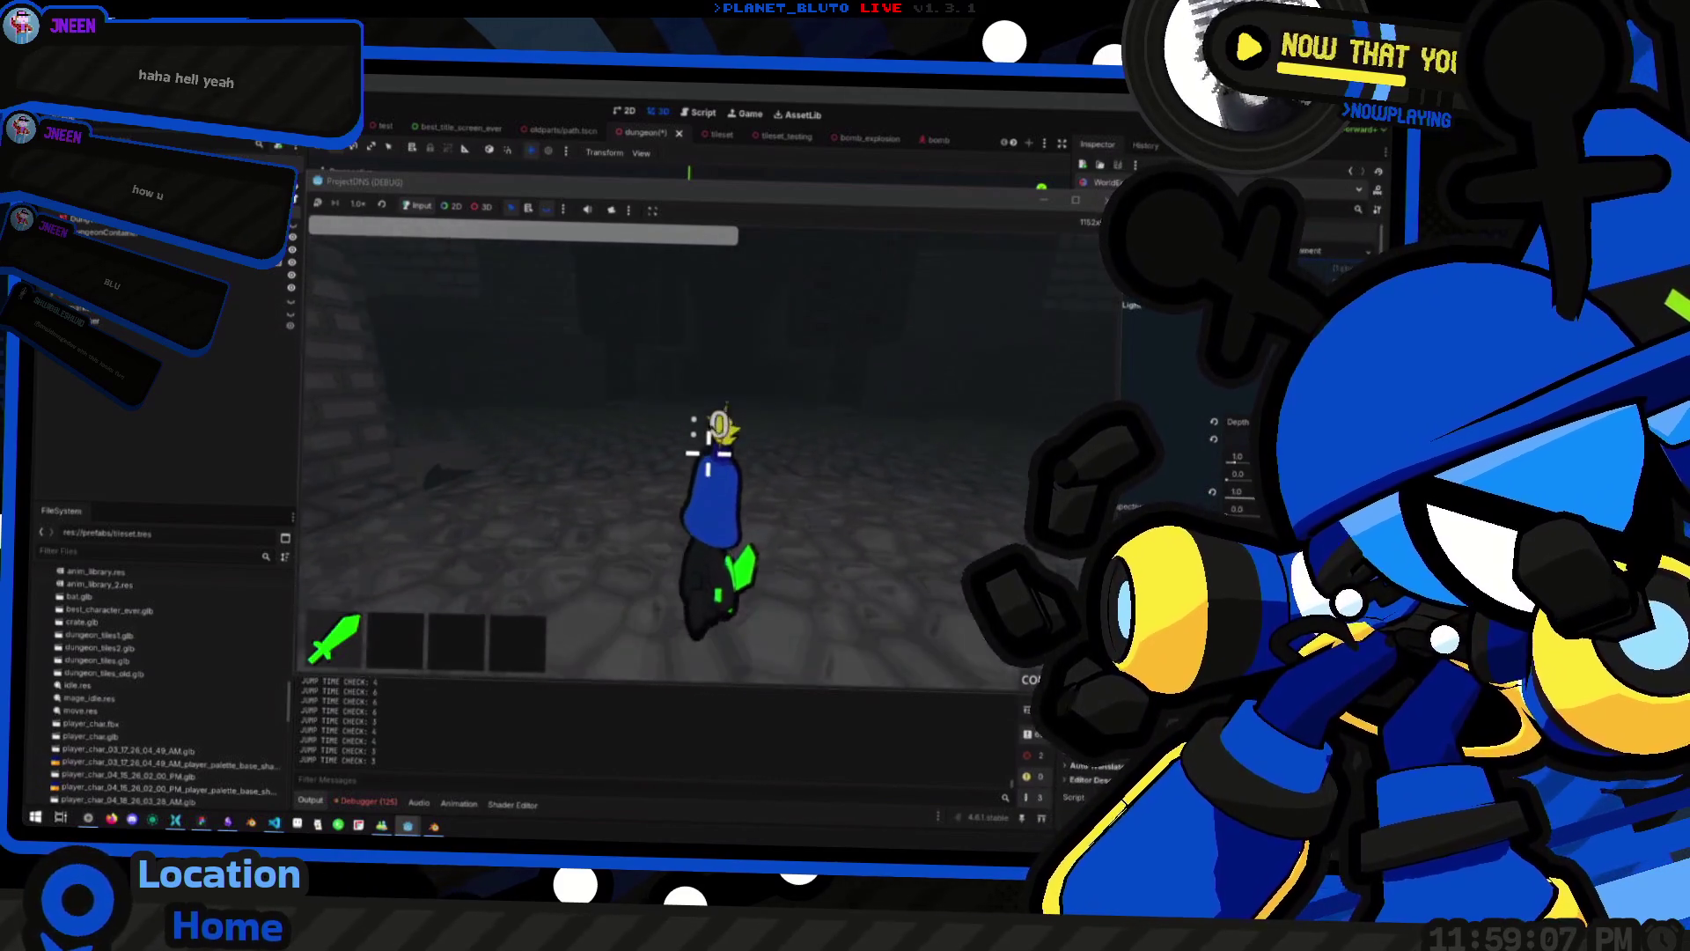
key(w)
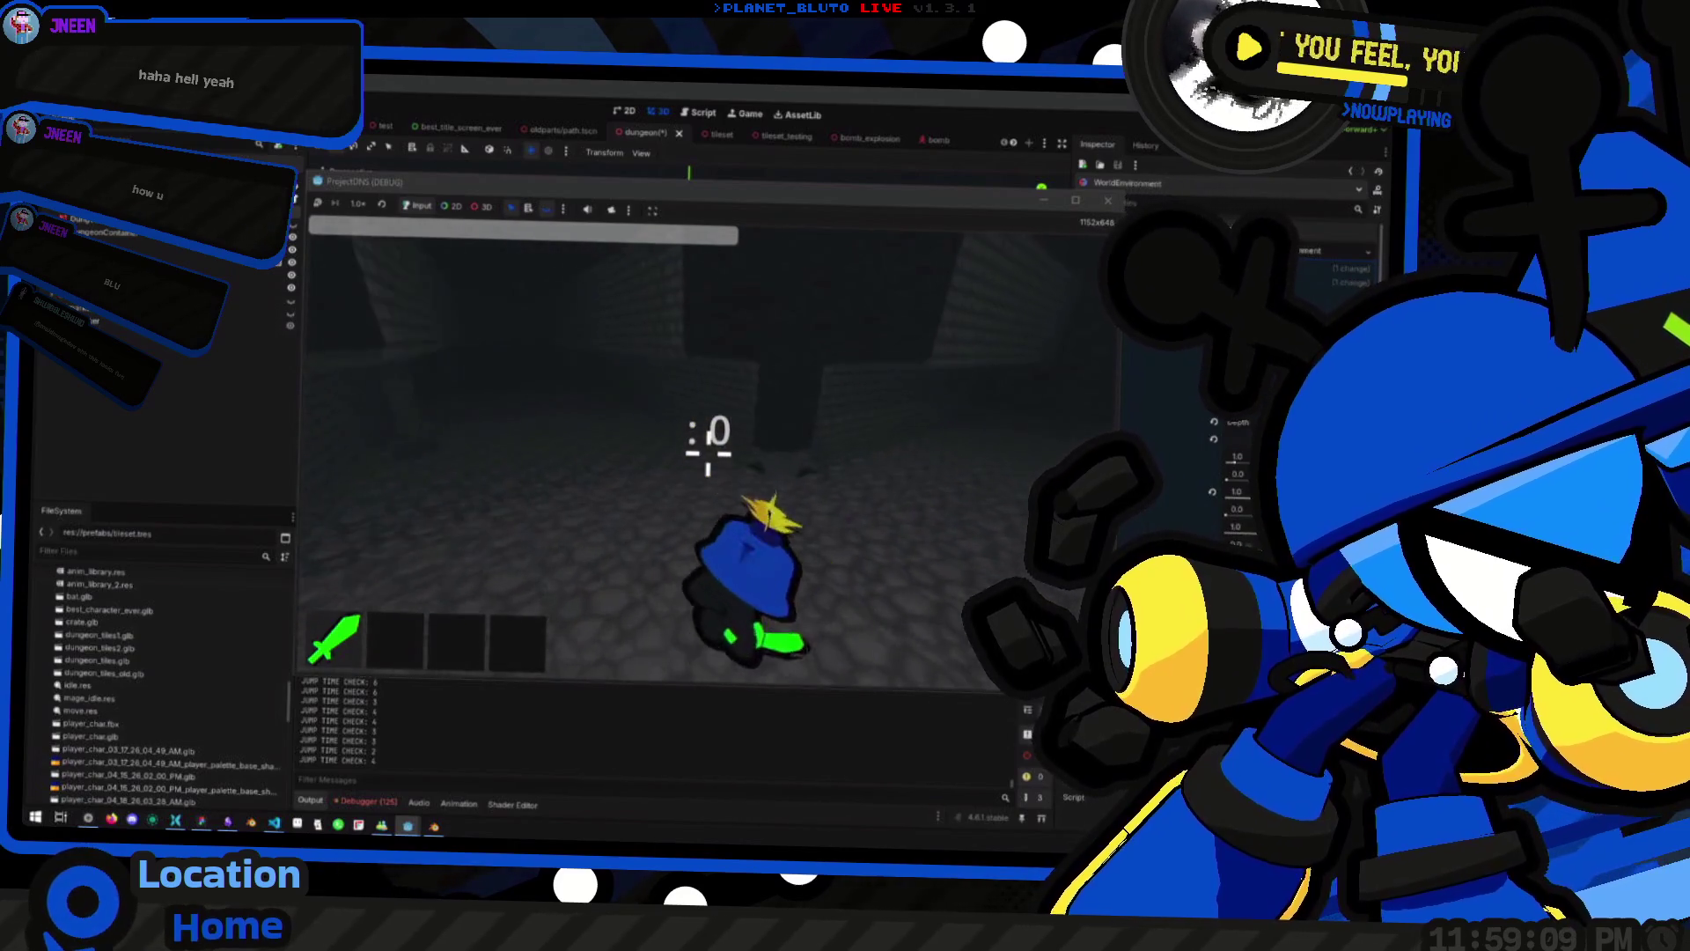
key(w)
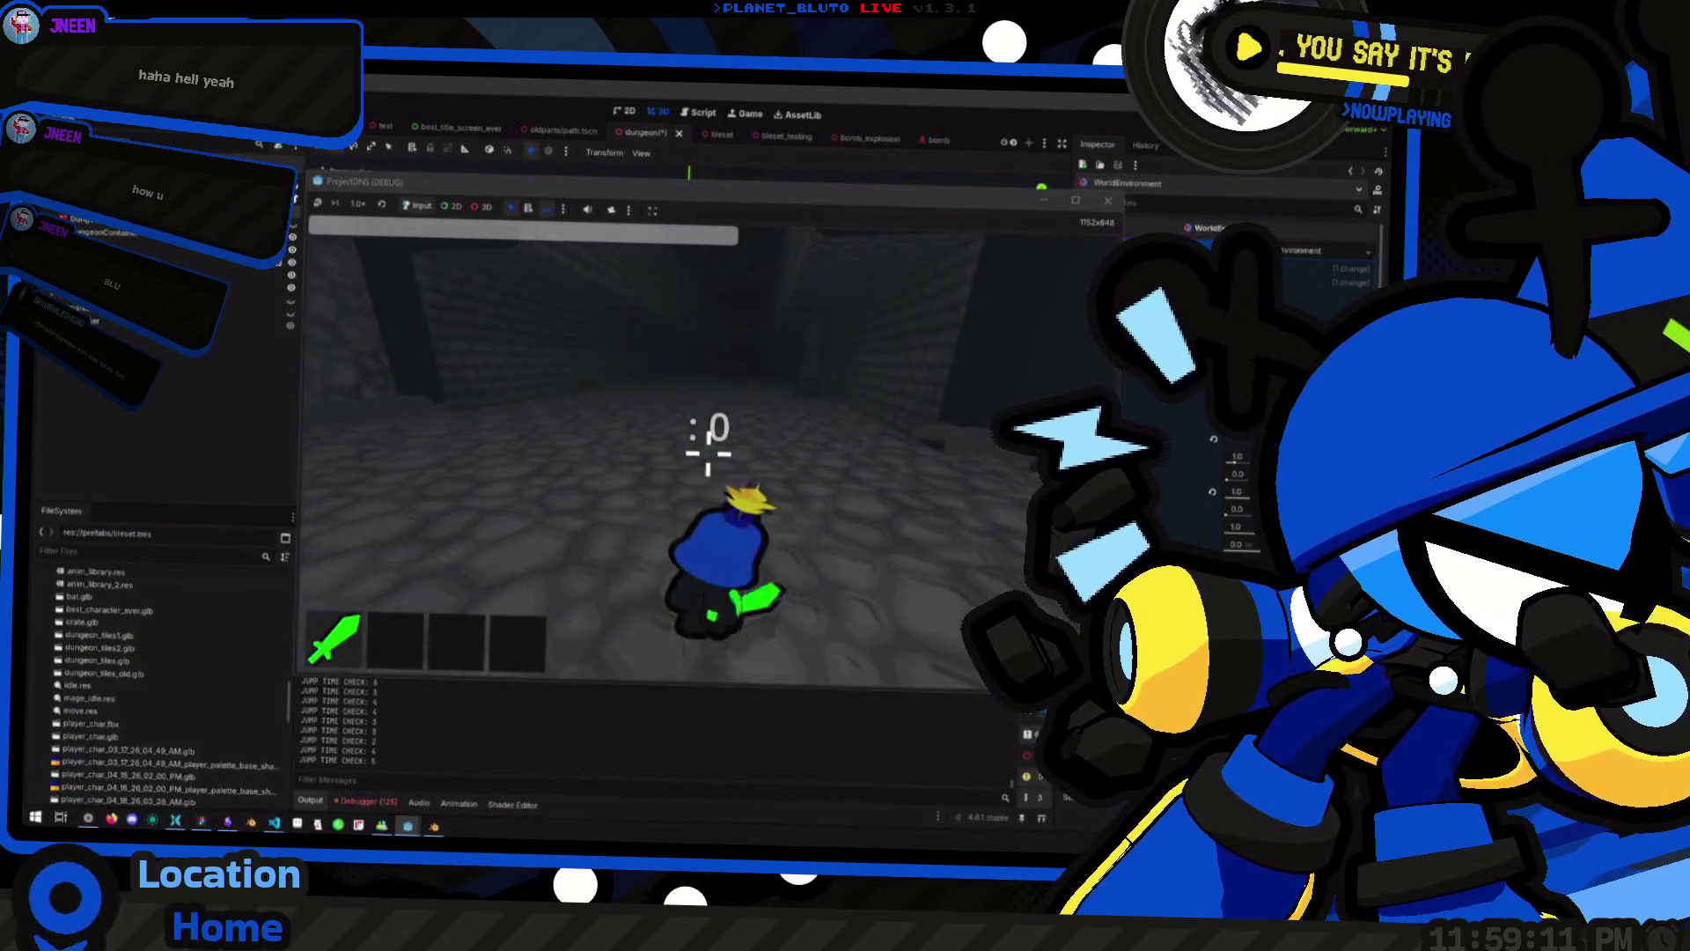
key(w)
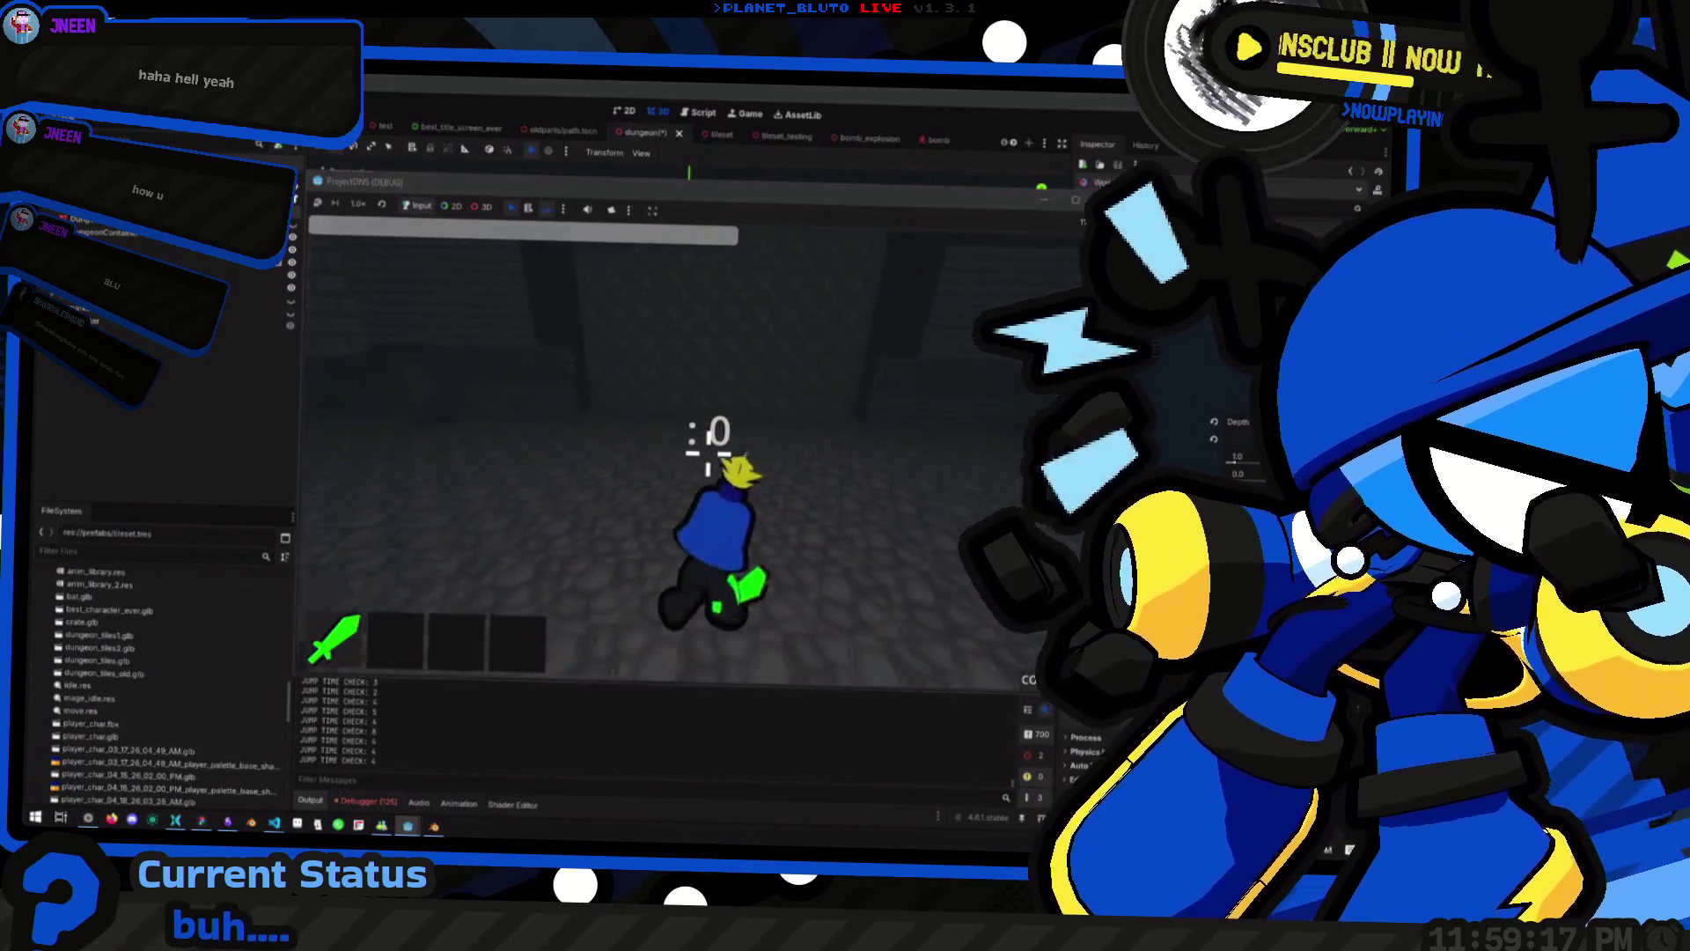
key(w)
key(w)
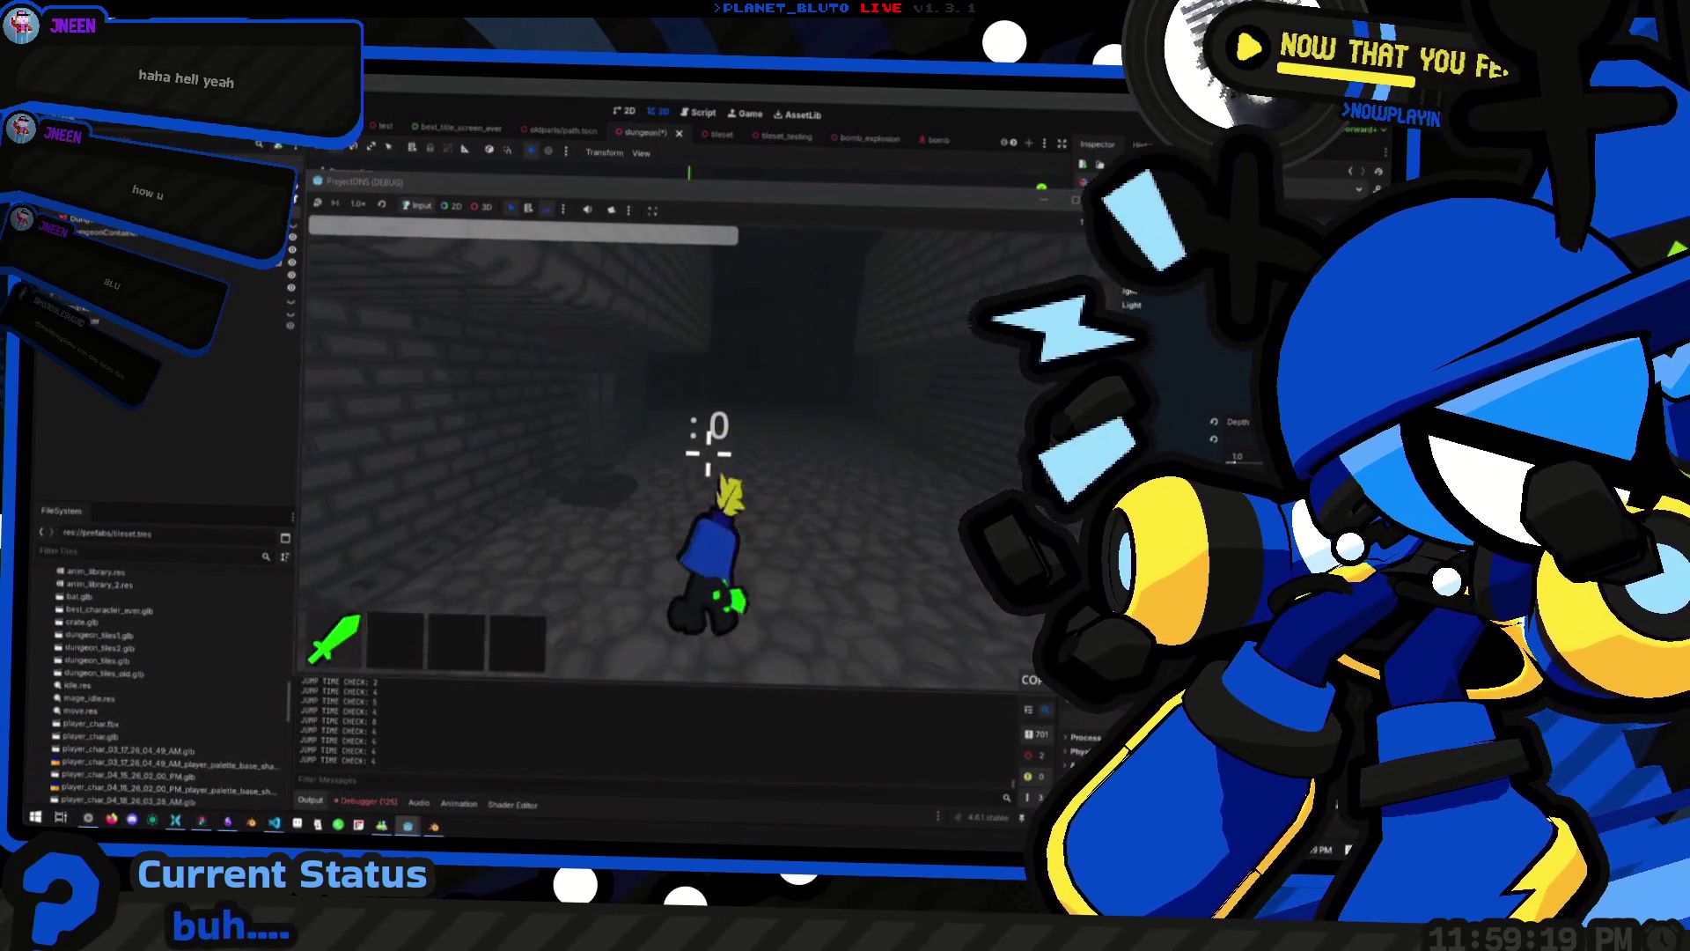
key(w)
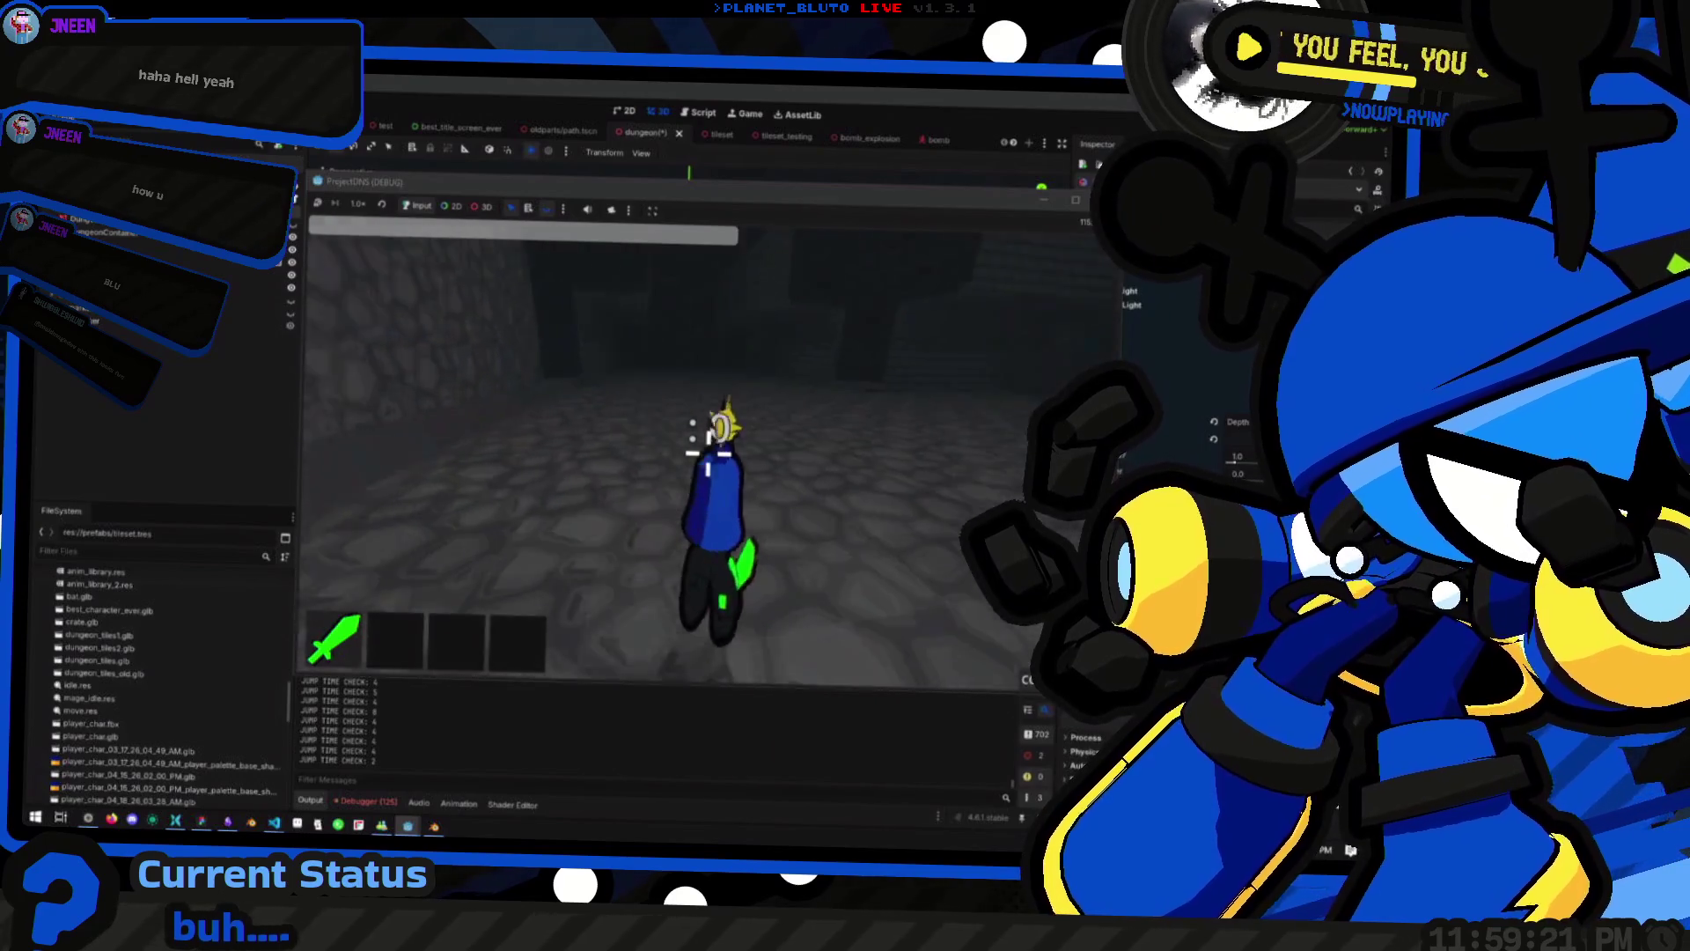
key(w)
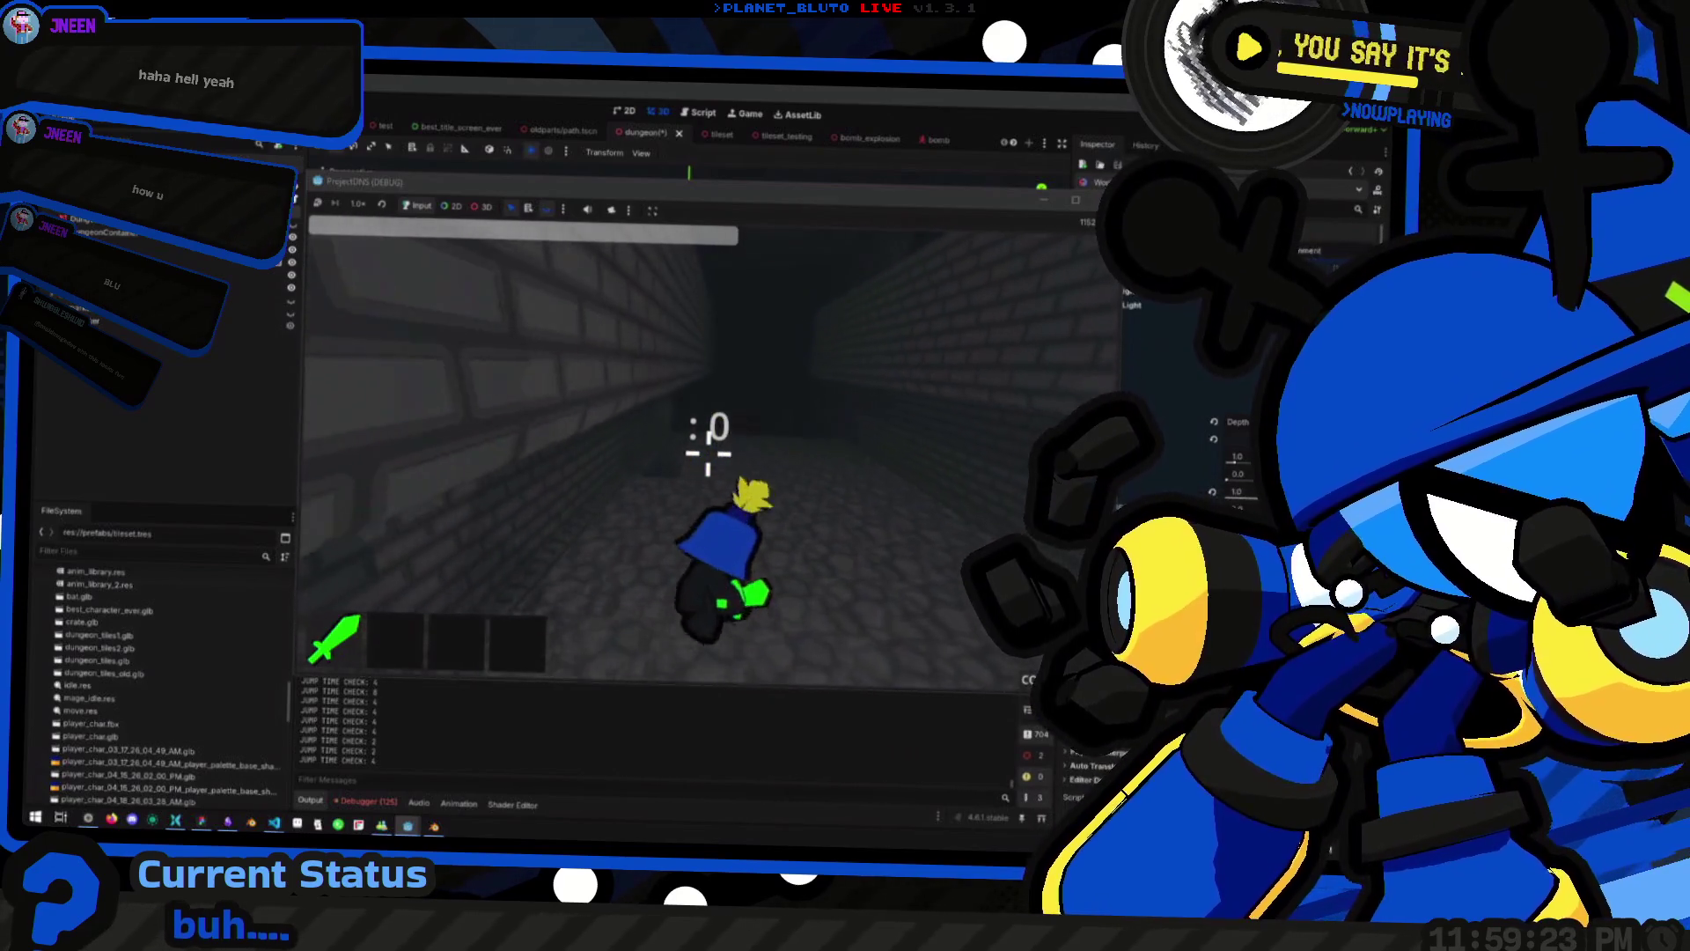
key(w)
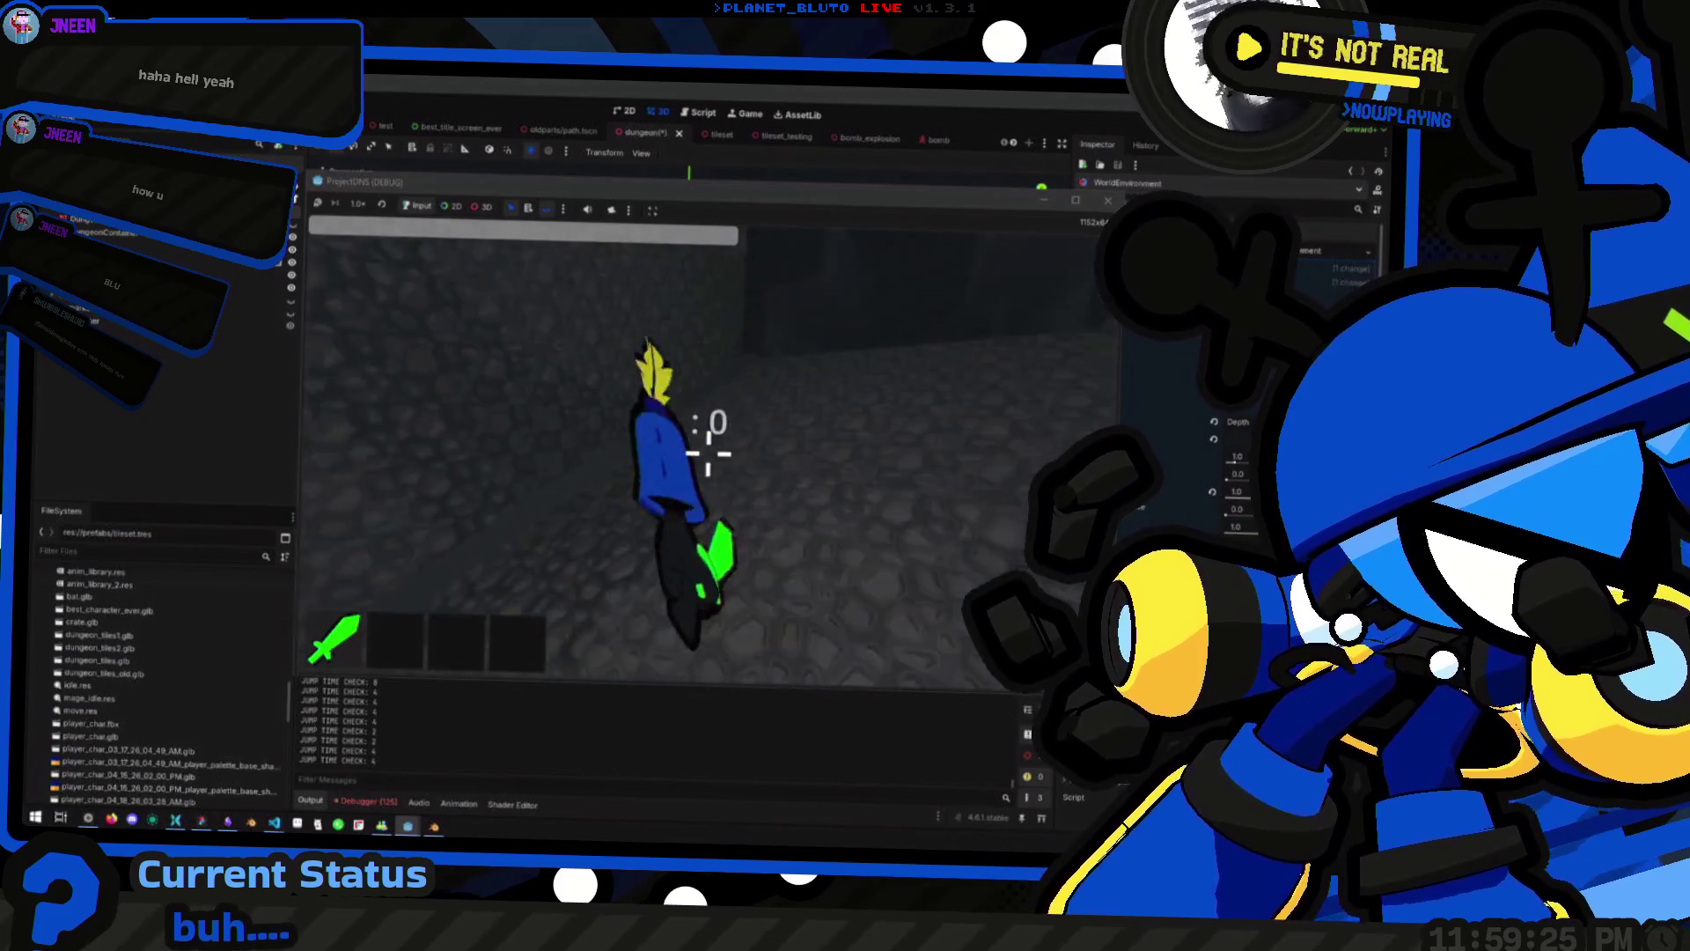
key(w)
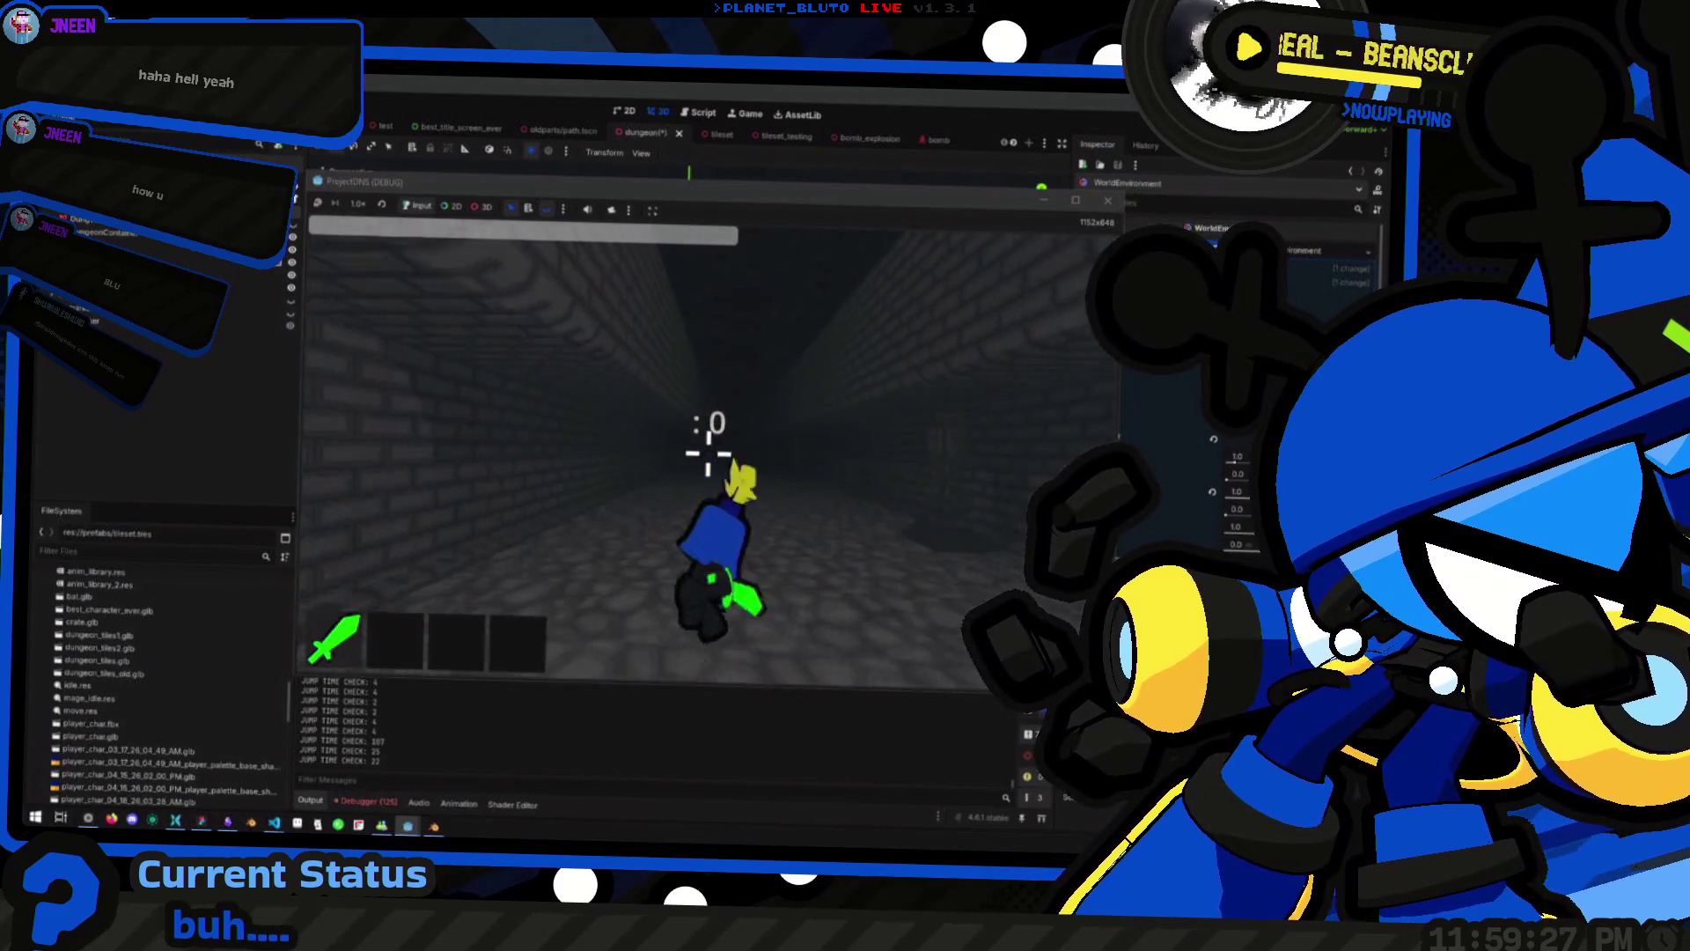
Jump a couple more times, then close the running game window
key(space)
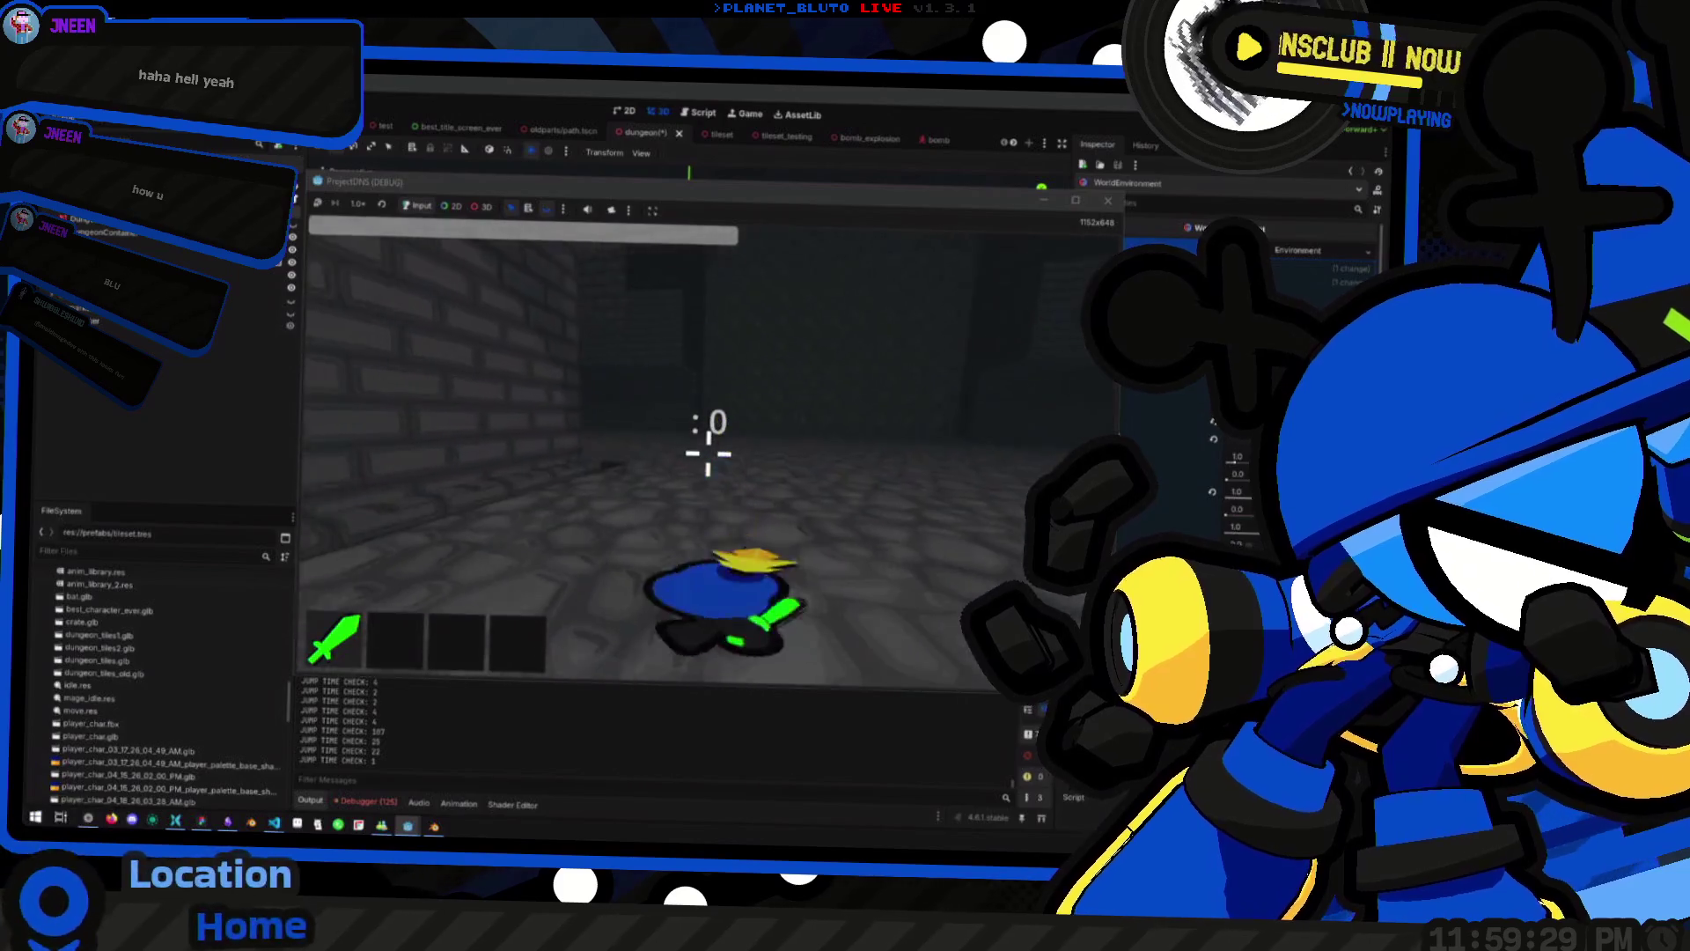
key(space)
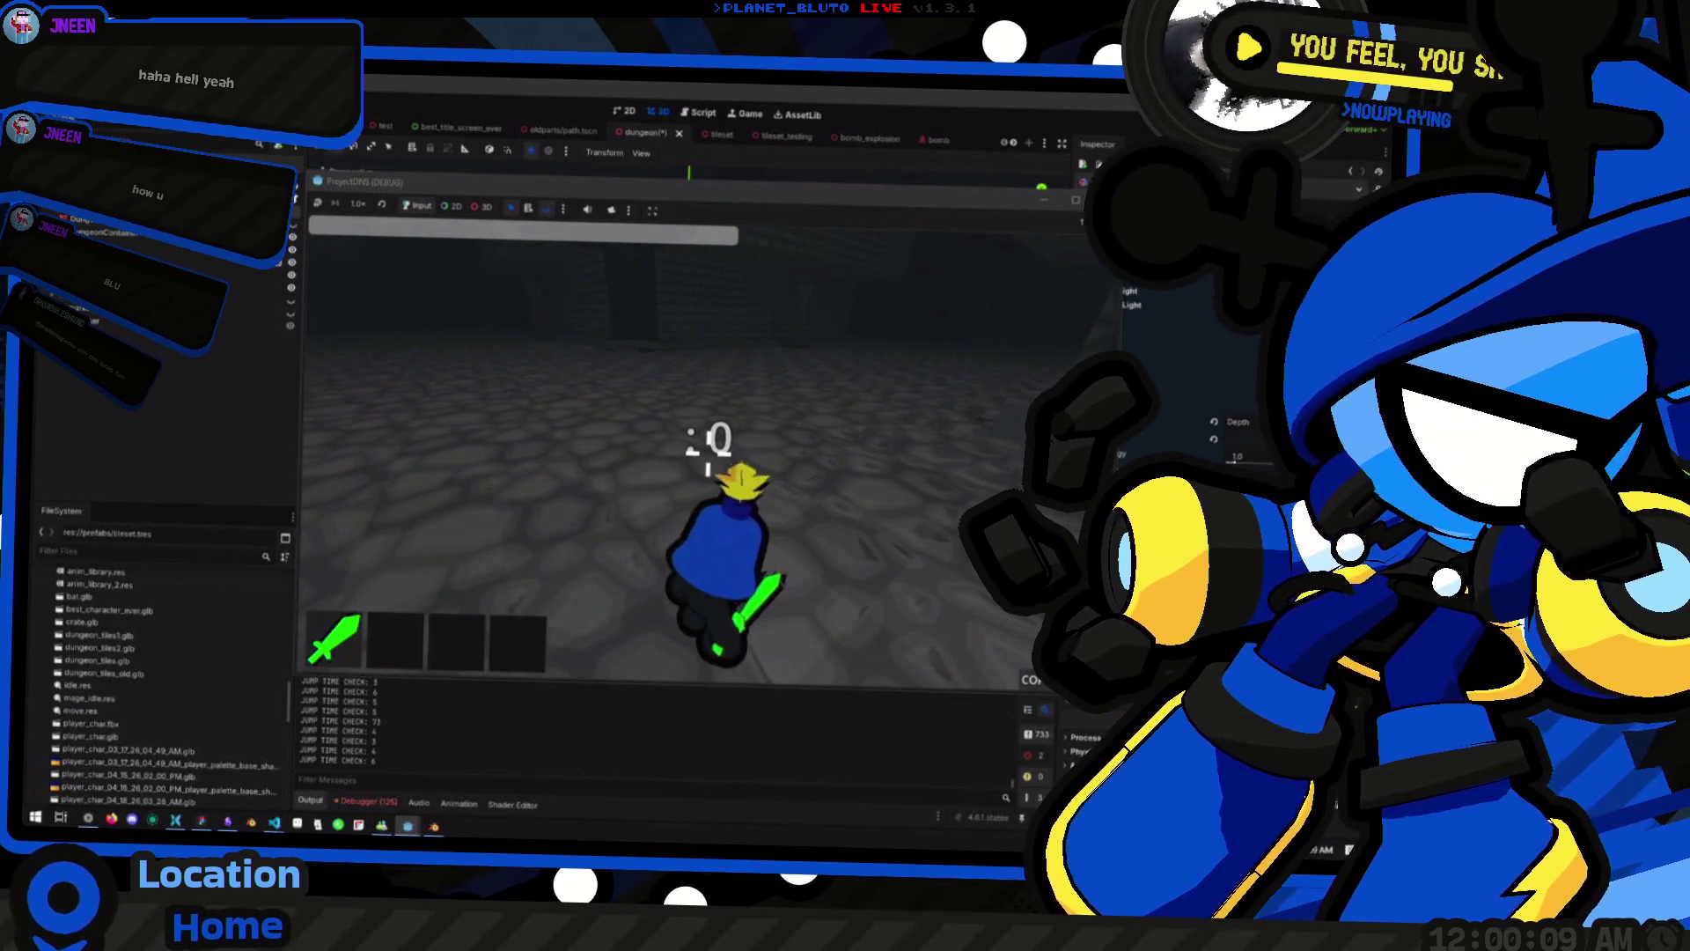
click(1046, 199)
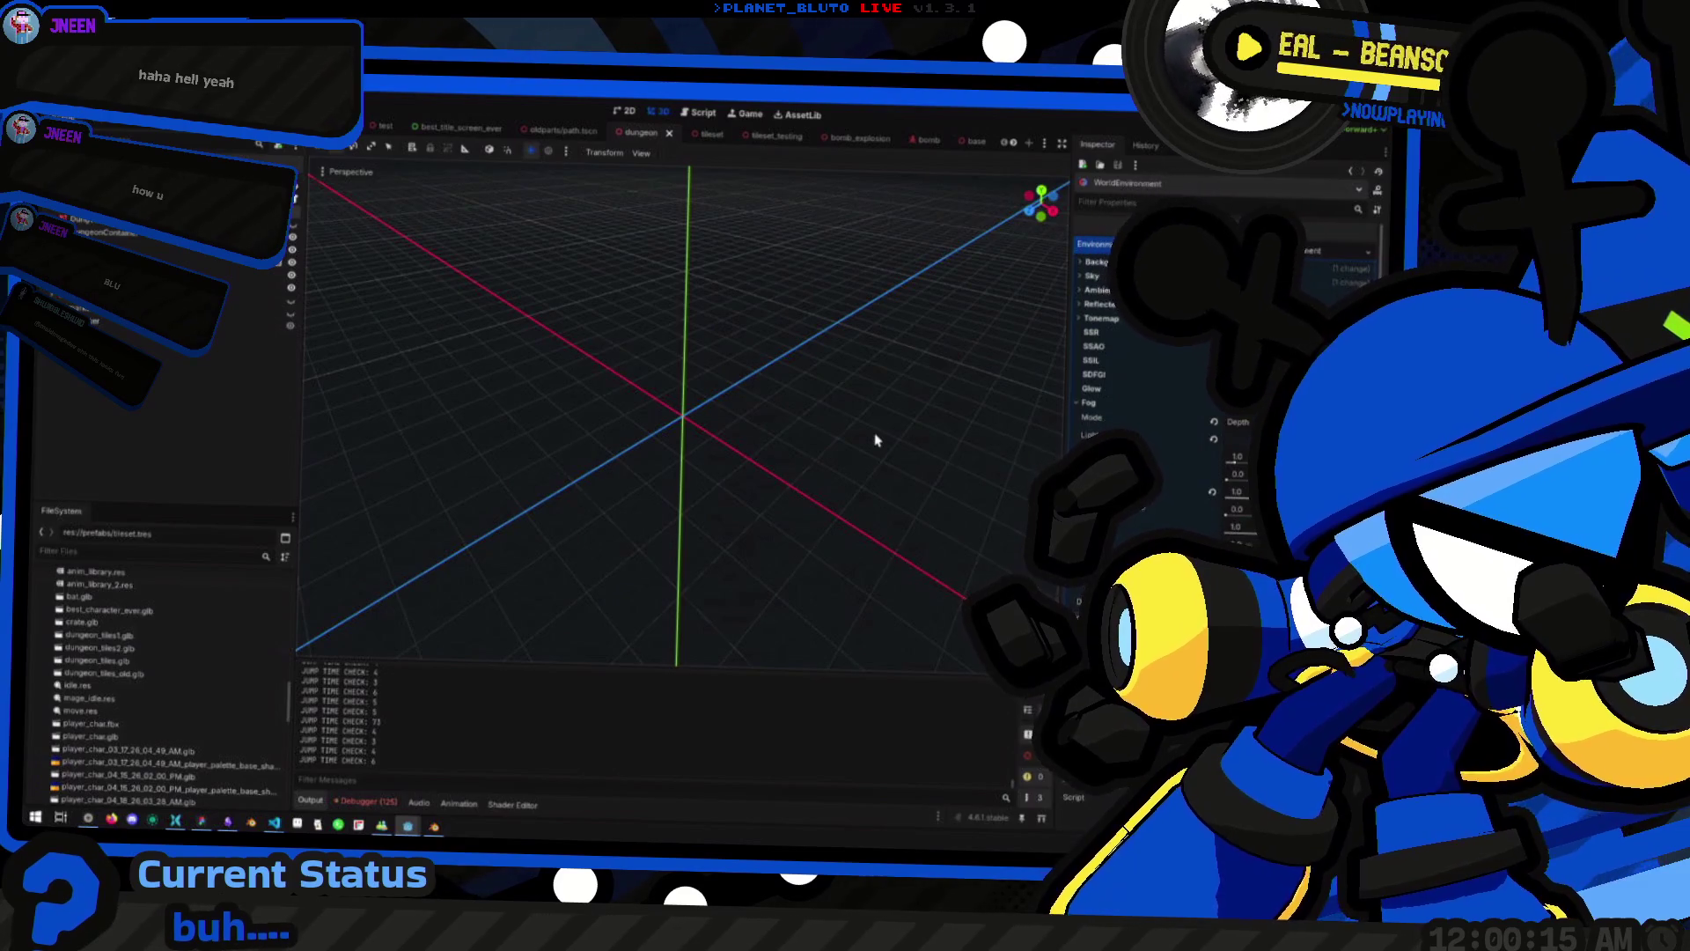
Return to the running game and walk the character down the corridor toward the brick walls
key(alt+Tab)
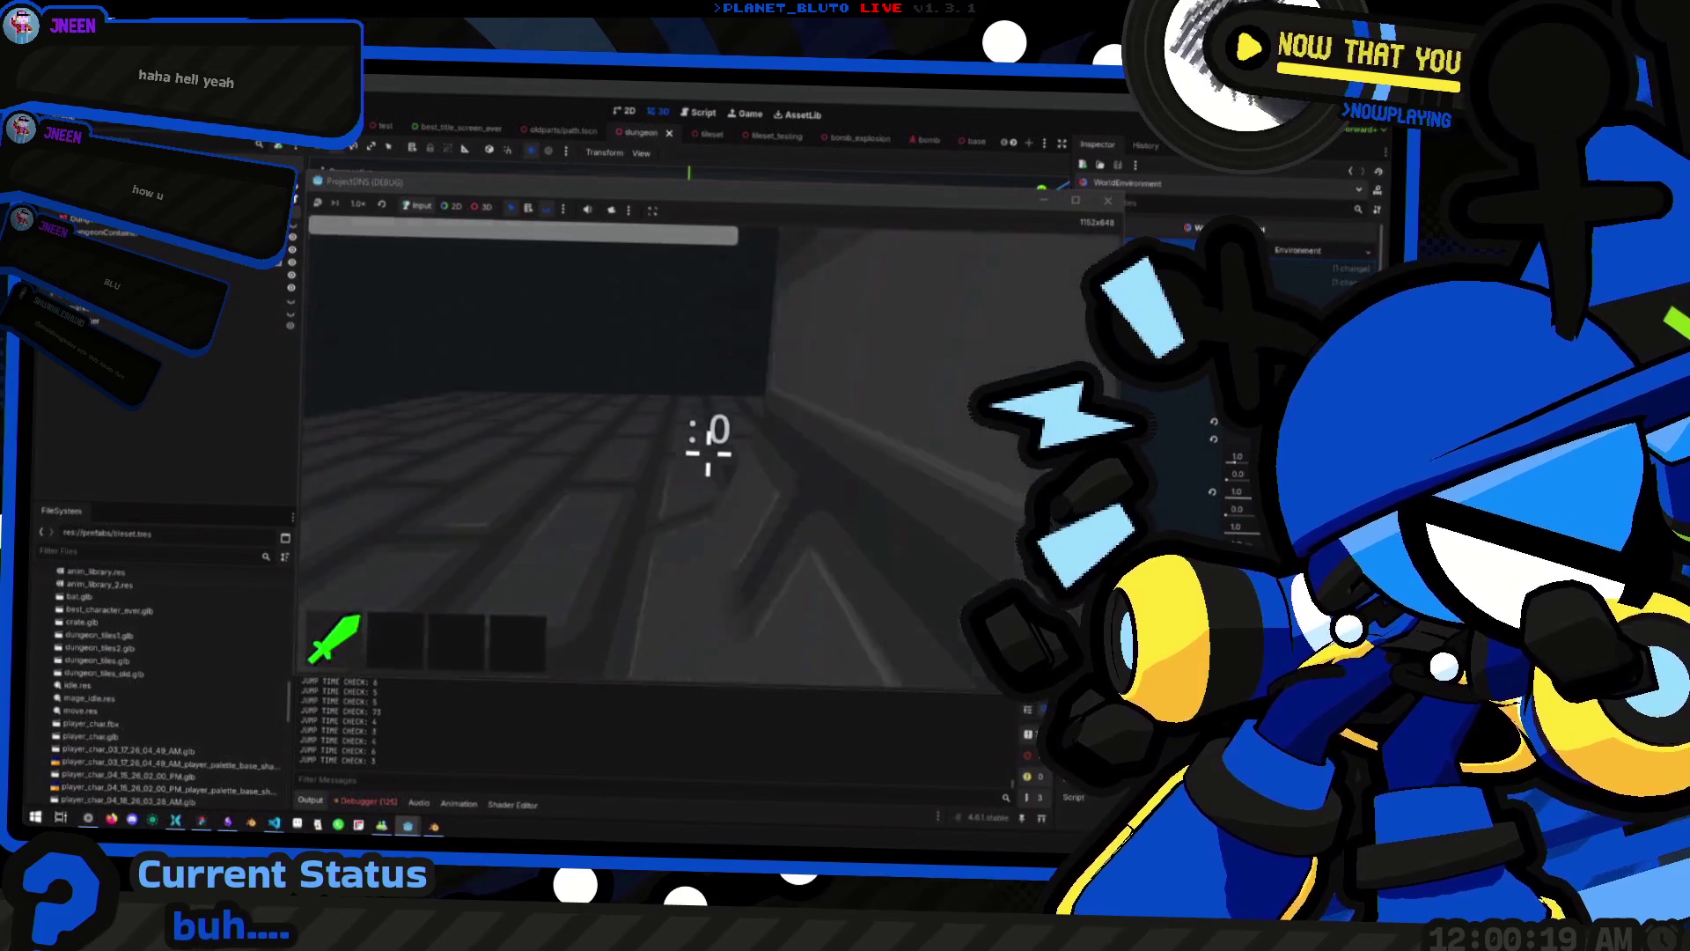
key(space)
key(space)
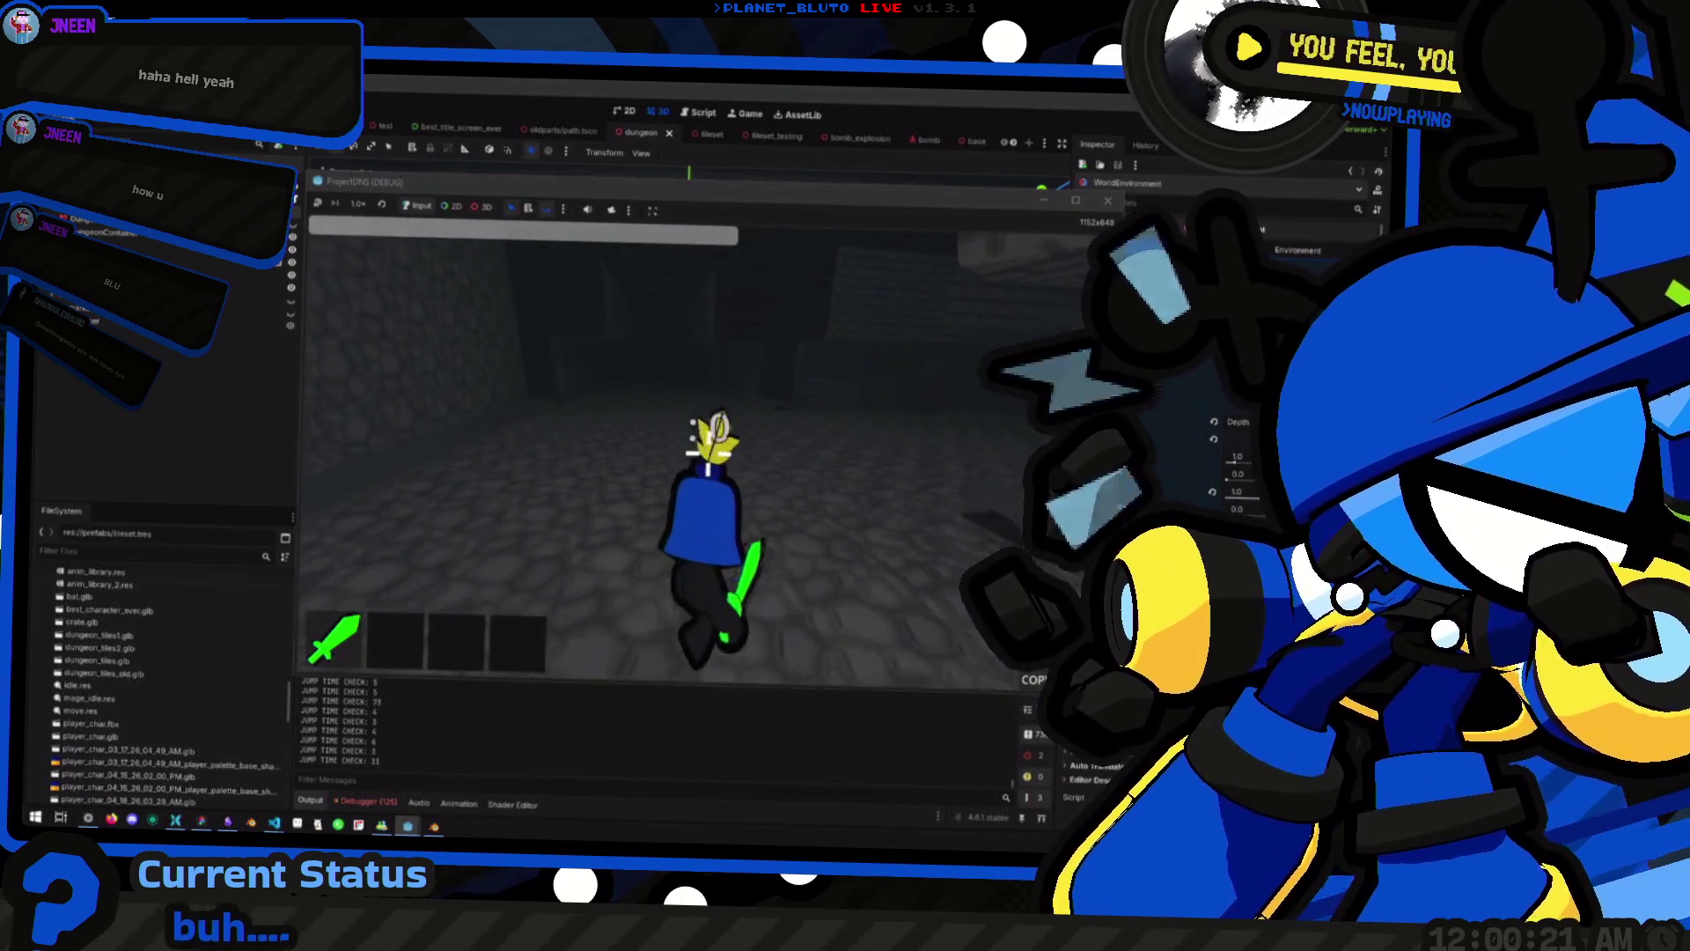
key(w)
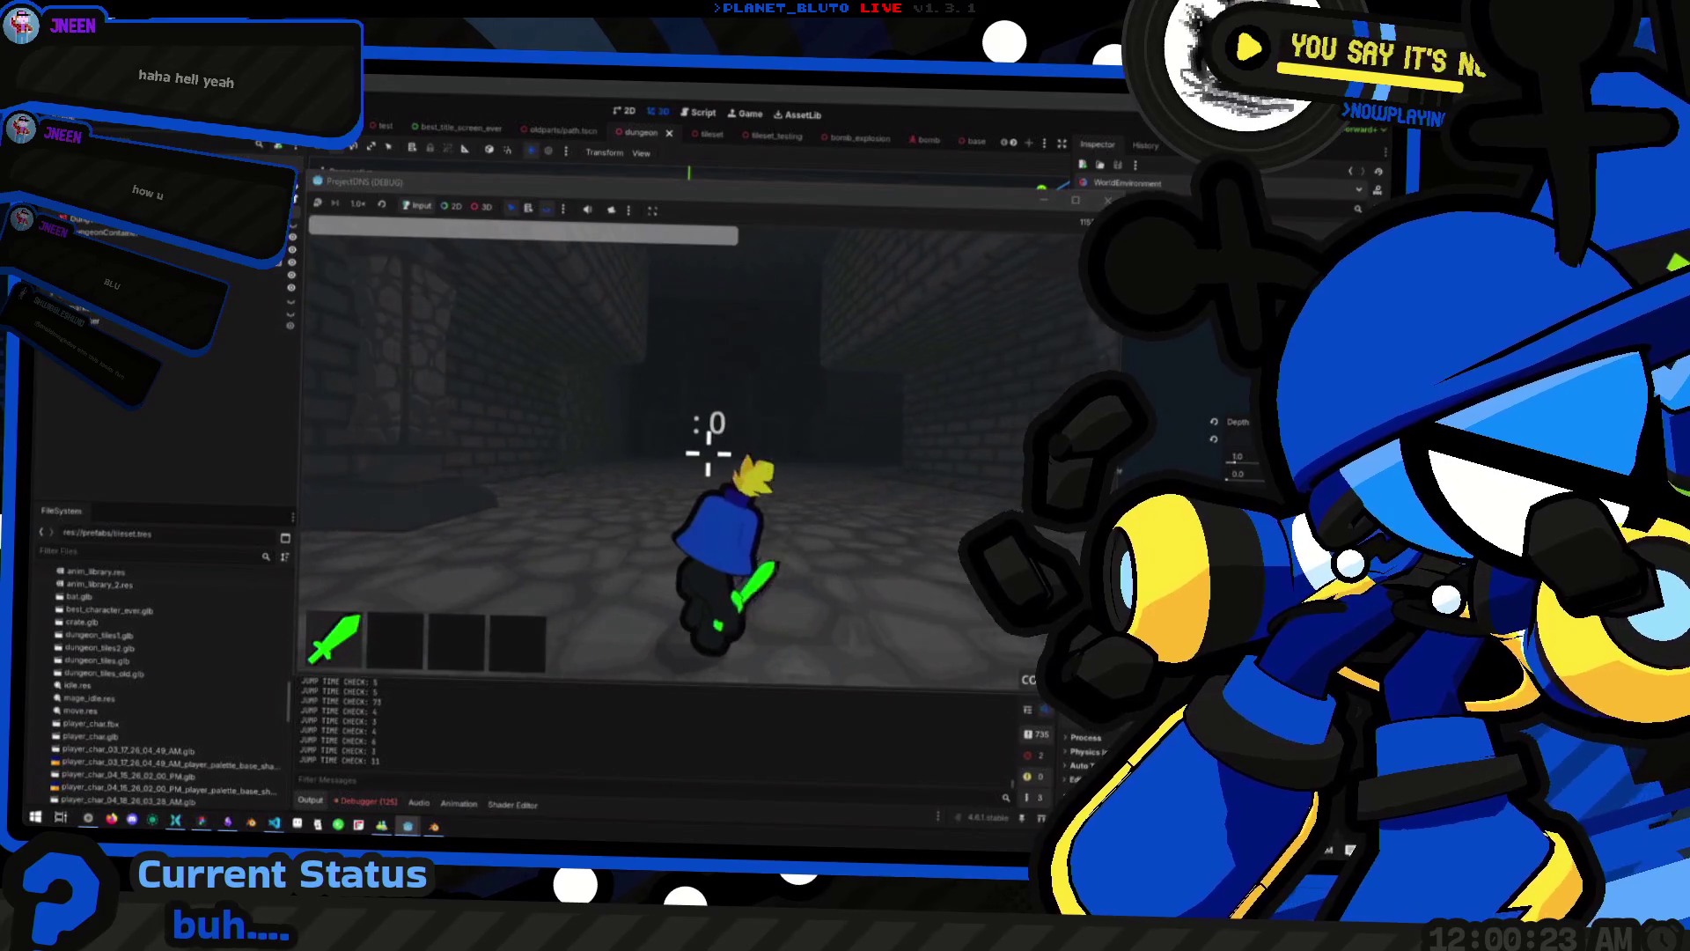
key(w)
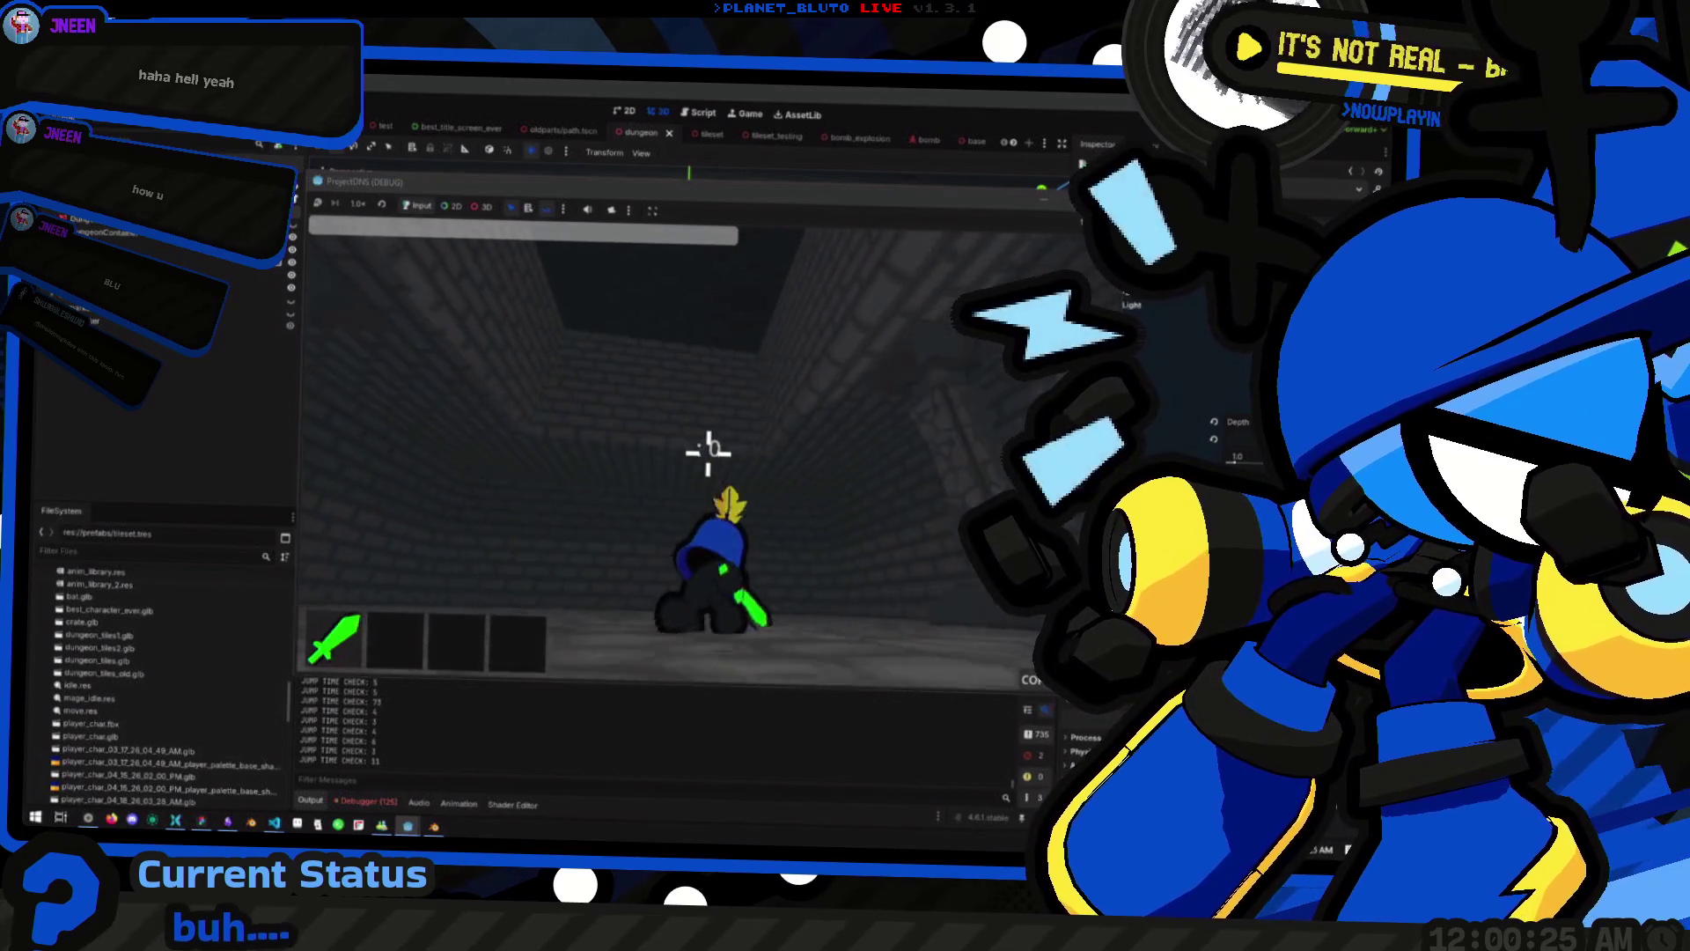
key(w)
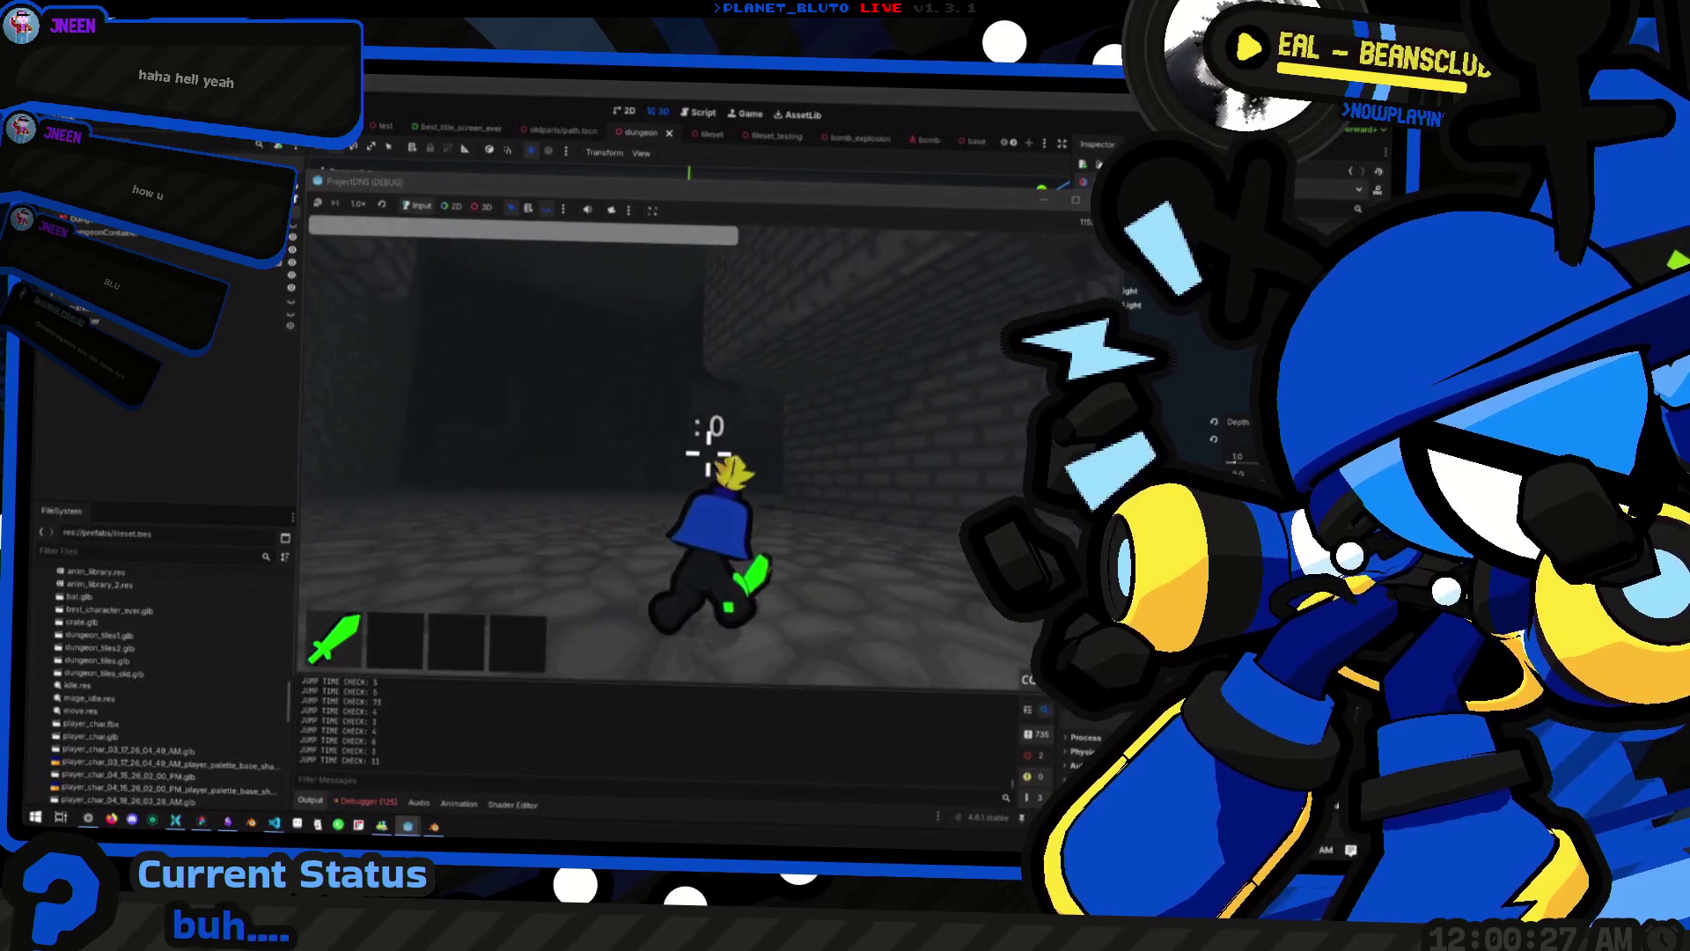
Jump and dodge-roll the character, then bring up the oldparts/dead_end.tscn scene tab
key(w)
key(space)
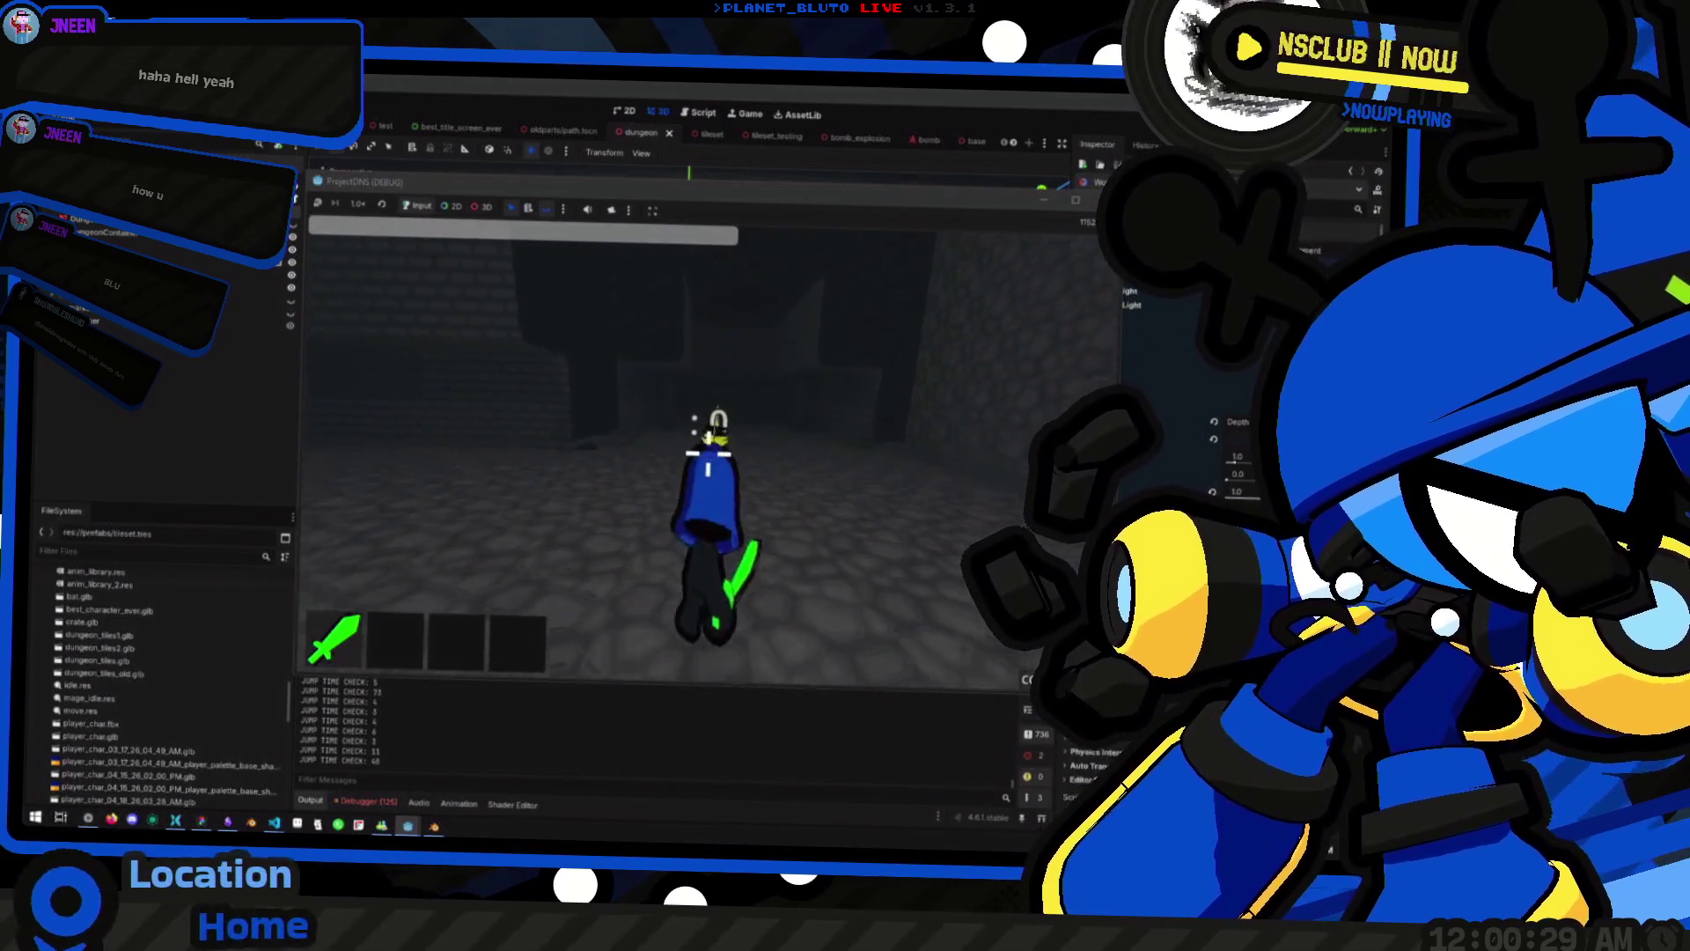
key(w)
key(space)
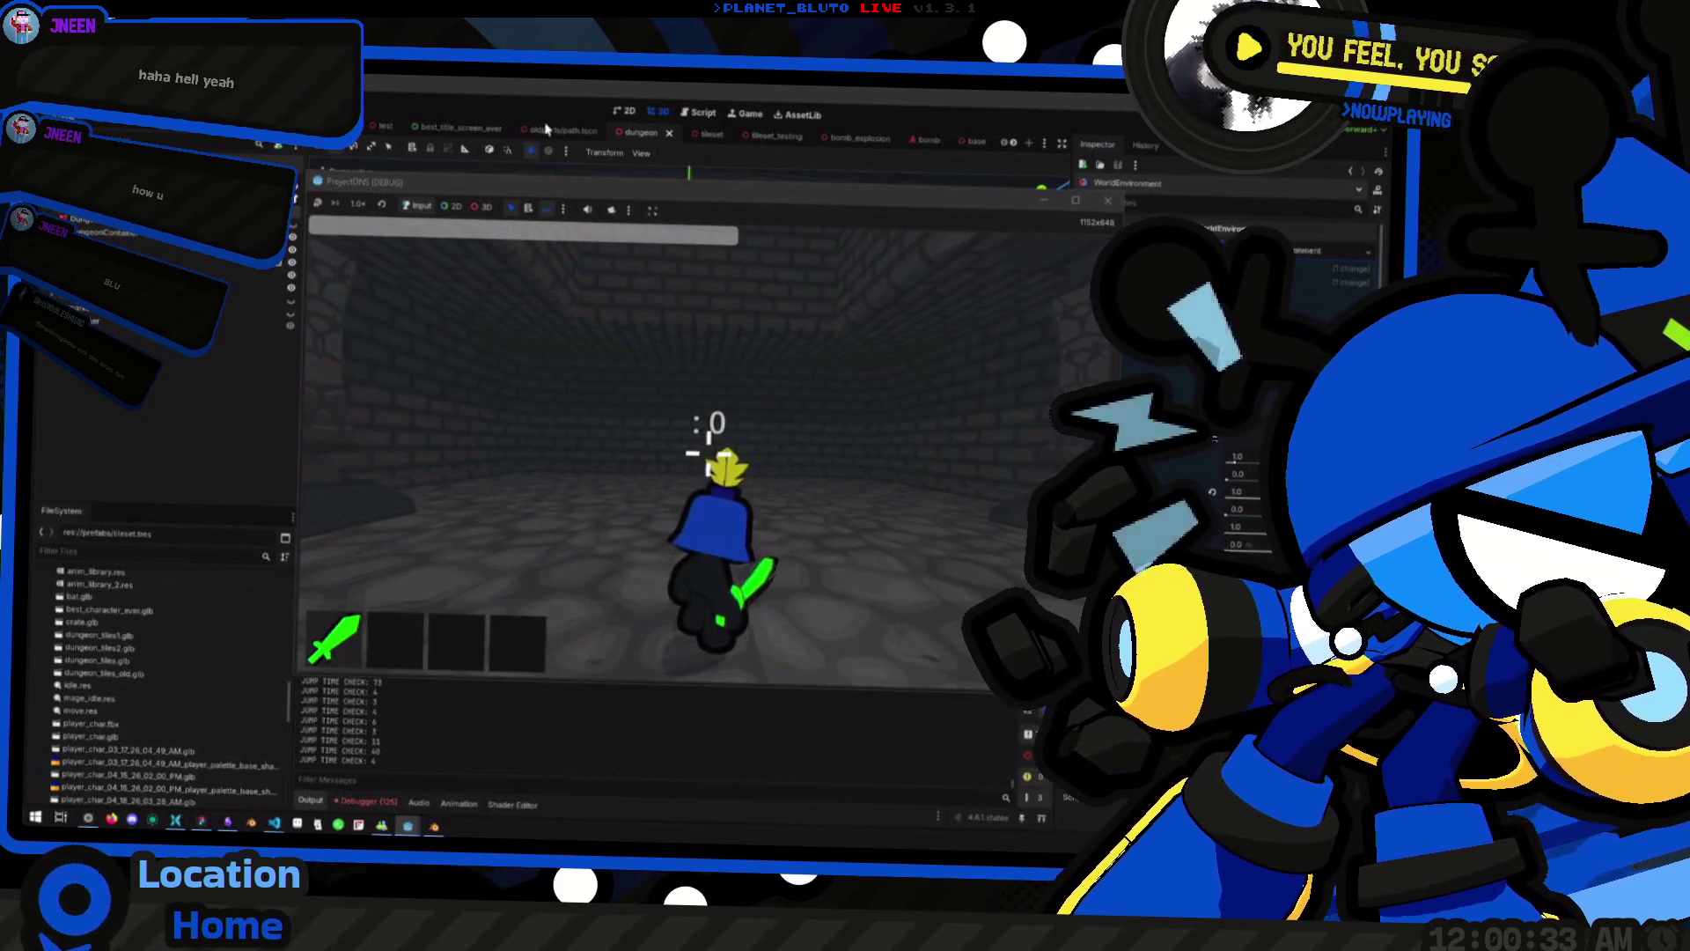
scroll(752, 145, down, 3)
click(832, 141)
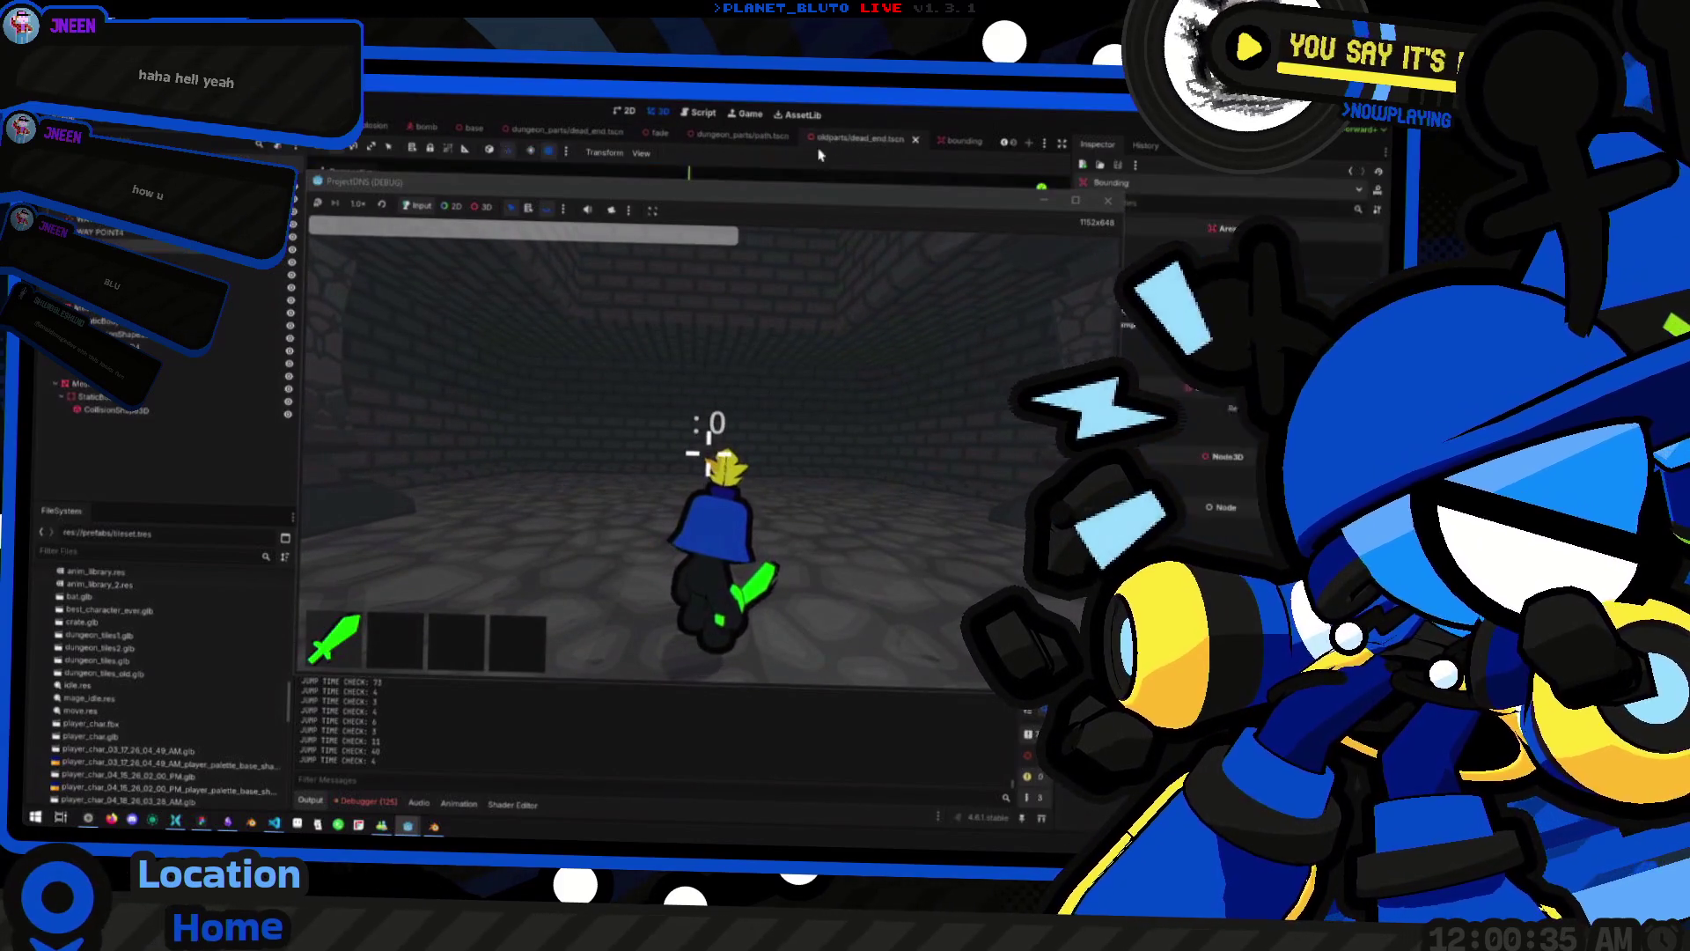
Stop the game, raise the dead_end room piece along Y, save, and relaunch with F5
key(F8)
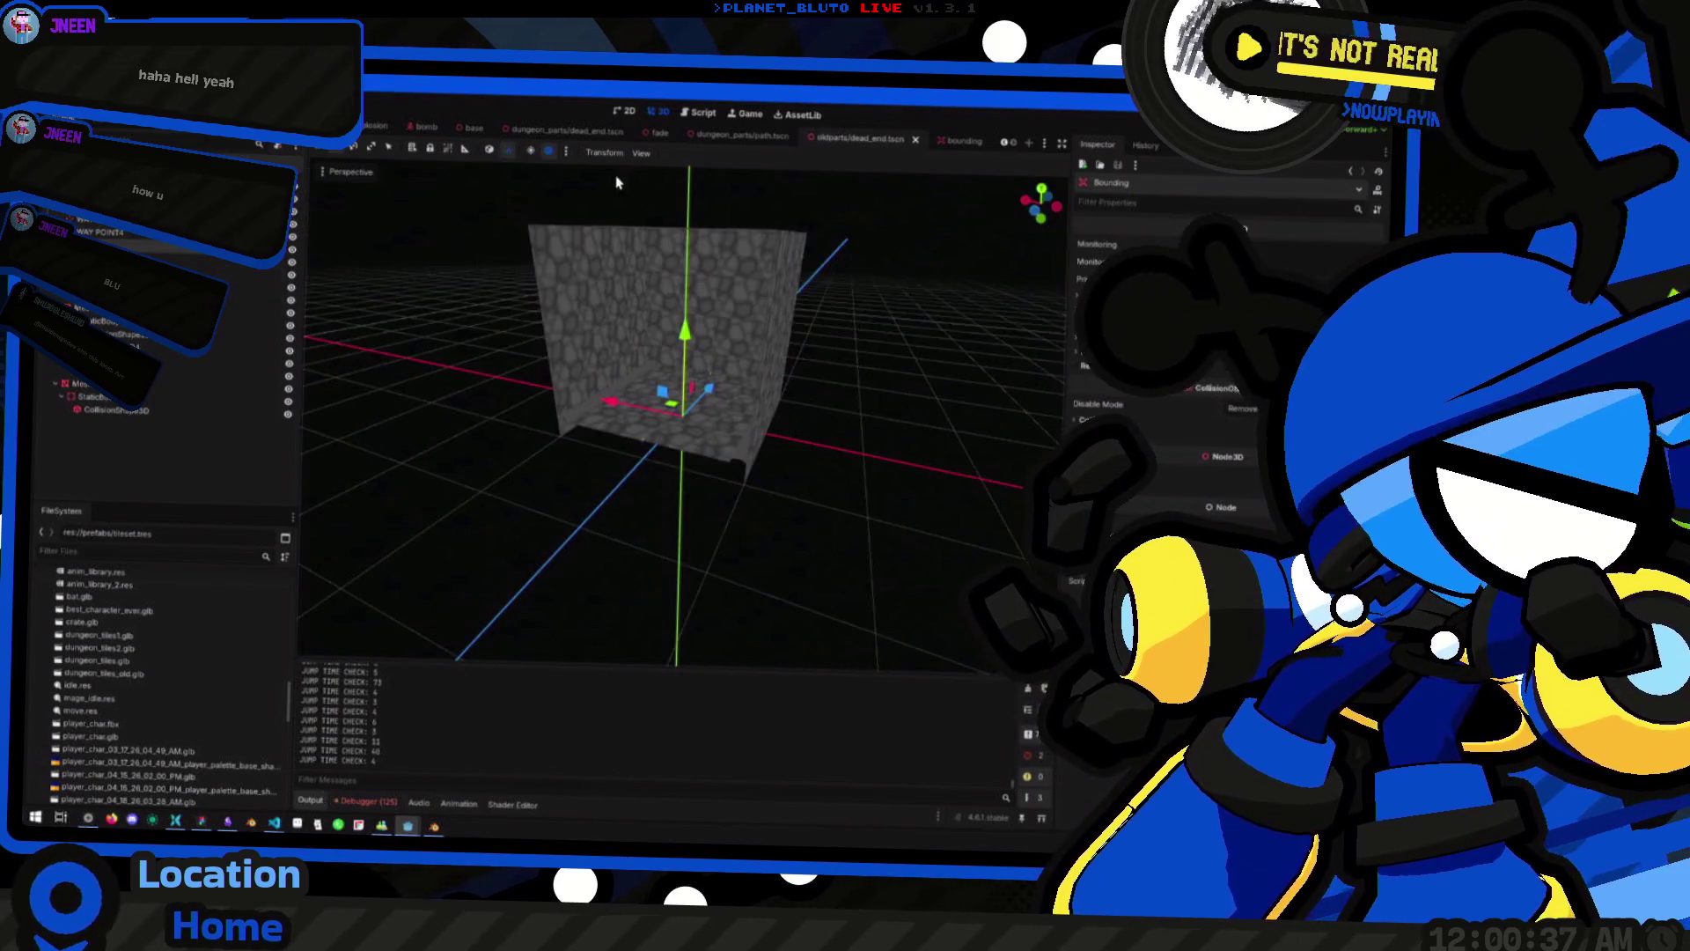
click(744, 136)
click(564, 130)
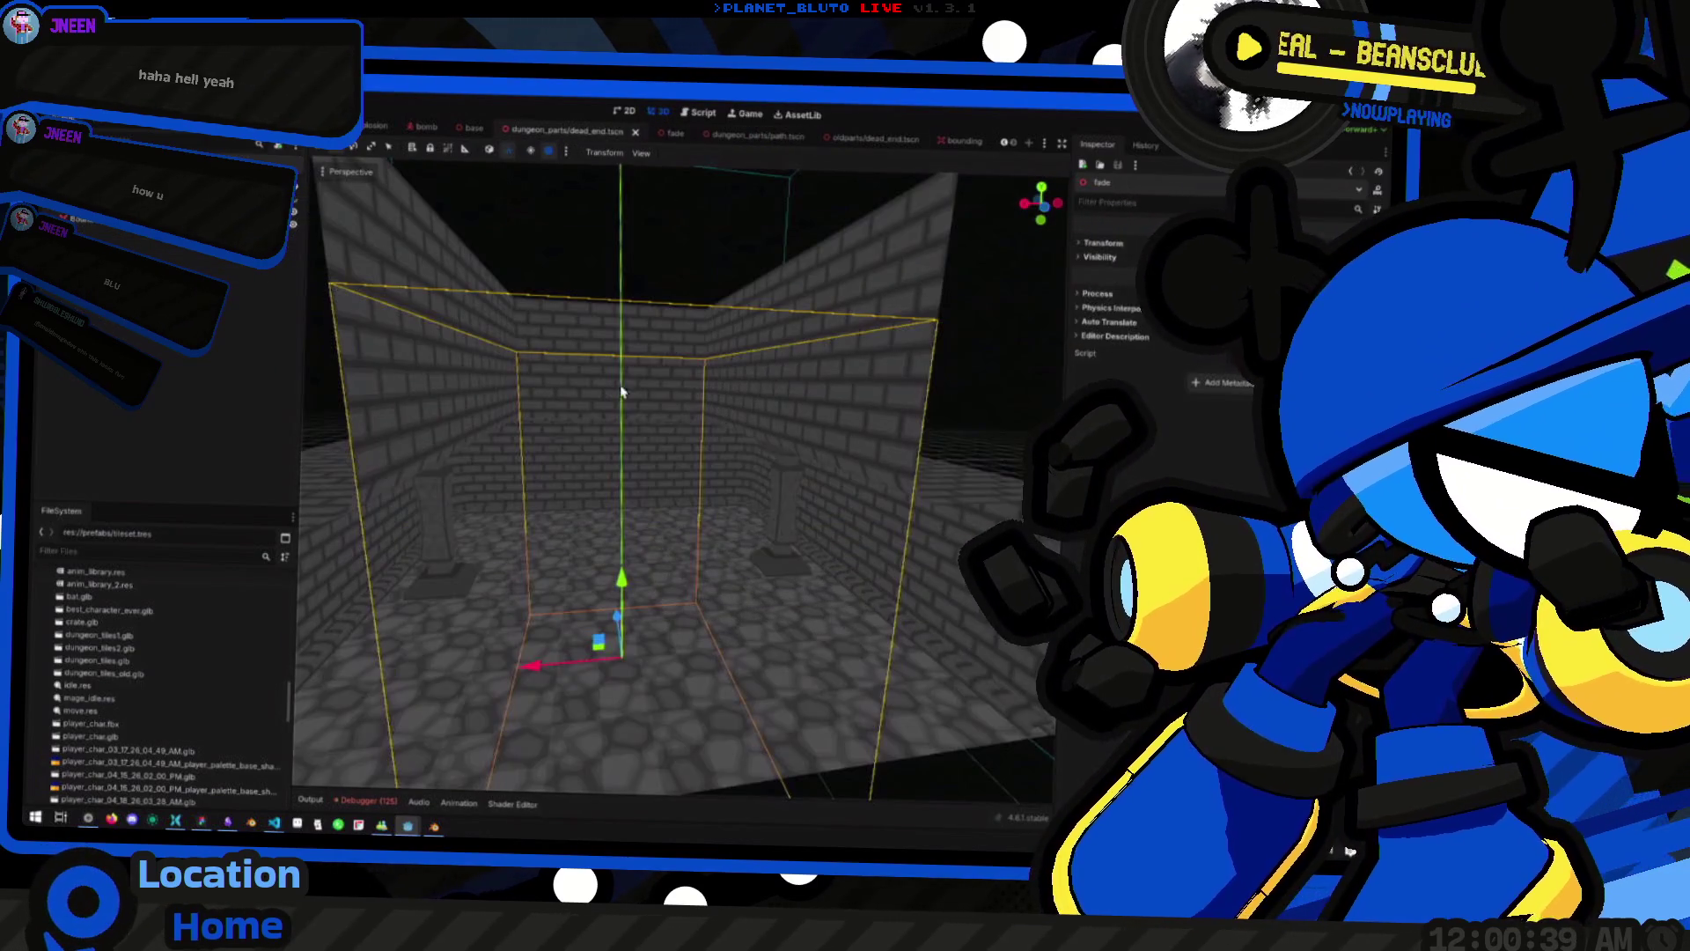
drag(621, 579, 627, 534)
scroll(665, 568, down, 5)
key(F5)
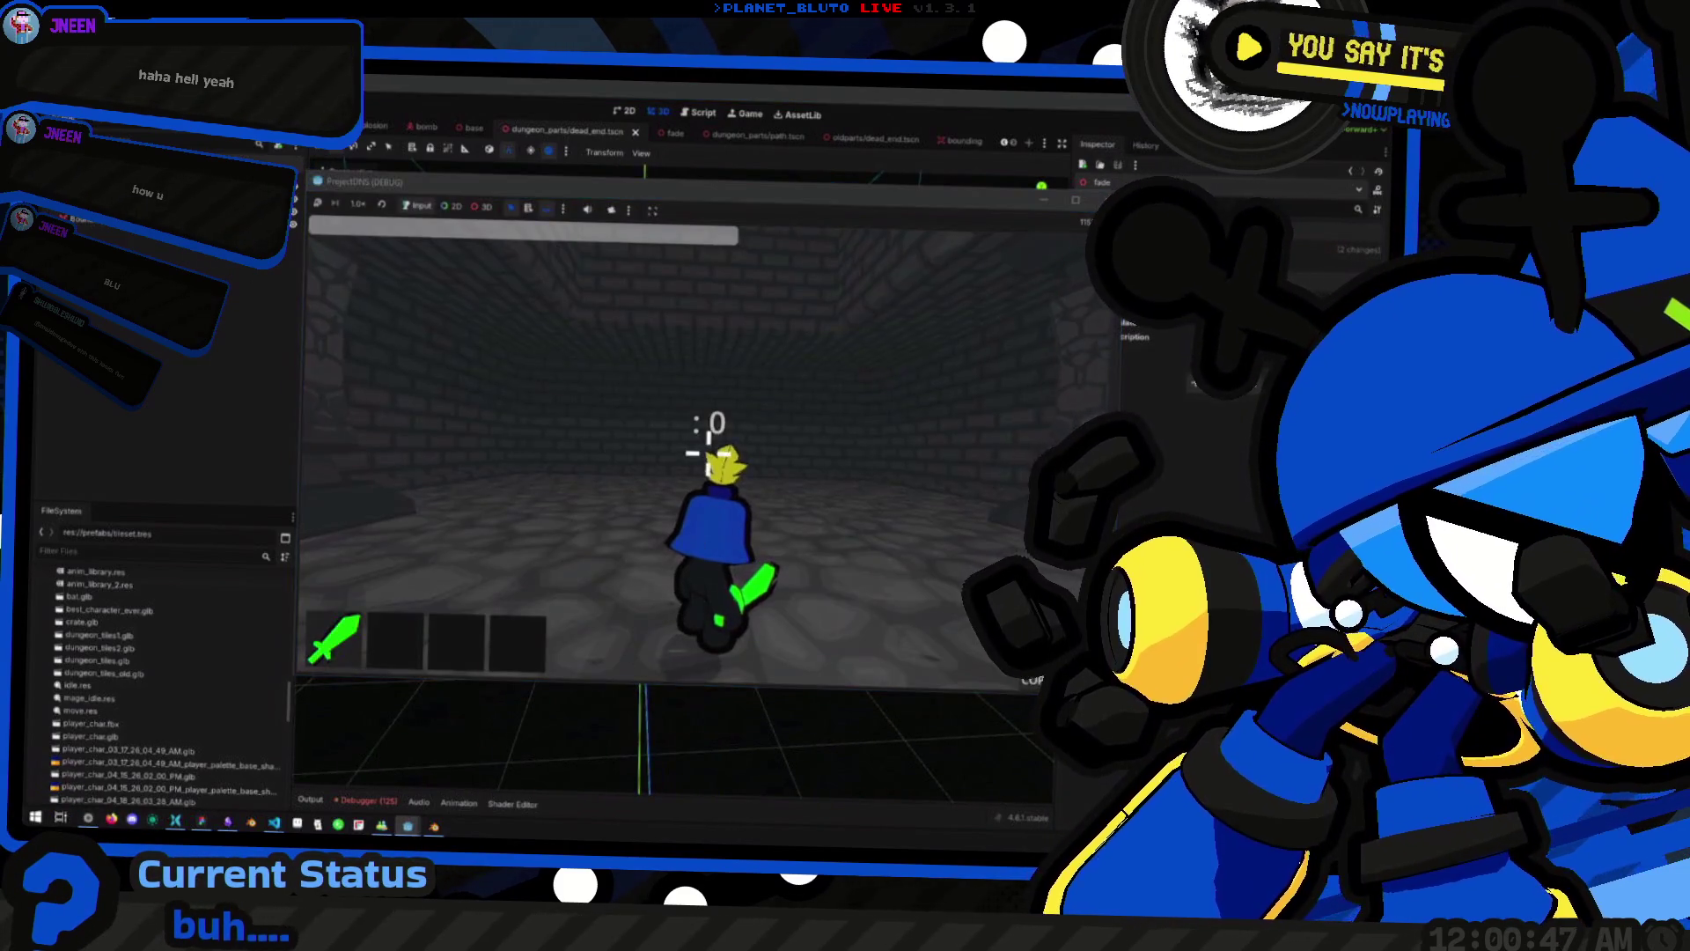
Restart the game and host a new lobby with the Knight class selected
key(w)
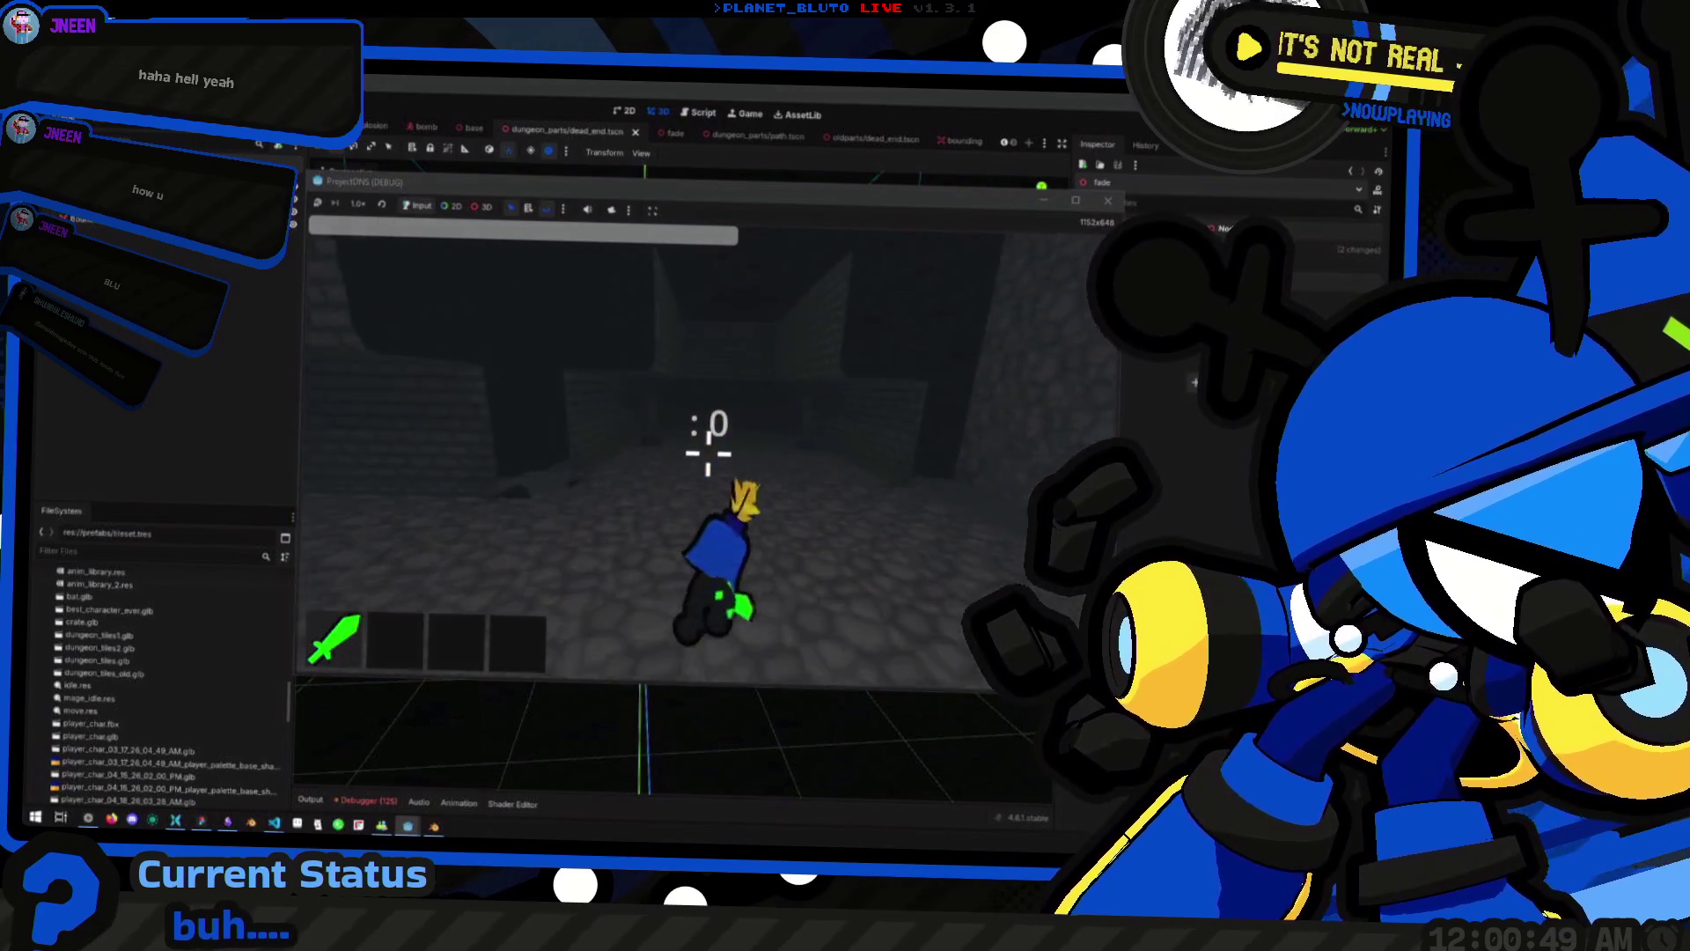
key(w)
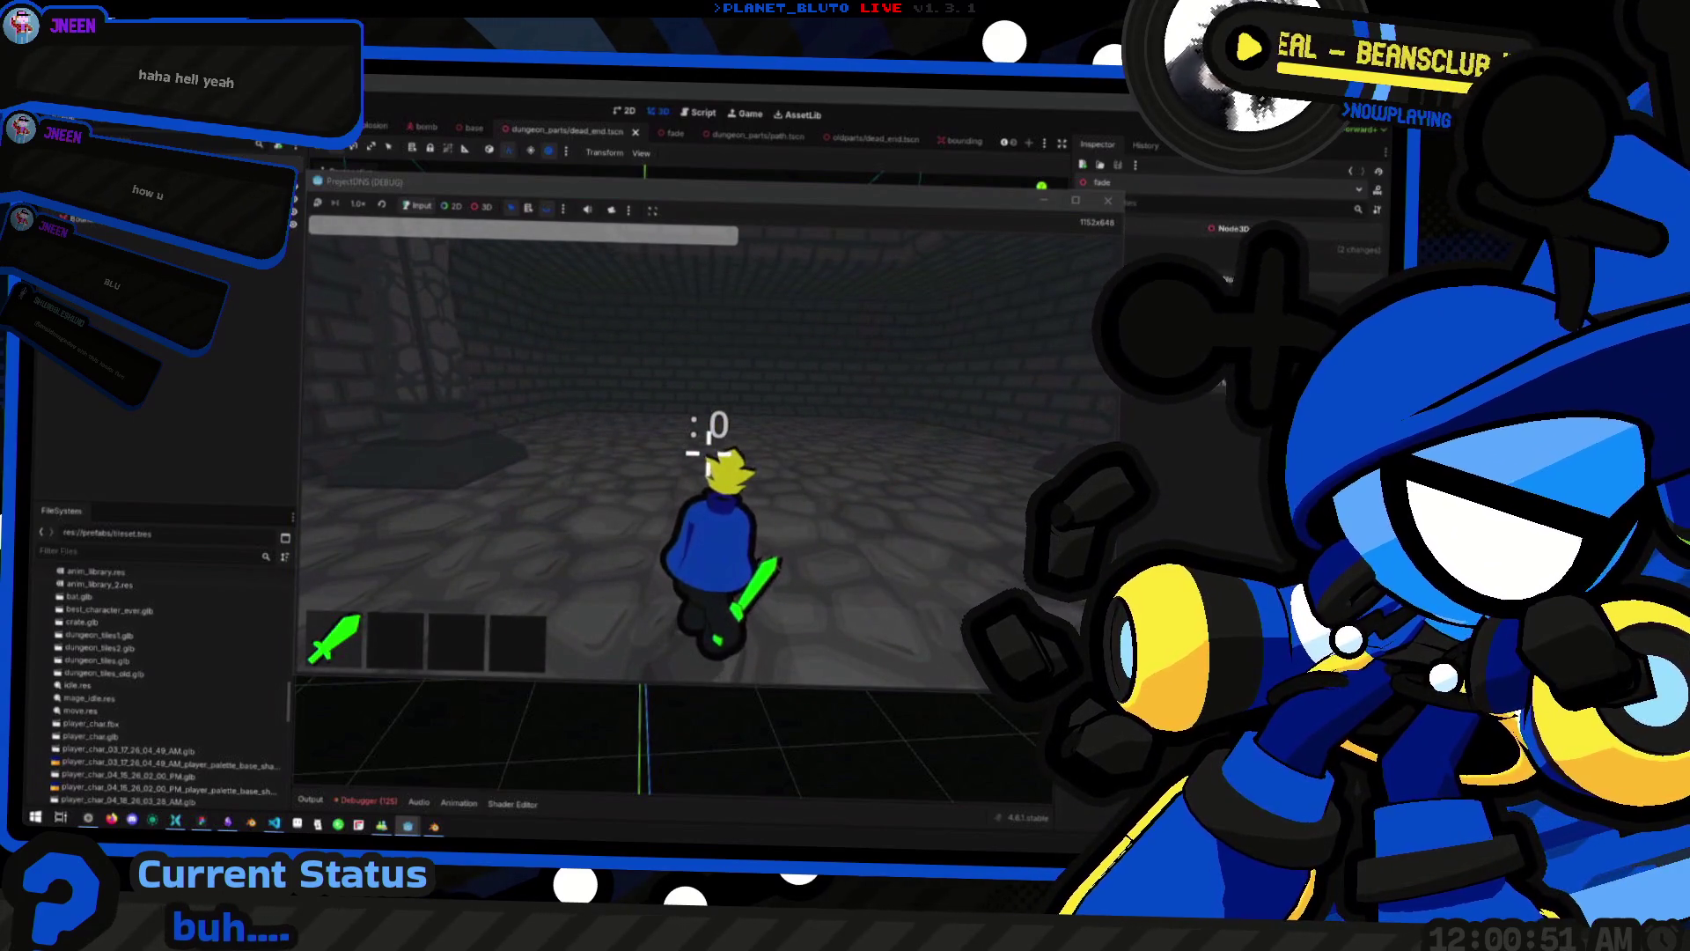
key(F5)
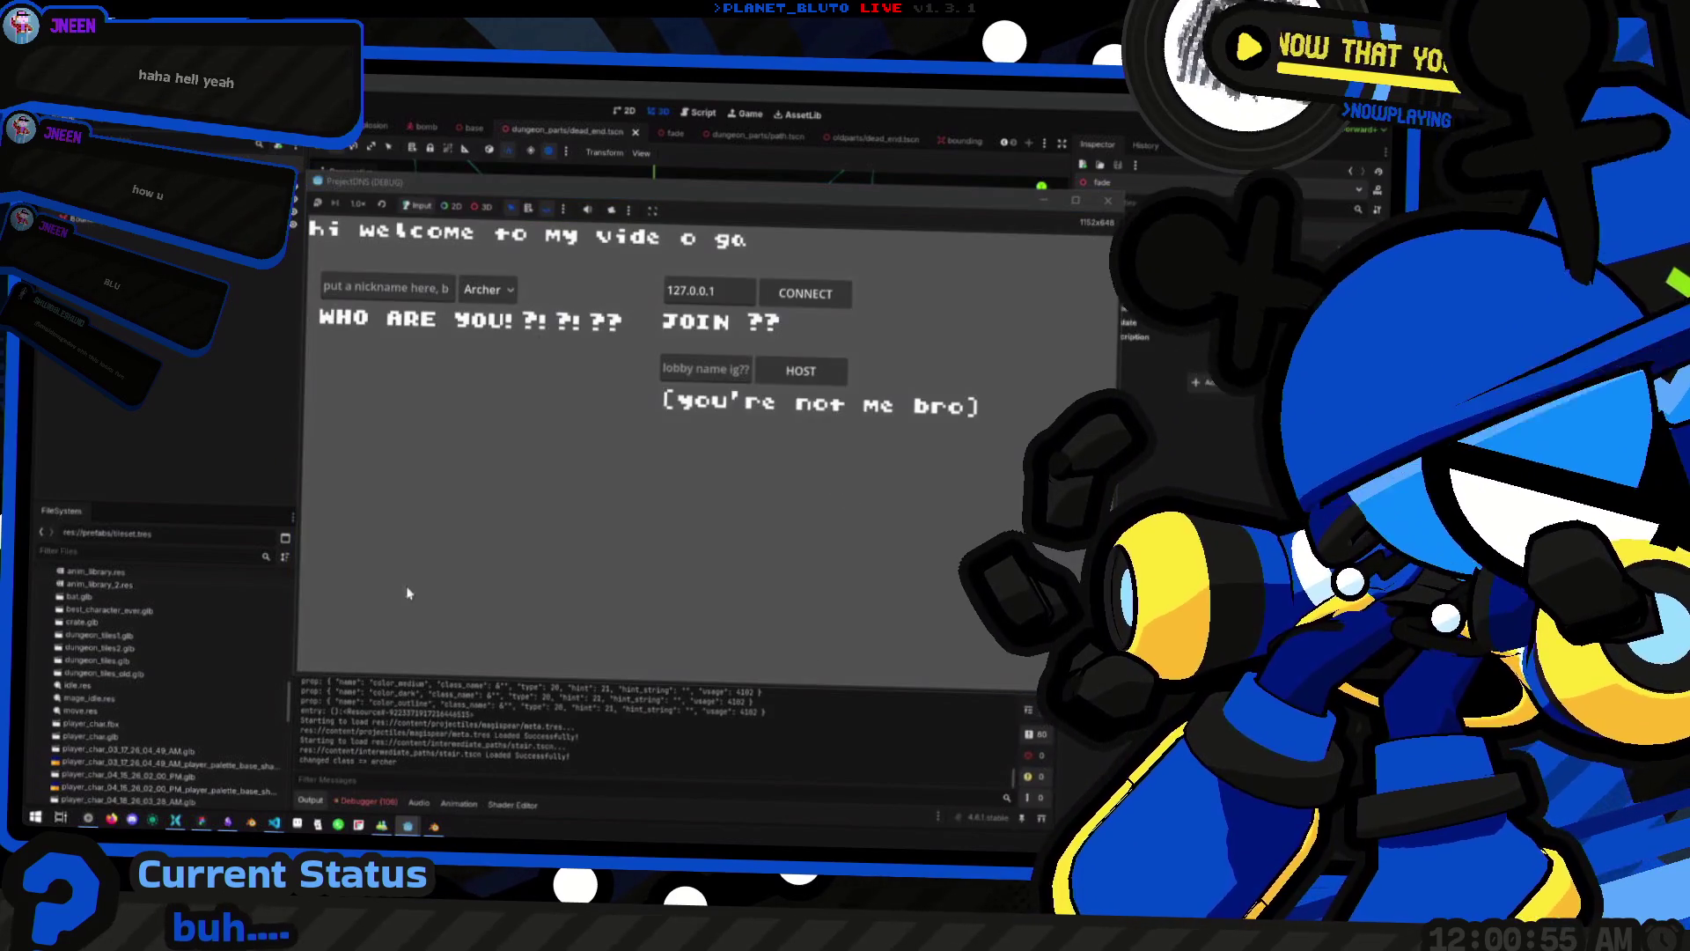
click(488, 289)
click(488, 327)
click(801, 370)
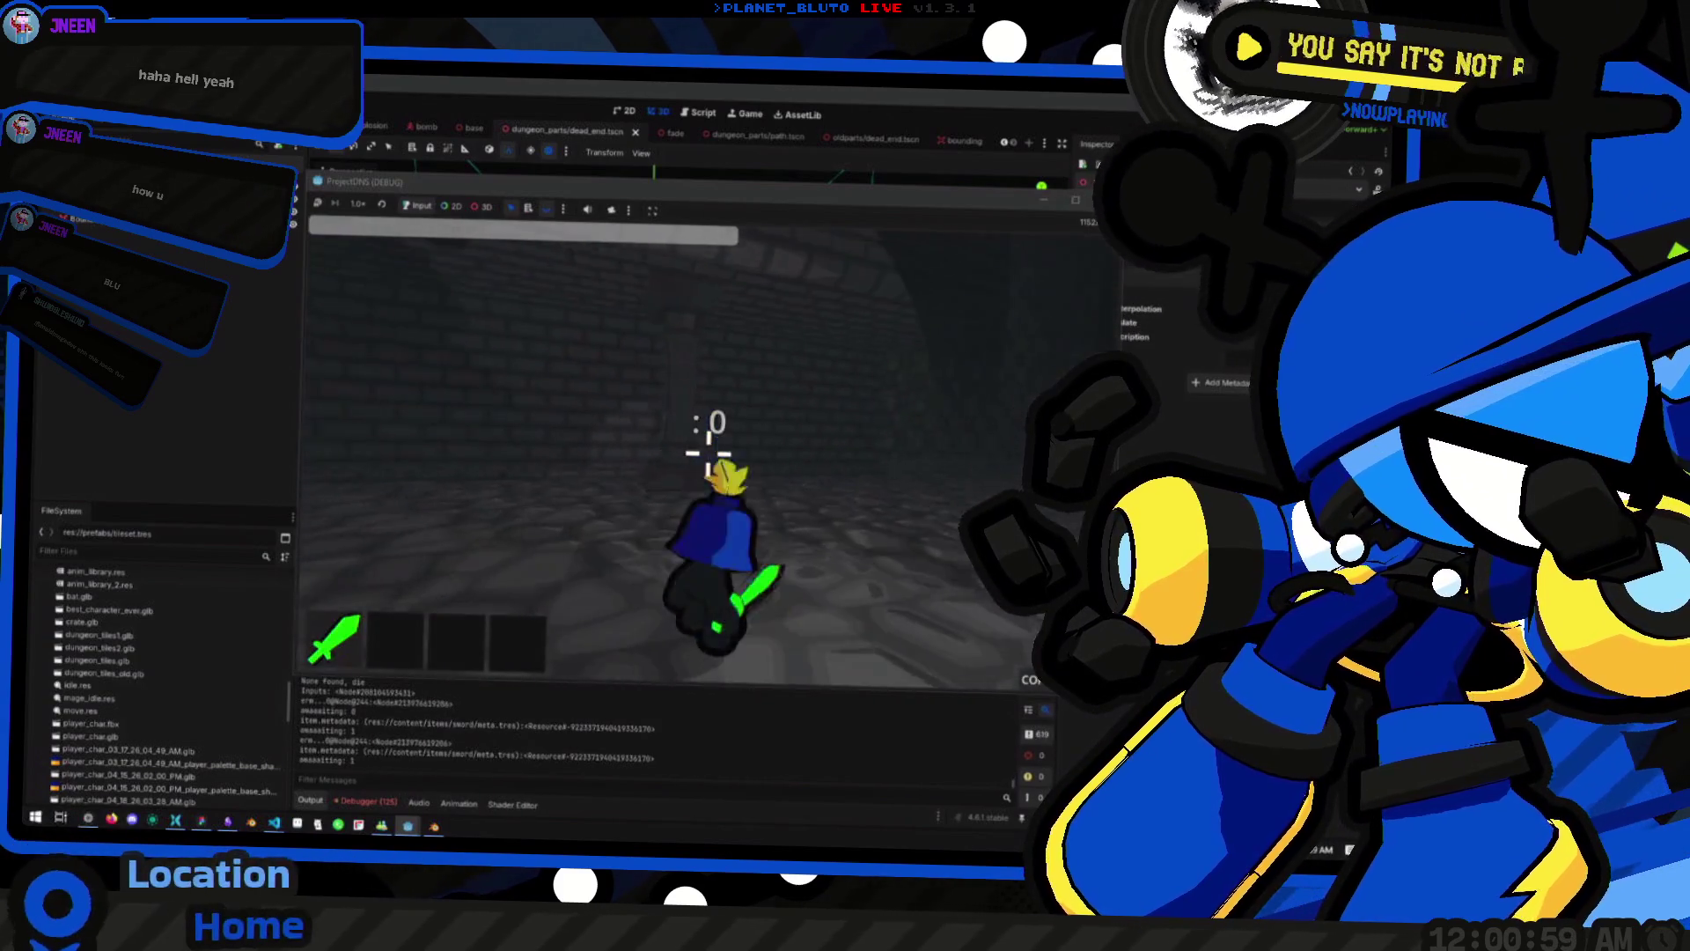
Walk the knight past the pillar down the brick corridors into the dark one, then stop the game
key(space)
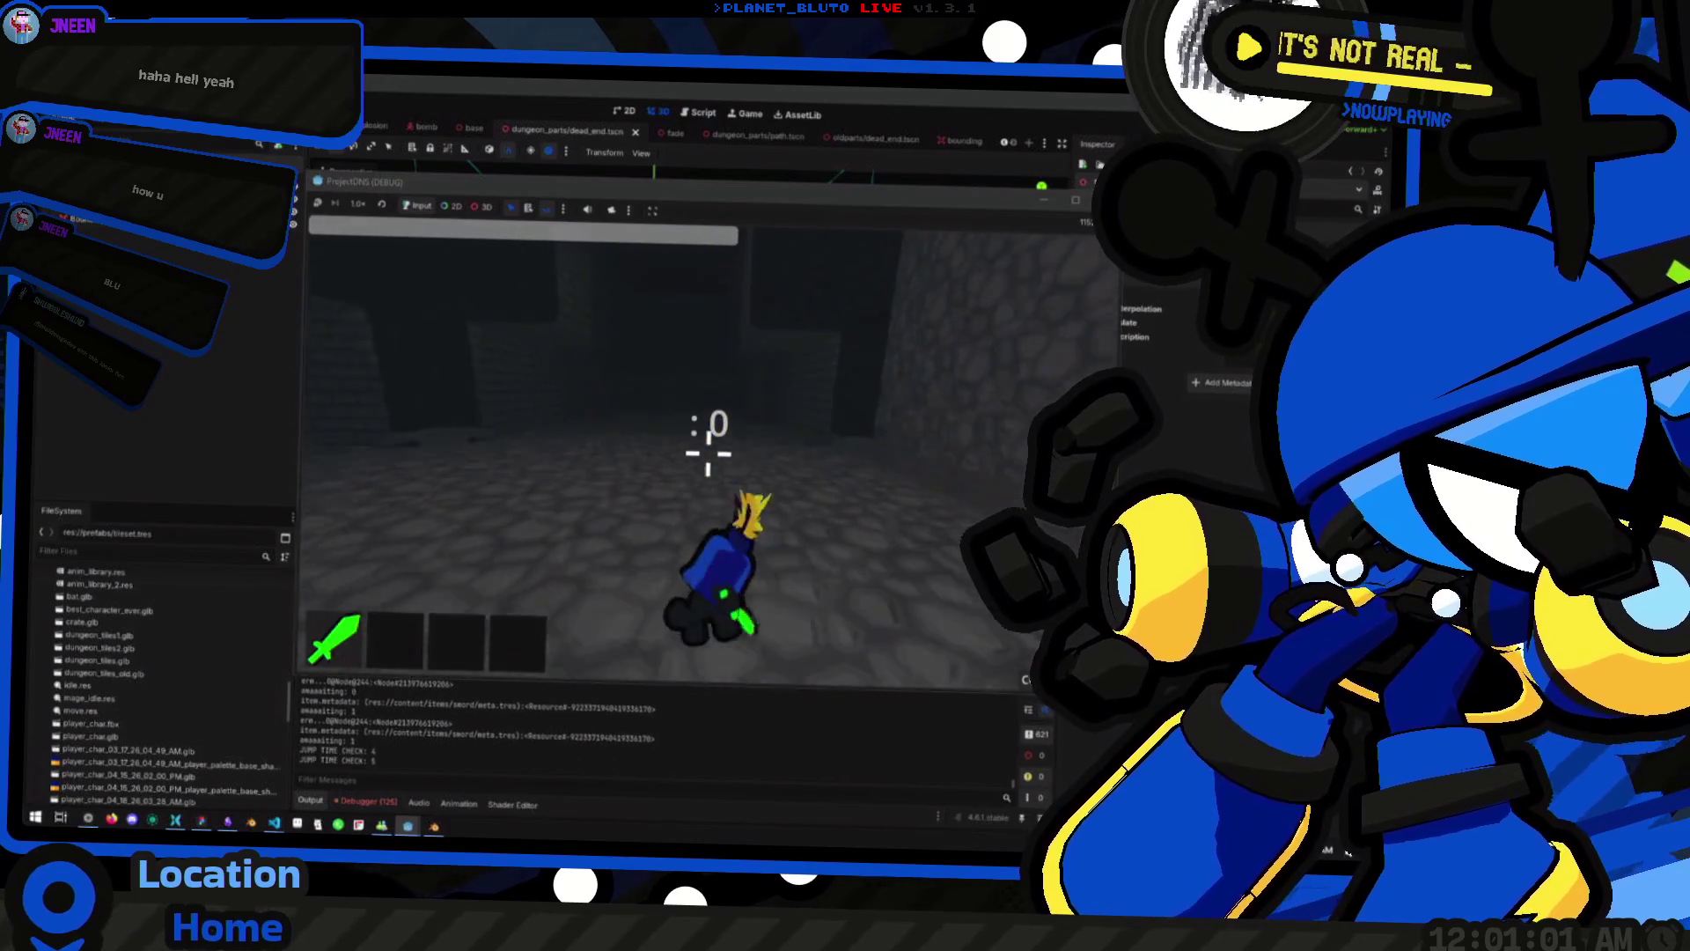
key(w)
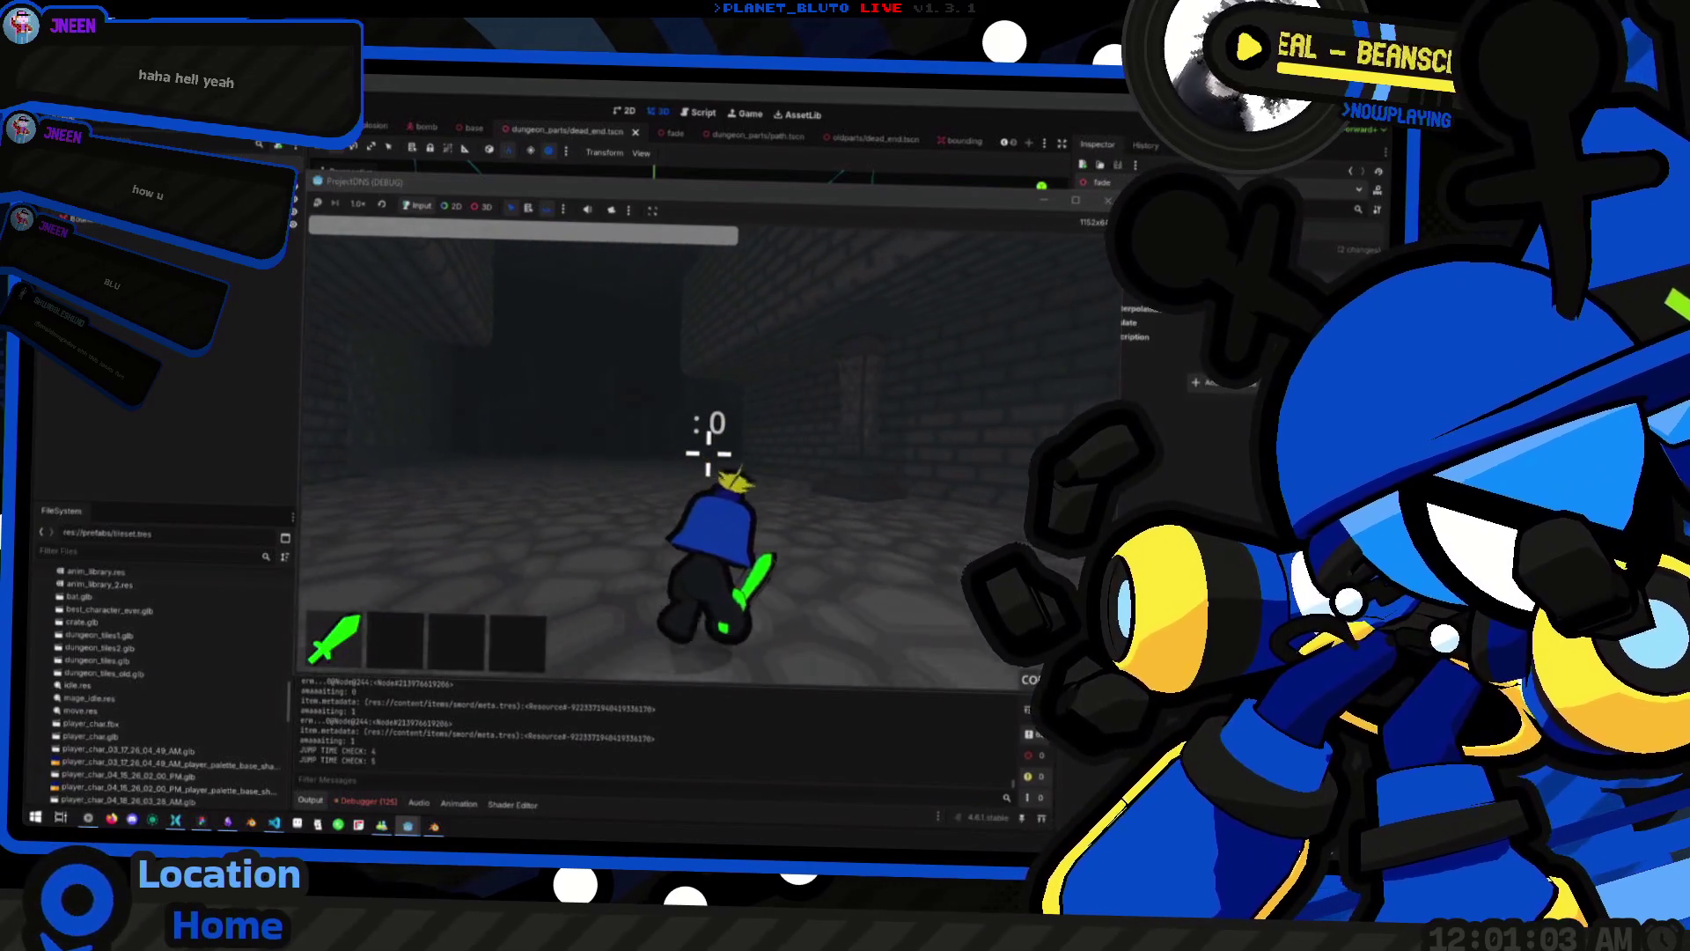
key(w)
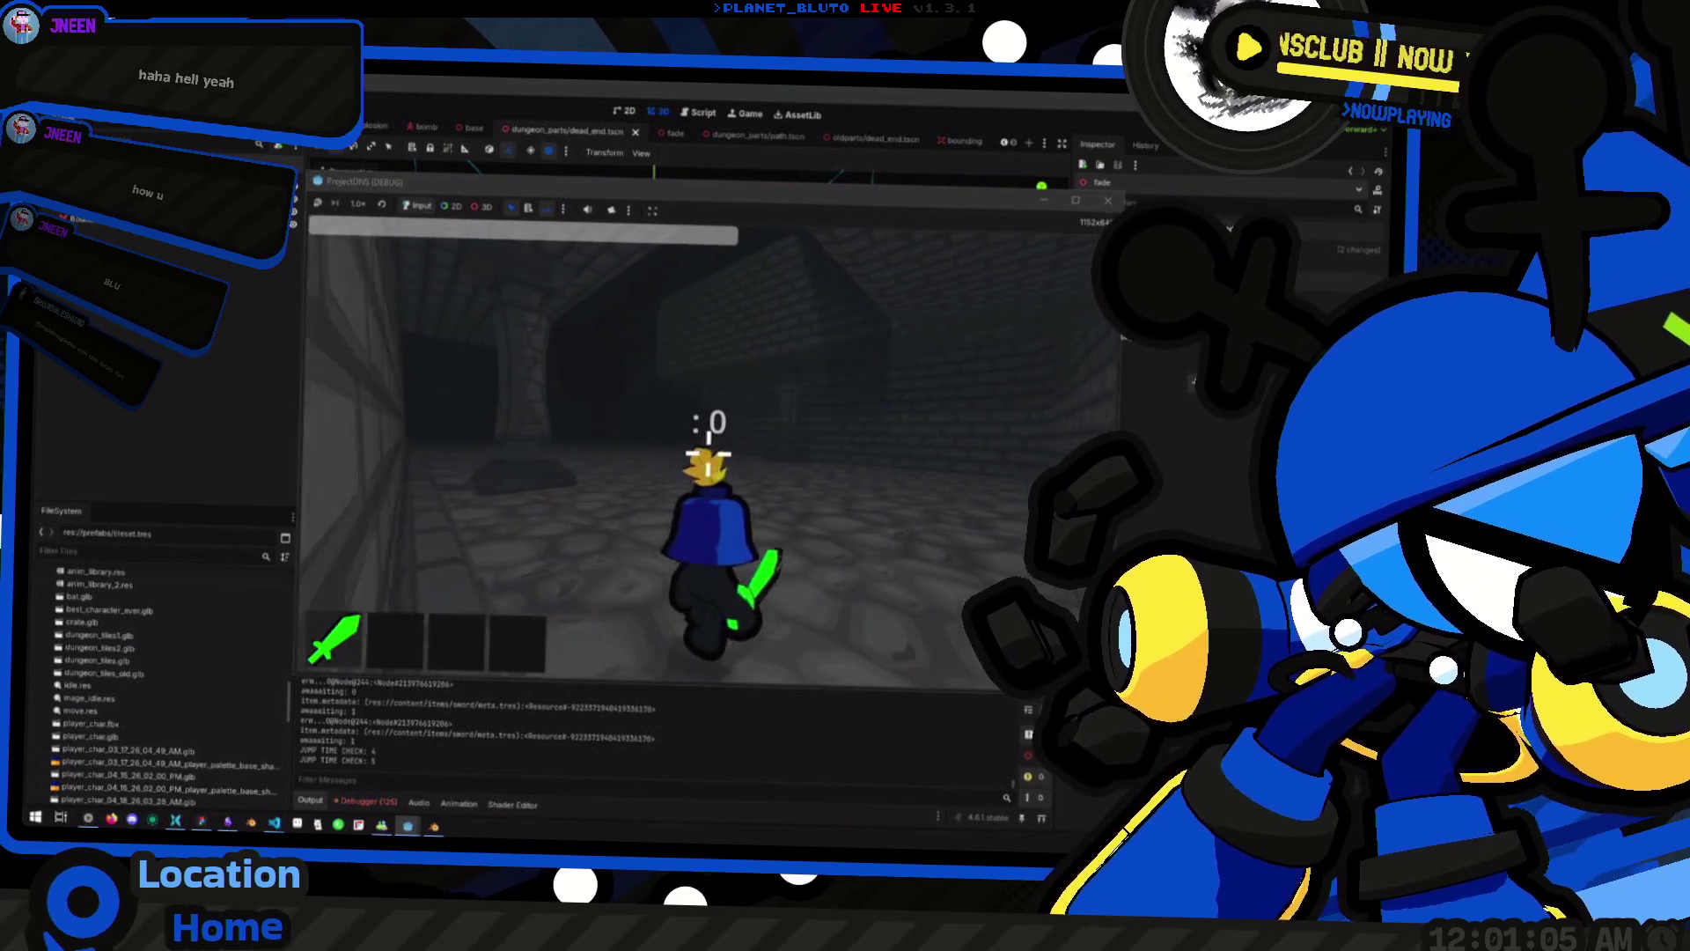
key(w)
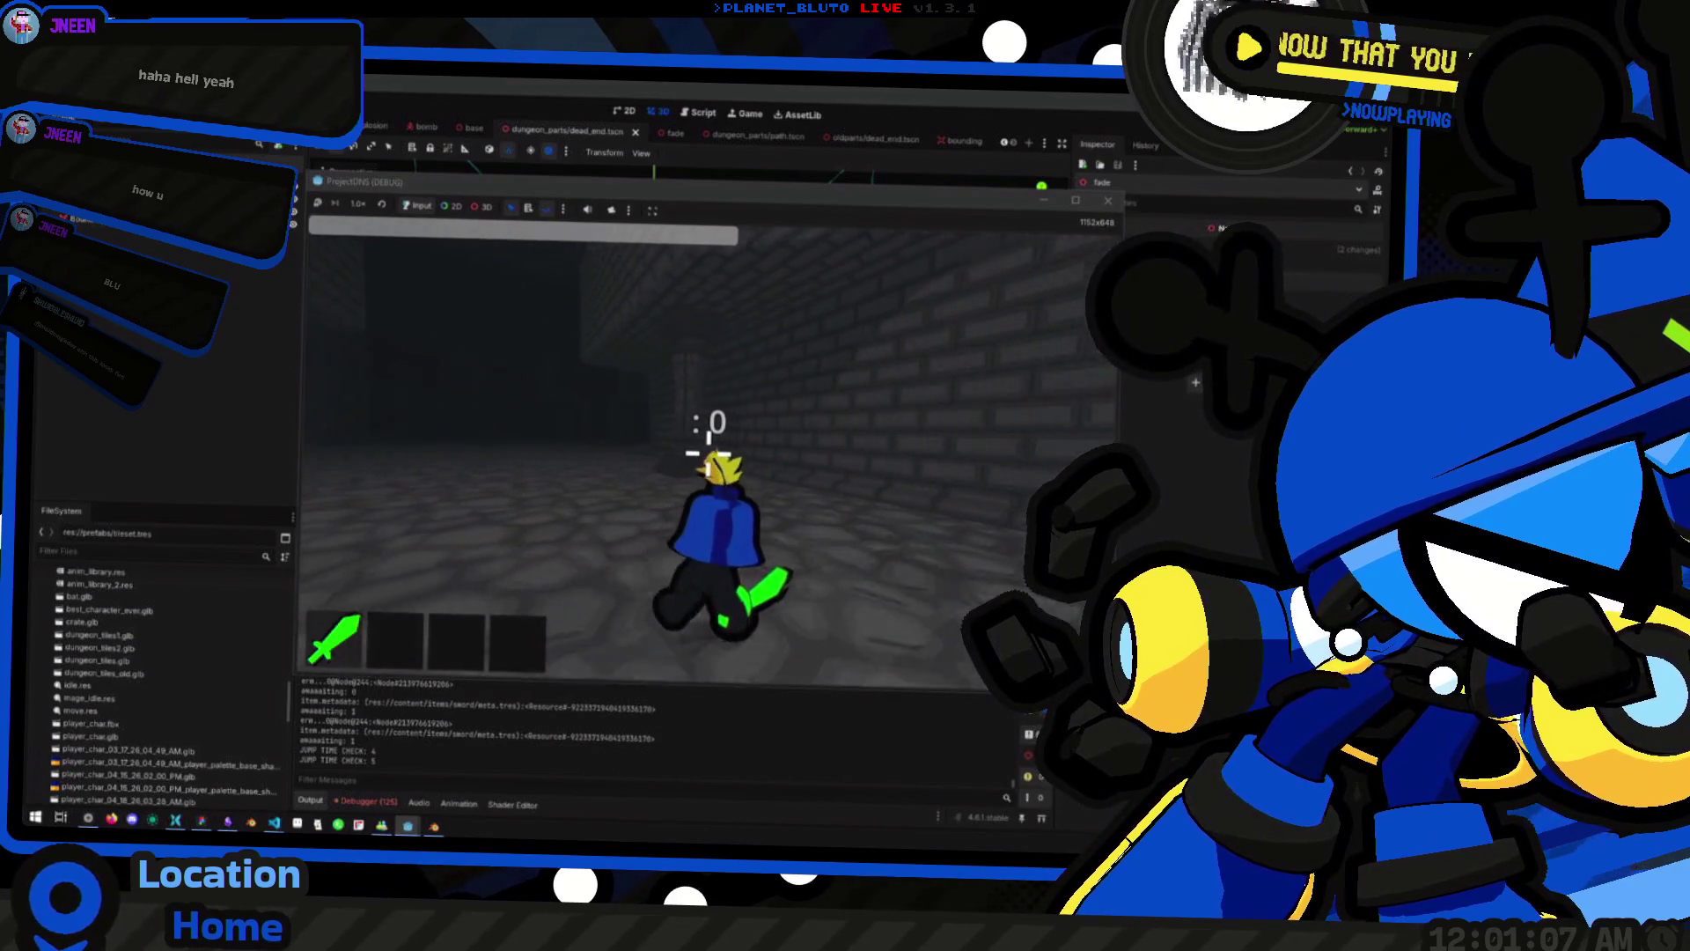
key(w)
key(w)
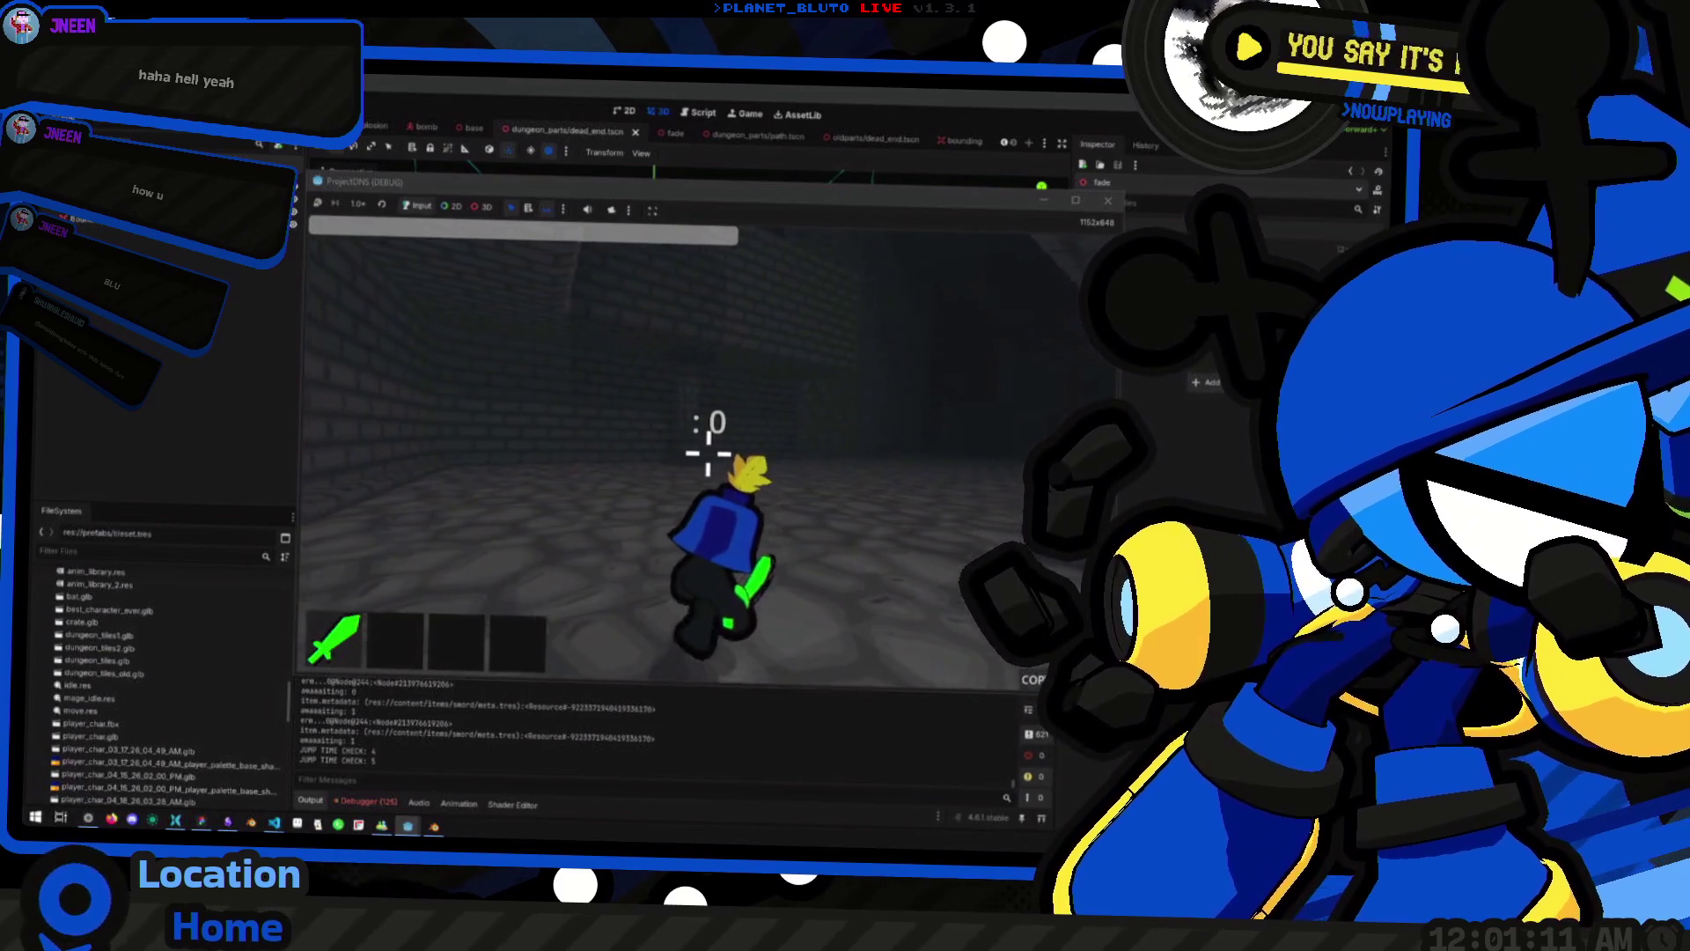
key(w)
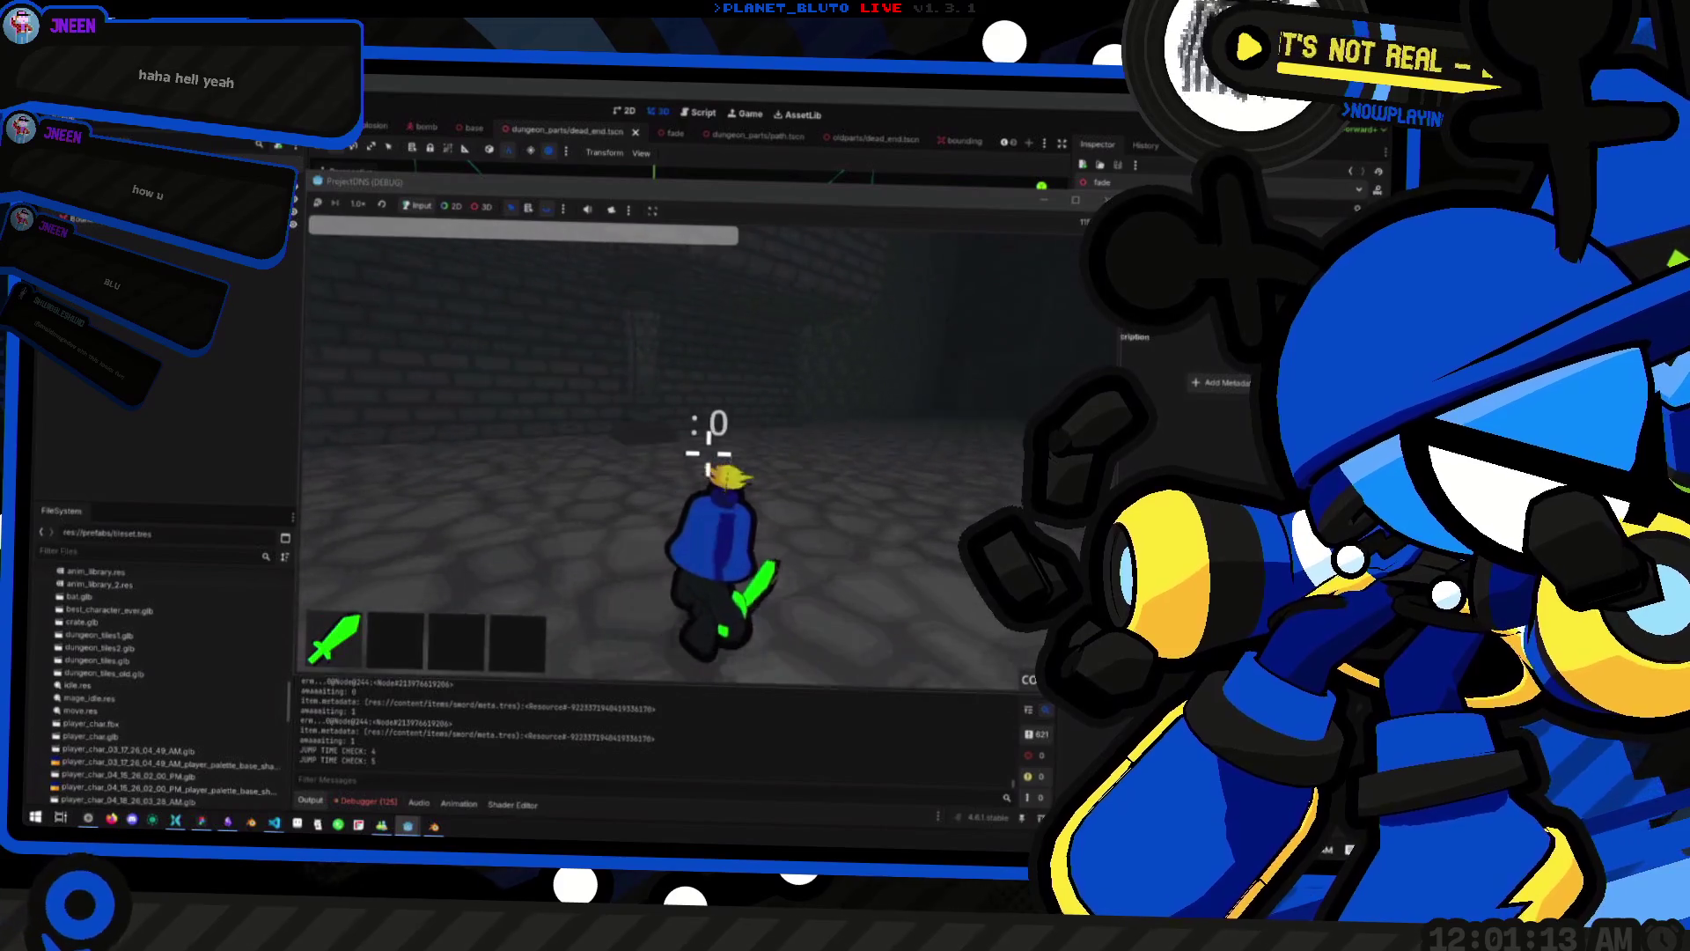
key(w)
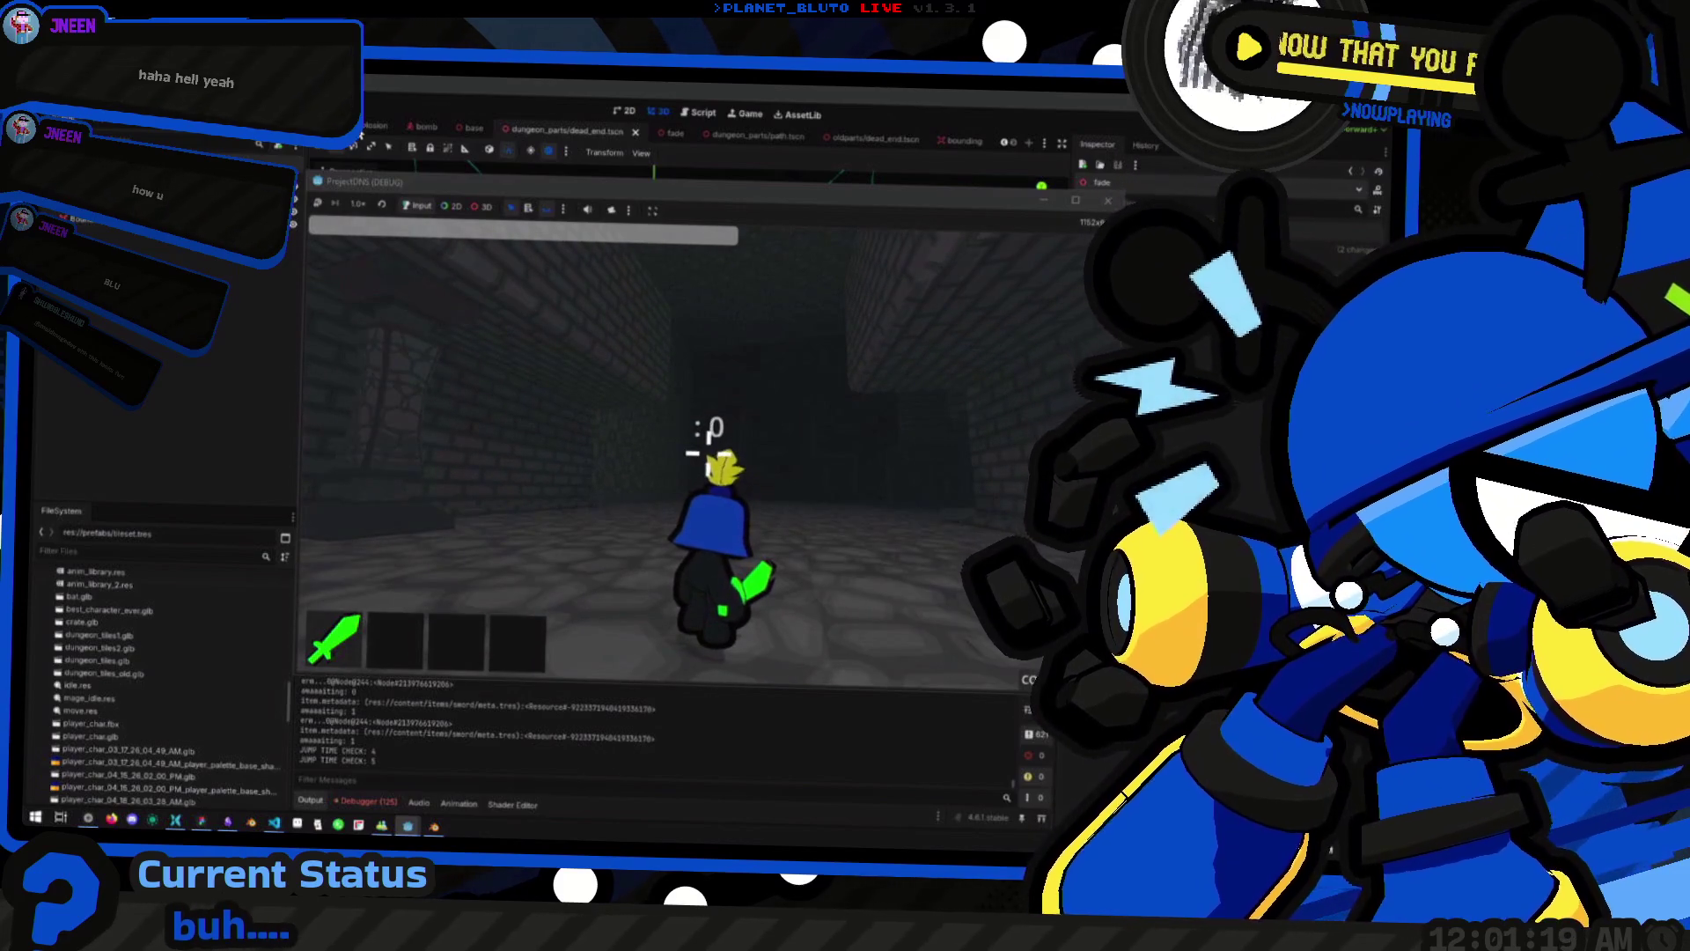
key(F8)
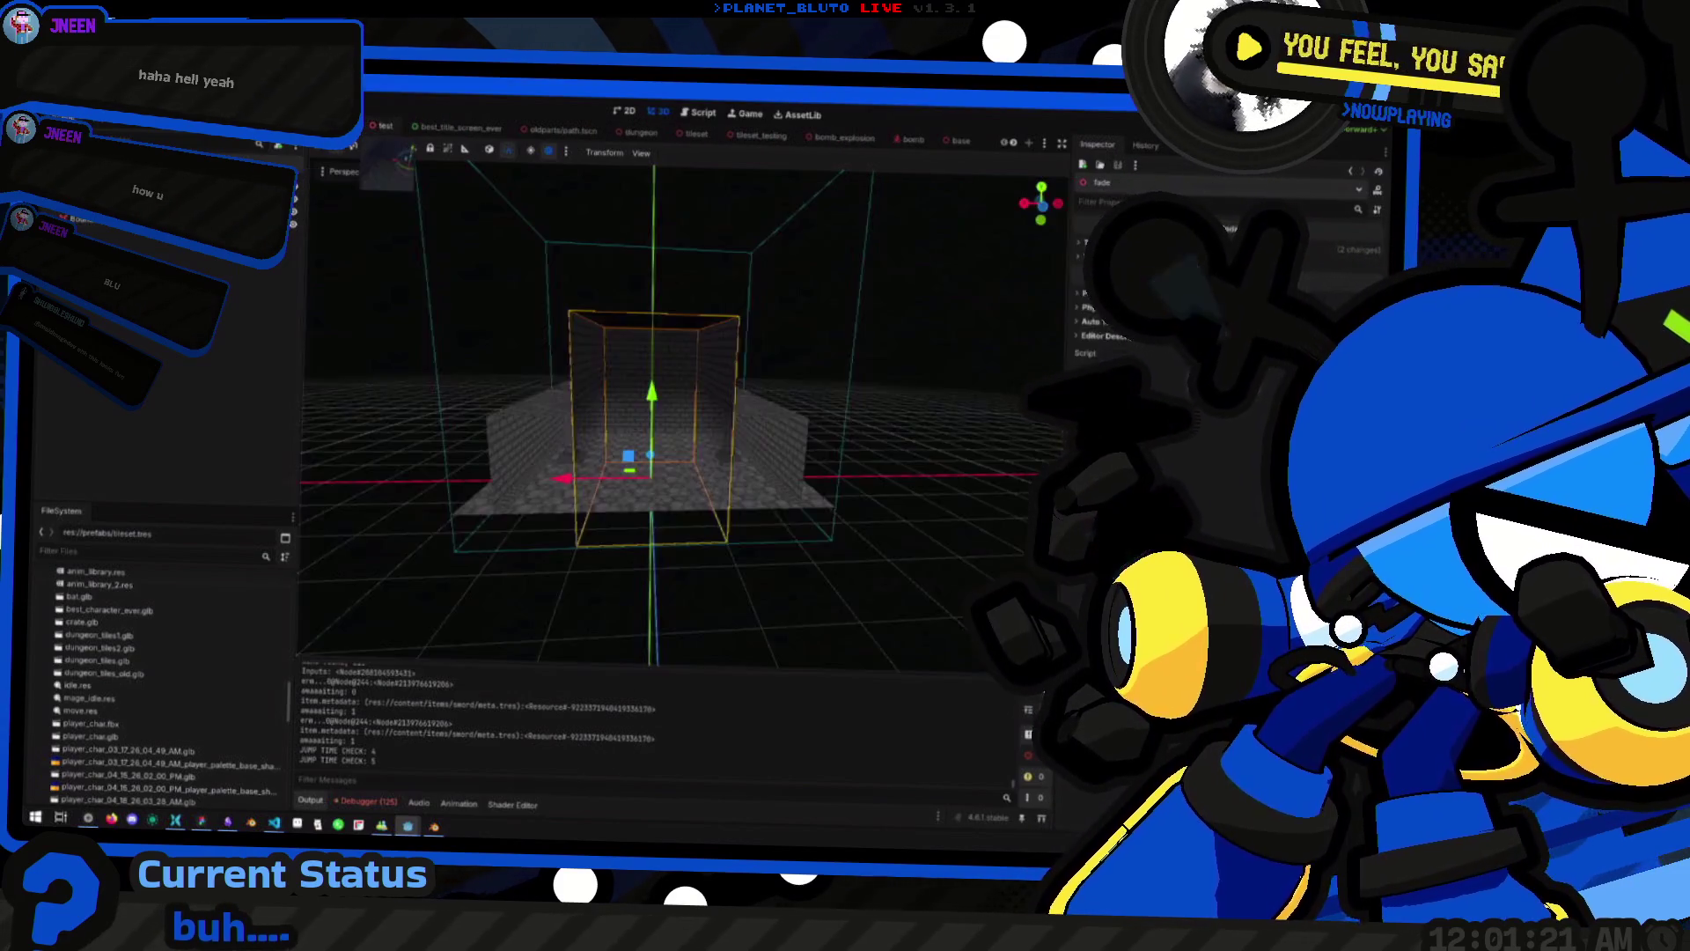
Select the player's CollisionShape3D to view its sphere, then run the game and walk around
click(101, 489)
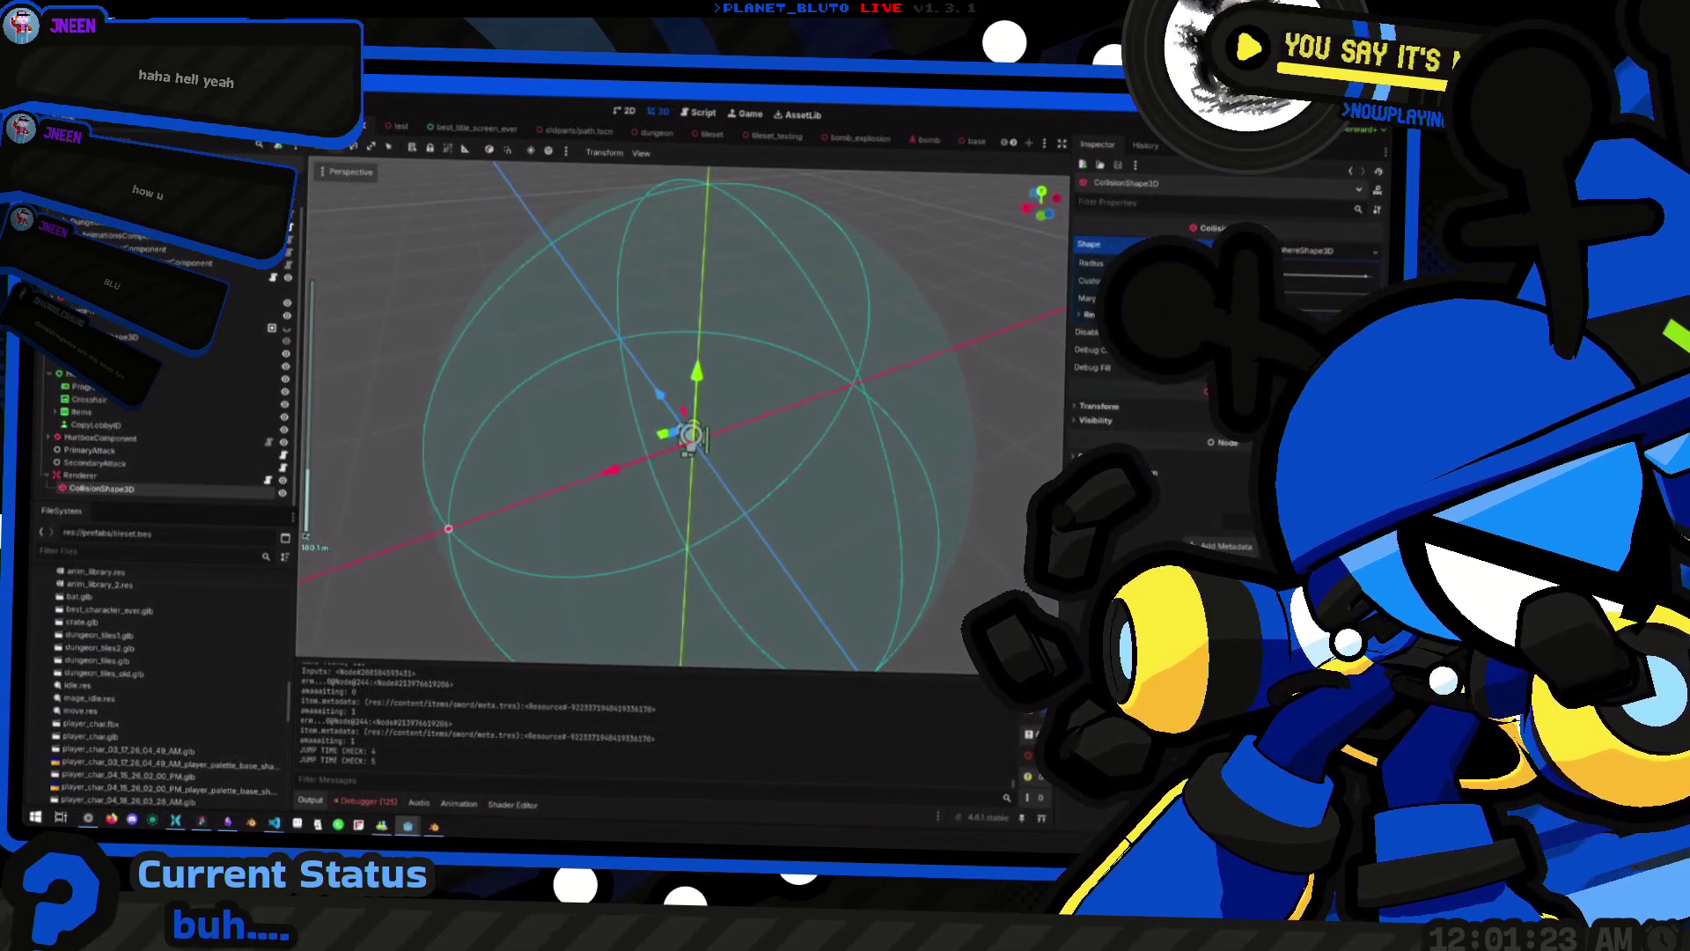
key(F5)
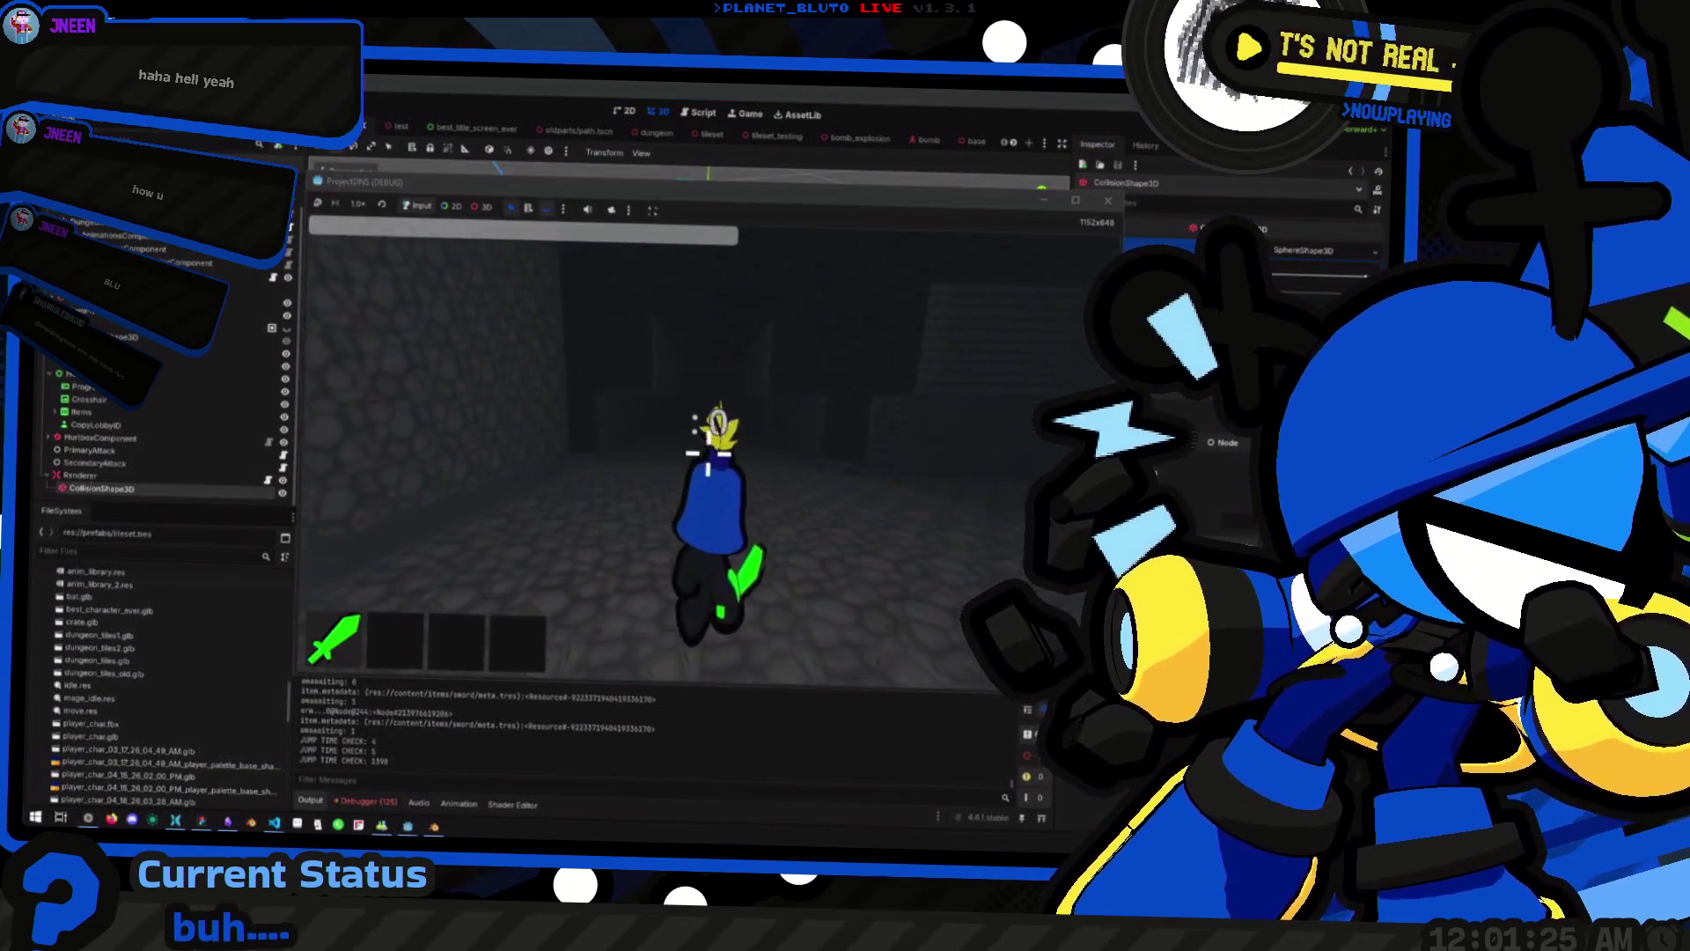
key(space)
key(space)
key(space)
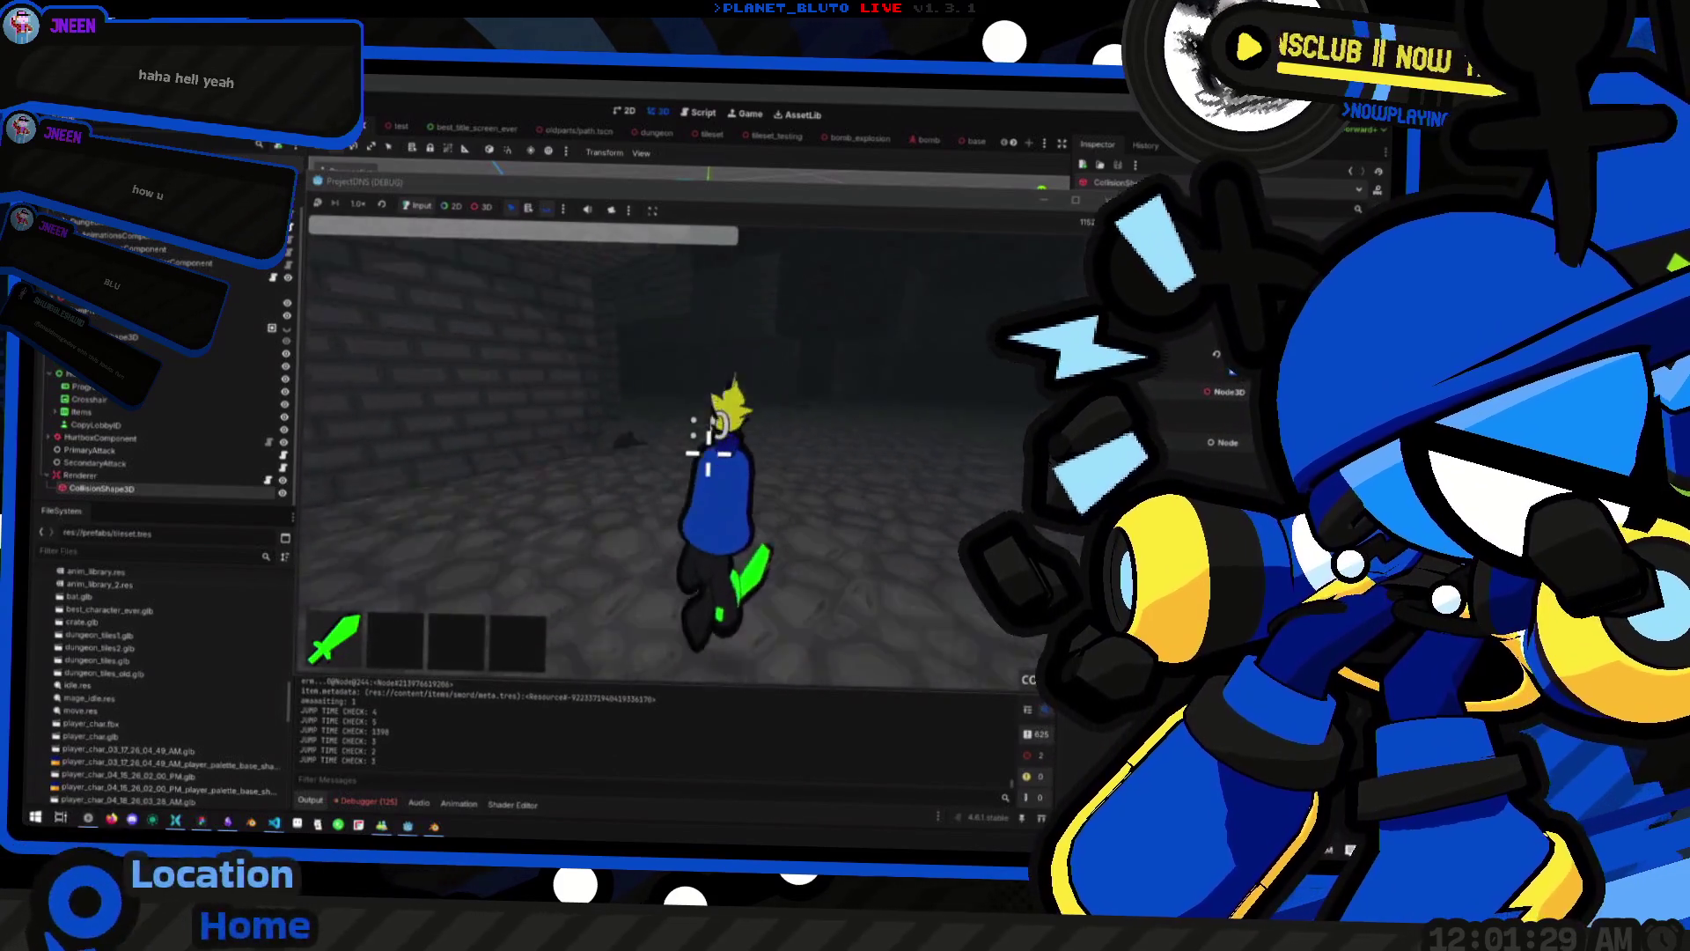
key(space)
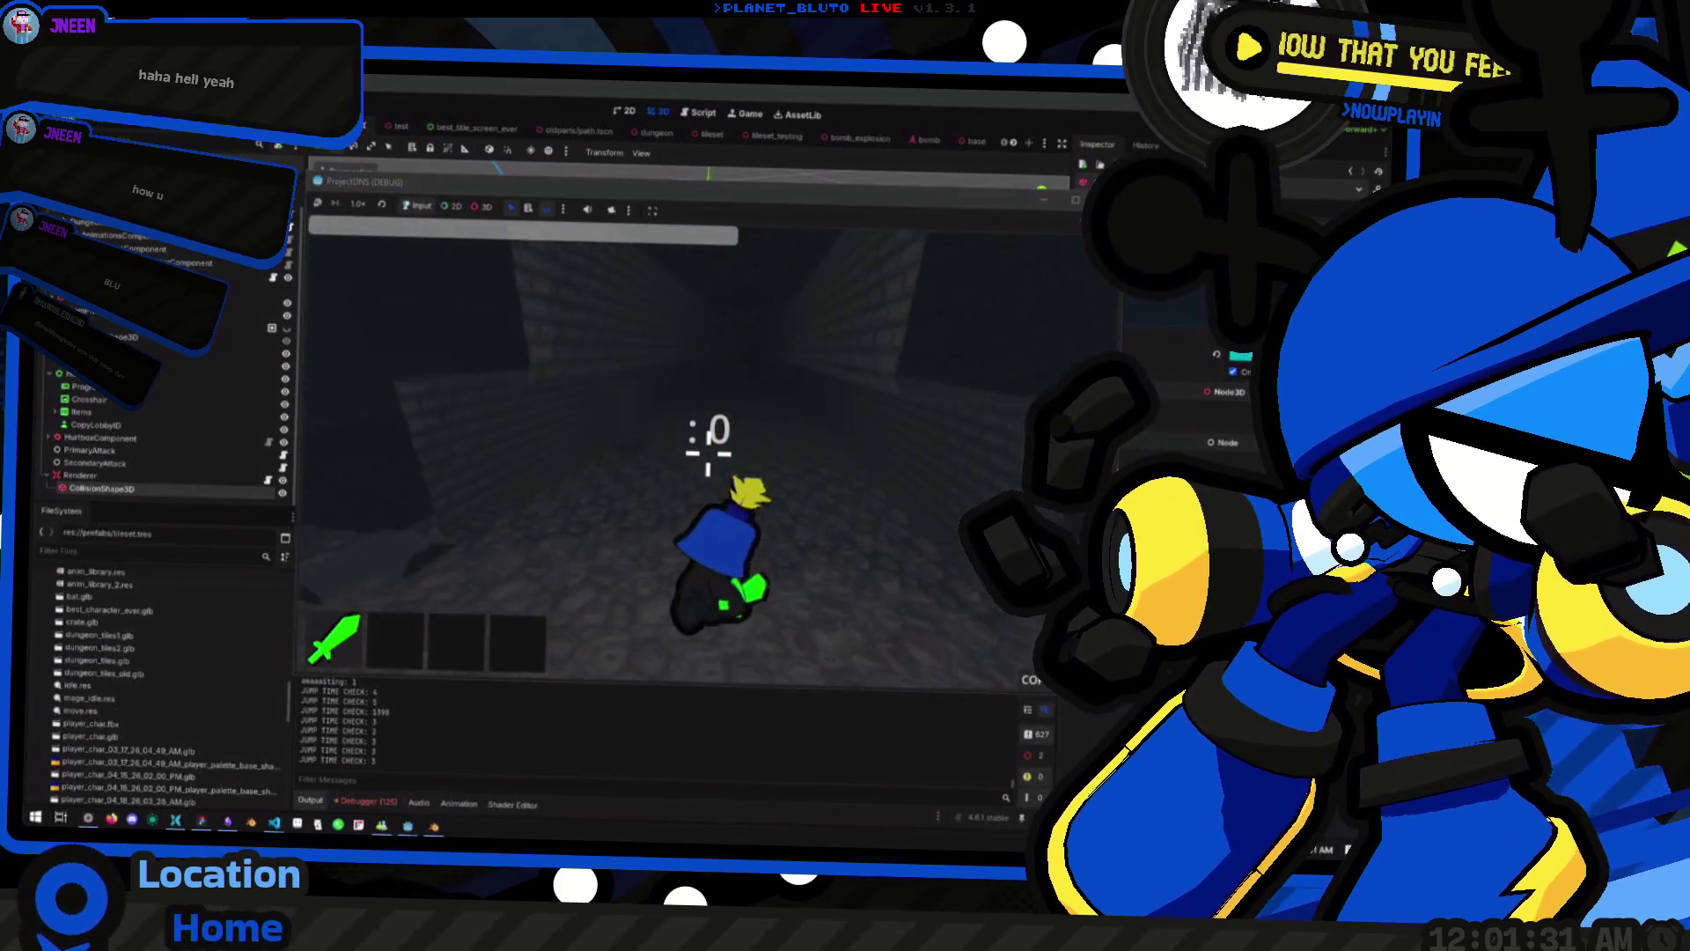
key(space)
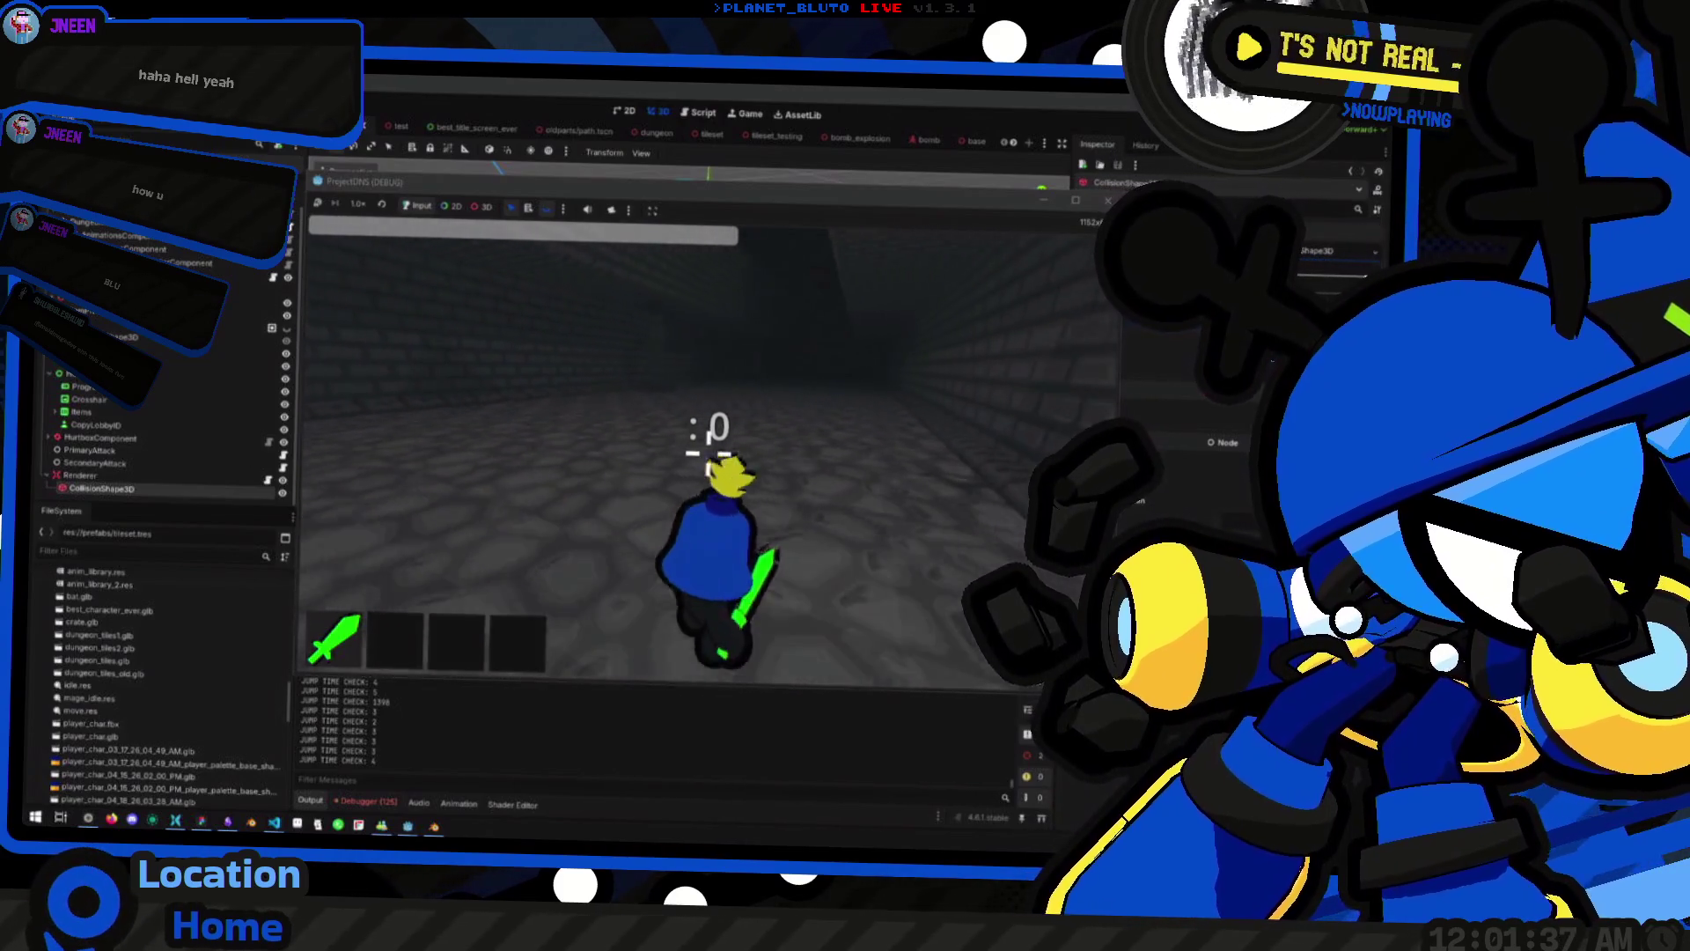
key(a)
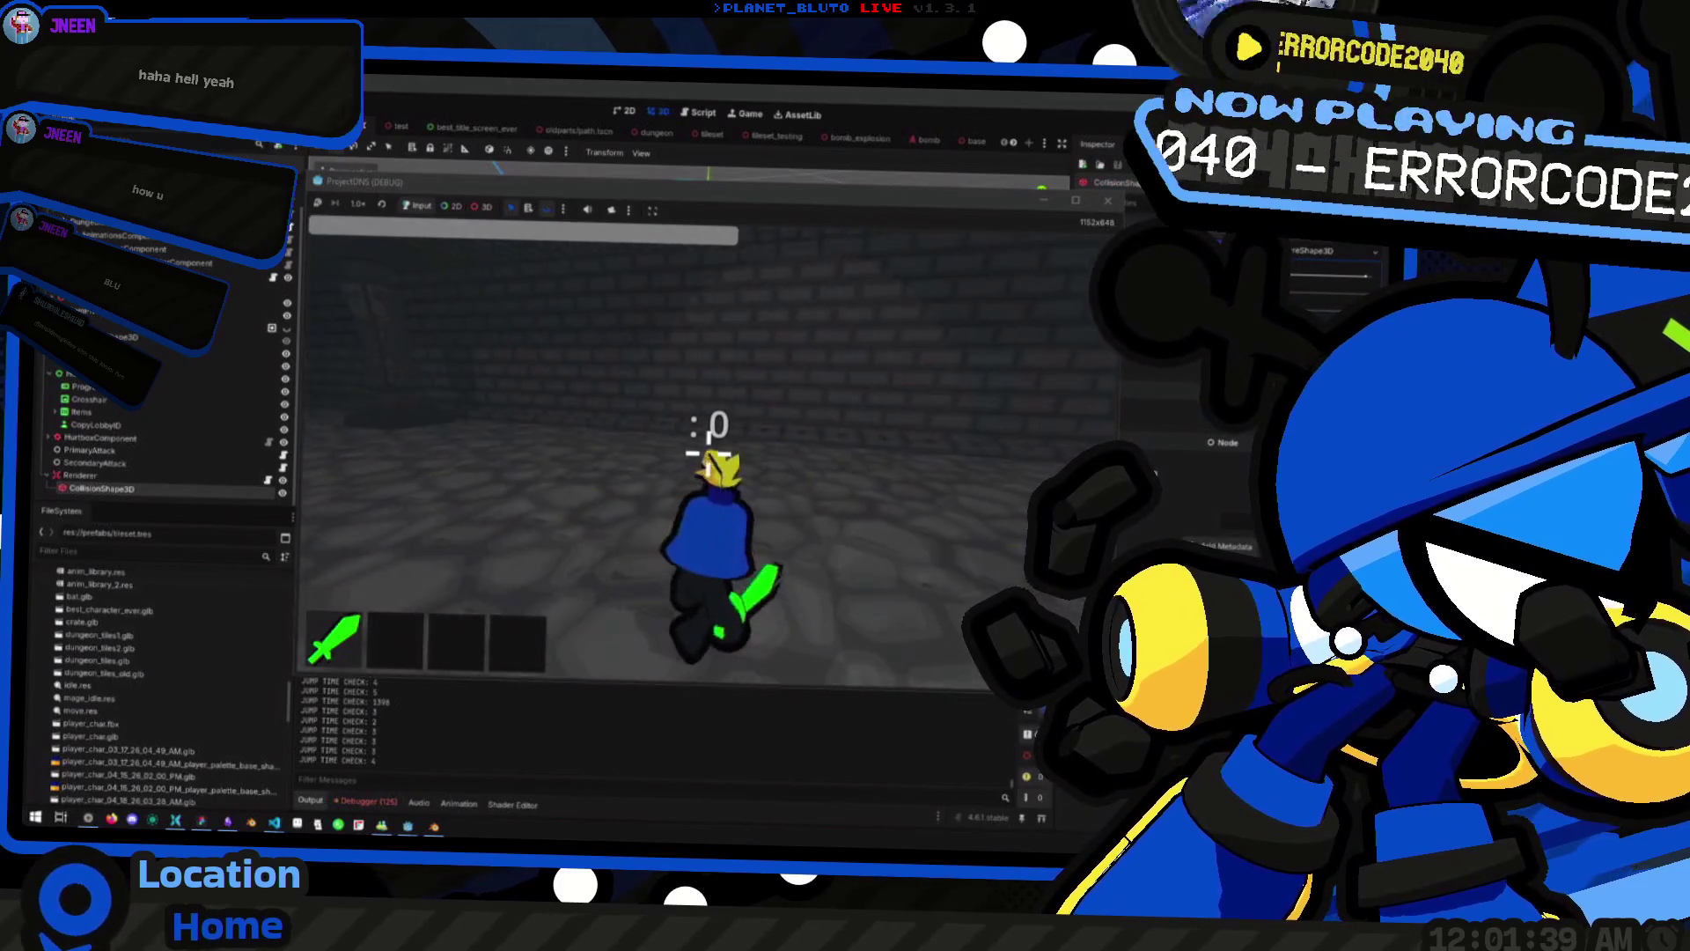
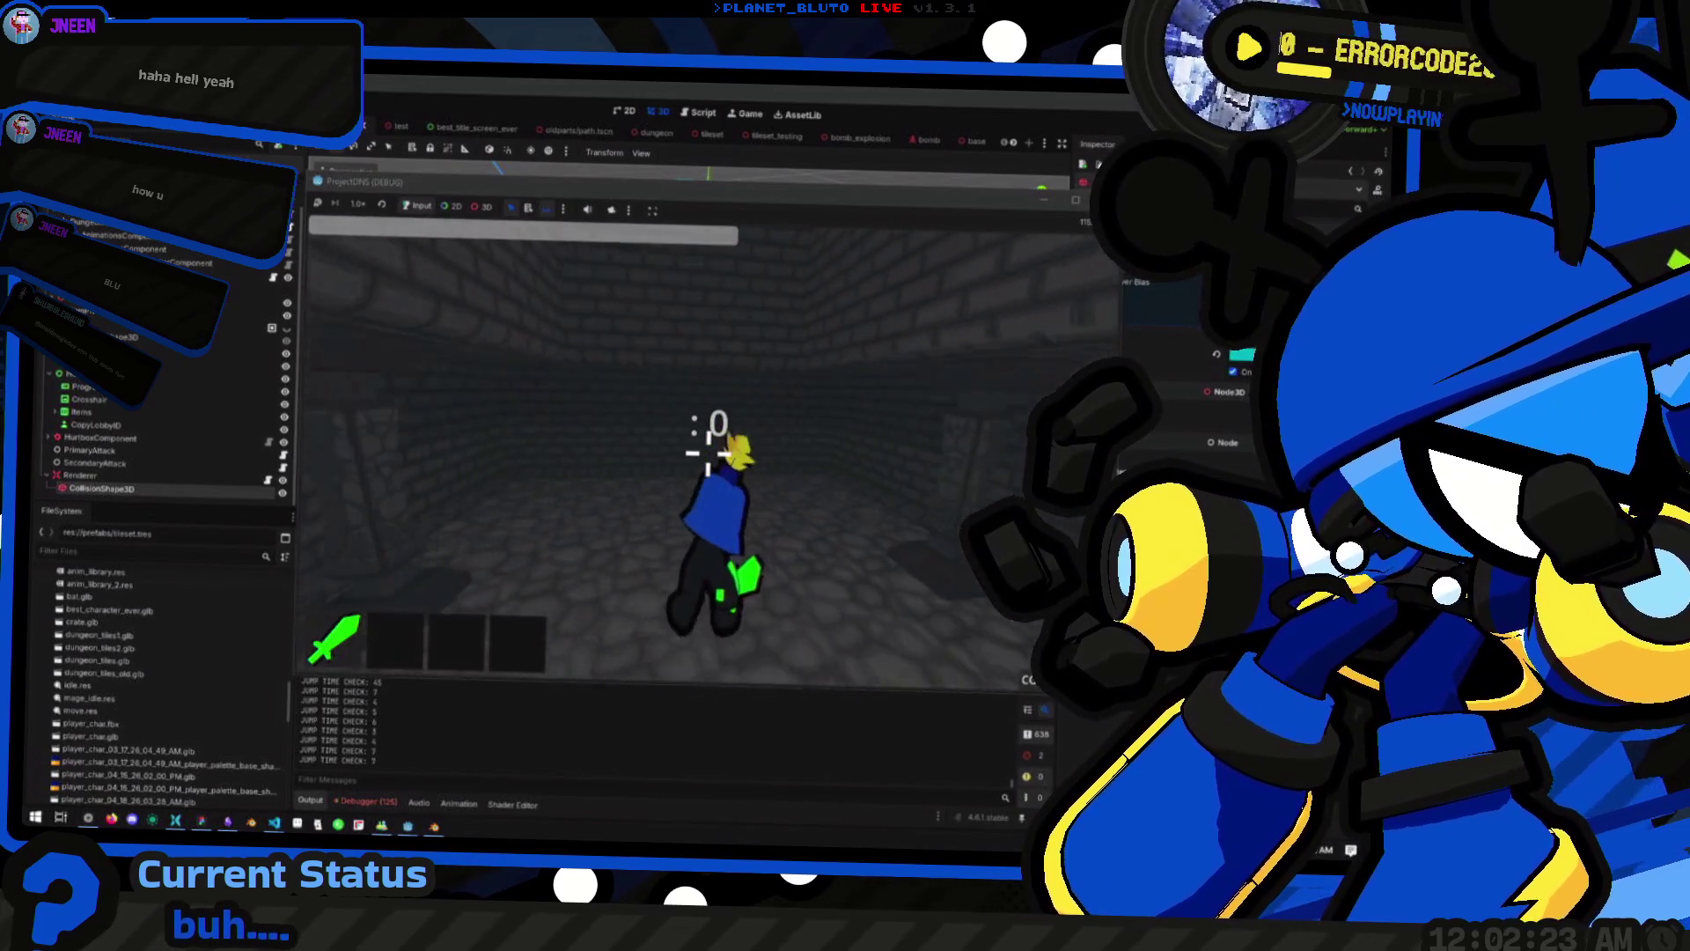
Walk the character through several dungeon corridors, turning between walls, then return to the editor
key(w)
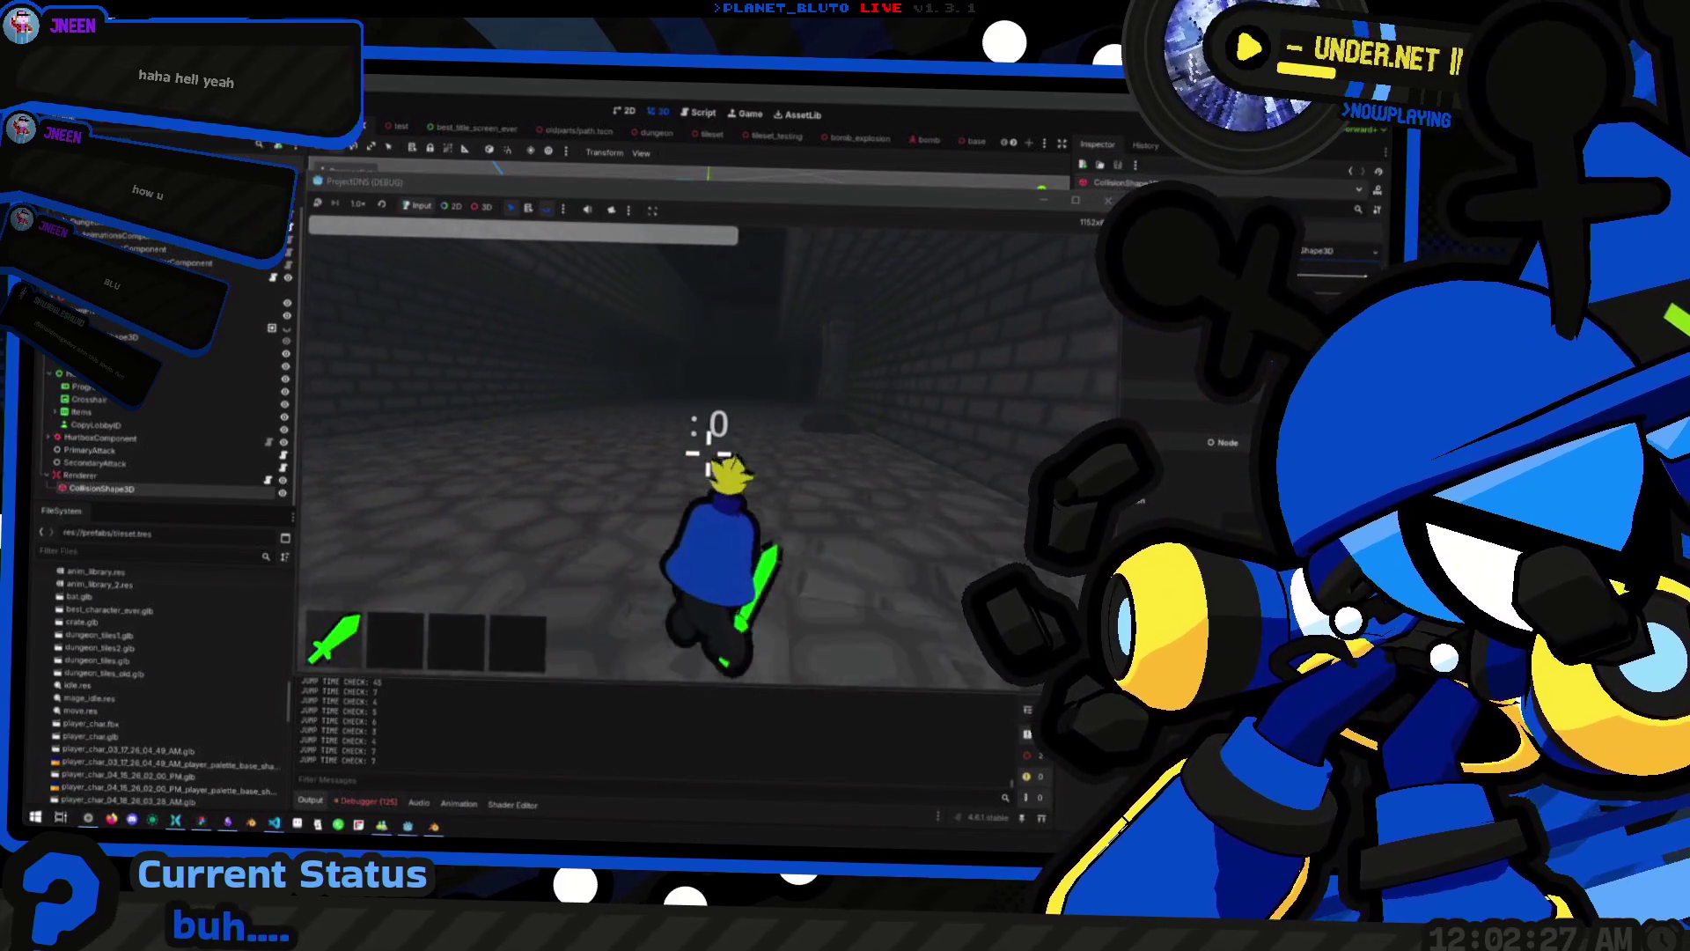
key(w)
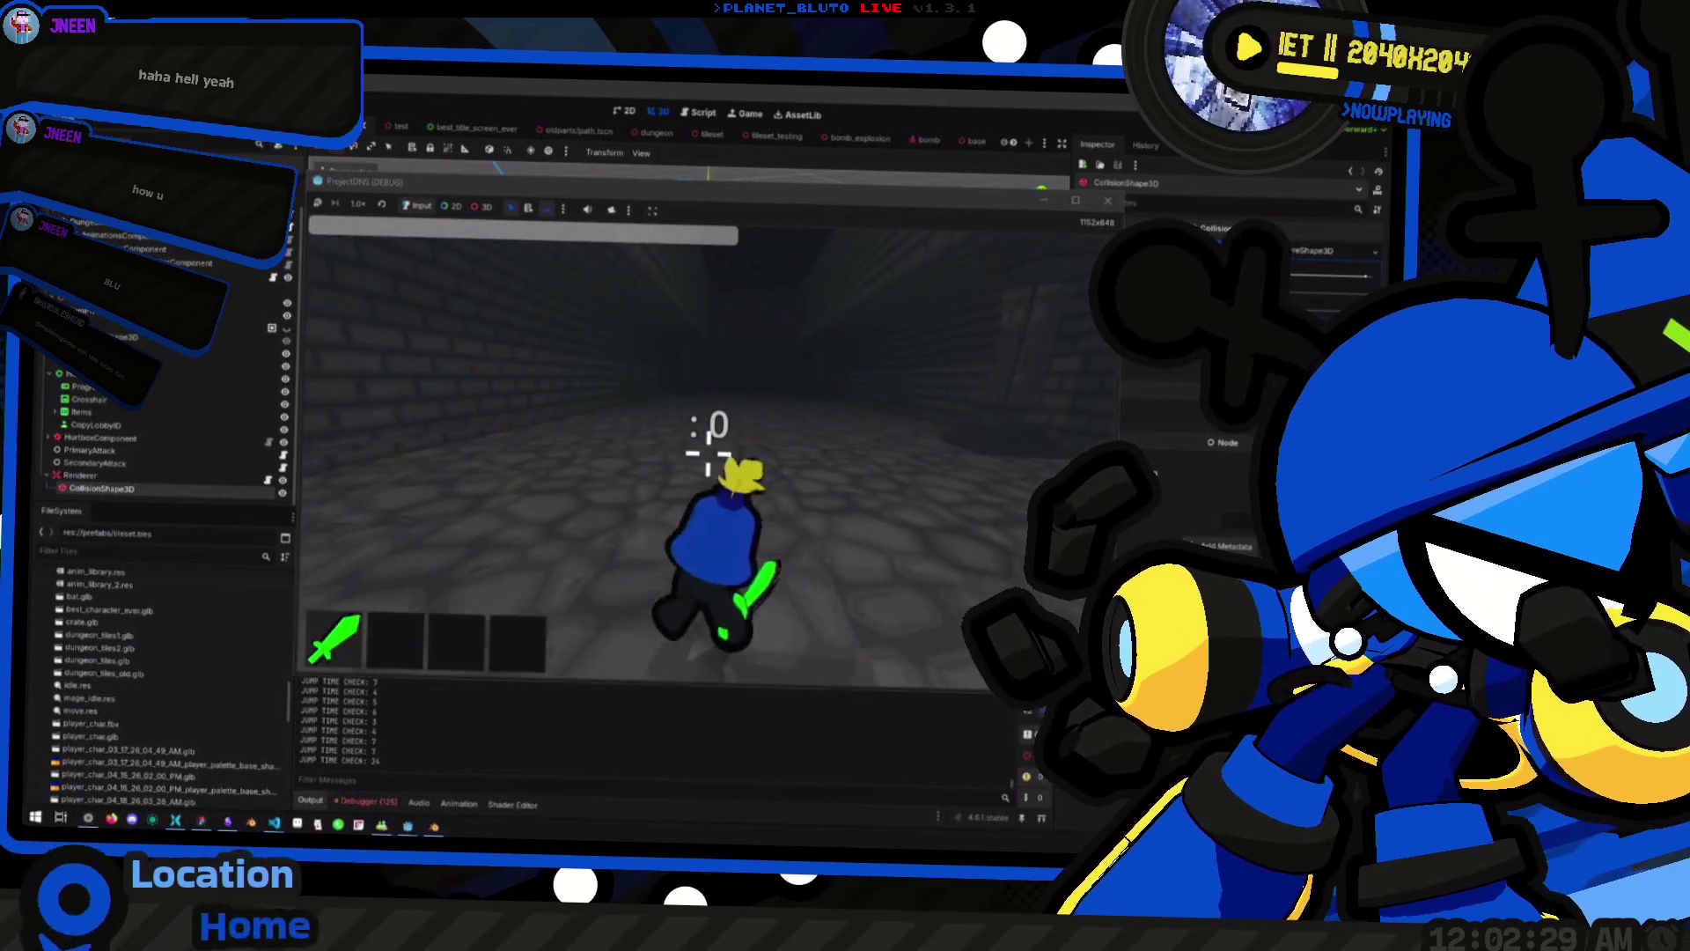
key(w)
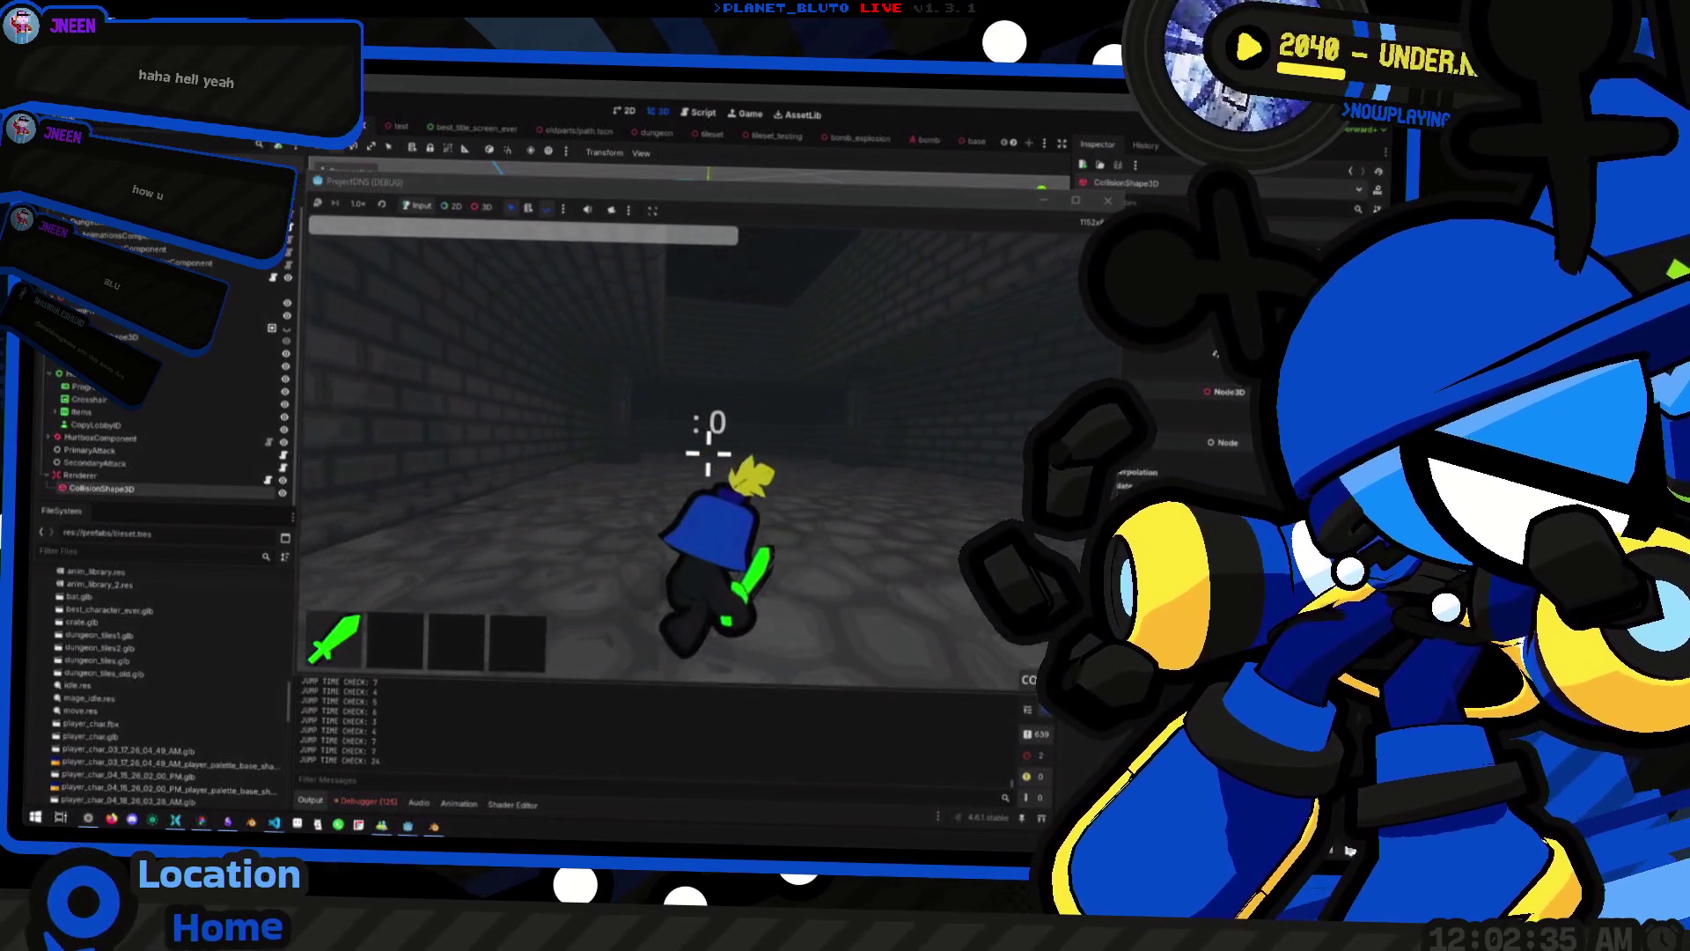
key(w)
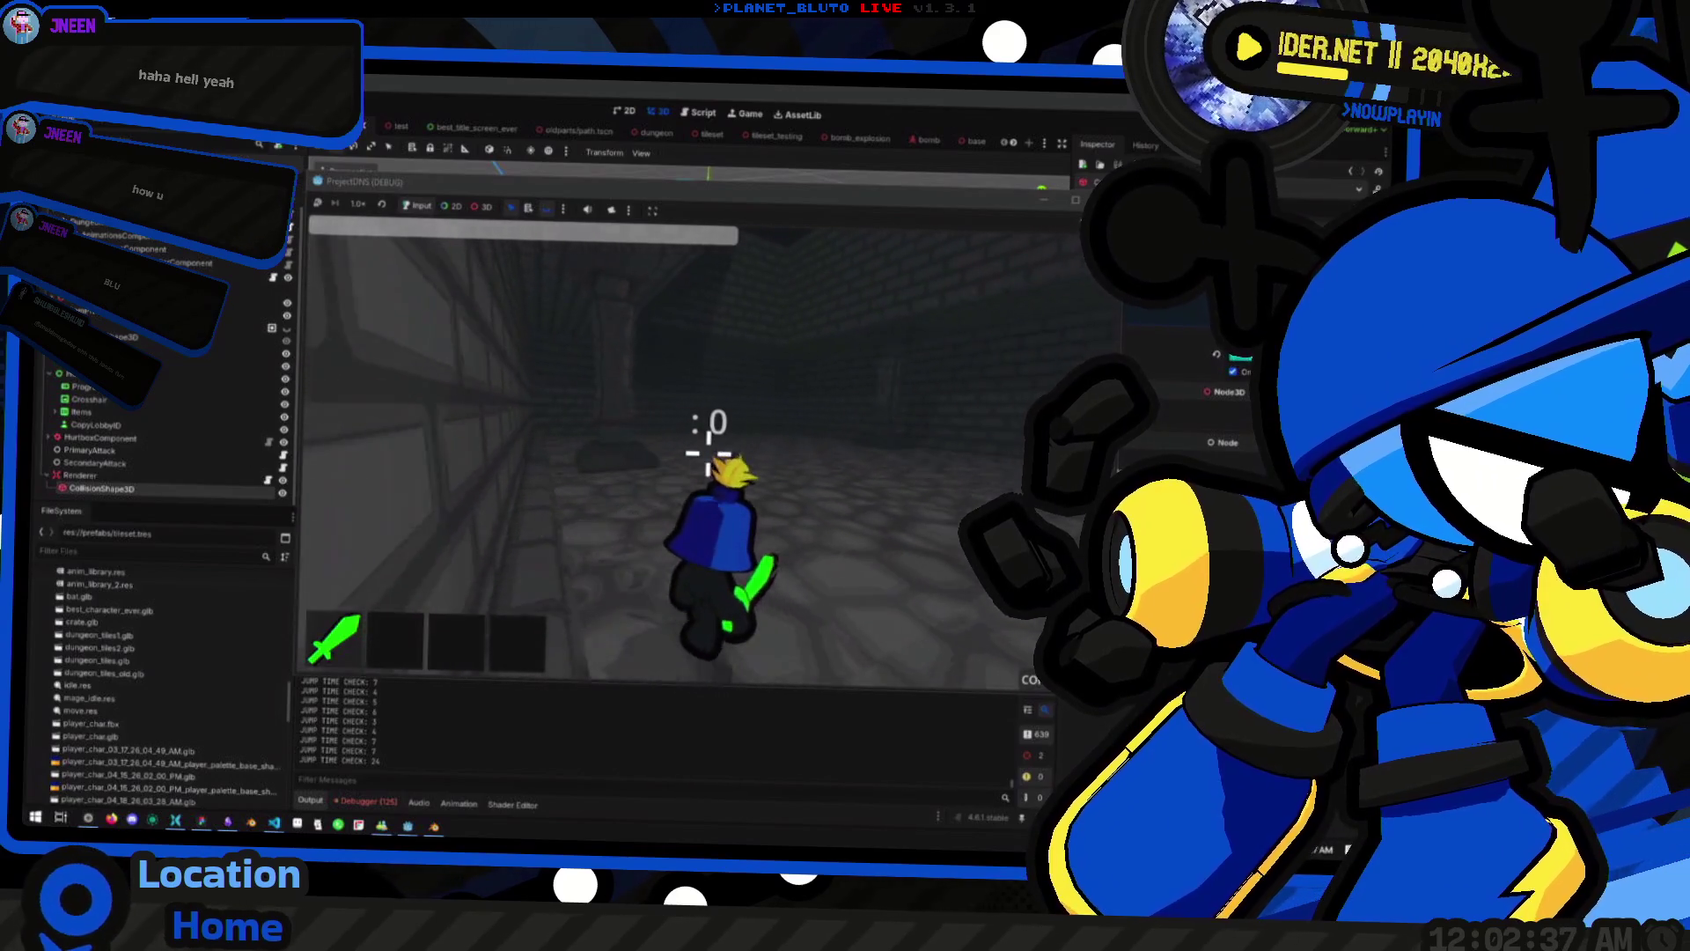
key(w)
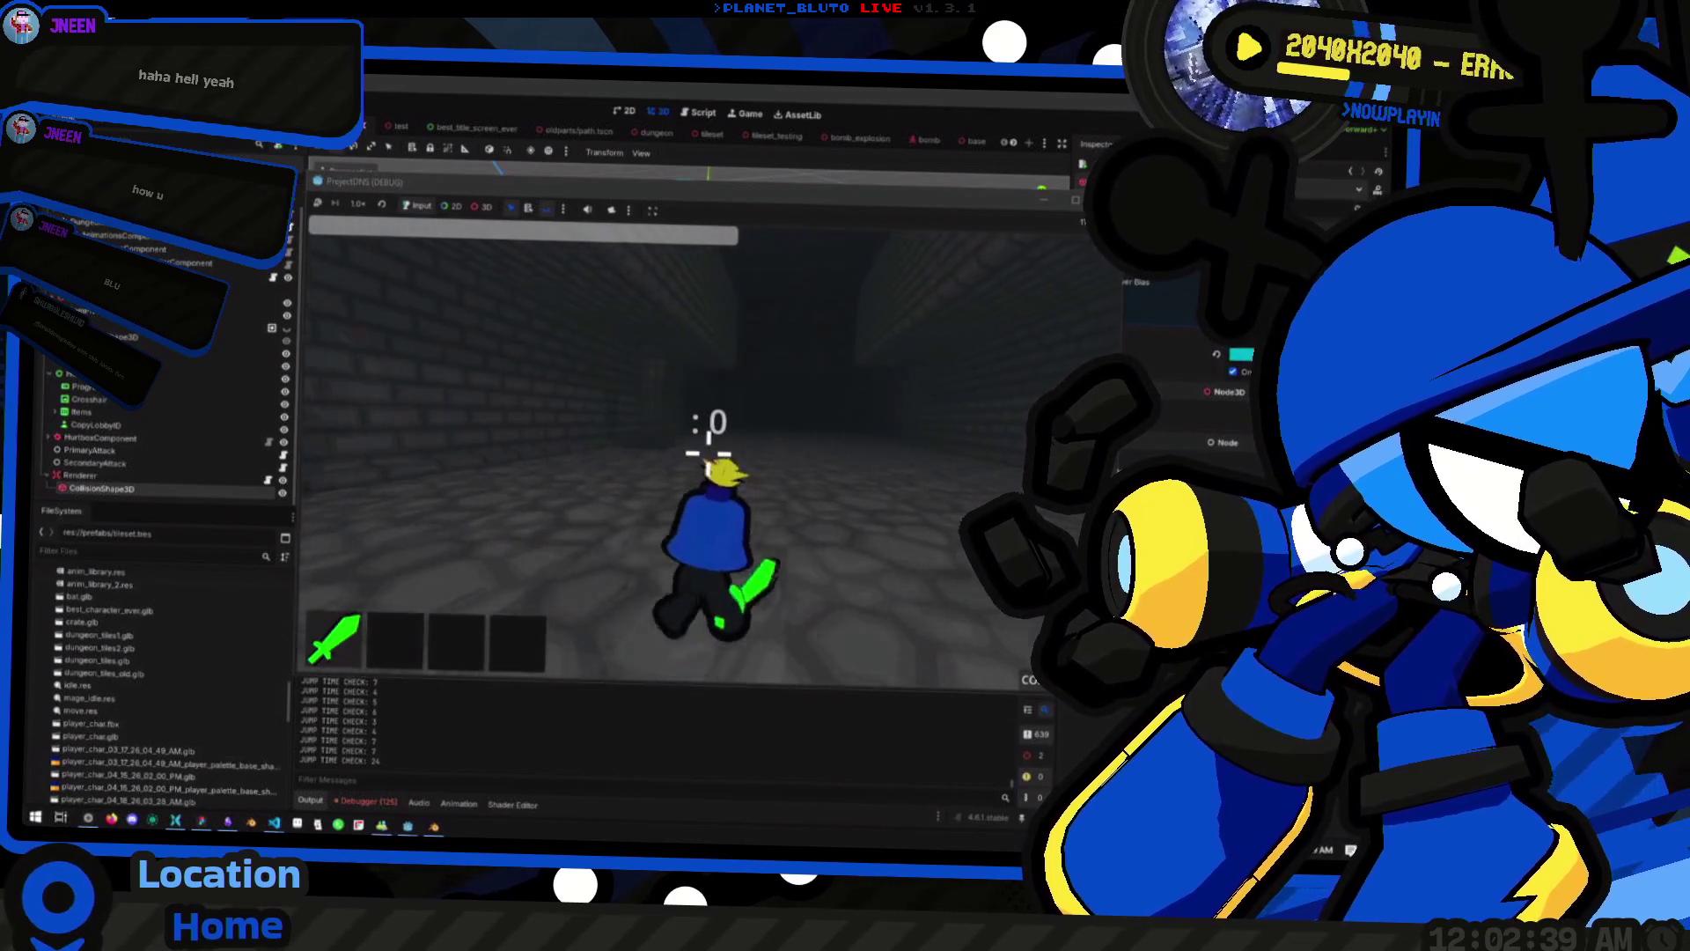
key(w)
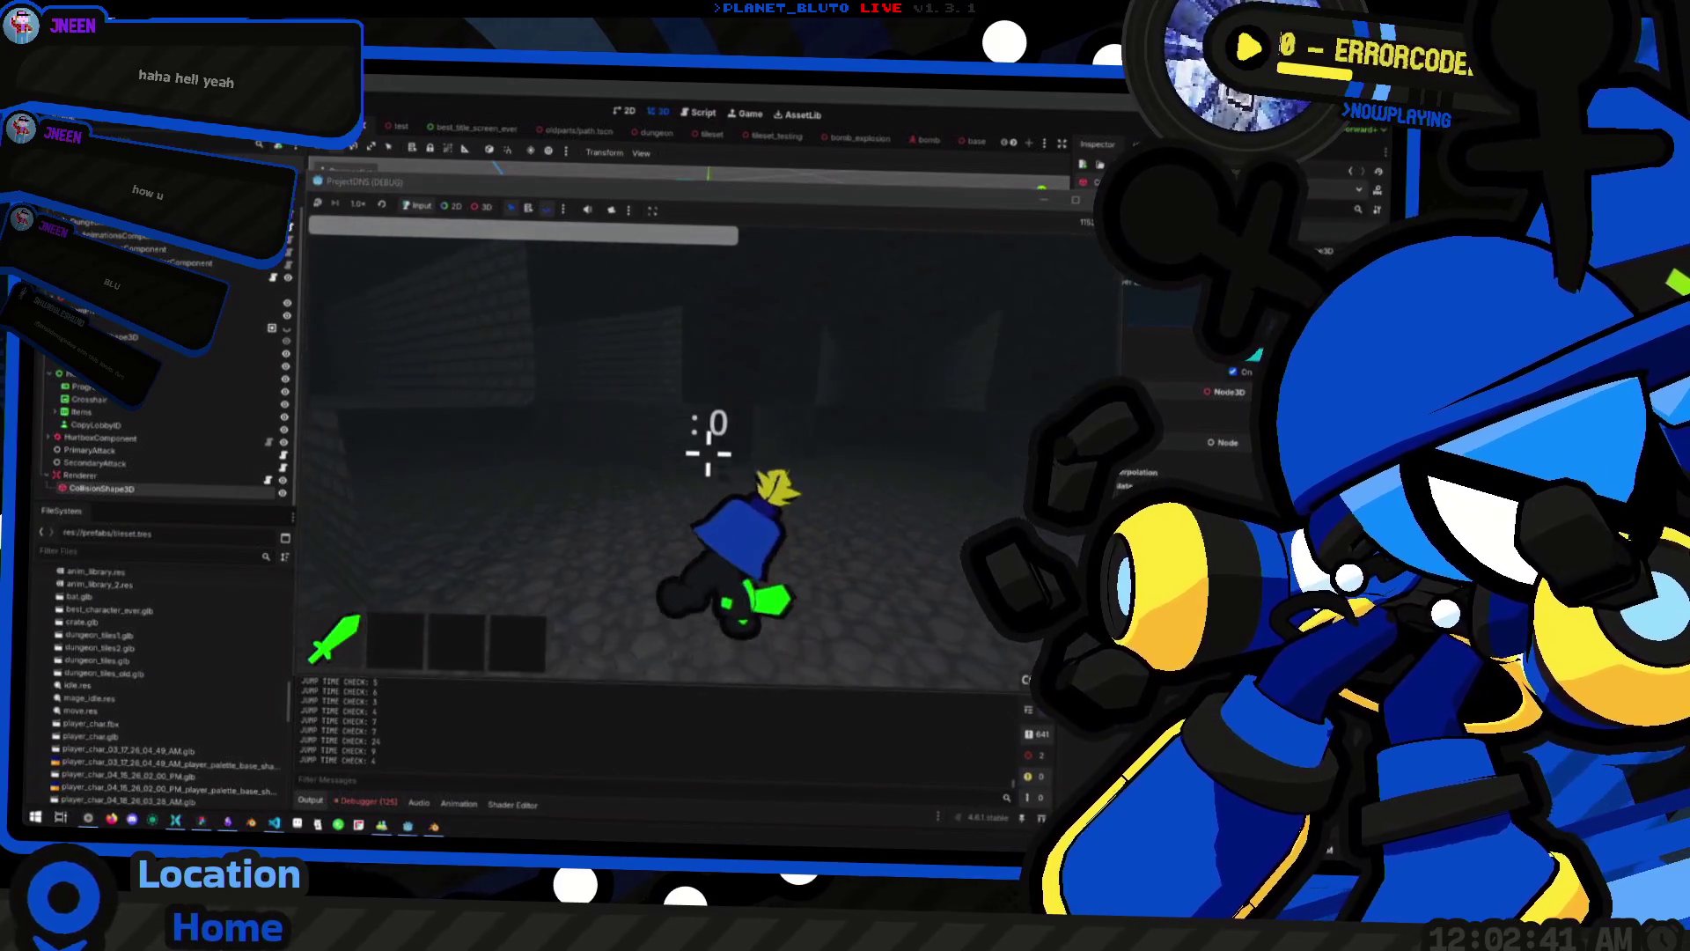
key(w)
click(889, 133)
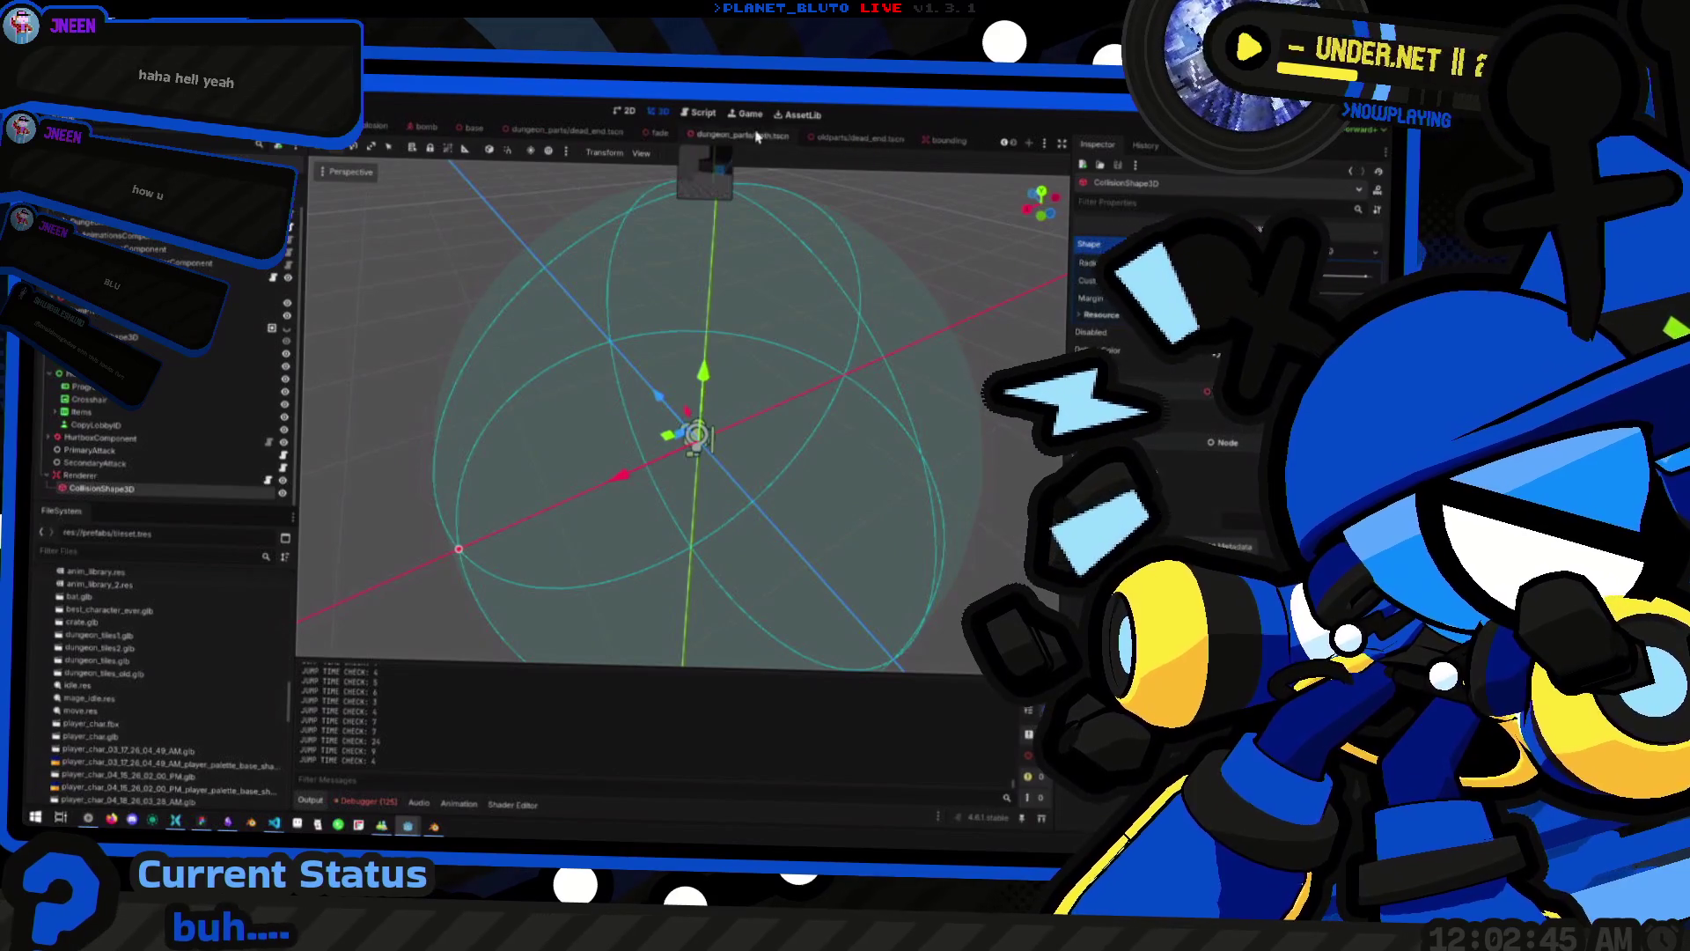
Open the path scene and fly the camera along its GridMap corridor past the pillar
click(710, 142)
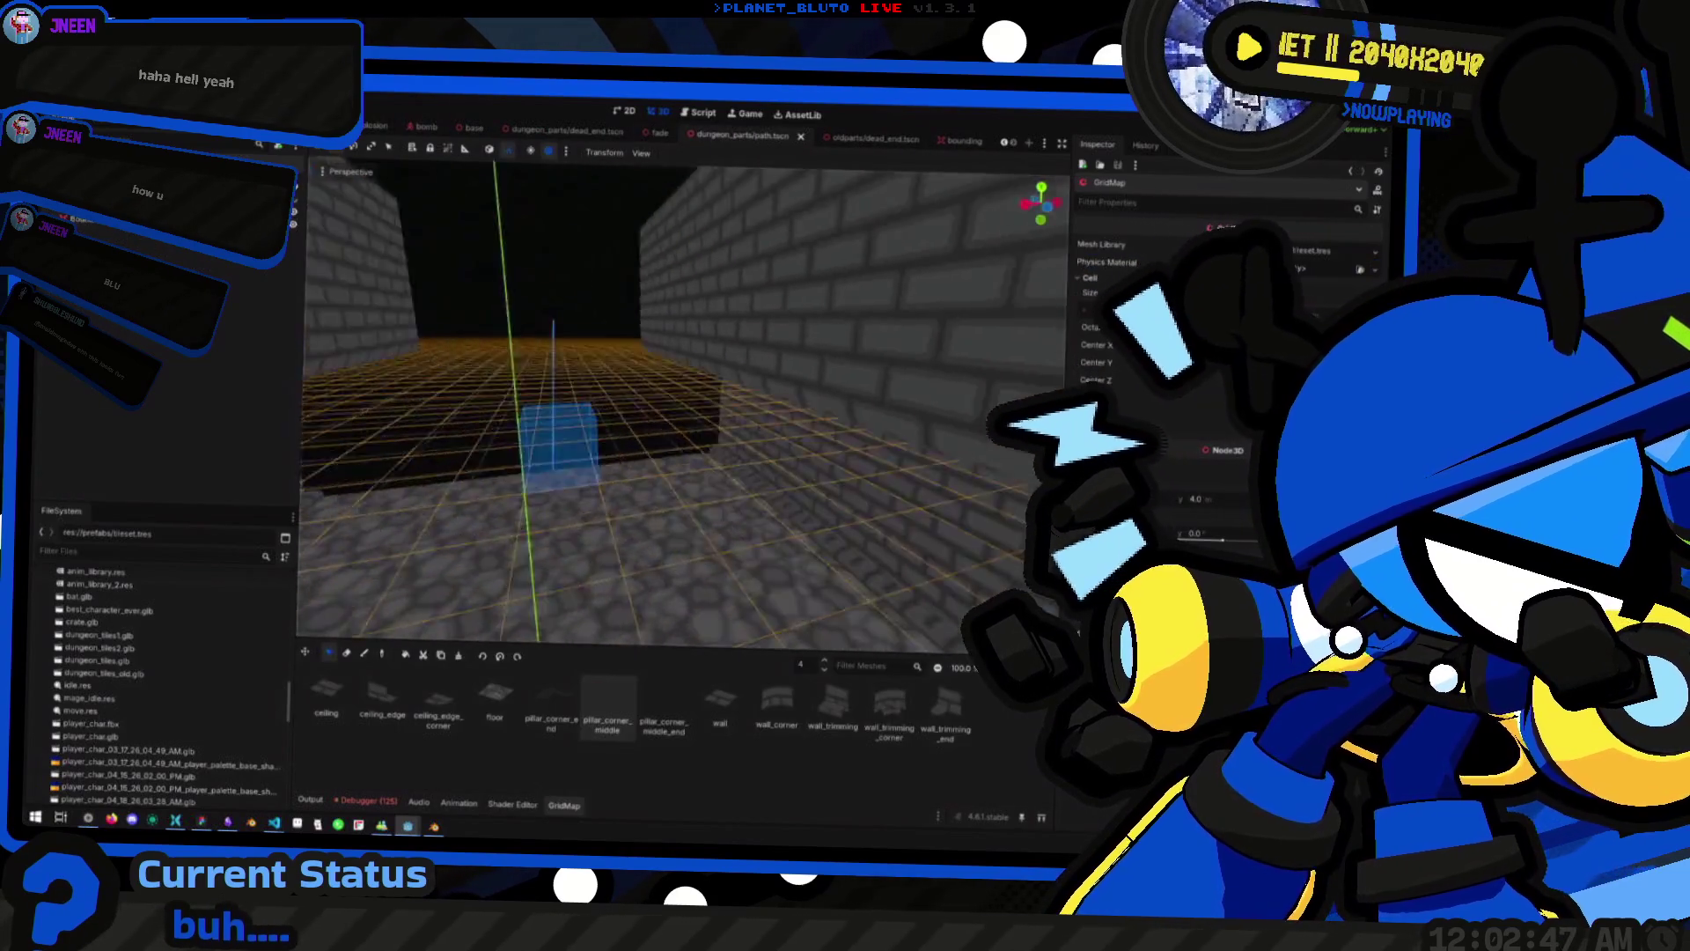
key(w)
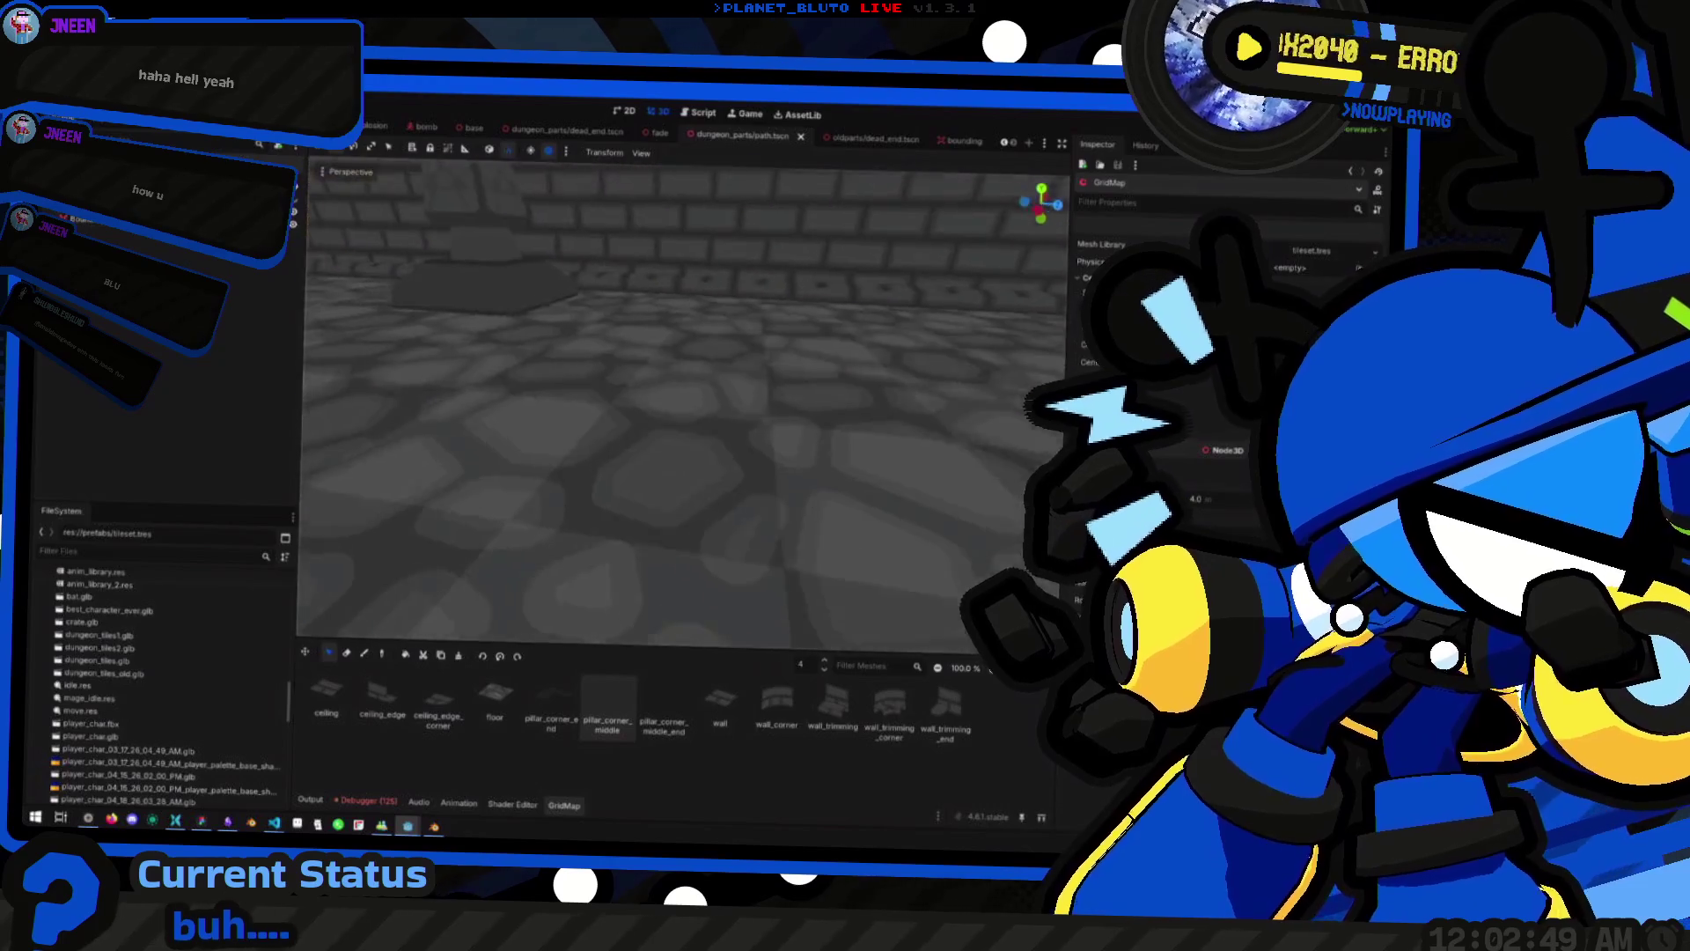
key(w)
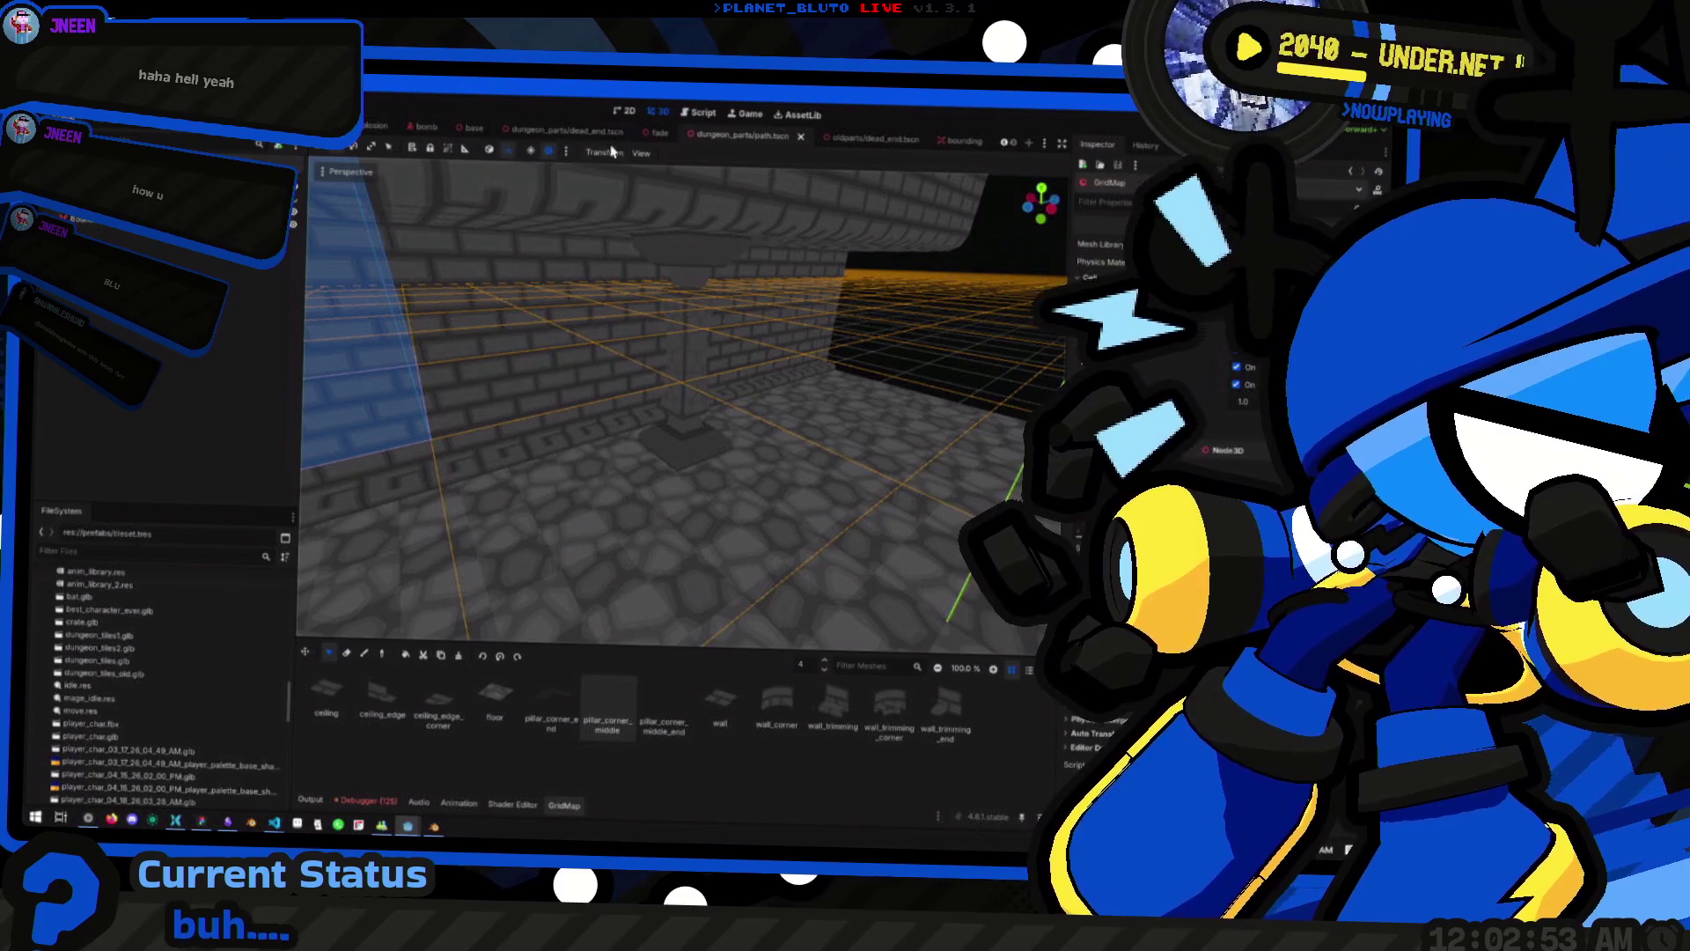
Run the game with F5, open the oldparts dead_end scene, and return to the game
key(F5)
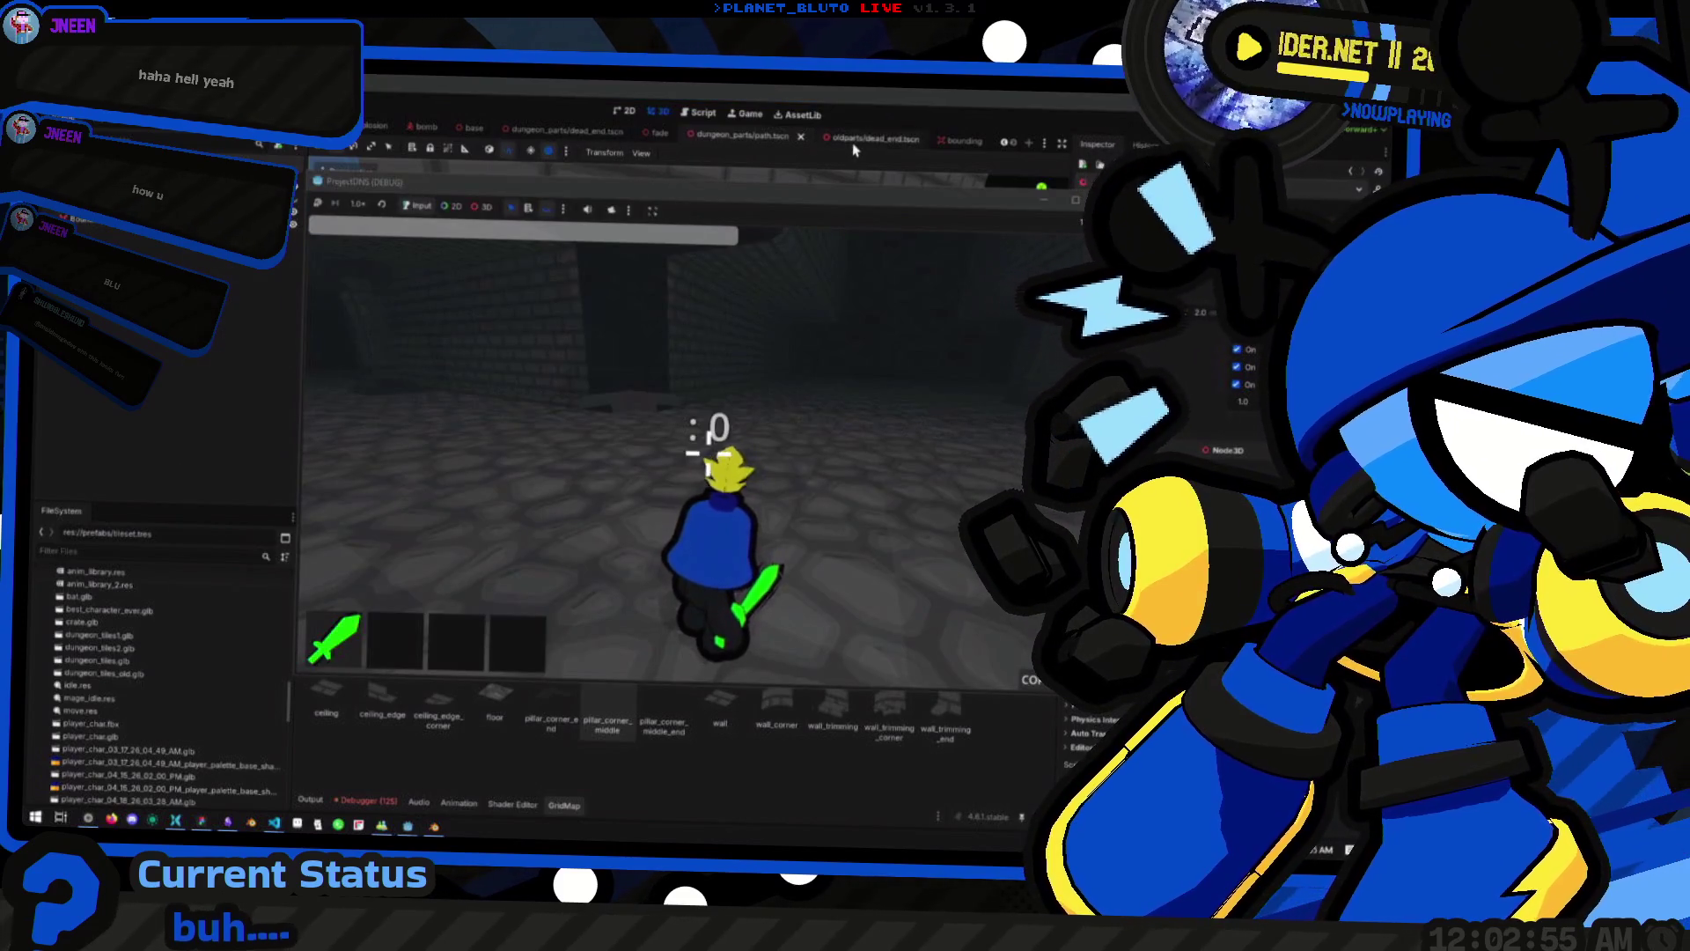
click(853, 142)
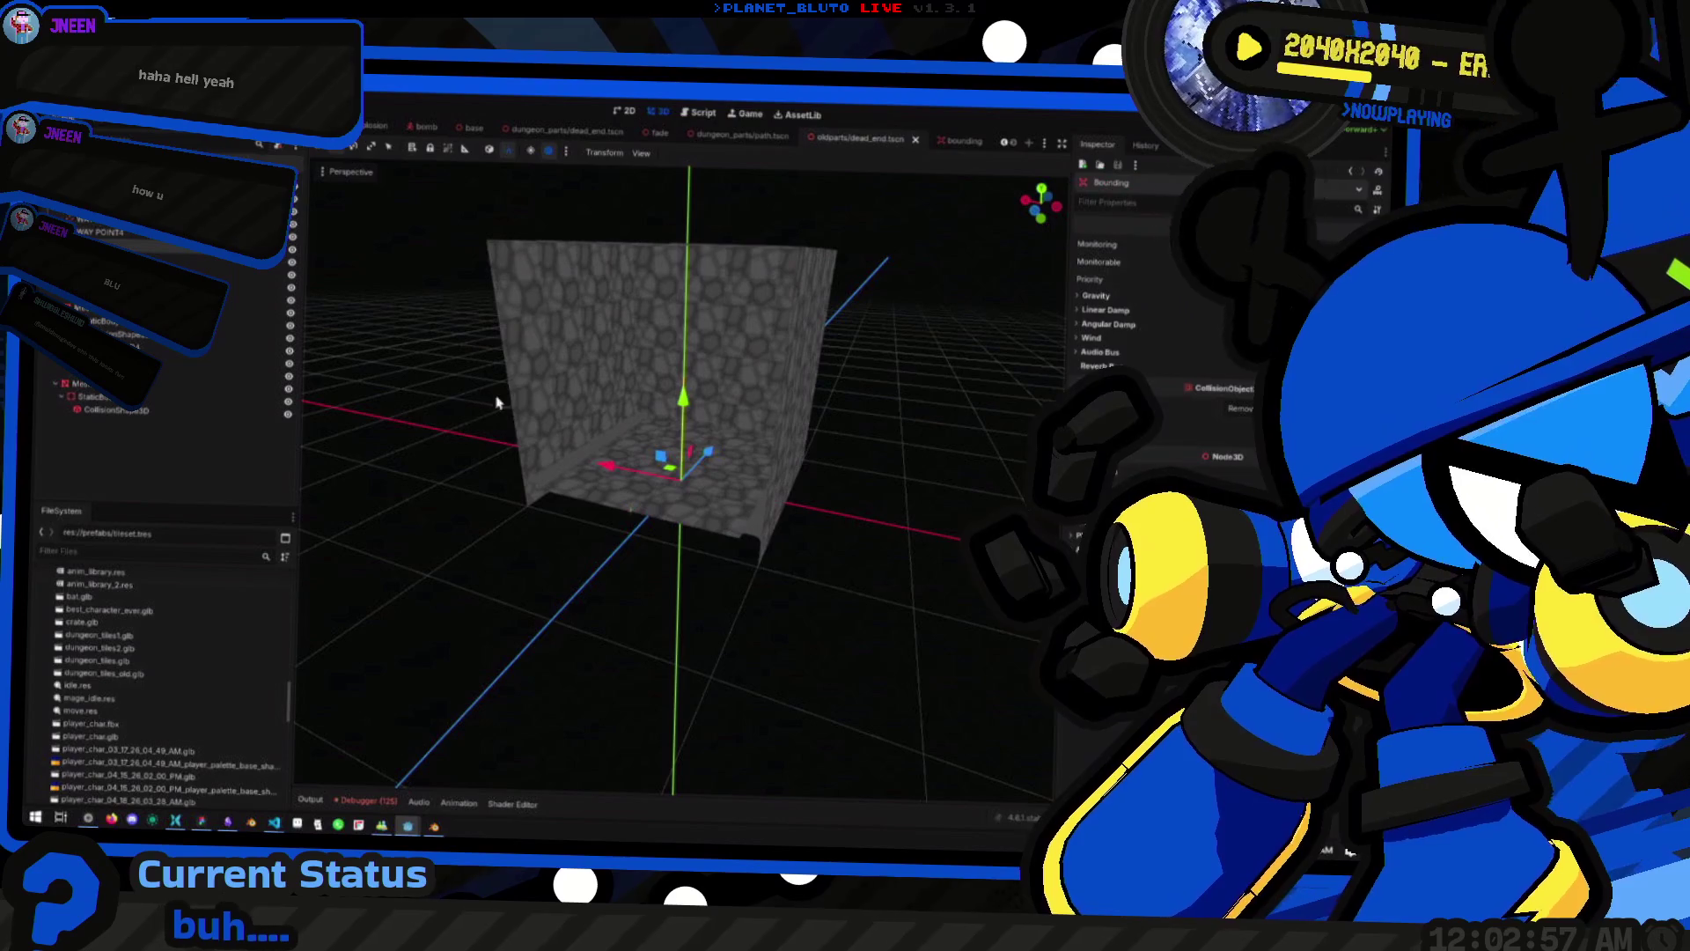
key(alt+Tab)
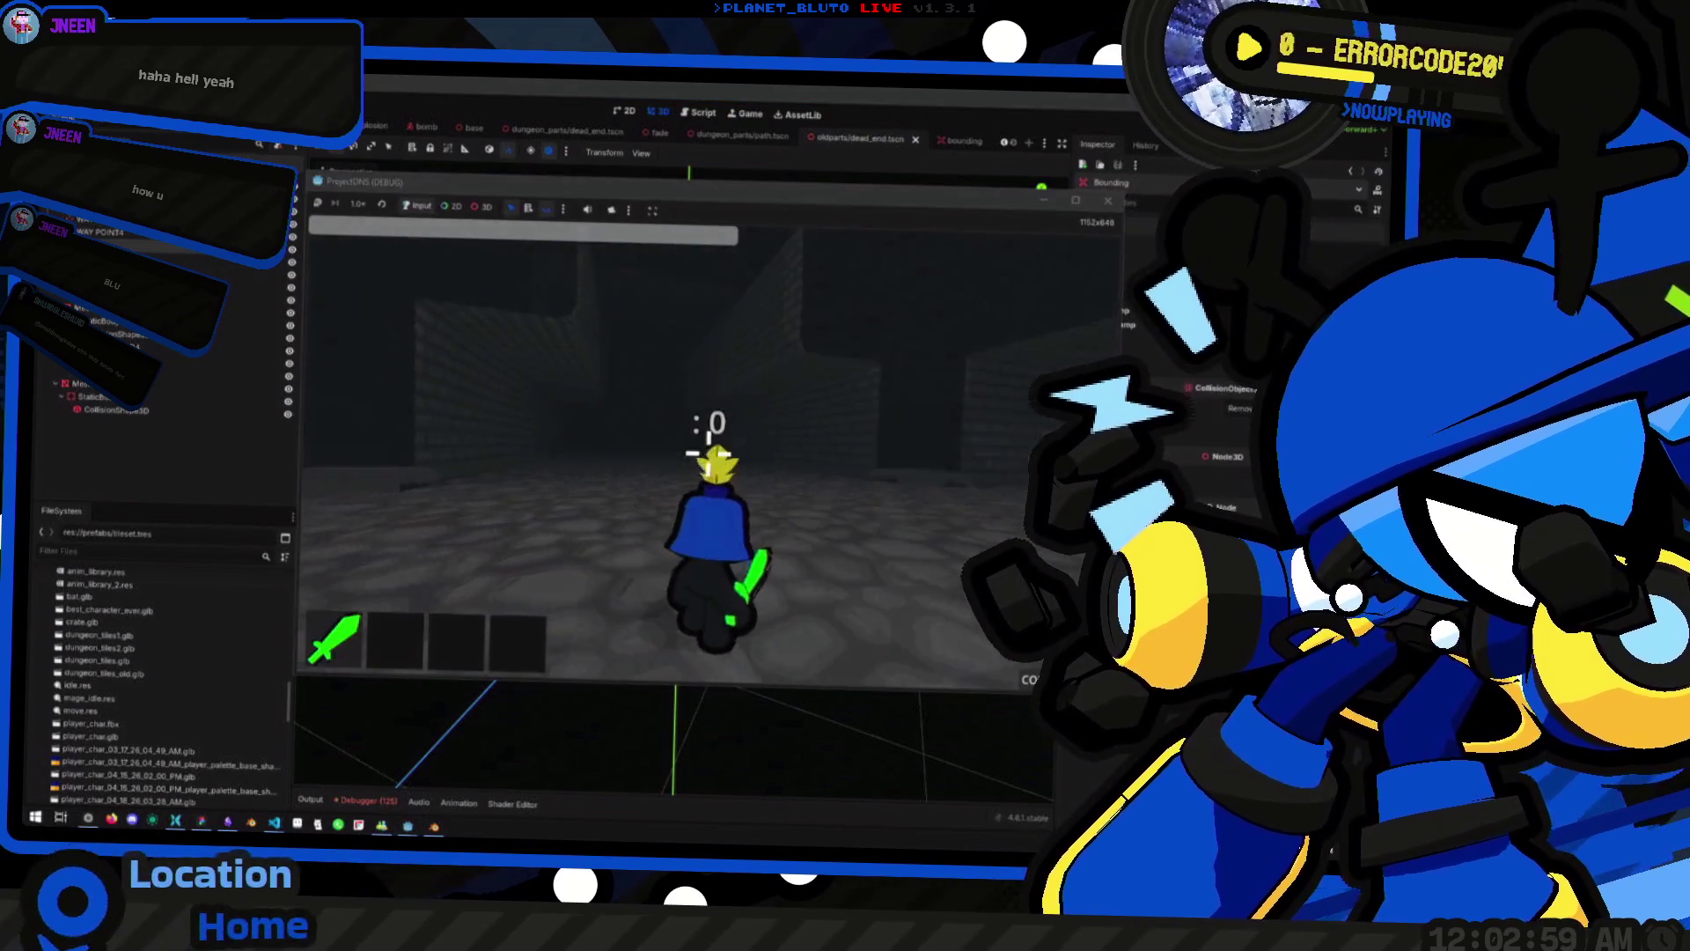
Walk past the cobblestone wall into the brick corridor, then bring up Blender
key(w)
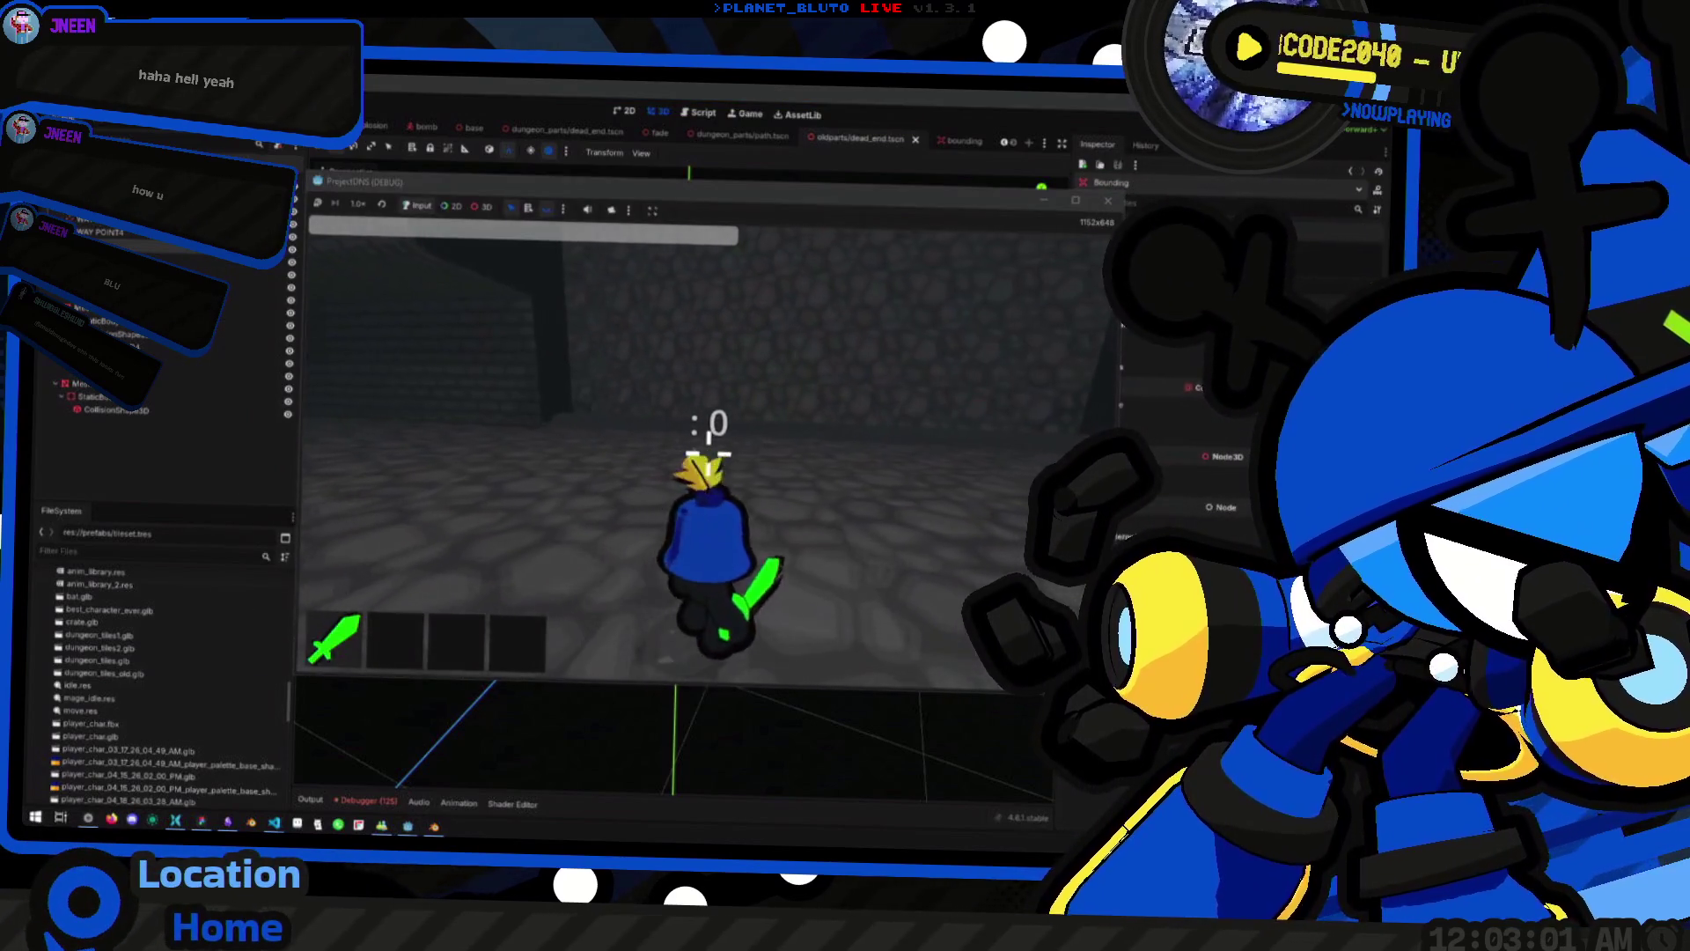
key(w)
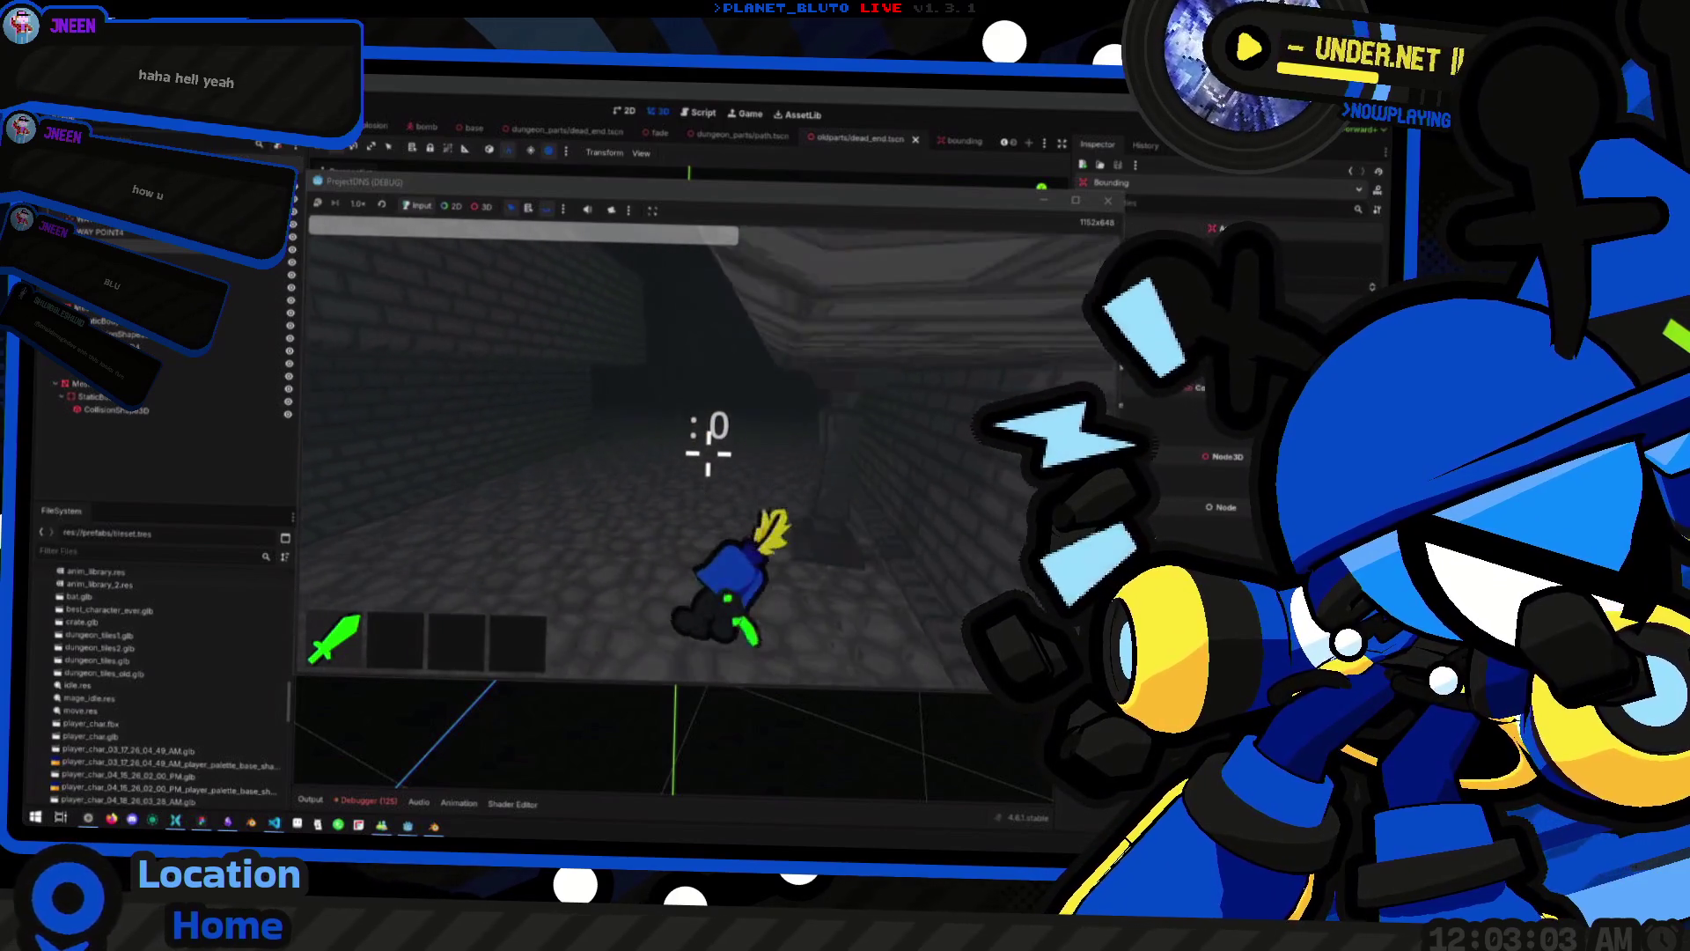
key(w)
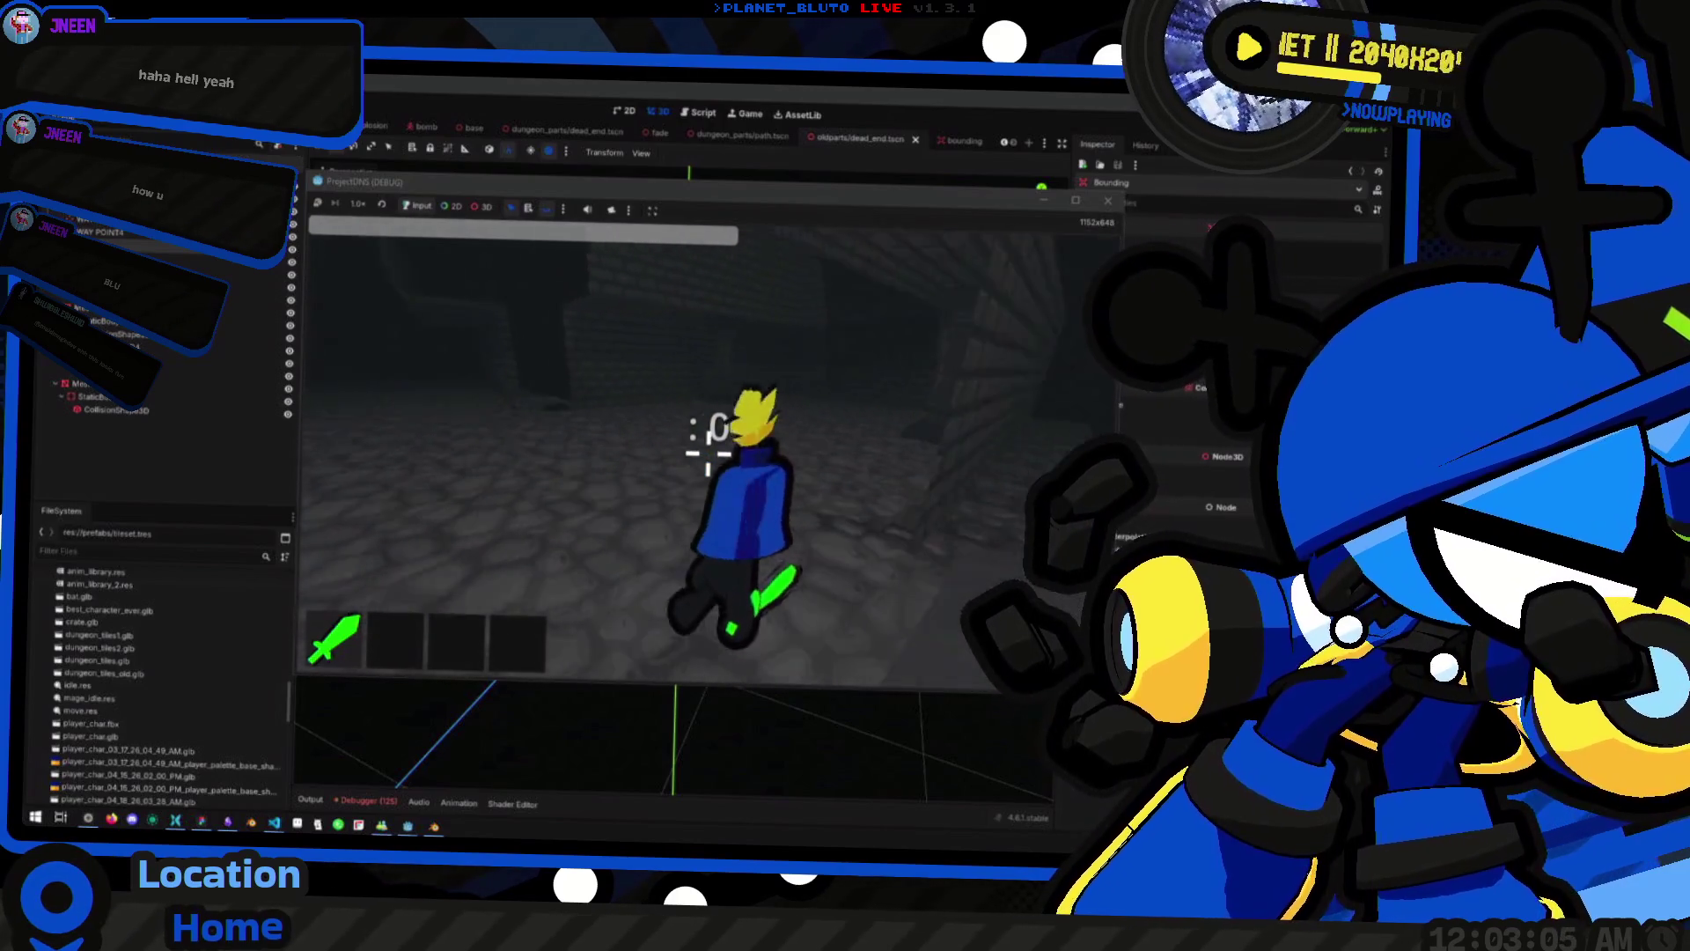
key(w)
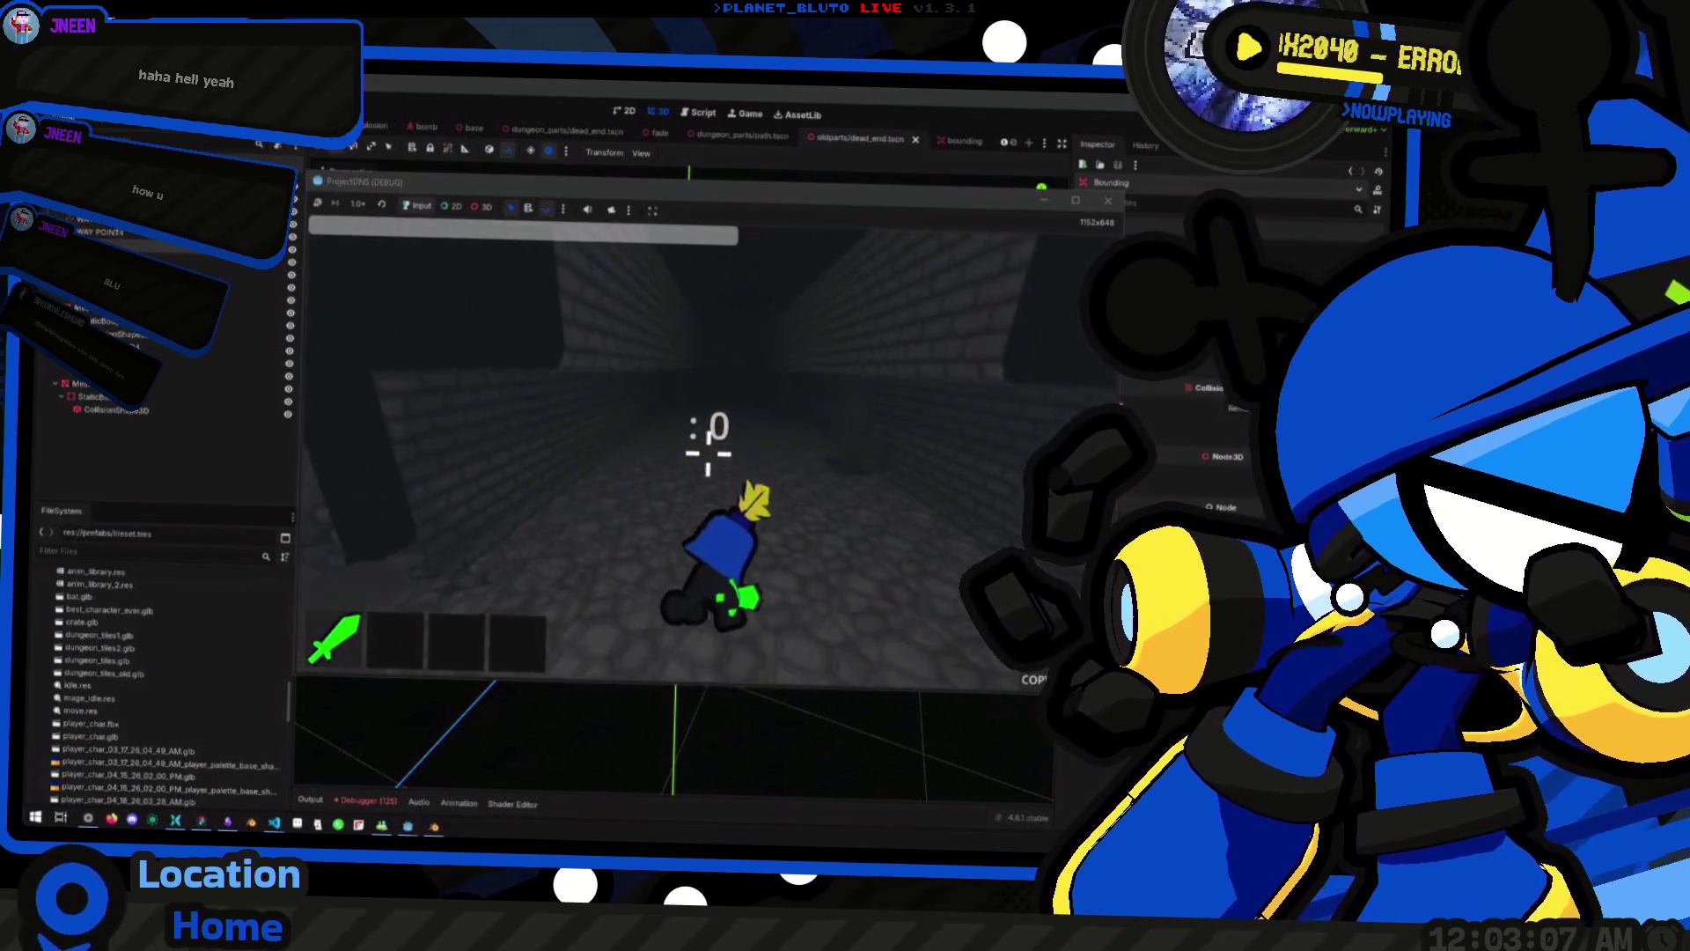
key(w)
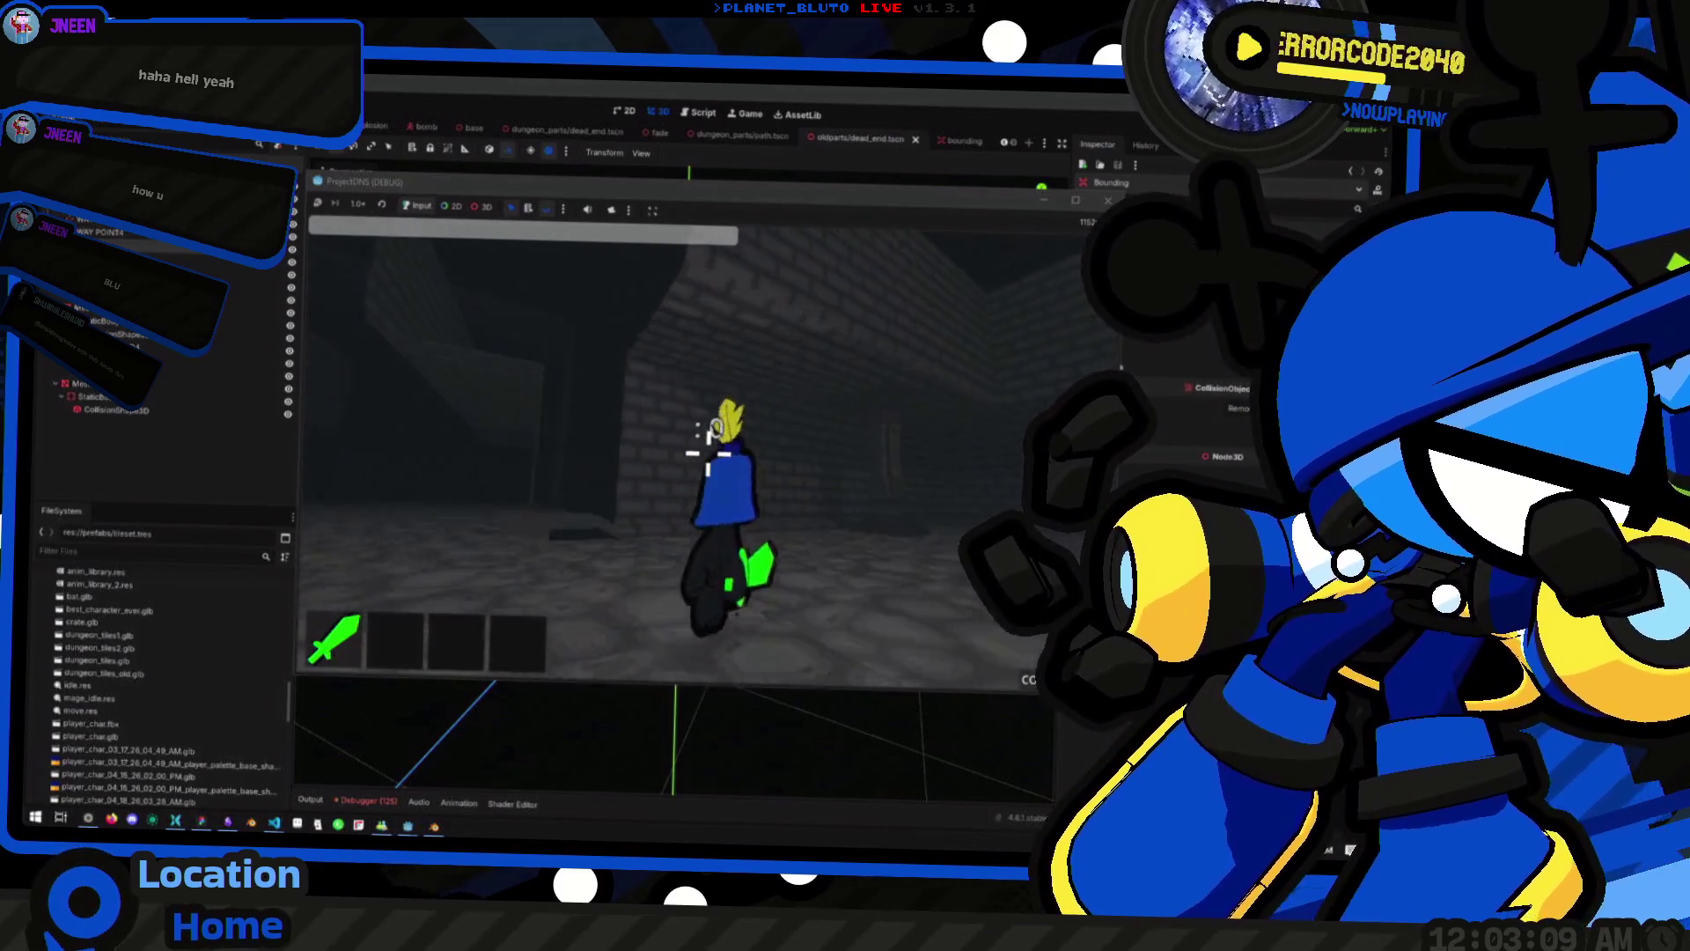
key(w)
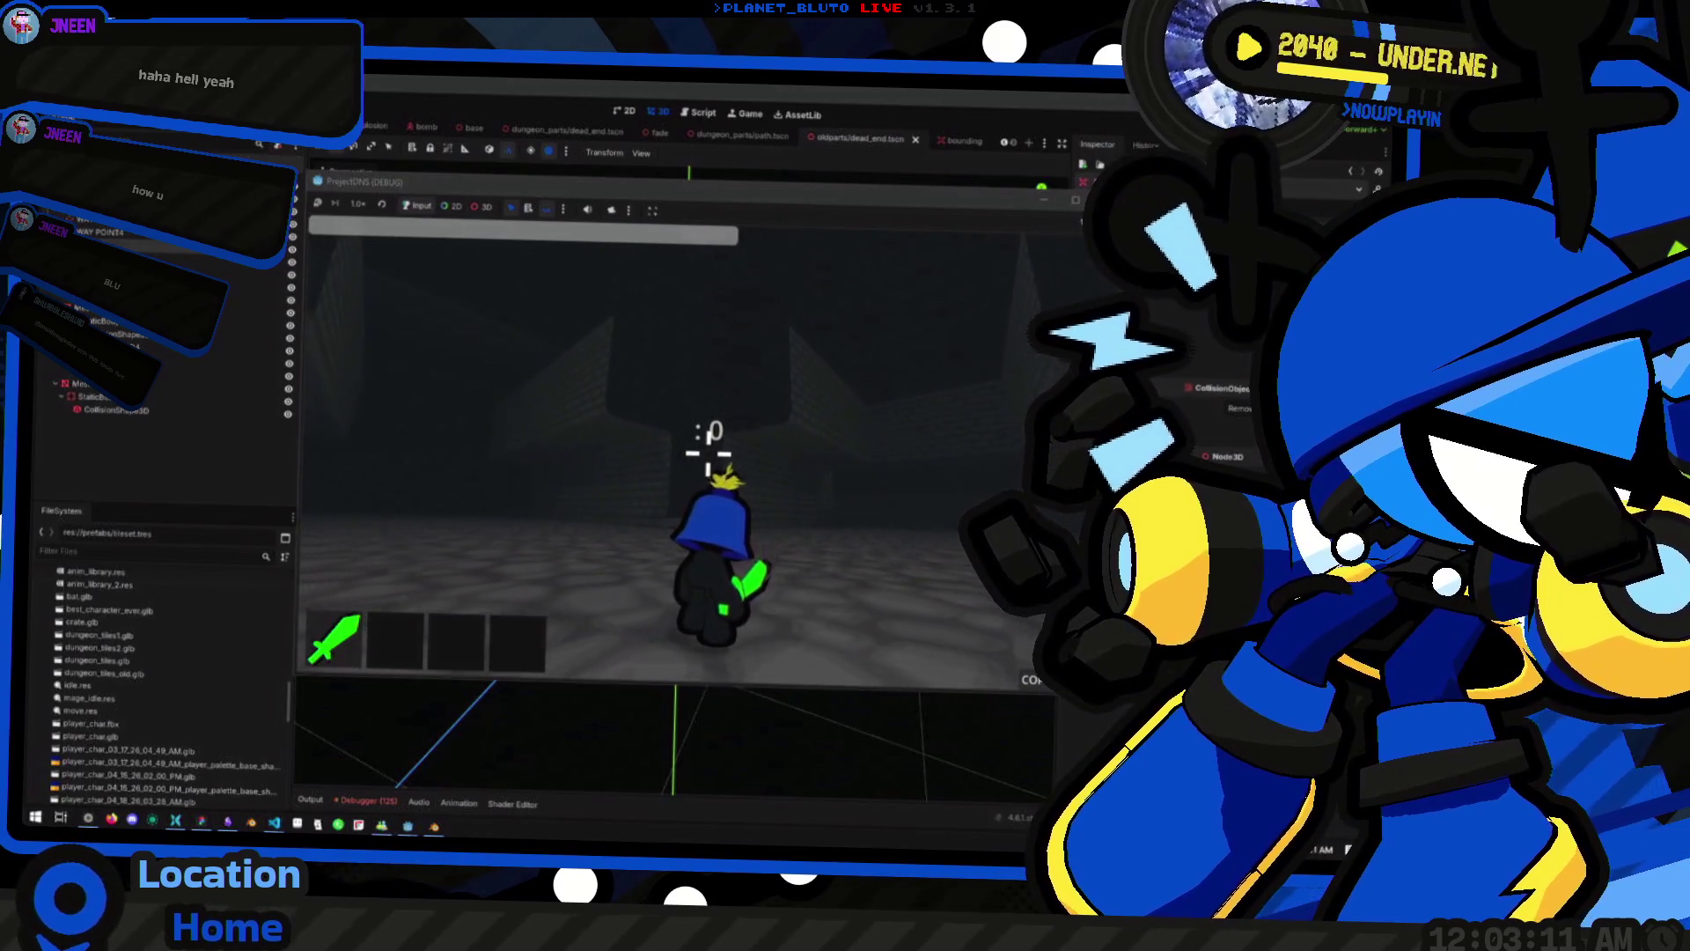
click(434, 827)
right_click(625, 537)
Select the ceiling_edge piece and place a duplicate of it
mouse_move(772, 591)
mouse_down()
mouse_move(667, 627)
mouse_move(803, 599)
mouse_up()
drag(647, 528, 744, 605)
click(770, 525)
mouse_move(770, 524)
mouse_down()
mouse_move(790, 548)
mouse_move(766, 585)
mouse_up()
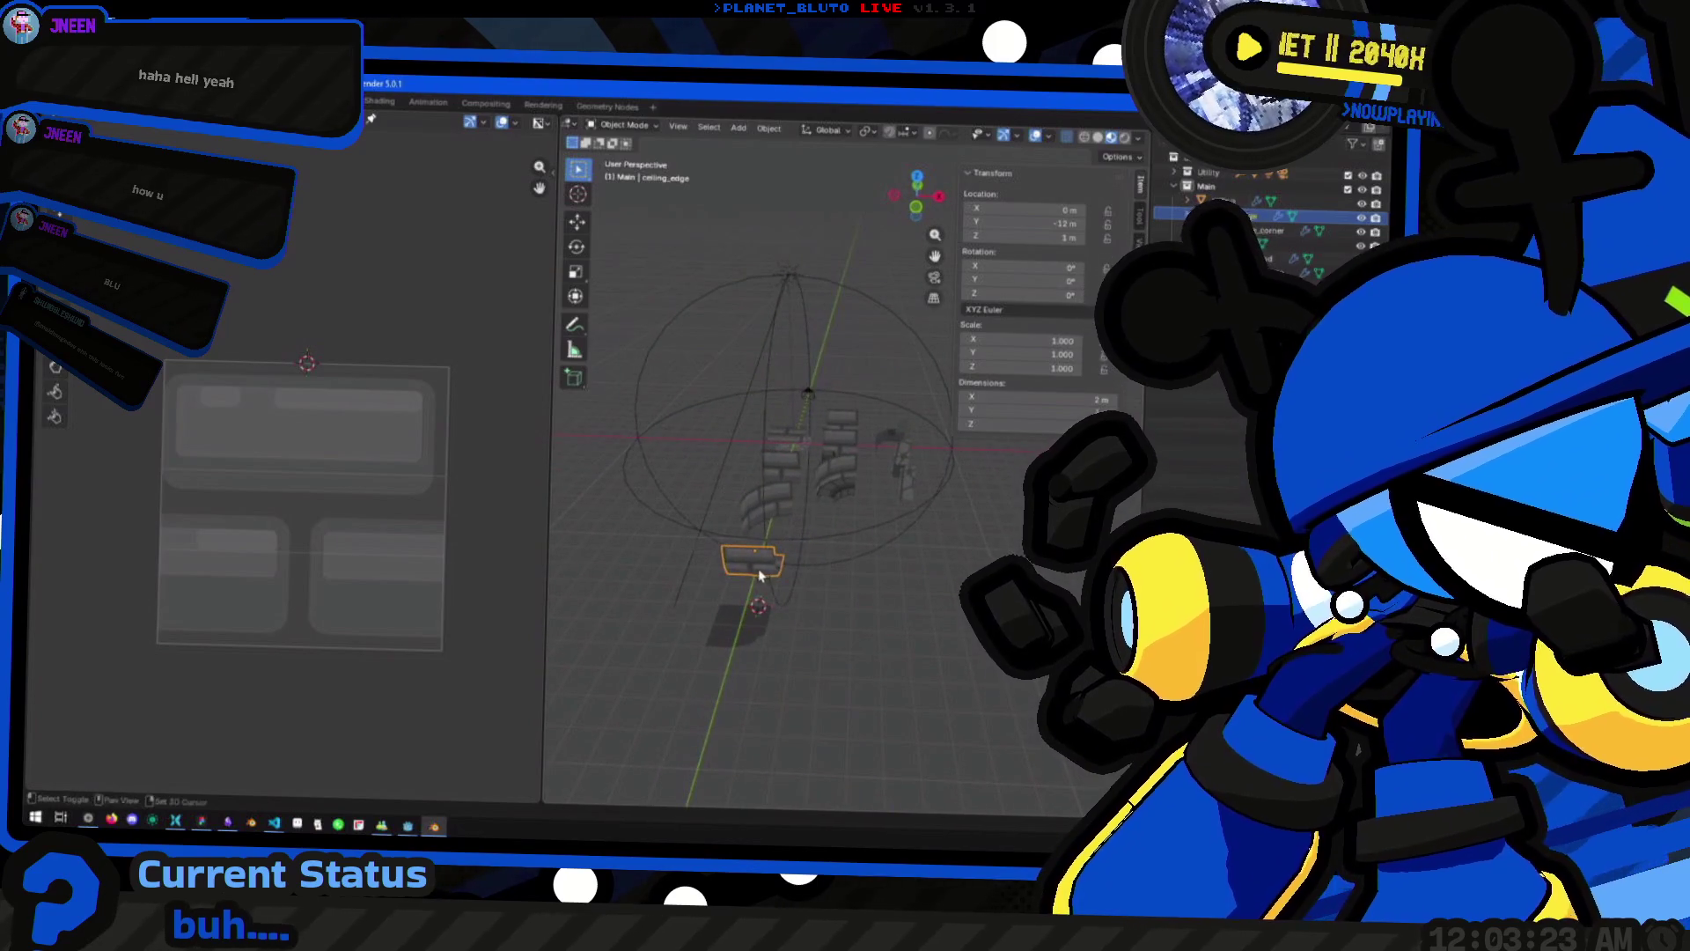
key(shift+d)
click(856, 566)
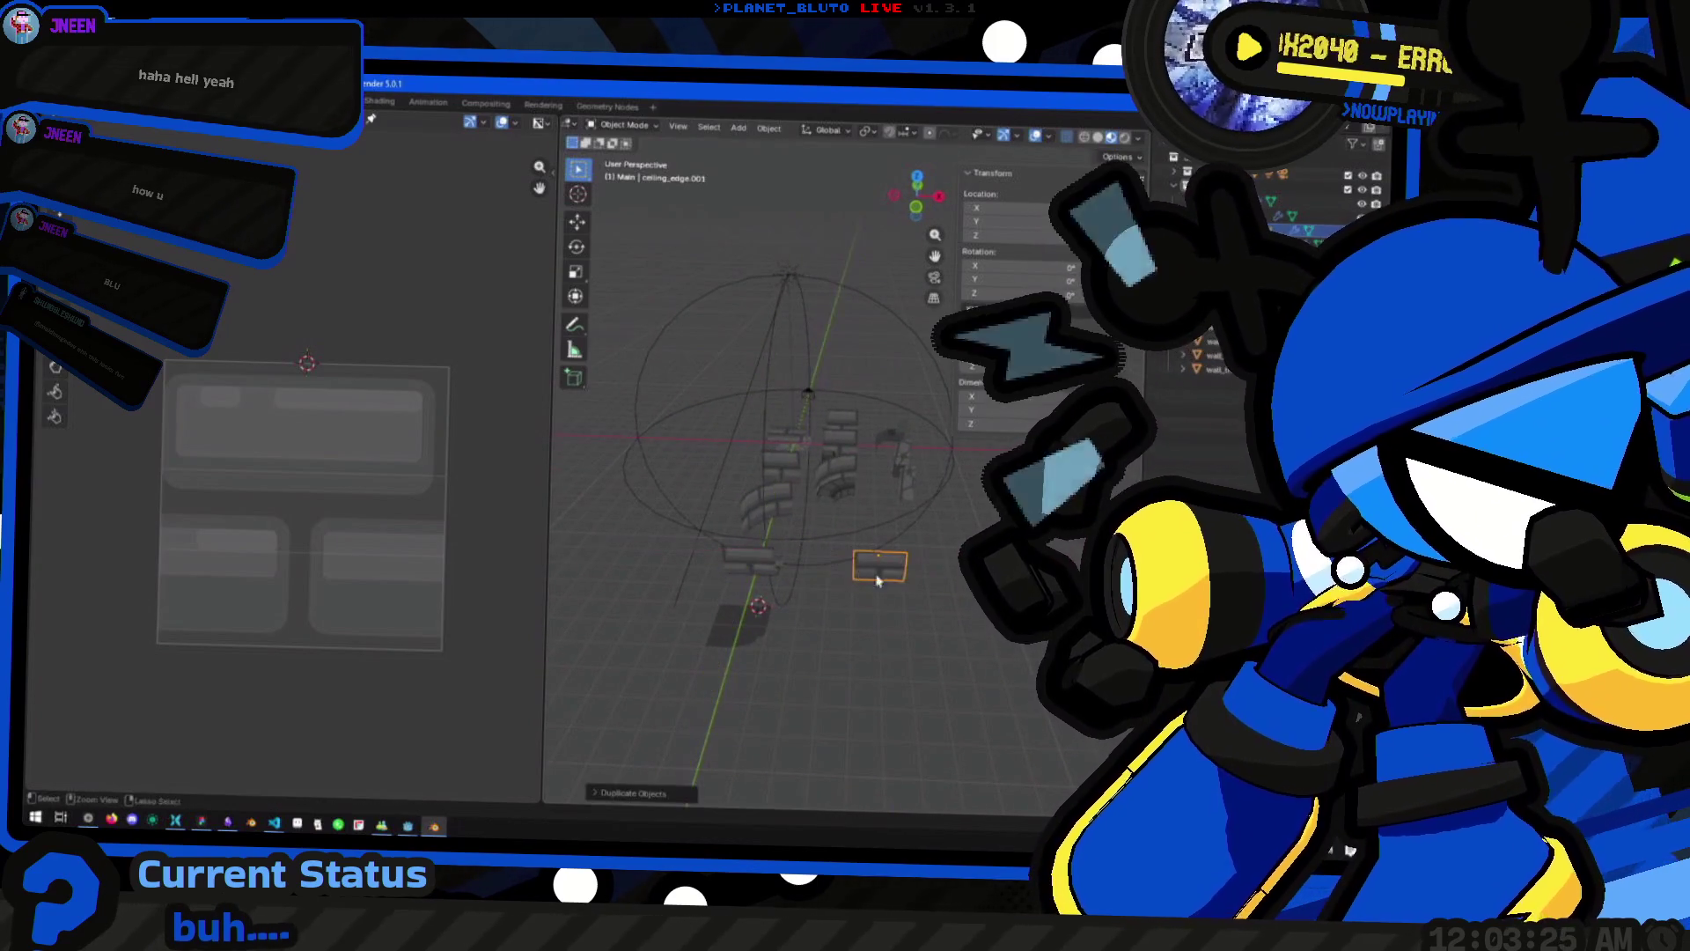
drag(855, 566, 780, 597)
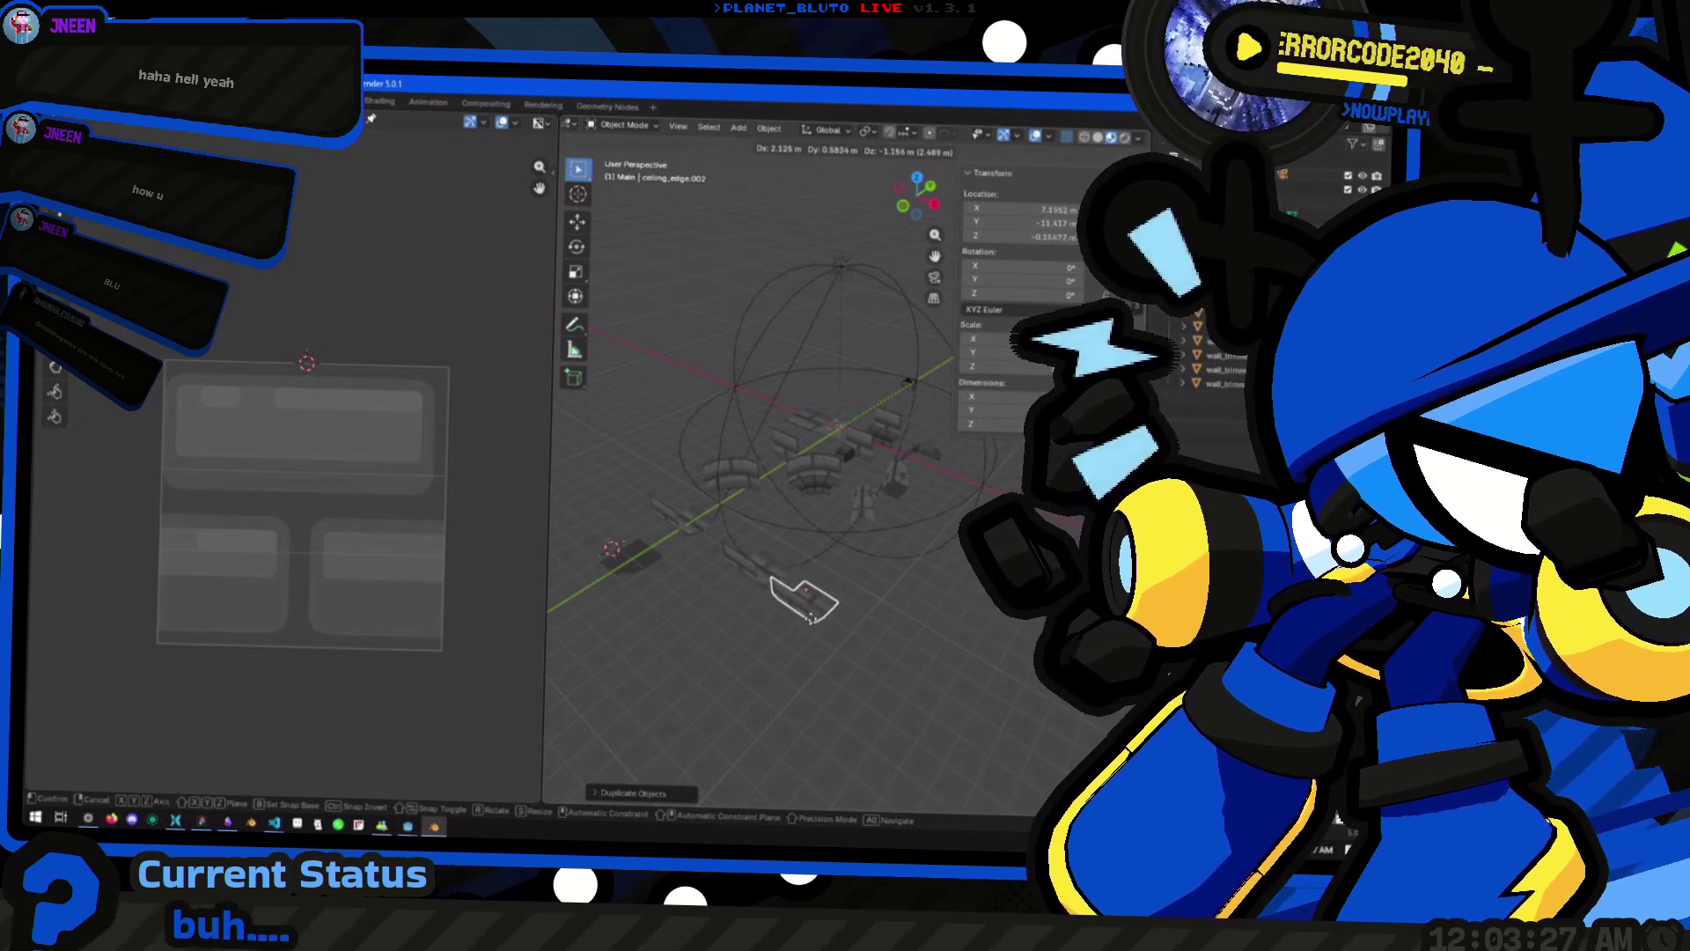
Move the copy along X and rotate it 90° around the Z axis
key(x)
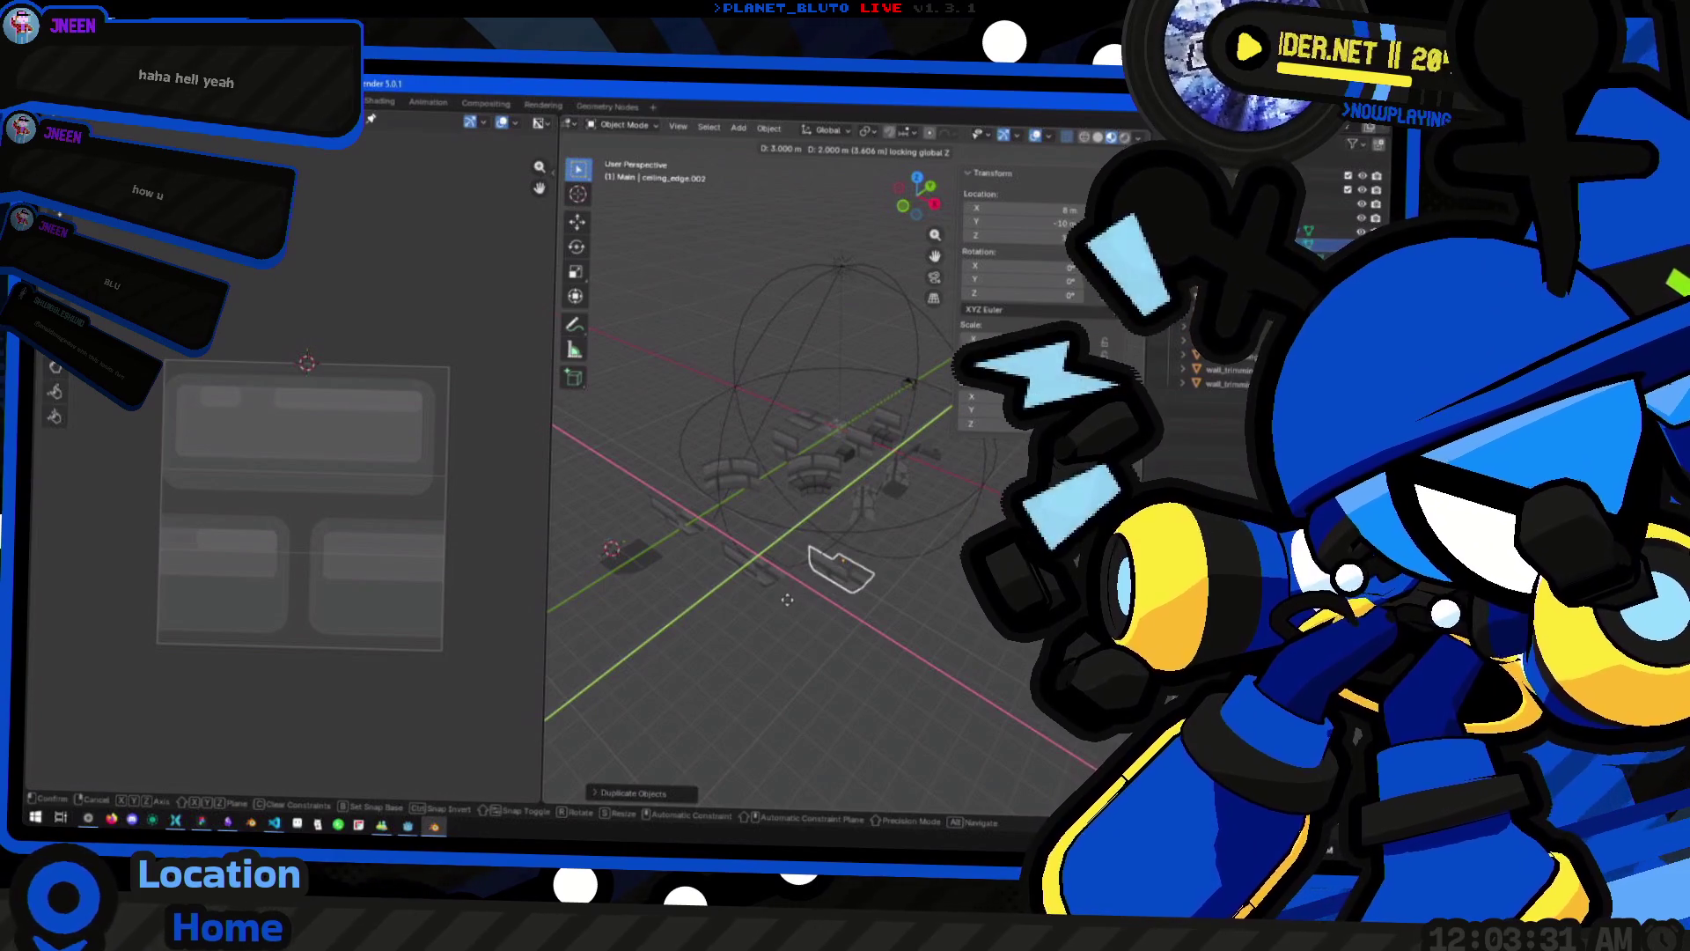
key(r)
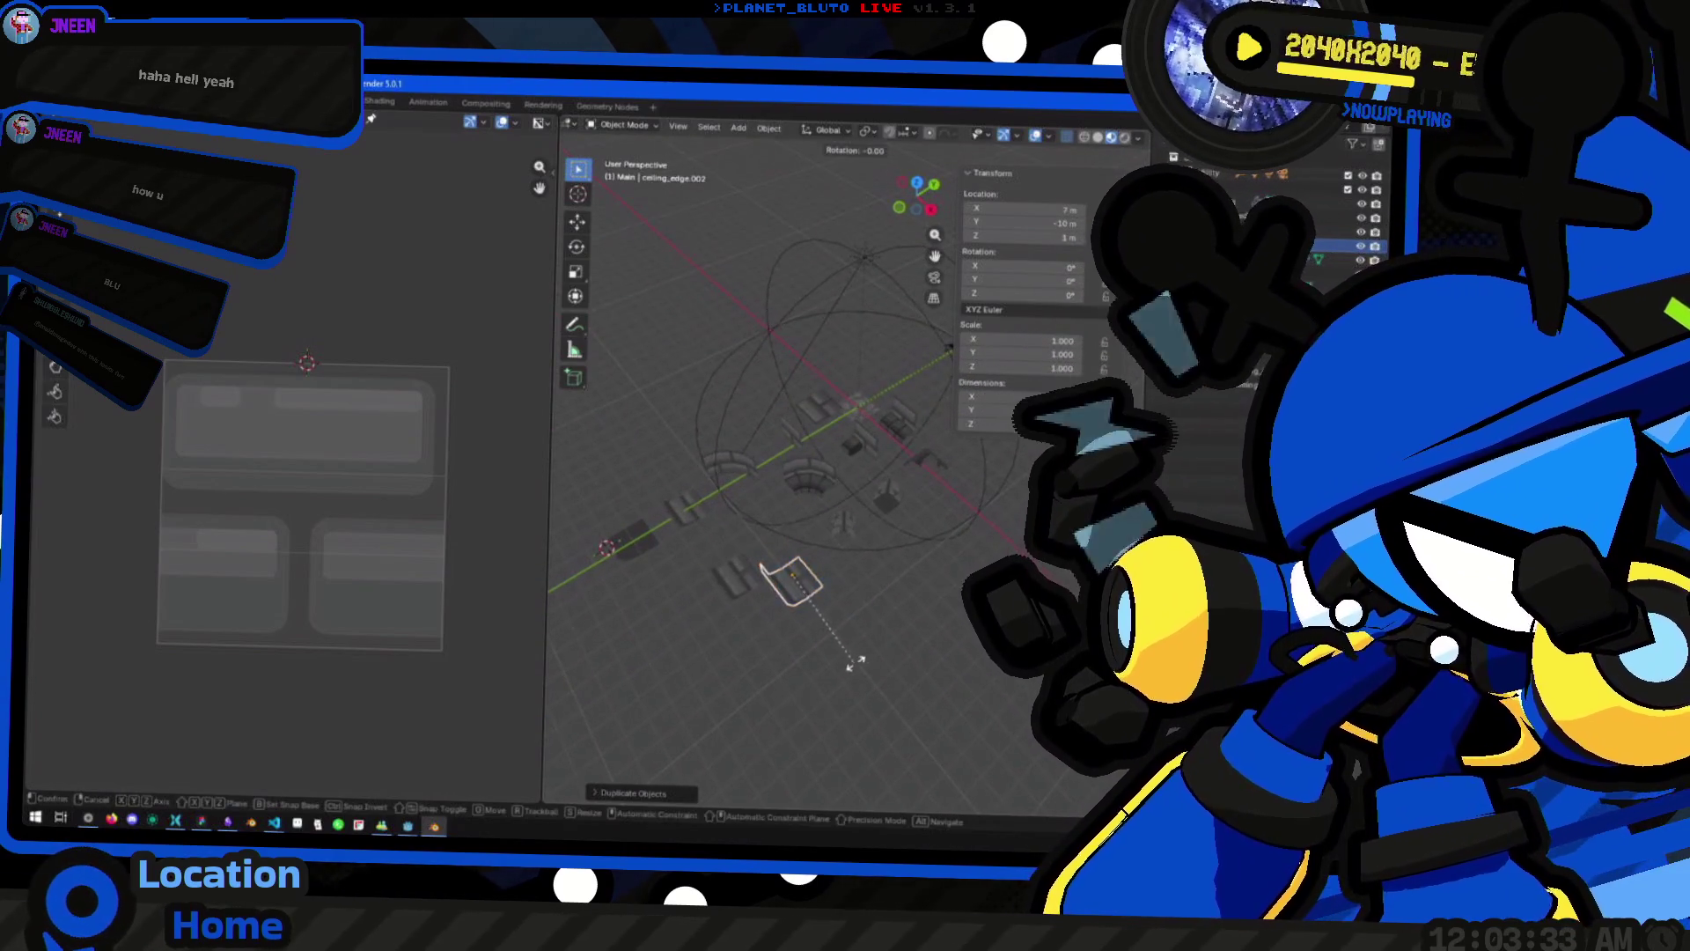
key(z)
click(869, 476)
mouse_move(845, 528)
mouse_down()
mouse_move(792, 563)
mouse_move(820, 613)
mouse_move(806, 541)
mouse_move(796, 662)
mouse_up()
mouse_move(786, 583)
mouse_down()
mouse_move(775, 619)
mouse_move(849, 612)
mouse_move(786, 545)
mouse_up()
In Edit Mode, from the right view, snap the 3D cursor to a selected vertex of the ceiling edge
key(Tab)
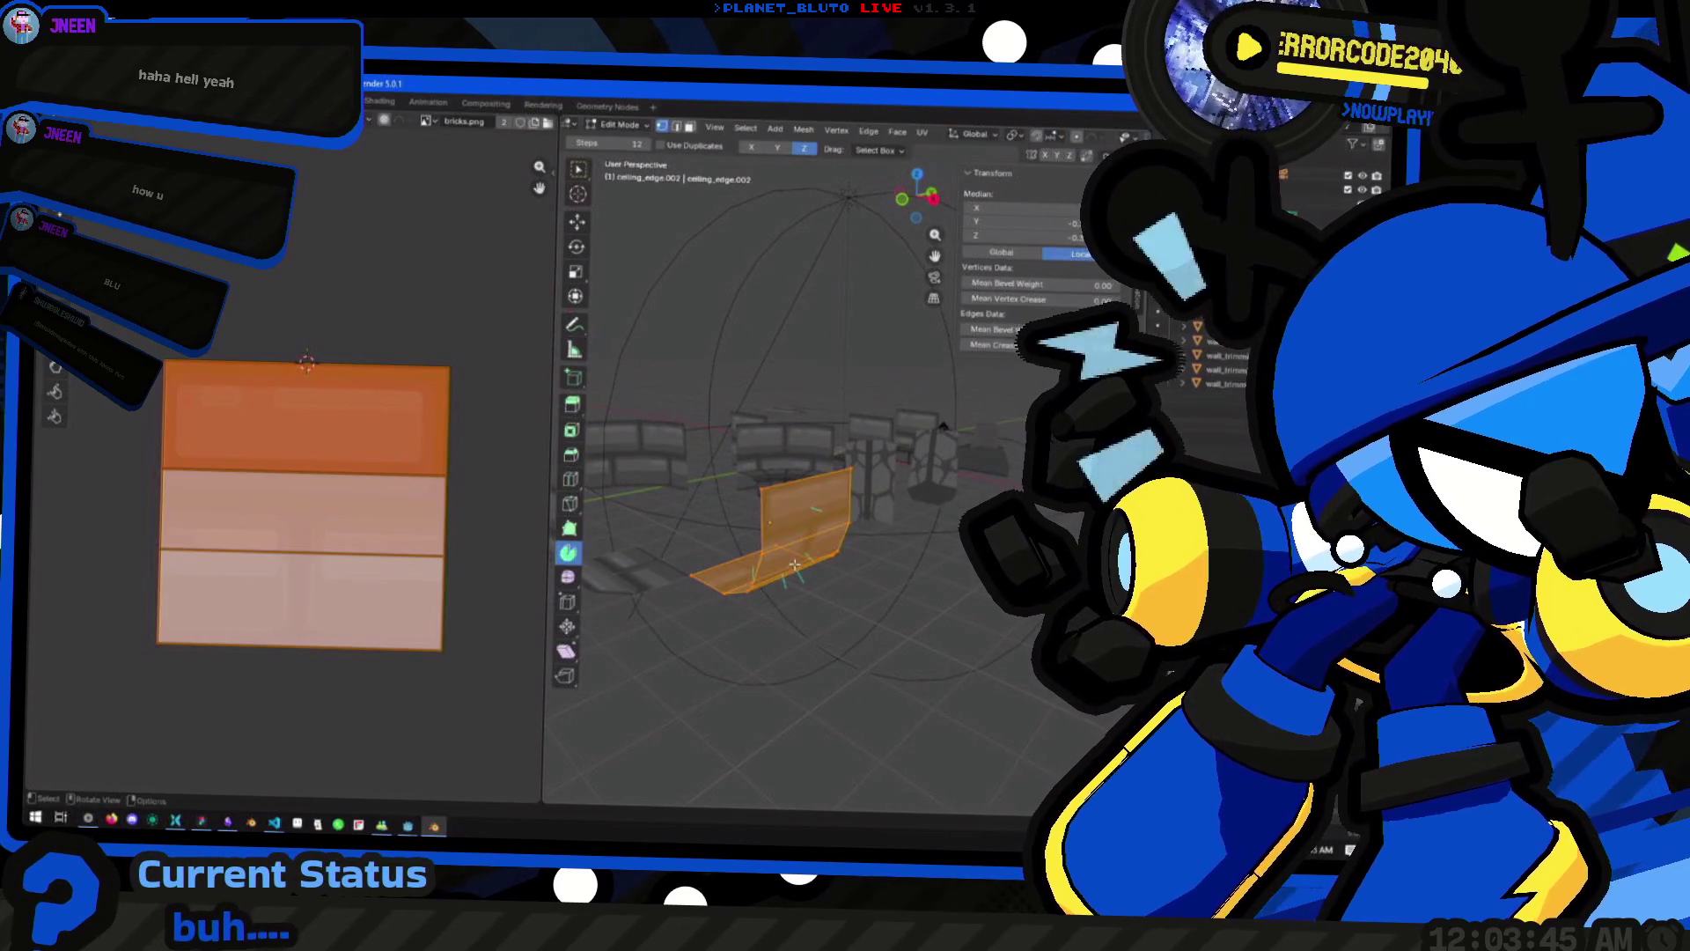
drag(935, 255, 964, 207)
key(KP_3)
key(KP_Decimal)
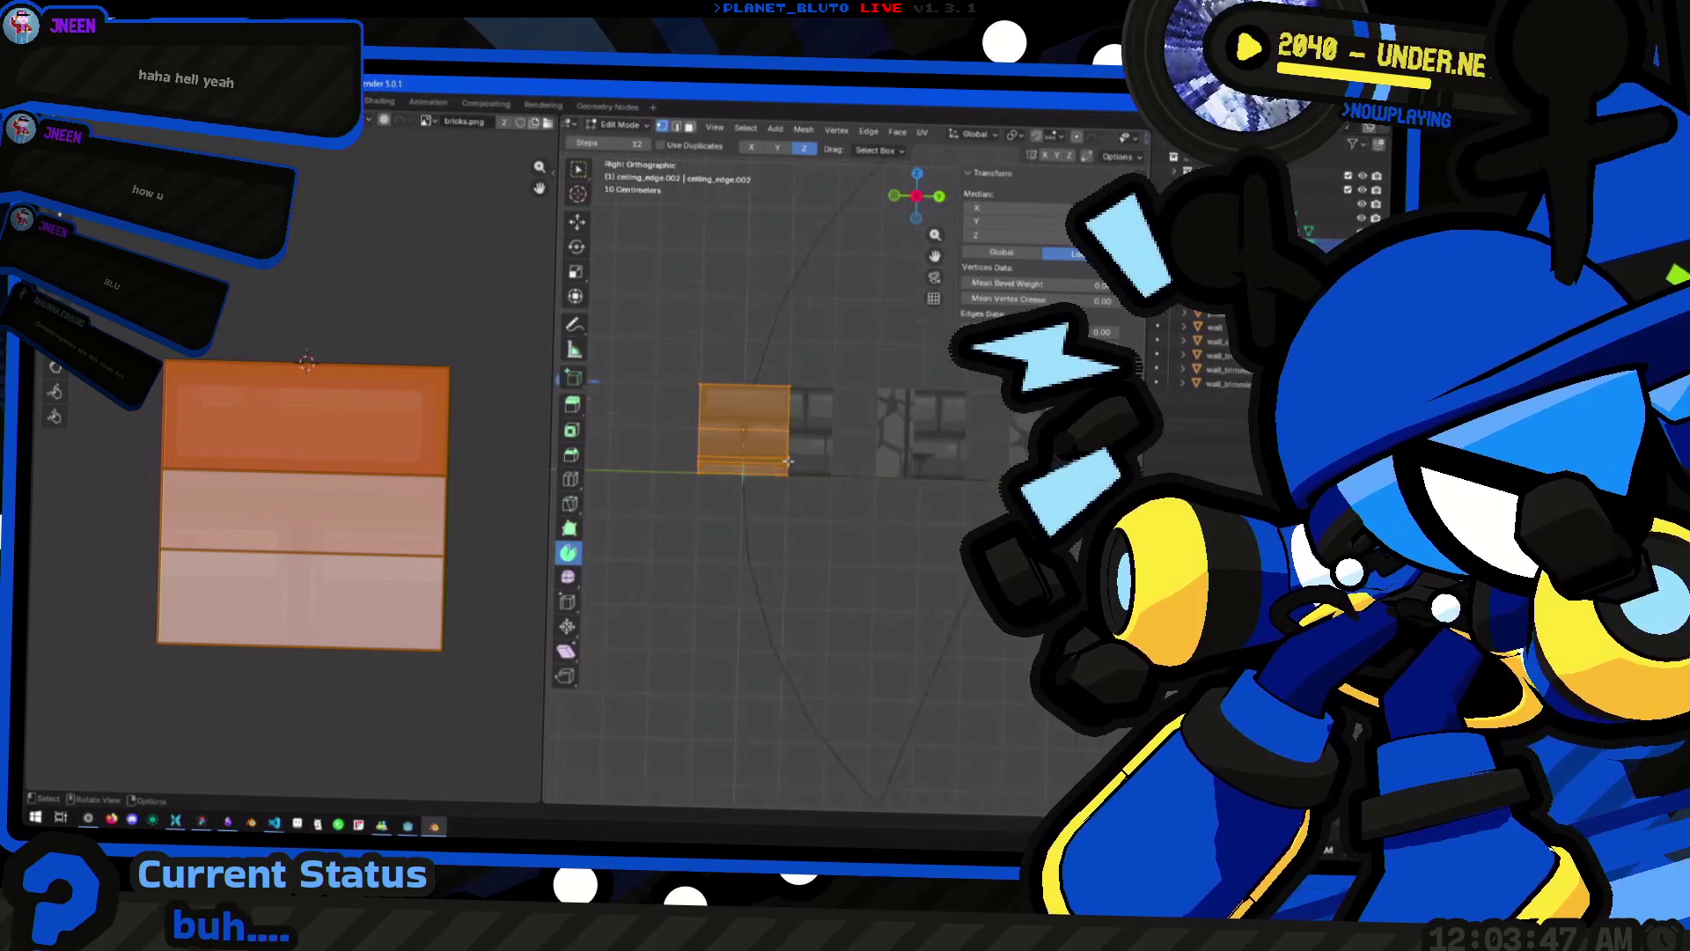
mouse_move(784, 640)
mouse_down()
mouse_move(868, 628)
mouse_move(858, 610)
mouse_up()
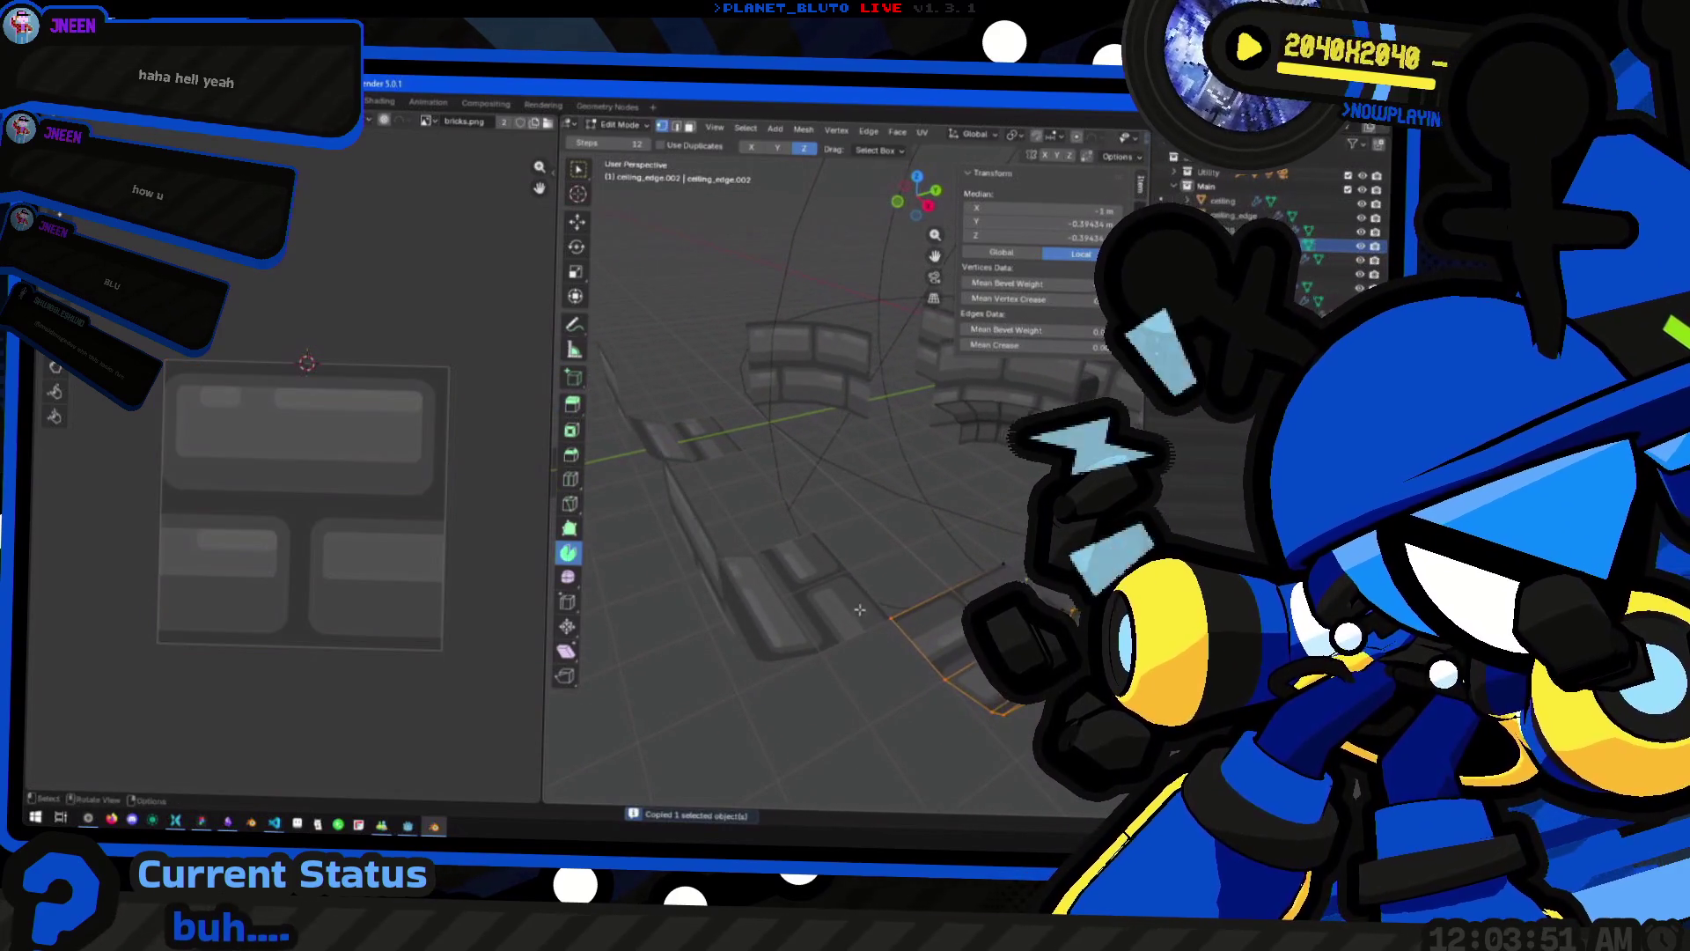
key(shift+s)
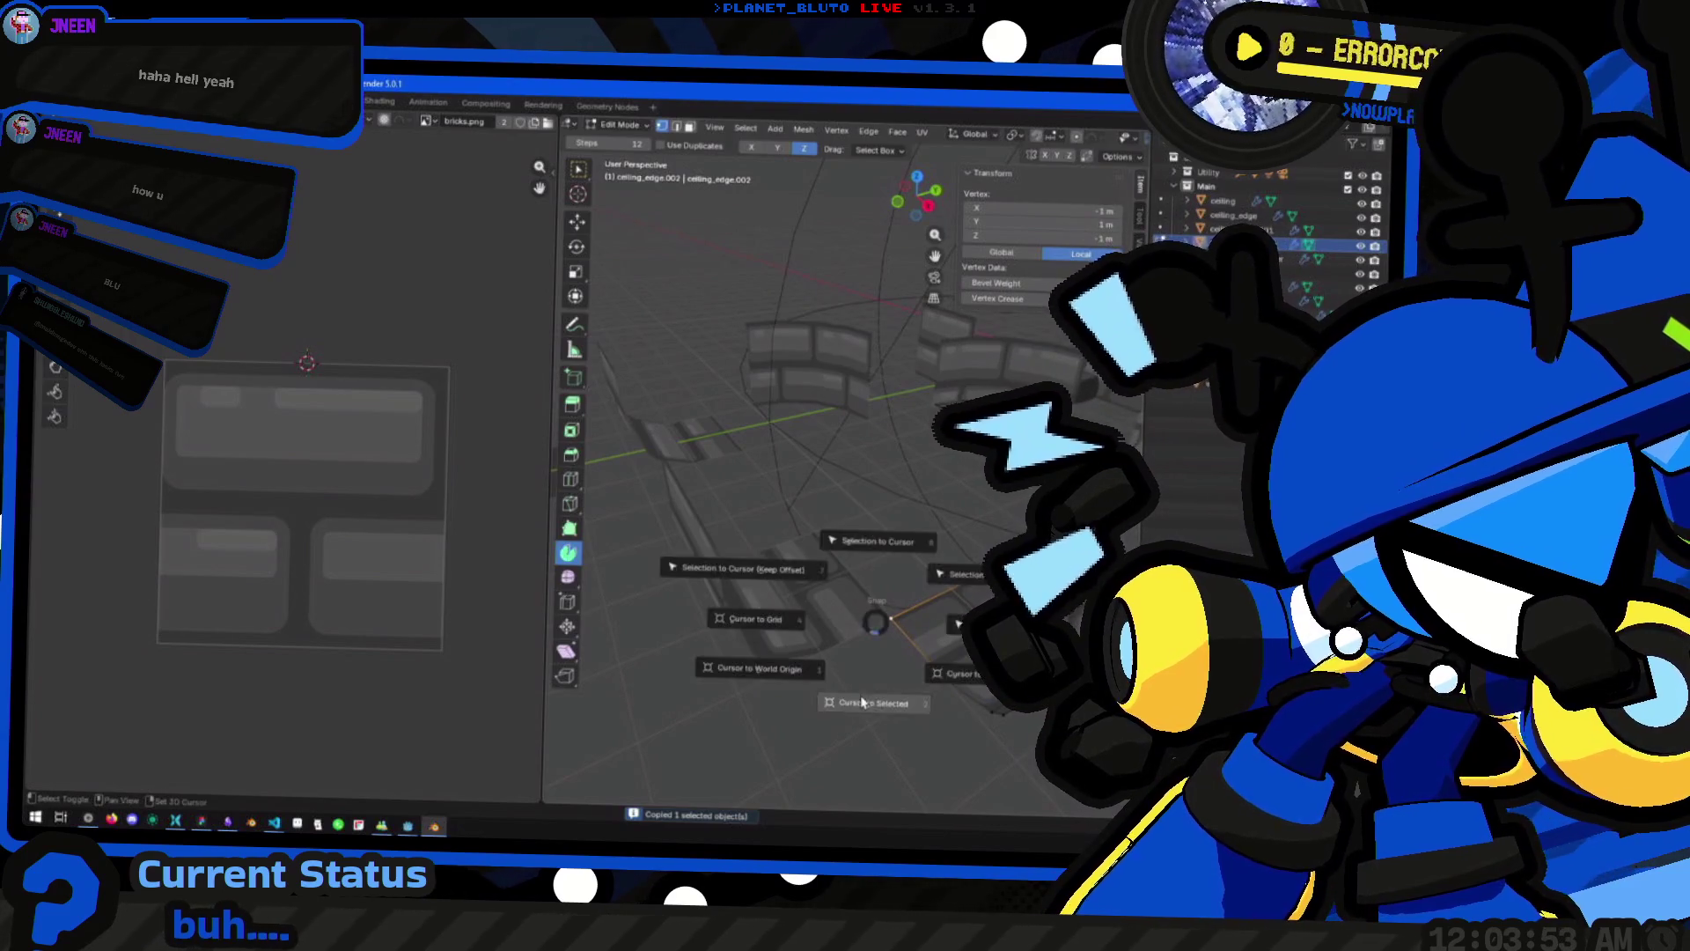
click(868, 632)
drag(868, 632, 910, 638)
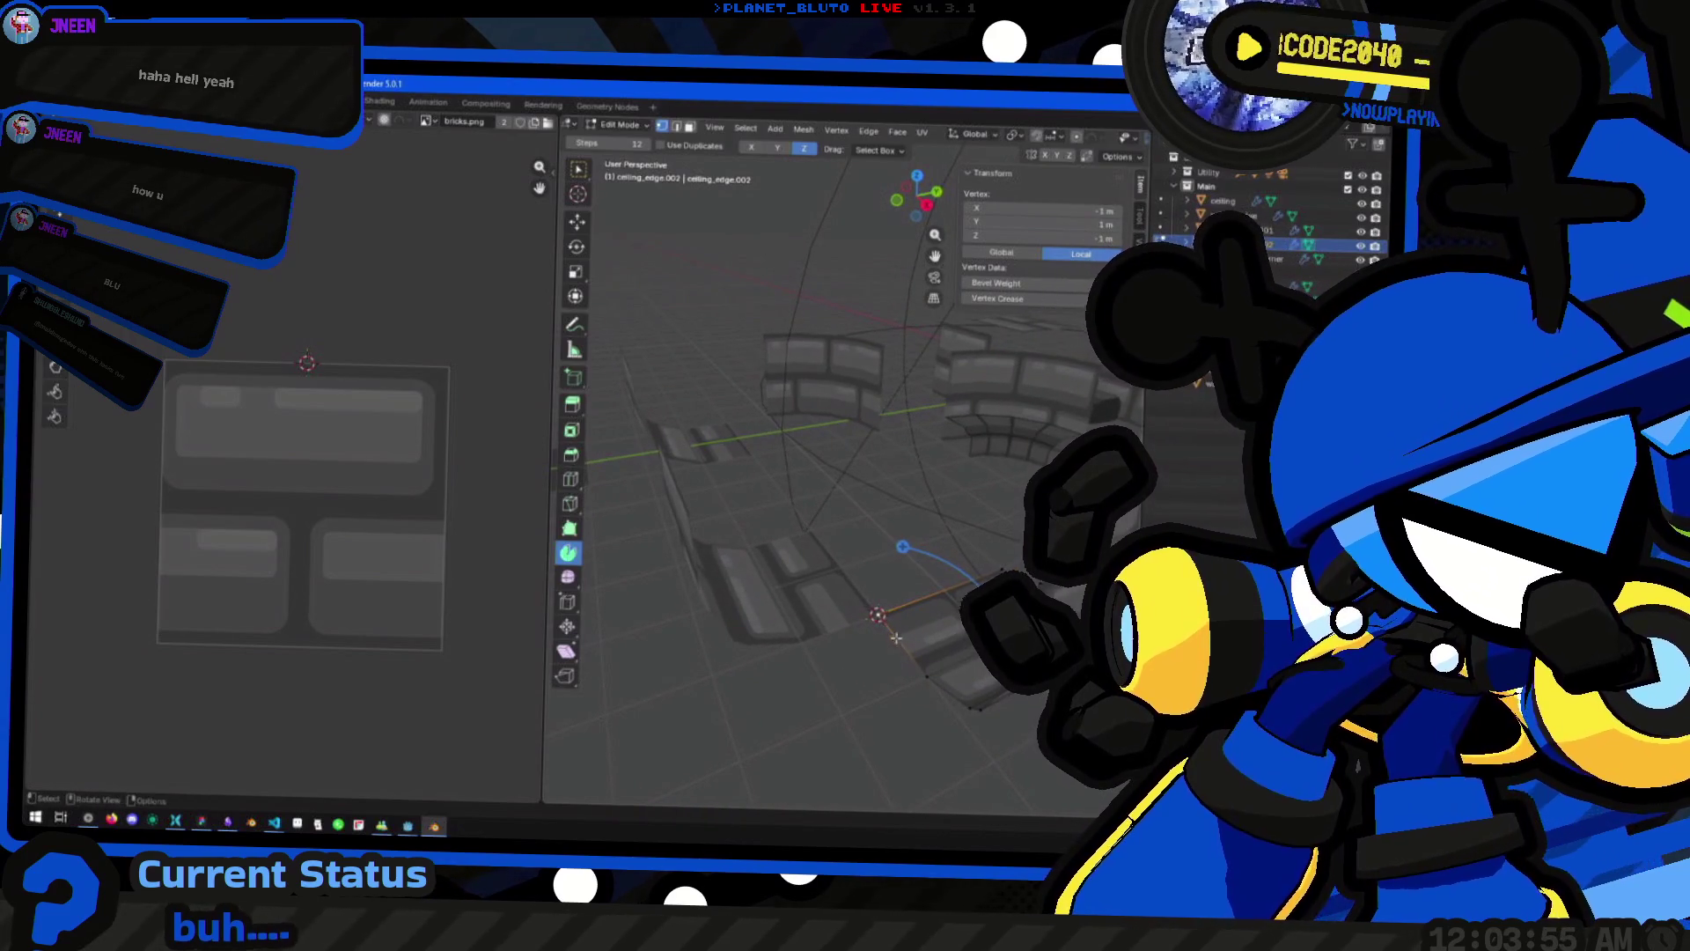
key(Tab)
key(Tab)
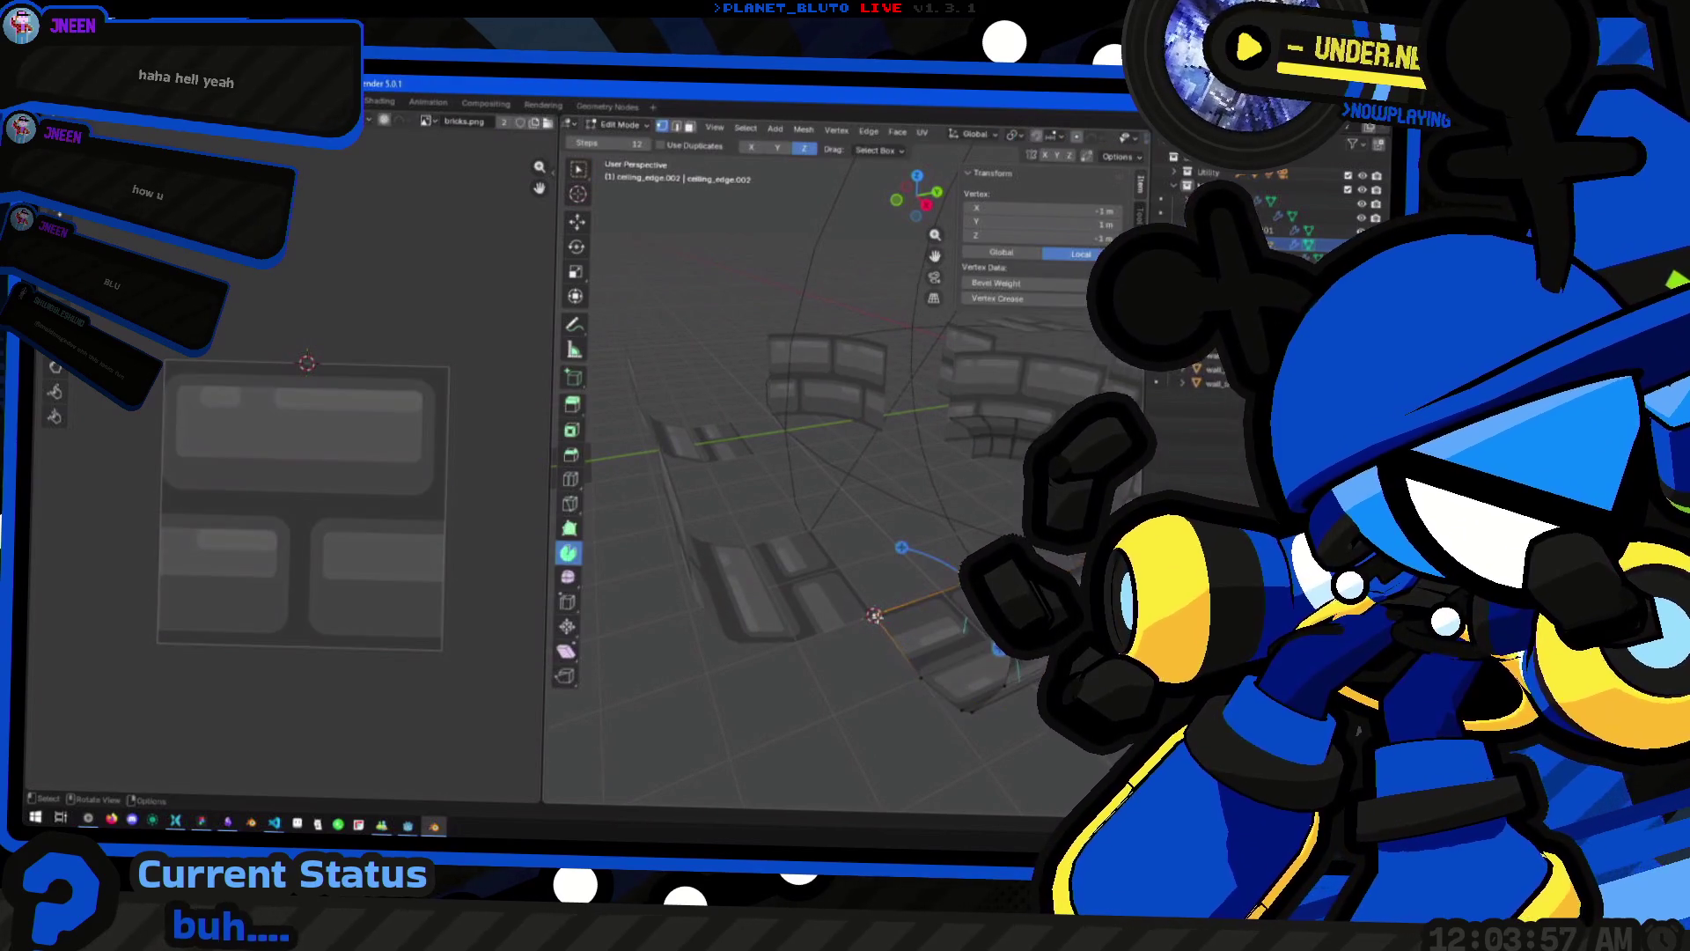
Duplicate the edge loop, separate it into ceiling_edge.003, and start editing that object
drag(884, 674, 835, 516)
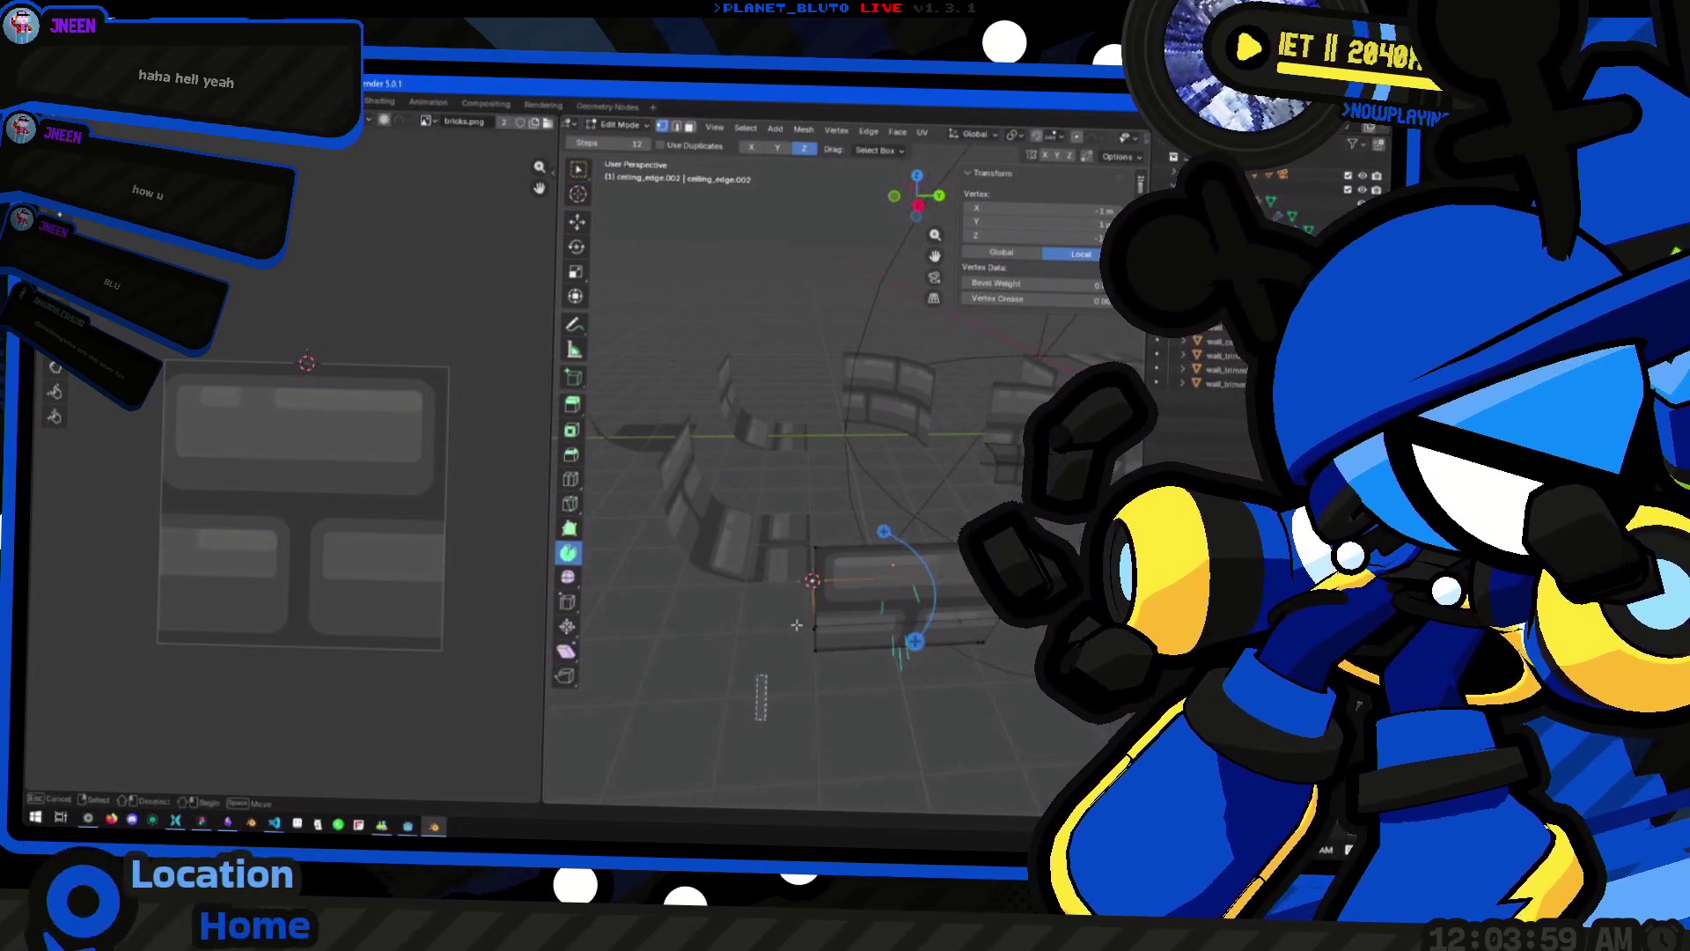
alt+click(834, 516)
right_click(869, 615)
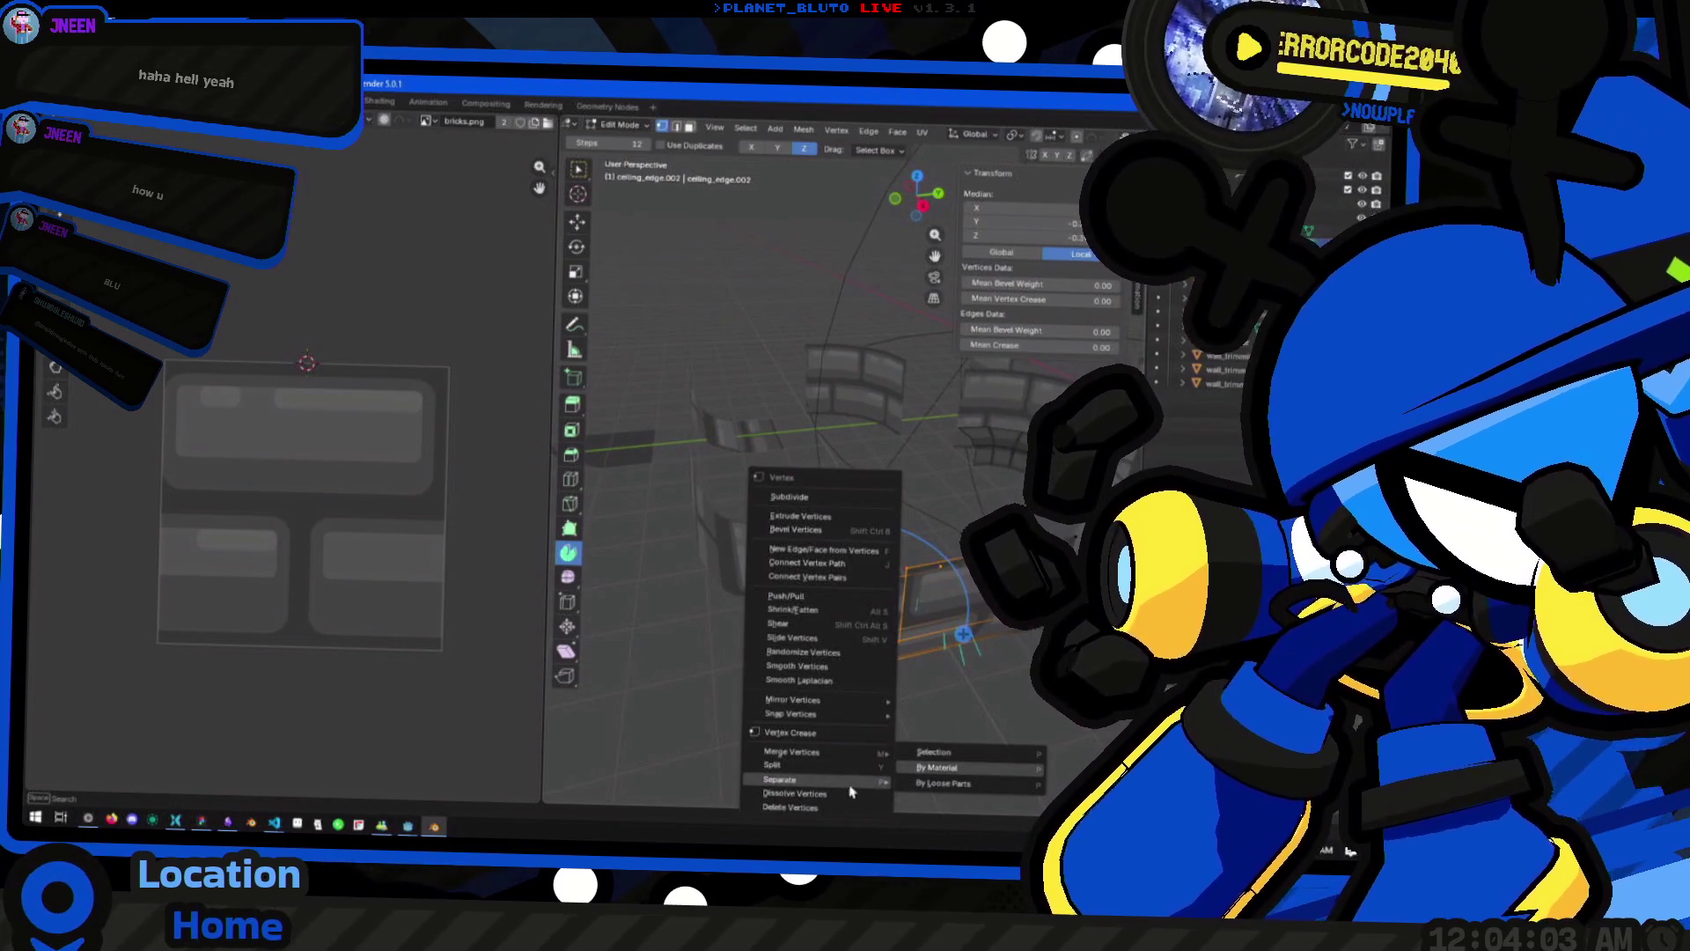
key(shift+d)
click(872, 682)
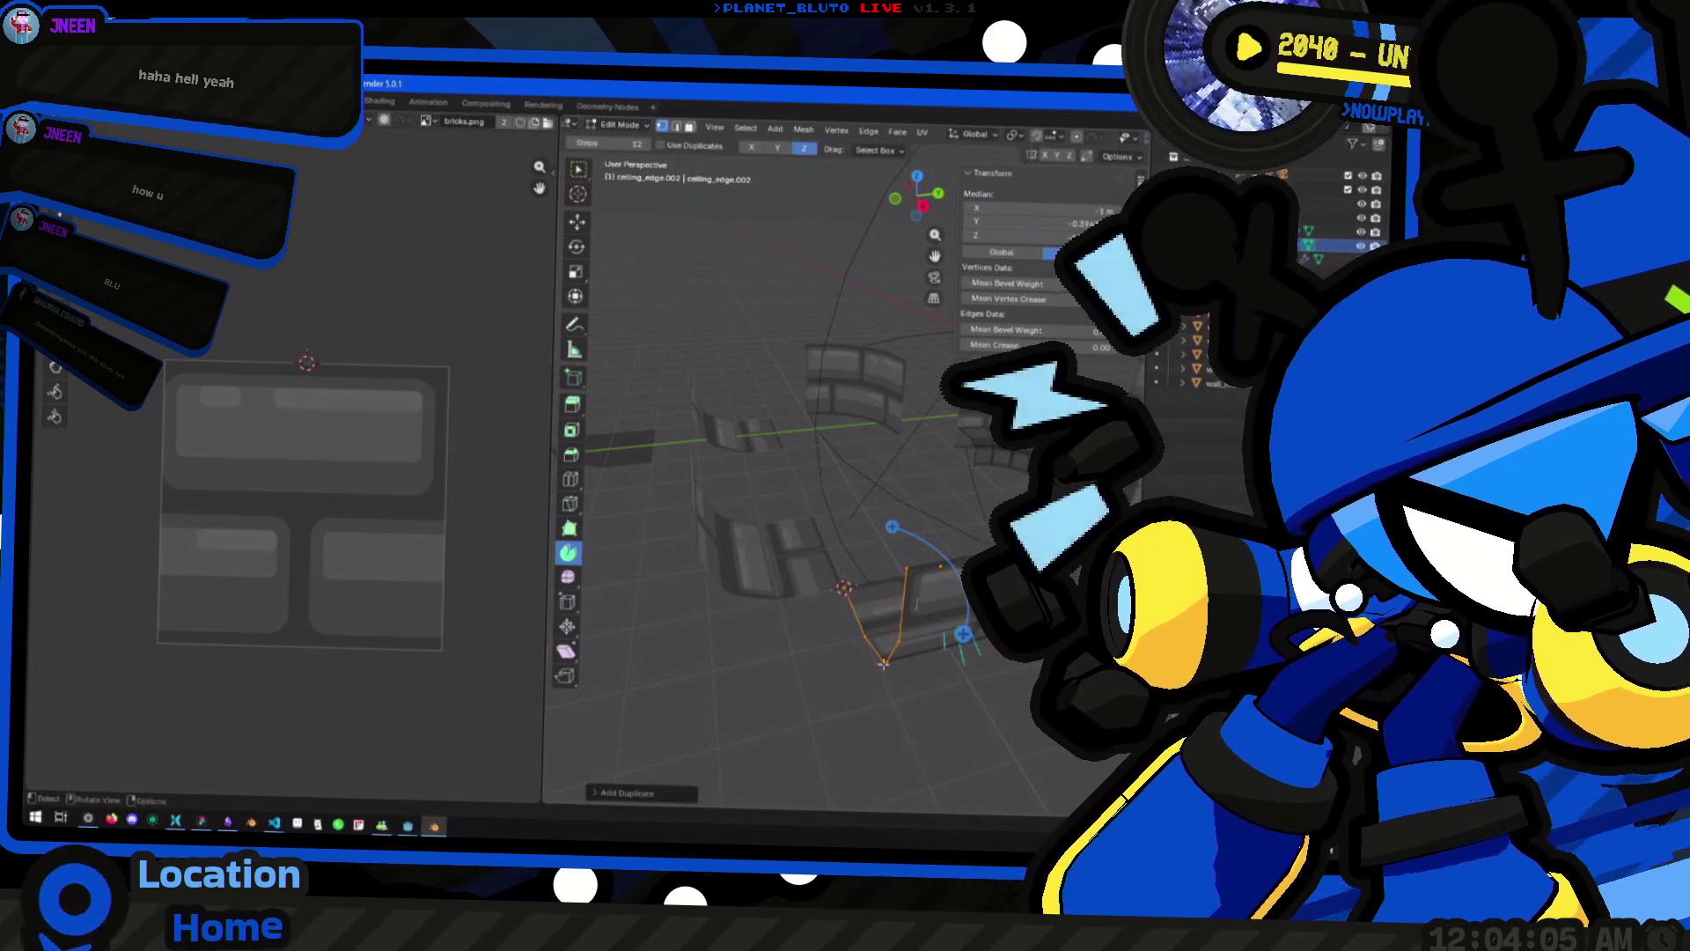
right_click(867, 680)
click(957, 772)
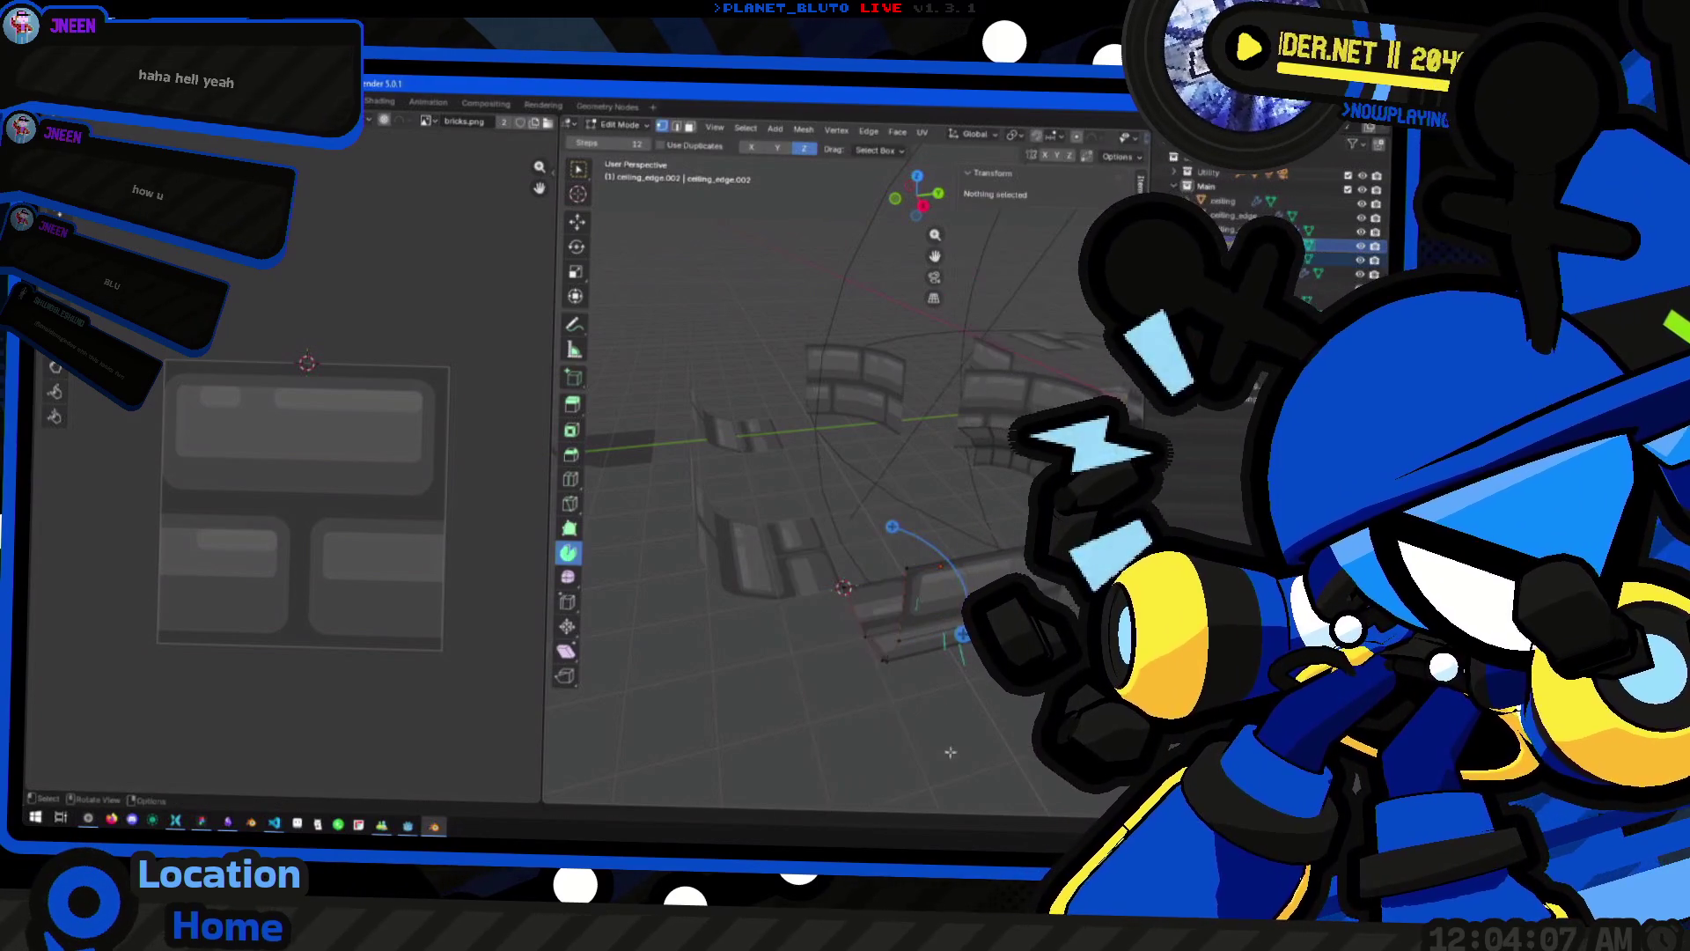
key(Tab)
click(852, 613)
key(Tab)
Spin the separated edge into a curved quarter-circle fan of faces
mouse_move(958, 635)
mouse_down()
mouse_move(907, 677)
mouse_move(818, 691)
mouse_move(818, 668)
mouse_move(960, 581)
mouse_move(925, 657)
mouse_up()
key(Tab)
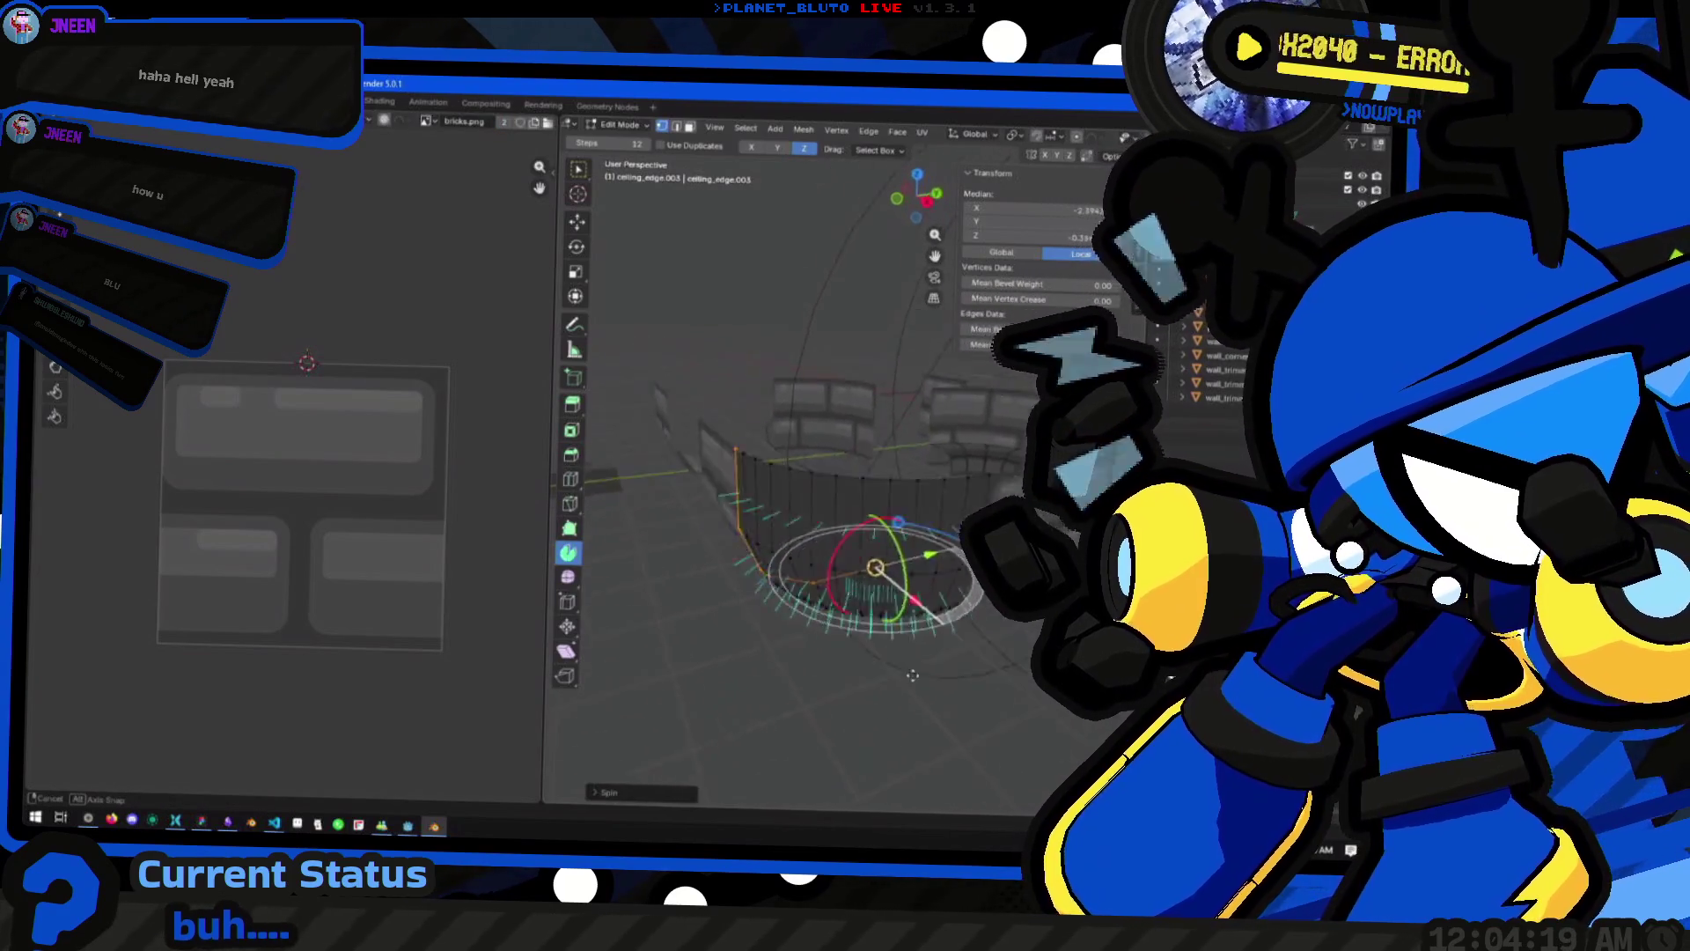
click(792, 321)
mouse_move(818, 584)
mouse_down()
mouse_move(881, 541)
mouse_move(863, 604)
mouse_move(864, 540)
mouse_move(759, 689)
mouse_move(789, 616)
mouse_move(864, 648)
mouse_move(787, 573)
mouse_move(739, 649)
mouse_move(766, 558)
mouse_move(876, 637)
mouse_move(859, 629)
mouse_up()
click(814, 558)
scroll(905, 566, up, 5)
Reselect ceiling_edge.003 and compare its edge before and after the spin, keeping the fan
click(916, 678)
key(Tab)
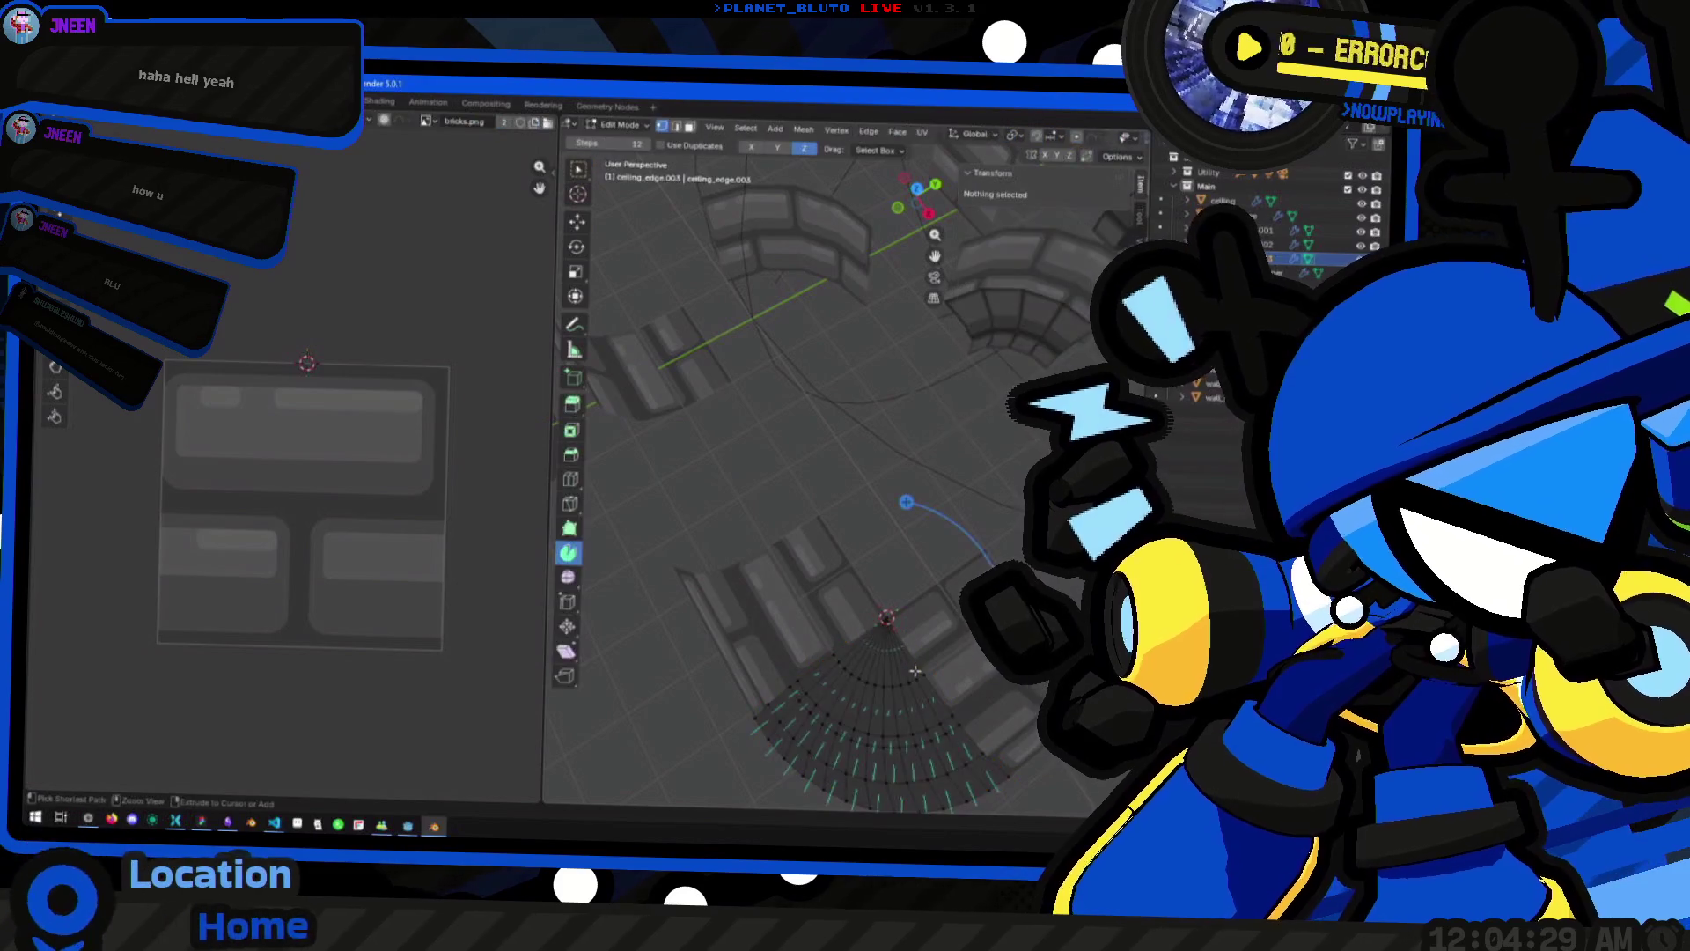
key(ctrl+z)
drag(916, 694, 916, 658)
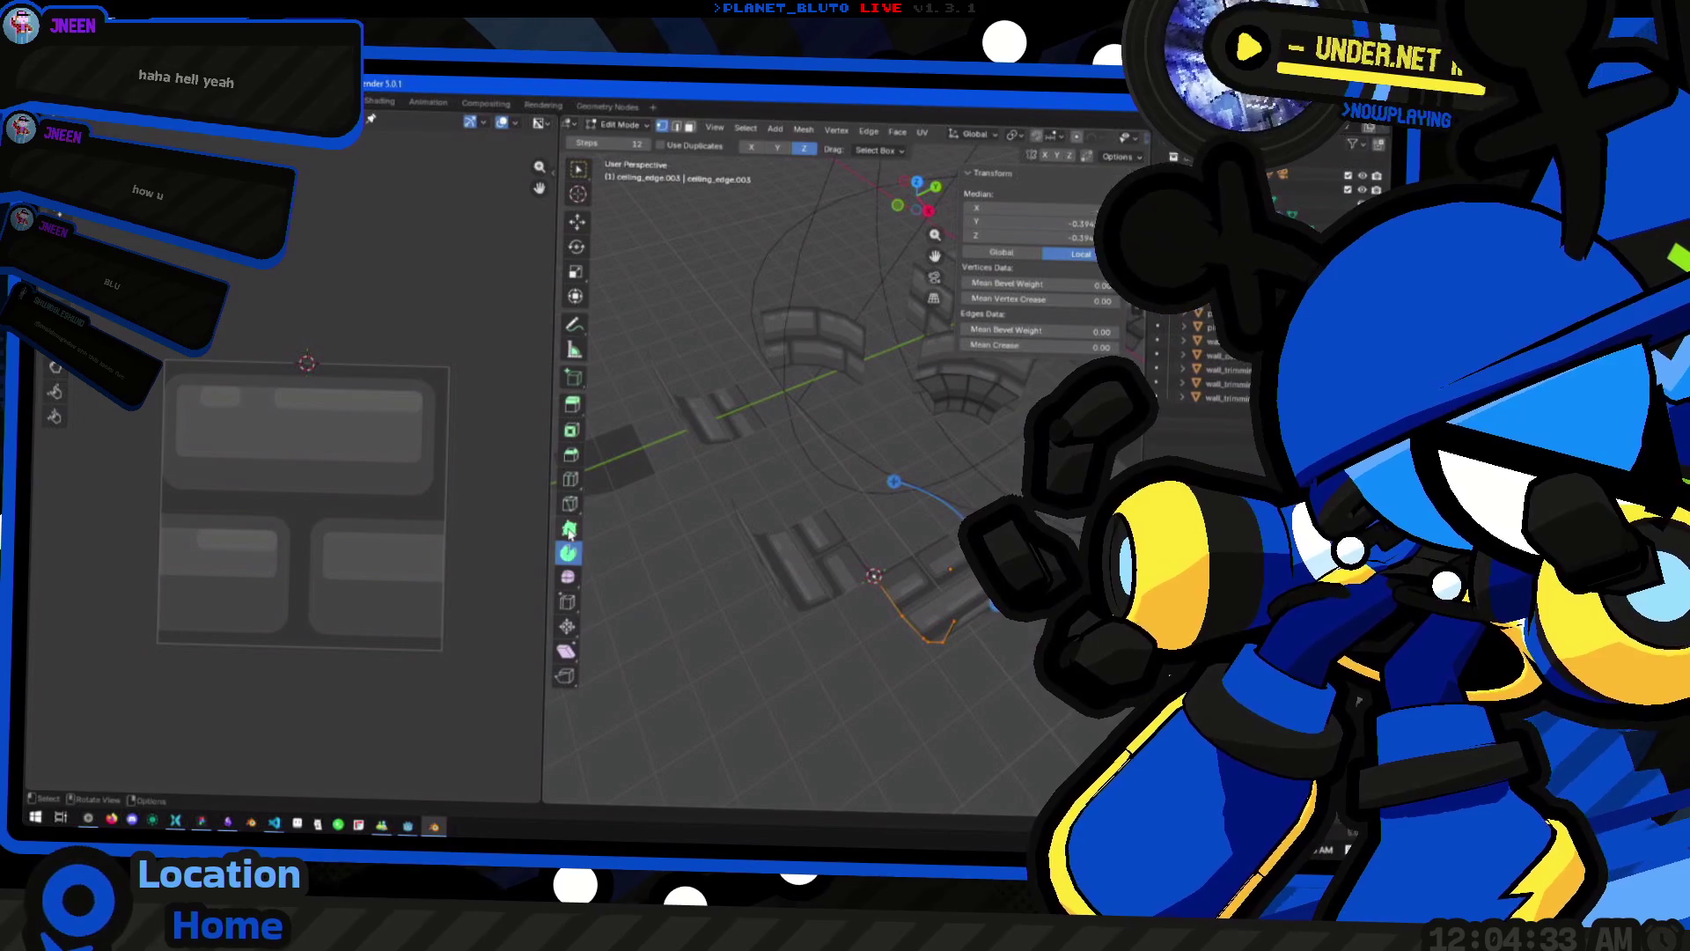
key(ctrl+shift+z)
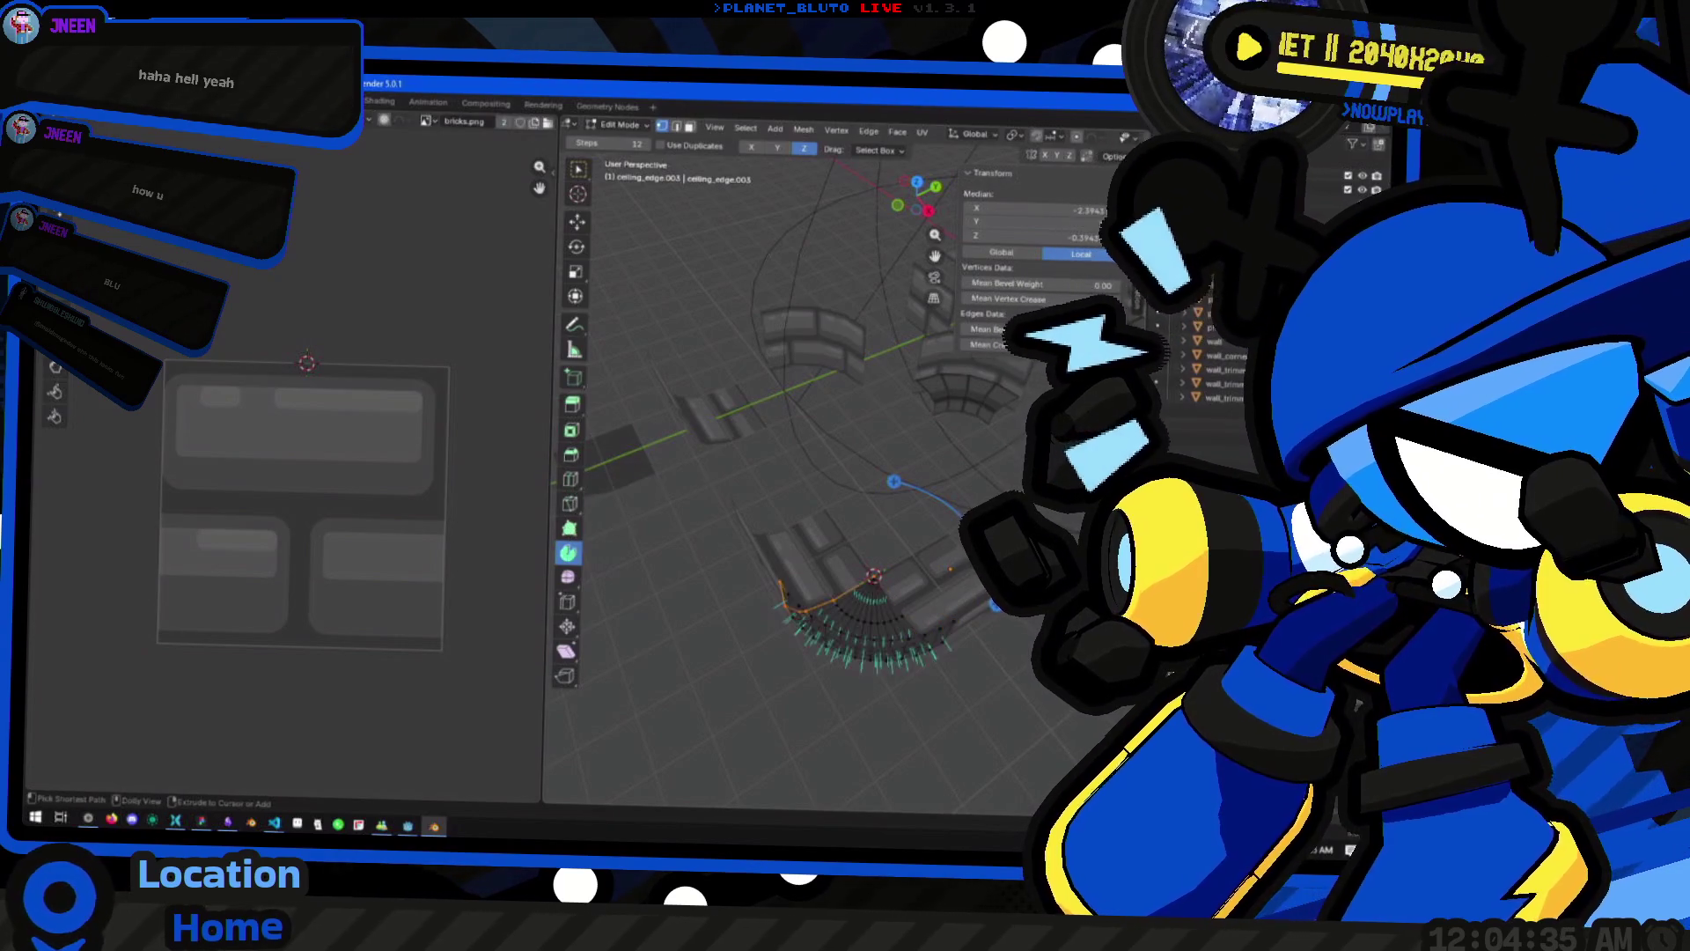
key(Tab)
mouse_move(950, 679)
mouse_down()
mouse_move(943, 721)
mouse_move(712, 576)
mouse_move(792, 634)
mouse_move(801, 564)
mouse_move(858, 558)
mouse_move(735, 663)
mouse_move(739, 728)
mouse_move(909, 525)
mouse_move(922, 570)
mouse_move(898, 602)
mouse_move(767, 594)
mouse_move(808, 585)
mouse_up()
Move the curved piece's whole mesh down along Z, then start moving the object
click(815, 625)
key(Tab)
key(a)
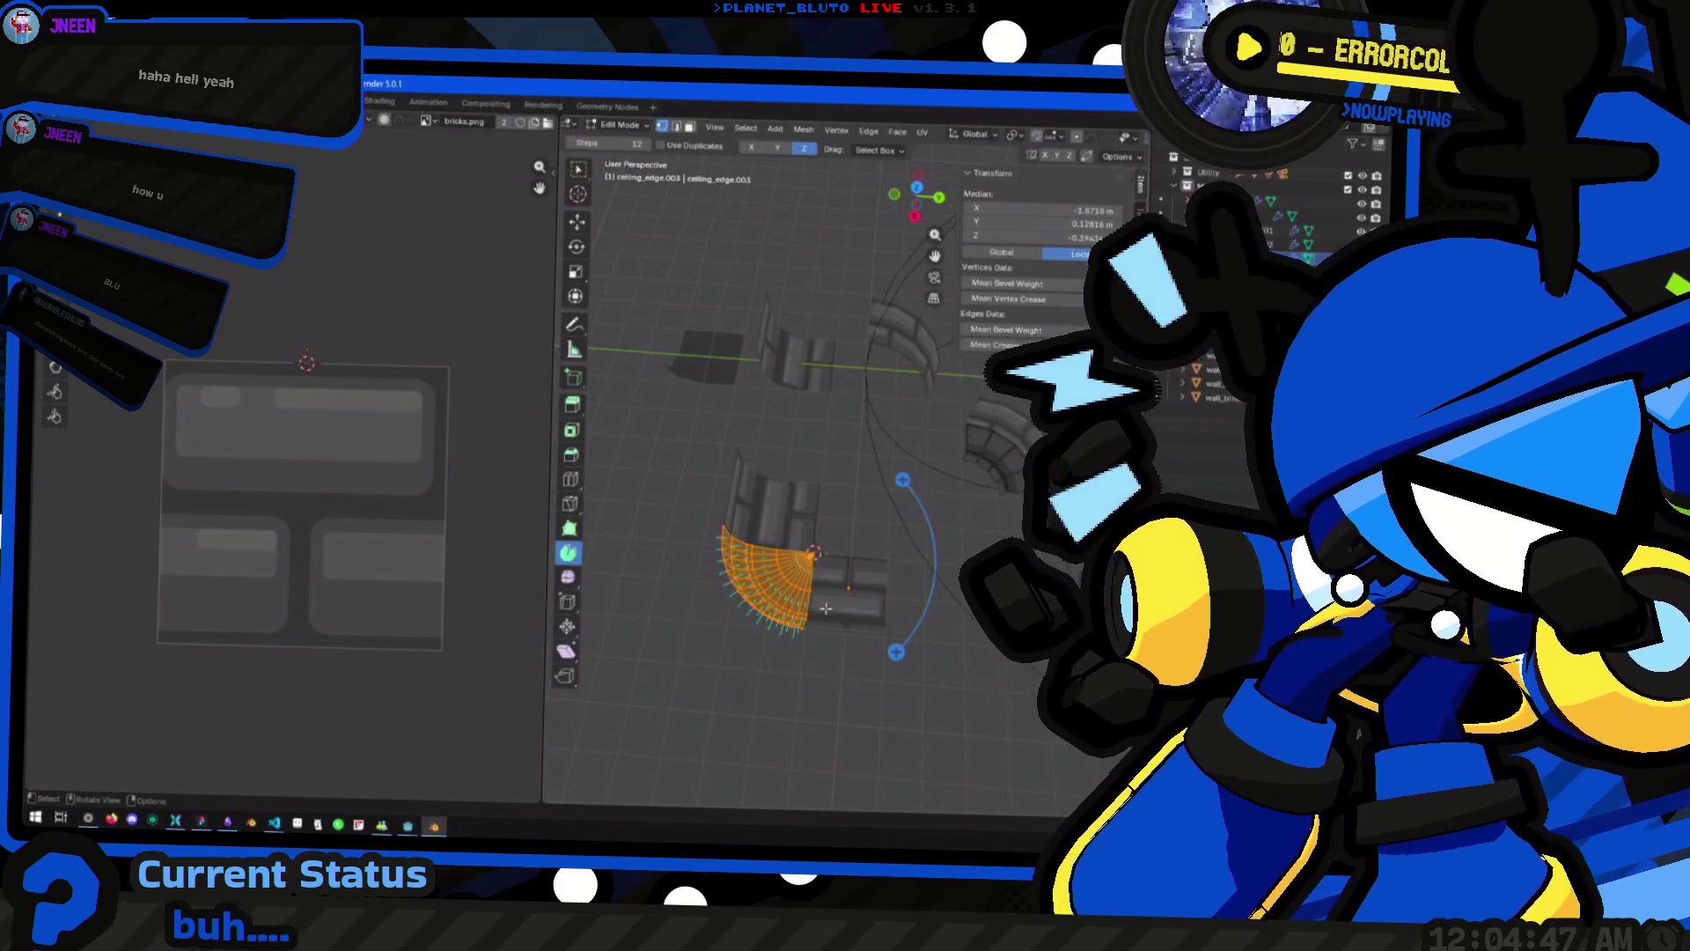
key(g)
key(z)
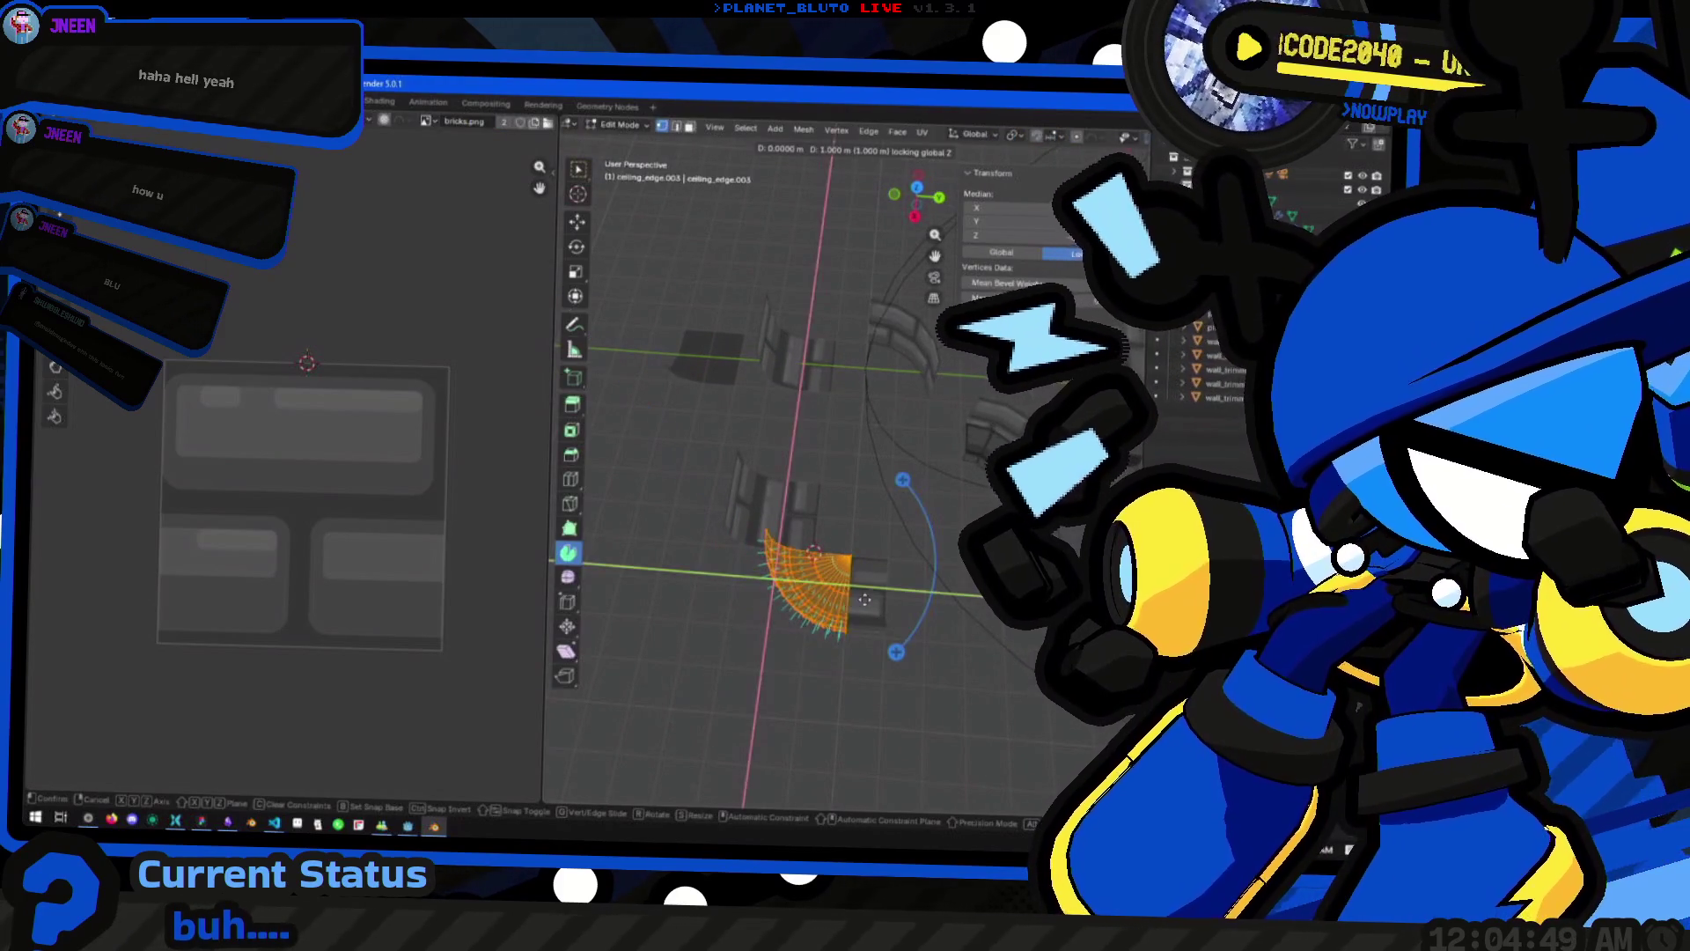
click(876, 628)
key(Tab)
key(g)
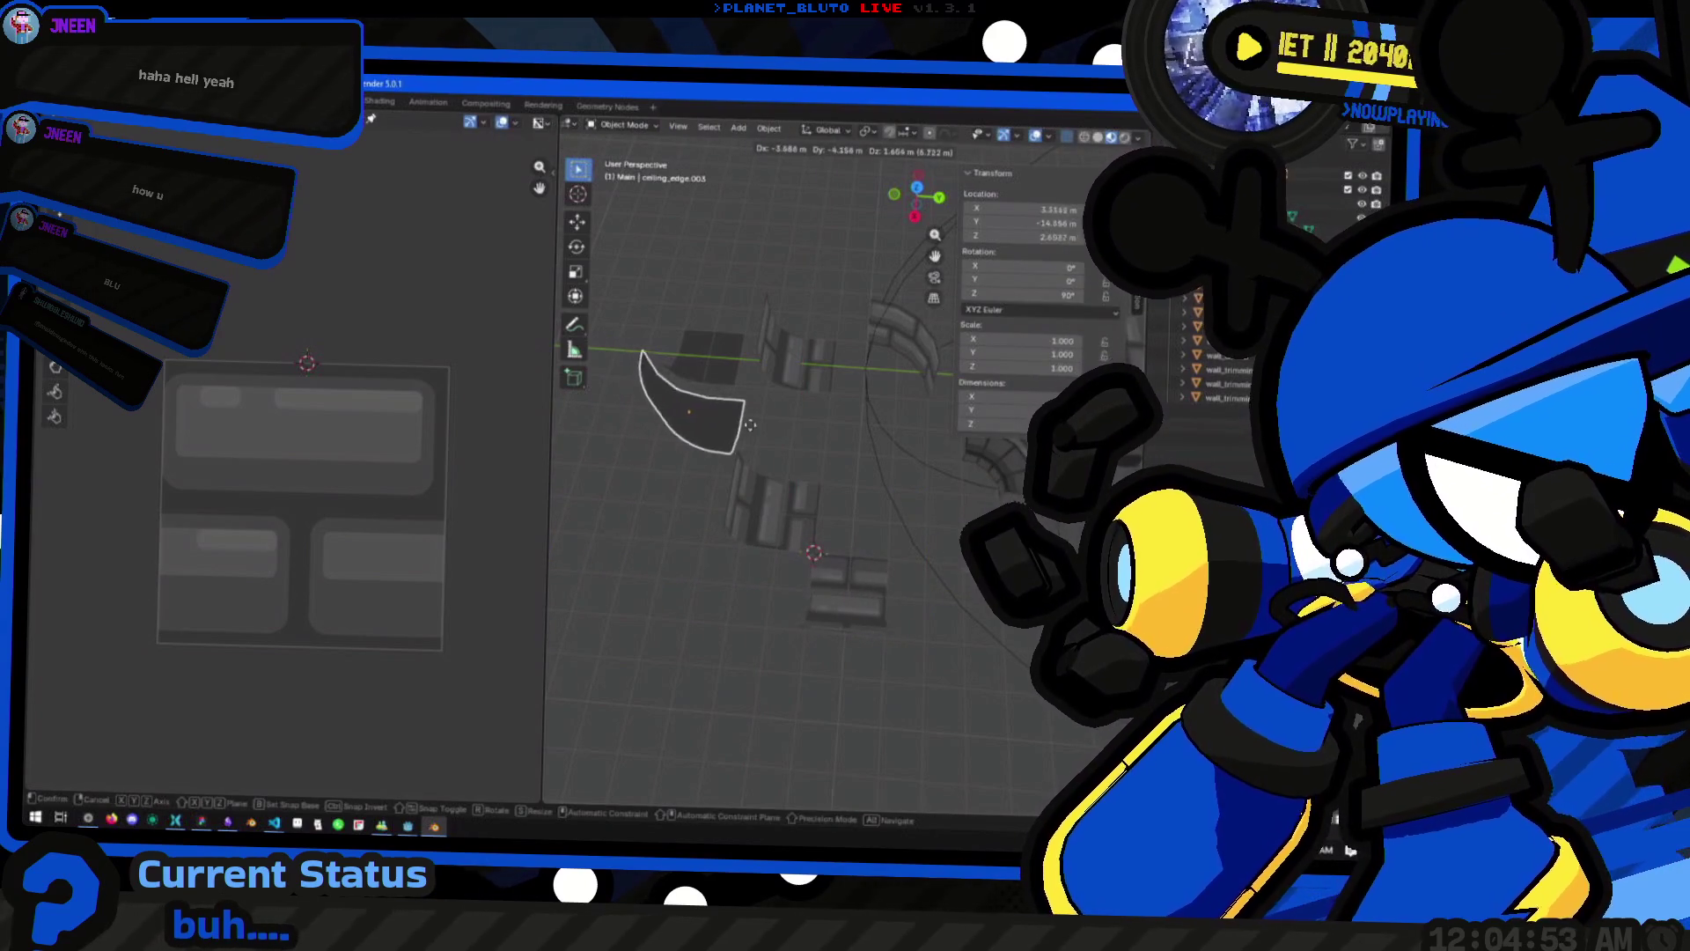
Place the curved piece at the same height and delete the two leftover ceiling edge objects
key(shift+z)
click(634, 376)
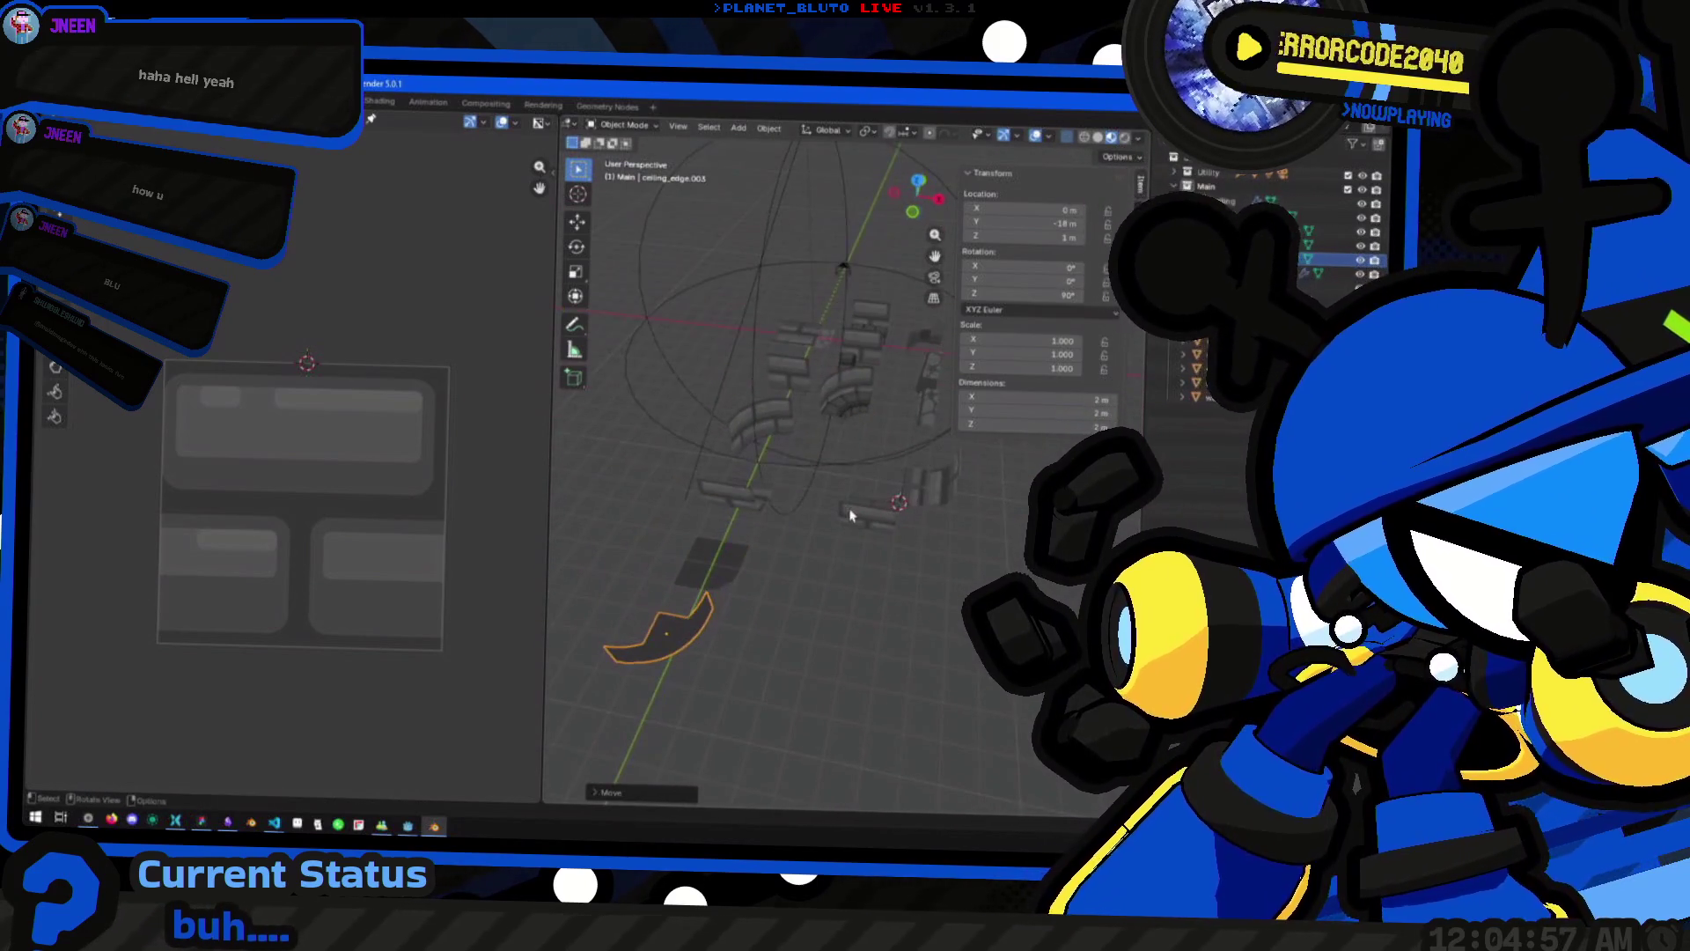
shift+click(933, 493)
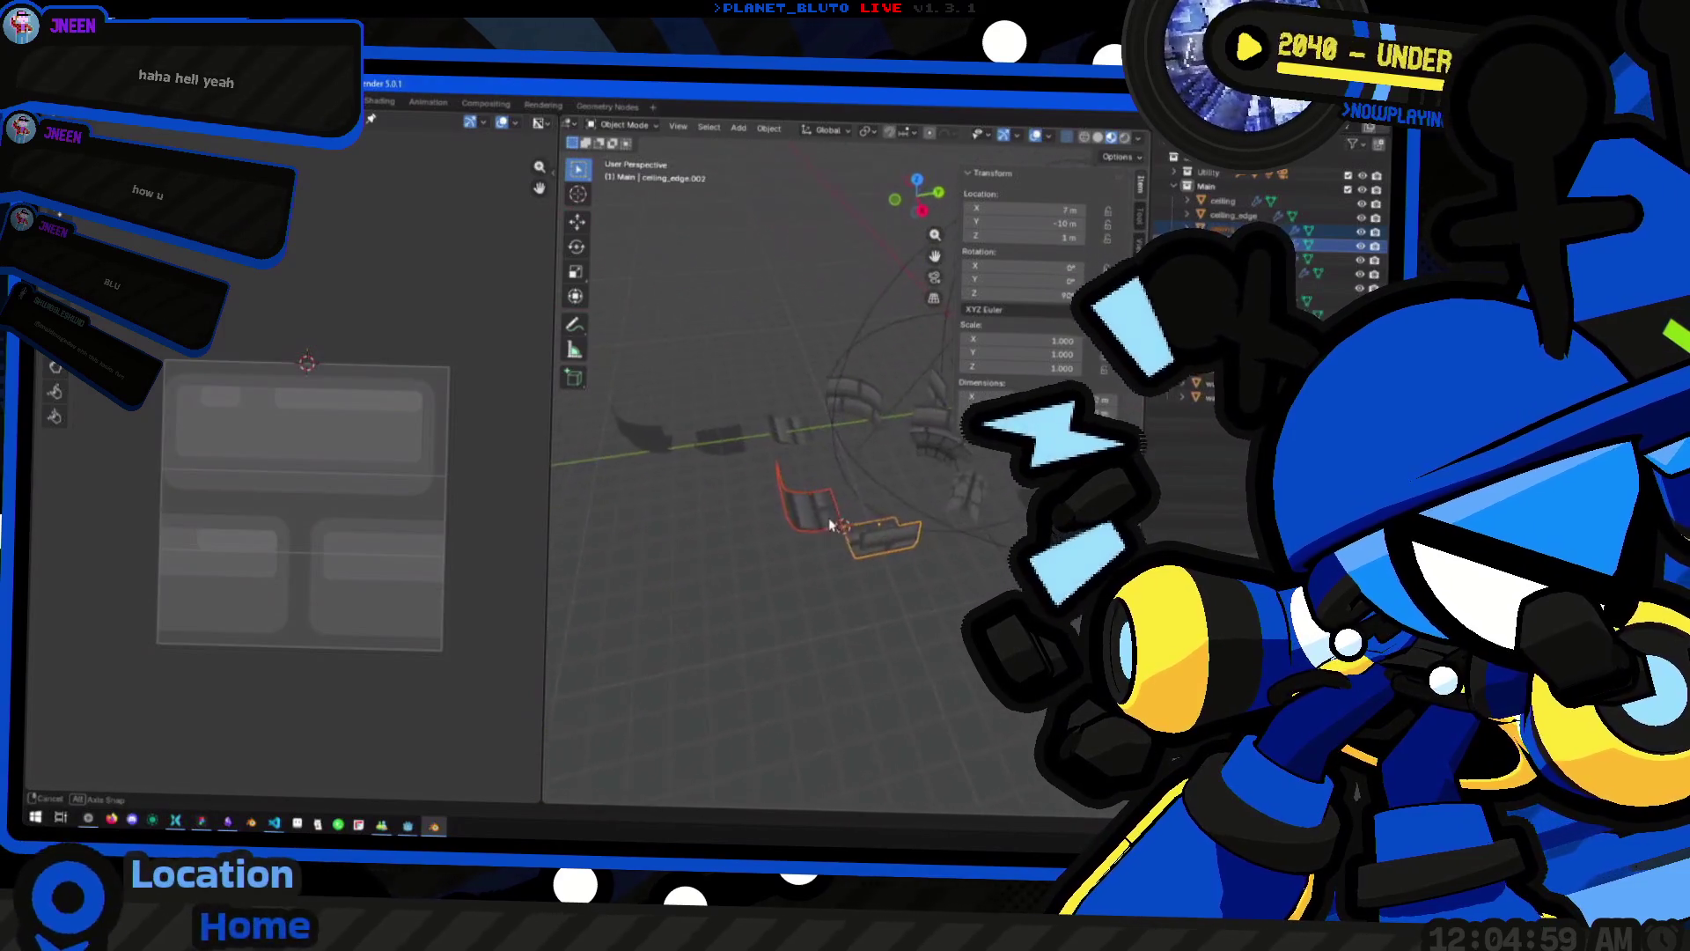
key(Delete)
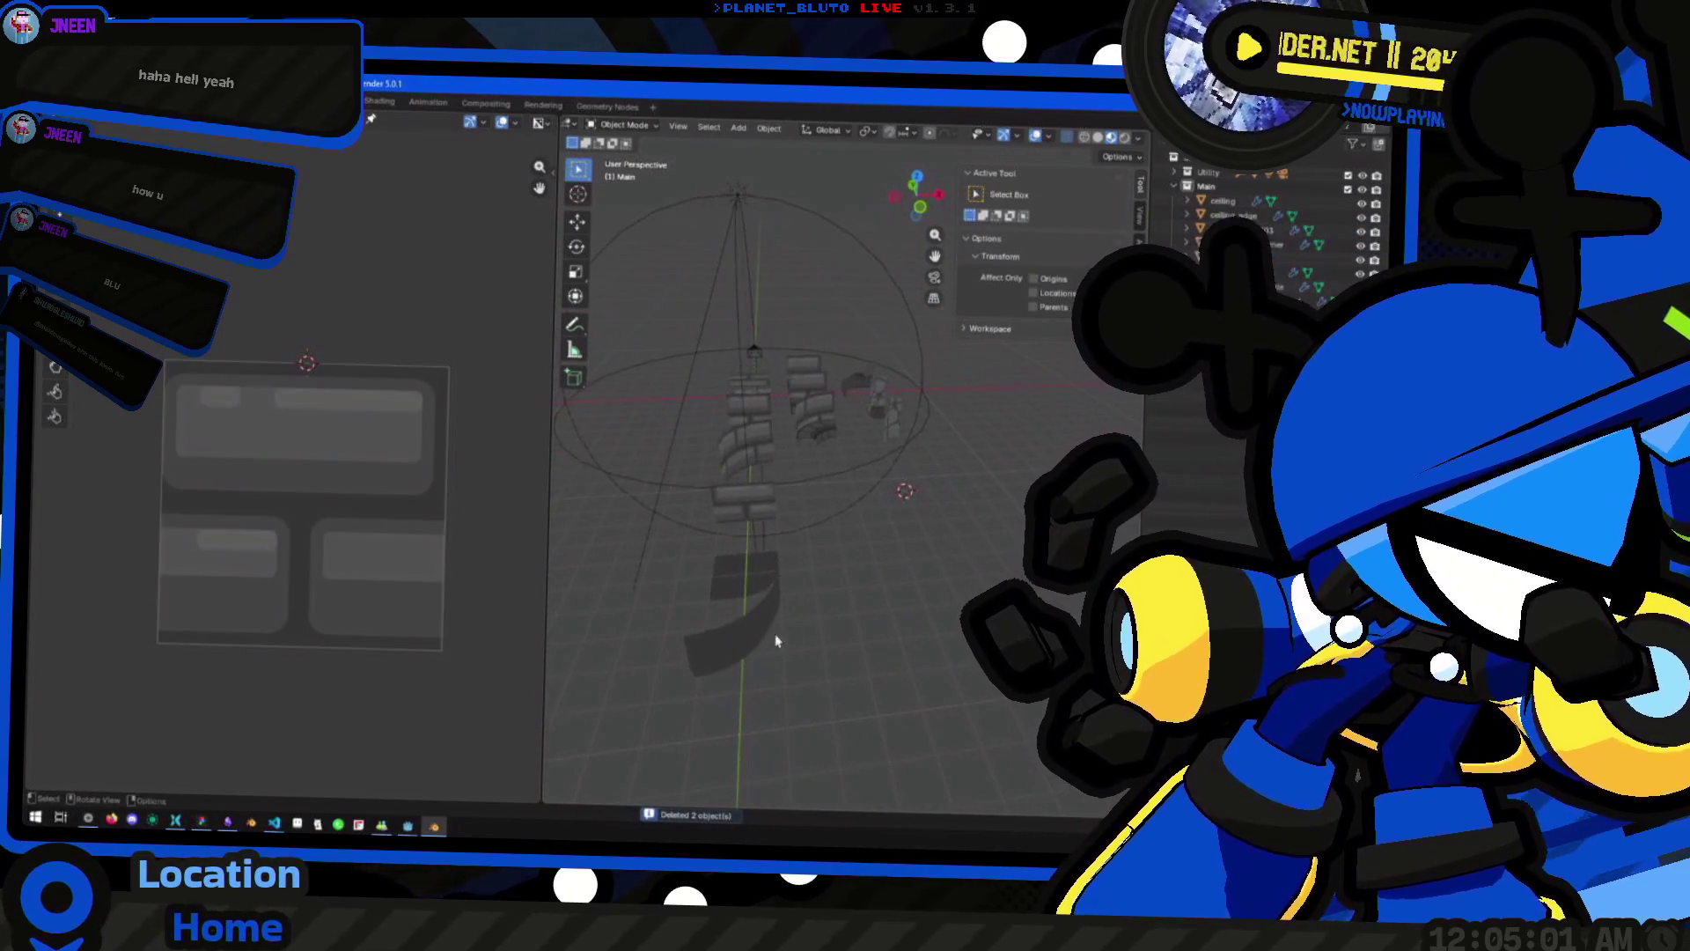
Select the curved piece, now ceiling_edge_outer_corner, and switch to the running game
click(771, 639)
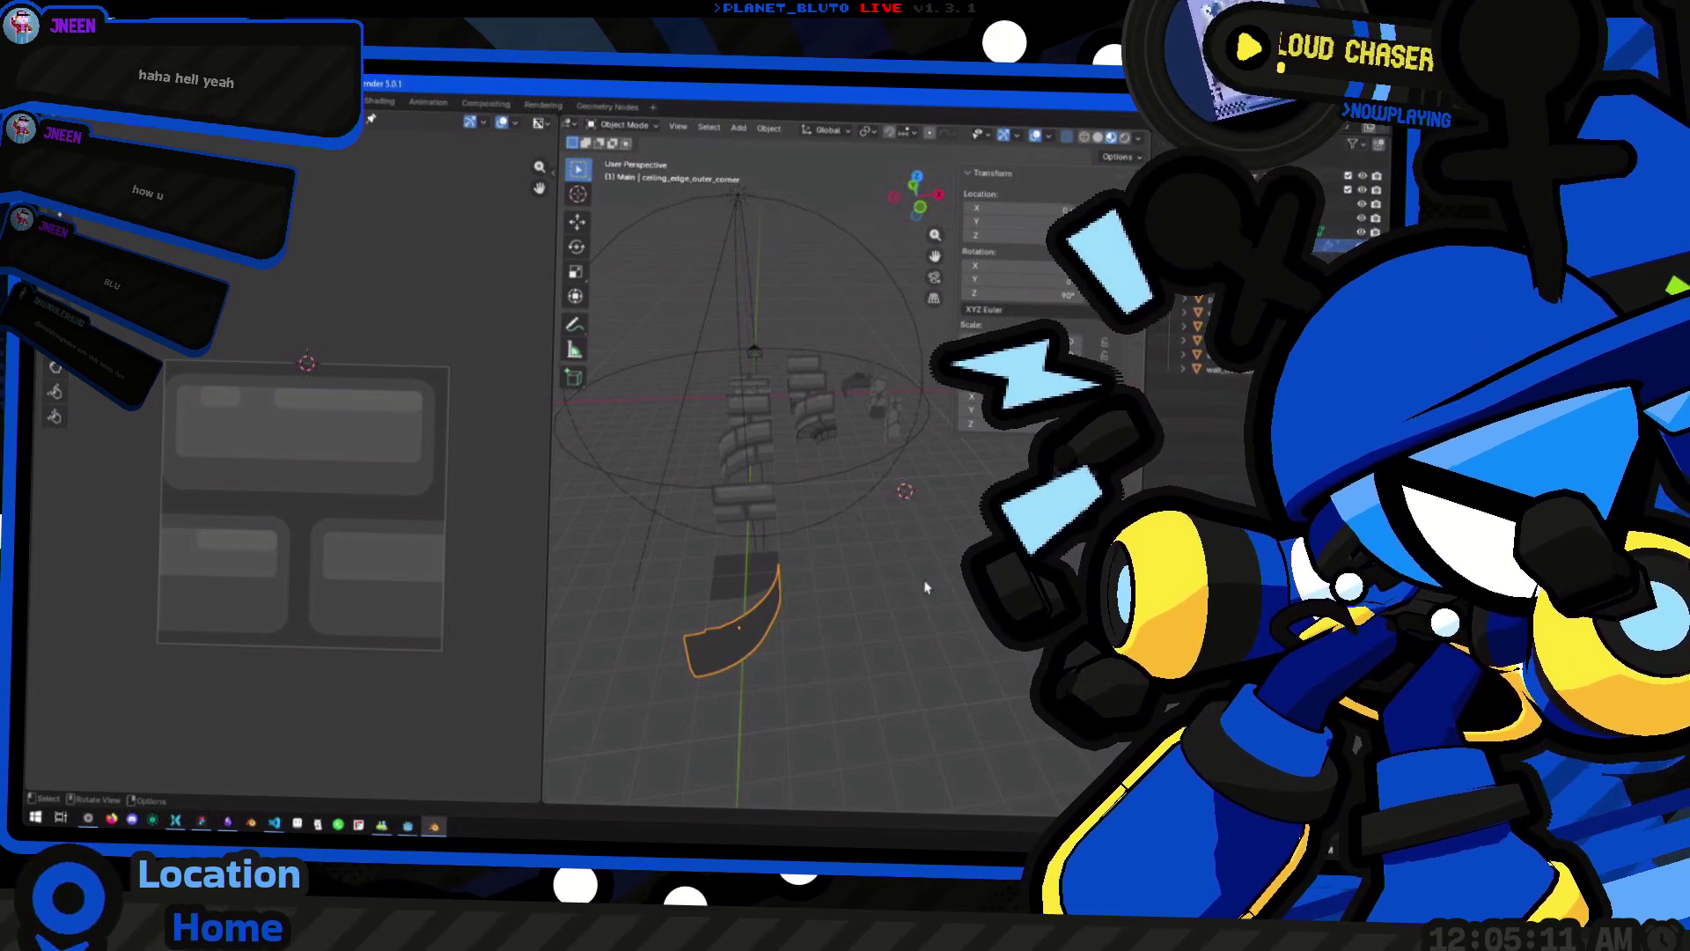
mouse_move(918, 645)
mouse_down()
mouse_move(856, 596)
mouse_move(865, 637)
mouse_move(789, 652)
mouse_move(836, 625)
mouse_move(888, 637)
mouse_up()
click(792, 475)
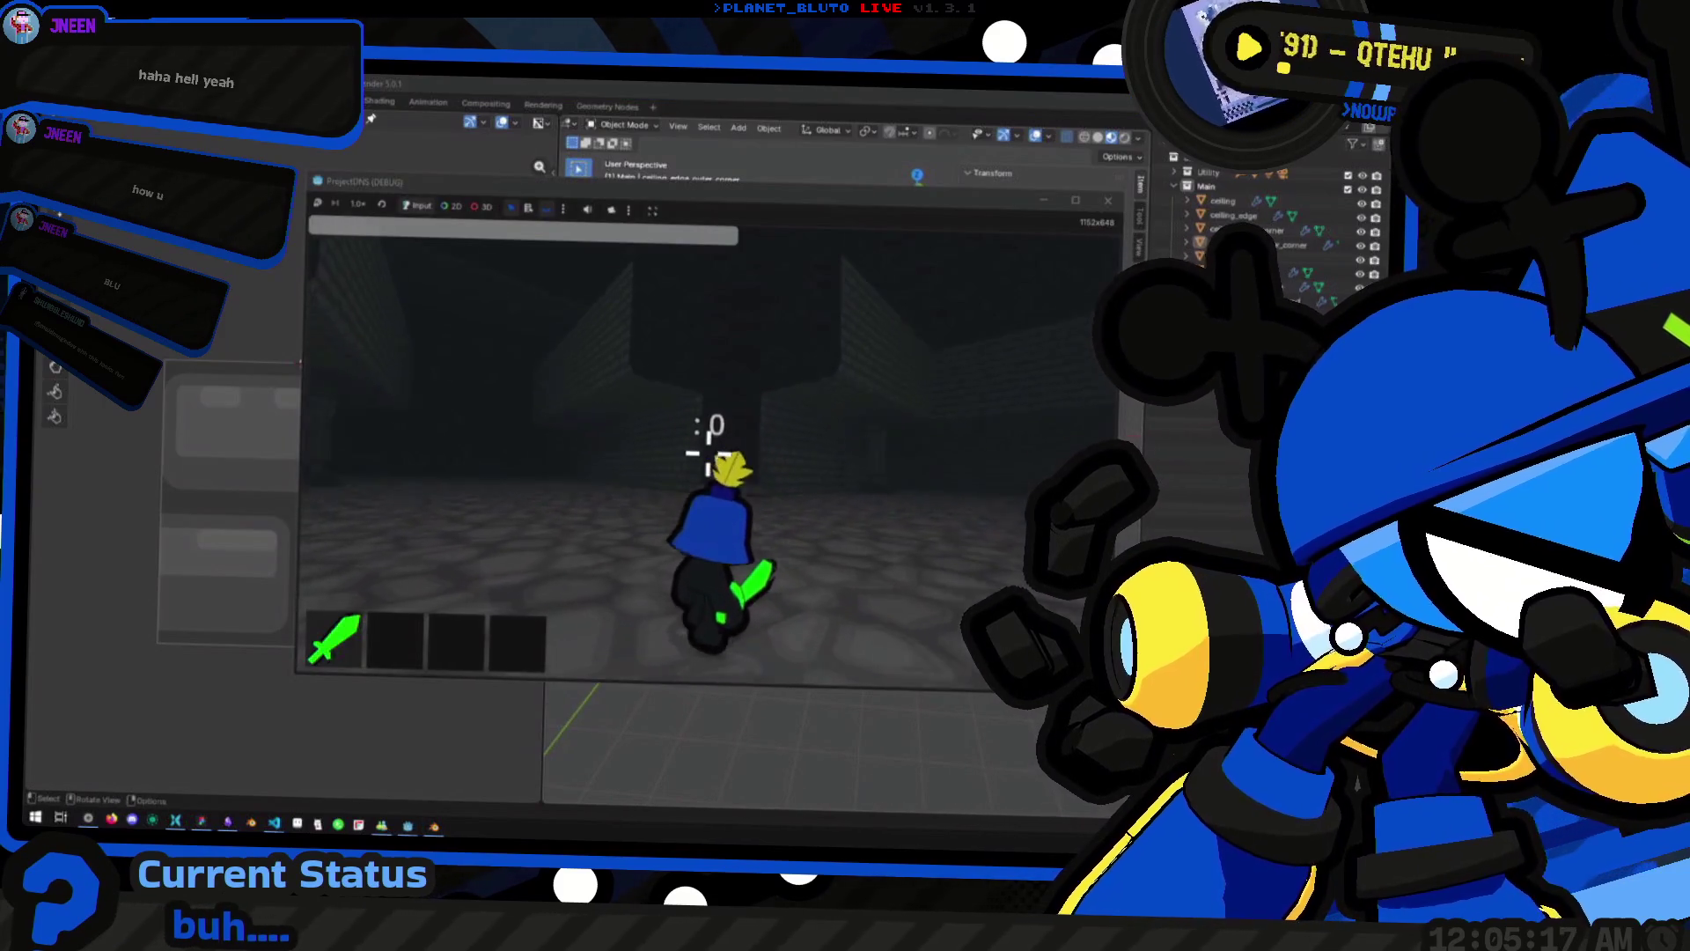
Walk the character up to the brick wall corner, then close the game
key(w)
key(w)
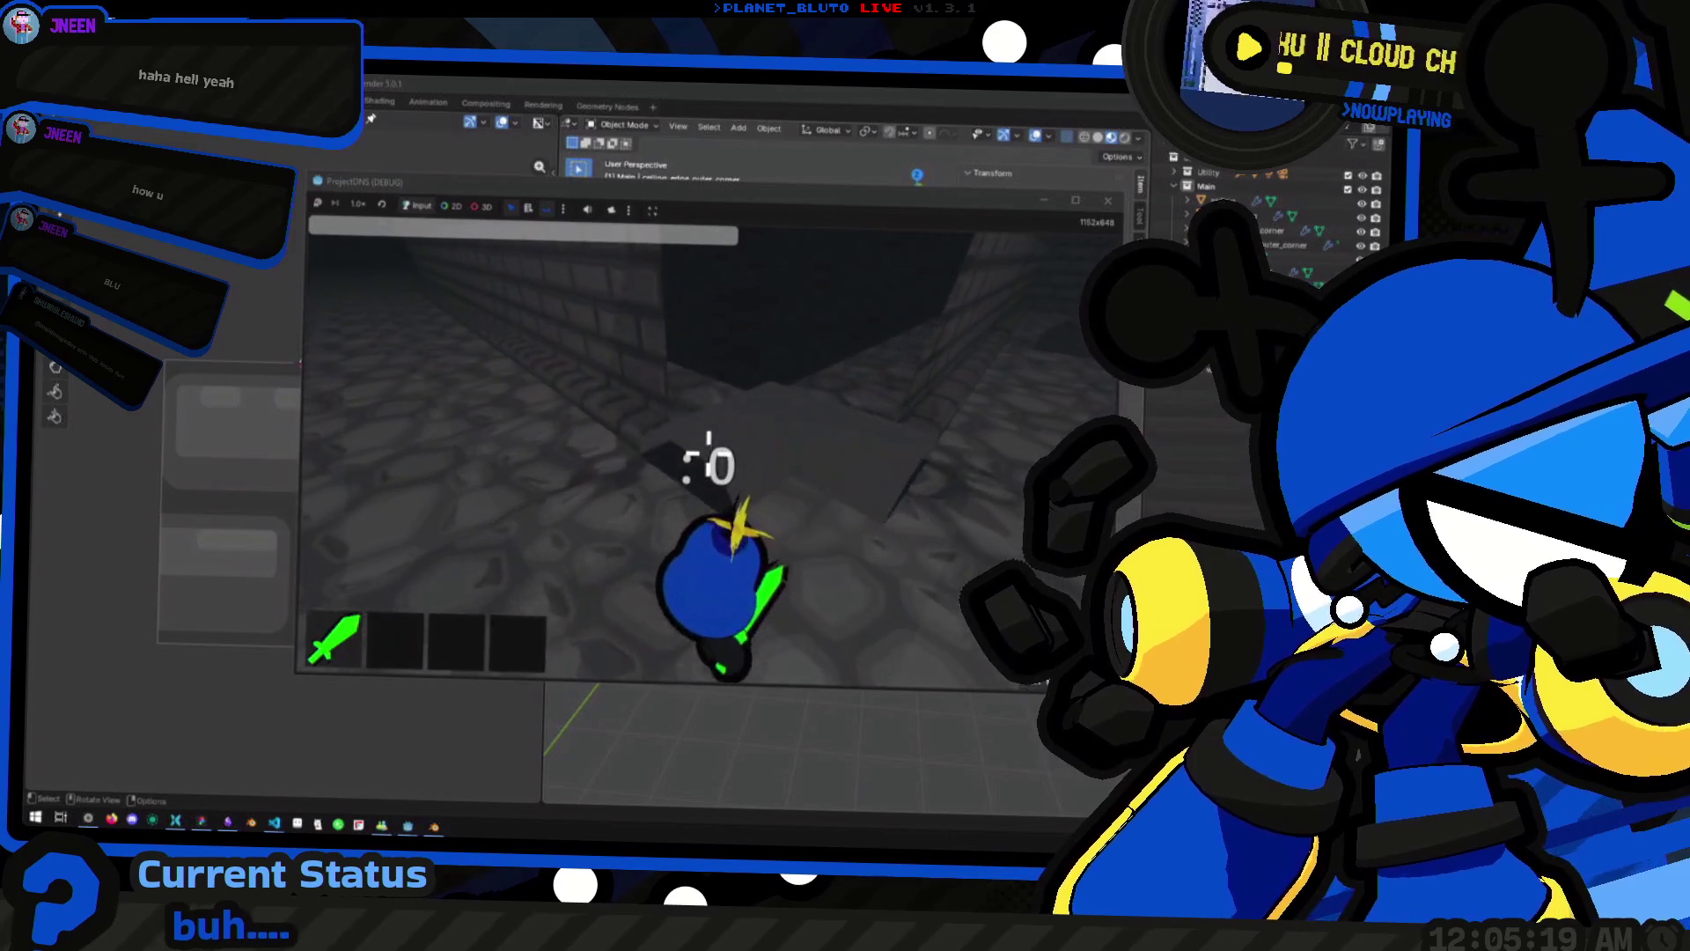
key(w)
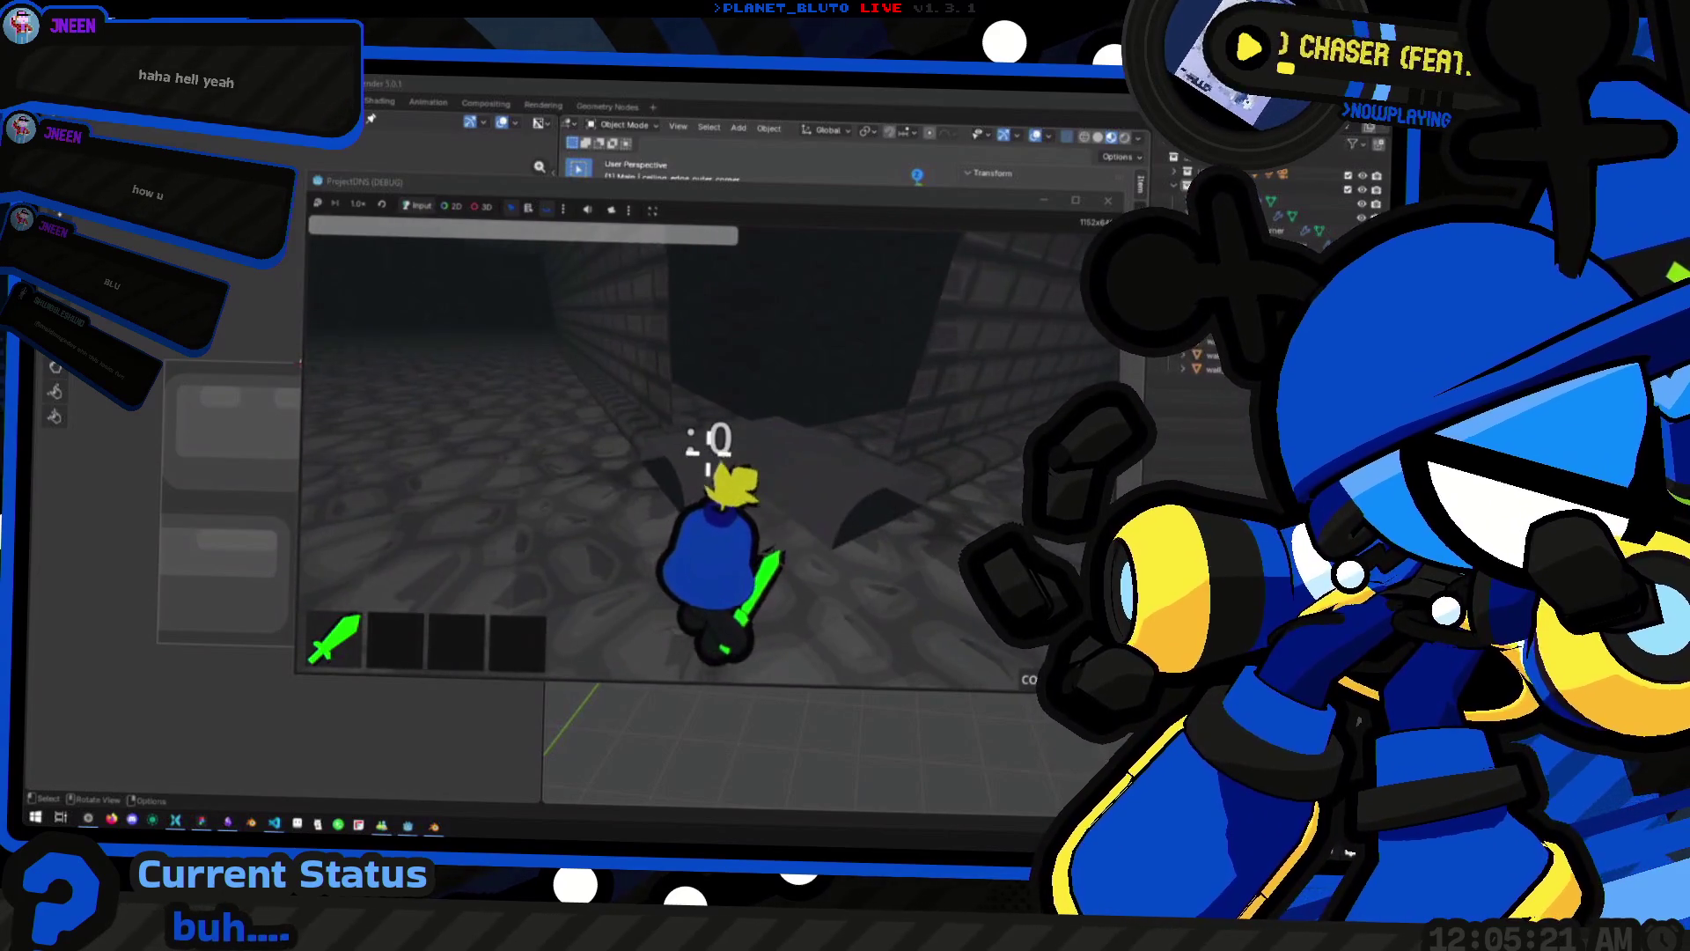
key(w)
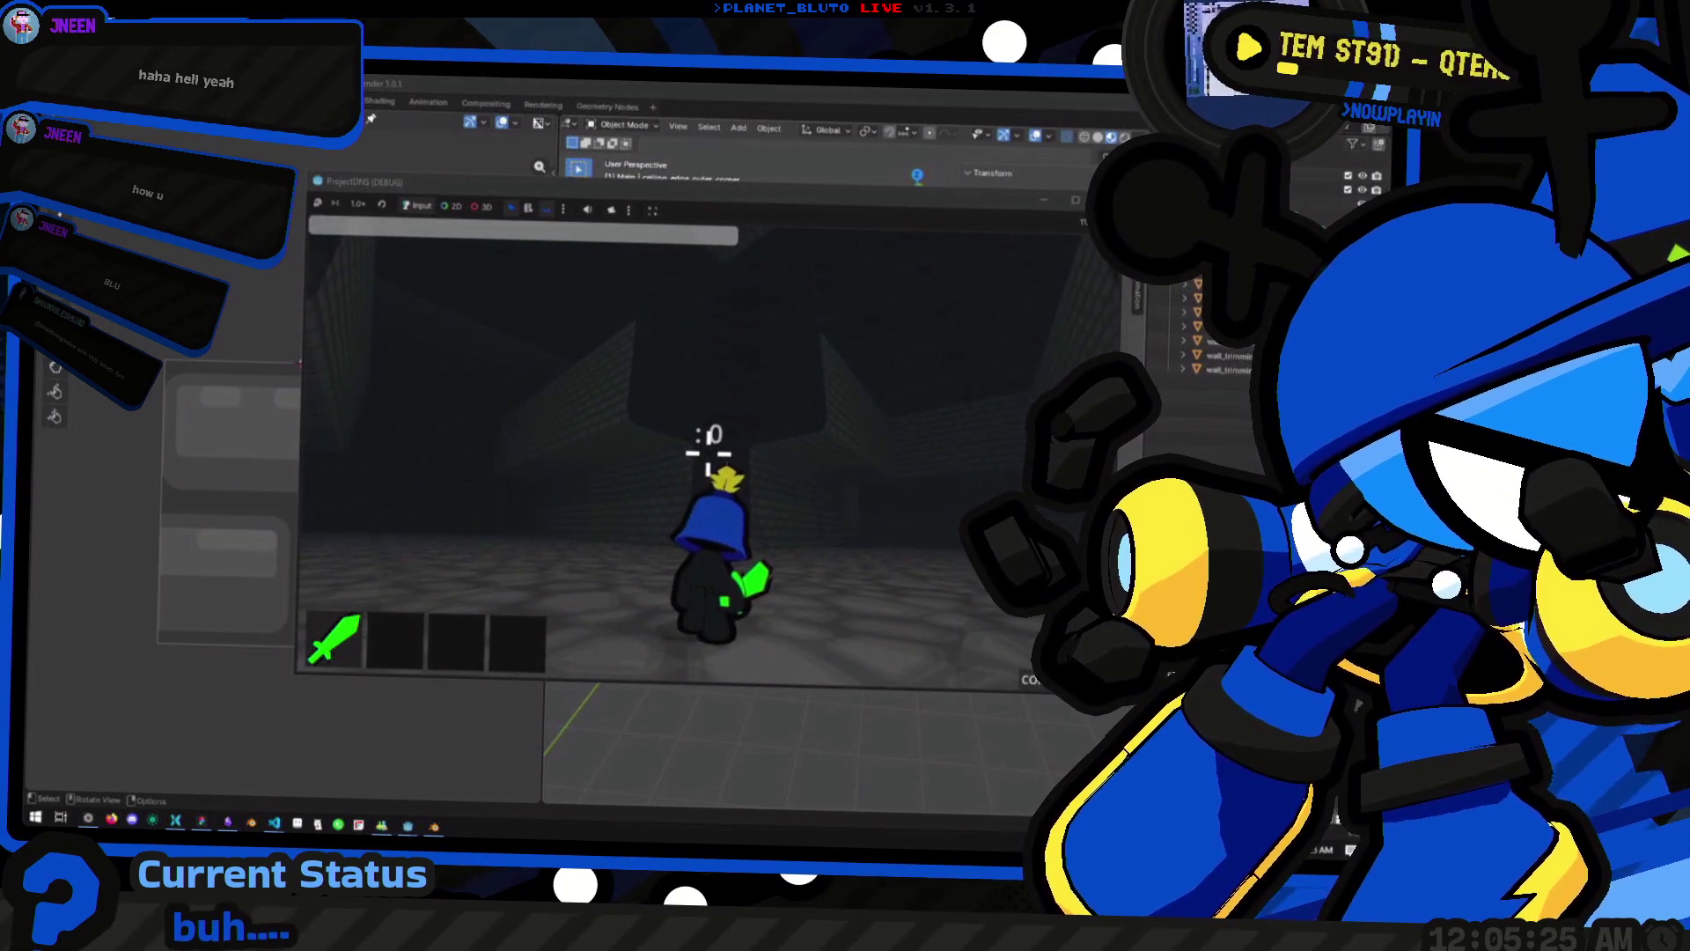
key(alt+F4)
Back in Blender, select and inspect the wall_corner piece
mouse_move(811, 544)
mouse_down()
mouse_move(814, 582)
mouse_move(736, 573)
mouse_move(767, 596)
mouse_up()
click(784, 407)
mouse_move(864, 410)
mouse_down()
mouse_move(773, 509)
mouse_move(766, 487)
mouse_move(782, 516)
mouse_move(790, 498)
mouse_move(841, 493)
mouse_move(652, 521)
mouse_move(883, 502)
mouse_move(902, 519)
mouse_move(687, 492)
mouse_move(774, 494)
mouse_move(797, 475)
mouse_move(852, 501)
mouse_move(807, 483)
mouse_move(833, 467)
mouse_move(837, 510)
mouse_move(690, 531)
mouse_move(774, 519)
mouse_move(810, 564)
mouse_move(866, 583)
mouse_move(980, 500)
mouse_move(814, 544)
mouse_up()
scroll(780, 515, down, 4)
scroll(786, 526, up, 3)
click(773, 519)
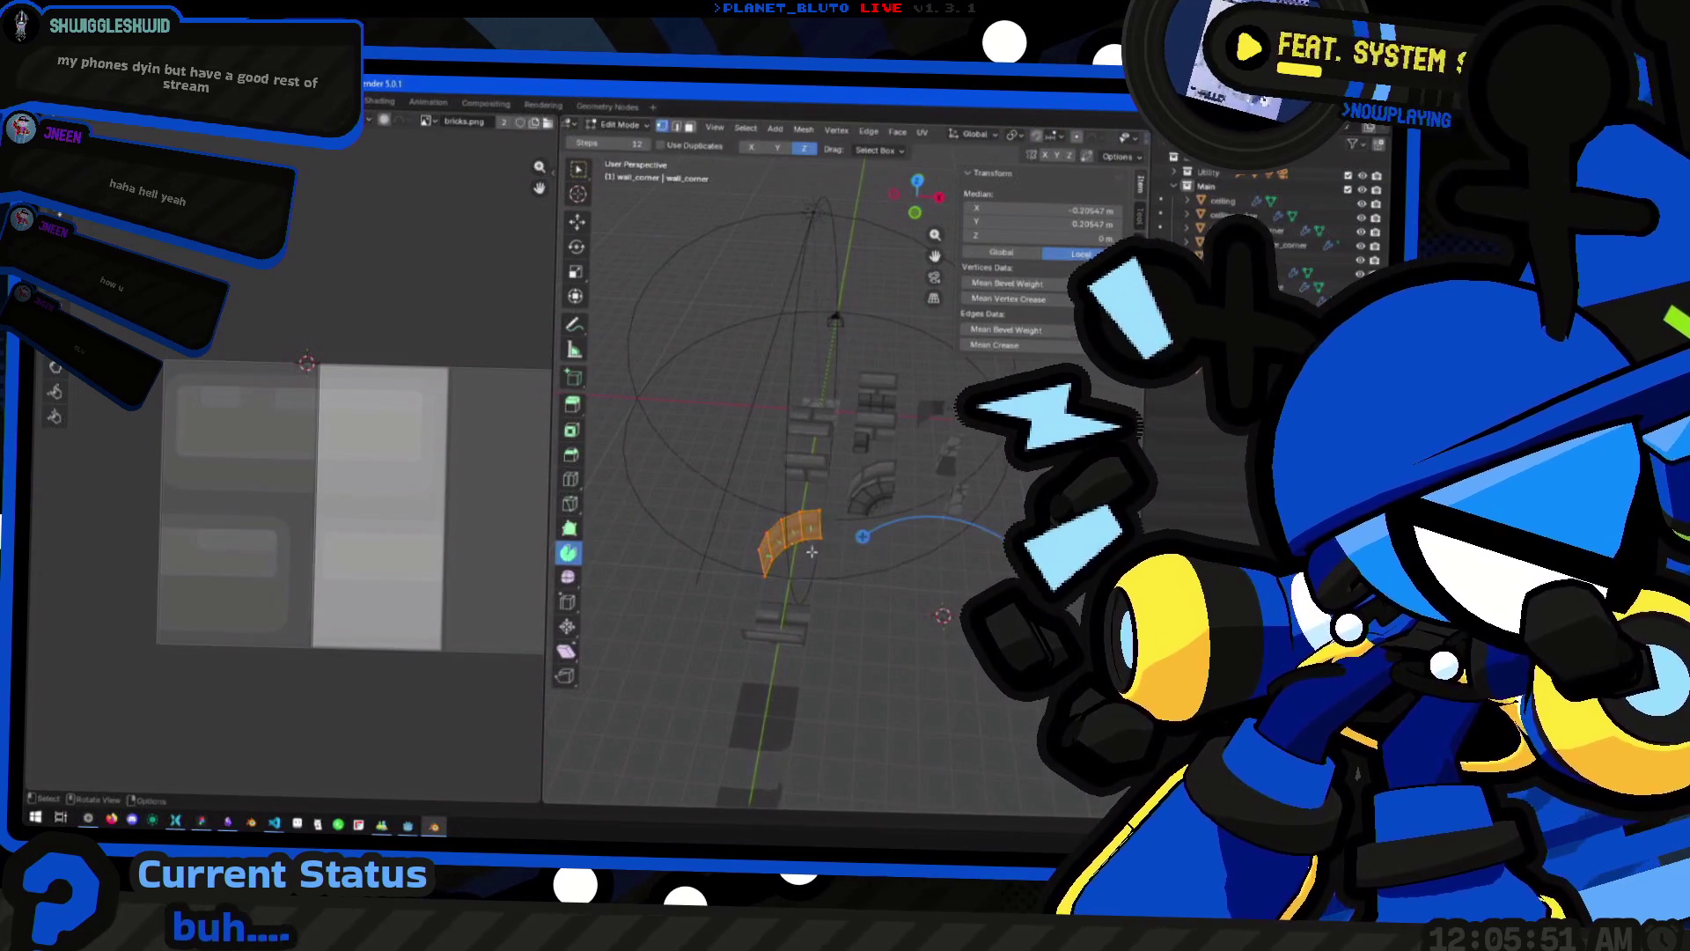
Return to Object Mode and change the pivot point setting
key(Tab)
key(period)
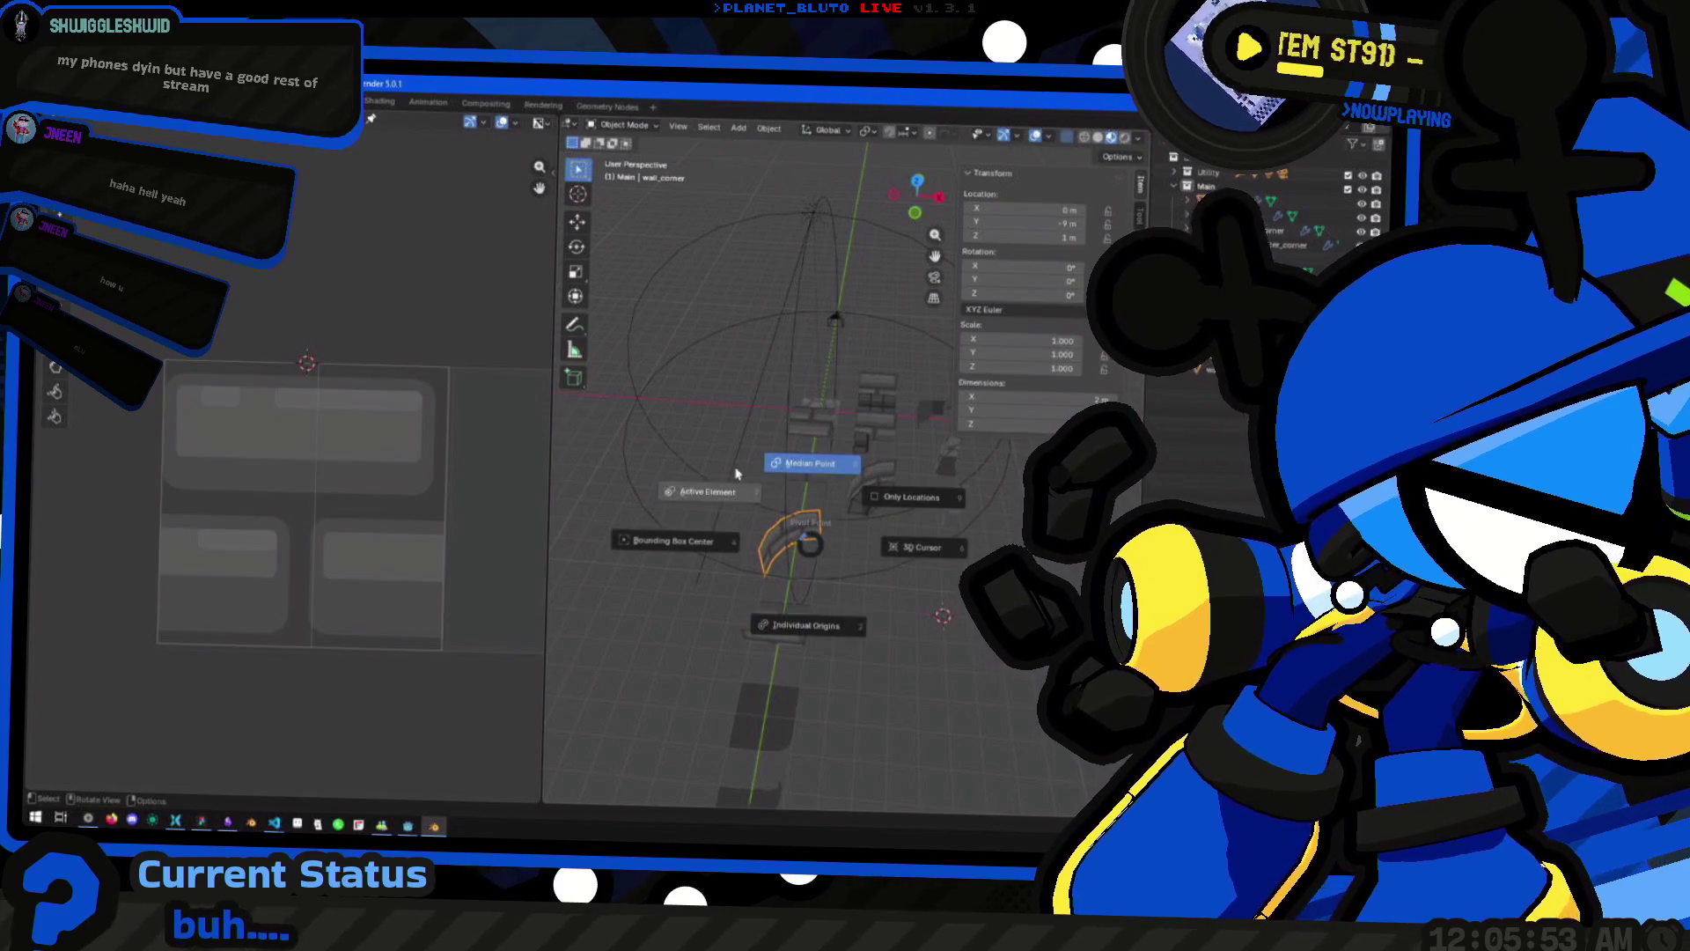
click(957, 563)
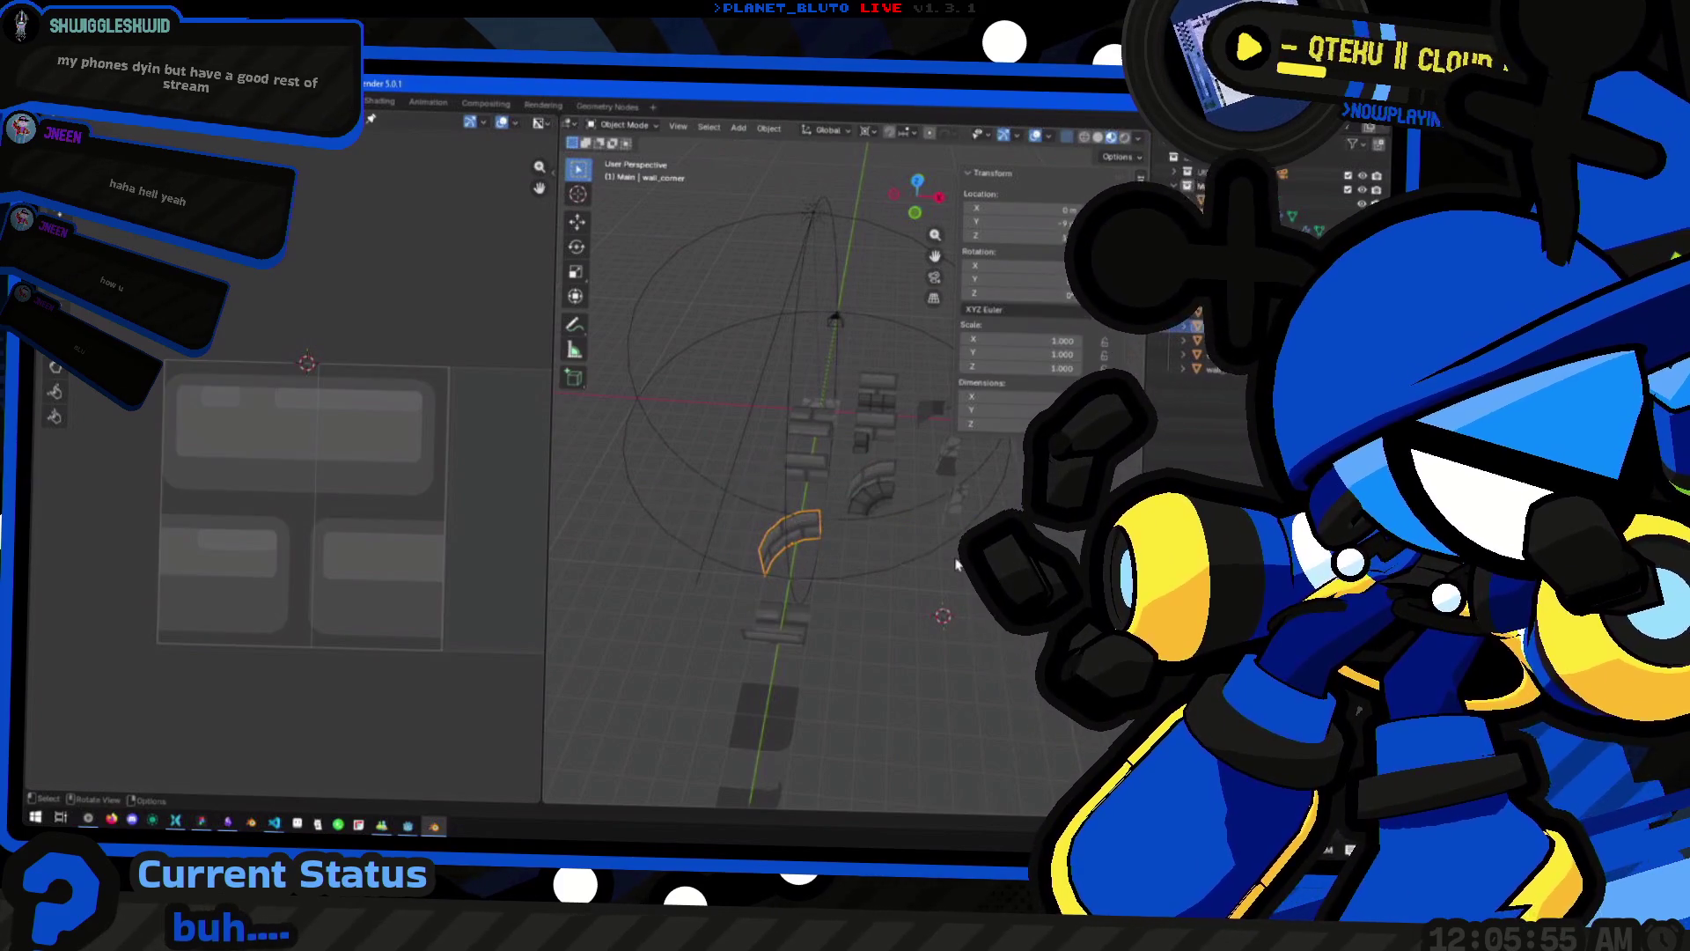
key(period)
click(772, 541)
Duplicate the wall corner piece, moving it along Y at the same height
key(shift+d)
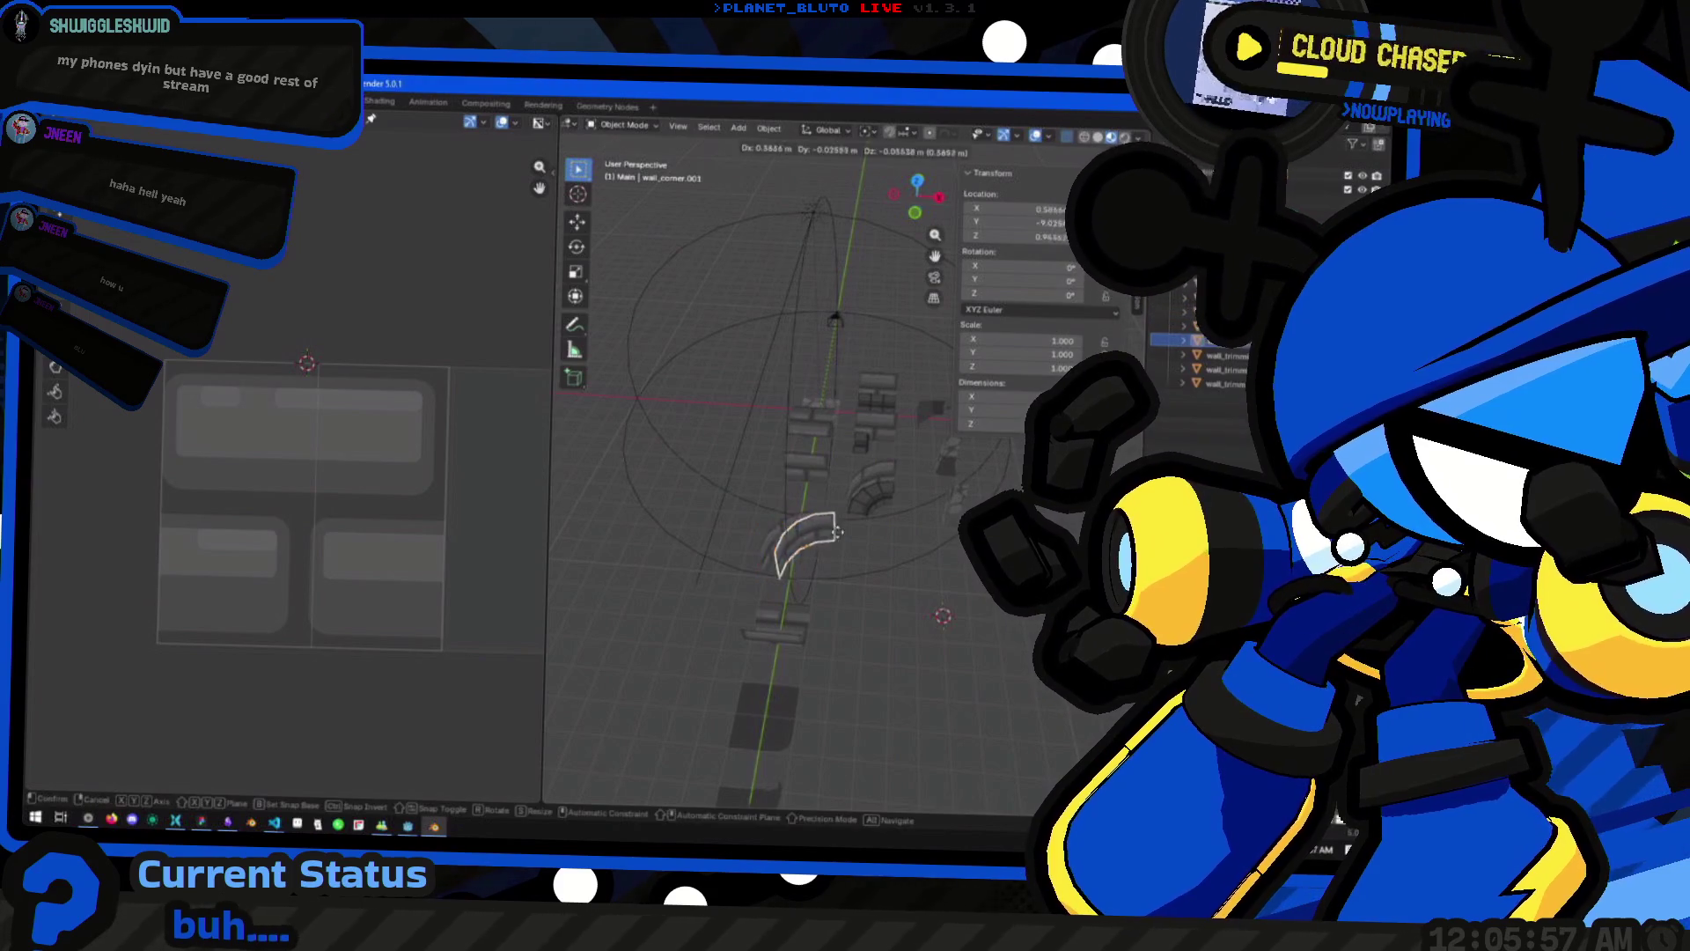
key(y)
key(shift+z)
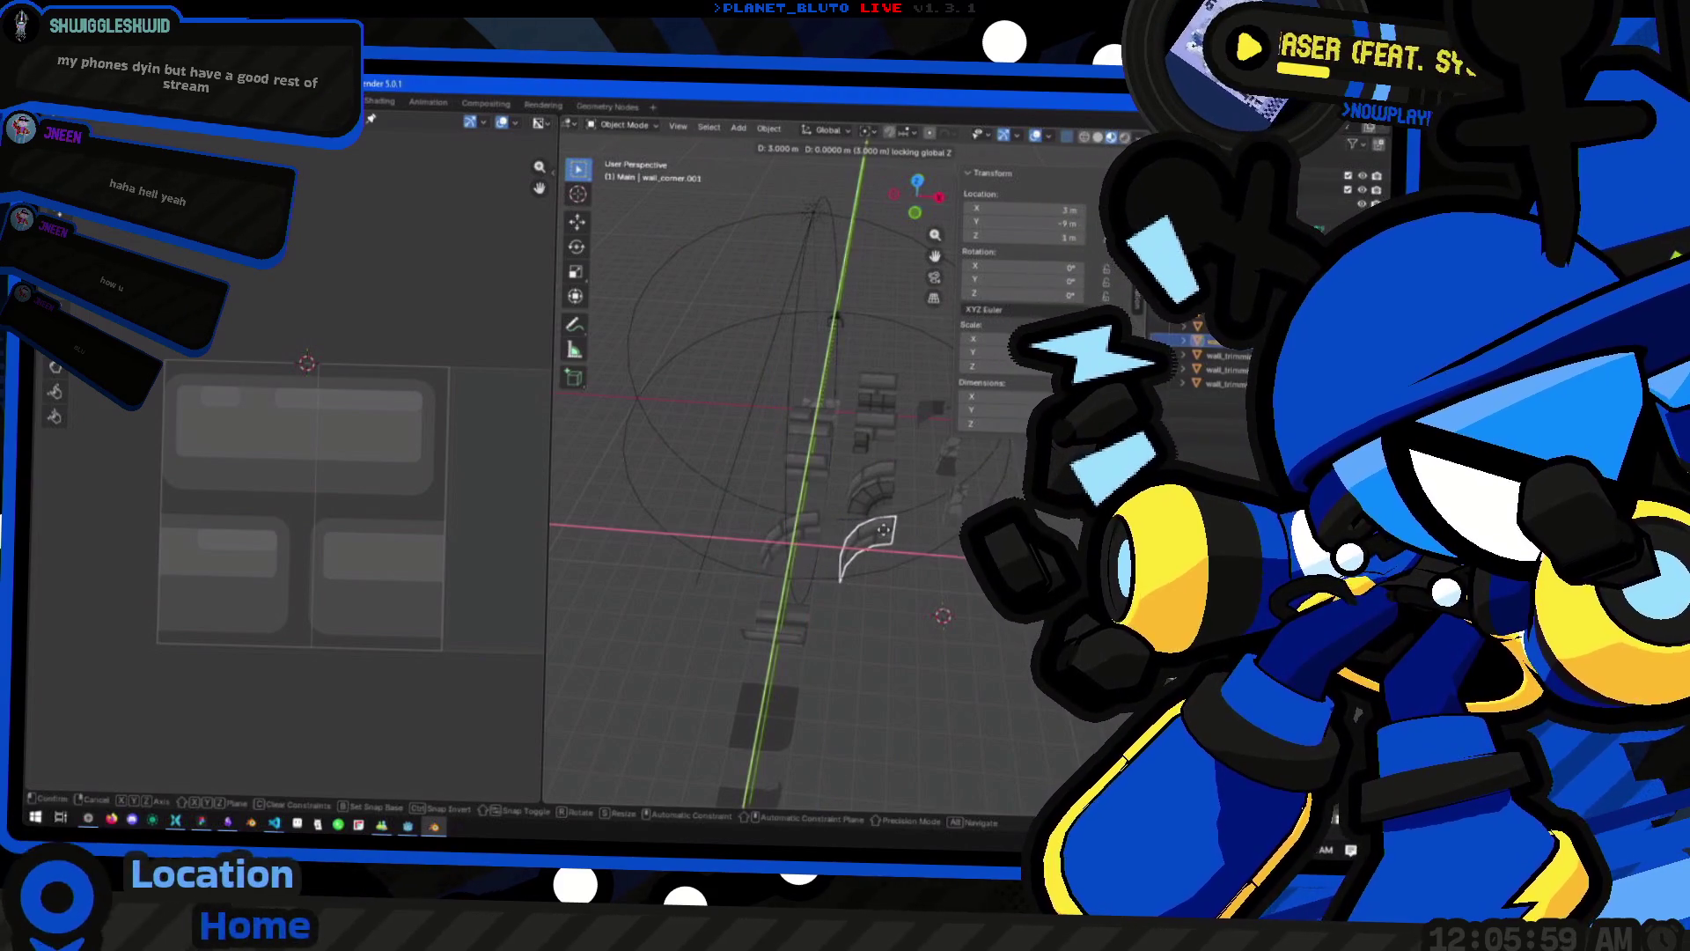
click(883, 529)
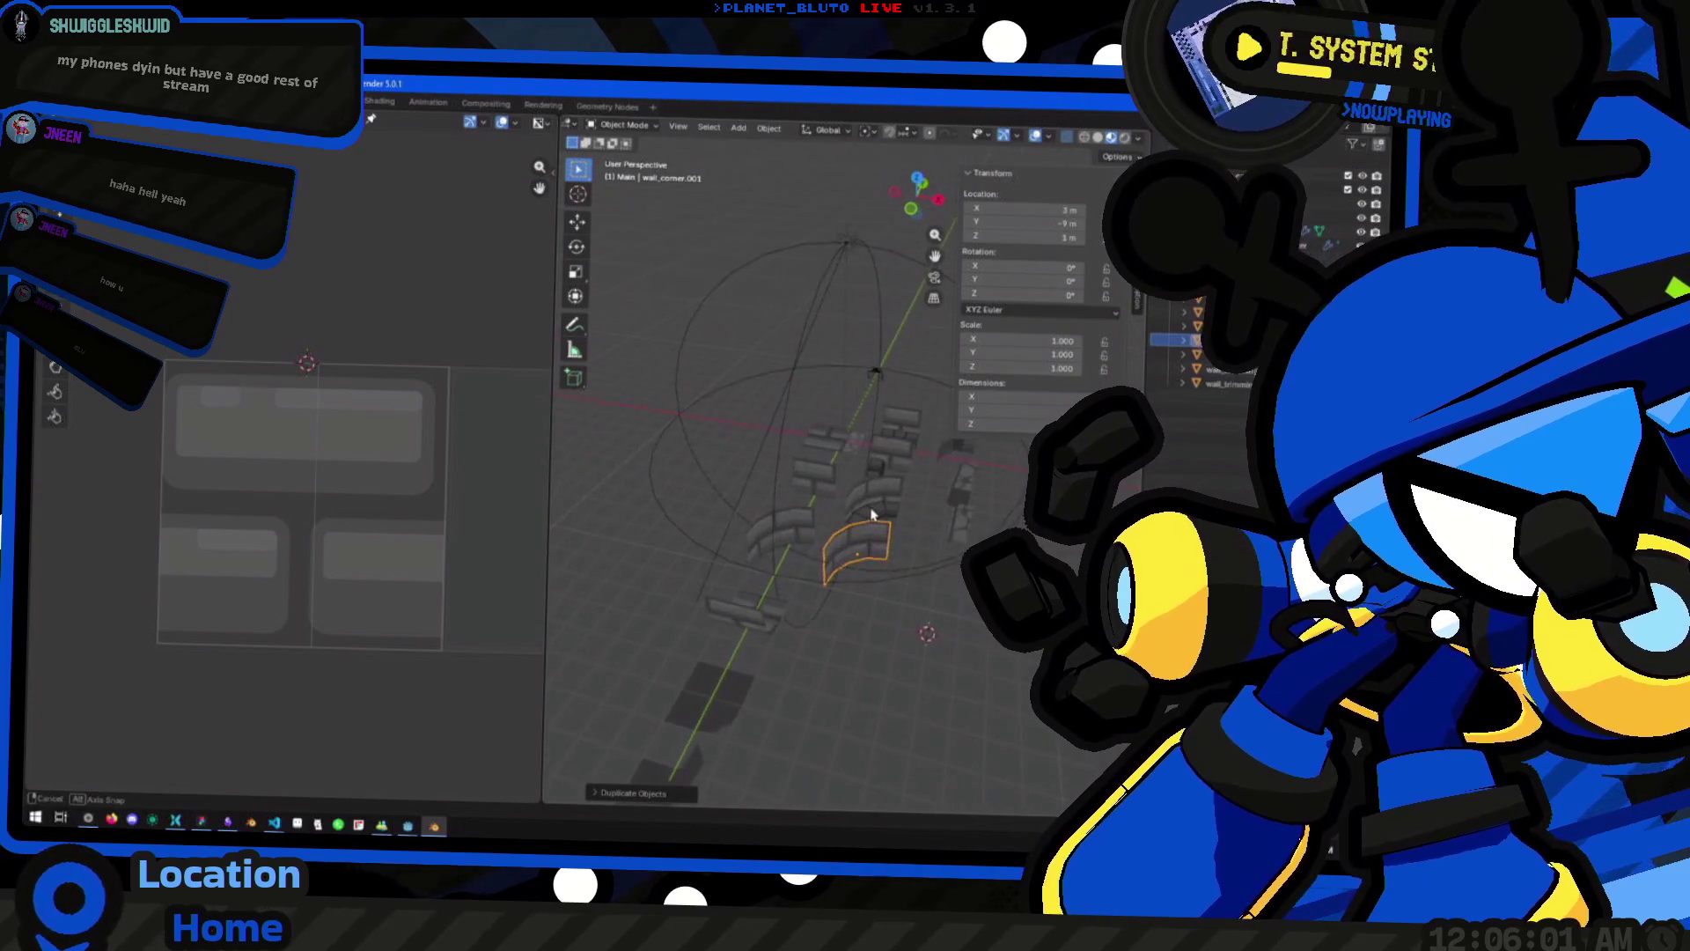
key(Tab)
key(Tab)
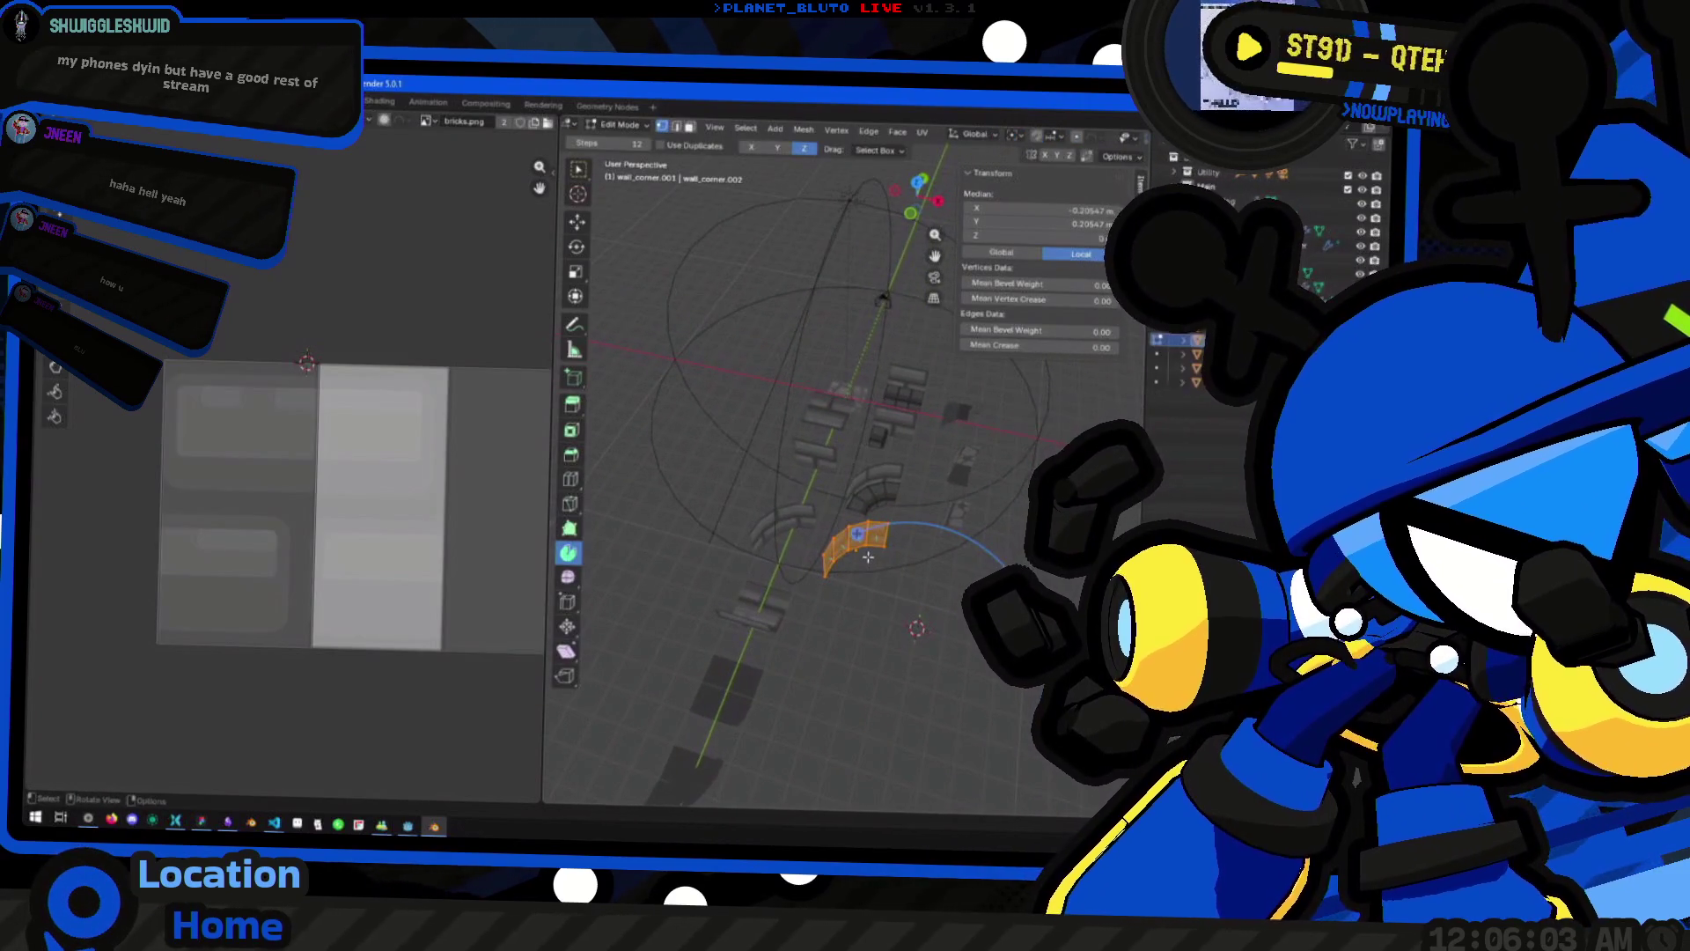
key(Tab)
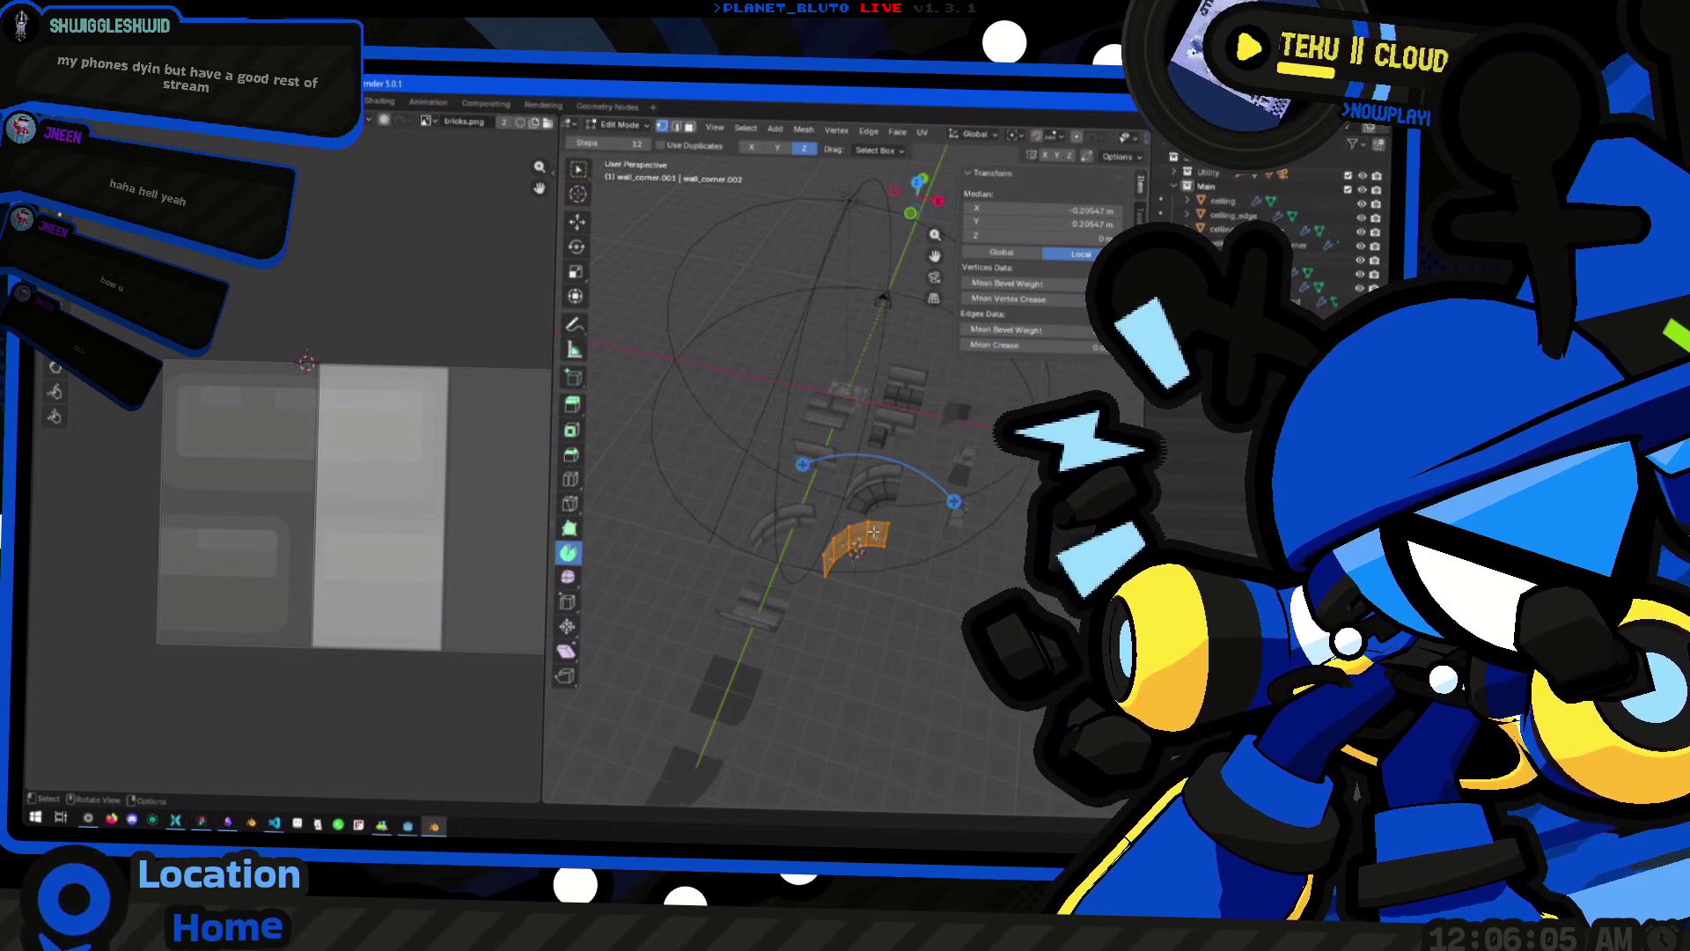
Turn the copy 180° around Z, then start editing the ceiling_edge_outer_corner mesh
key(r)
key(z)
click(814, 588)
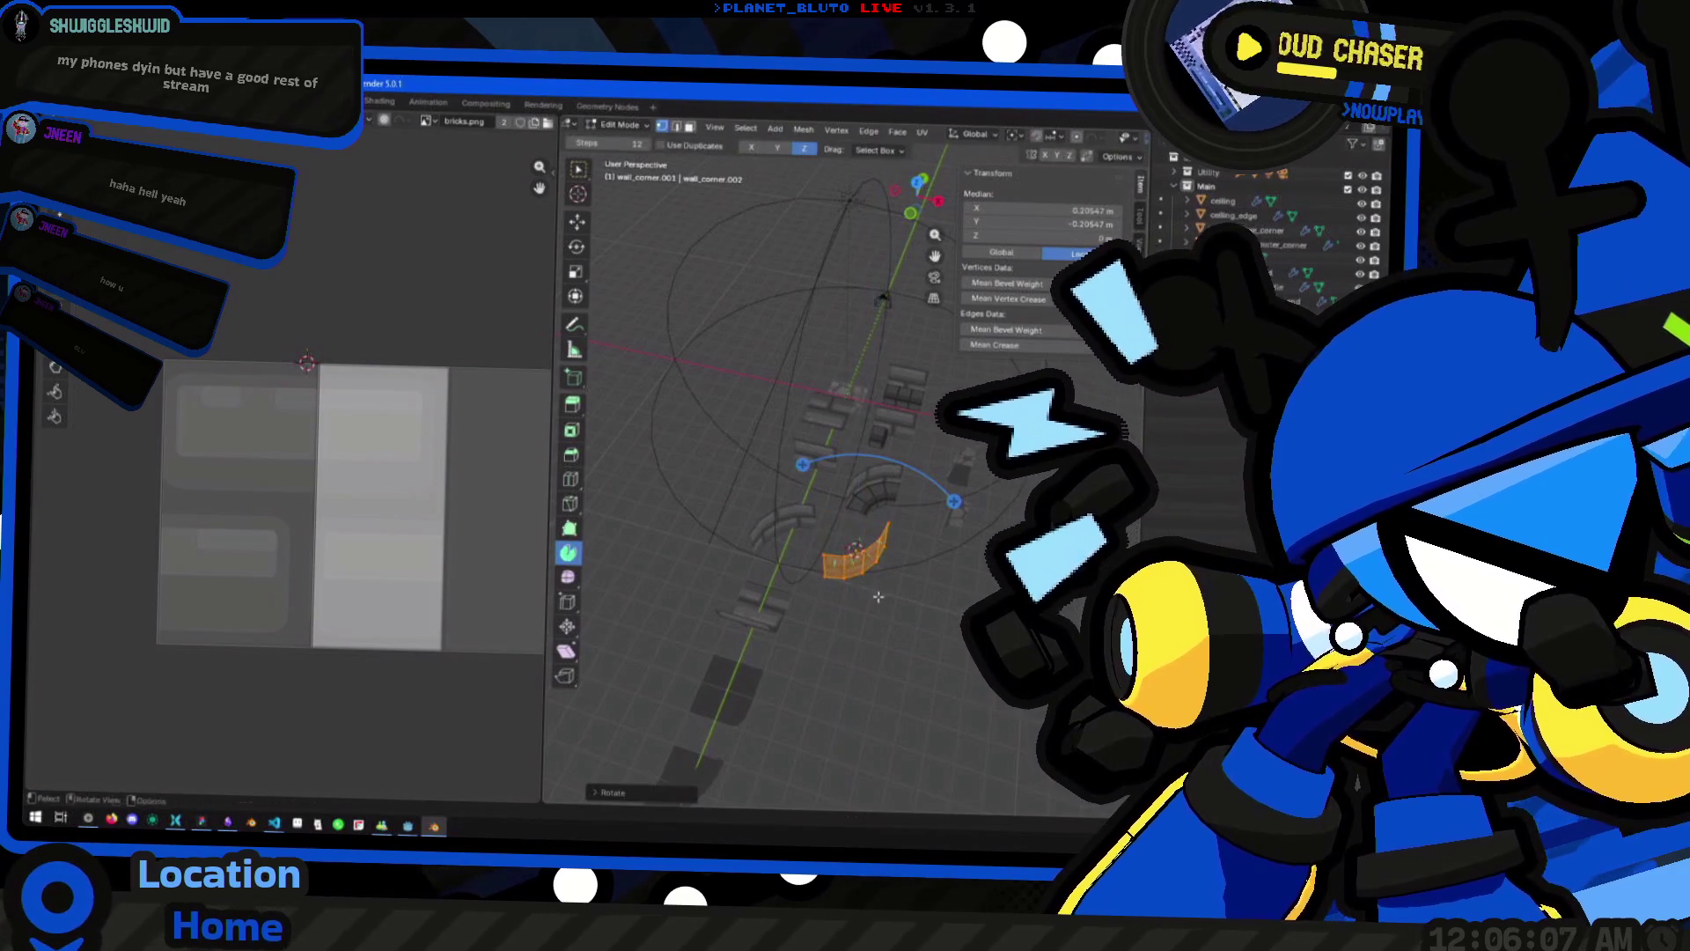
key(Tab)
scroll(836, 553, down, 3)
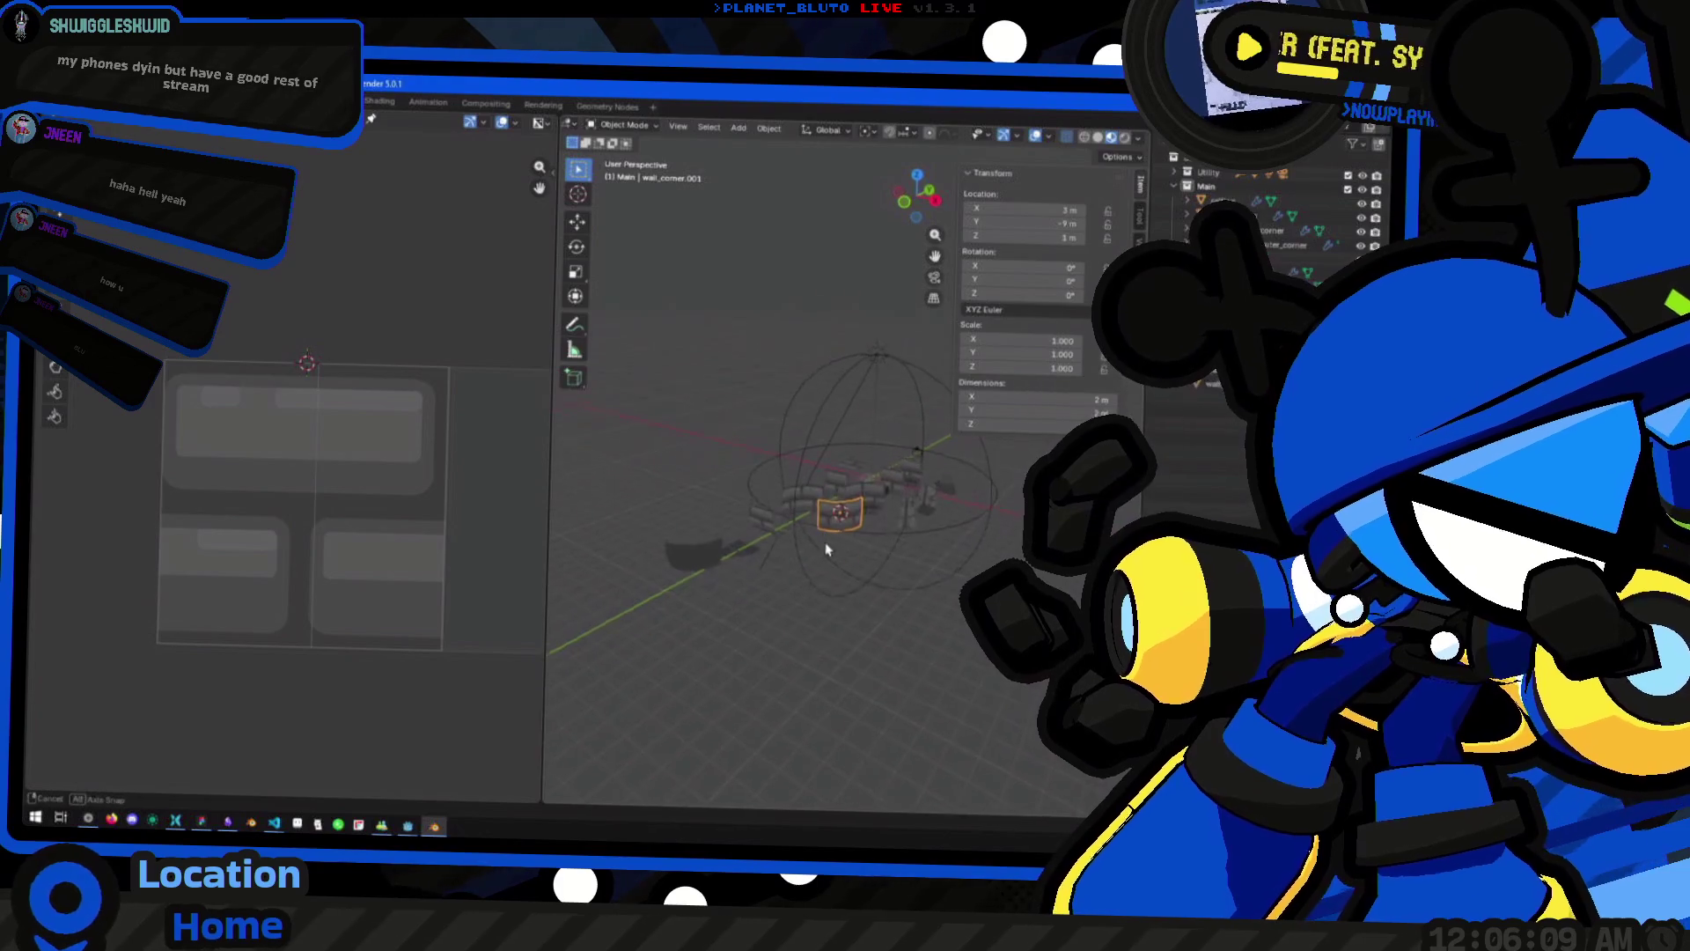
key(Tab)
scroll(766, 554, up, 5)
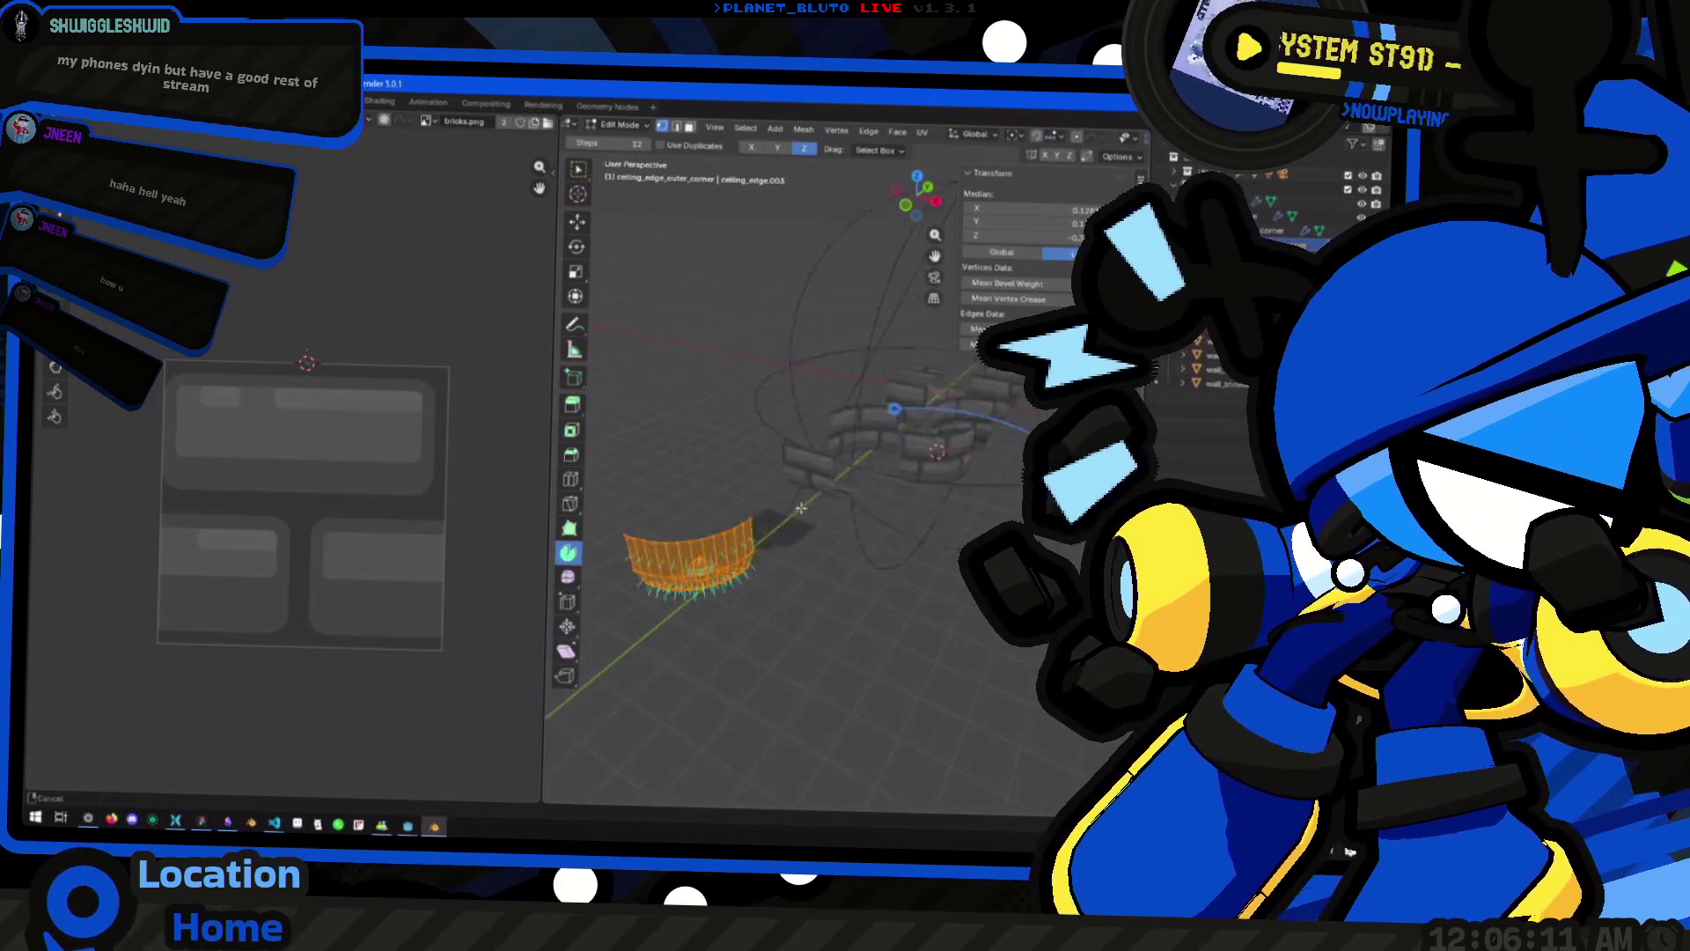
Select the edges at the fan's centre and place the 3D cursor there
drag(808, 540, 757, 629)
key(Tab)
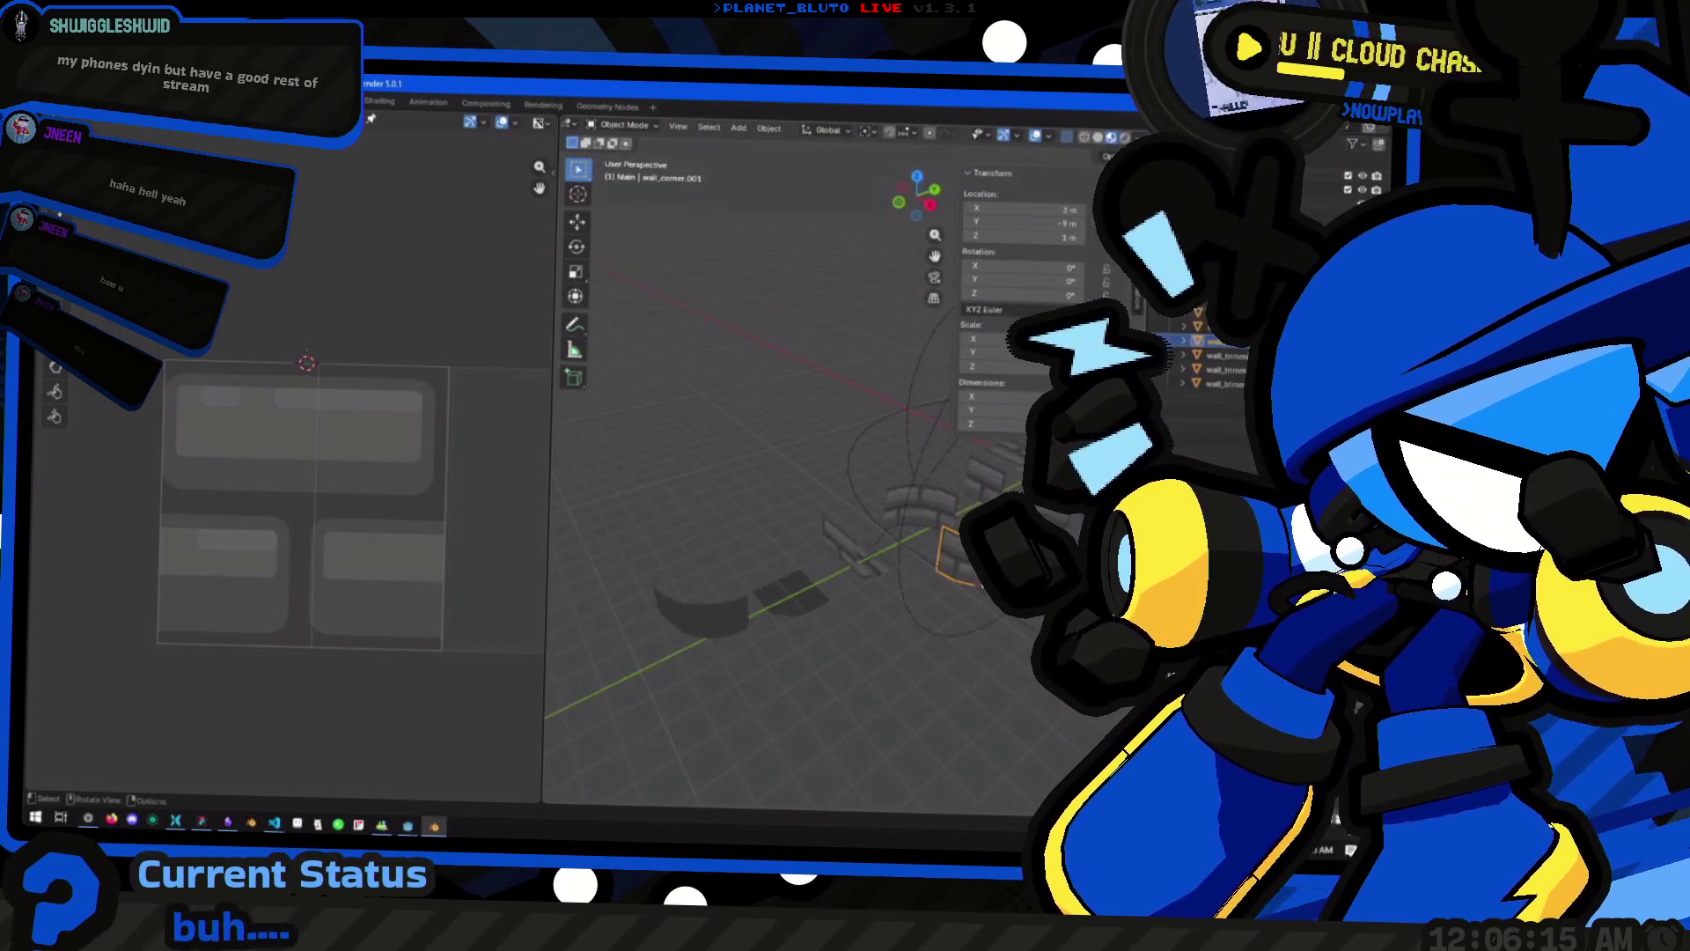
click(959, 581)
key(Tab)
key(Tab)
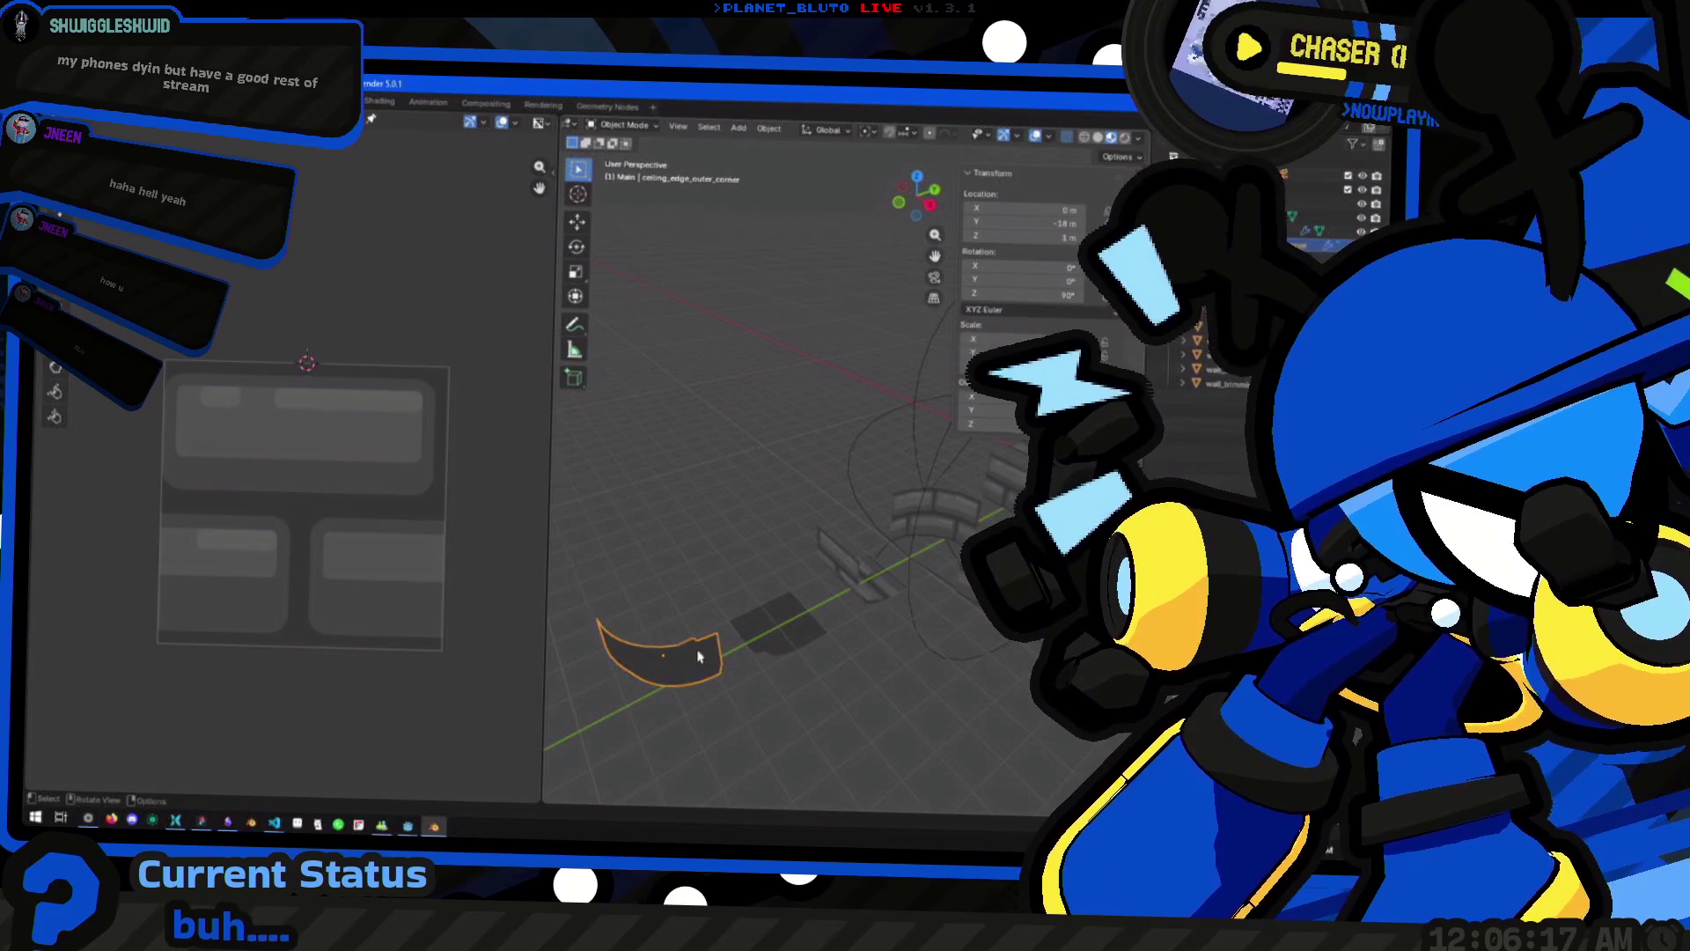
key(Tab)
drag(700, 656, 767, 722)
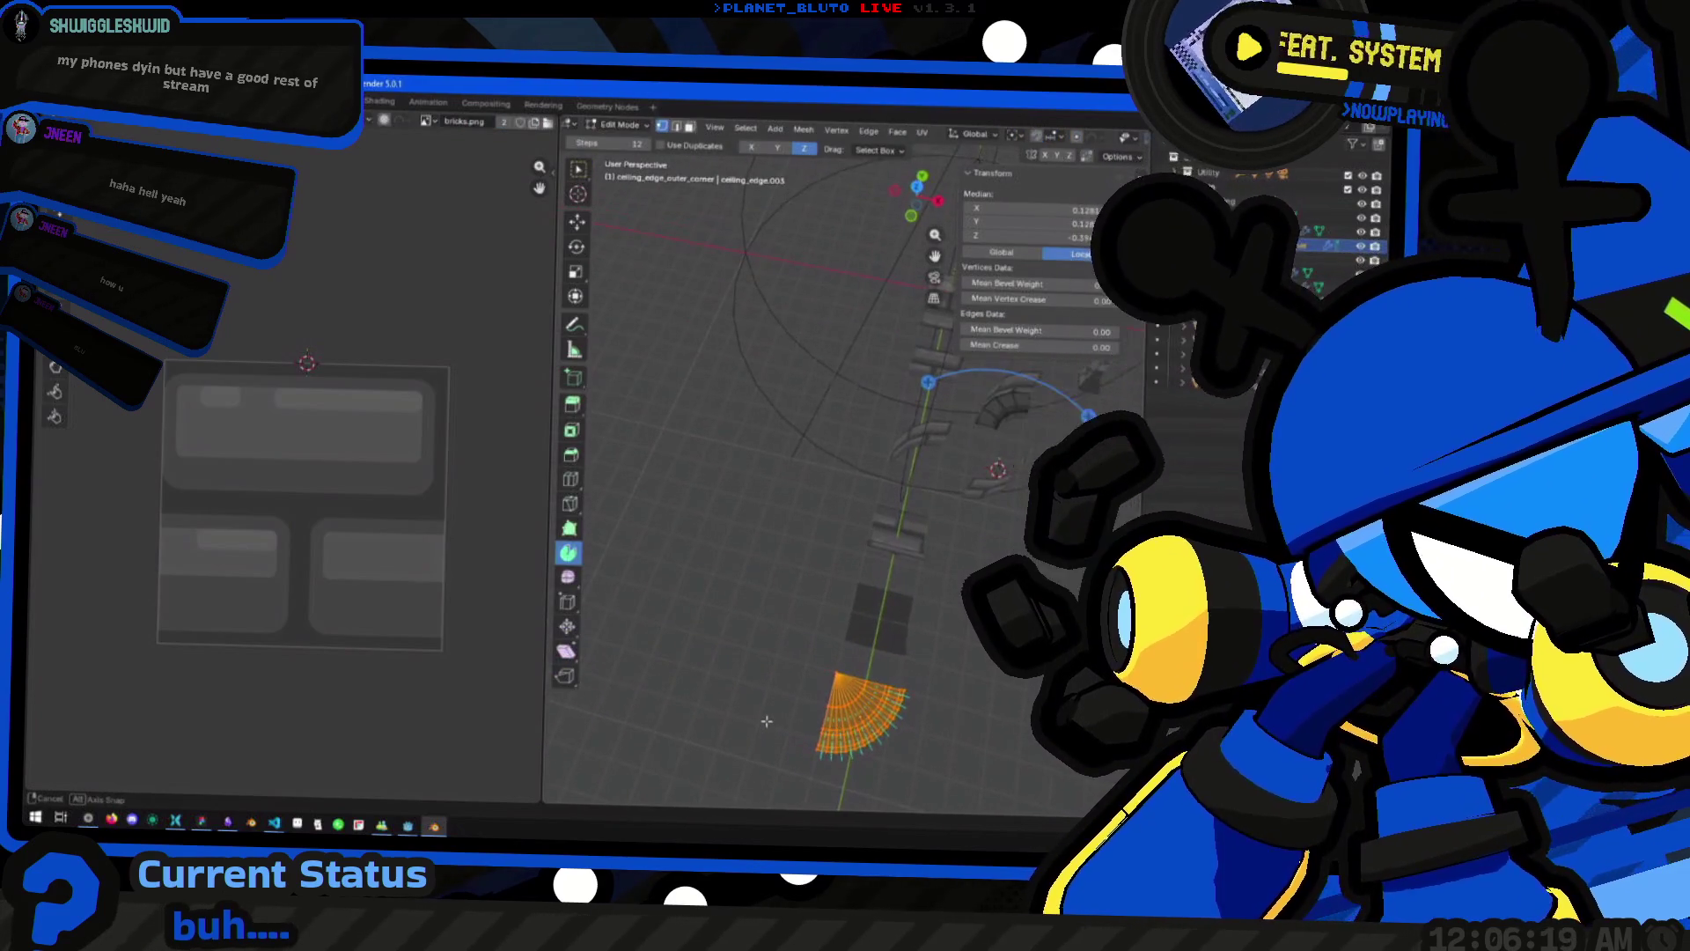
click(836, 704)
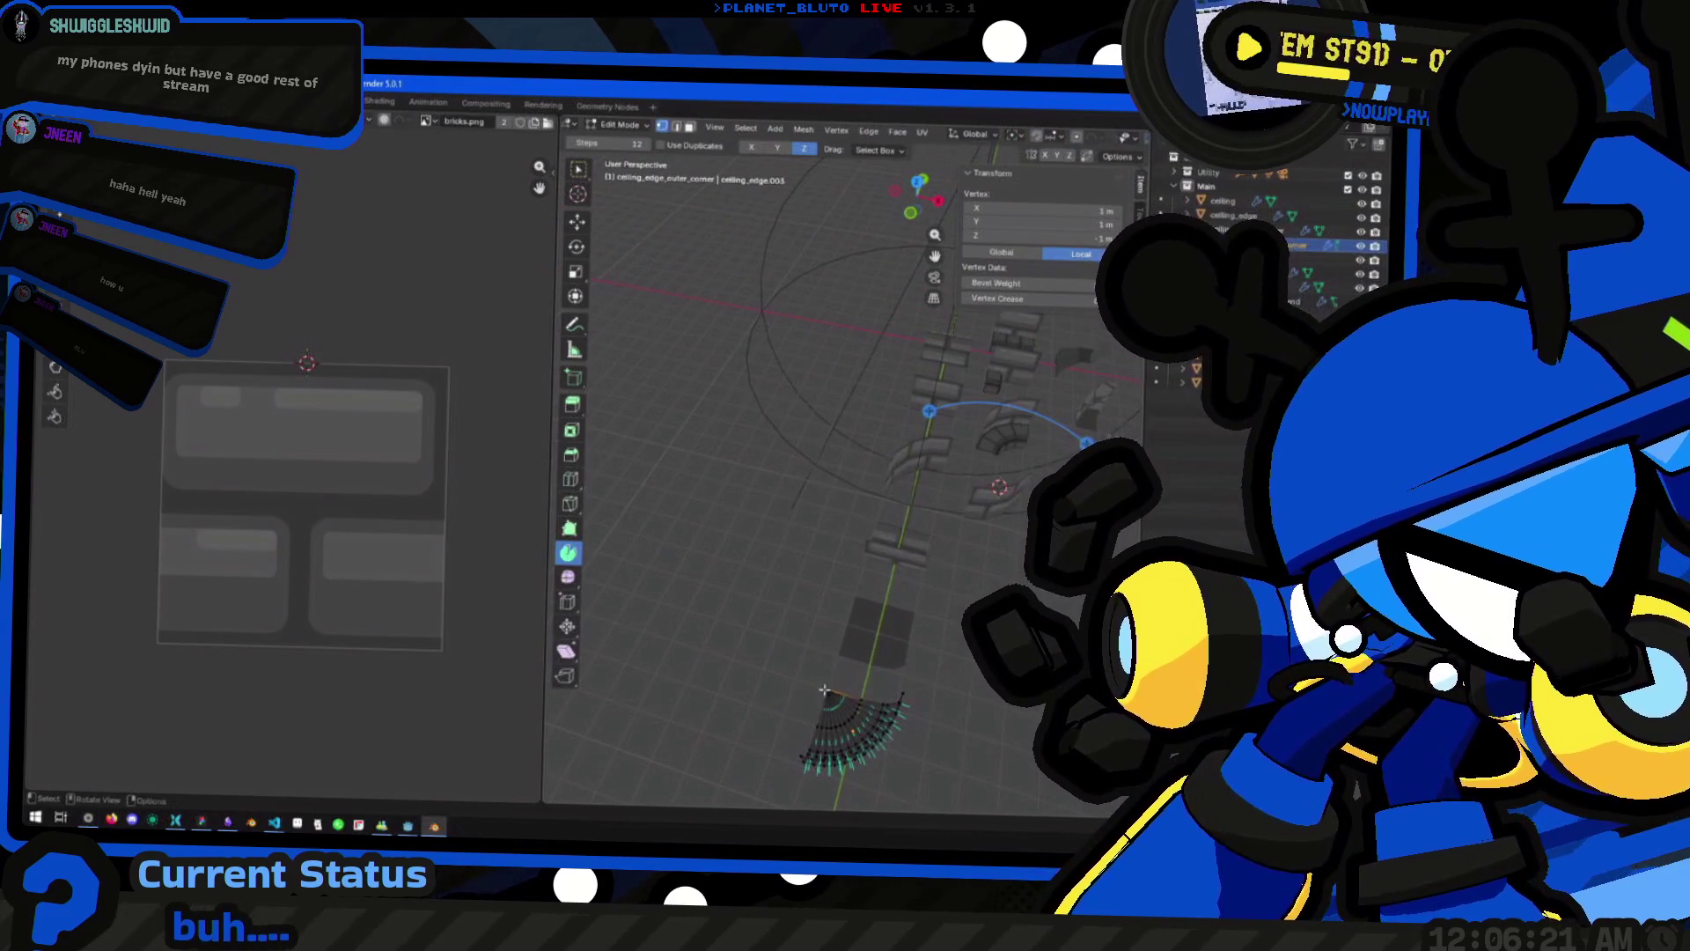
drag(850, 682, 848, 633)
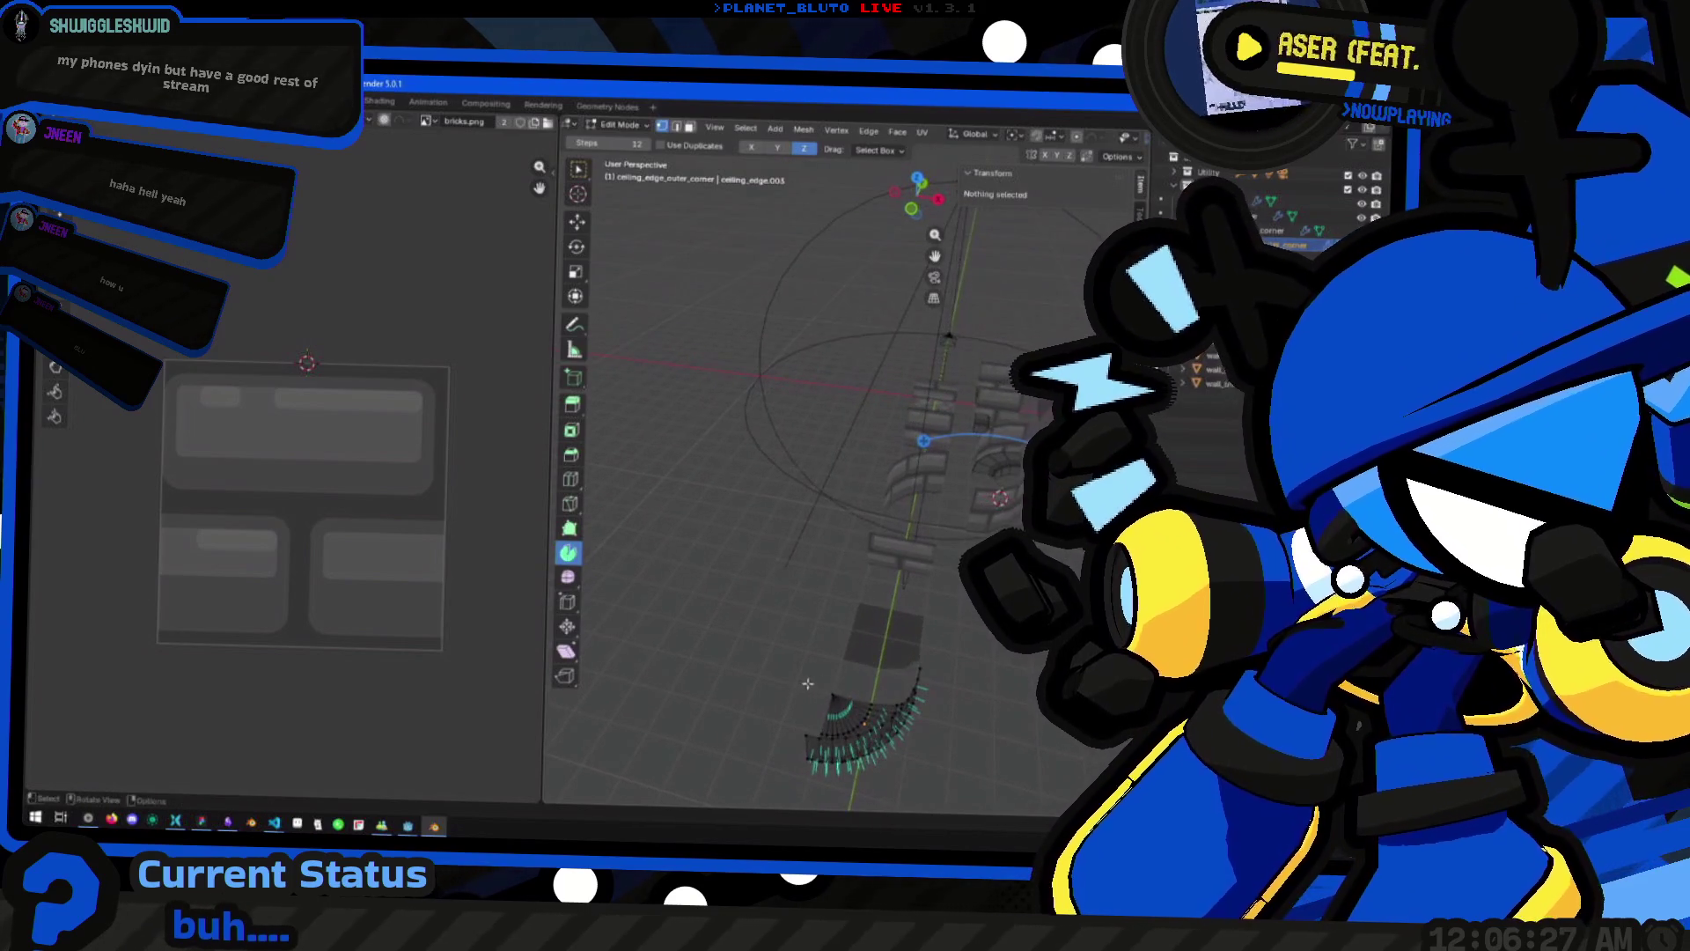
shift+click(828, 686)
shift+right_click(803, 689)
Select the whole connected curved wall with Ctrl+L and delete its vertices
mouse_move(819, 688)
mouse_down()
mouse_move(792, 693)
mouse_move(829, 595)
mouse_up()
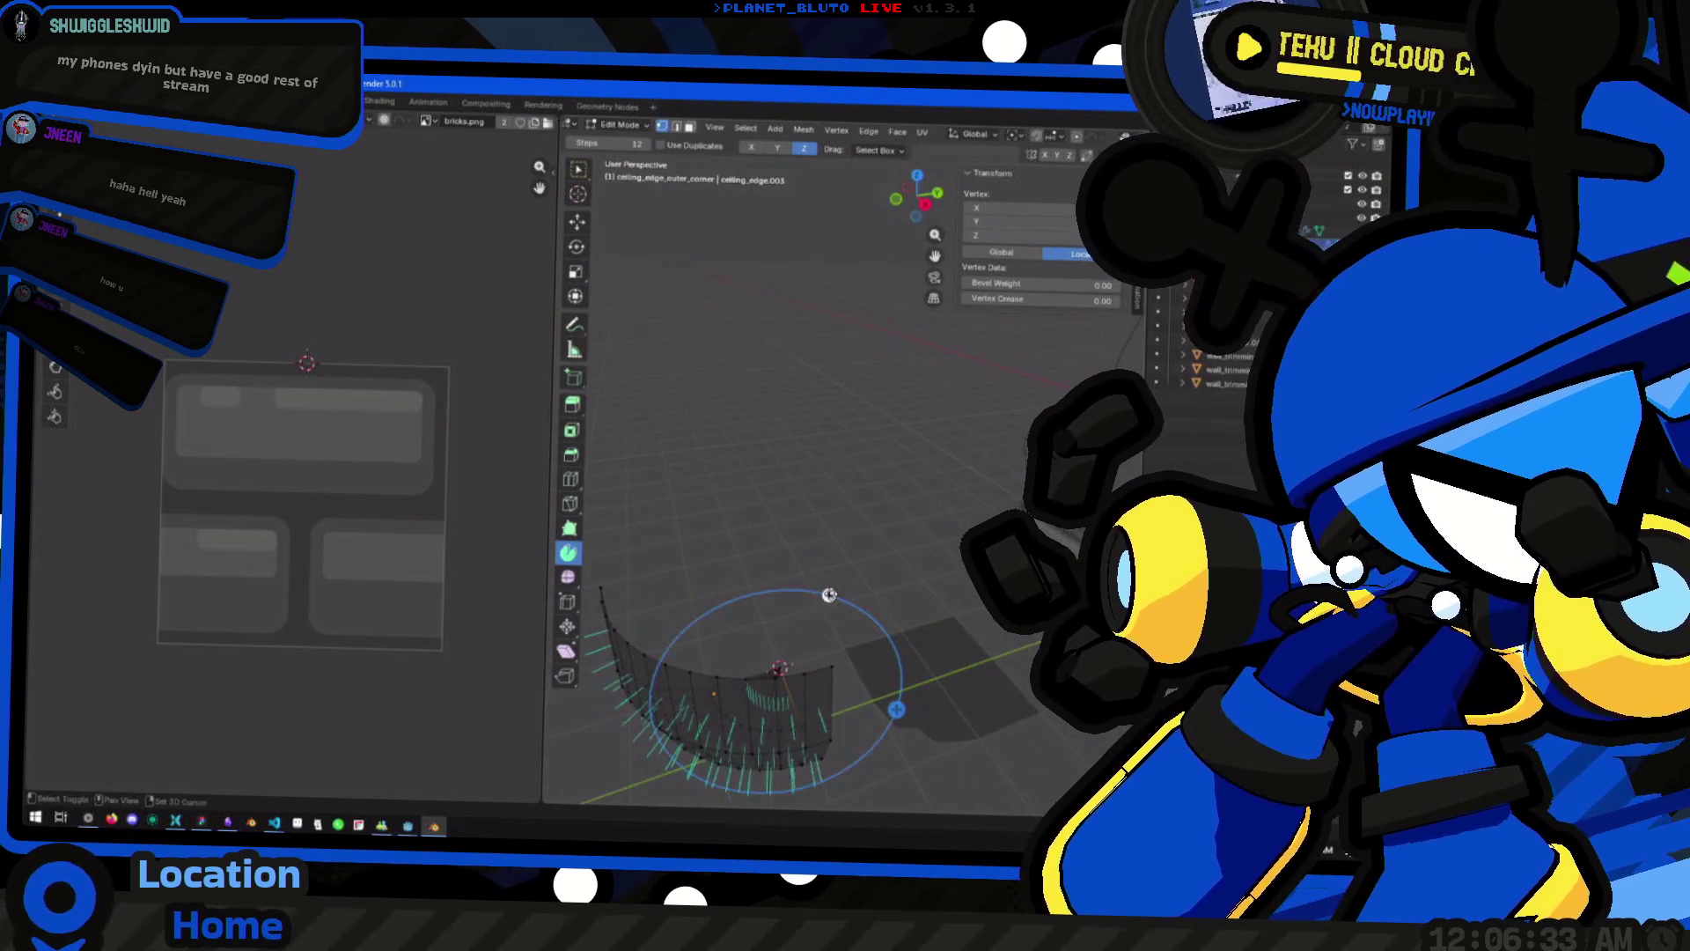
alt+click(829, 669)
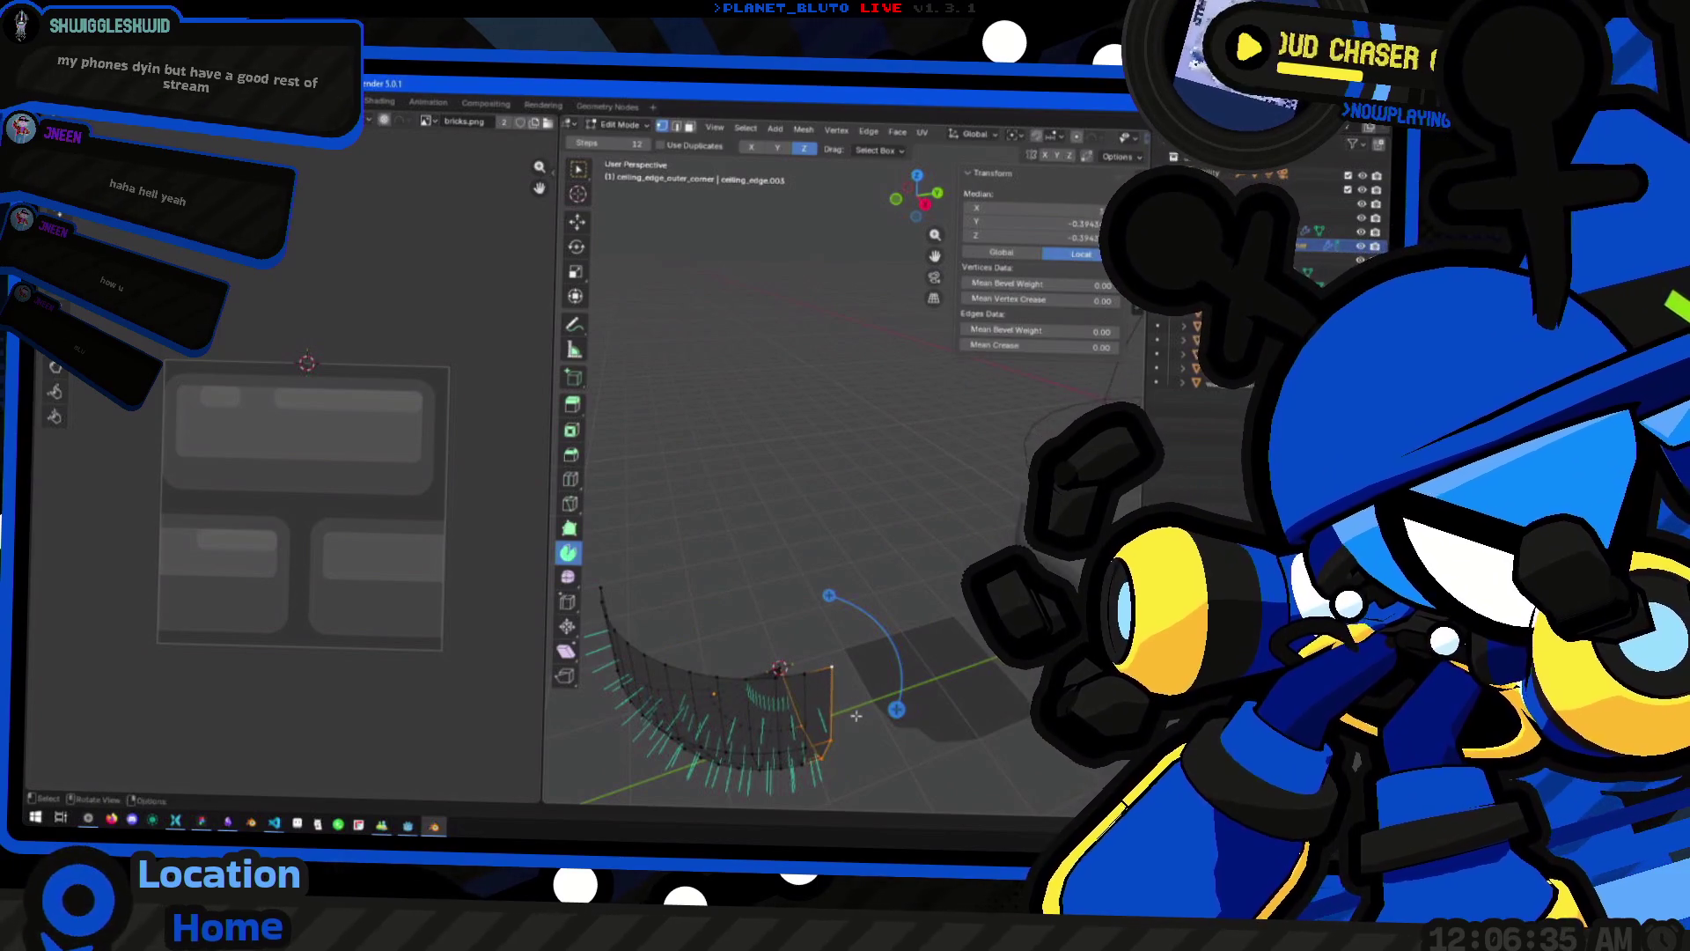
key(ctrl+l)
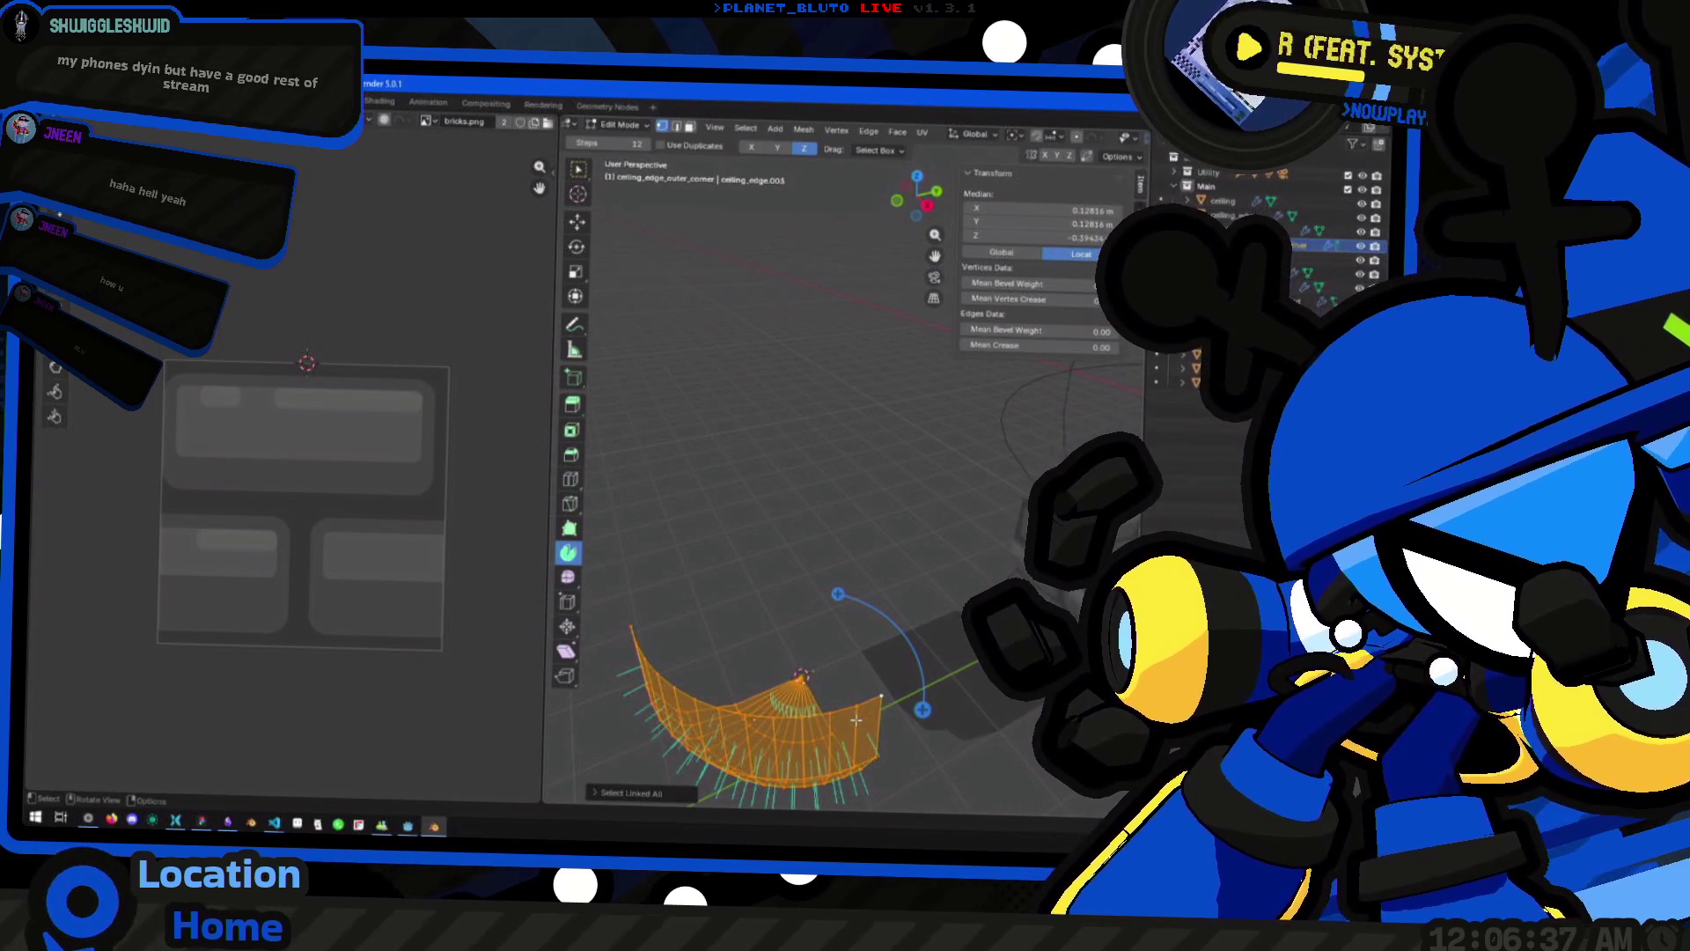
alt+click(856, 718)
key(ctrl+l)
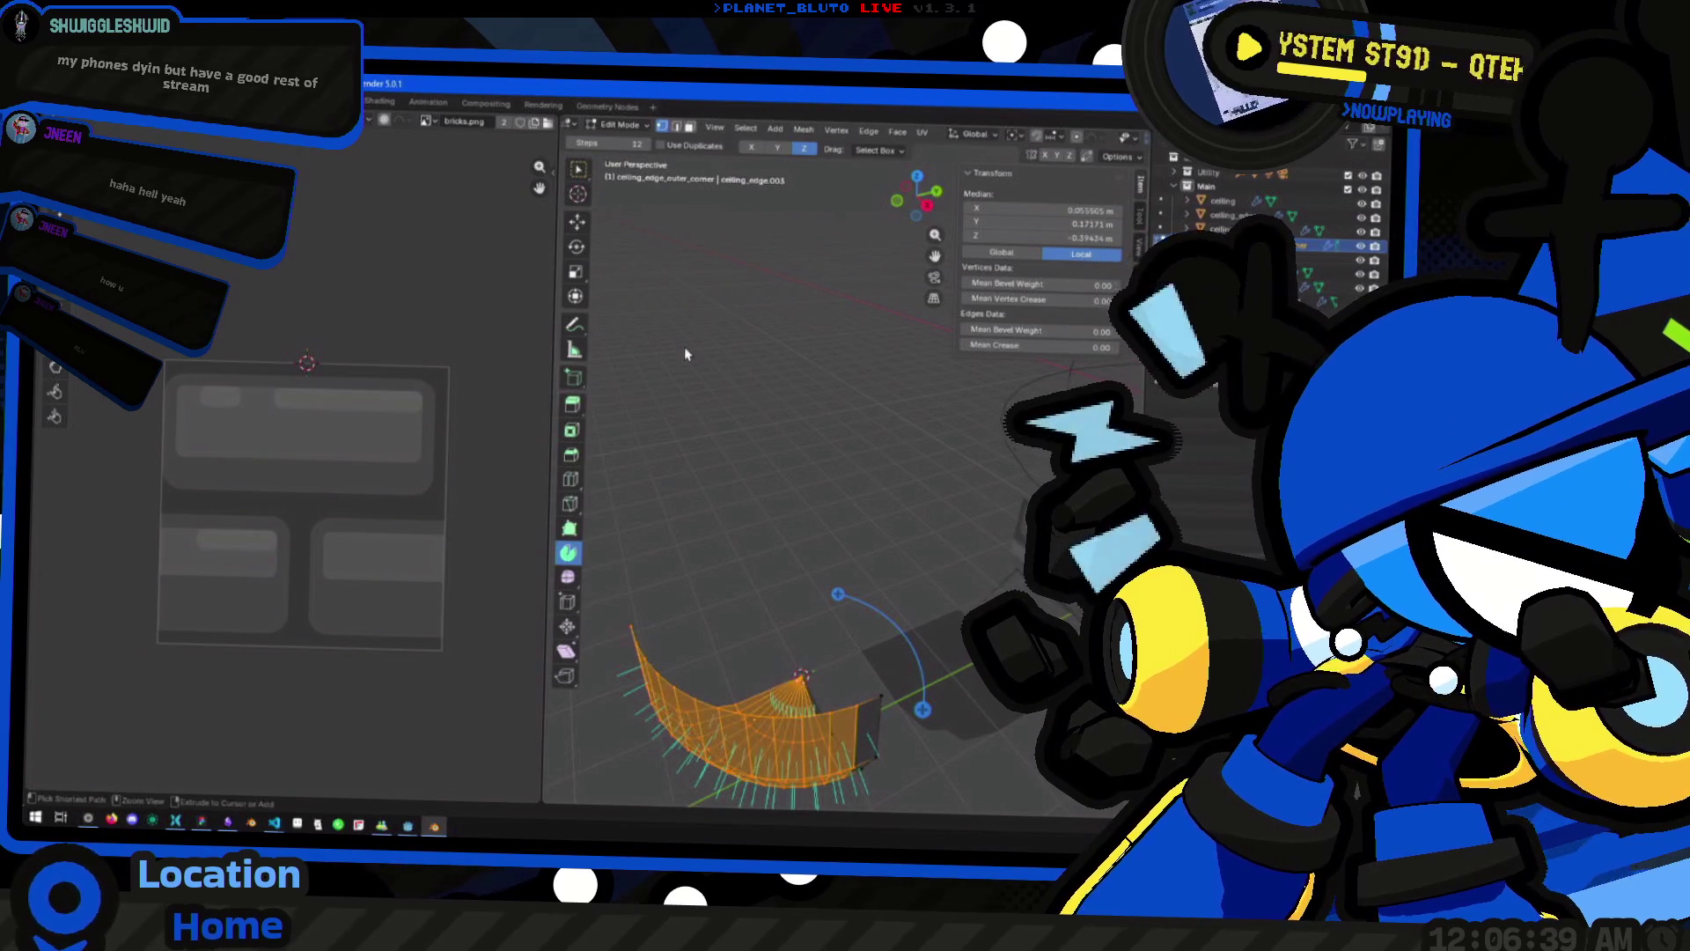
key(x)
click(656, 349)
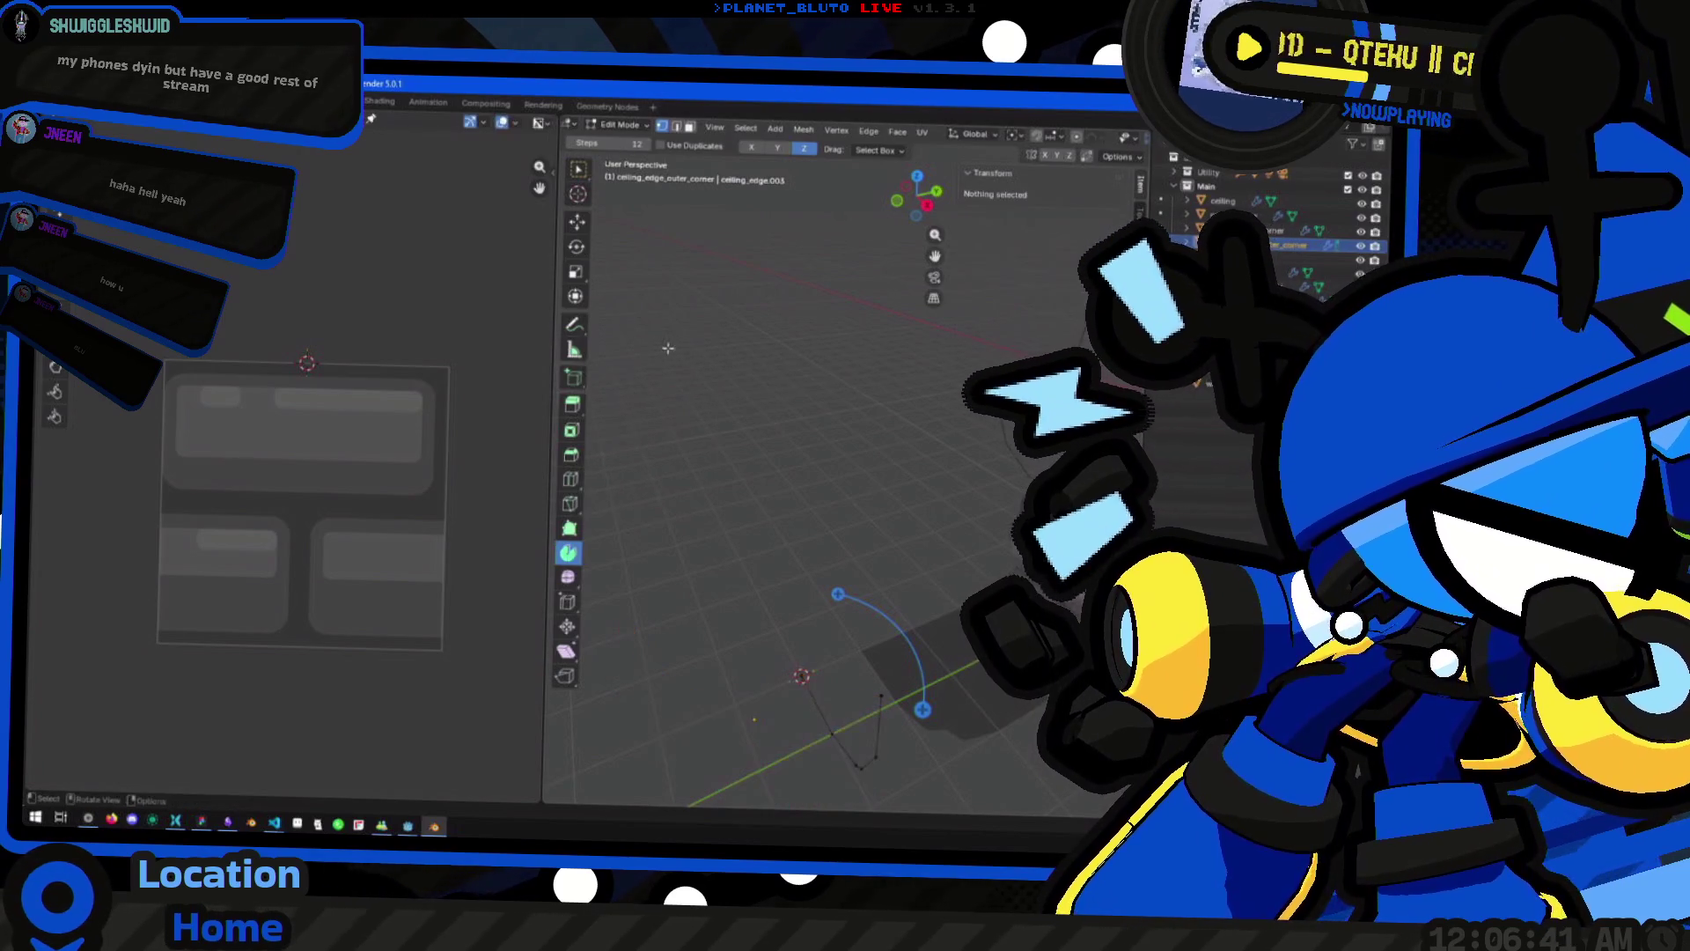
Spin the remaining profile edges around the fan's centre, refining the sweep angle in Top view
click(871, 616)
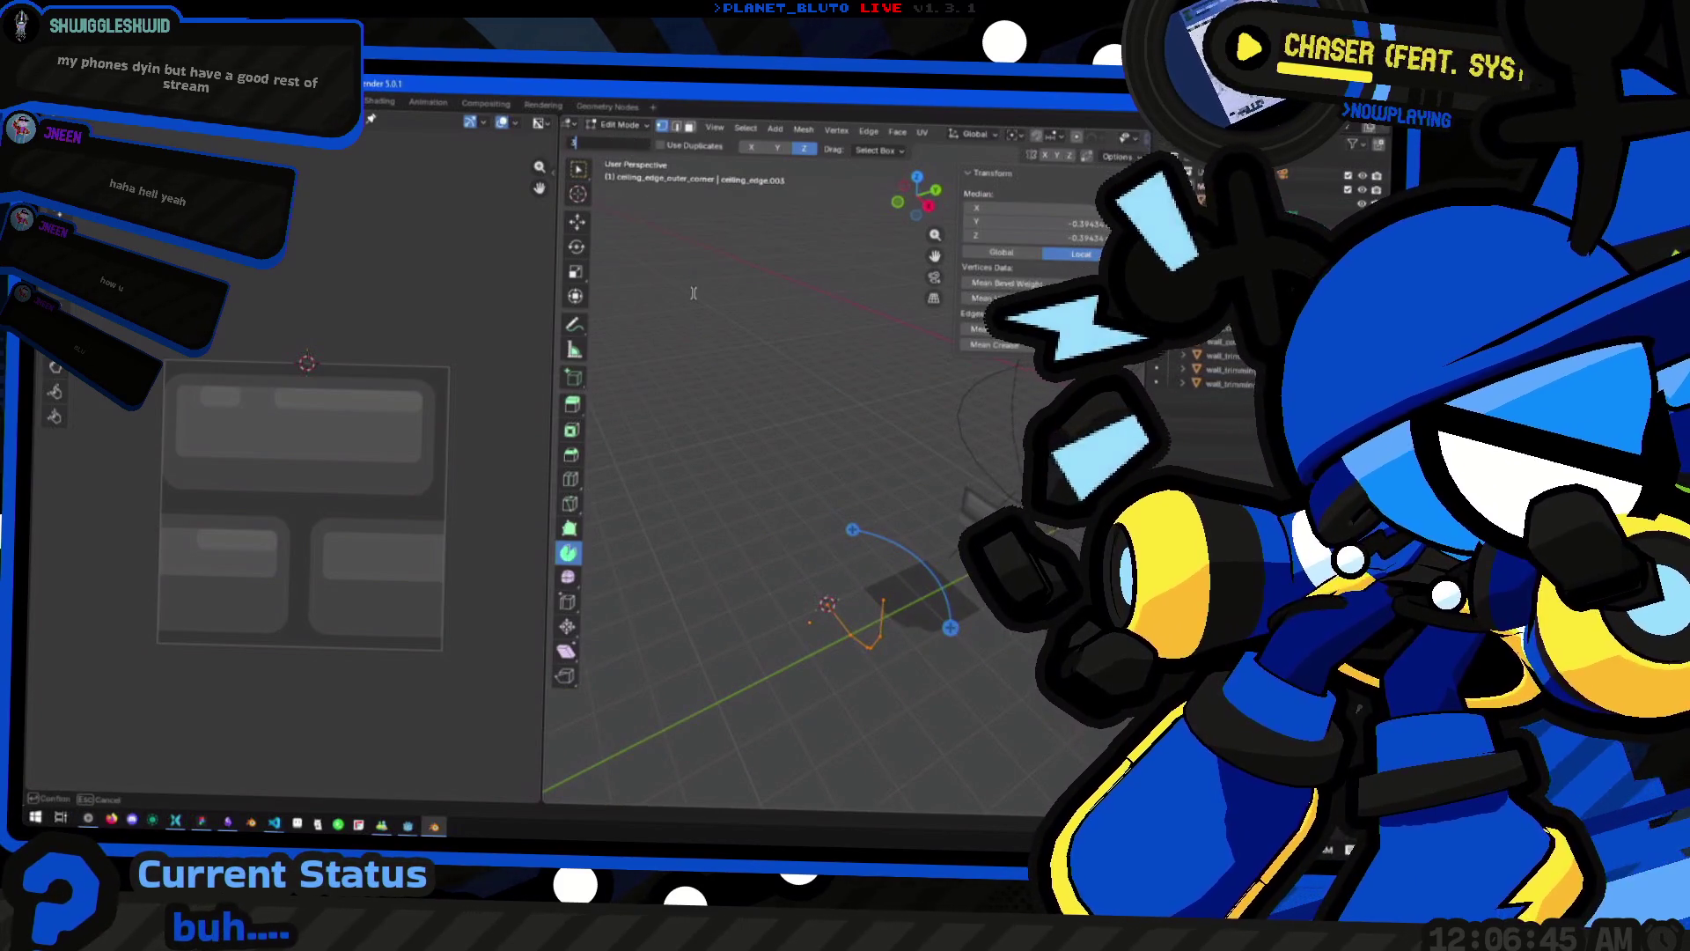
drag(950, 628, 757, 693)
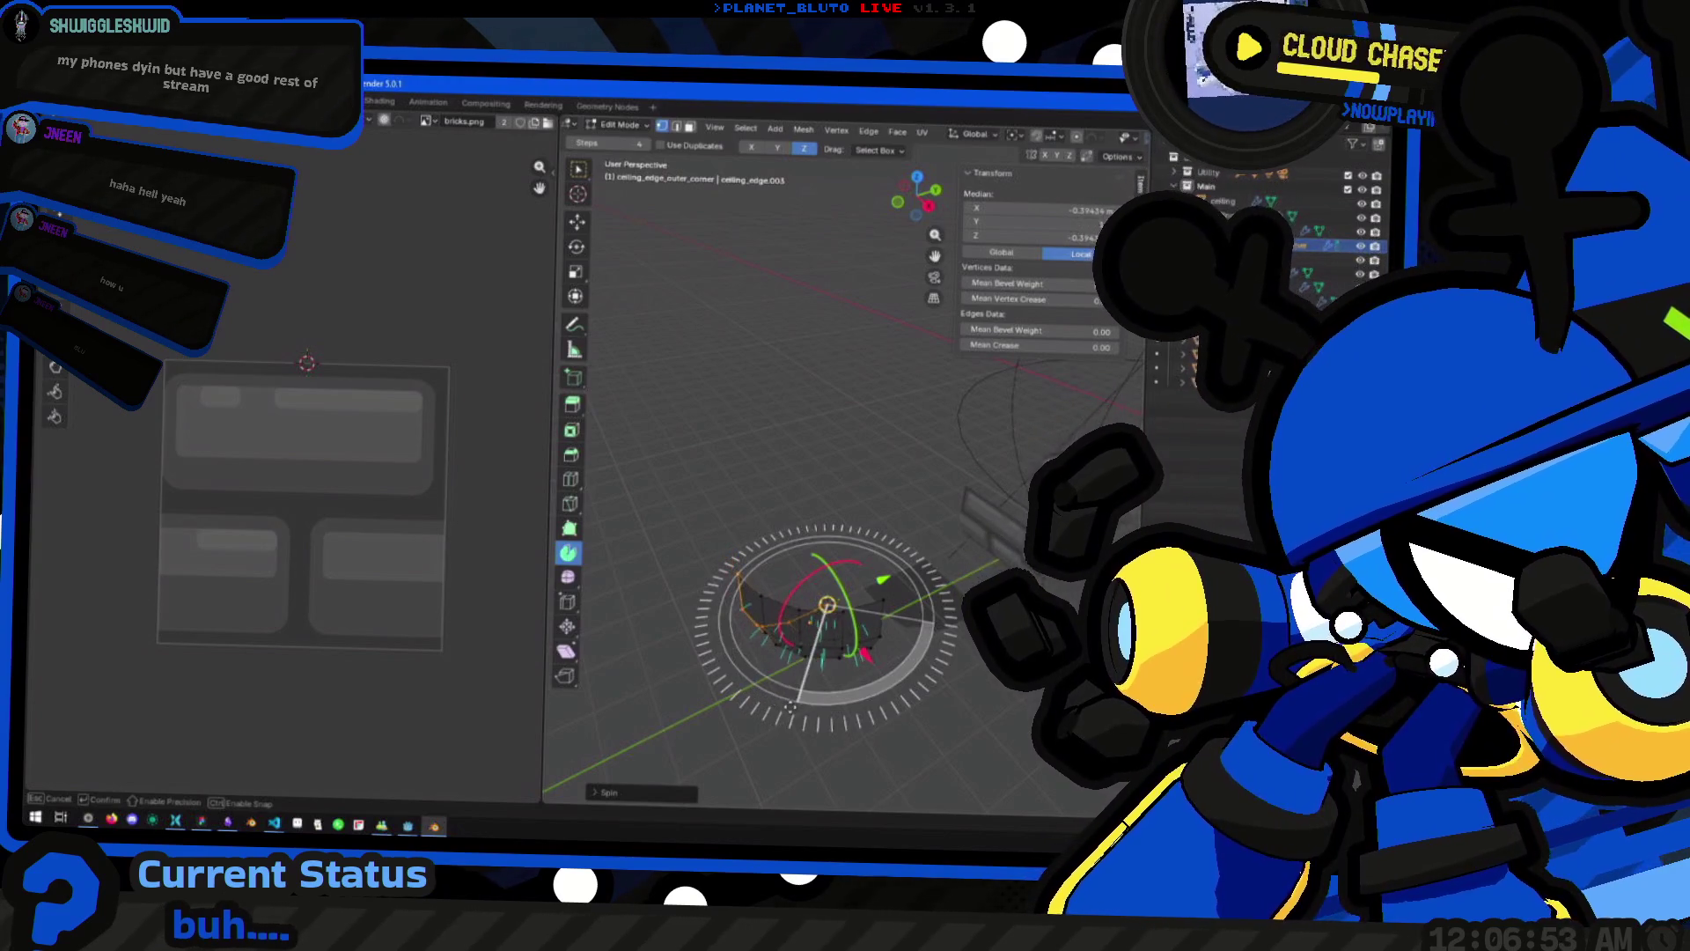
mouse_move(768, 704)
mouse_down()
mouse_move(792, 669)
mouse_move(915, 189)
mouse_move(904, 220)
mouse_up()
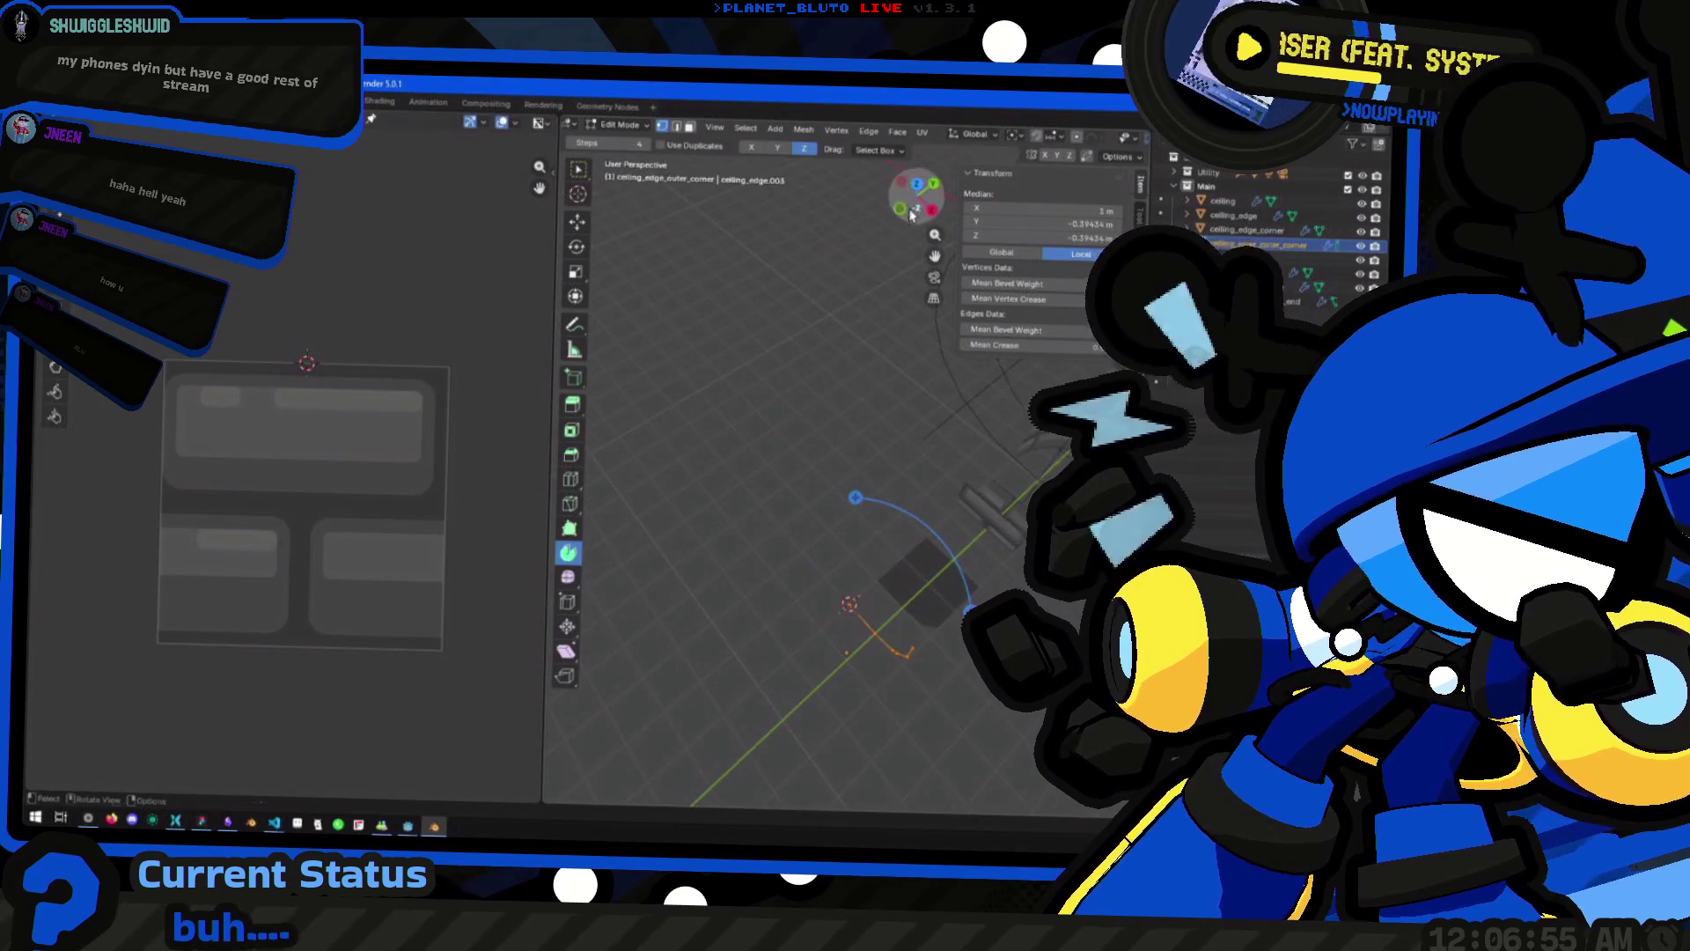
click(915, 186)
drag(1024, 463, 976, 680)
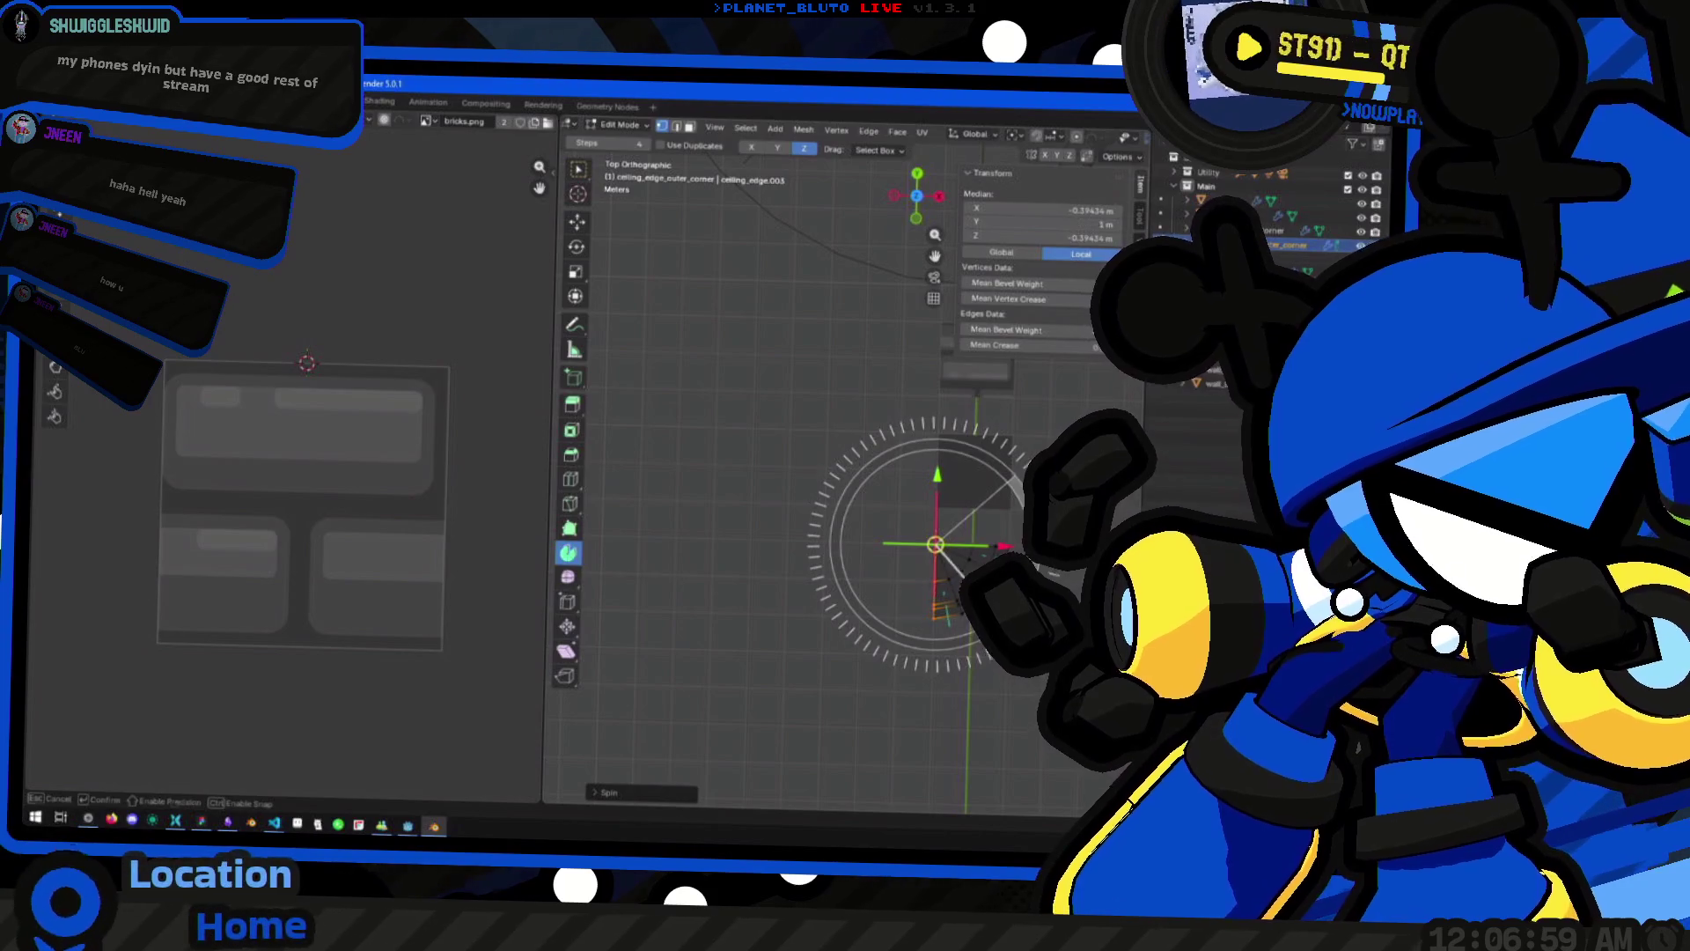
drag(1025, 458, 986, 493)
mouse_move(907, 564)
mouse_down()
mouse_move(886, 622)
mouse_move(898, 596)
mouse_move(941, 609)
mouse_up()
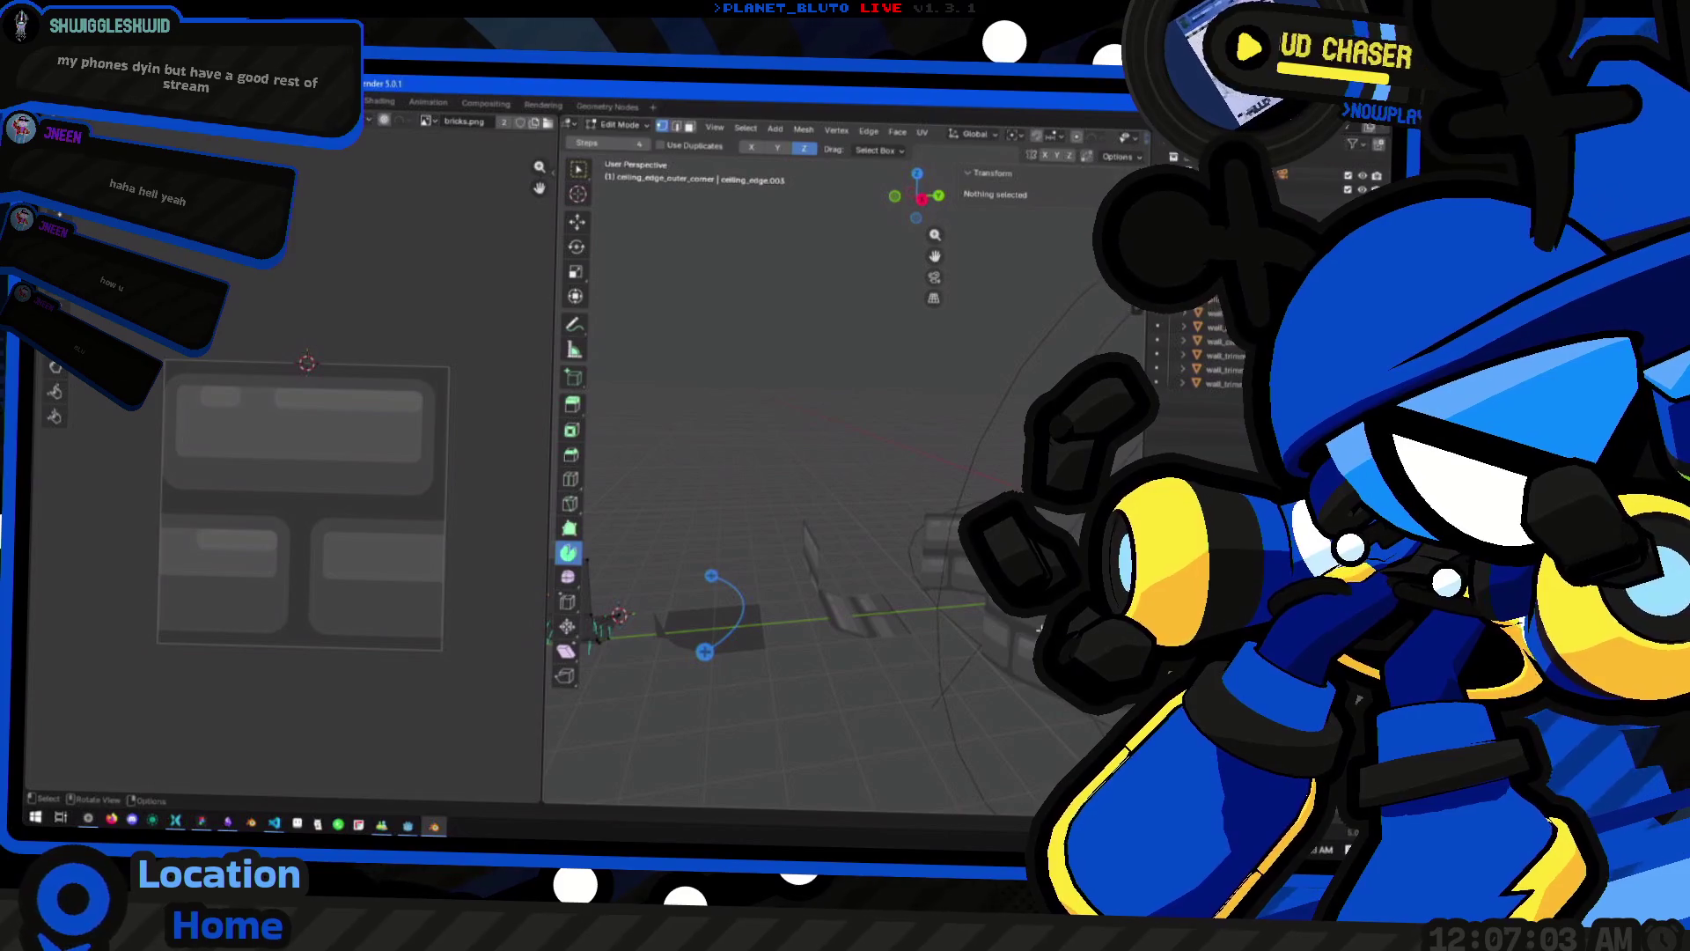
Back in Object Mode, move wall_corner.001 beside the ceiling corner piece
click(1219, 341)
drag(775, 634, 858, 598)
key(Tab)
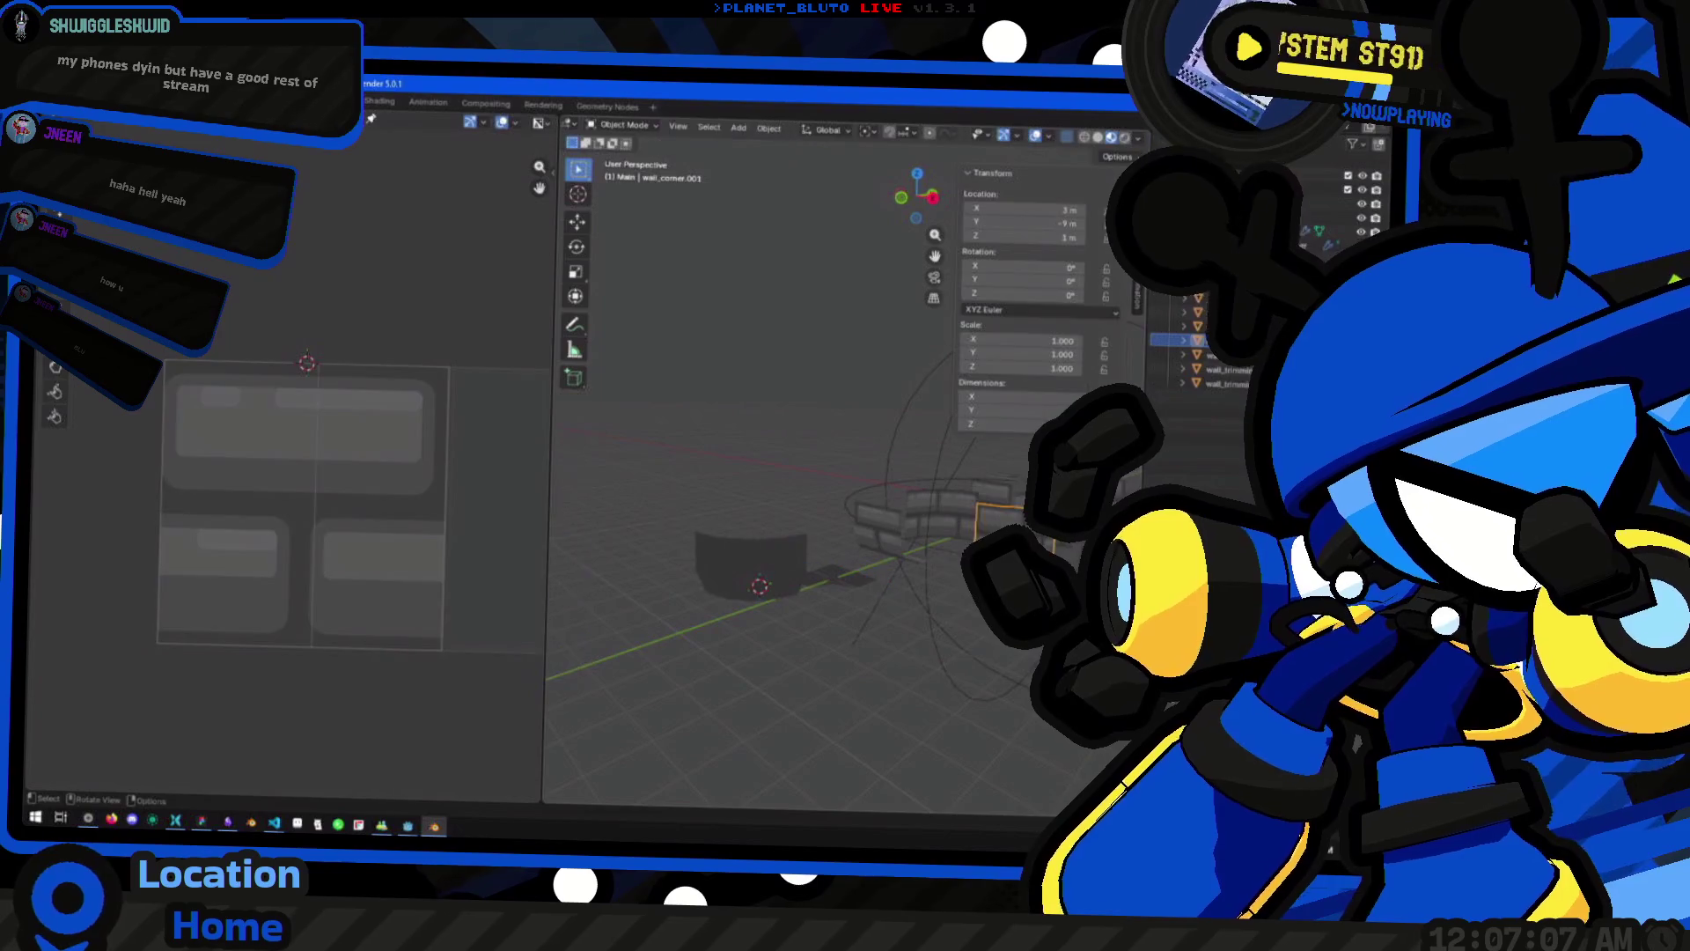
key(g)
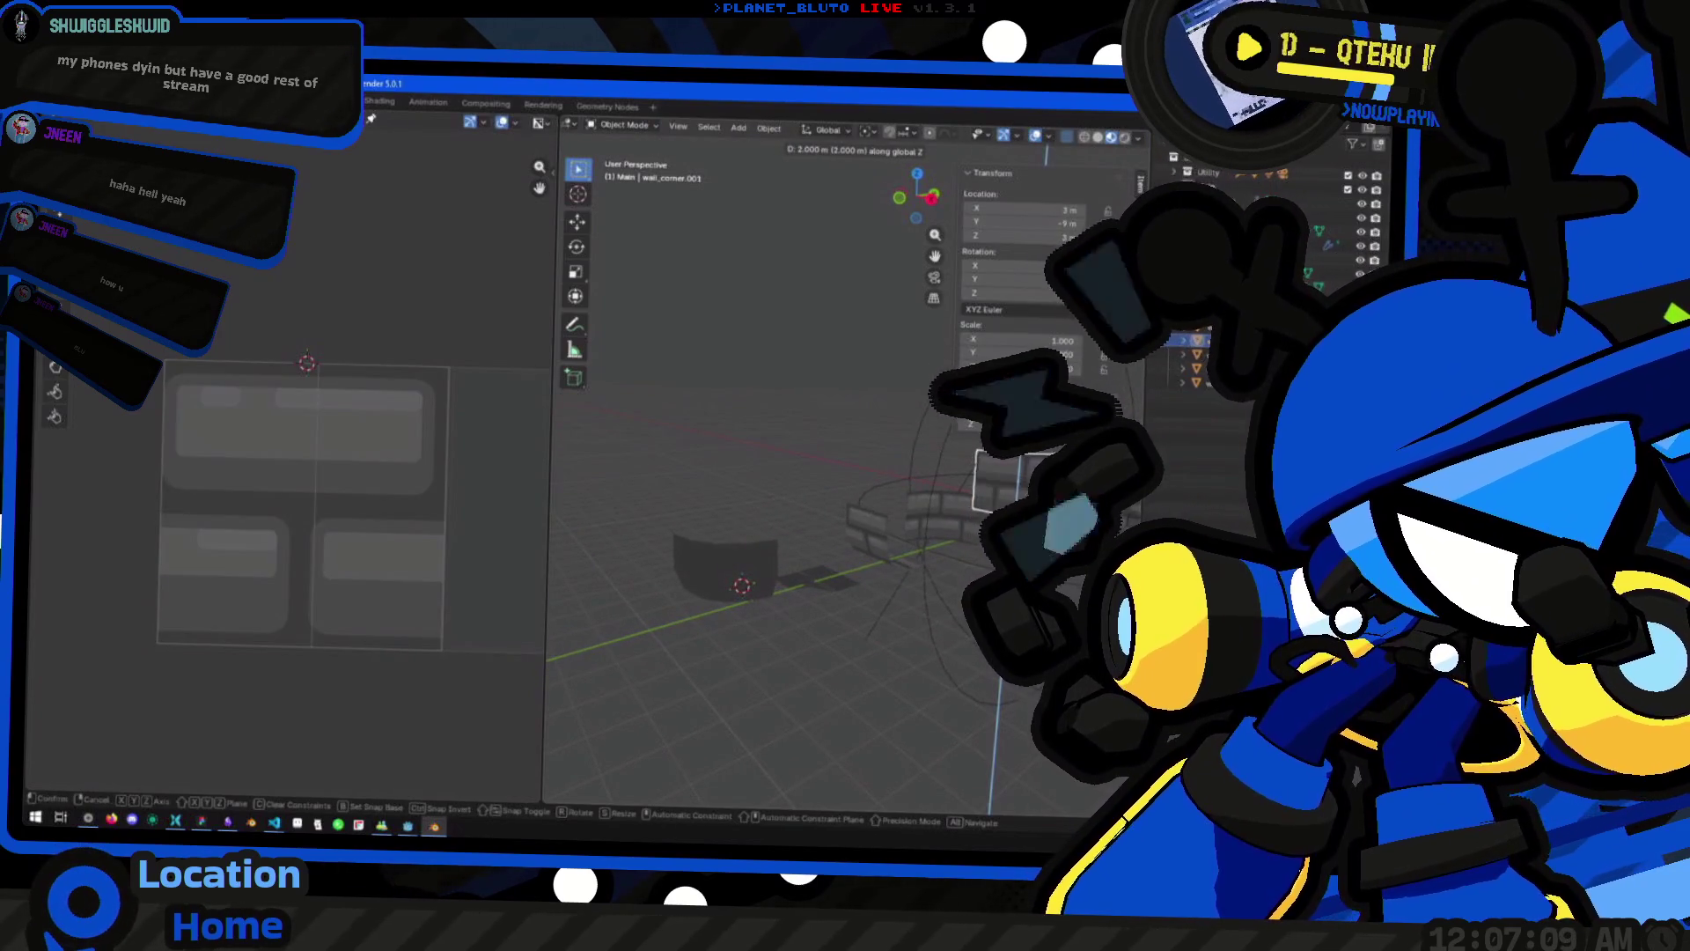
key(Return)
drag(858, 598, 911, 573)
key(g)
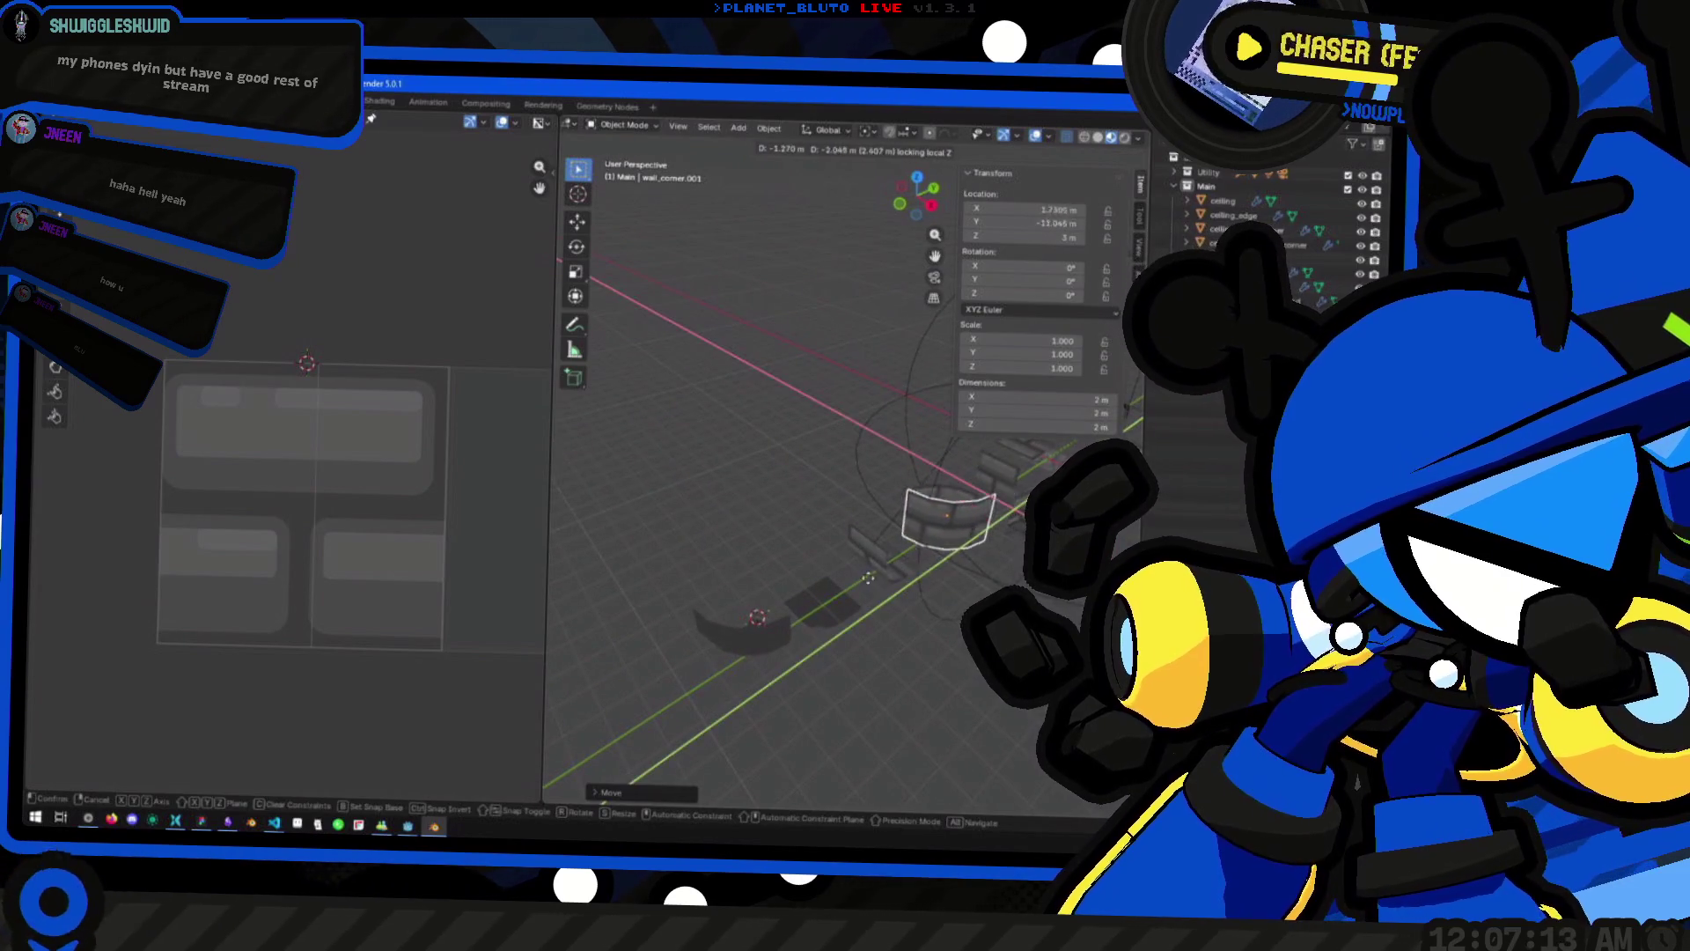
click(666, 660)
Inspect the ceiling_edge_outer_corner mesh in Edit Mode, then return to Object Mode
click(823, 521)
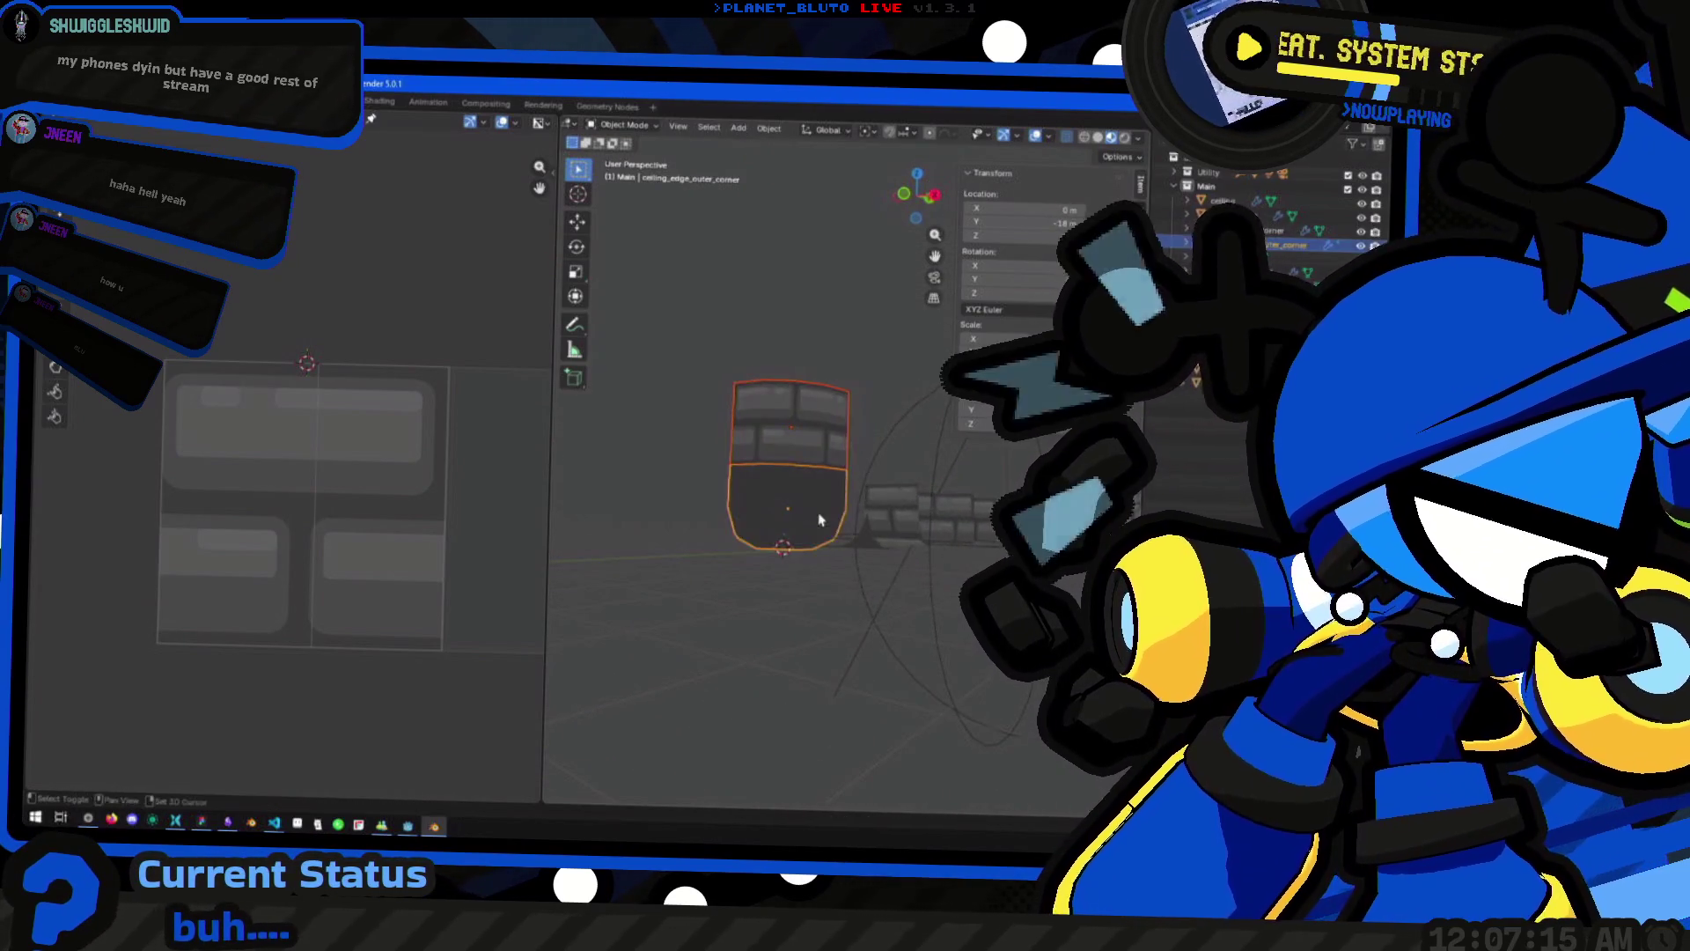
key(Tab)
mouse_move(823, 560)
mouse_down()
mouse_move(784, 573)
mouse_move(773, 606)
mouse_move(817, 548)
mouse_move(856, 561)
mouse_up()
scroll(768, 608, up, 3)
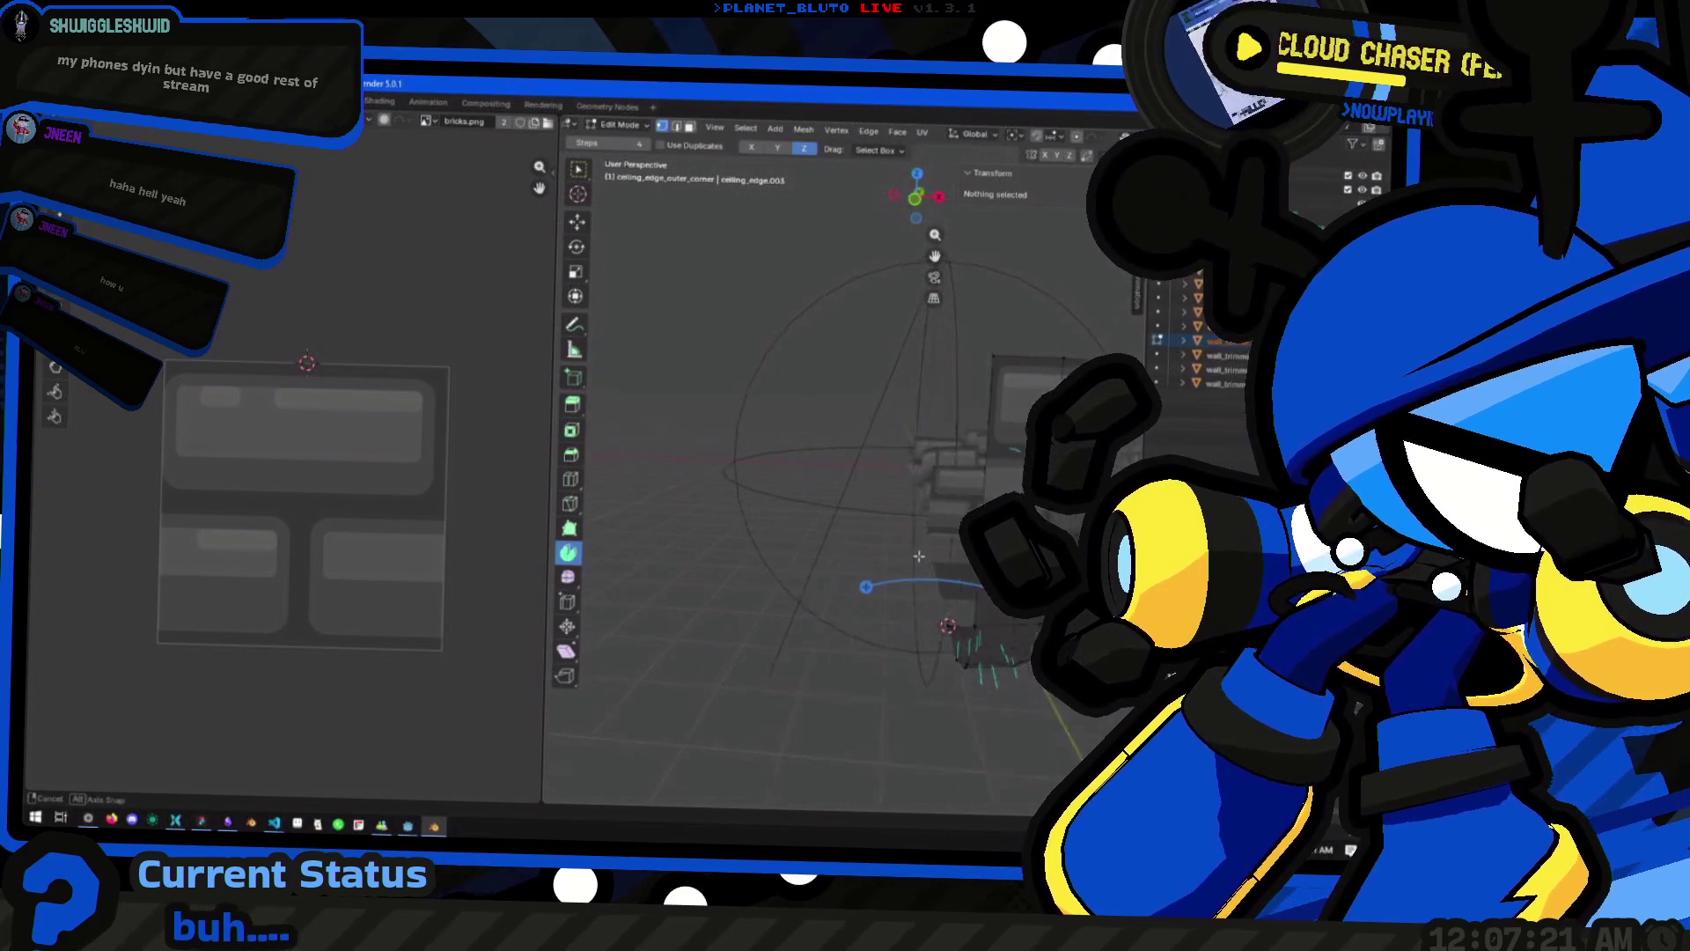
scroll(894, 625, up, 3)
key(Tab)
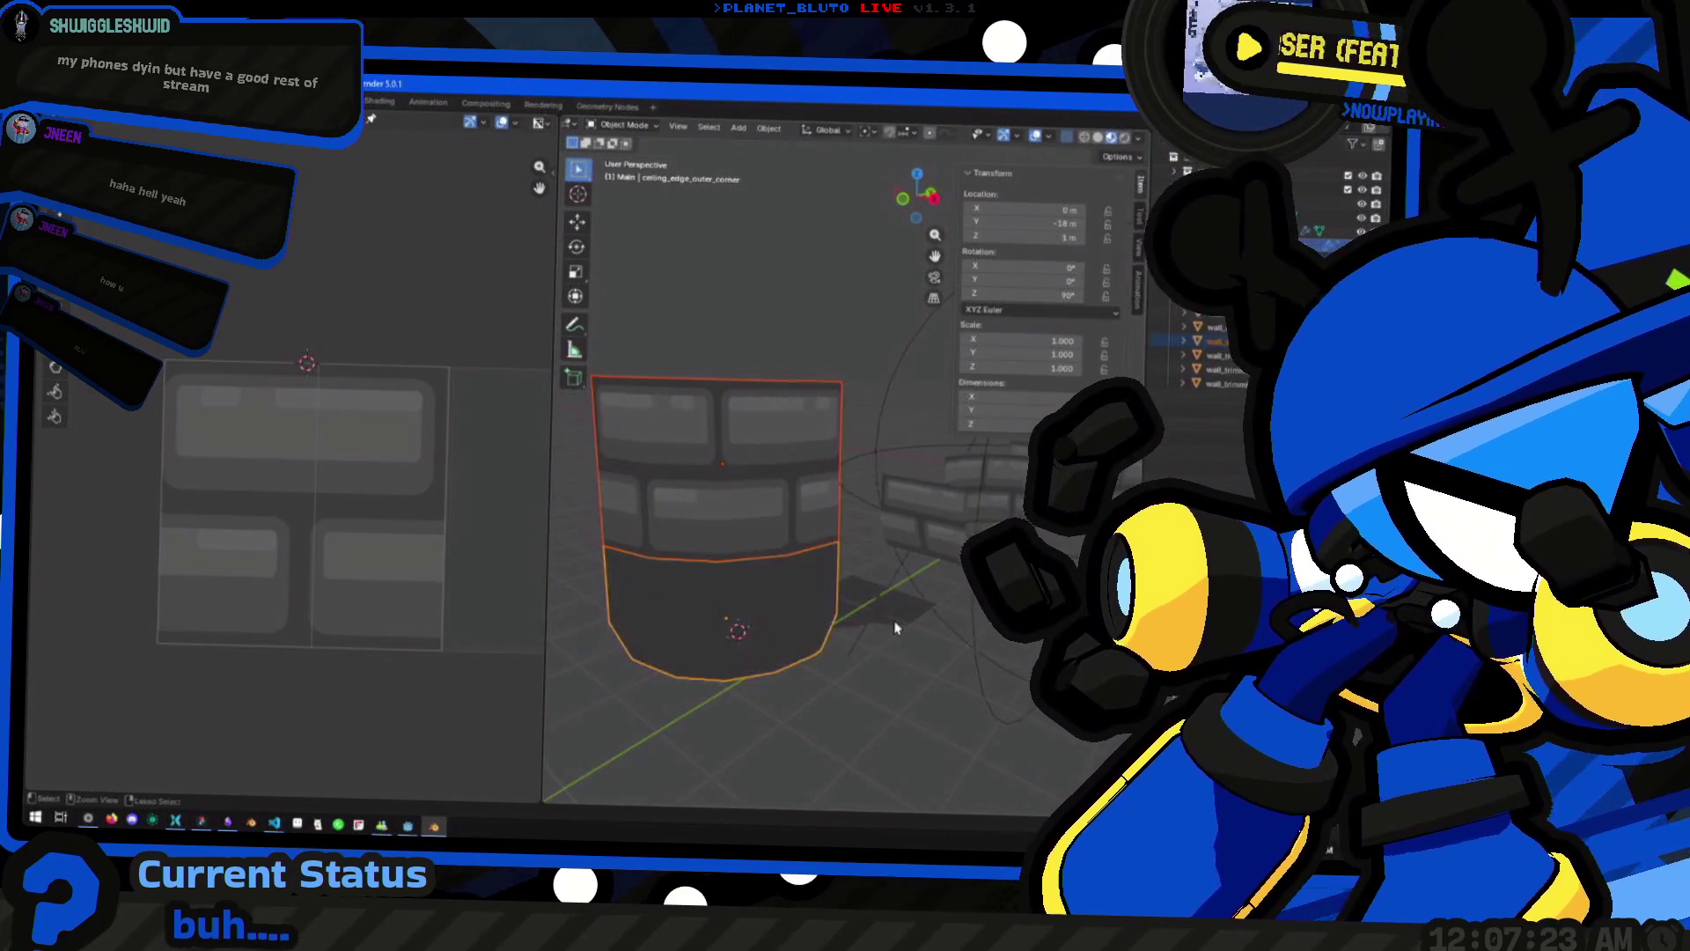
scroll(893, 626, down, 3)
Select the ceiling_edge_outer_corner together with the neighbouring ceiling edge pieces
click(880, 607)
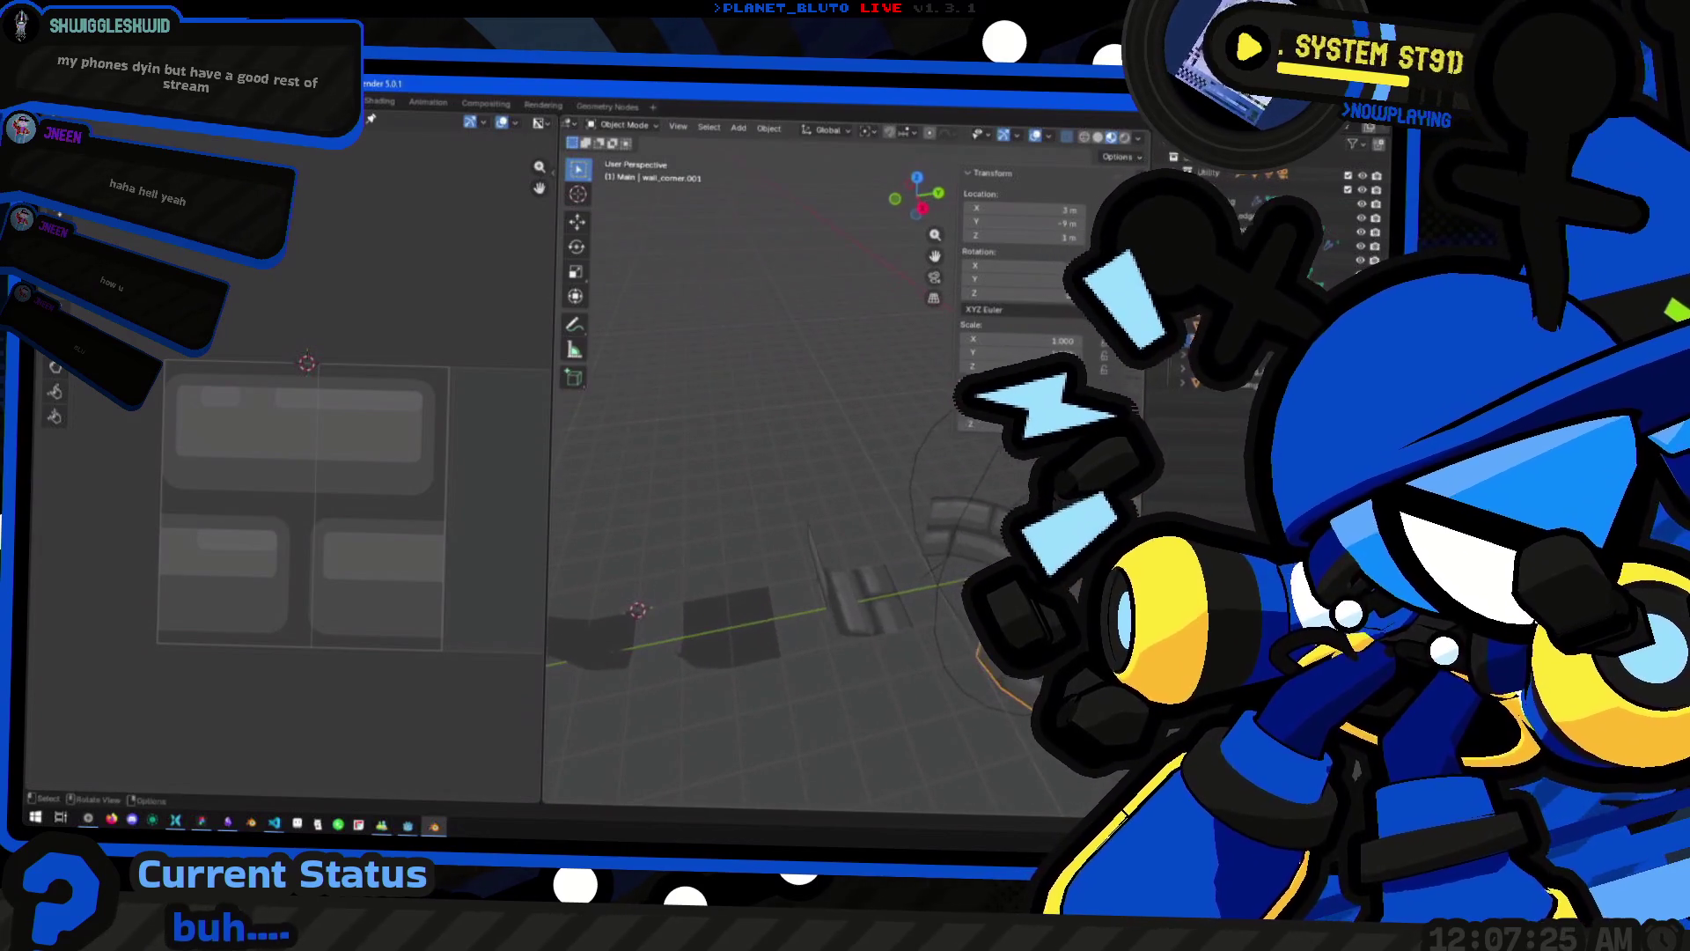
mouse_move(880, 607)
mouse_down()
mouse_move(937, 670)
mouse_move(770, 633)
mouse_move(935, 639)
mouse_move(1038, 598)
mouse_move(952, 584)
mouse_move(828, 621)
mouse_up()
click(771, 634)
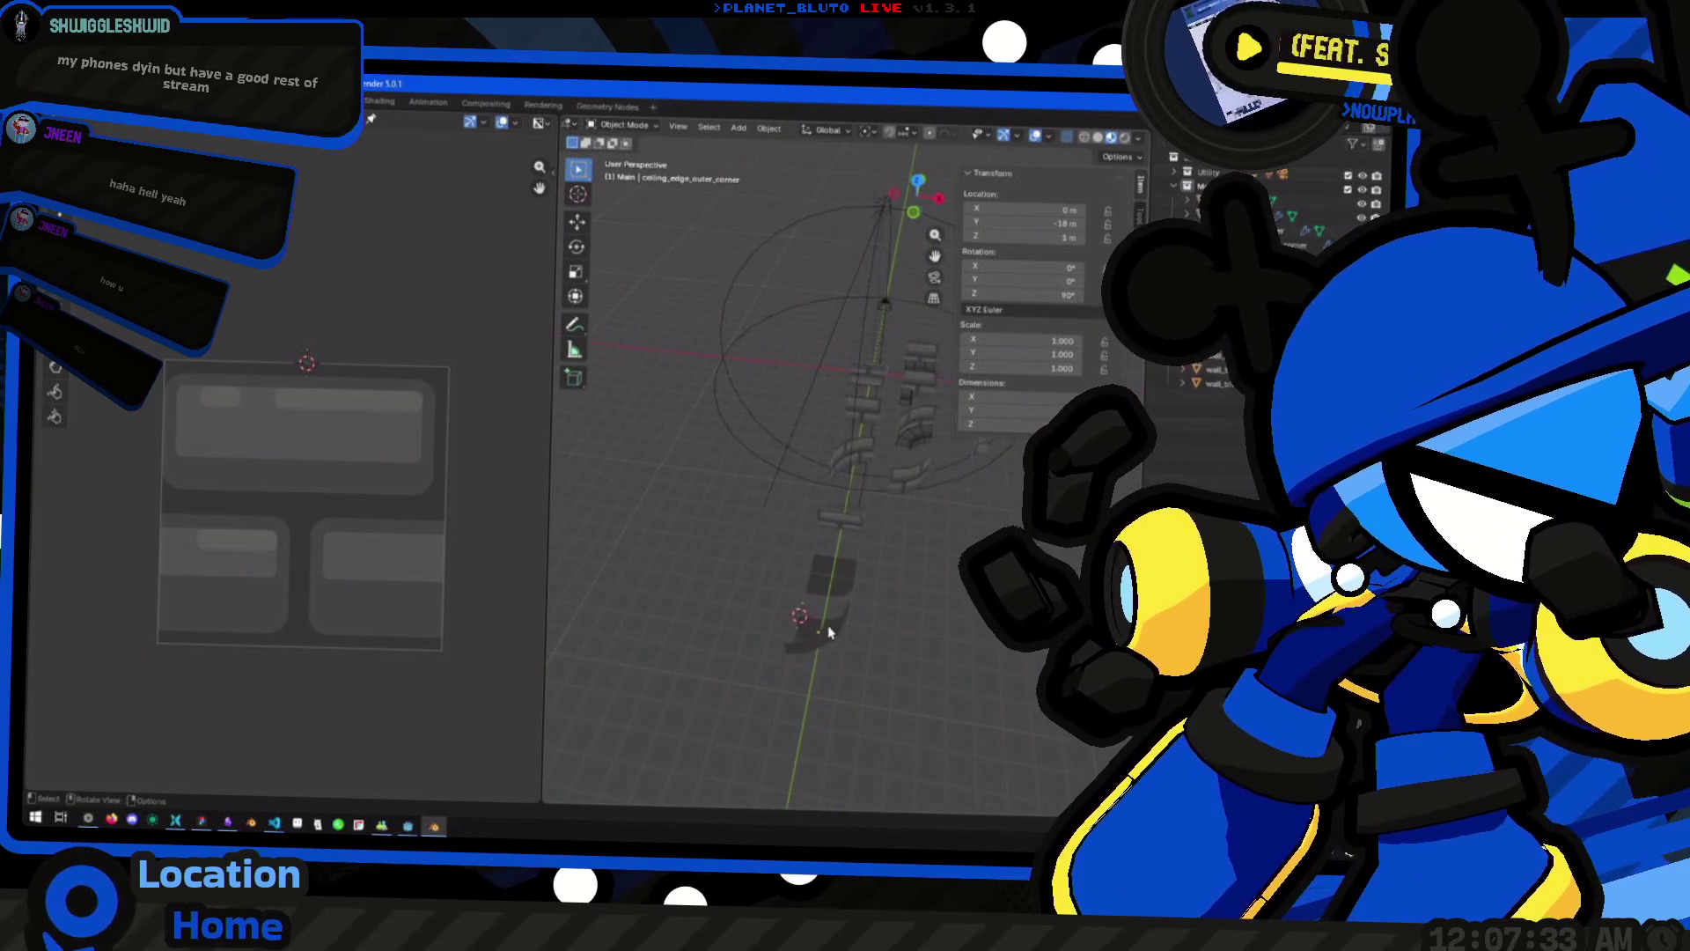
click(818, 626)
shift+click(832, 573)
Move the selected ceiling edge pieces 3 m along Y to Y -15 m
shift+click(840, 517)
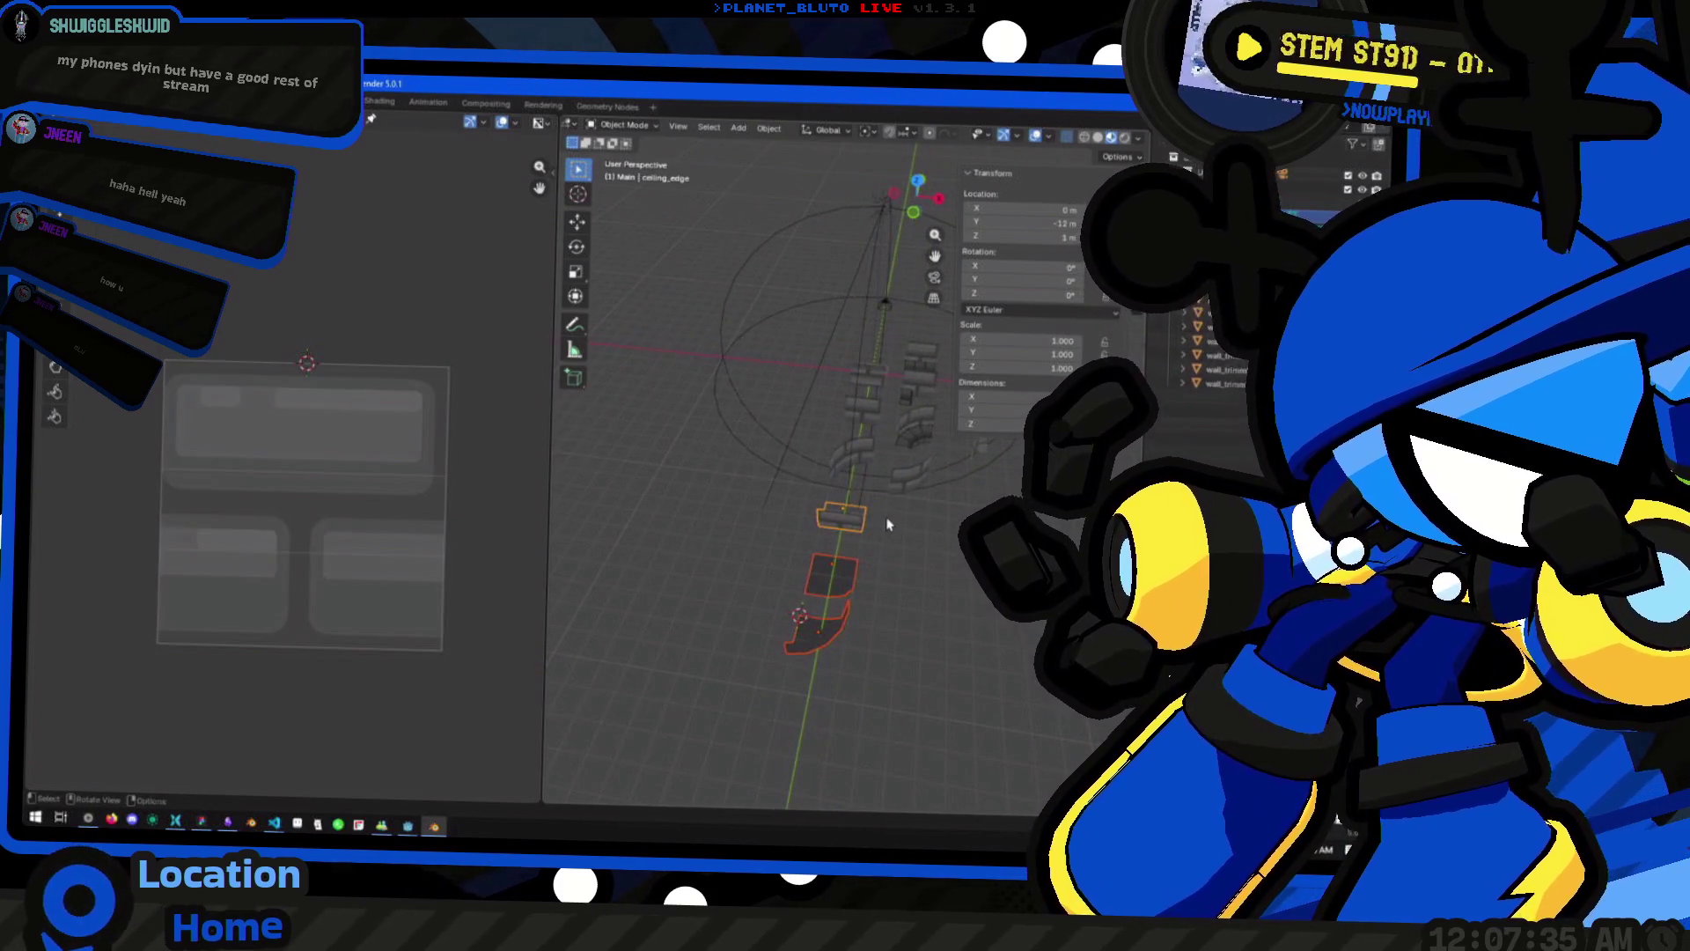
mouse_move(900, 513)
mouse_down()
mouse_move(839, 536)
mouse_move(856, 533)
mouse_up()
key(g)
key(y)
key(Escape)
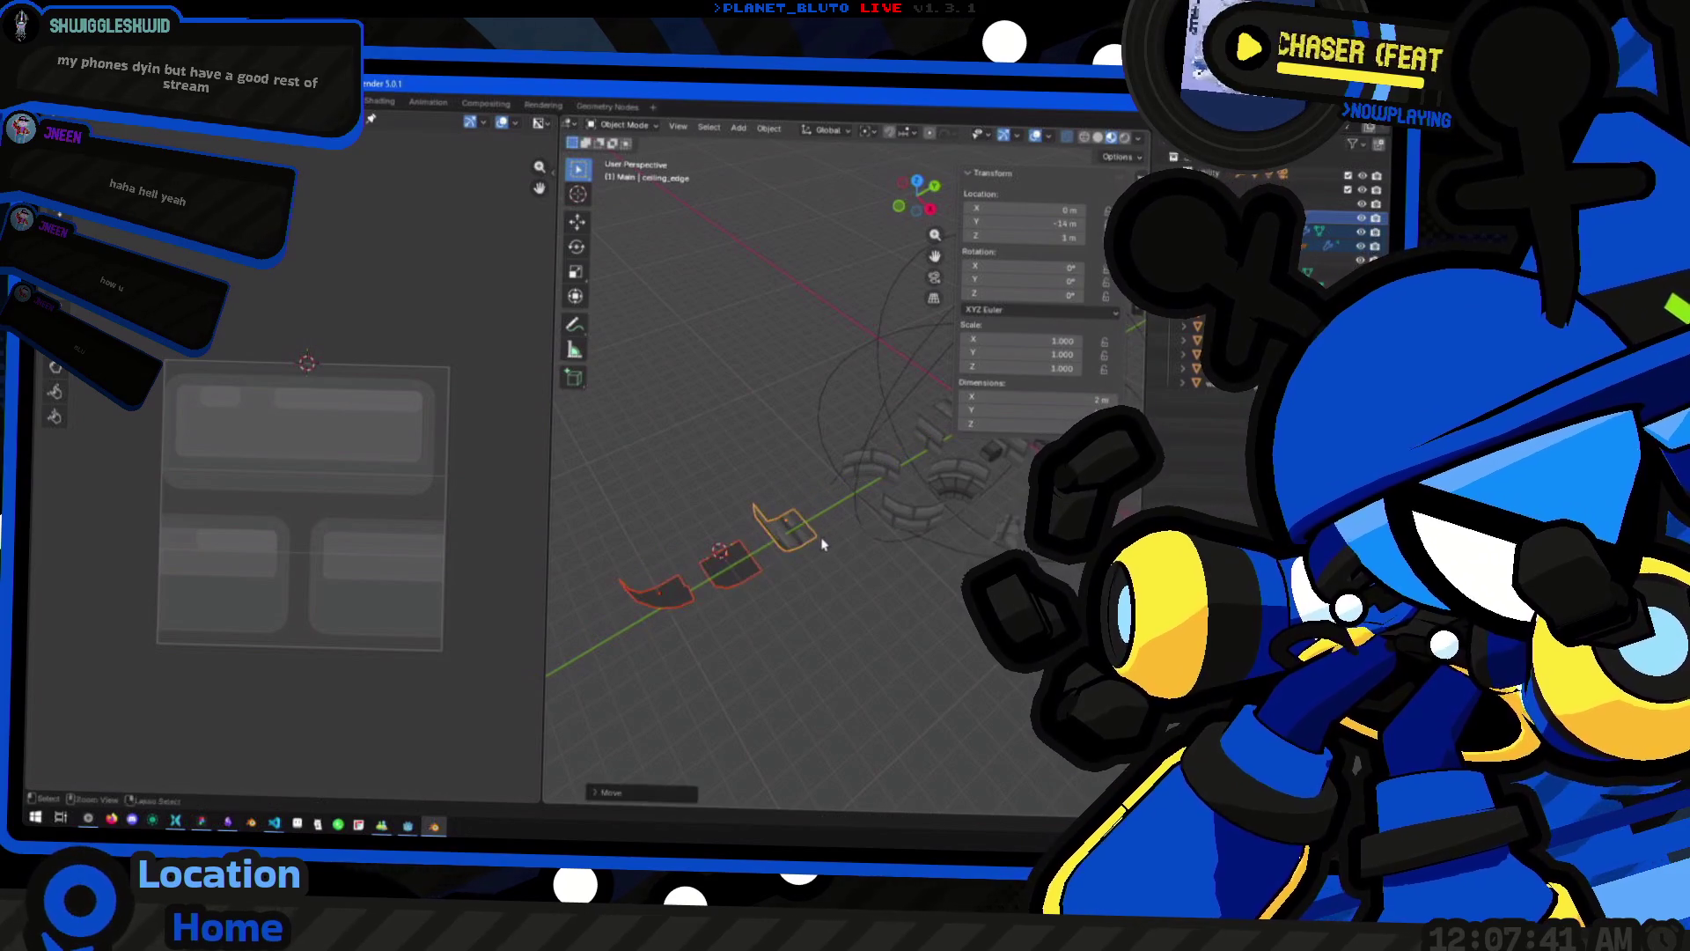
key(g)
key(y)
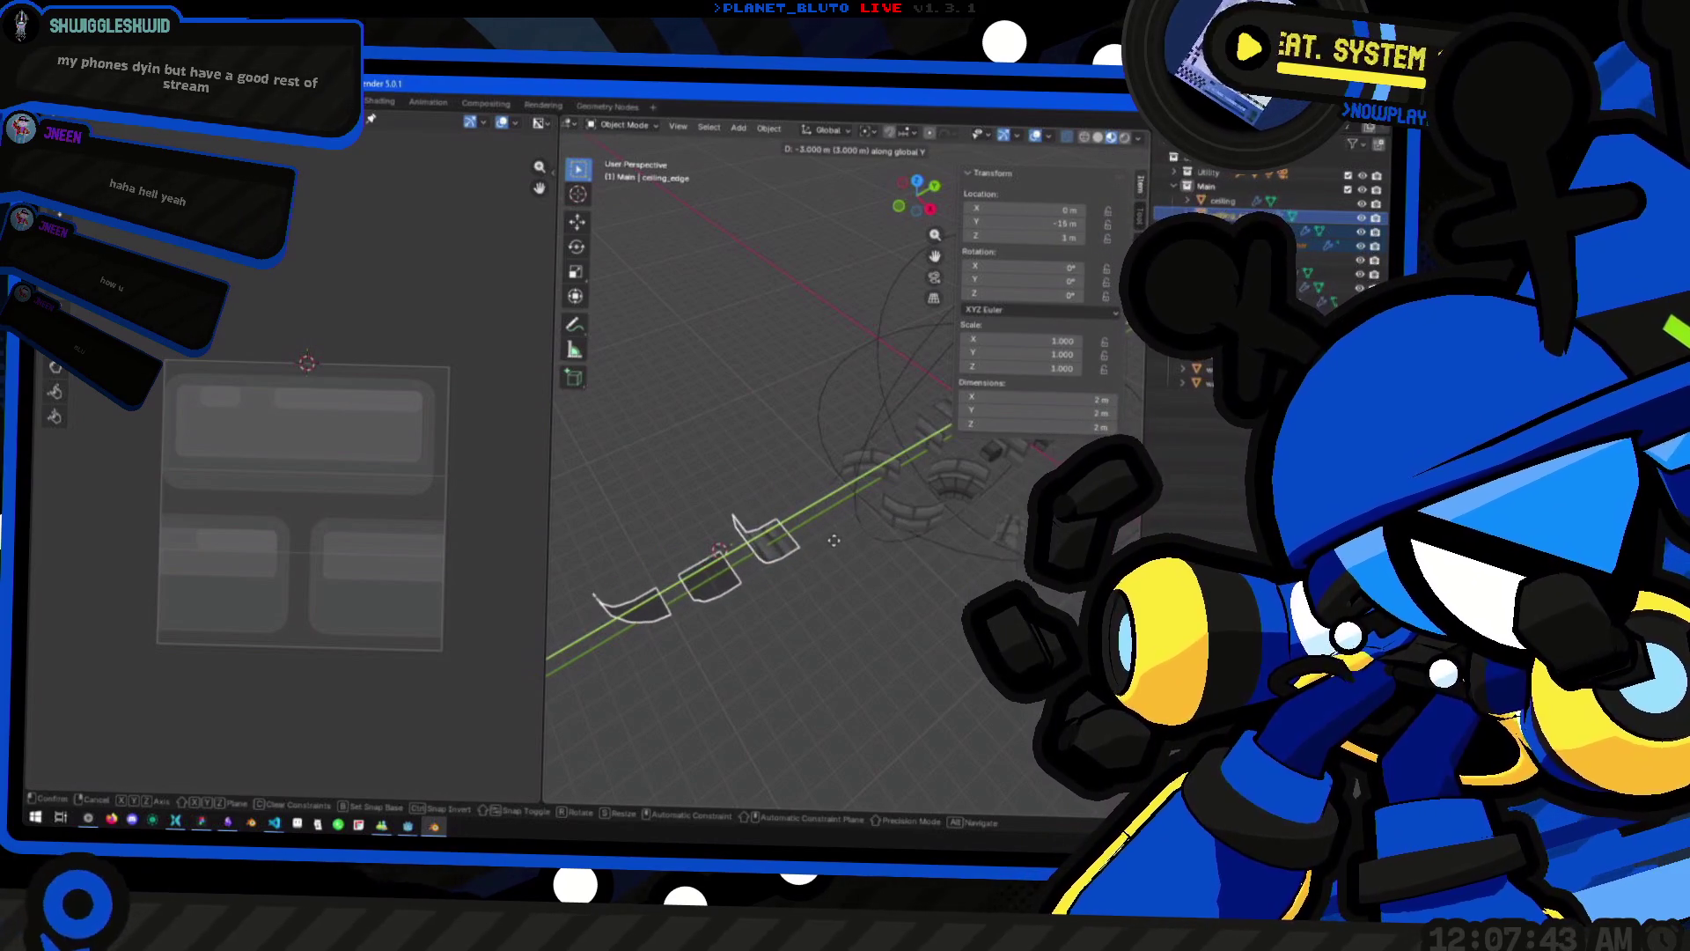
click(836, 548)
Reposition wall_corner.001 on the ground plane, keeping its height unchanged
click(913, 528)
key(g)
key(shift+z)
click(814, 526)
mouse_move(801, 551)
mouse_down()
mouse_move(793, 616)
mouse_move(876, 558)
mouse_move(771, 500)
mouse_move(807, 630)
mouse_move(731, 573)
mouse_move(858, 607)
mouse_move(797, 633)
mouse_move(829, 613)
mouse_move(766, 611)
mouse_move(755, 640)
mouse_move(860, 598)
mouse_move(815, 567)
mouse_move(885, 570)
mouse_up()
Check the curved wall_trimming_corner tile, glancing at the Godot editor before returning
click(912, 583)
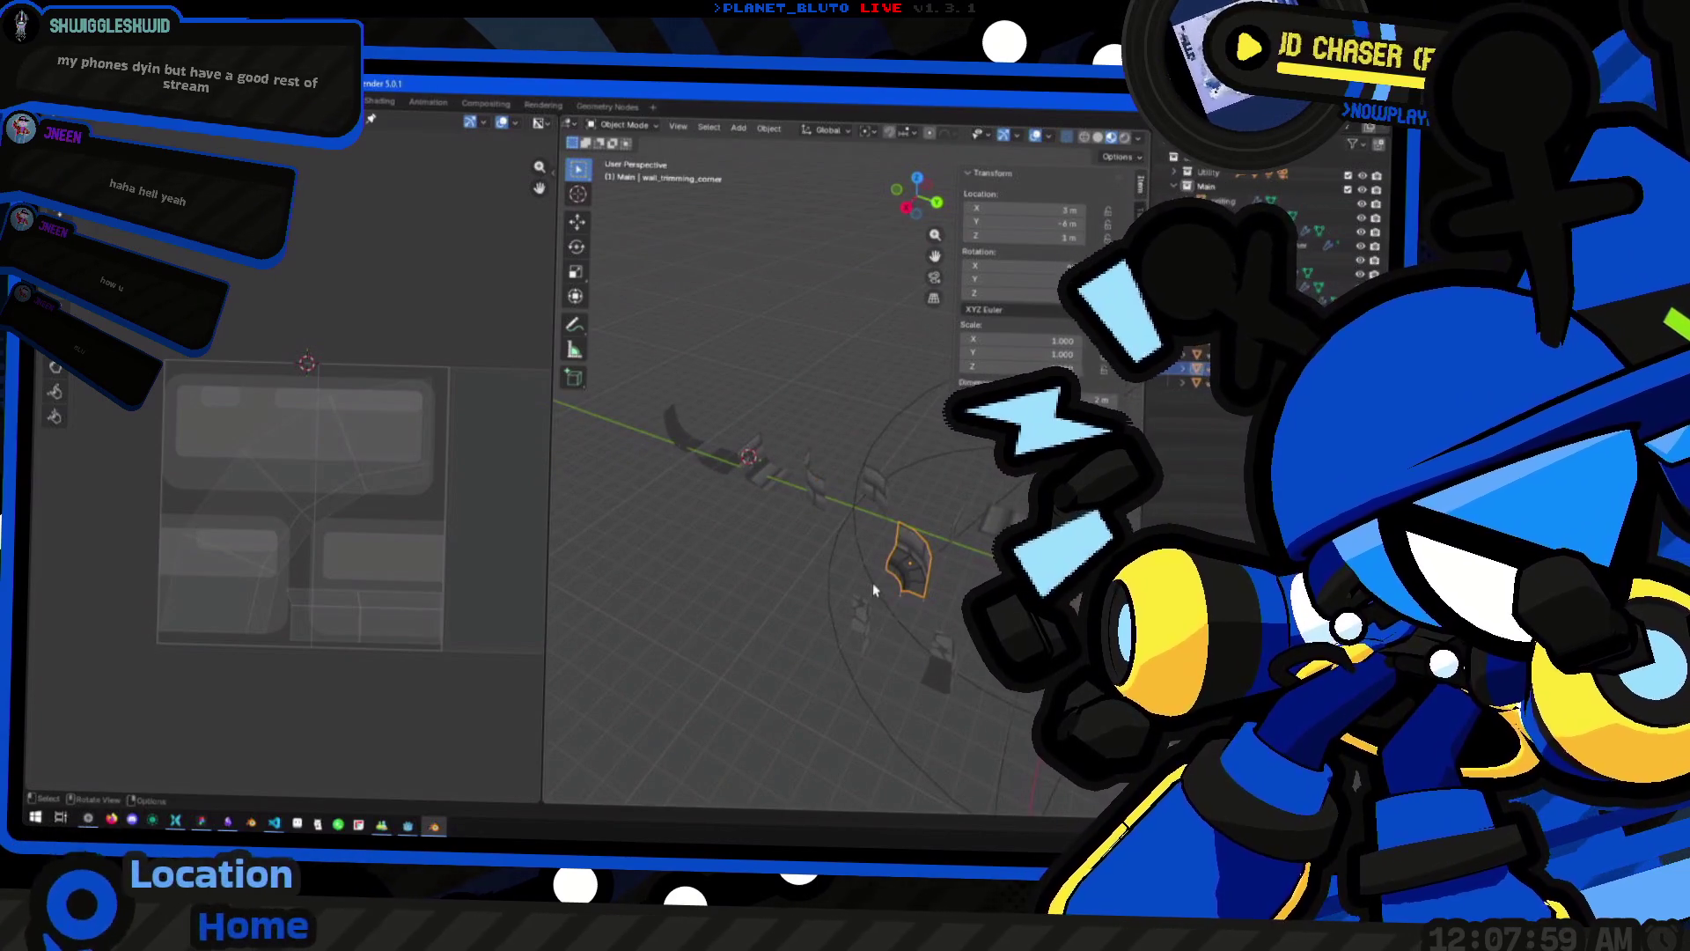
drag(873, 574, 941, 557)
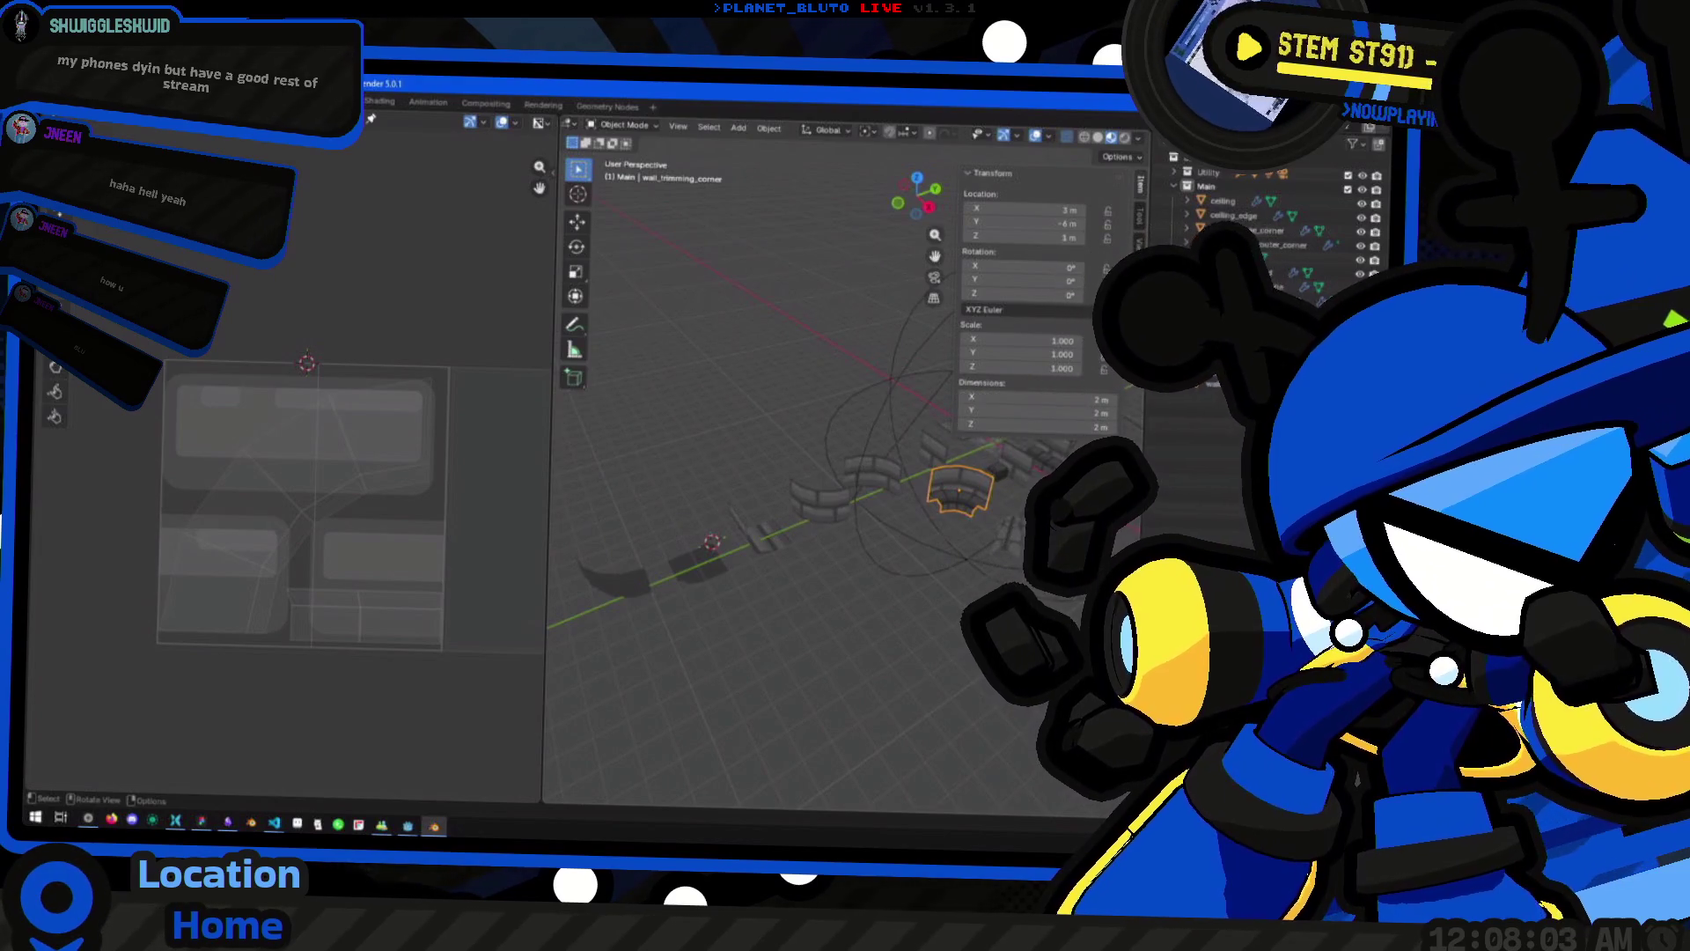
key(alt+Tab)
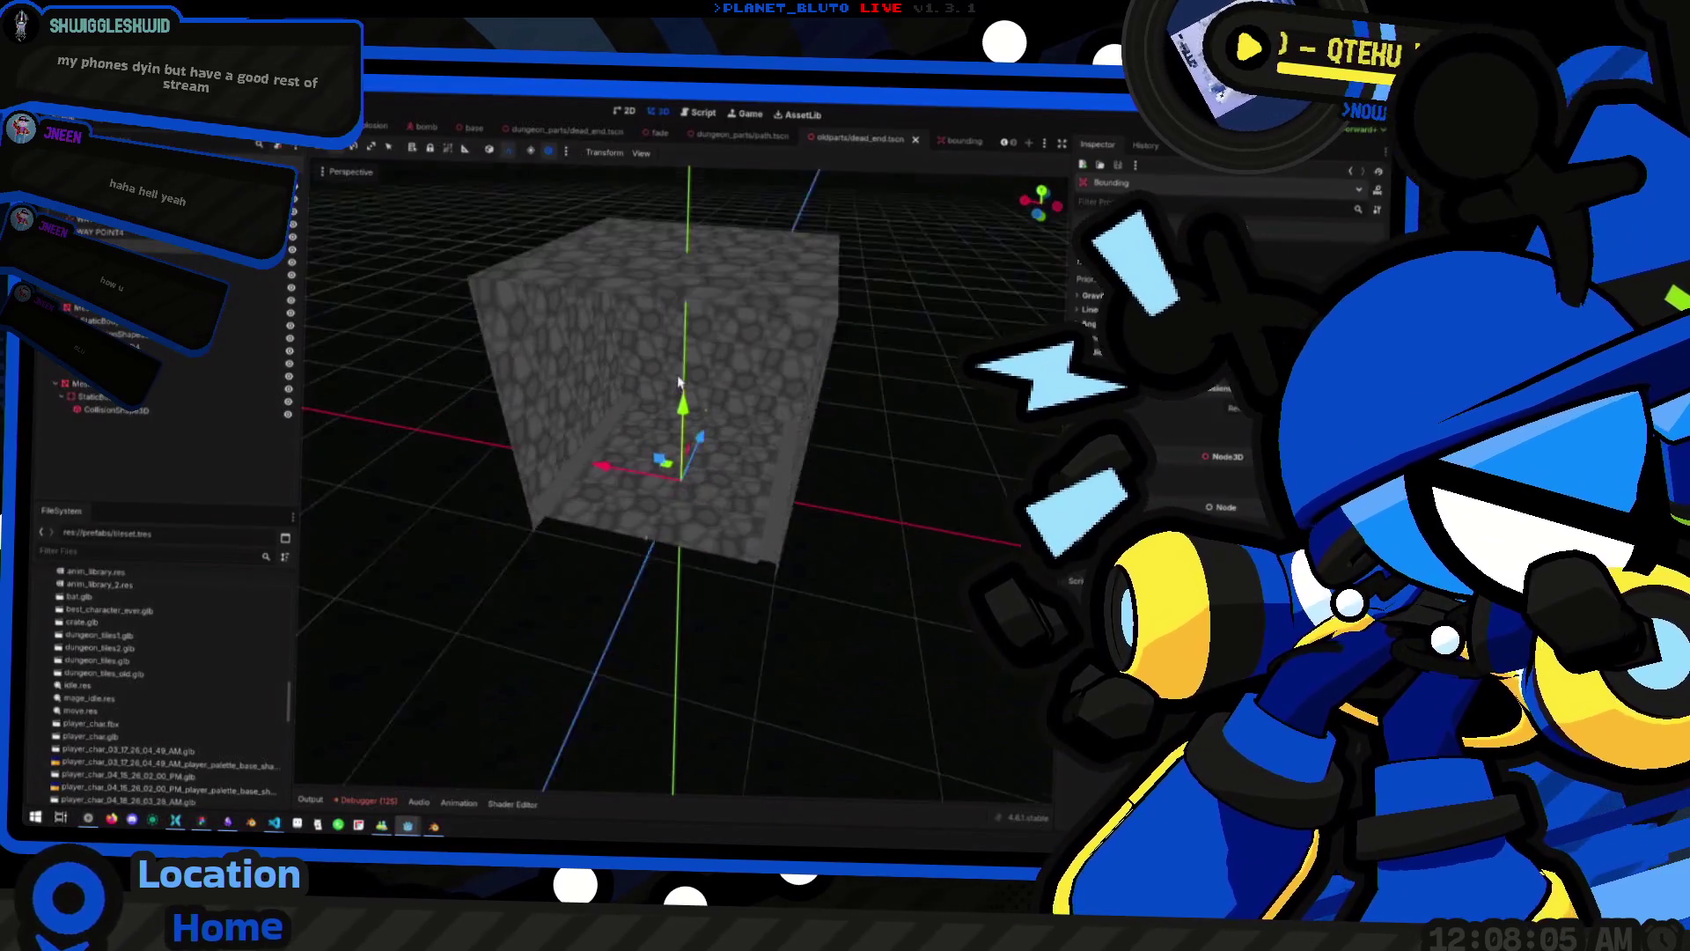
key(alt+Tab)
Compare the wall_trimming, wall_trimming_end and curved wall_trimming_corner tiles
mouse_move(774, 489)
mouse_down()
mouse_move(803, 479)
mouse_move(742, 495)
mouse_move(757, 520)
mouse_move(825, 451)
mouse_up()
scroll(826, 452, up, 3)
click(872, 445)
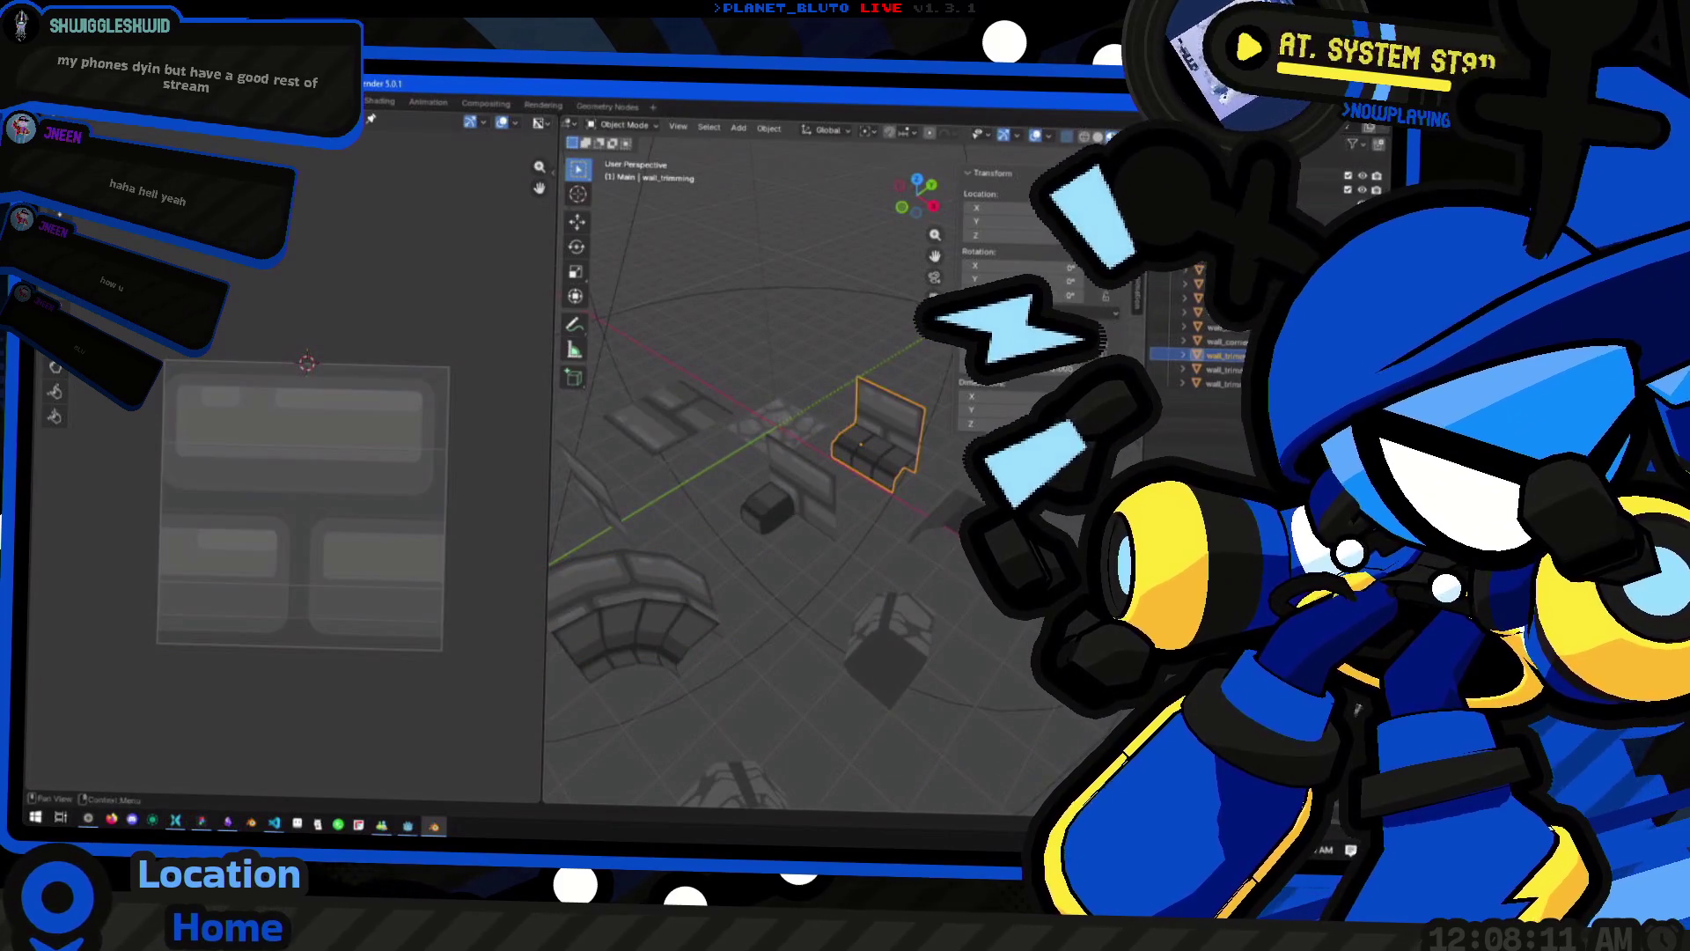
click(788, 507)
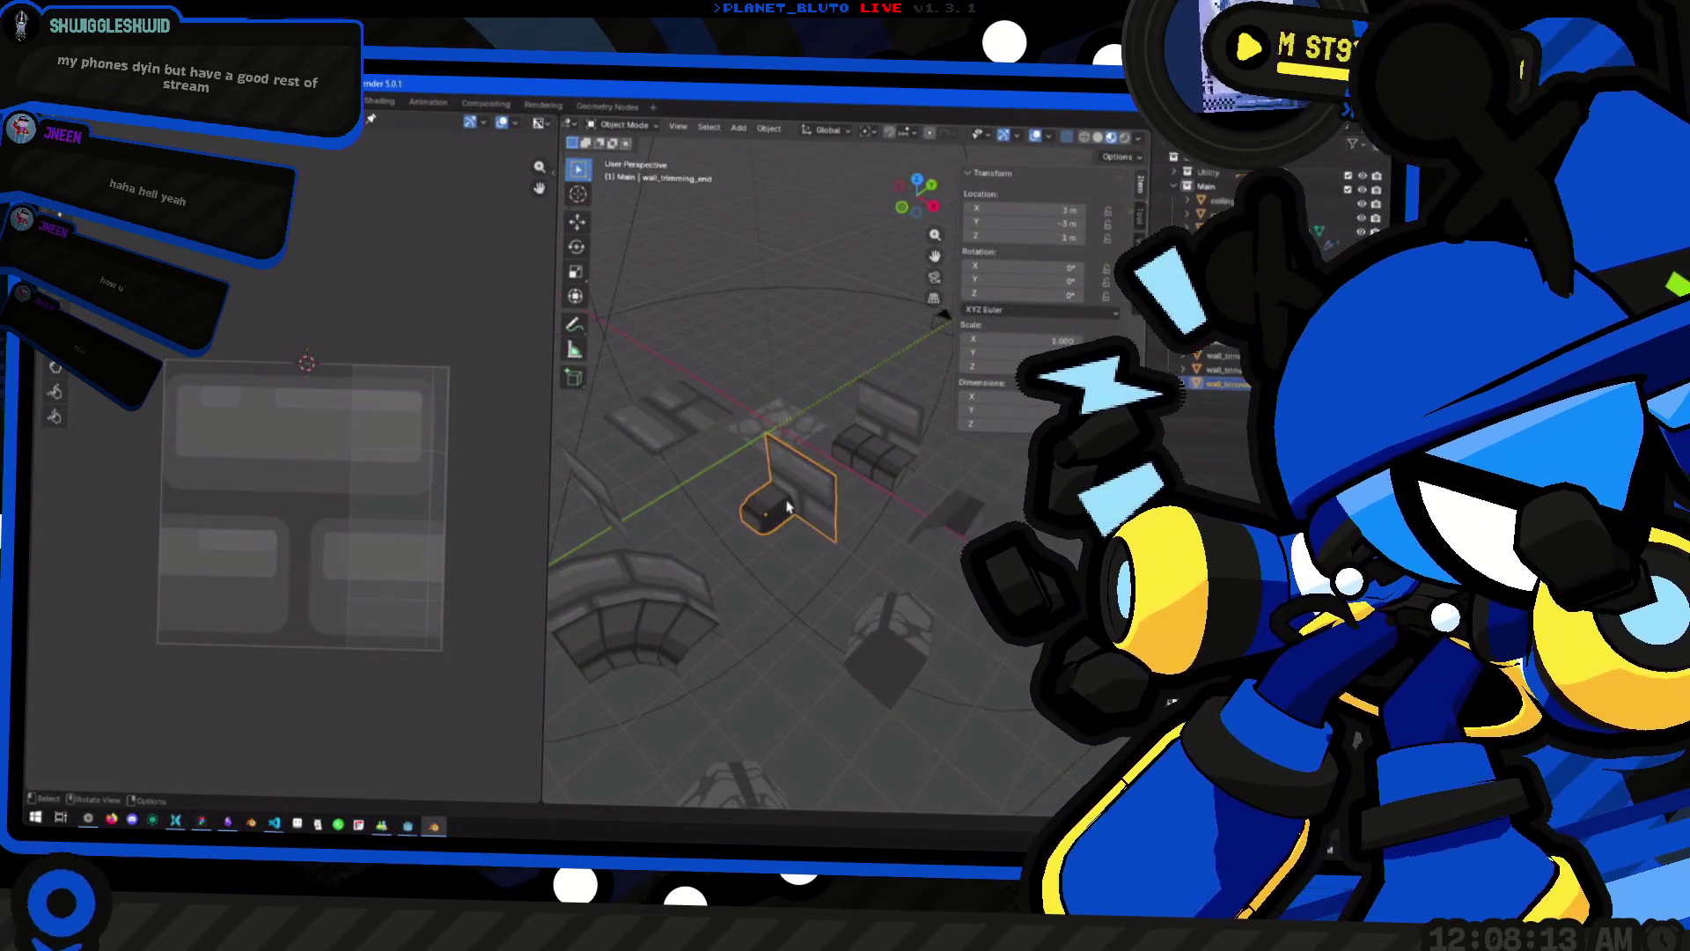
click(634, 603)
click(797, 511)
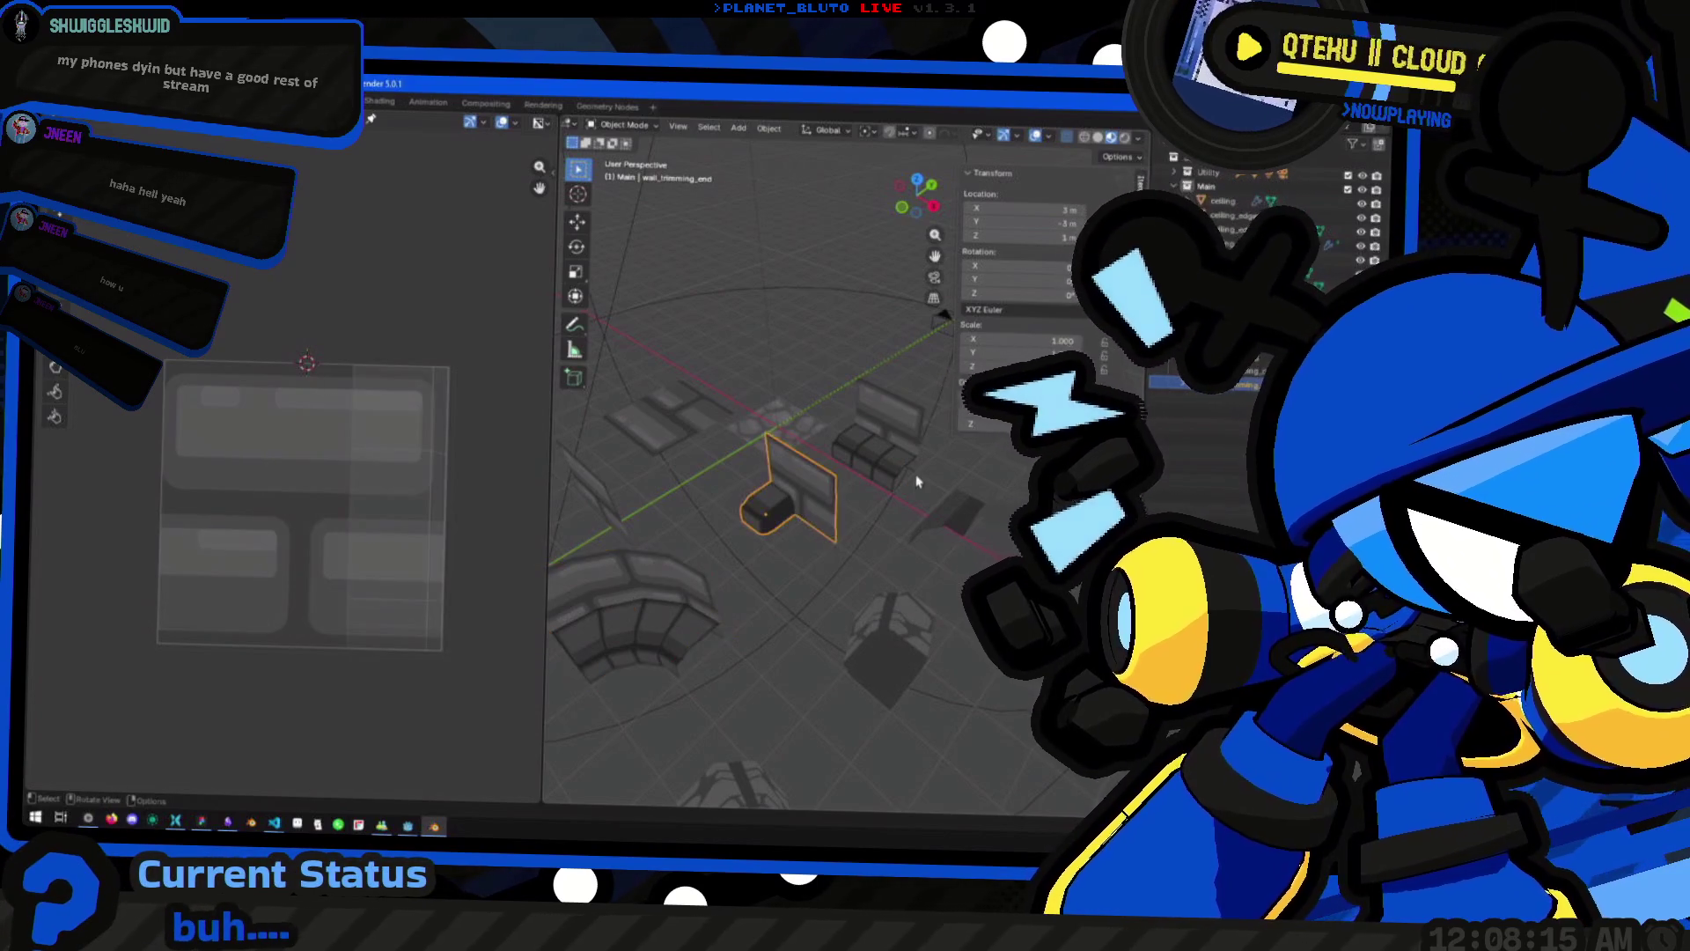
click(889, 440)
click(792, 493)
click(911, 466)
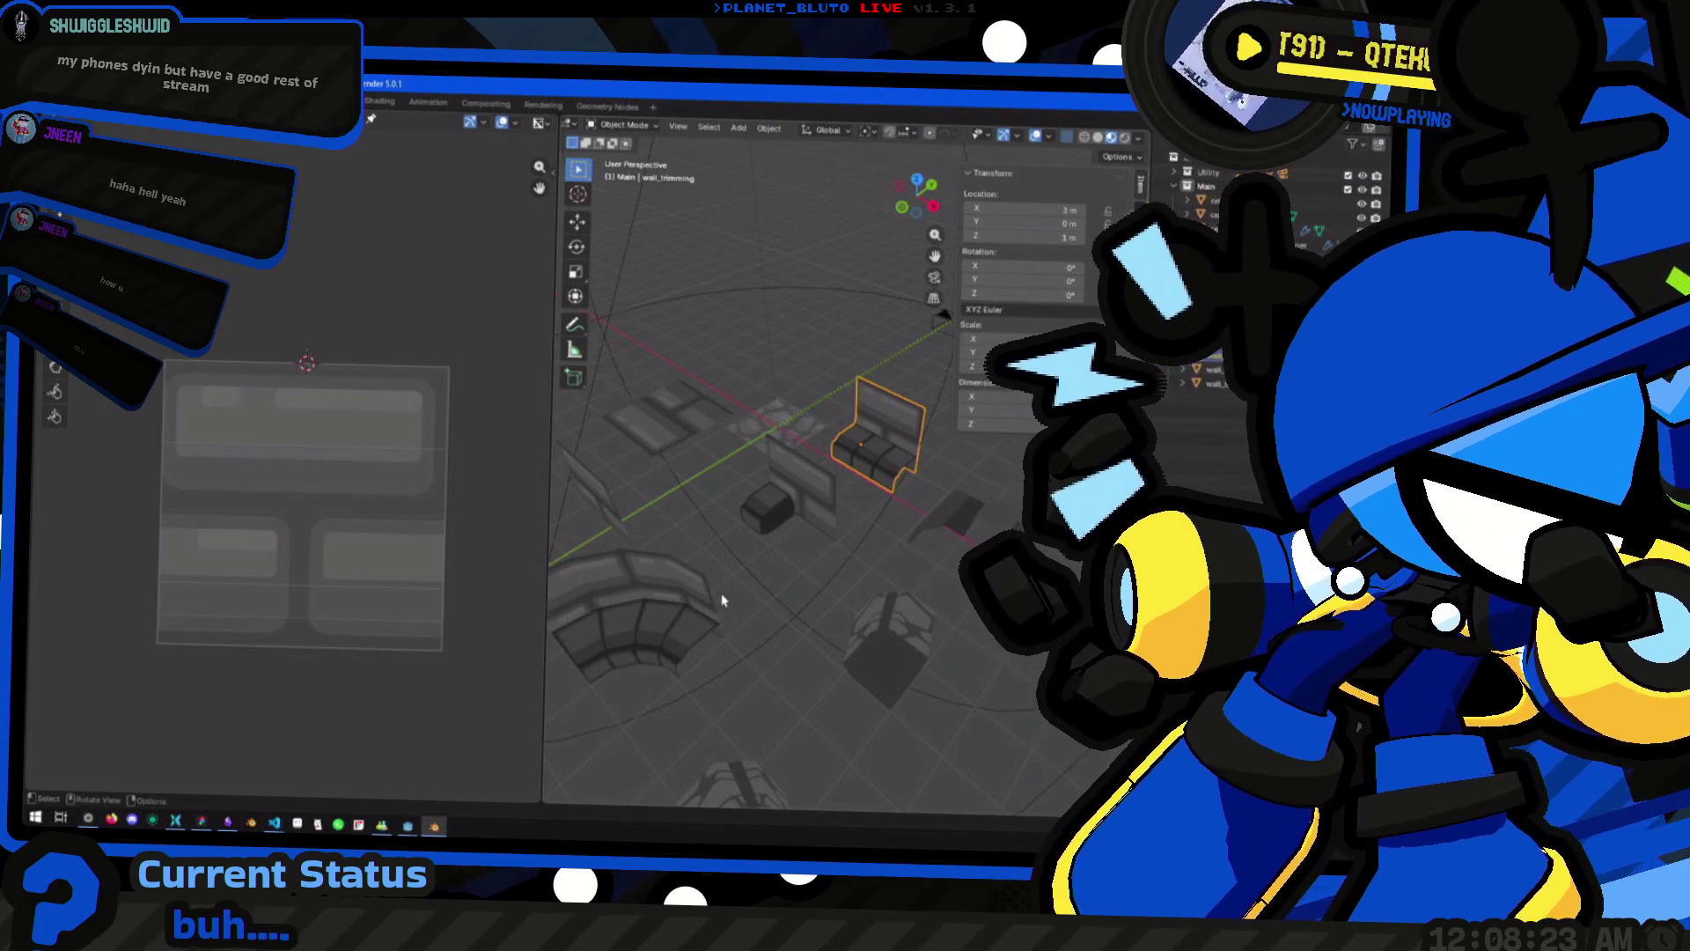
Select the curved wall_trimming_corner piece and frame it in the viewport
click(694, 581)
scroll(764, 522, down, 8)
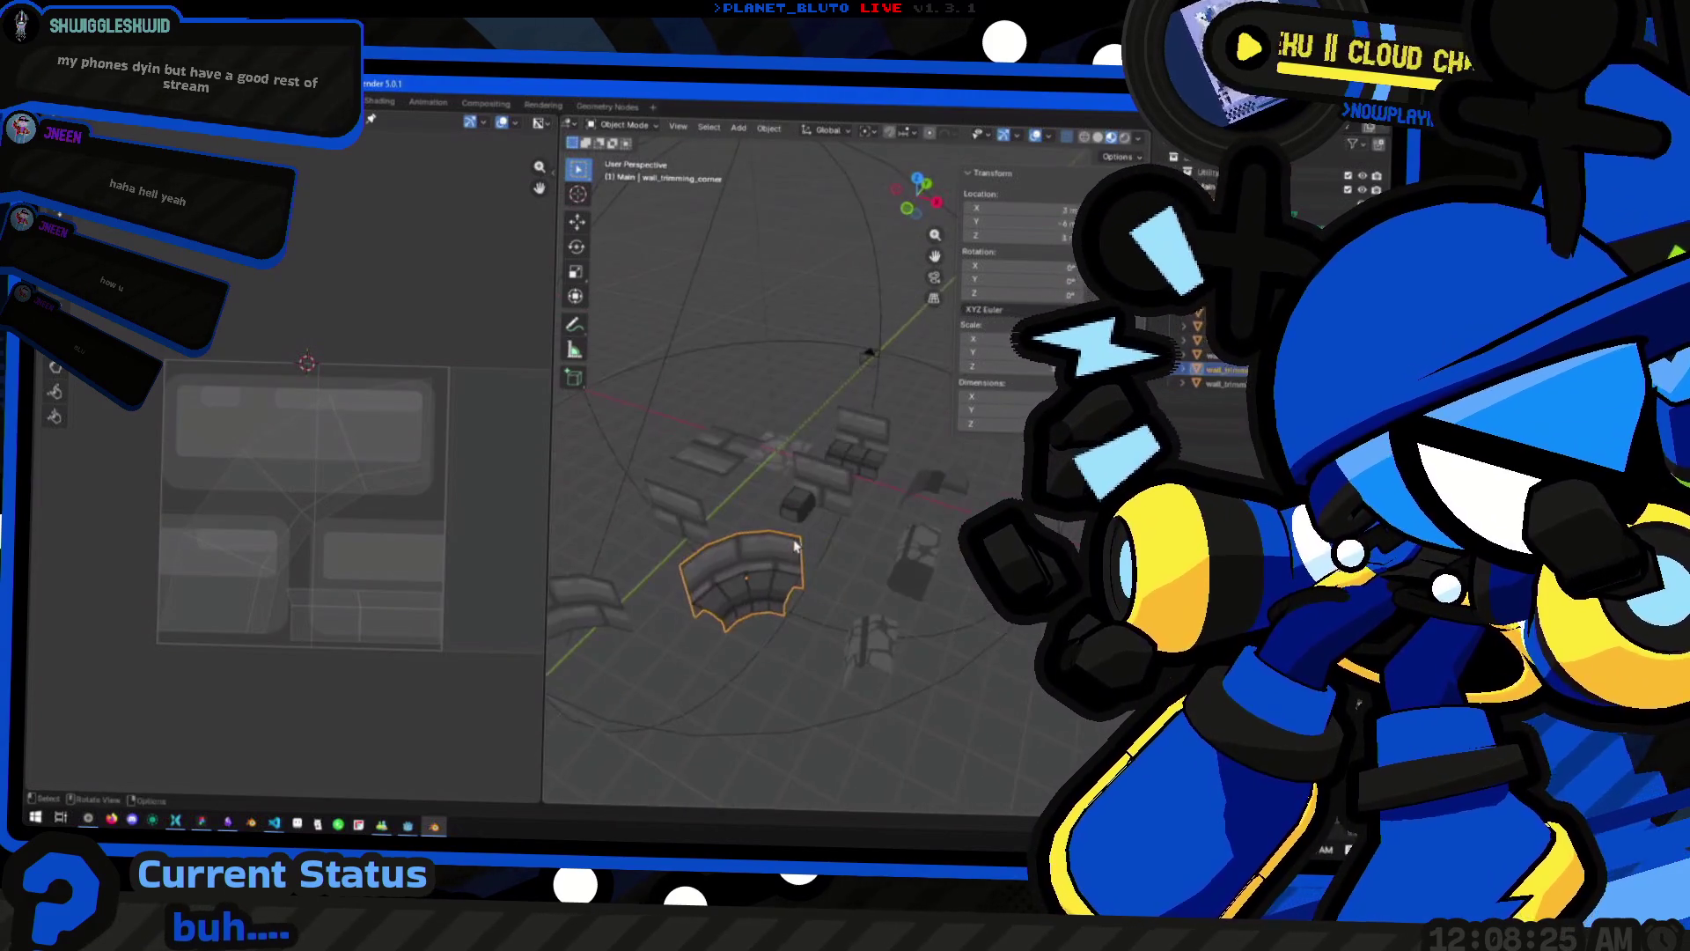
mouse_move(757, 563)
mouse_down()
mouse_move(704, 552)
mouse_move(753, 622)
mouse_move(743, 528)
mouse_move(785, 520)
mouse_move(842, 574)
mouse_move(832, 554)
mouse_up()
click(744, 541)
click(786, 574)
key(KP_Decimal)
Review the curved corner's mesh in Edit Mode, deselecting all before leaving
key(Tab)
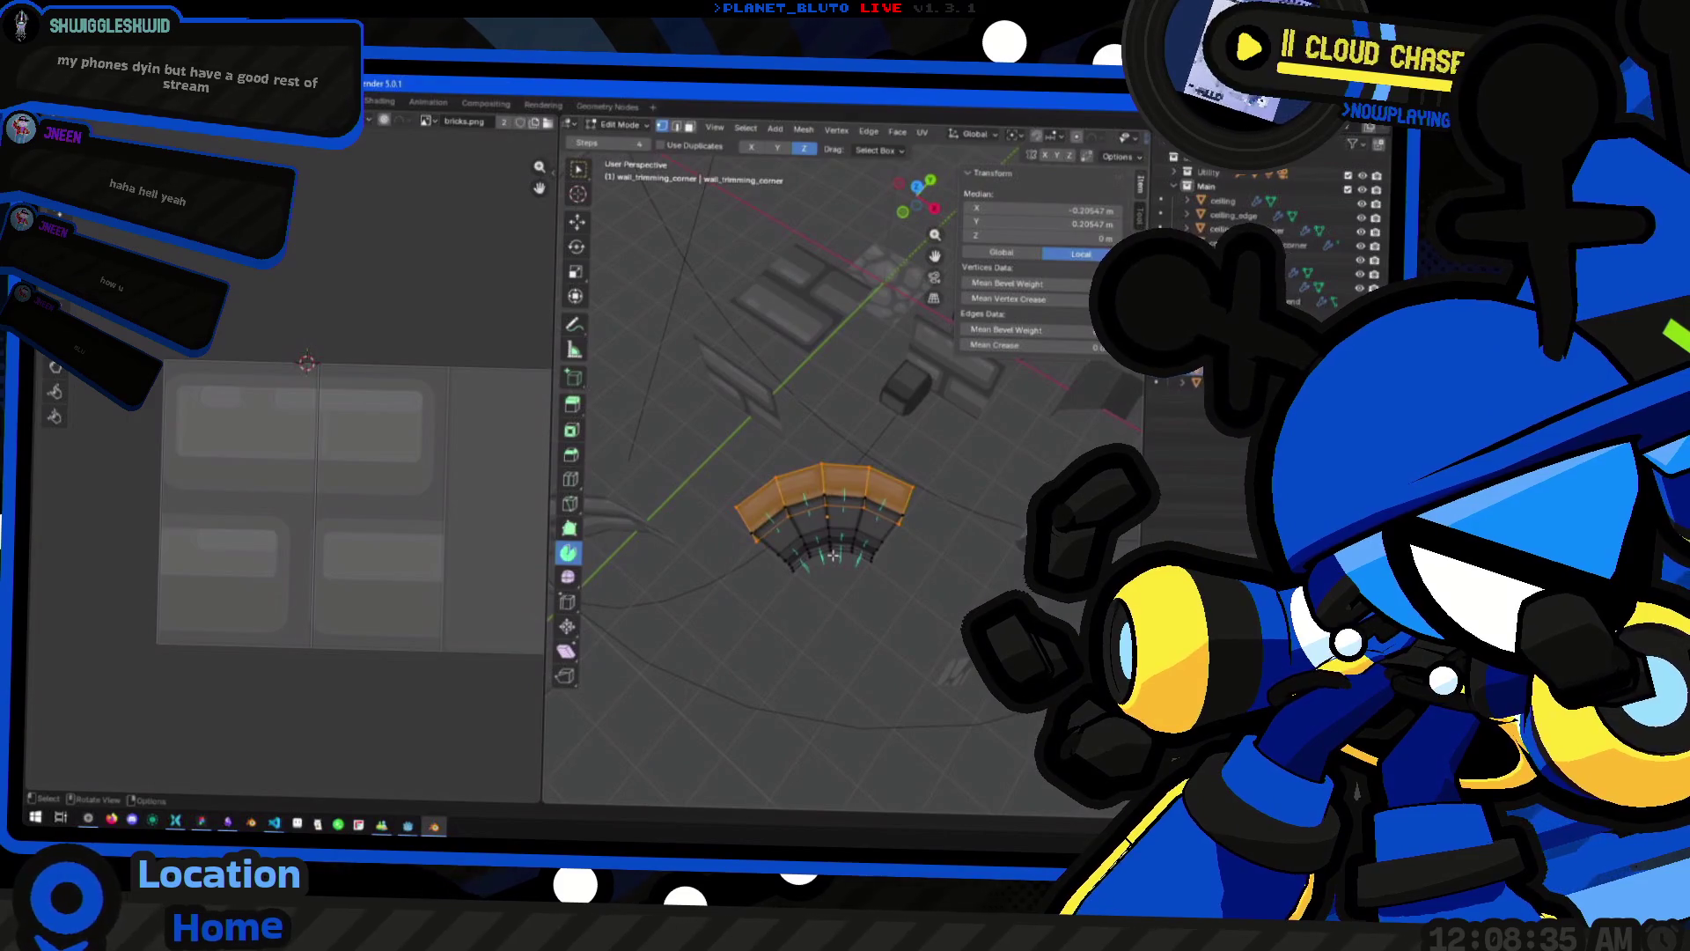
scroll(833, 554, down, 3)
key(Tab)
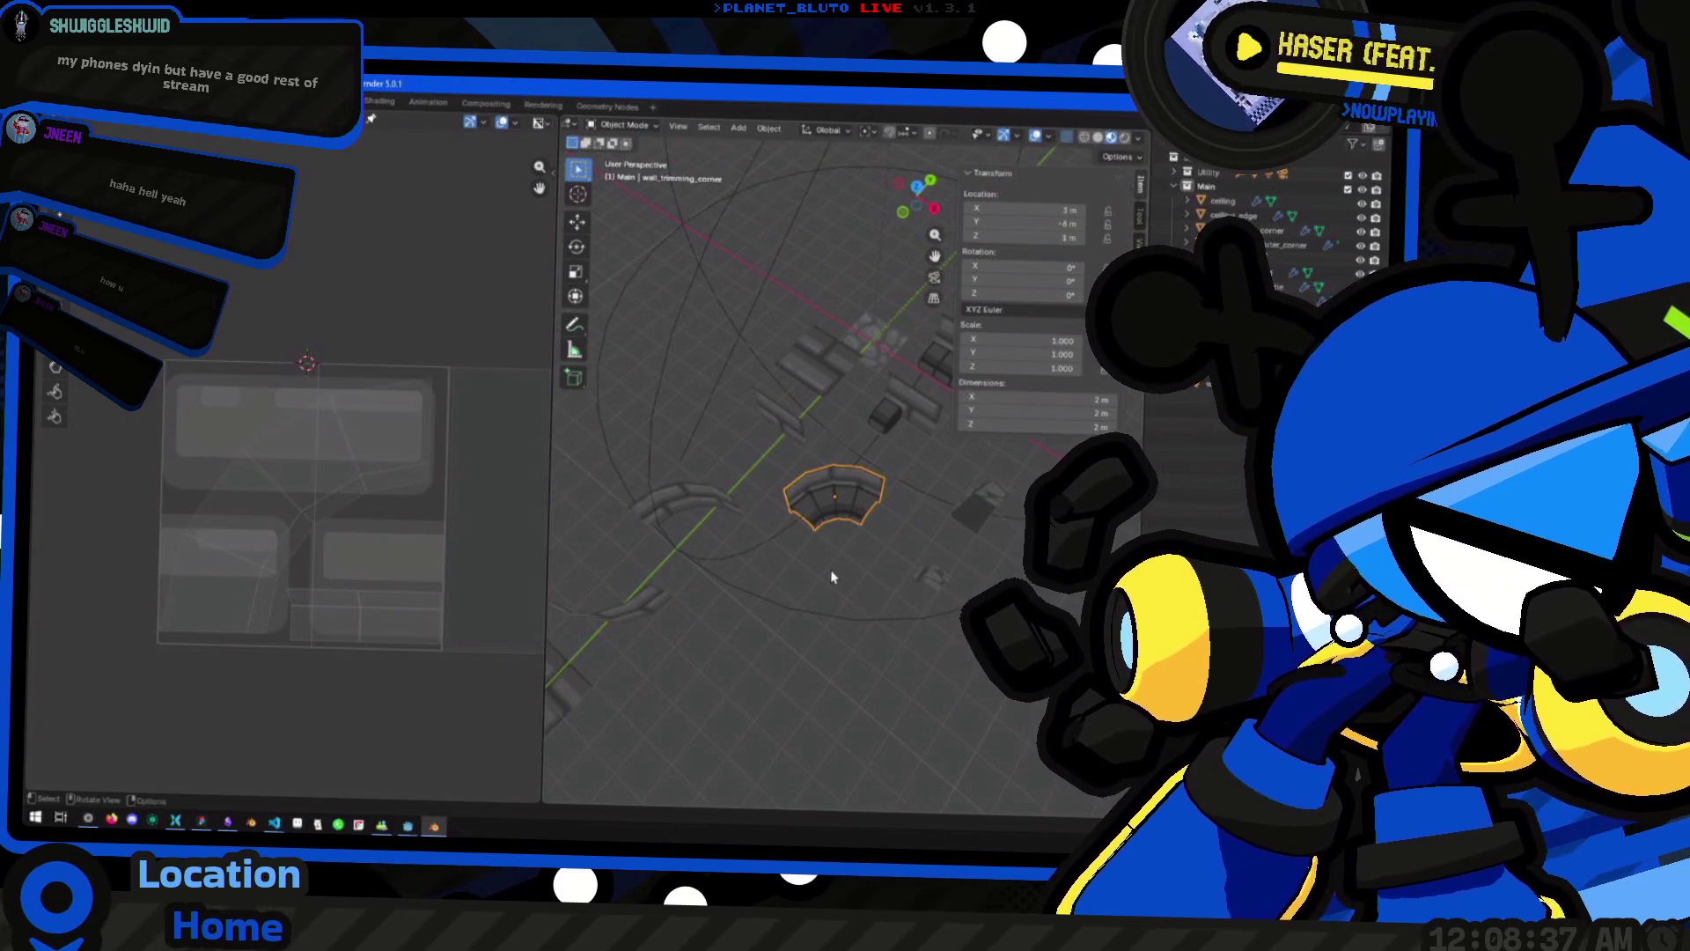
scroll(833, 576, up, 3)
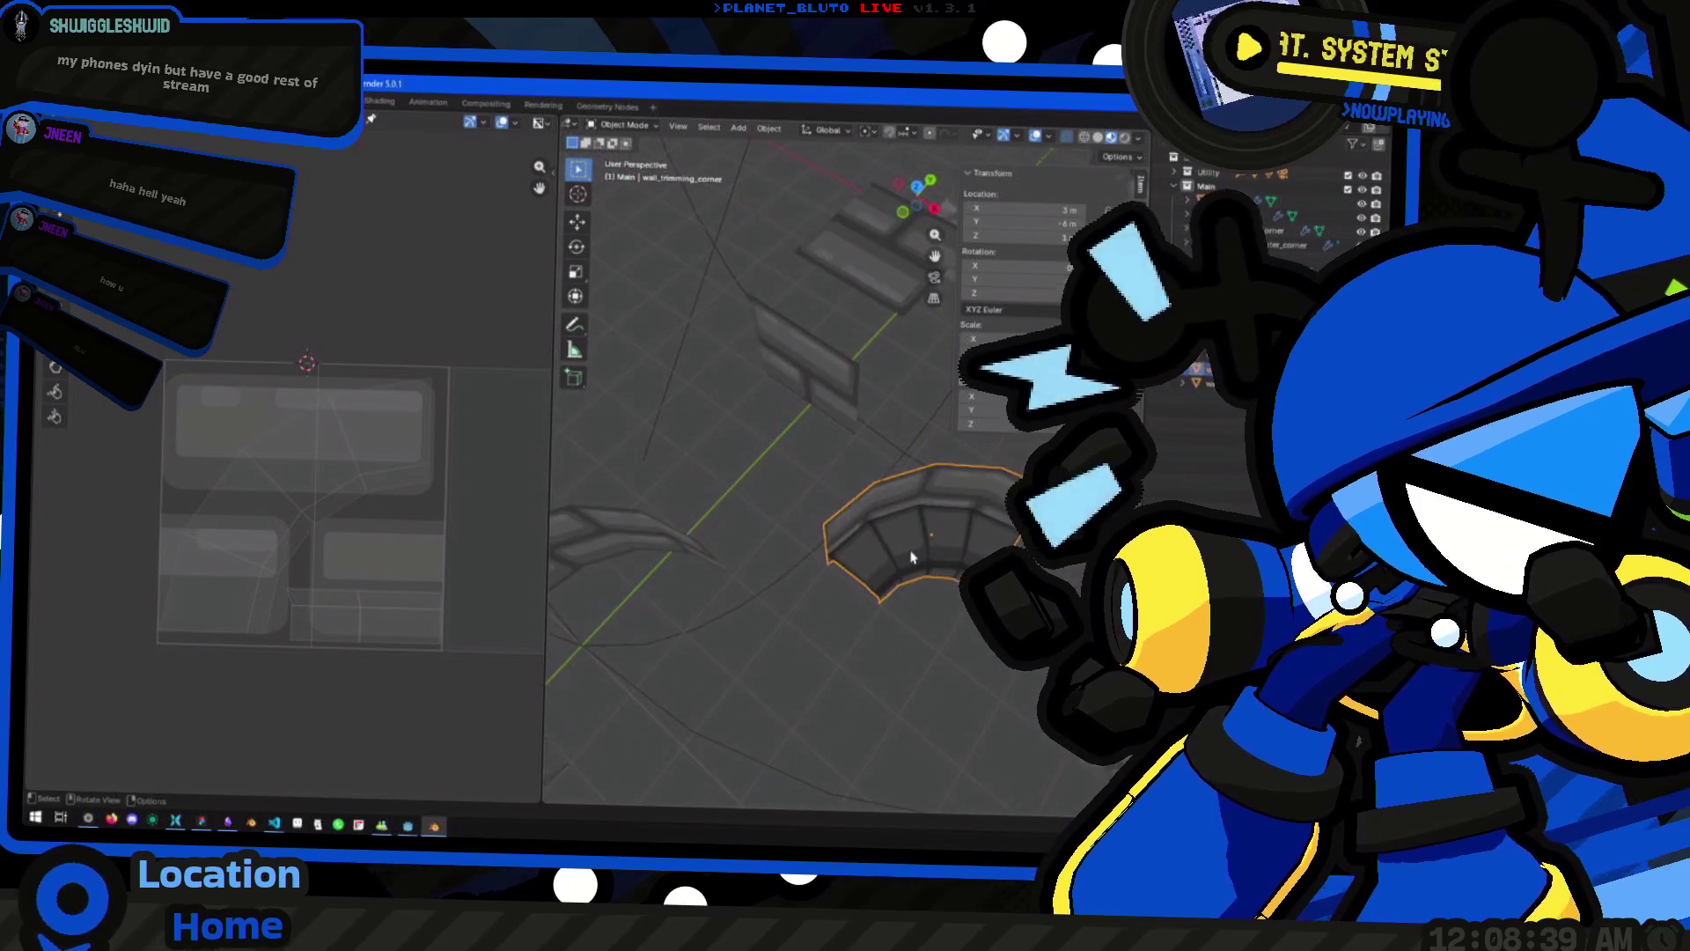
key(Tab)
scroll(934, 561, down, 3)
key(alt+a)
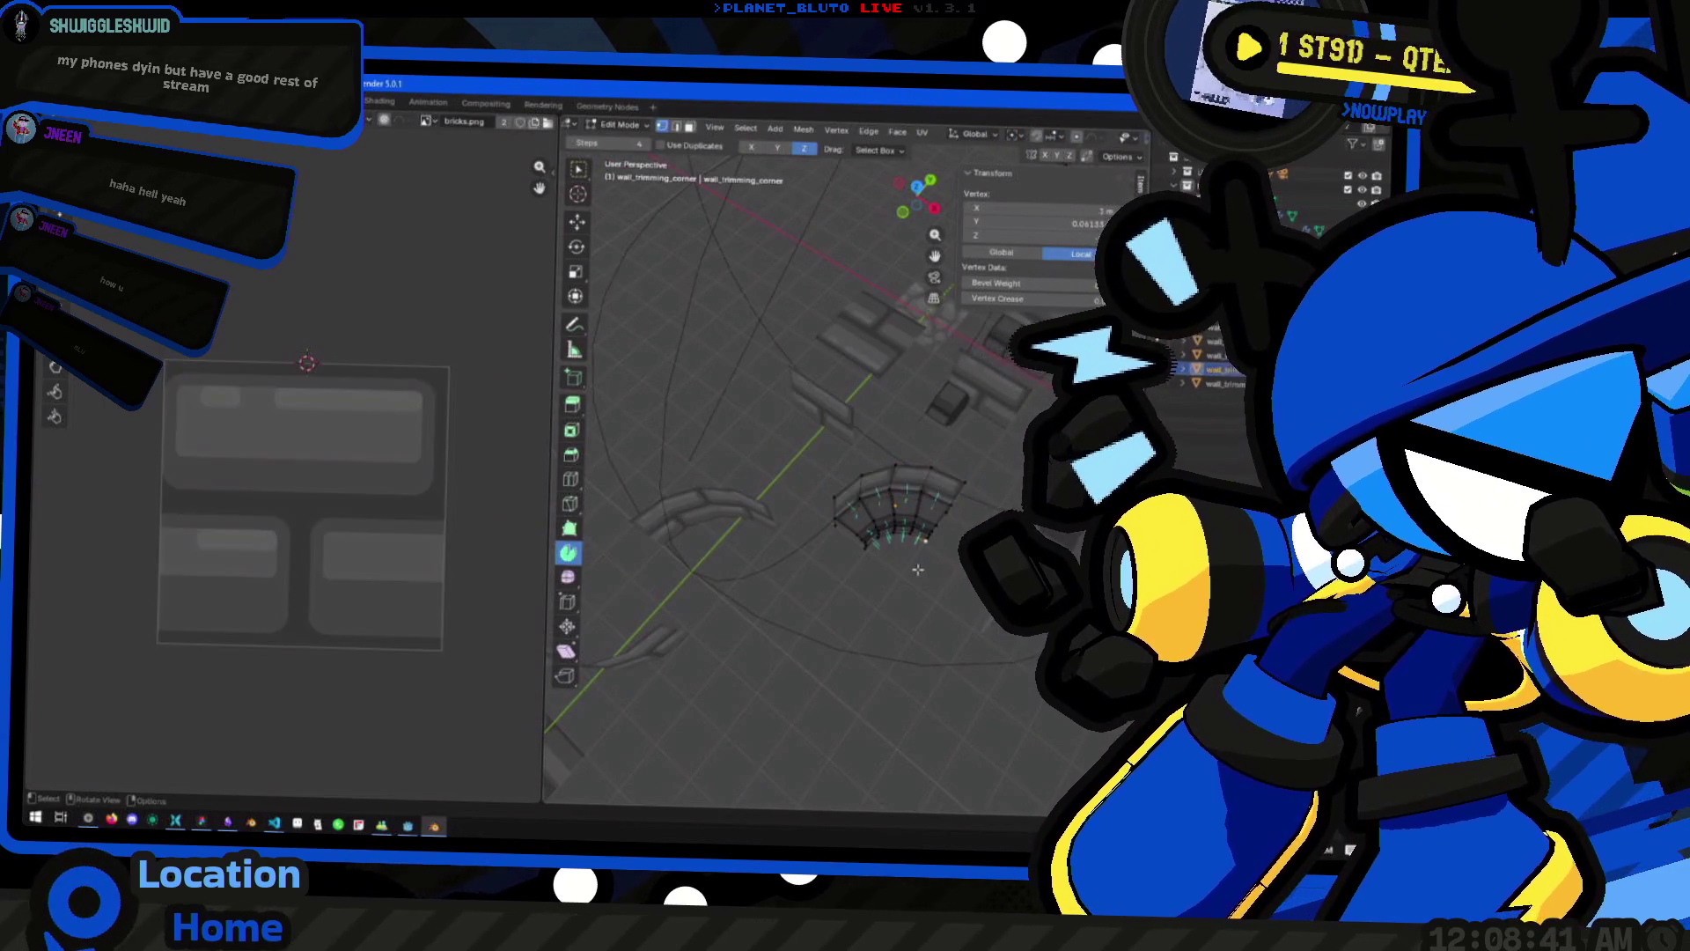
key(shift+space)
mouse_move(915, 557)
mouse_down()
mouse_move(918, 526)
mouse_move(801, 515)
mouse_move(705, 573)
mouse_move(604, 528)
mouse_move(751, 483)
mouse_move(812, 511)
mouse_move(765, 553)
mouse_move(784, 514)
mouse_move(834, 555)
mouse_move(804, 578)
mouse_move(901, 611)
mouse_move(800, 604)
mouse_move(872, 622)
mouse_move(874, 548)
mouse_move(867, 570)
mouse_move(815, 577)
mouse_move(868, 528)
mouse_move(845, 562)
mouse_move(863, 547)
mouse_move(688, 600)
mouse_up()
key(Tab)
scroll(792, 506, down, 3)
Save dungeon_tiles.blend and select the curved wall_corner piece
click(768, 498)
scroll(784, 514, up, 5)
key(ctrl+s)
click(863, 547)
Duplicate the curved wall corner piece and drop the copy on the floor plane
mouse_move(847, 609)
mouse_down()
mouse_move(895, 590)
mouse_move(819, 618)
mouse_up()
key(shift+d)
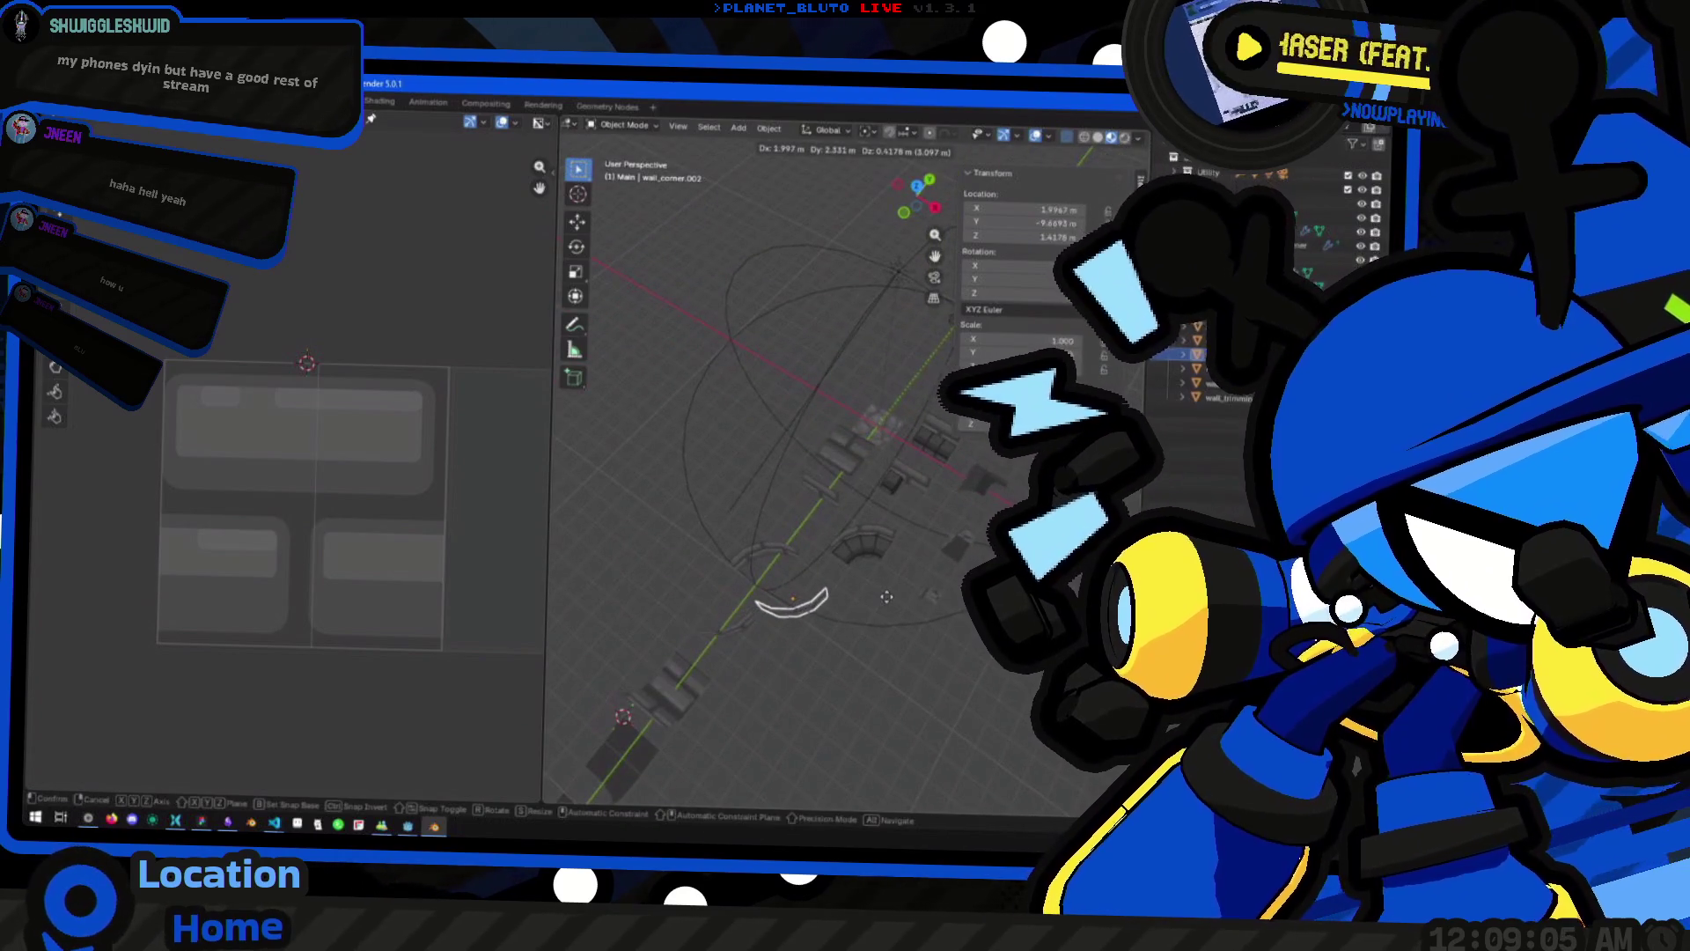
key(shift+z)
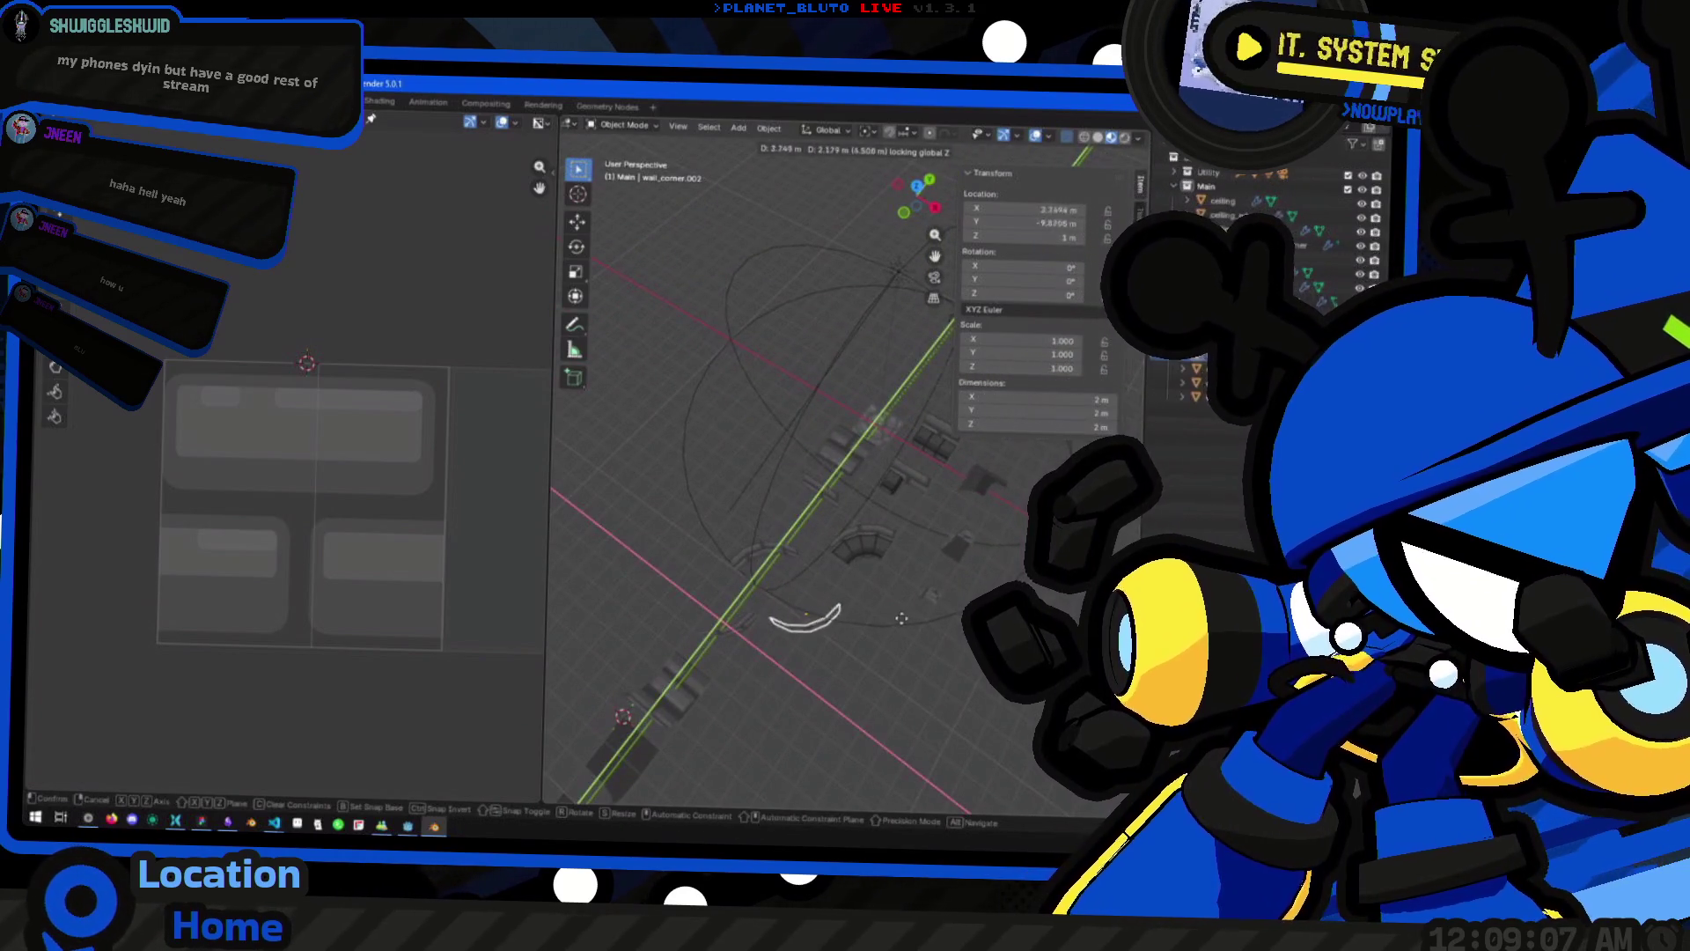
click(906, 605)
mouse_move(905, 606)
mouse_down()
mouse_move(860, 652)
mouse_move(918, 632)
mouse_up()
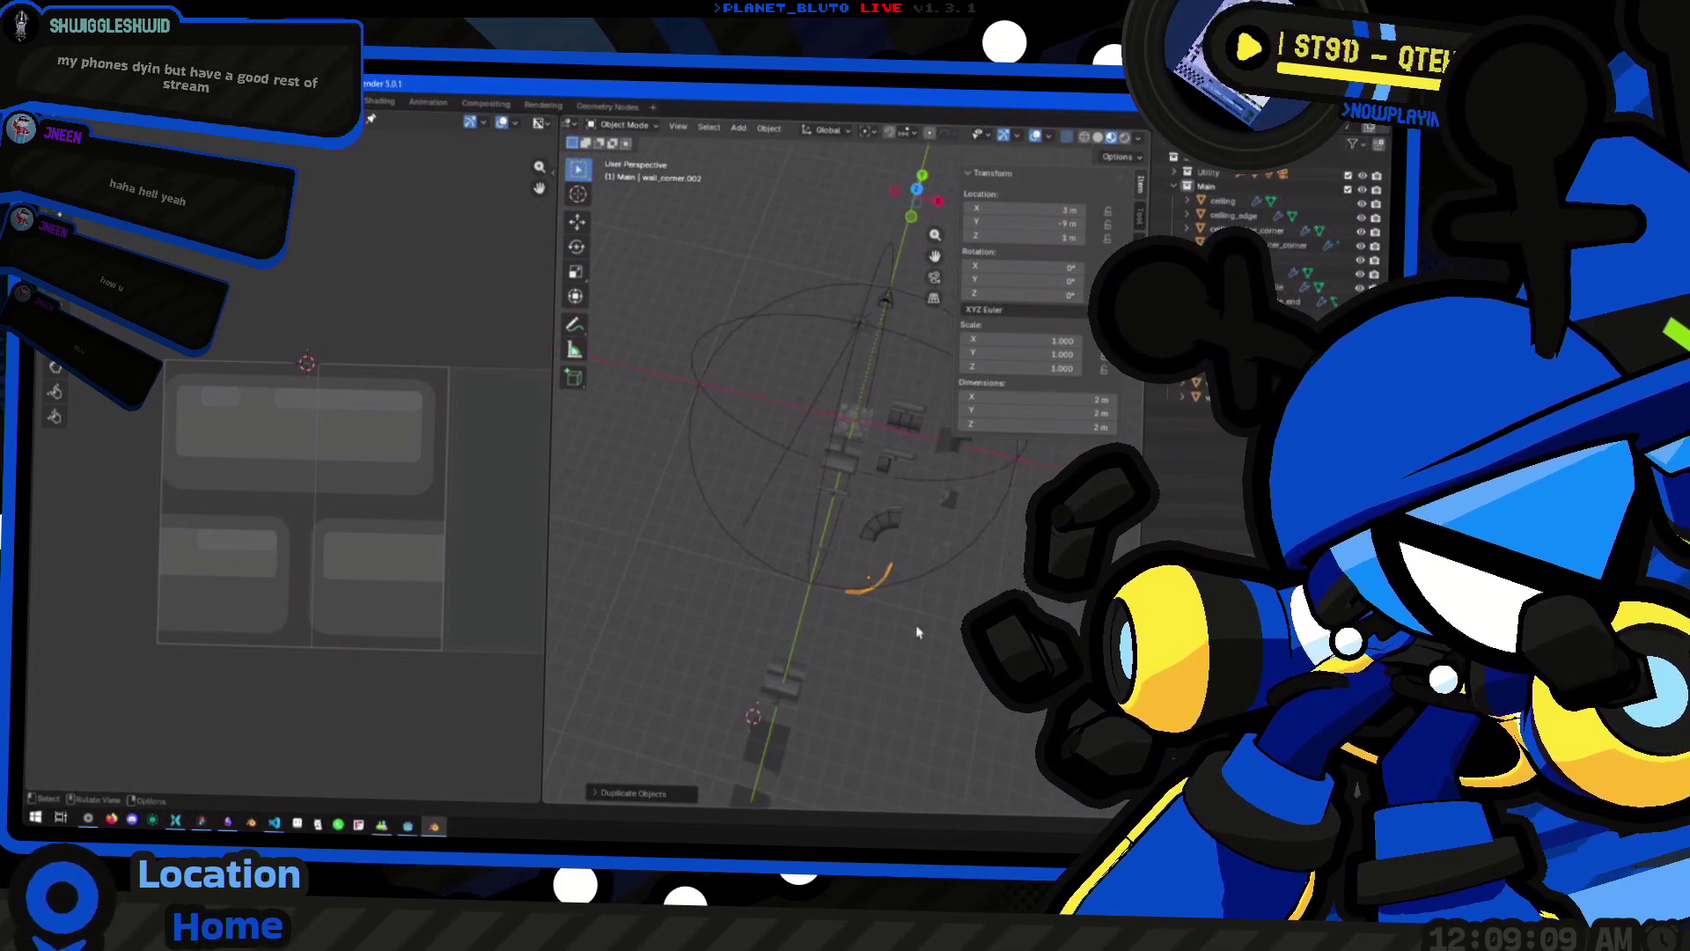
scroll(933, 546, up, 3)
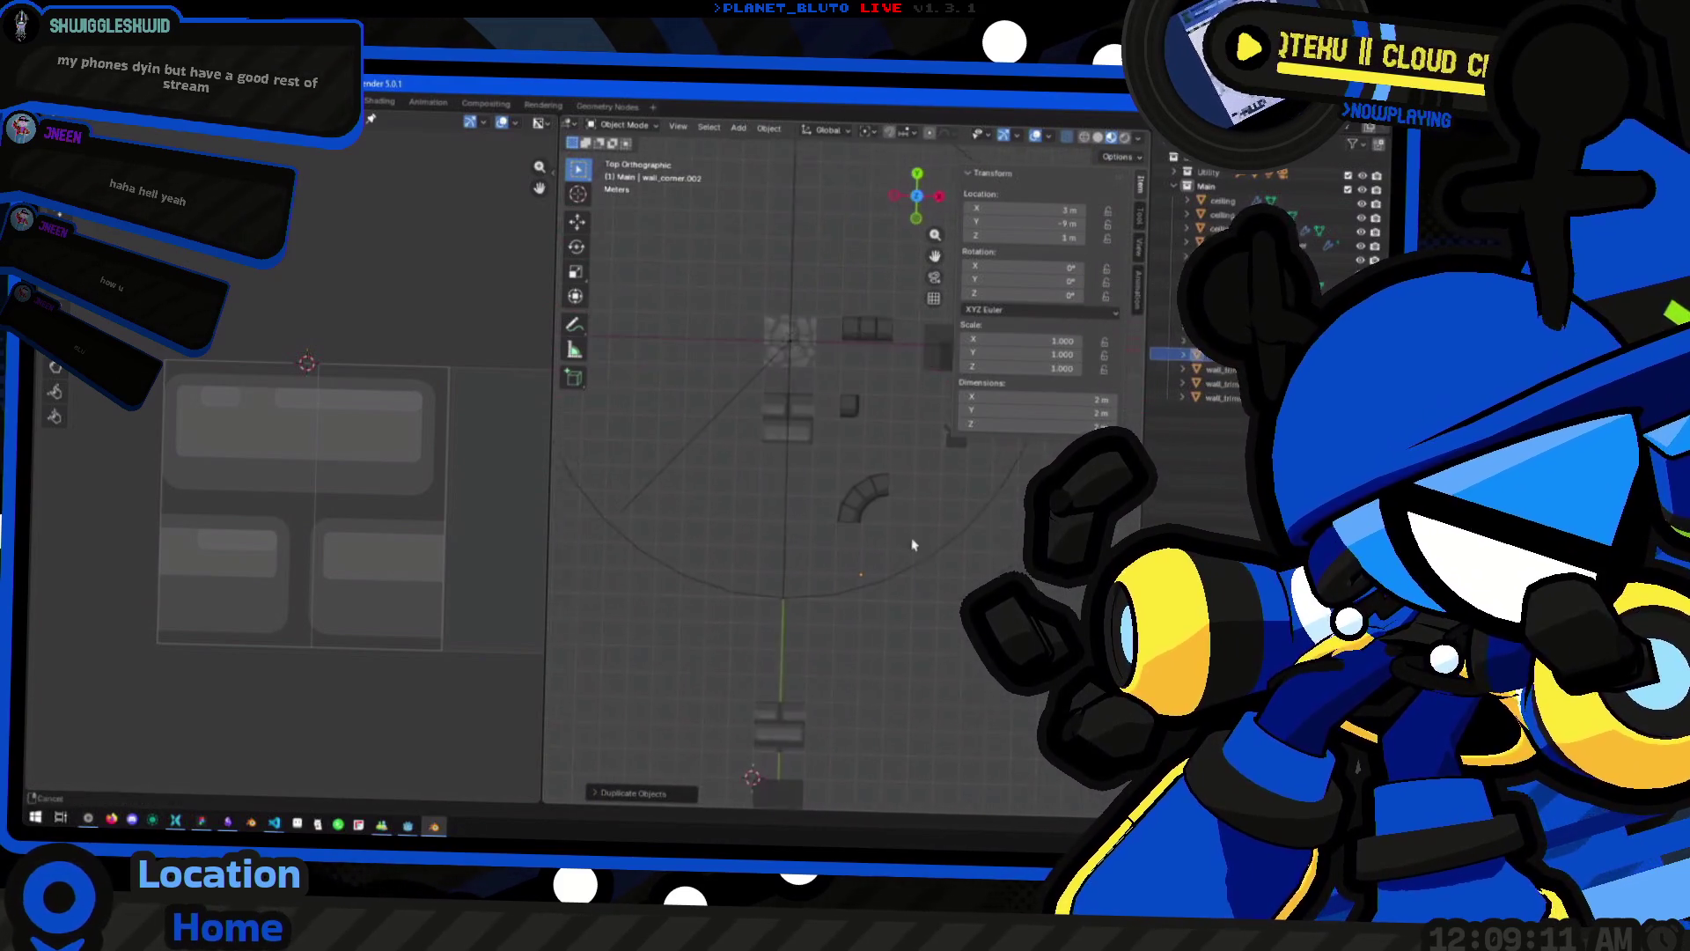
Orbit and pan around the whole tile layout to check the wall pieces
mouse_move(773, 473)
mouse_down()
mouse_move(823, 440)
mouse_move(860, 491)
mouse_move(722, 486)
mouse_move(783, 479)
mouse_move(698, 462)
mouse_move(837, 508)
mouse_move(837, 407)
mouse_move(877, 545)
mouse_move(880, 528)
mouse_up()
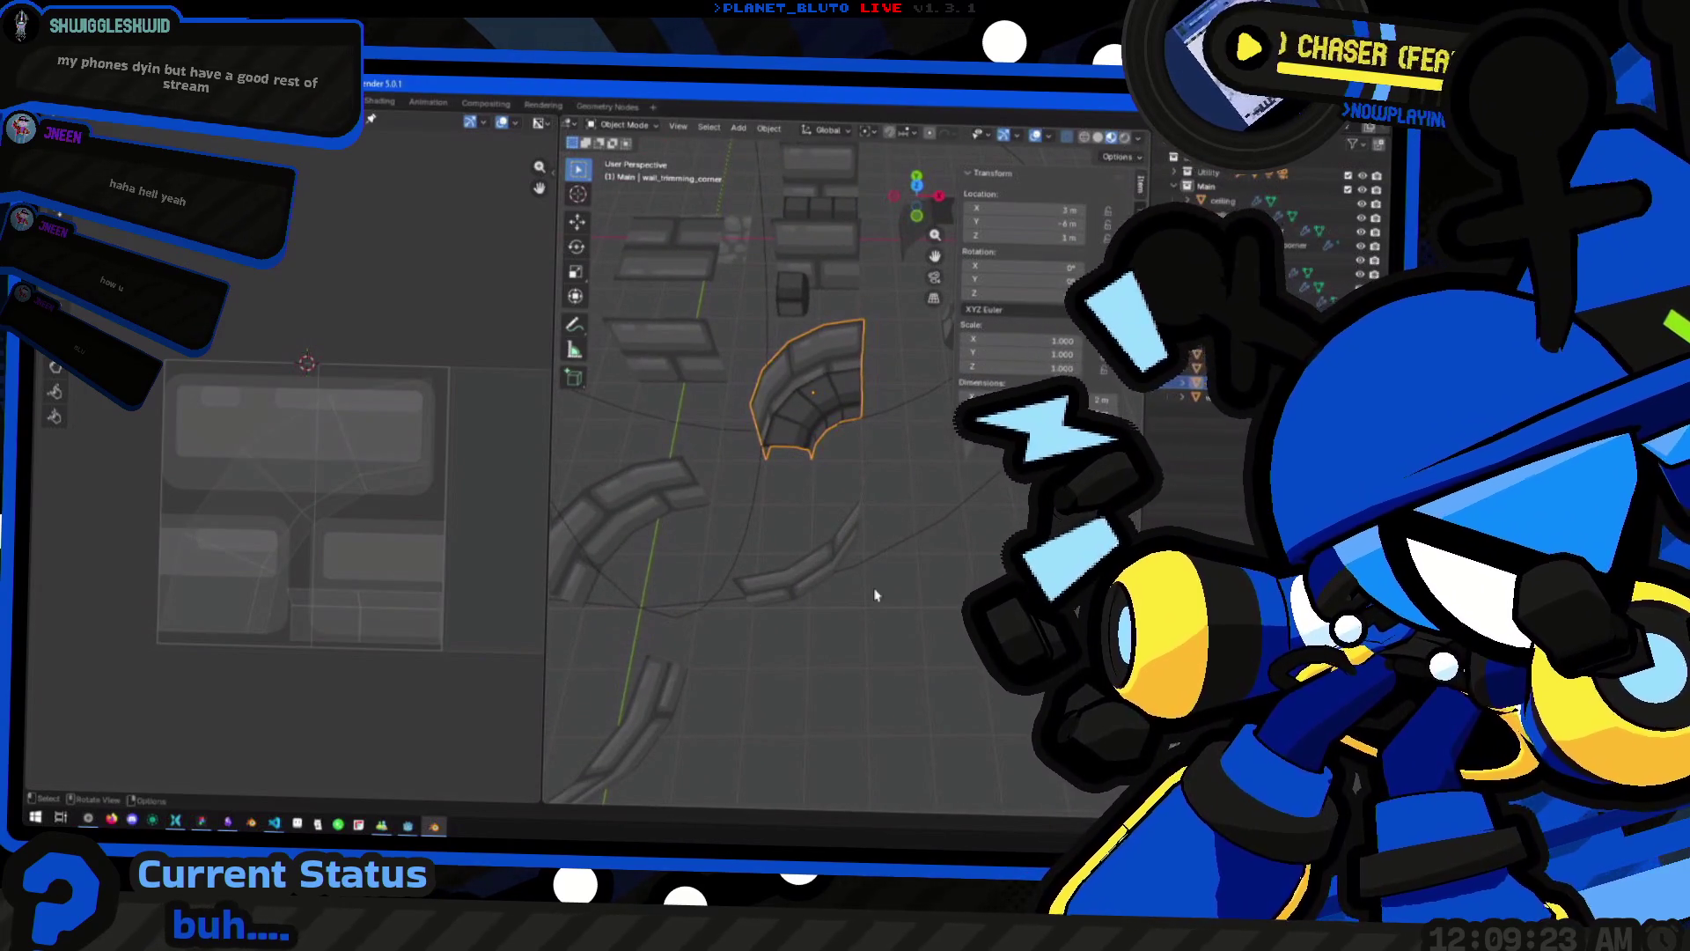
mouse_move(782, 531)
mouse_down()
mouse_move(815, 484)
mouse_move(880, 476)
mouse_move(805, 484)
mouse_move(869, 518)
mouse_move(849, 515)
mouse_move(864, 517)
mouse_move(861, 478)
mouse_move(913, 487)
mouse_move(777, 471)
mouse_move(773, 528)
mouse_move(757, 502)
mouse_up()
scroll(749, 484, down, 4)
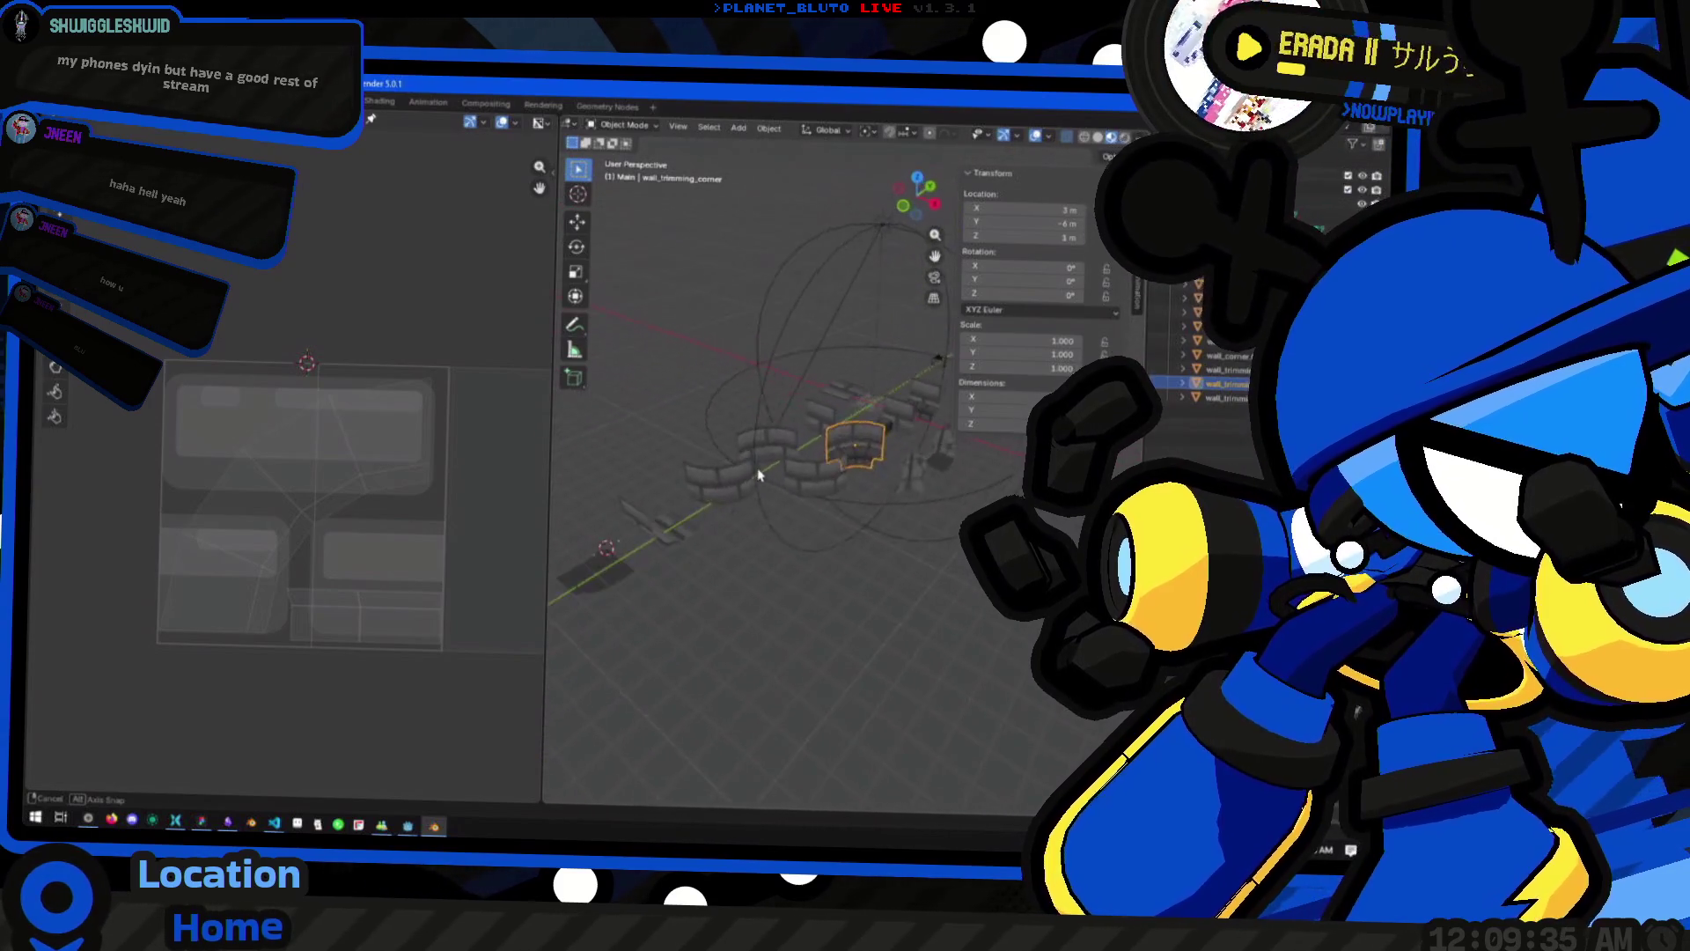
mouse_move(825, 436)
mouse_down()
mouse_move(737, 480)
mouse_move(788, 510)
mouse_move(776, 453)
mouse_move(884, 426)
mouse_move(882, 456)
mouse_move(849, 482)
mouse_move(736, 484)
mouse_up()
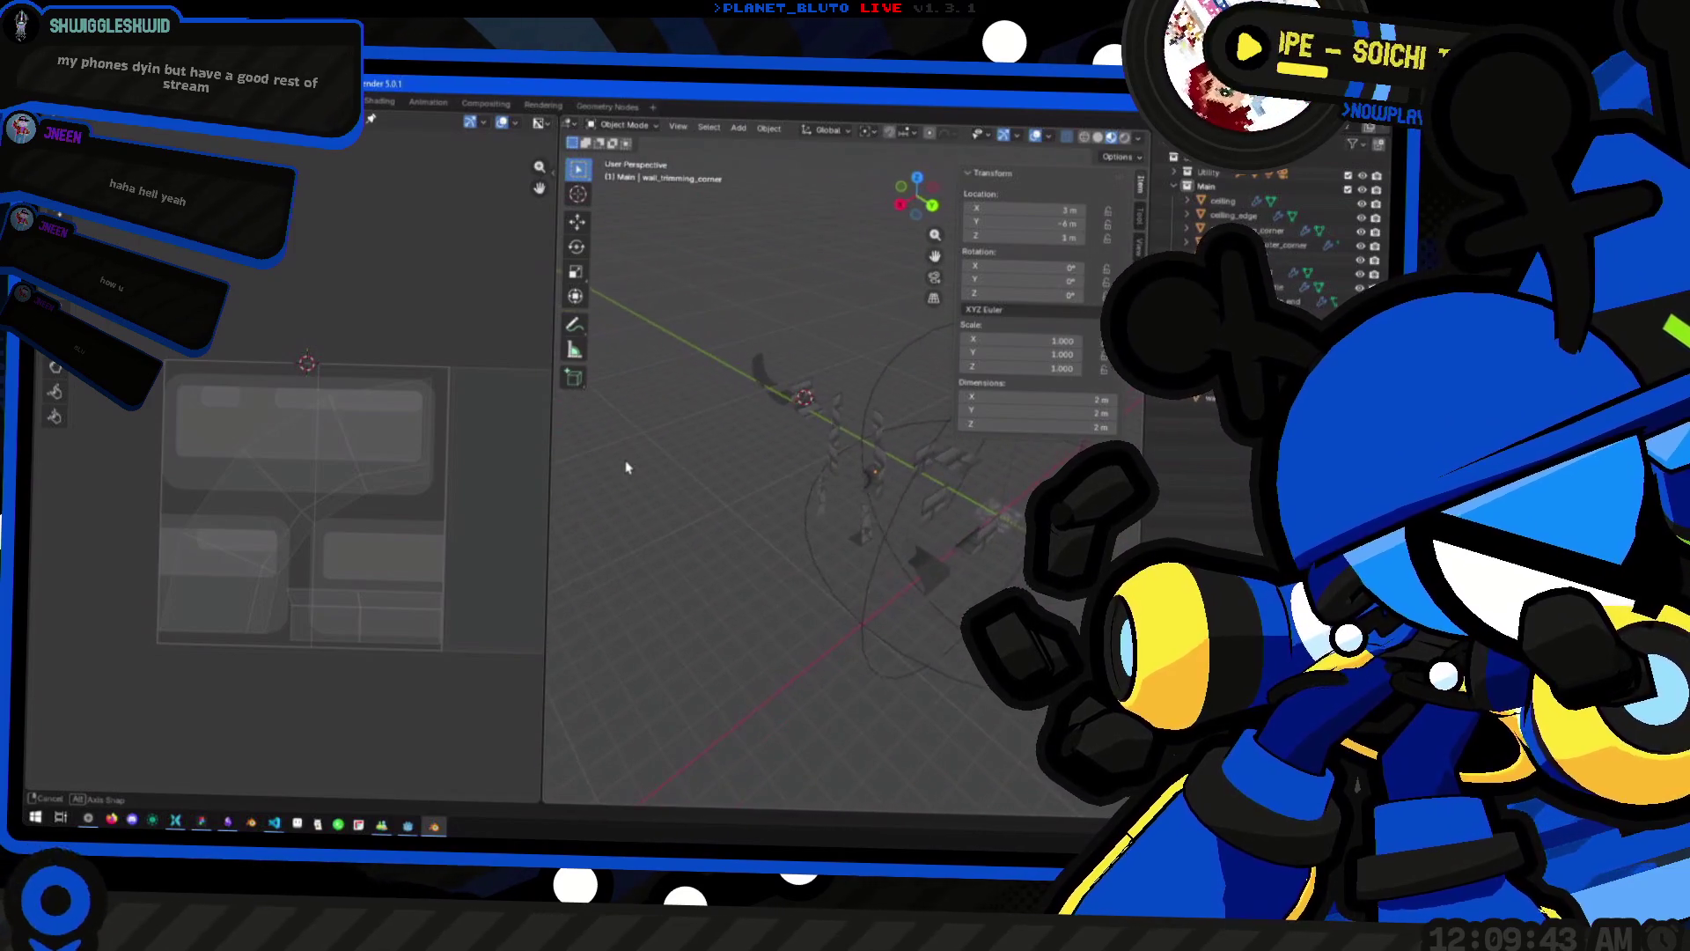
mouse_move(623, 487)
mouse_down()
mouse_move(573, 478)
mouse_move(921, 487)
mouse_move(727, 469)
mouse_move(874, 493)
mouse_move(860, 445)
mouse_move(792, 440)
mouse_move(875, 445)
mouse_move(763, 417)
mouse_up()
mouse_move(902, 433)
mouse_down()
mouse_move(798, 384)
mouse_move(906, 434)
mouse_move(766, 426)
mouse_move(835, 545)
mouse_up()
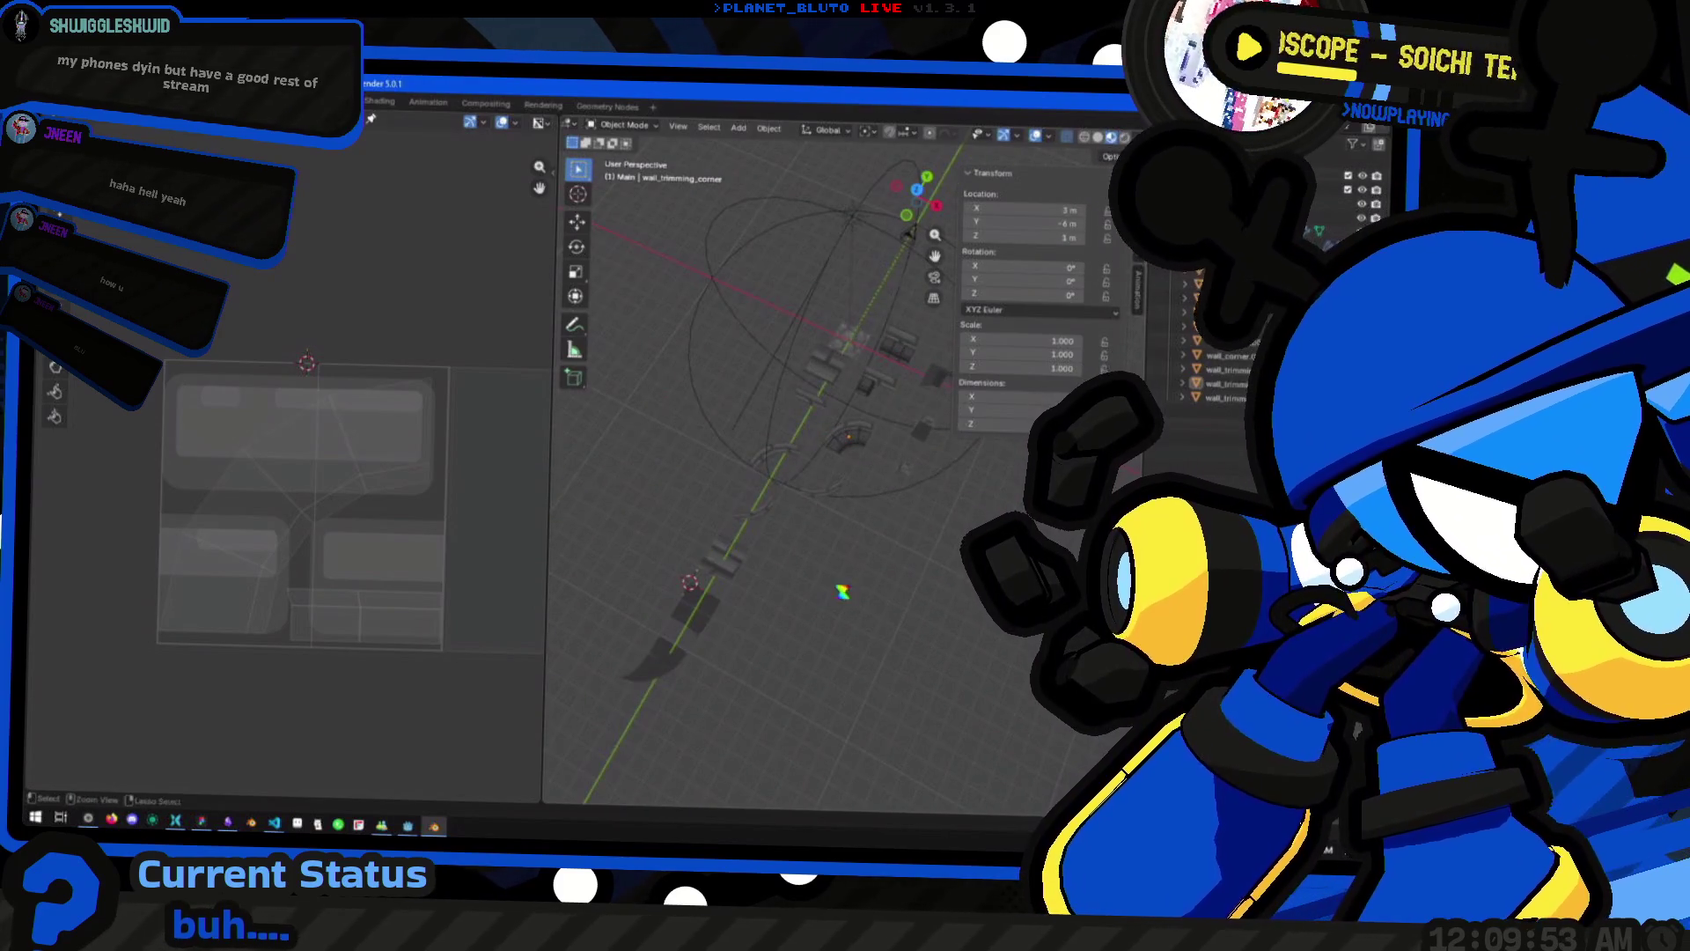
Save dungeon_tiles.blend and start switching windows toward Godot
key(ctrl+s)
key(alt+Tab)
click(731, 352)
key(alt+Tab)
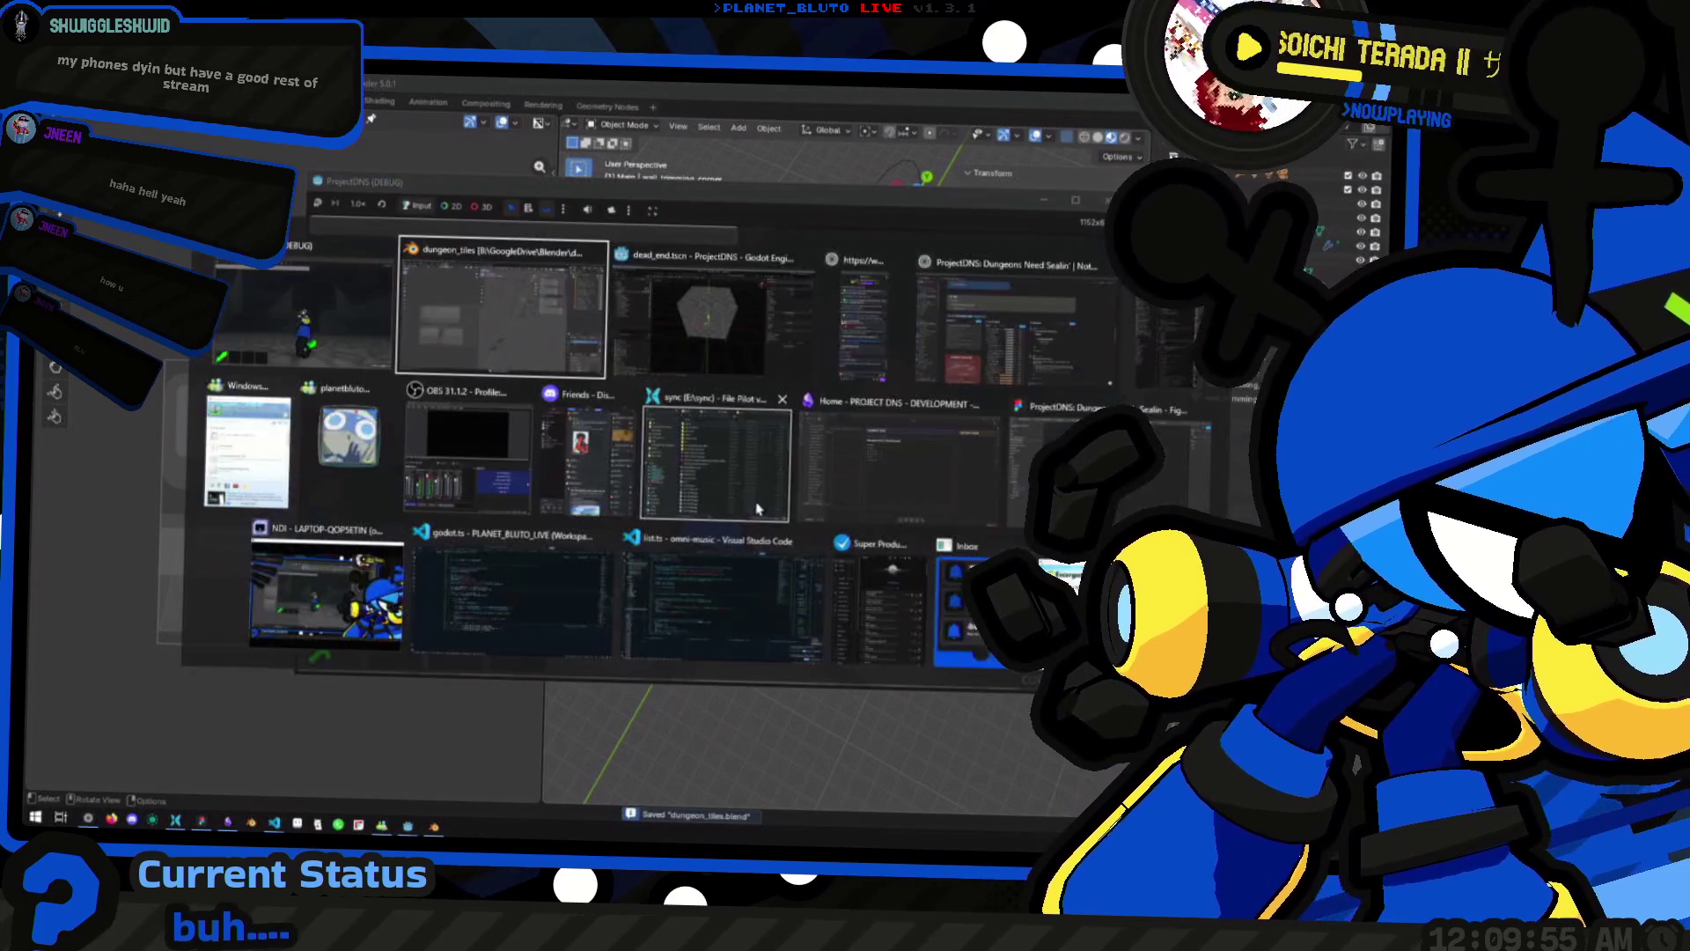
Open dungeon_parts/path.tscn, frame the Path node and orbit close to the brick walls
key(Escape)
key(alt+Tab)
key(Tab)
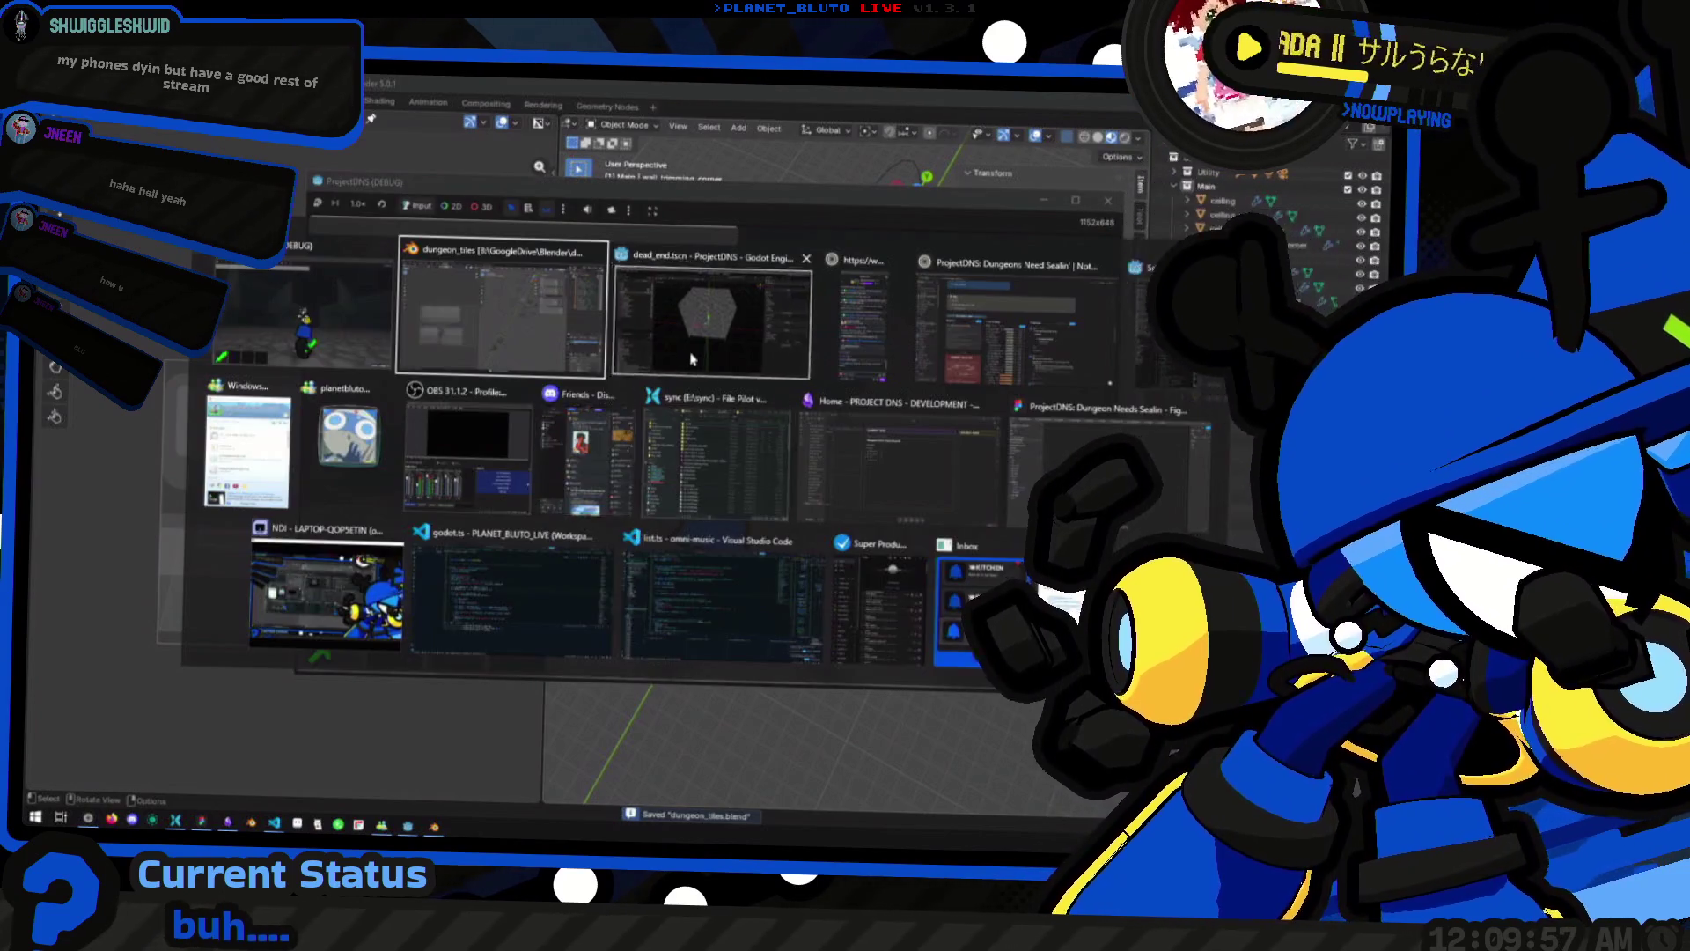
click(742, 136)
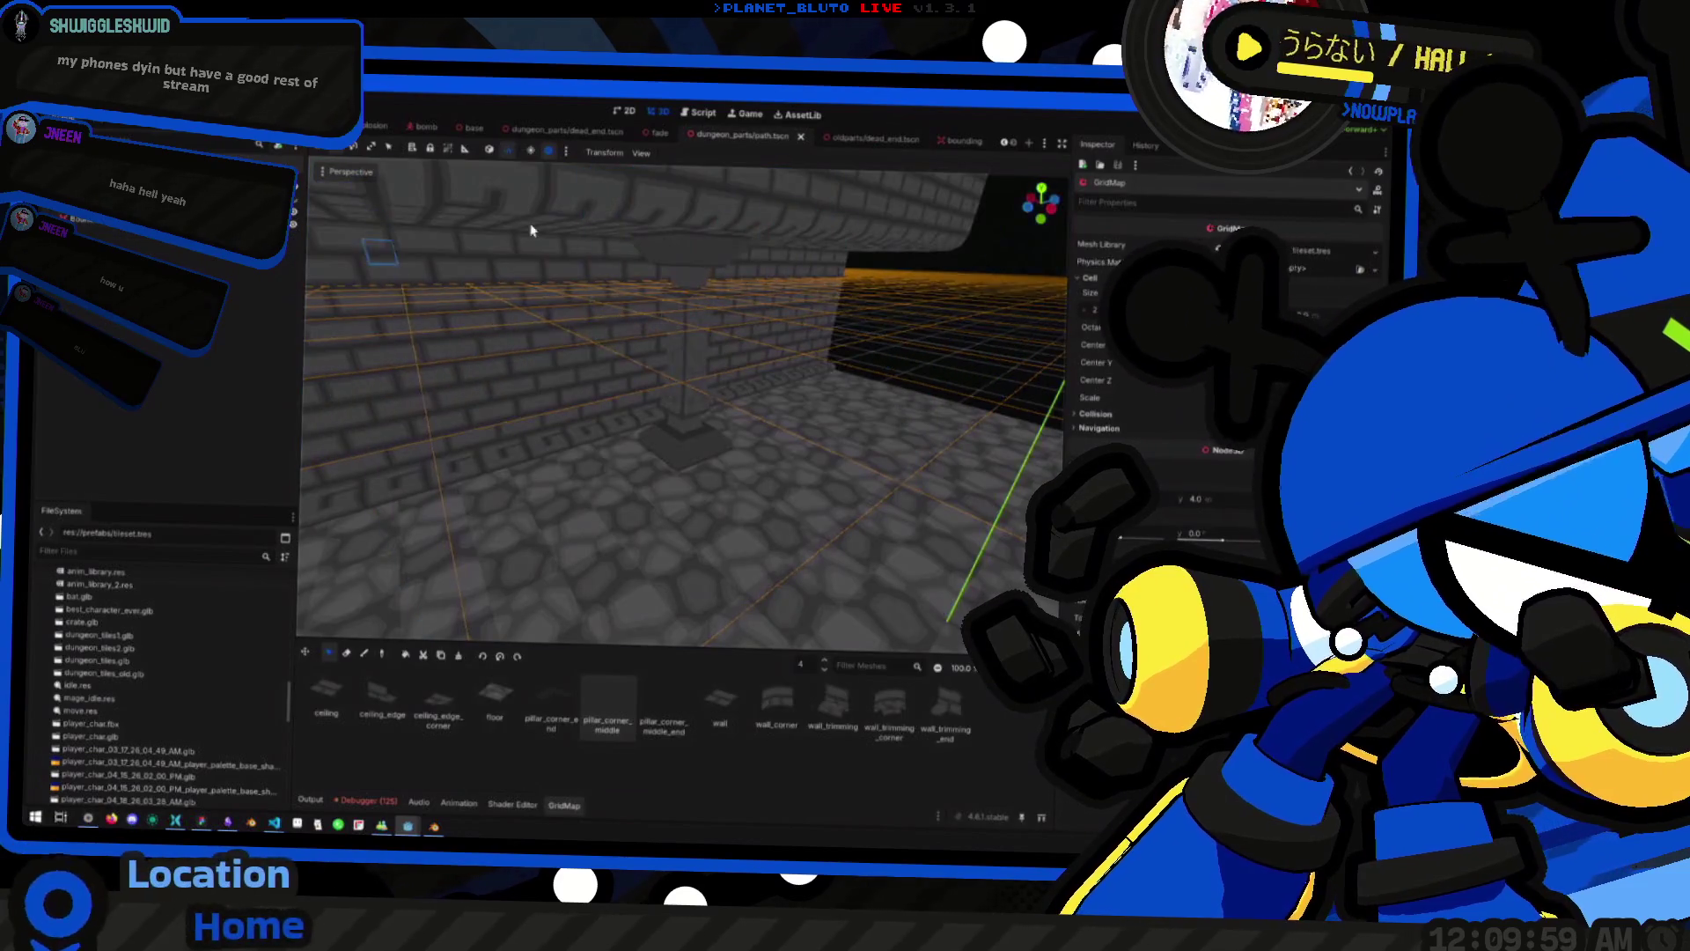
key(f)
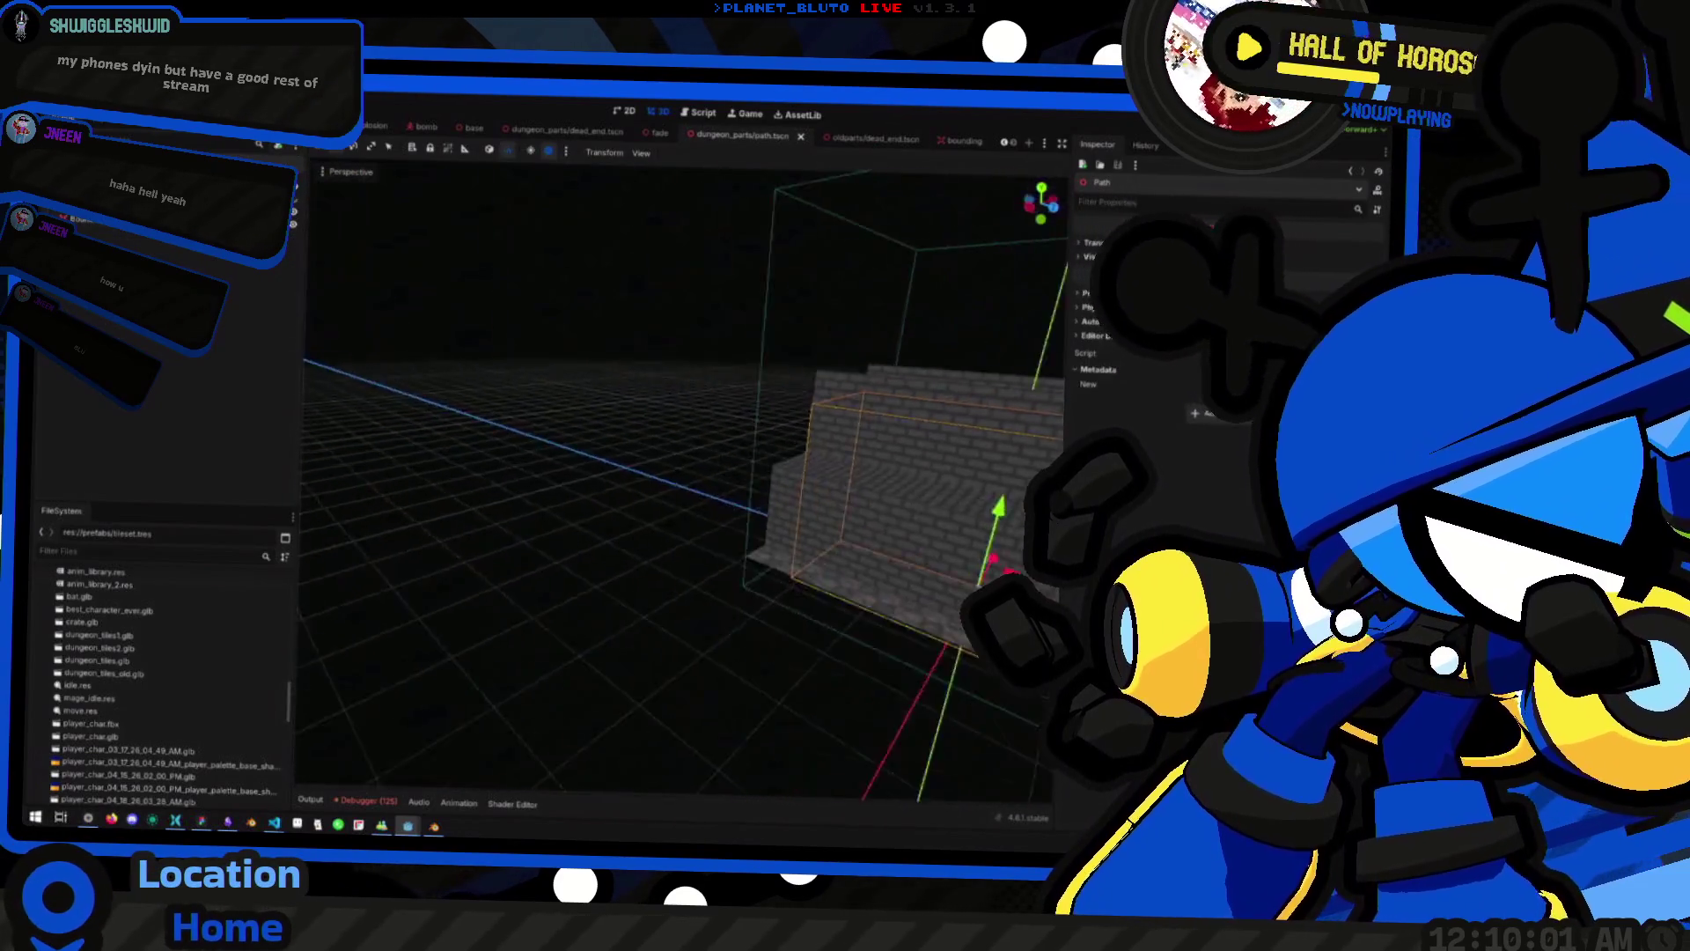
scroll(678, 475, up, 5)
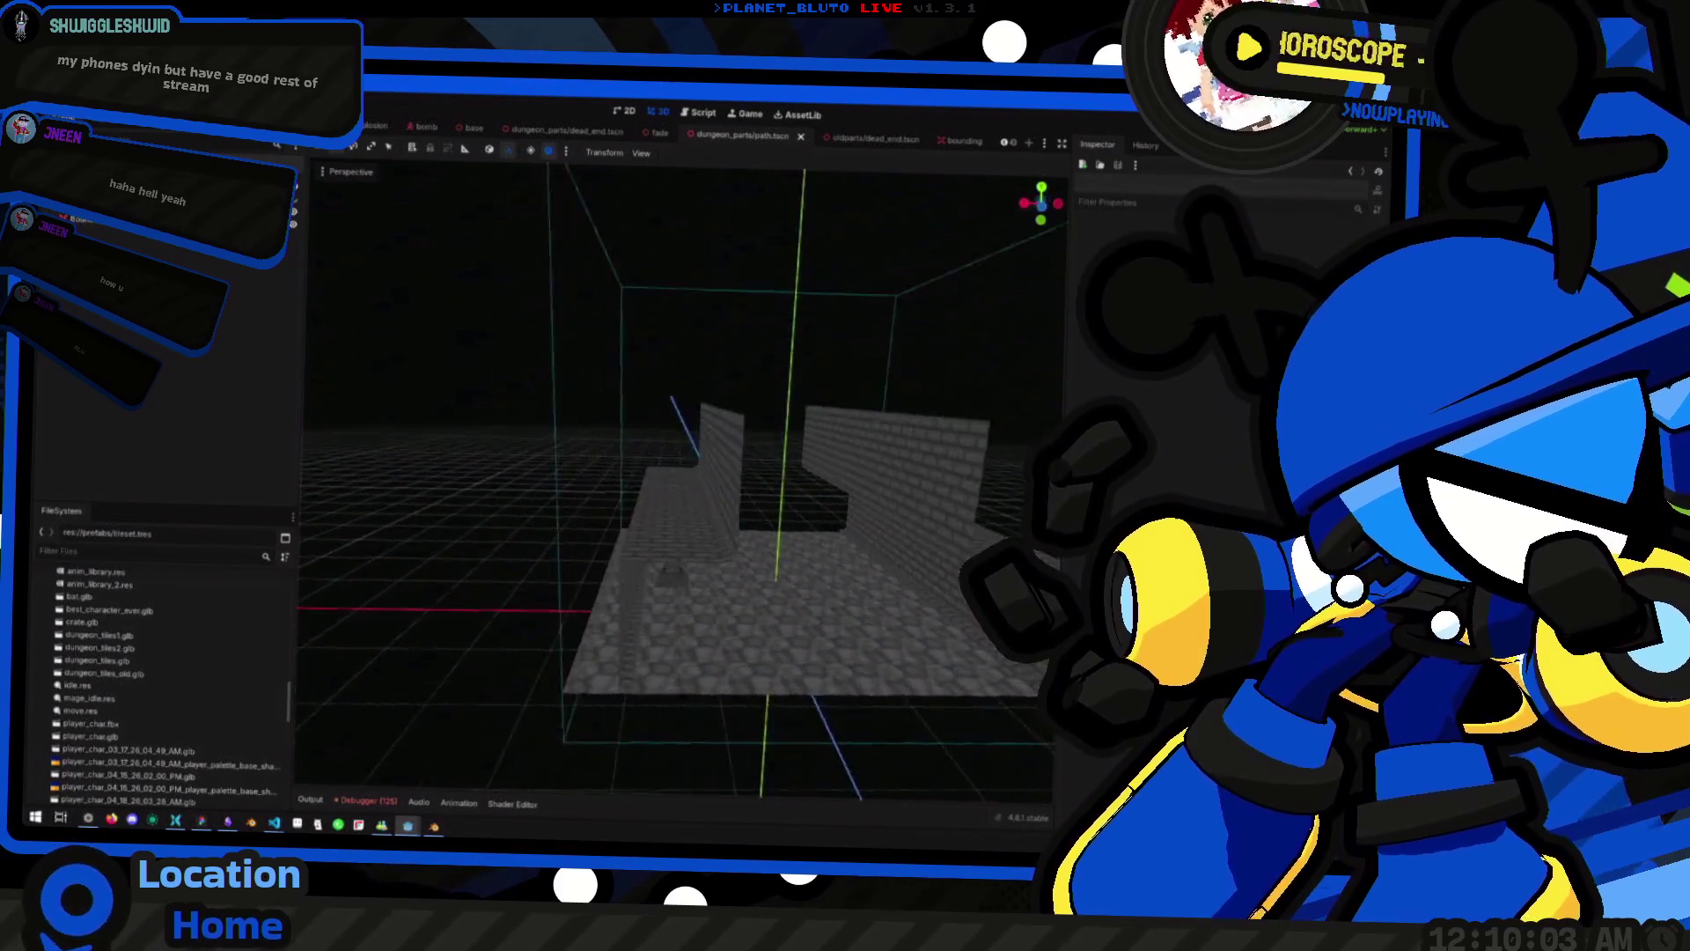
drag(678, 475, 572, 449)
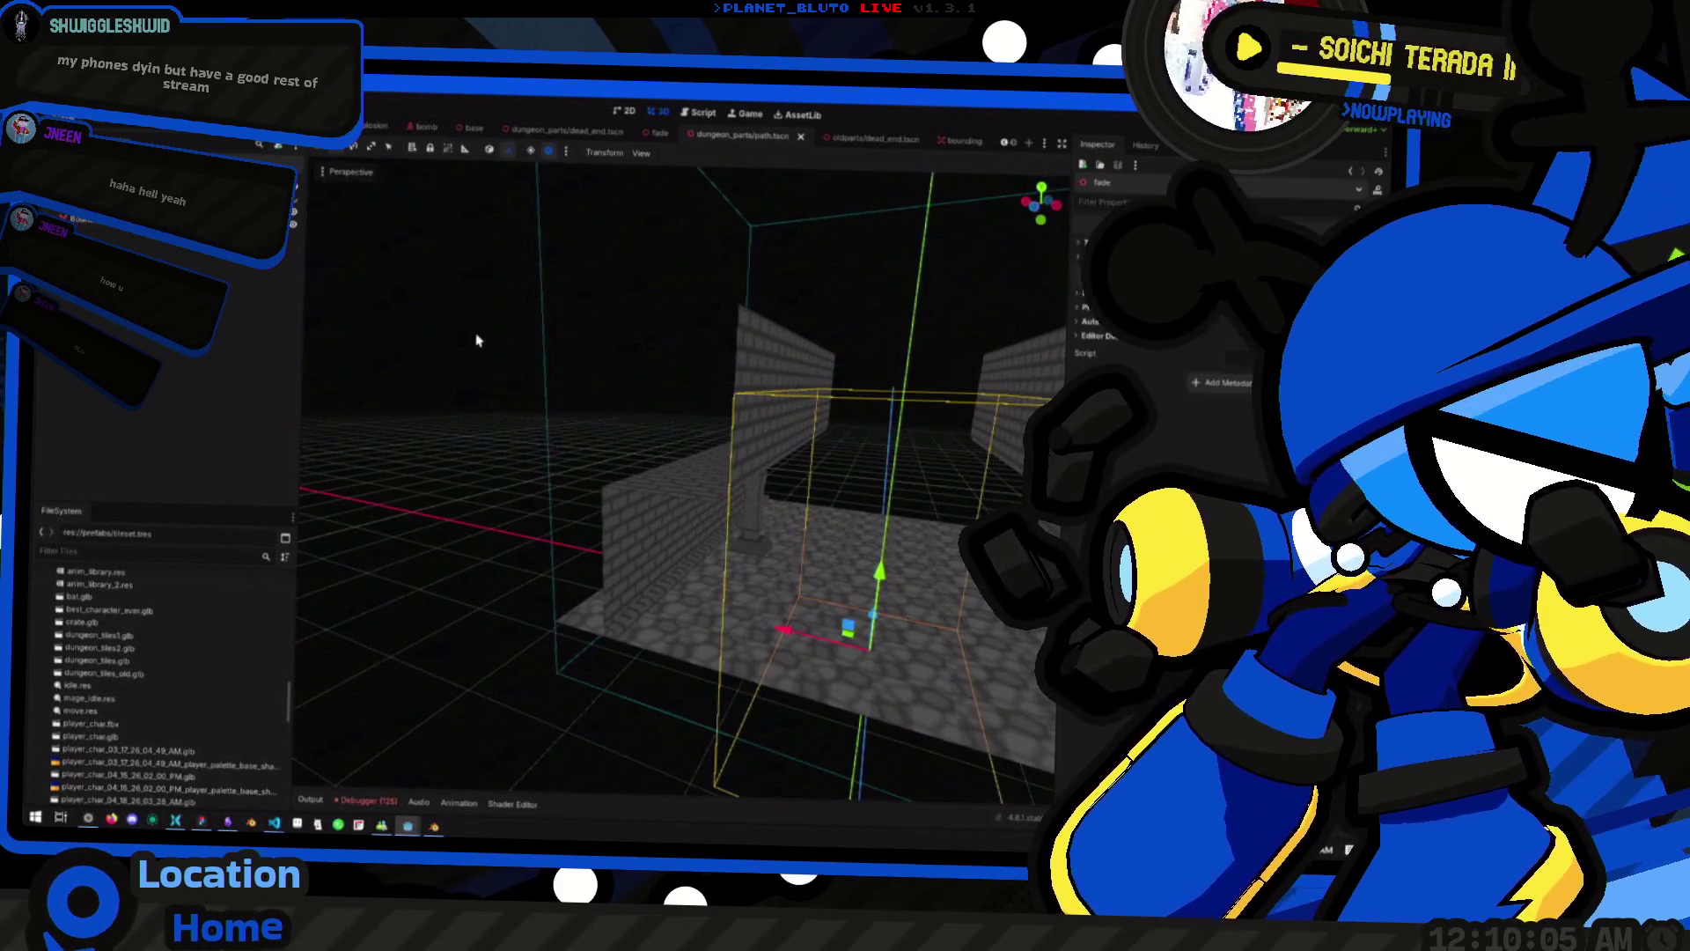